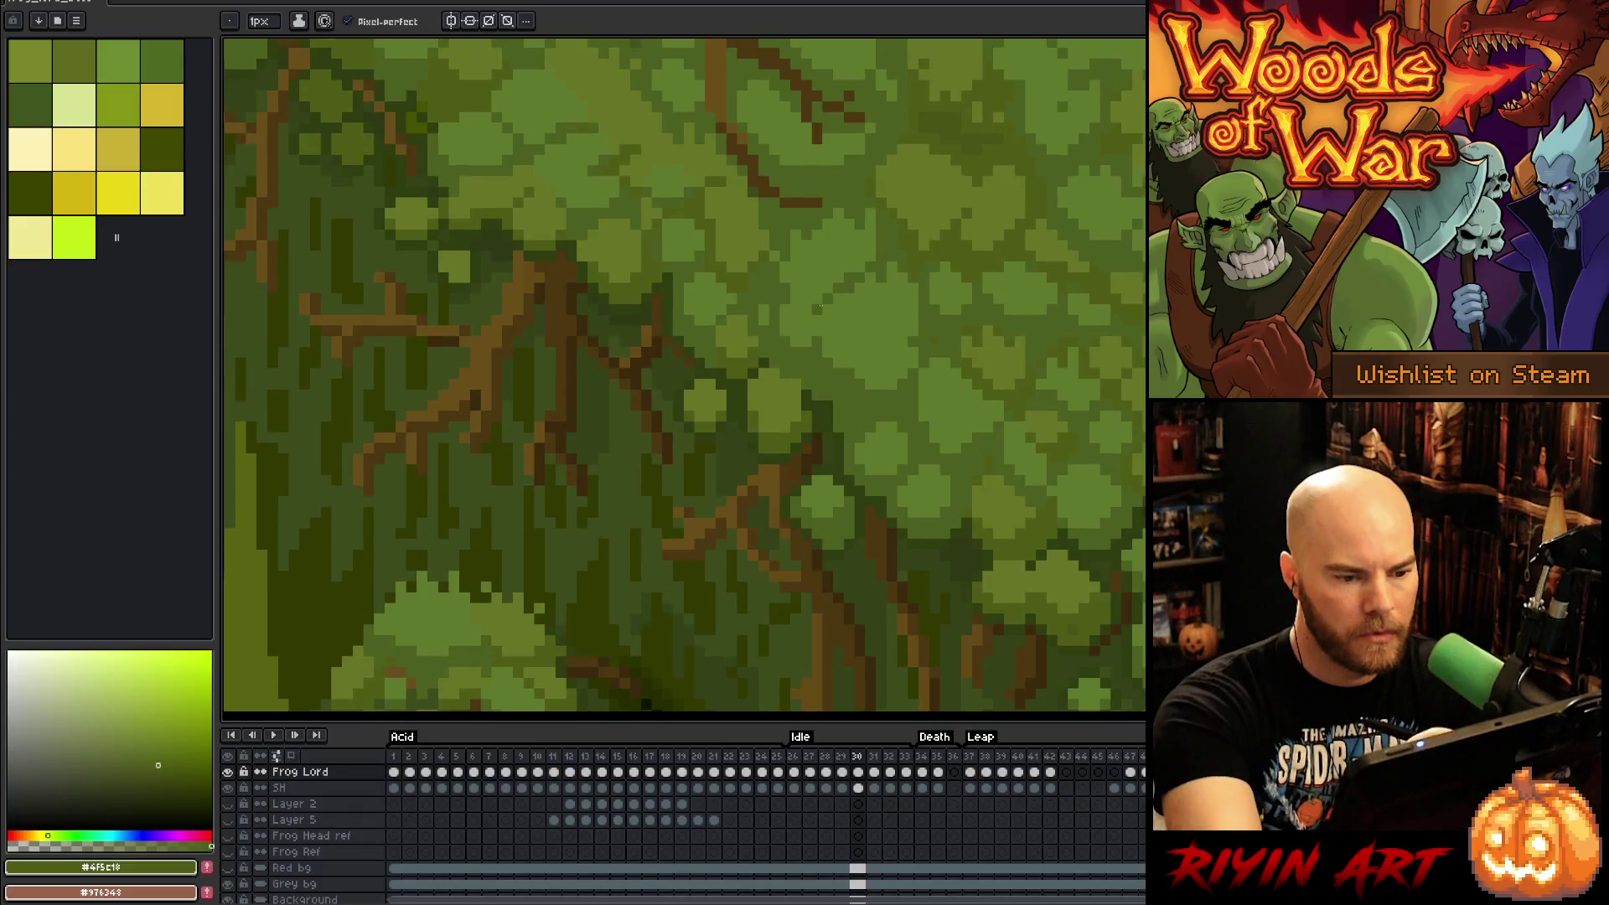
Step: Sample mid green #667426 and darker green #4b5f1f while comparing Idle frames 27–31
left_click(797, 392, "alt")
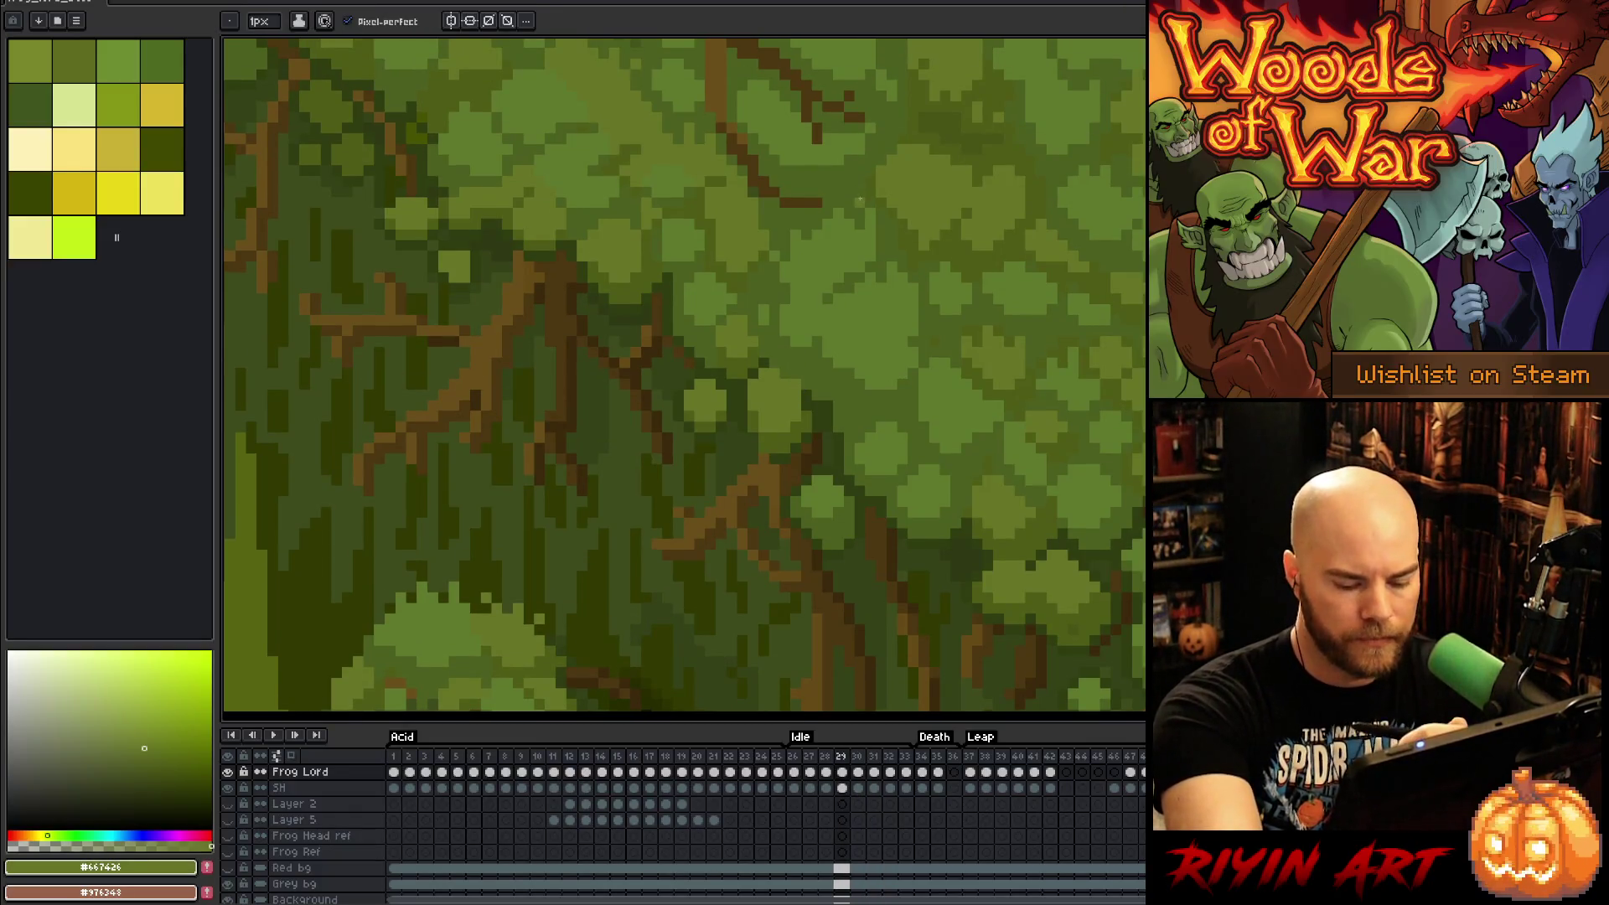
key("Left")
key("Left")
key("Right")
key("Right")
key("Right")
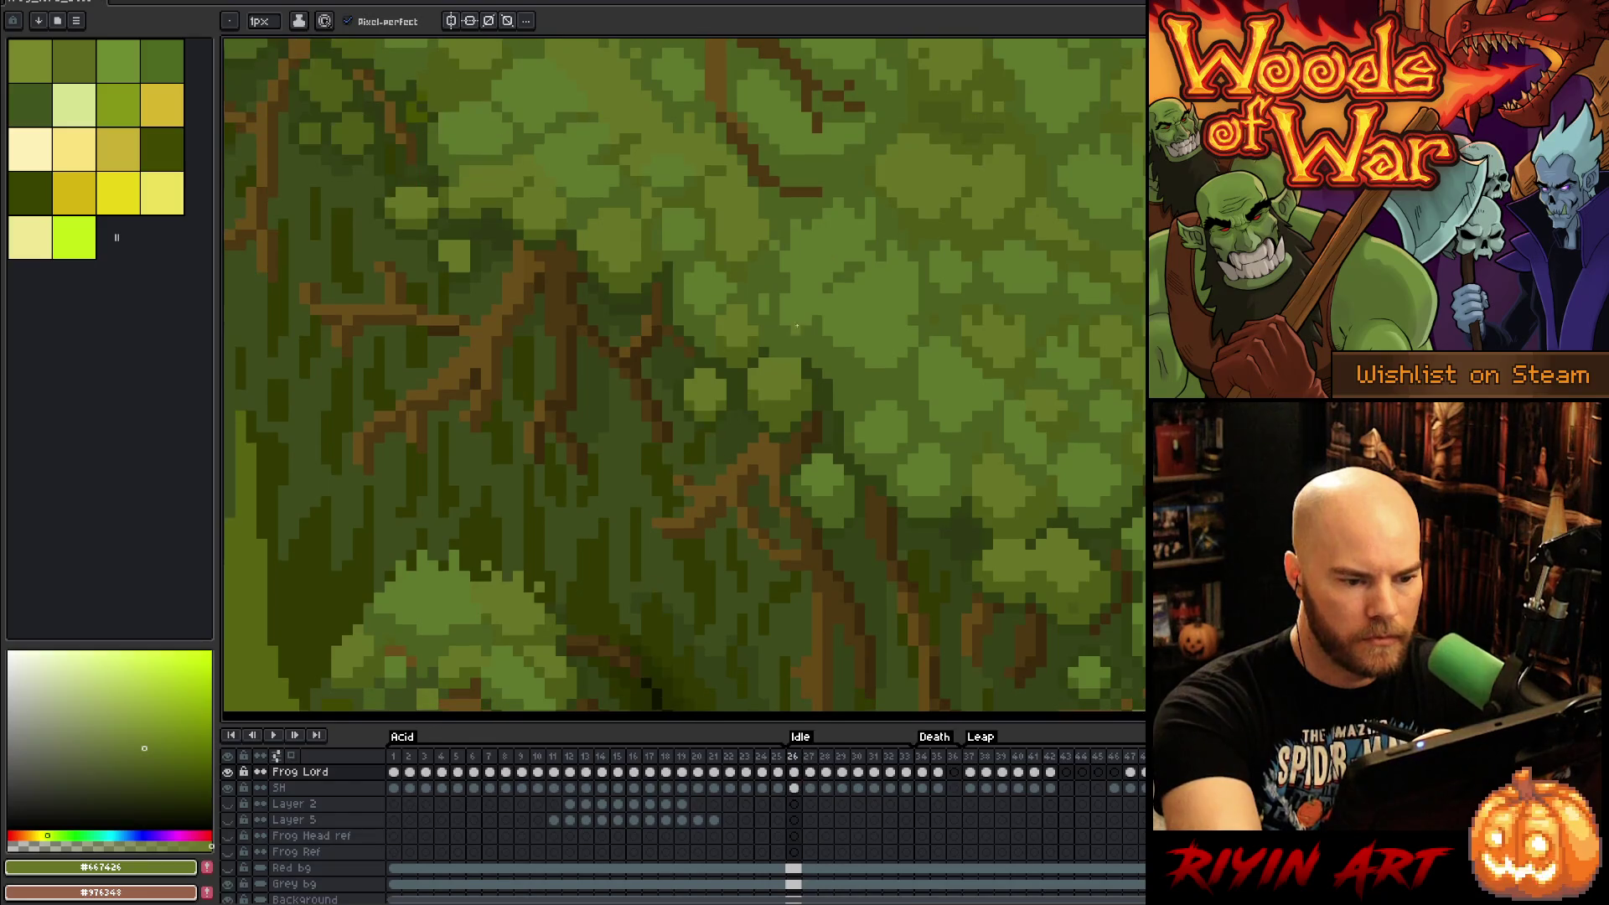
key("Left")
key("Left")
key("Left")
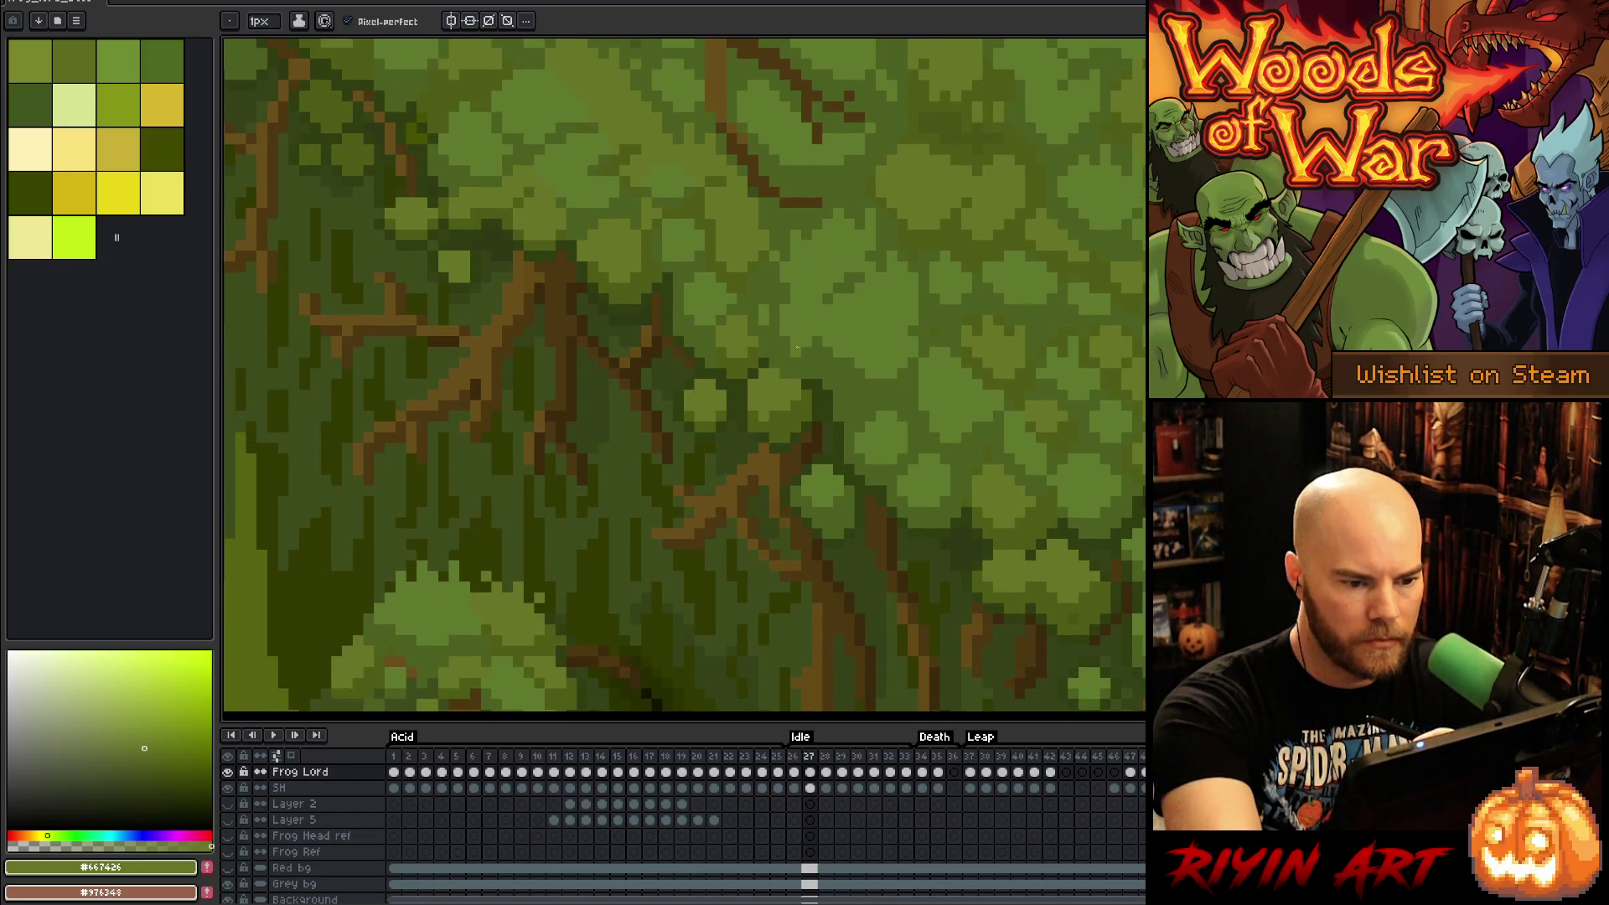
key("Right")
key("Right")
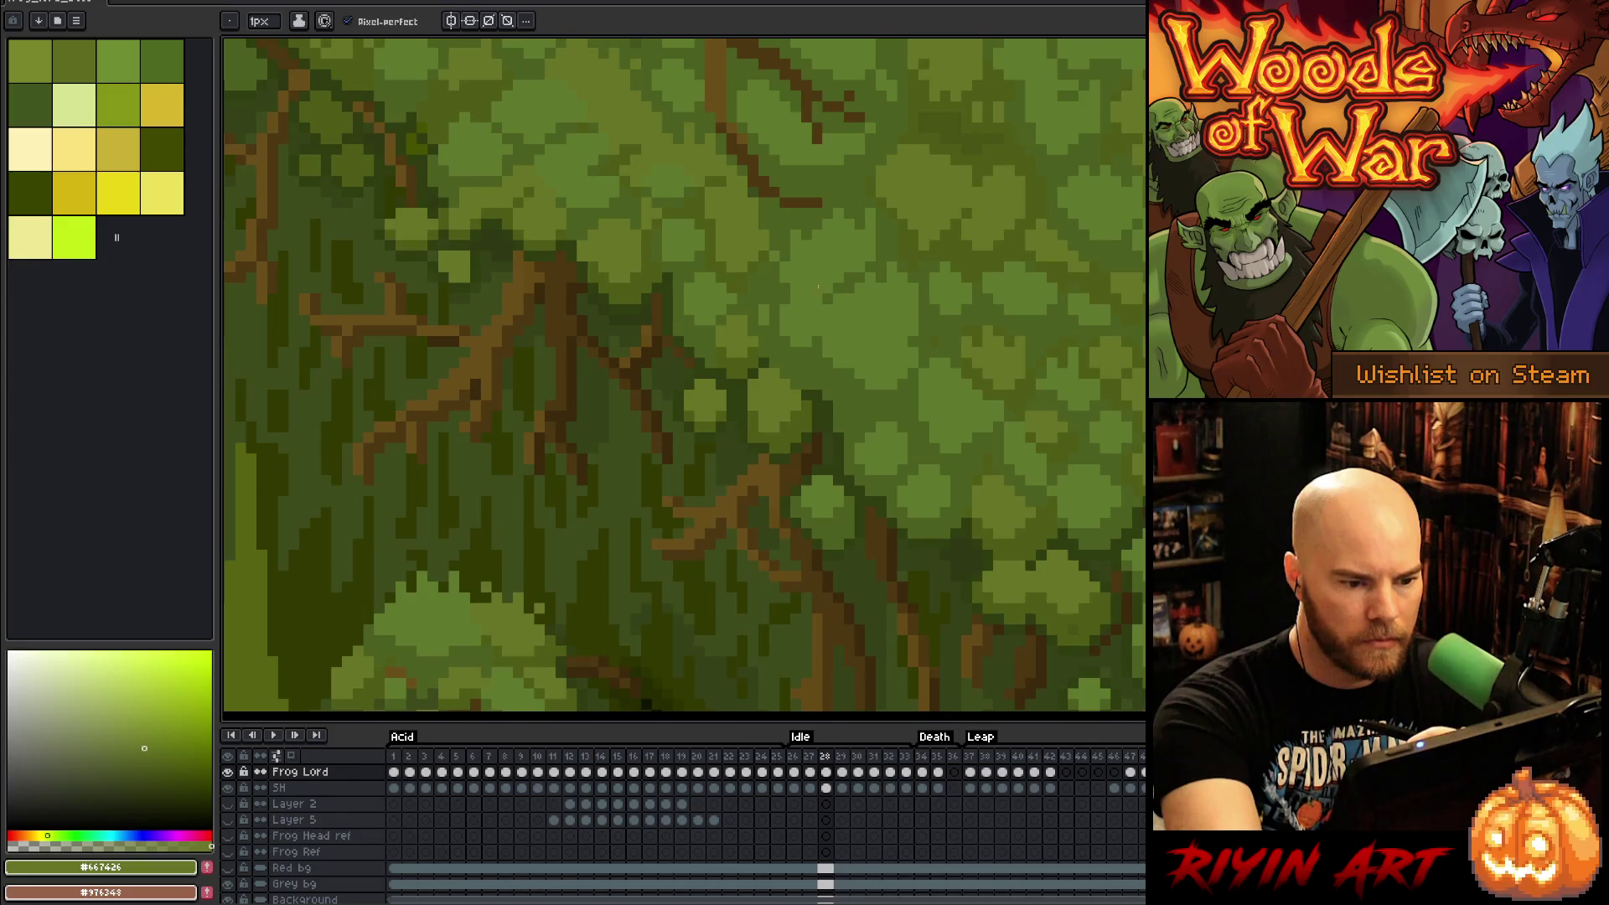
left_click(788, 370, "alt")
key("Right")
key("Right")
key("Left")
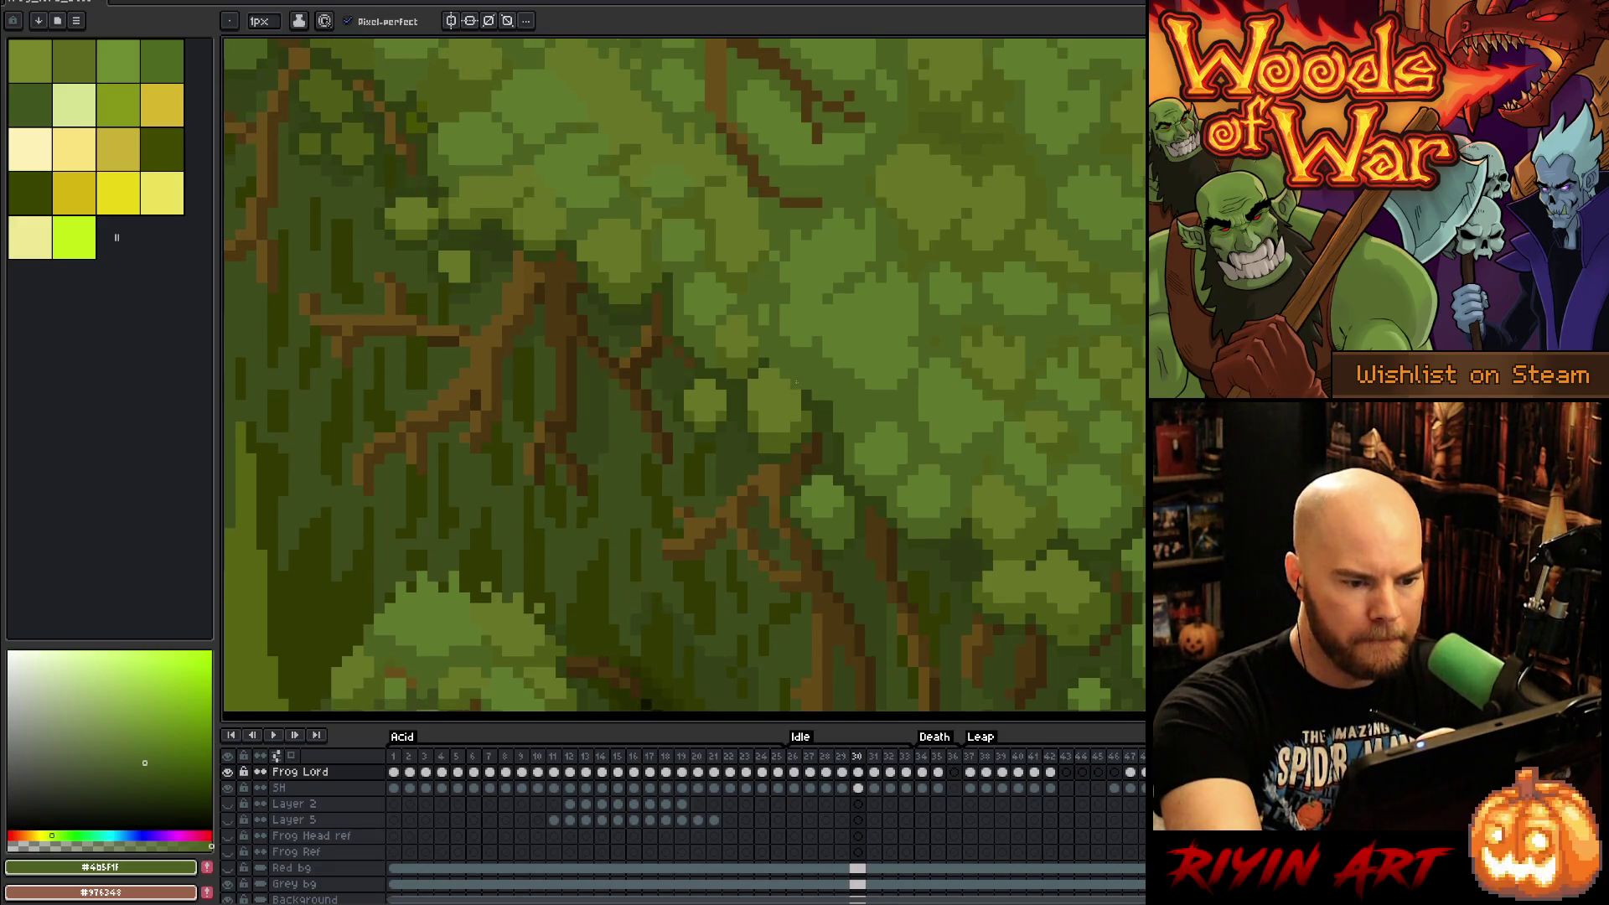
key("Right")
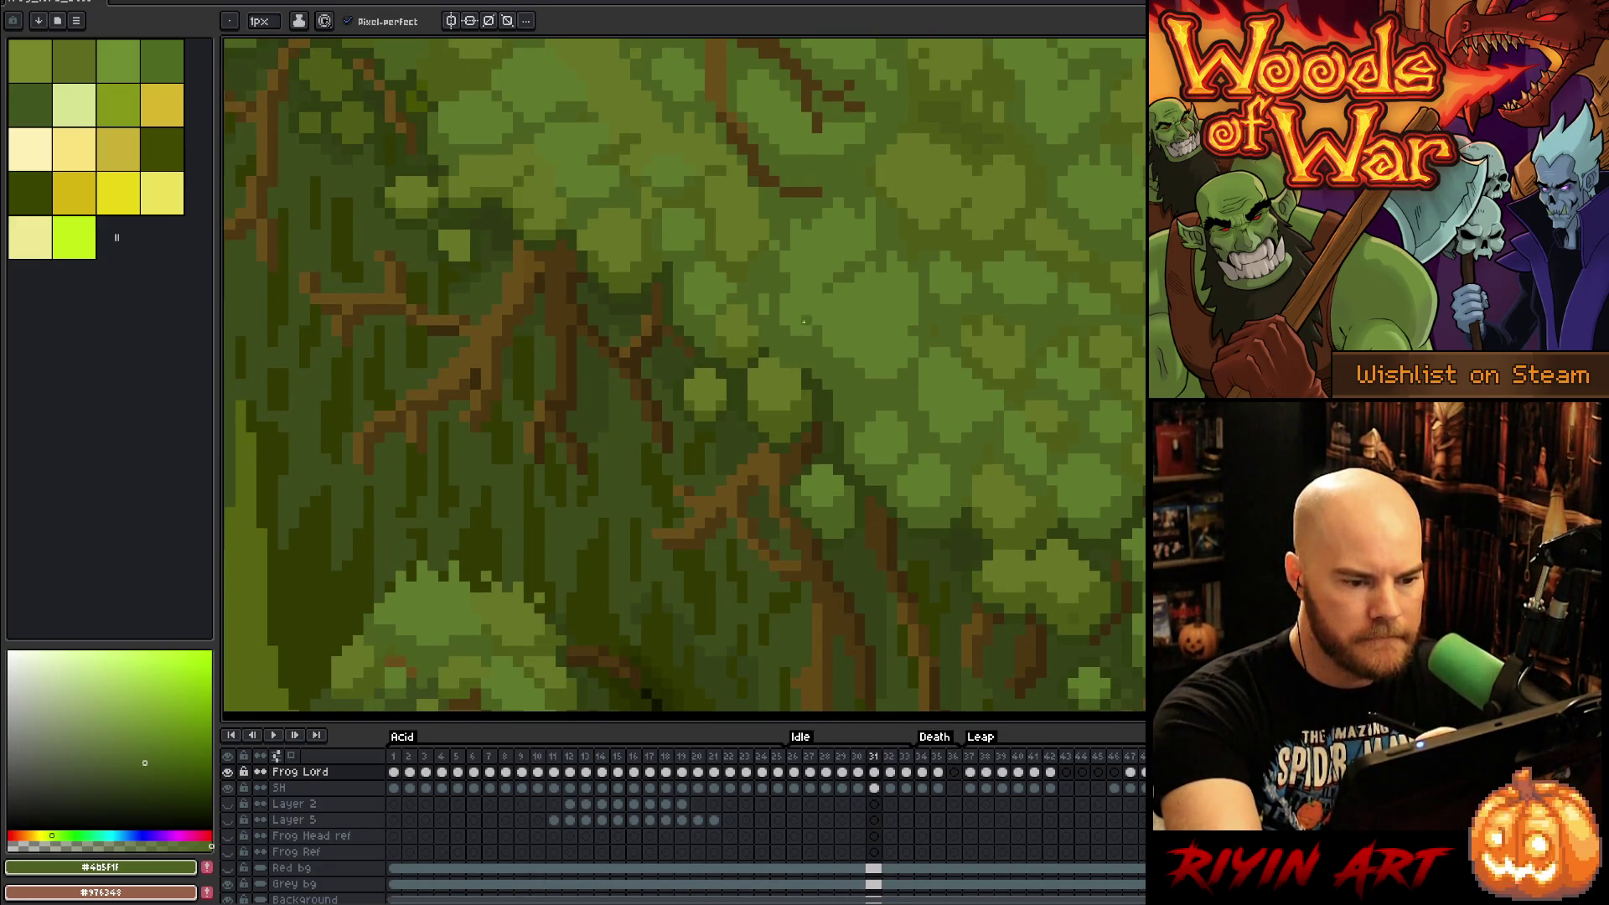
key("Right")
Step: Re-sample #667426 on frame 32, then flick between frames 27–31 to compare the trees
left_click(788, 332, "alt")
key("Left")
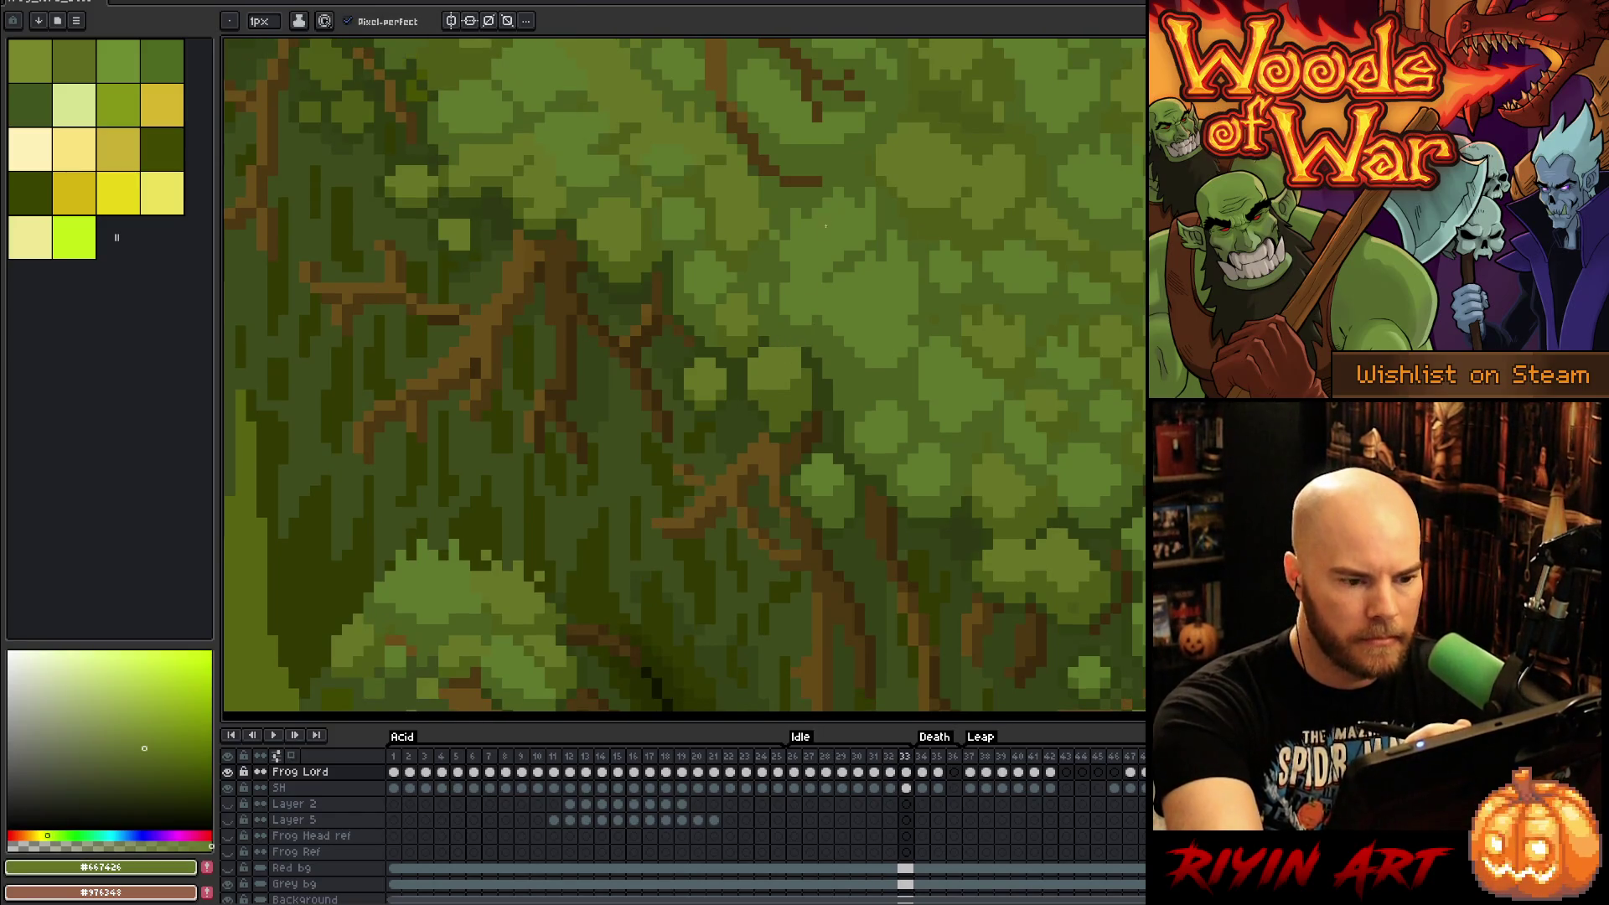
key("Left")
key("Left")
key("Left")
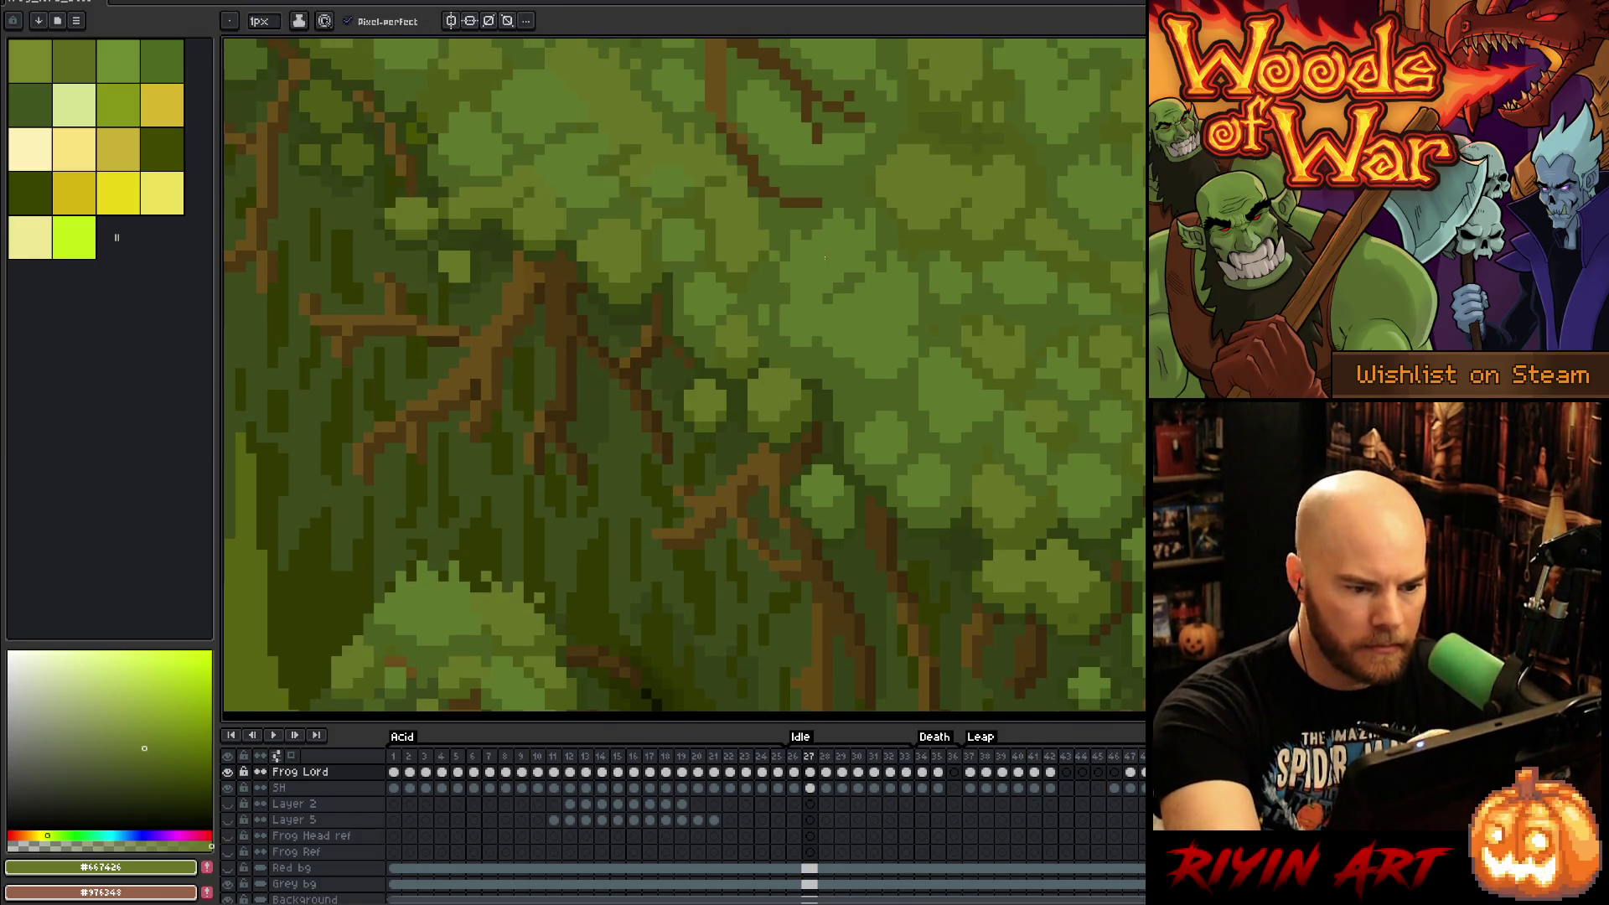
key("Right")
key("Right")
key("Right")
key("Right")
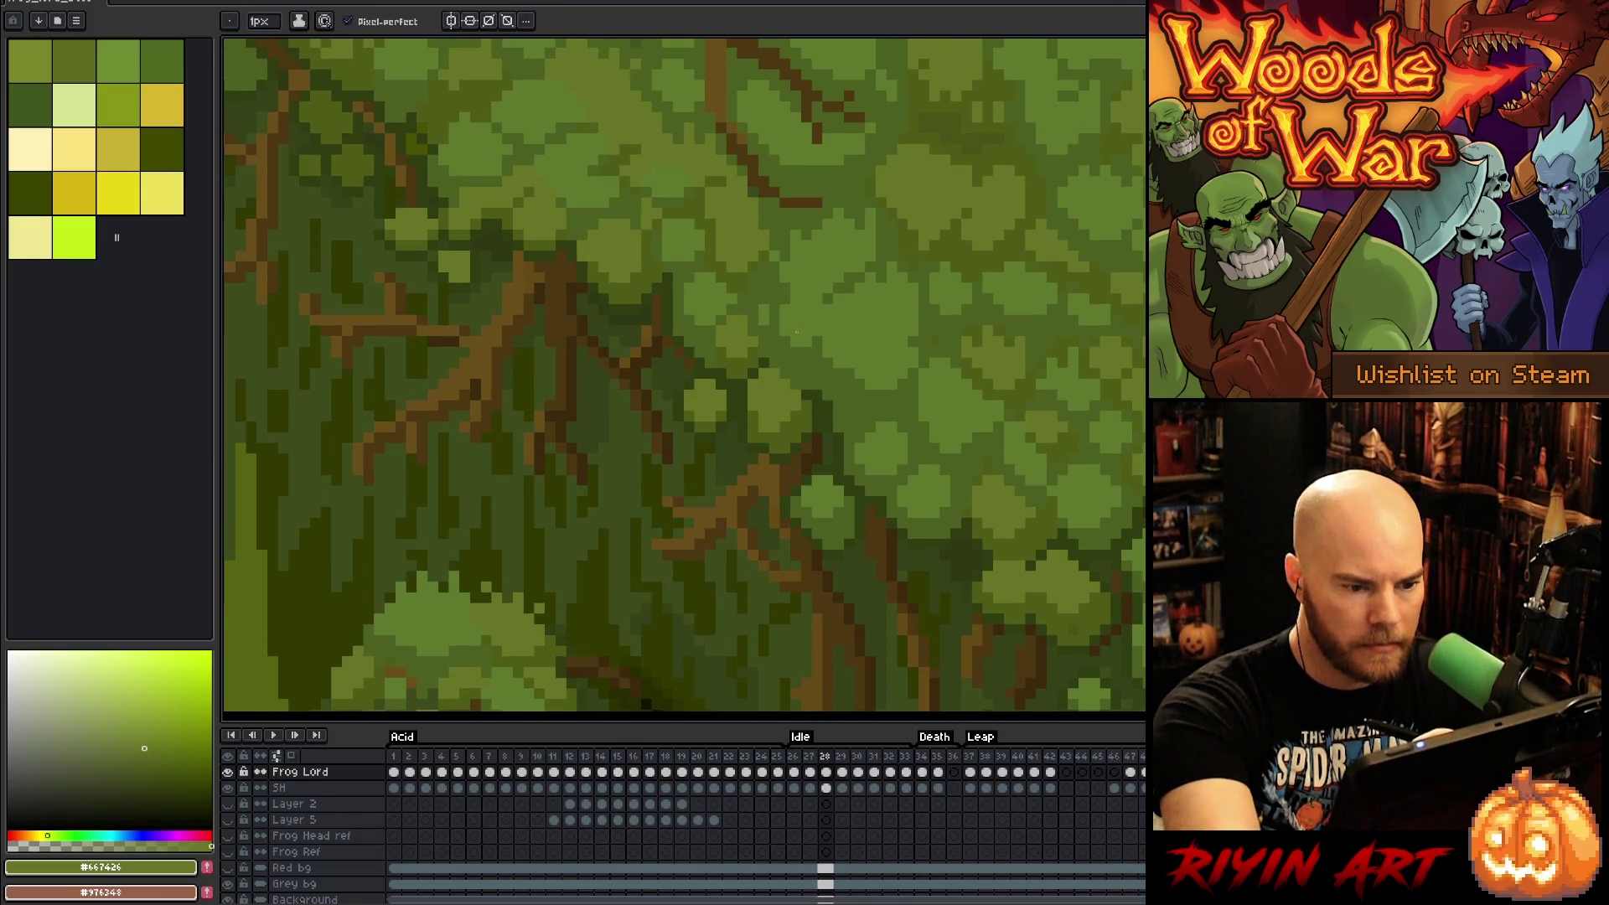
key("Left")
key("Left")
key("Left")
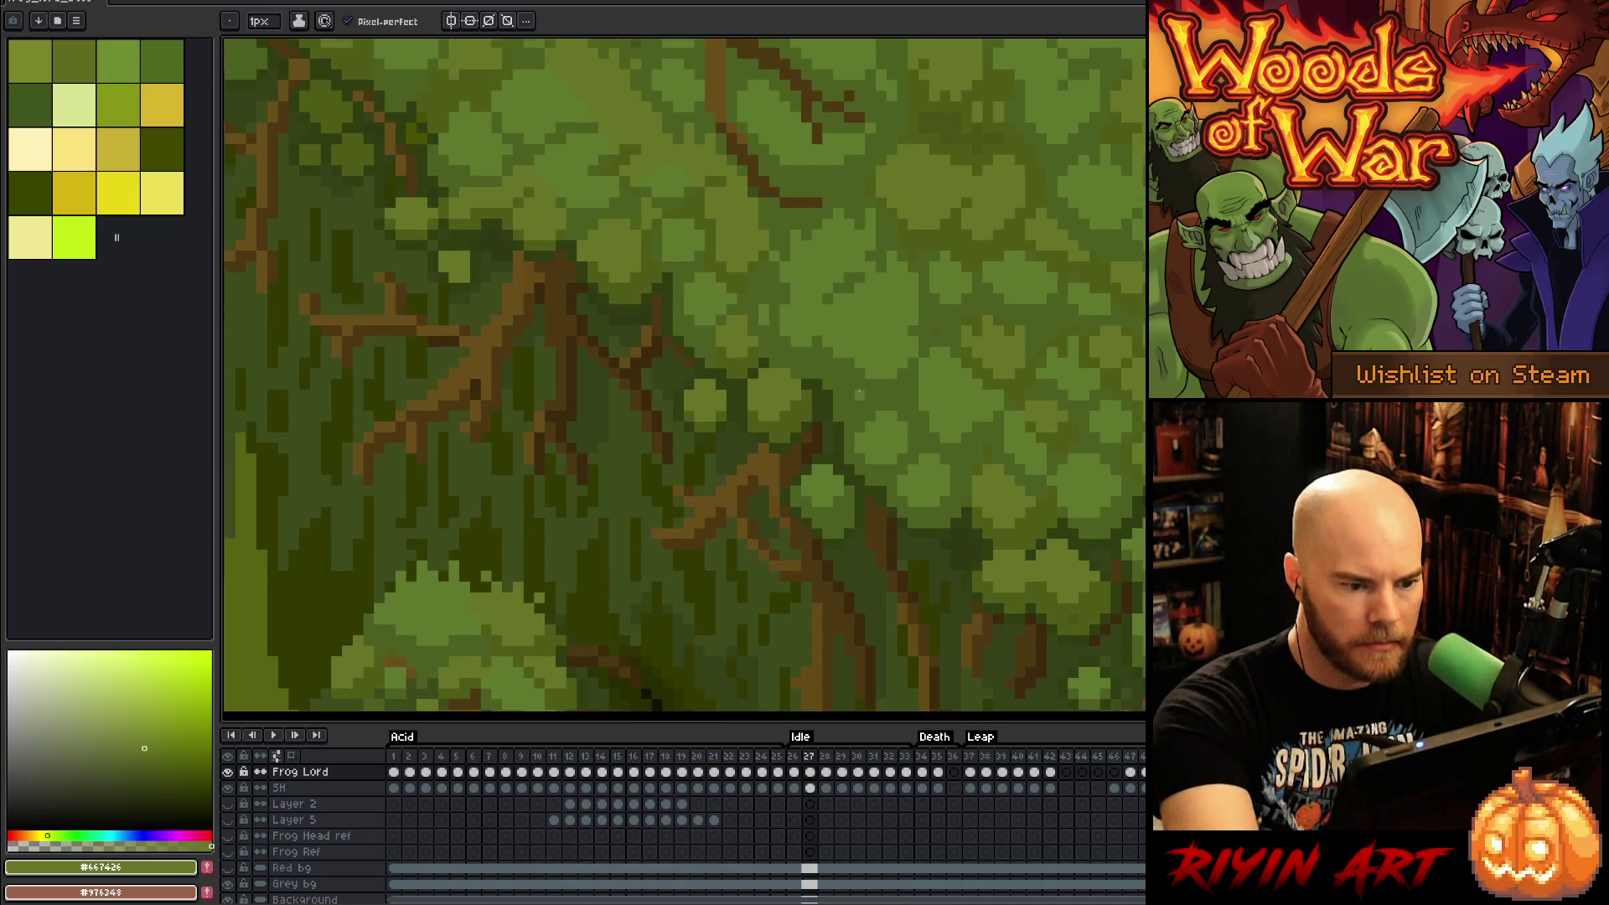
key("Right")
key("Right")
key("Right")
key("Left")
key("Left")
key("Left")
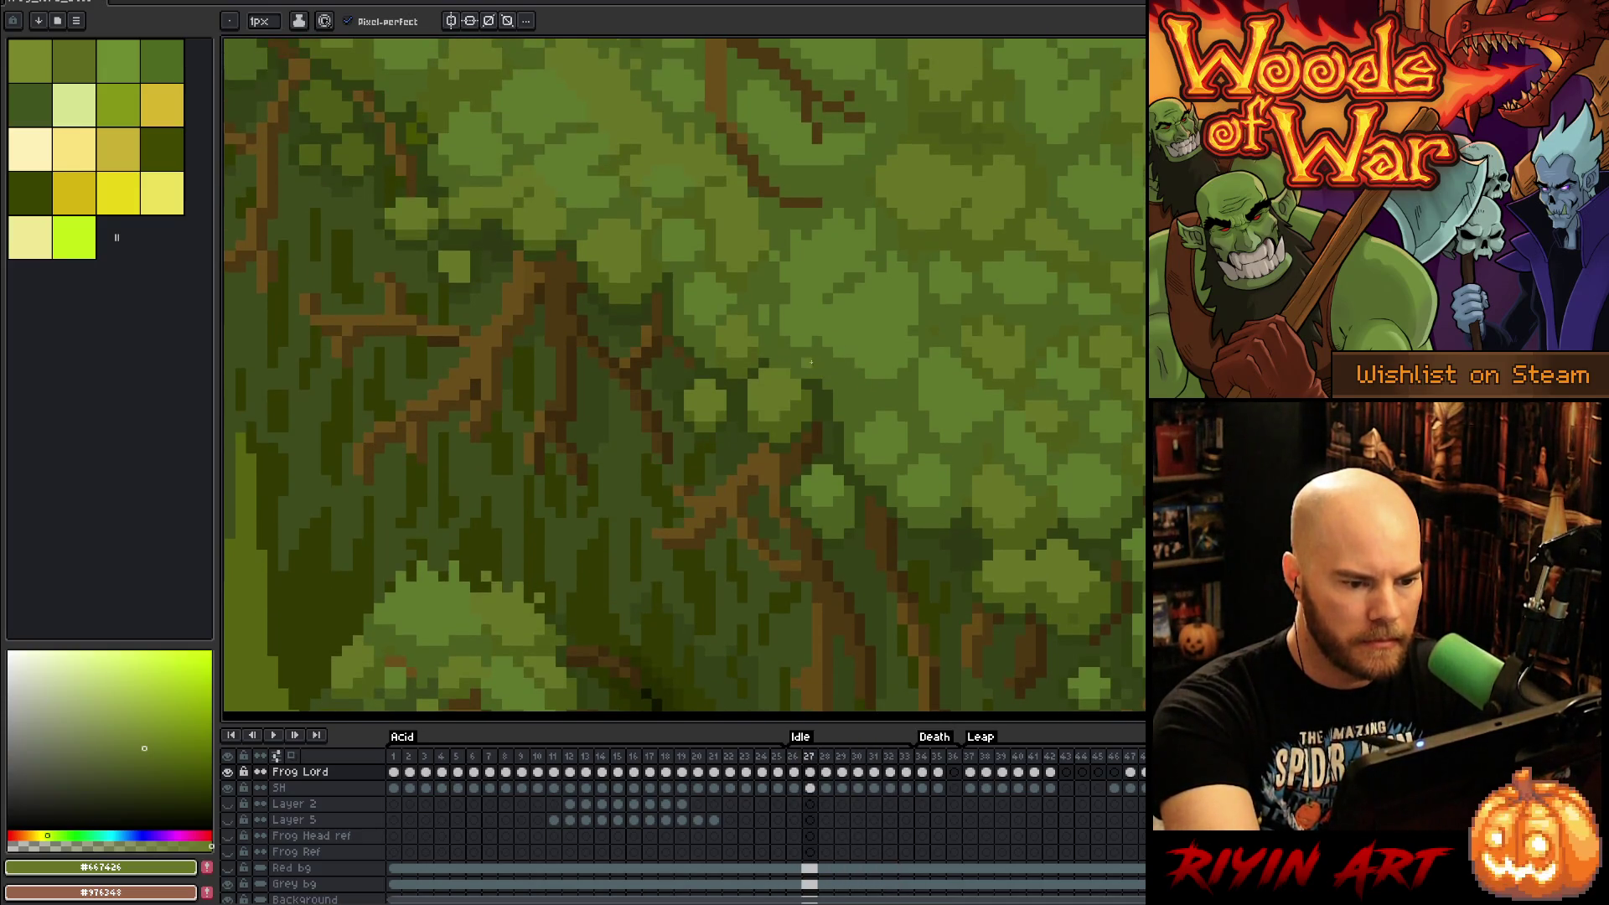
key("Right")
key("Left")
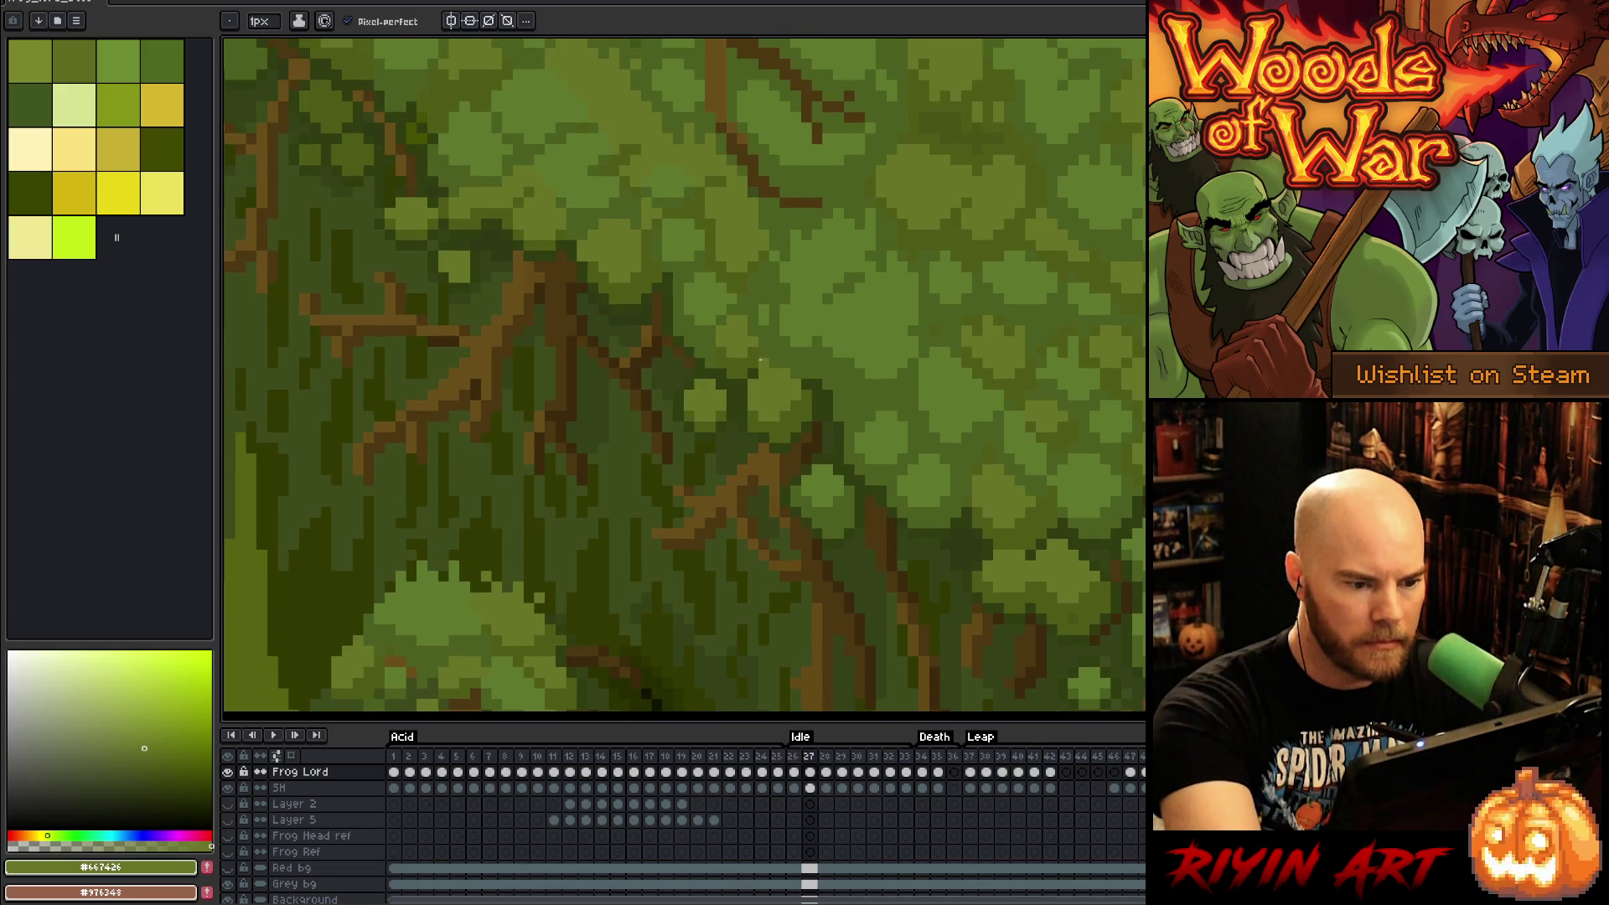
Step: Sample dark green #303d11 and green #4f5c18 while stepping through frames 27–32
left_click(752, 419, "alt")
key("Right")
key("Right")
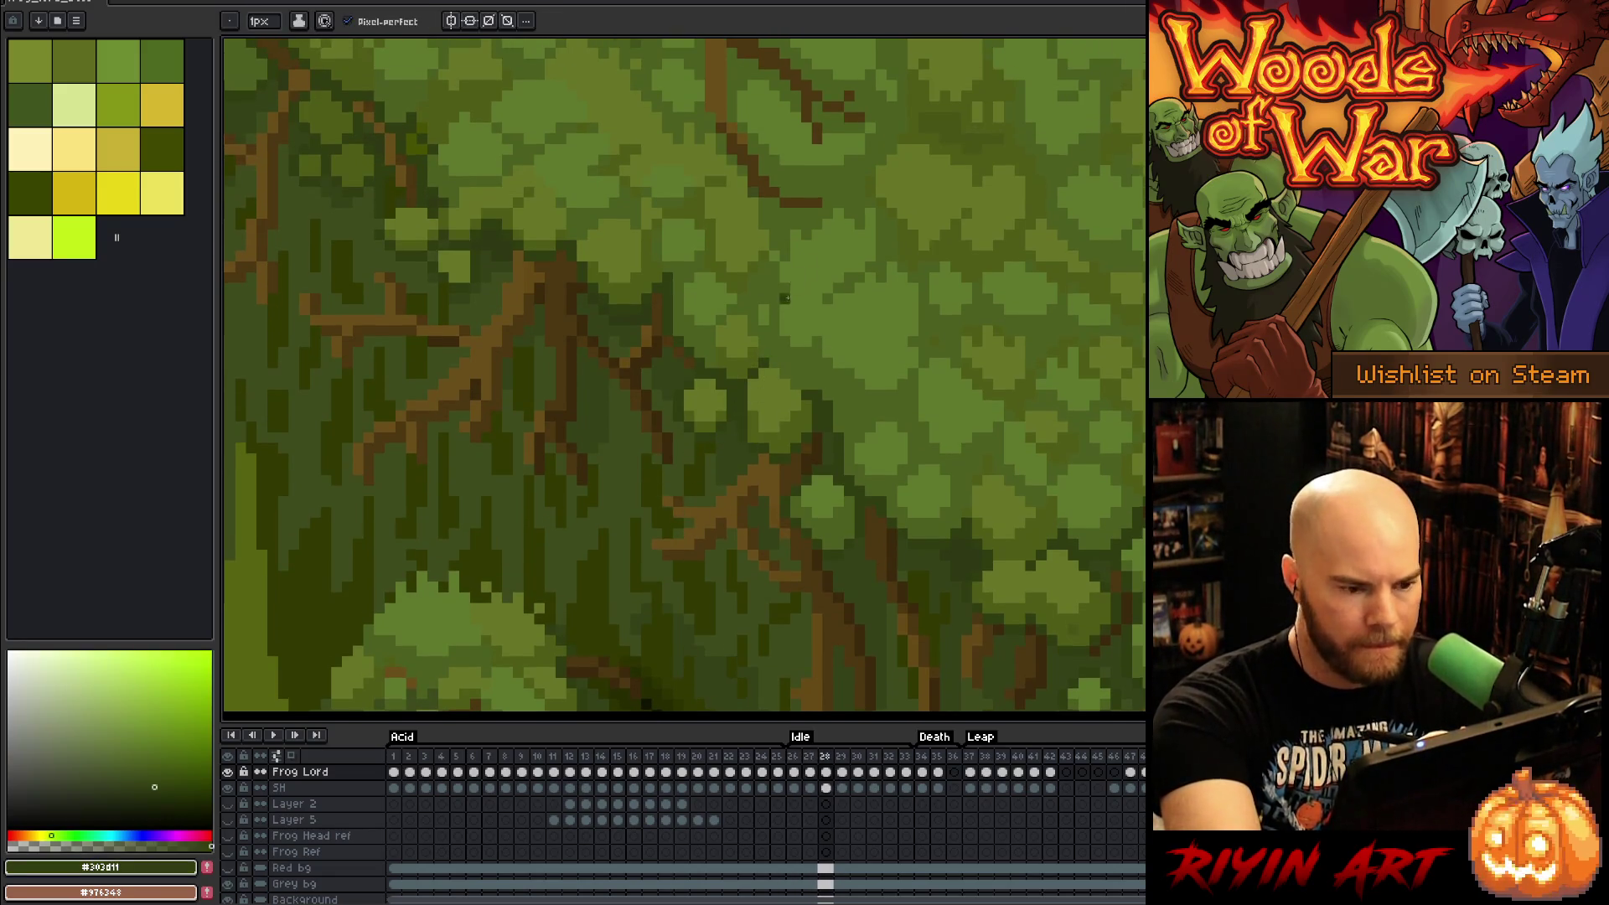
key("Right")
key("Left")
key("Right")
key("Right")
key("Right")
key("Right")
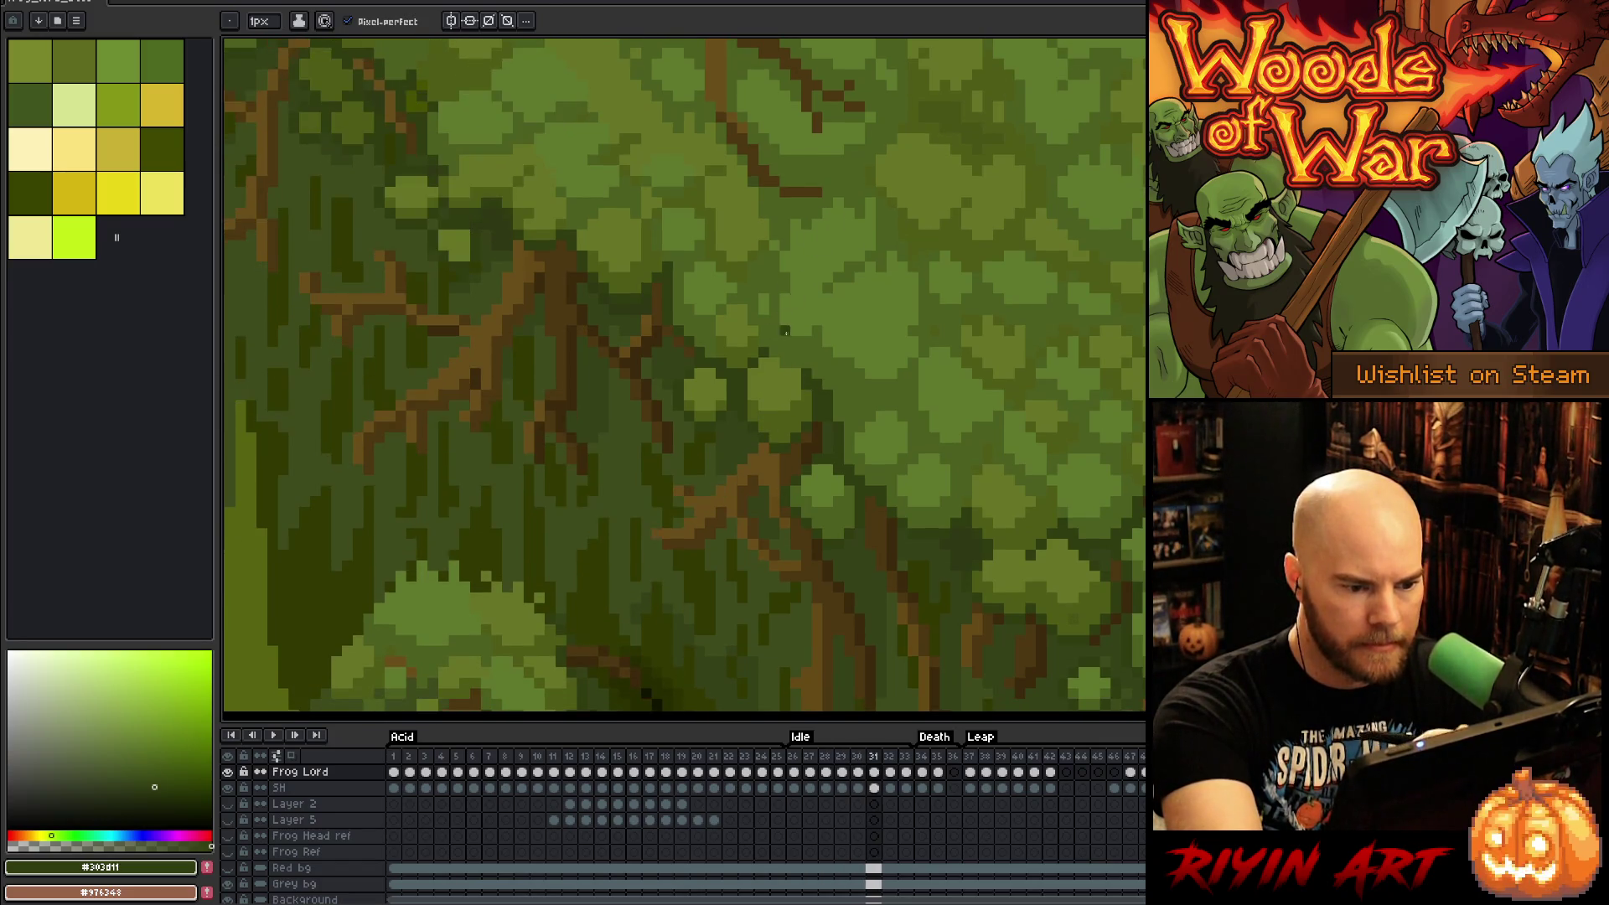
key("Left")
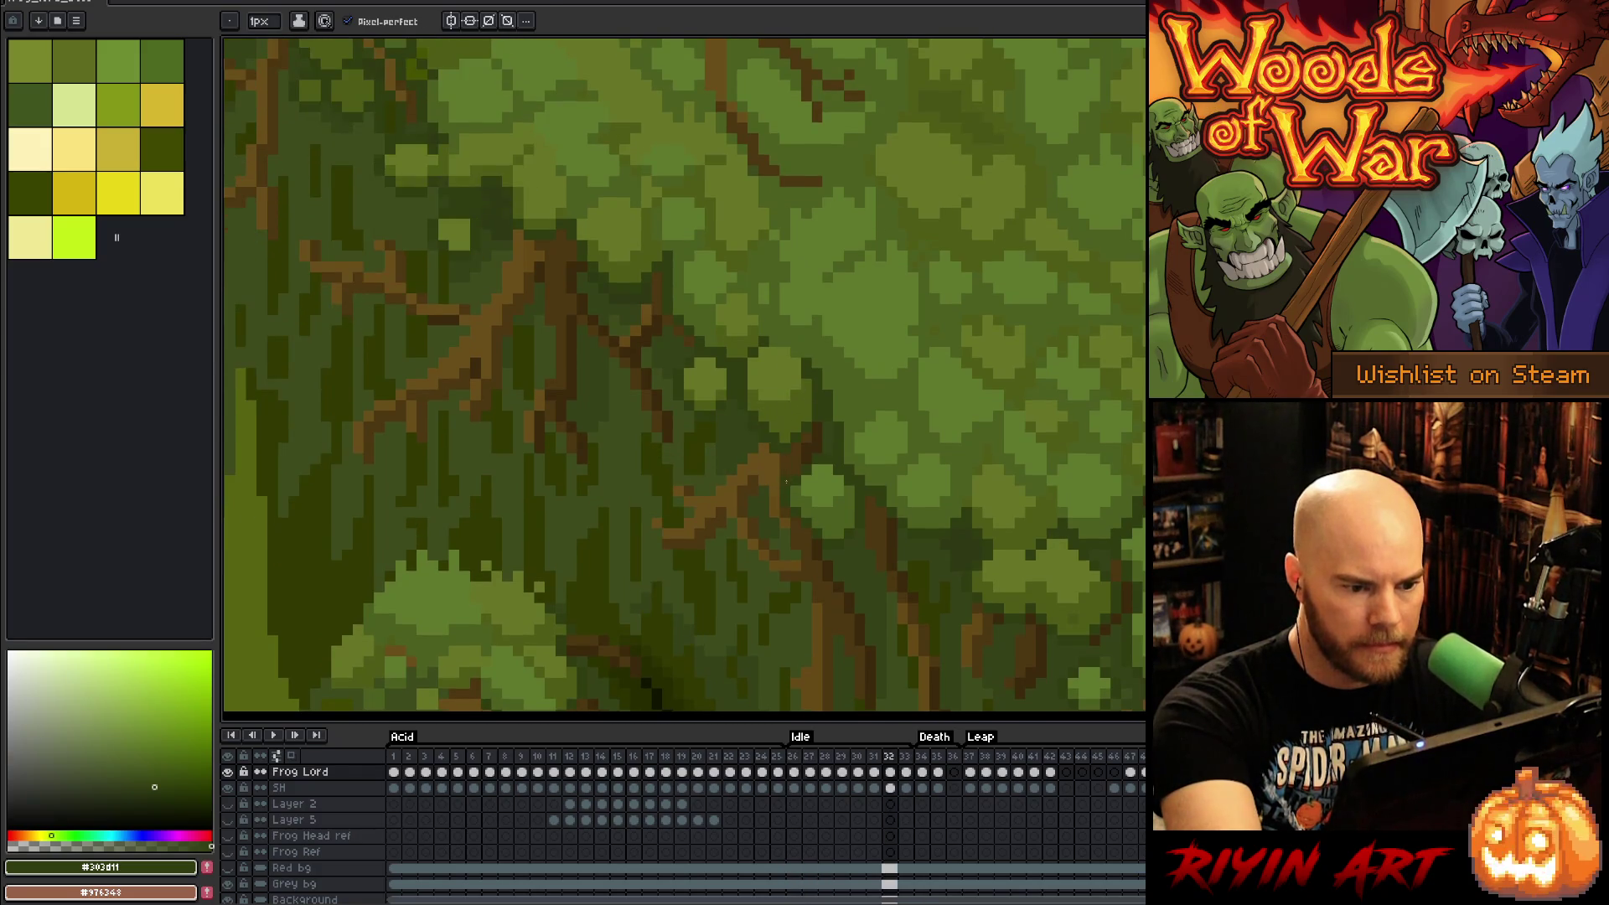
left_click(786, 419, "alt")
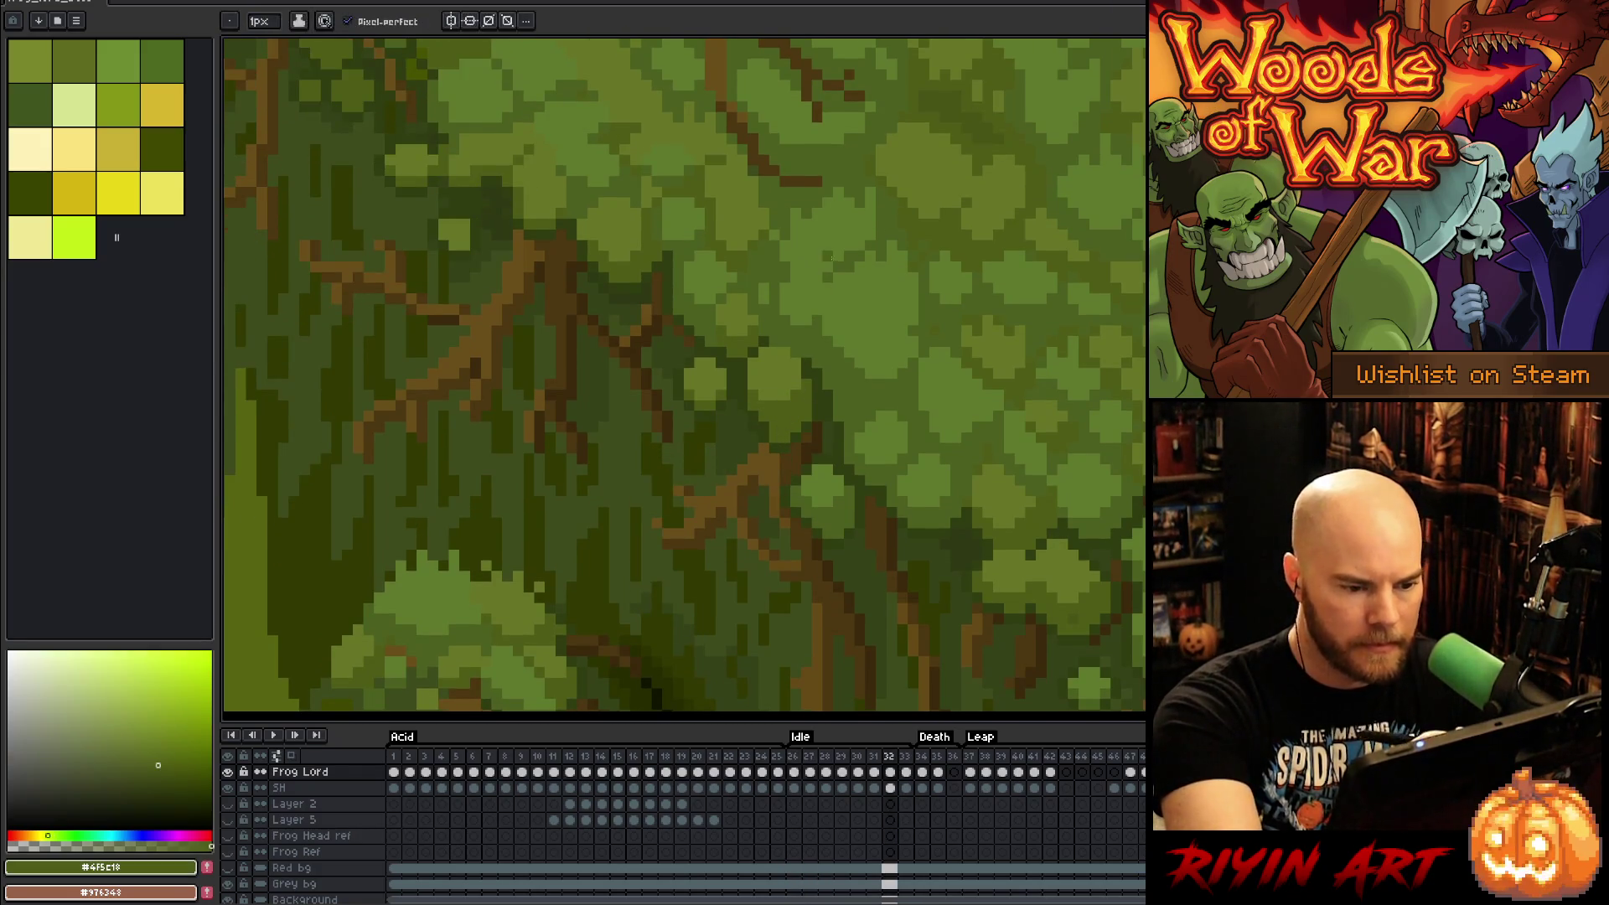
key("Left")
key("Left")
key("Left")
key("Right")
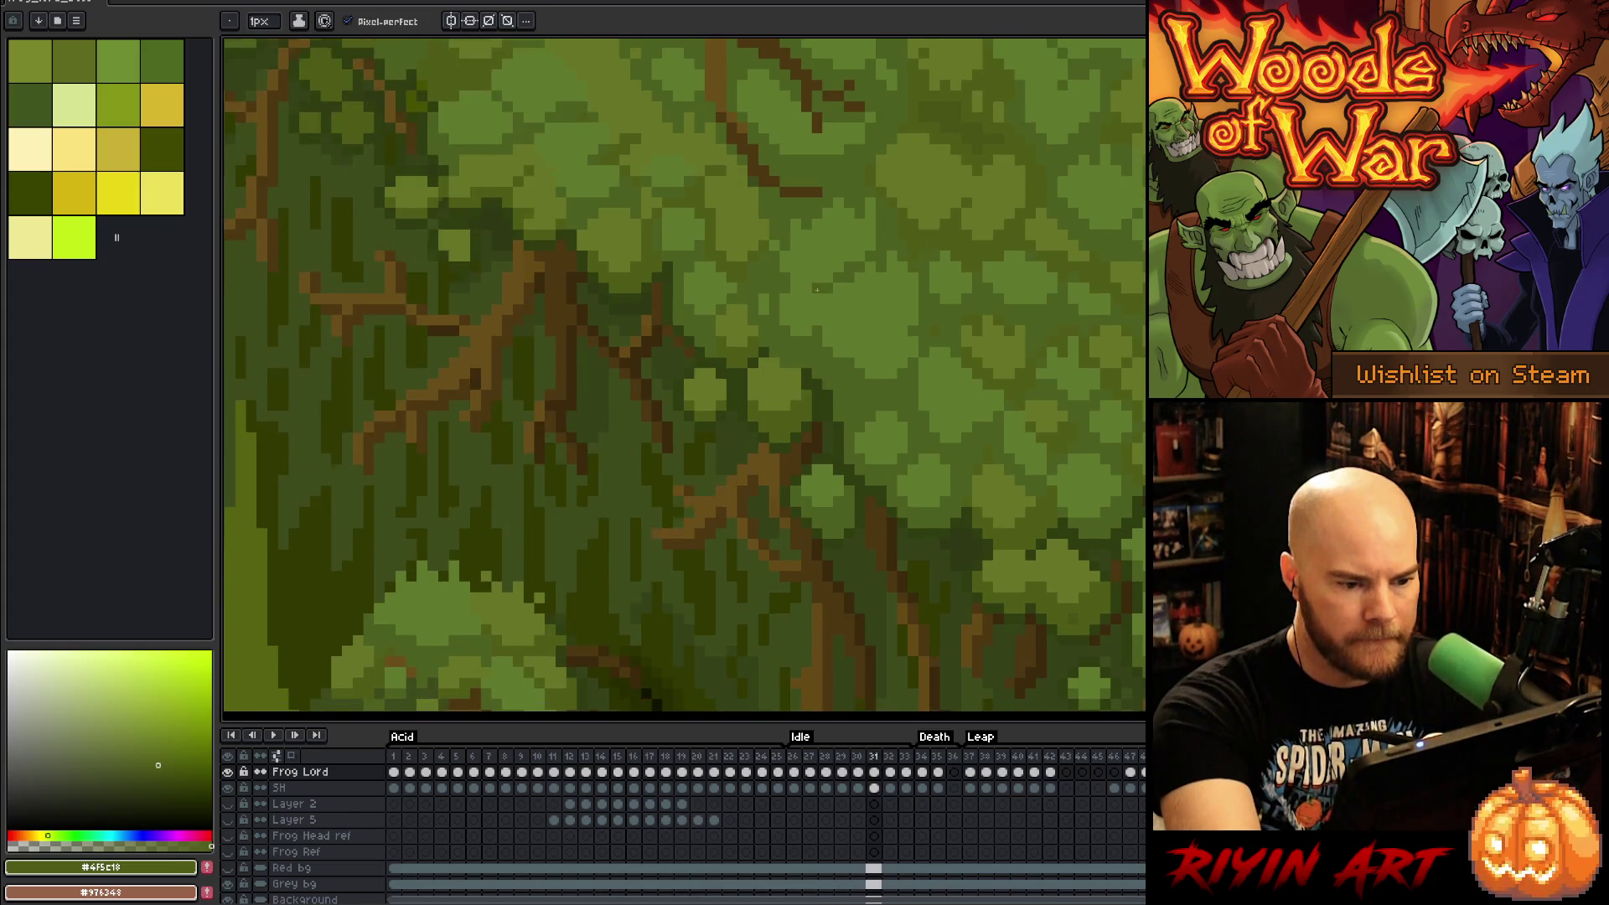
key("Right")
key("Right")
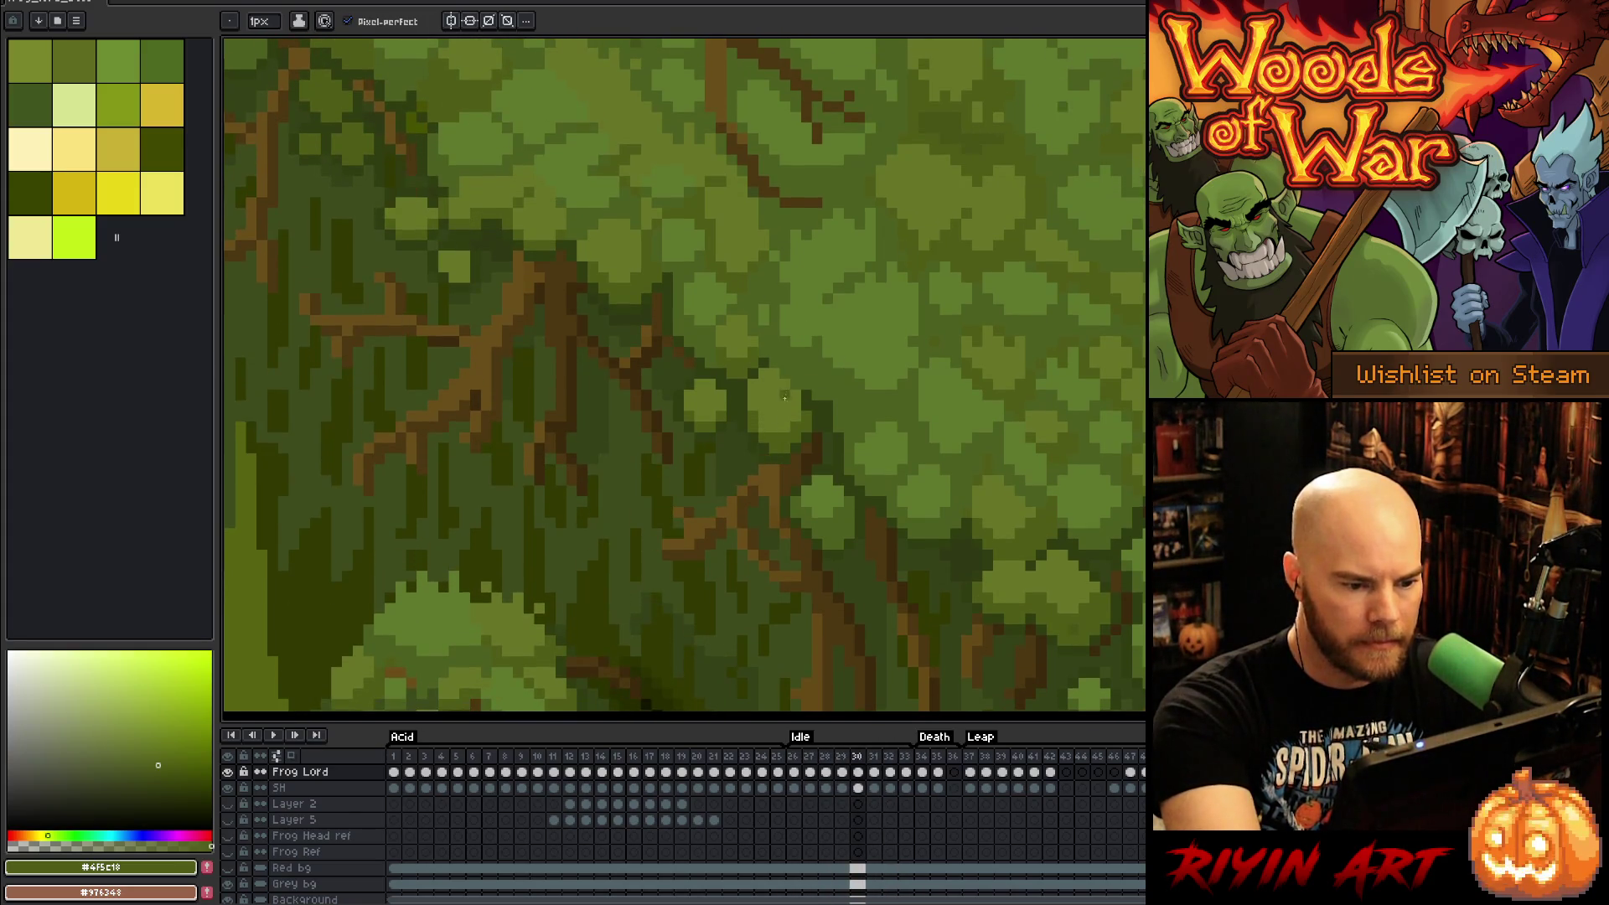
Step: Eyedrop the branch brown #694e19, then flick between frames 29 and 30 to compare
left_click(713, 510, "alt")
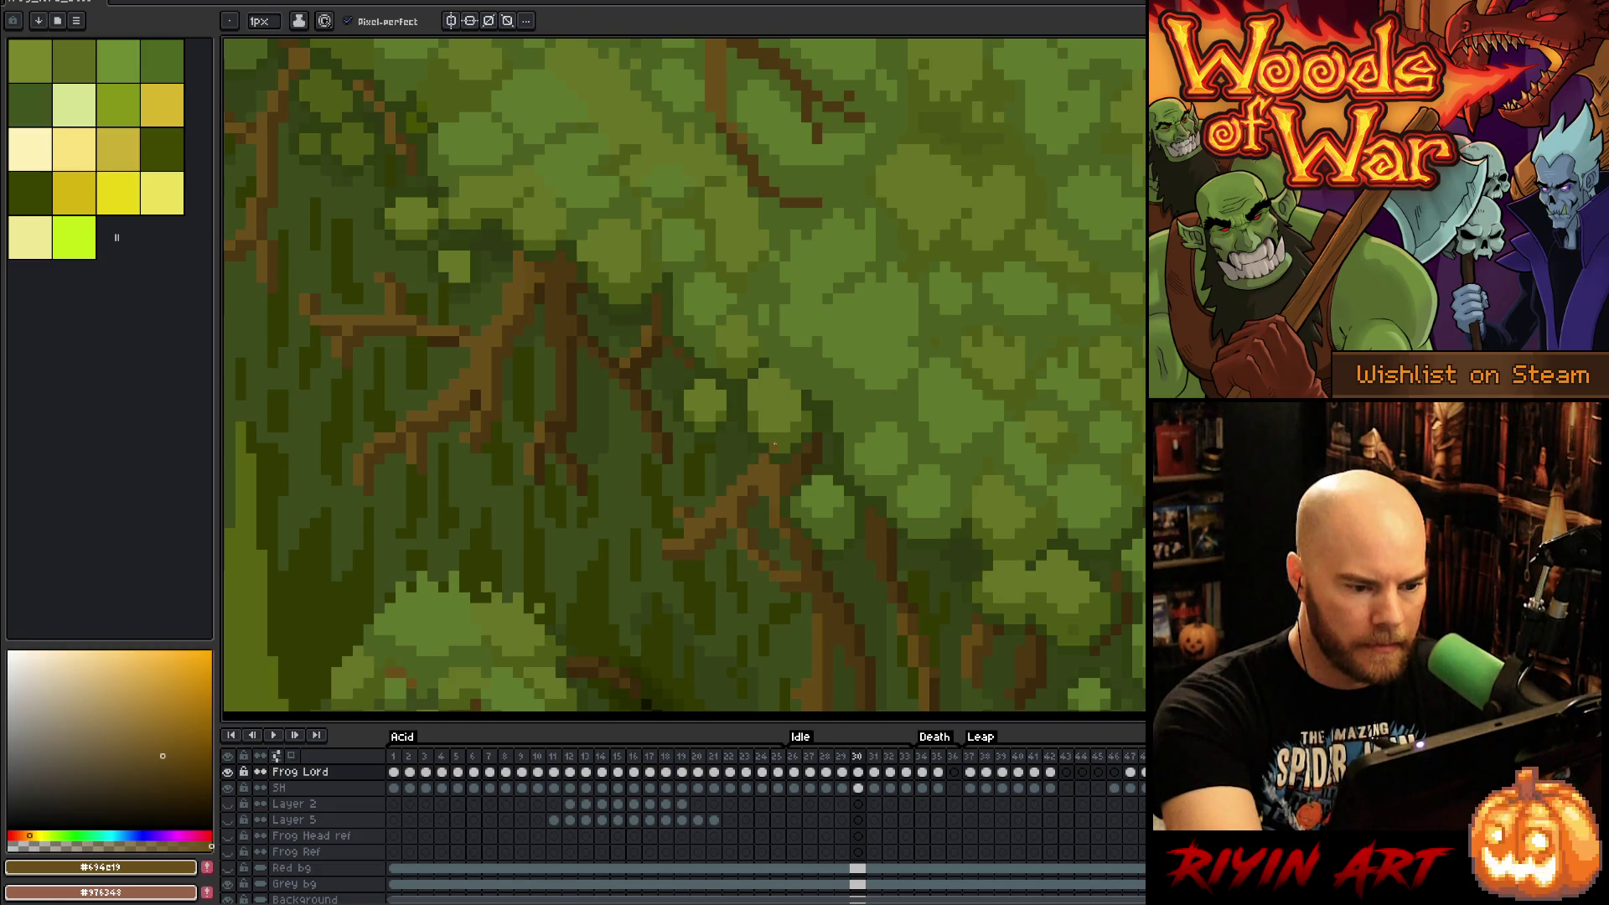
key("Left")
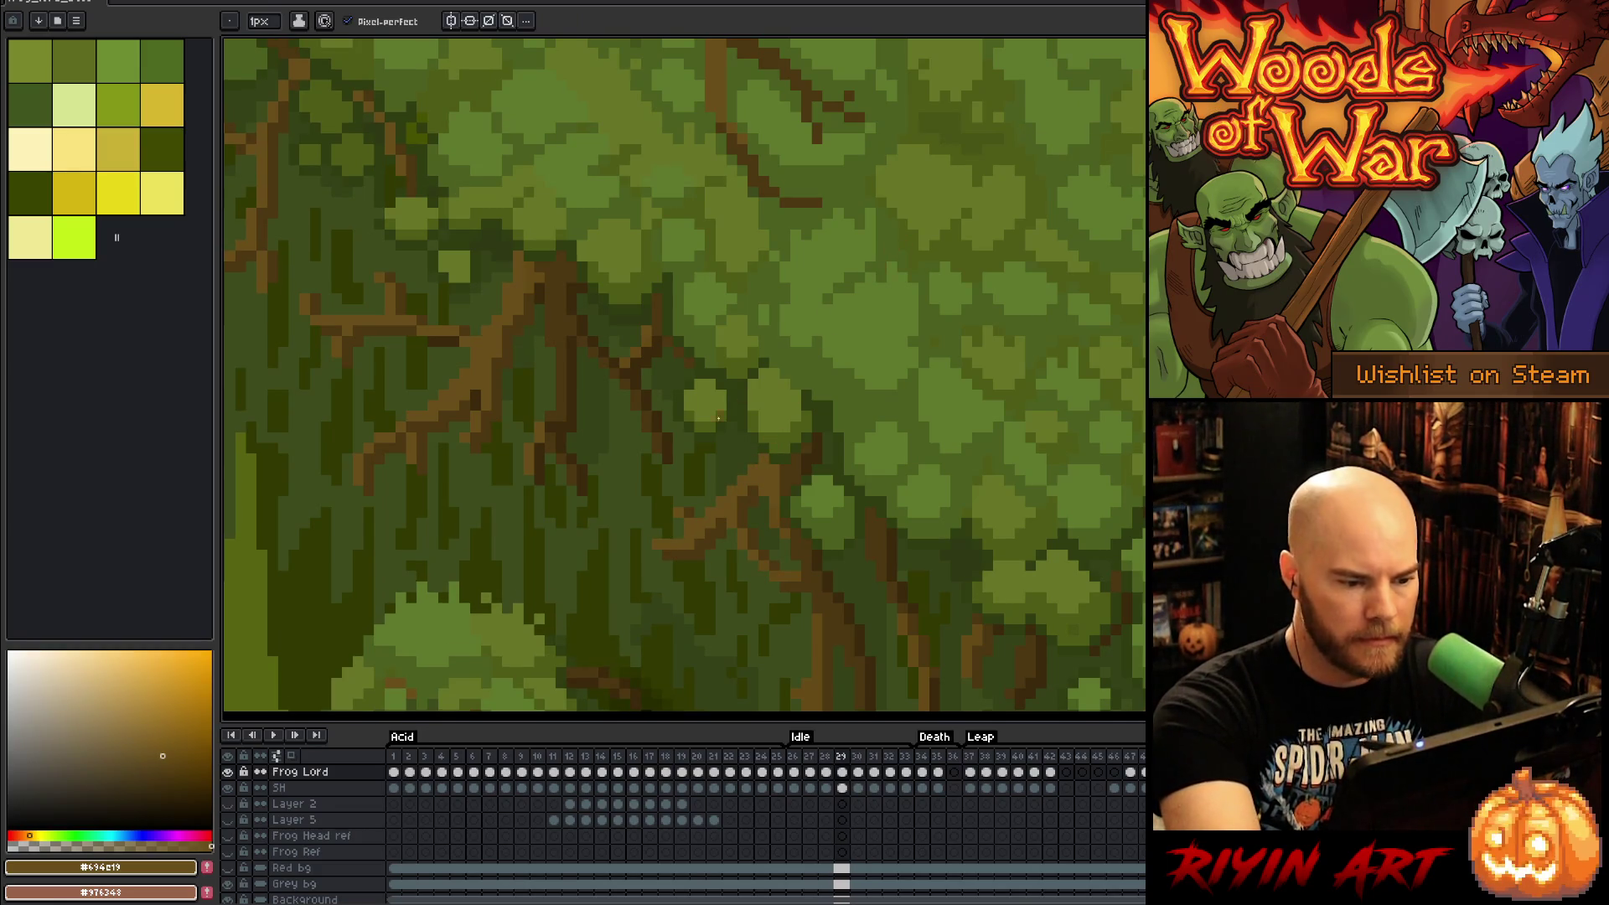
key("Right")
key("Left")
key("Right")
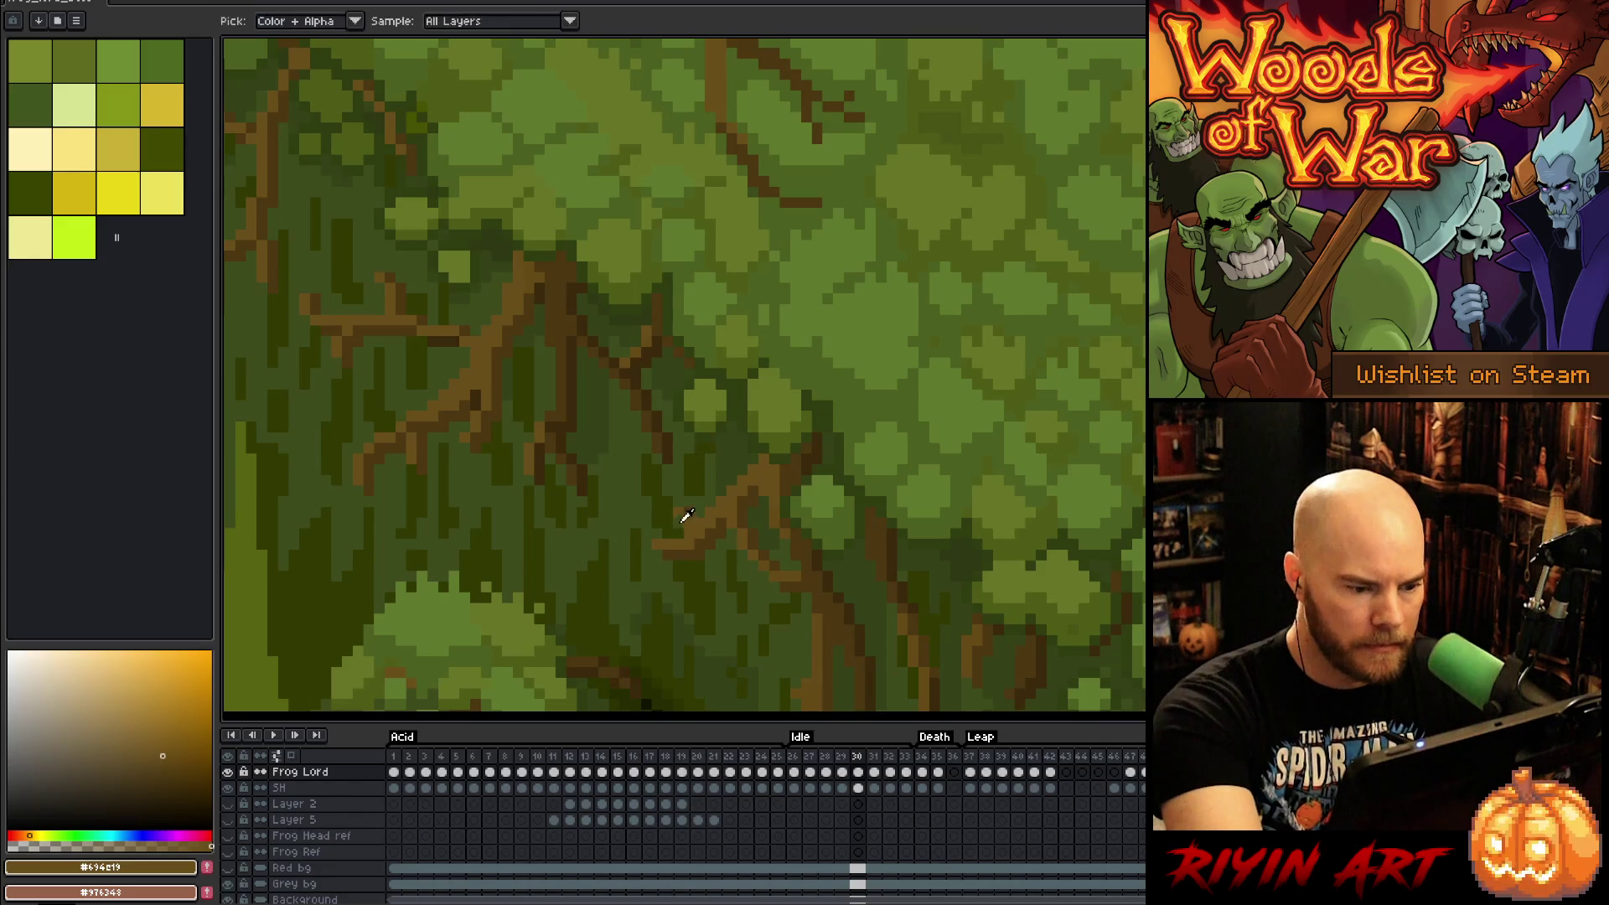
Step: Pick dark green #3d4b1c and step through frames 31–33, wrapping back to the Idle start
left_click(682, 522, "alt")
key("Right")
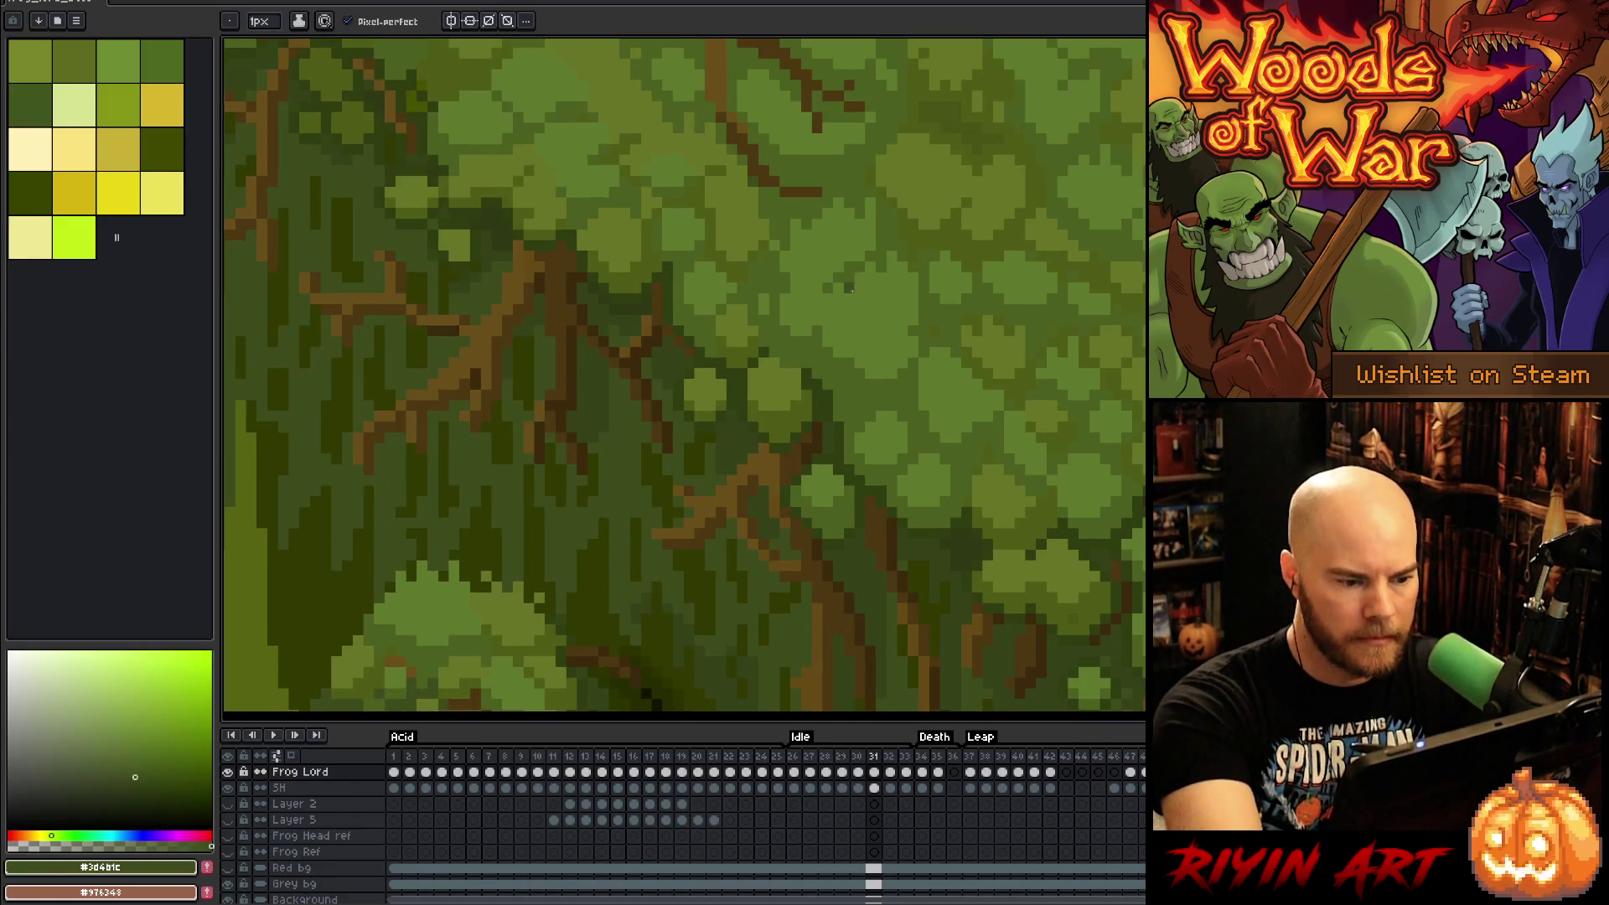
key("Right")
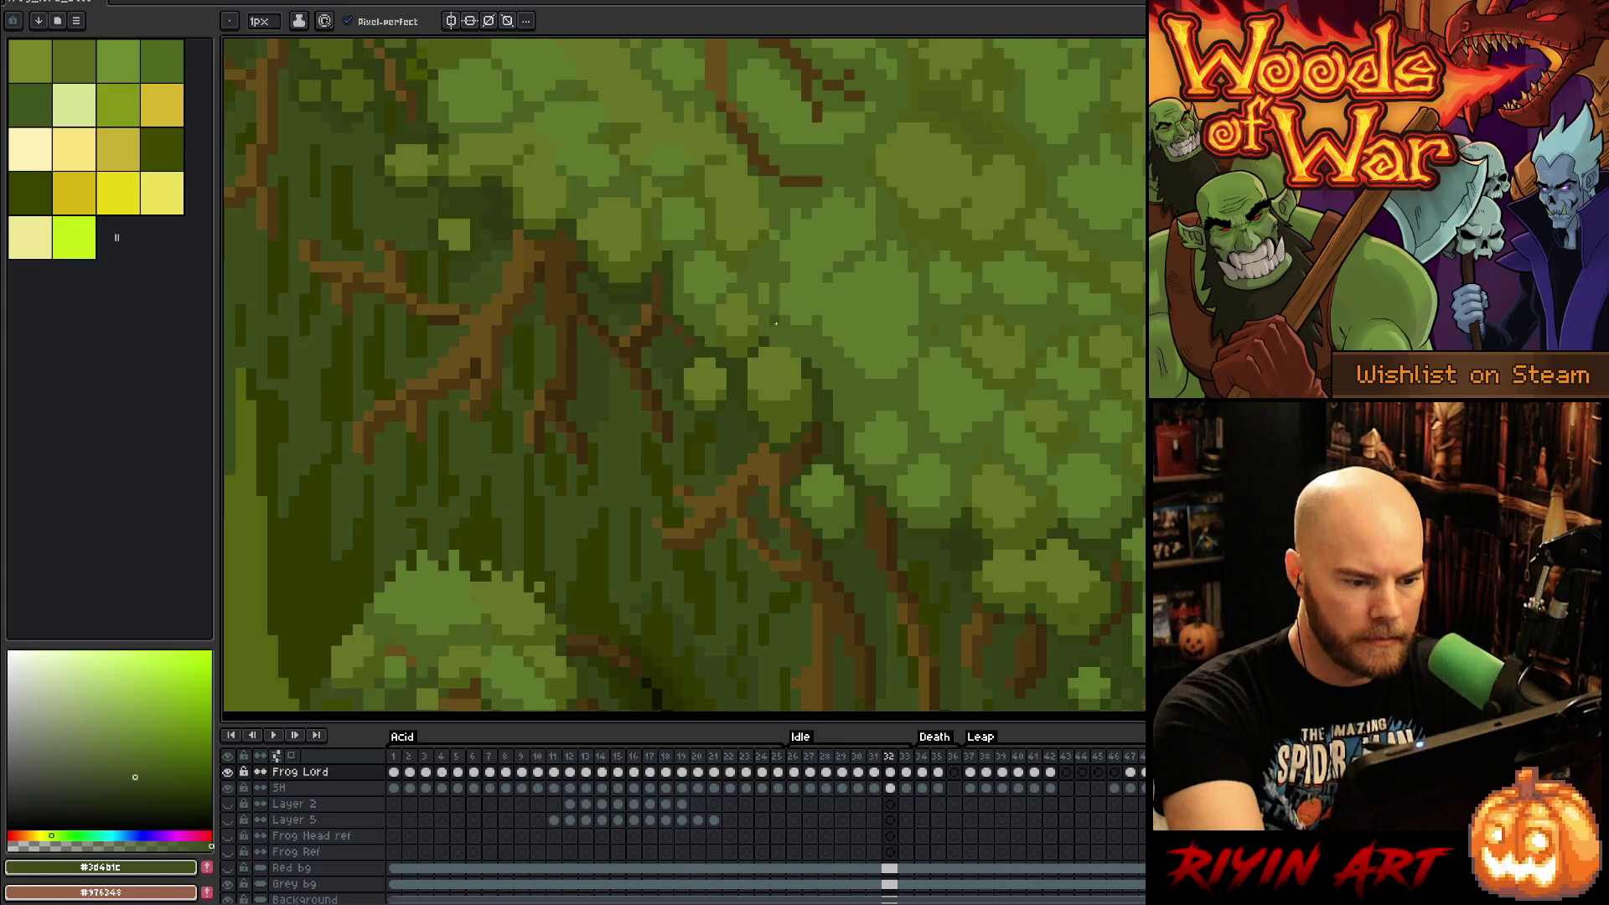
key("Right")
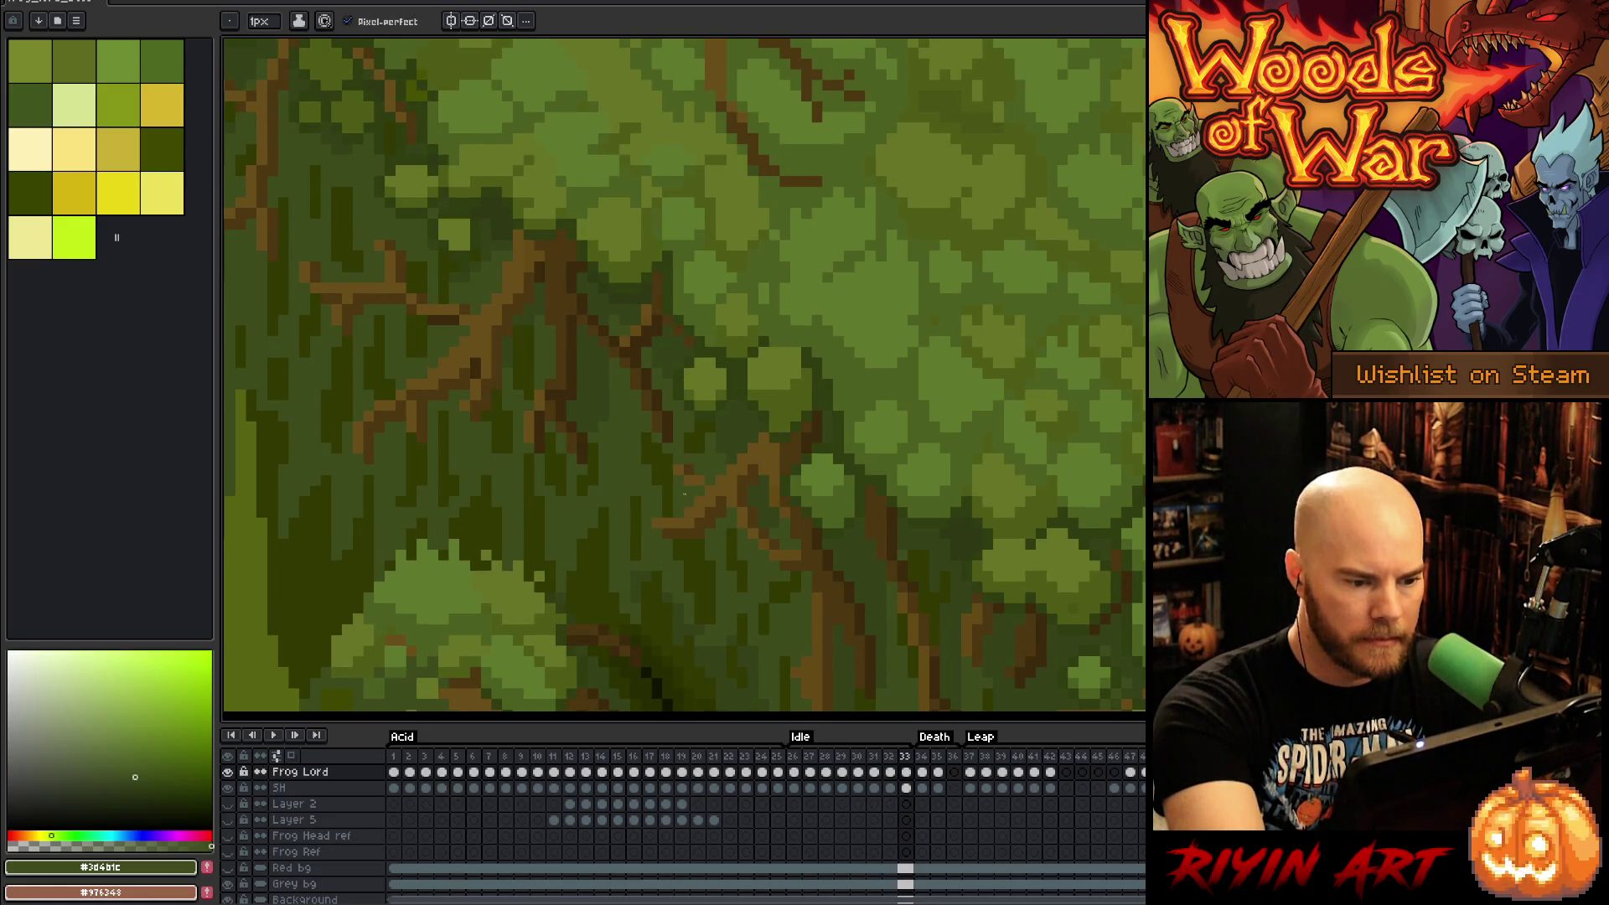
key("Right")
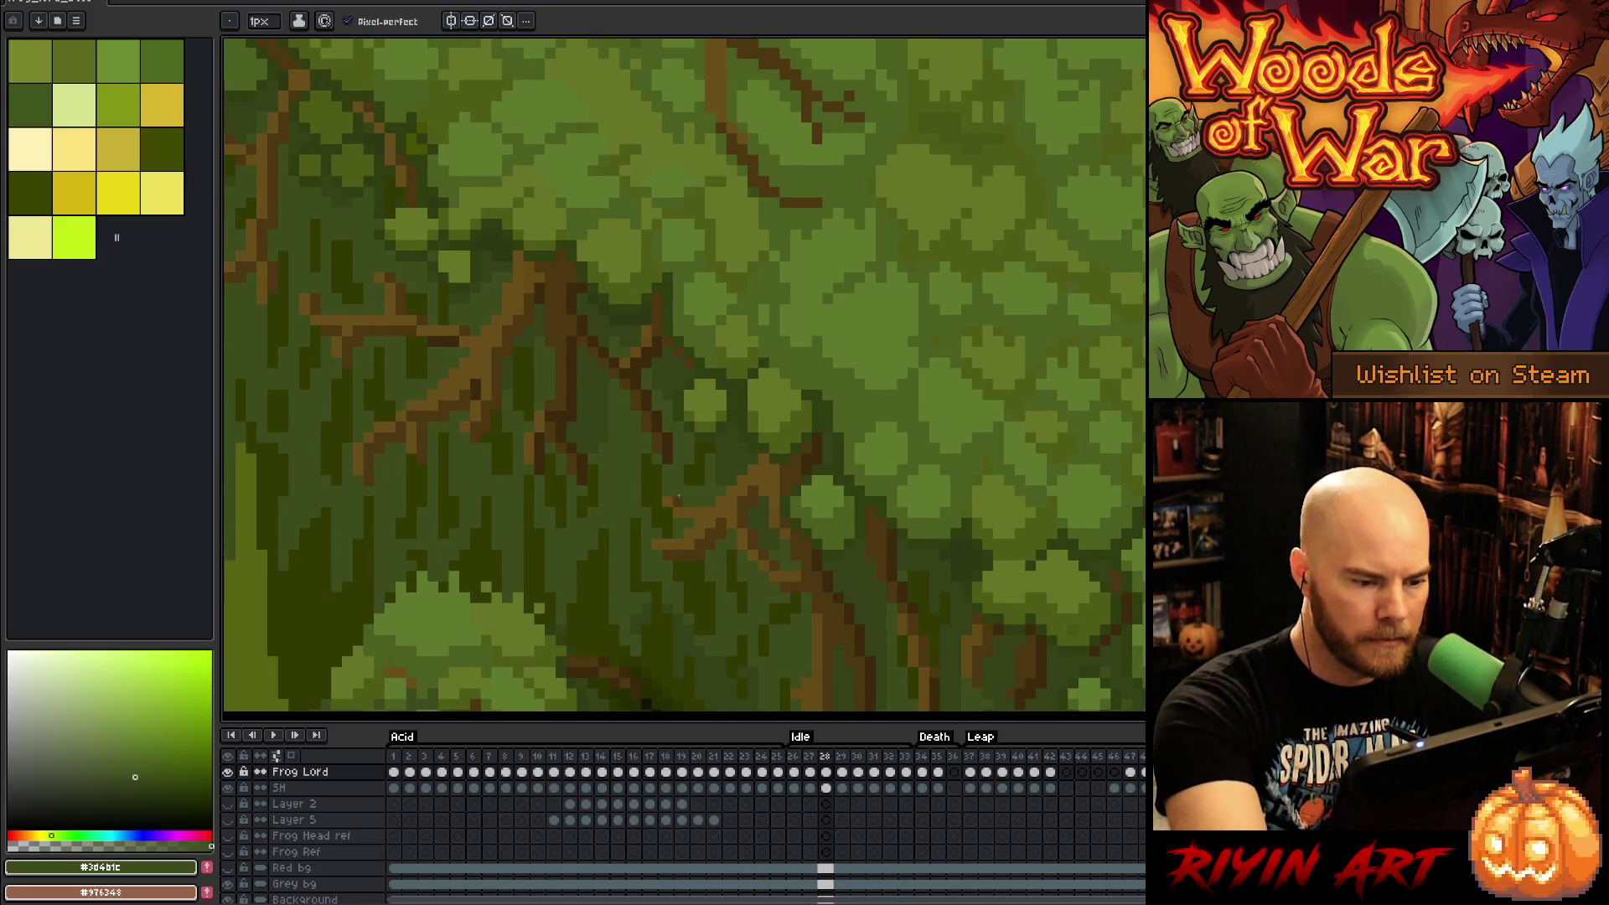
key("Right")
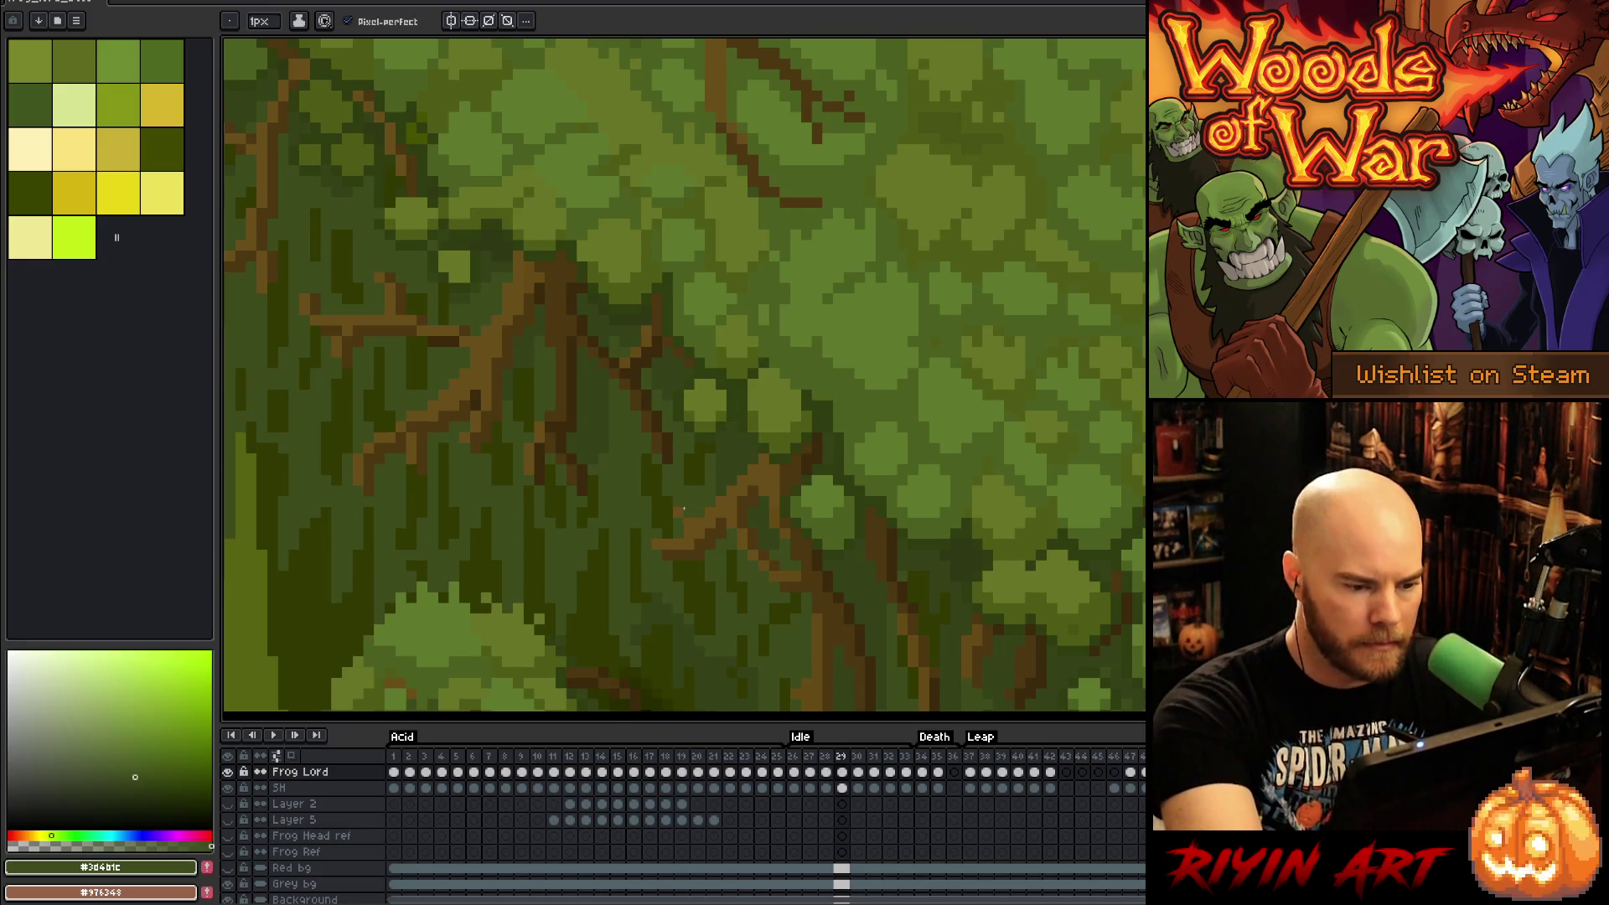
Step: Re-sample brown #694e19, then #3d4b1c, advance to frame 33 and play the Idle loop
left_click(670, 512, "alt")
left_click(688, 512, "alt")
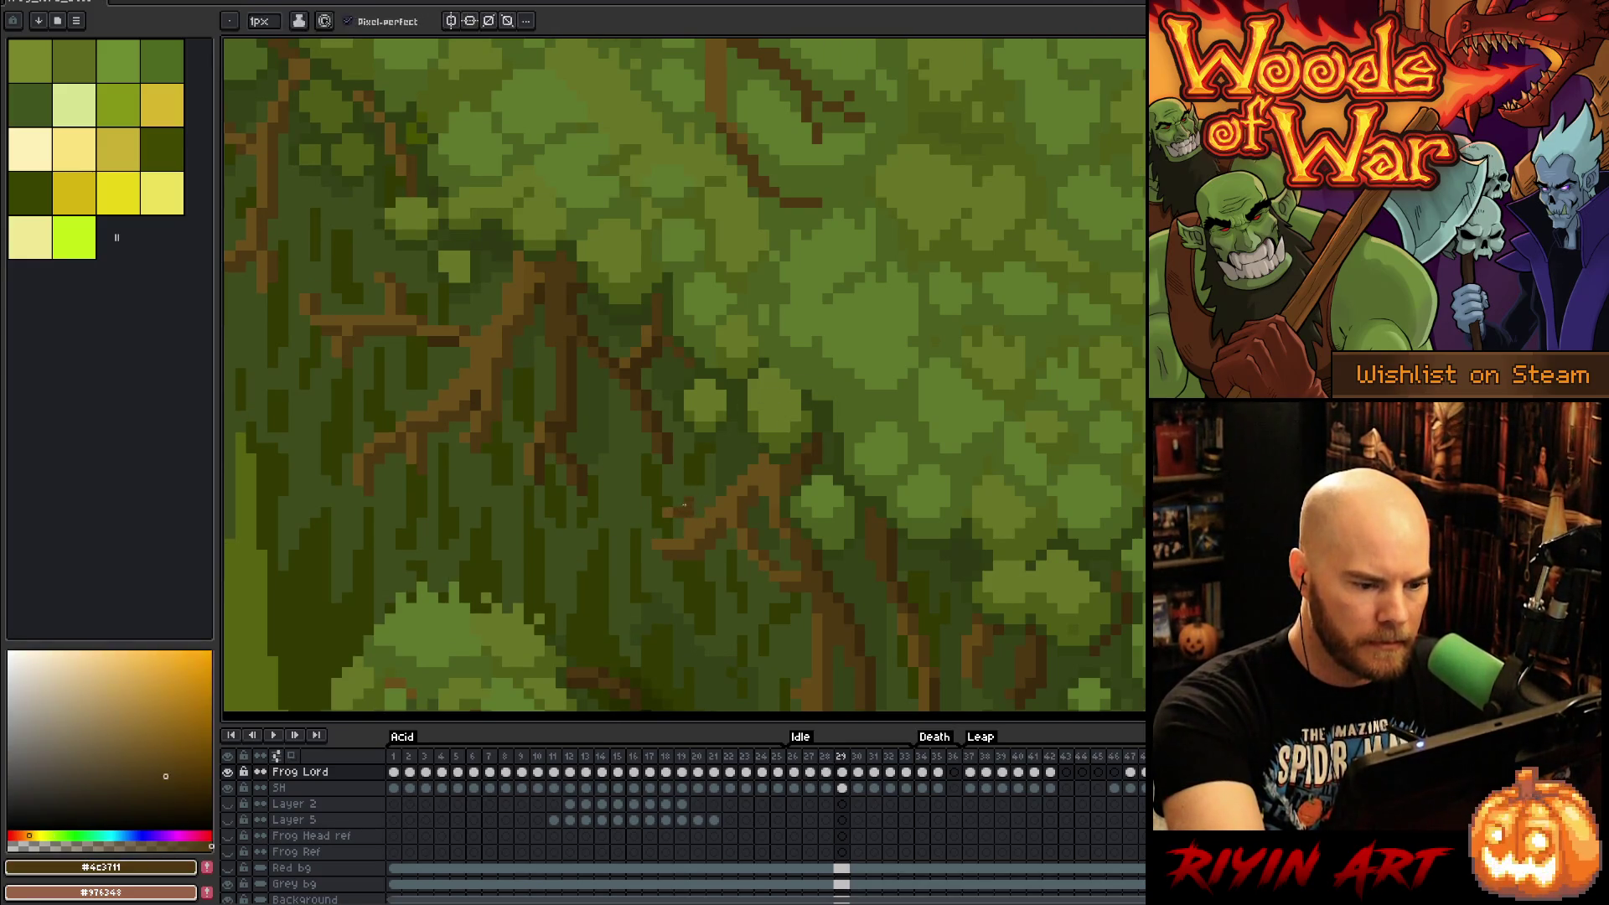
key("Right")
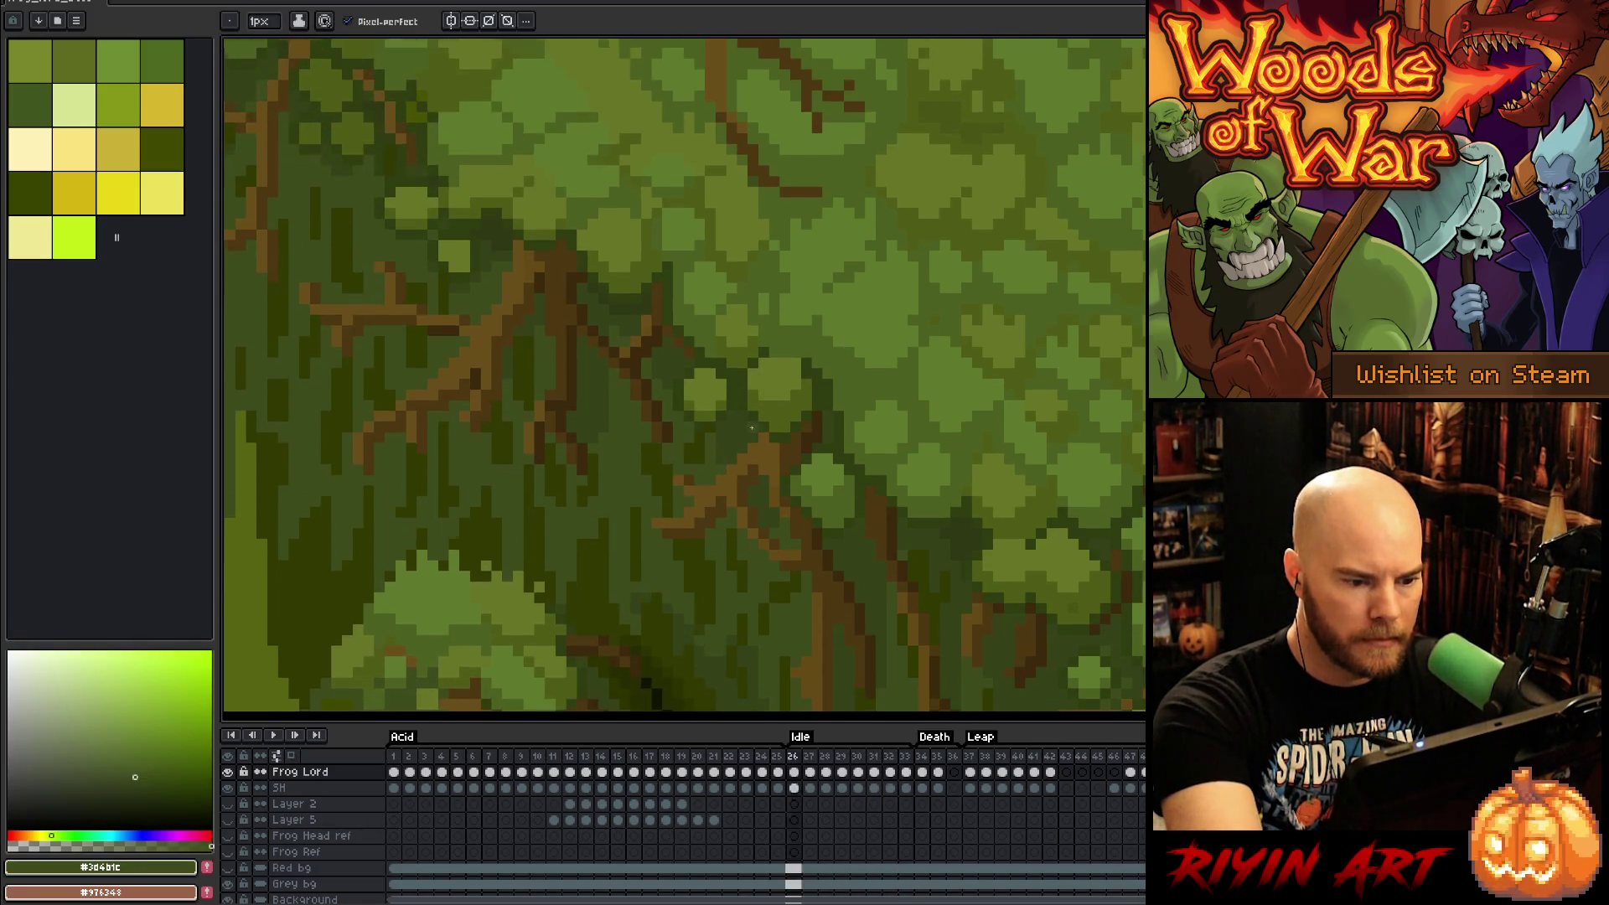
key("Right")
key("Right")
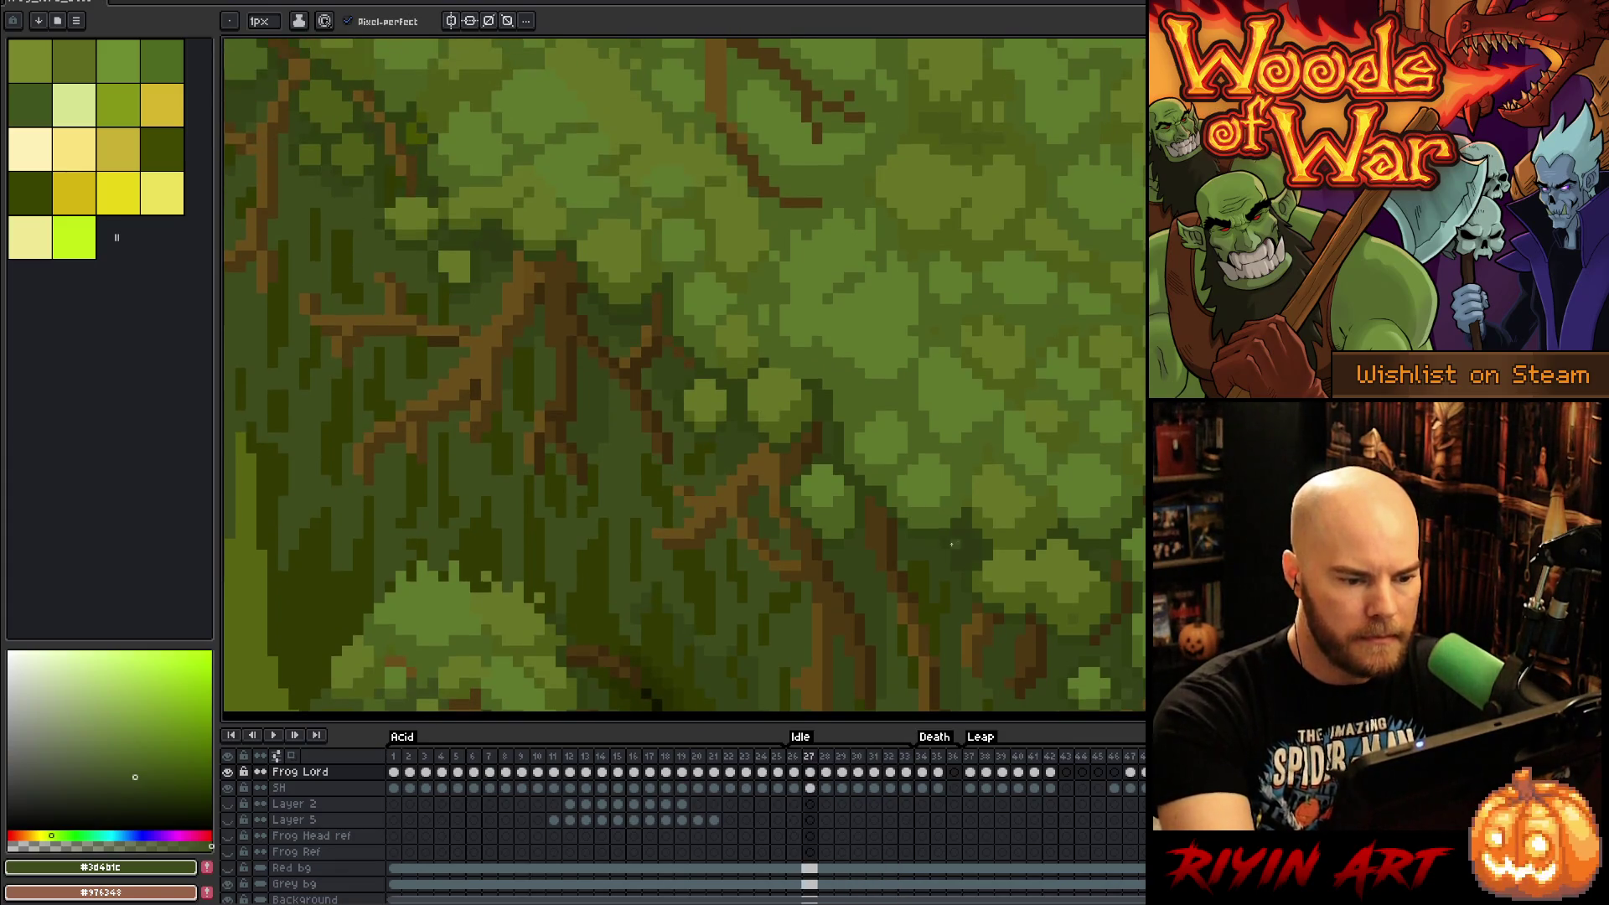
key("Right")
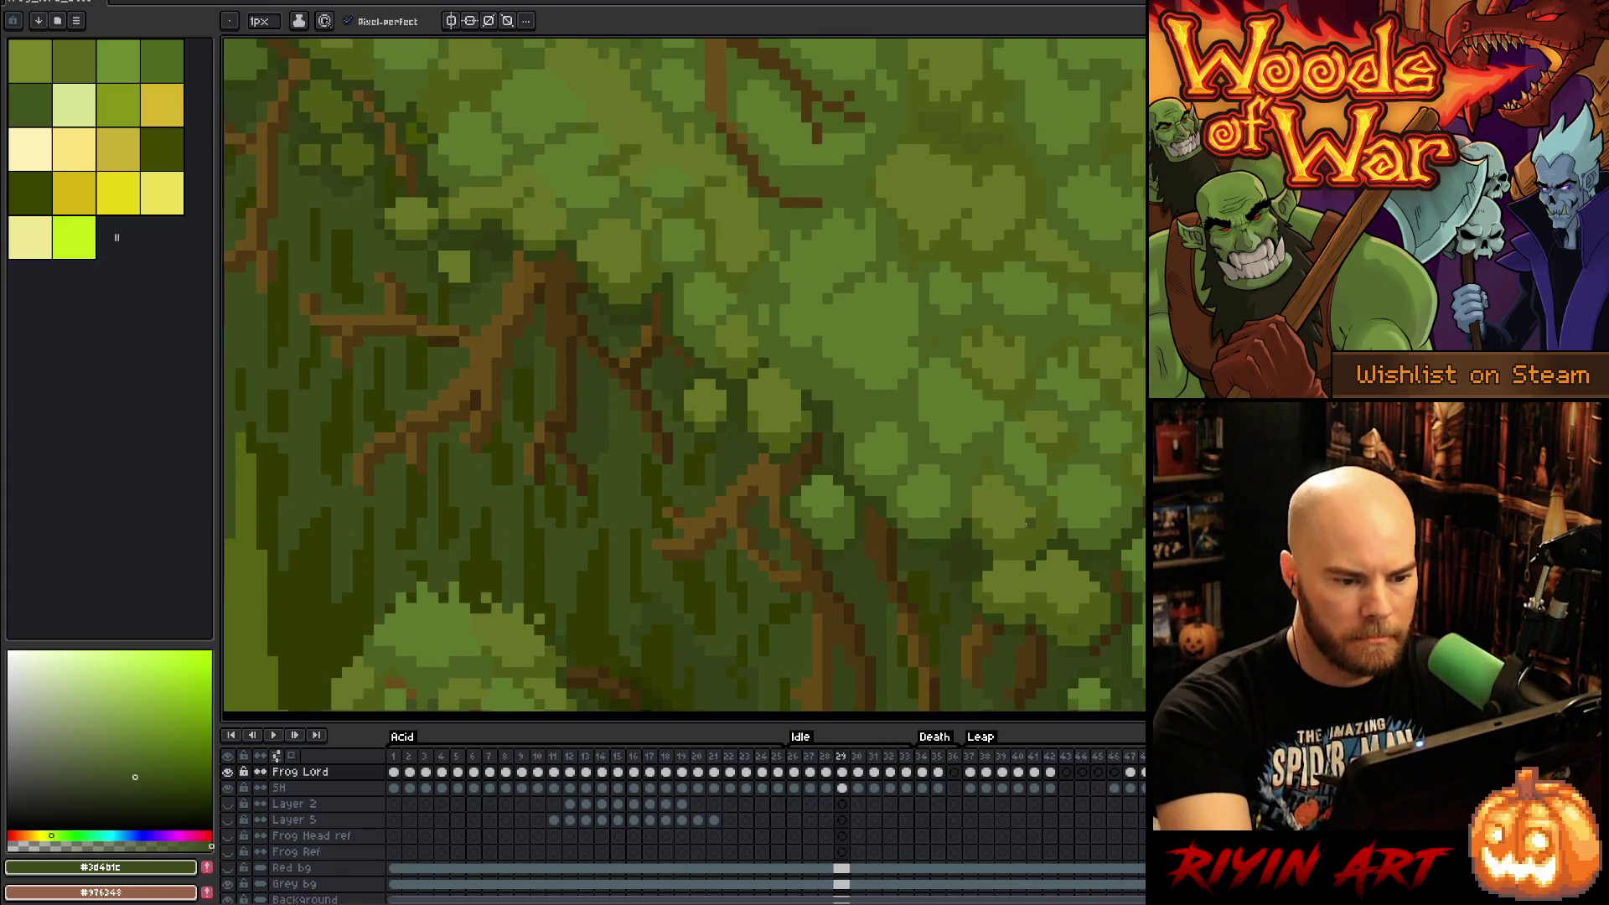
key("Return")
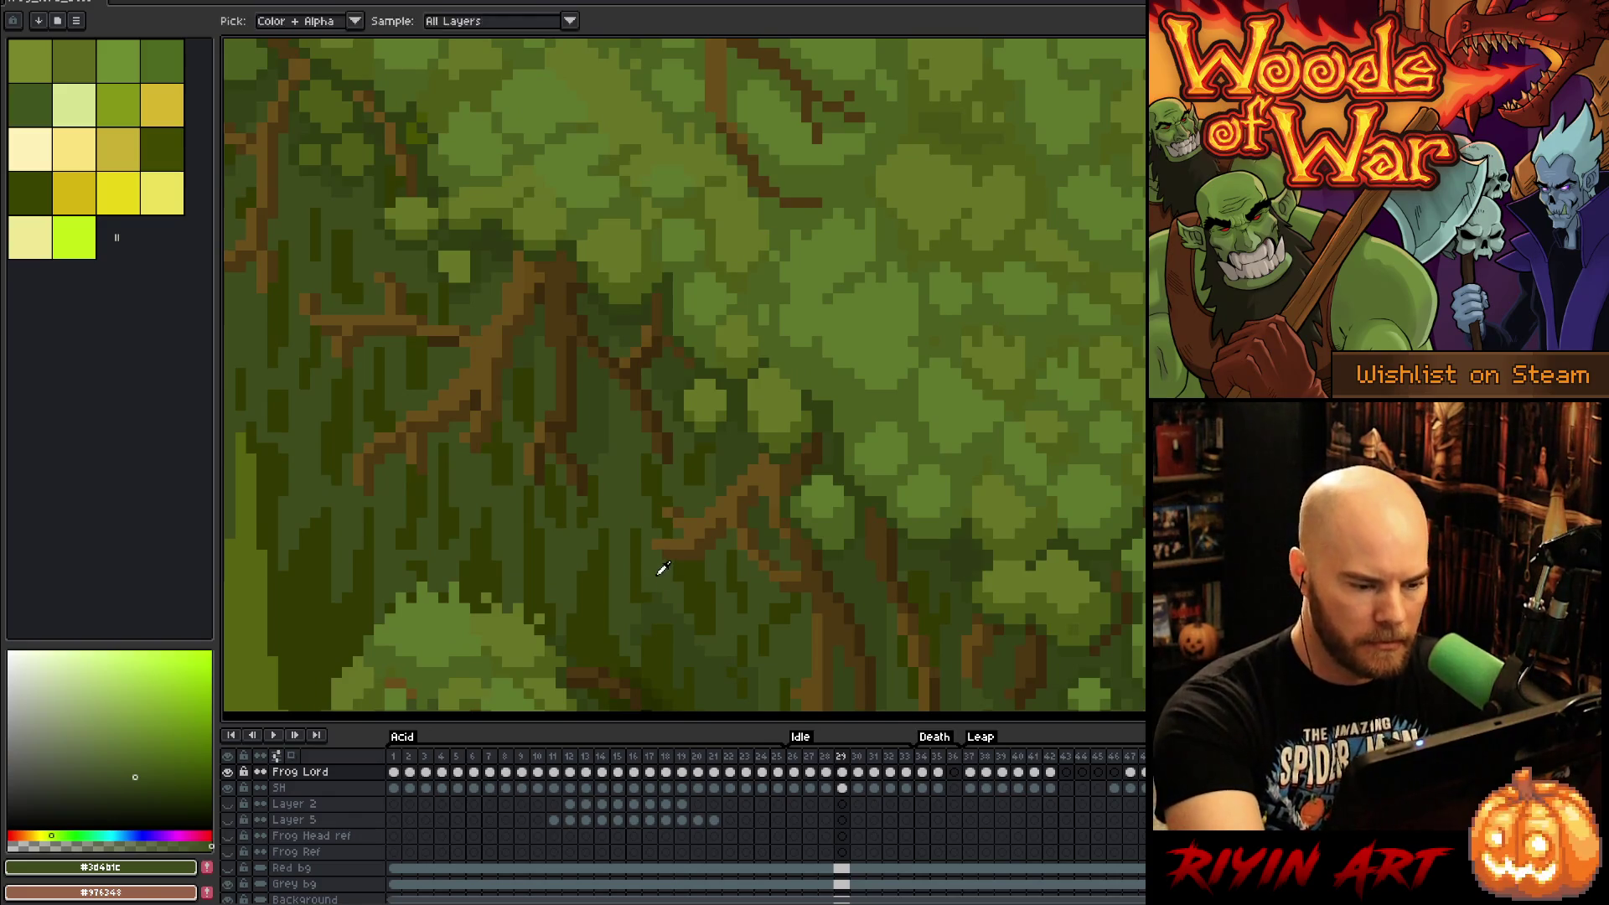
Step: Compare frames 28–30, sample #354117 from the frog, then step through frames 31–33 back to 26
key("Left")
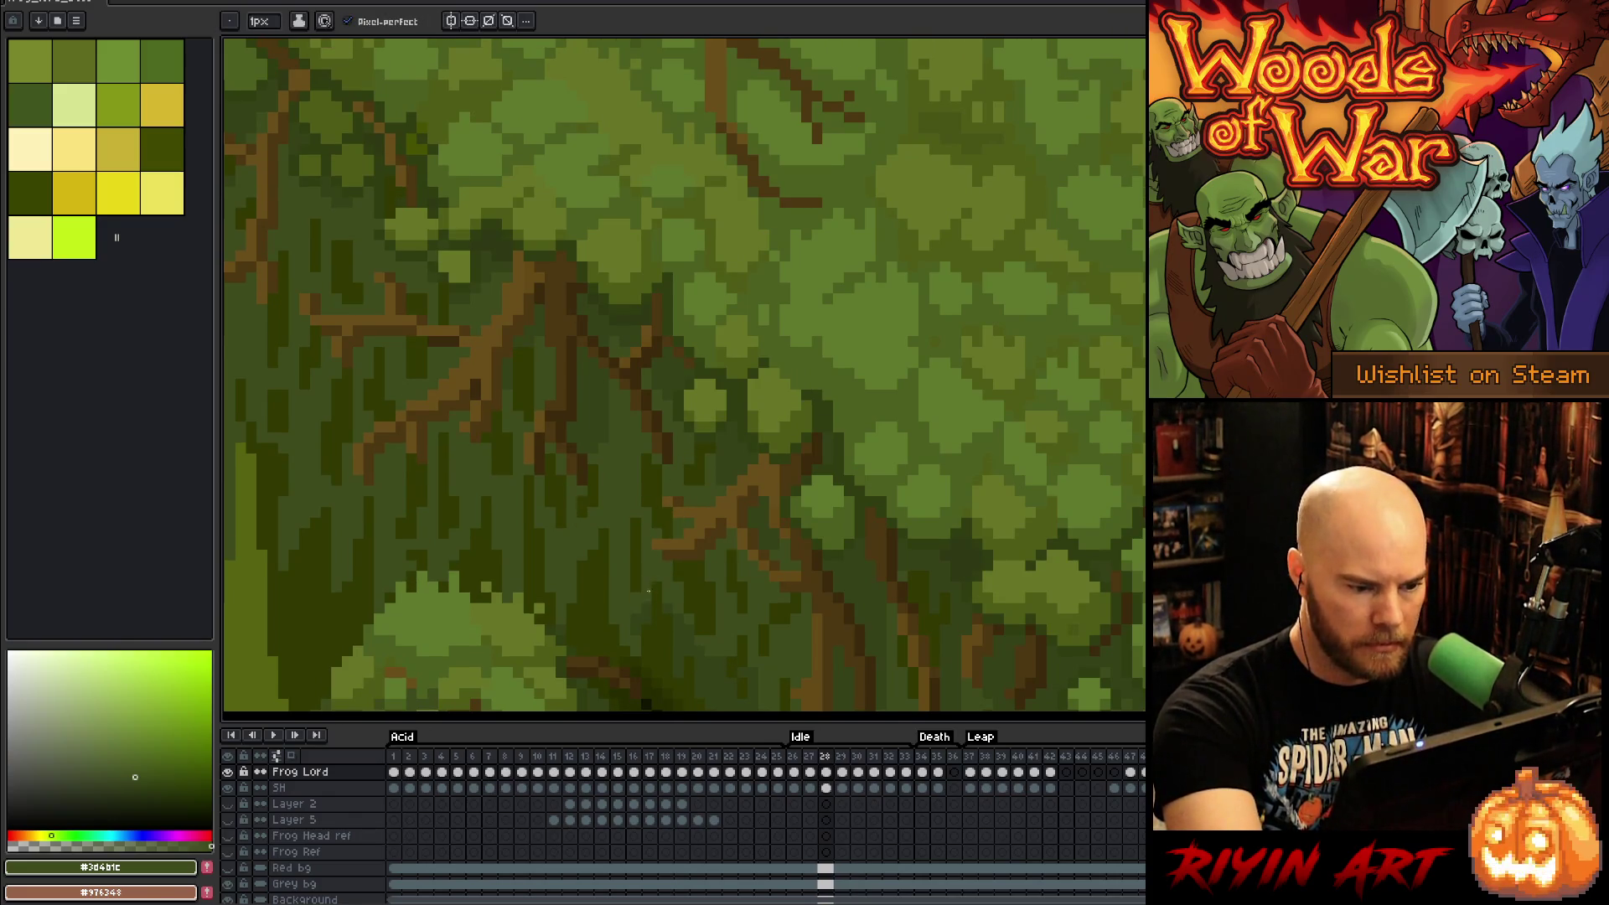
key("Right")
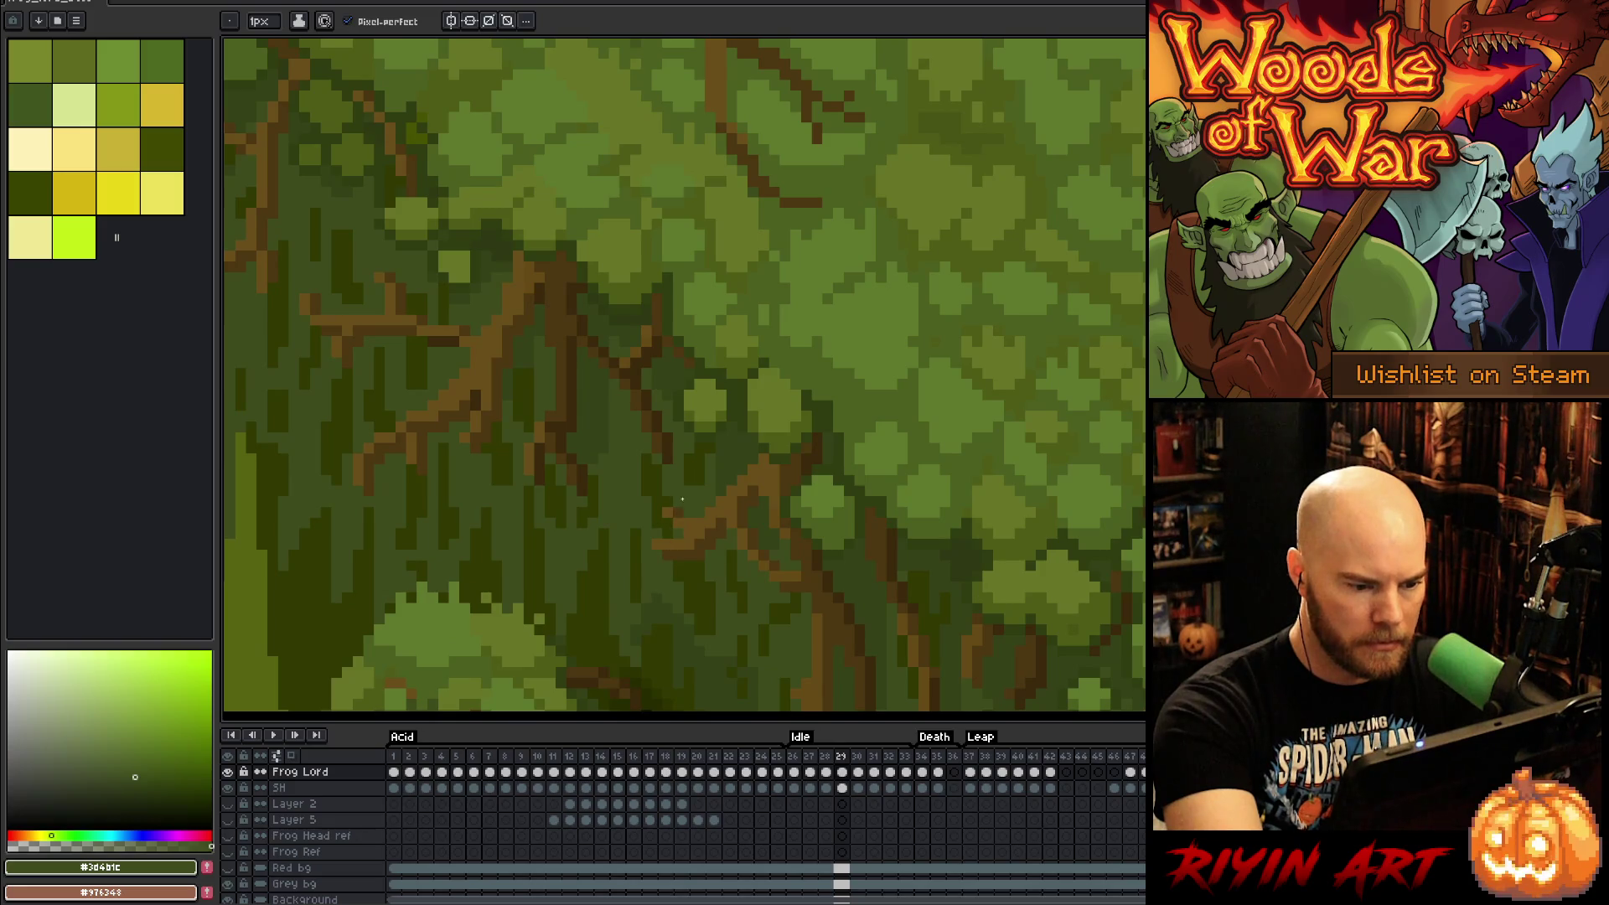
key("Right")
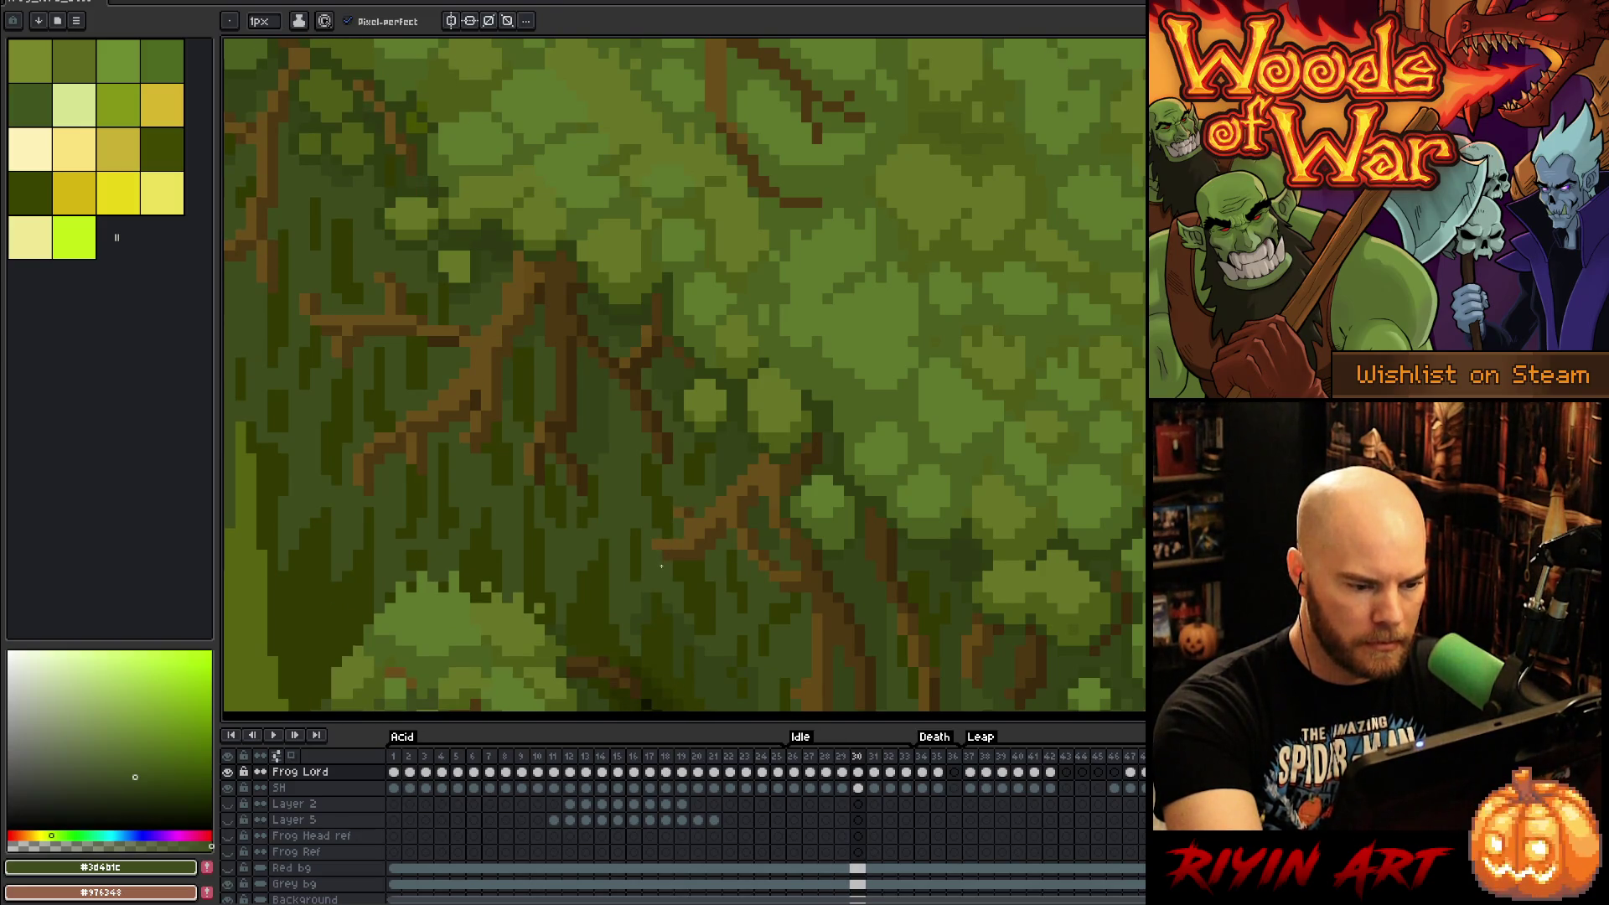
key("Left")
key("Left")
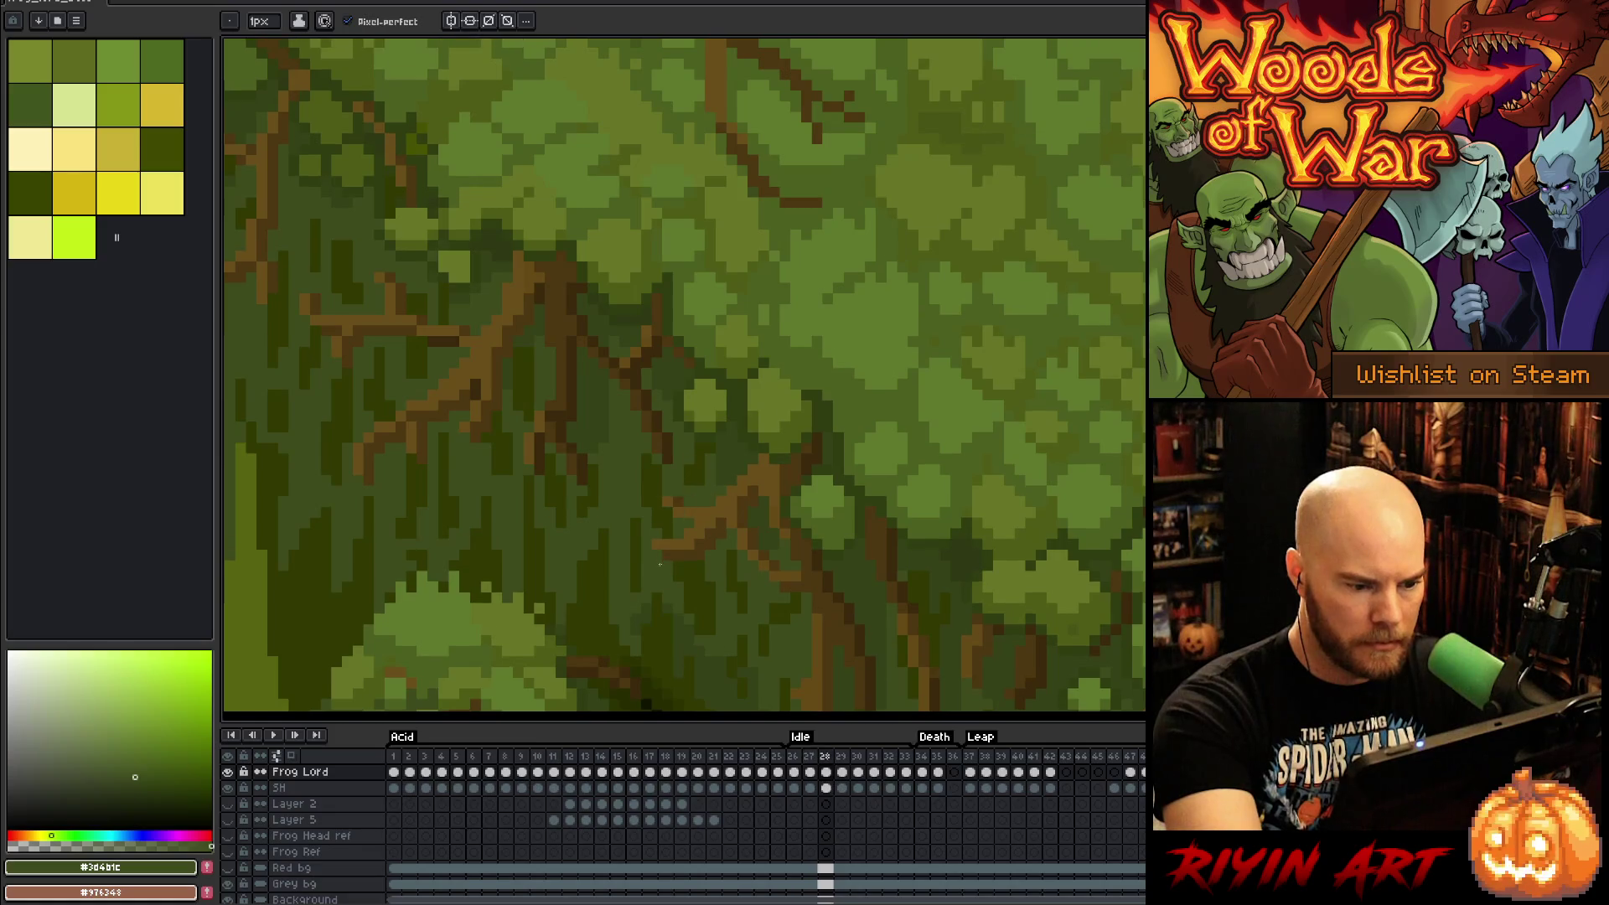
key("Right")
key("Right")
left_click(650, 604, "alt")
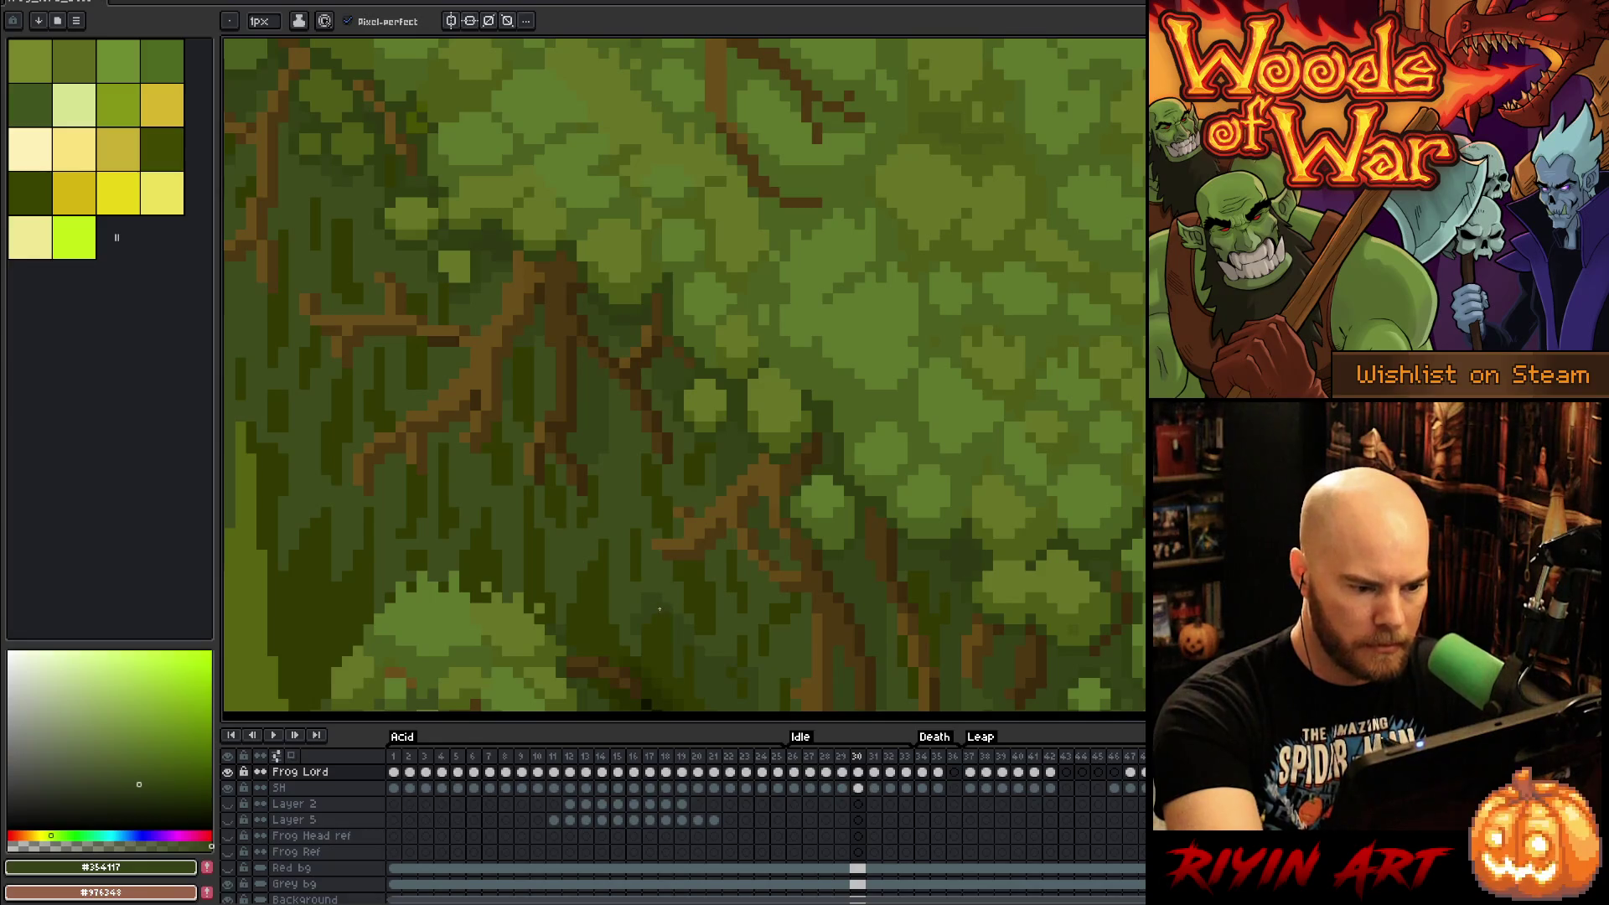
key("Right")
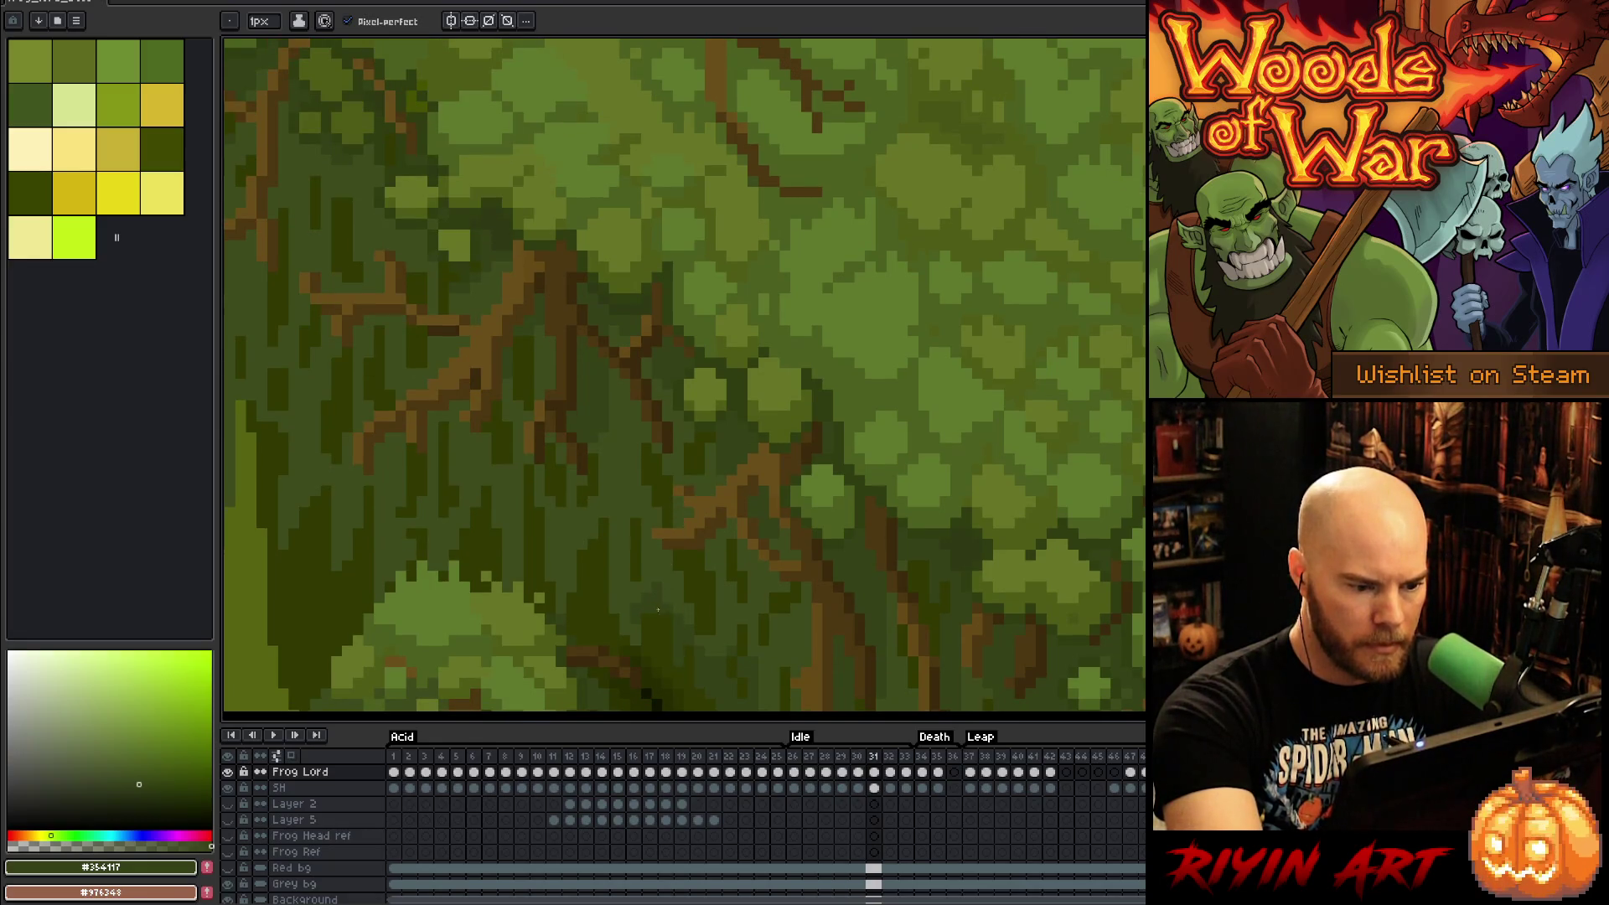
key("Right")
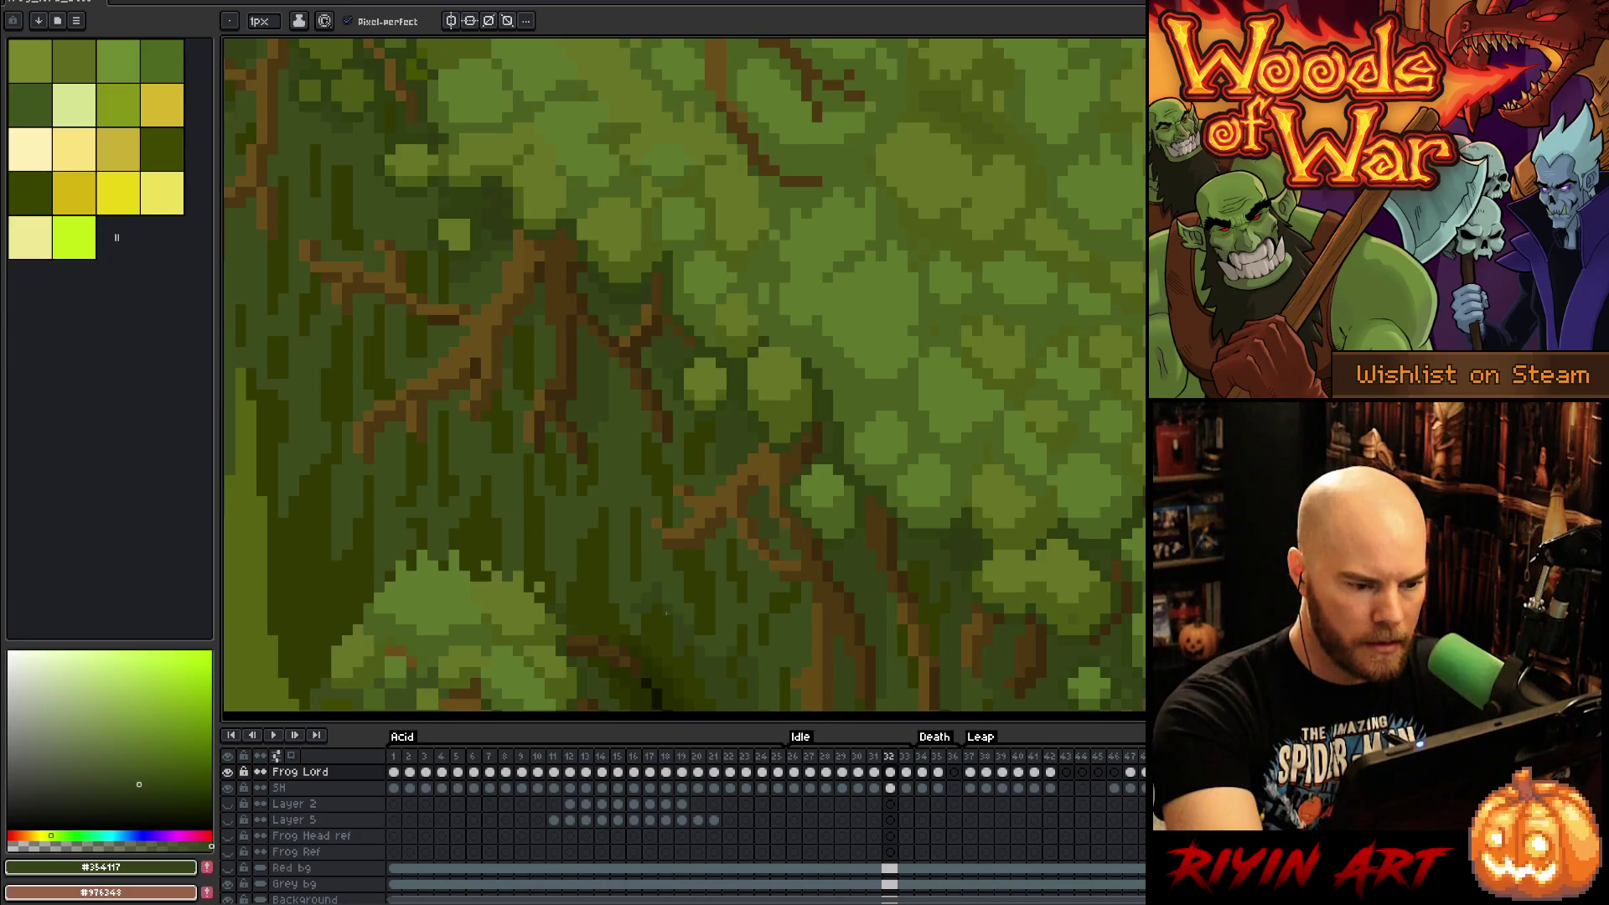
key("Right")
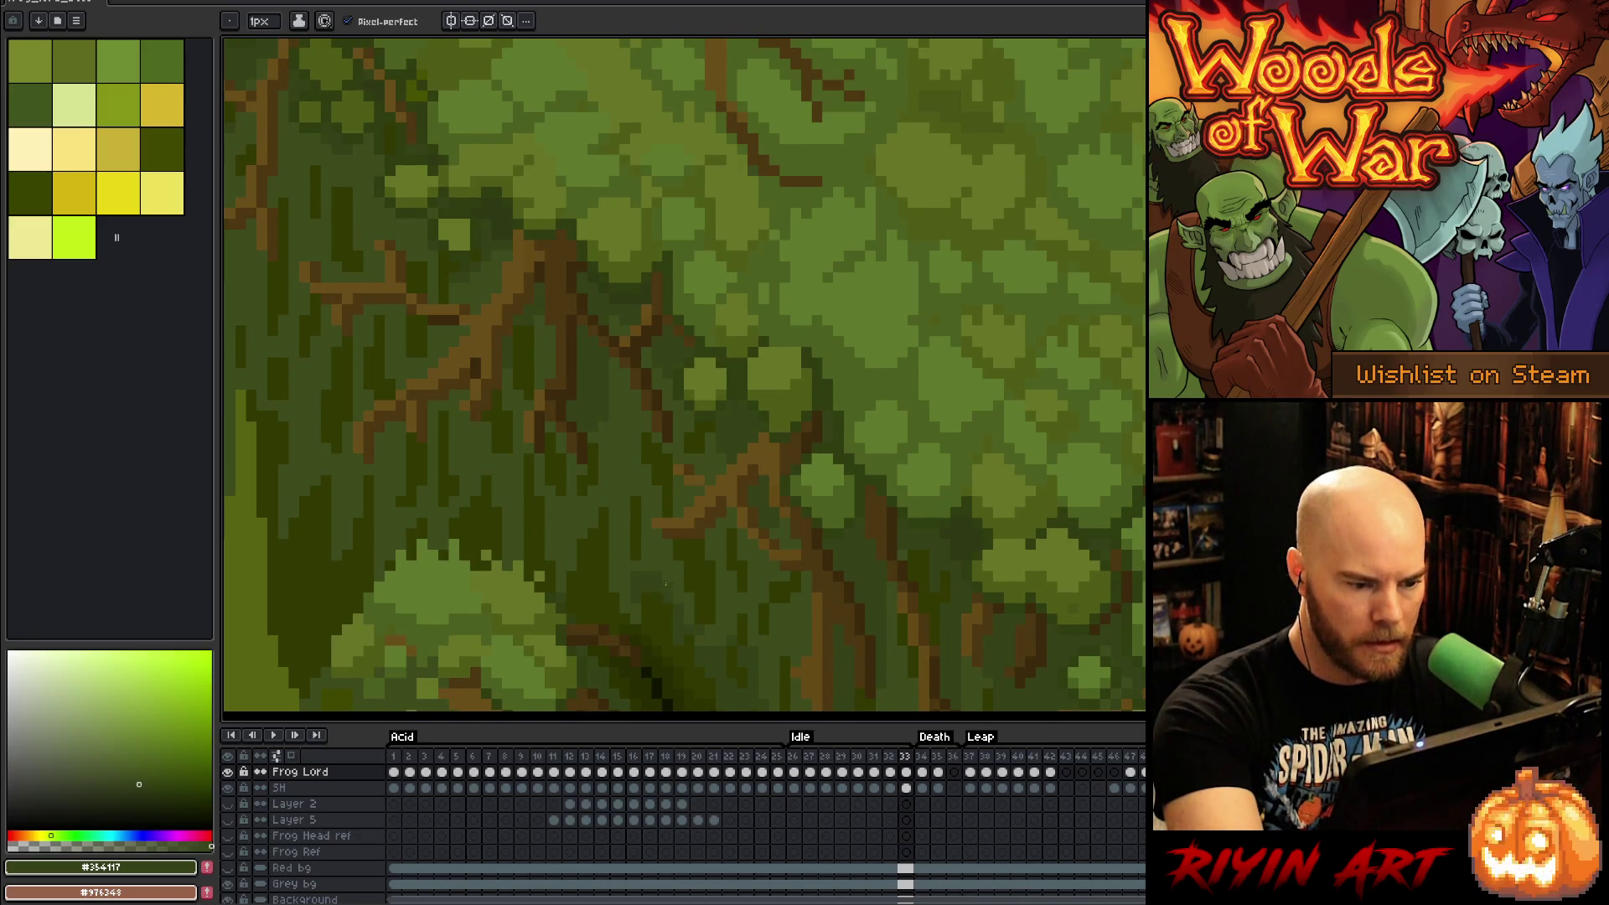
key("Right")
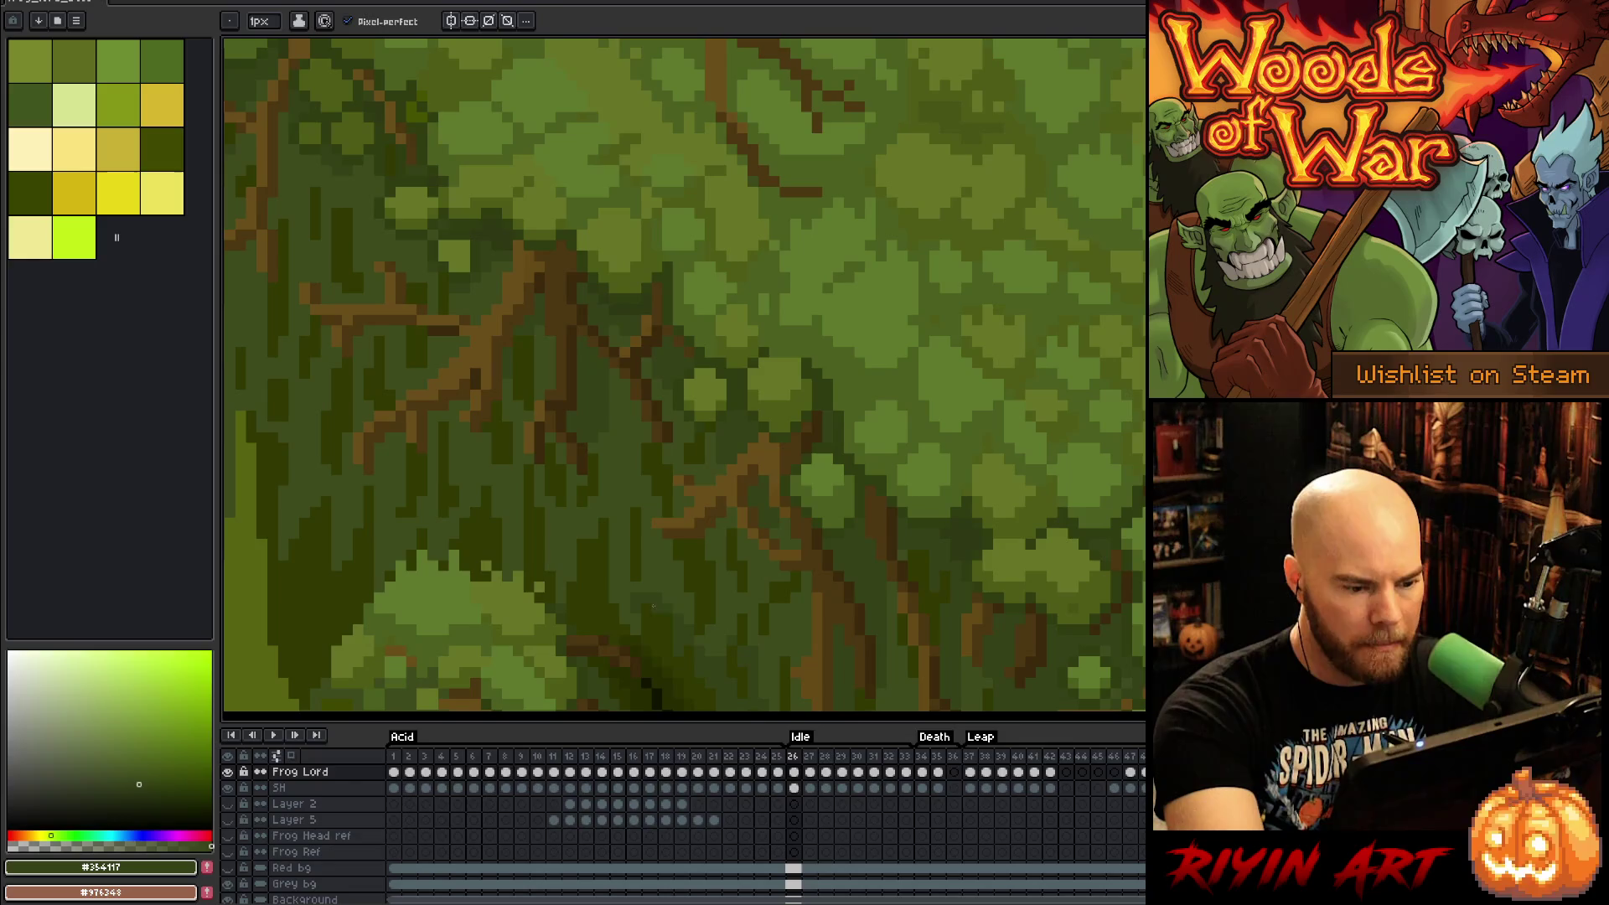
Step: Step through frames 27–30 comparing 28 with 29, sampling #3d4b1c before looping to frame 26
key("Right")
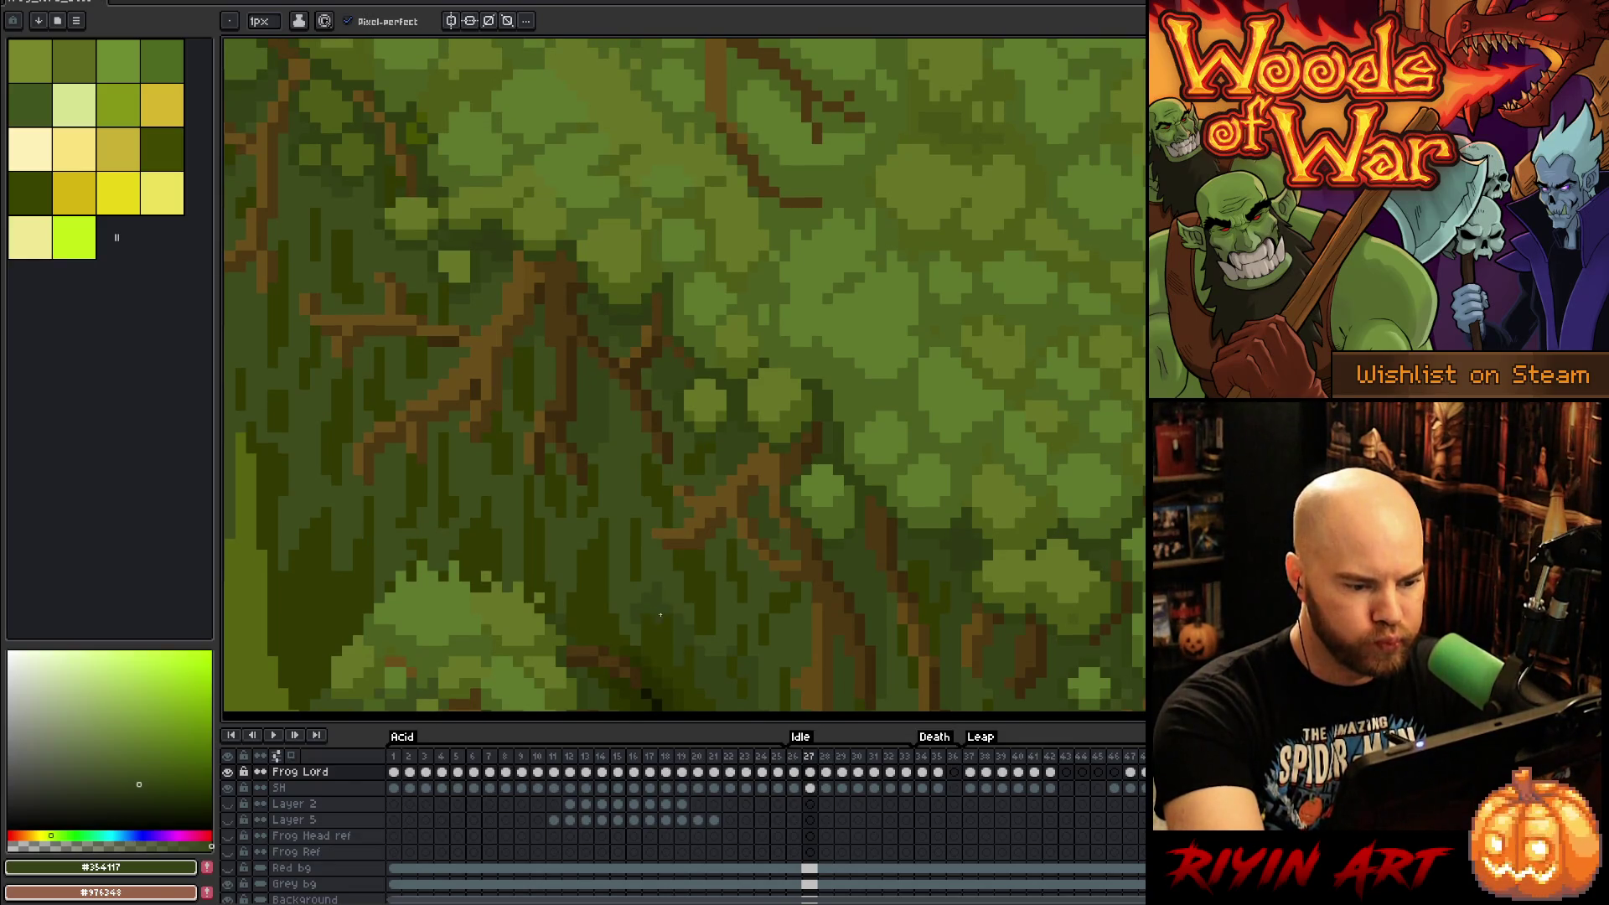
key("Right")
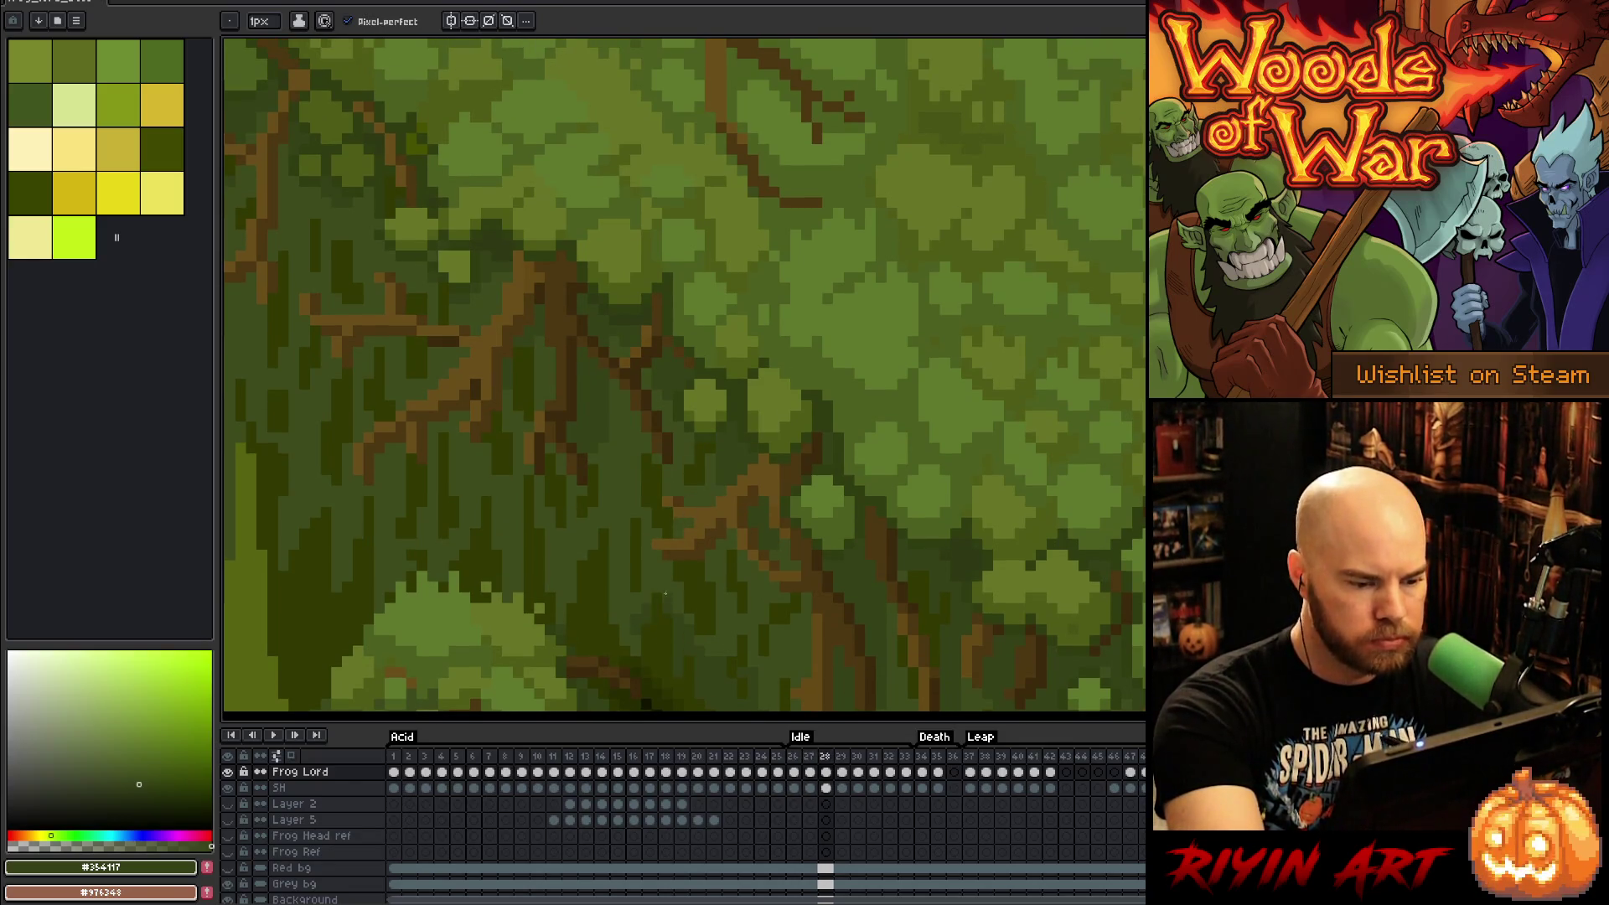
key("Right")
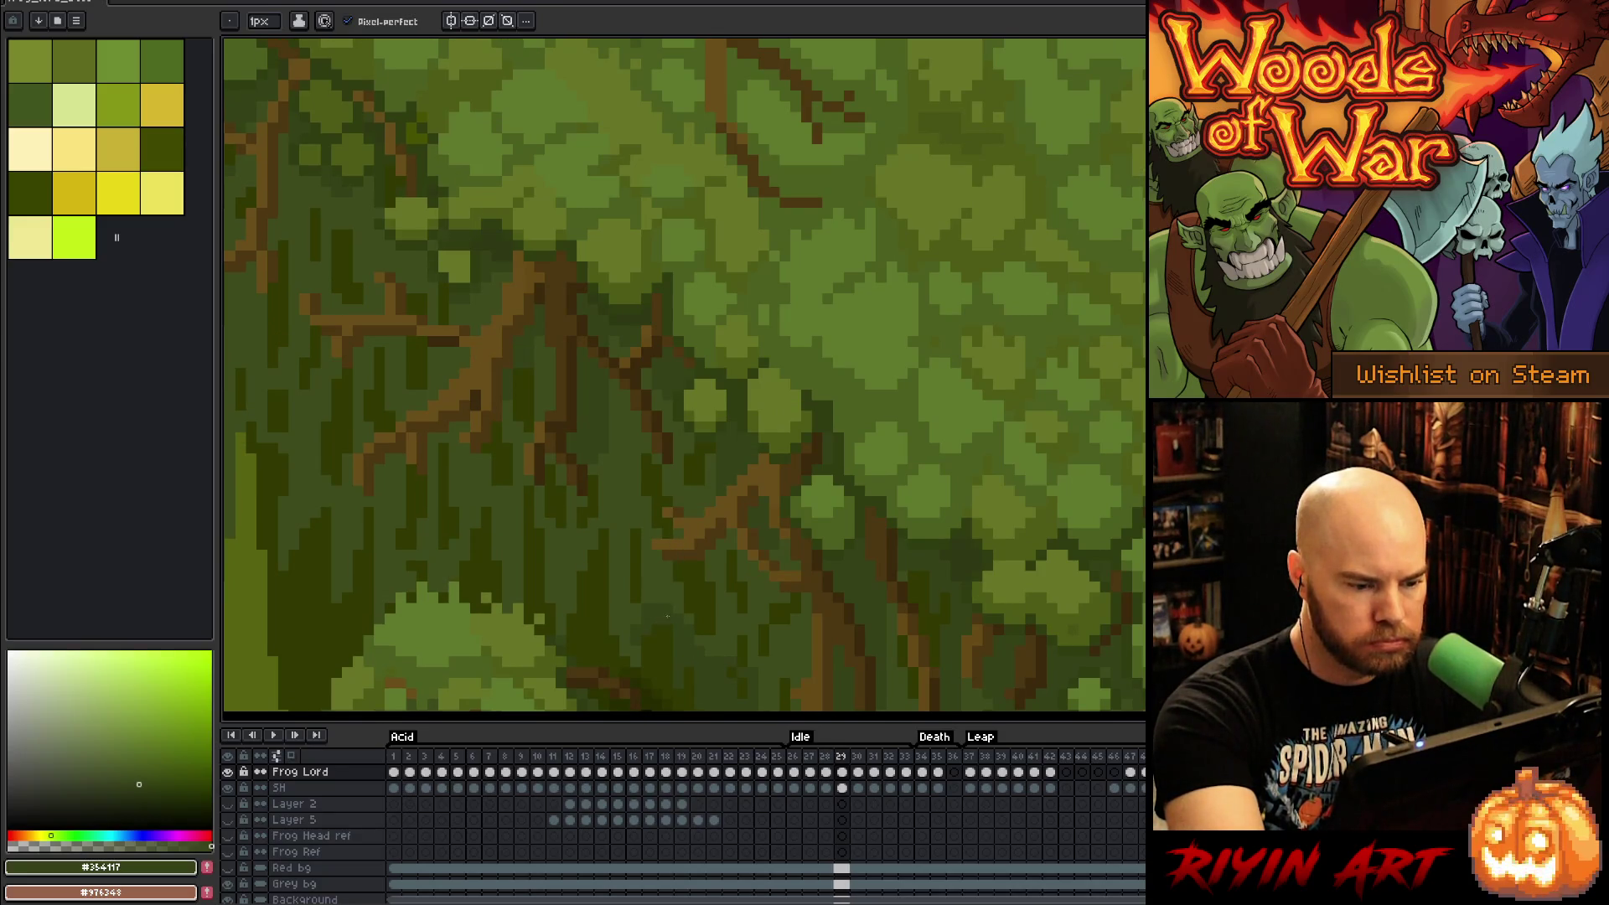
key("Left")
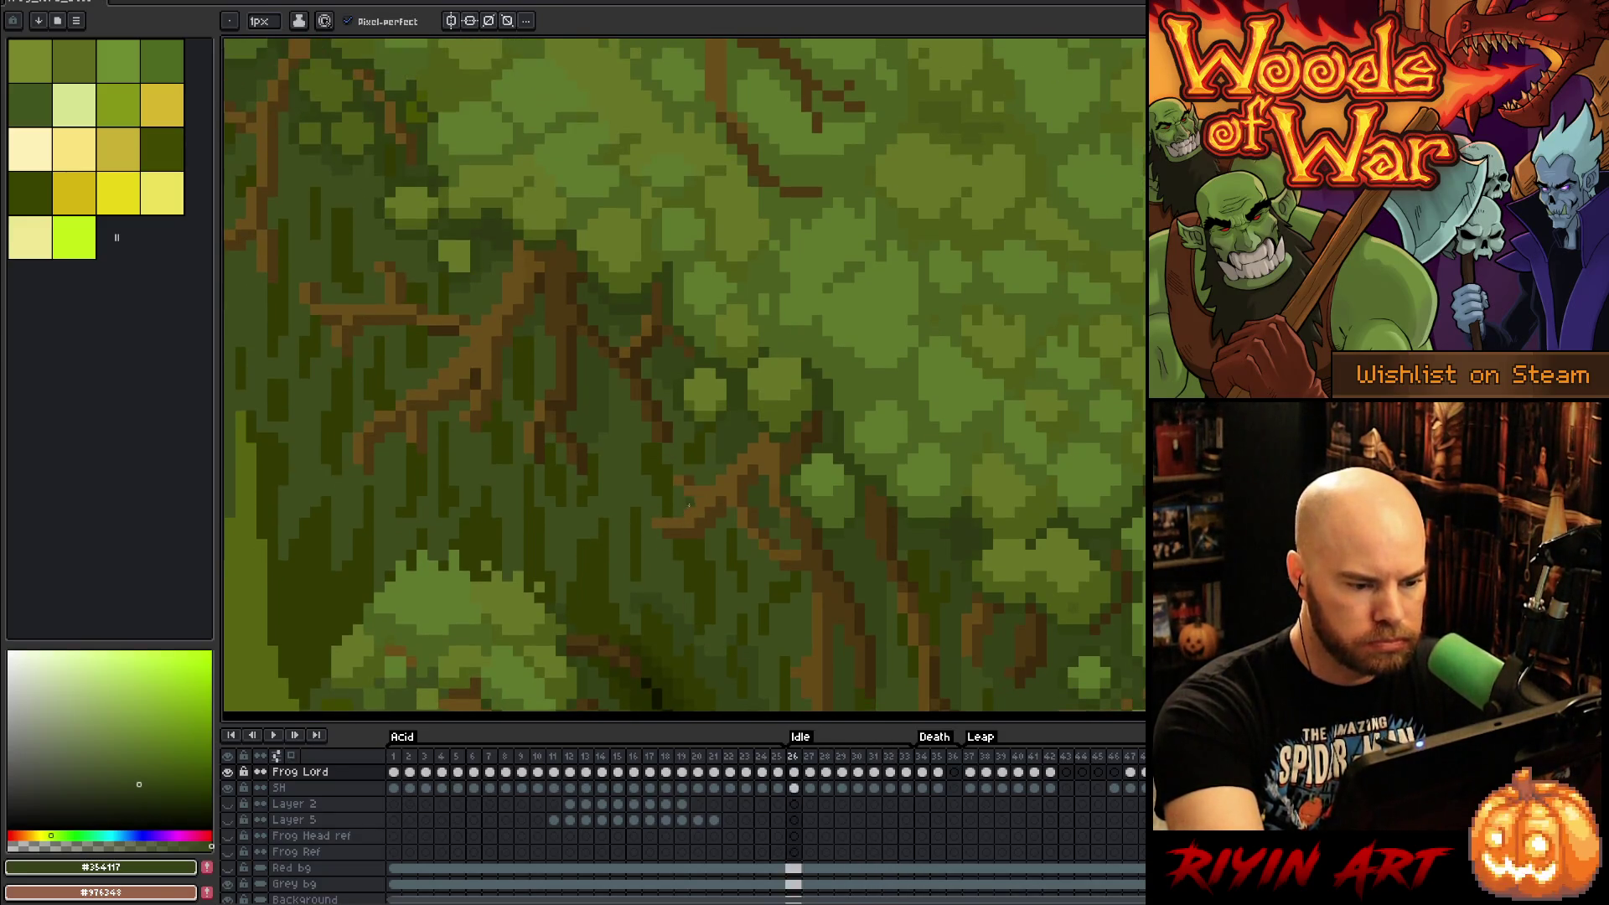
key("Right")
key("Left")
key("Right")
left_click(646, 608, "alt")
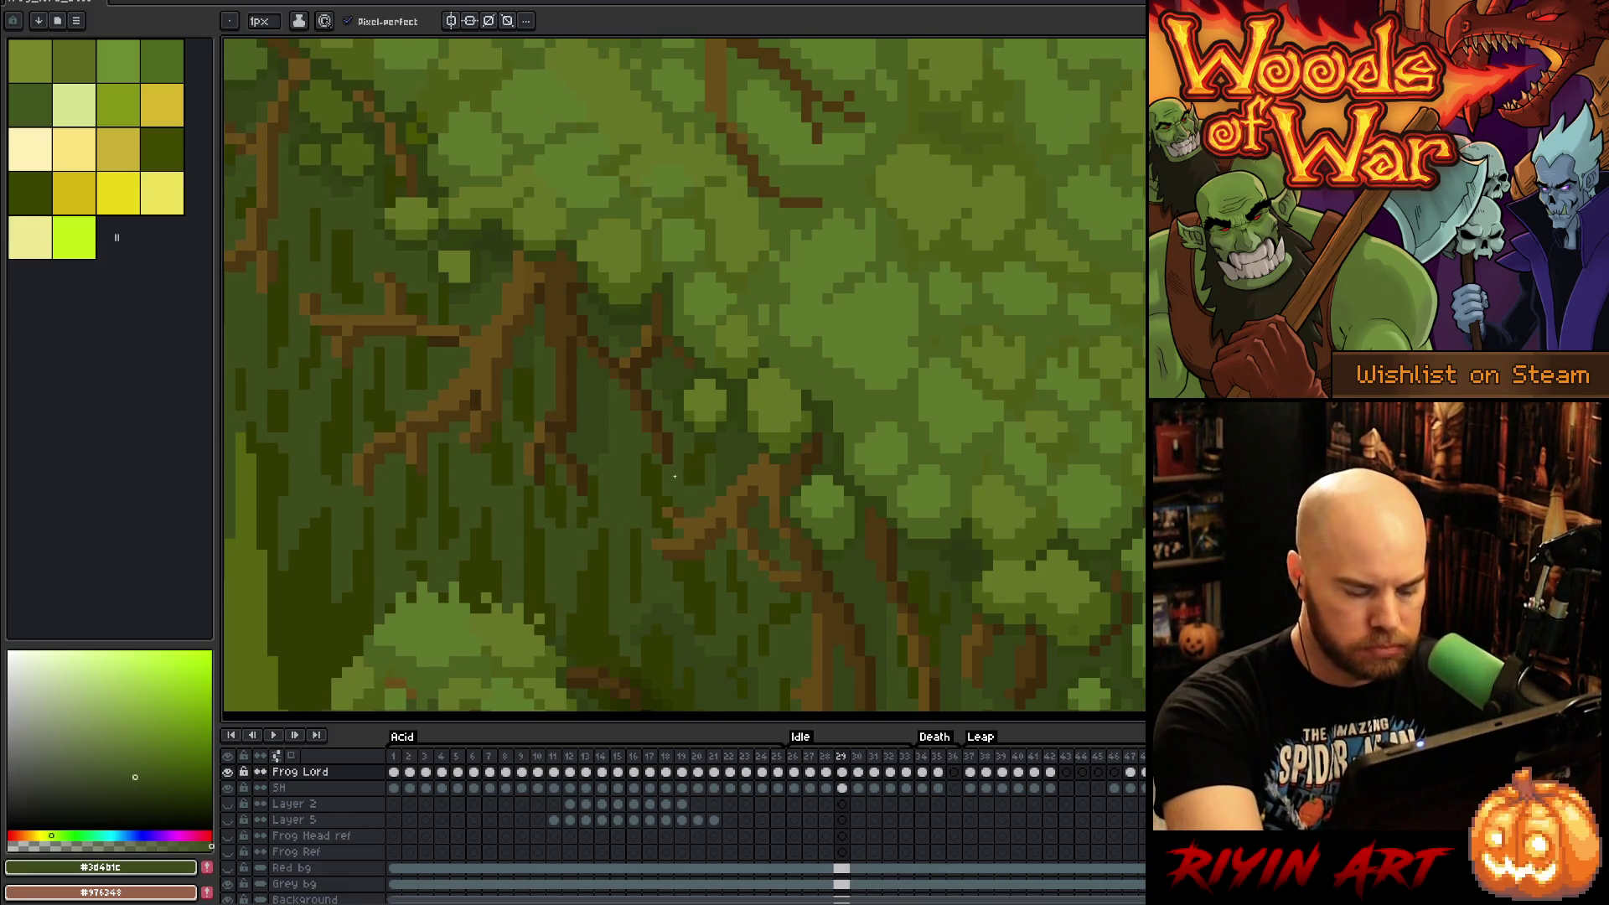
key("Right")
key("Right")
key("Right")
key("Right")
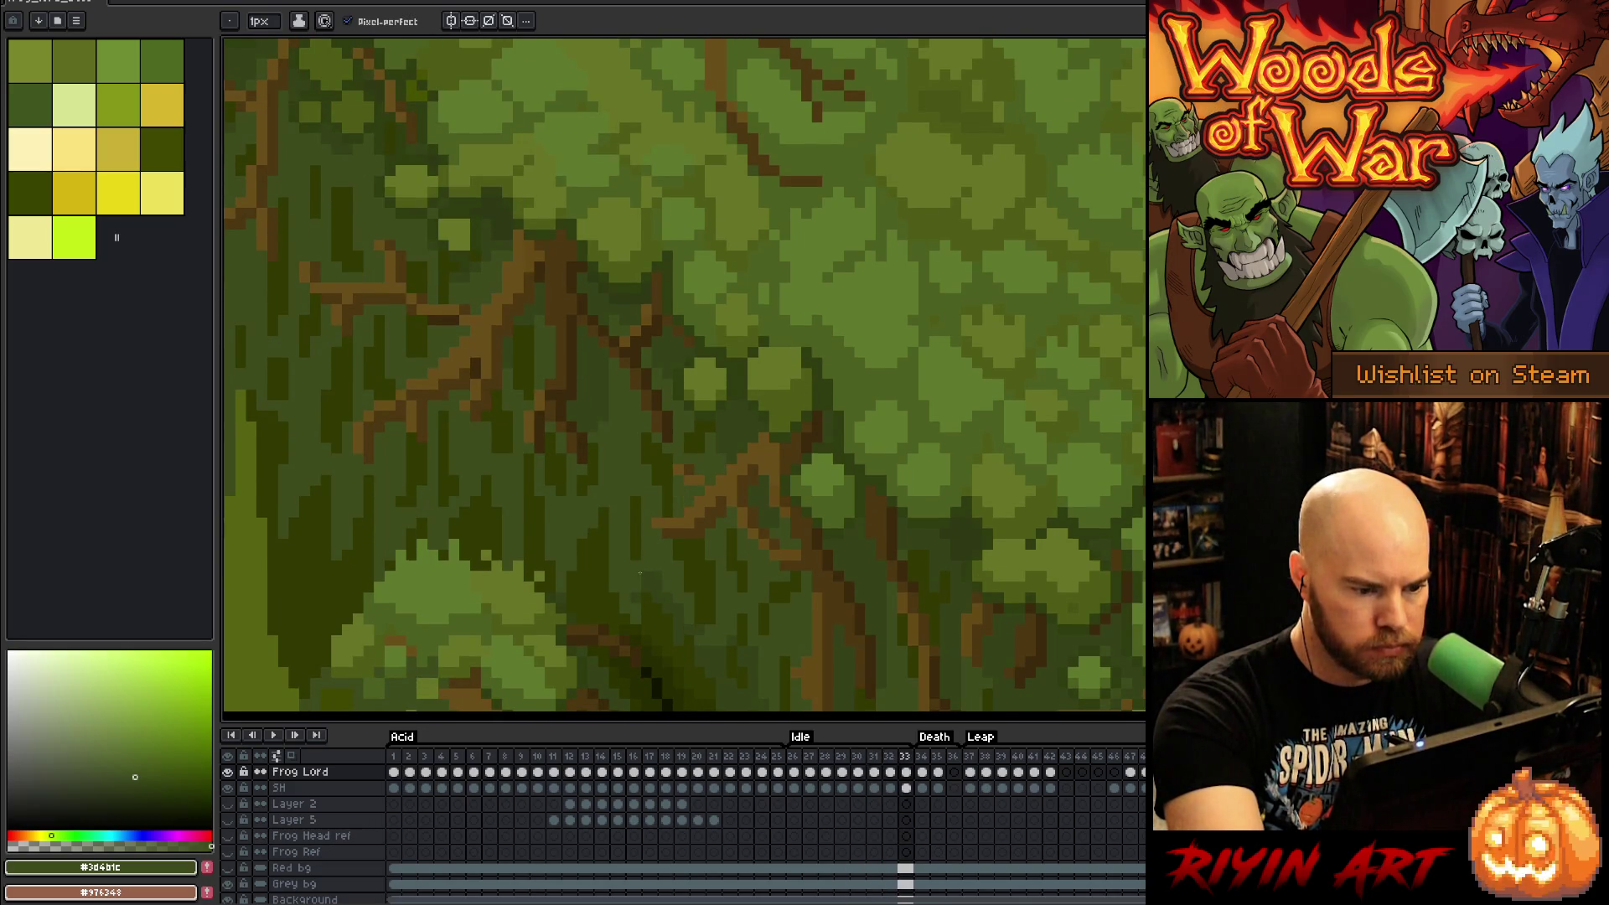
key("Right")
Step: Try greens #354117, #3d4b1c and #313900, play the Idle loop, then eyedrop #303d11 from the frog
left_click(647, 591, "alt")
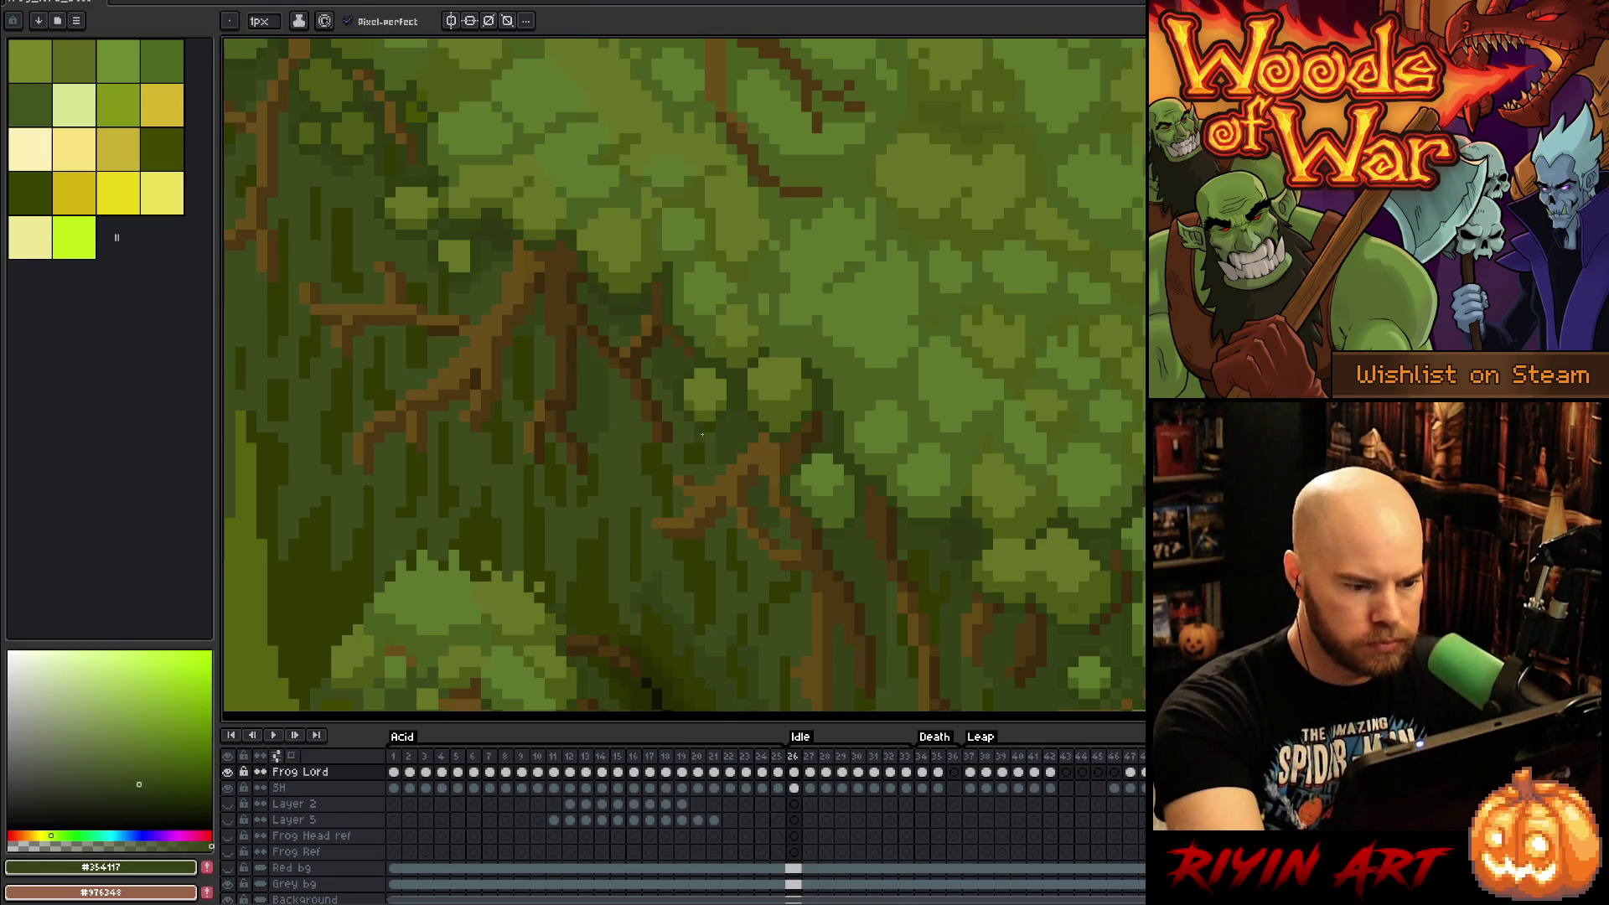
key("Right")
key("Right")
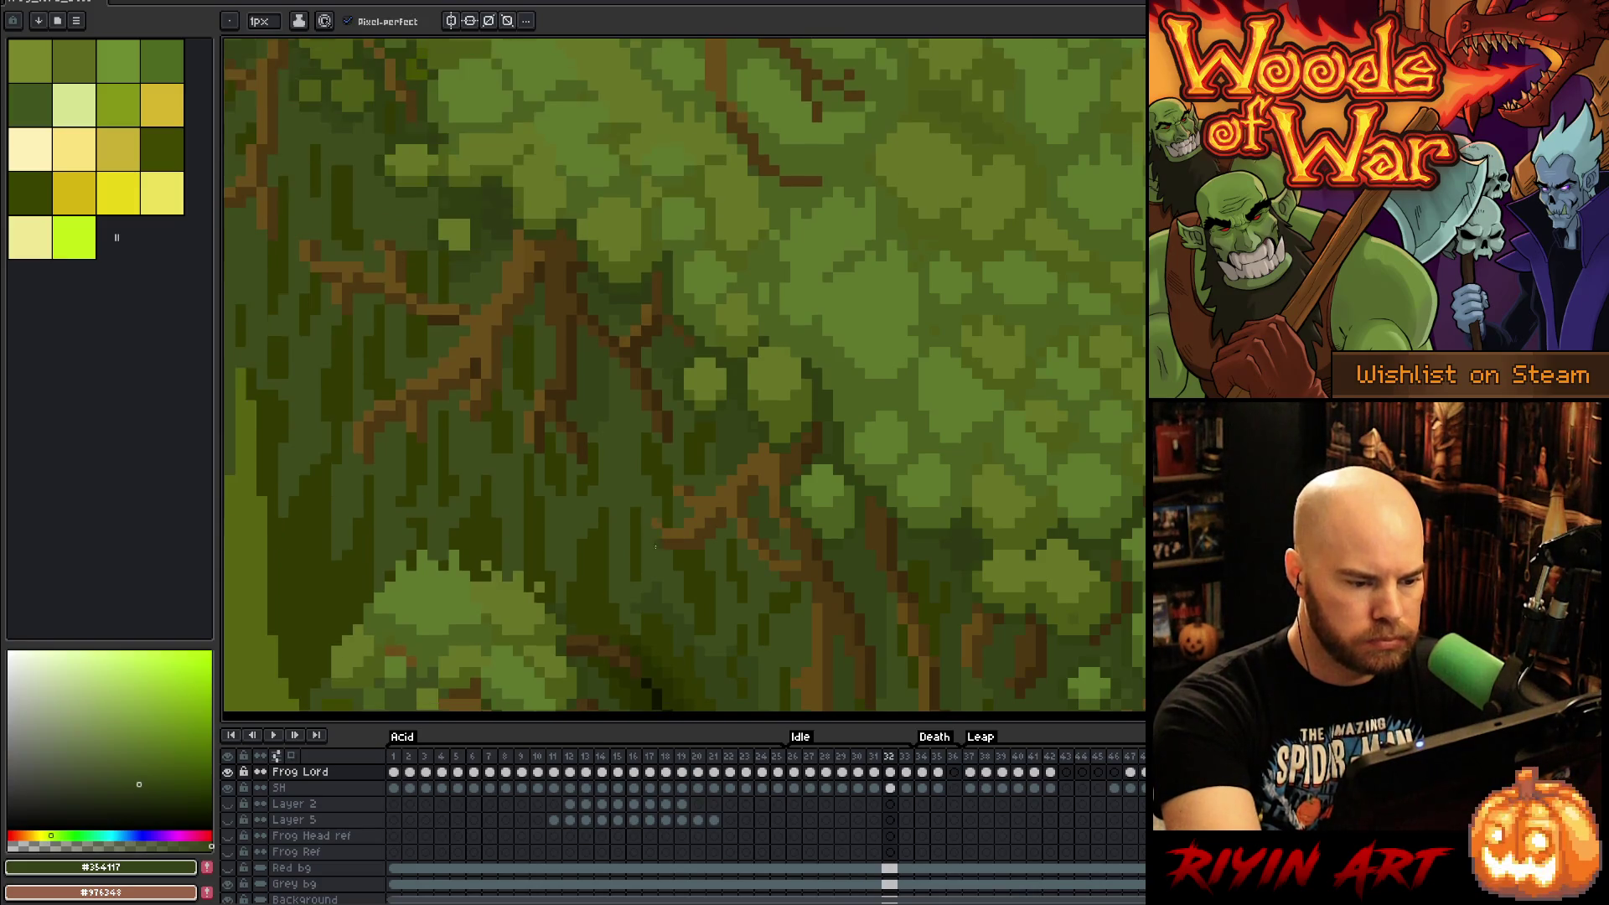
left_click(640, 556, "alt")
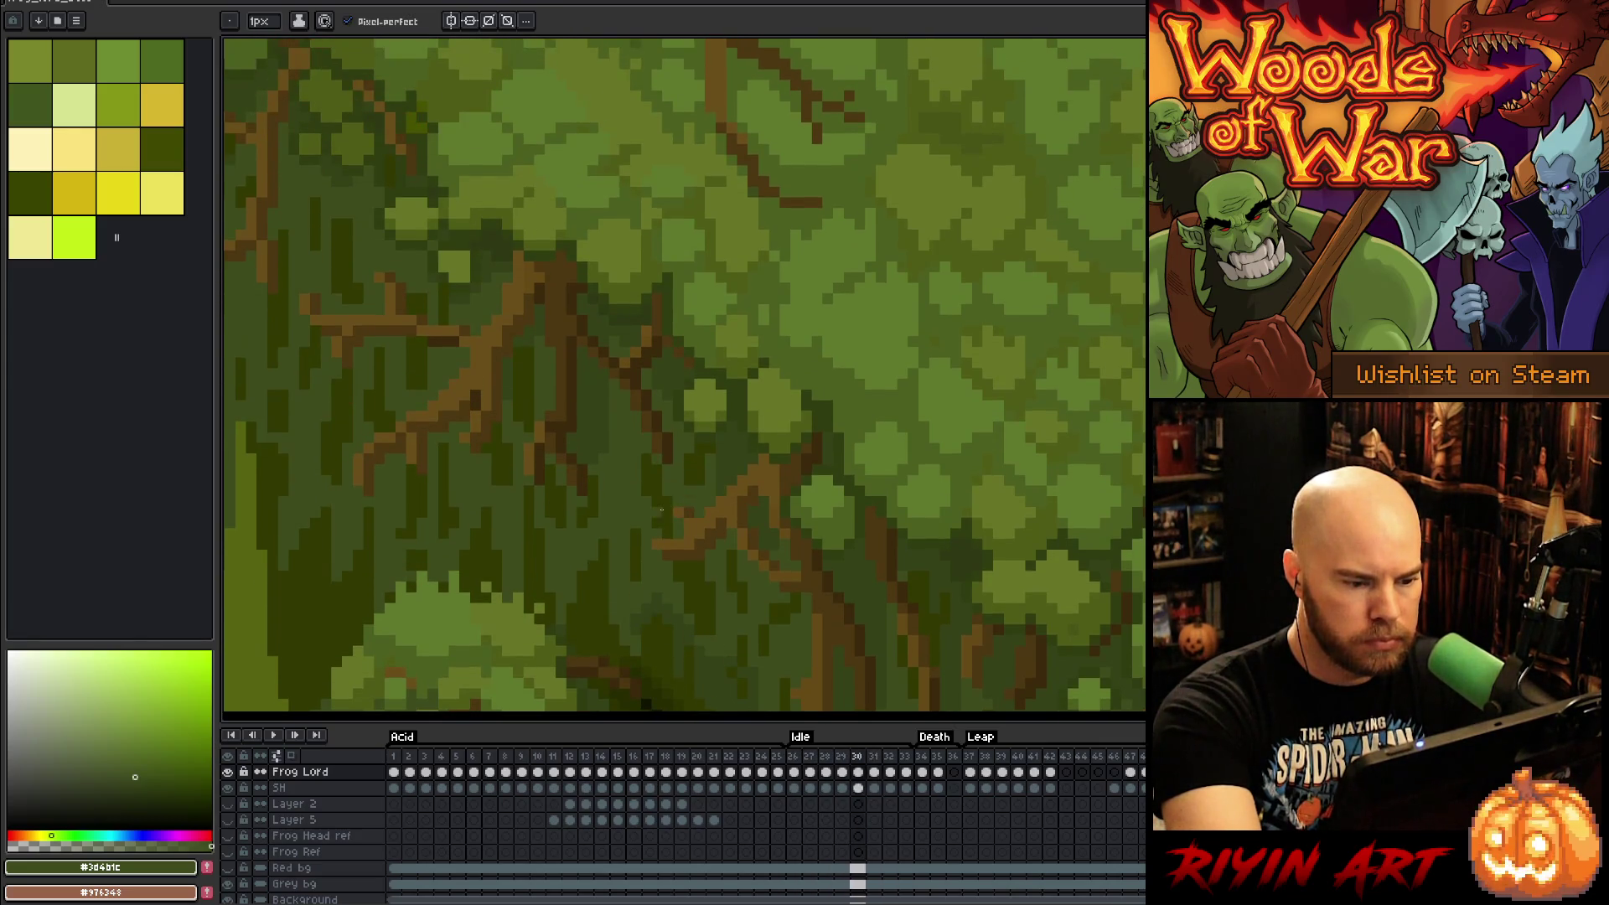
left_click(644, 569, "alt")
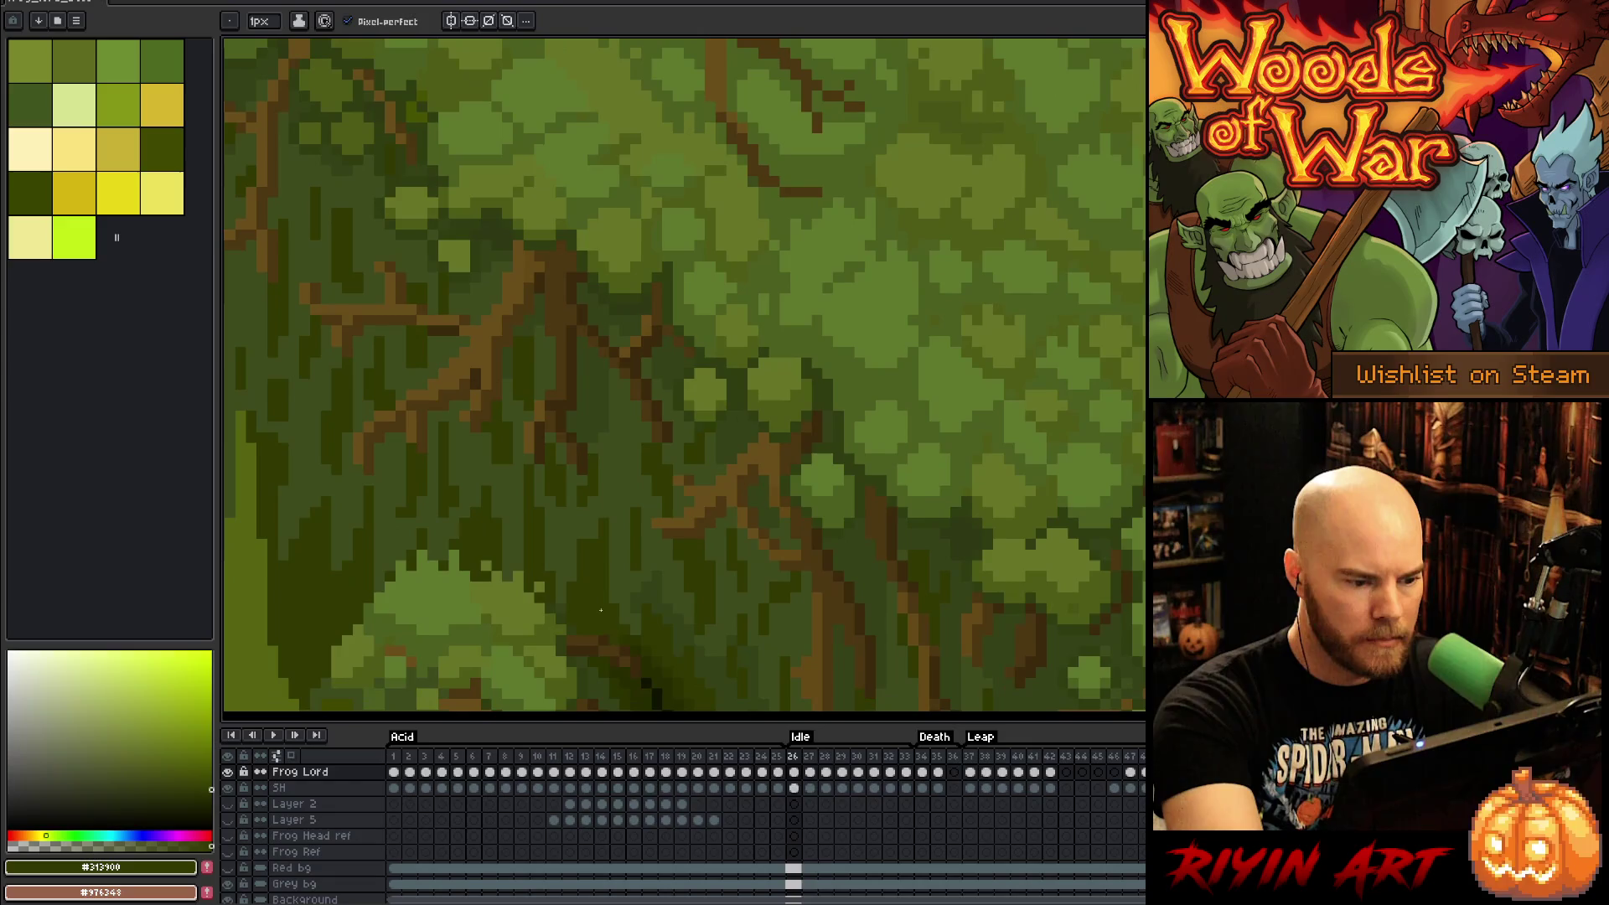
left_click(591, 527, "alt")
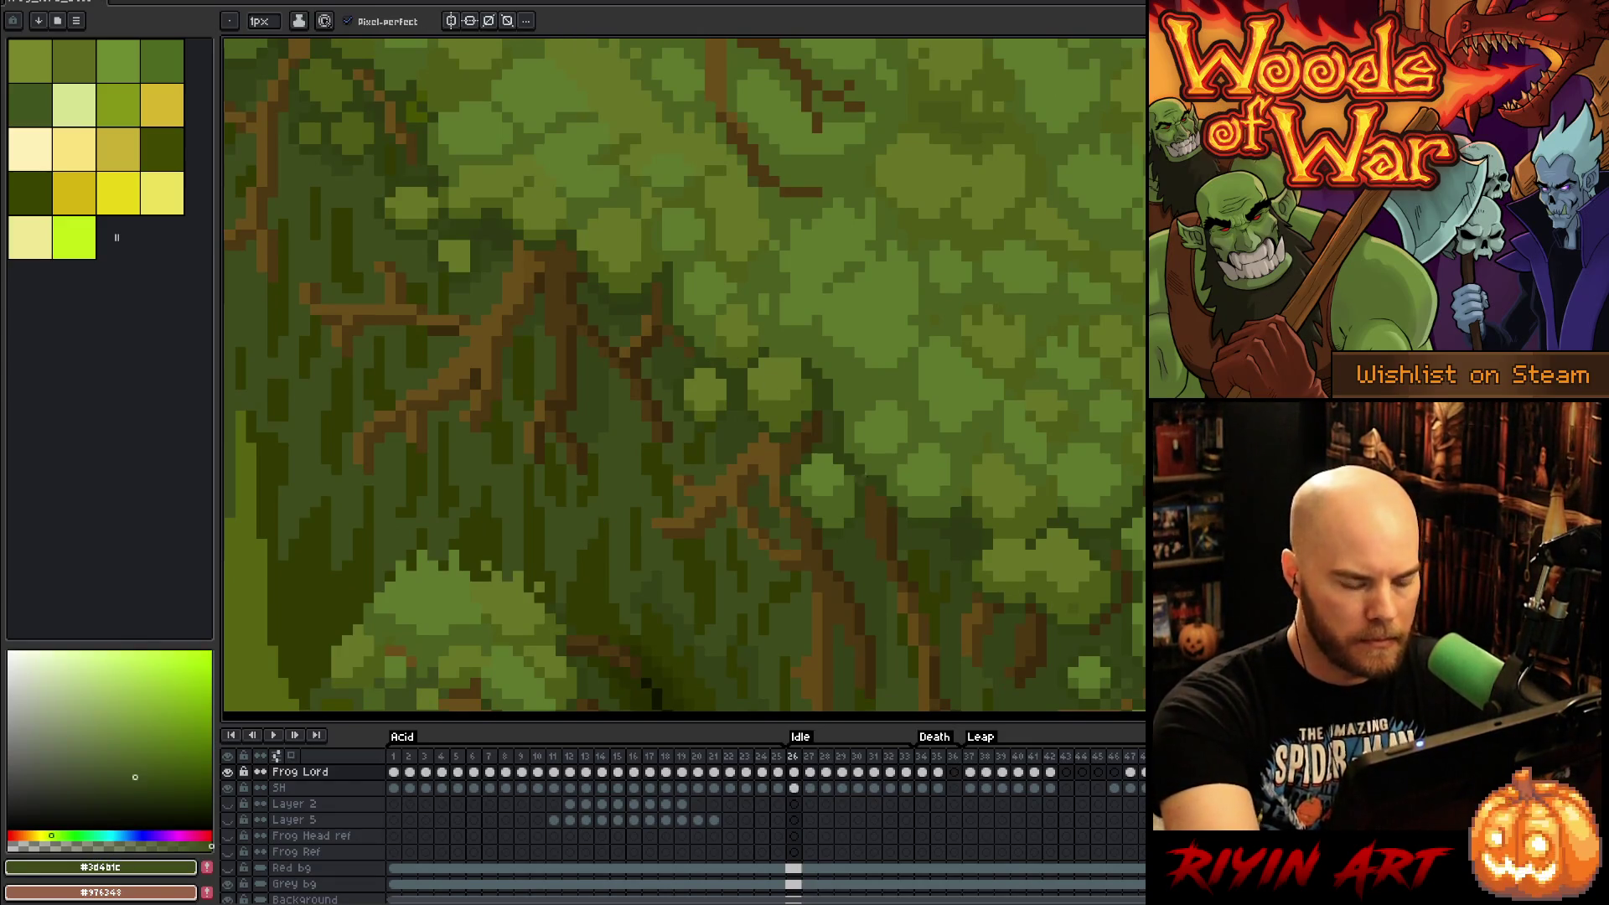
key("Return")
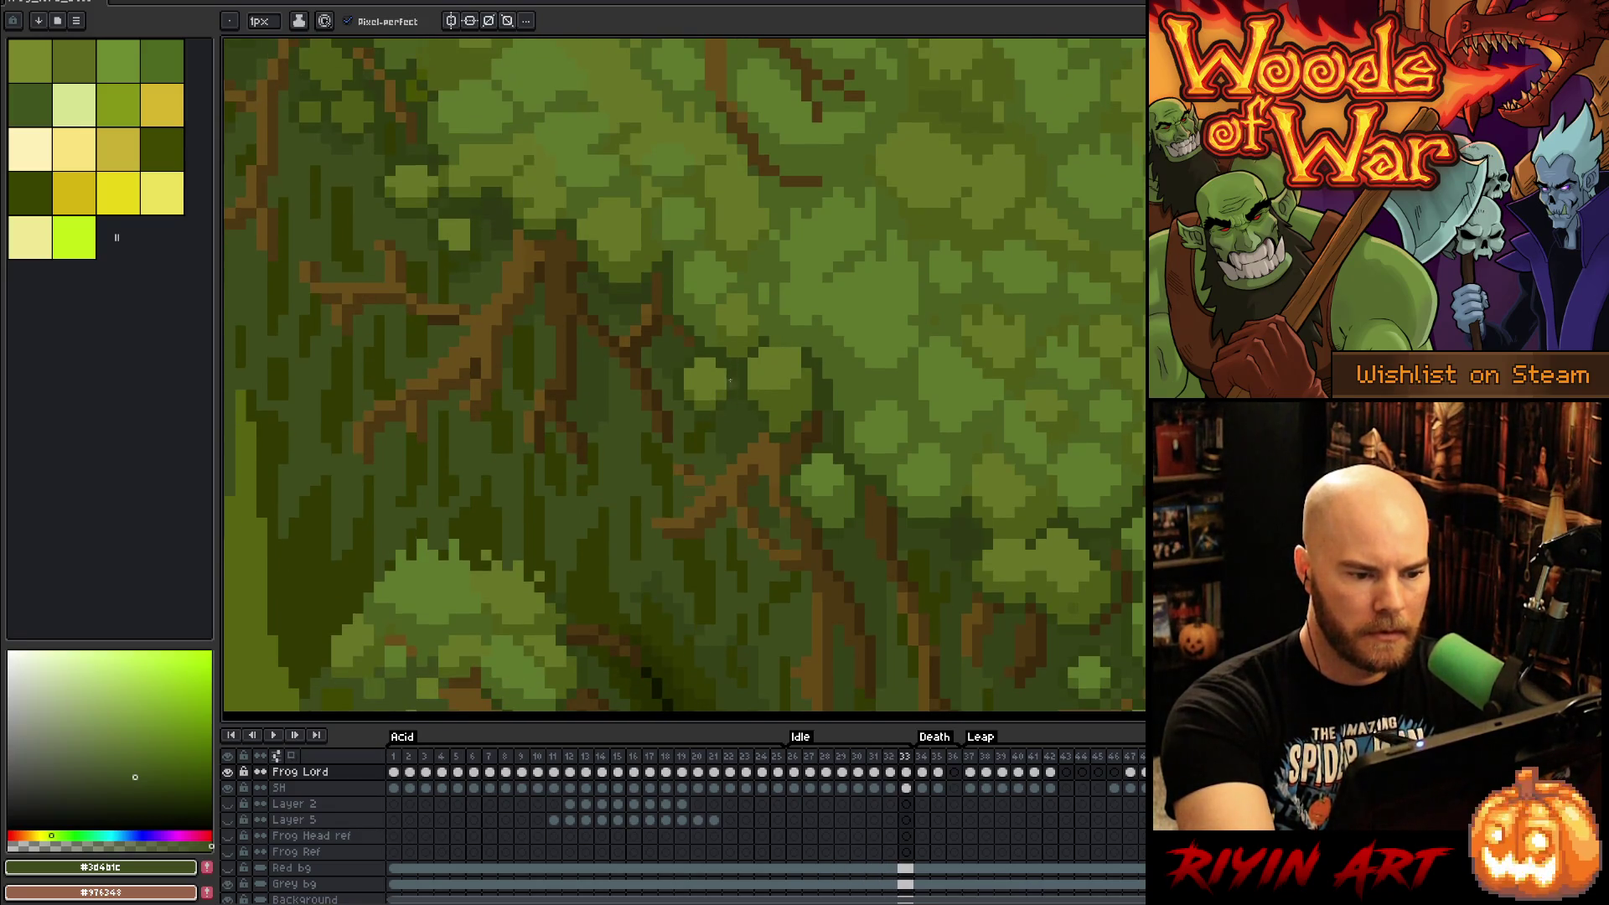
left_click(707, 422, "alt")
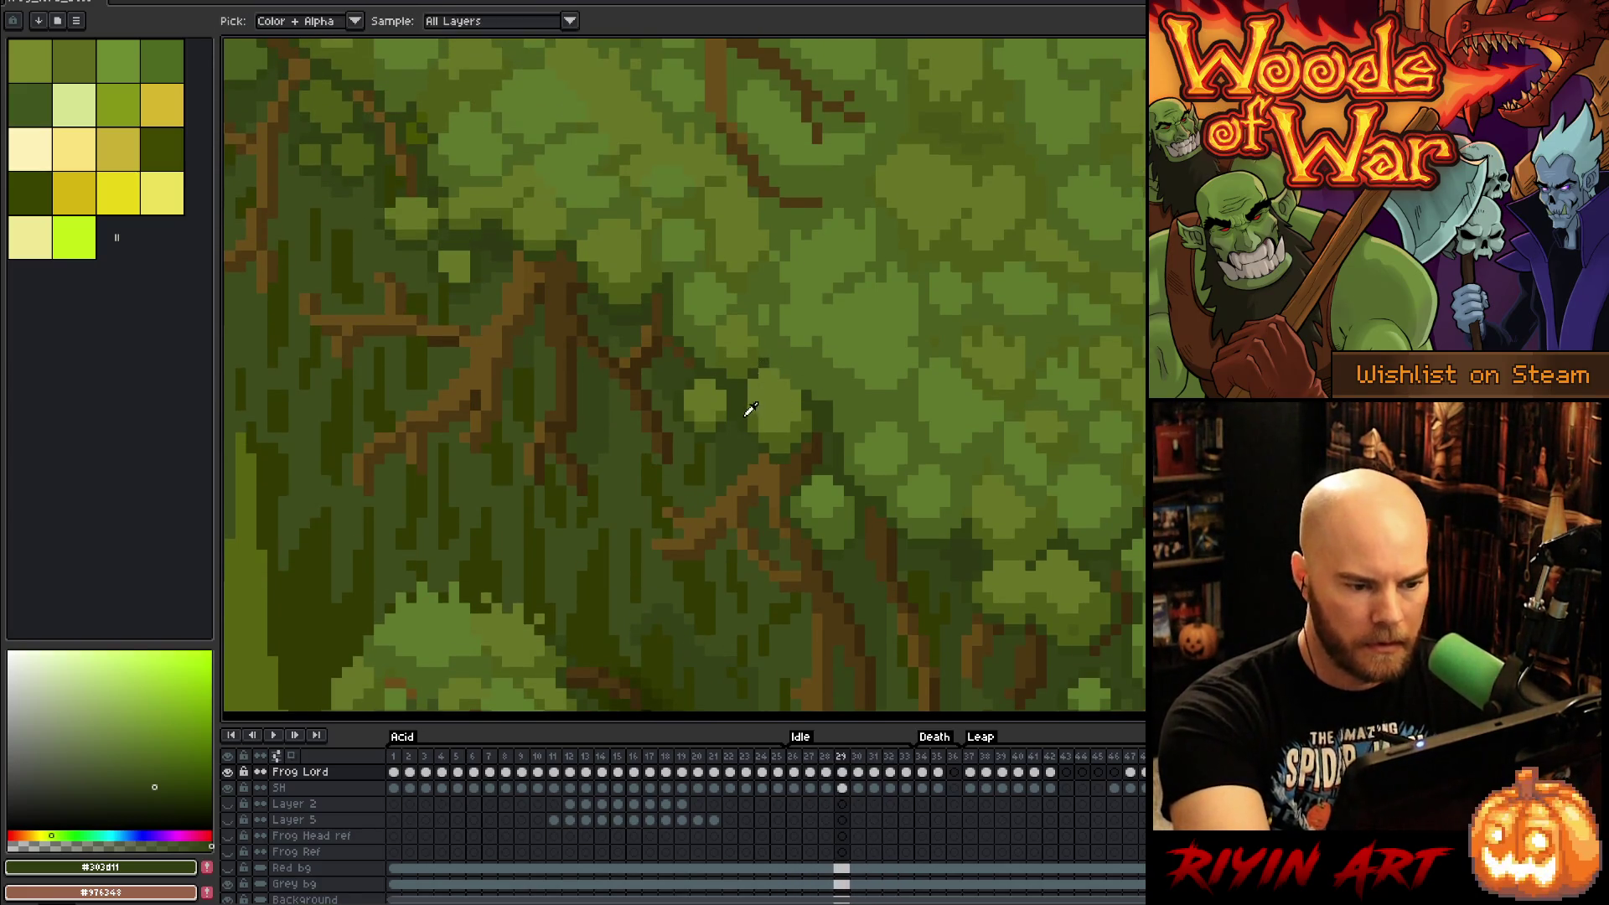
Step: Flip between Idle frames 30–33 to compare the throat, dismissing a brief canvas popup
key("period")
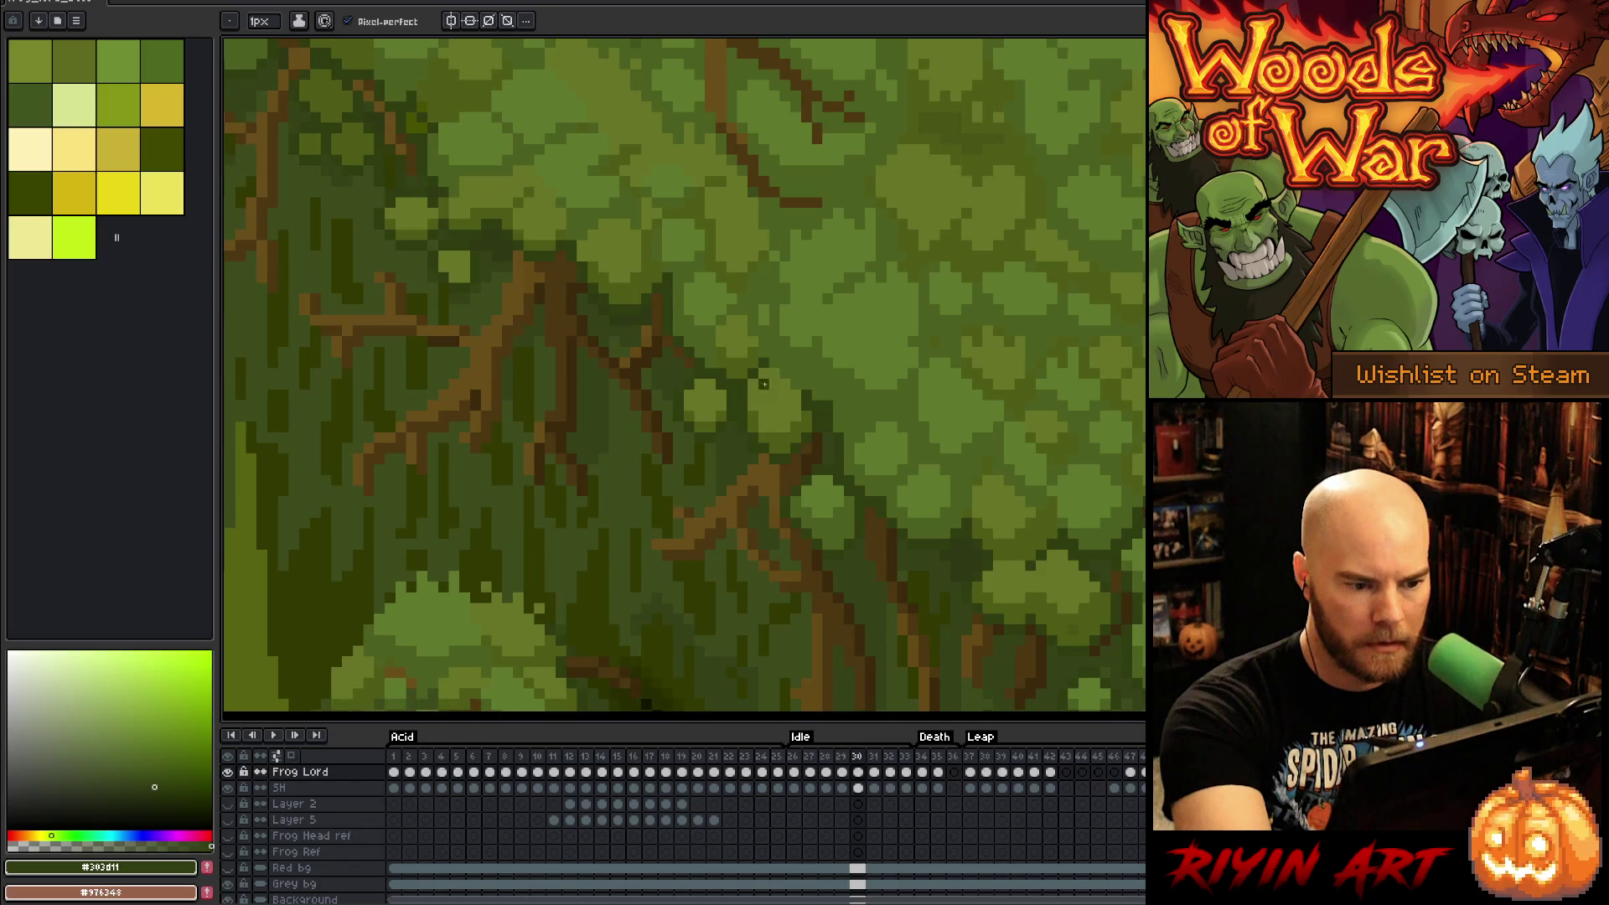
key("comma")
key("period")
key("comma")
key("period")
key("alt")
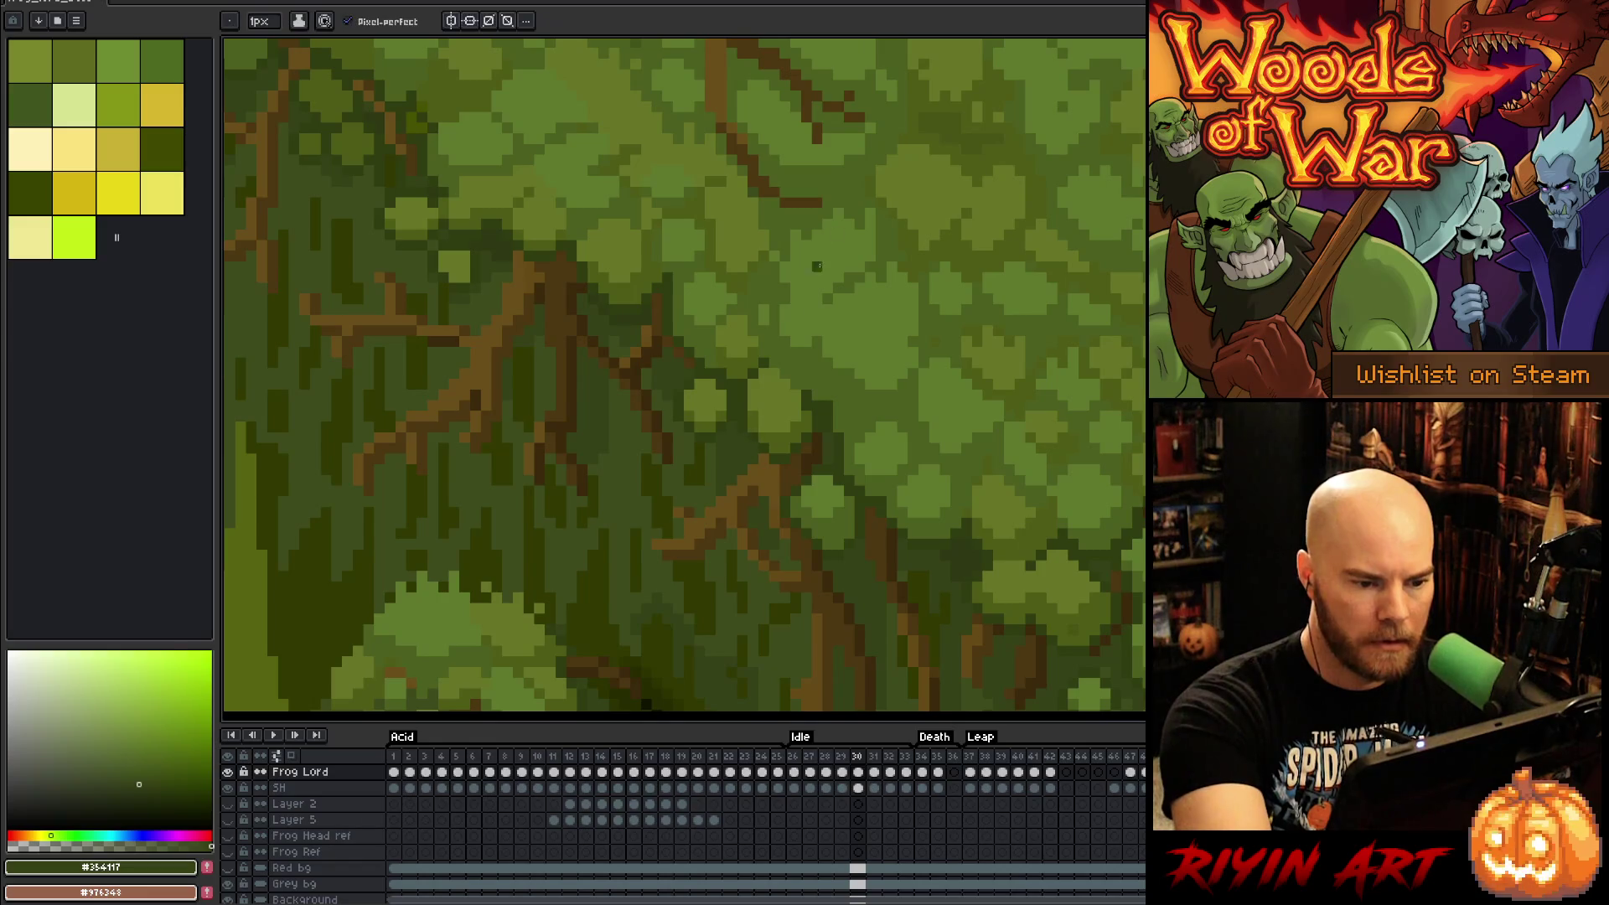
key("period")
key("period")
right_click(842, 212)
key("Escape")
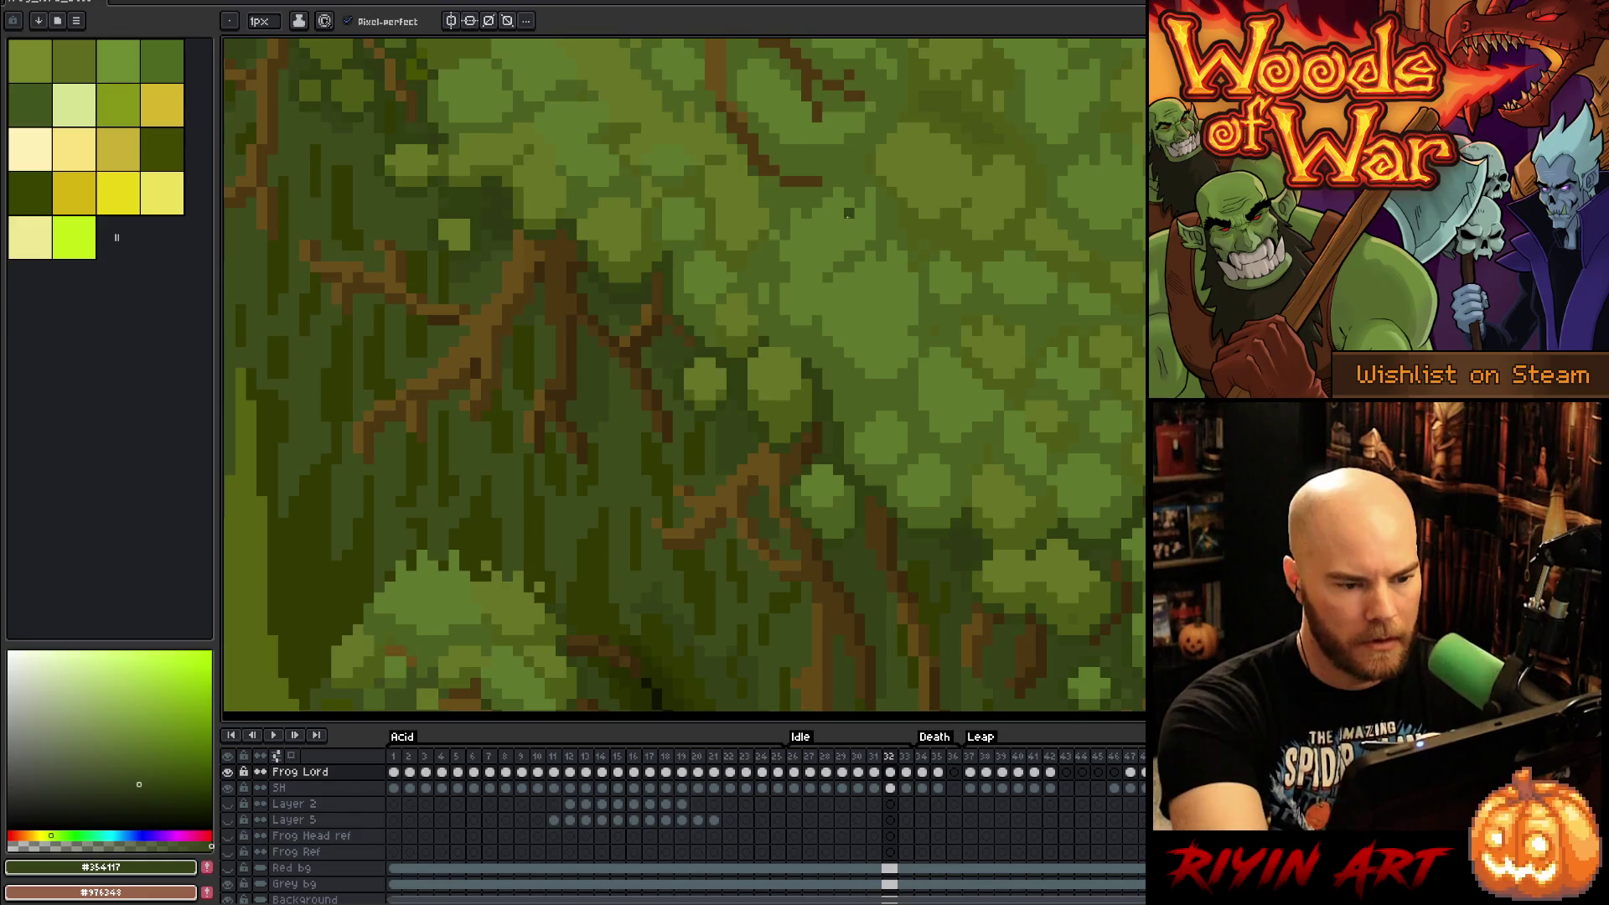
key("period")
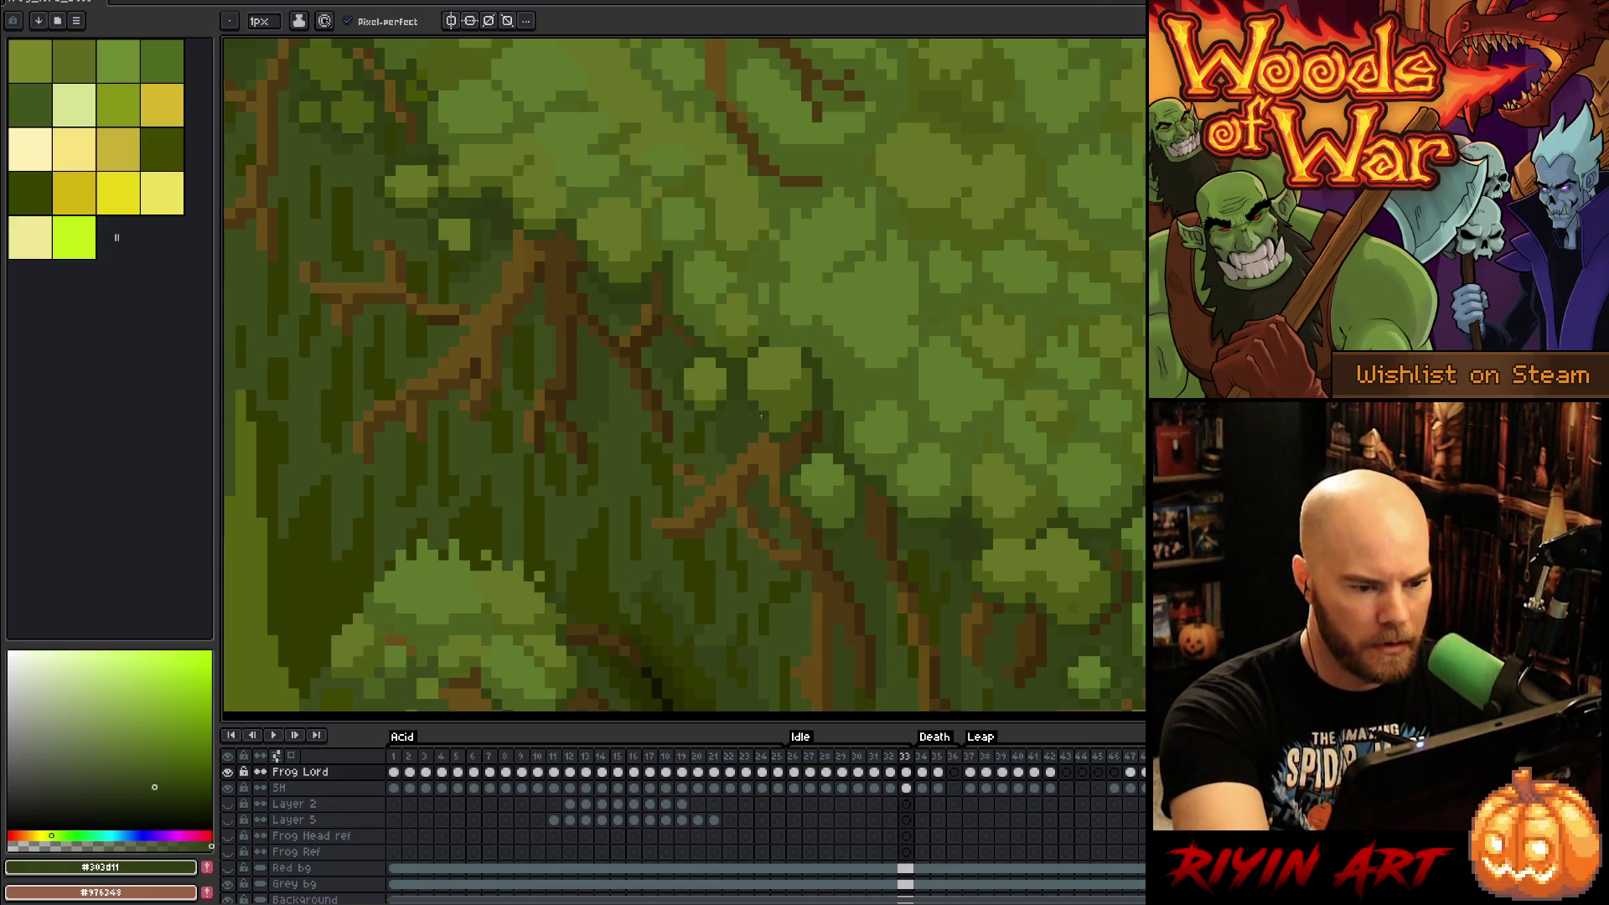
Step: Play the Idle frames from 26, check frames 27–28, then leave the animation looping
key("Return")
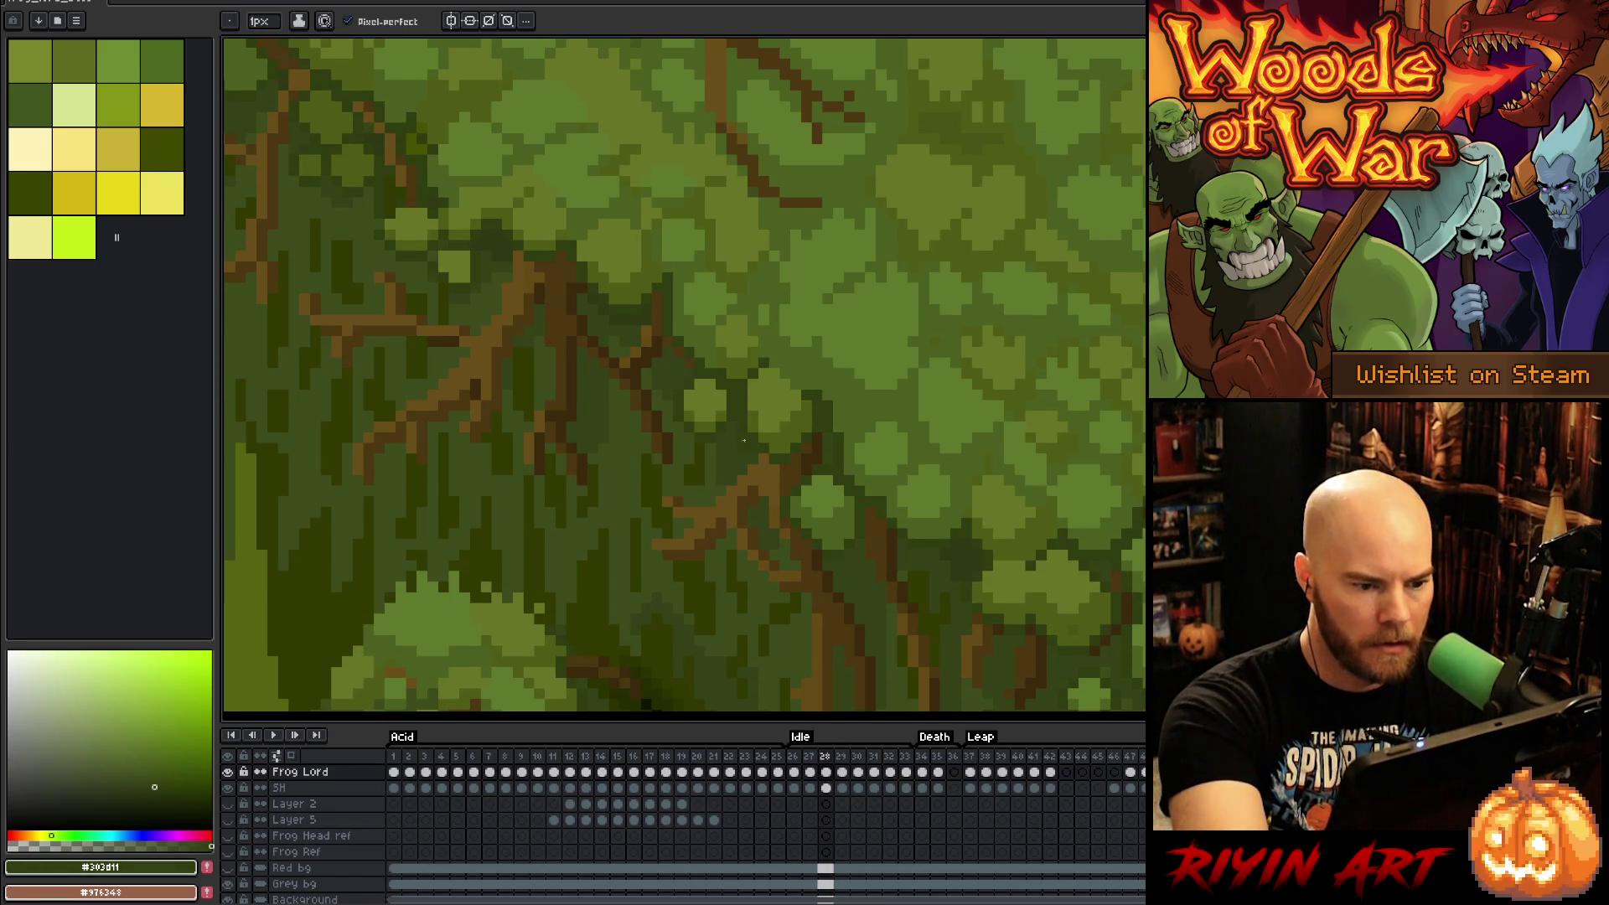
key("Left")
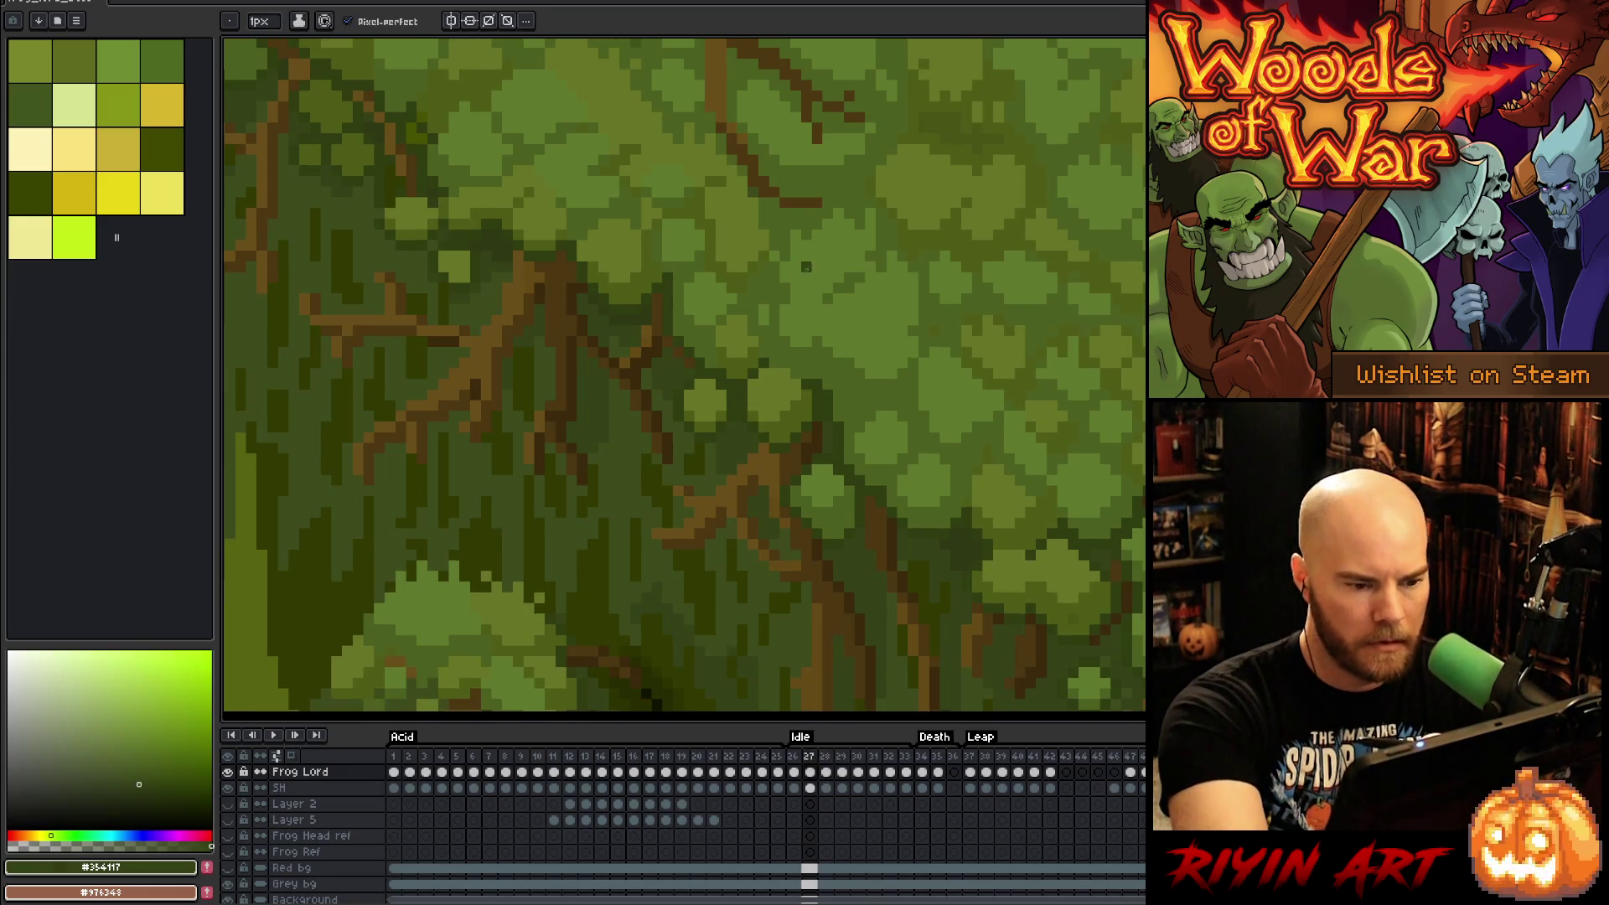
key("Right")
key("Left")
key("Left")
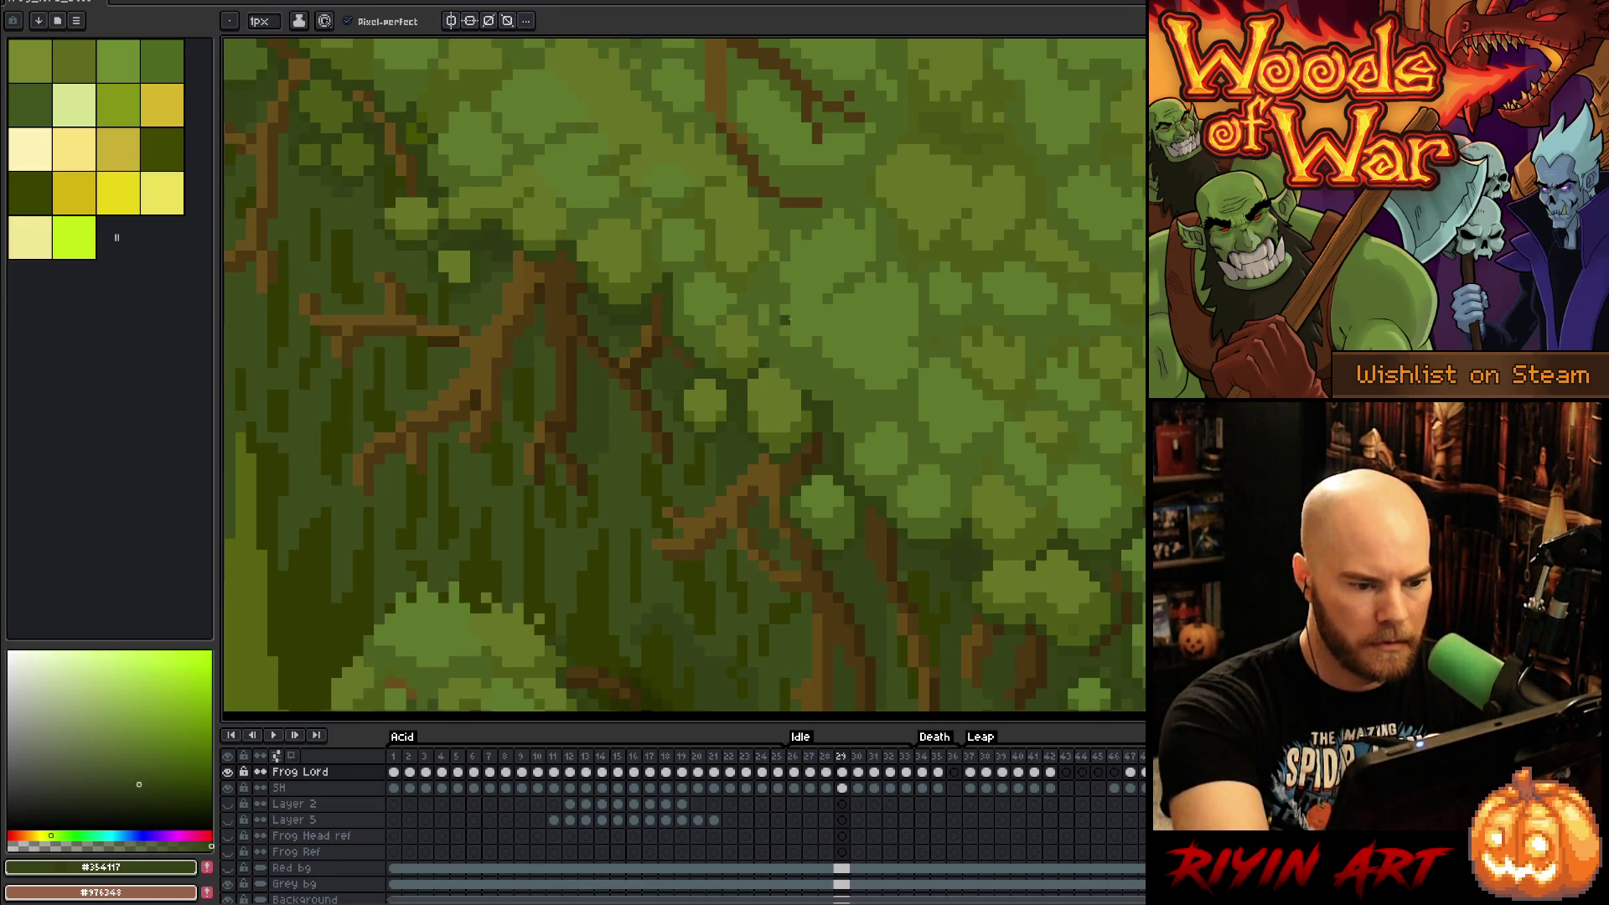
key("Return")
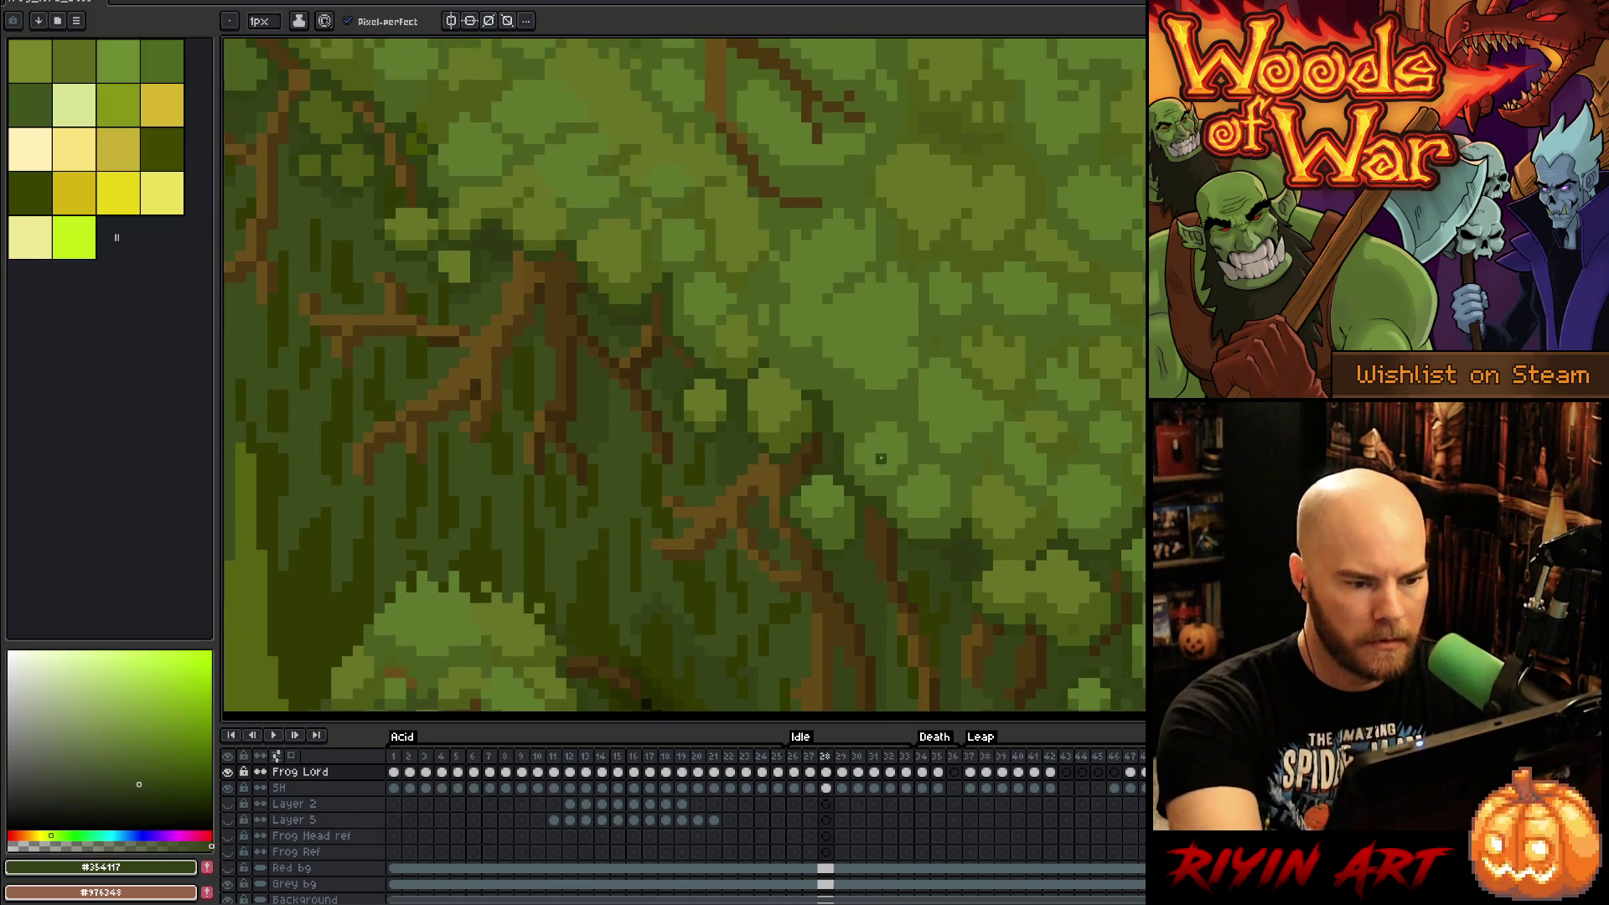
key("Return")
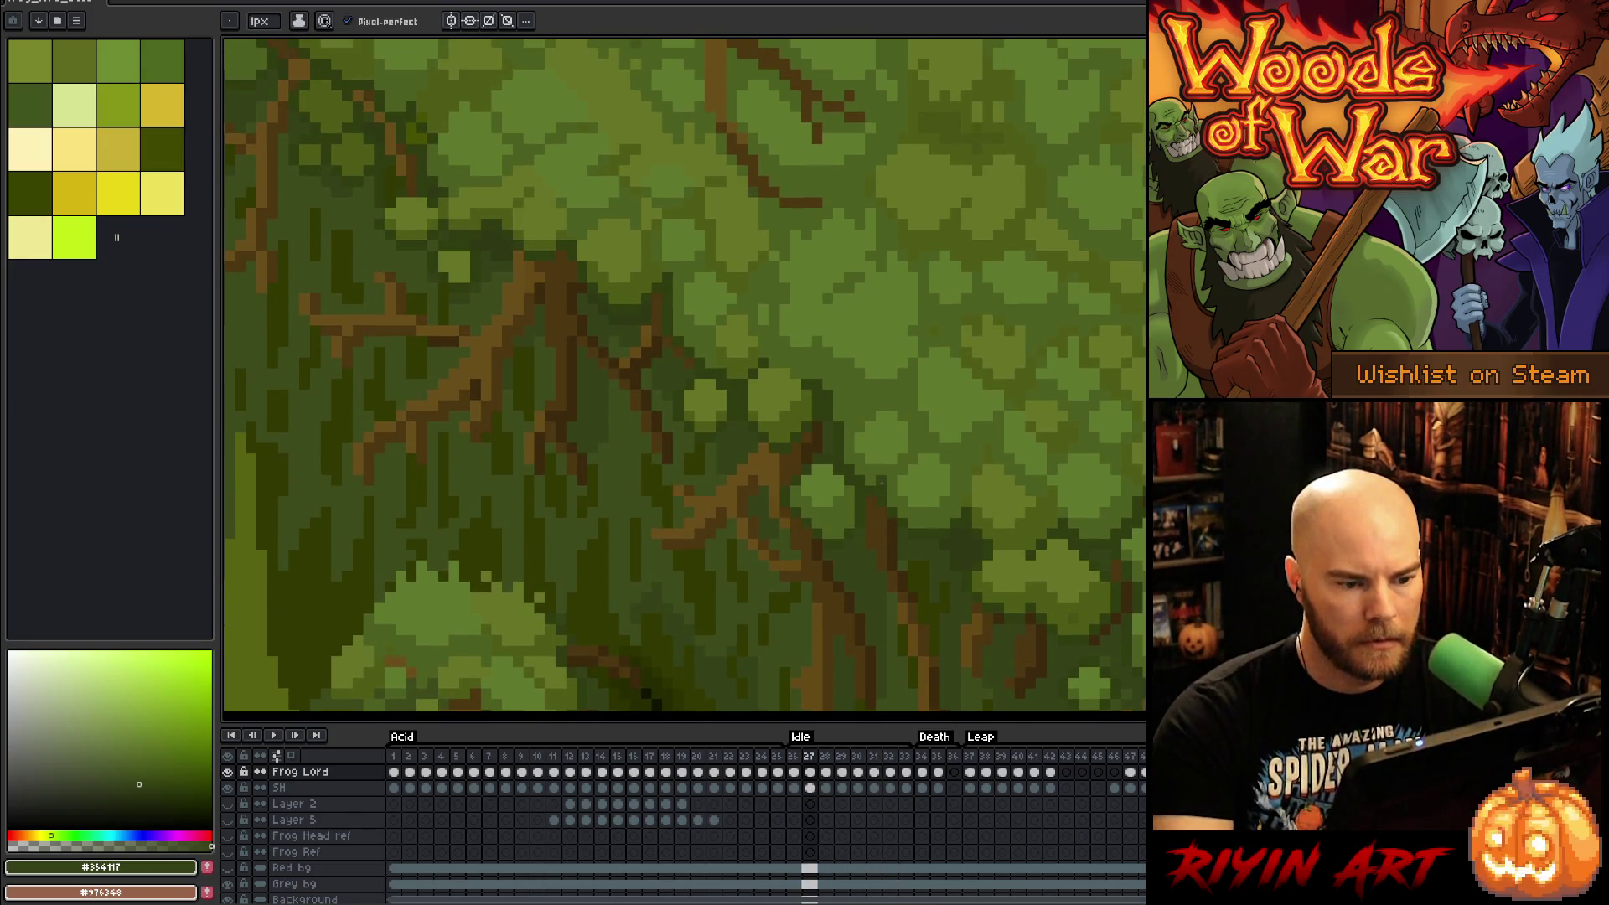
scroll(881, 482, "down", 5)
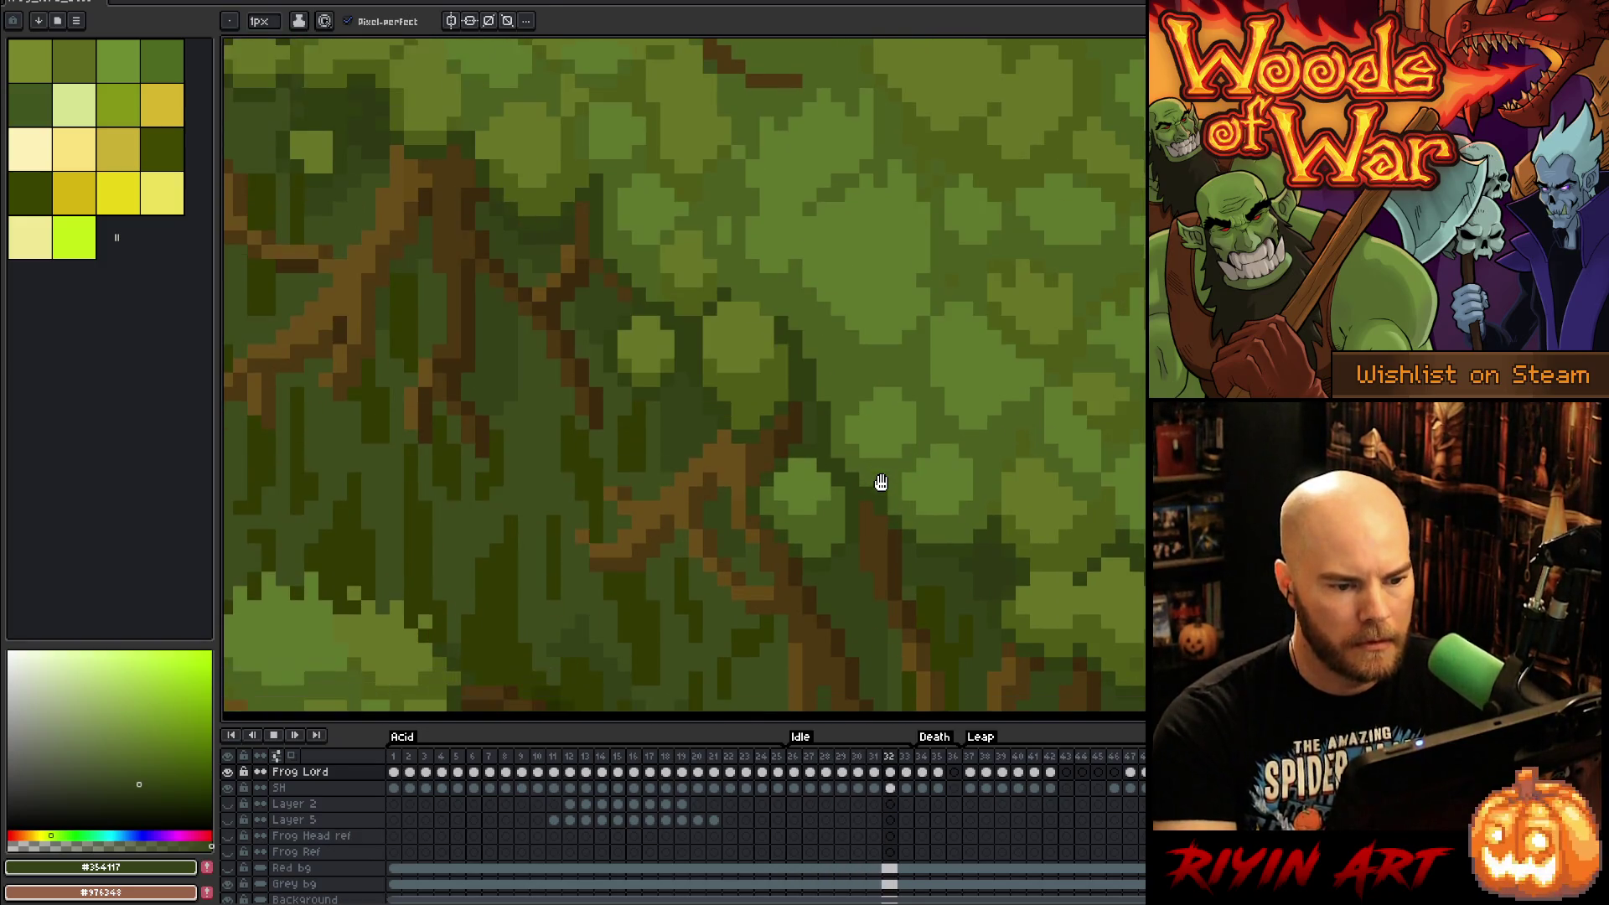
Step: Sample the darker and lighter moss greens from the frog while stepping up to Idle frame 30
scroll(901, 405, "up", 5)
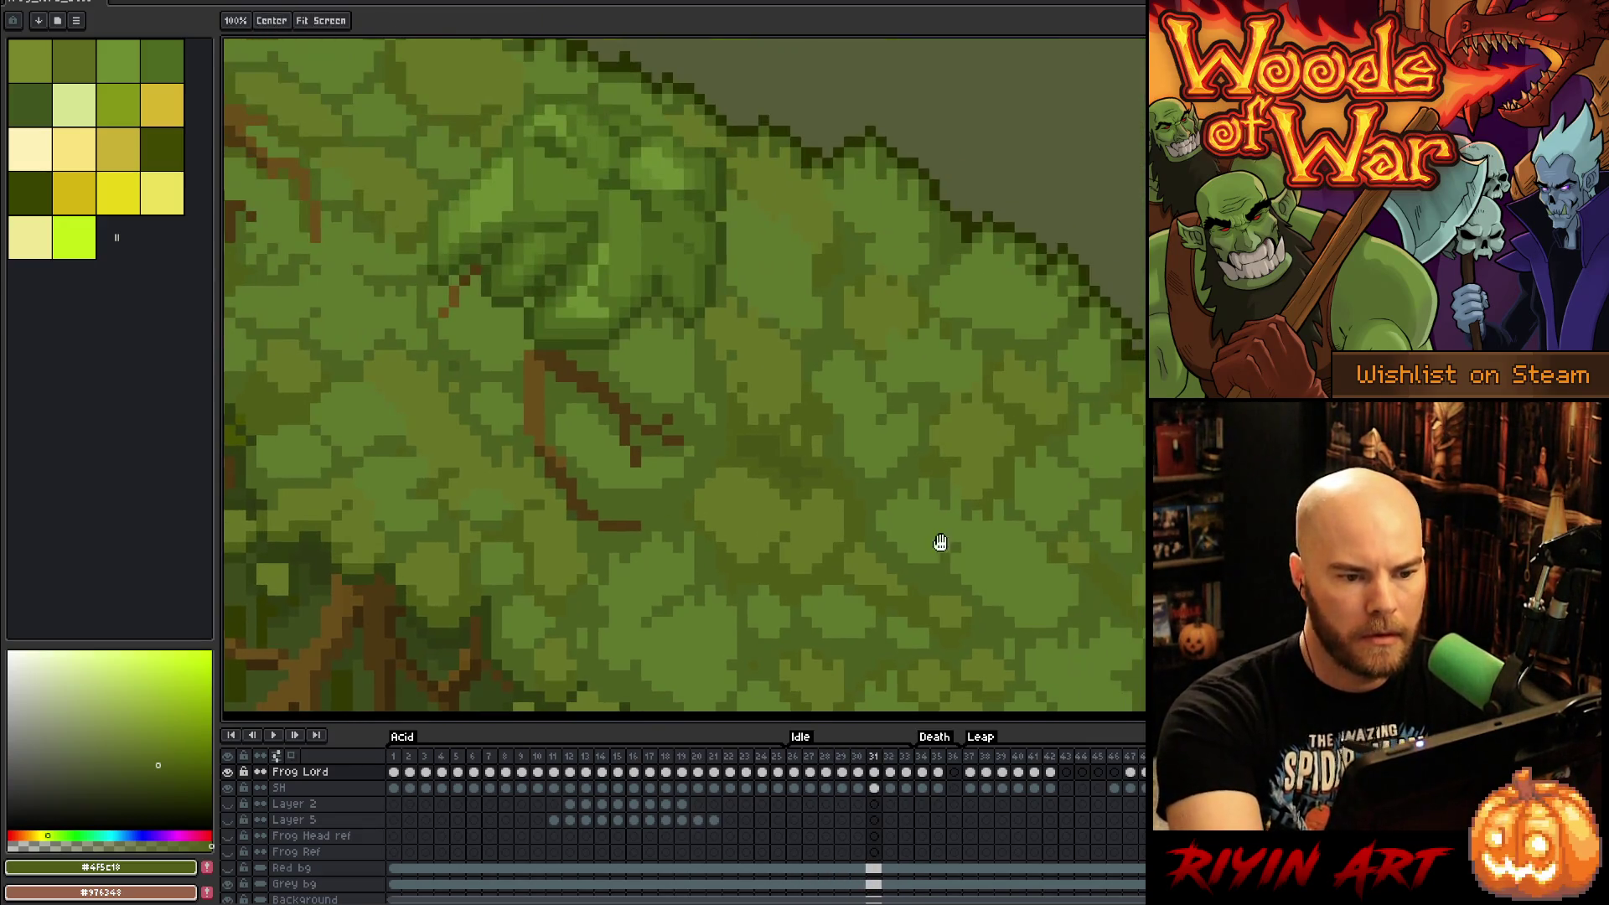
left_click(890, 395, "alt")
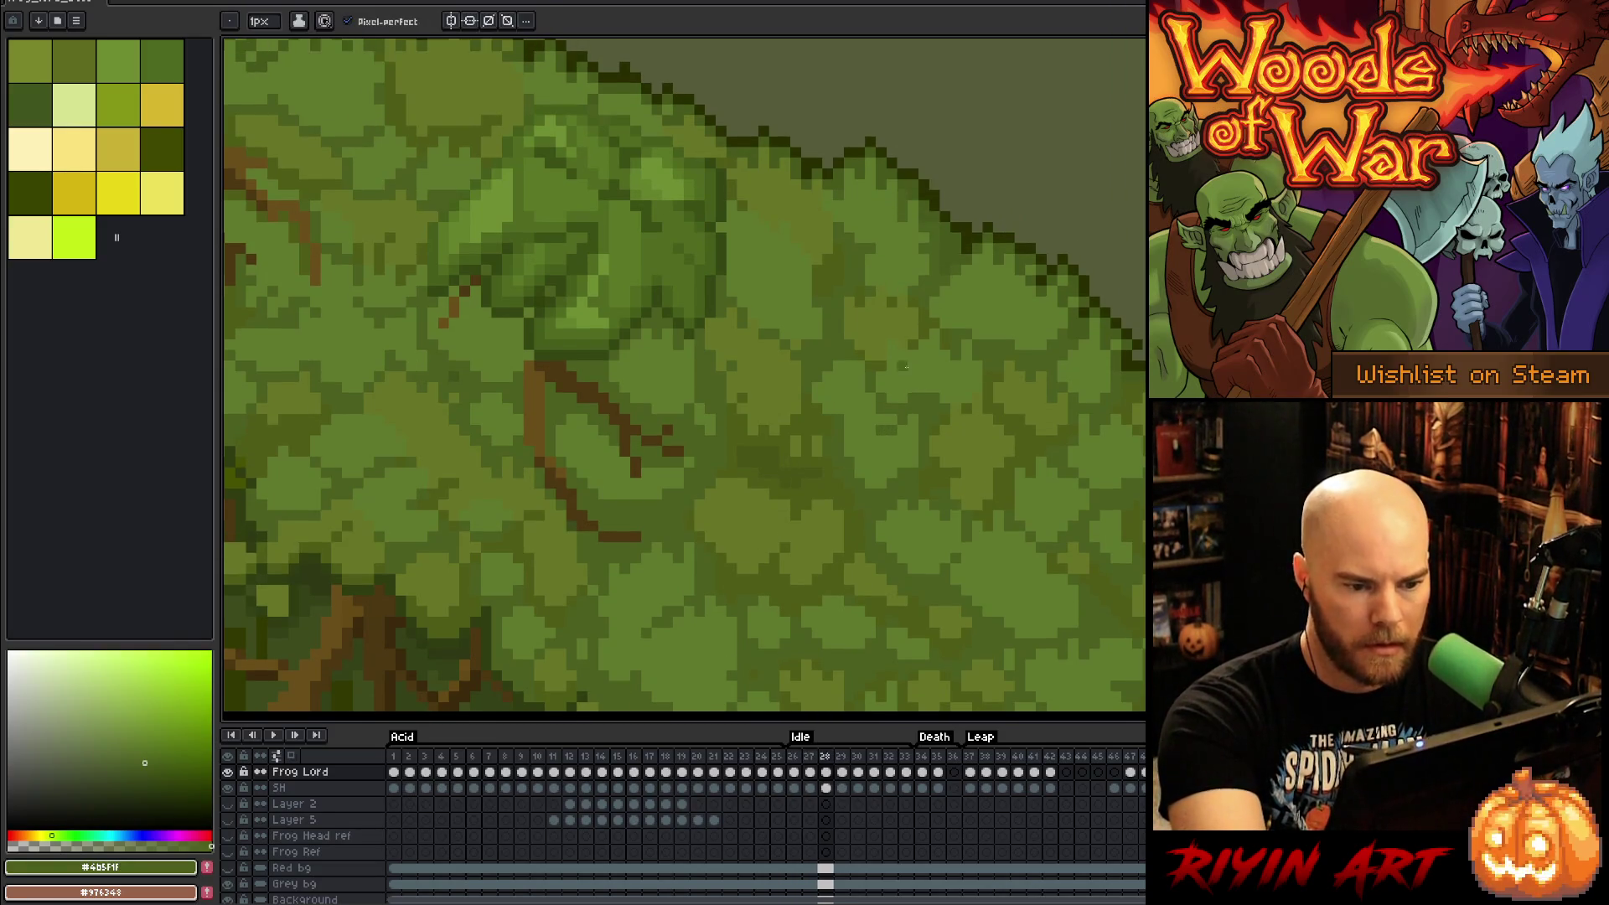
left_click(882, 428, "alt")
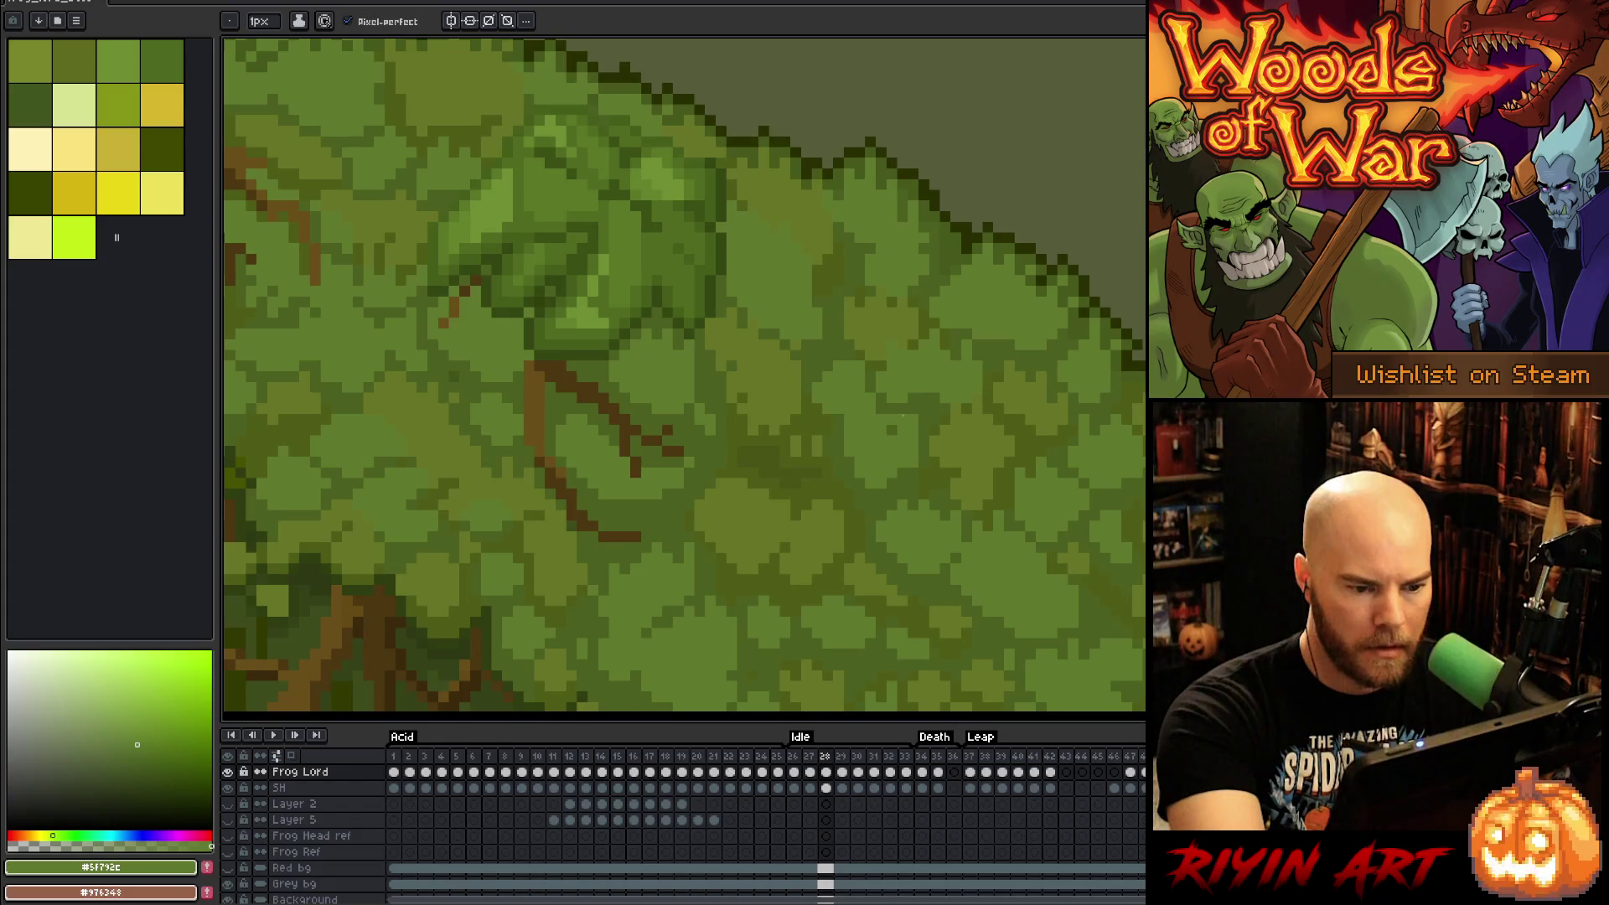
left_click(917, 400, "alt")
key("comma")
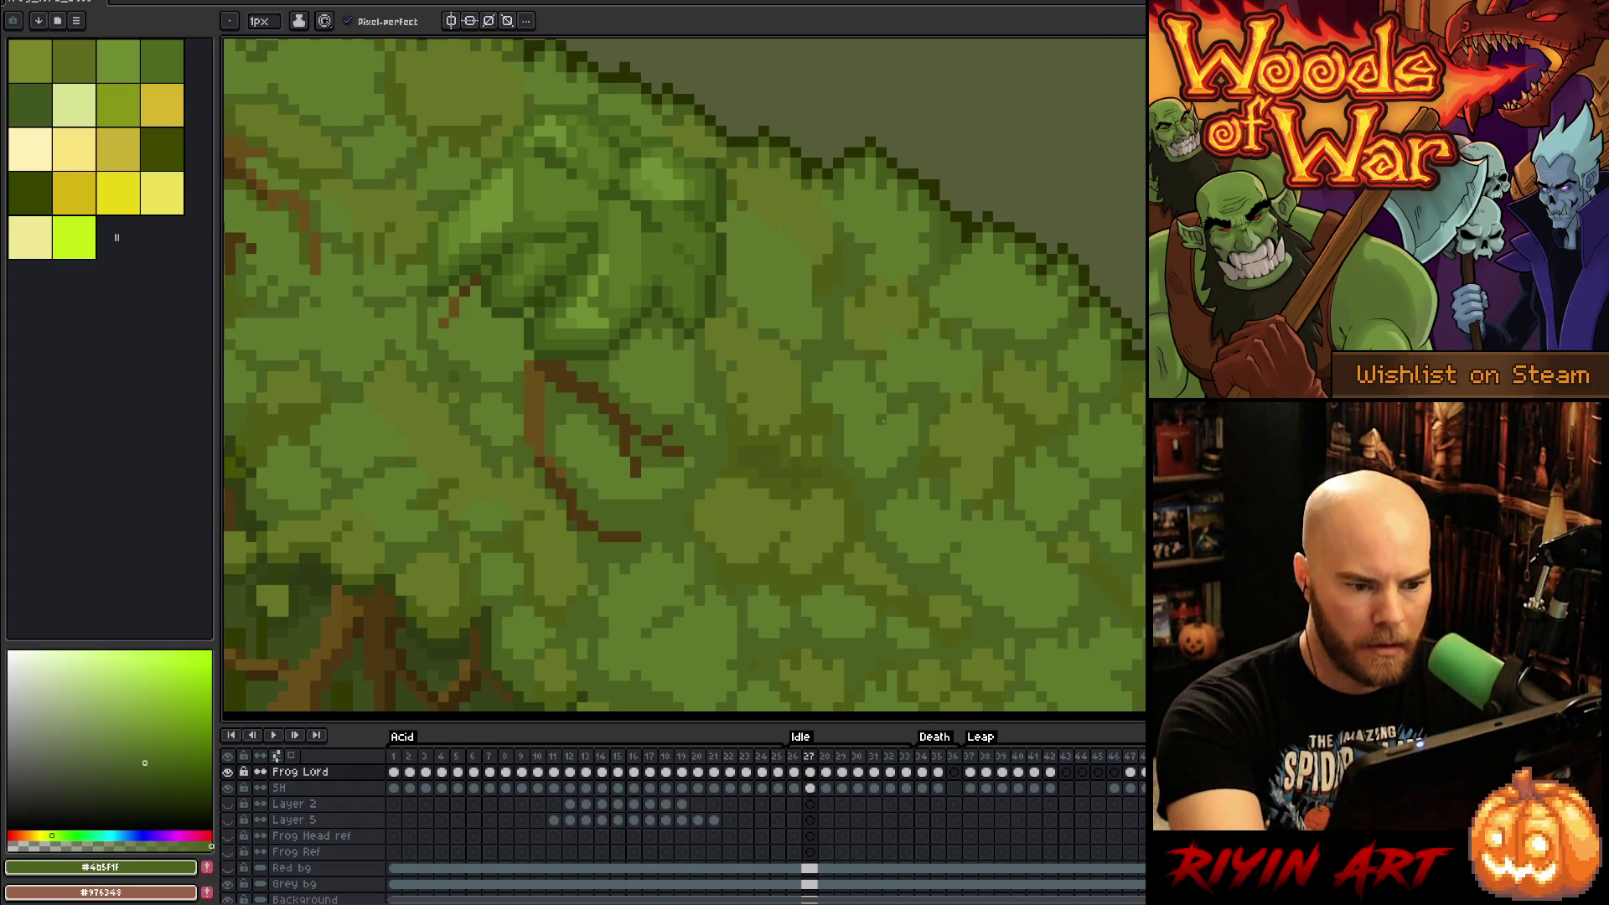
key("period")
key("period")
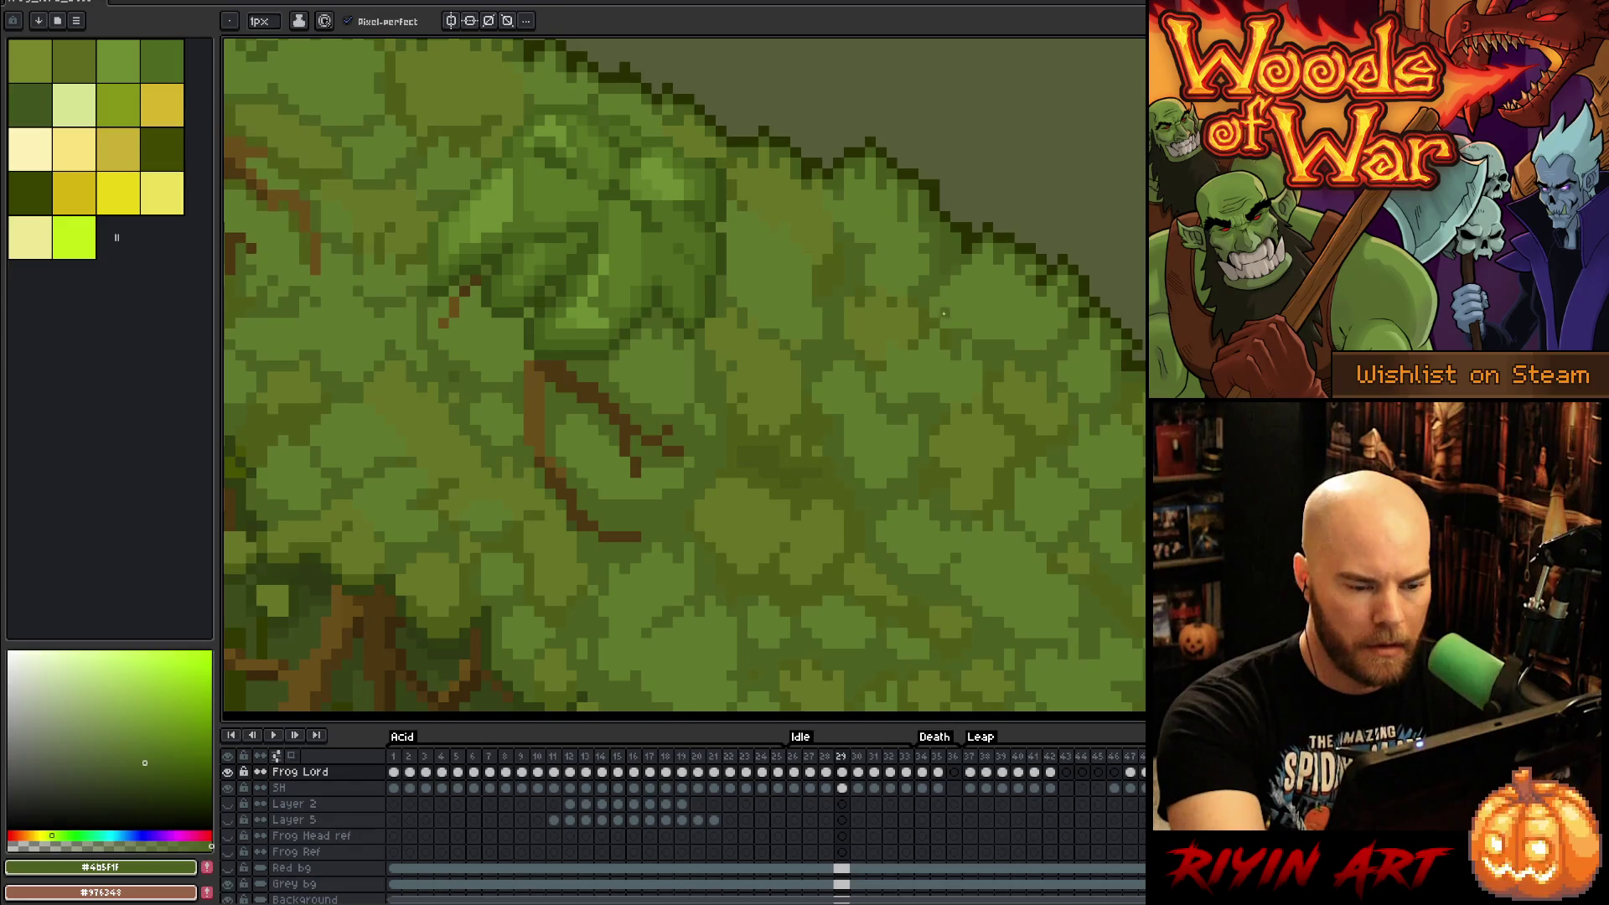
left_click(893, 421, "alt")
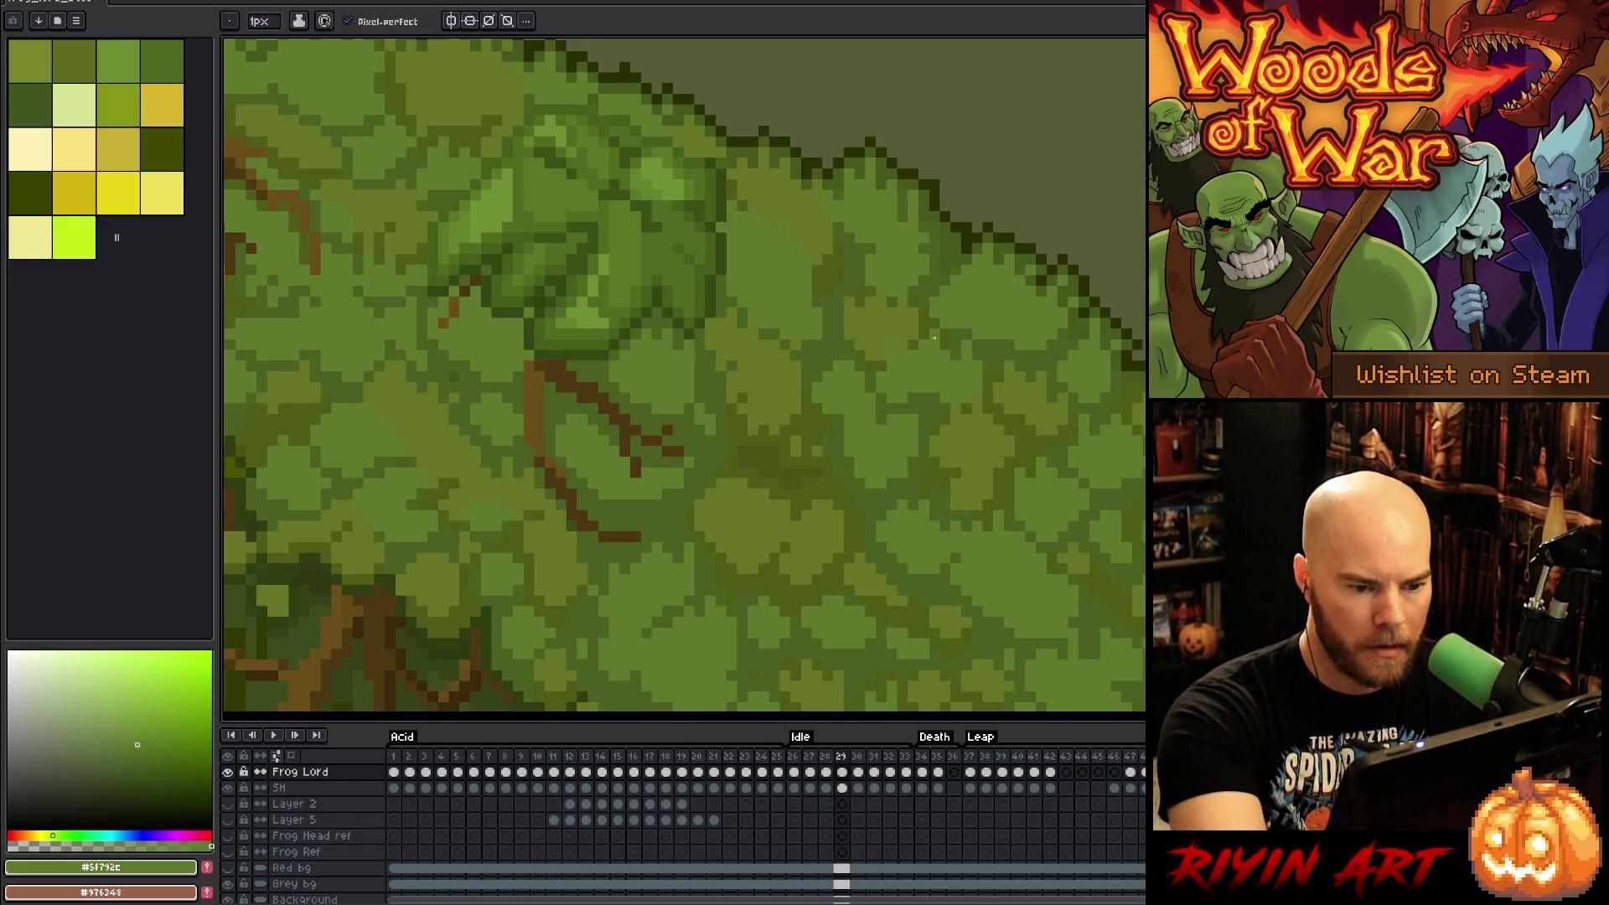
left_click(919, 393, "alt")
key("period")
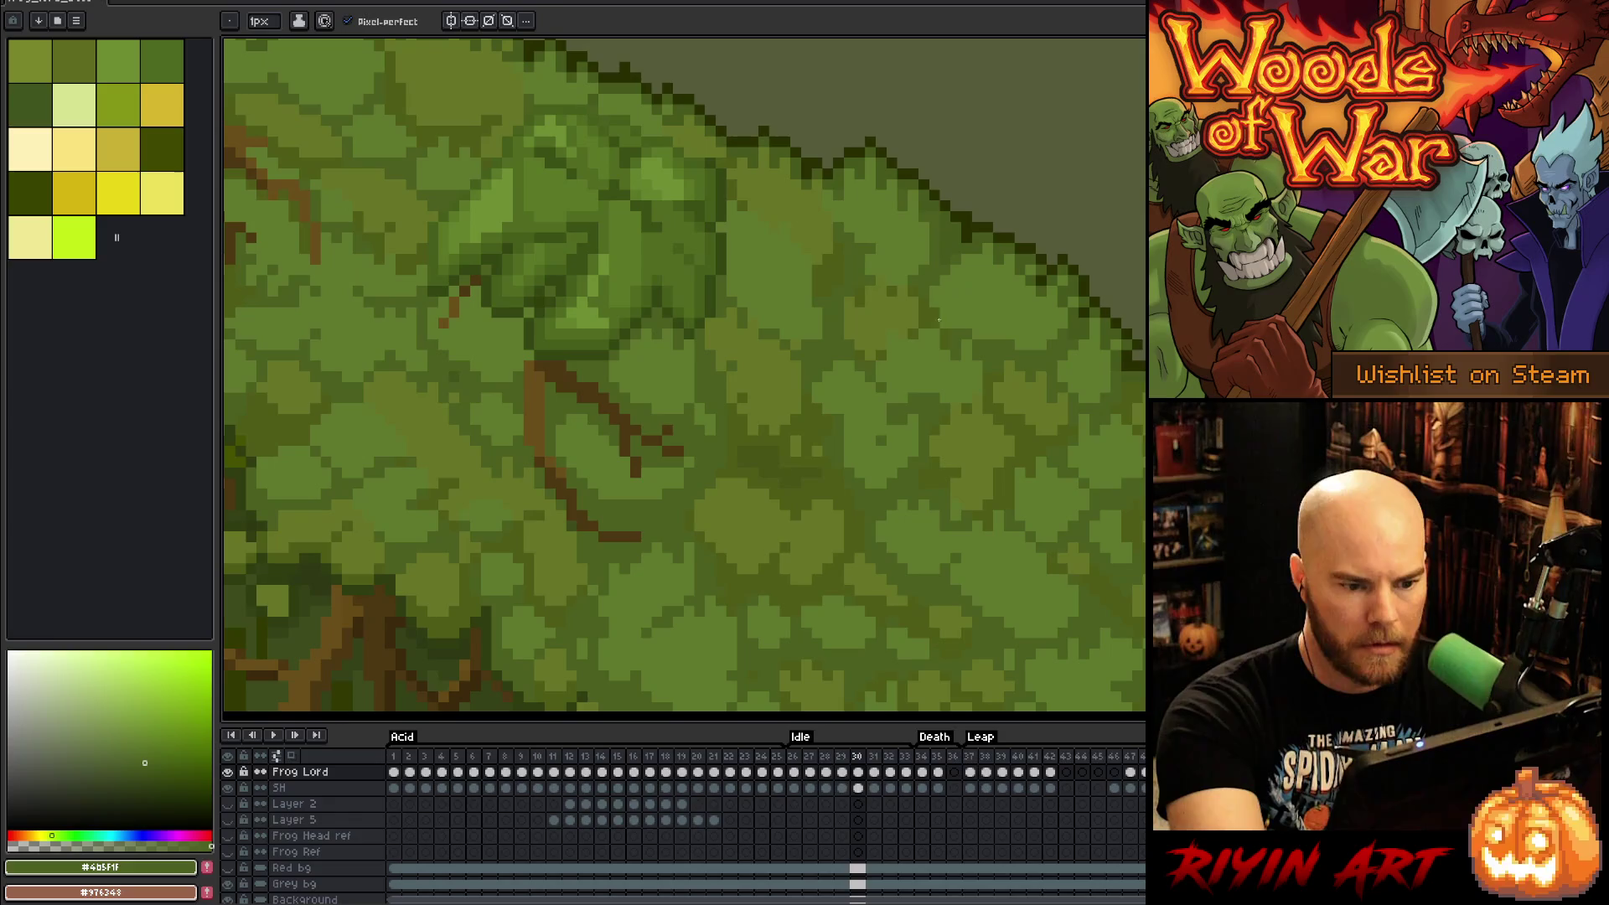
left_click(881, 442, "alt")
Step: Flick between frames 29 and 30 comparing the moss, pick the darker moss green, and stop on frame 32
key("comma")
key("period")
key("period")
key("comma")
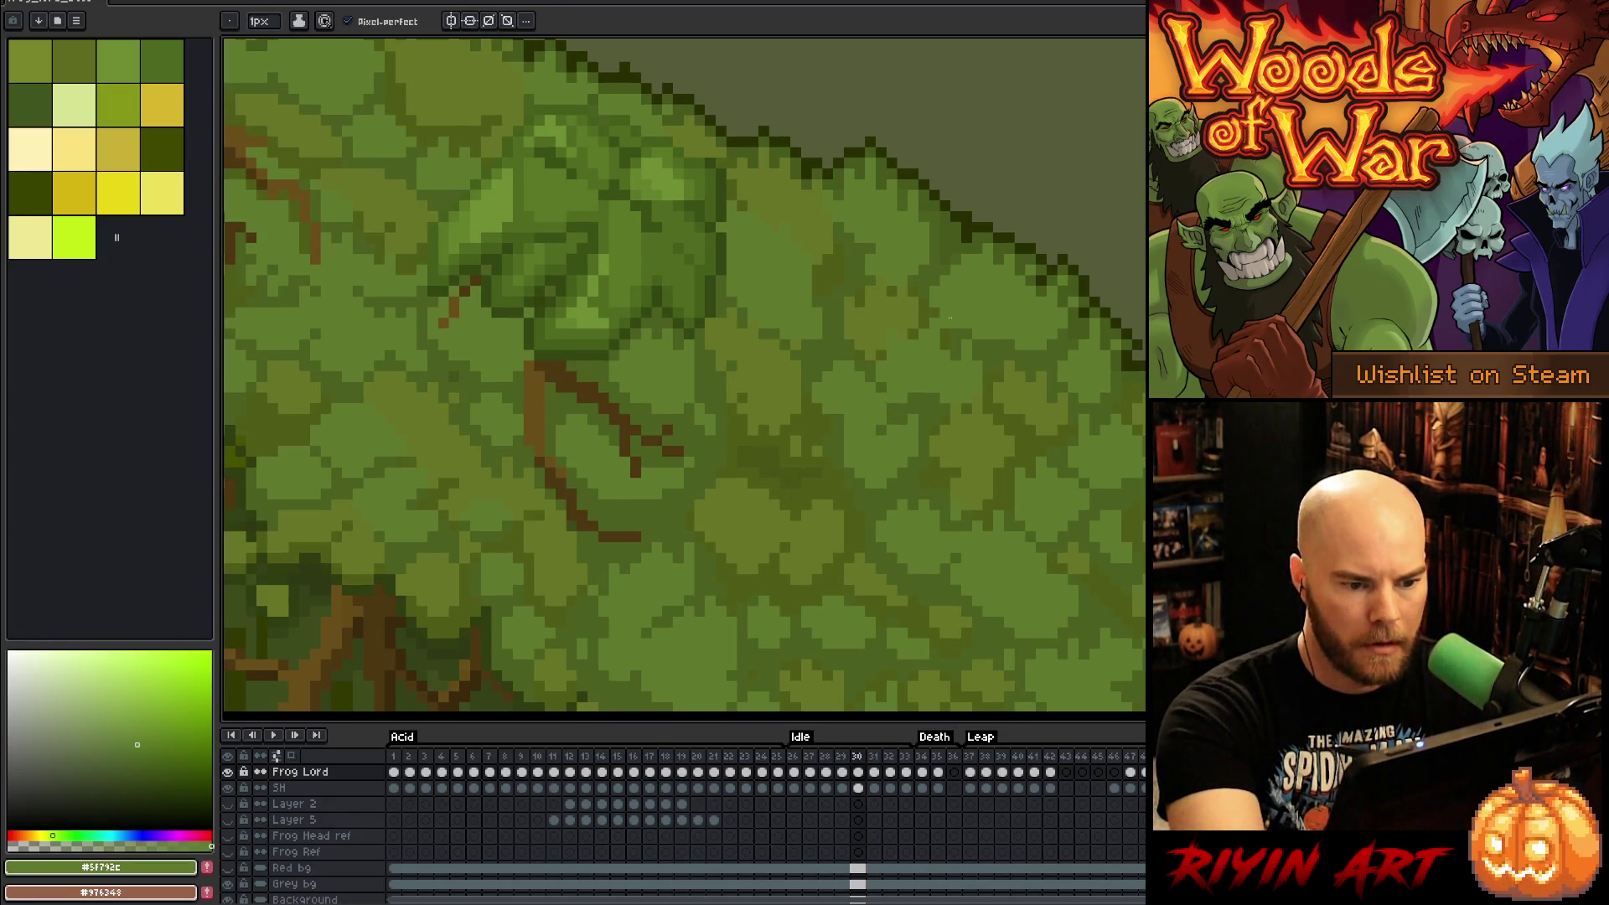
key("comma")
key("period")
key("comma")
key("period")
left_click(889, 409, "alt")
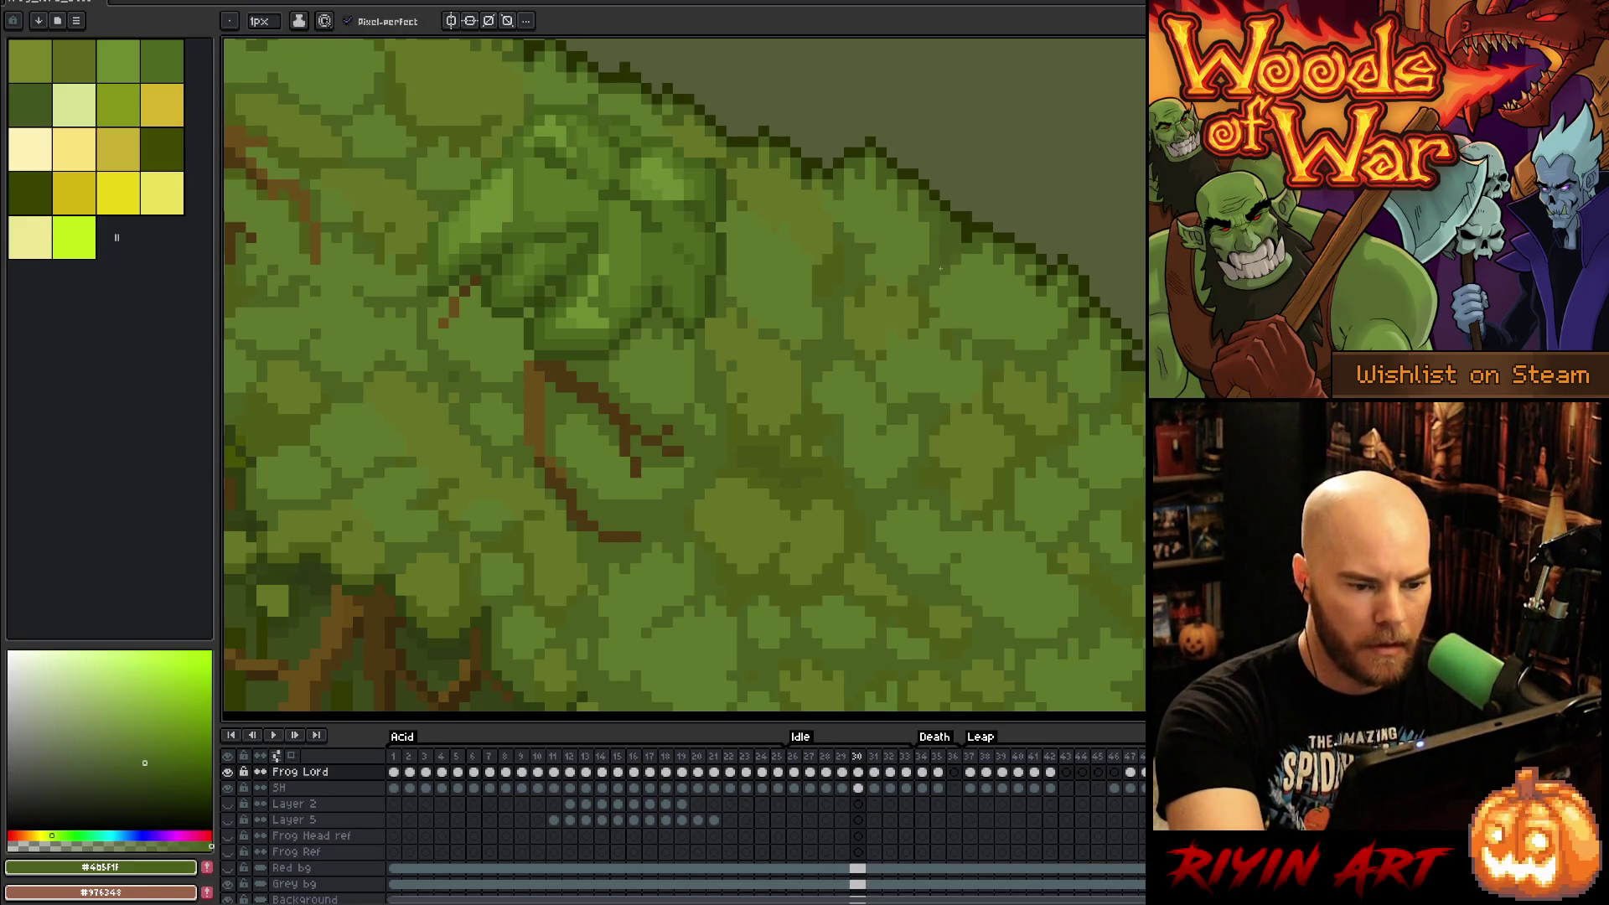
key("comma")
key("period")
key("period")
key("period")
key("period")
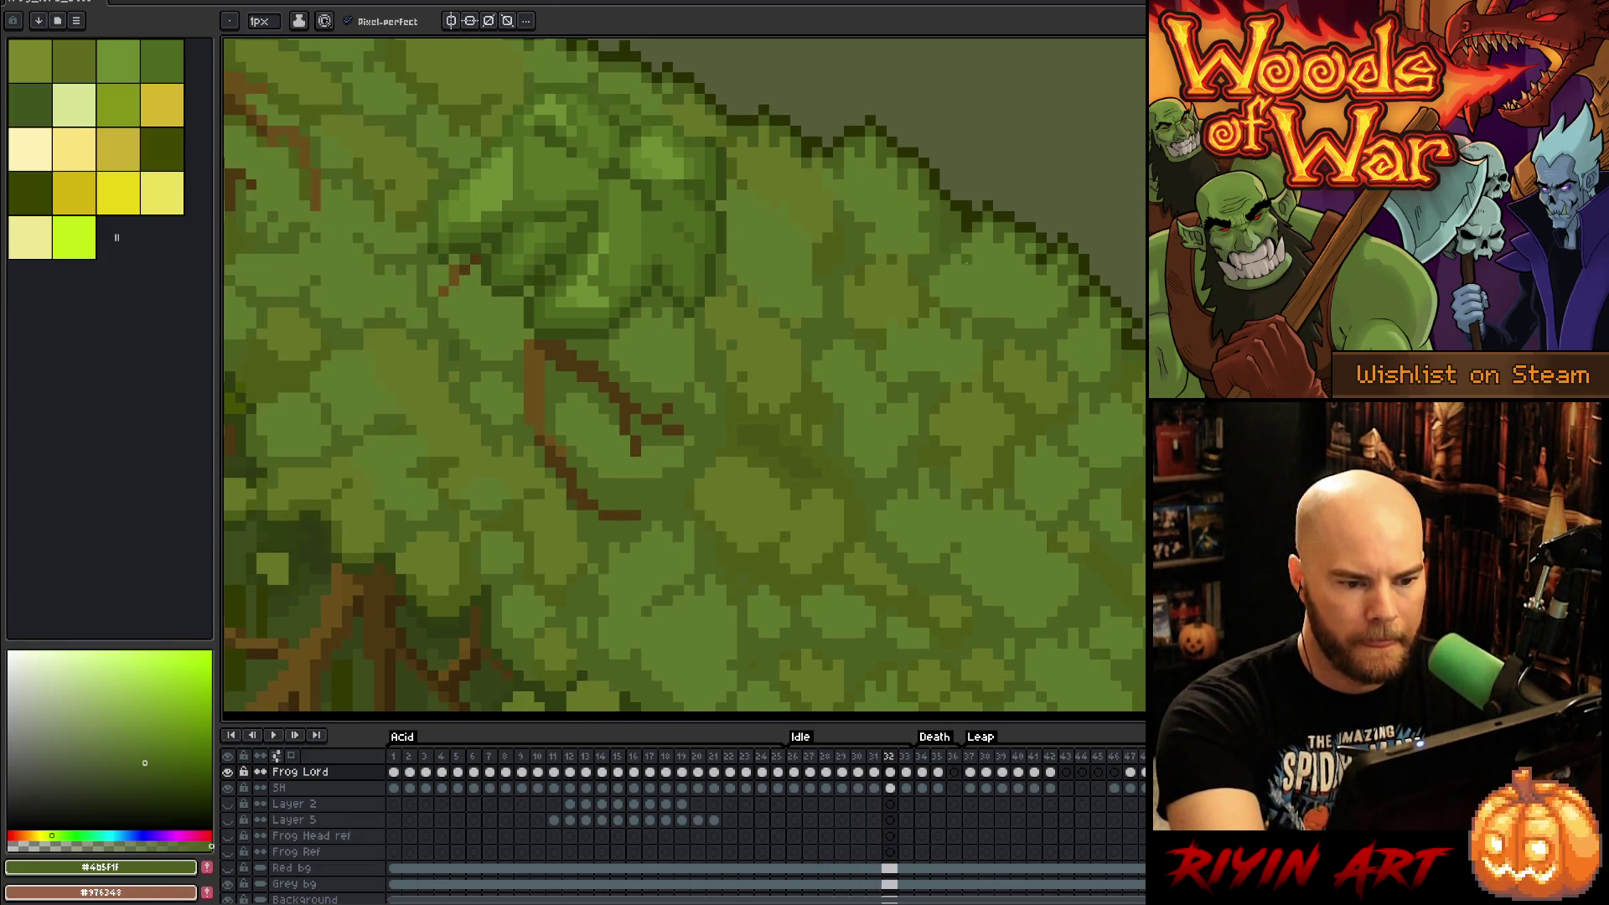
key("Return")
key("alt")
Step: On frames 32–33, sample the dark olive, lighter moss and deepest shadow greens
left_click(870, 338, "alt")
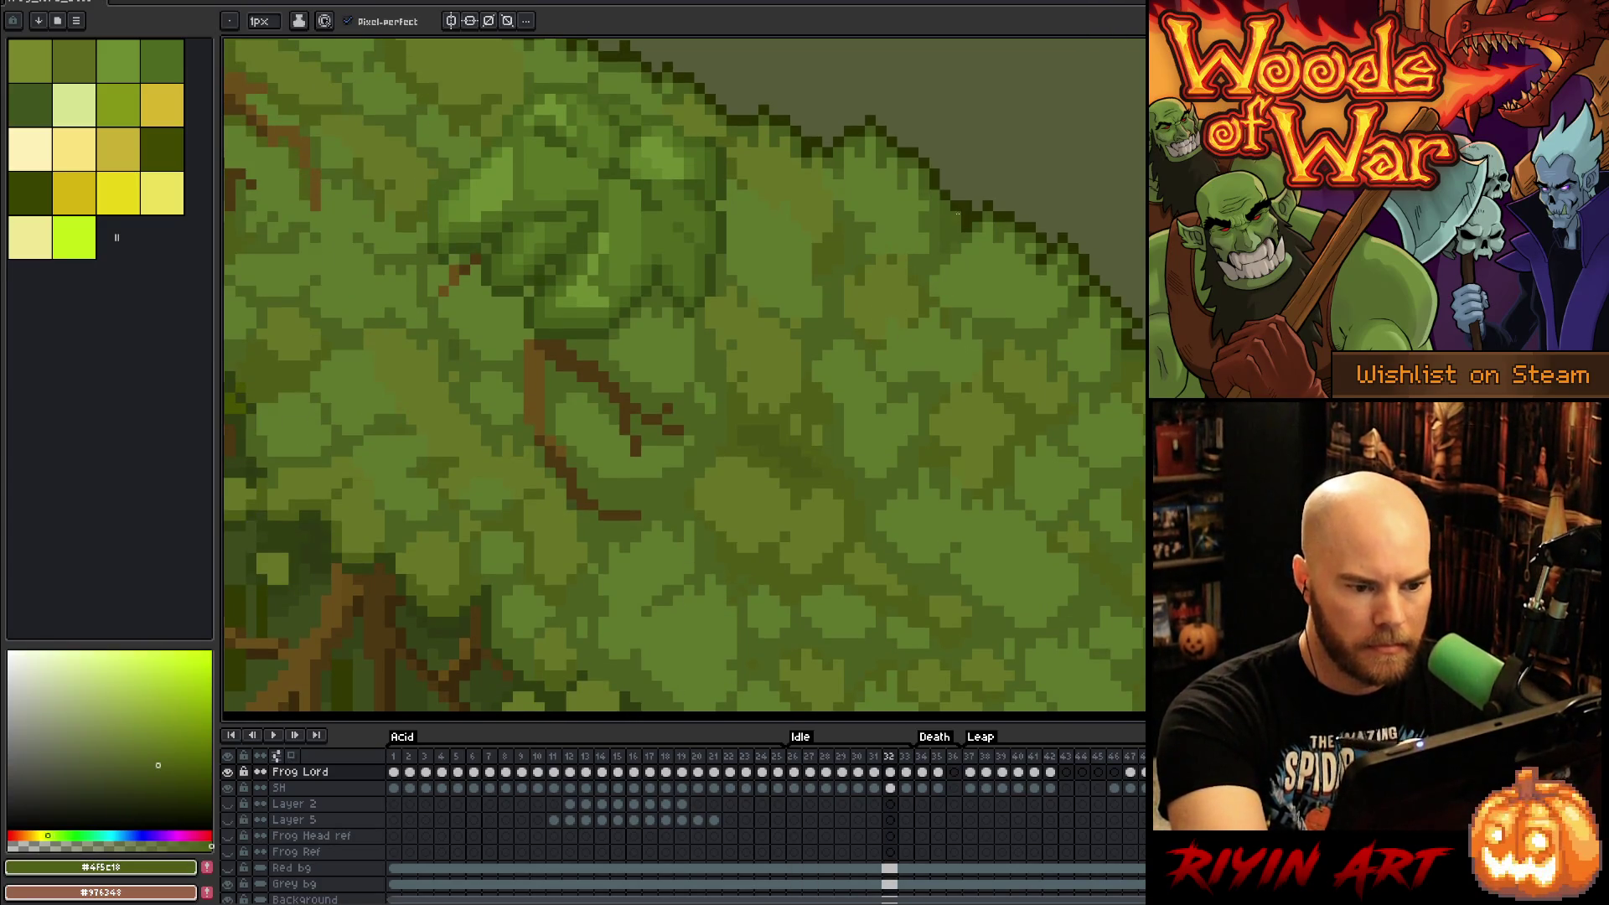
key("Right")
key("Right")
key("Left")
key("Left")
key("Right")
key("Left")
left_click(922, 249, "alt")
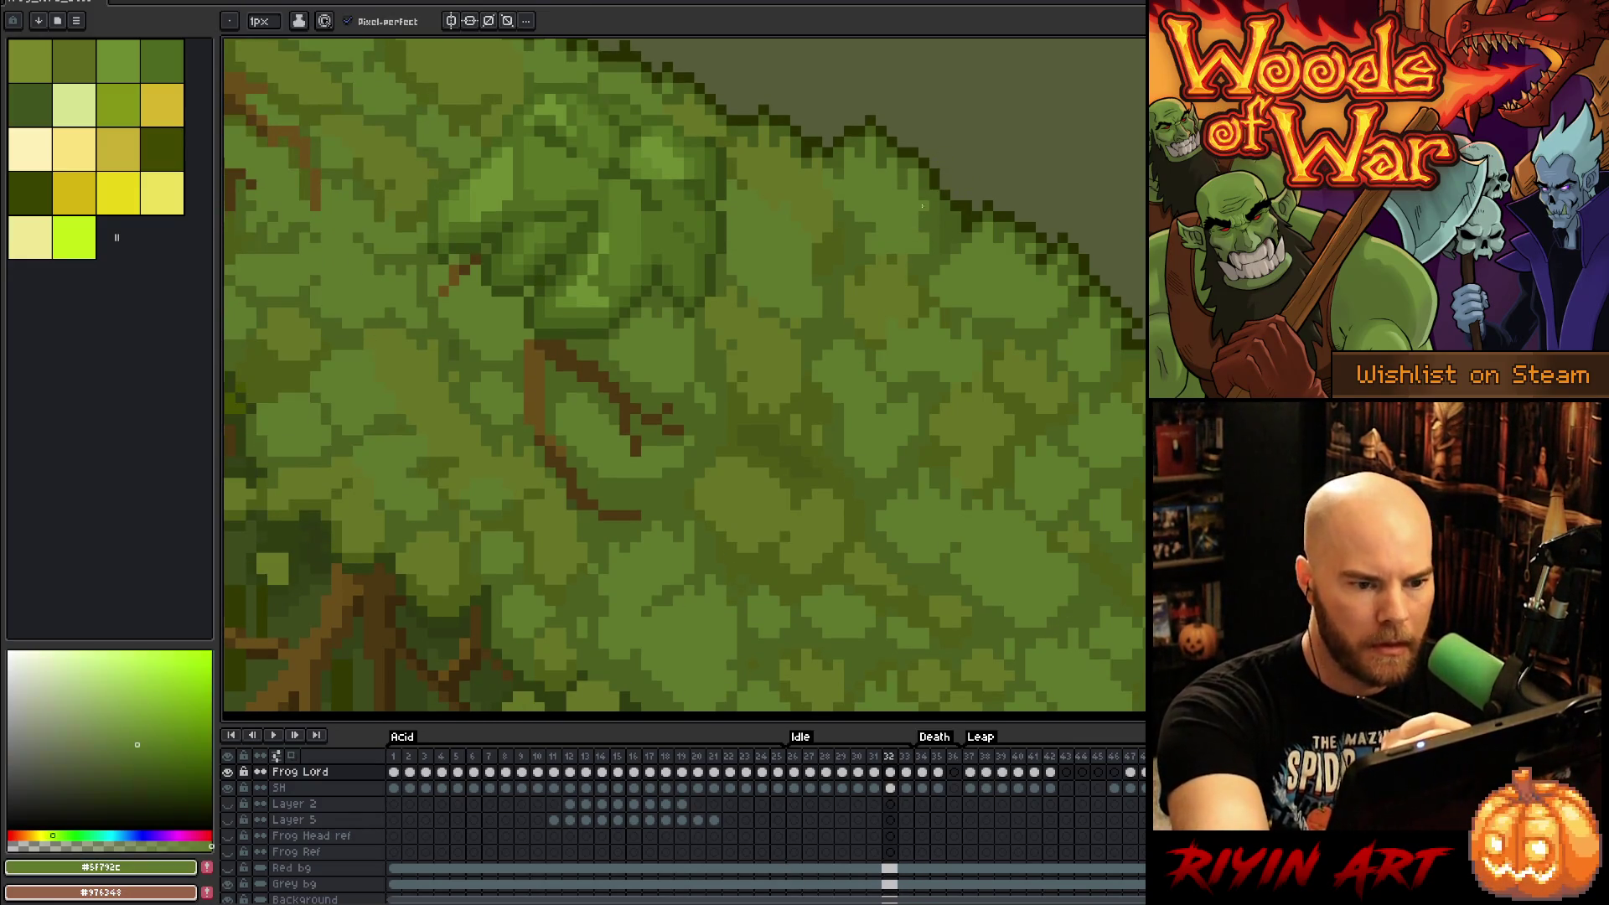
key("Right")
key("Left")
key("Right")
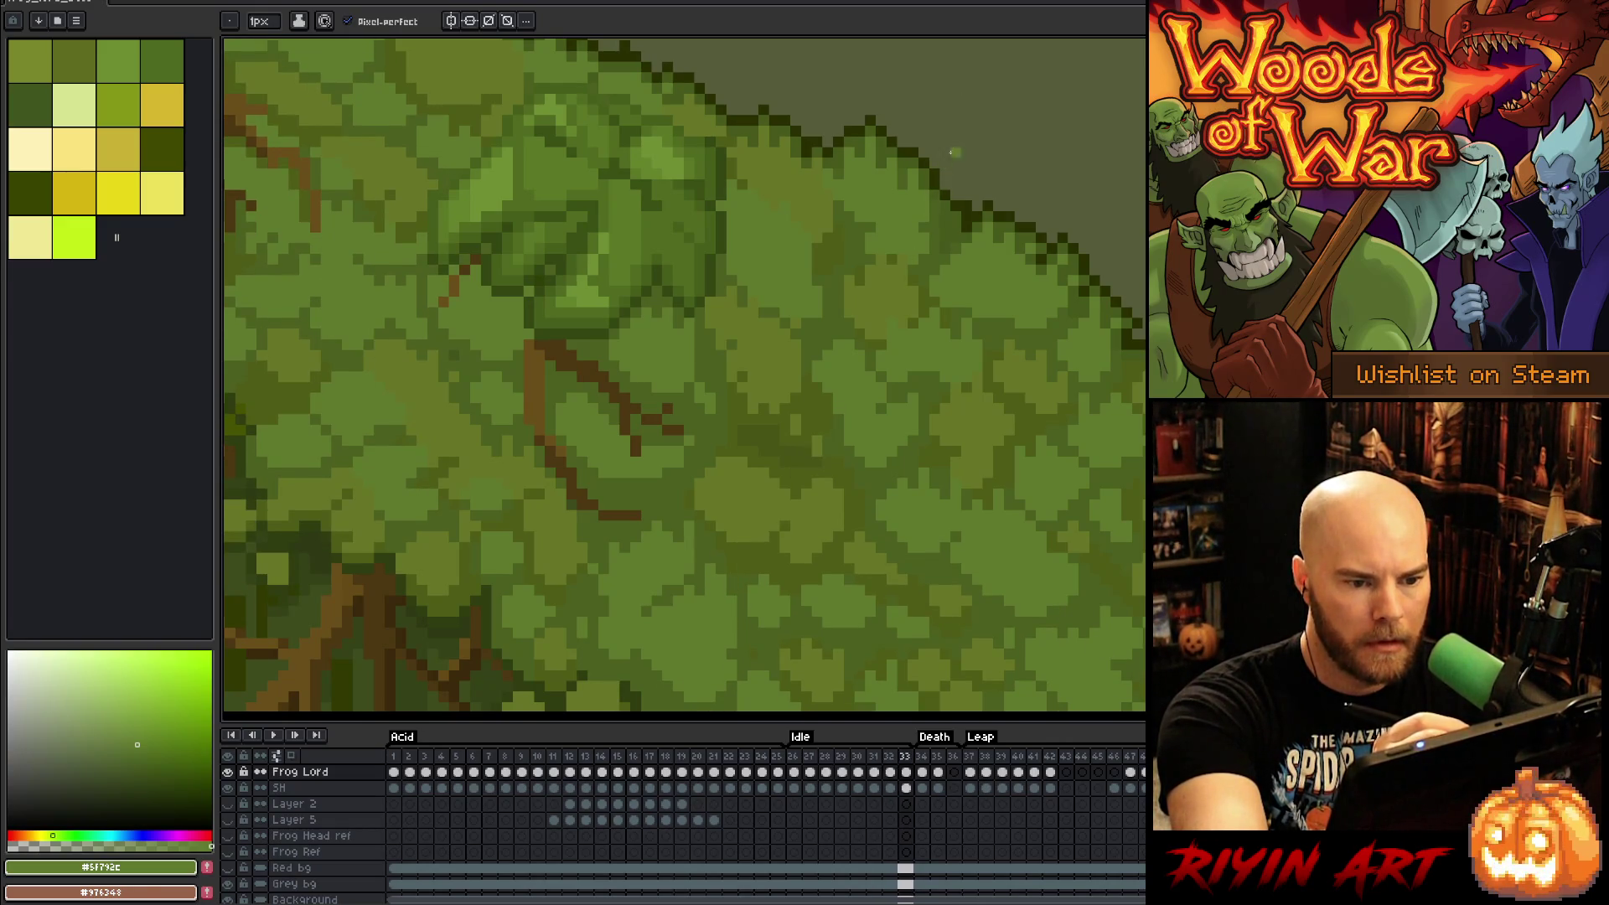
key("Left")
left_click(953, 207, "alt")
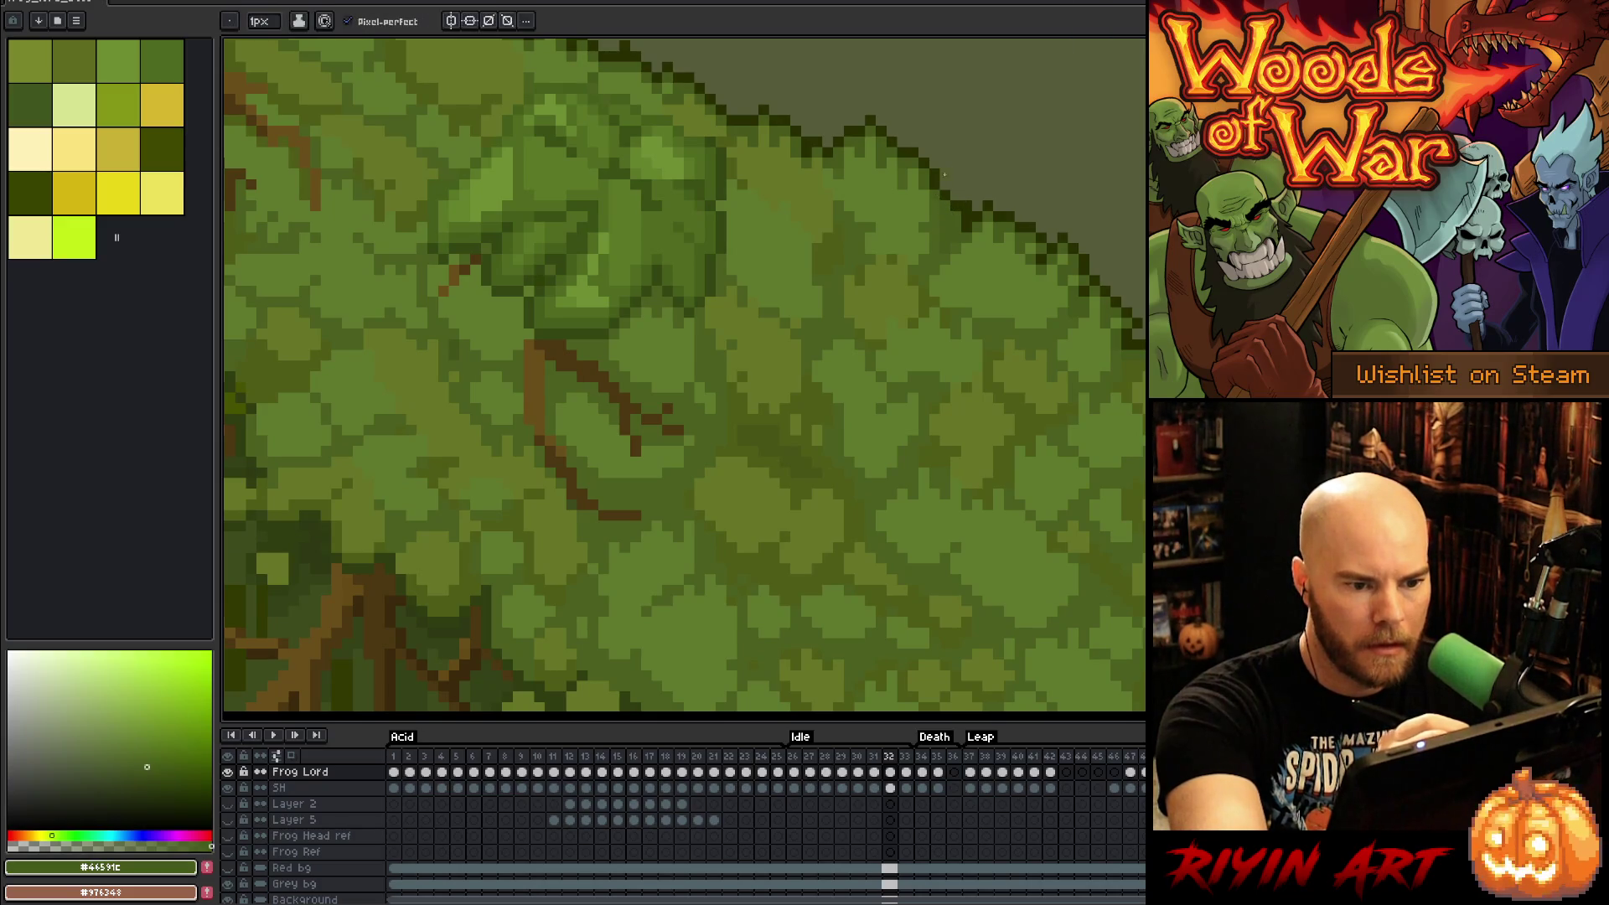
Step: Loop the Idle frames to check the moss, then sample the lighter and darker moss greens
key("Return")
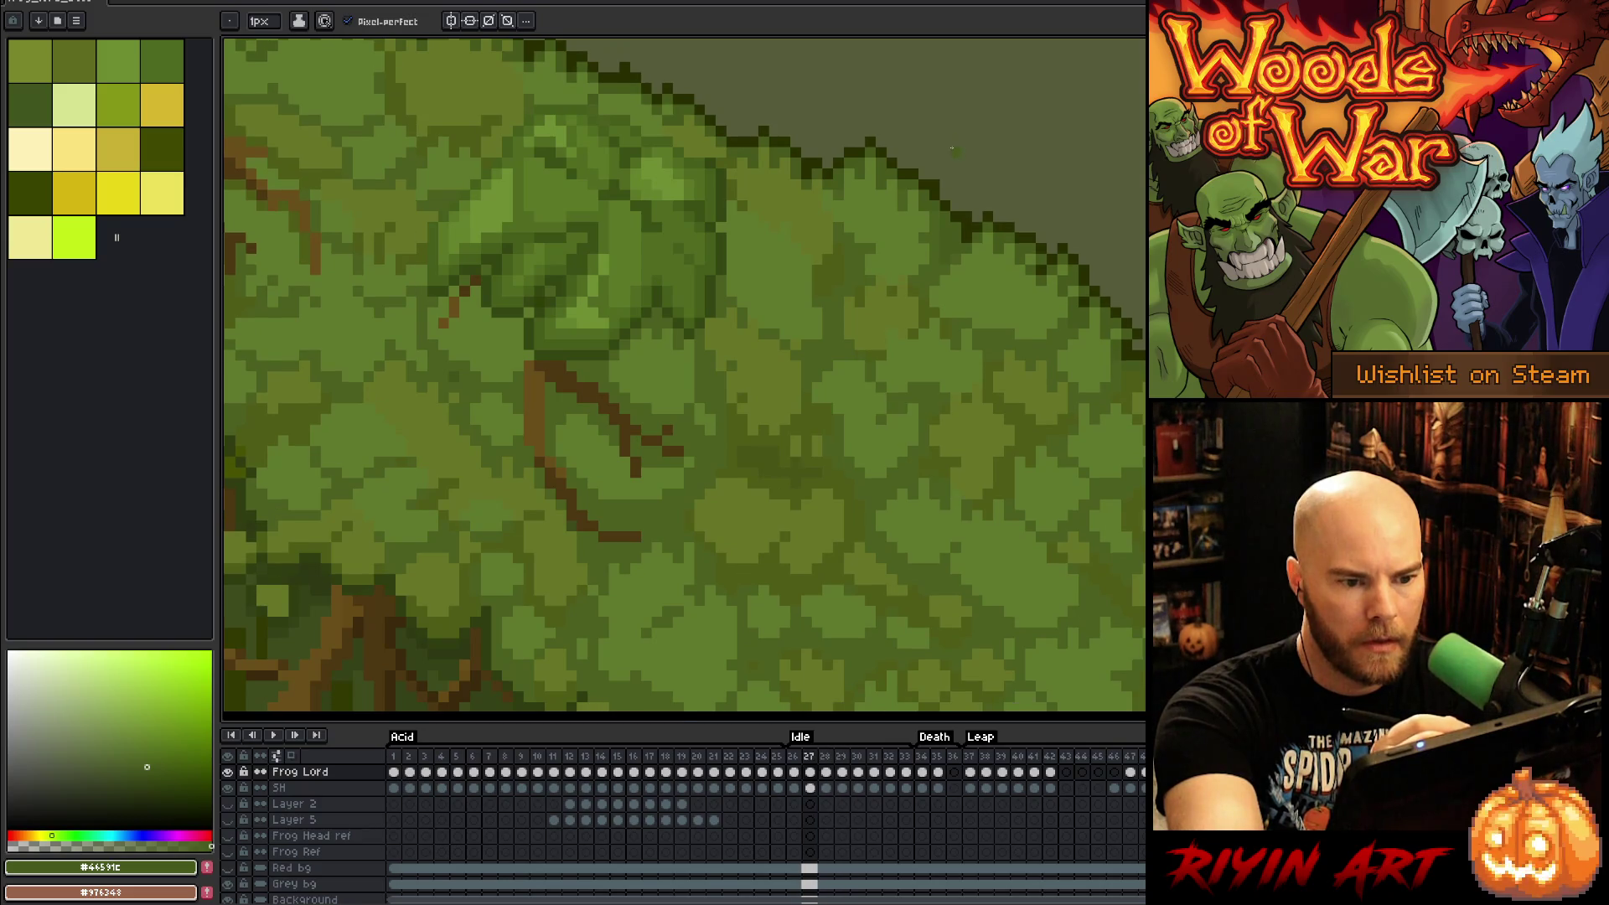
left_click(924, 231, "alt")
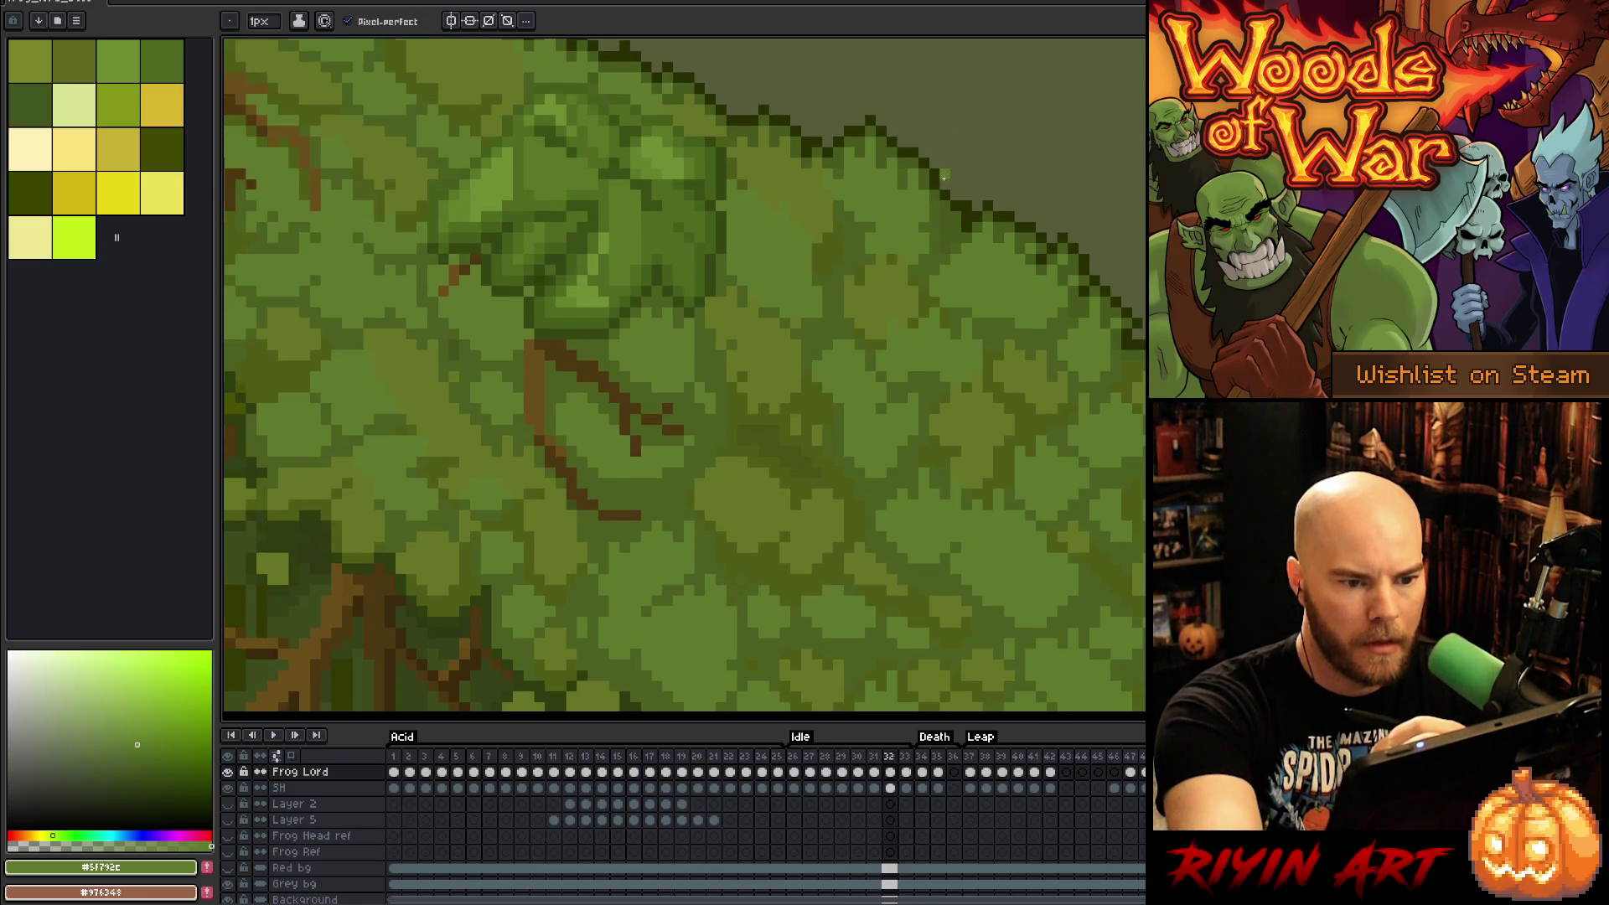
left_click(933, 210, "alt")
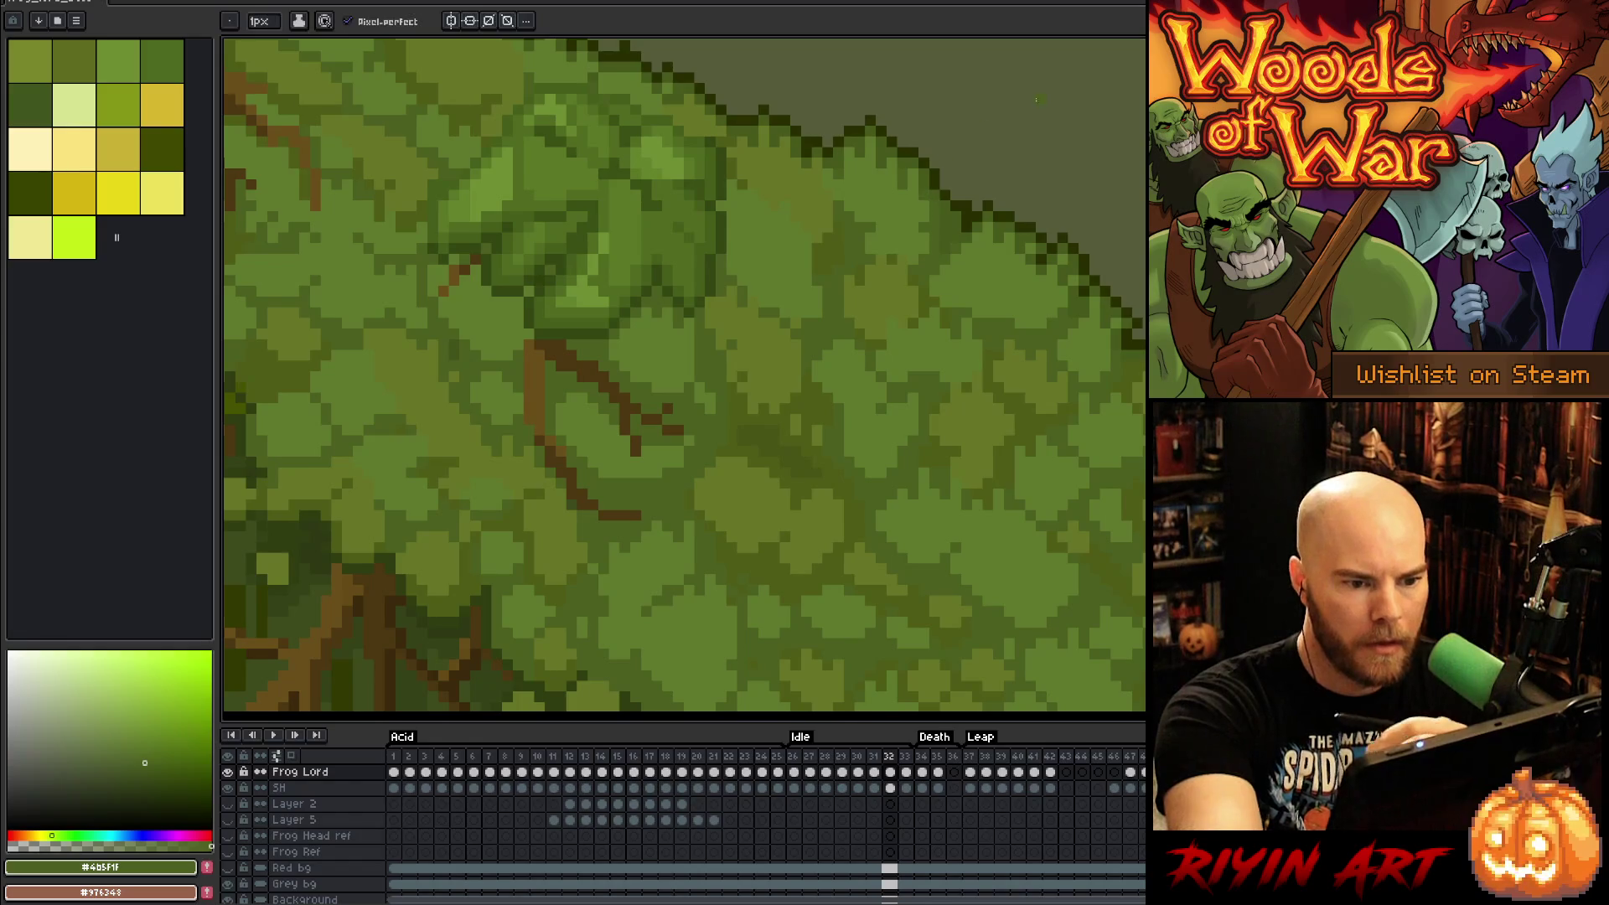
Step: Play and stop the Idle loop, stepping among frames 27–29 to review the moss
key("Return")
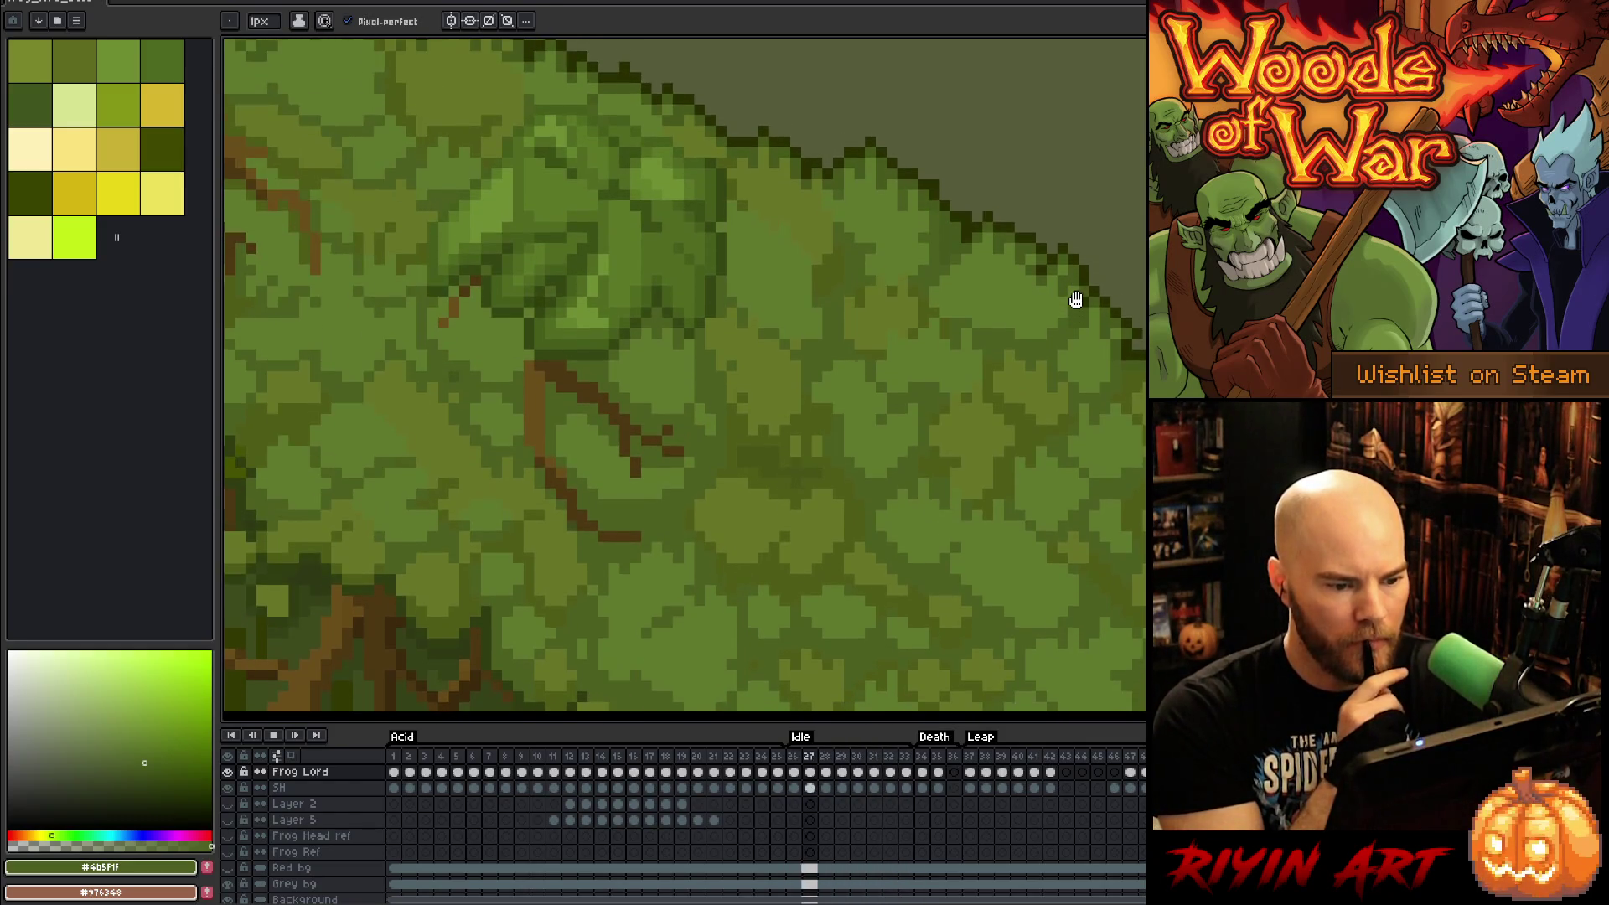
key("Return")
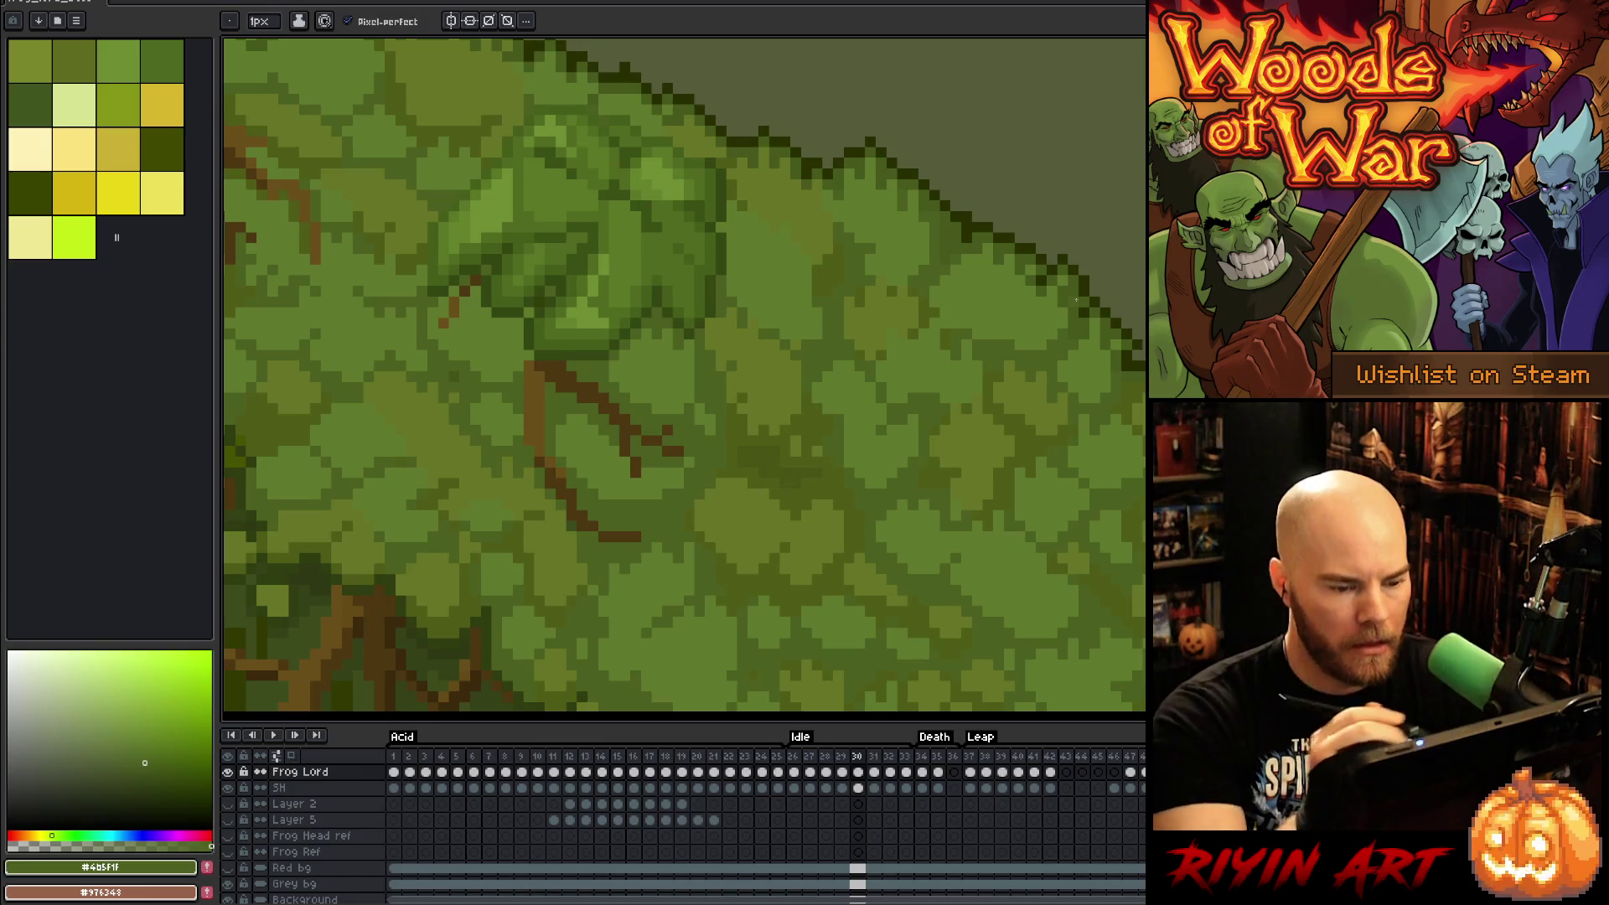
key("Left")
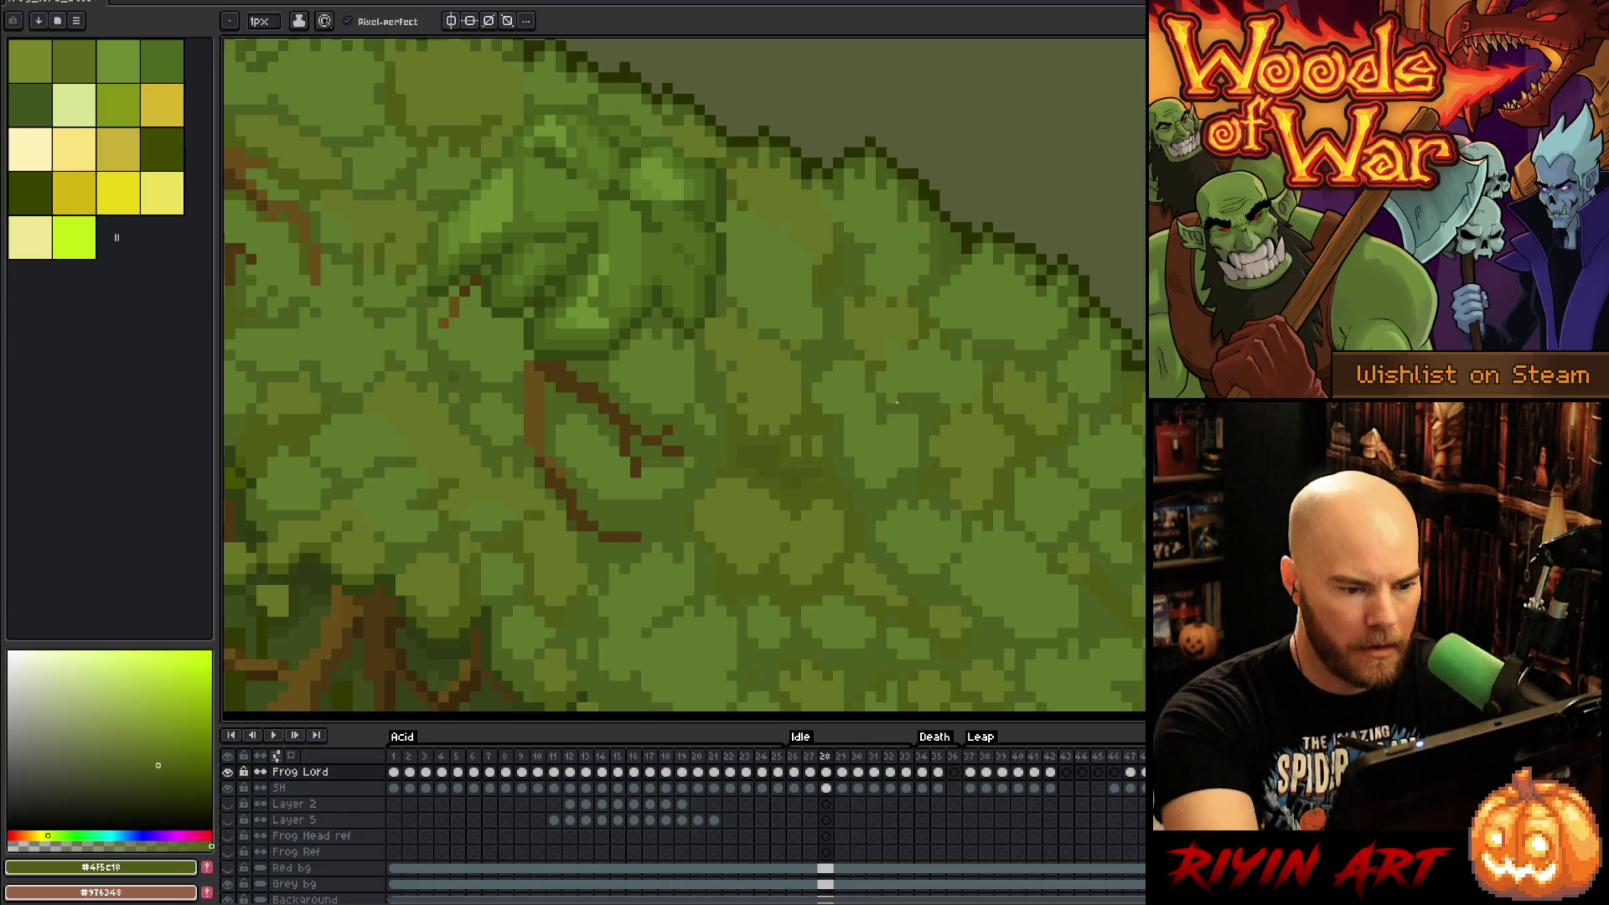
key("Return")
key("Return")
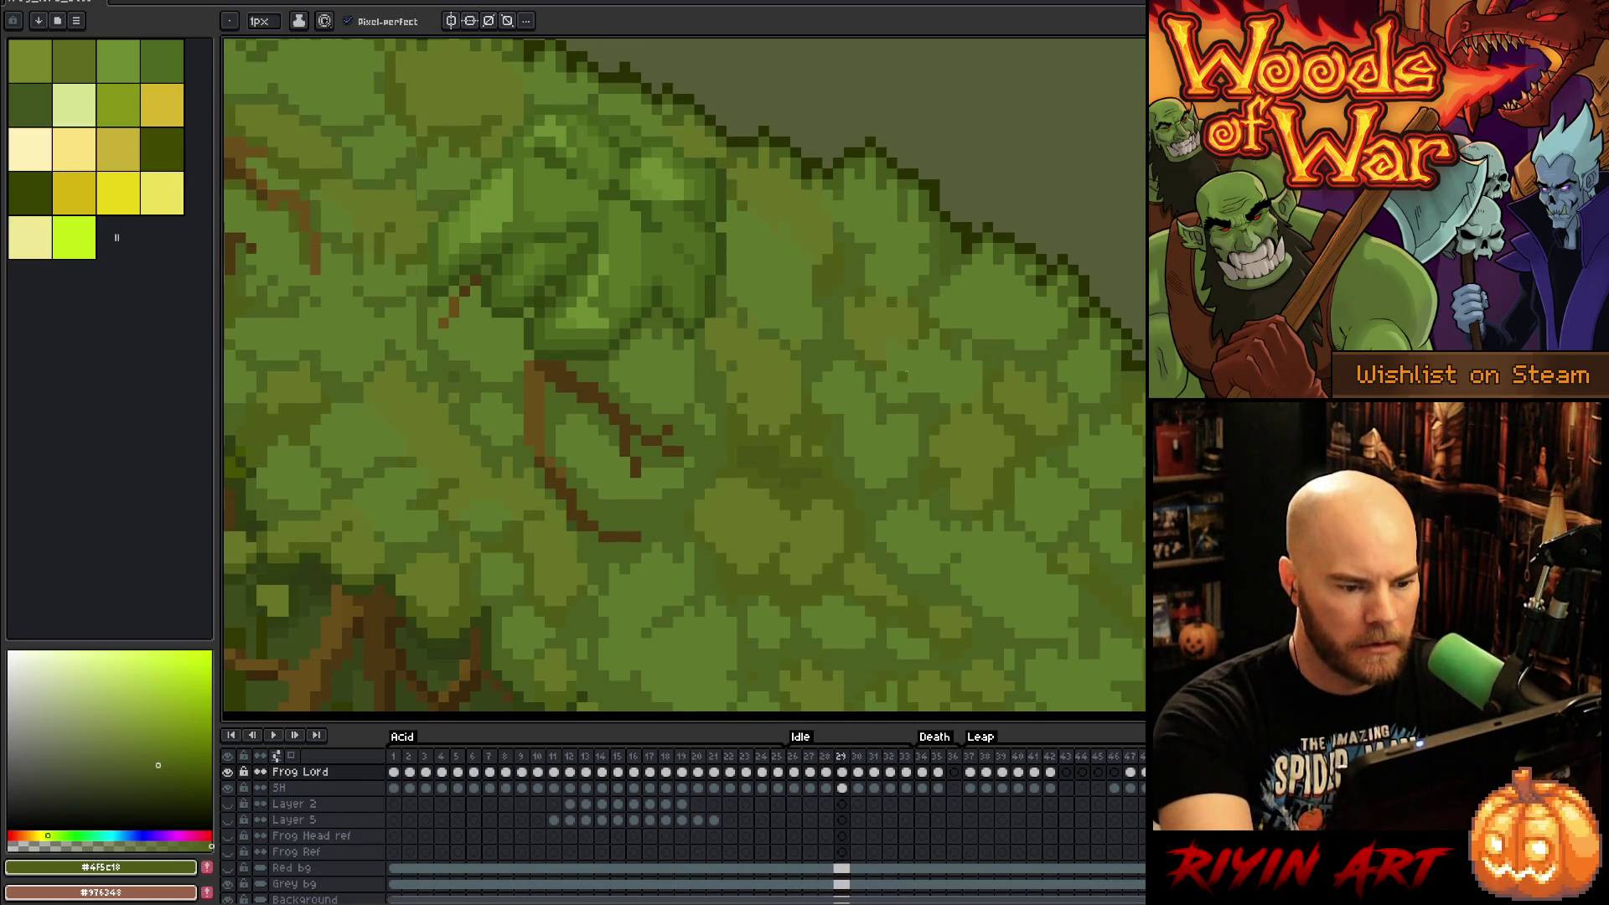
key("Left")
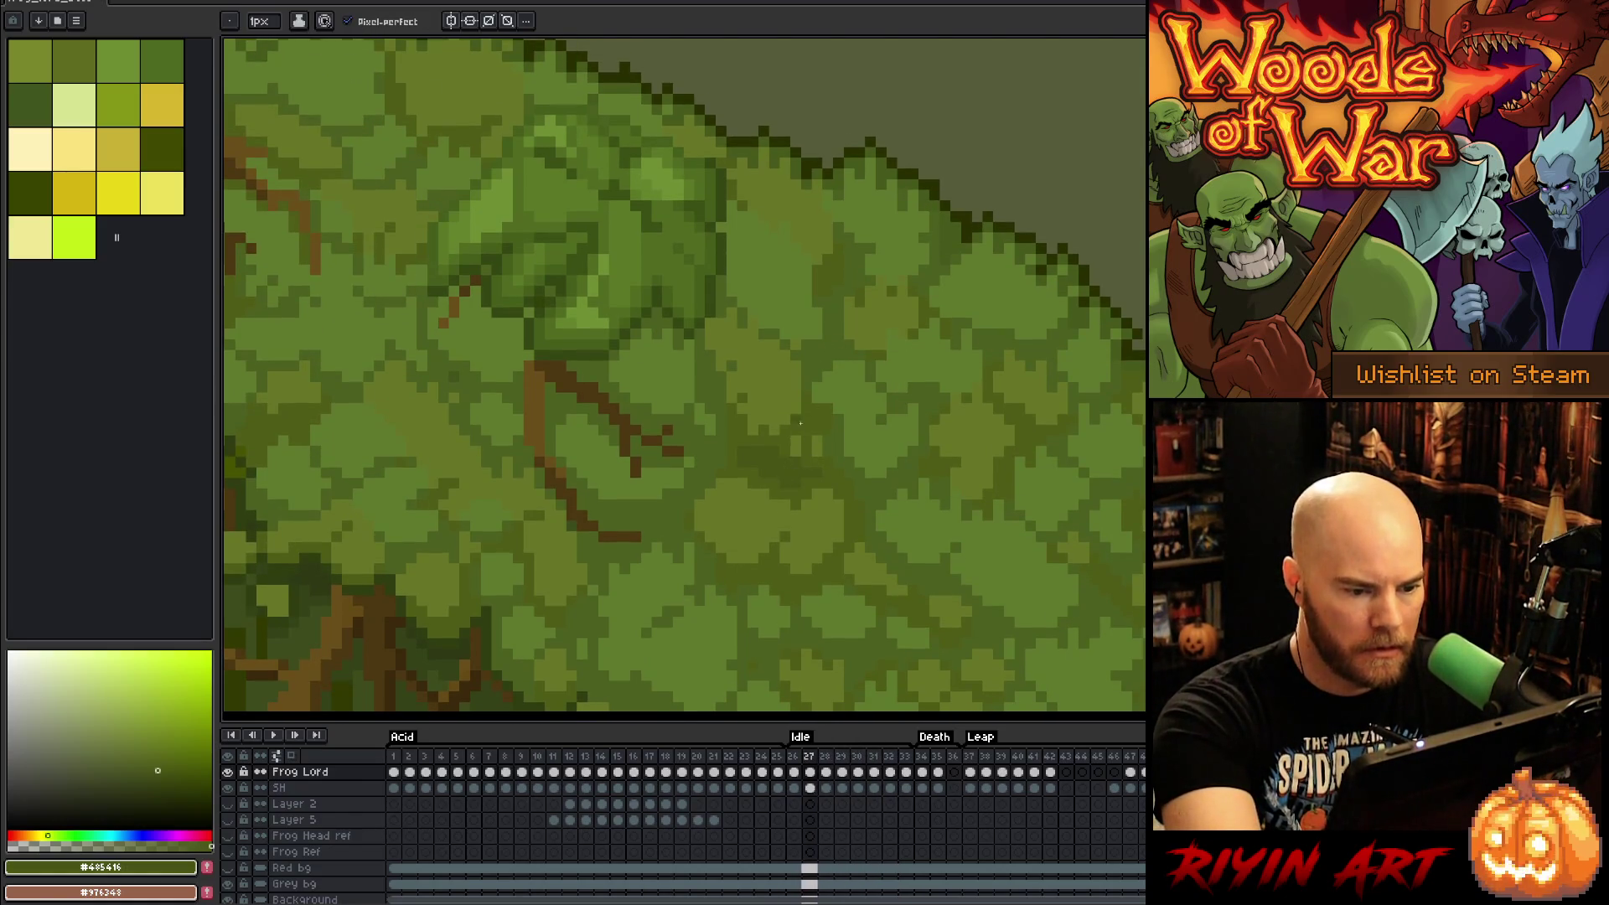
key("Return")
key("Return")
key("Return")
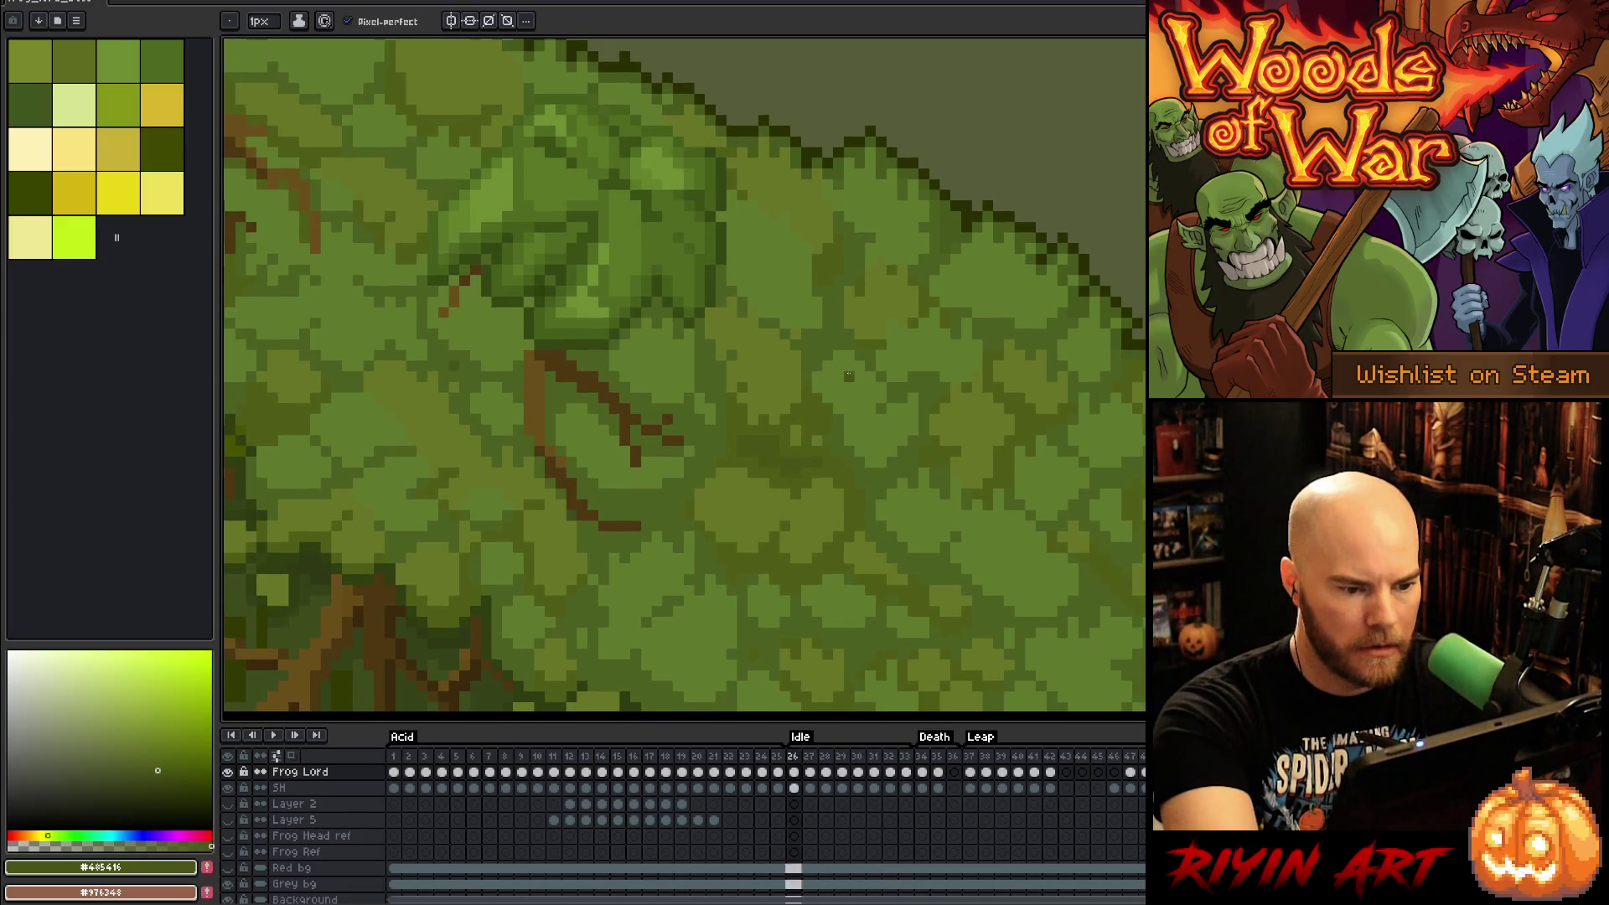
key("Return")
key("Return")
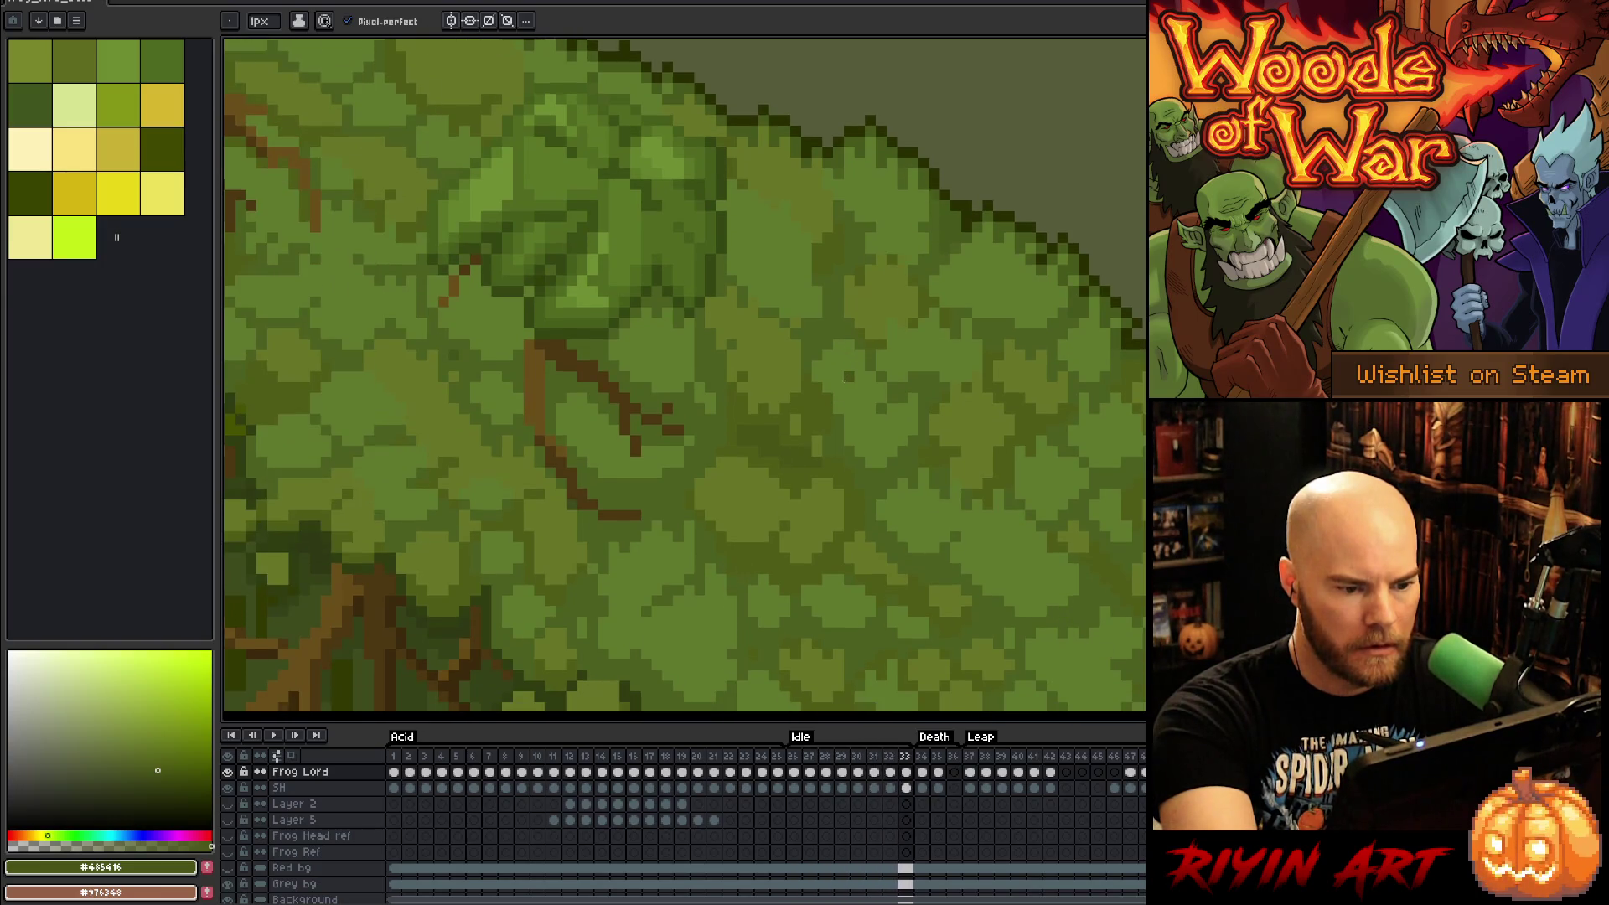
Step: Eyedrop olive, yellowish highlight, lighter and darker moss greens from the Frog Lord's canopy
left_click(824, 429, "alt")
left_click(834, 411, "alt")
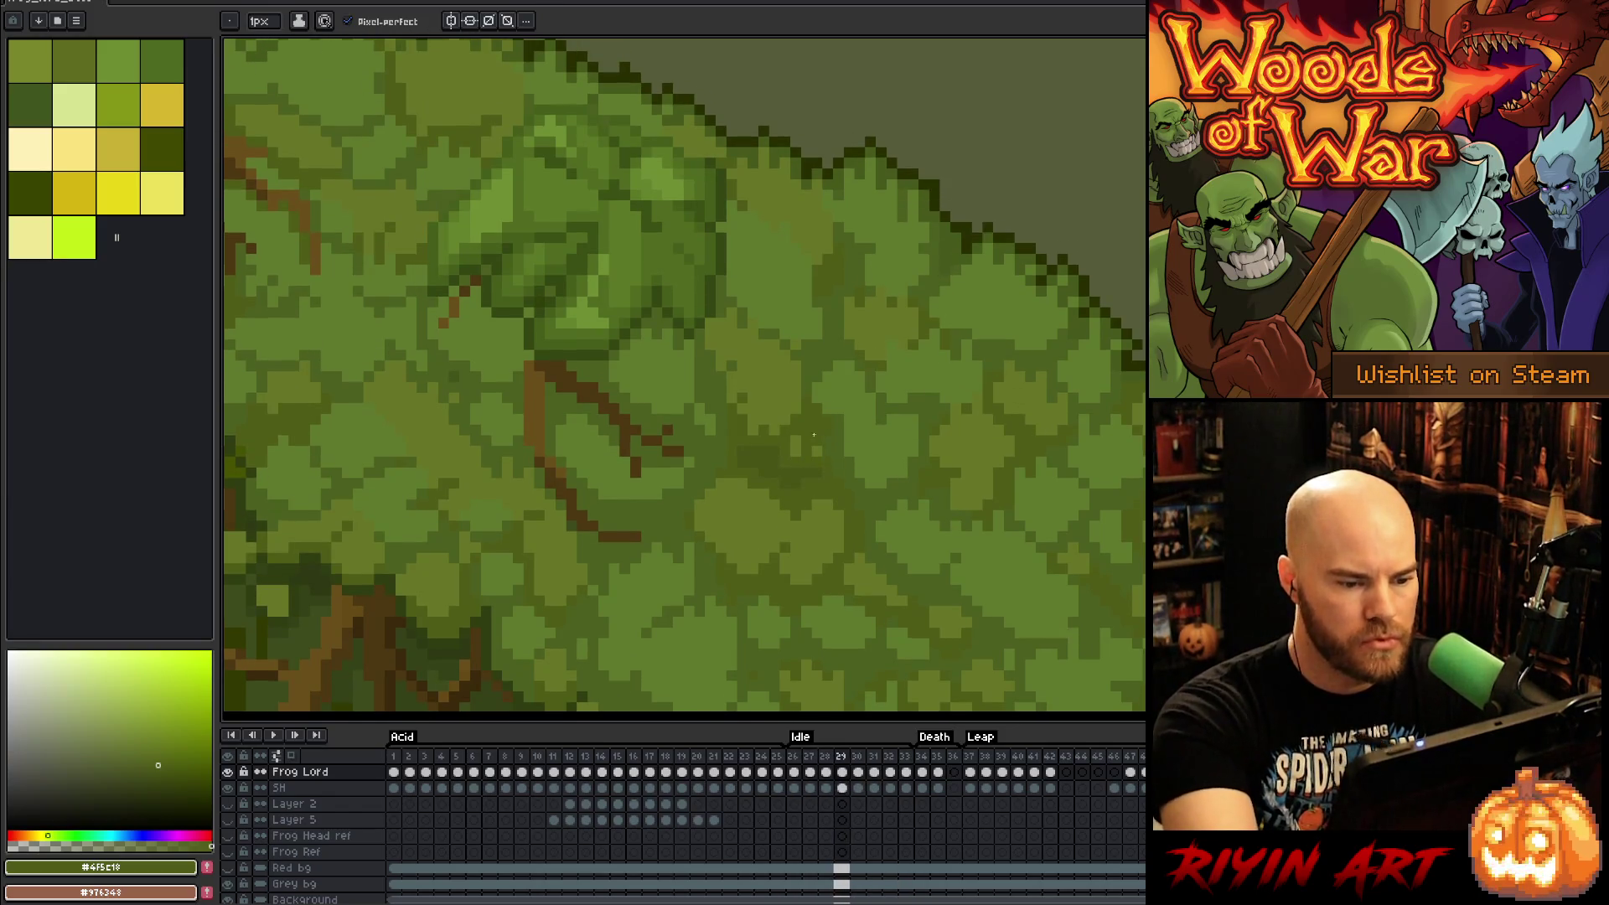
left_click(814, 439, "alt")
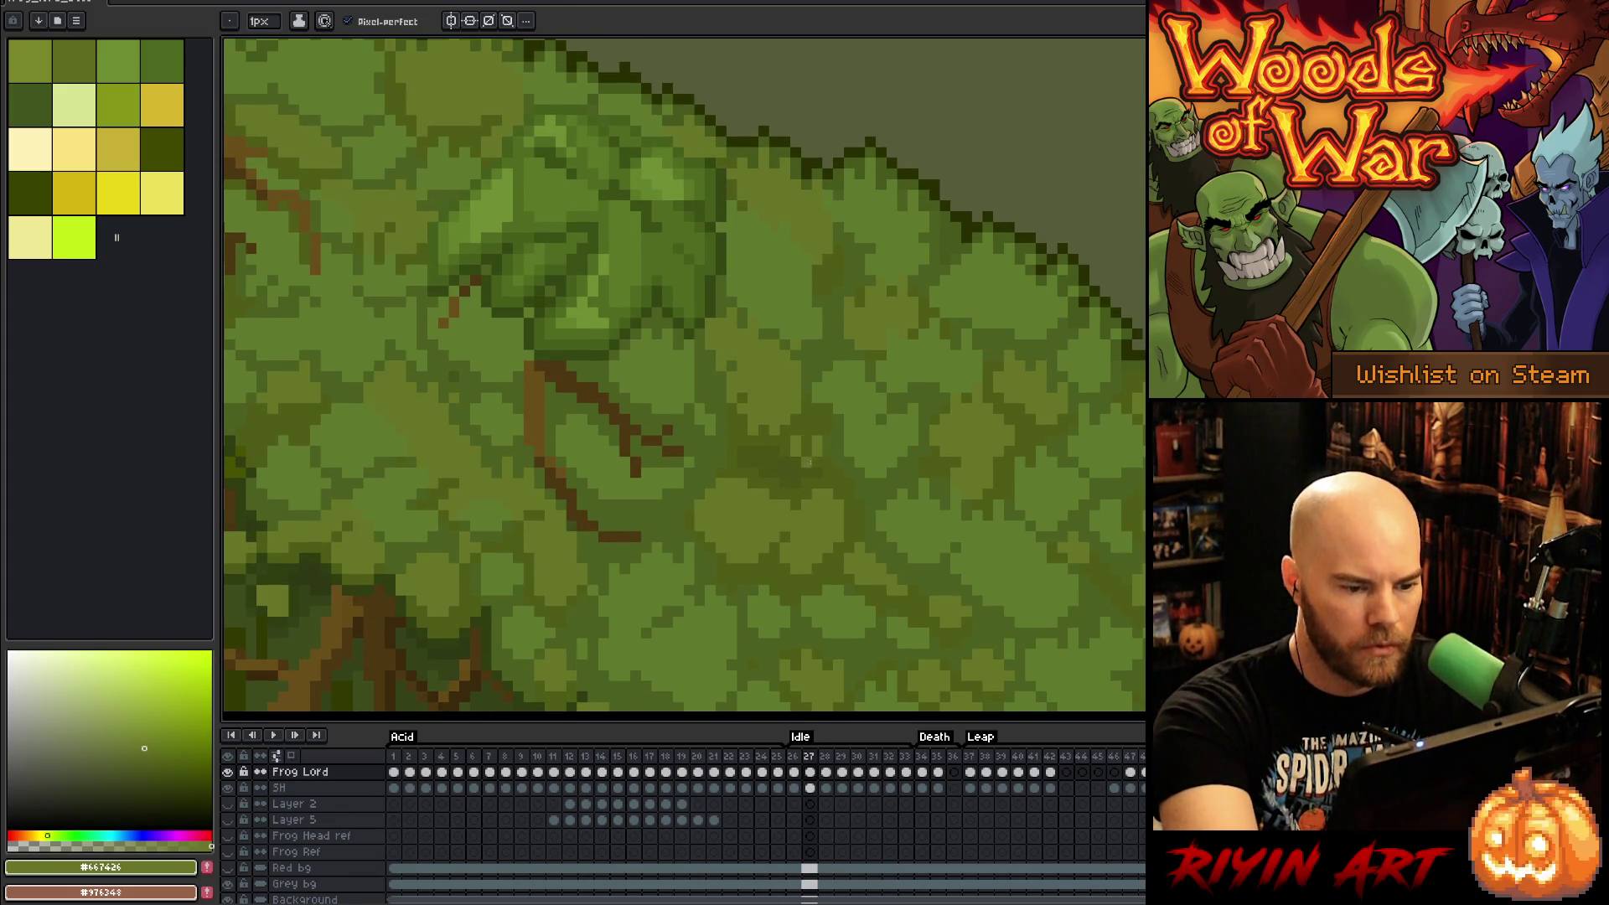
left_click(796, 459, "alt")
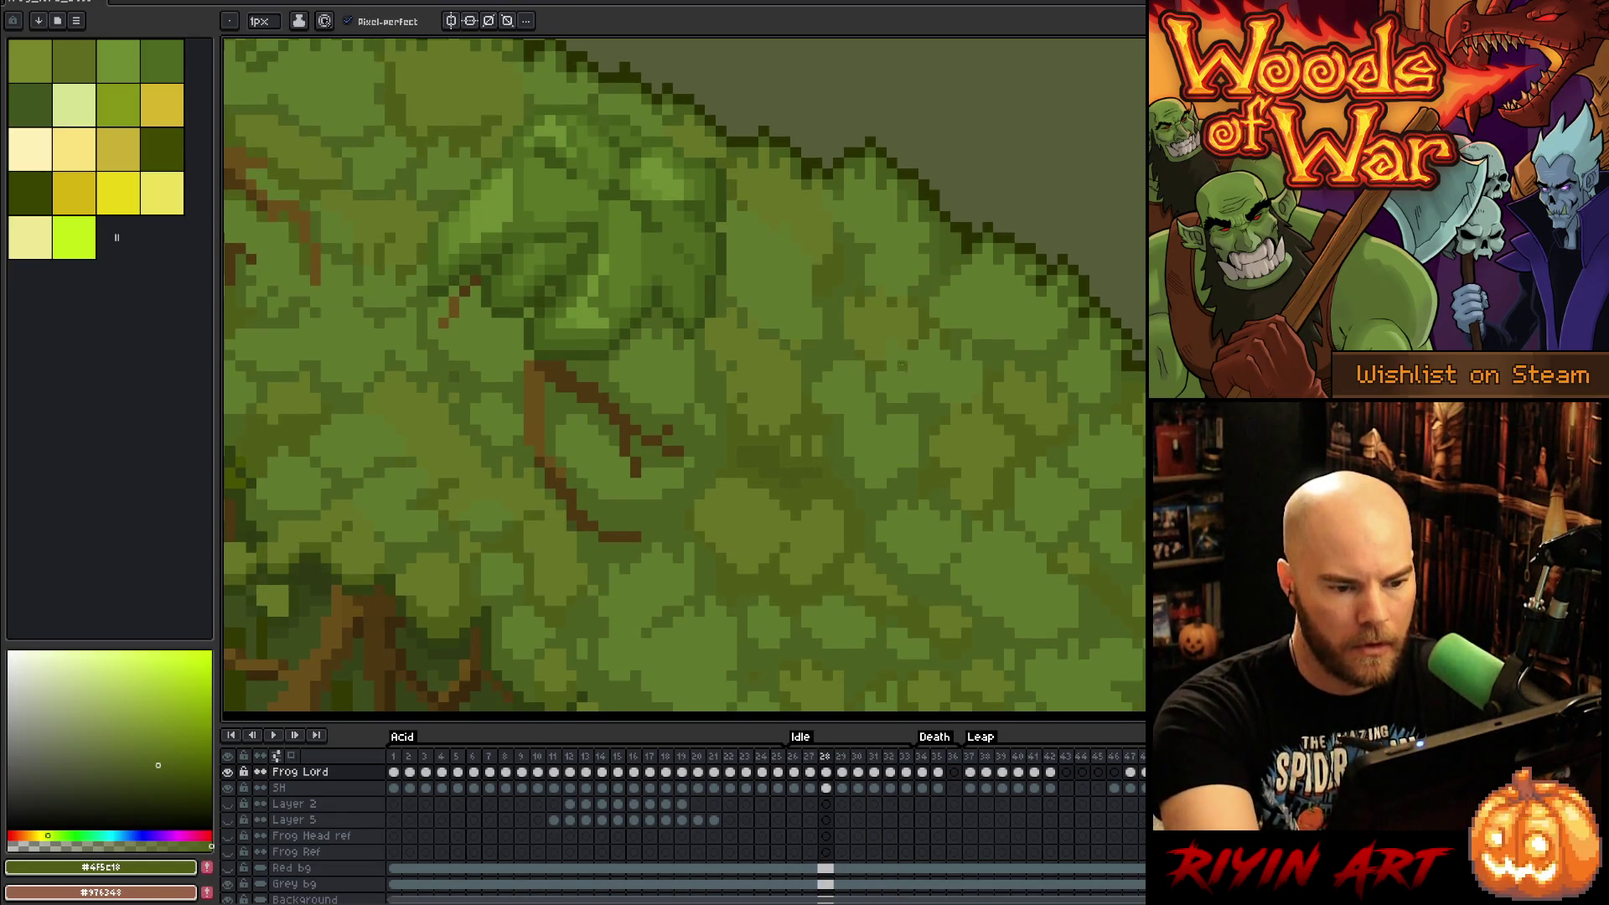
left_click(877, 414, "alt")
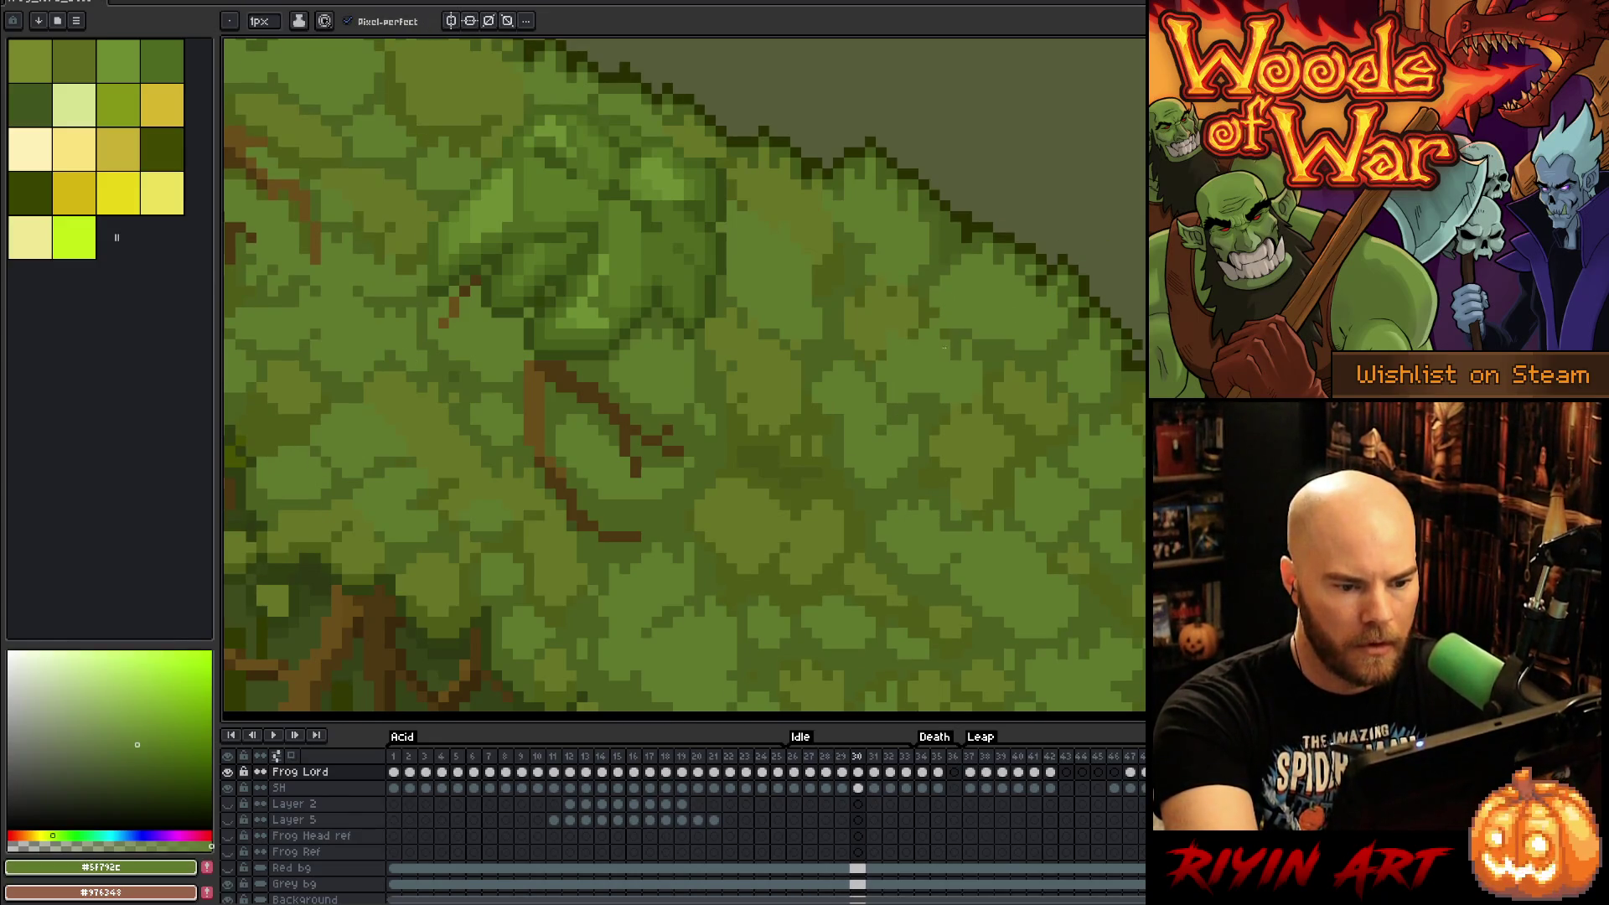
left_click(888, 418, "alt")
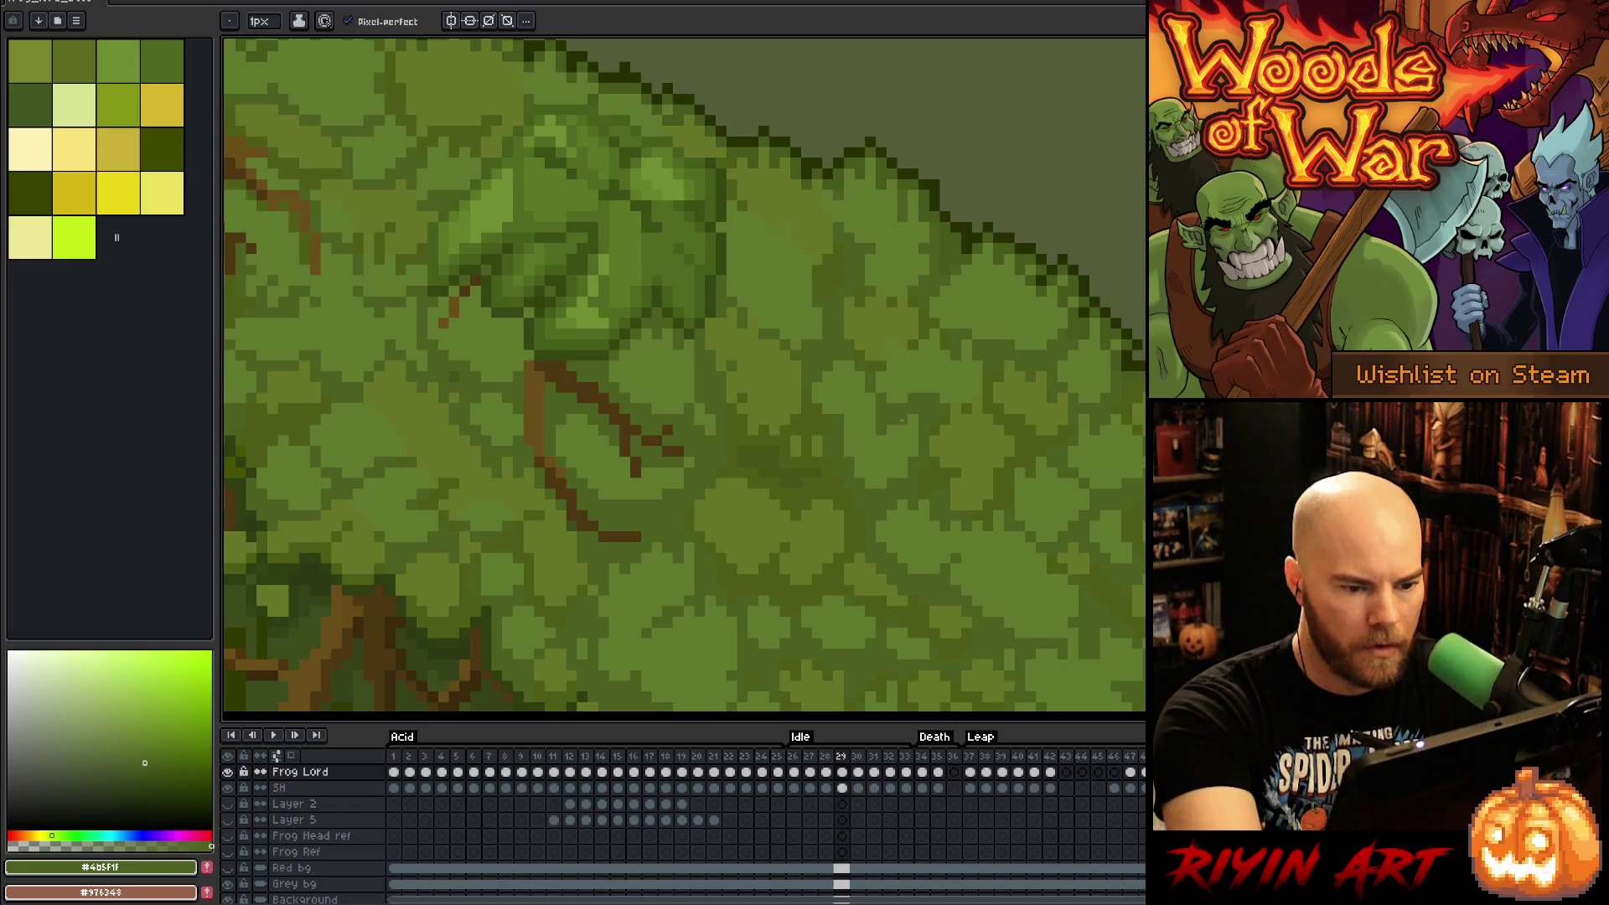
left_click(880, 424, "alt")
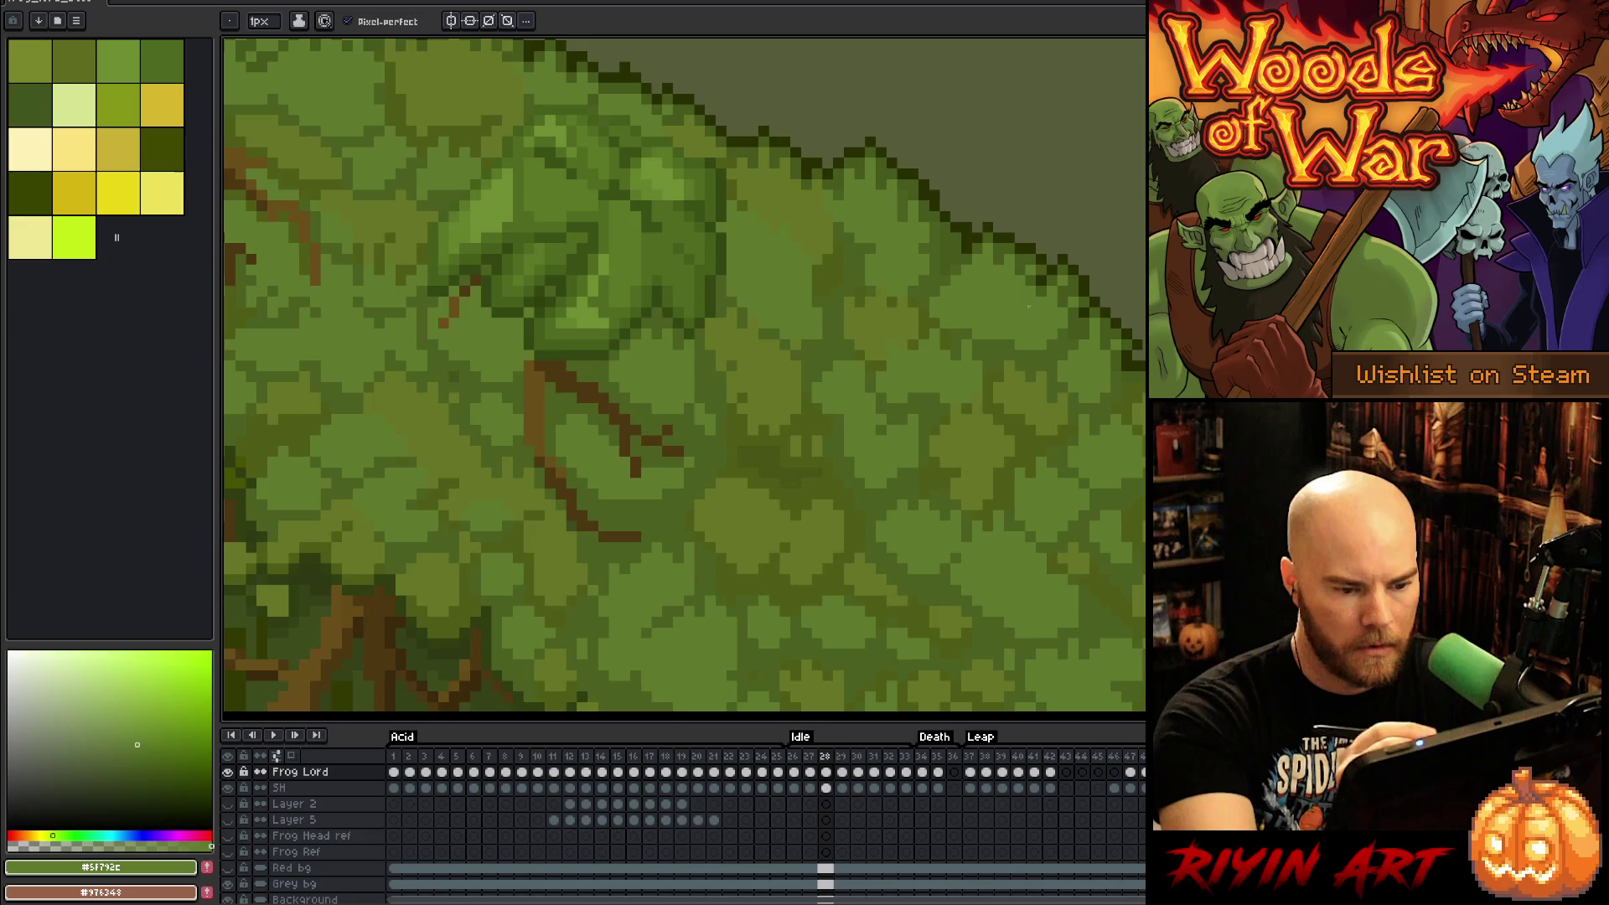
left_click(928, 425, "alt")
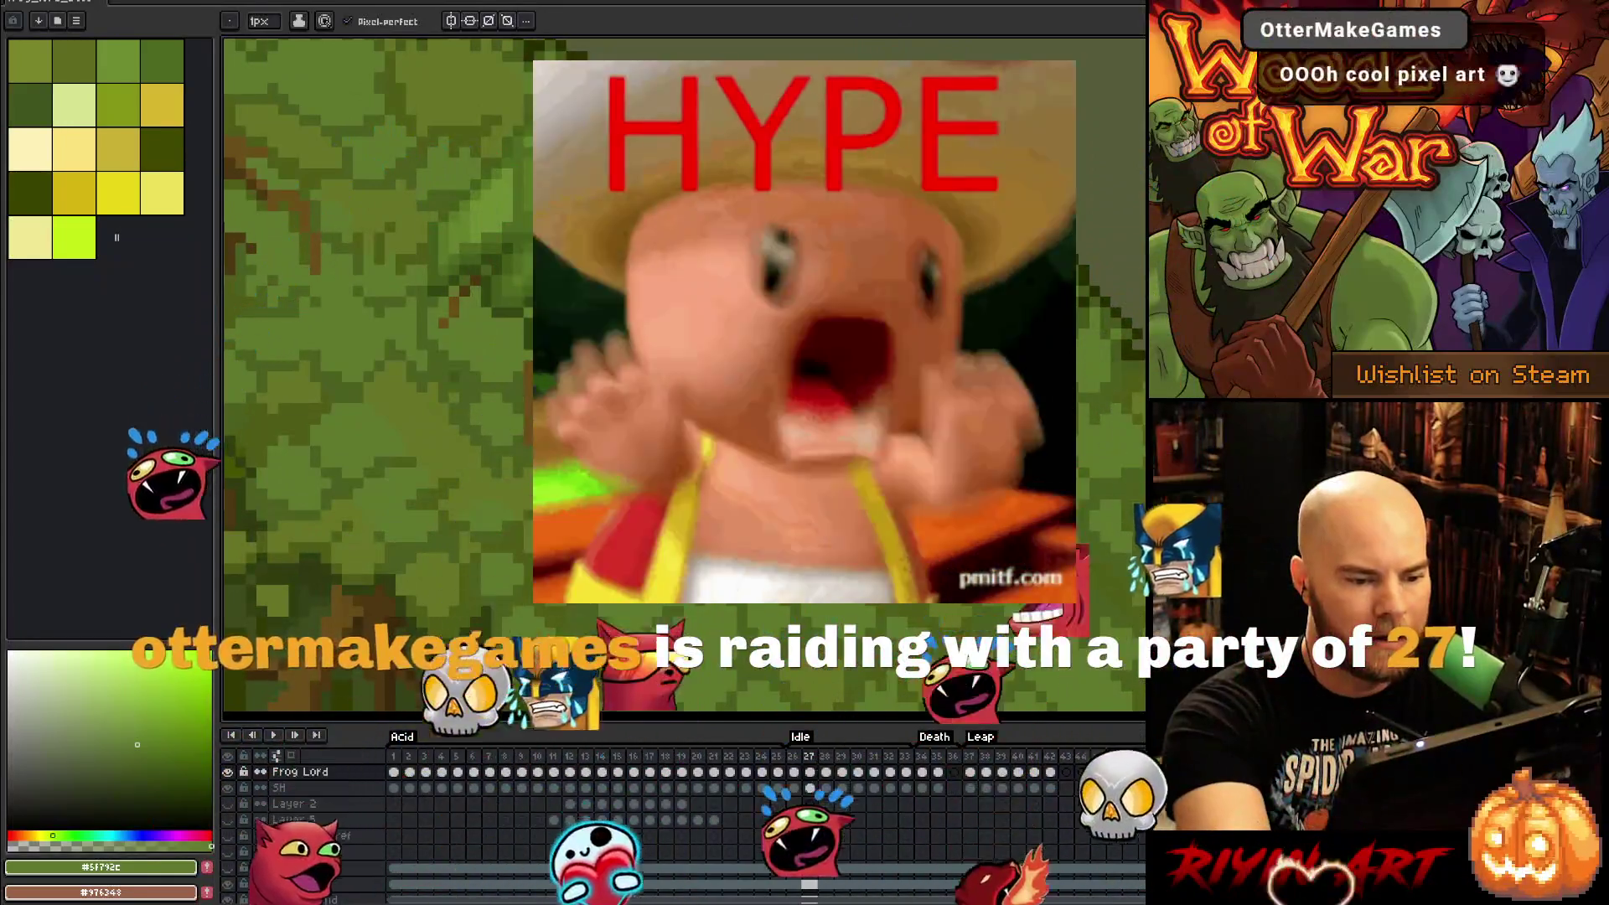
Step: Step ahead to Idle frame 31, return to frame 30, and zoom out to see the whole frog
left_click(826, 788)
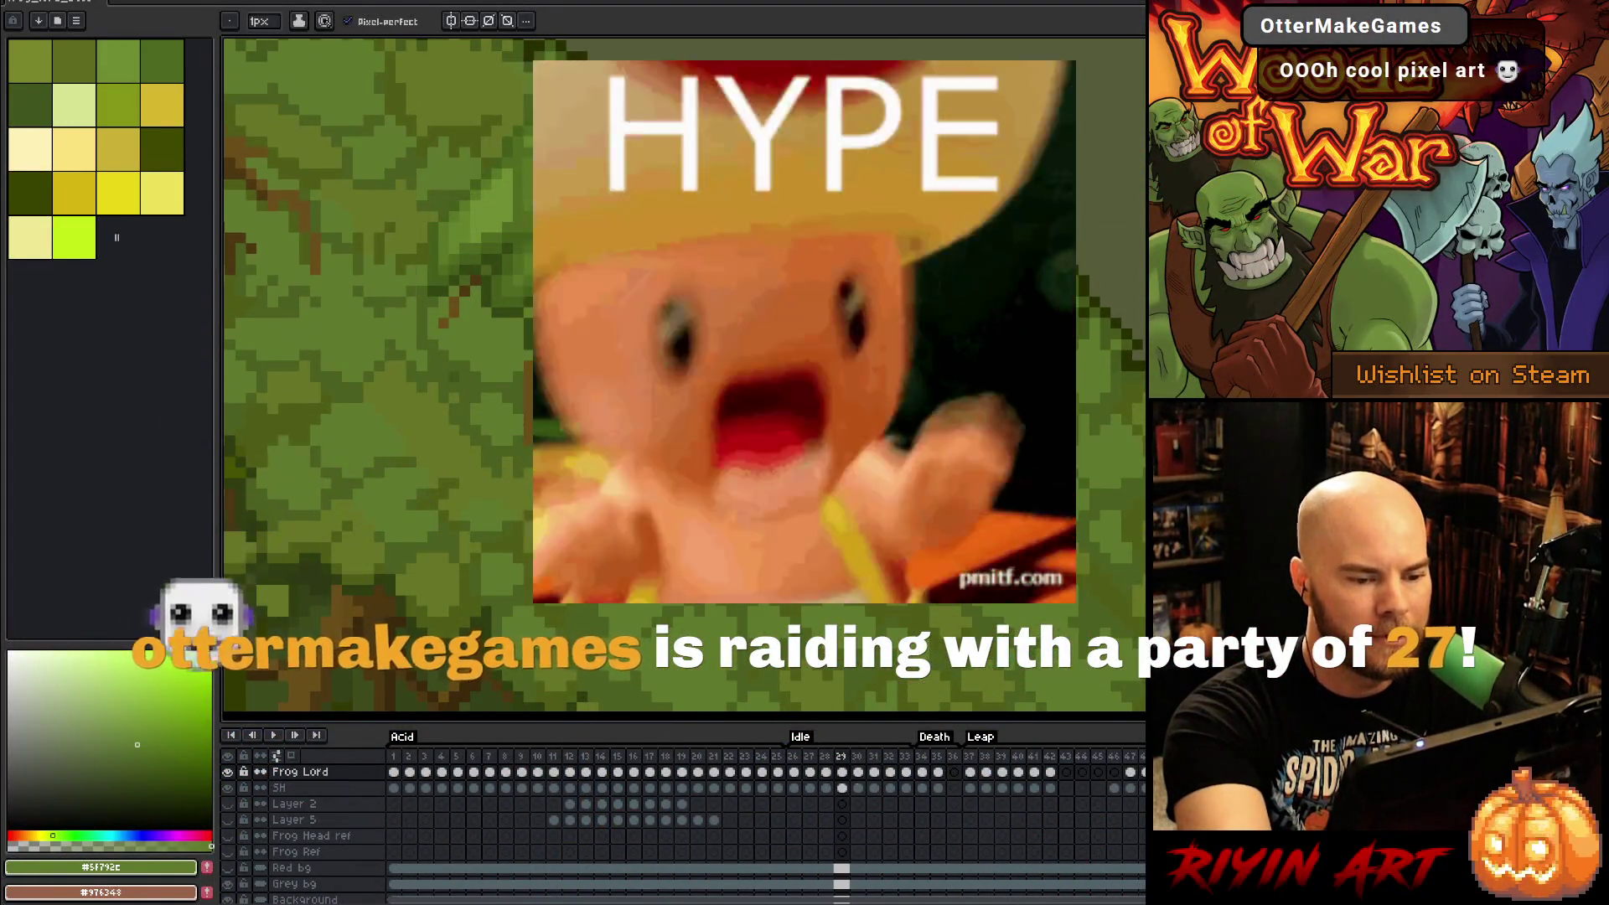
left_click(874, 788)
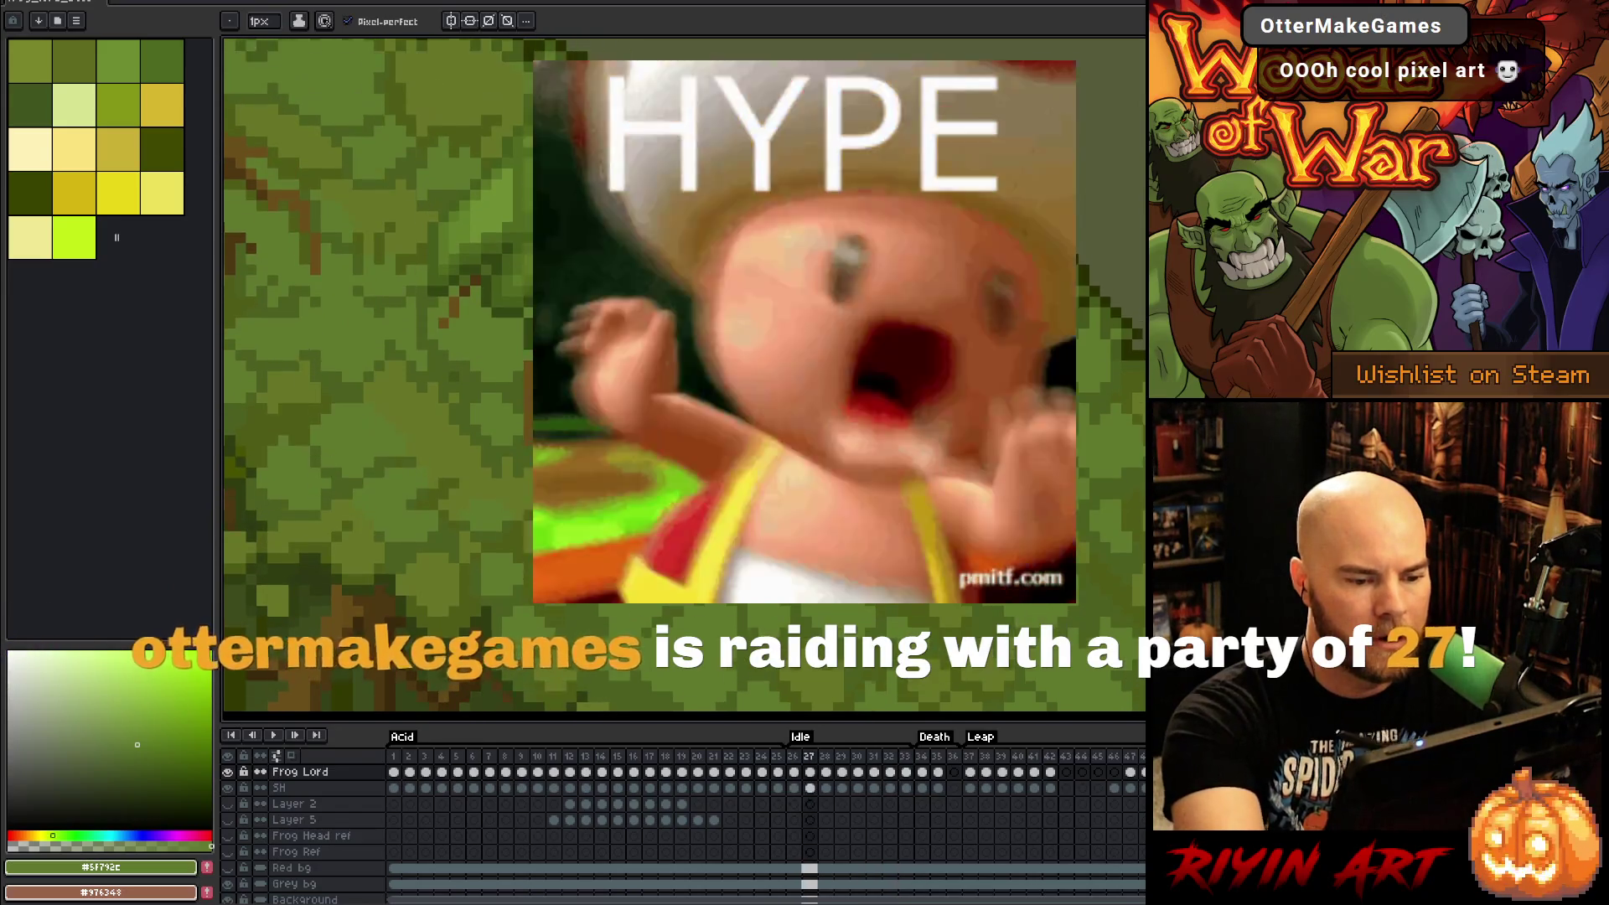
key("Right")
key("Left")
key("Left")
scroll(923, 492, "down", 5)
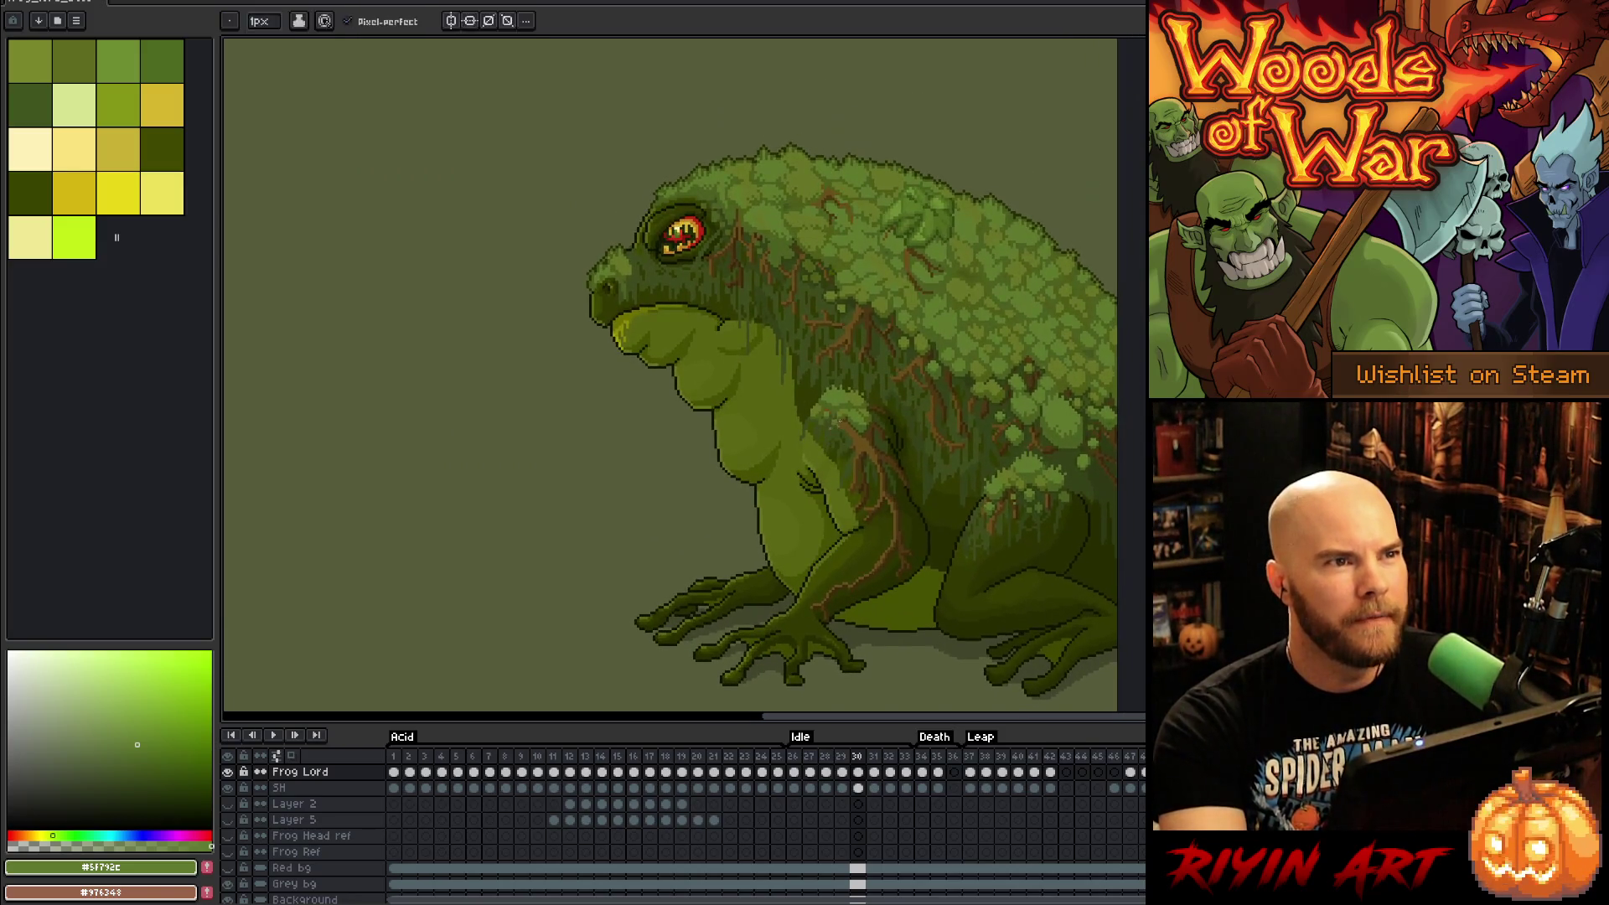
Step: Hide the timeline, centre the frog on the enlarged canvas, and save the Frog Lord file
key("Tab")
scroll(835, 369, "up", 1)
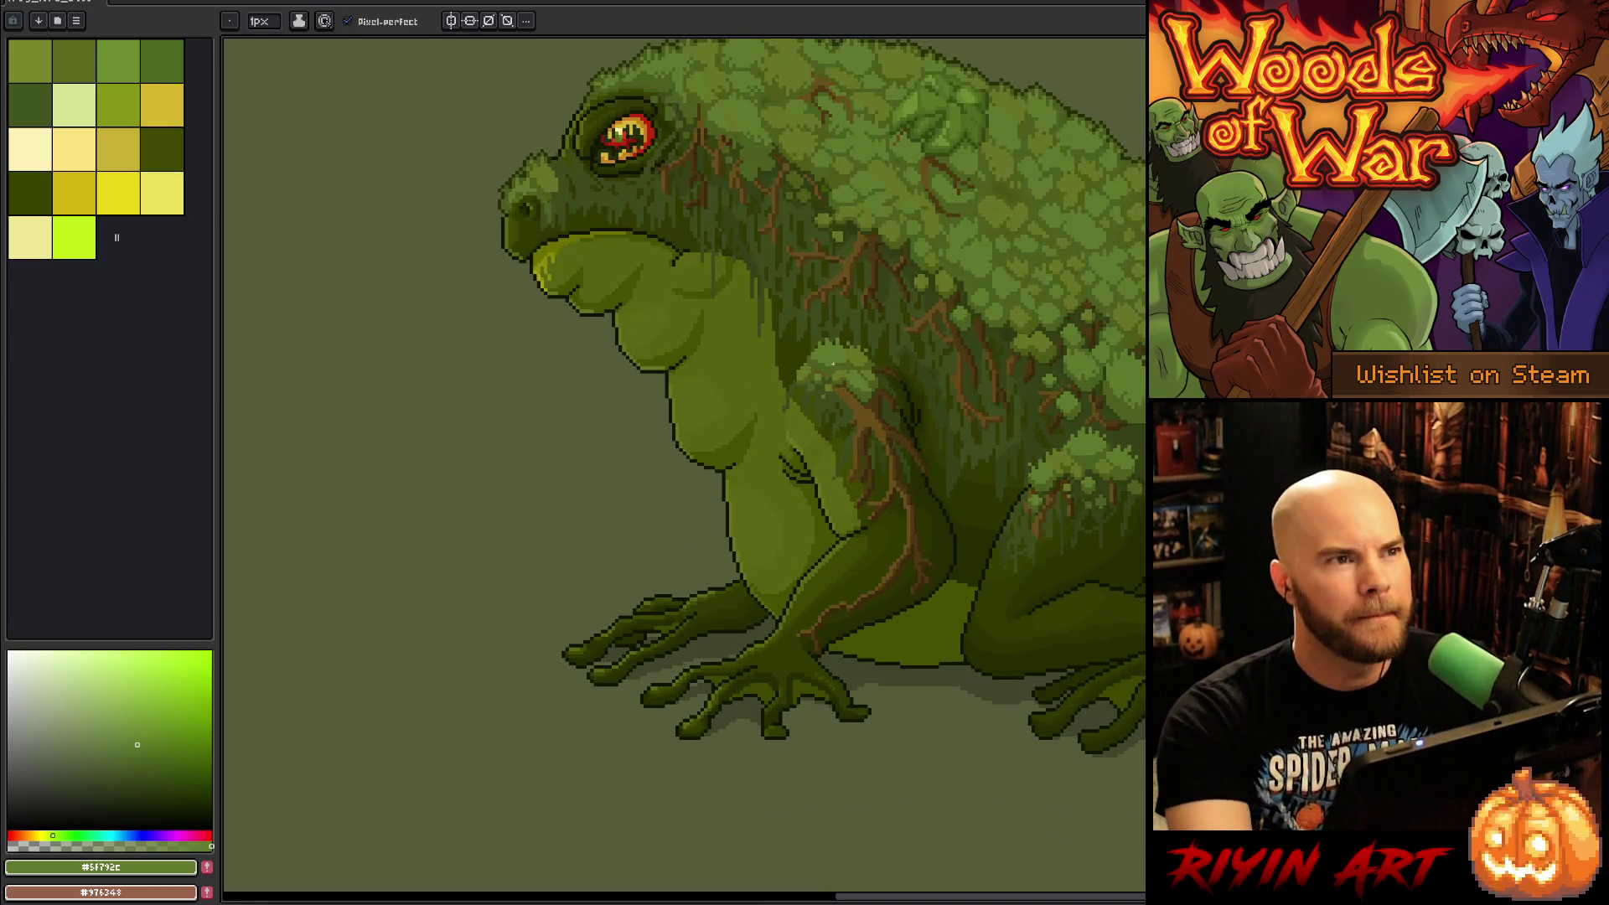
mouse_move(790, 431)
left_mouse_down()
mouse_move(713, 434)
mouse_move(768, 432)
left_mouse_up()
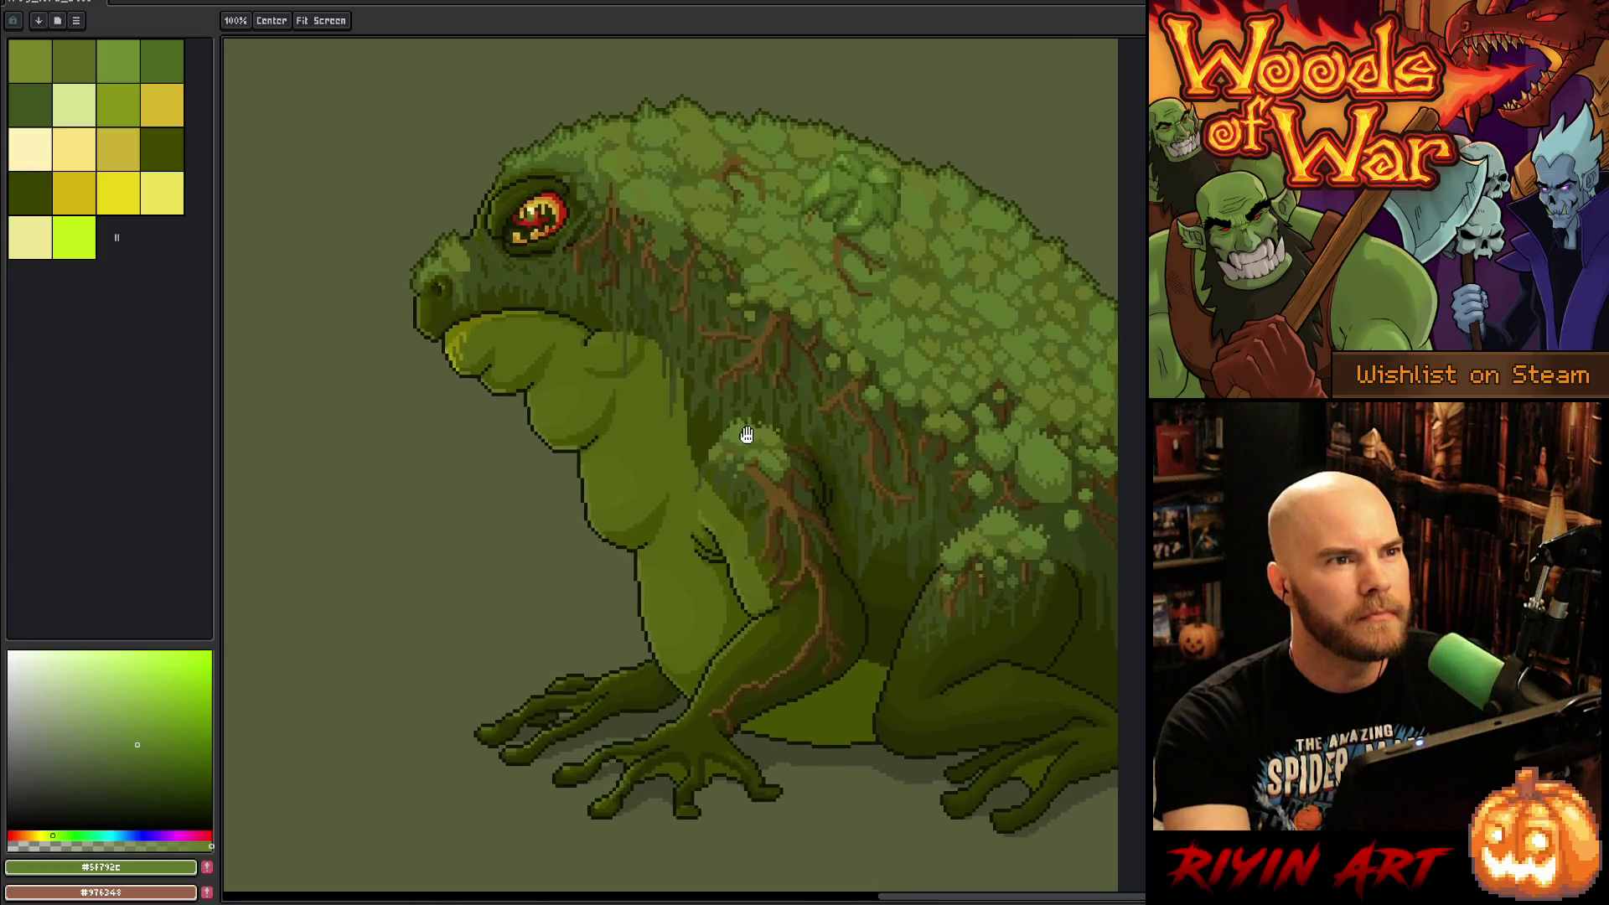
key("b")
key("ctrl+s")
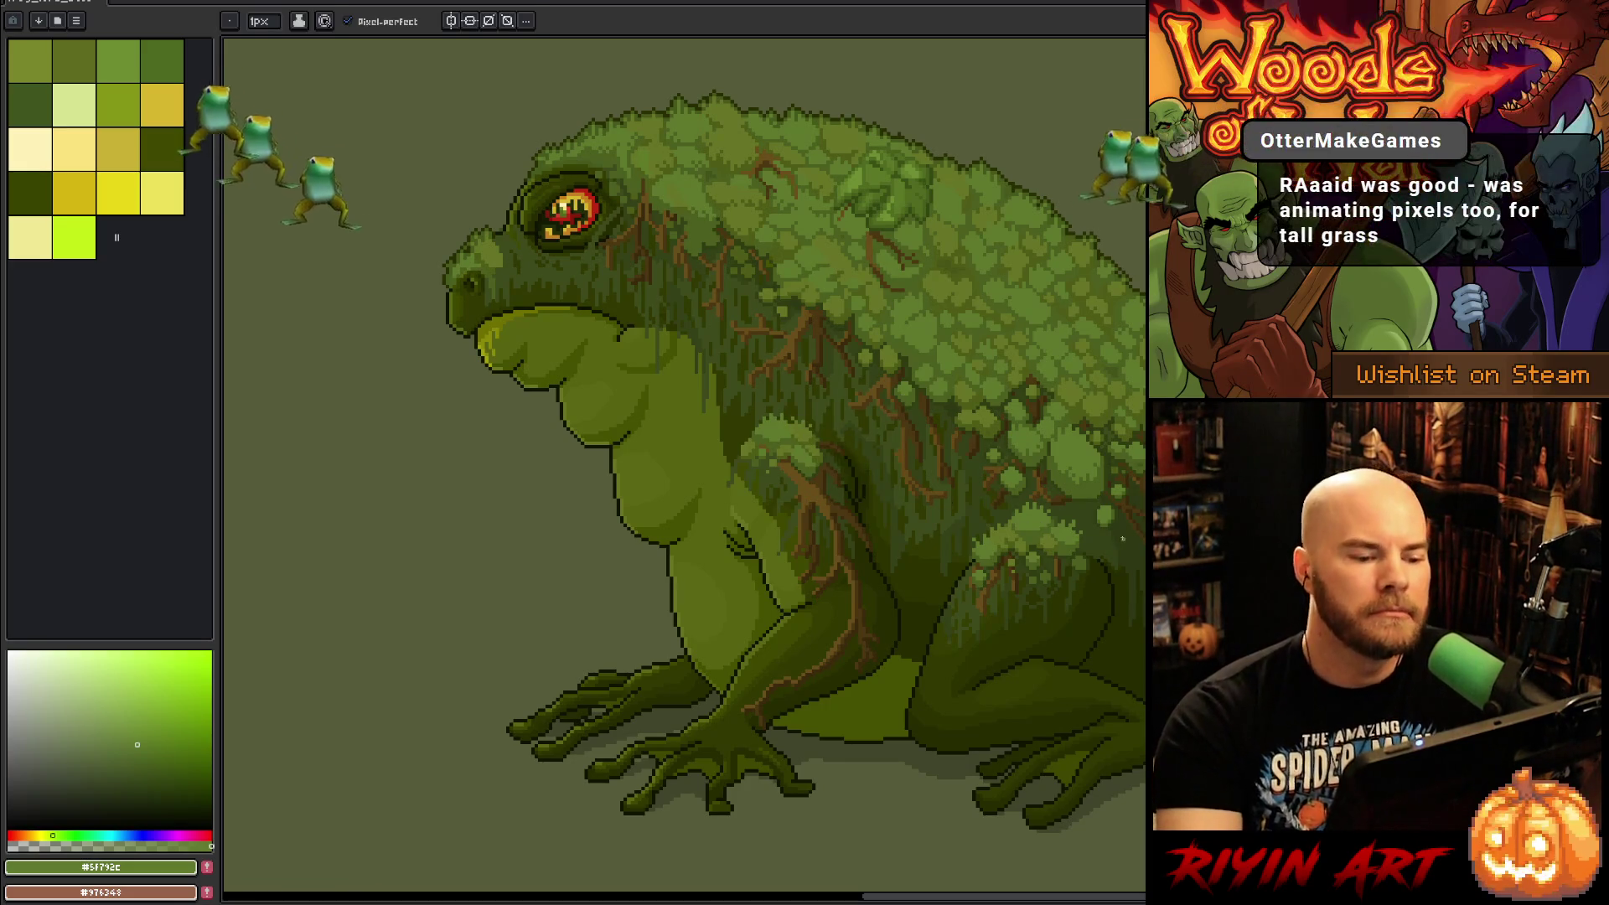
scroll(1121, 535, "down", 1)
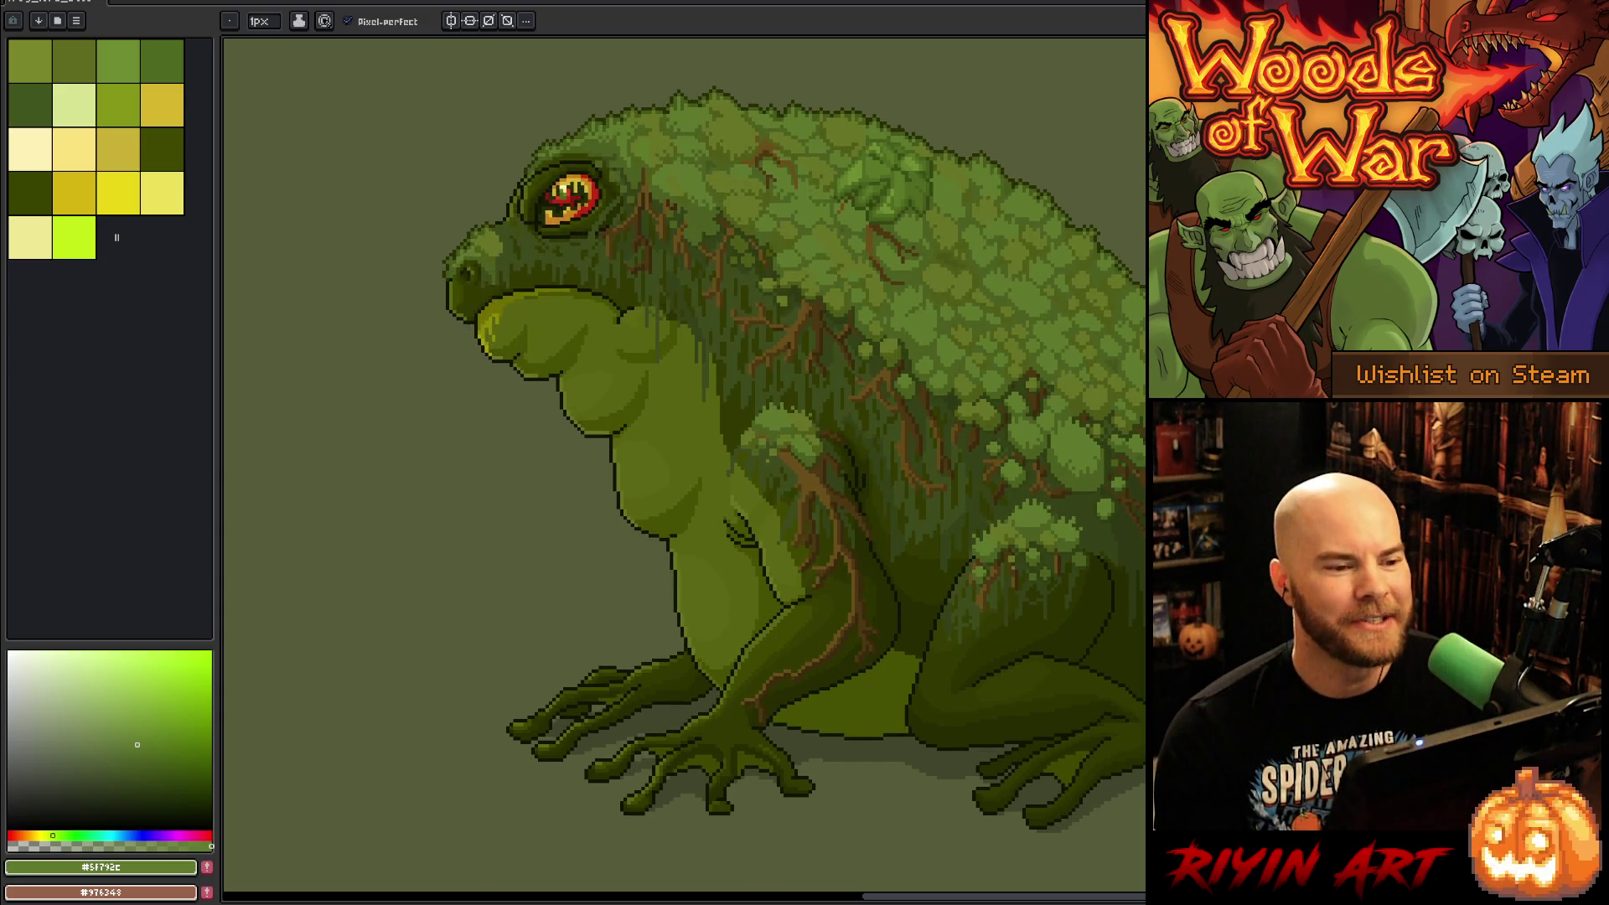
Step: Zoom out briefly, then zoom in closely on the moss and root-vein texture of the frog's back
scroll(435, 495, "down", 4)
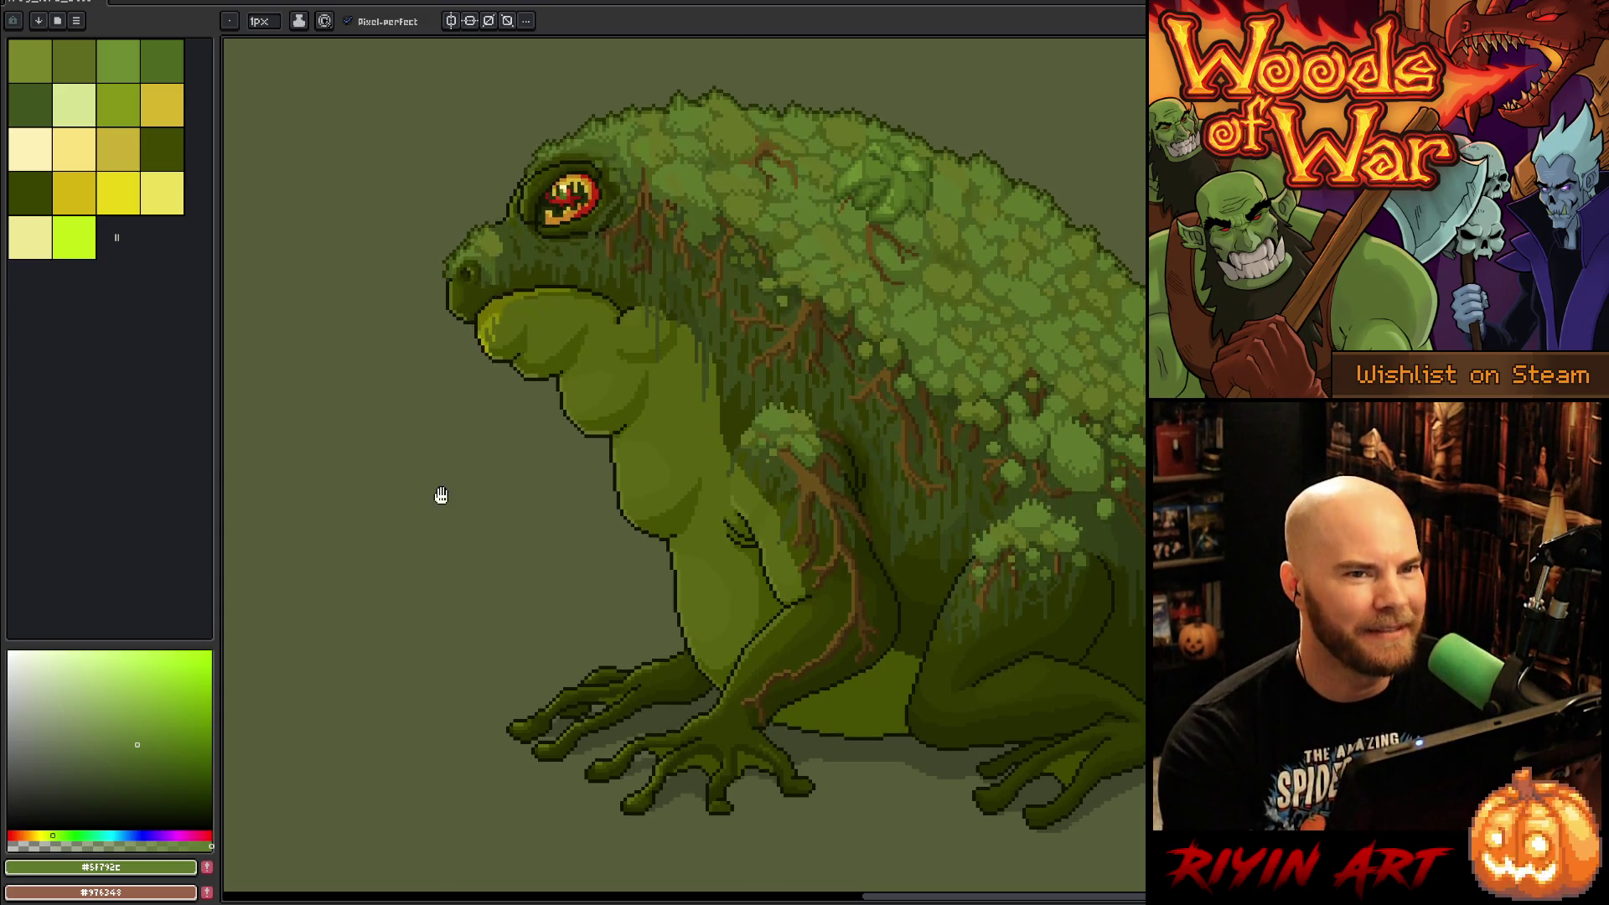
scroll(476, 449, "up", 1)
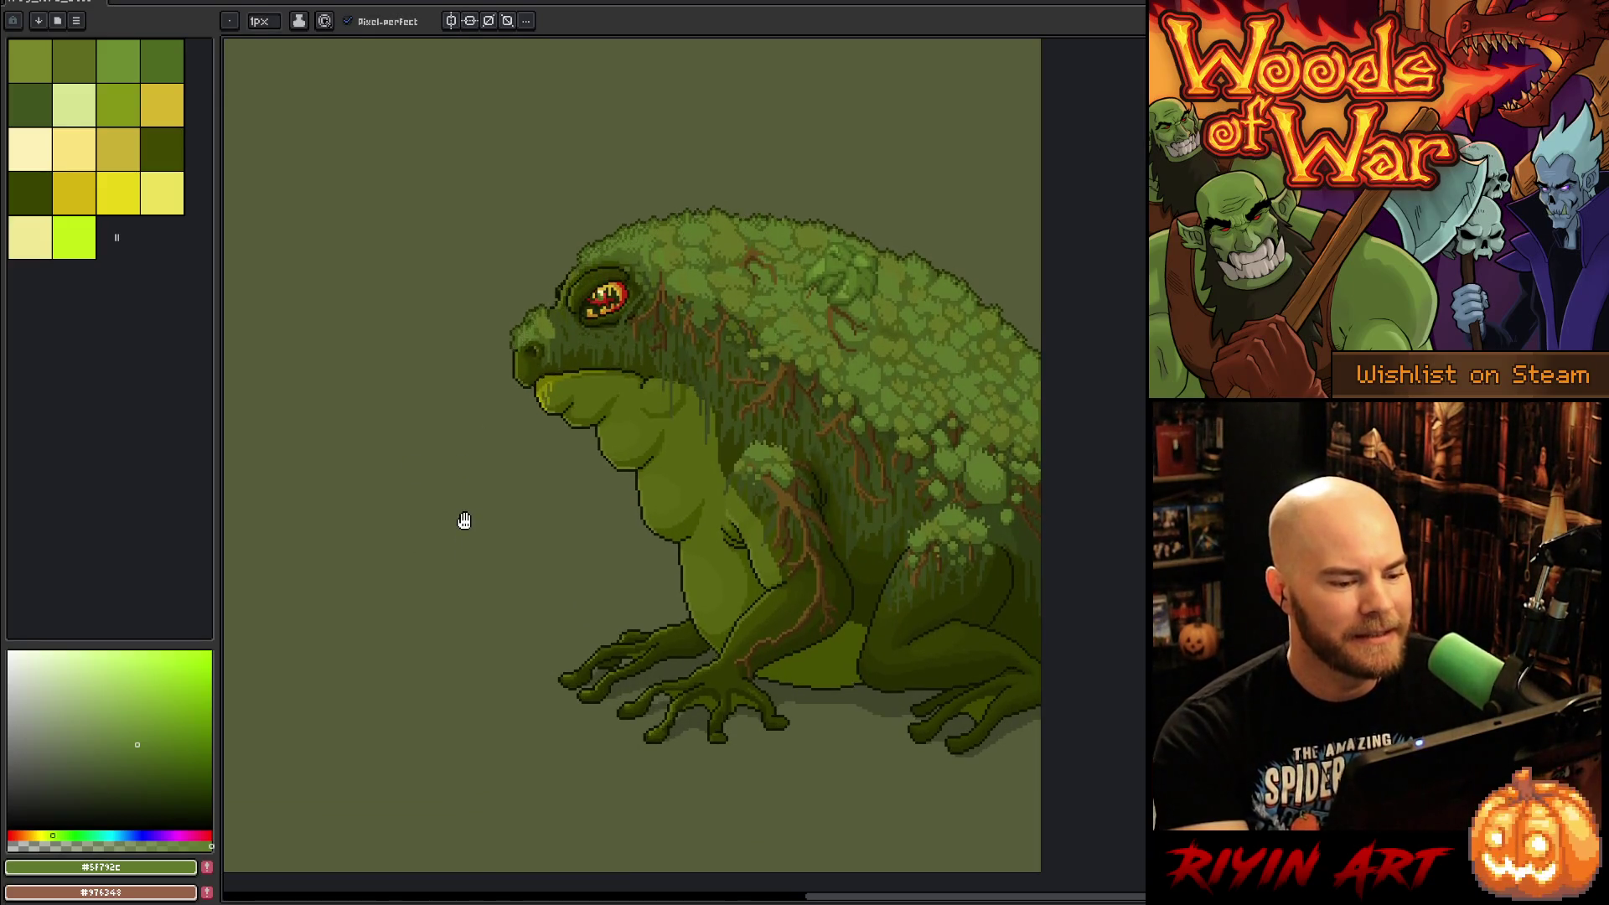
scroll(667, 540, "up", 1)
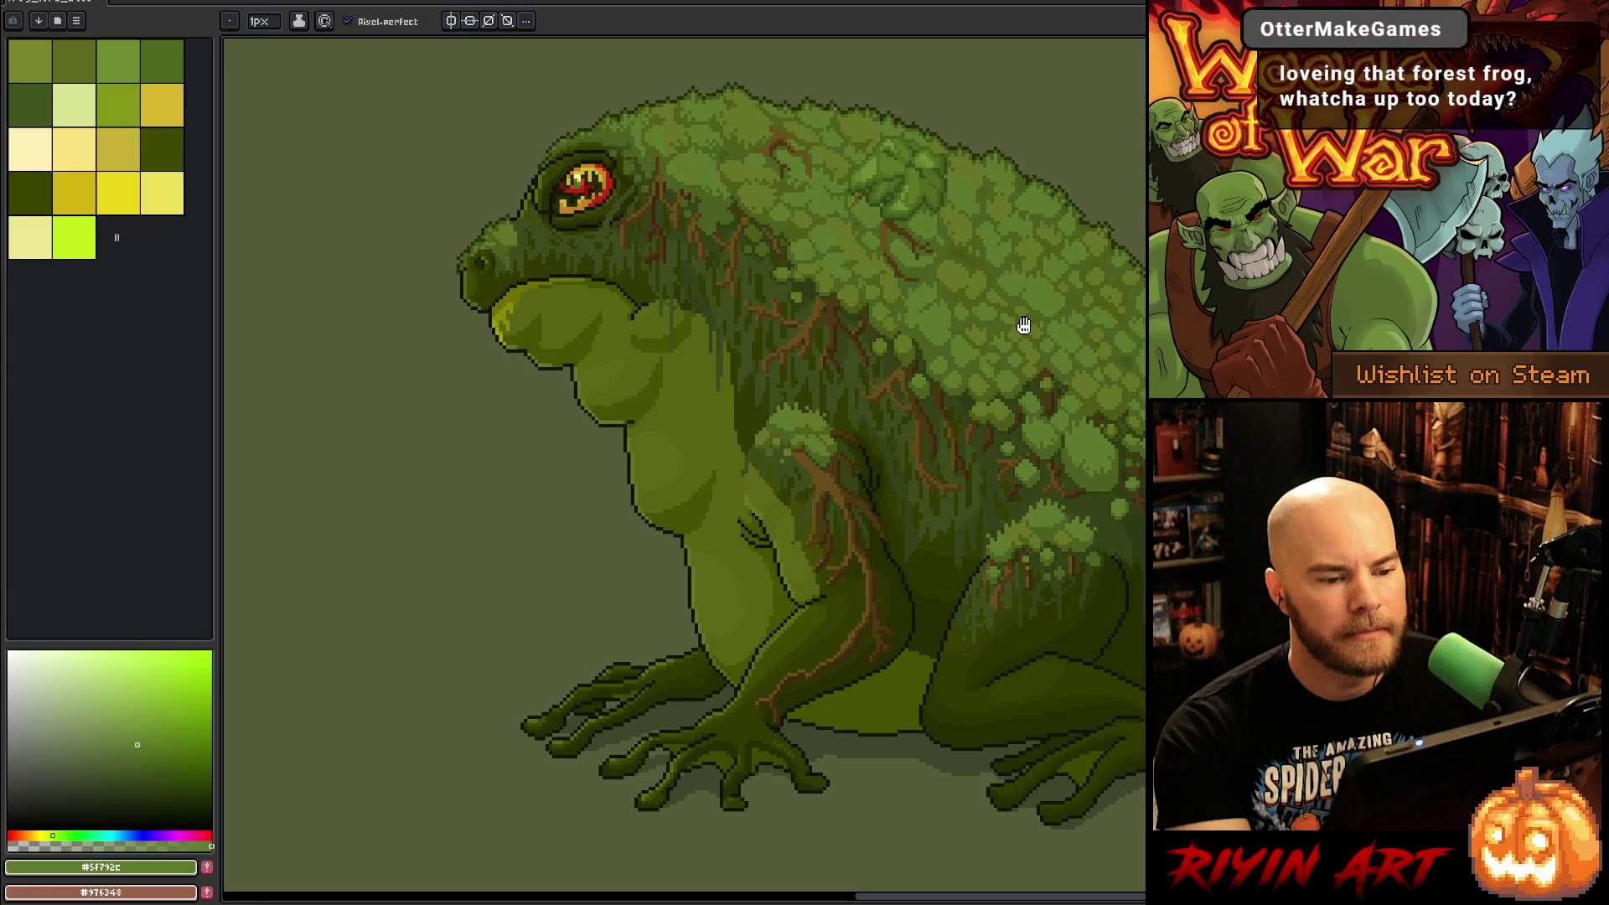
scroll(959, 342, "up", 5)
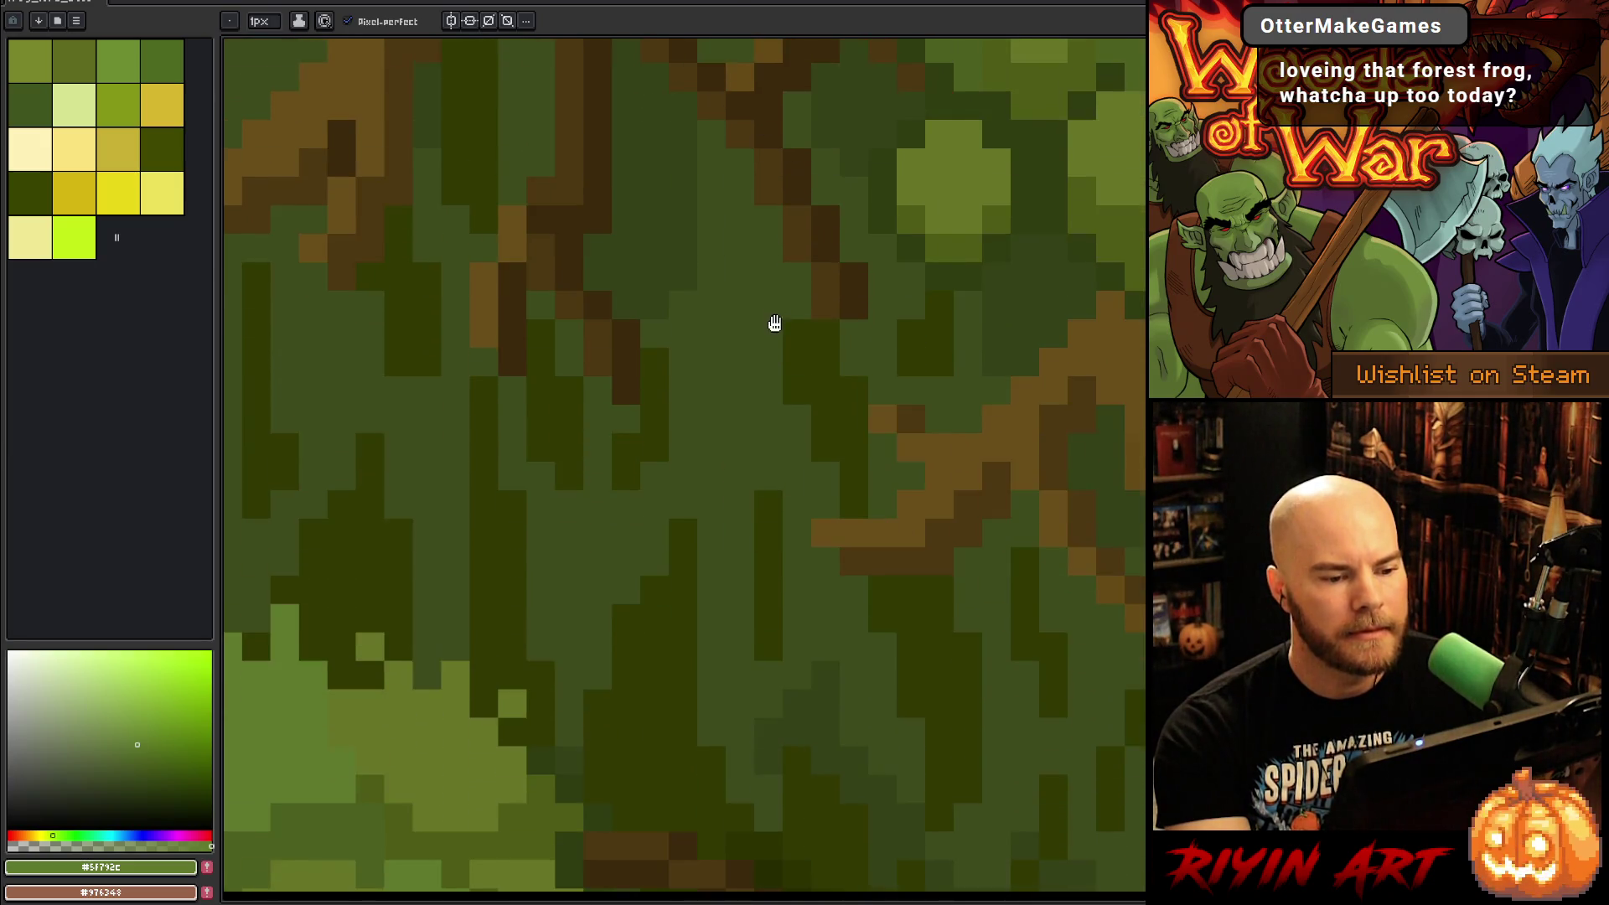
Step: On Idle frame 26, paint two dark-brown pixels into the moss using brown sampled from the branch
key("Tab")
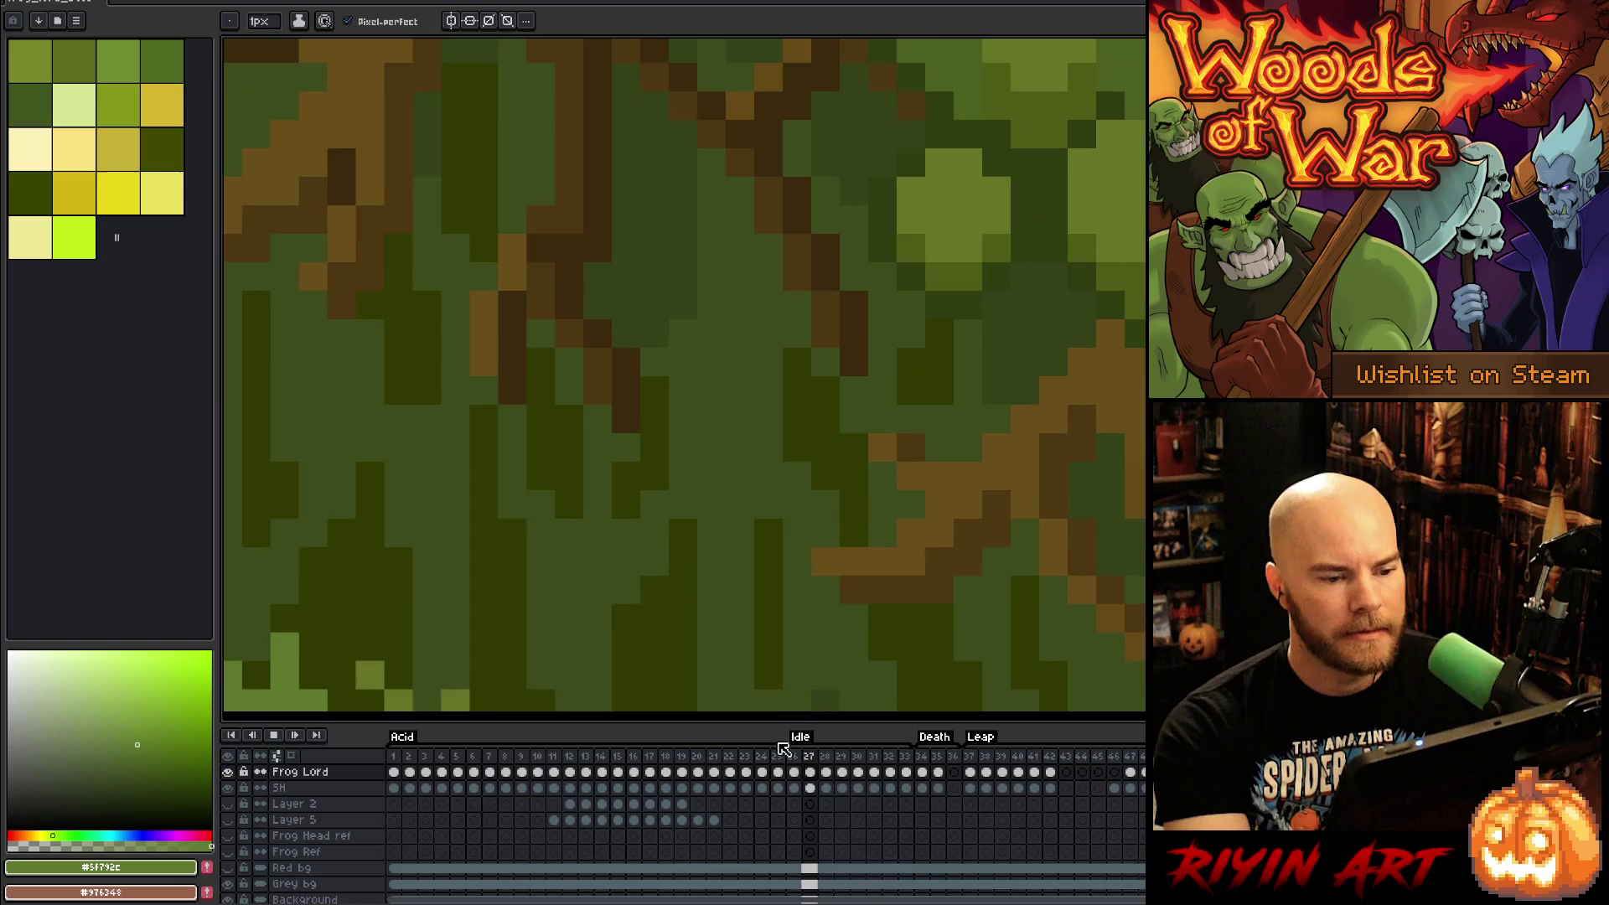
key("Return")
key("Right")
key("Right")
key("Right")
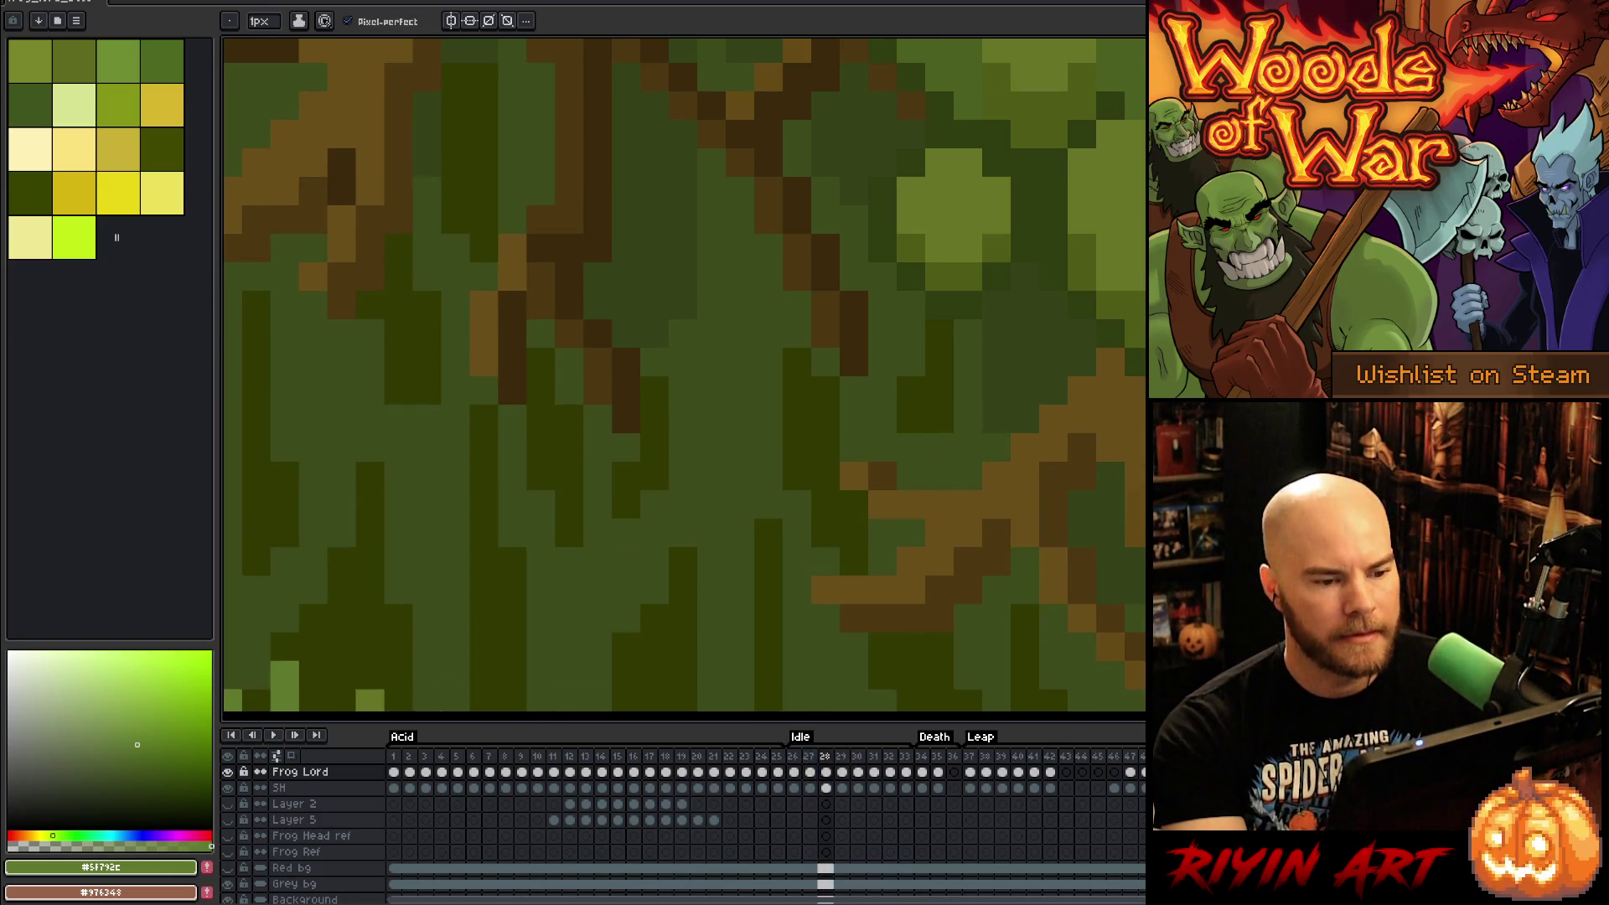
left_click(794, 756)
key("i")
left_click(856, 289, "alt")
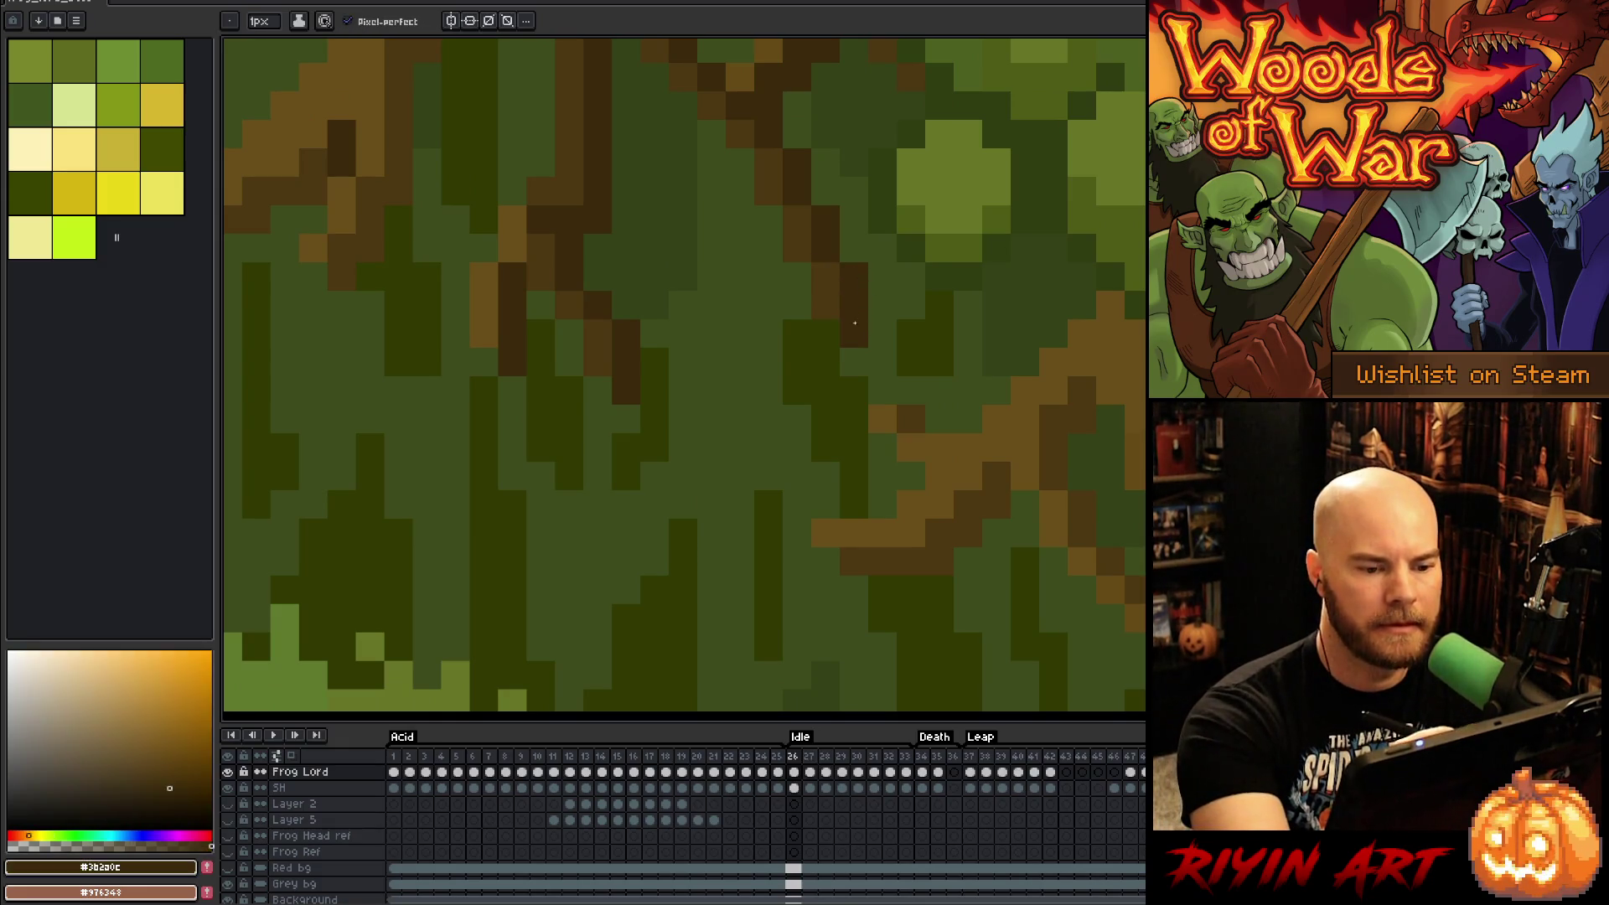
left_click_drag(854, 332, 876, 328)
left_click(905, 335, "alt")
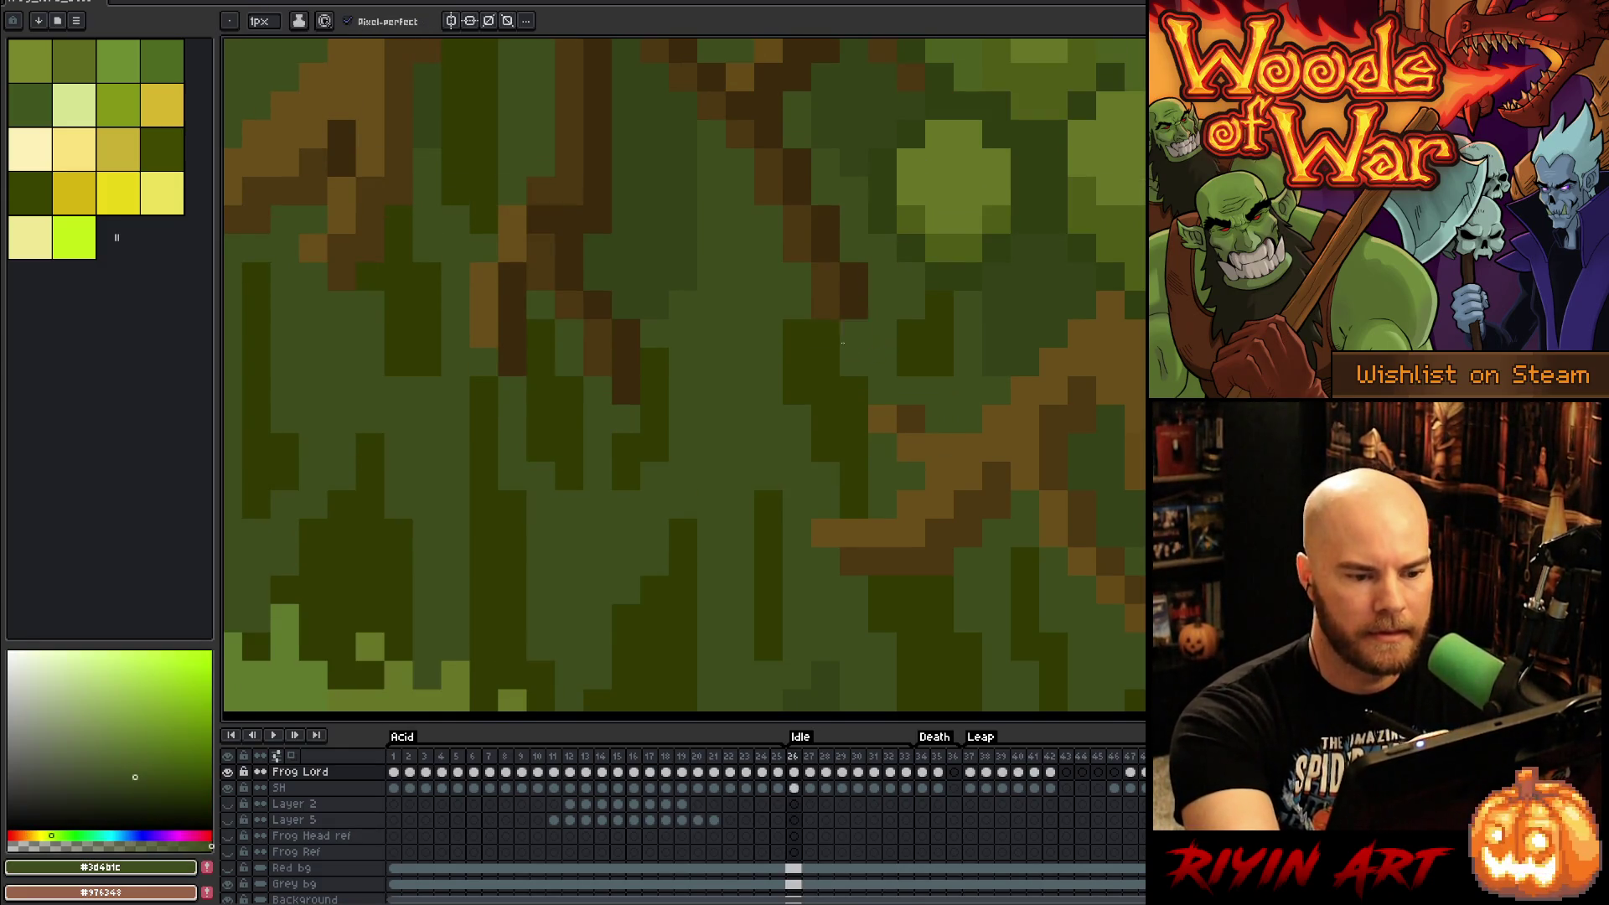
Step: Flip back and forth between Idle frames 28–30 to compare the moss across neighbouring frames
key("Right")
key("Right")
key("Right")
key("Right")
key("Right")
key("Right")
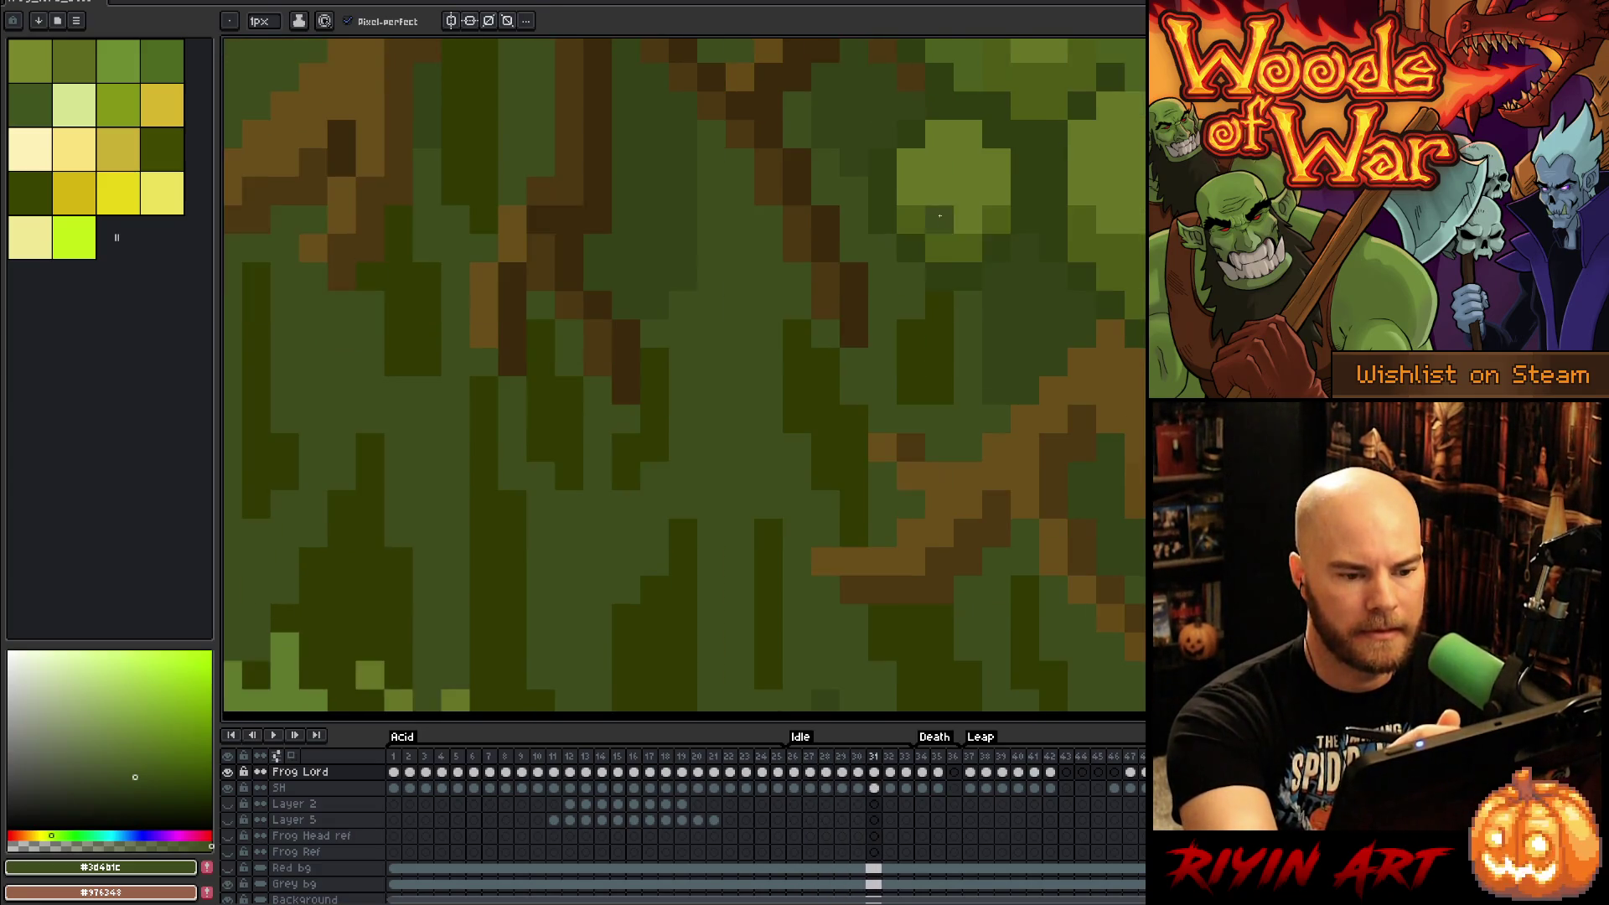
key("Left")
key("Left")
key("Left")
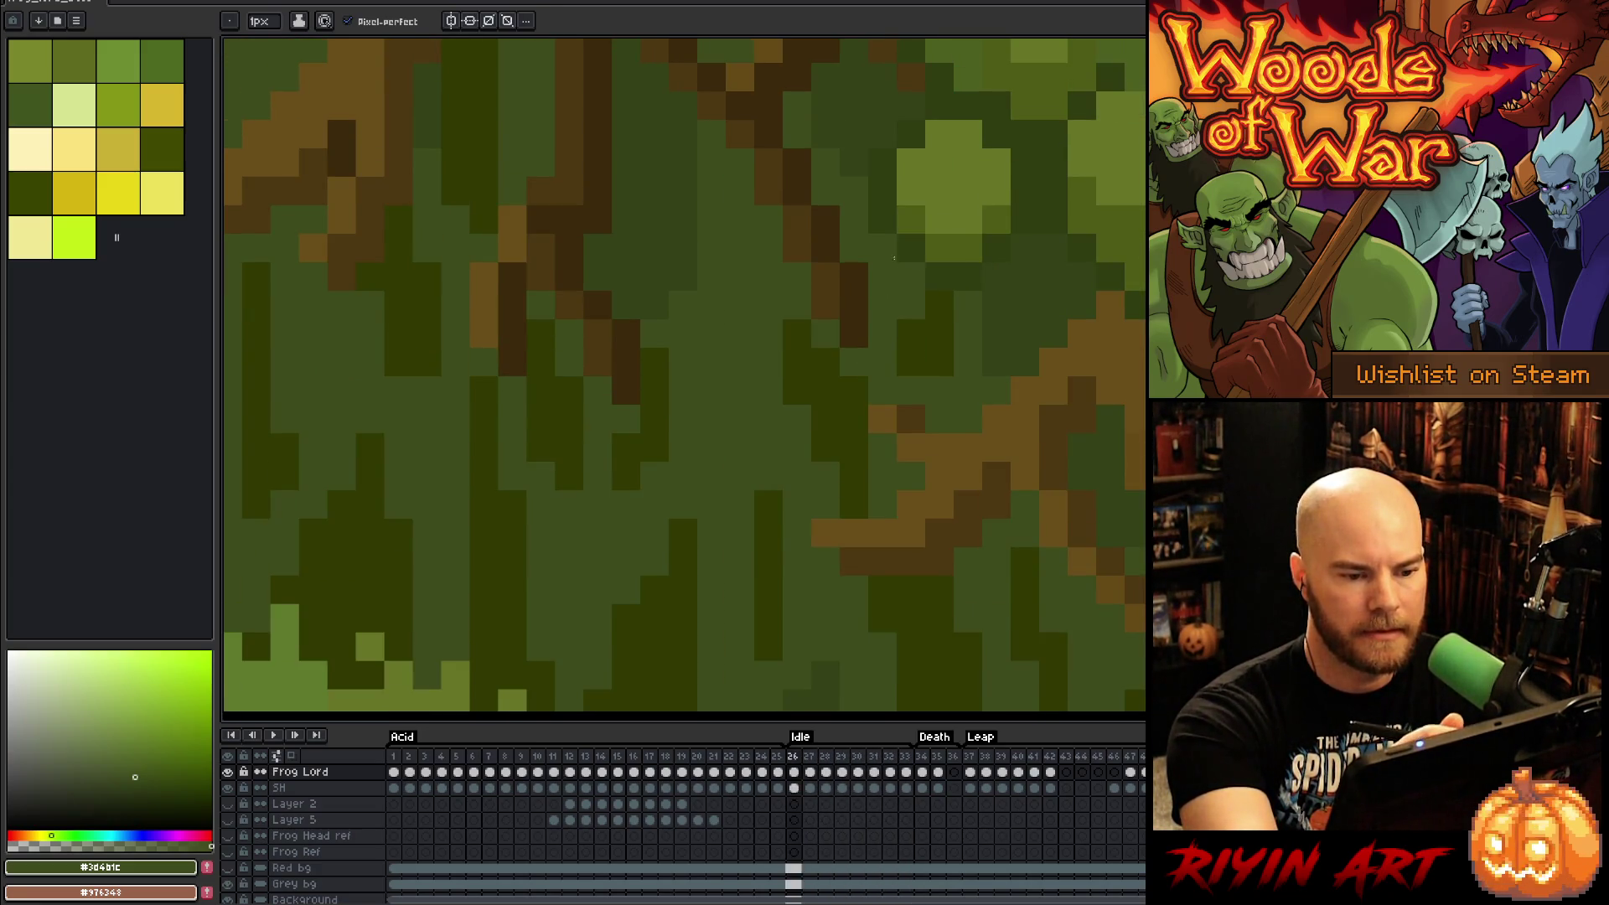
key("Left")
key("Left")
key("Left")
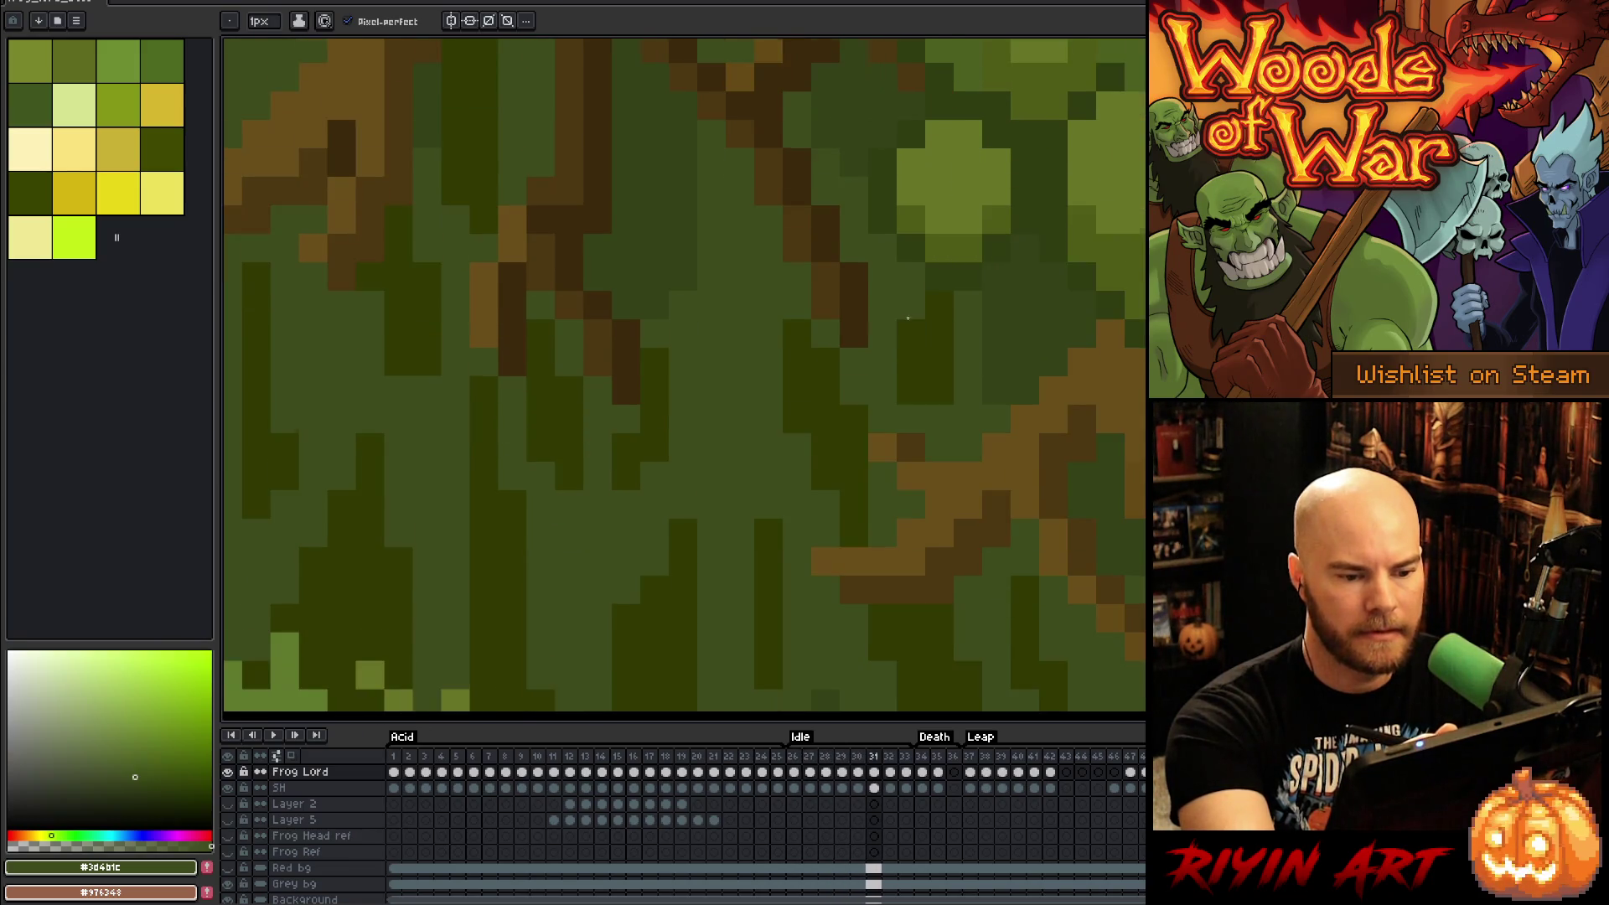
key("Right")
key("Right")
key("Right")
key("Left")
key("Left")
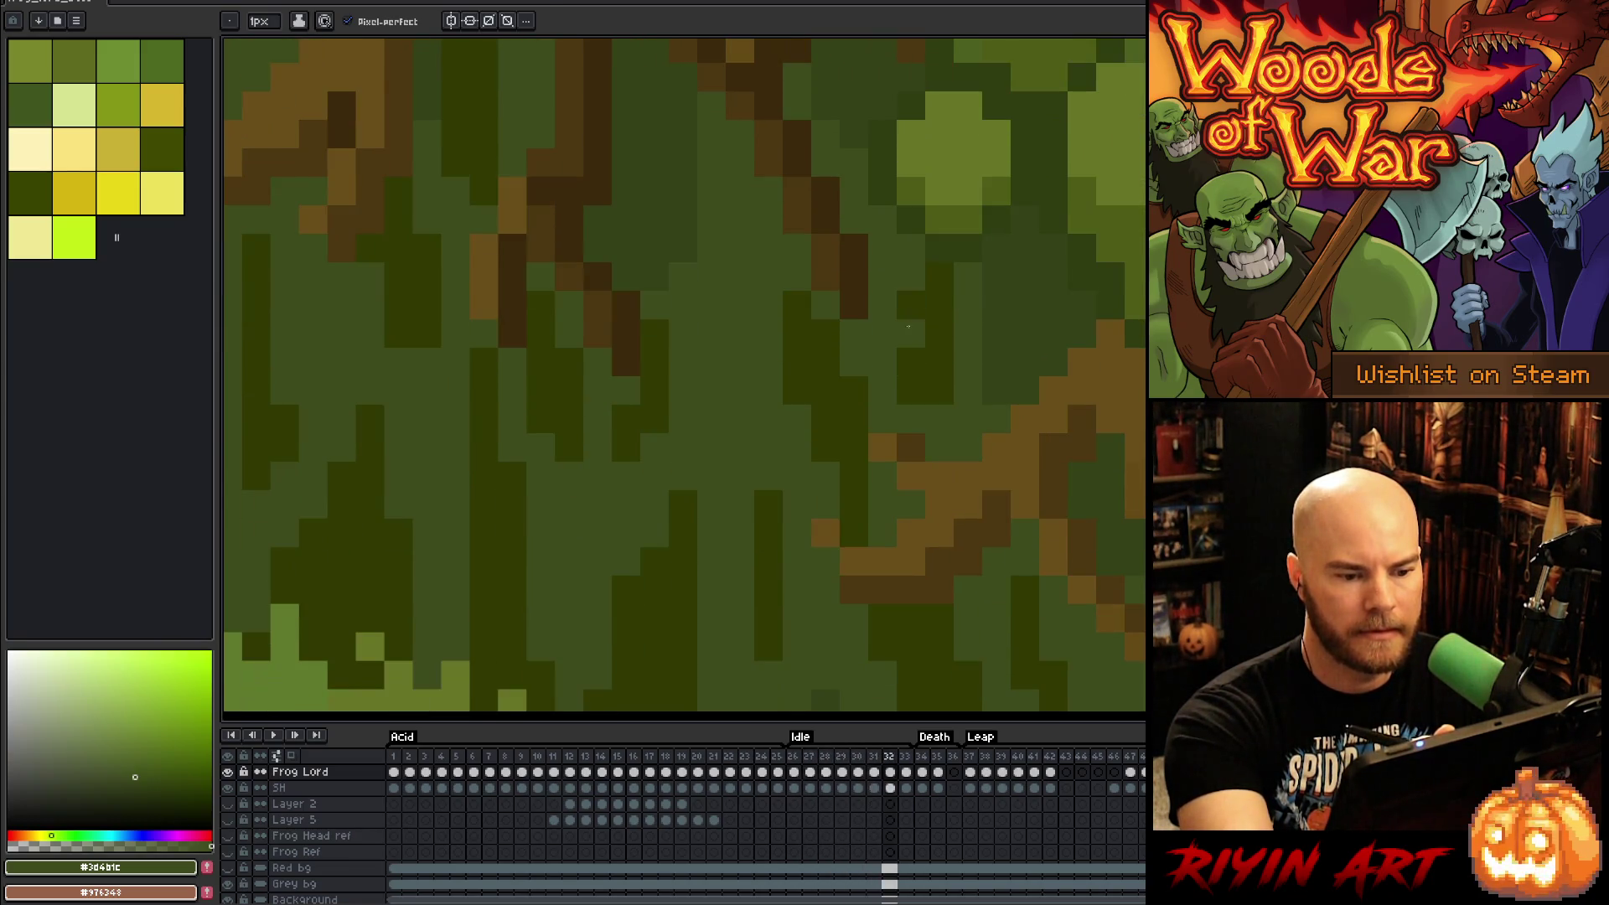
key("Right")
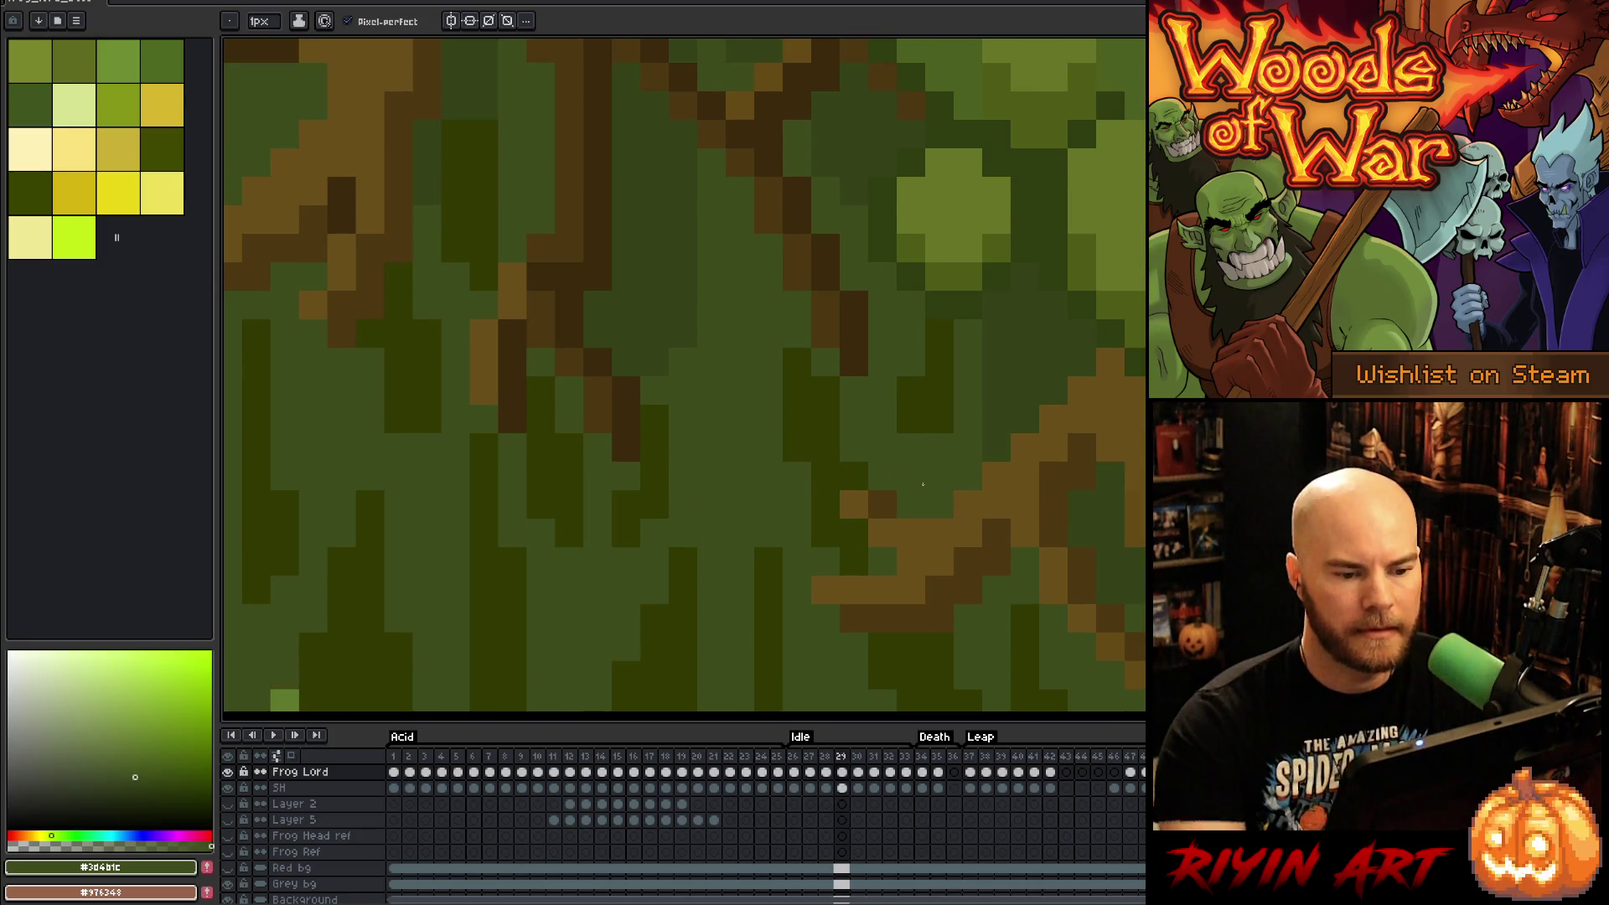
key("Right")
key("Right")
key("Left")
key("Left")
key("Left")
key("Right")
key("Right")
key("Right")
key("Left")
key("Left")
key("Left")
key("Right")
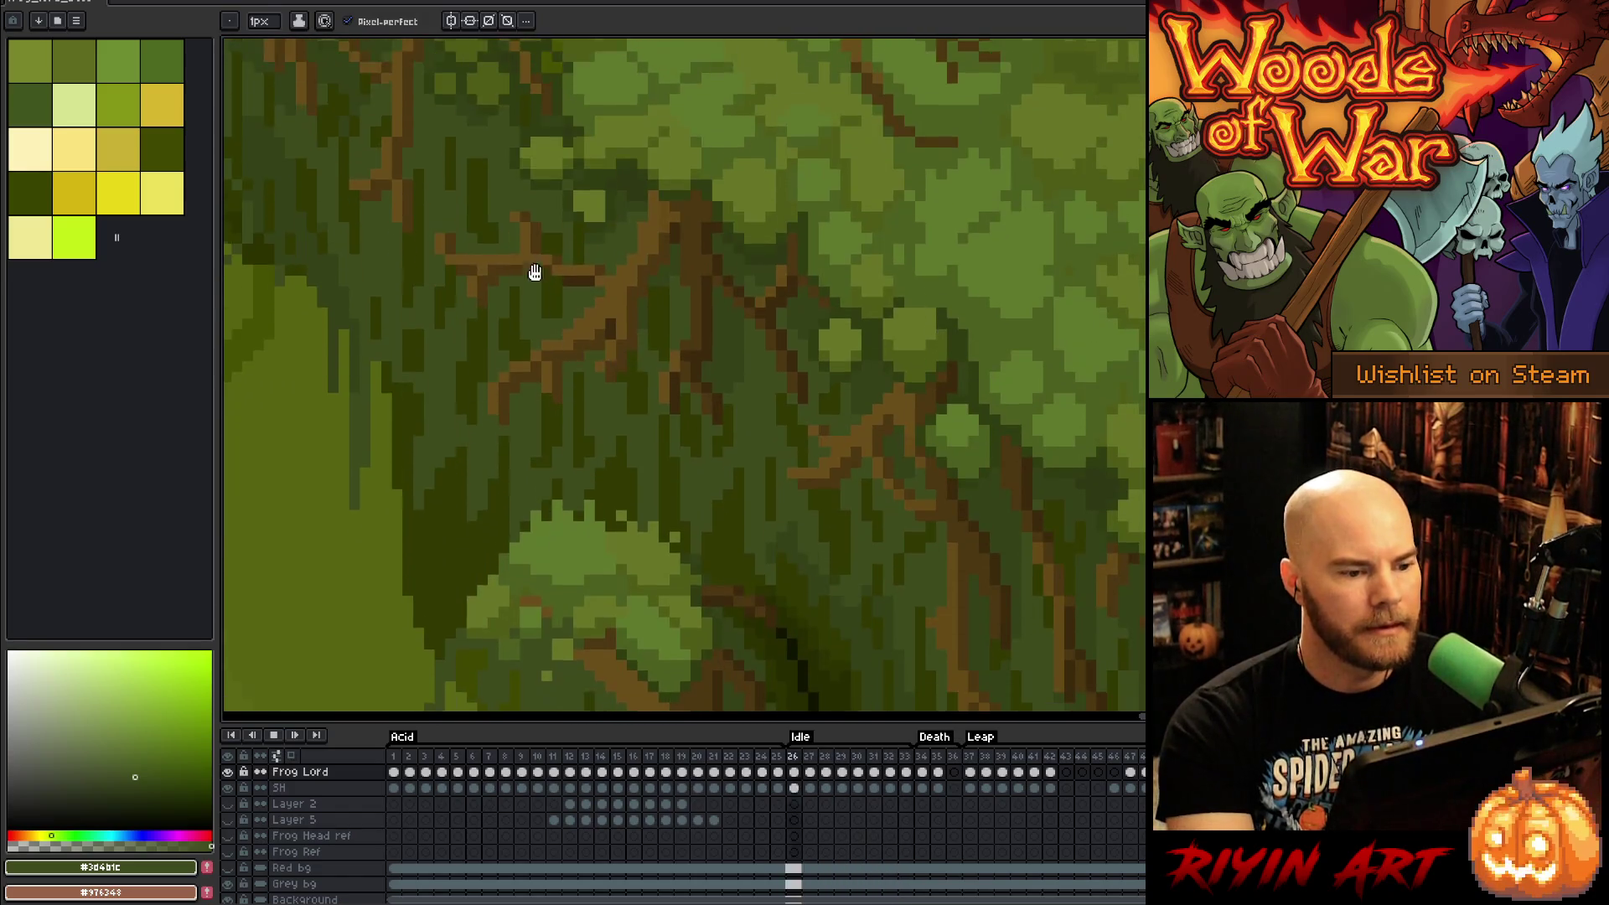
key("Right")
key("Right")
key("Right")
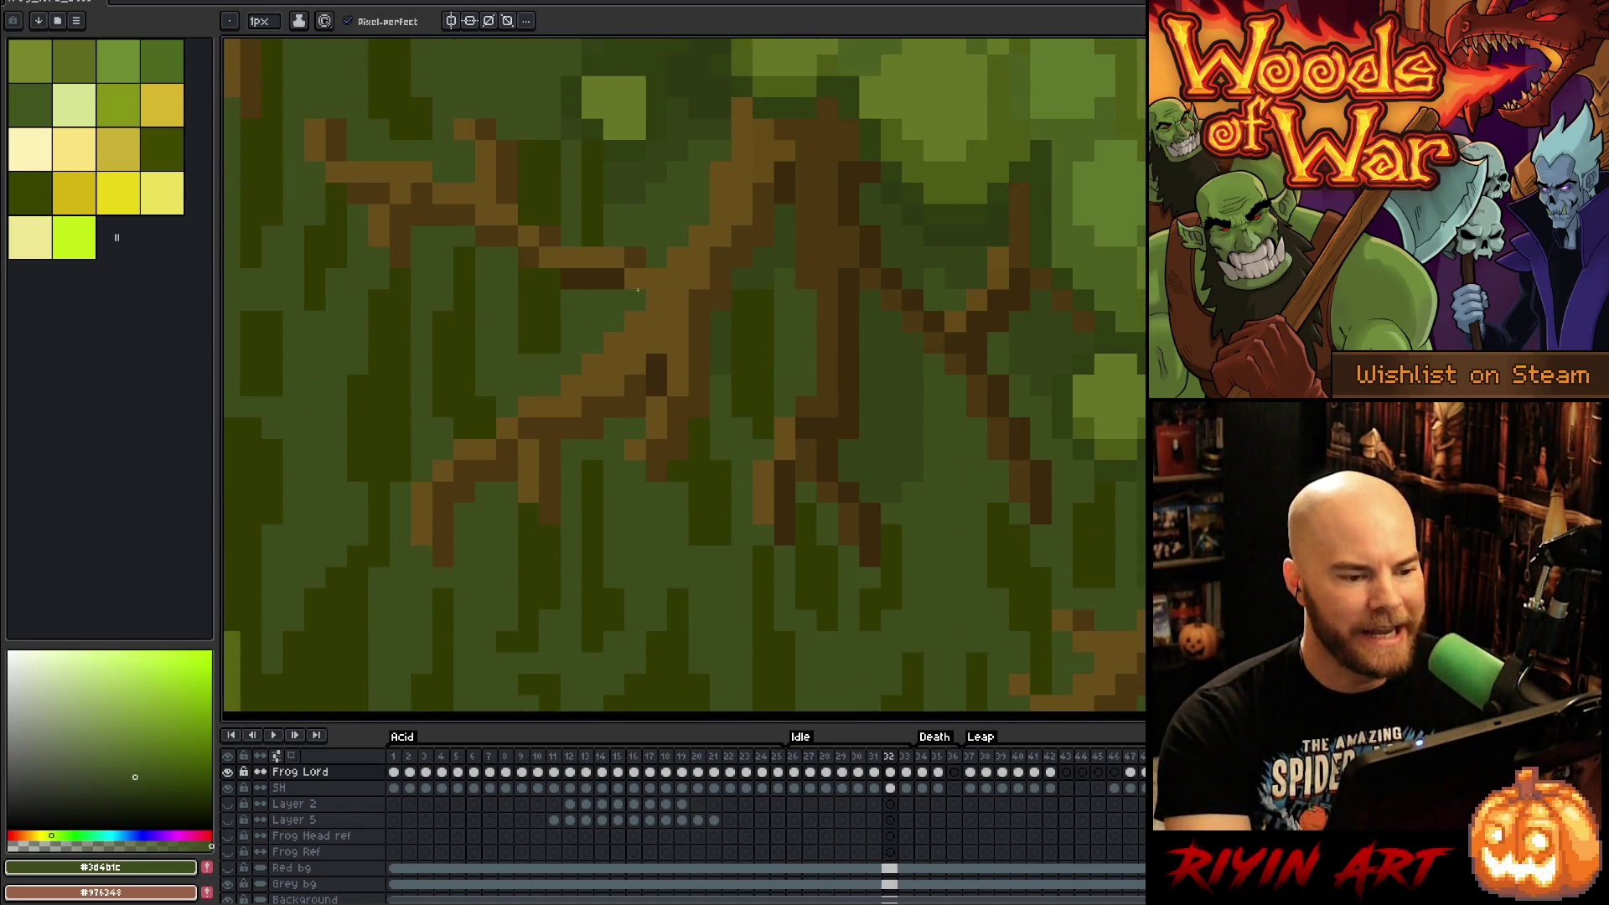
key("Left")
key("Left")
key("Left")
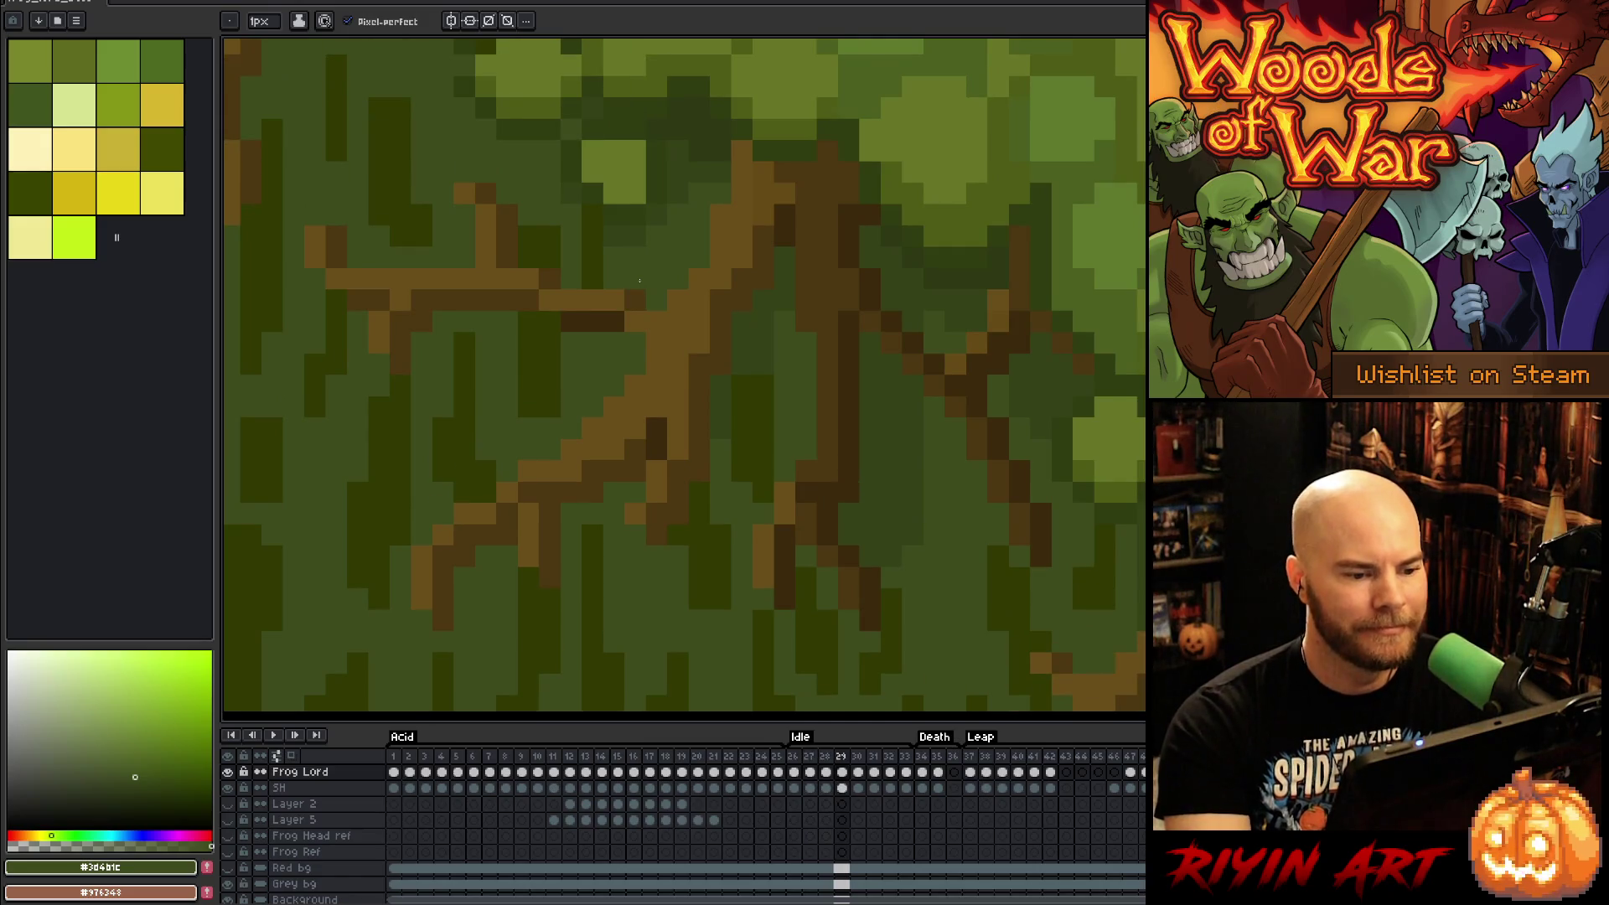
Step: On frame 29, darken a moss pixel with the very dark olive #313900
key("Right")
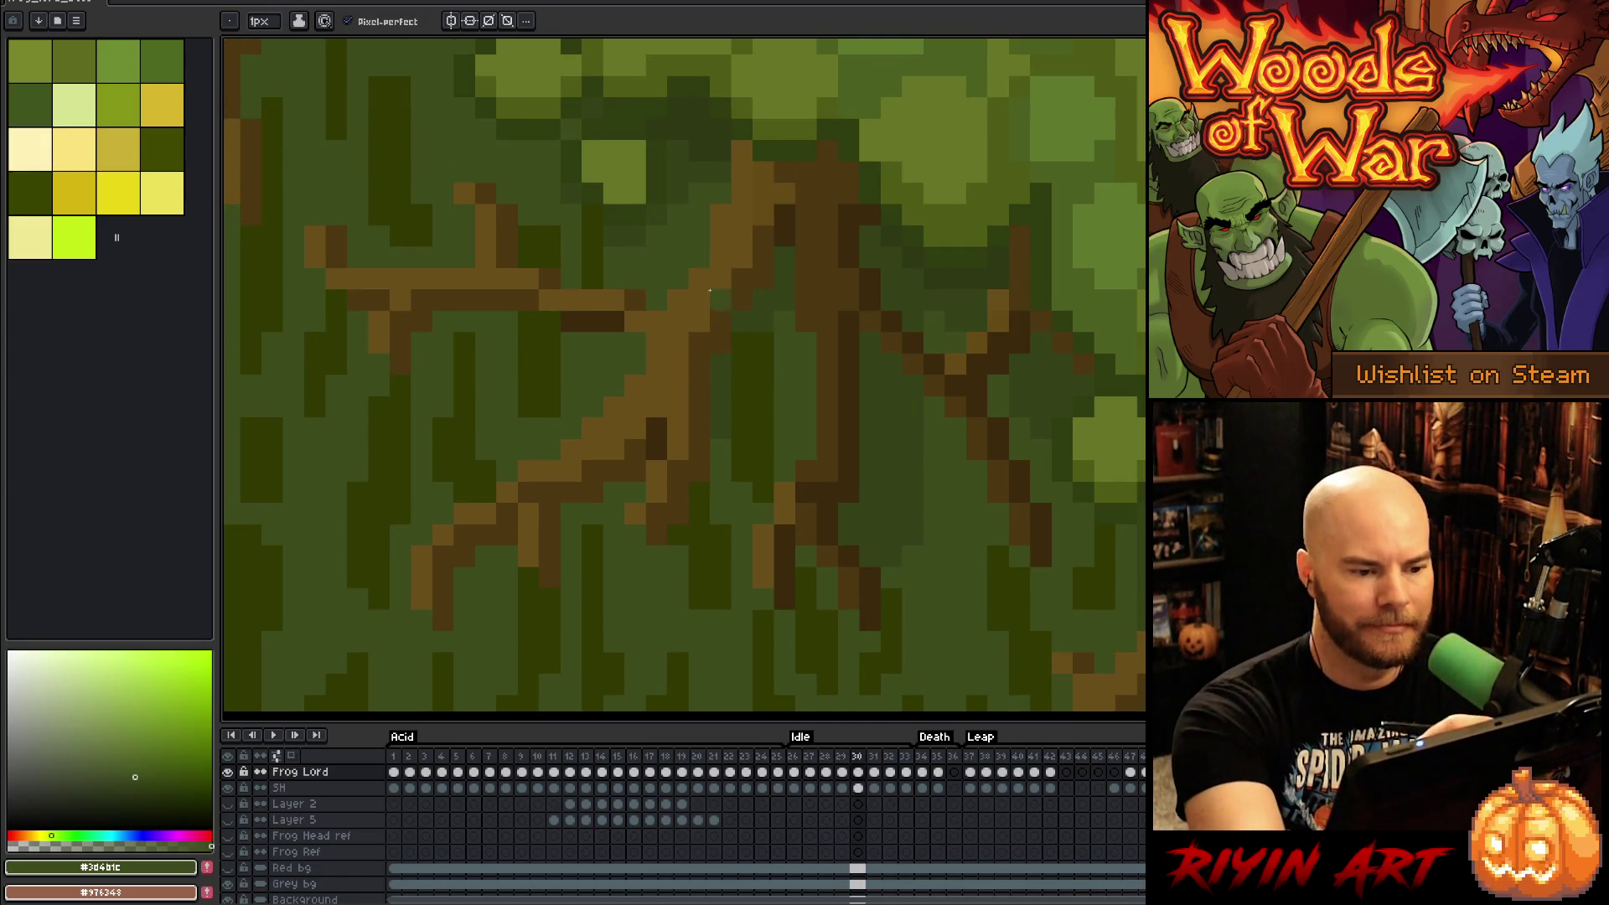
left_click(708, 308, "alt")
left_click(721, 344, "alt")
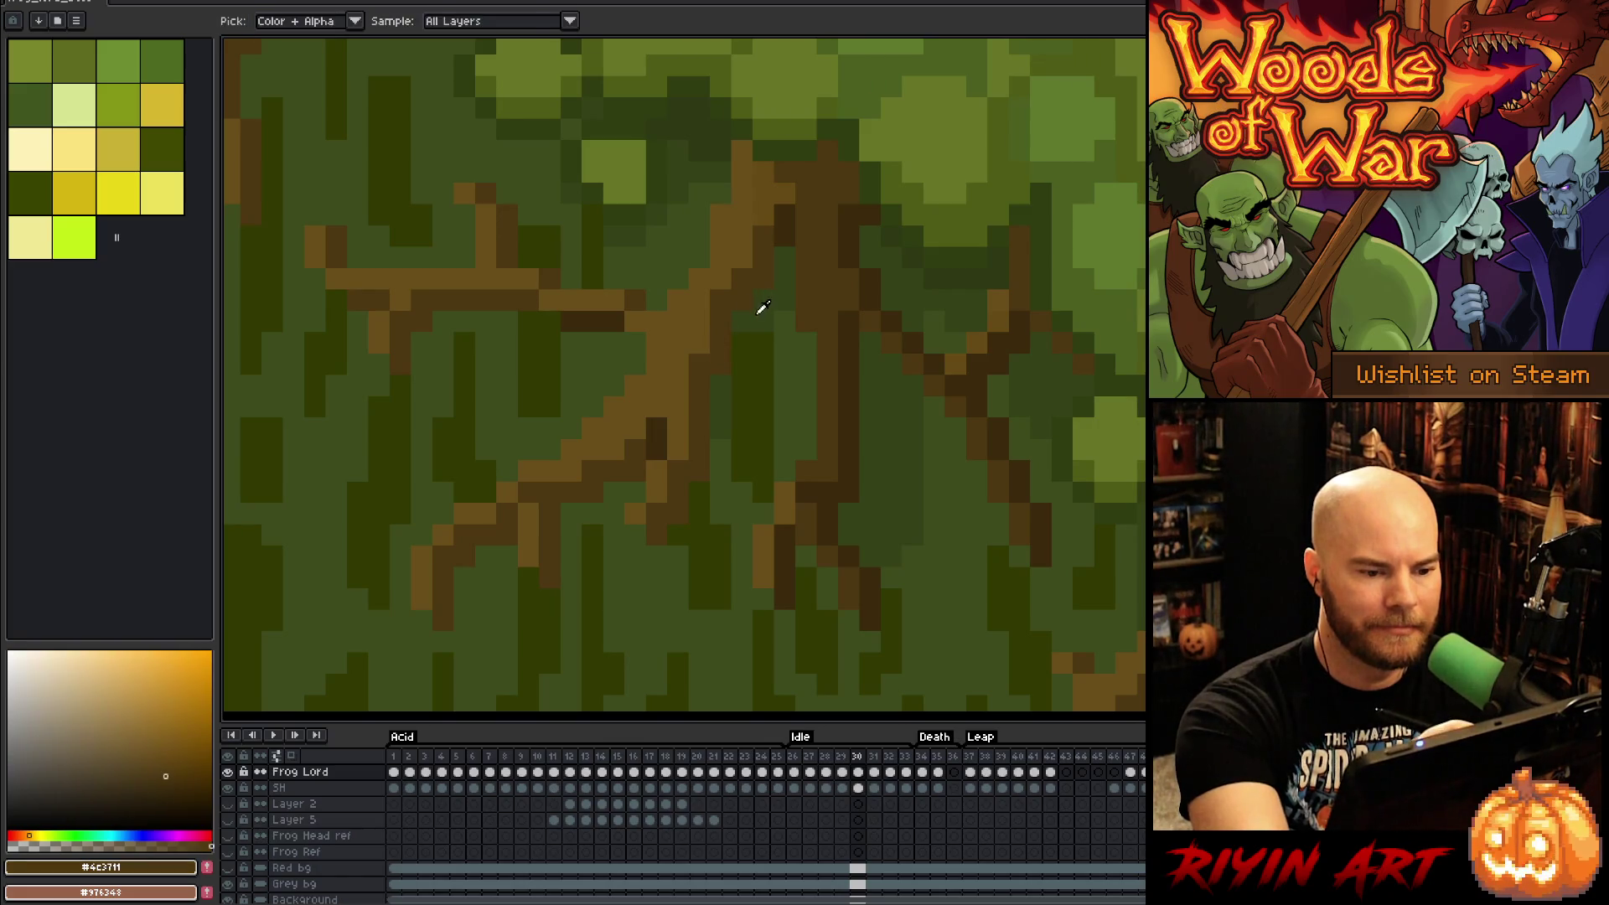
key("Left")
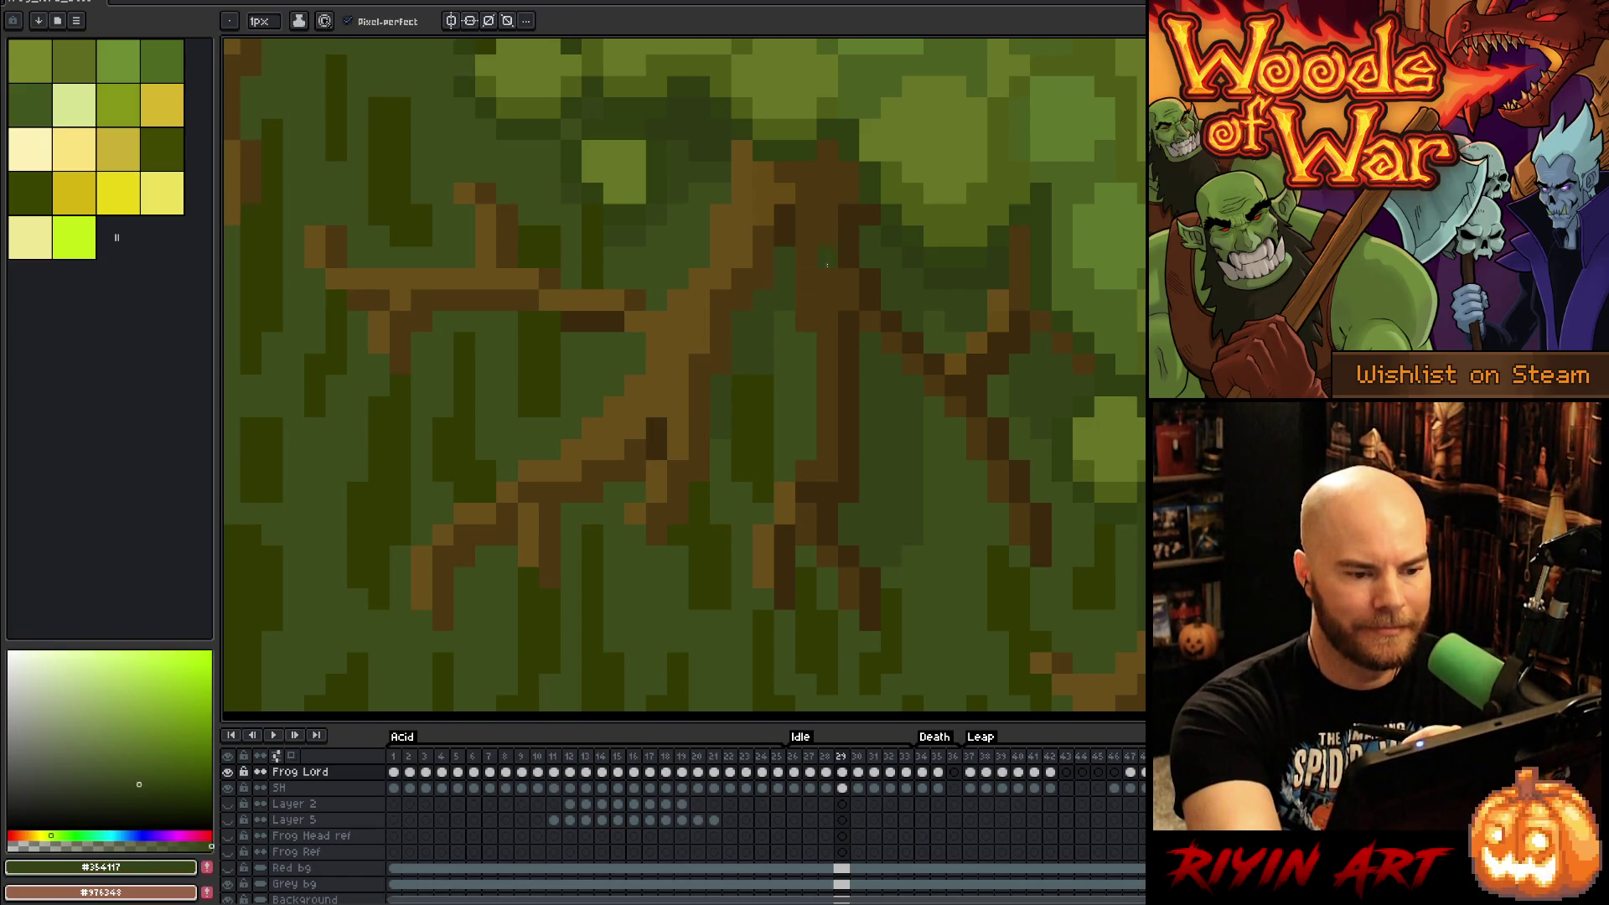
key("Left")
key("Right")
key("Left")
key("Right")
left_click(744, 383, "alt")
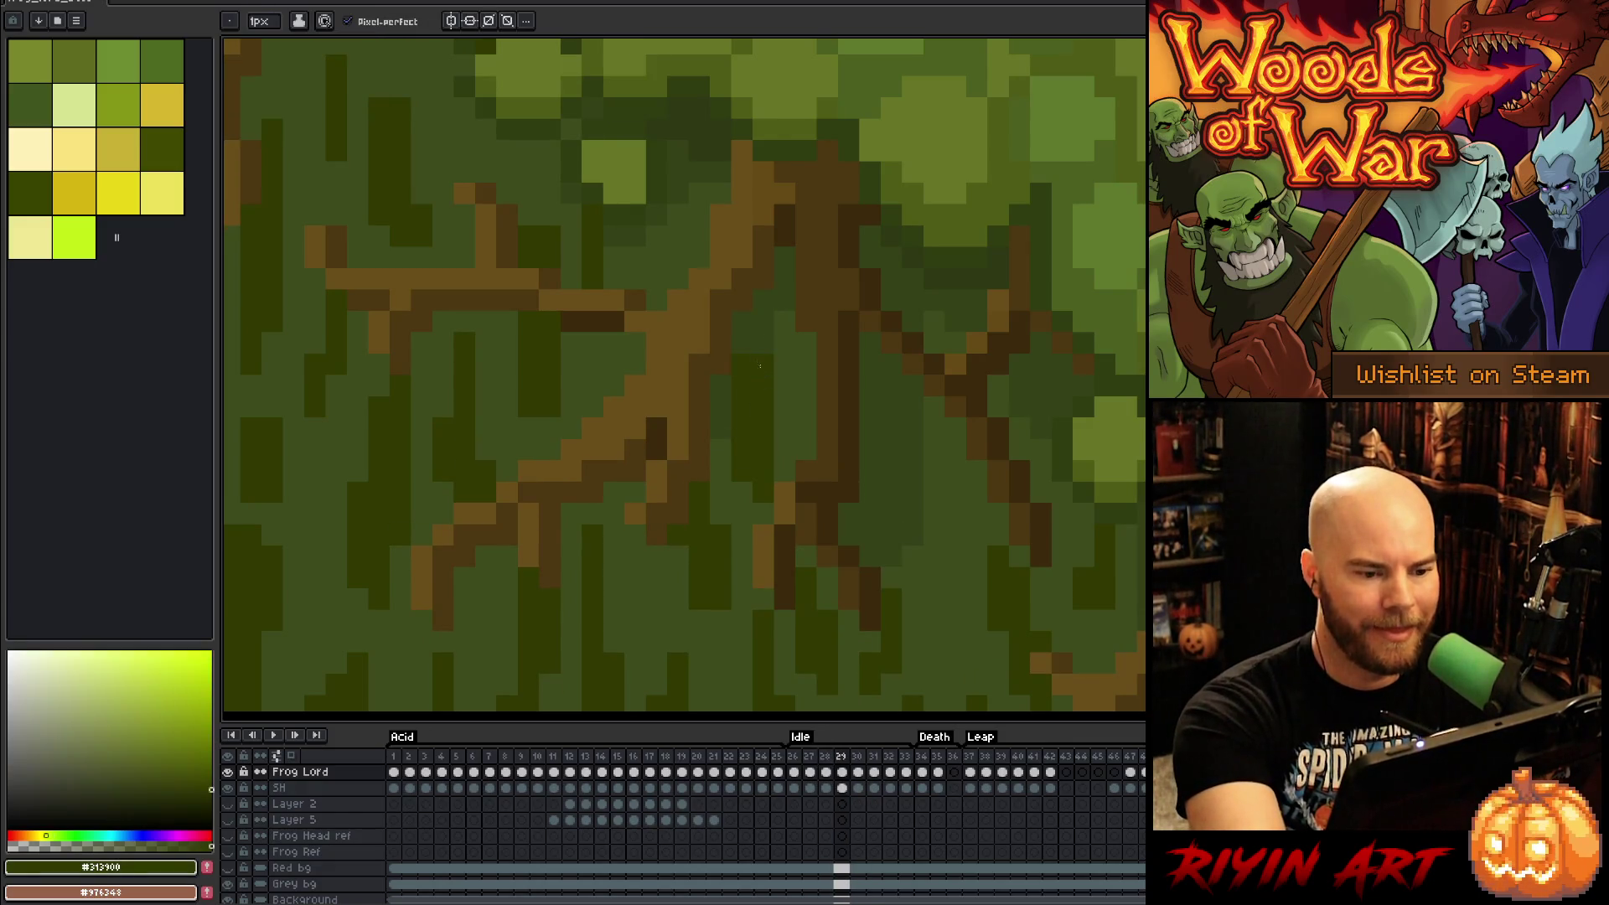
left_click(806, 343)
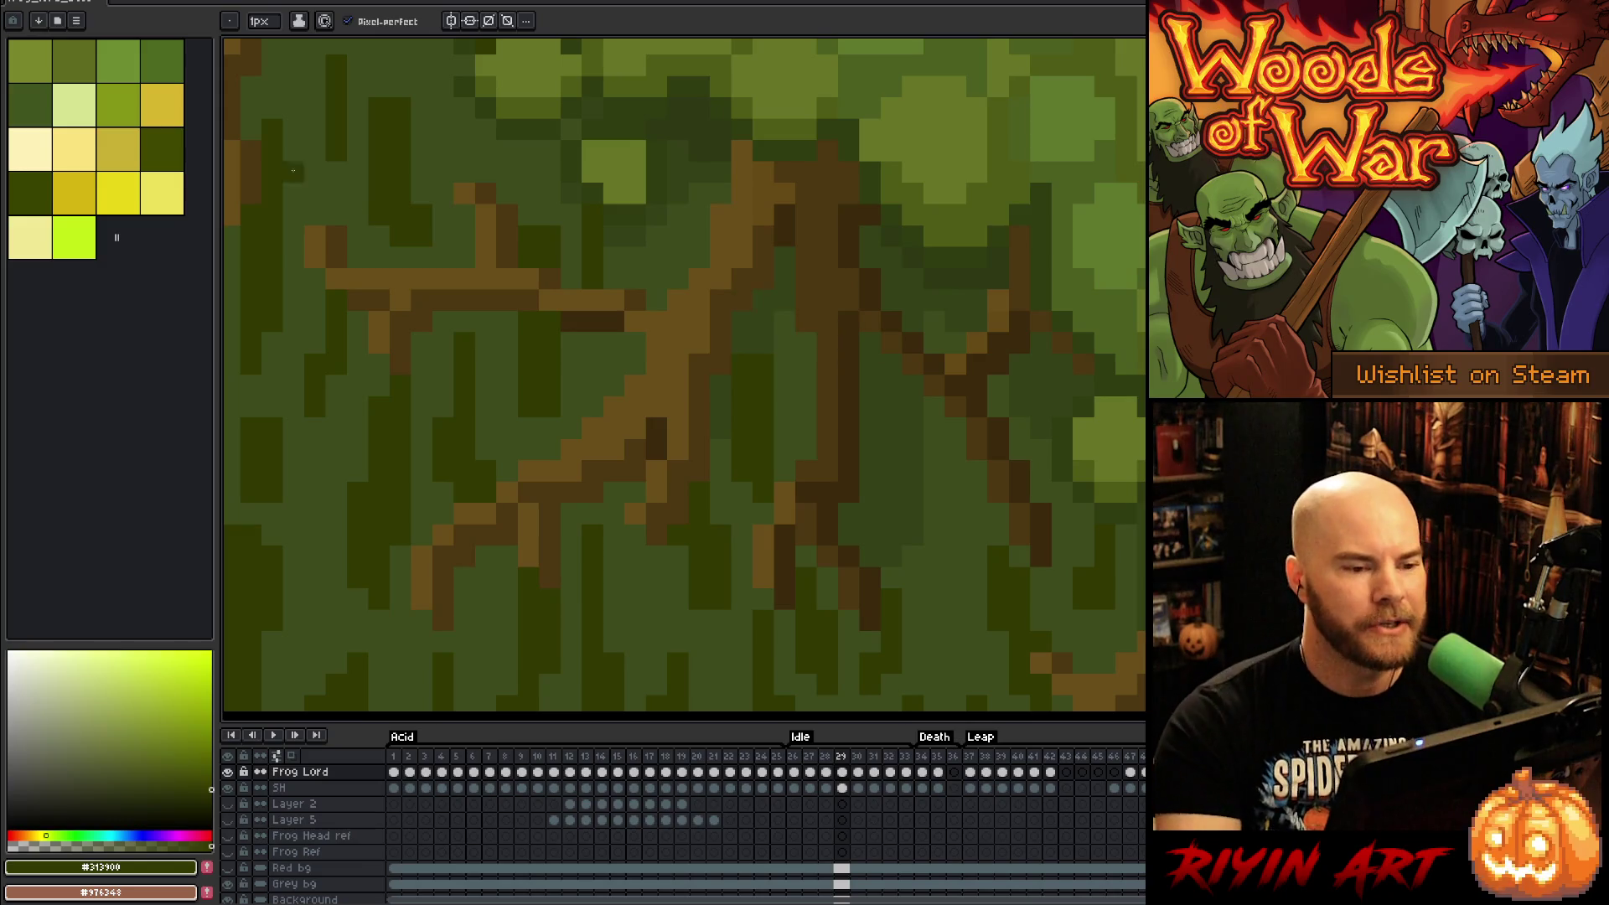
right_click(807, 395)
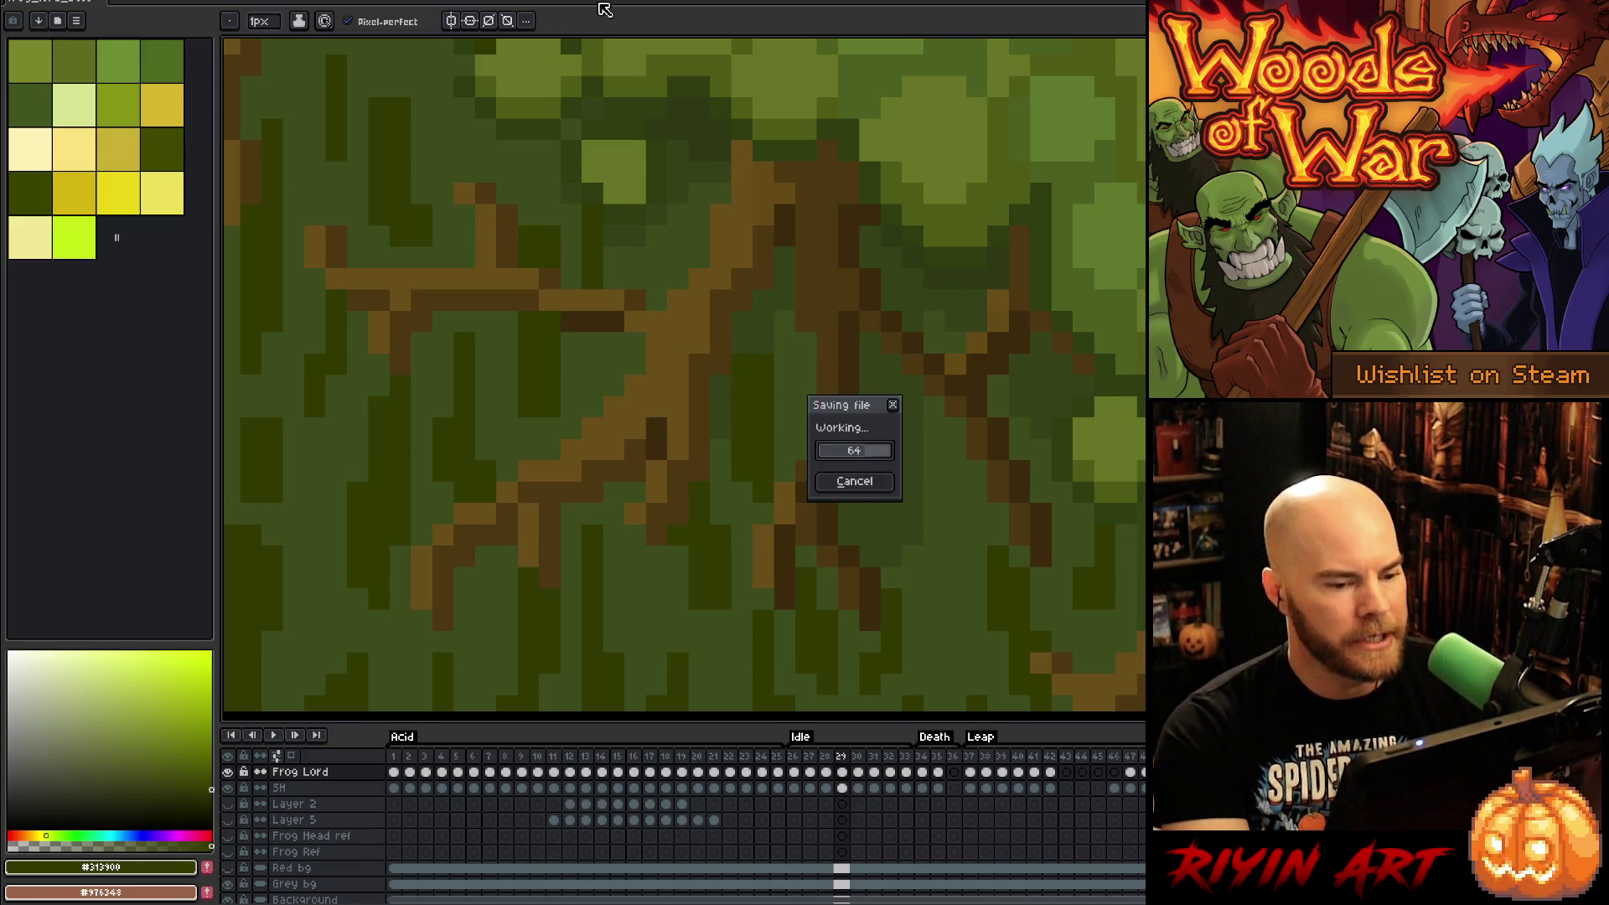
Step: Jump to frame 1 and play the full animation, zooming in and out while it runs
left_click(848, 450)
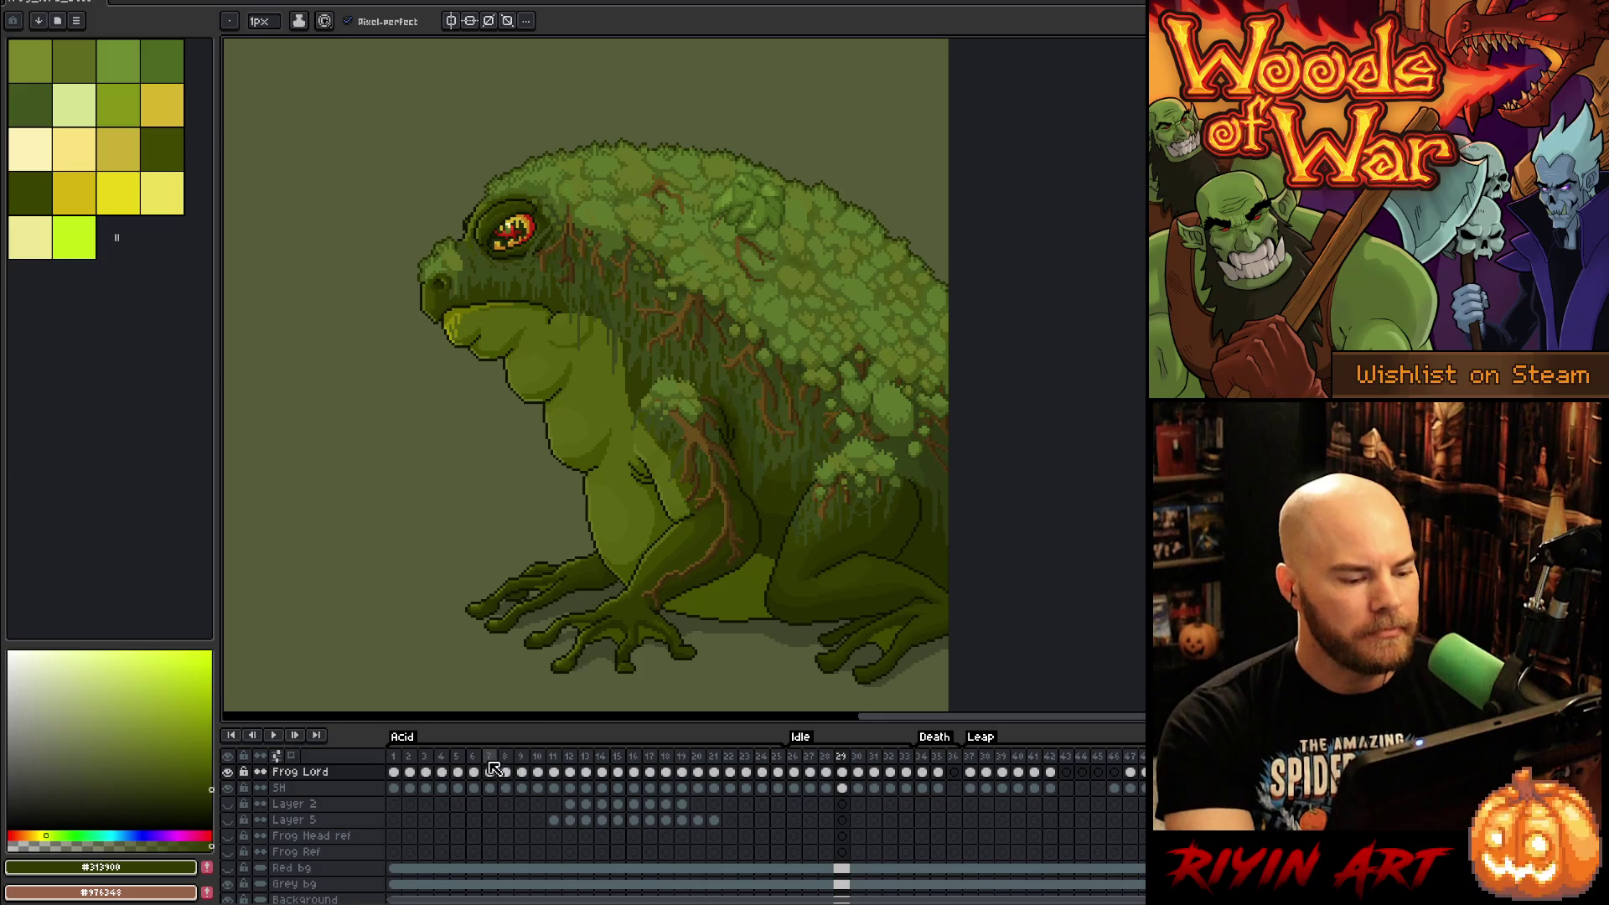
left_click(393, 756)
key("Return")
scroll(436, 553, "down", 3)
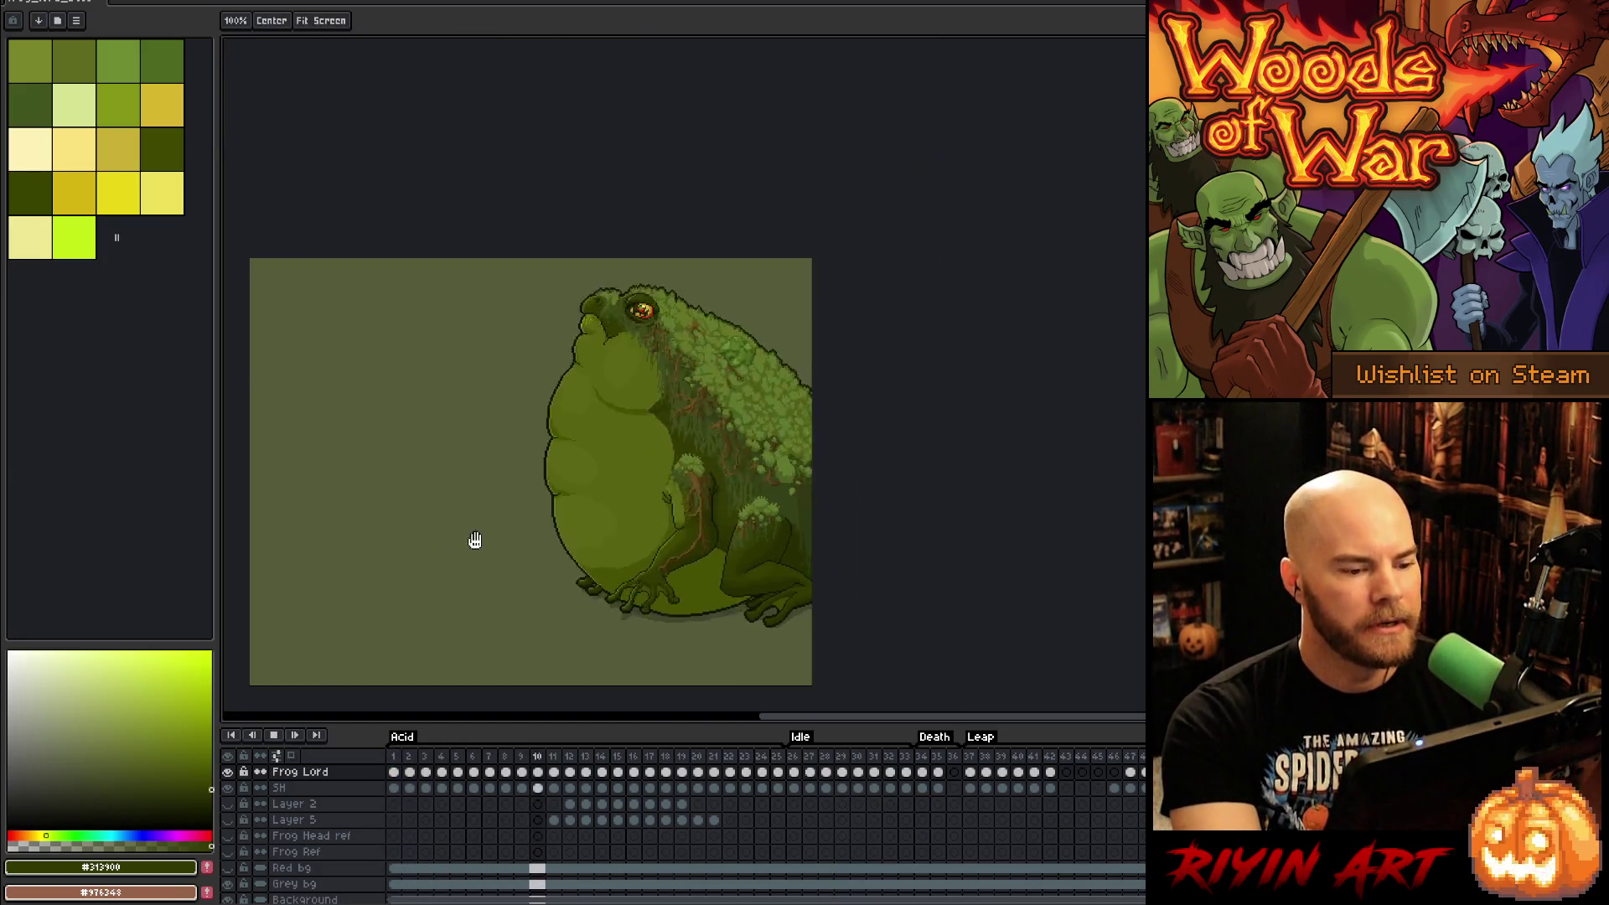
scroll(665, 531, "up", 4)
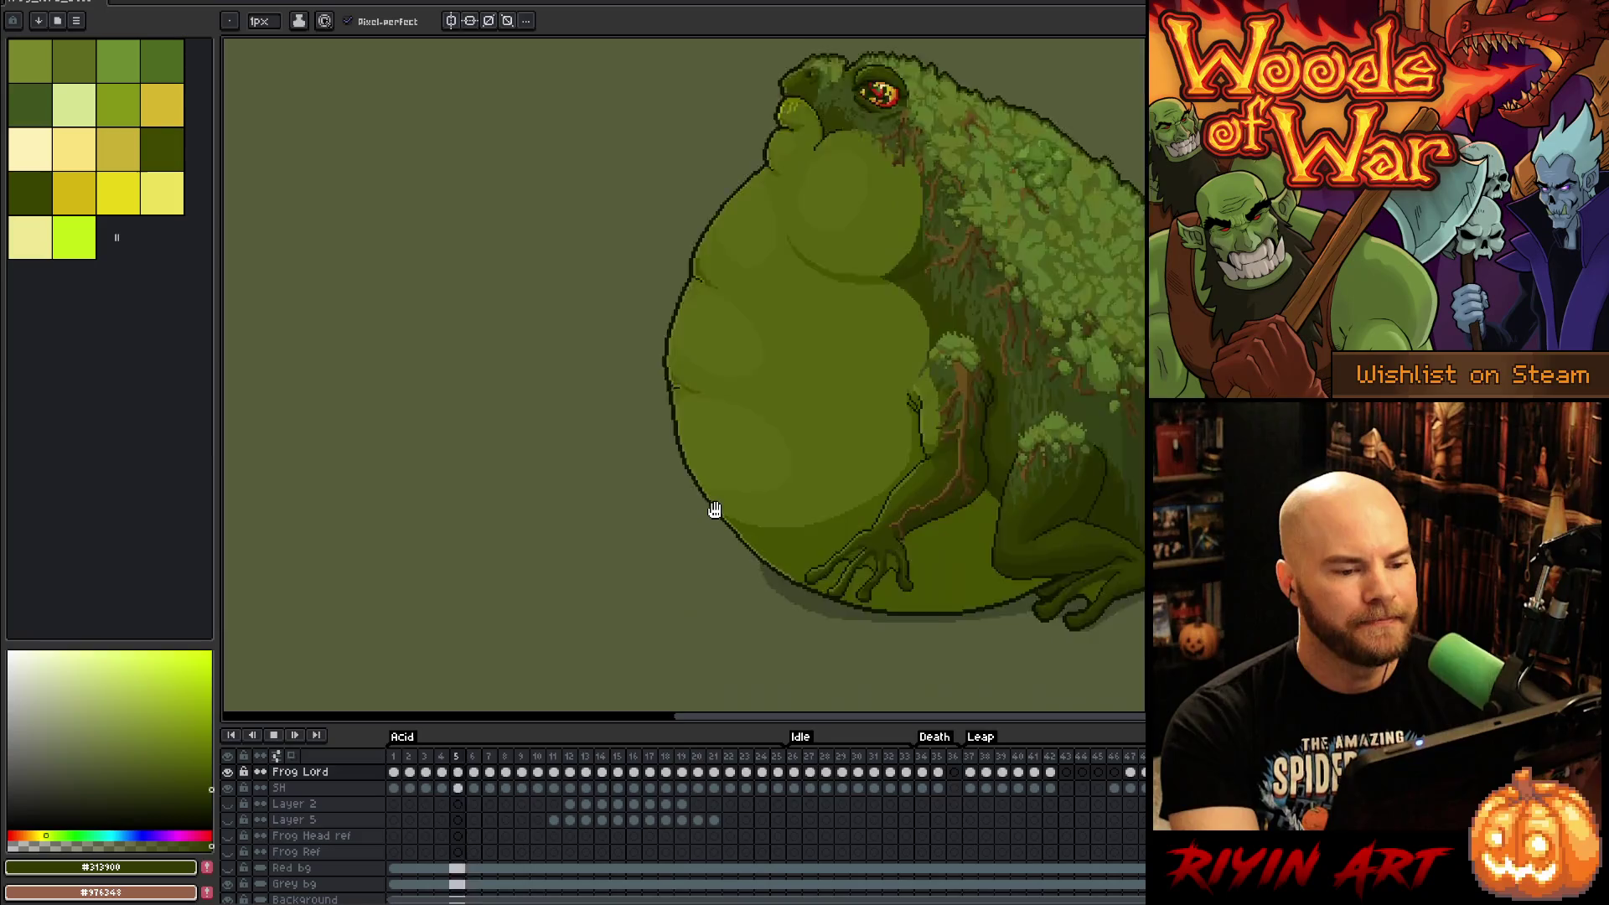
scroll(713, 515, "down", 2)
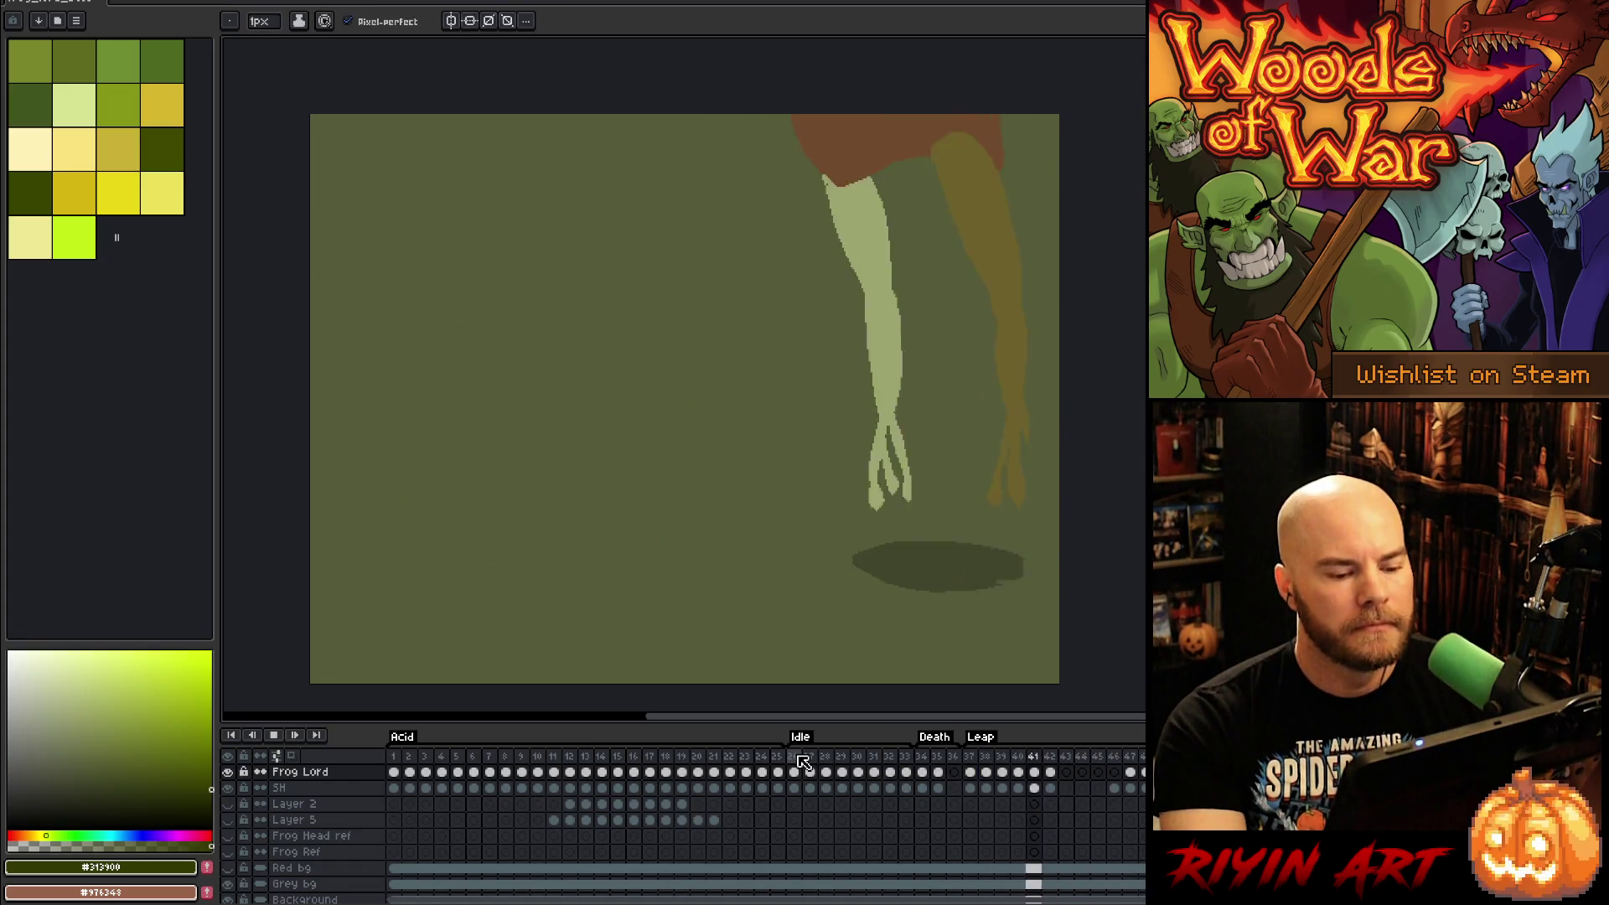
left_click(805, 758)
scroll(962, 462, "up", 2)
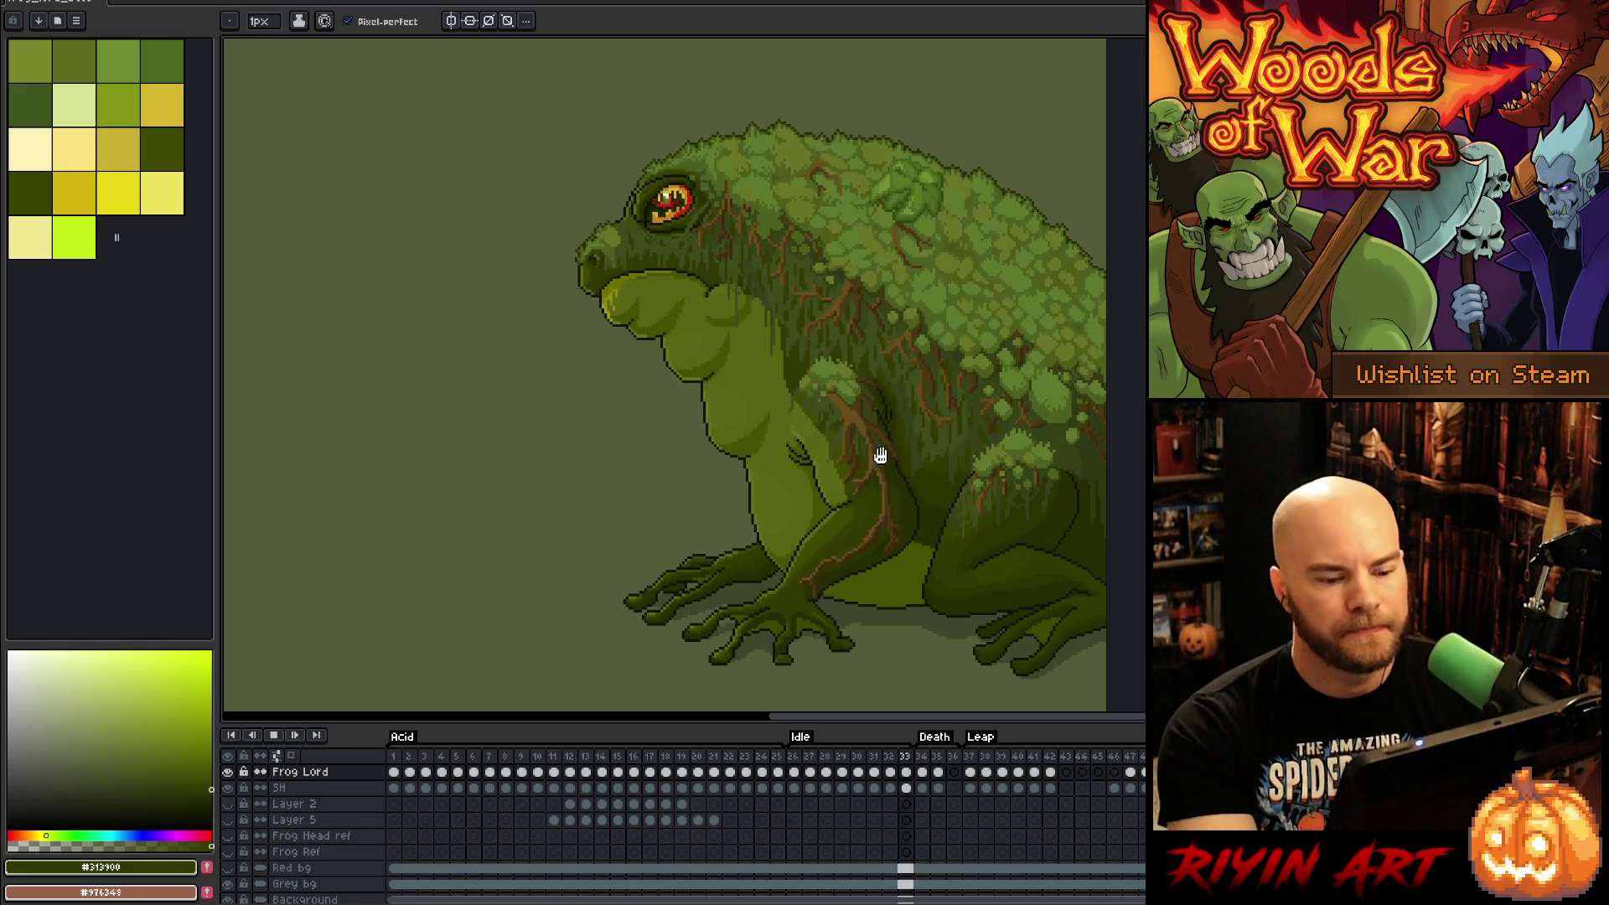
scroll(1027, 310, "up", 5)
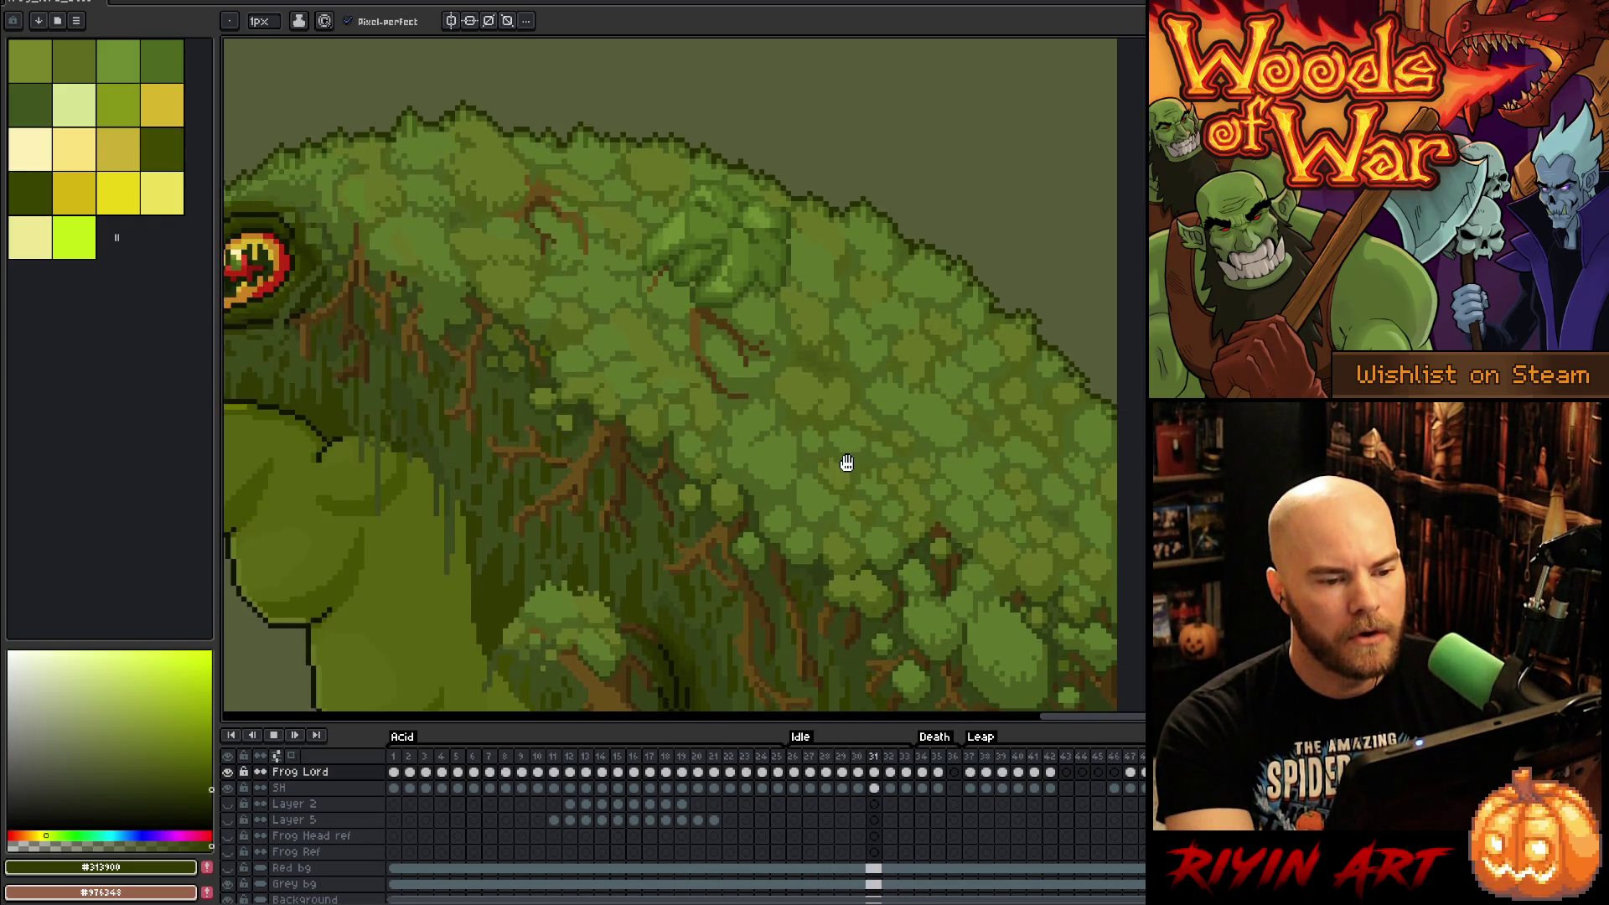
Step: Stop the loop and, stepping ahead a few frames, erase and redraw the moss edge in sampled dark outline green
key("Return")
scroll(890, 188, "up", 1)
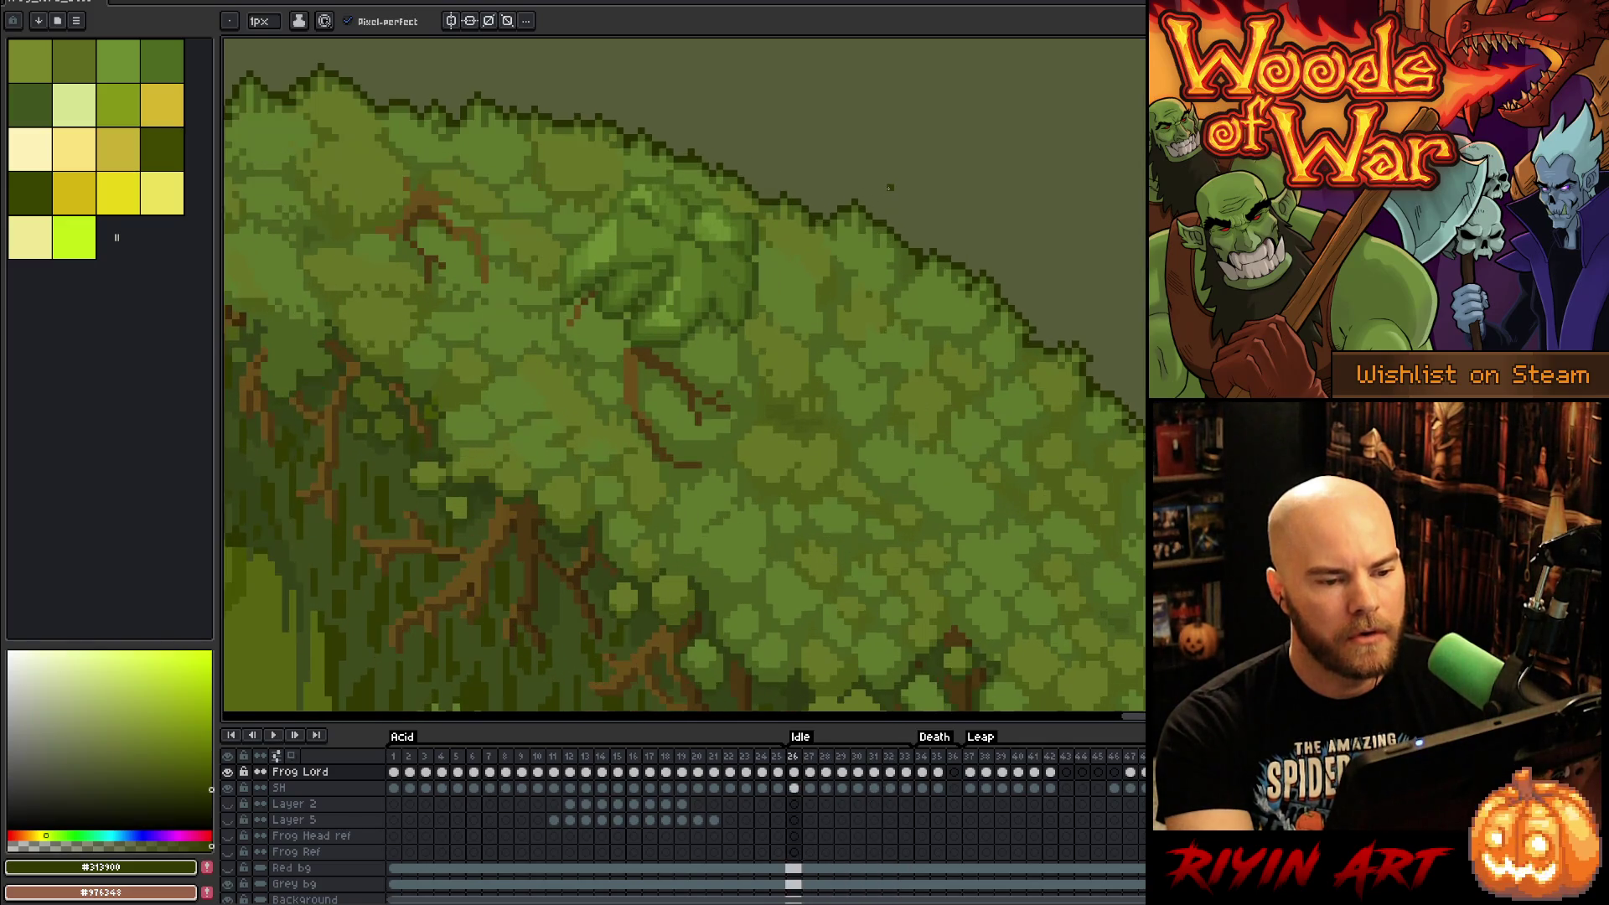
key("Right")
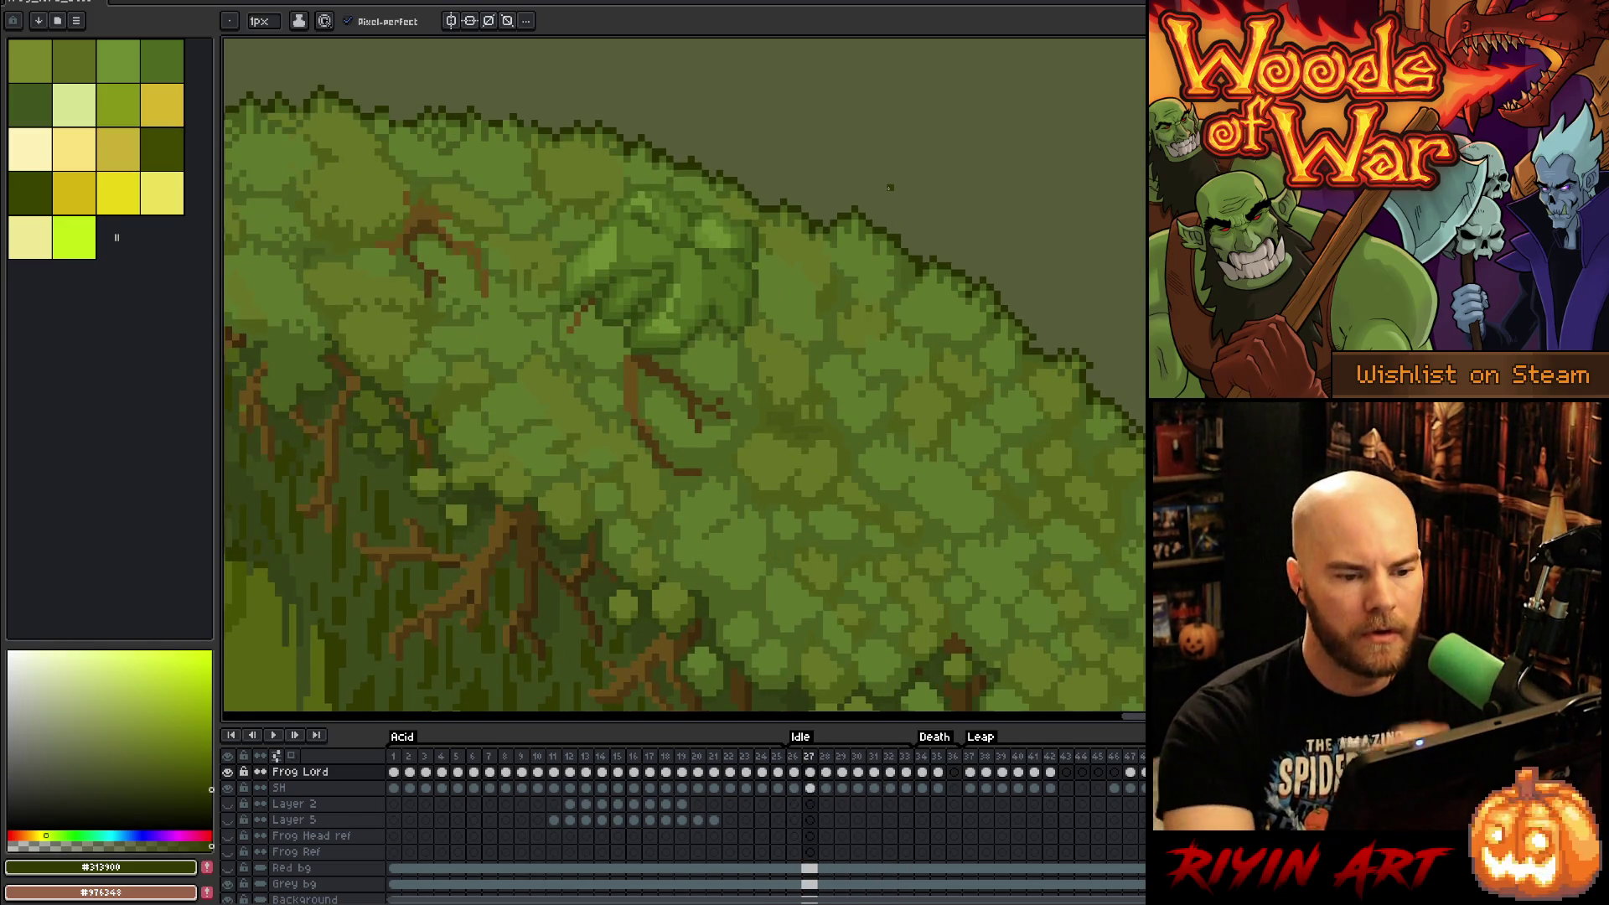
key("e")
key("Right")
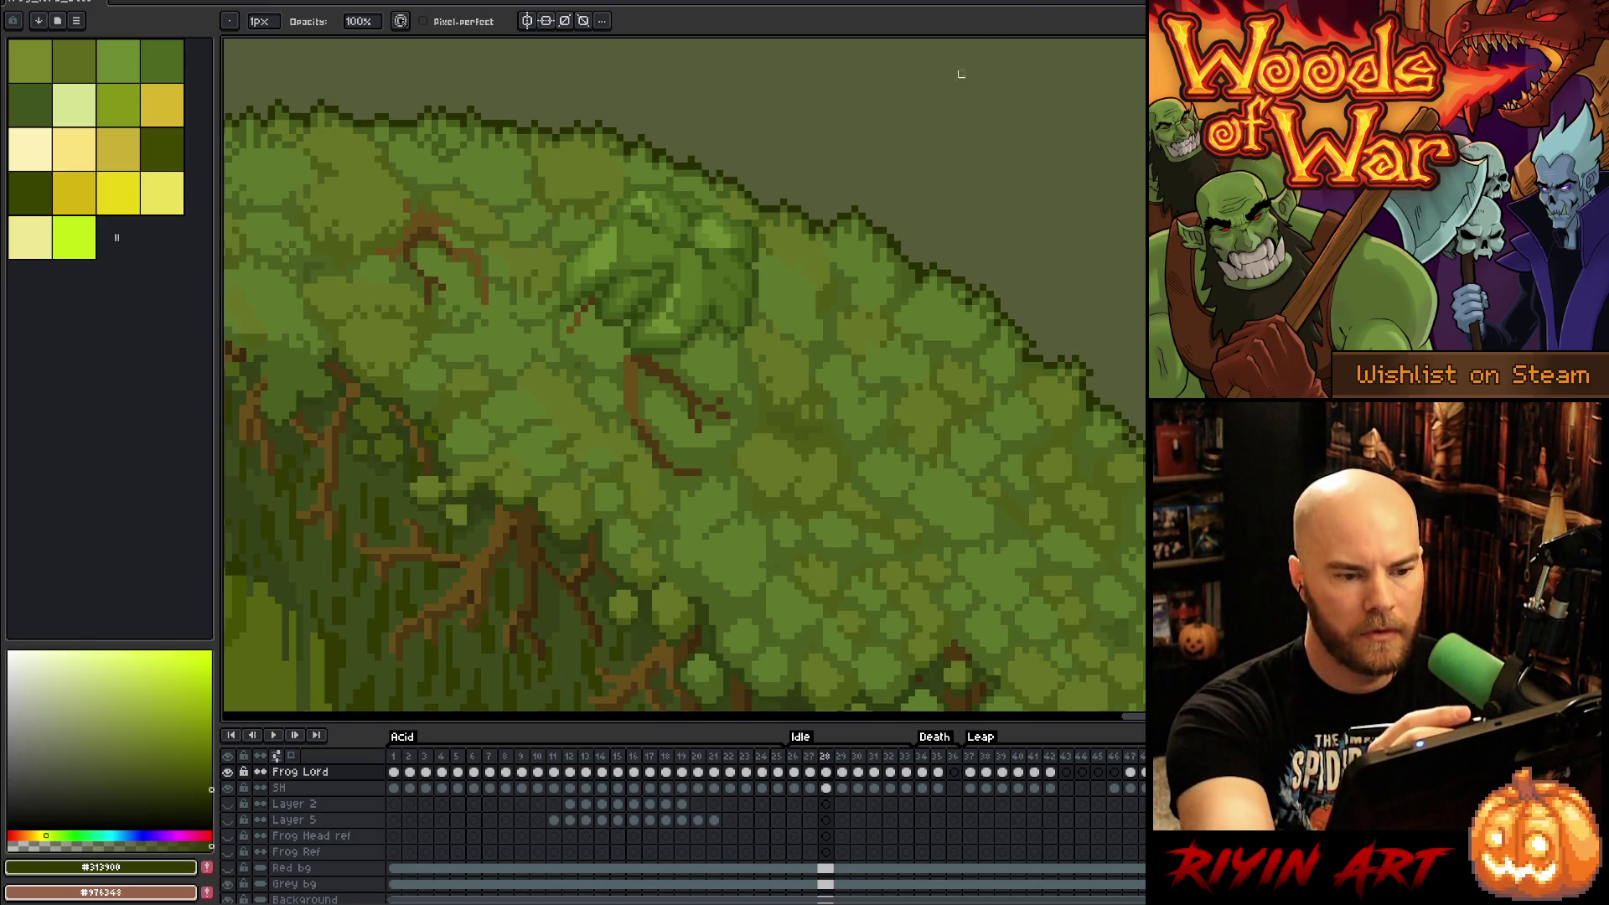
key("Right")
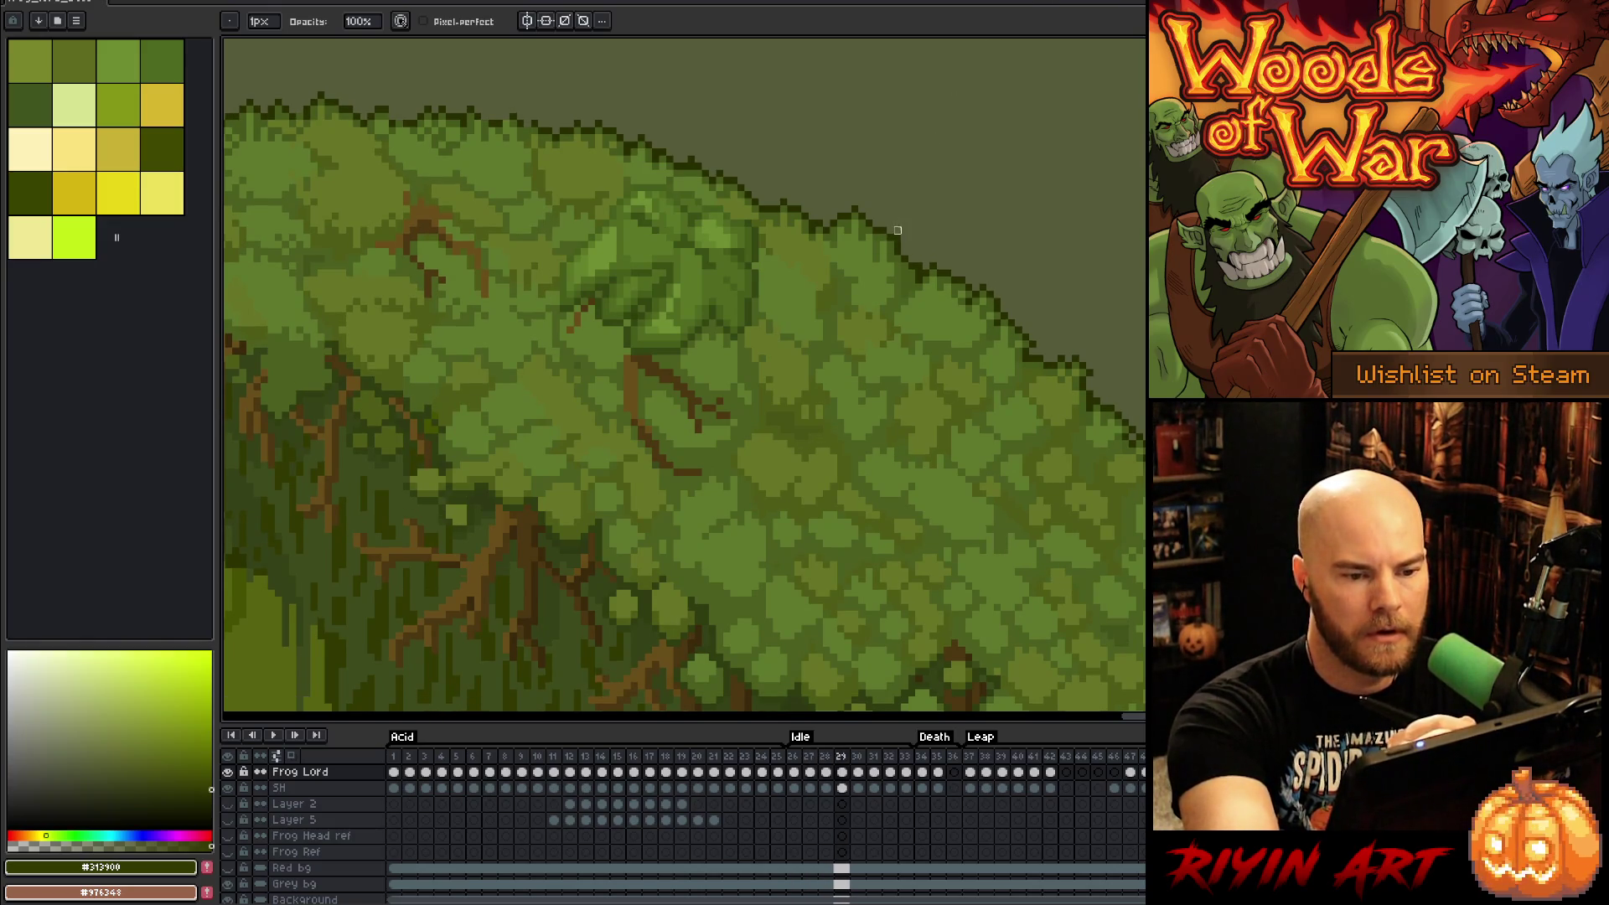
key("b")
left_click(893, 245, "alt")
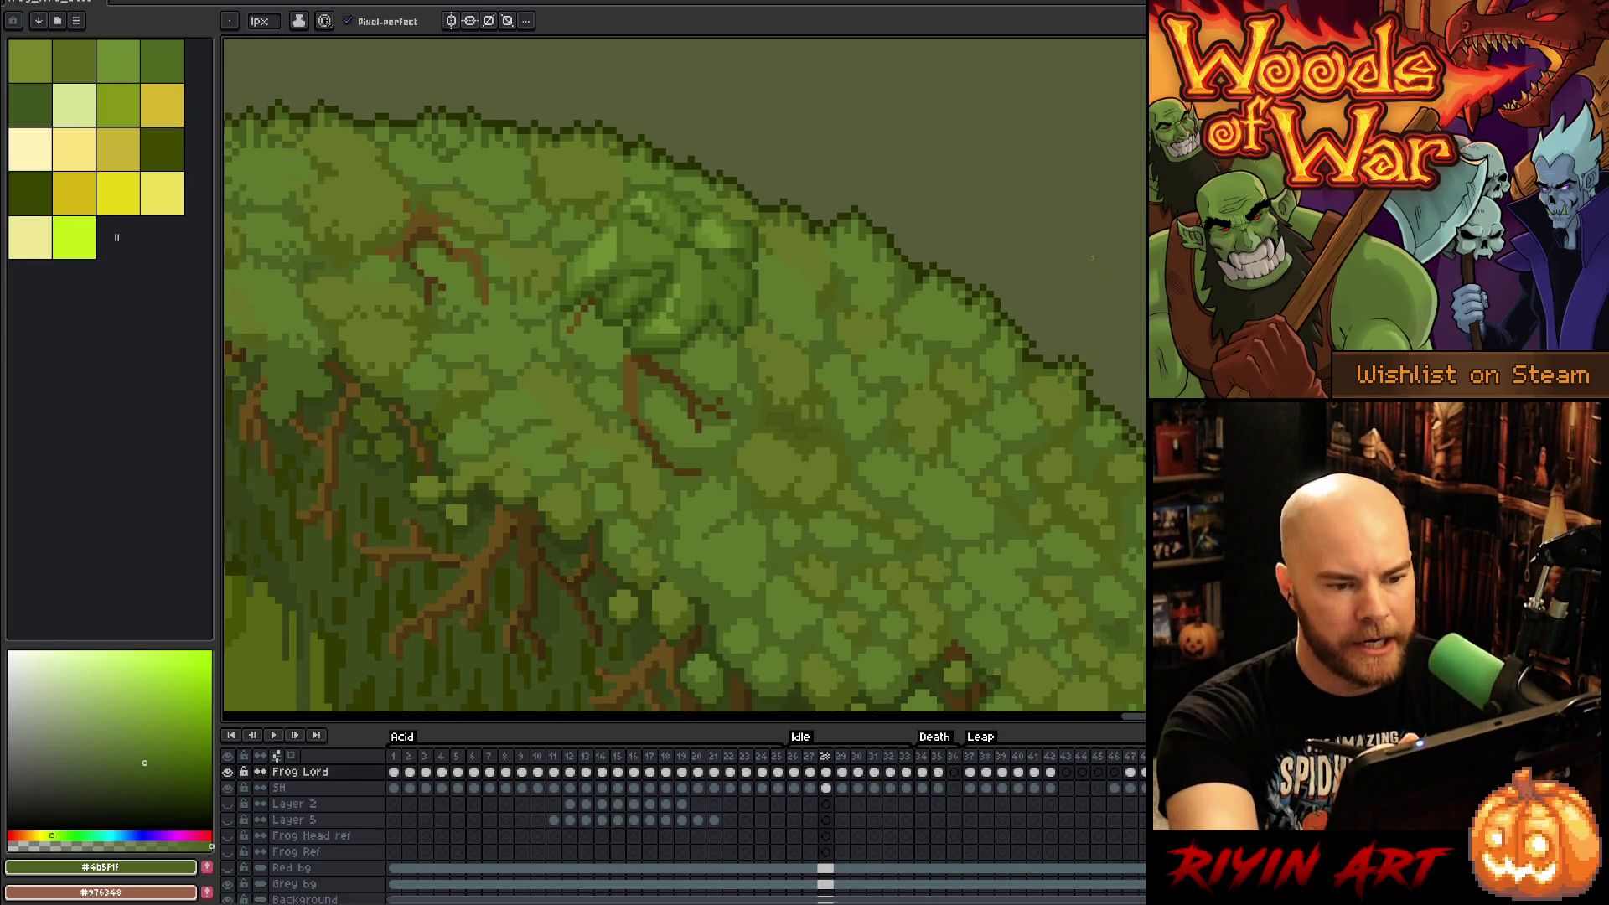
Step: Replay the Idle loop, resample the dark outline green on the next frame, compare neighbours, and replay
key("Return")
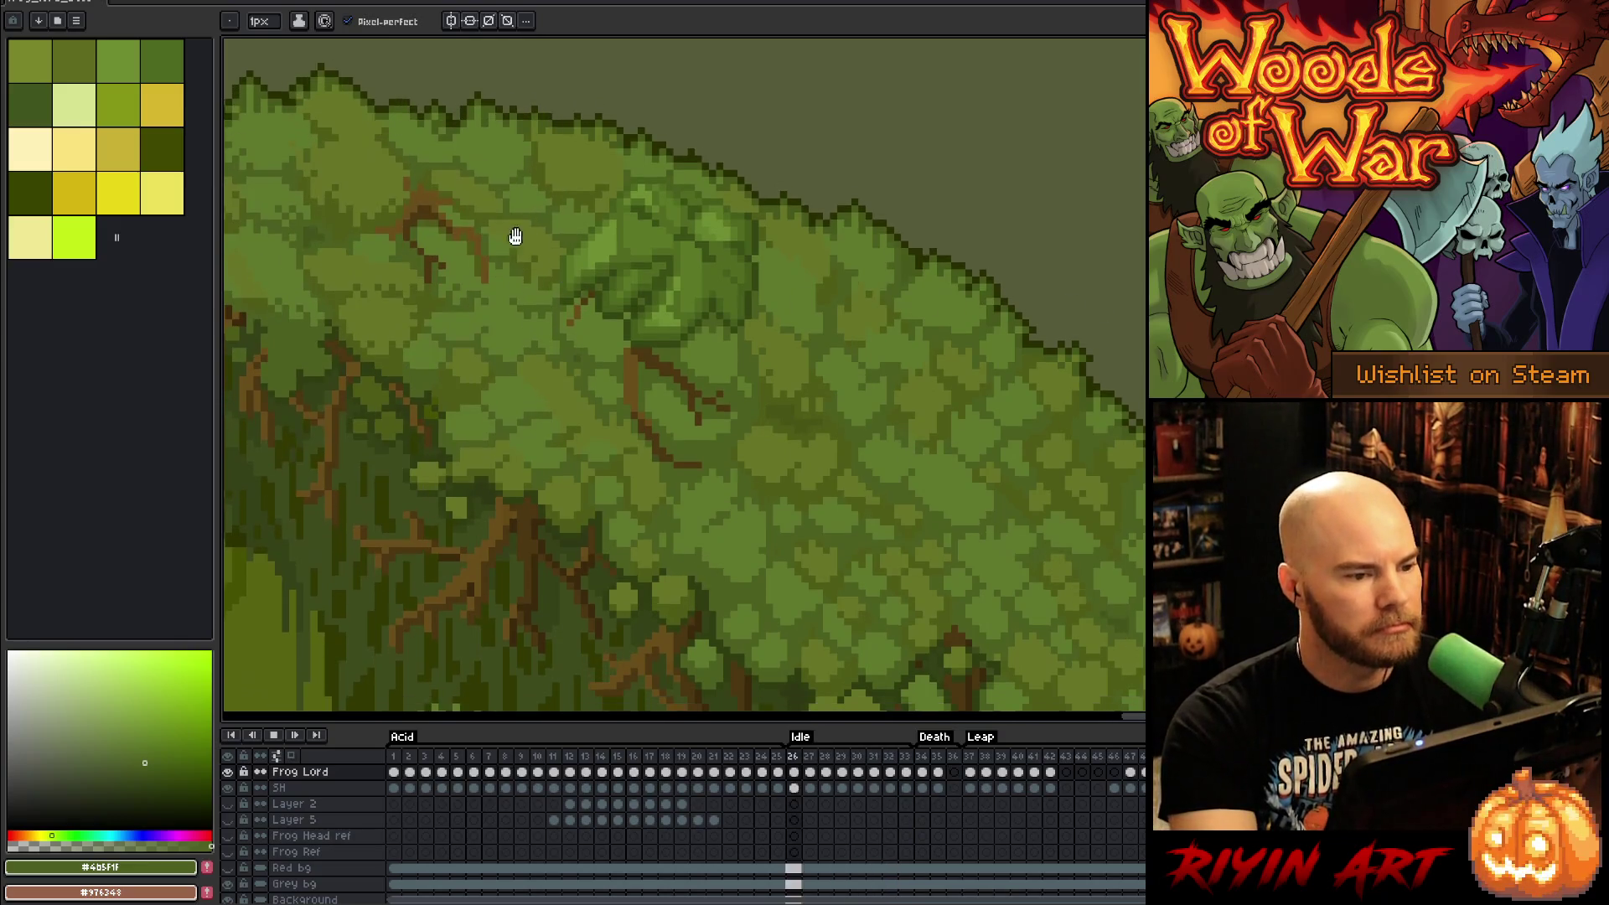
scroll(514, 240, "up", 3)
key("Return")
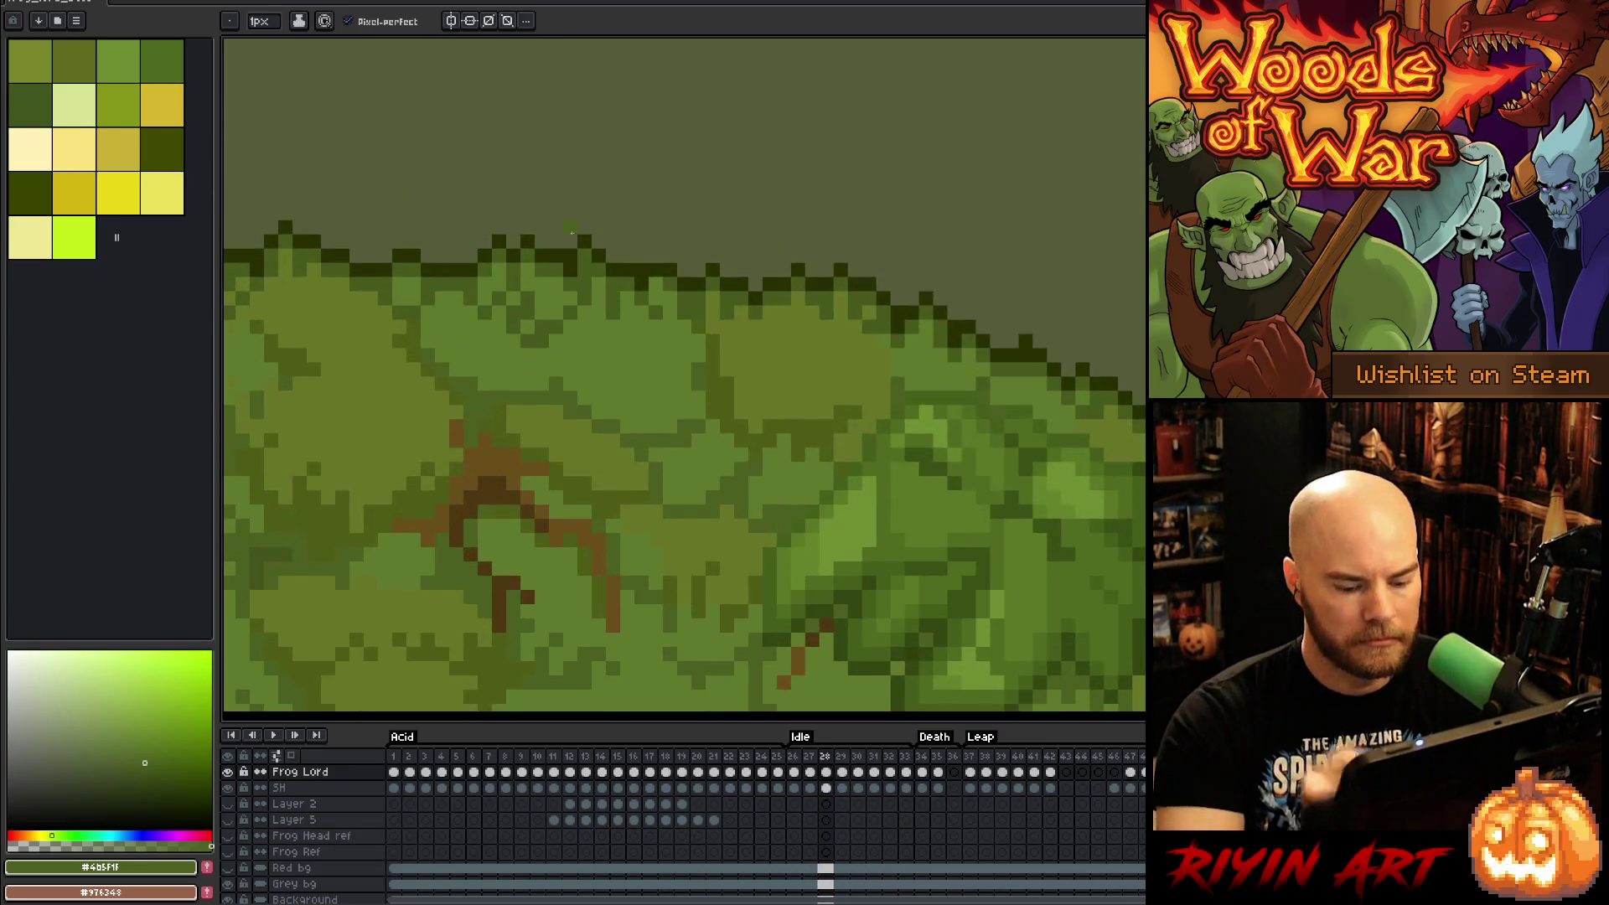
key(".")
left_click(694, 270, "alt")
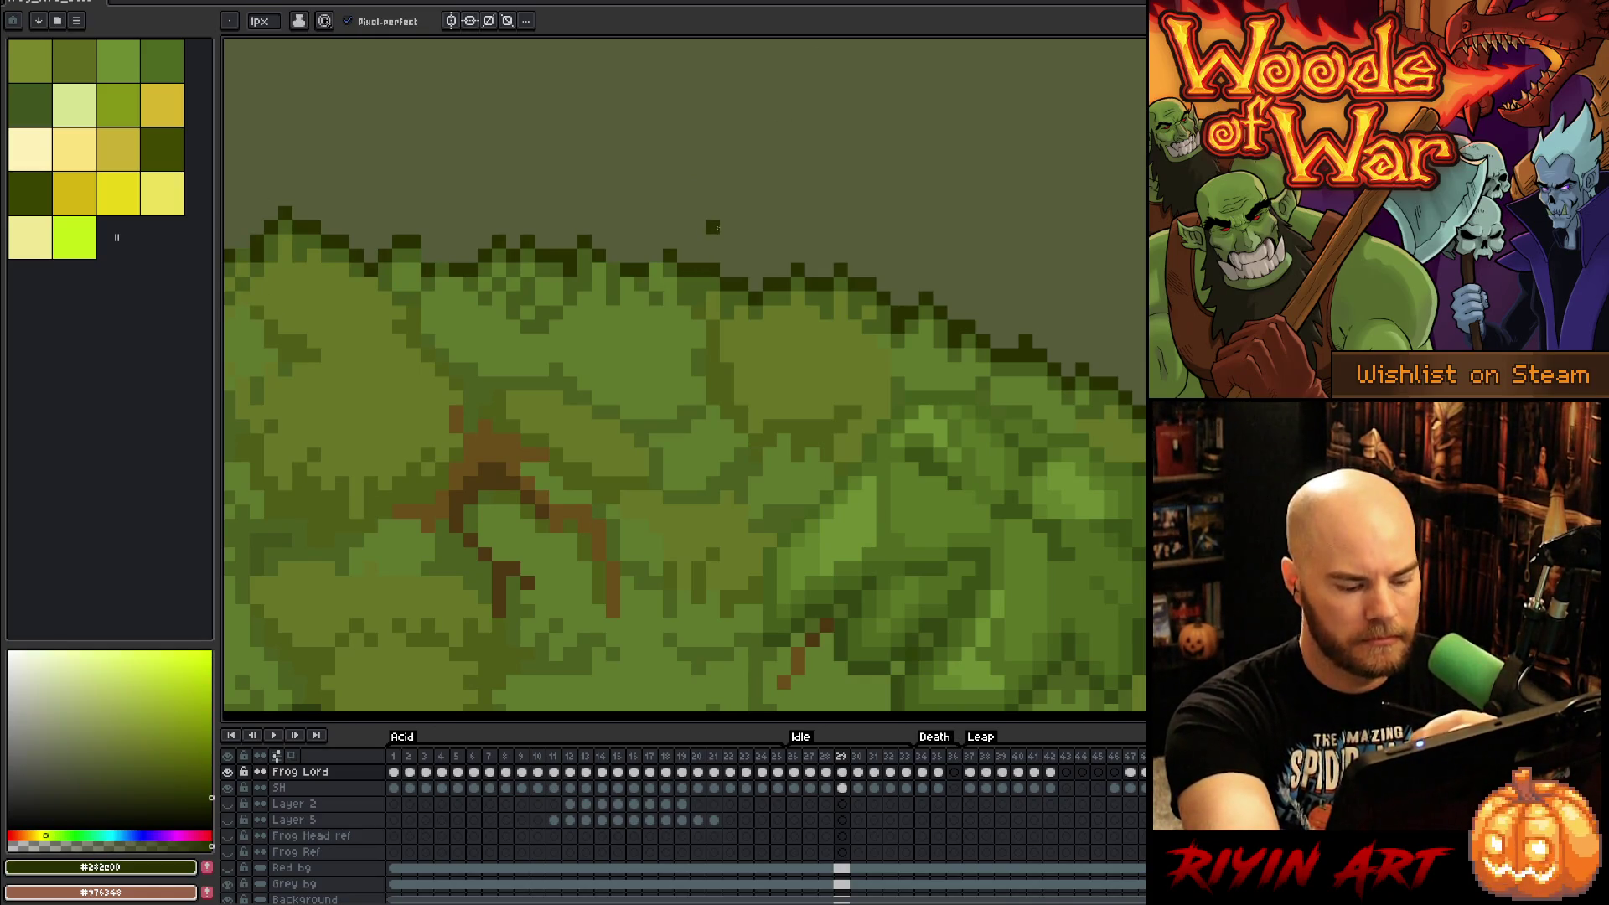
key("comma")
key("period")
key("period")
key("period")
key("period")
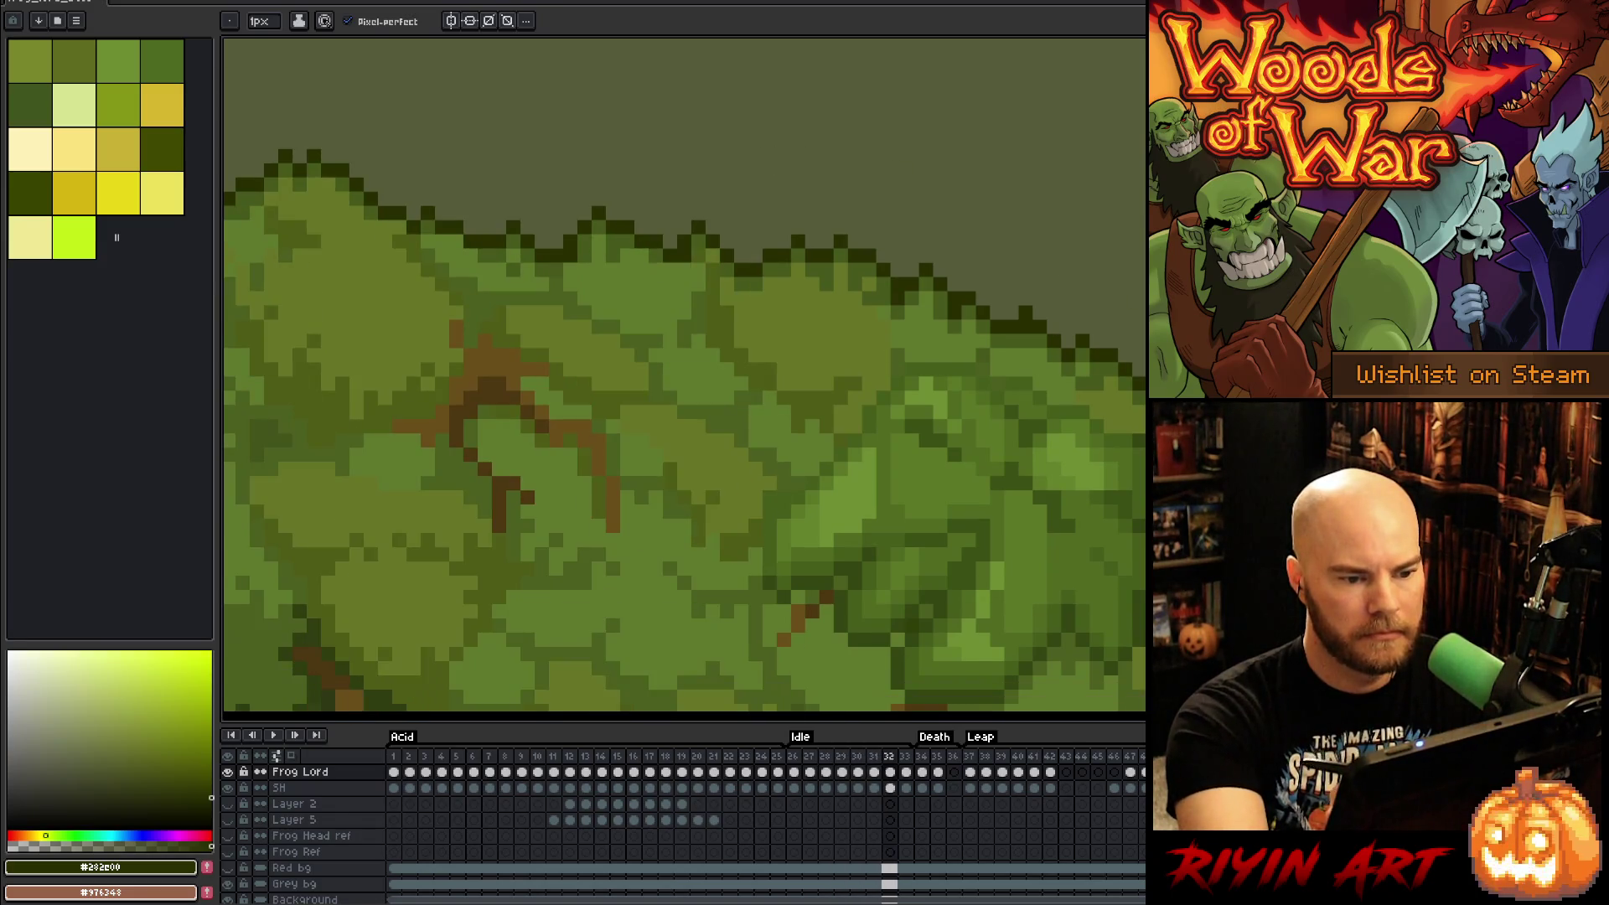
key("period")
key("Return")
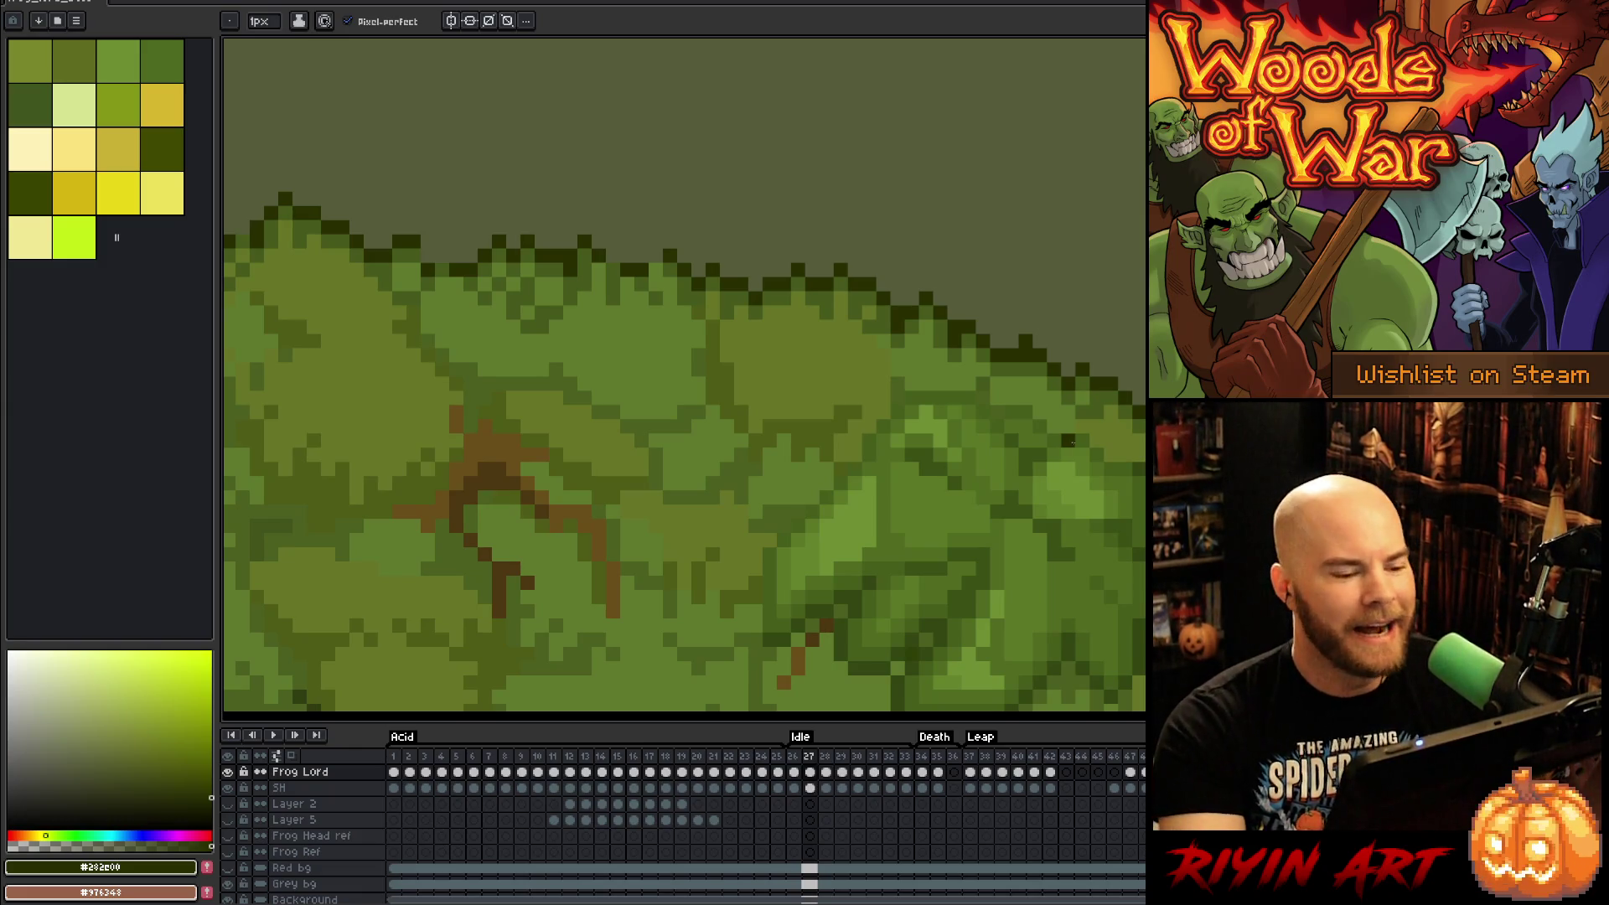
scroll(1069, 441, "up", 2)
scroll(727, 472, "down", 3)
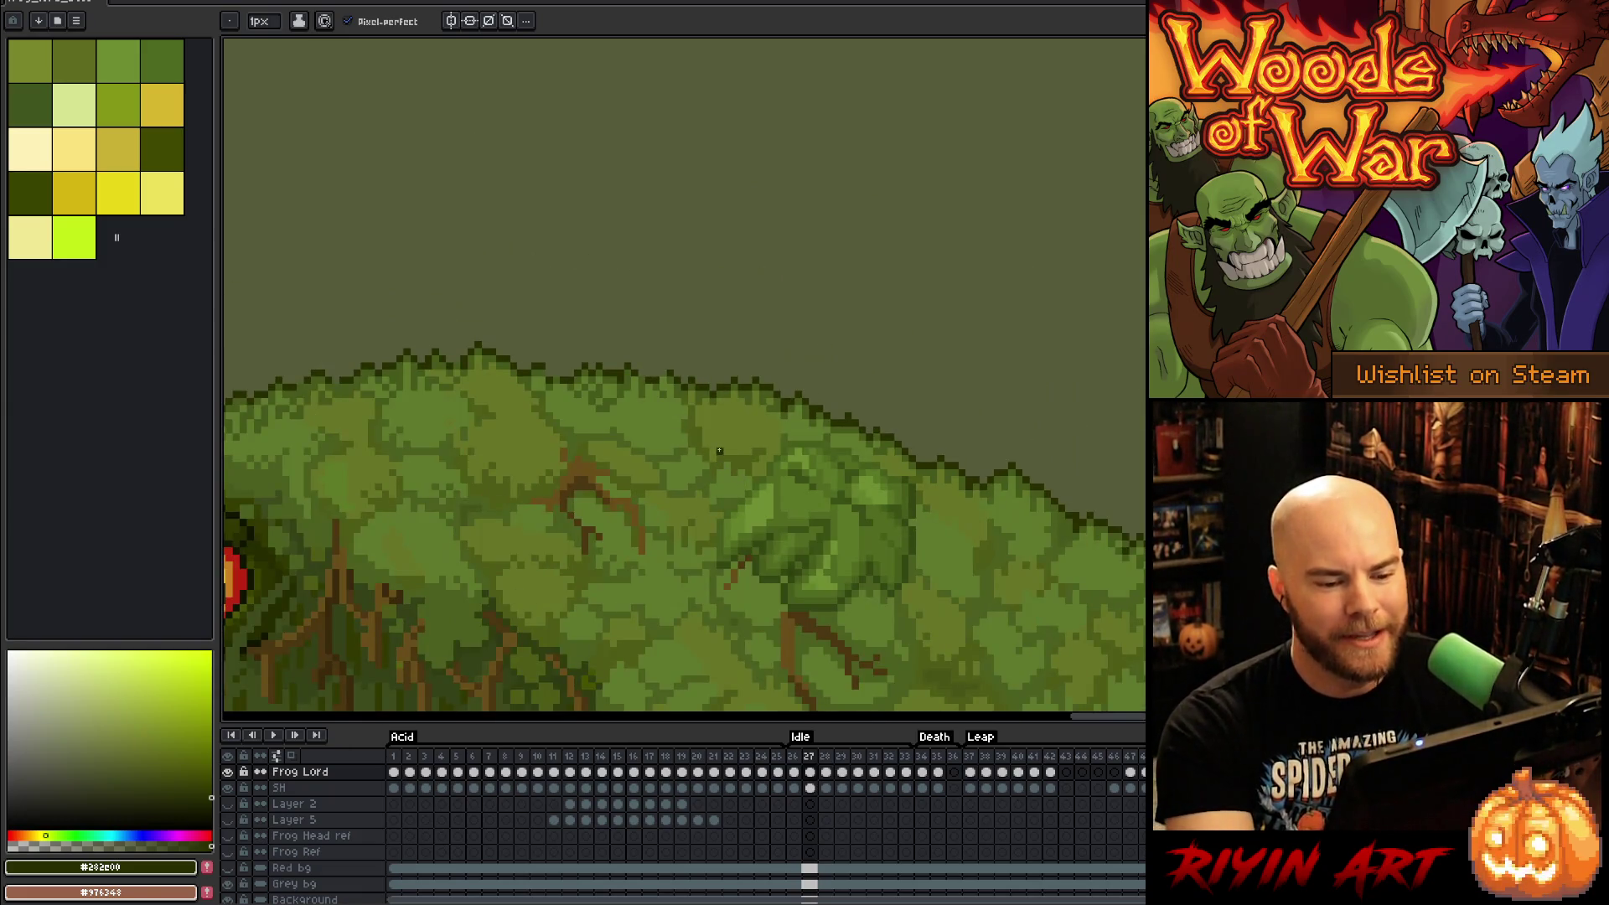
scroll(719, 402, "up", 1)
scroll(618, 268, "up", 1)
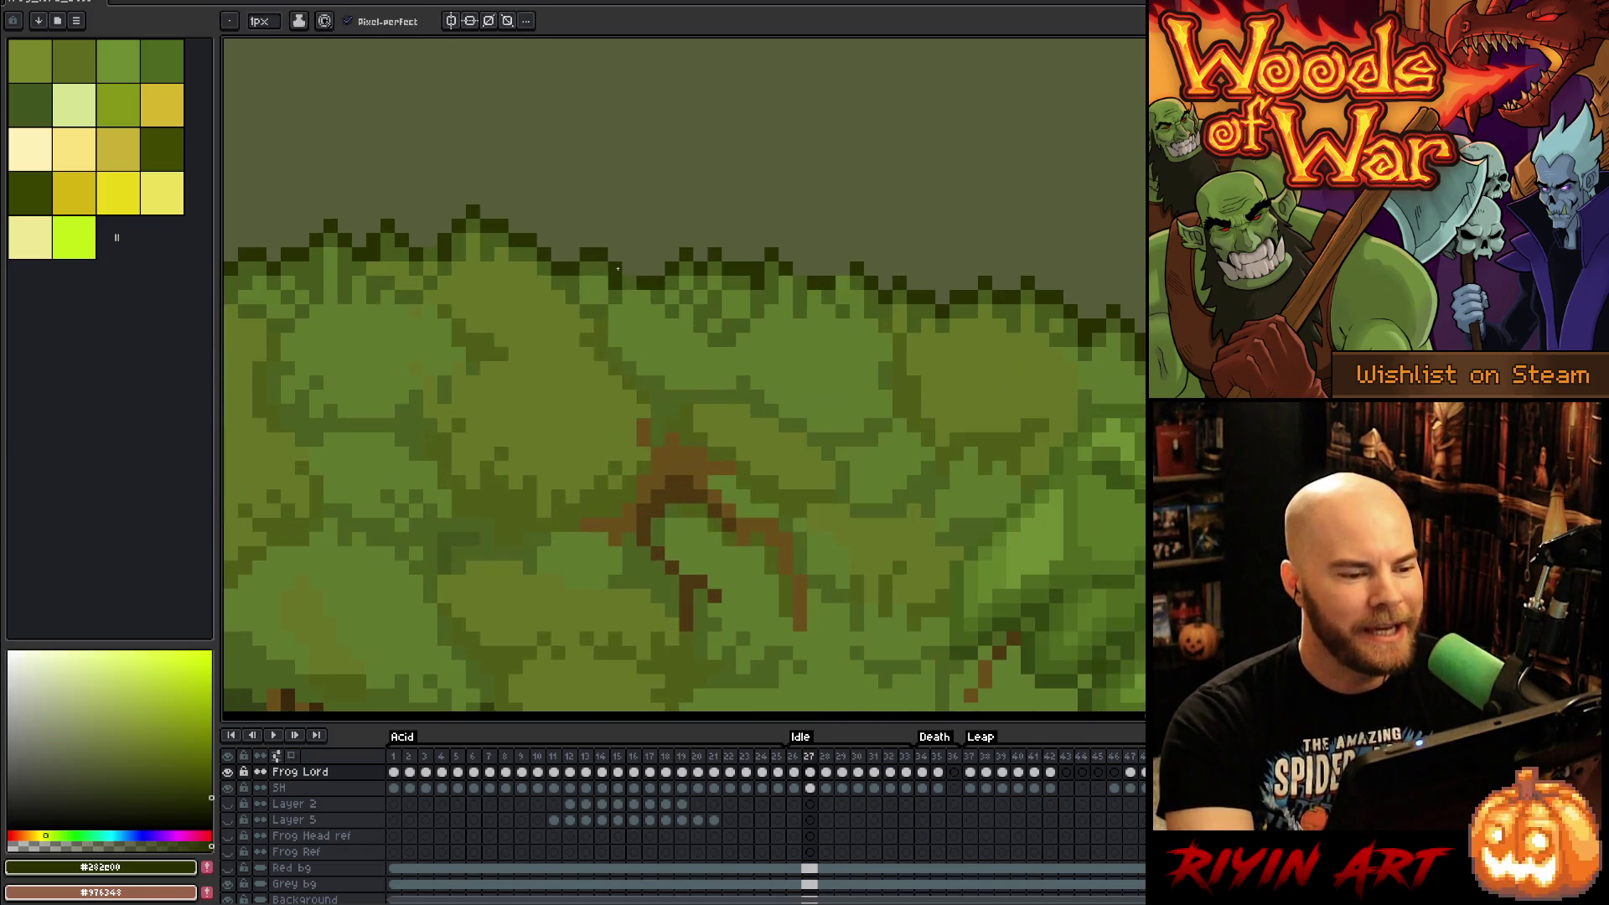
scroll(629, 267, "down", 2)
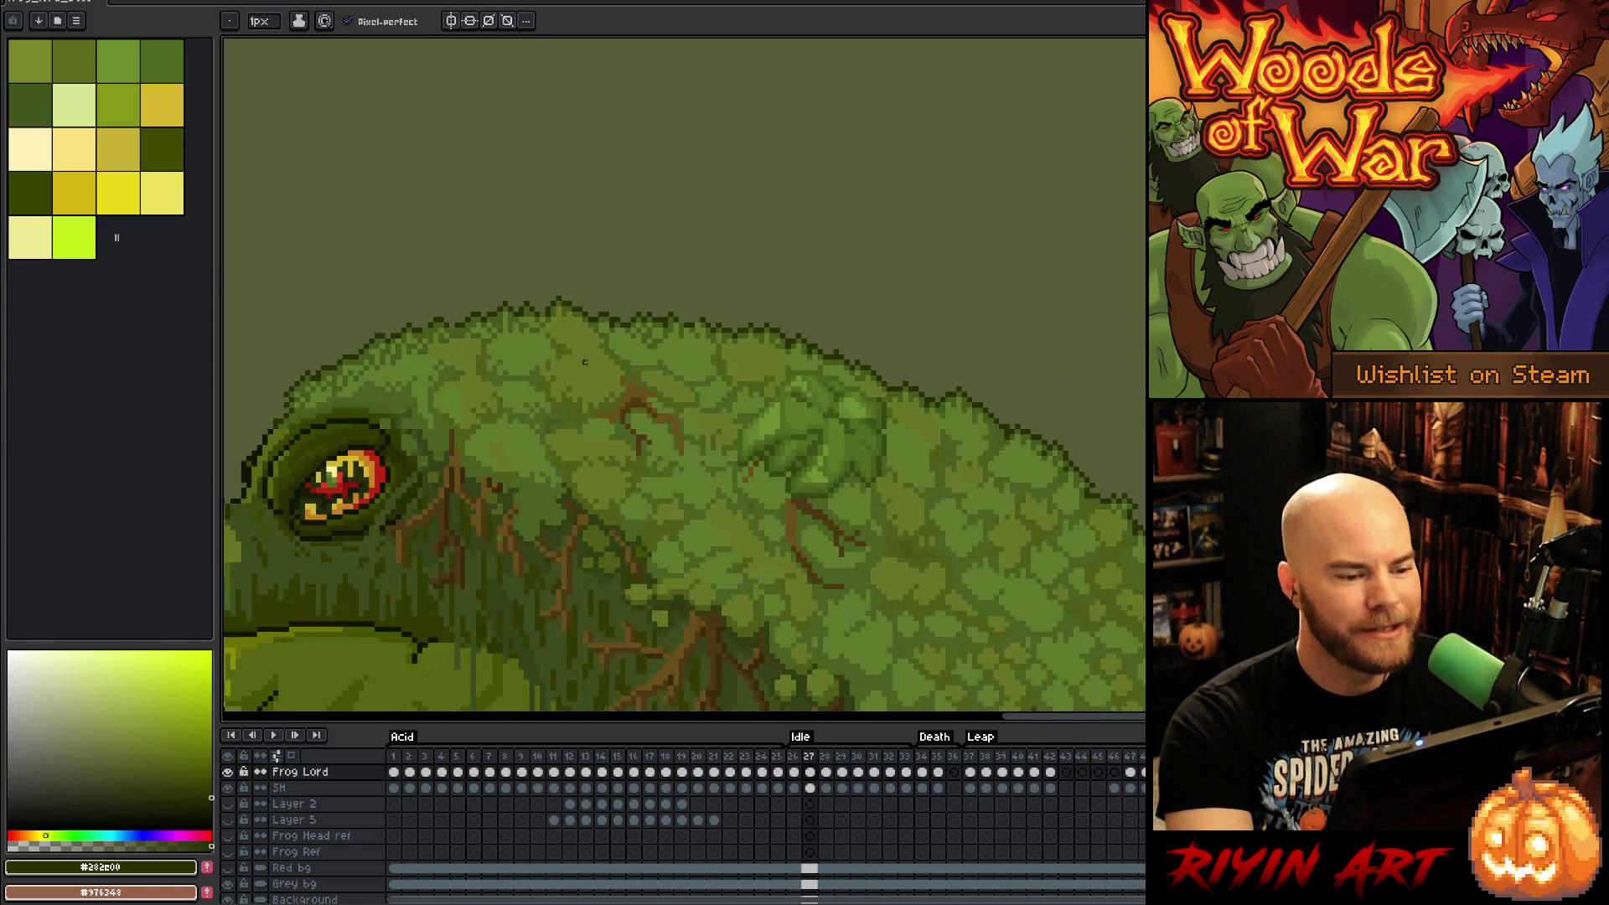
scroll(521, 351, "up", 2)
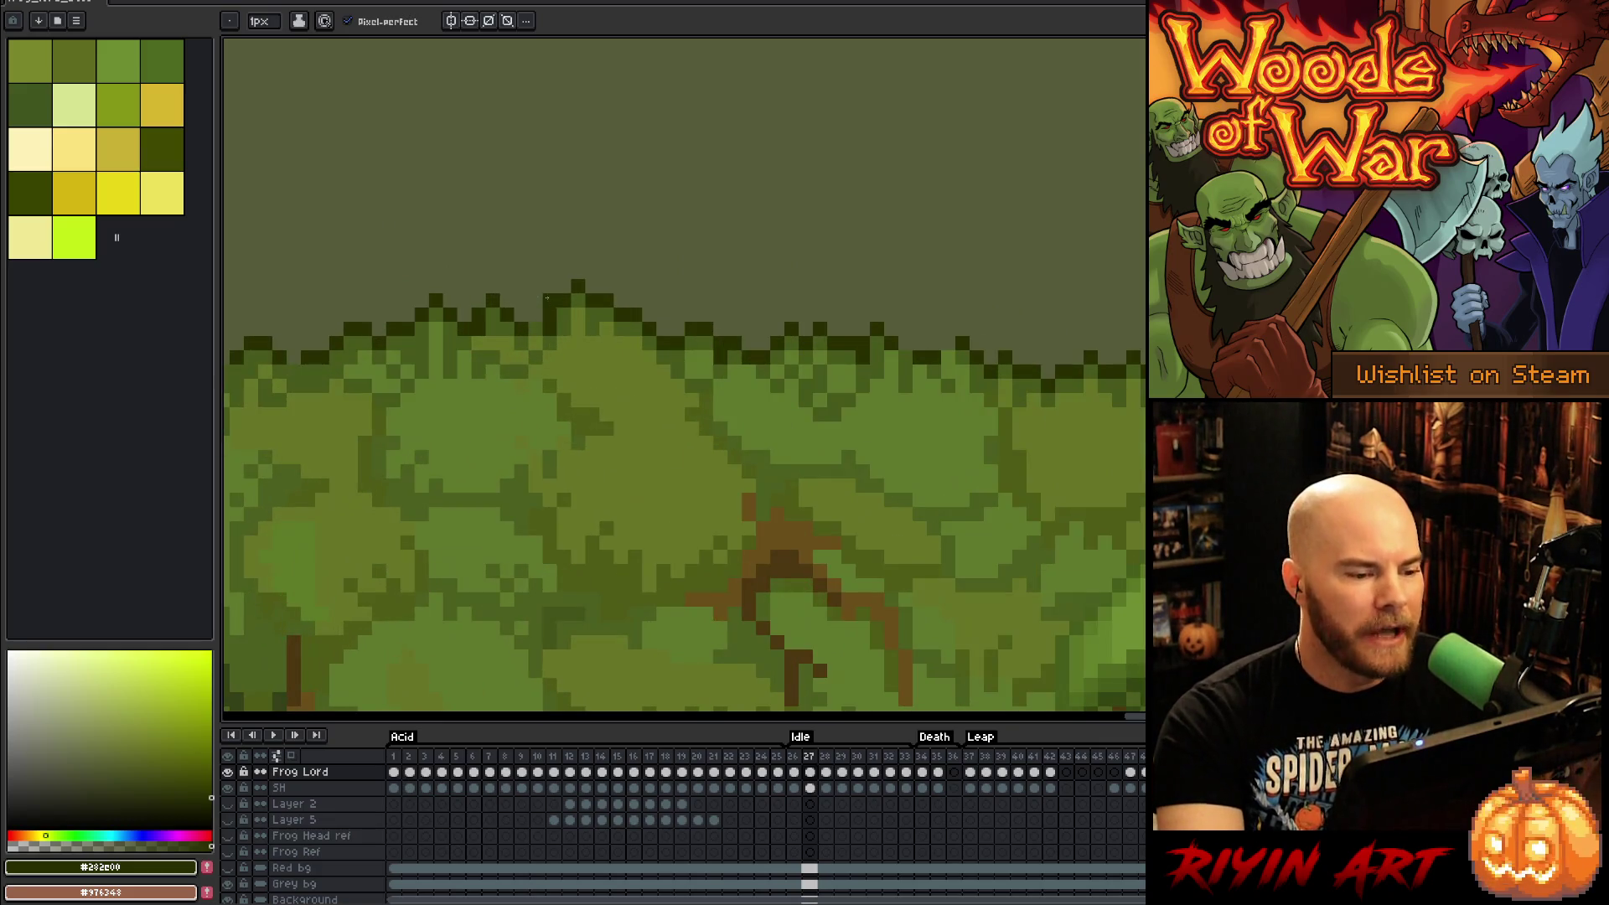
scroll(537, 316, "down", 2)
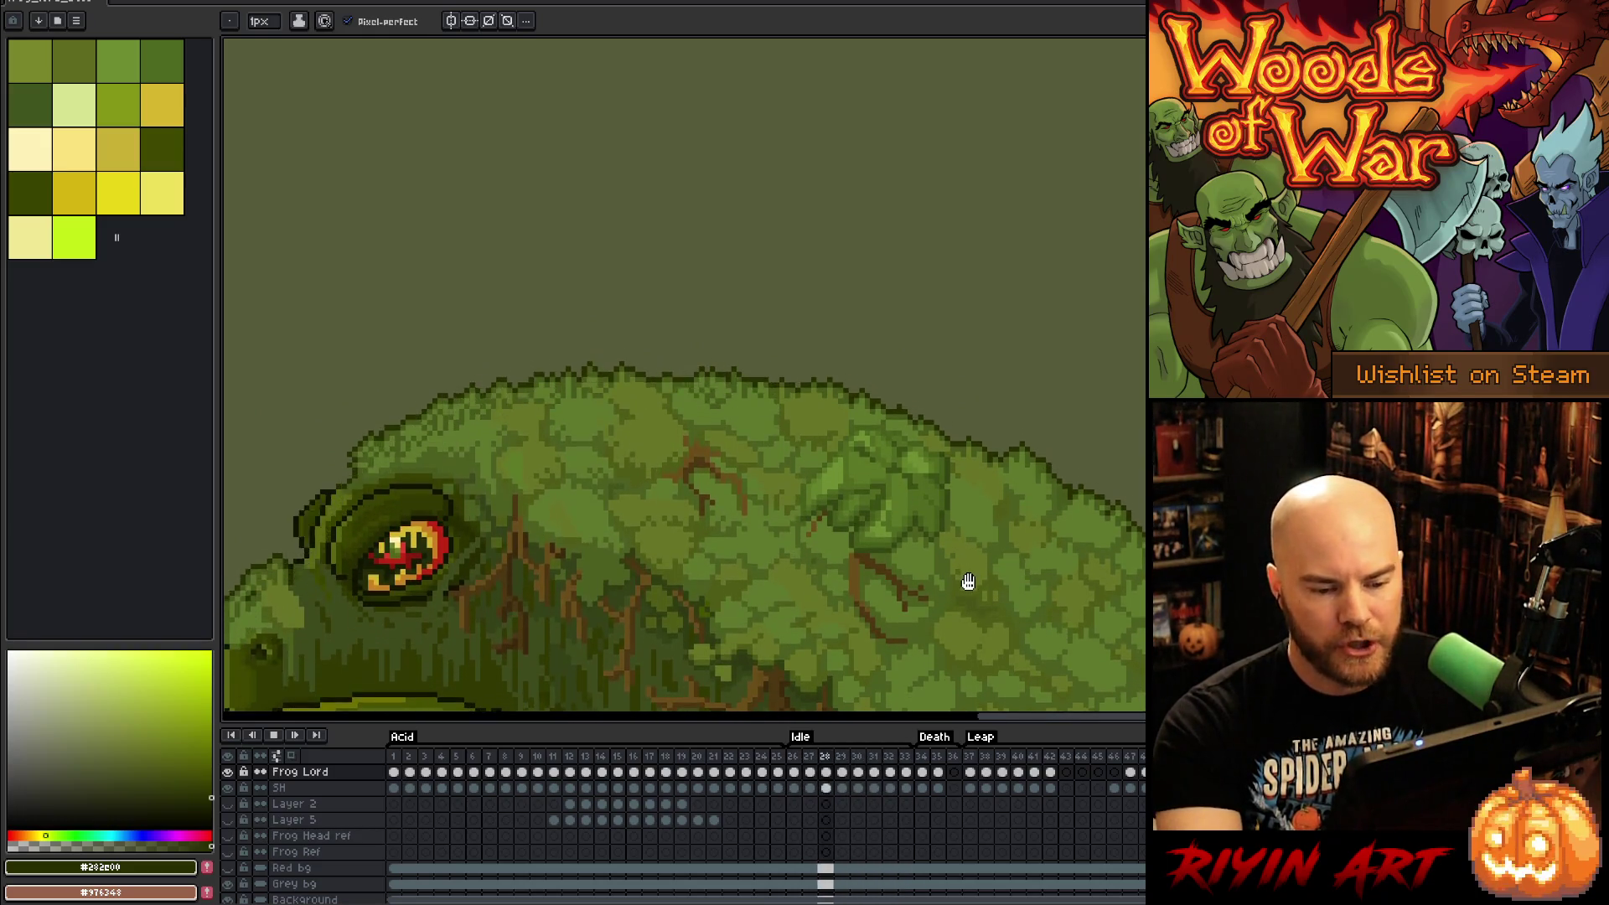
left_click_drag(987, 649, 852, 564)
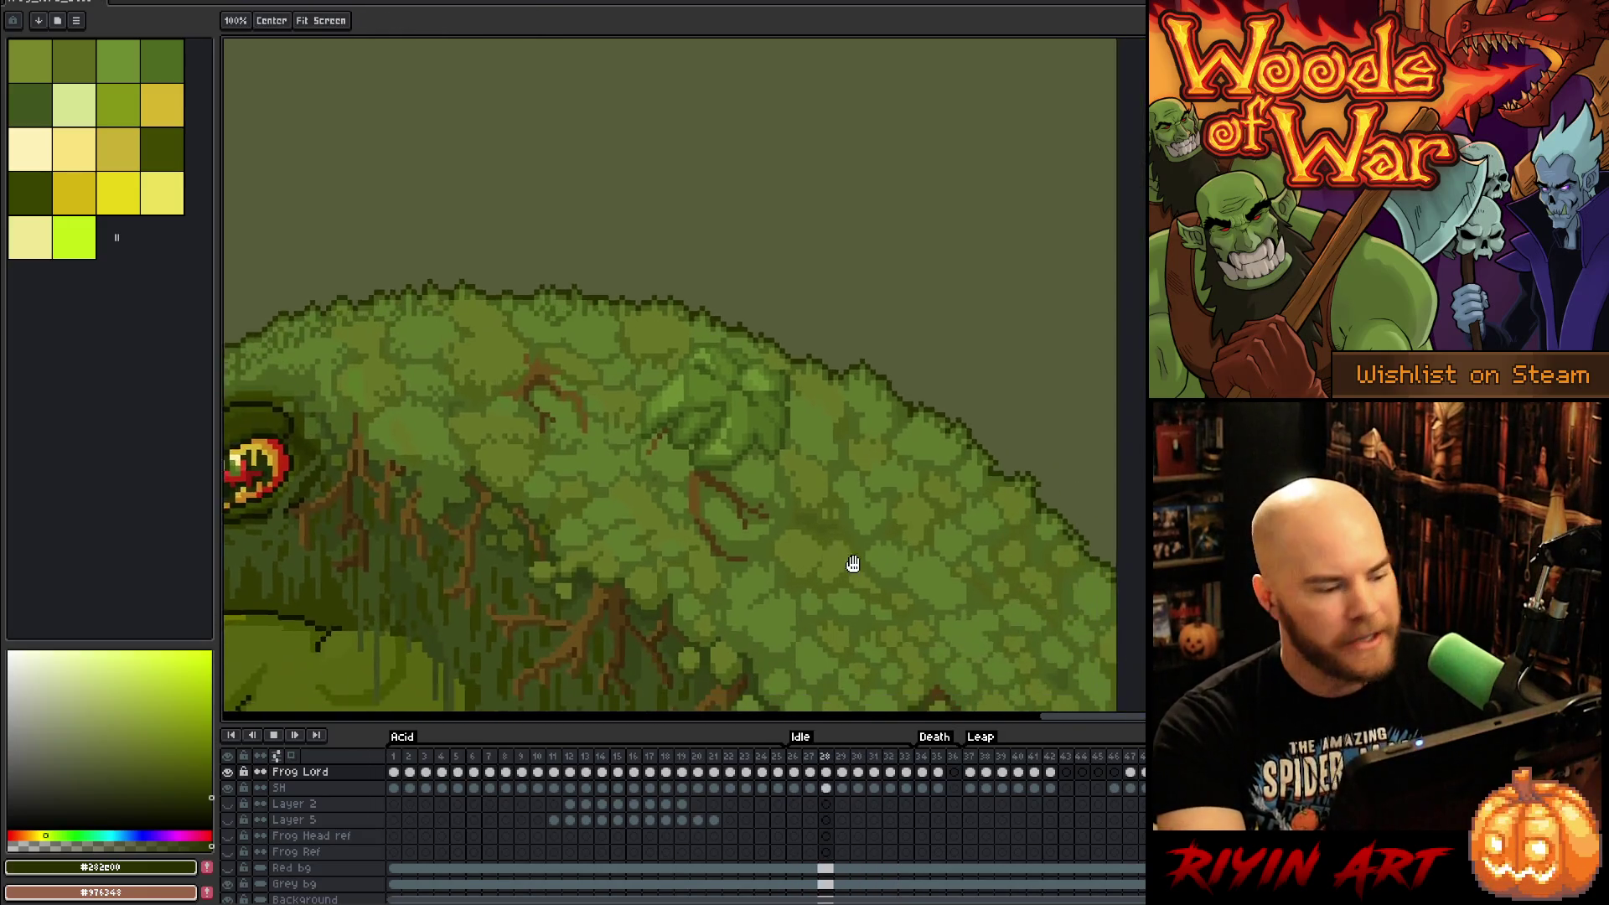
left_click_drag(553, 445, 704, 520)
mouse_move(588, 475)
left_mouse_down()
mouse_move(664, 437)
mouse_move(731, 341)
left_mouse_up()
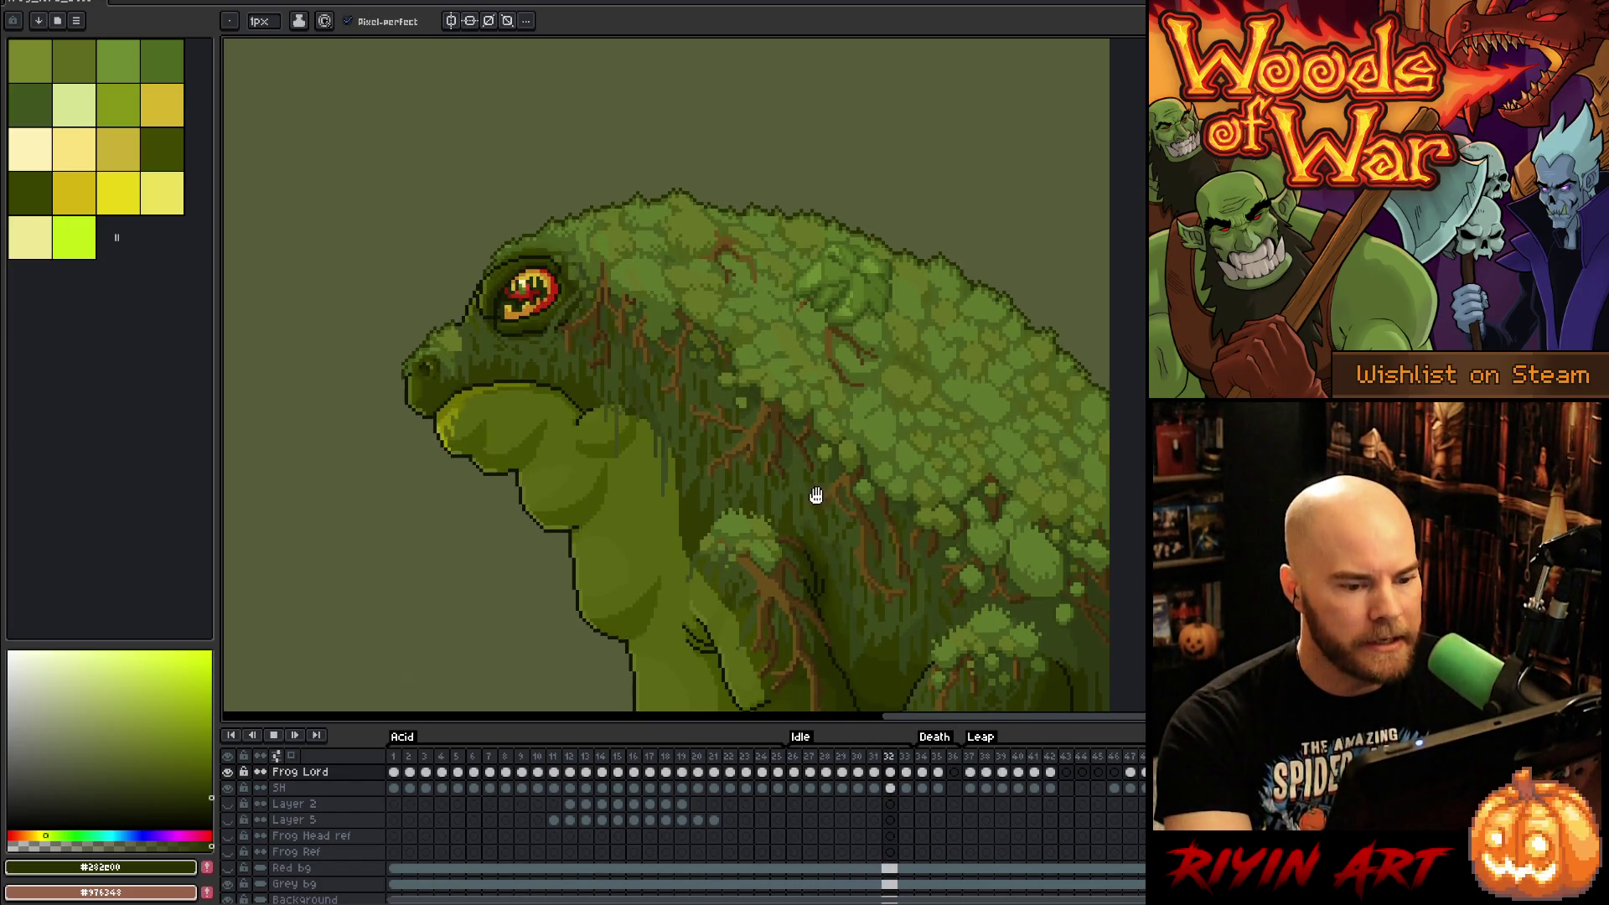
scroll(894, 446, "up", 1)
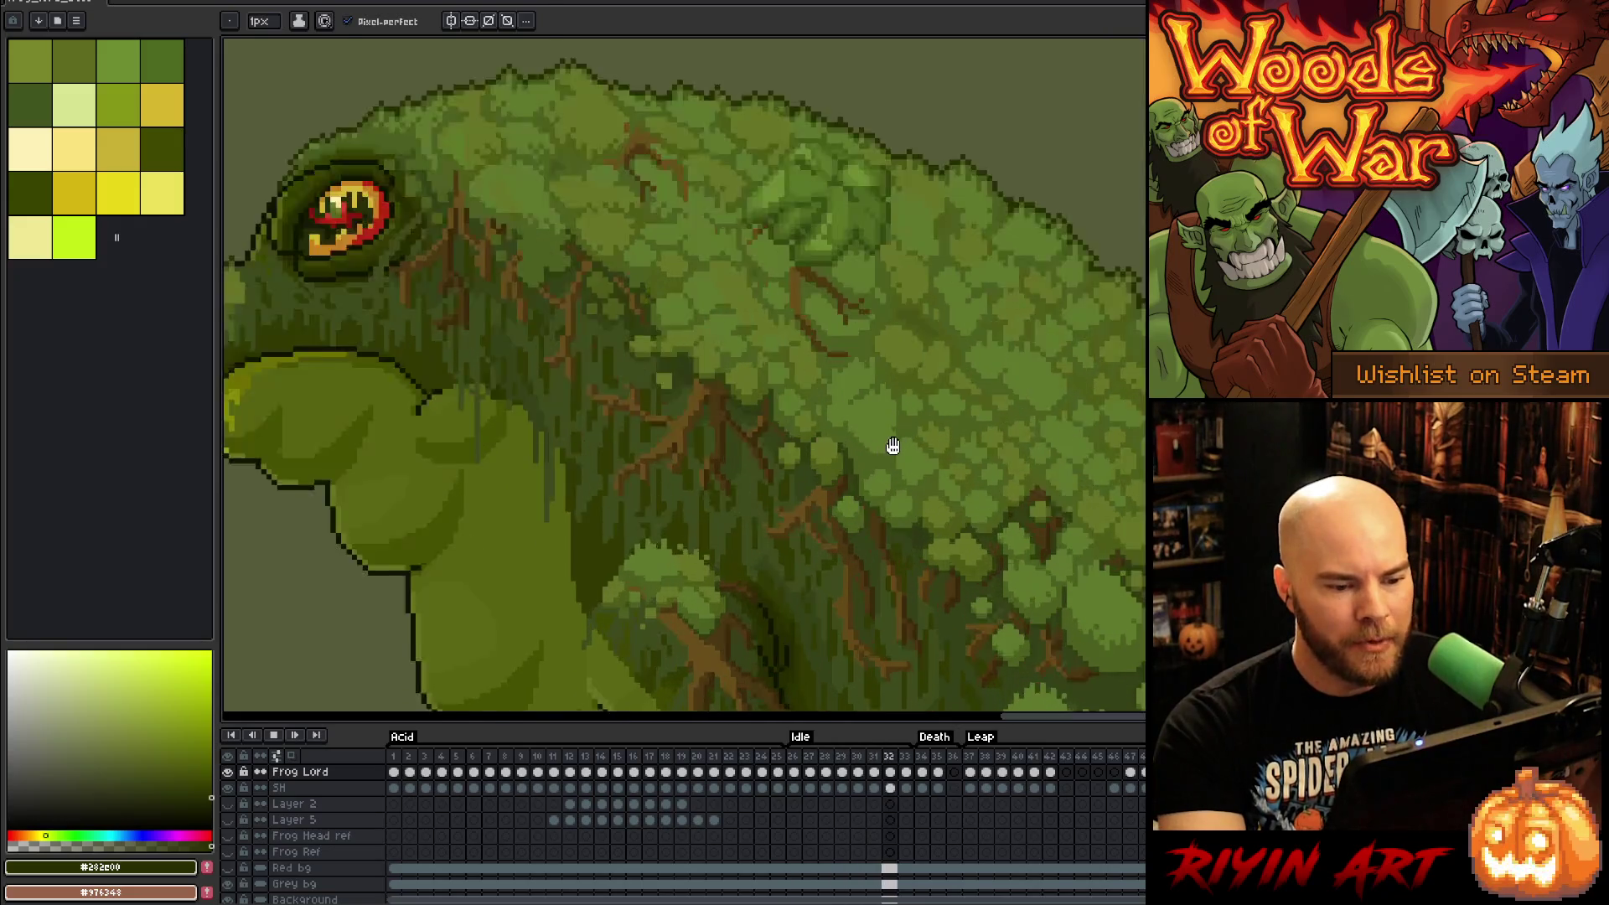
scroll(893, 446, "up", 1)
scroll(901, 418, "up", 3)
key("Return")
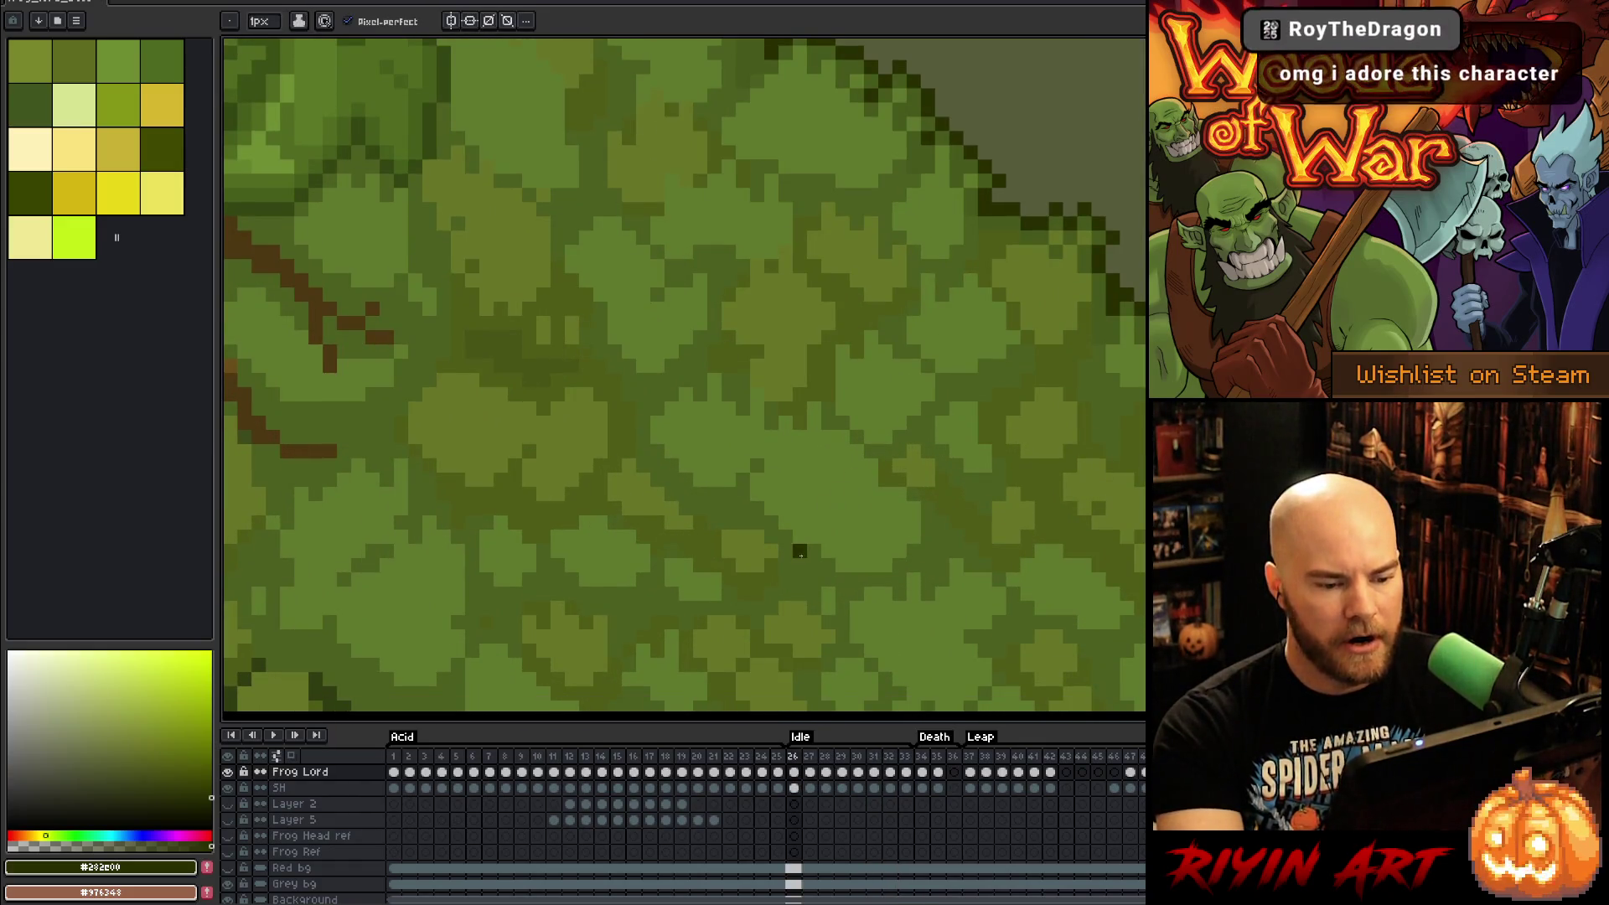
Step: Sample the mid moss green, then flip between neighbouring Idle frames to compare the moss
left_click(801, 553, "alt")
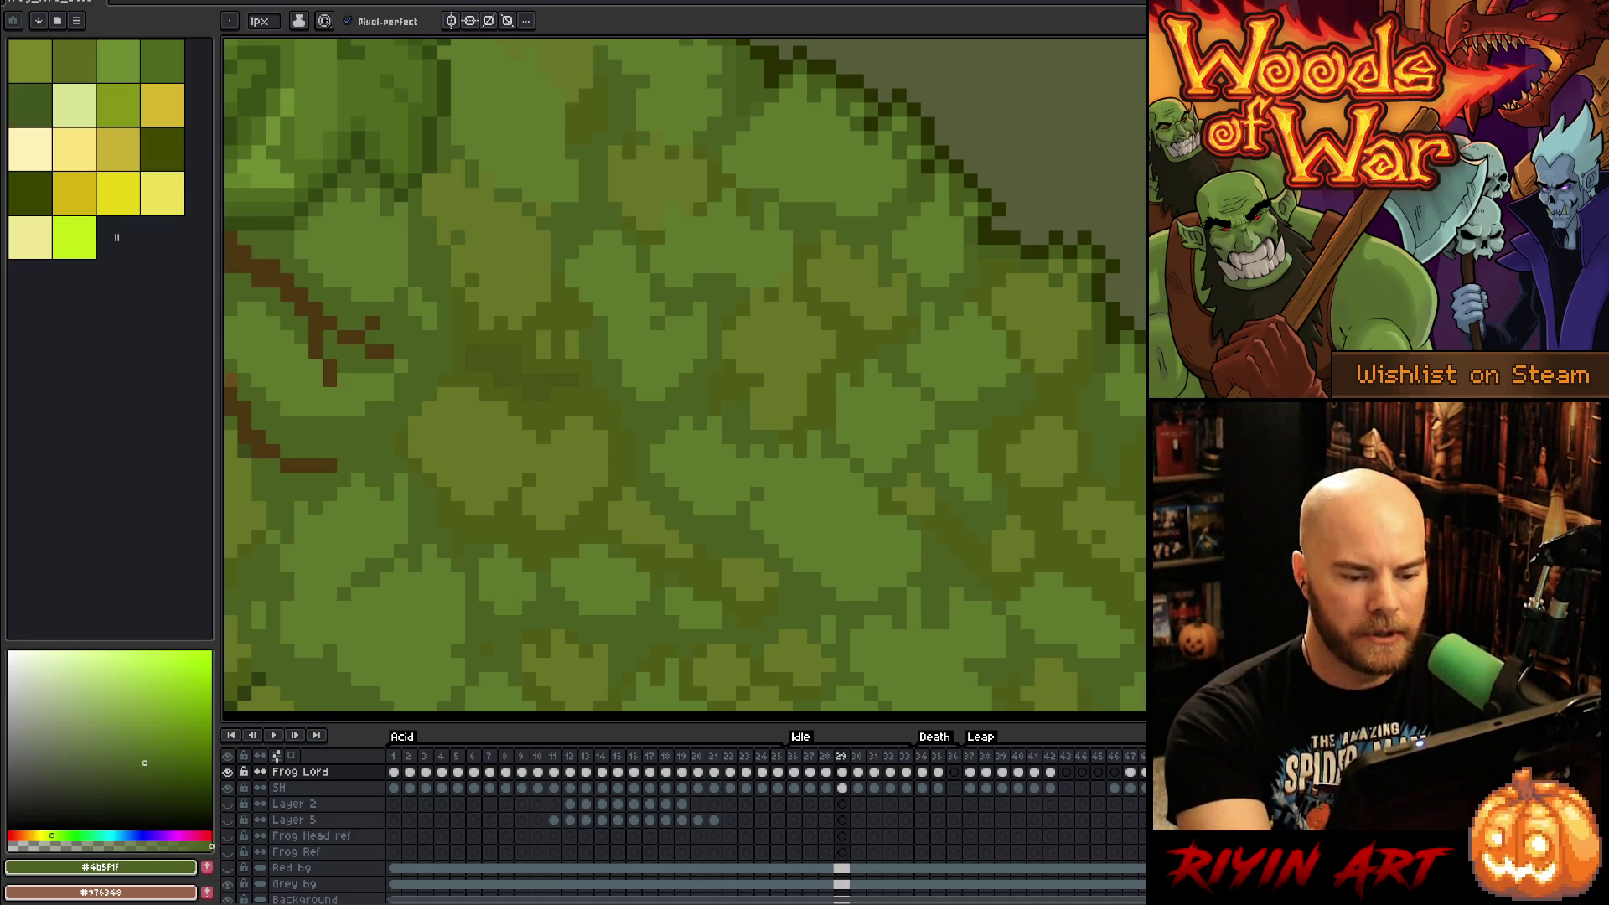
key("Left")
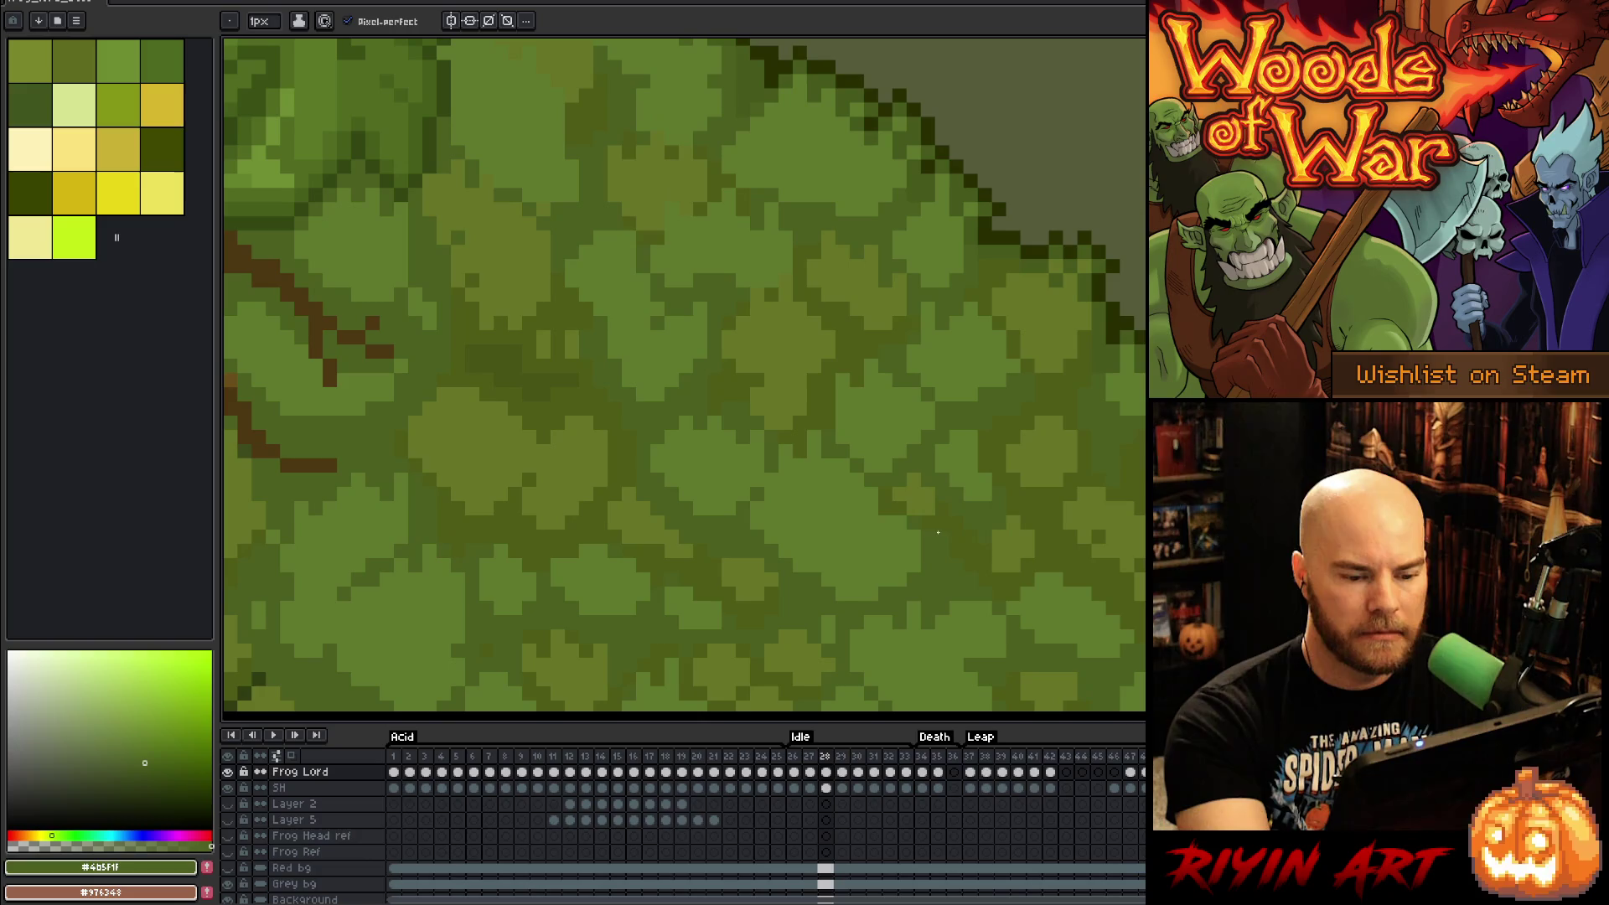
key("Right")
key("Left")
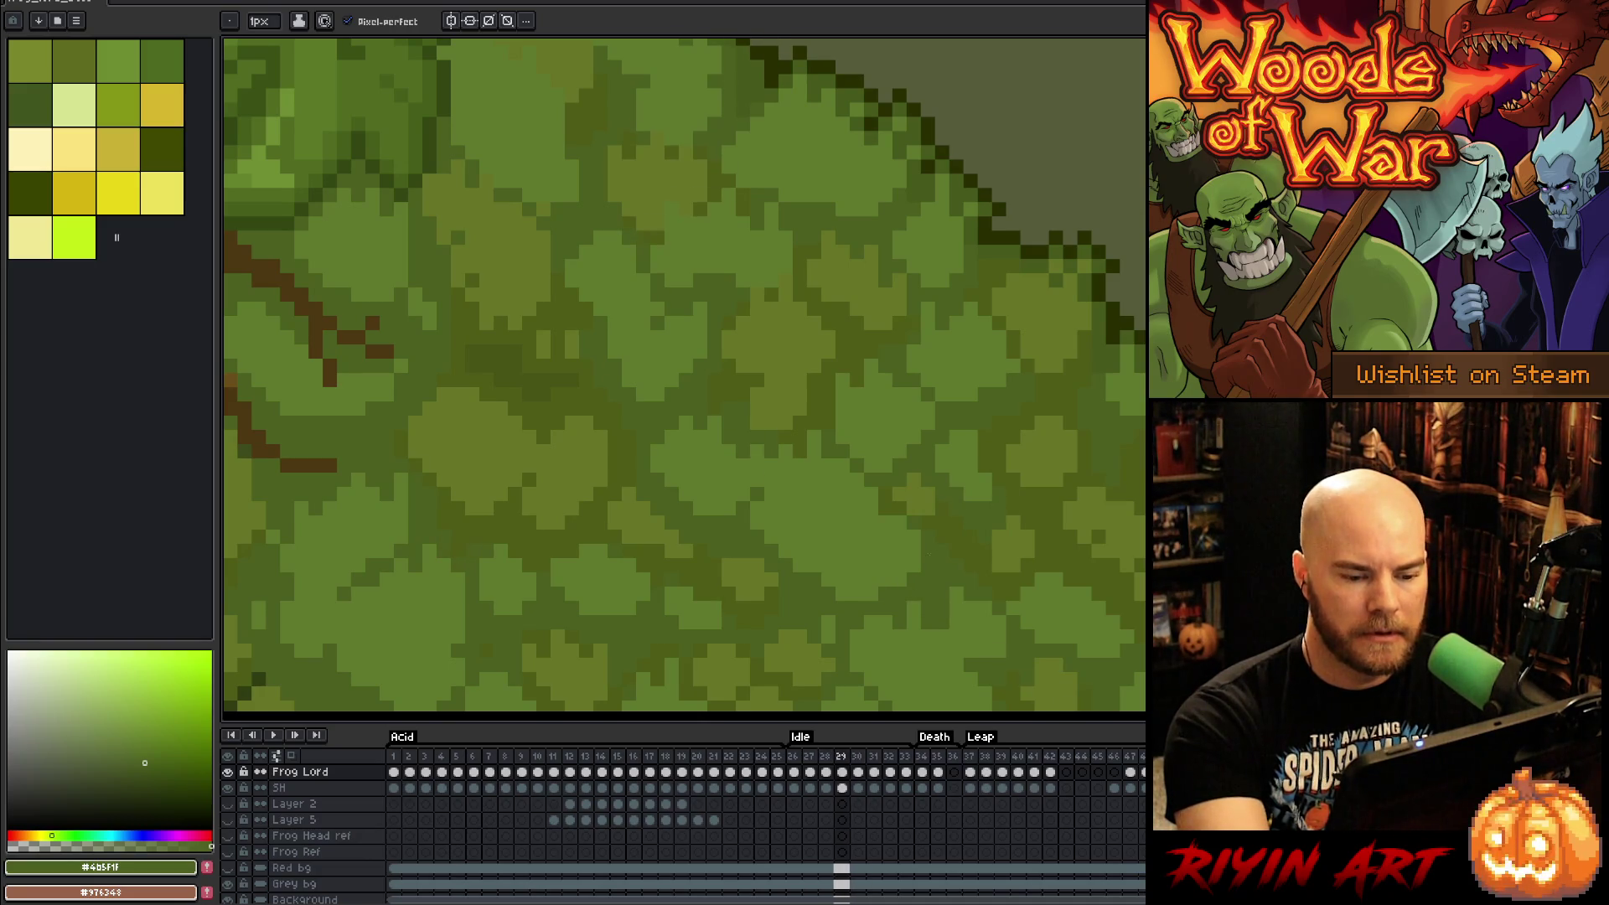
key("Right")
key("Right")
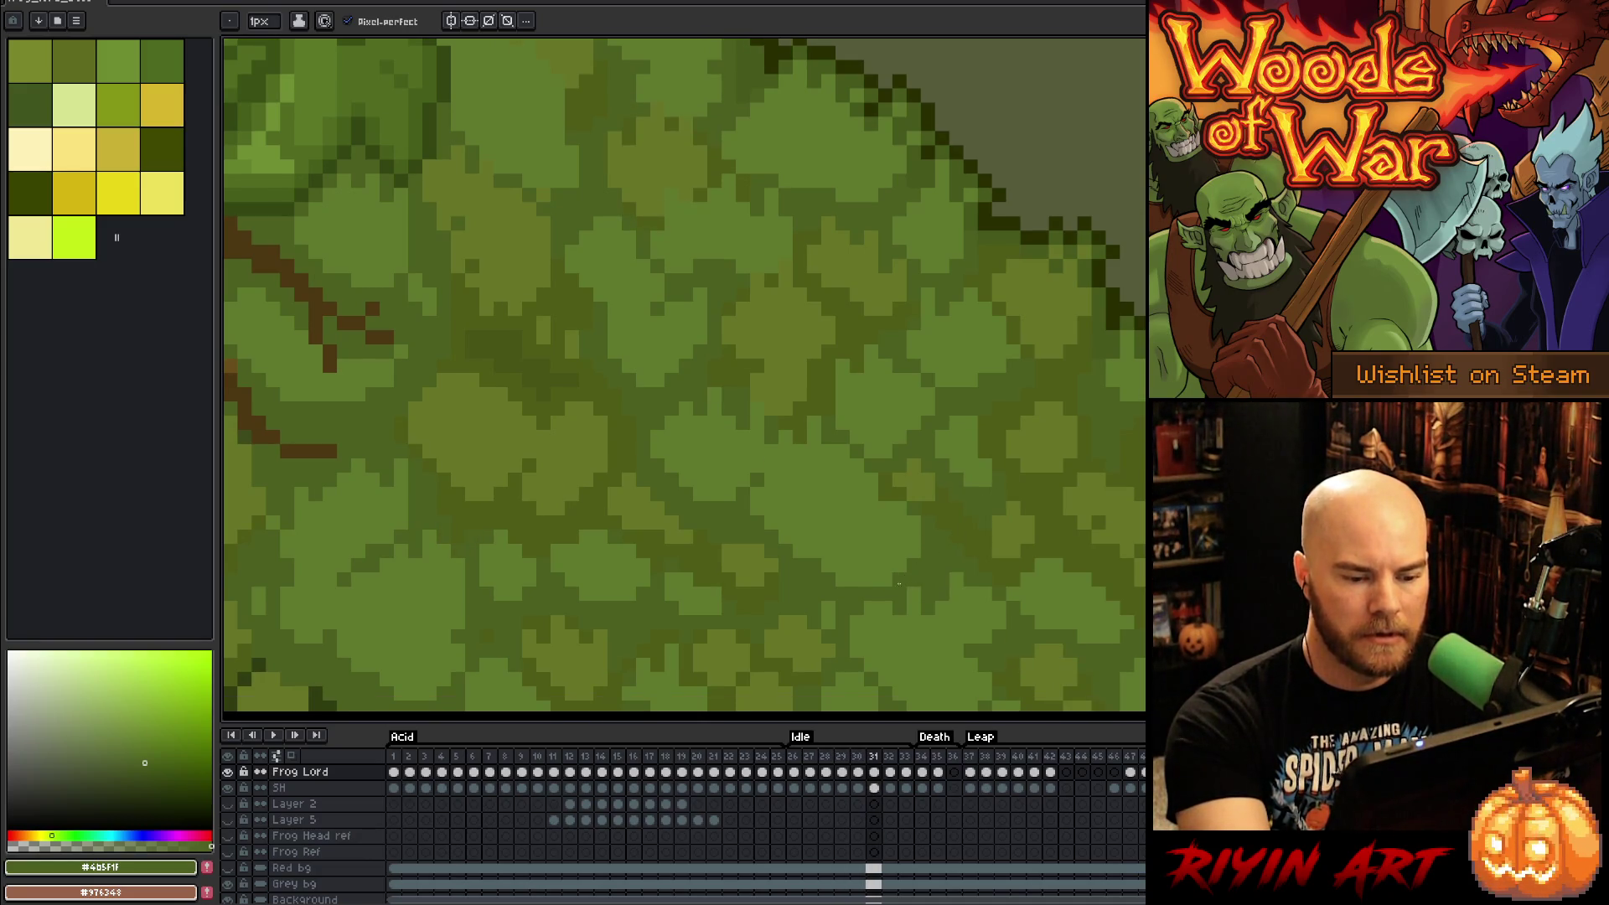
key("Right")
key("Right")
key("Left")
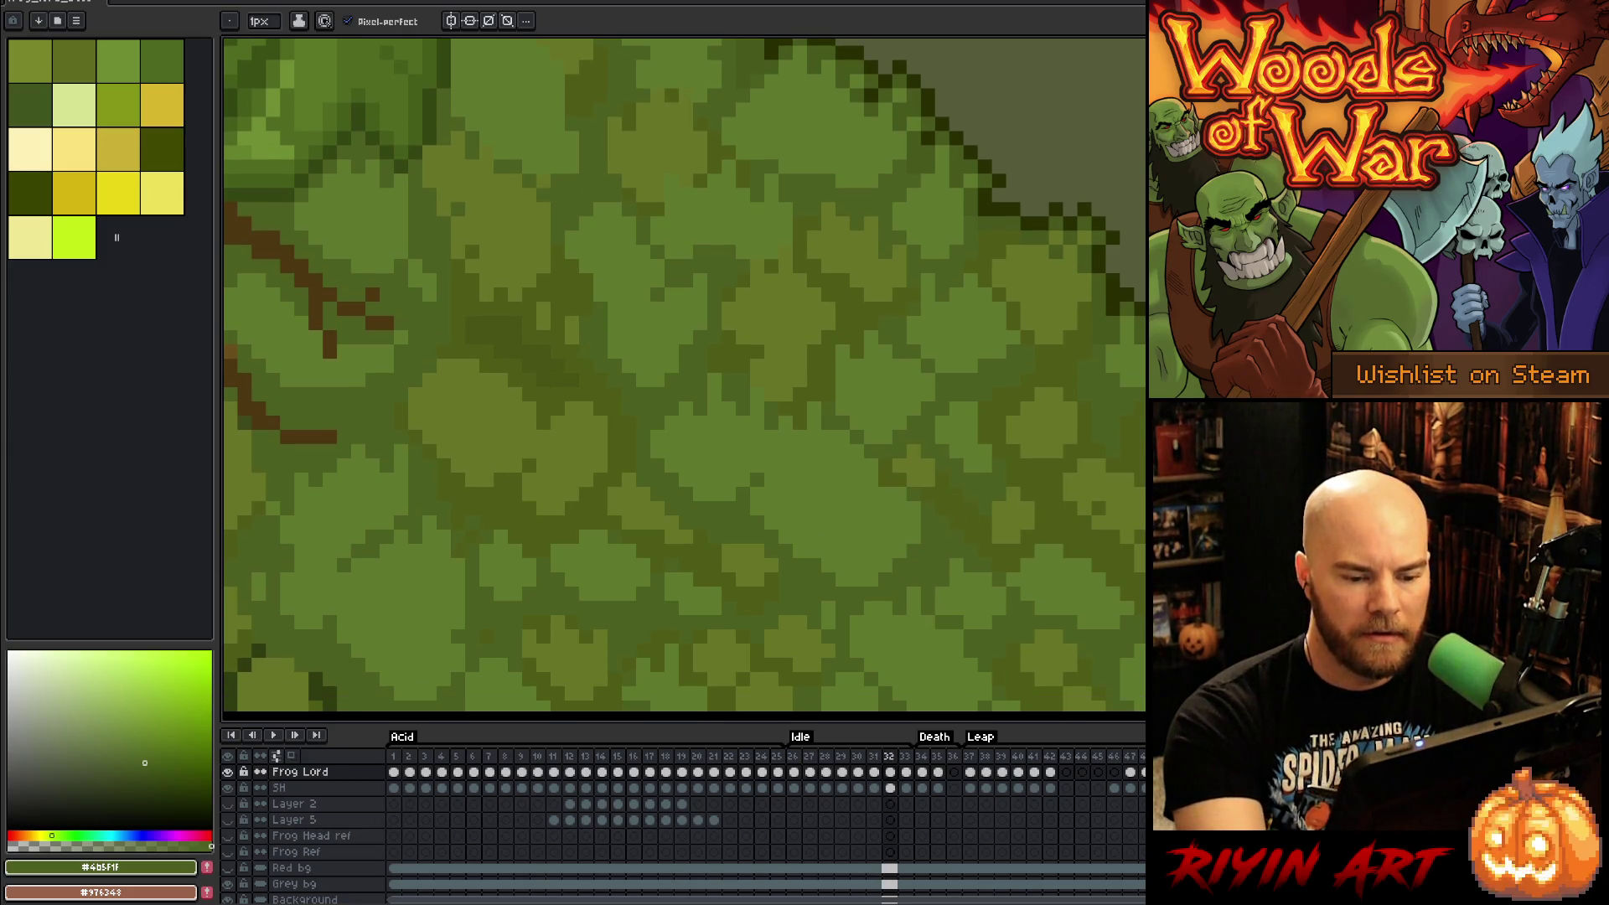
key("Left")
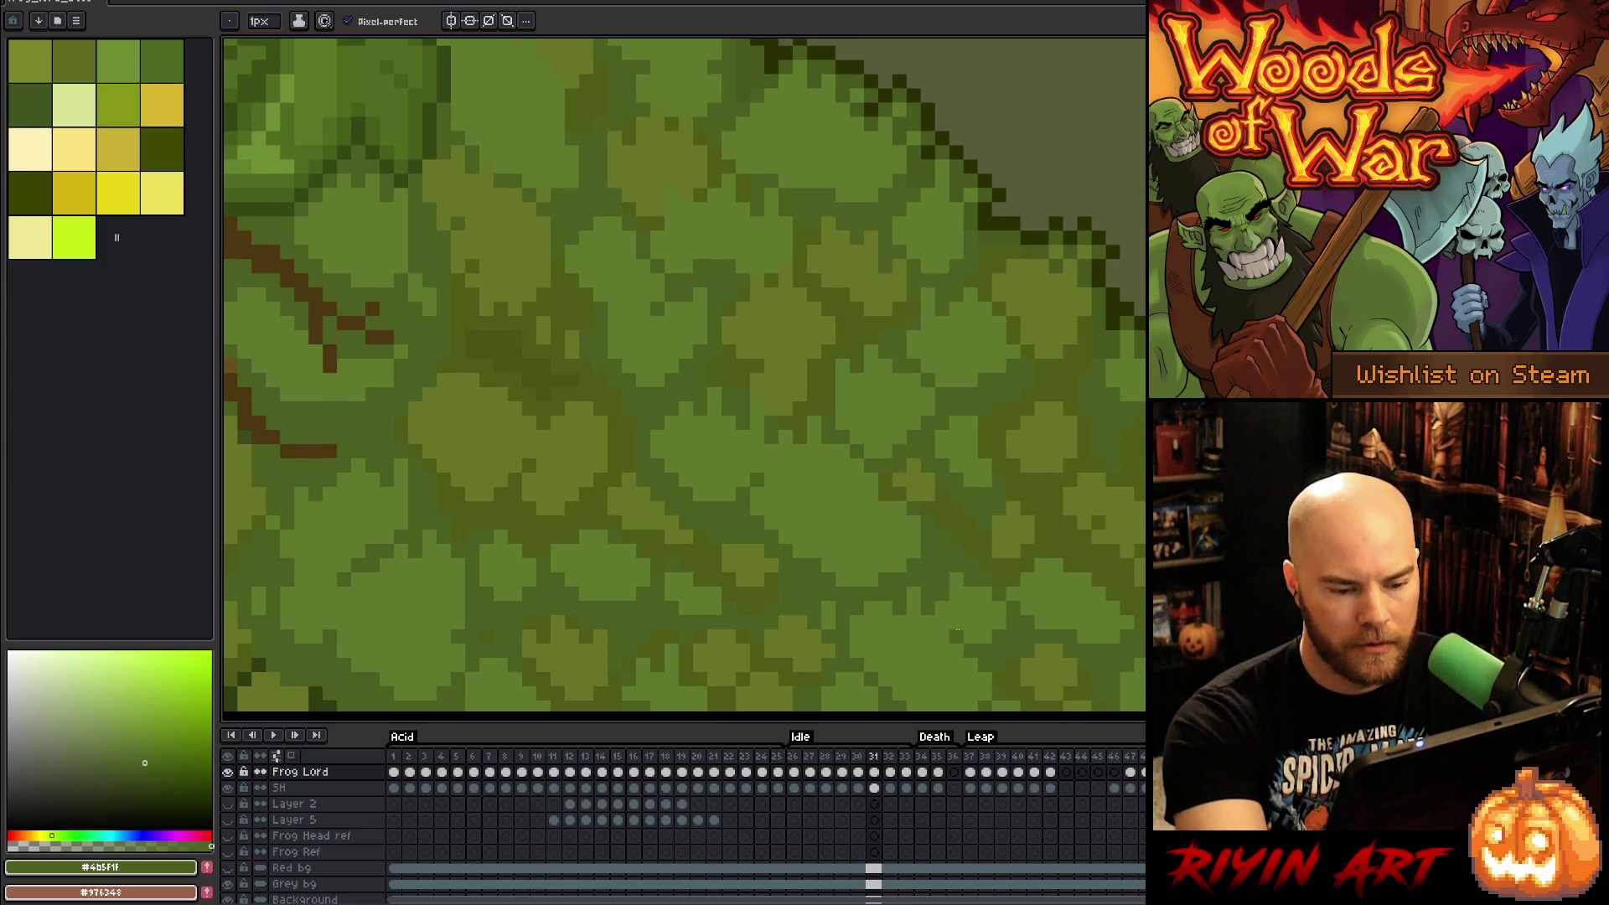
key("Right")
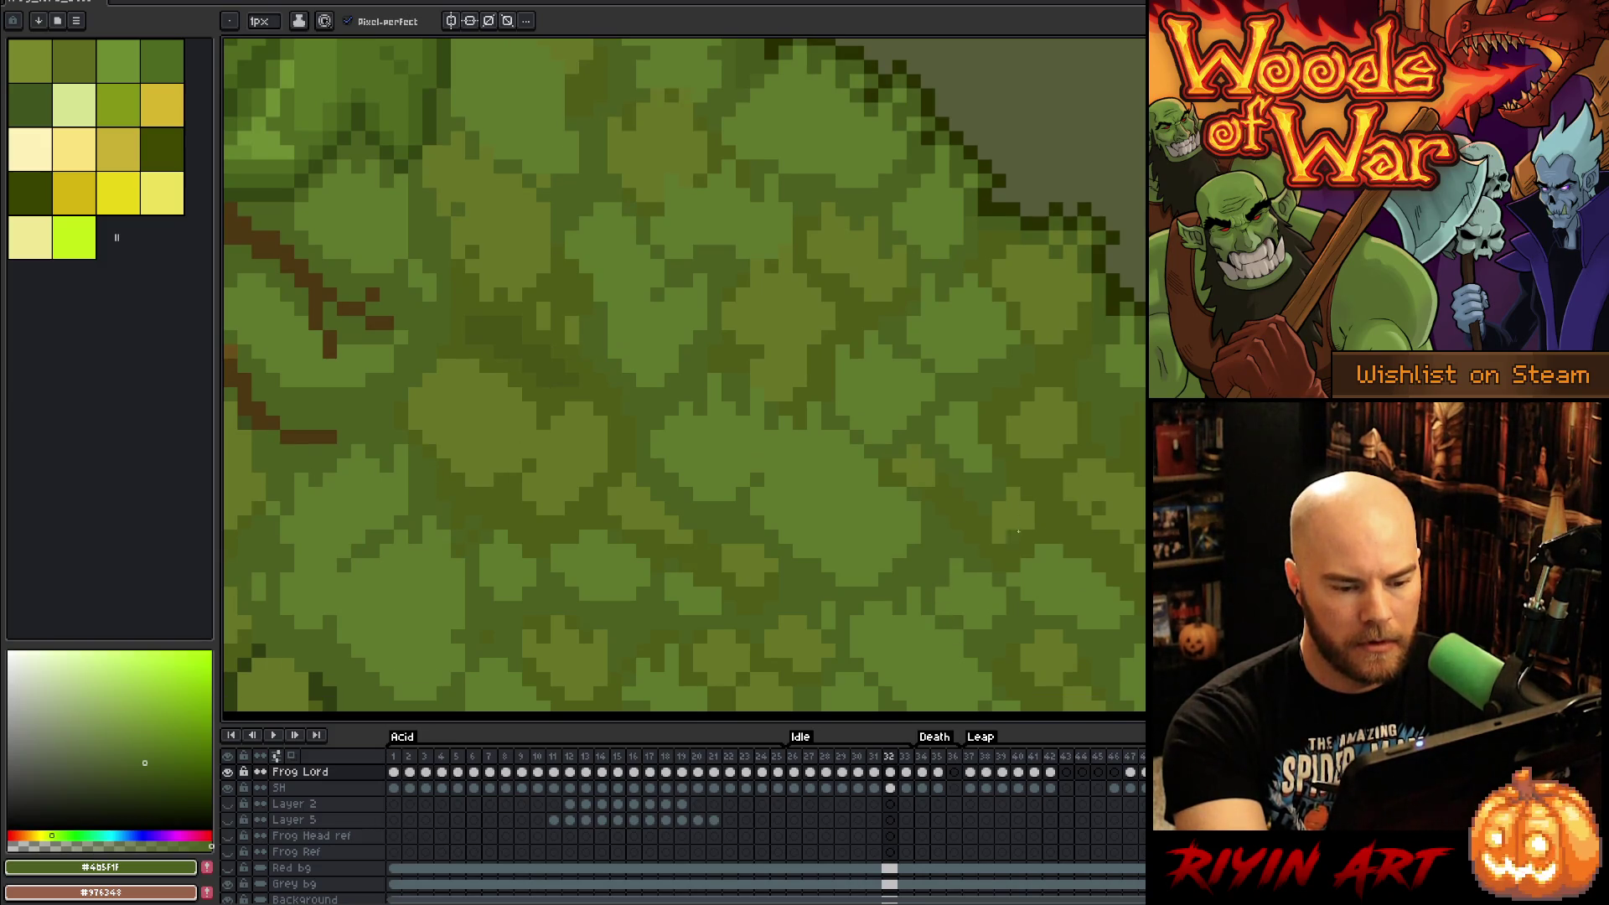
key("Right")
key("Right")
Step: Return to the first Idle frame and sample a lighter moss green from the leafy back
key("Left")
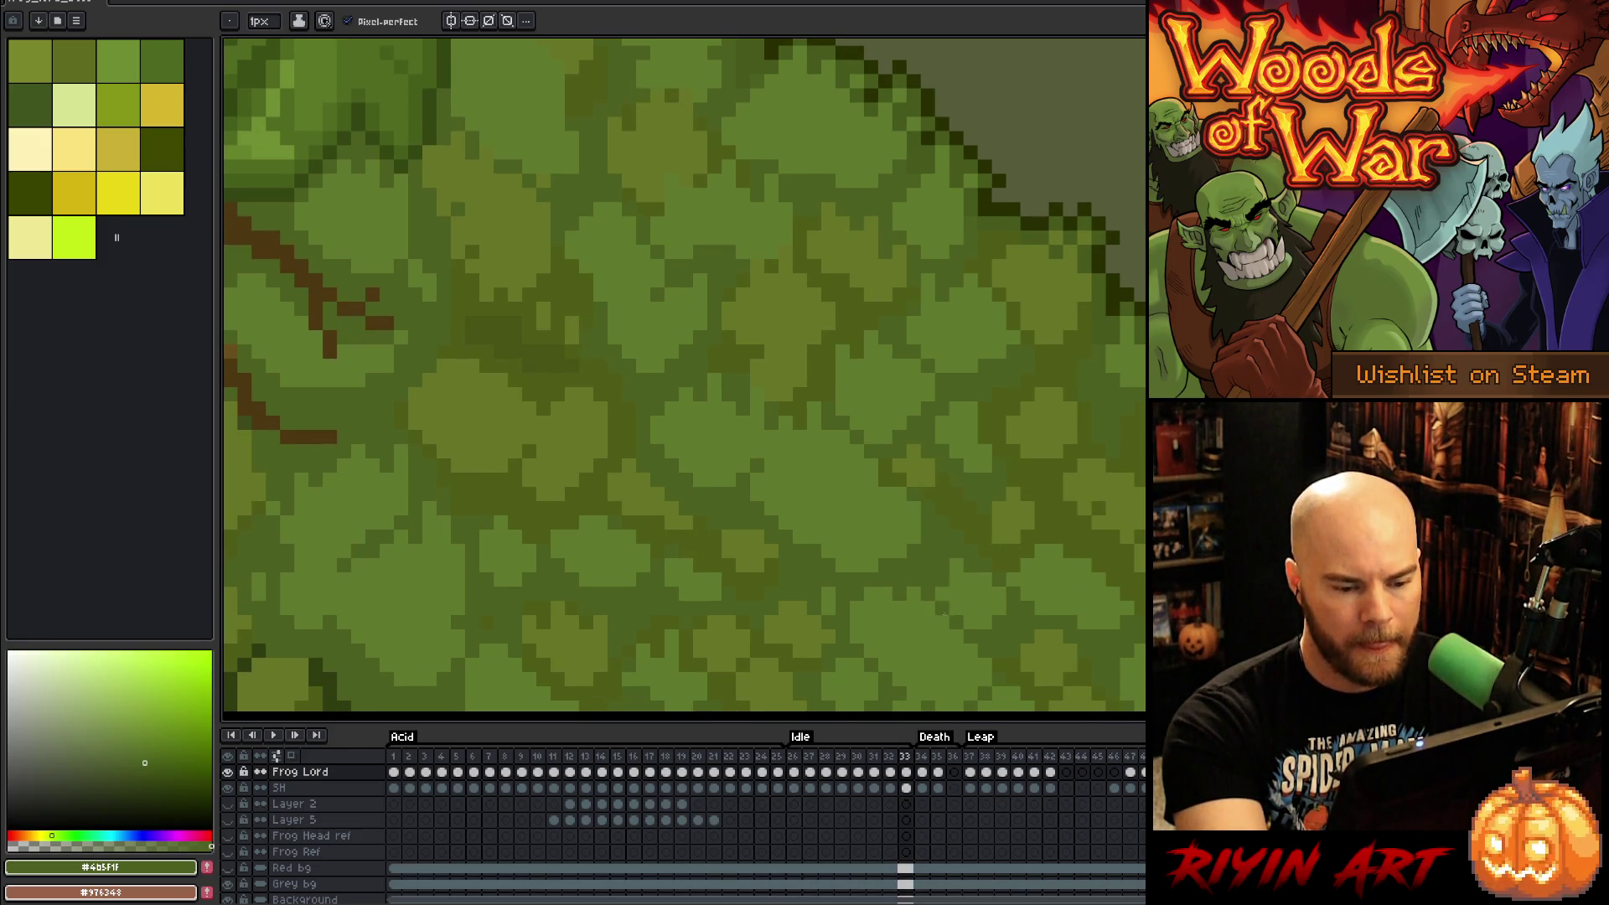
key("Right")
key("Right")
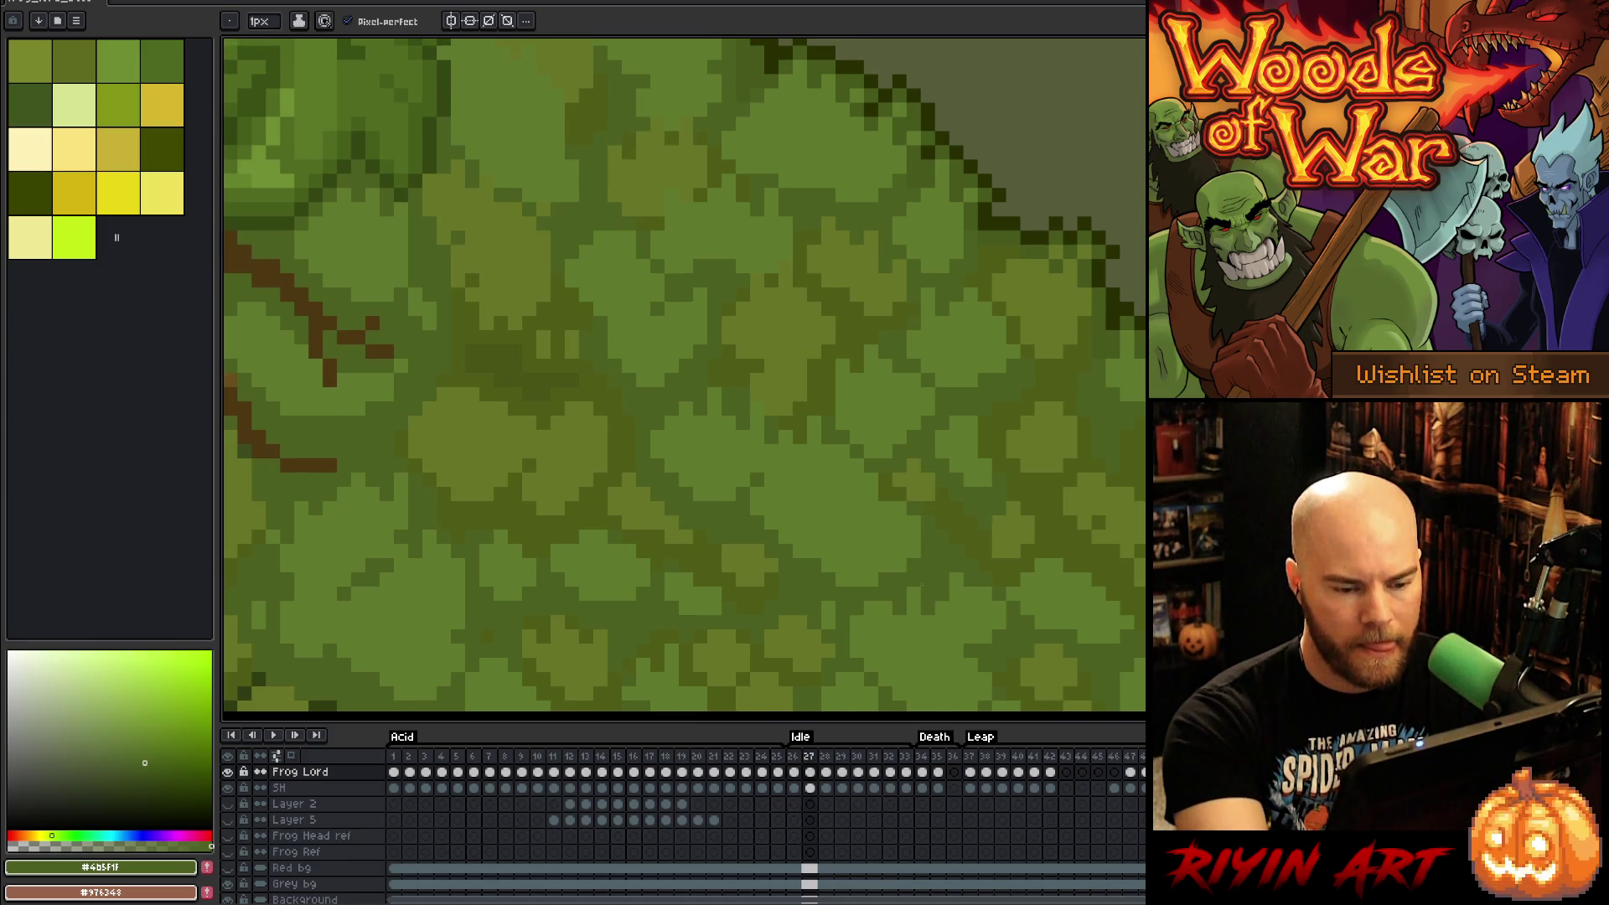
key("Right")
key("Right")
key("Left")
key("Right")
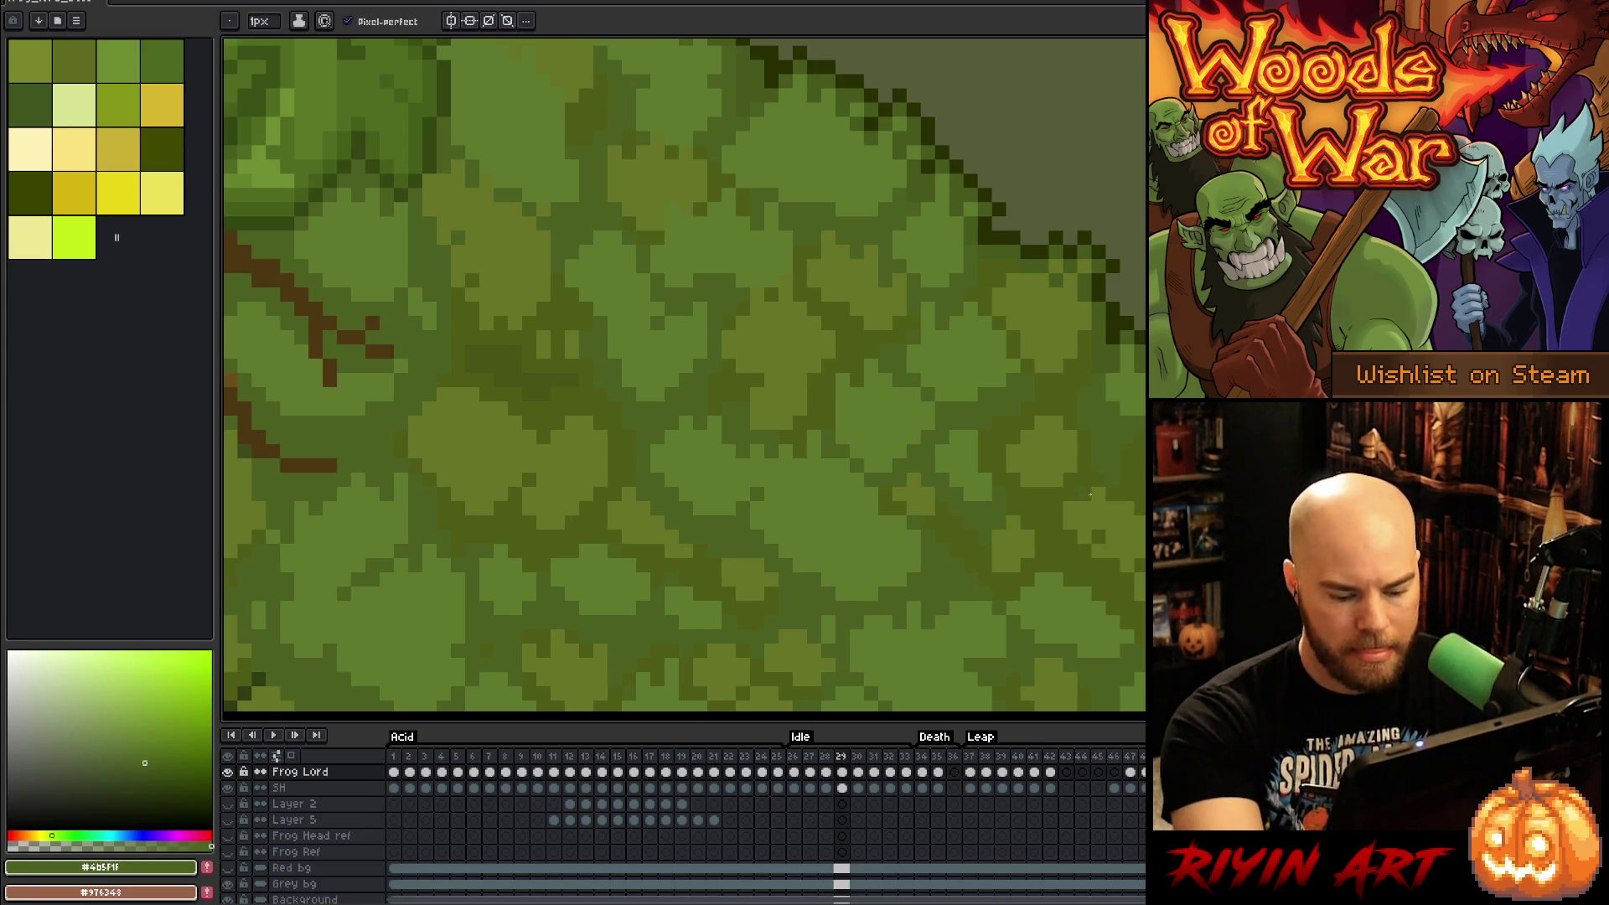
key("Right")
key("Right")
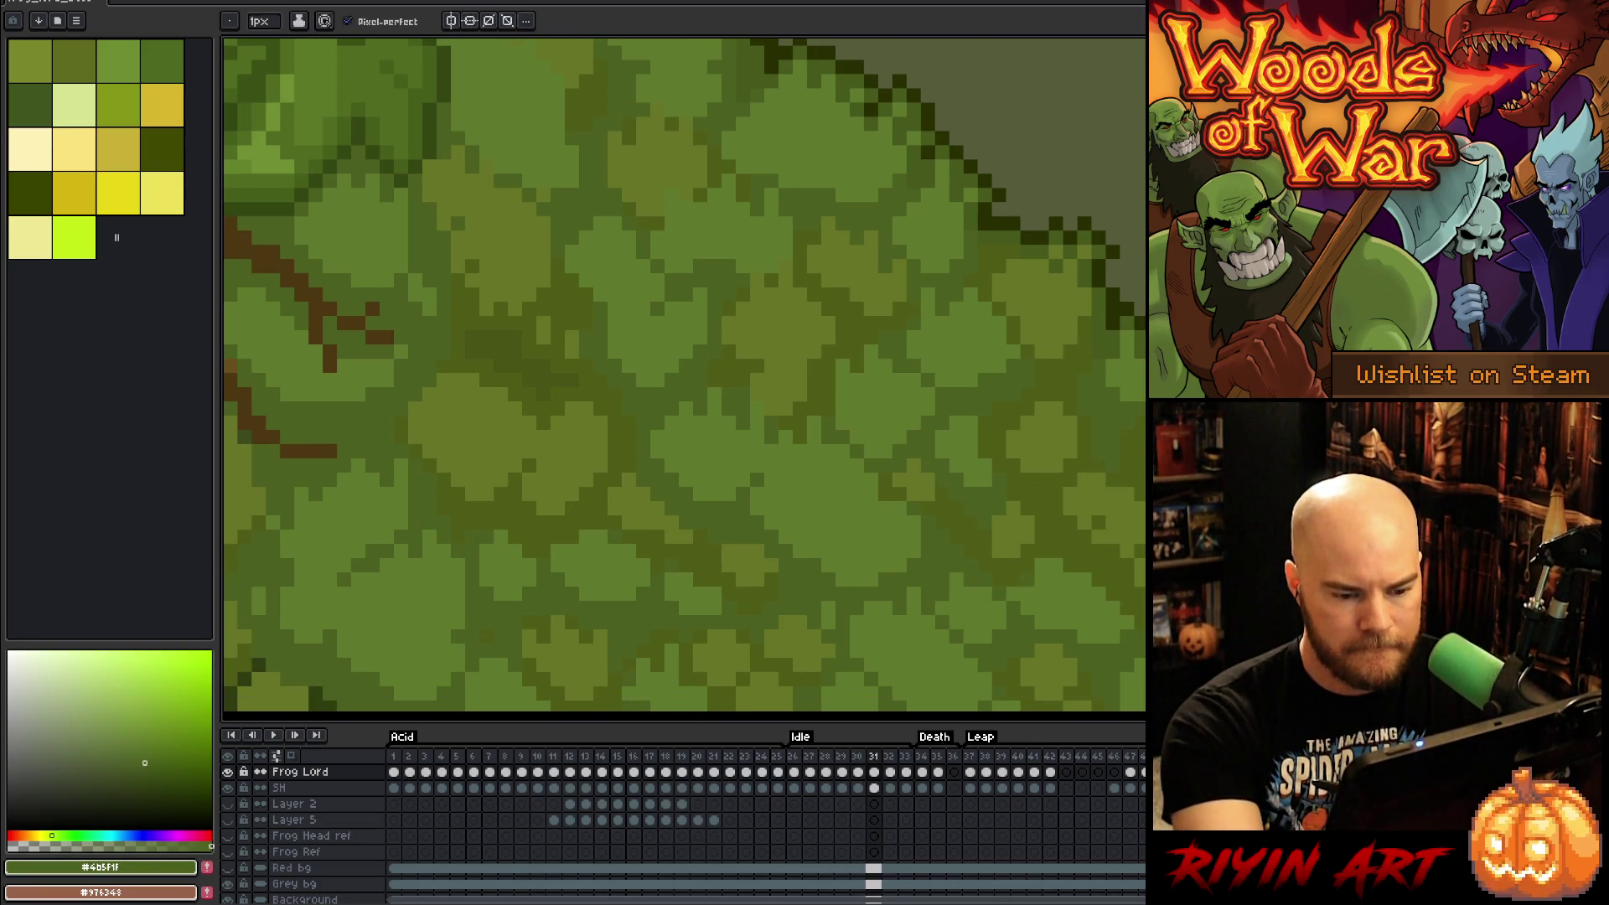
key("Left")
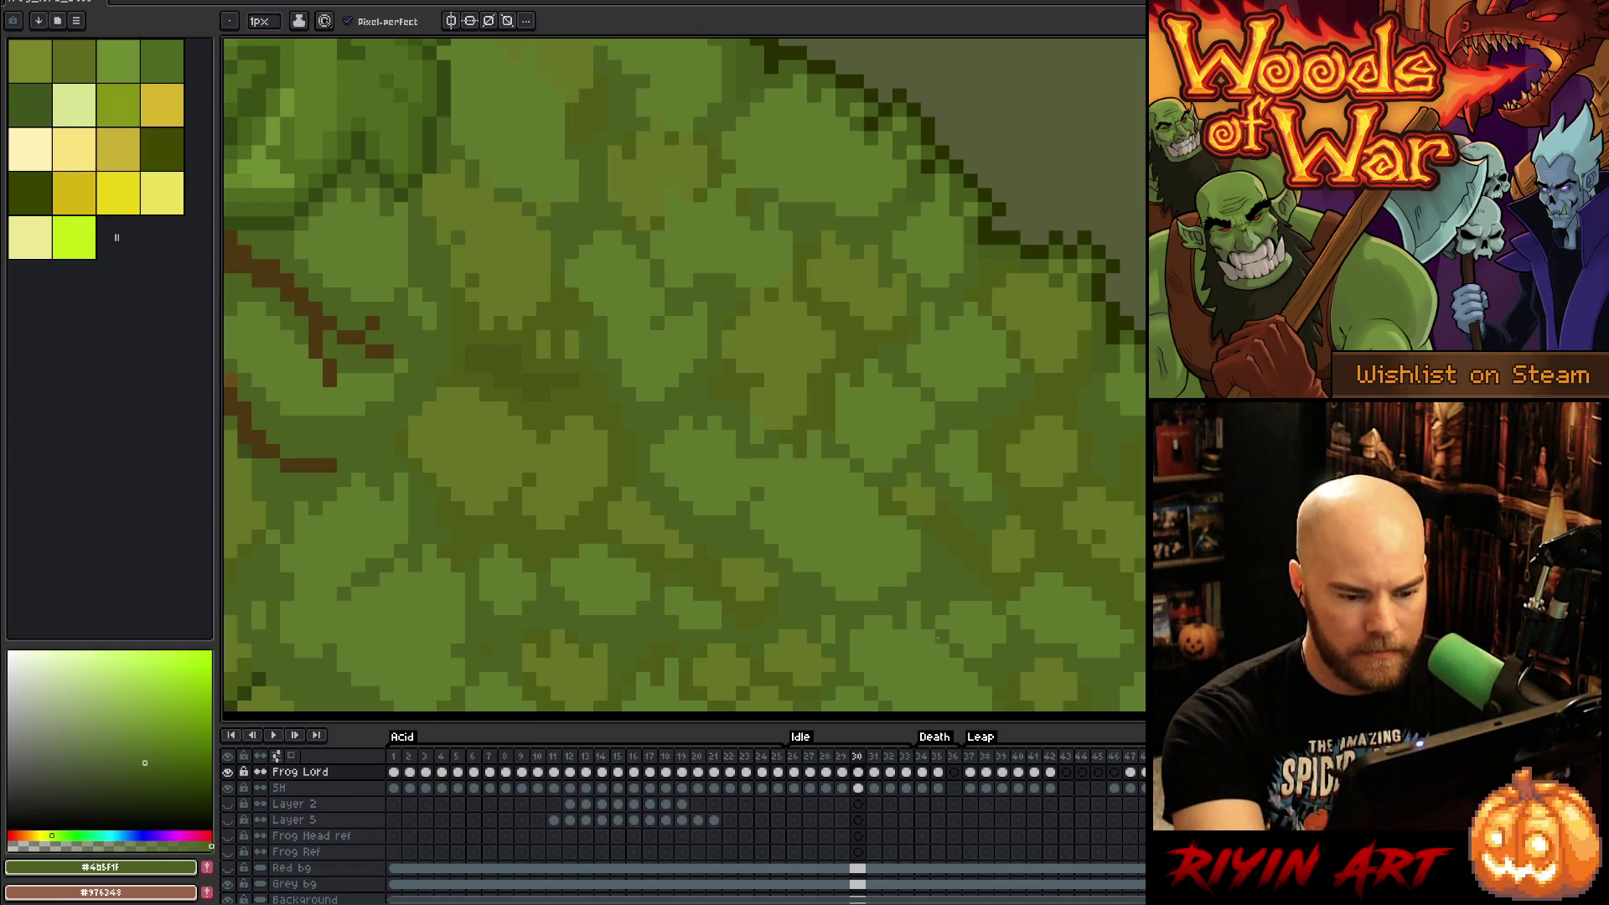
key("Left")
key("Left")
key("Left")
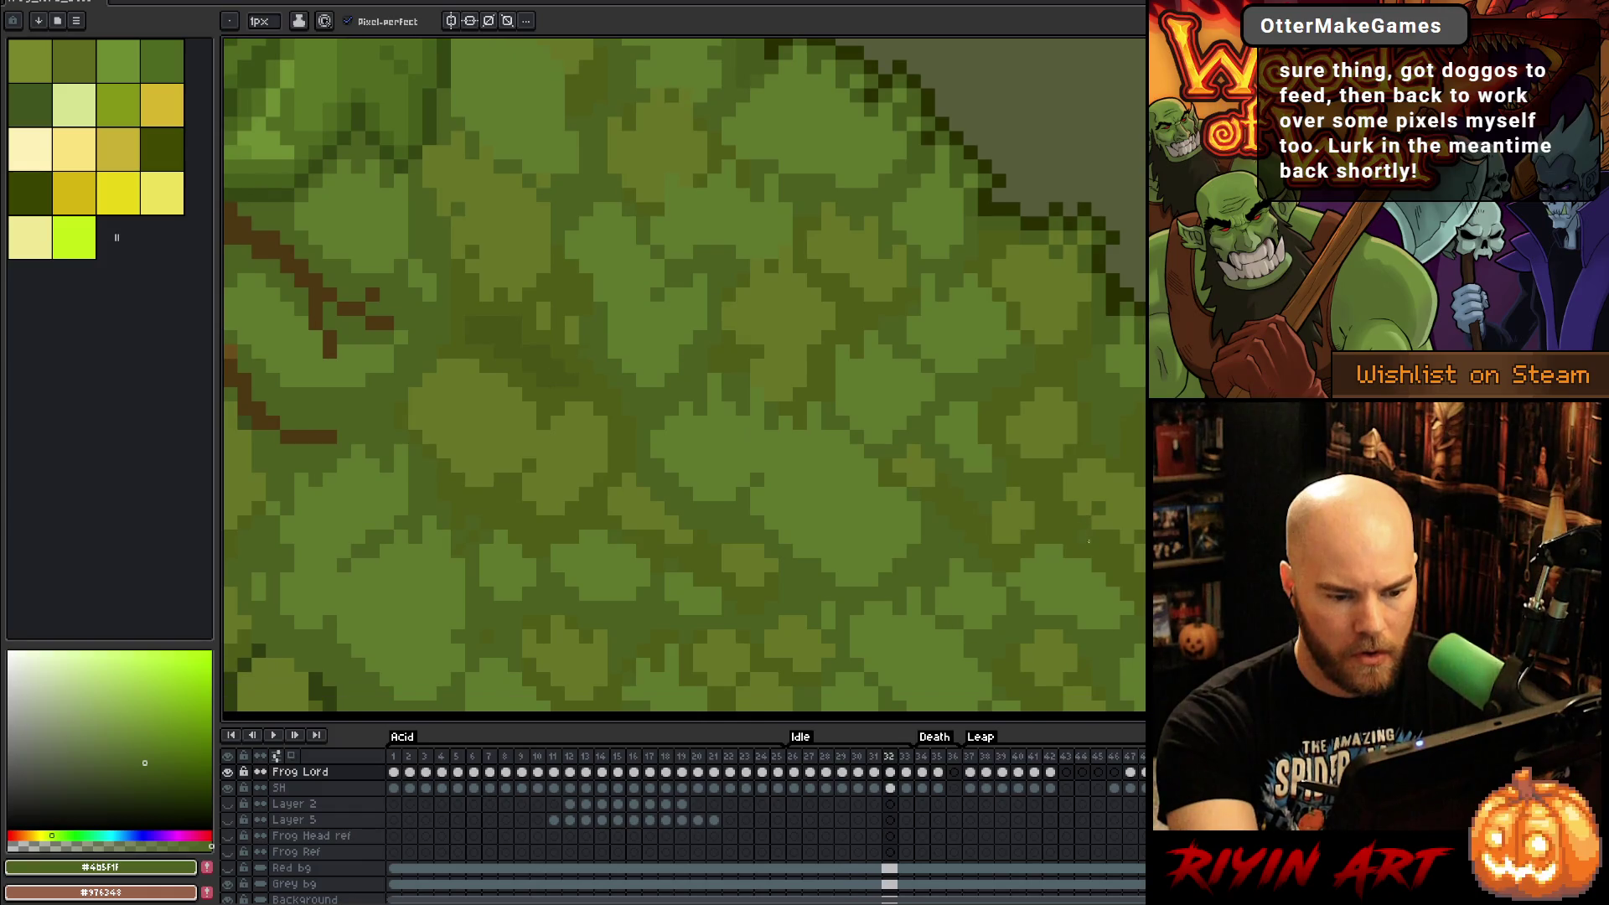
left_click(971, 586, "alt")
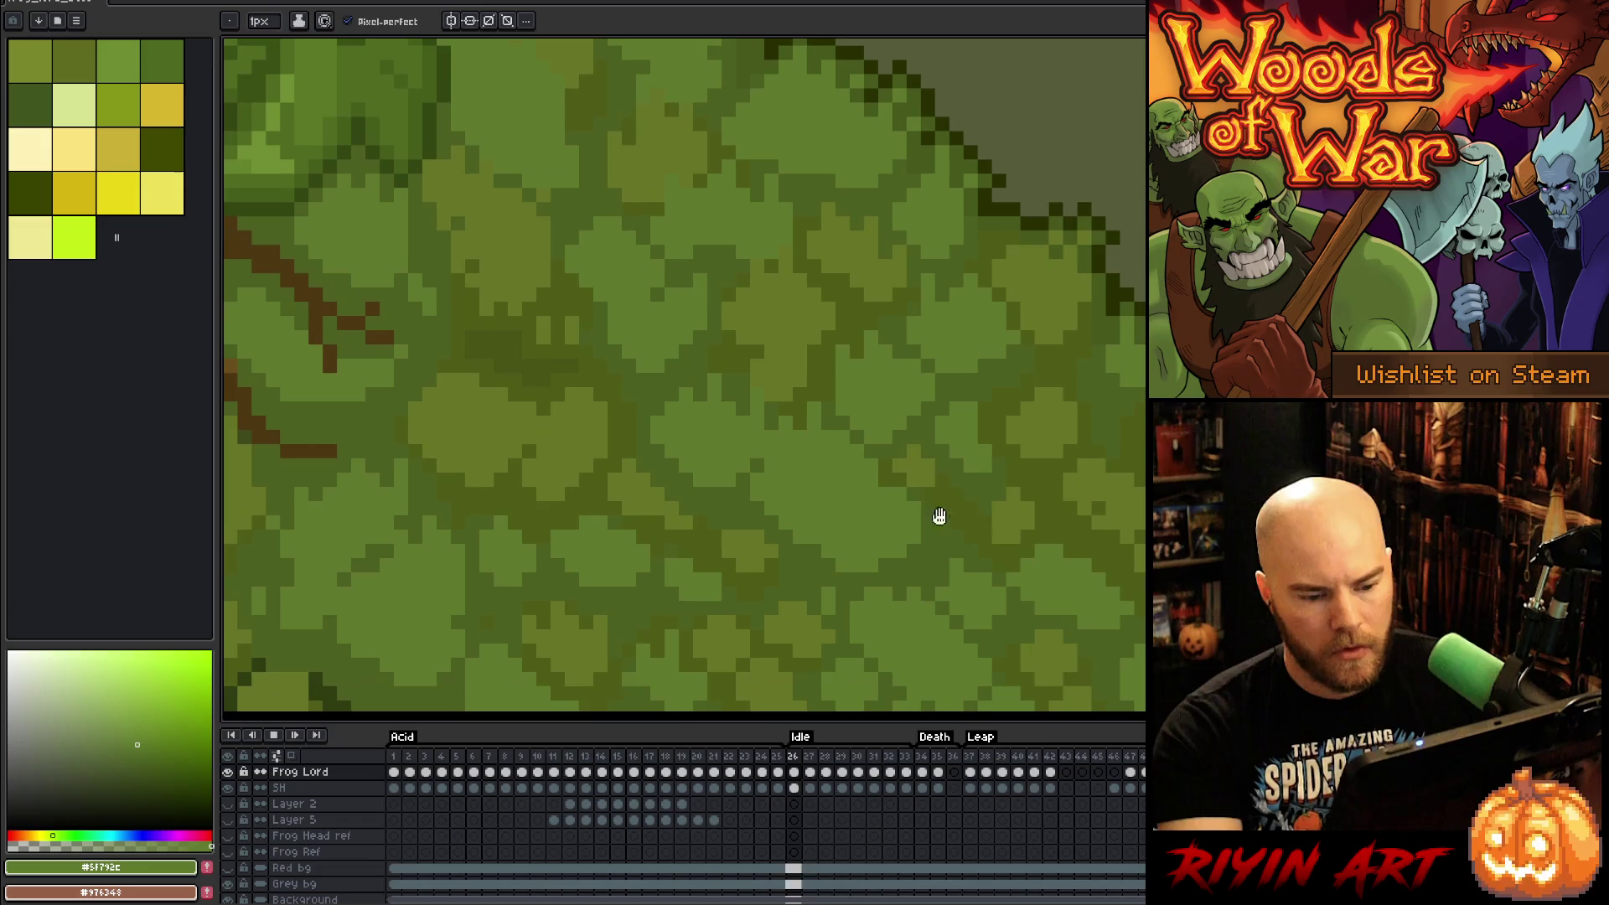
Step: Fit the entire Frog Lord in view and start the Idle animation playing
scroll(917, 514, "down", 3)
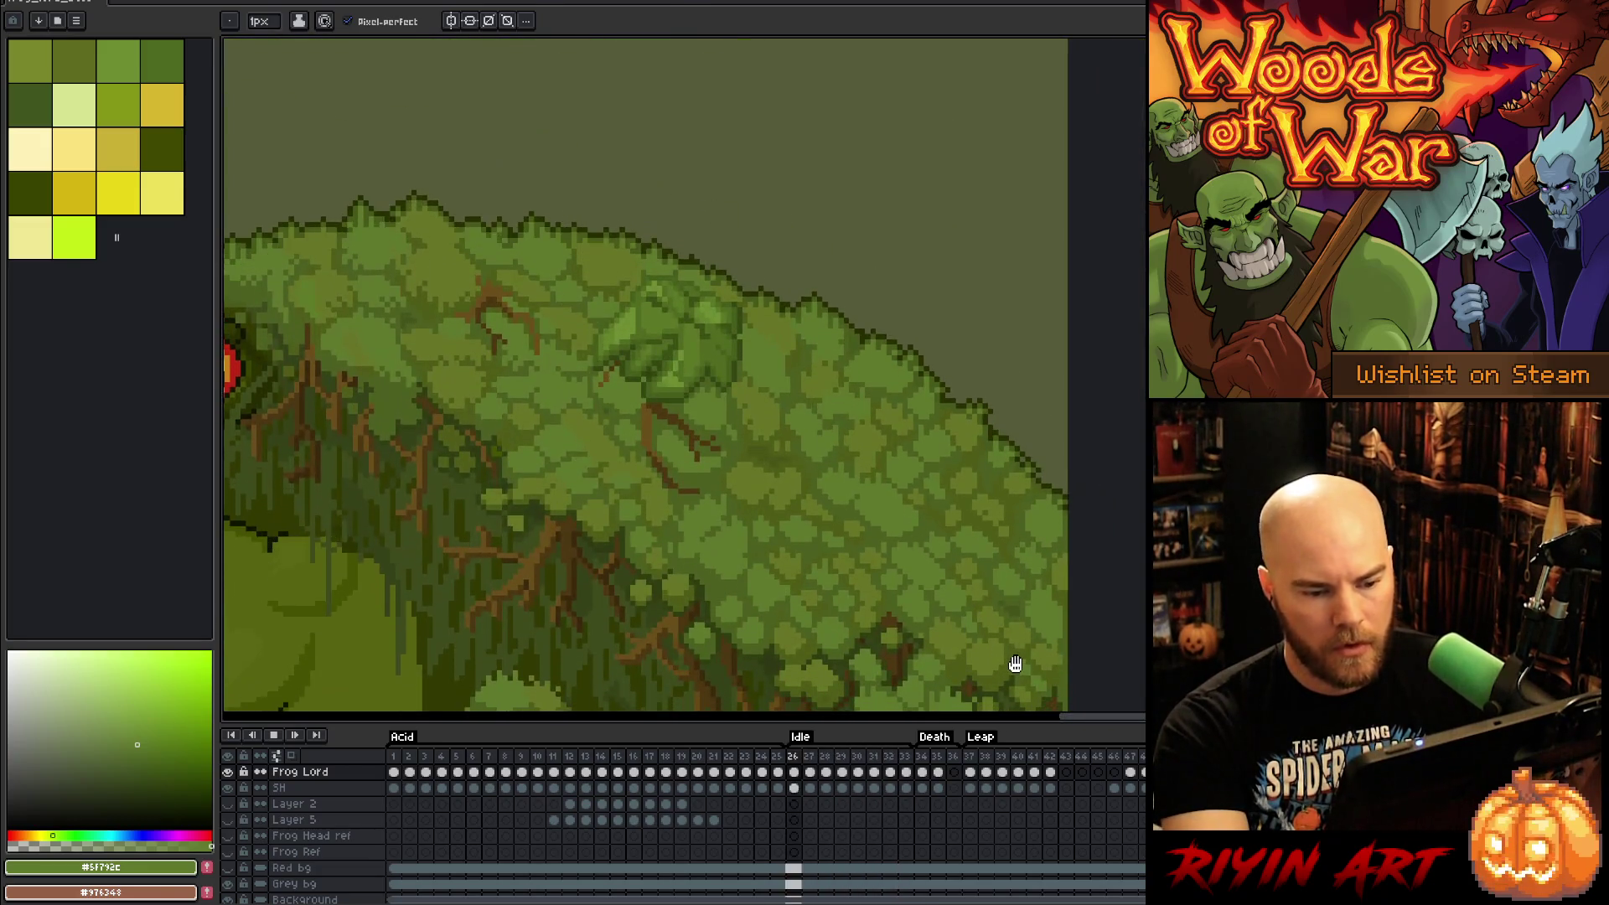
scroll(1003, 654, "up", 4)
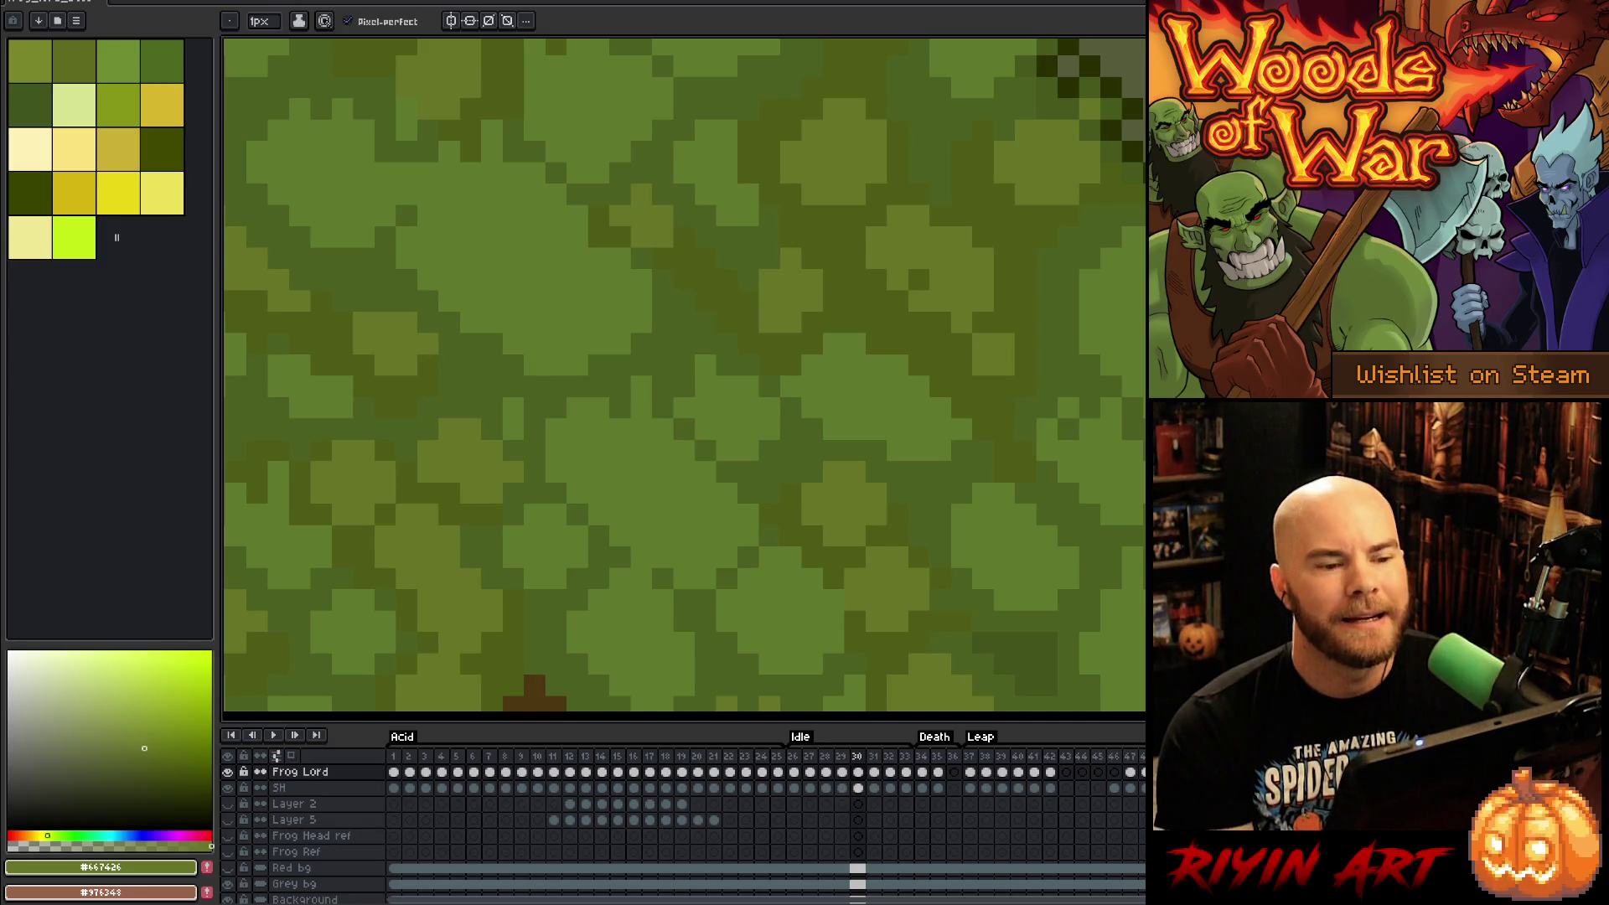
key("4")
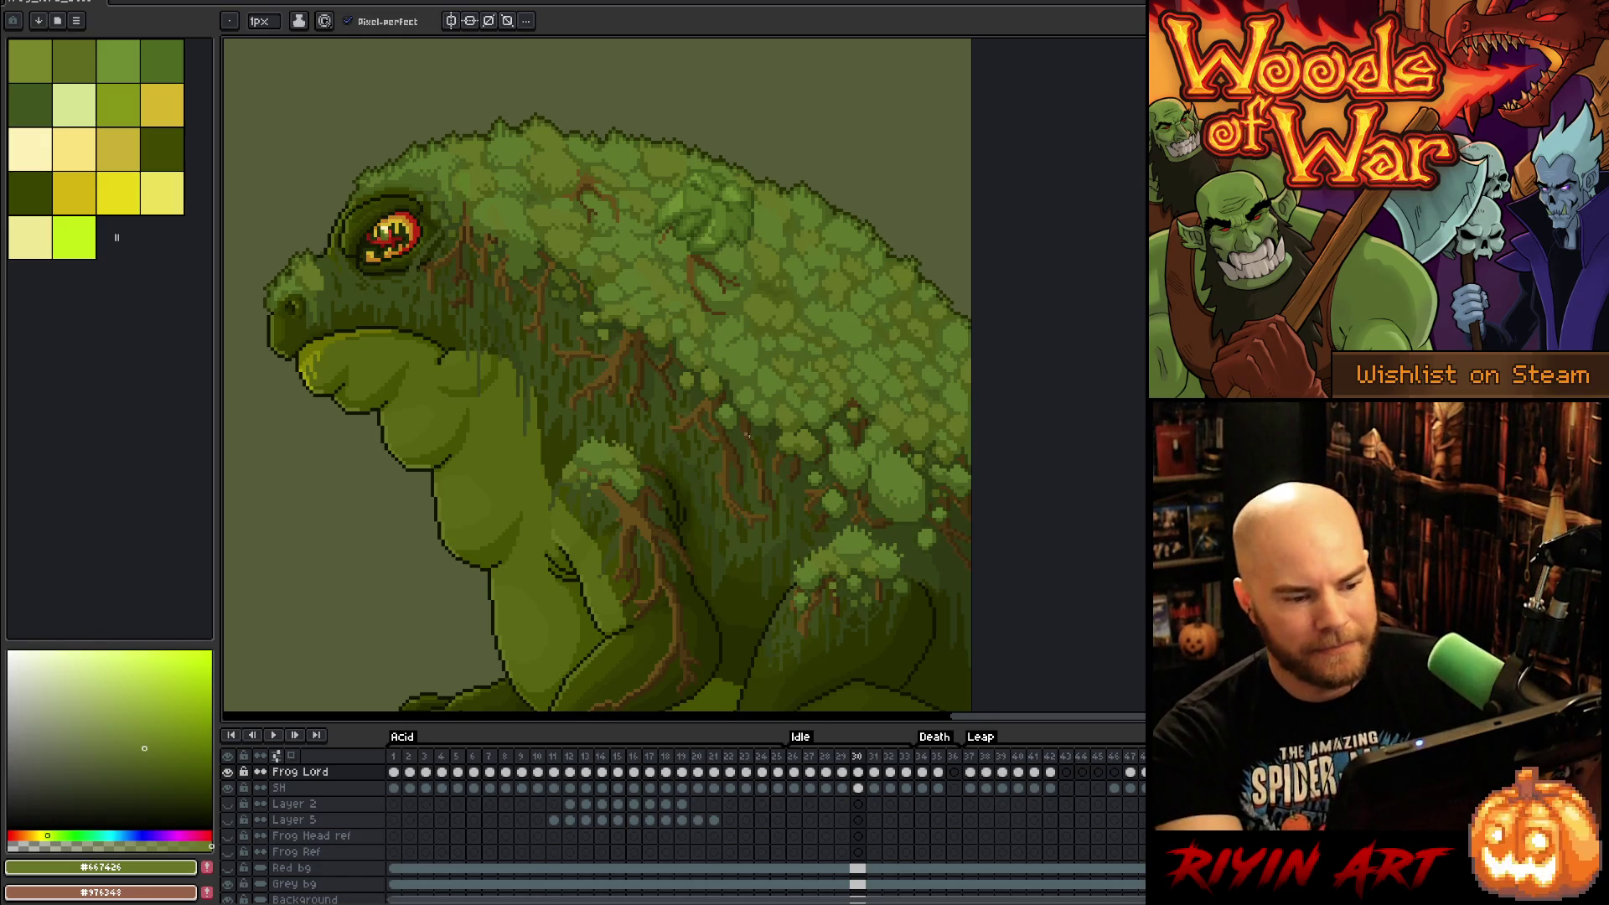
left_click_drag(751, 343, 805, 313)
scroll(839, 268, "down", 2)
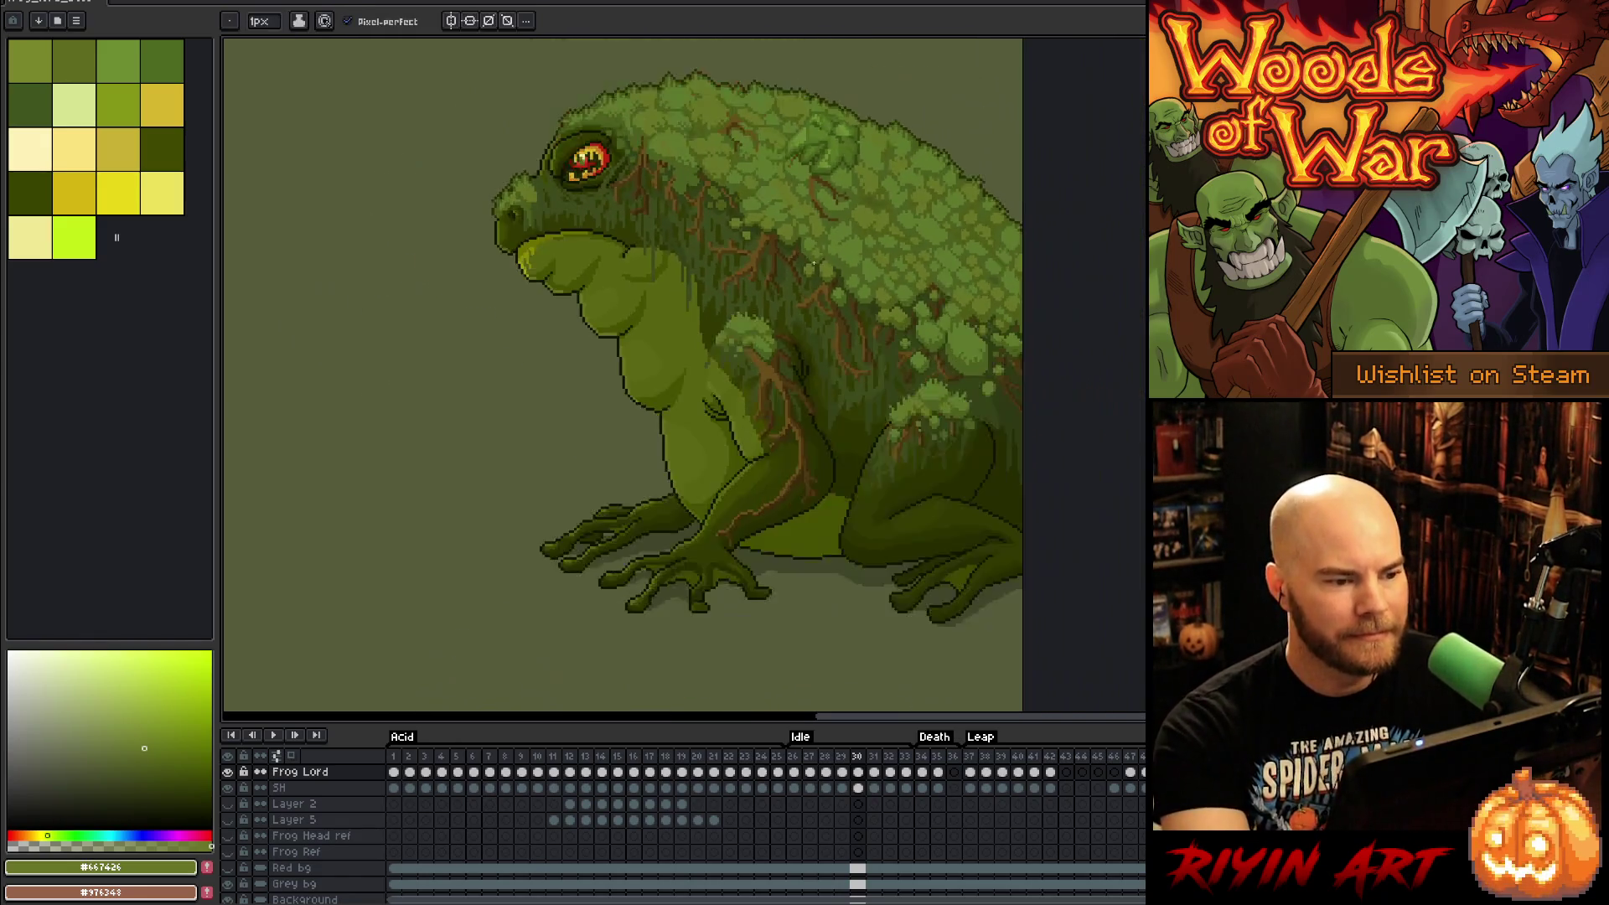
key("Return")
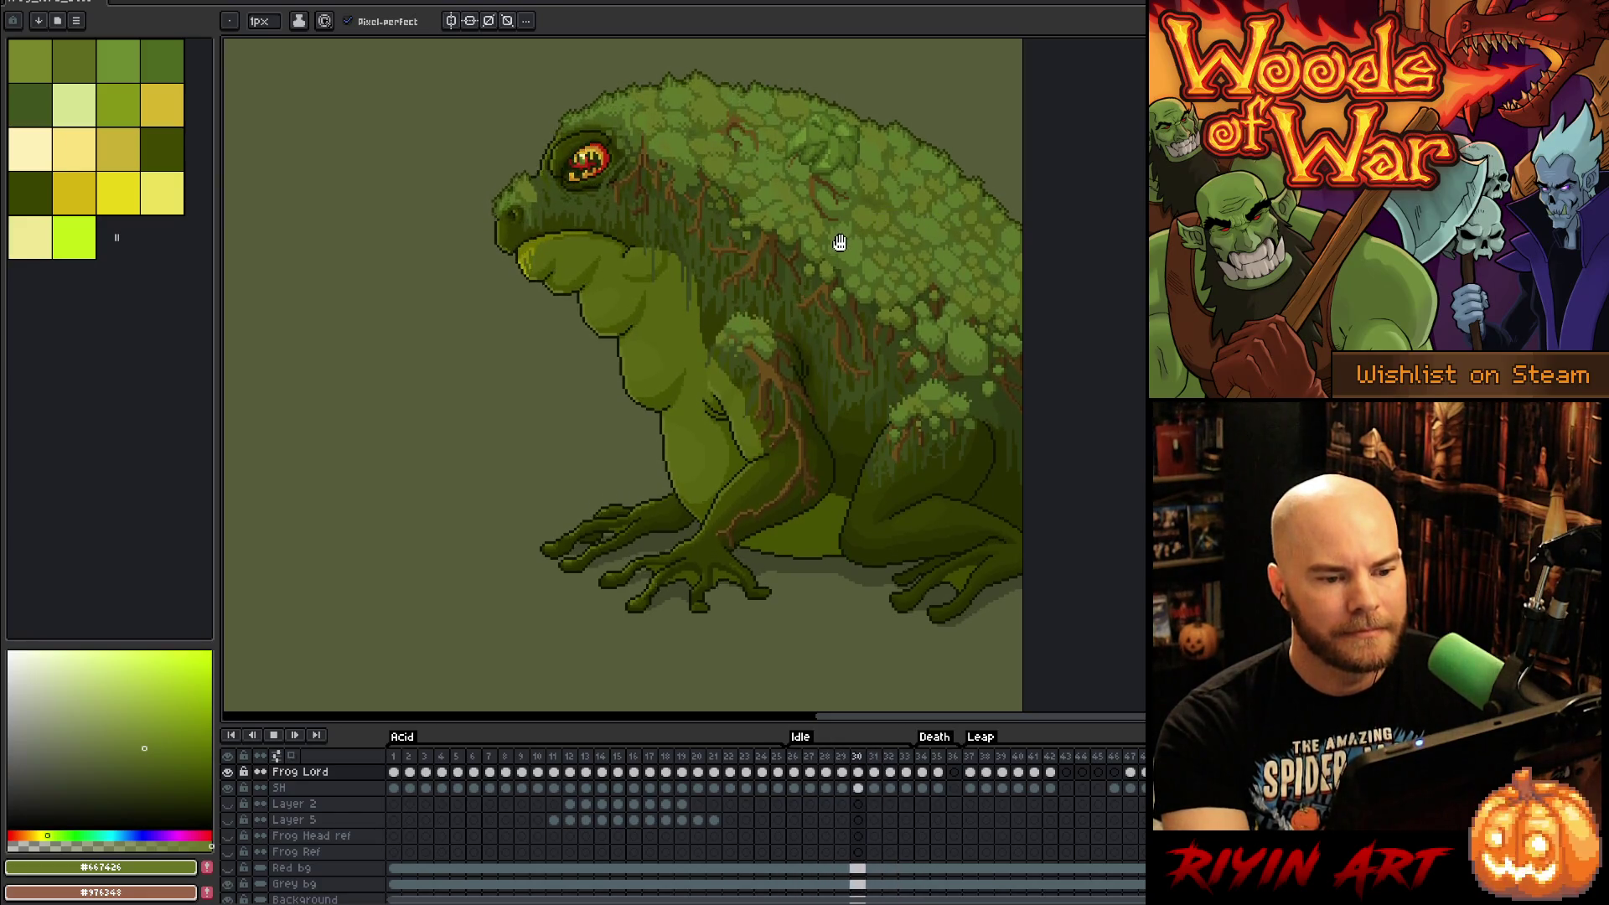
Step: Lasso the moss patch on frame 27 and nudge it up one pixel
scroll(951, 249, "up", 3)
scroll(941, 226, "down", 1)
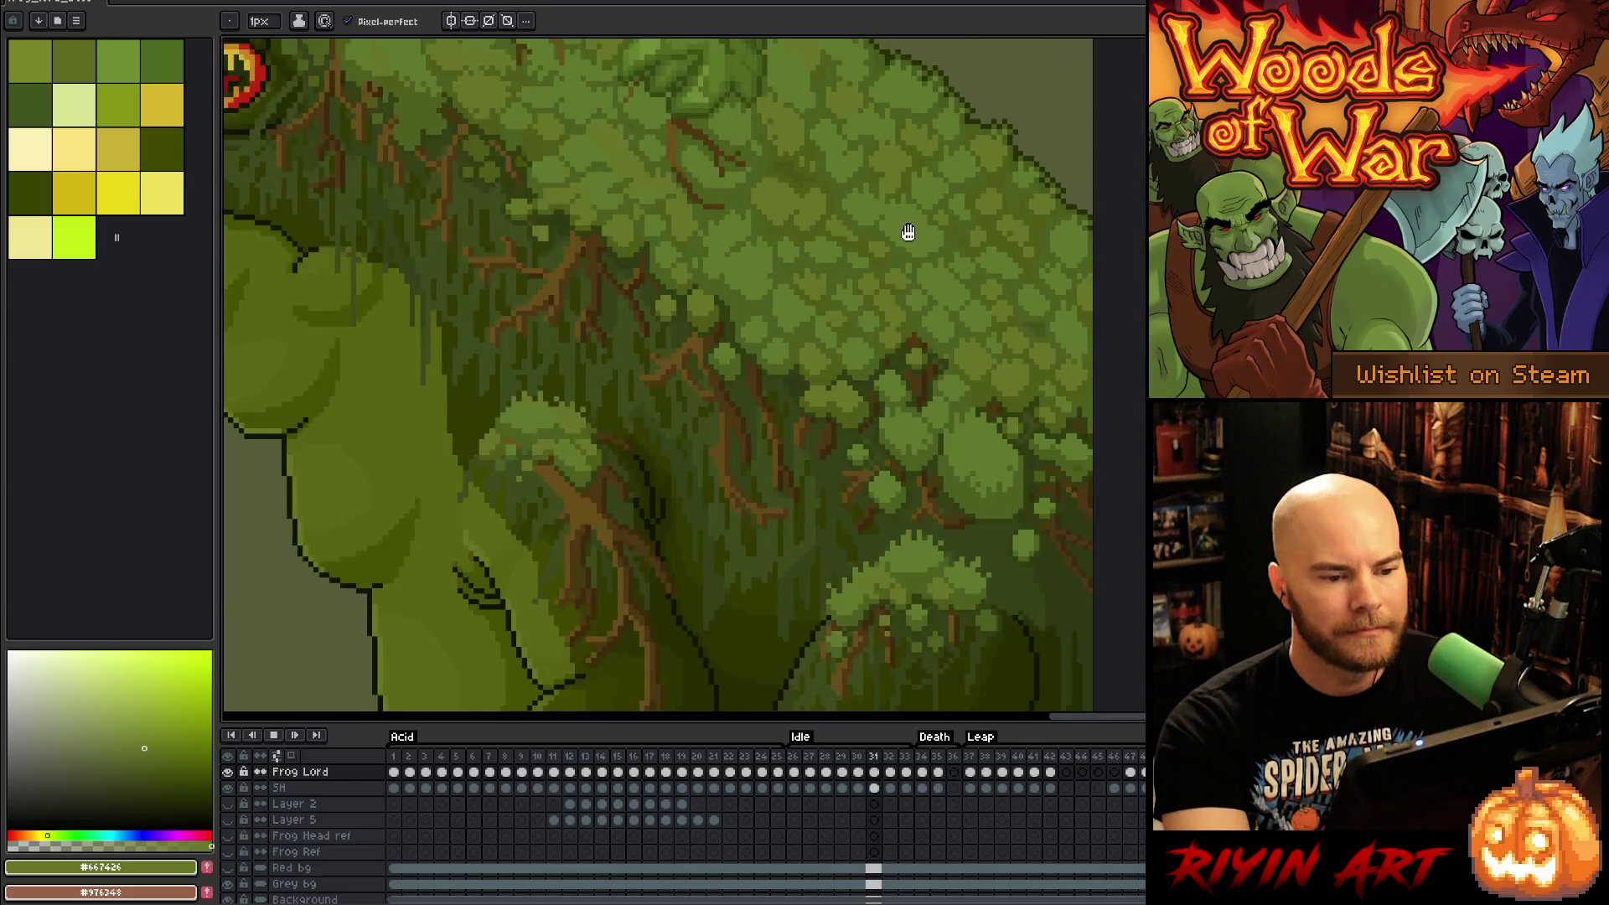
scroll(808, 345, "down", 3)
scroll(801, 330, "up", 3)
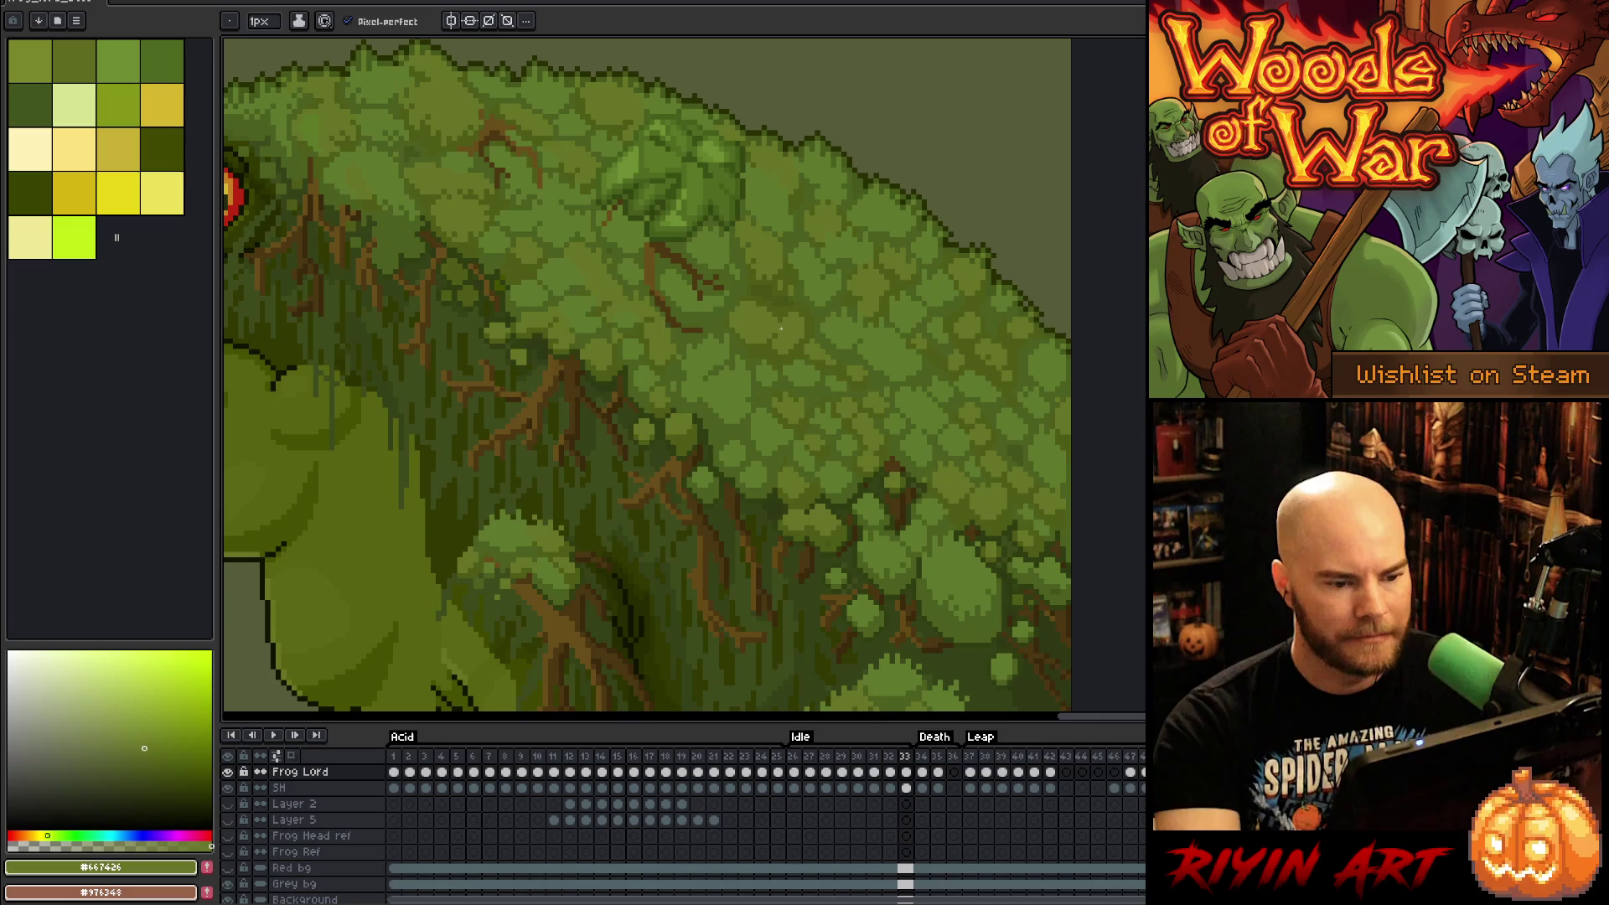
key("m")
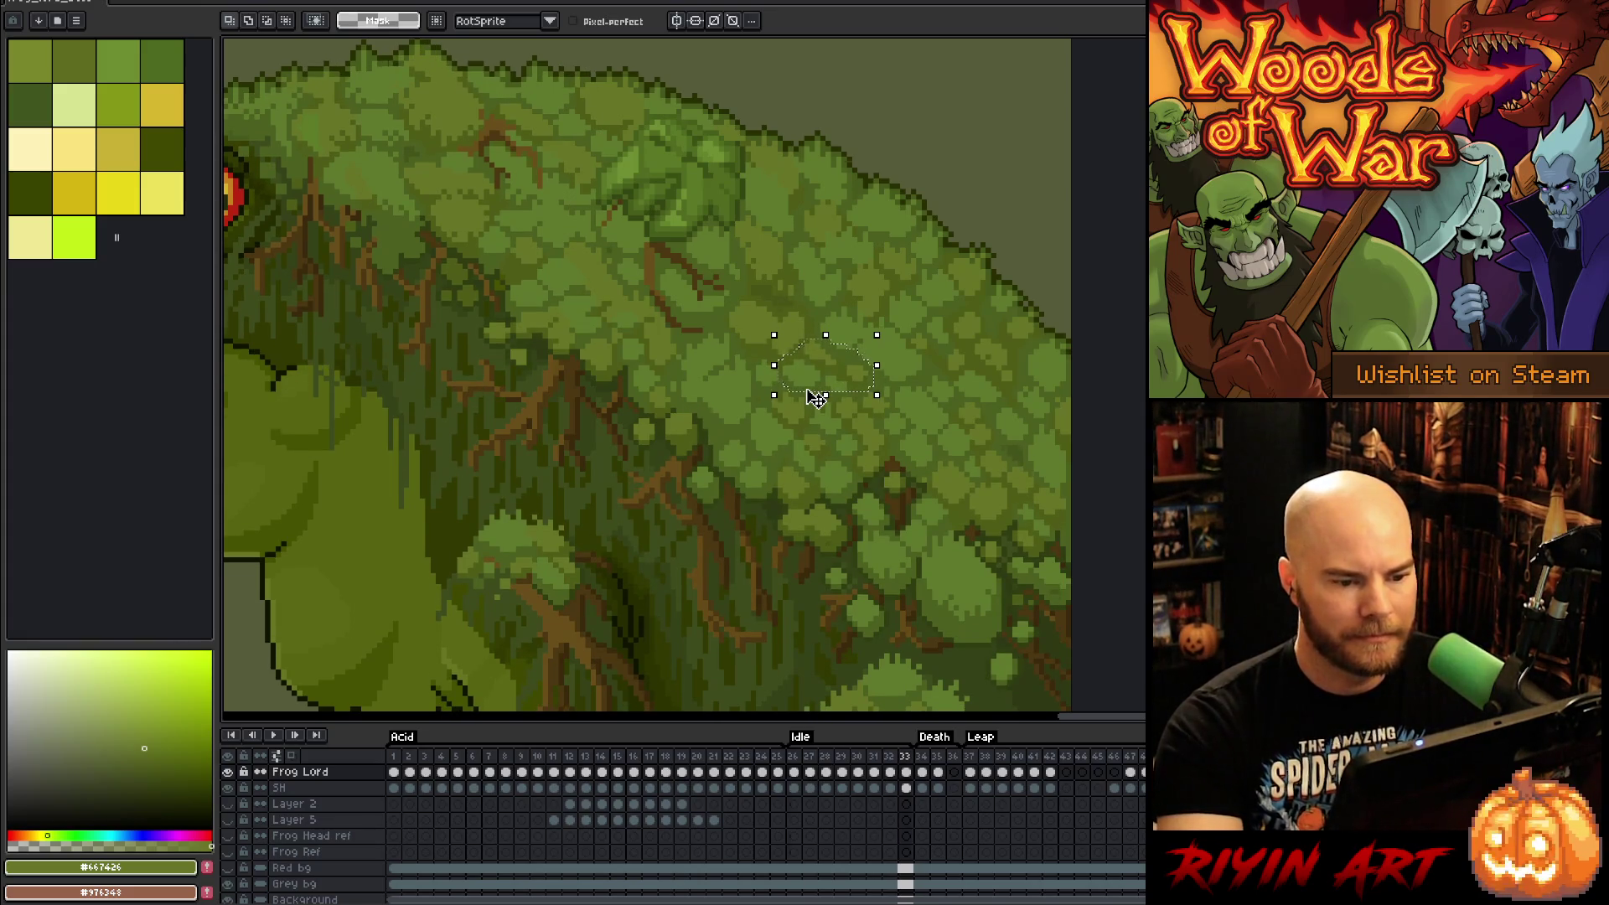
key("Return")
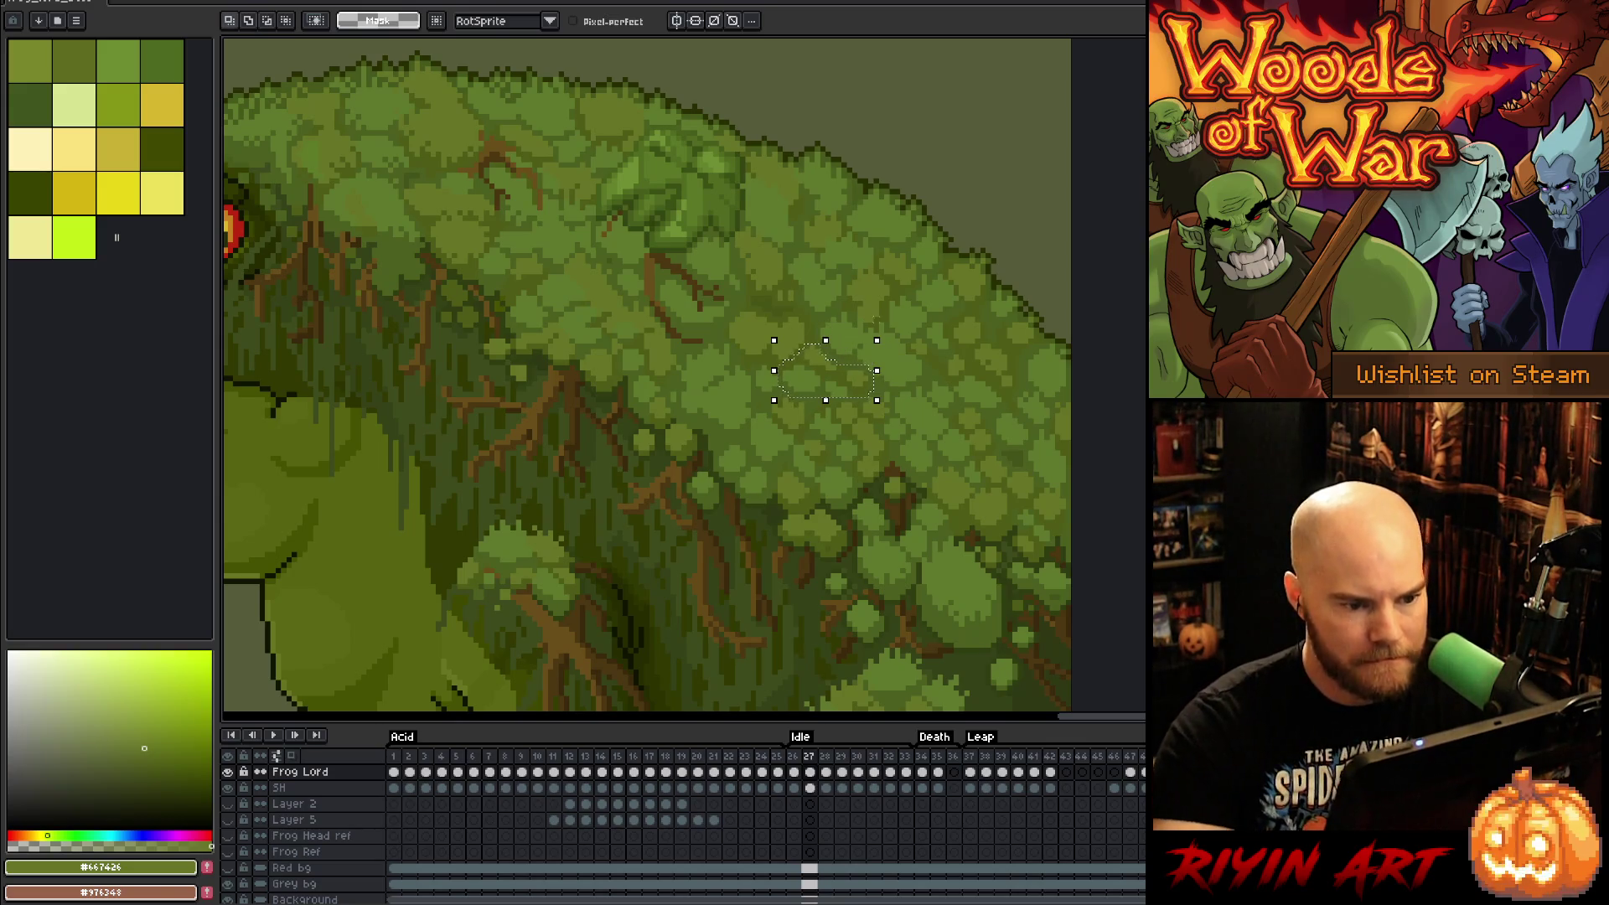
key("Up")
key("Return")
Step: Deselect, return to the pencil, and sample a dark moss green from the back
scroll(876, 360, "up", 2)
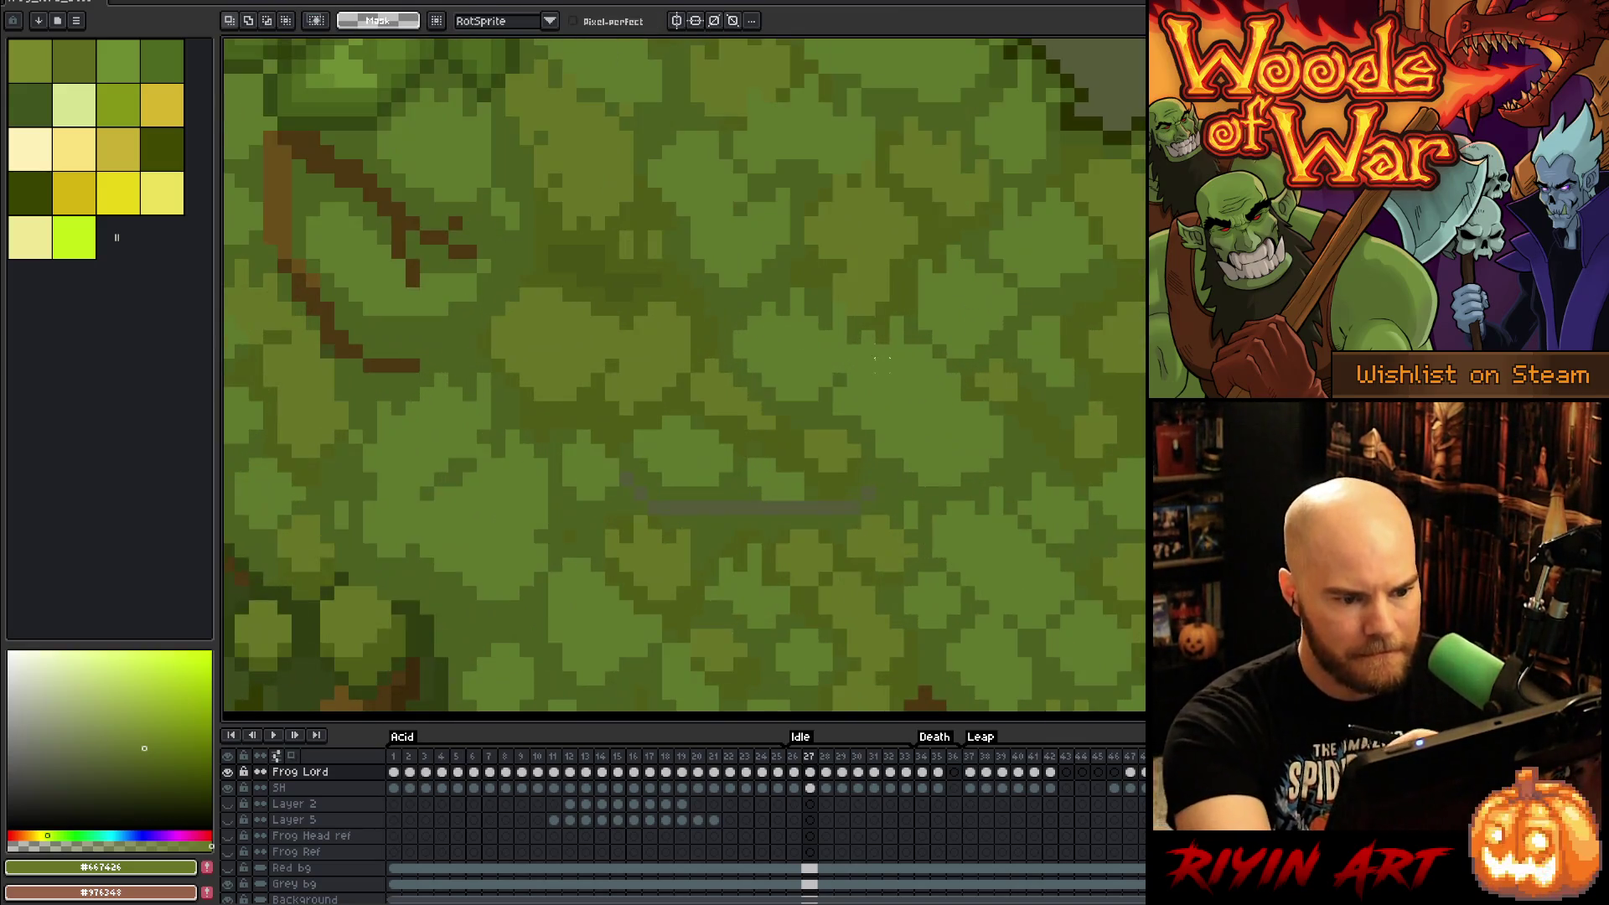
left_click(876, 494, "alt")
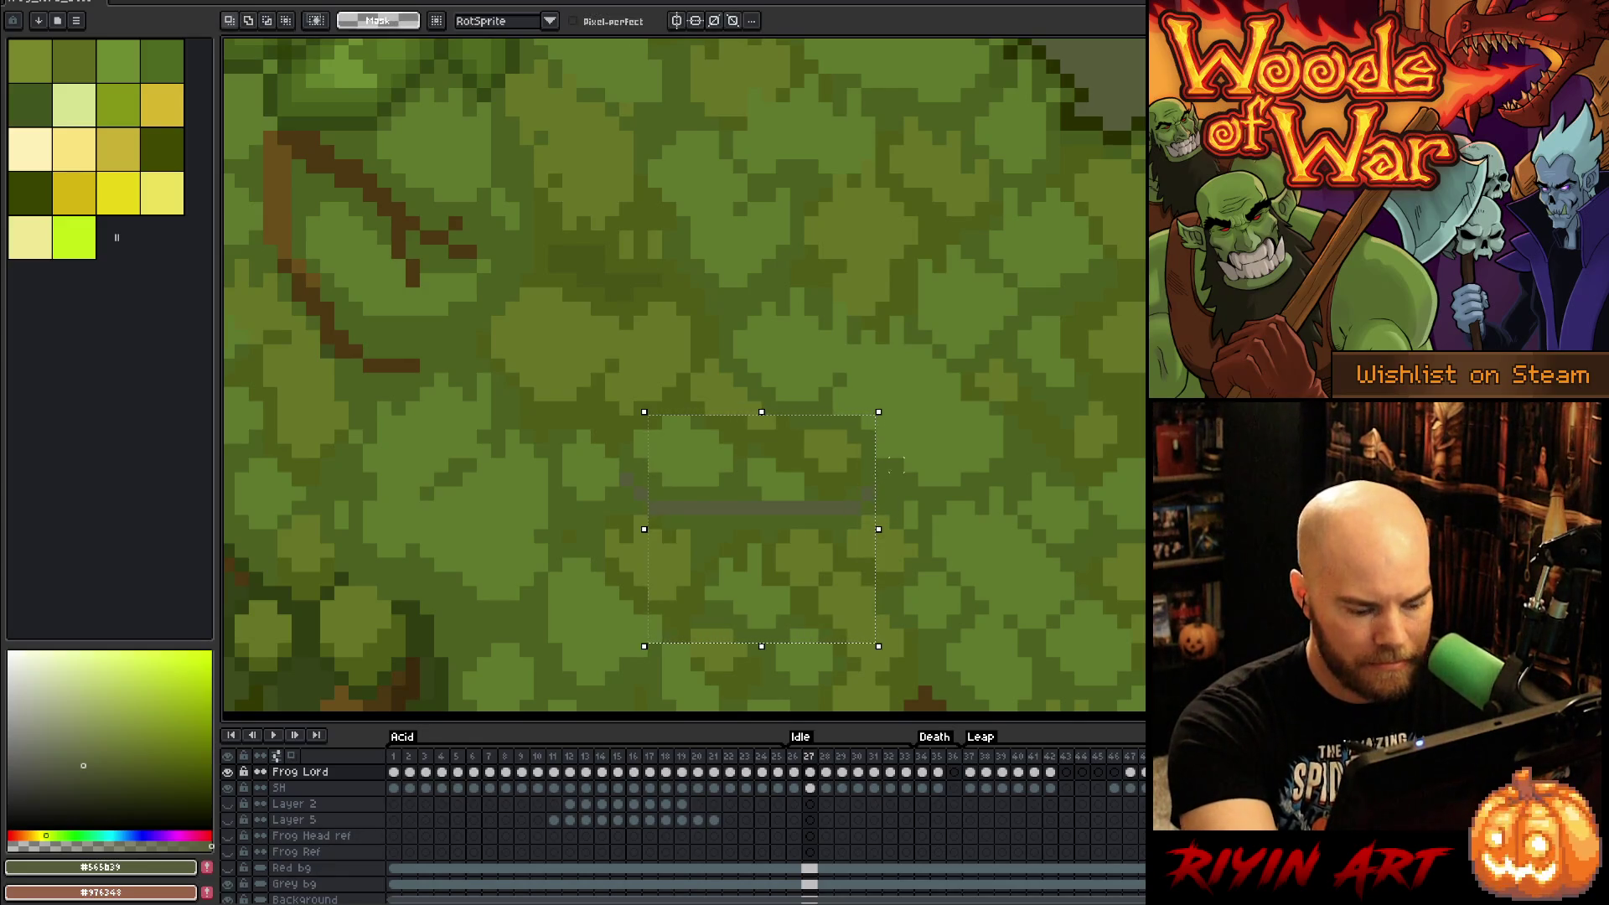
key("ctrl+d")
key("b")
left_click(874, 493, "alt")
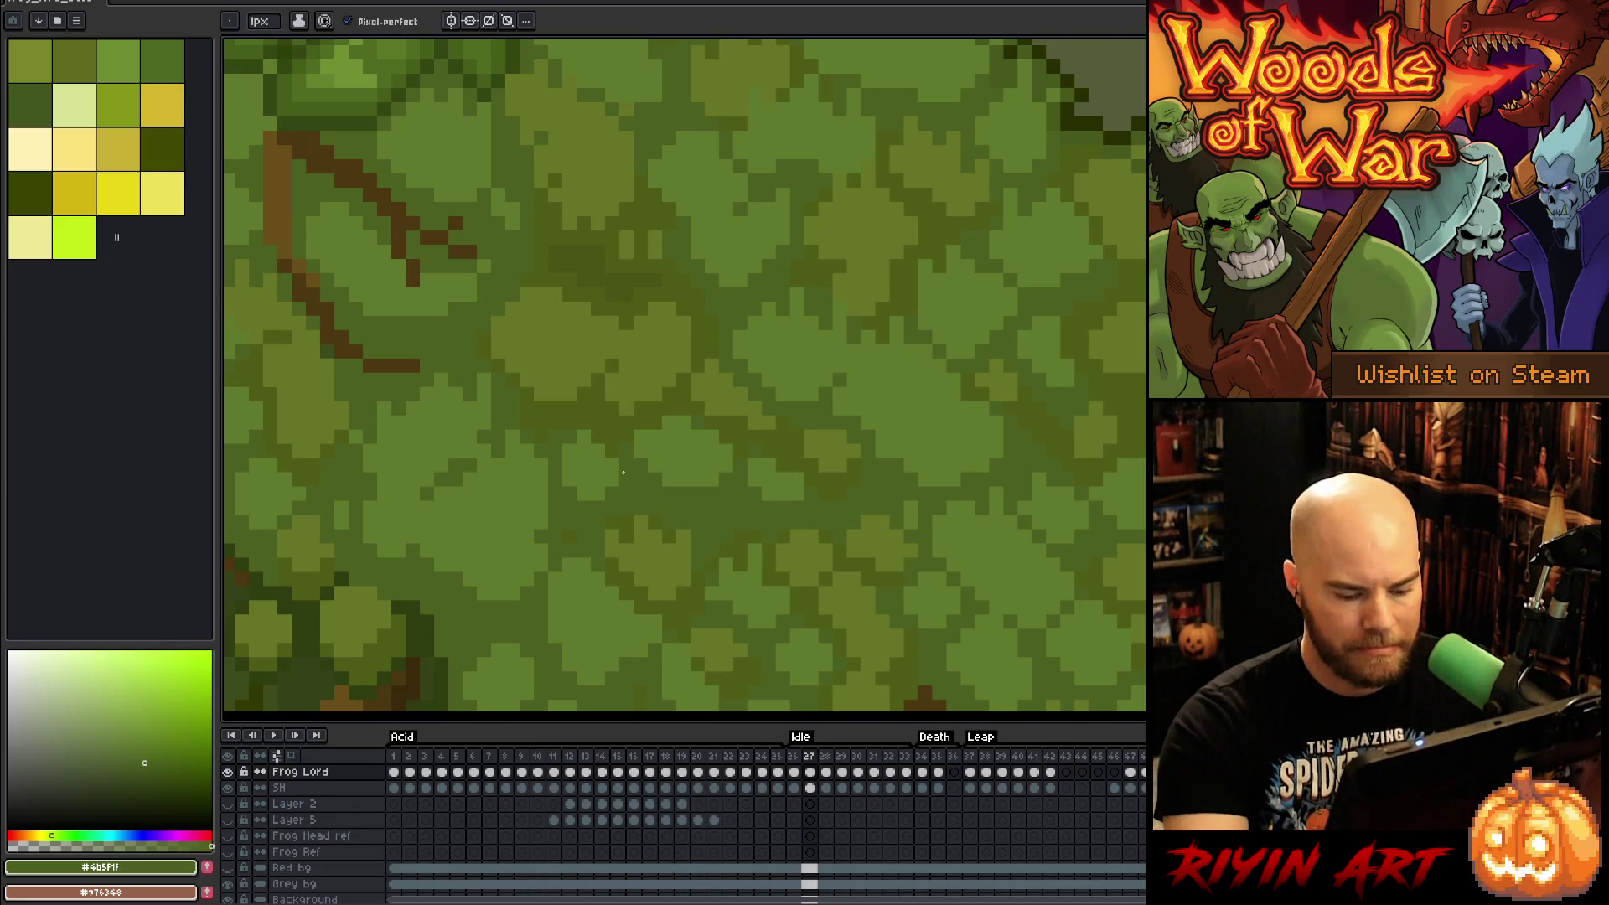
Step: Compare frames 27 and 28, then lasso and copy the rounded moss clump on frame 27
scroll(623, 472, "down", 3)
scroll(620, 486, "up", 2)
key("Right")
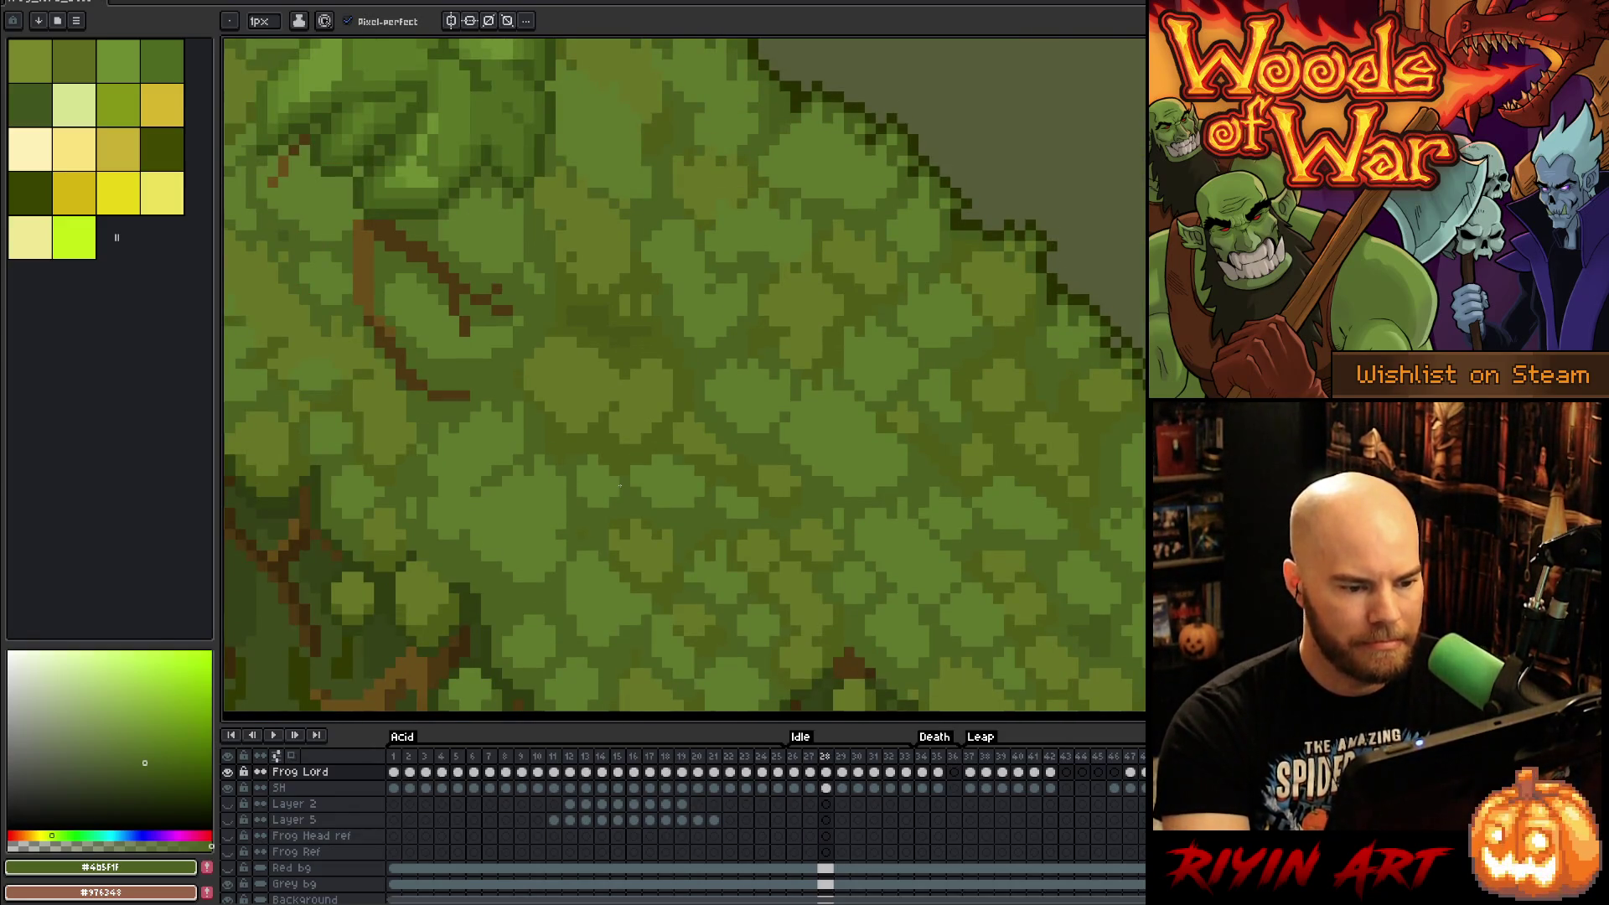
key("Left")
key("Right")
key("Left")
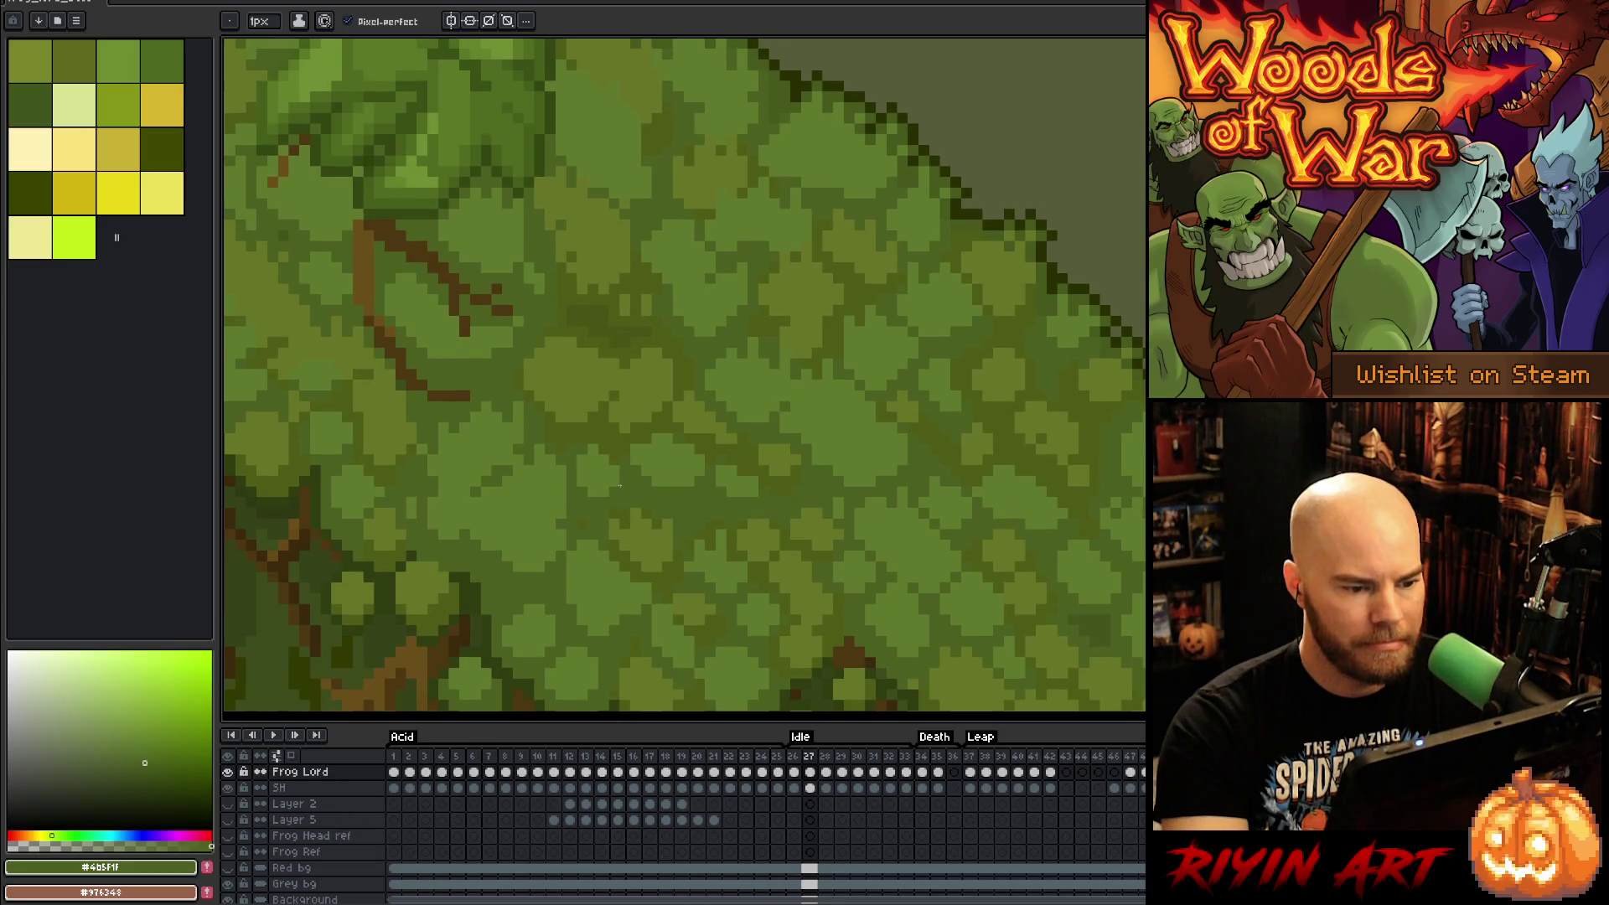
key("q")
mouse_move(826, 515)
left_mouse_down()
mouse_move(747, 391)
mouse_move(617, 539)
mouse_move(713, 558)
left_mouse_up()
key("ctrl+c")
Step: Paste the moss clump into frame 28, one pixel lower, and commit it
key("Right")
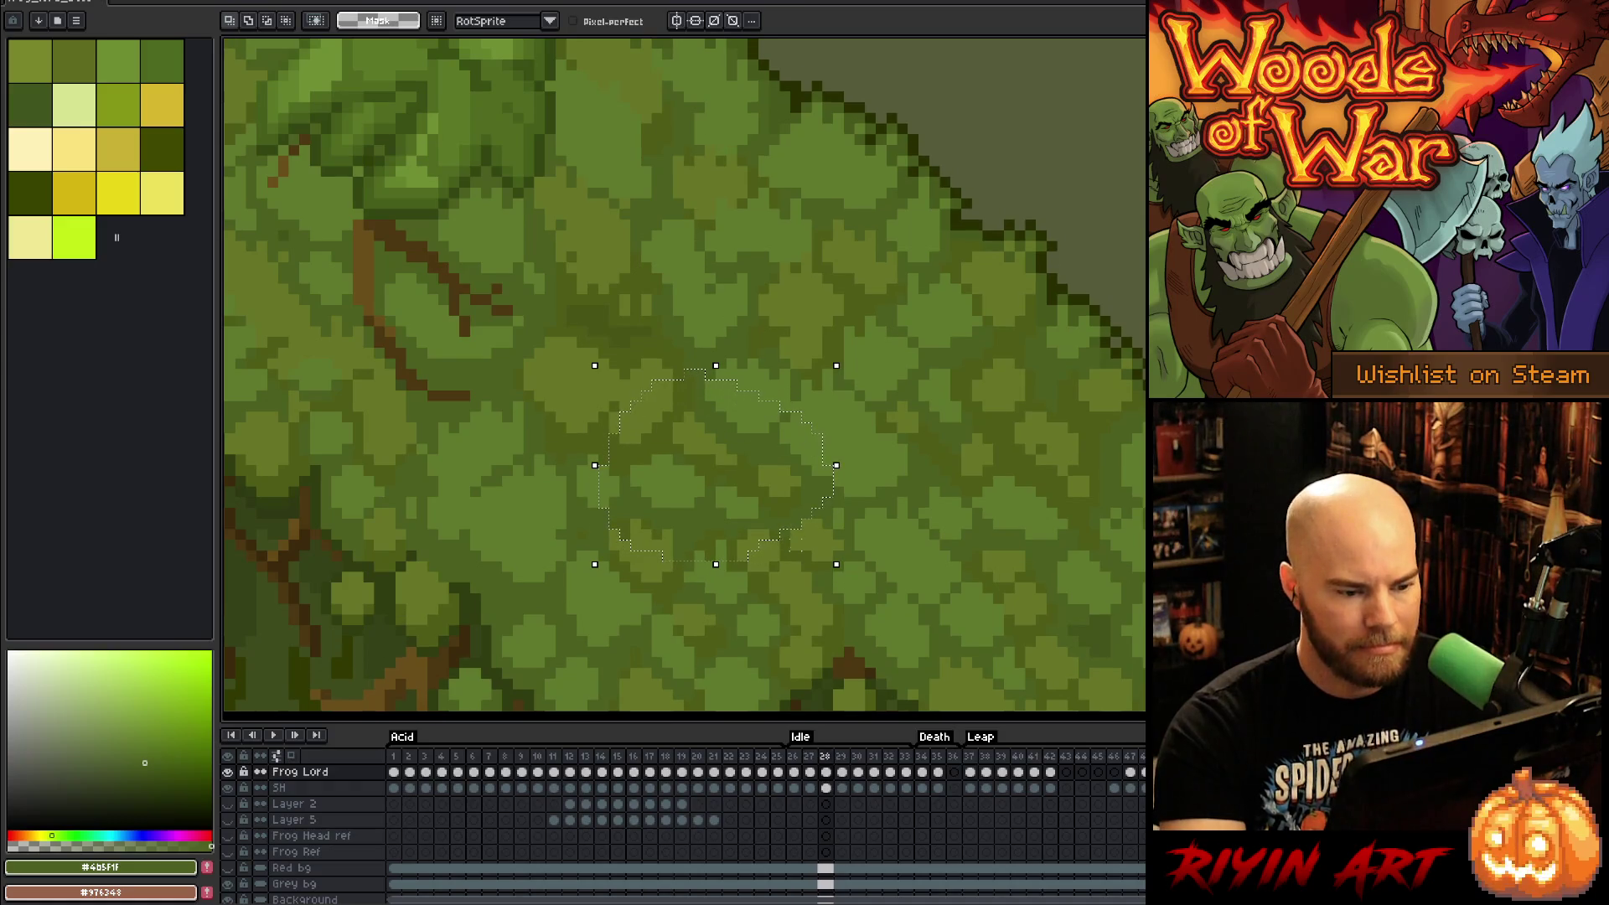
key("ctrl+v")
key("Down")
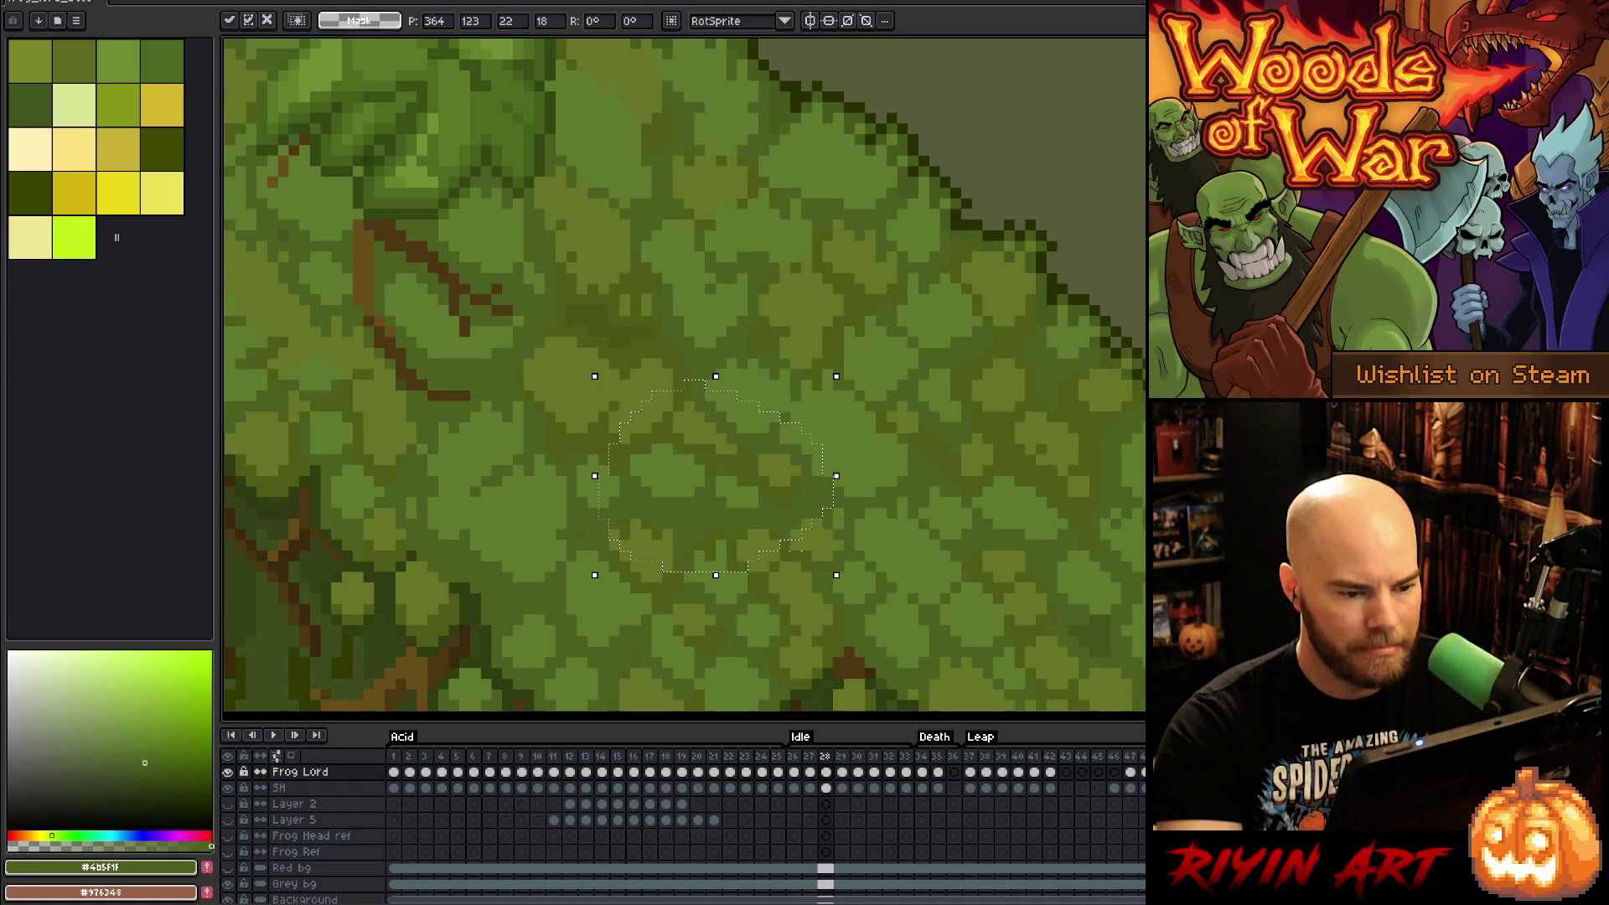
key("Return")
Step: Check frames 27–28, deselect, and sample light moss green #51792e with the pencil
key("Right")
key("Right")
key("Right")
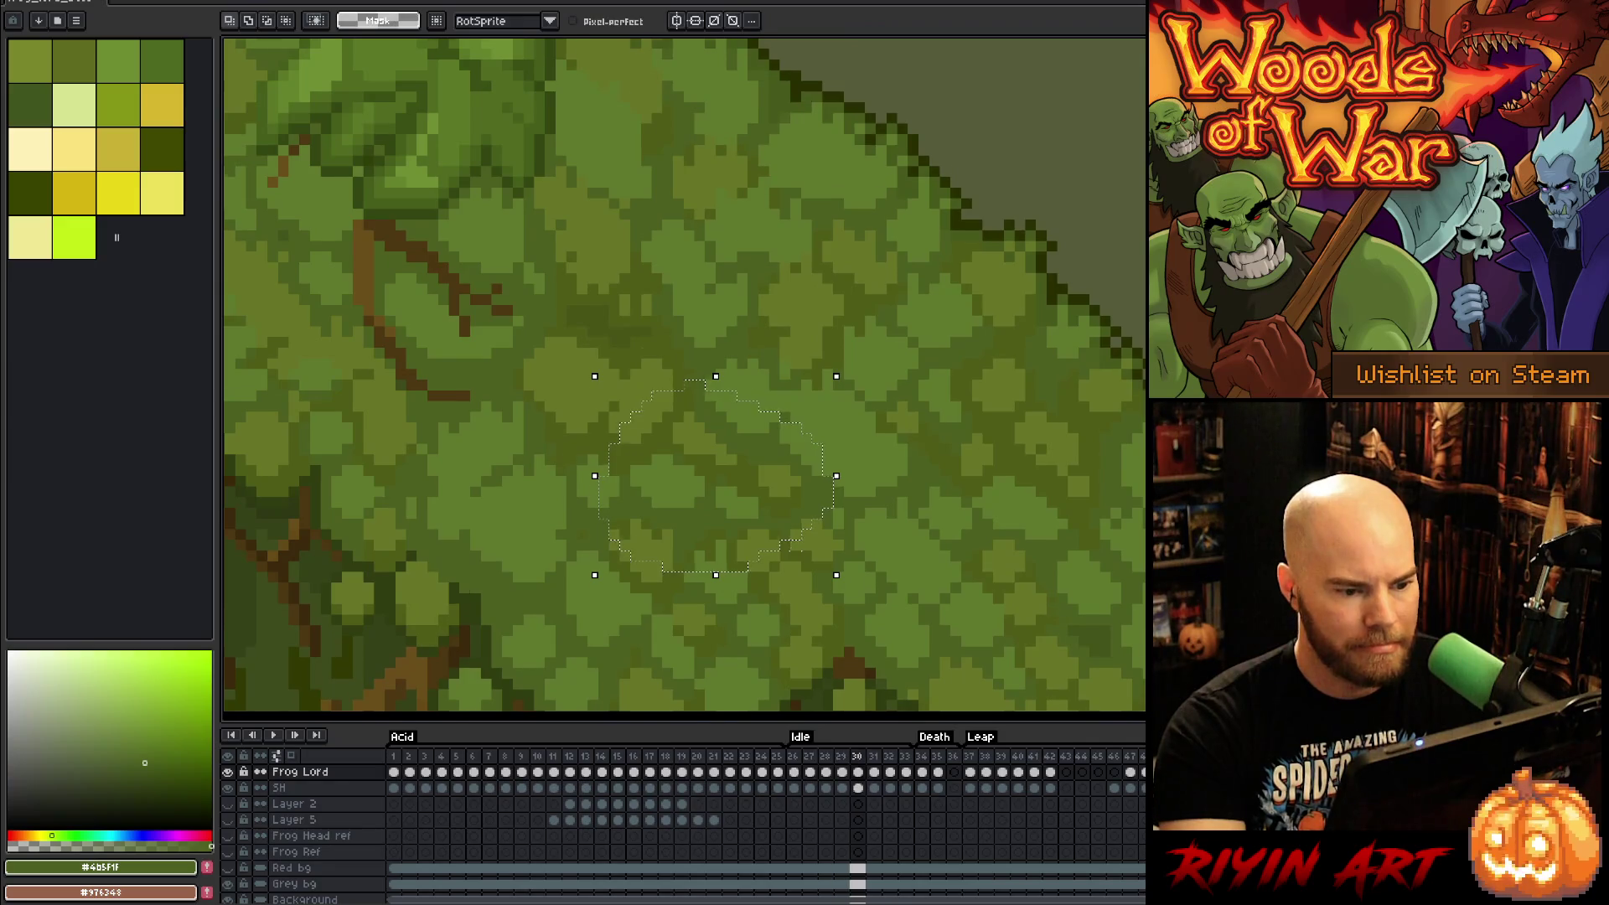
key("Left")
key("Left")
key("Left")
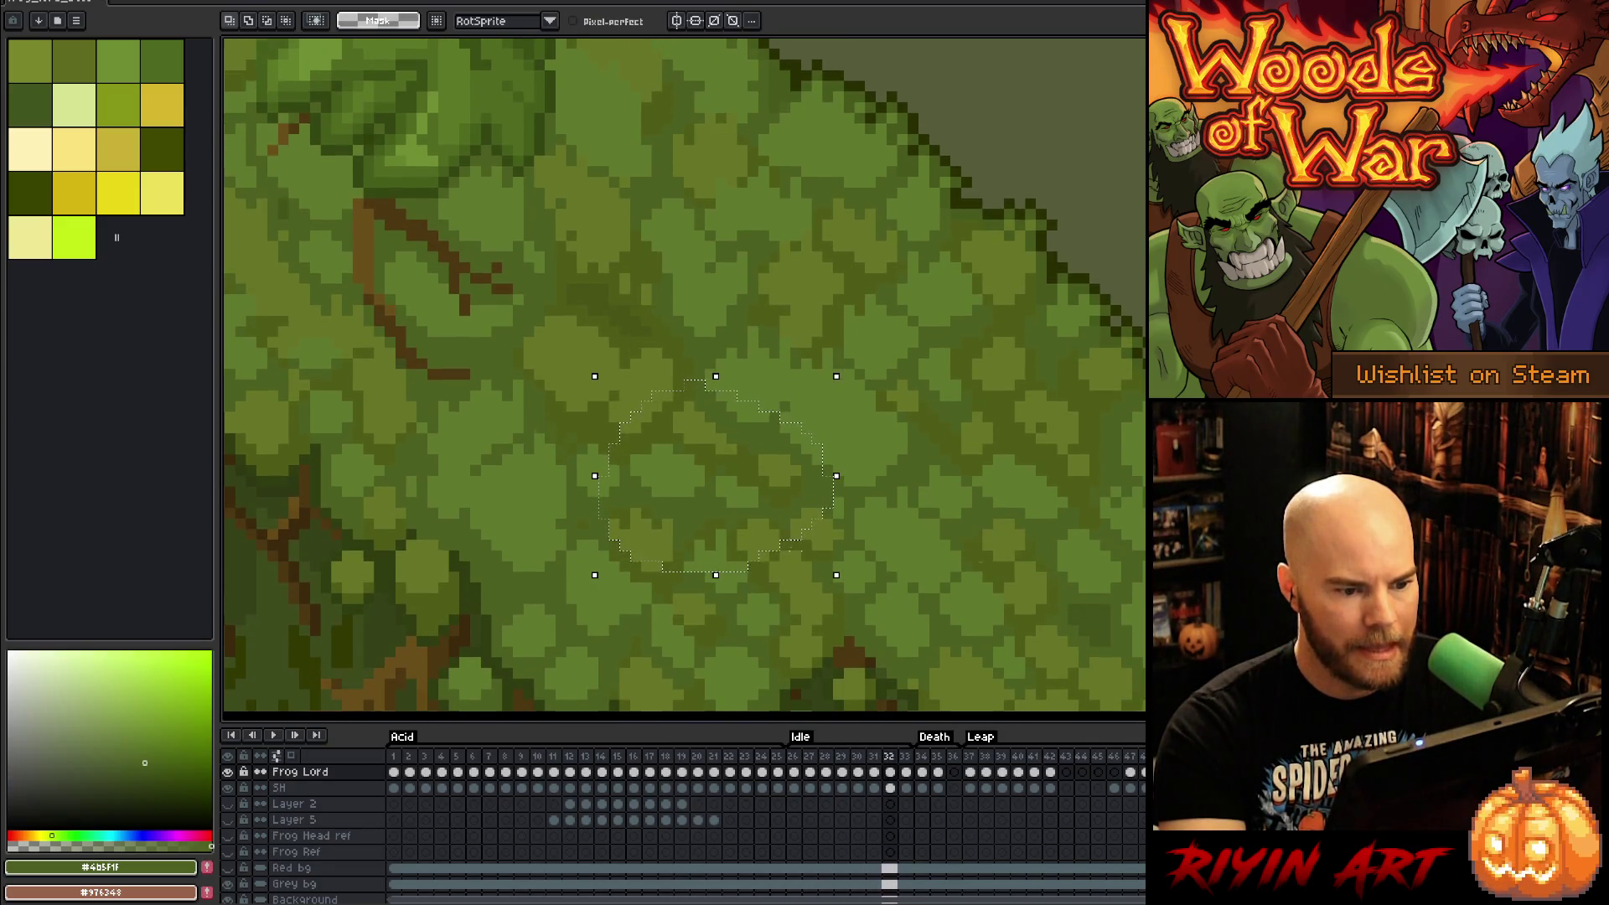
key("Right")
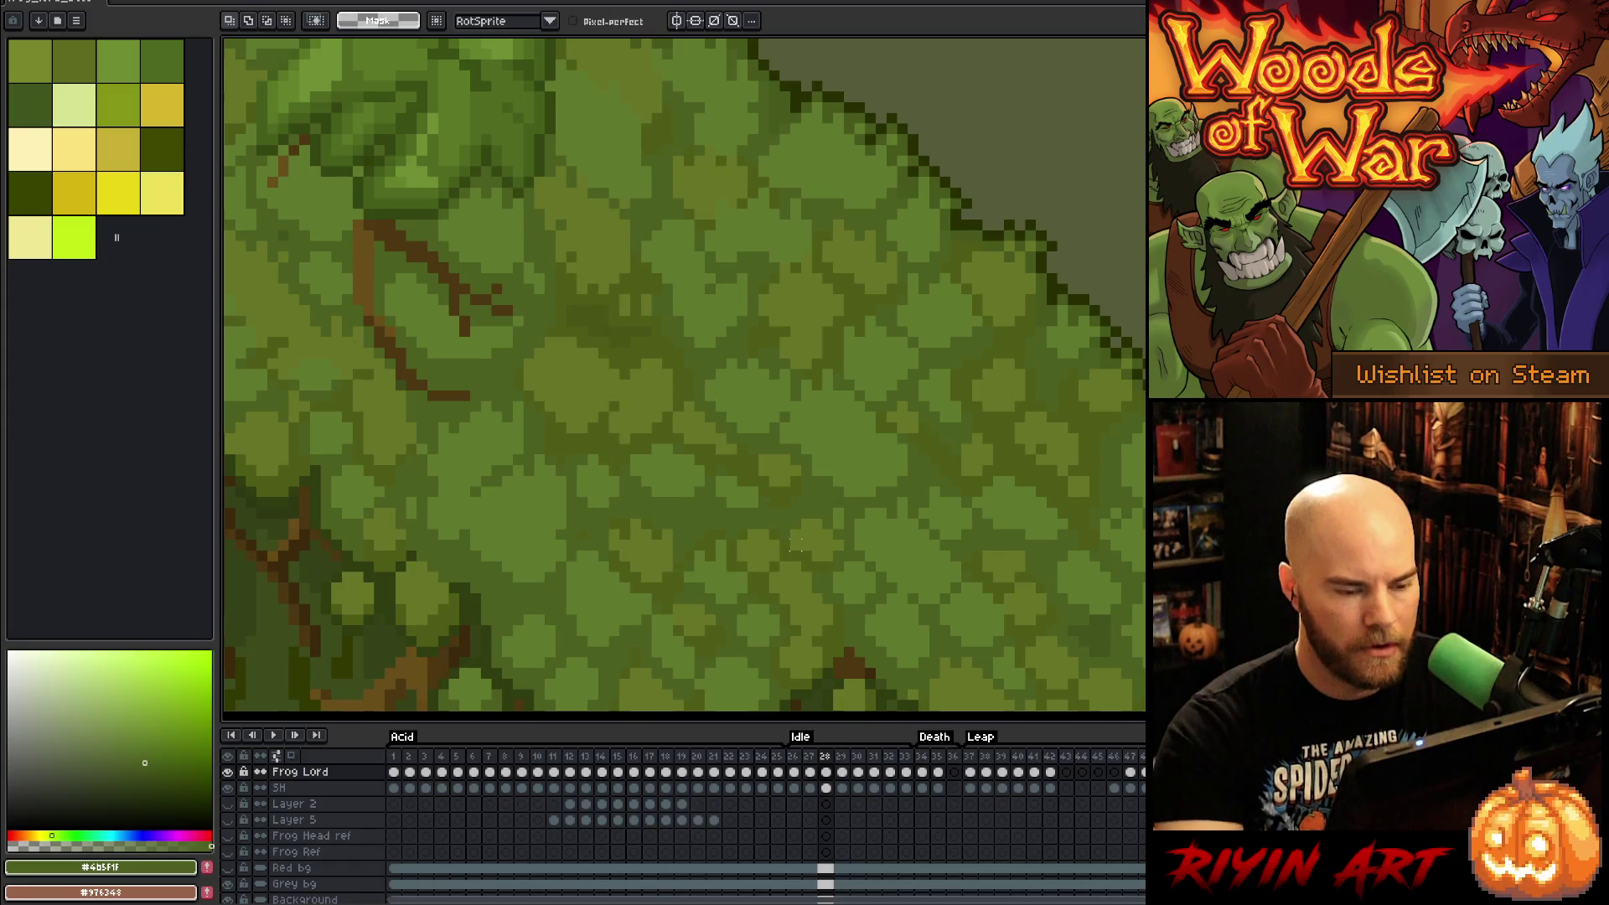
key("ctrl+d")
key("b")
left_click(819, 377, "alt")
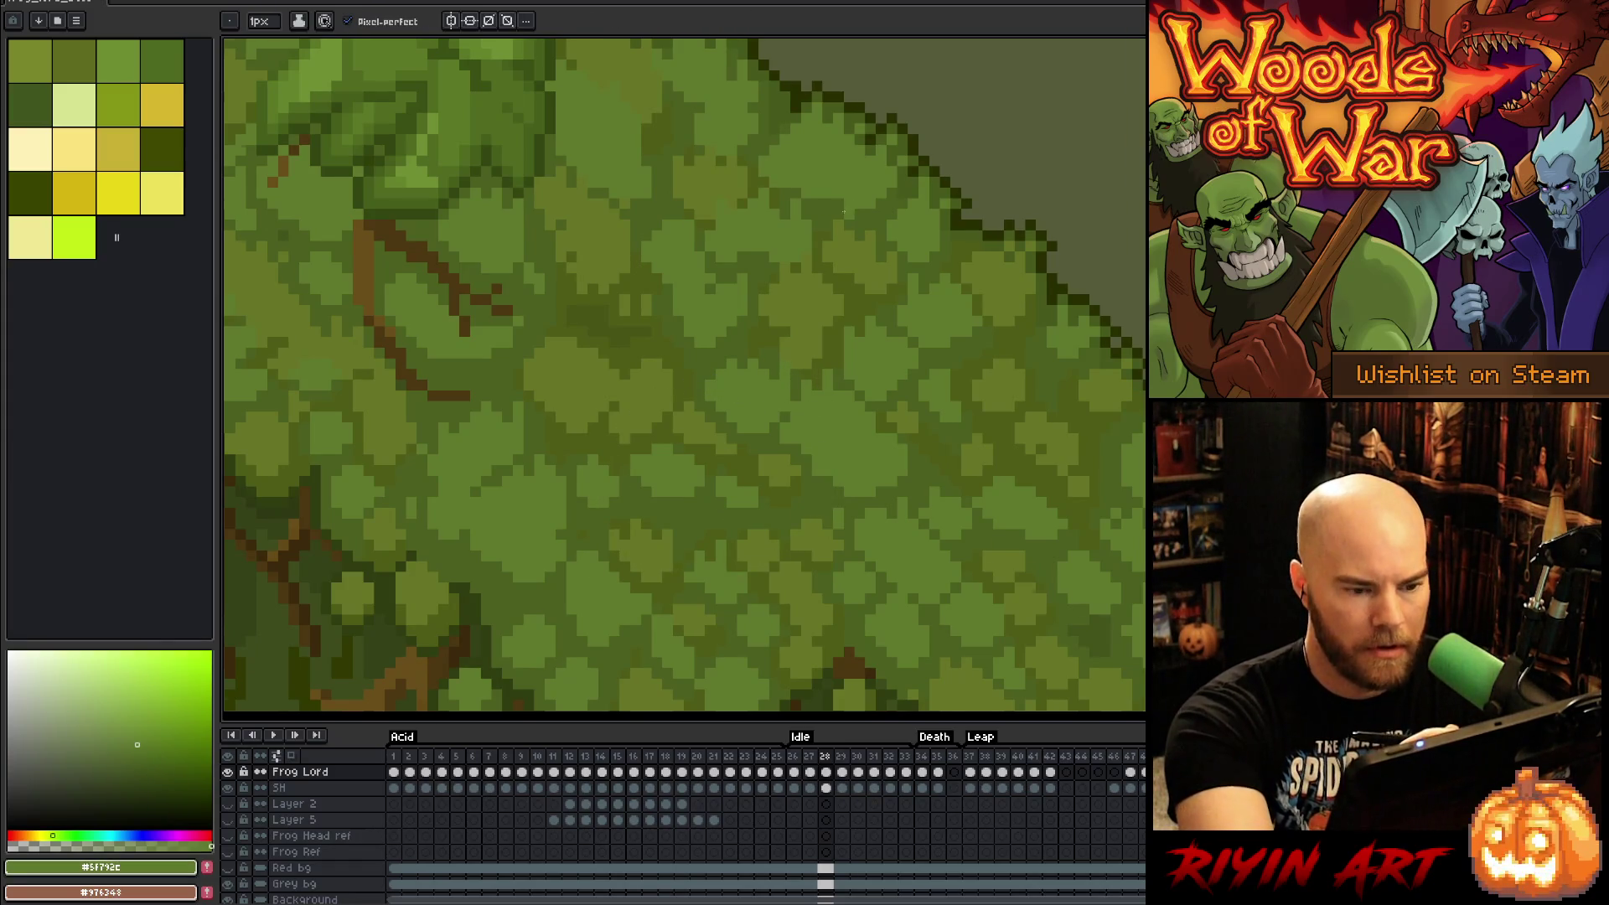
Step: Step through Idle frames 27–29 and play the animation, stopping on frame 27
key("Right")
key("Right")
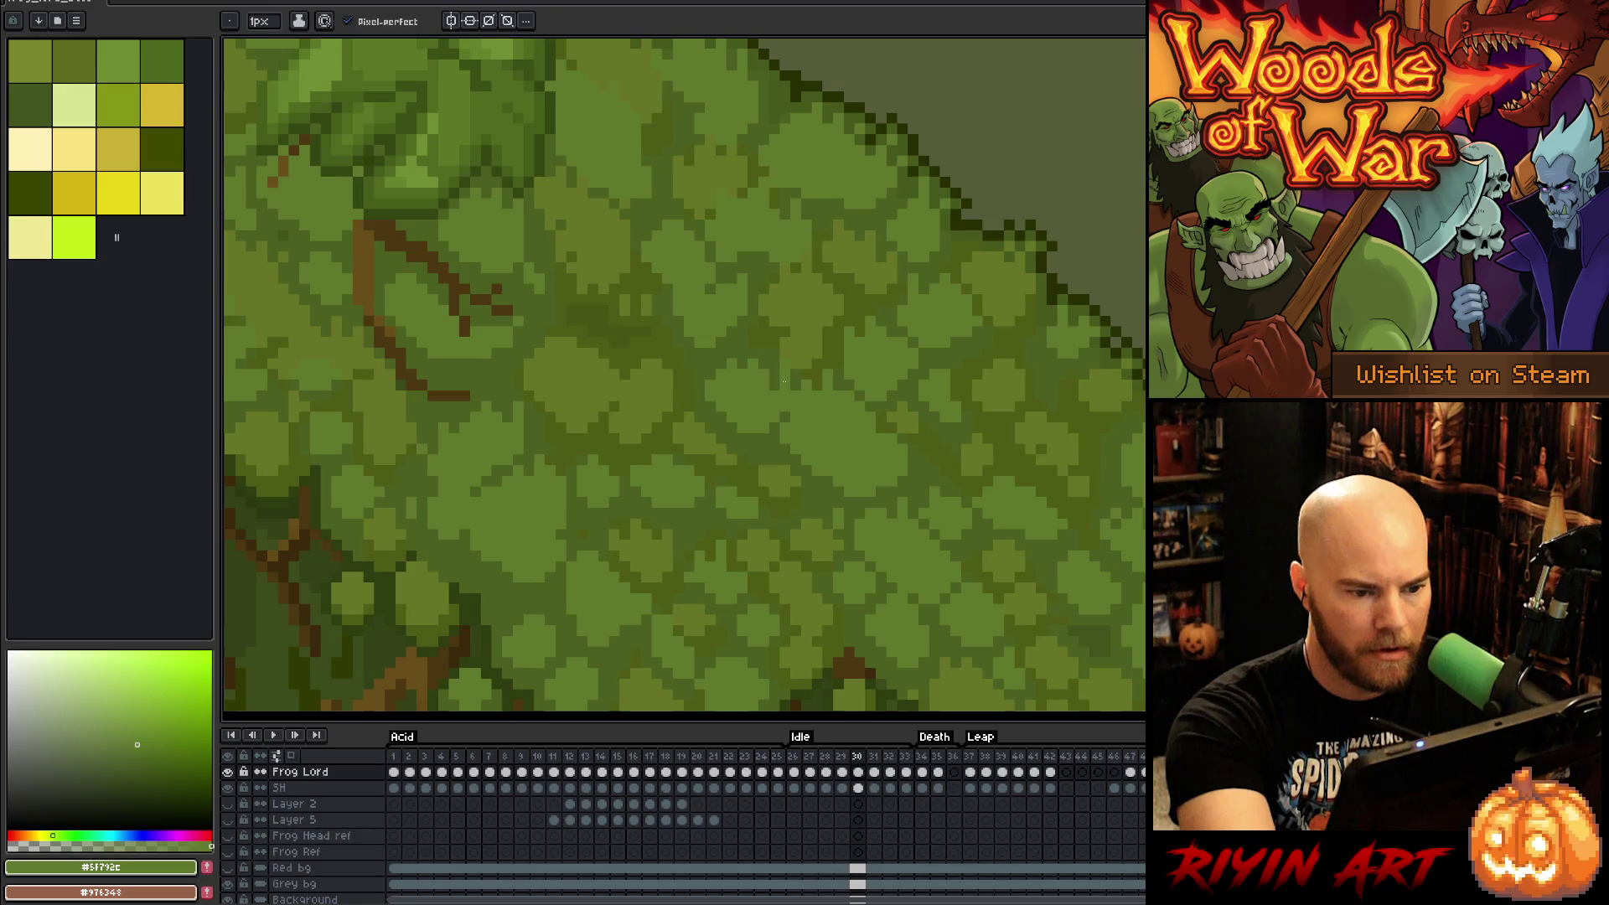
key("Left")
key("Left")
key("Left")
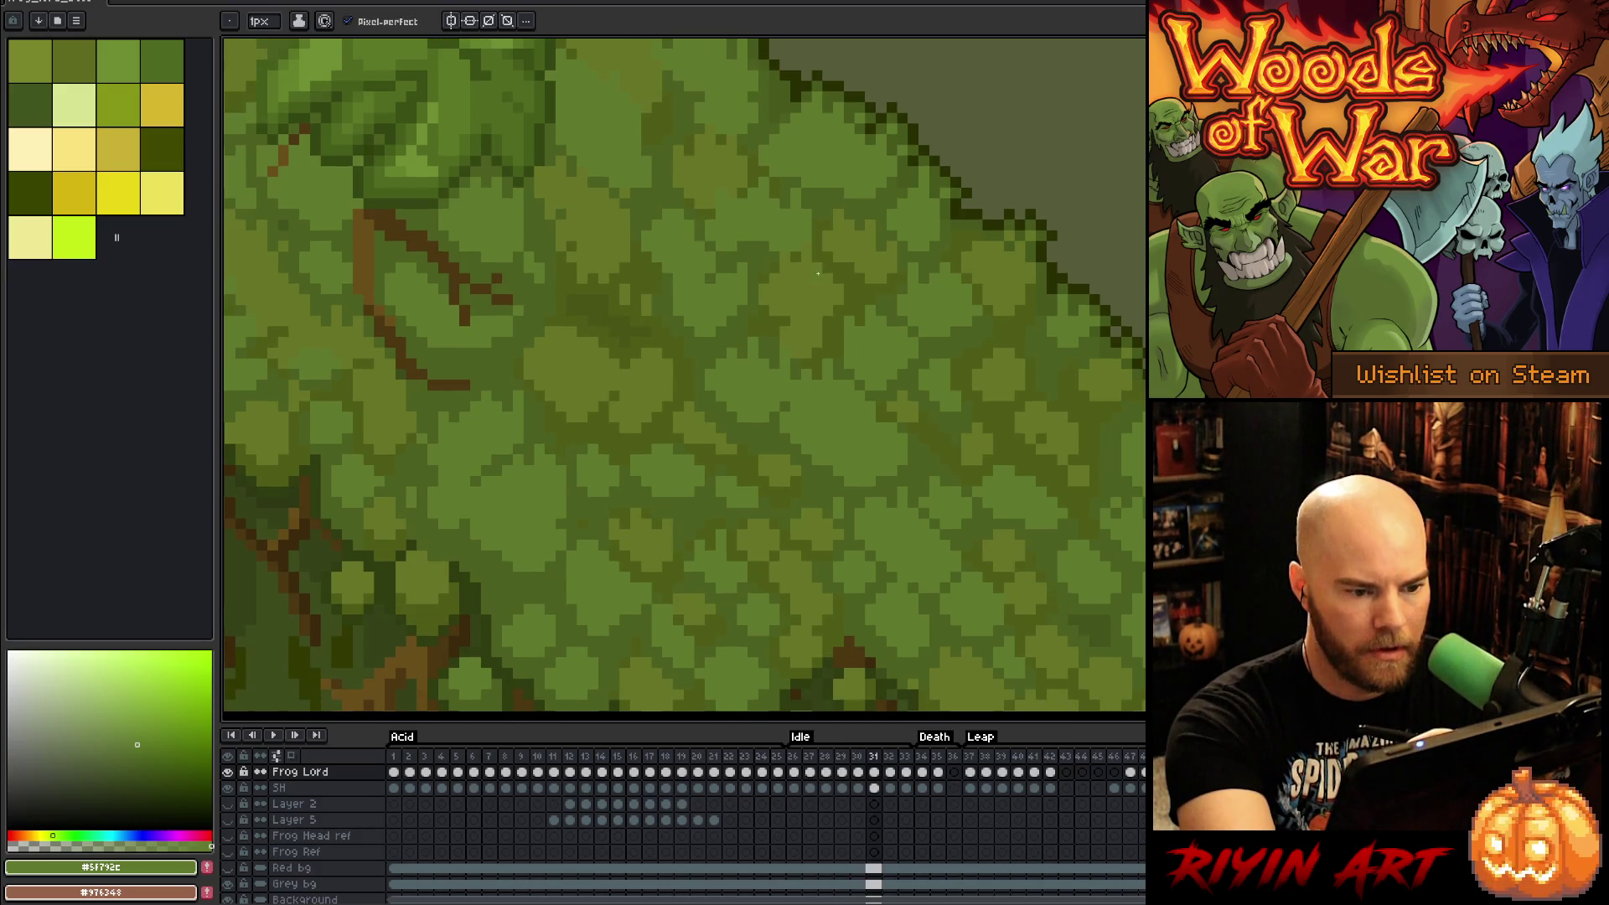
key("Right")
key("Right")
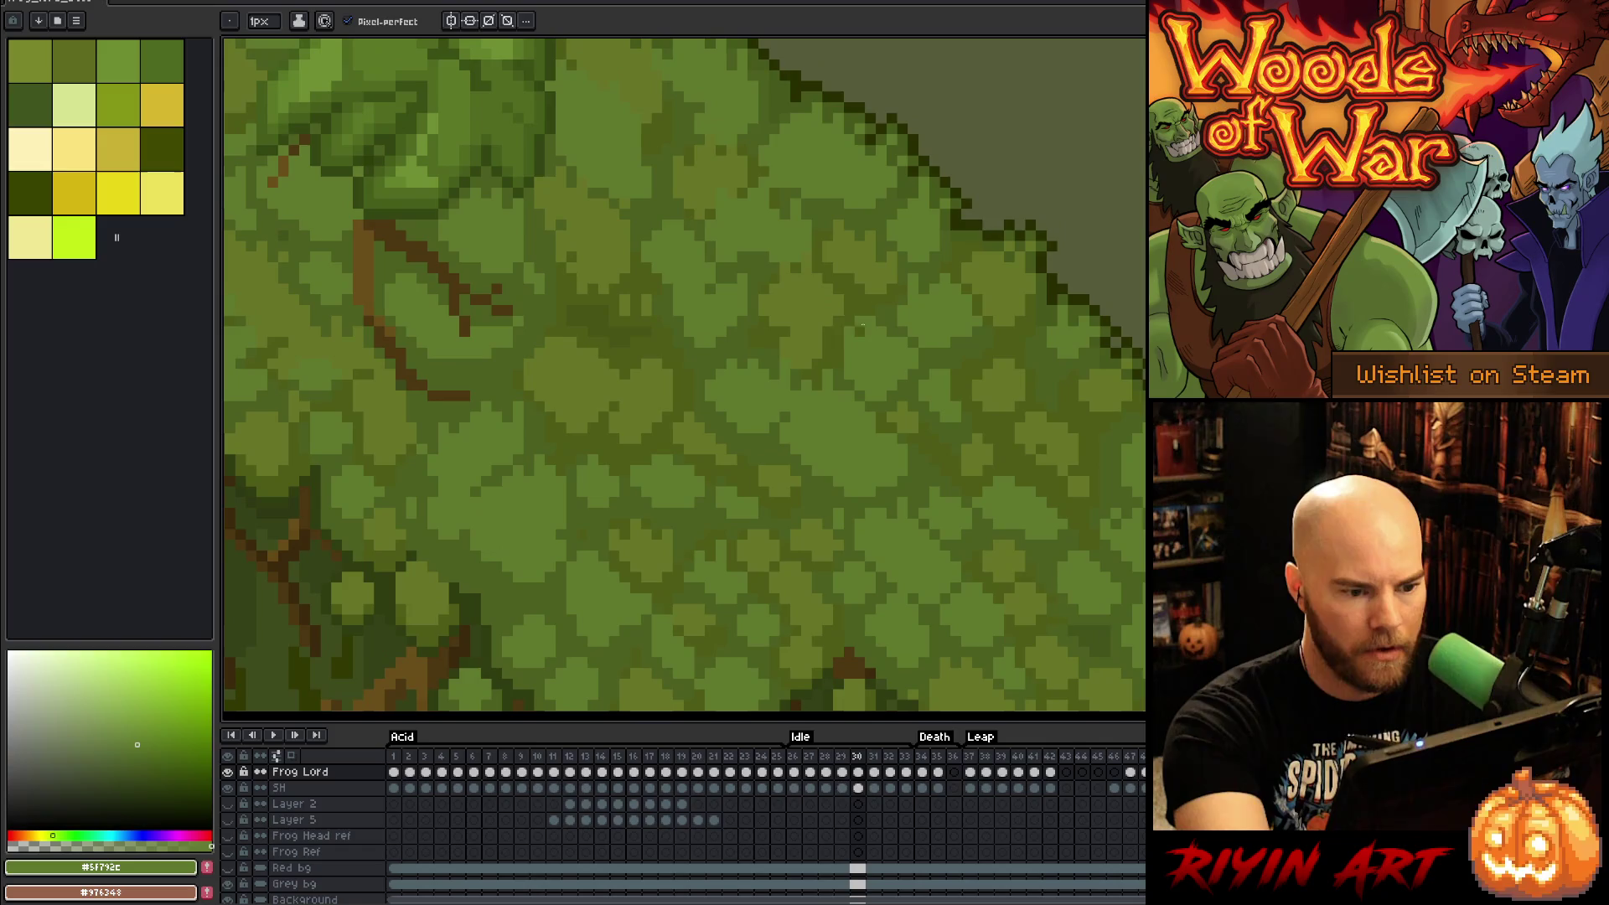
key("Right")
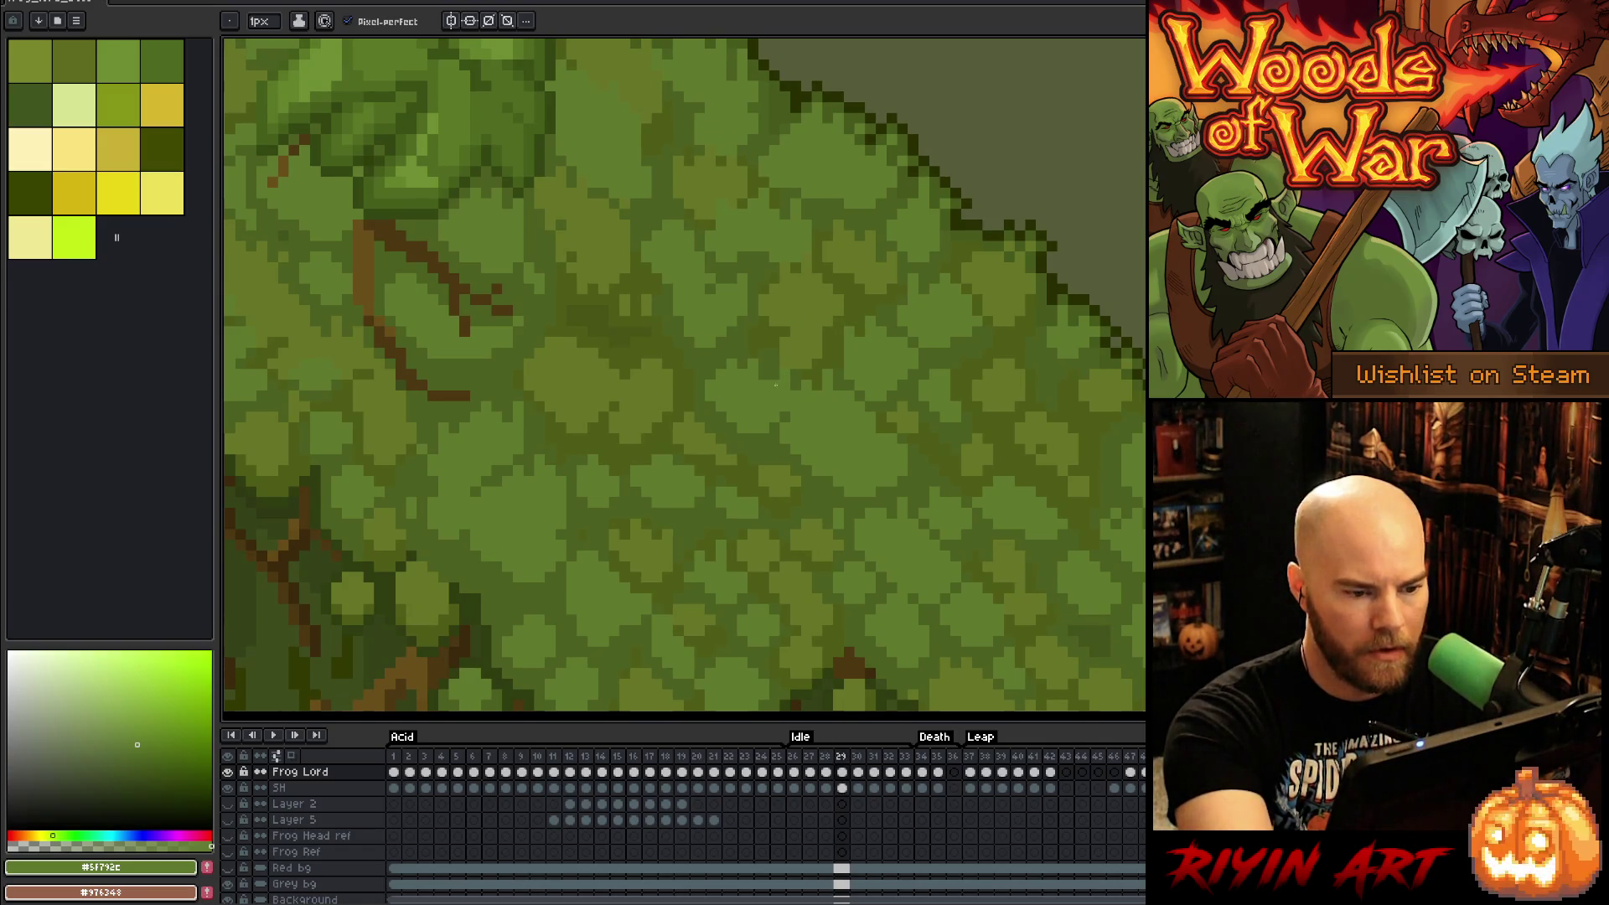
key("Return")
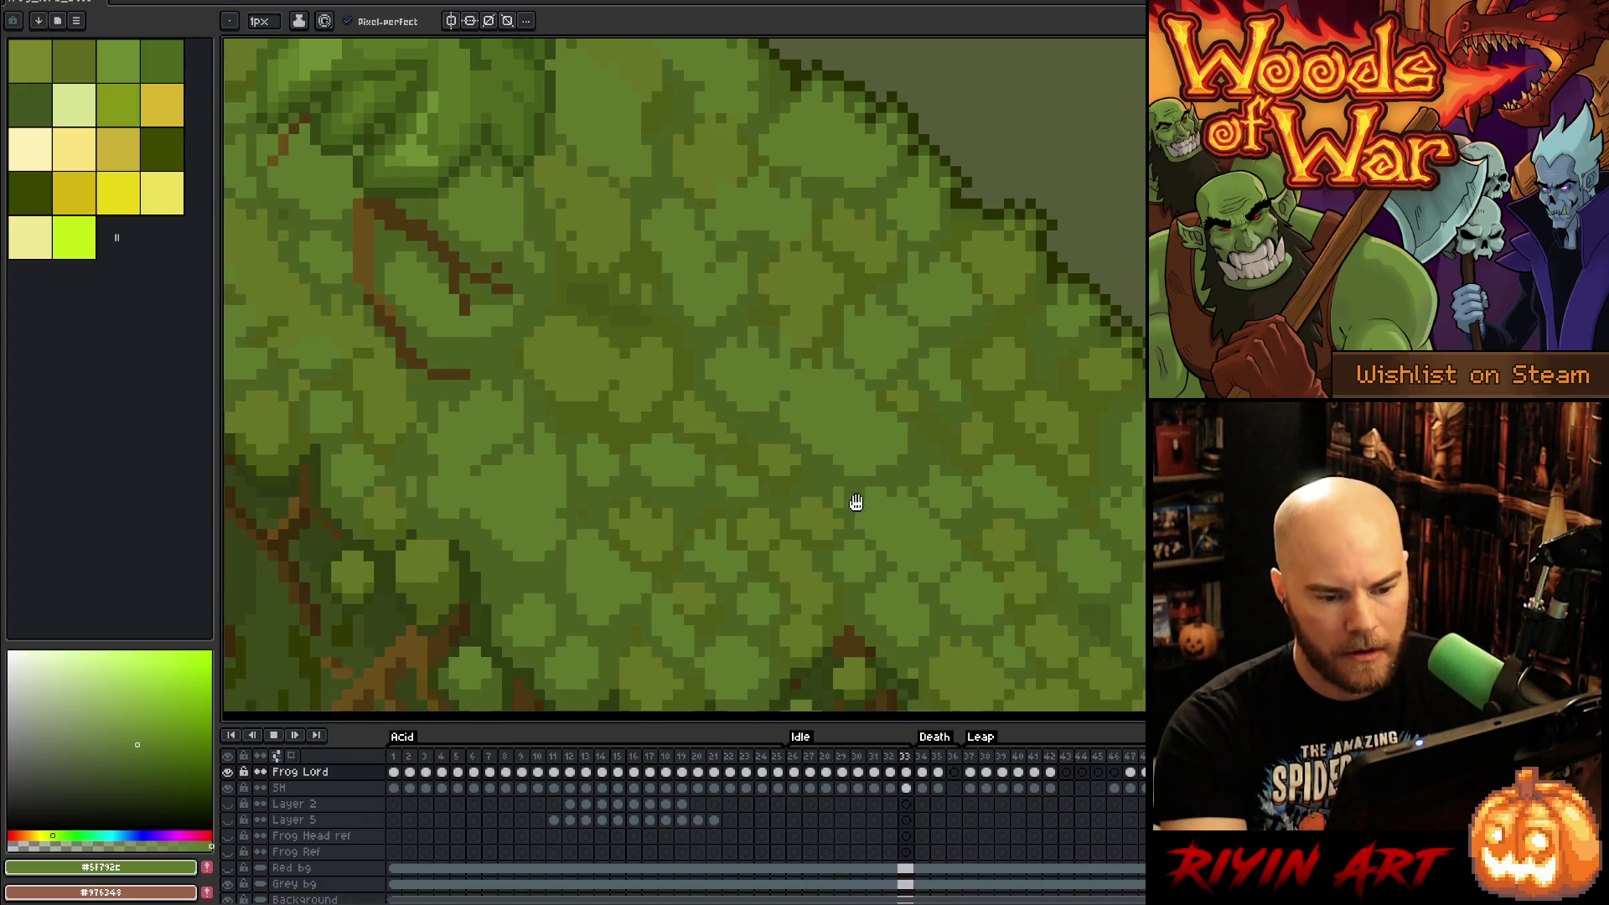
key("Return")
Step: Sample mid and dark moss greens while comparing frames 27–30, then preview the loop
left_click(1107, 415, "alt")
key("Right")
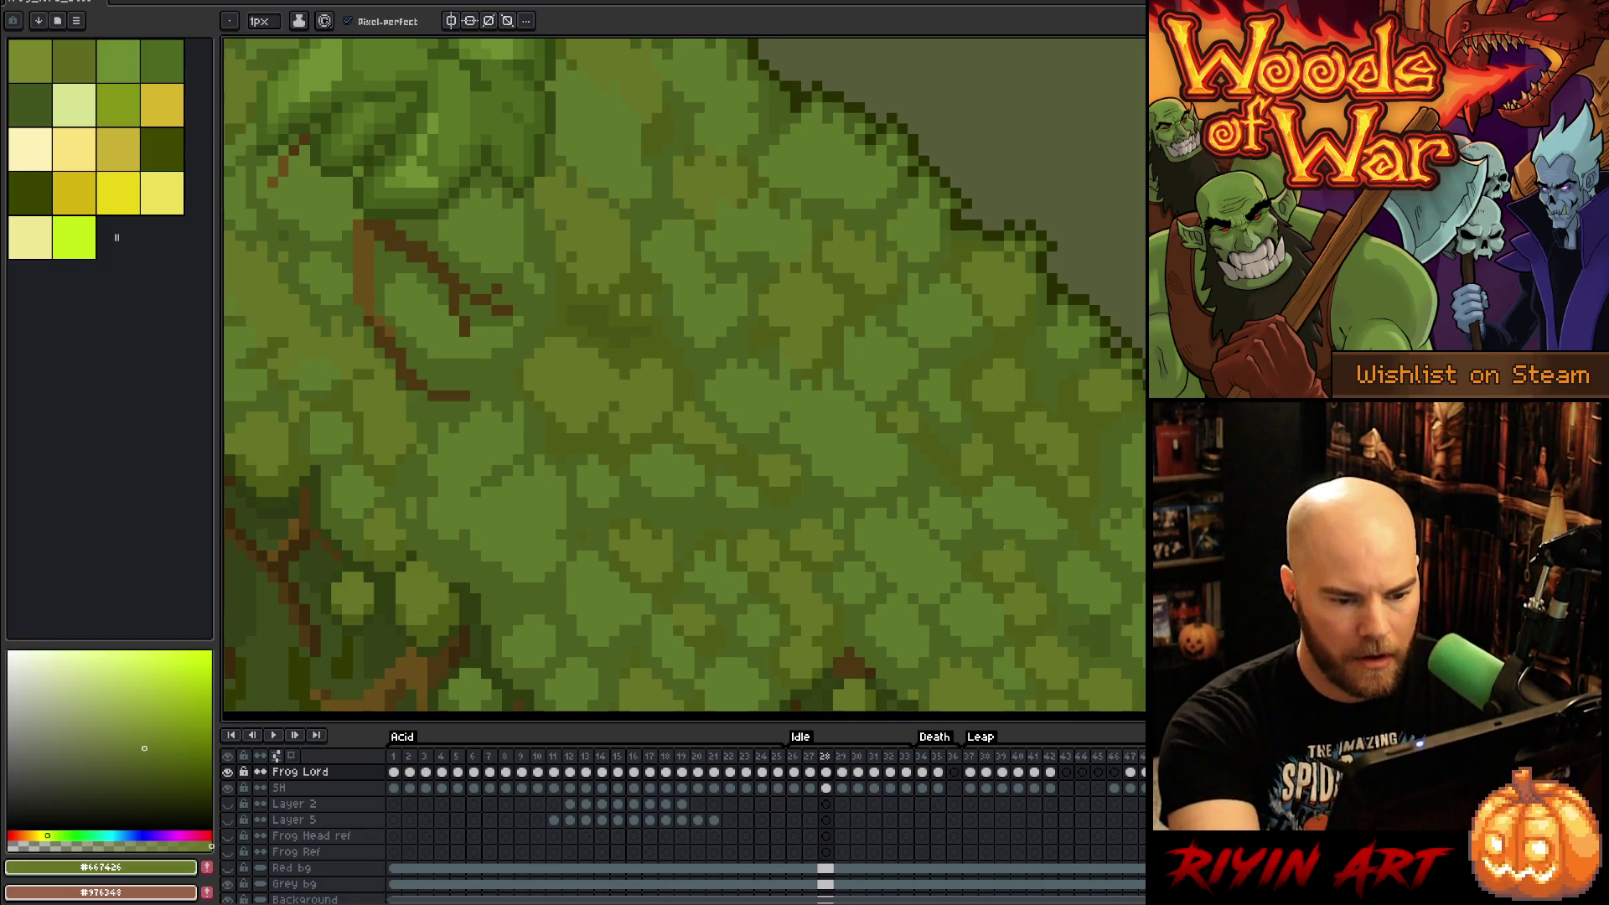
key("Right")
key("Right")
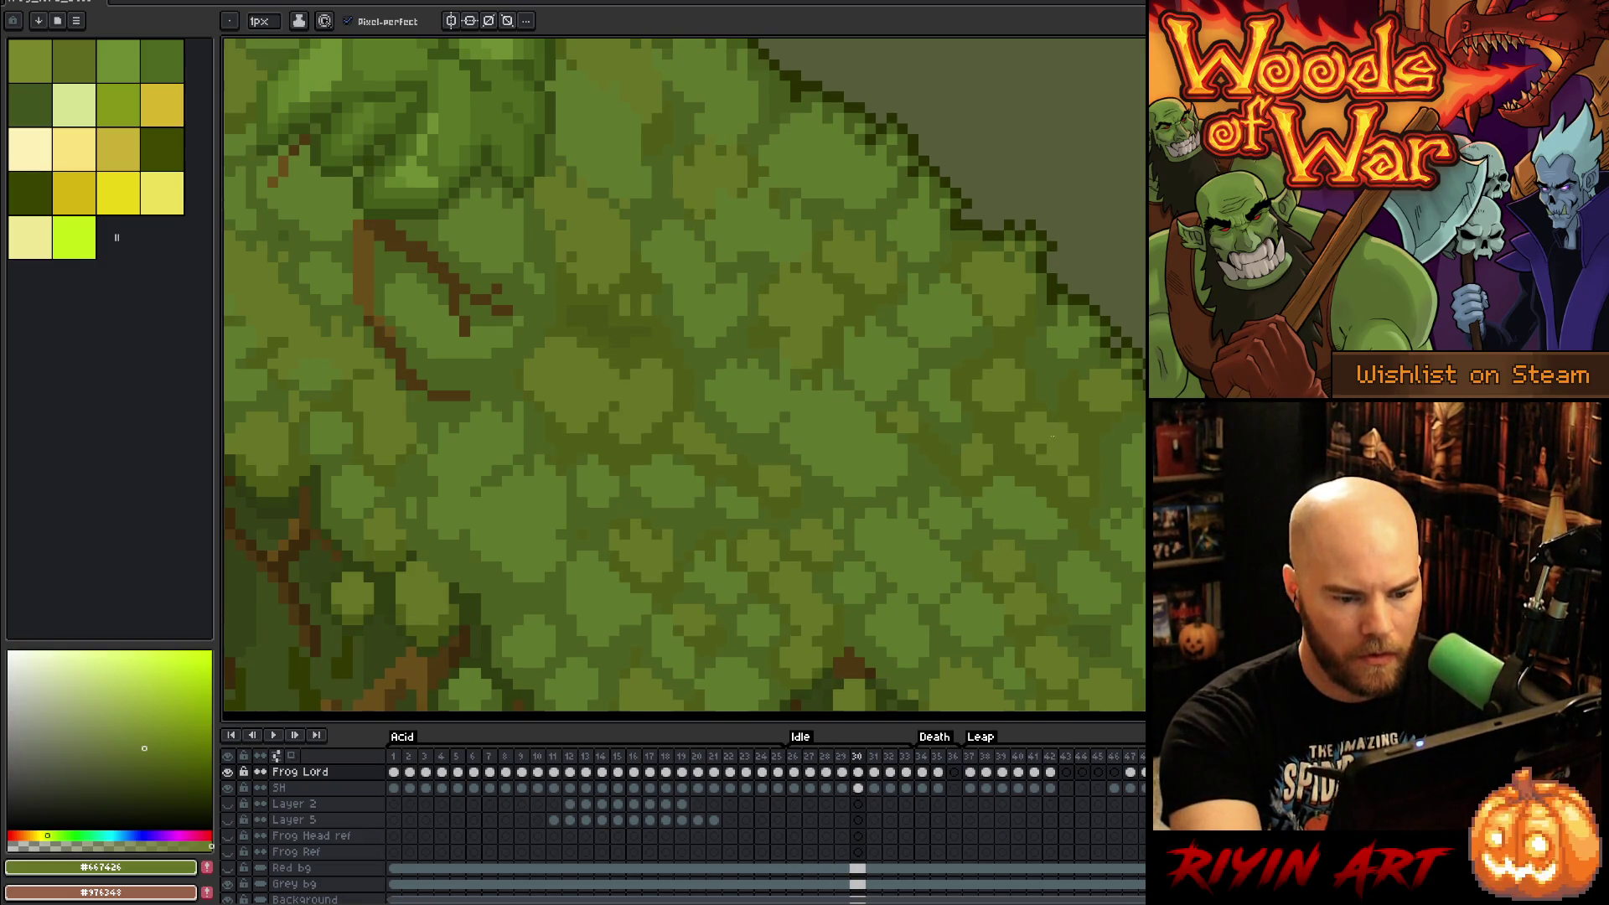
key("Left")
left_click(1031, 523, "alt")
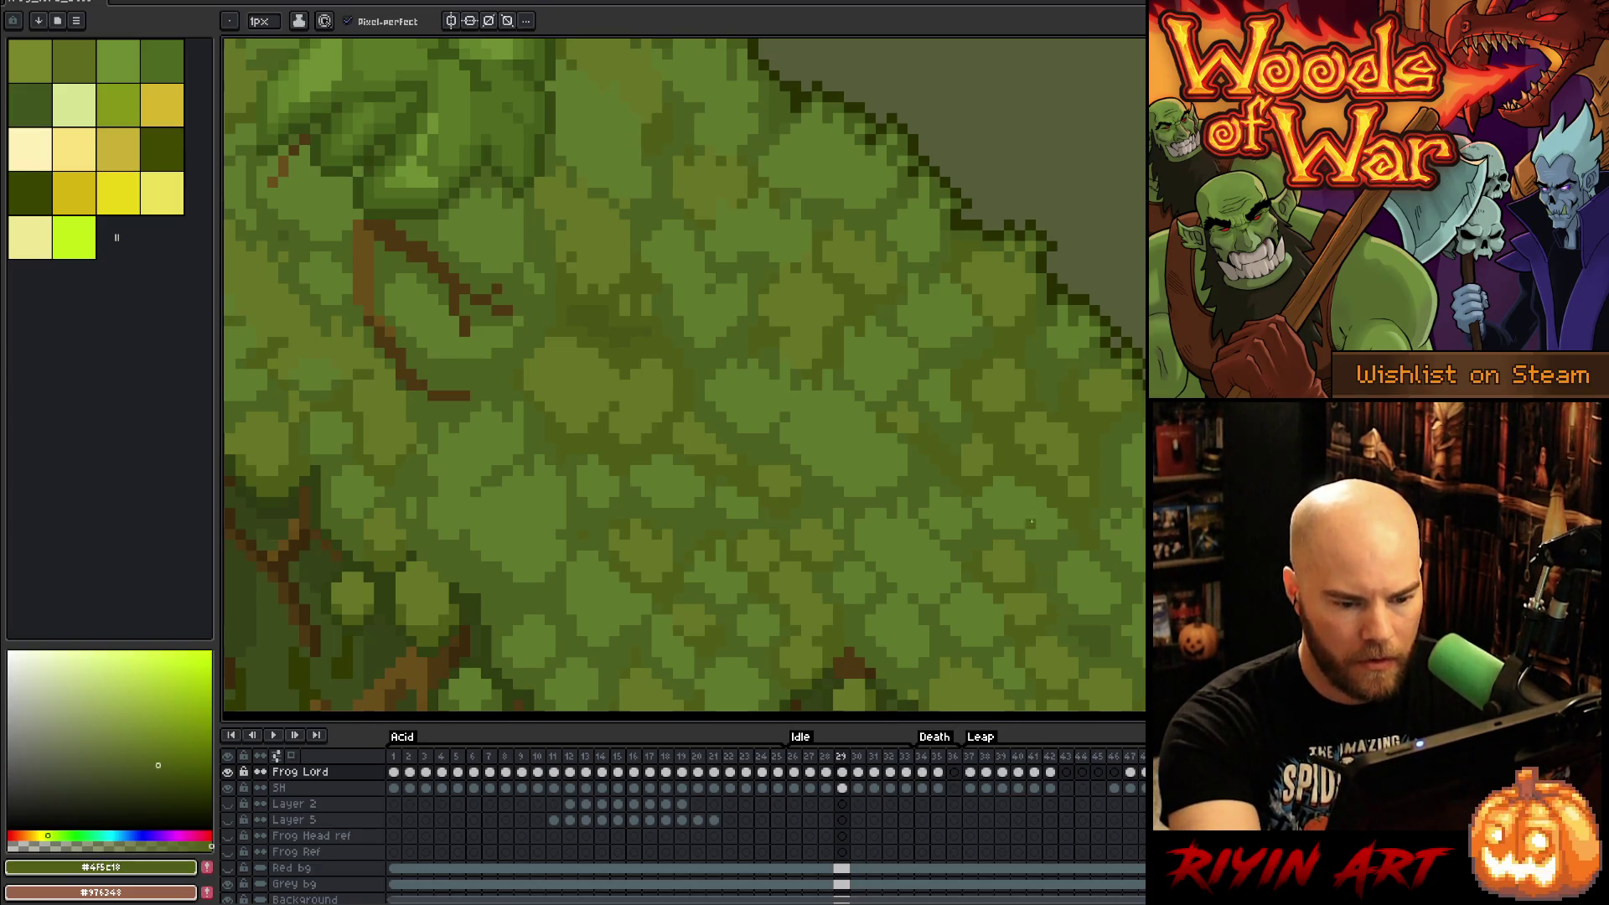
left_click(1048, 466, "alt")
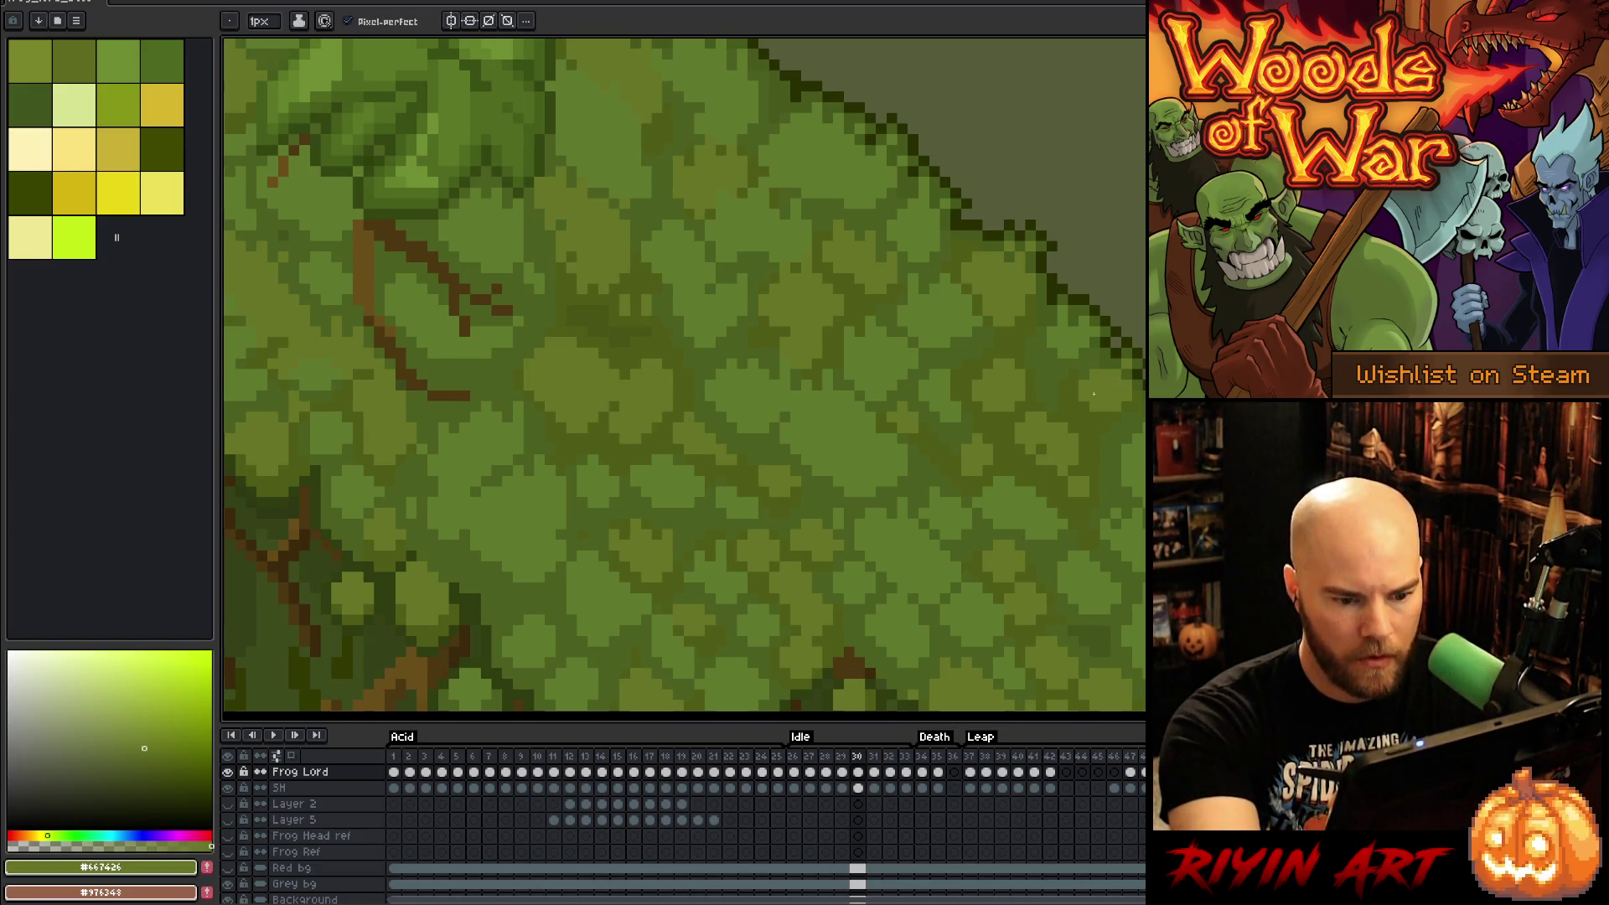
key("Right")
key("Left")
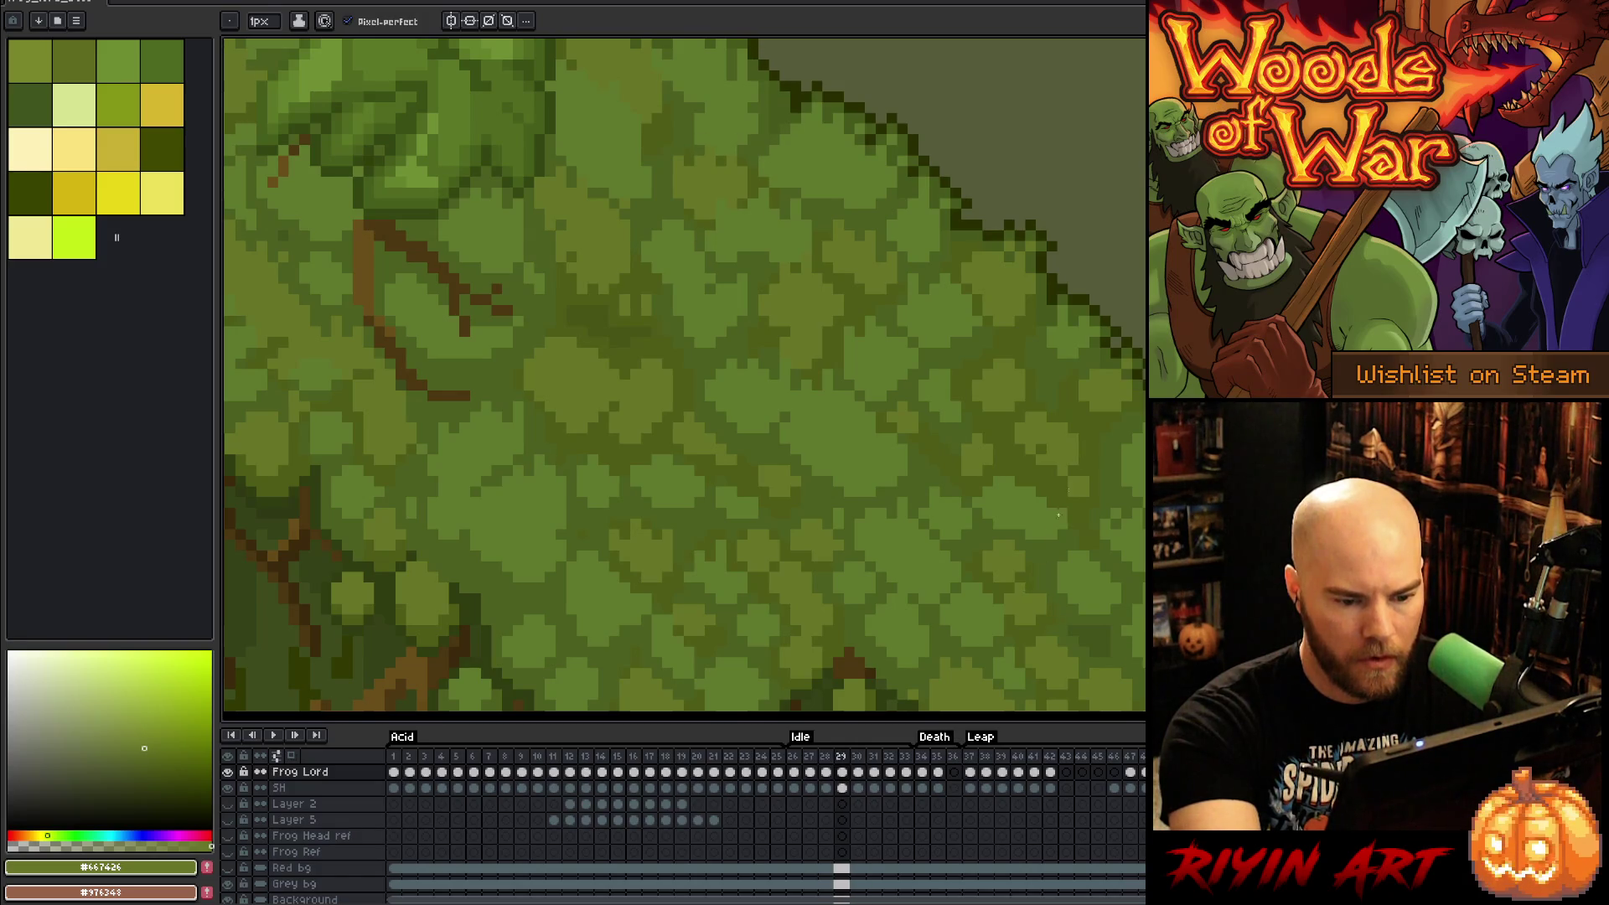
key("Return")
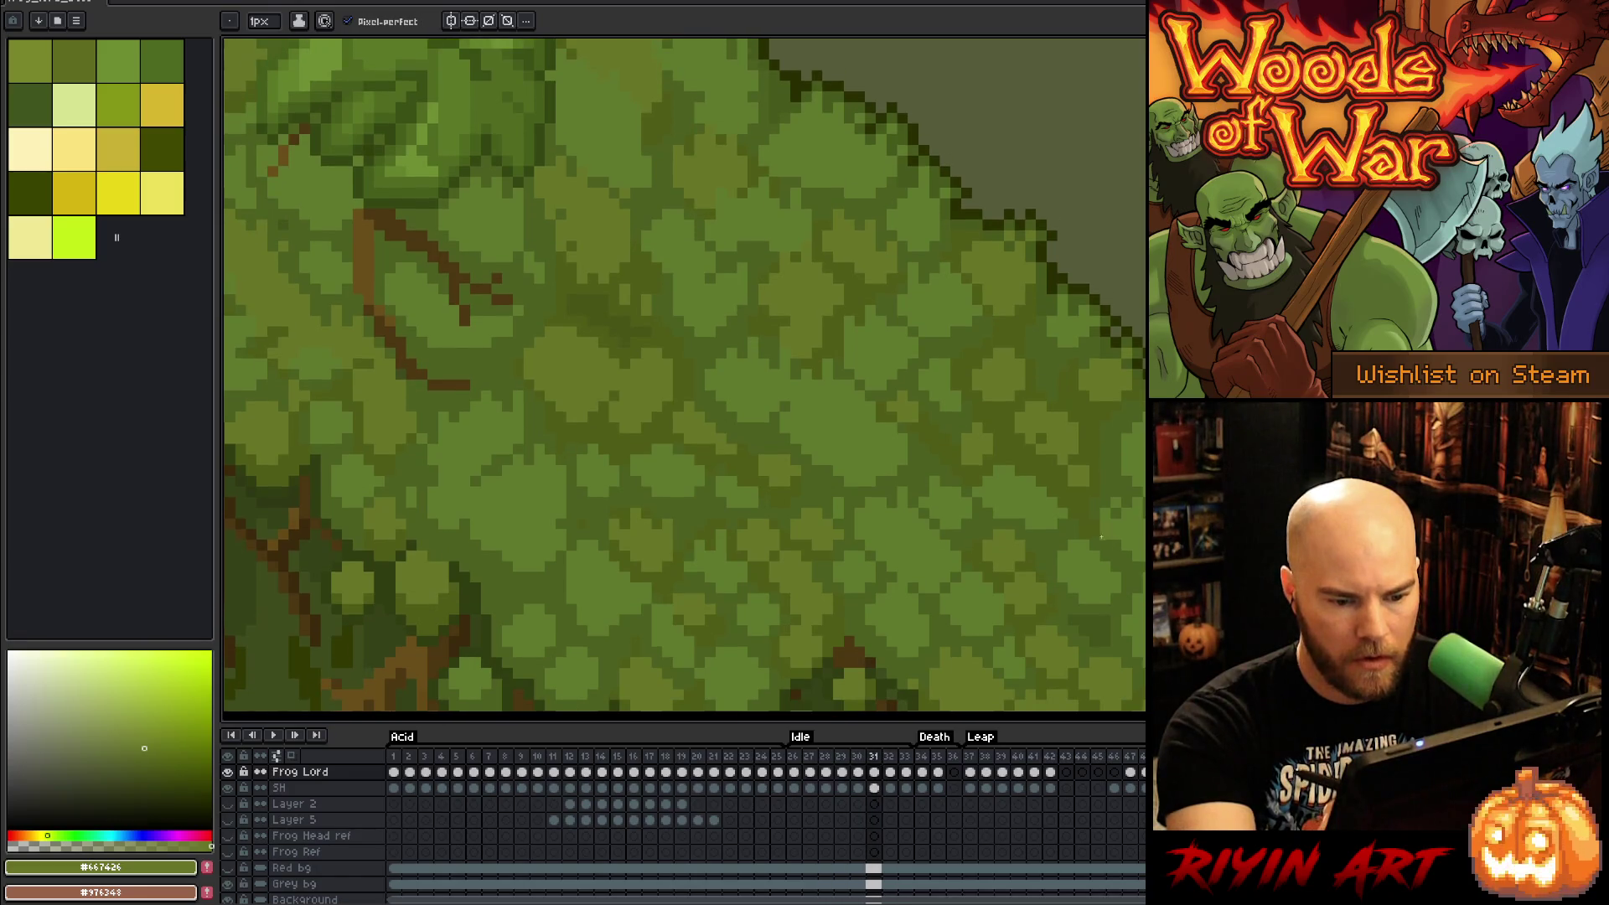
Step: Sample darker moss greens, compare frames 27–29, pick a lighter green and replay the frames
left_click(1062, 597, "alt")
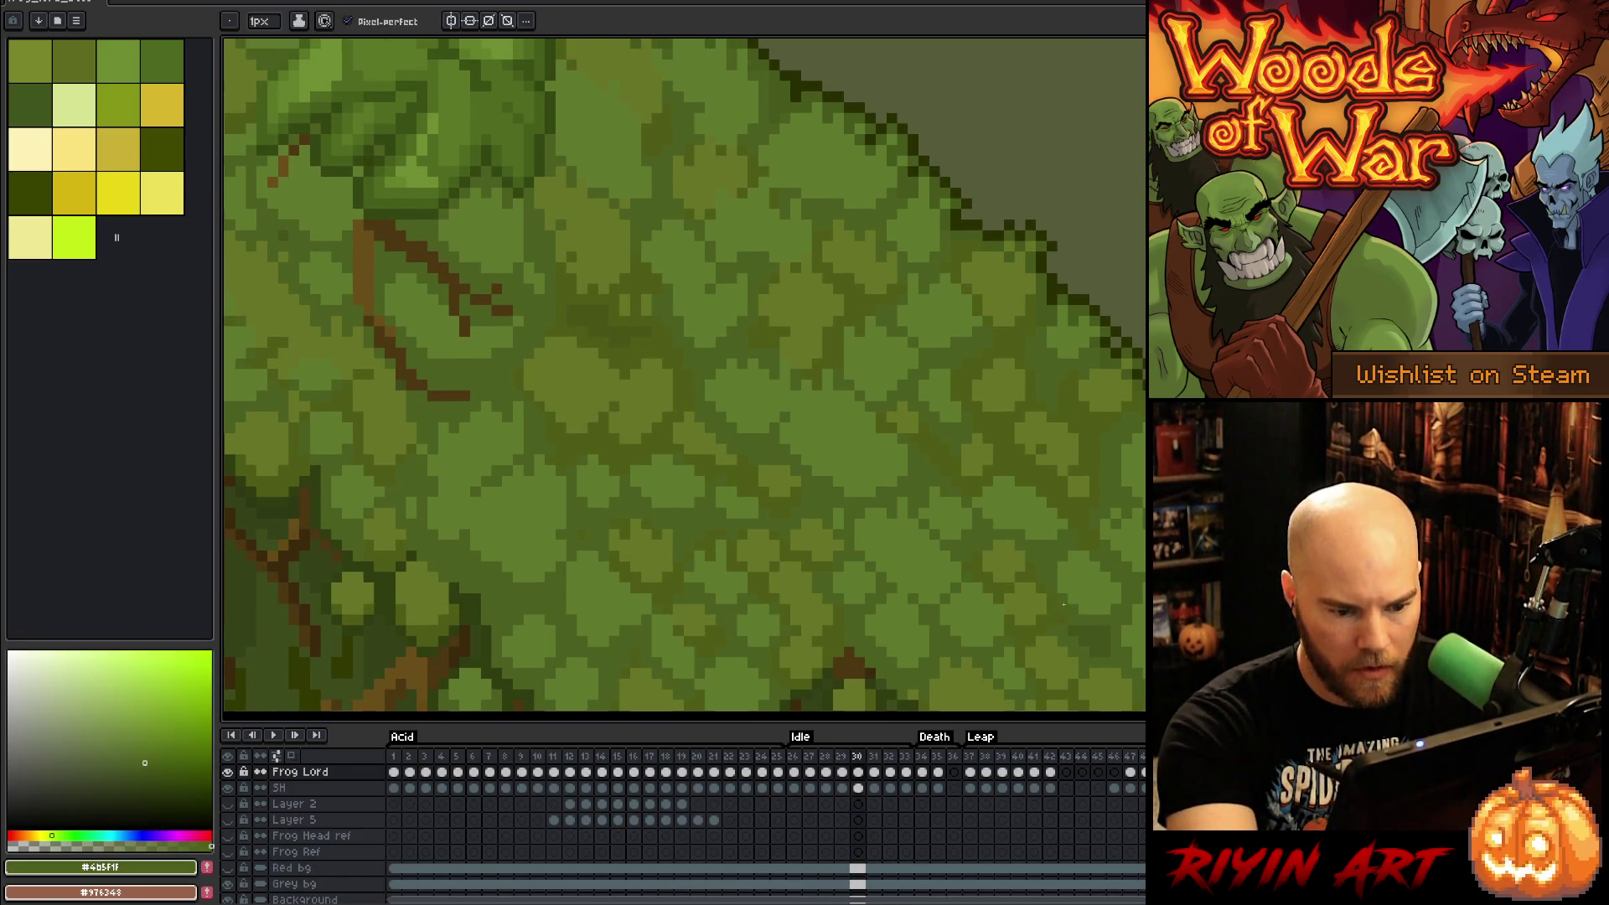
left_click(1054, 600, "alt")
key("Left")
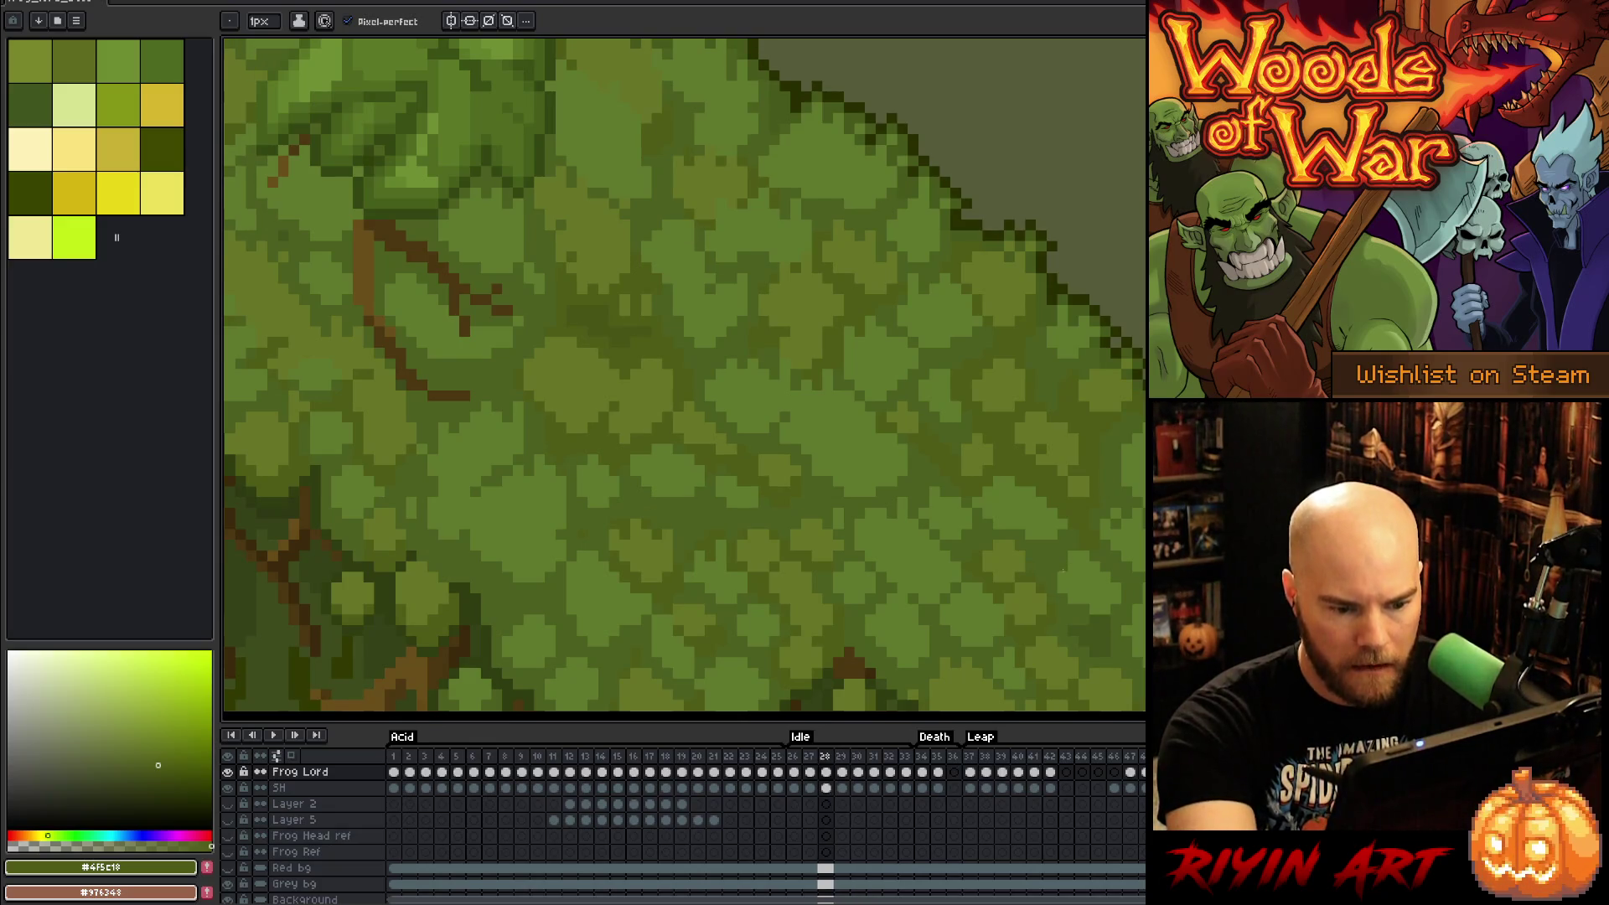
key("Left")
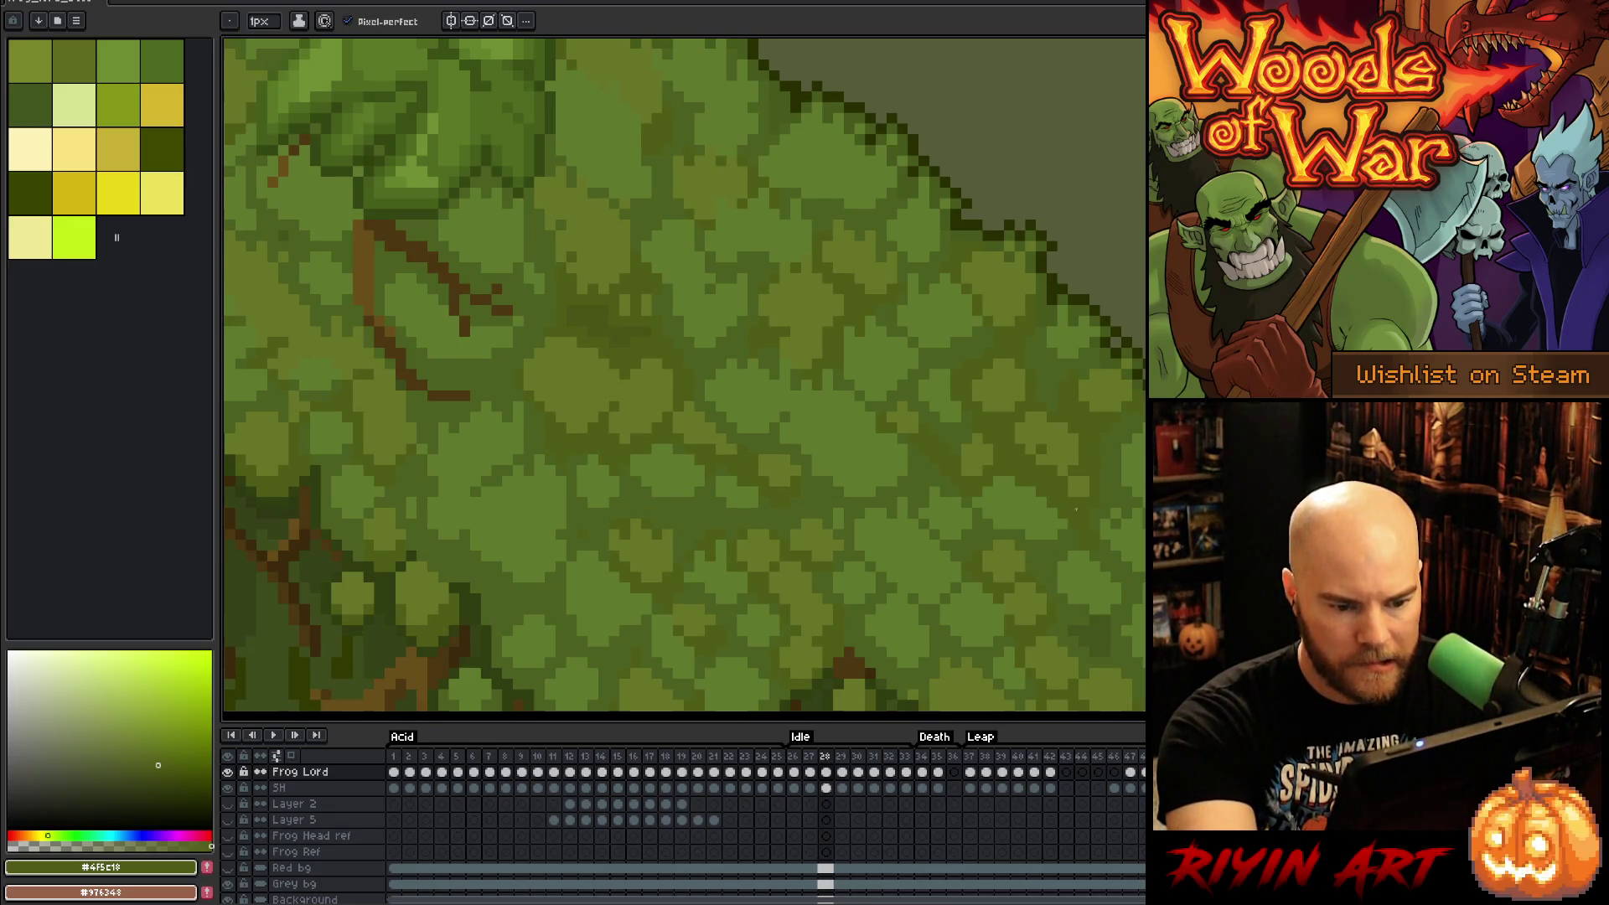
key("Left")
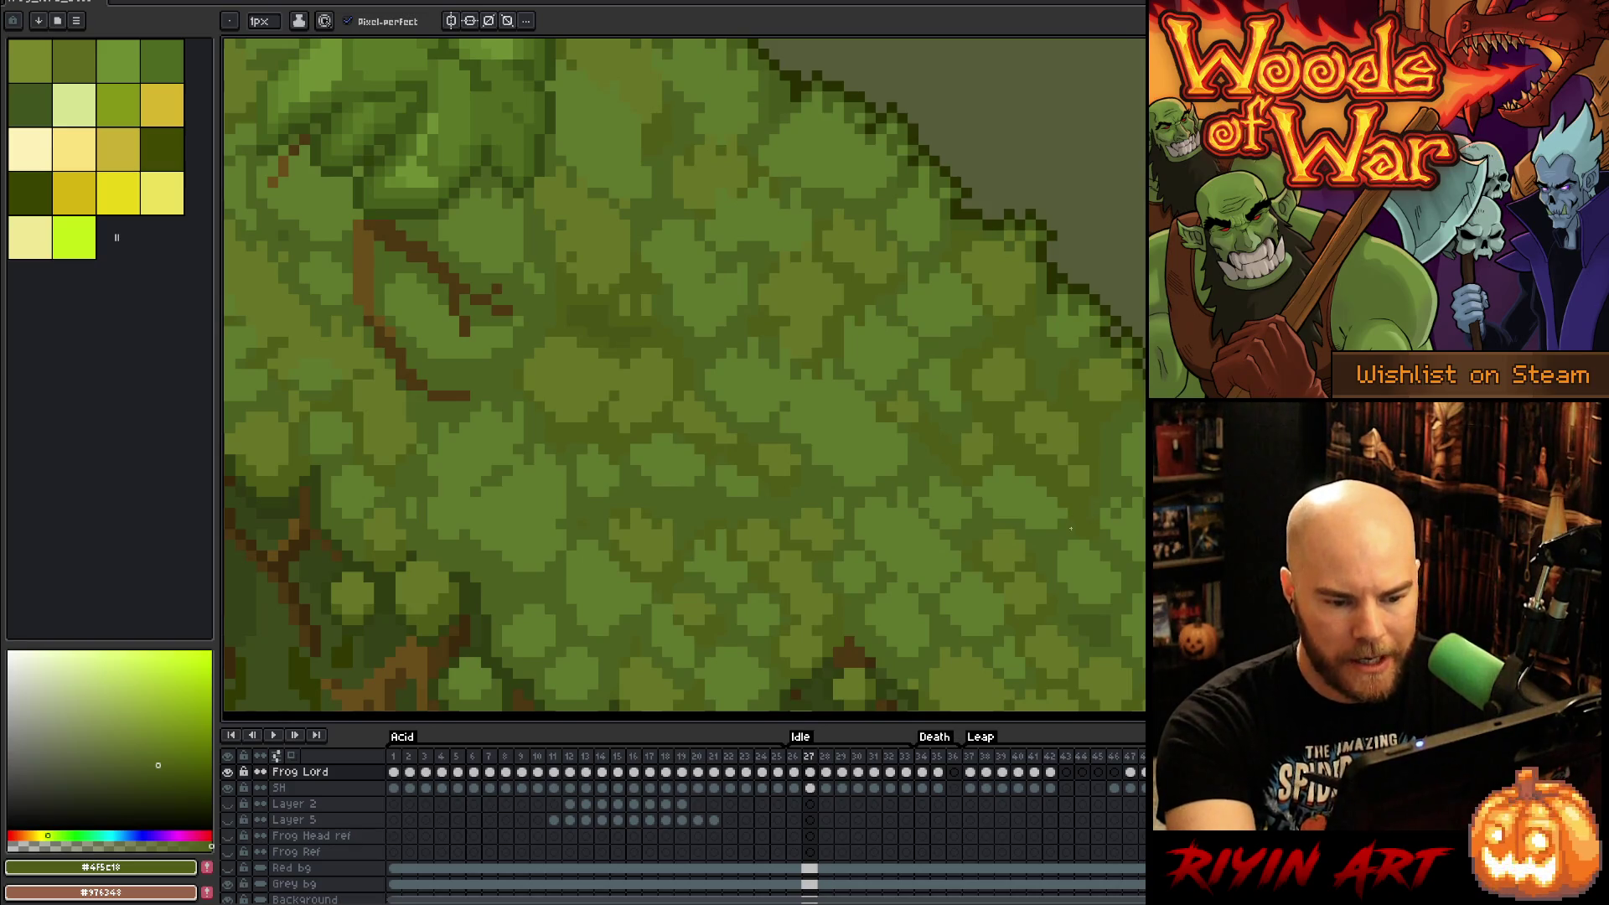
key("Right")
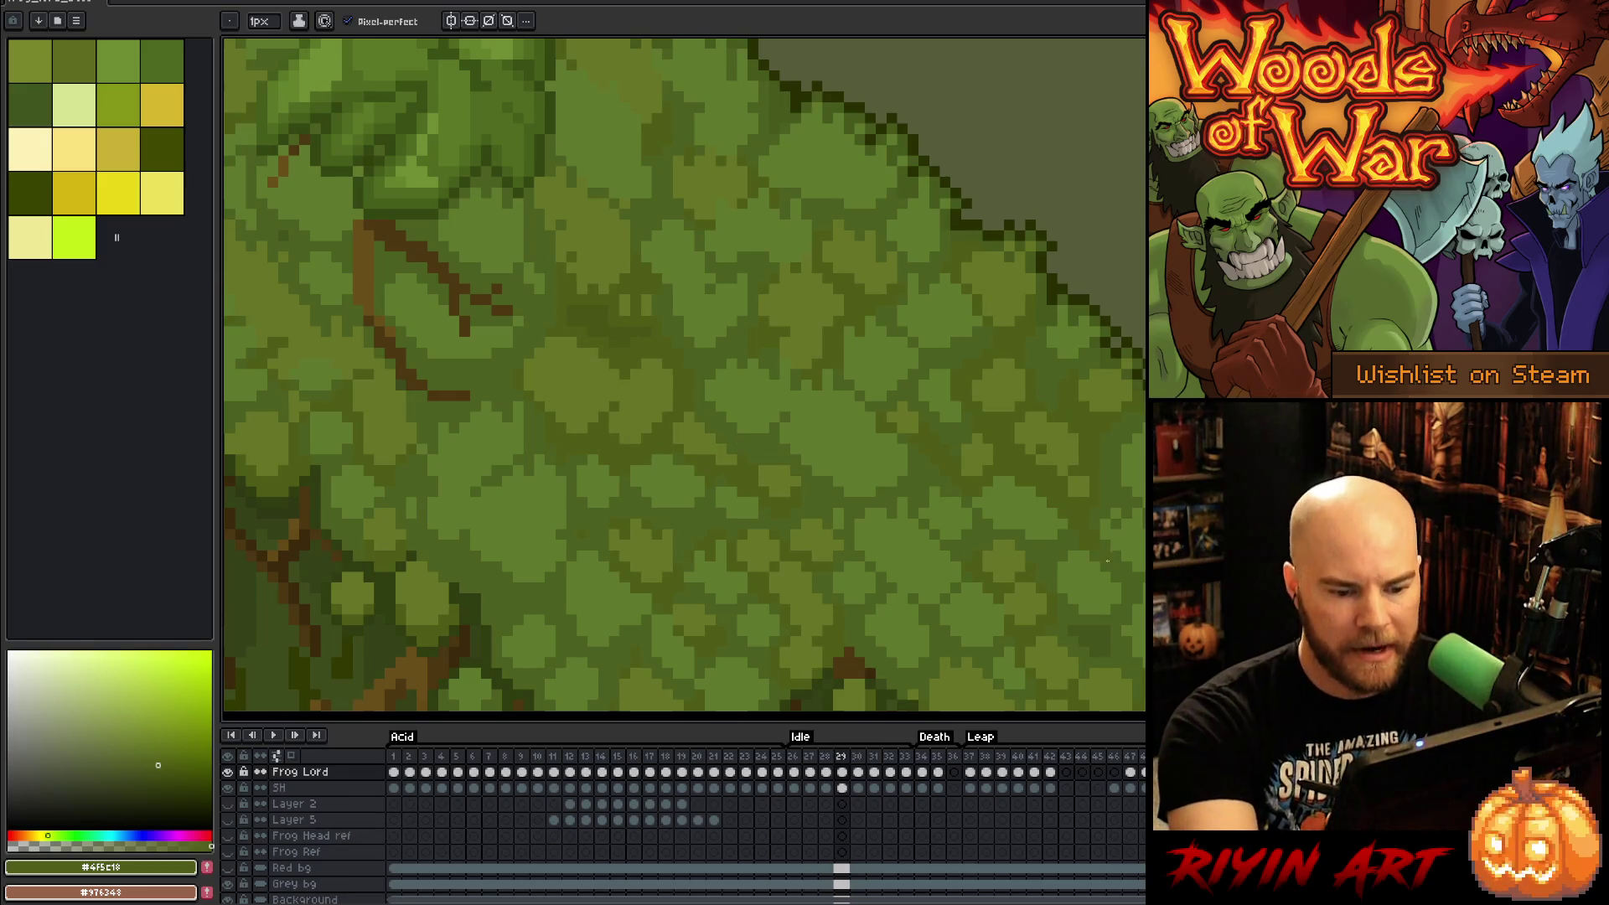
key("Right")
key("Left")
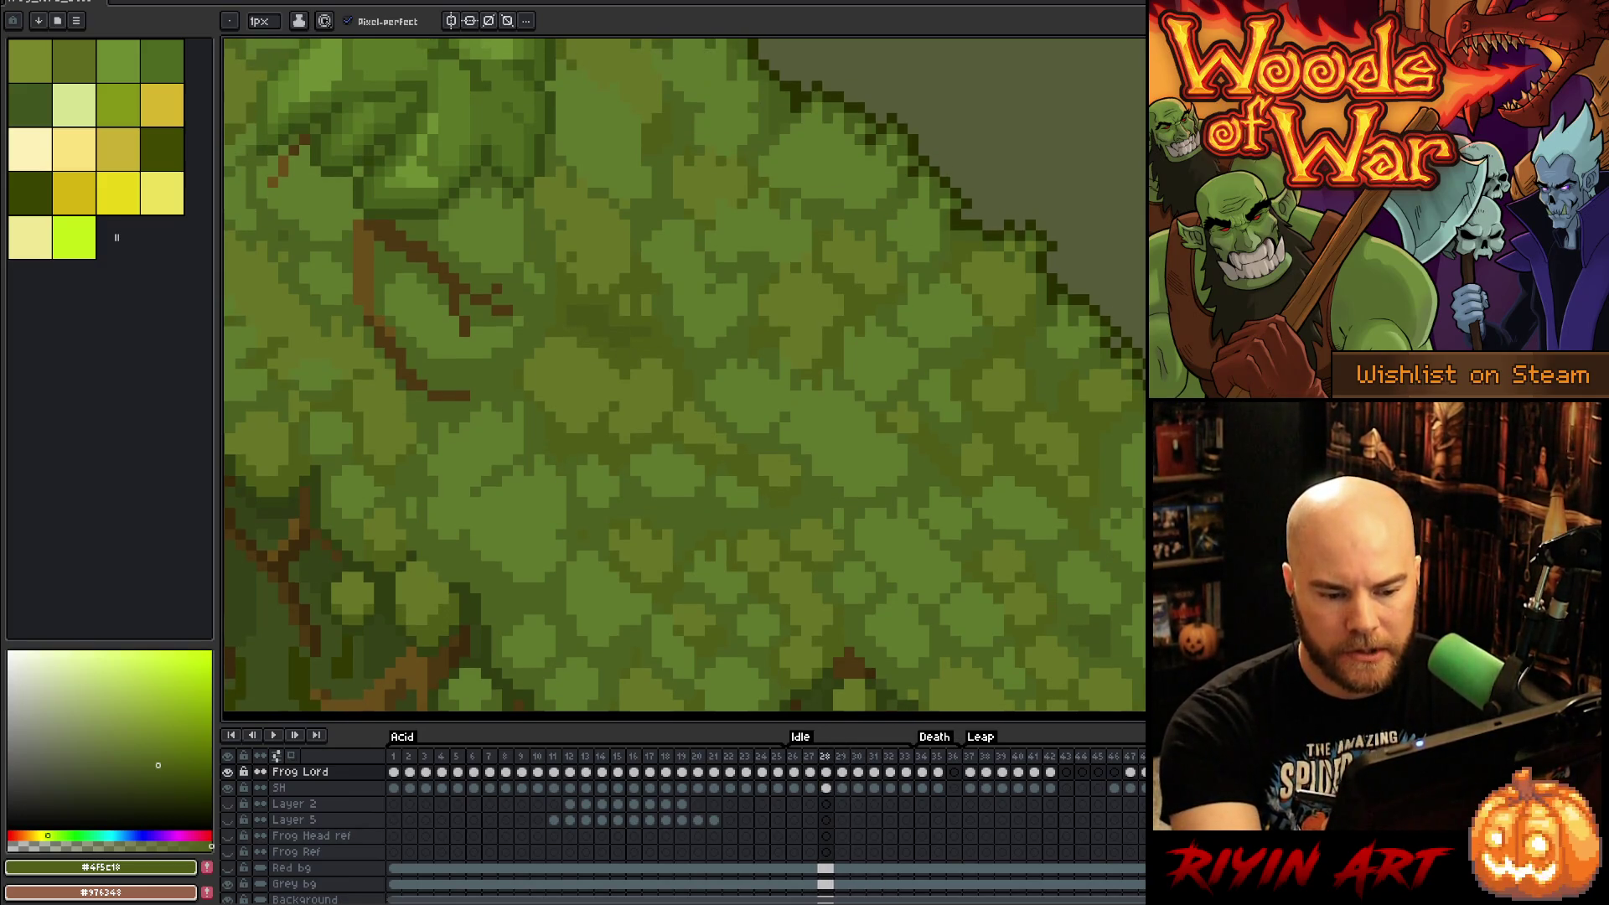
left_click(1084, 610)
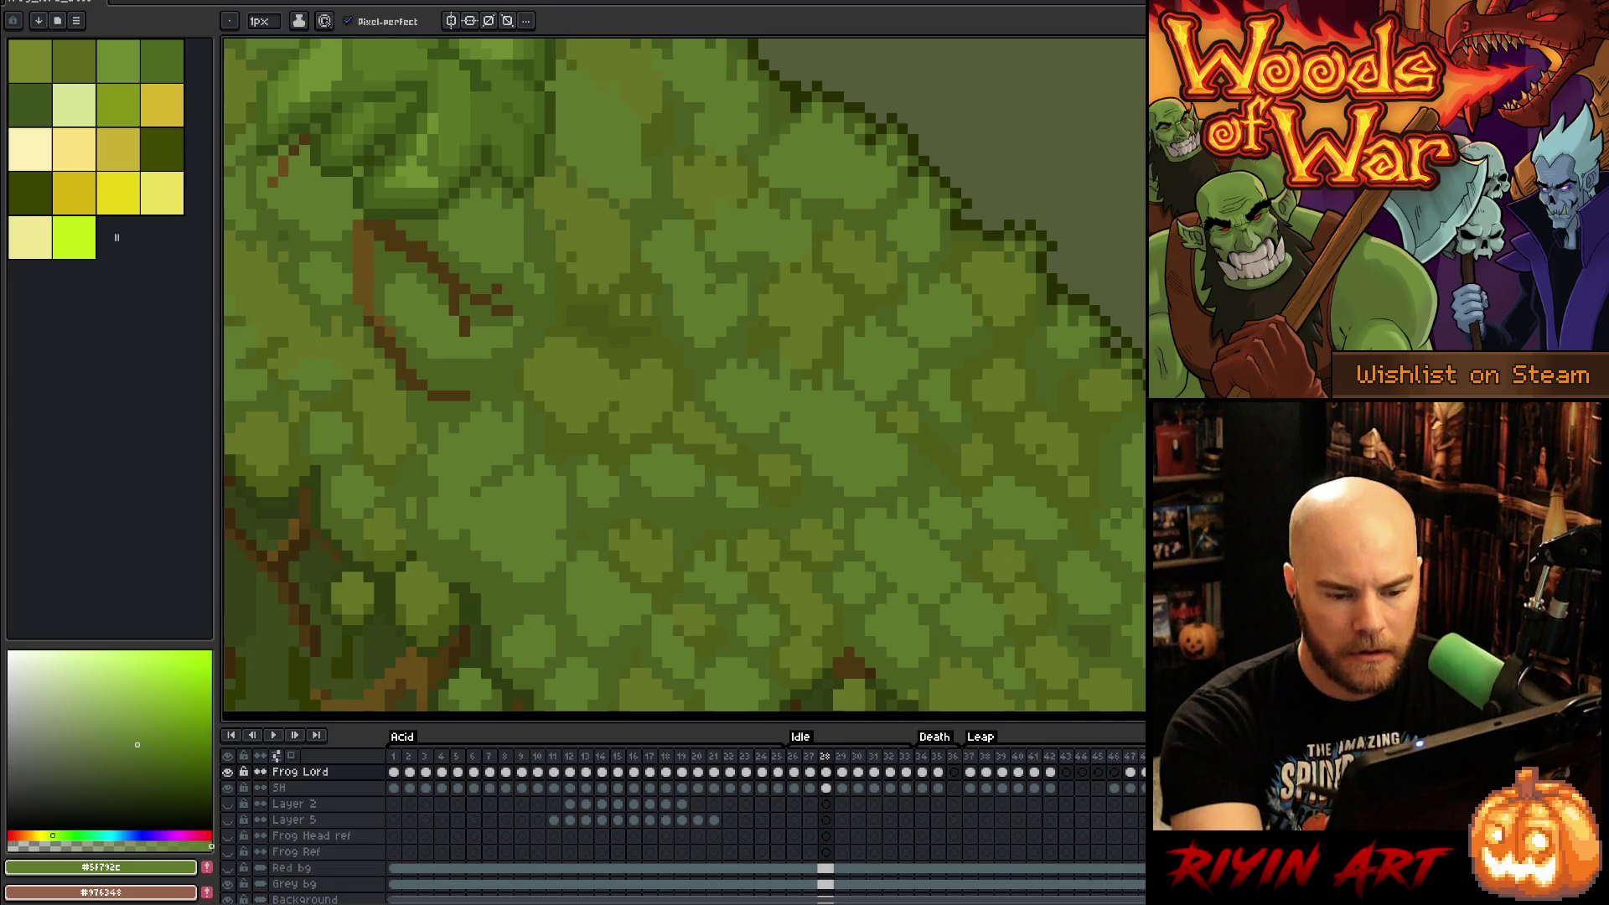
key("Return")
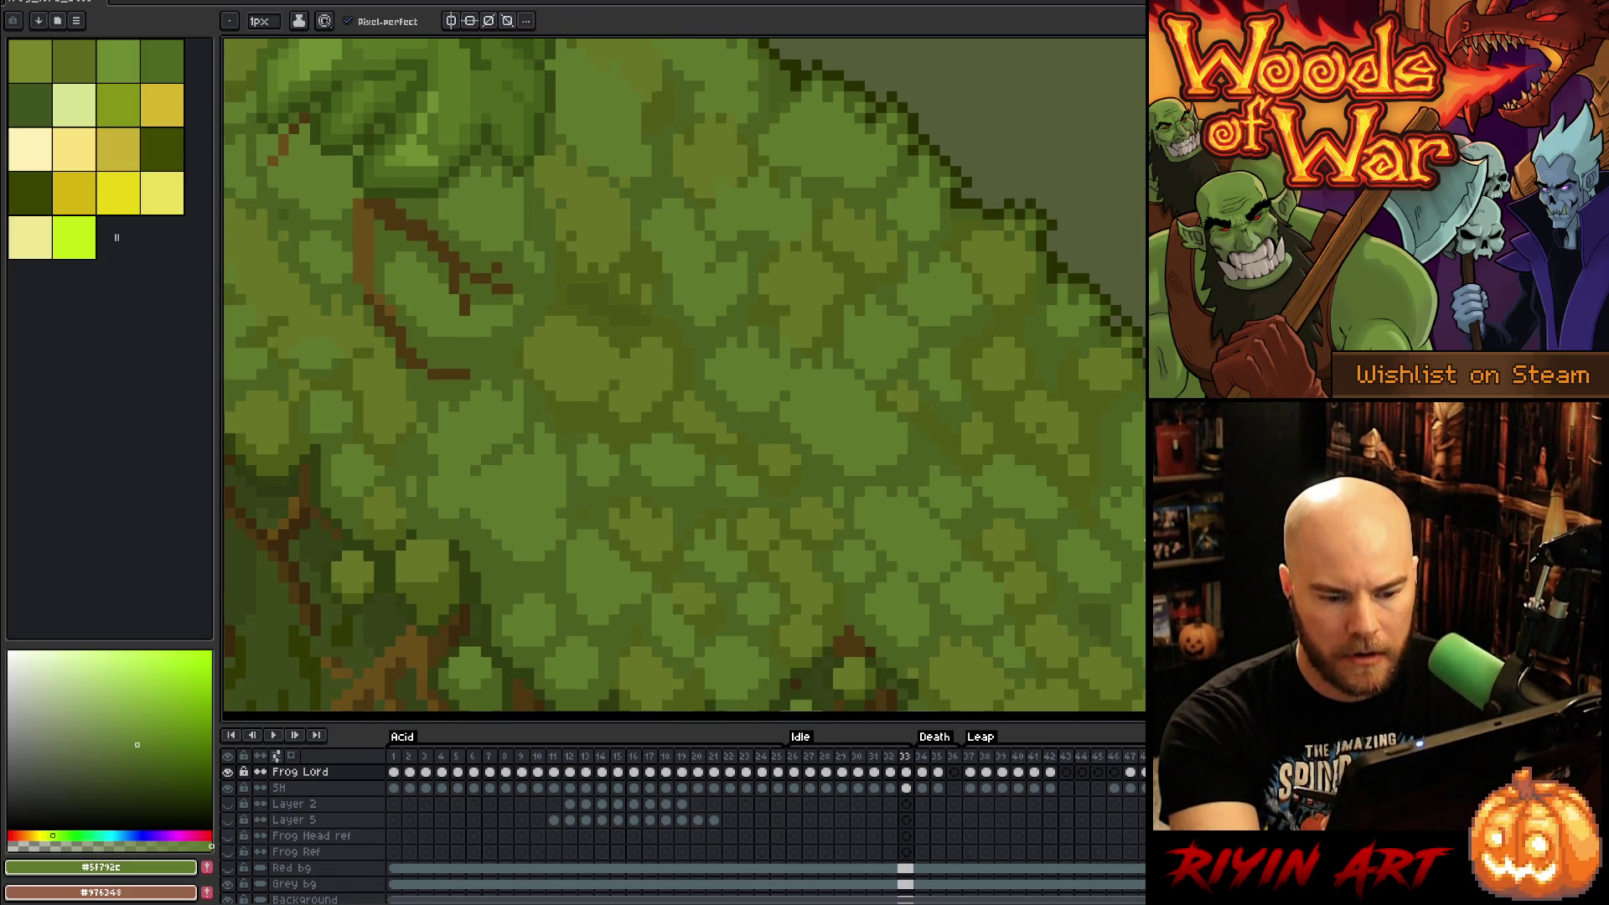
Step: Touch up the back moss using dark, mid, olive and lighter moss greens
left_click(1119, 633, "alt")
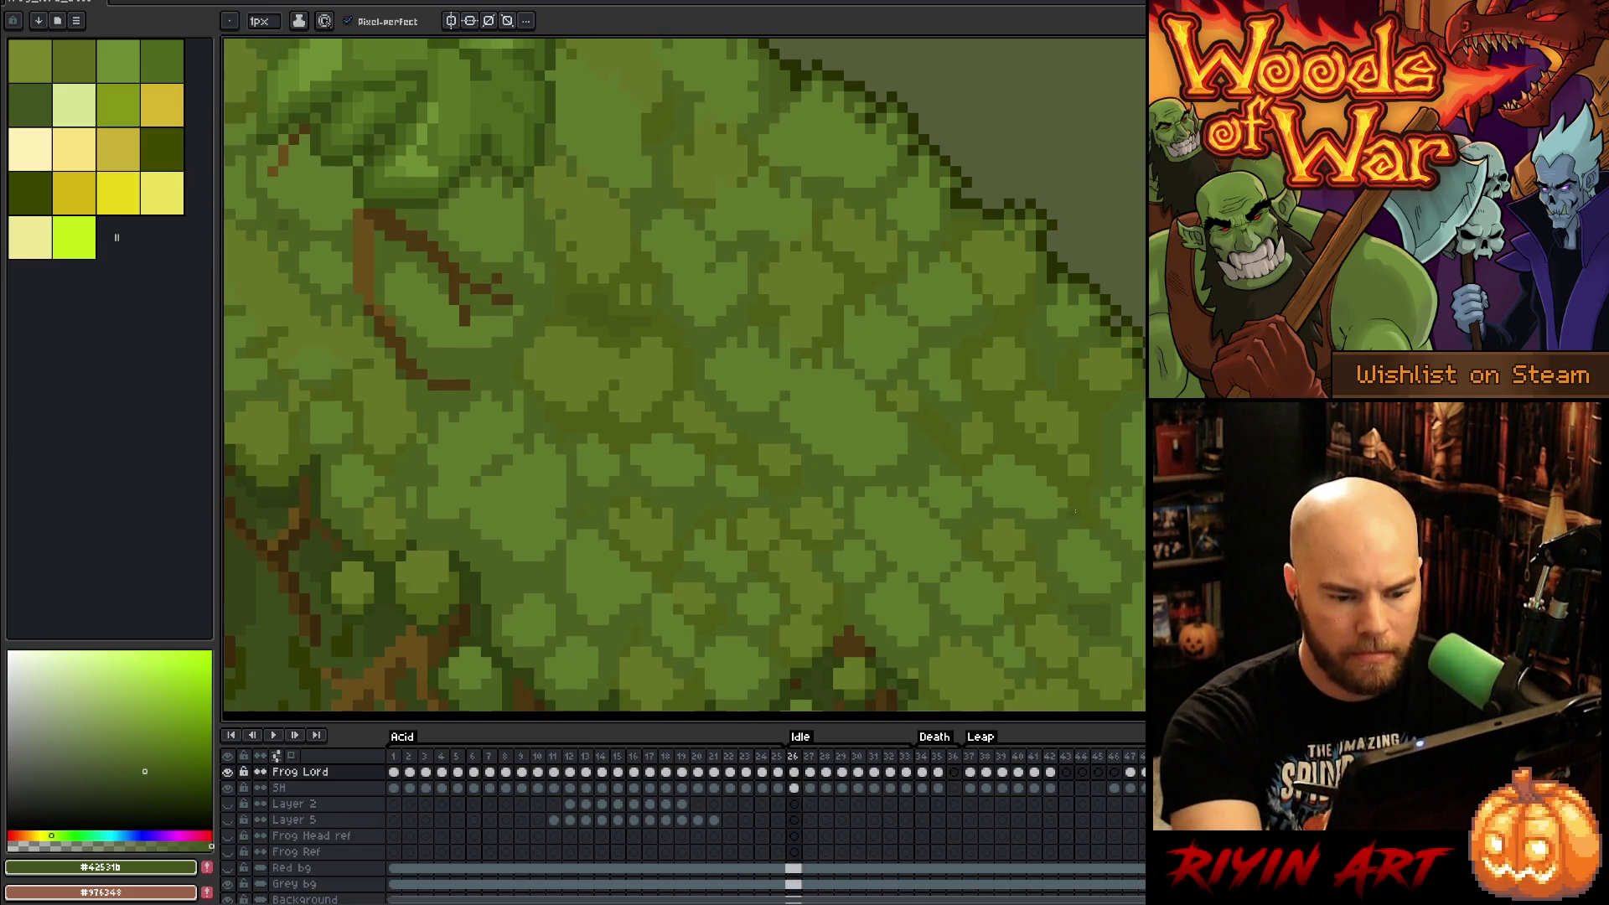
left_click(1052, 550, "alt")
left_click(1044, 559, "alt")
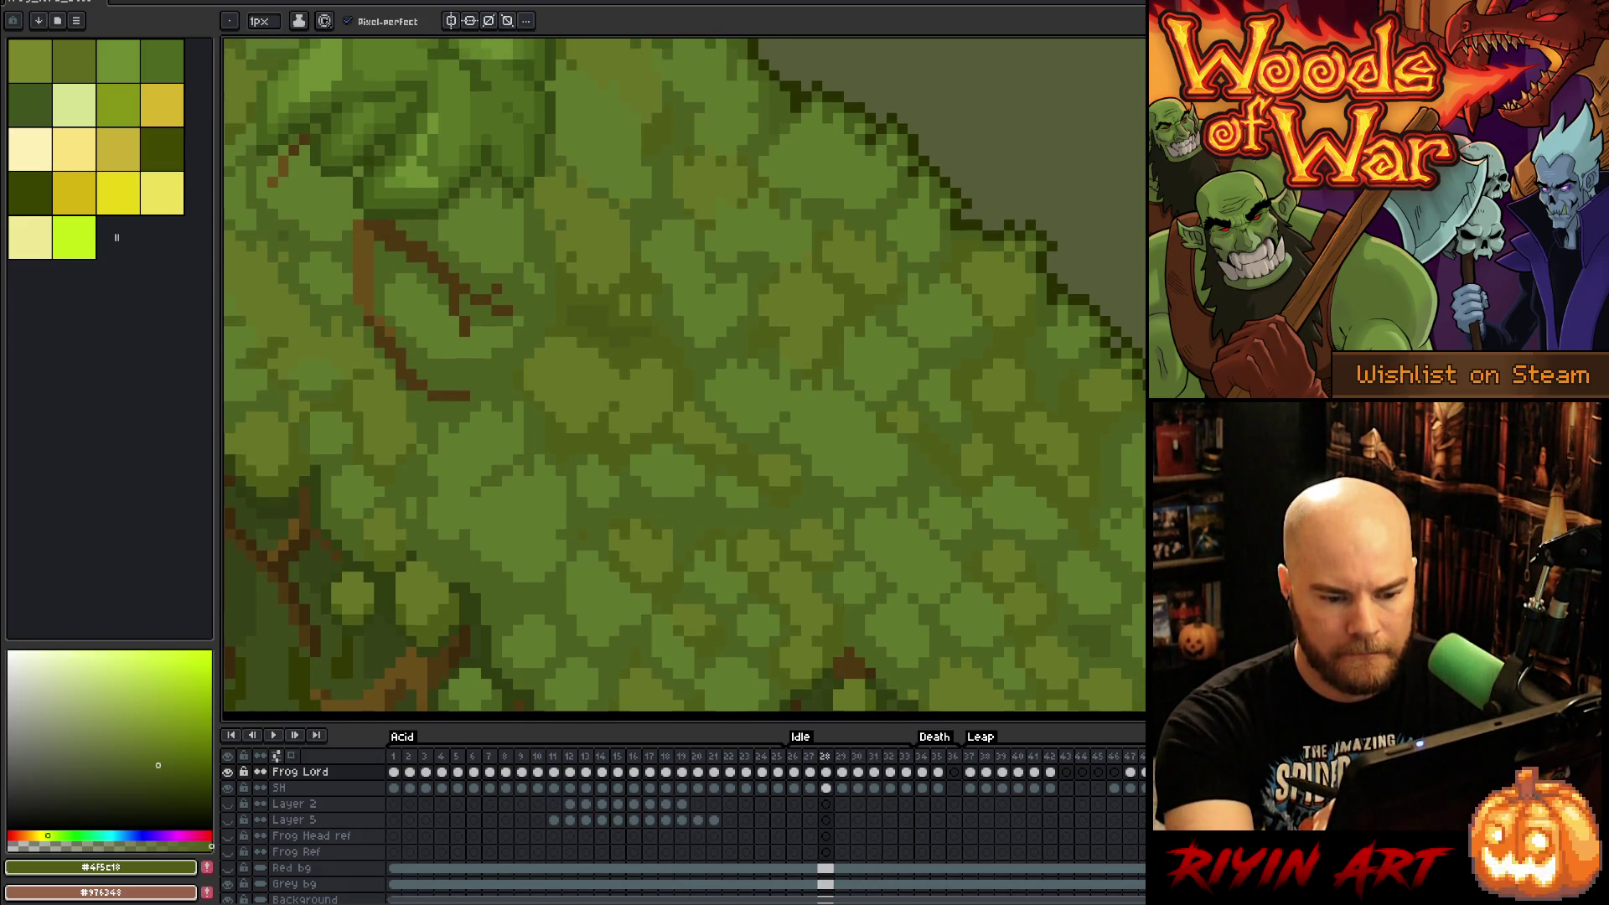
left_click(1126, 644, "alt")
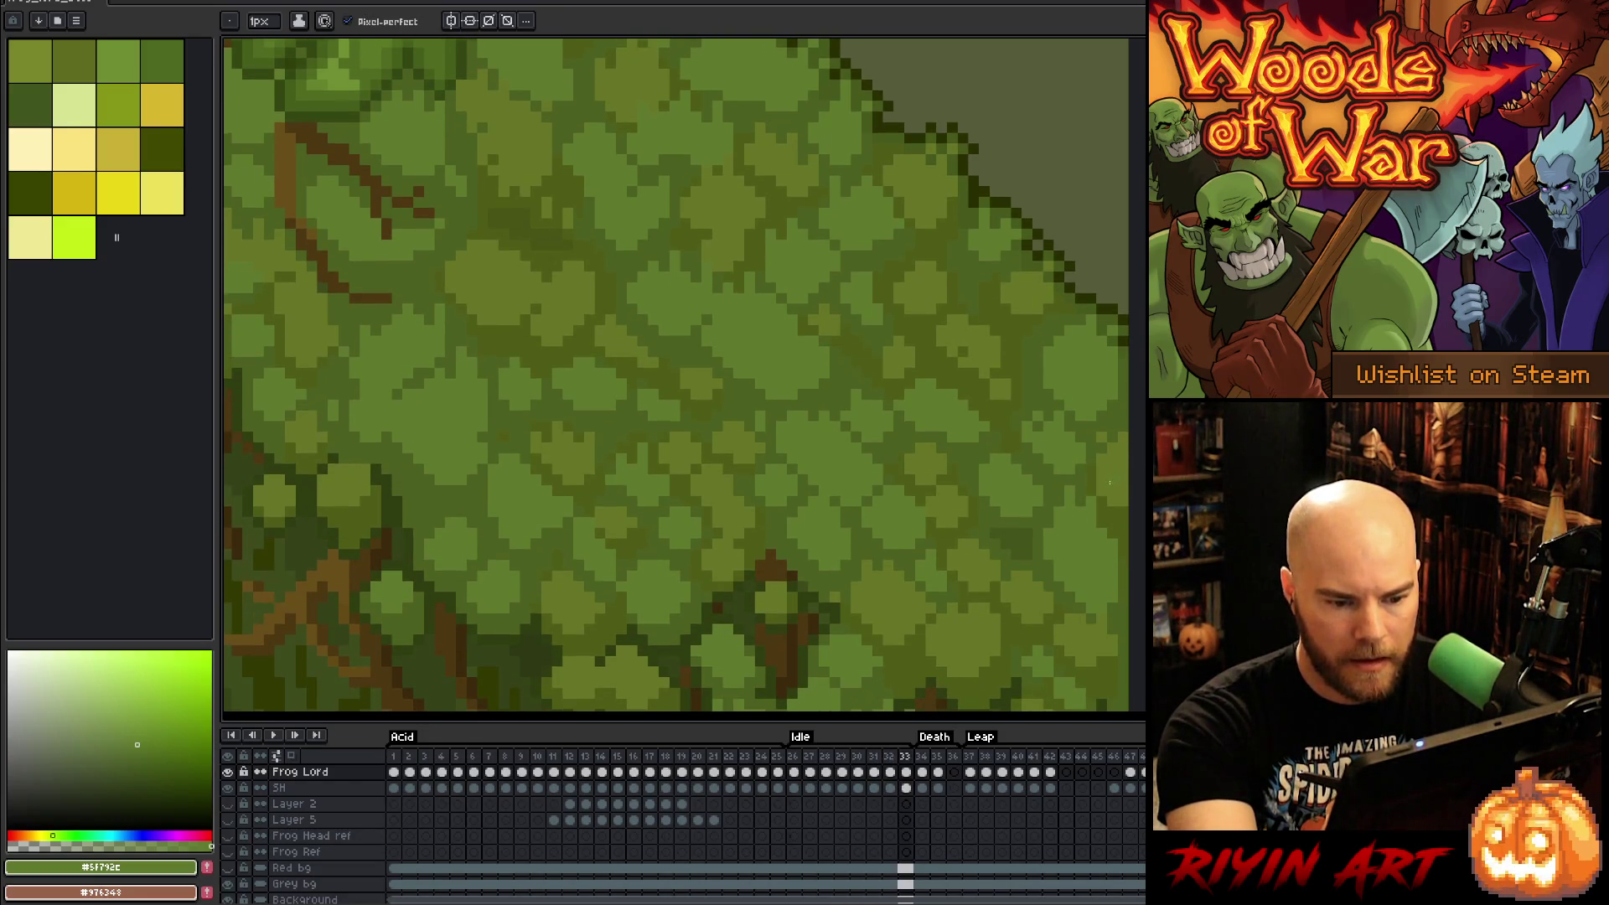
Step: Match moss shading with darker, lighter and mid greens across frames 27–29
left_click(1050, 566, "alt")
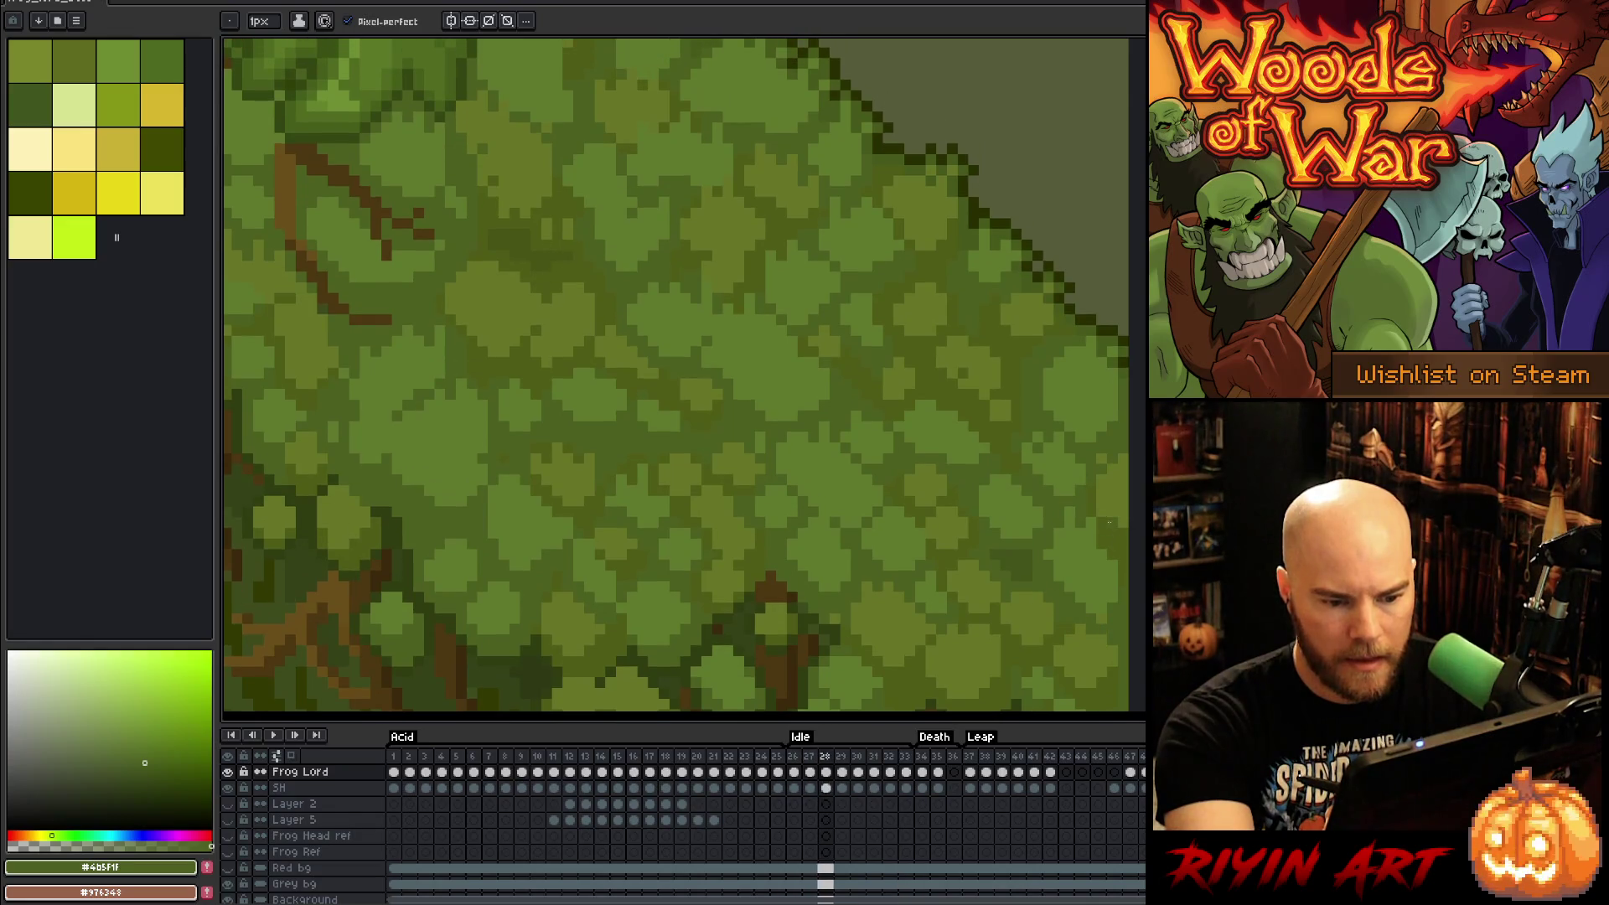
left_click(1048, 564, "alt")
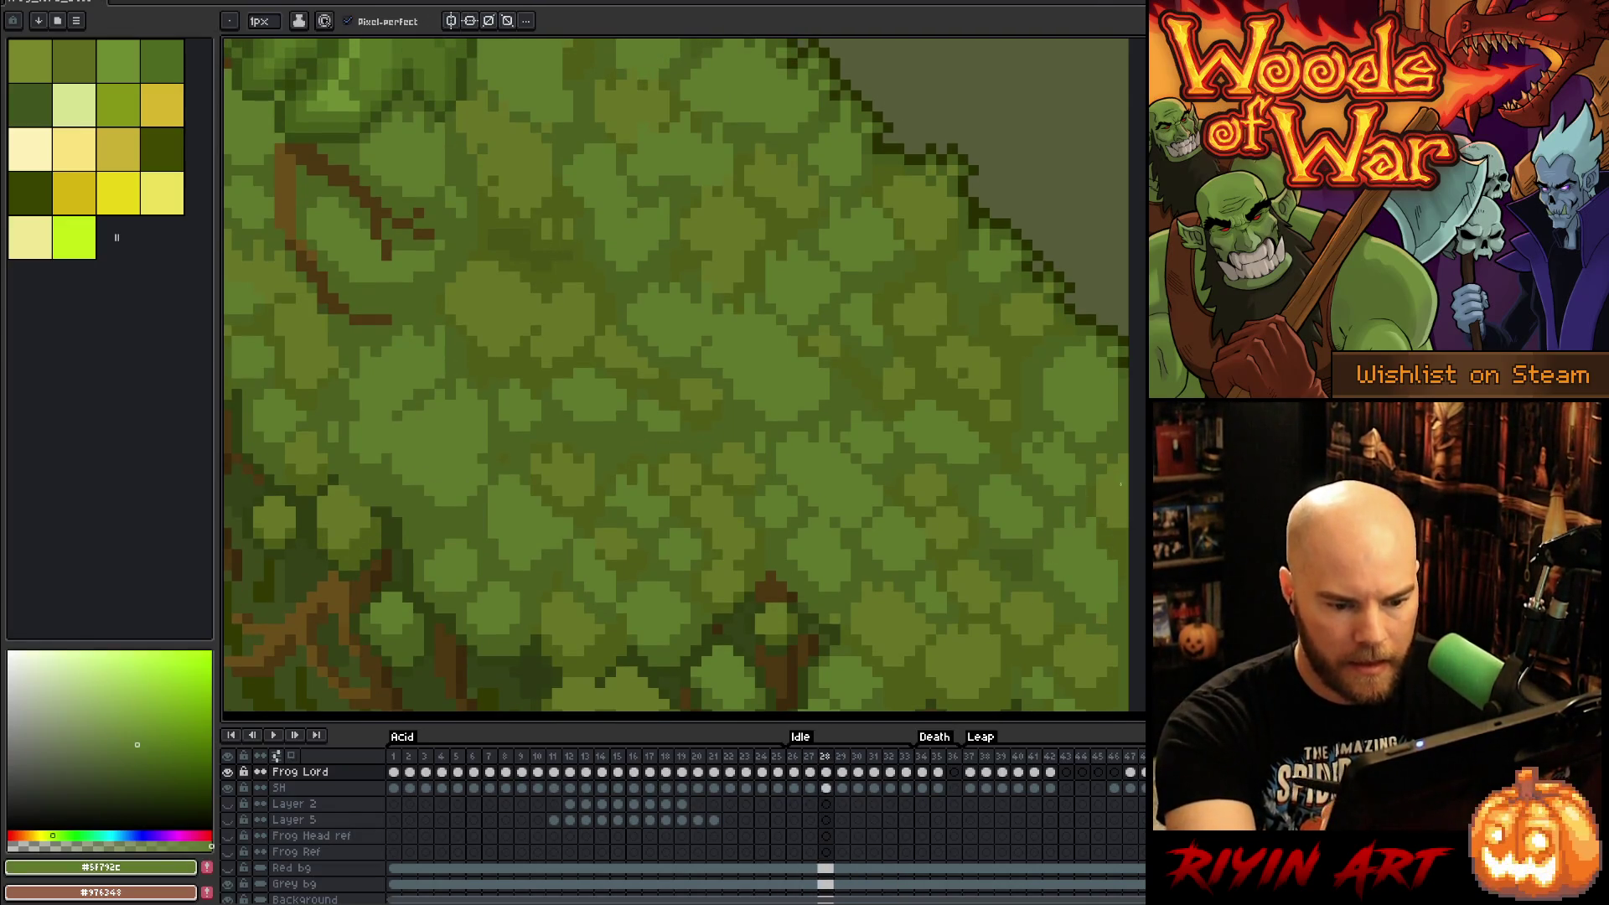
left_click(1108, 610, "alt")
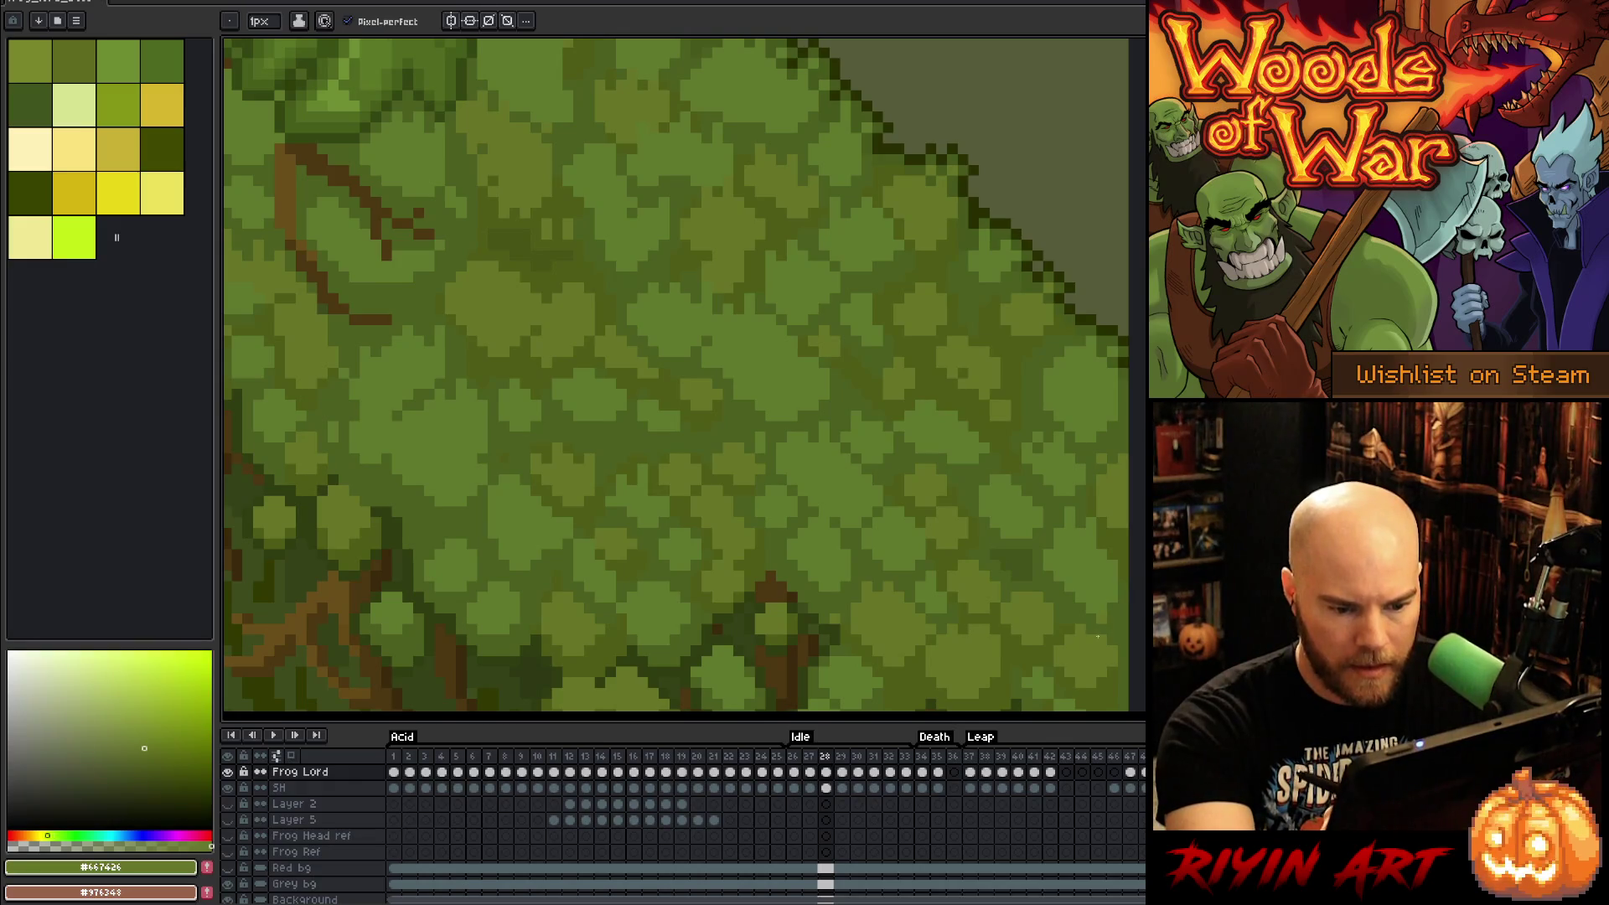
left_click(1115, 589, "alt")
key("comma")
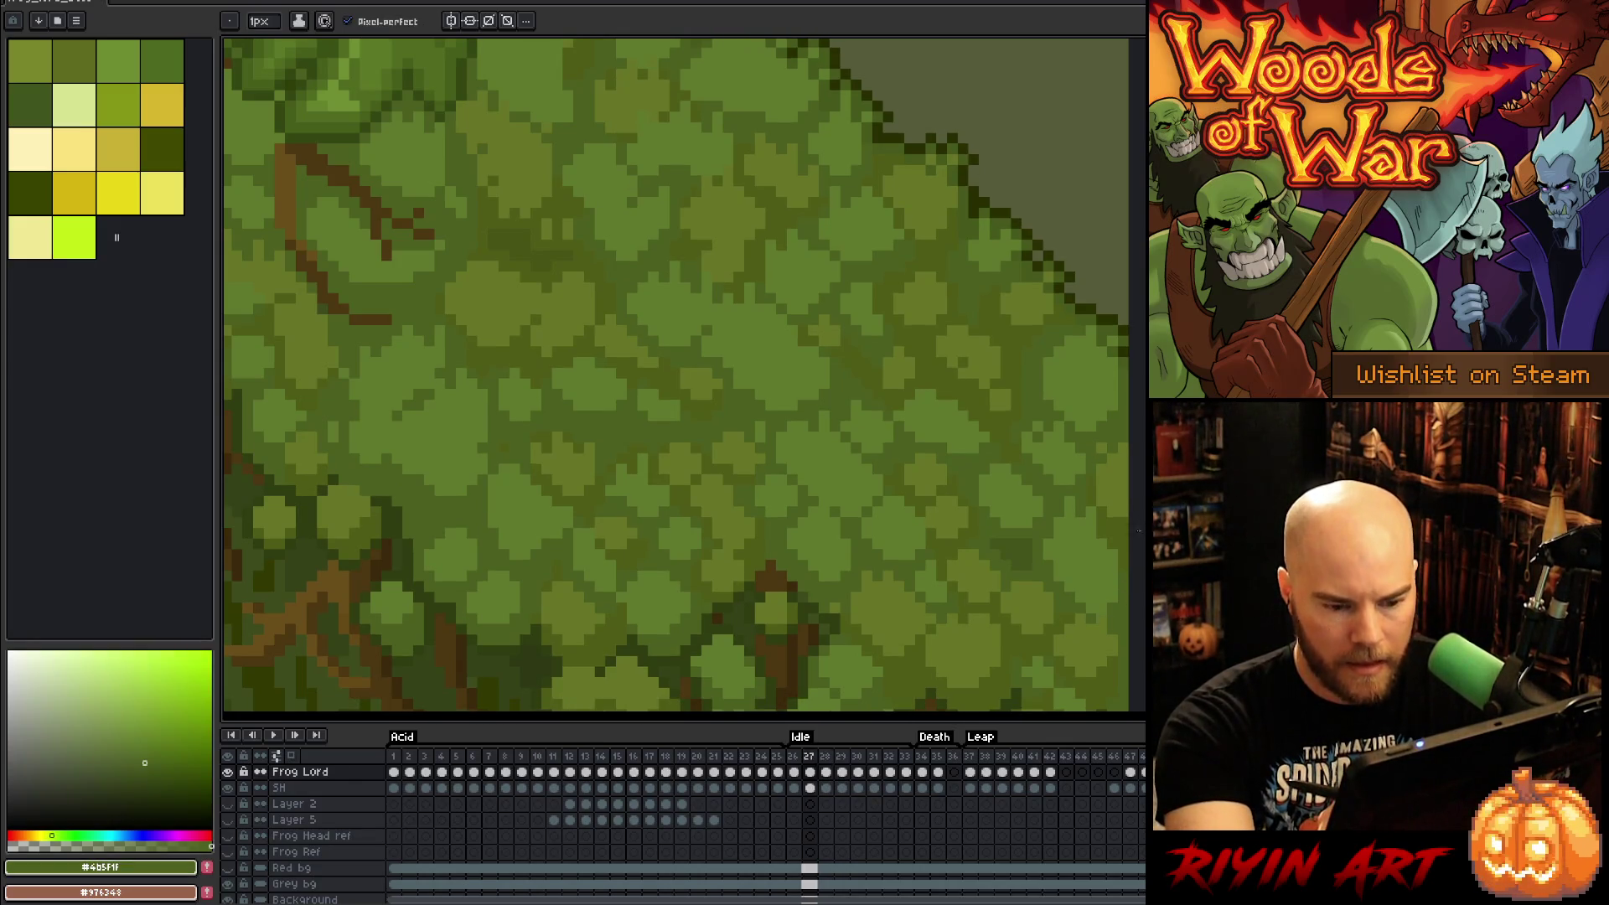
key("period")
left_click(1105, 639, "alt")
key("period")
left_click(1111, 624, "alt")
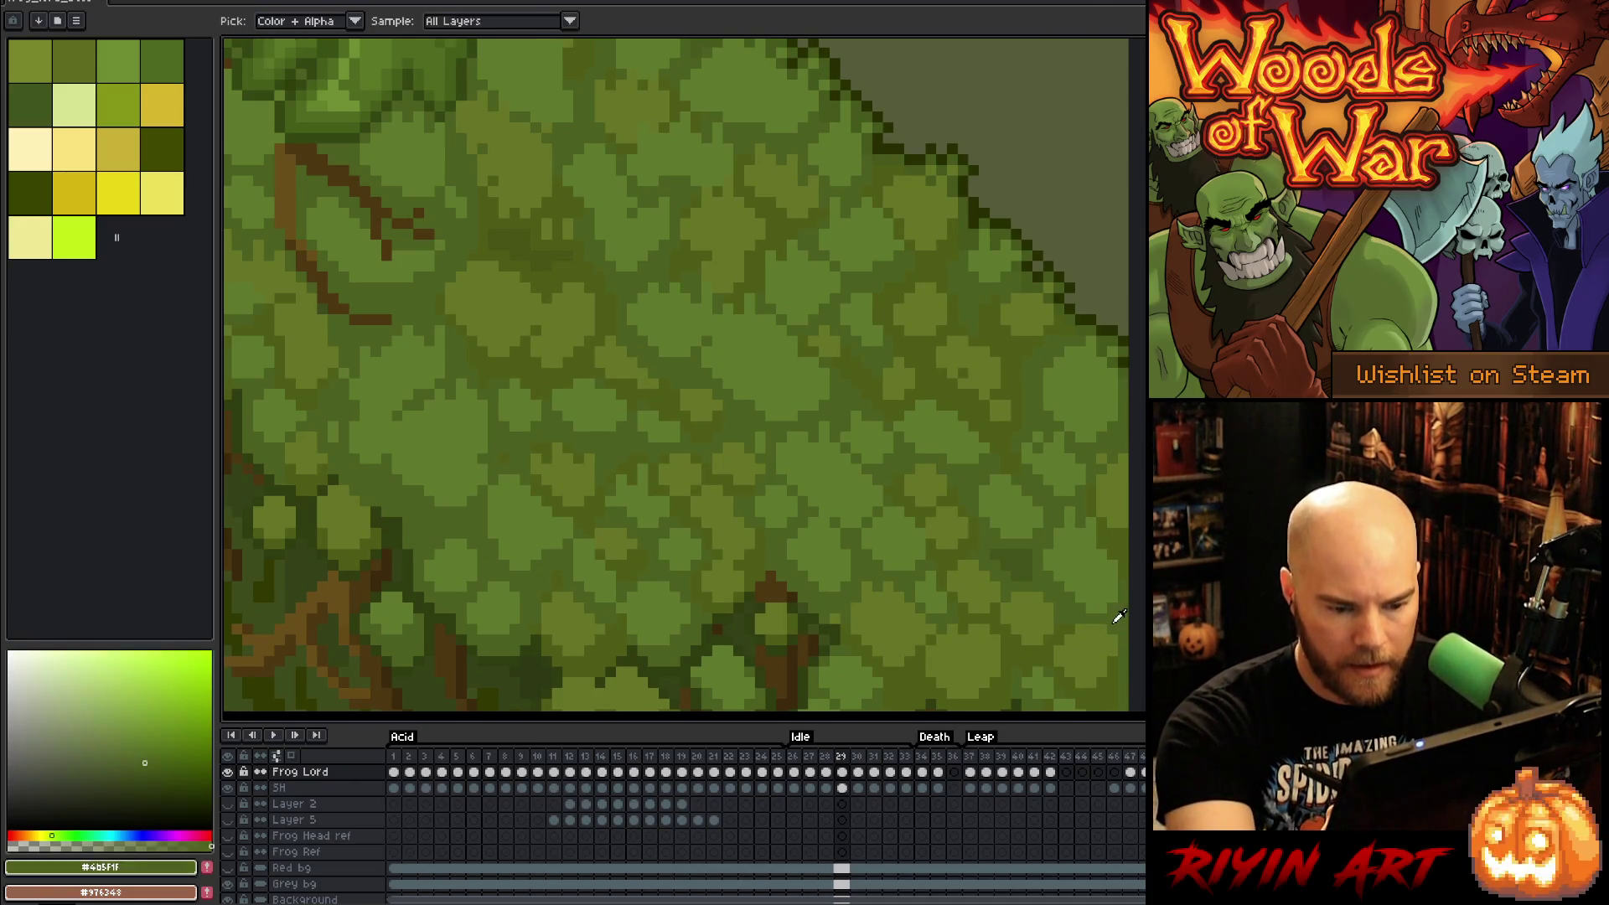
Step: Step through Idle frames 30–32, wrap to the start, and briefly preview the animation
key("period")
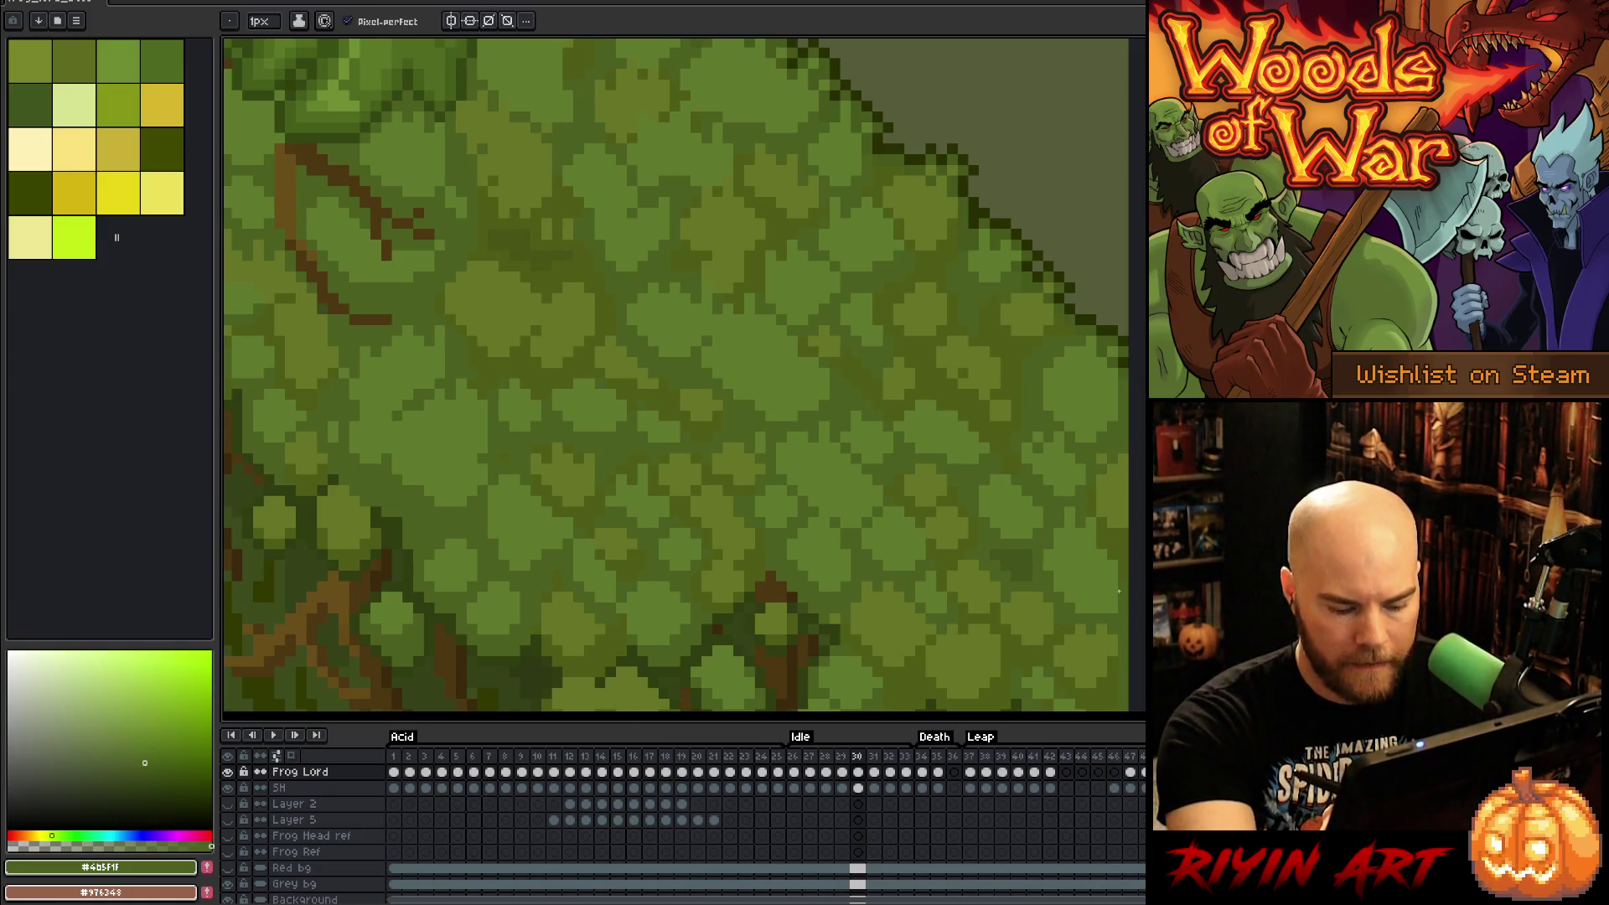
key("period")
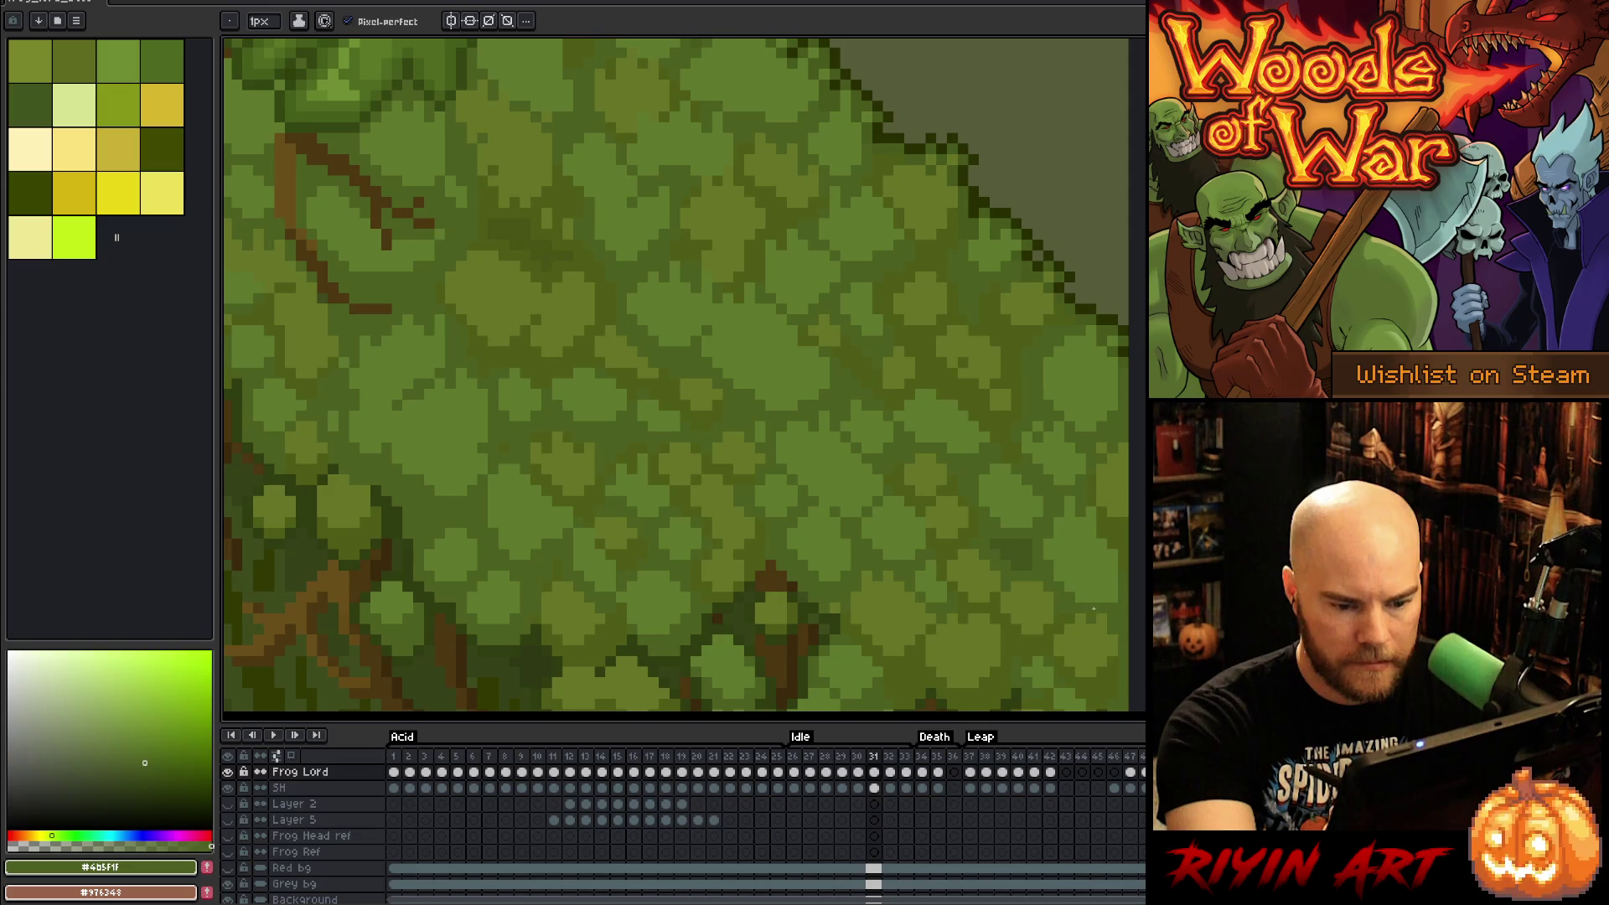
key("period")
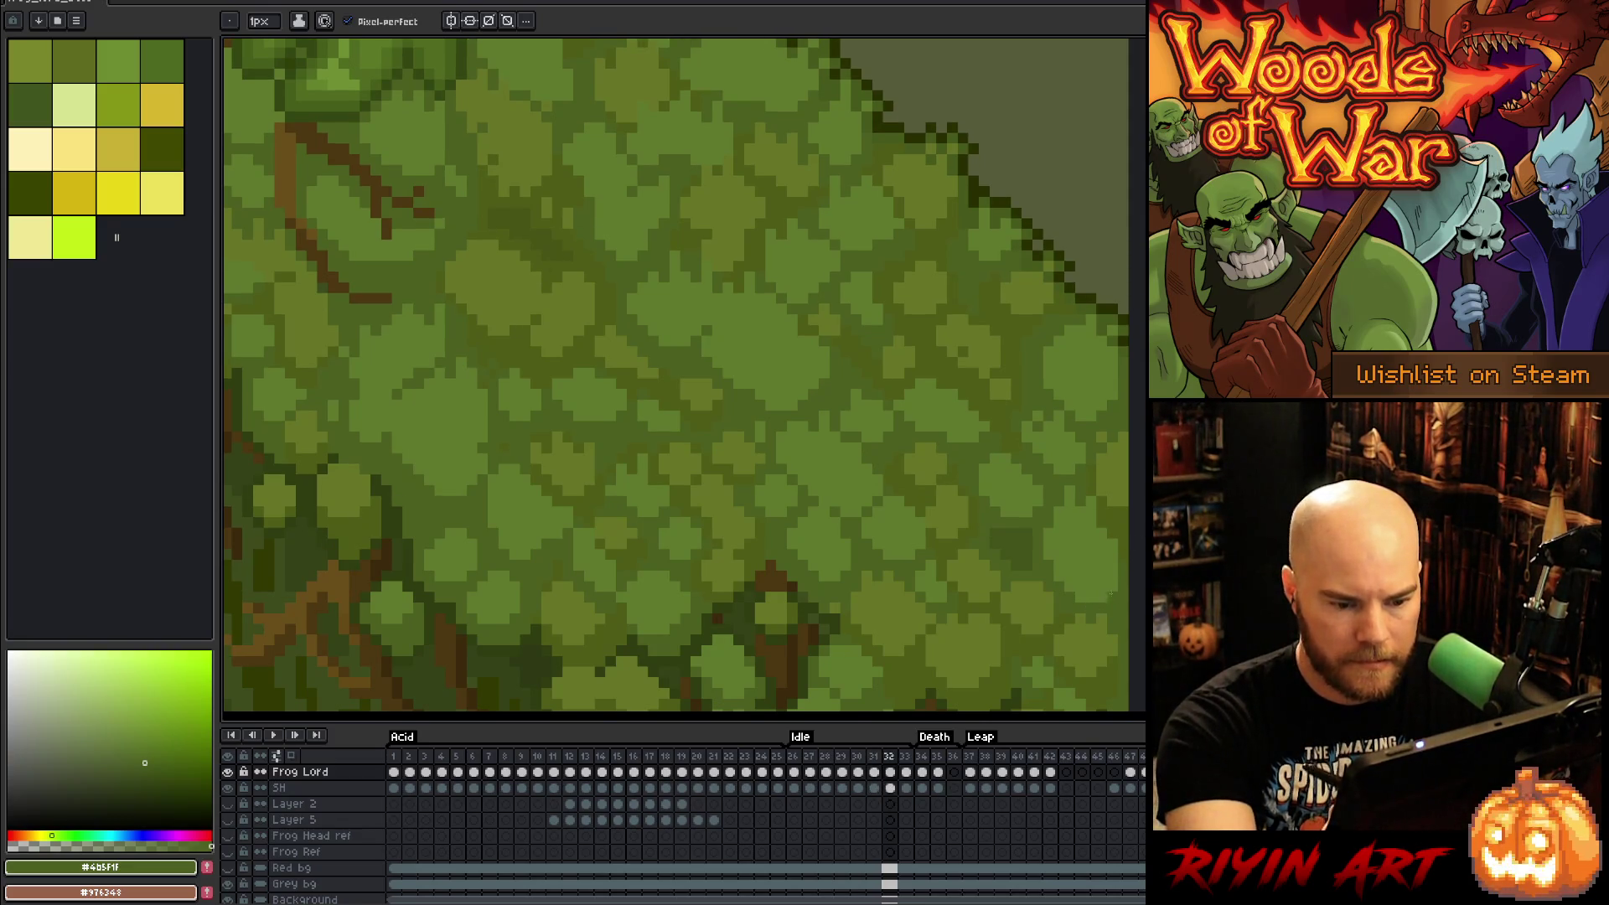
key("period")
key("period")
key("period")
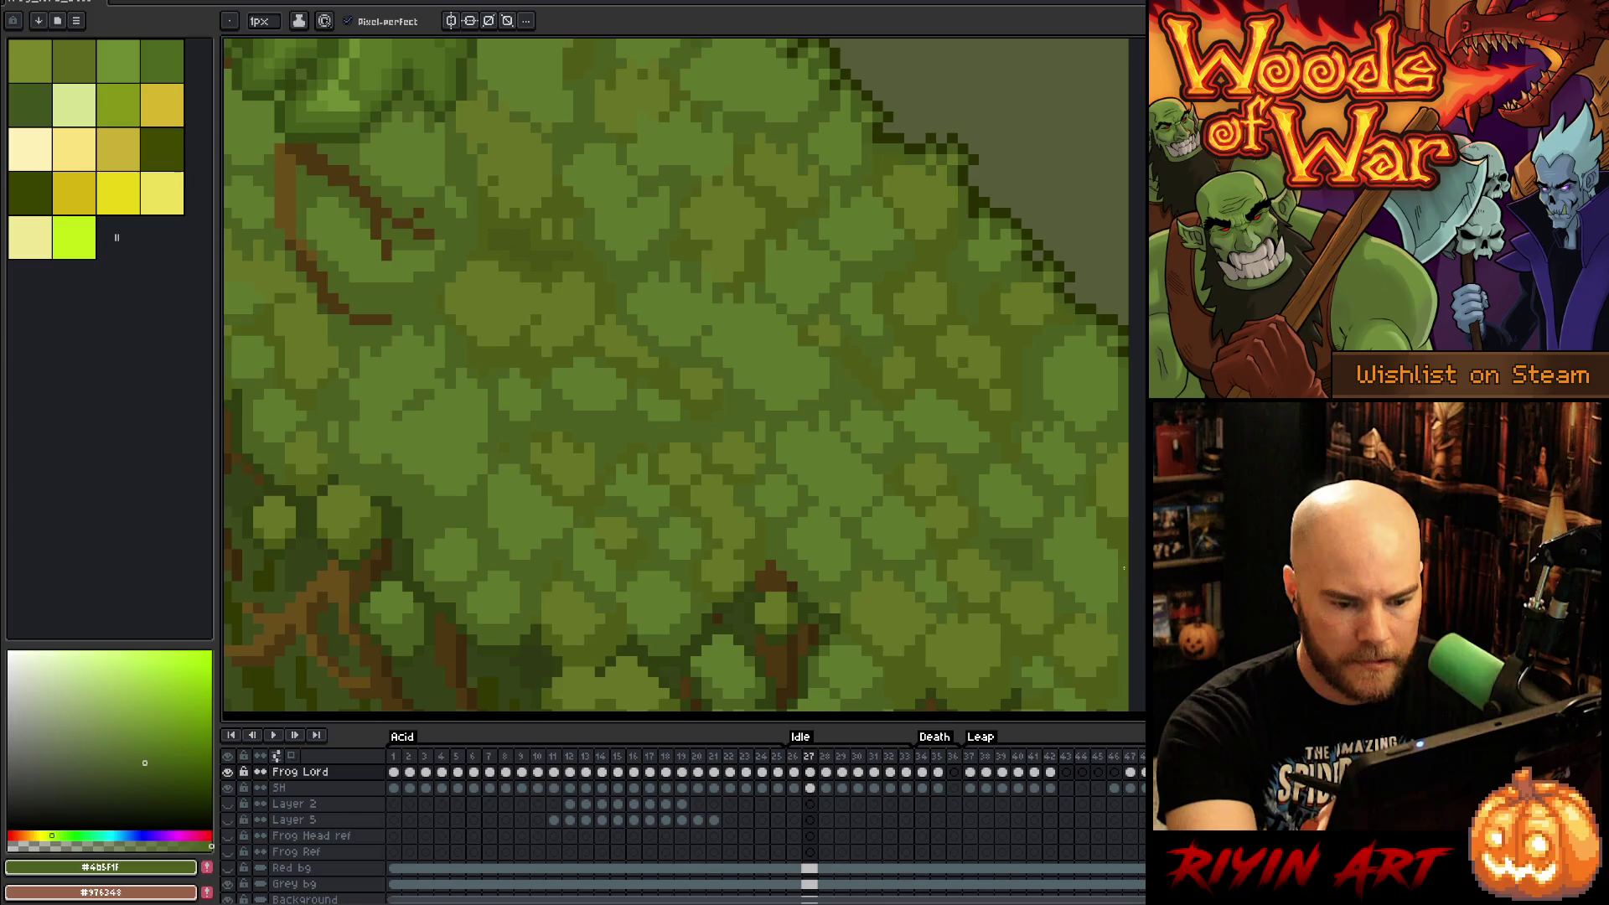
key("period")
Step: Review frames 29–33 back and forth, then start the idle animation playing
key("period")
key("Return")
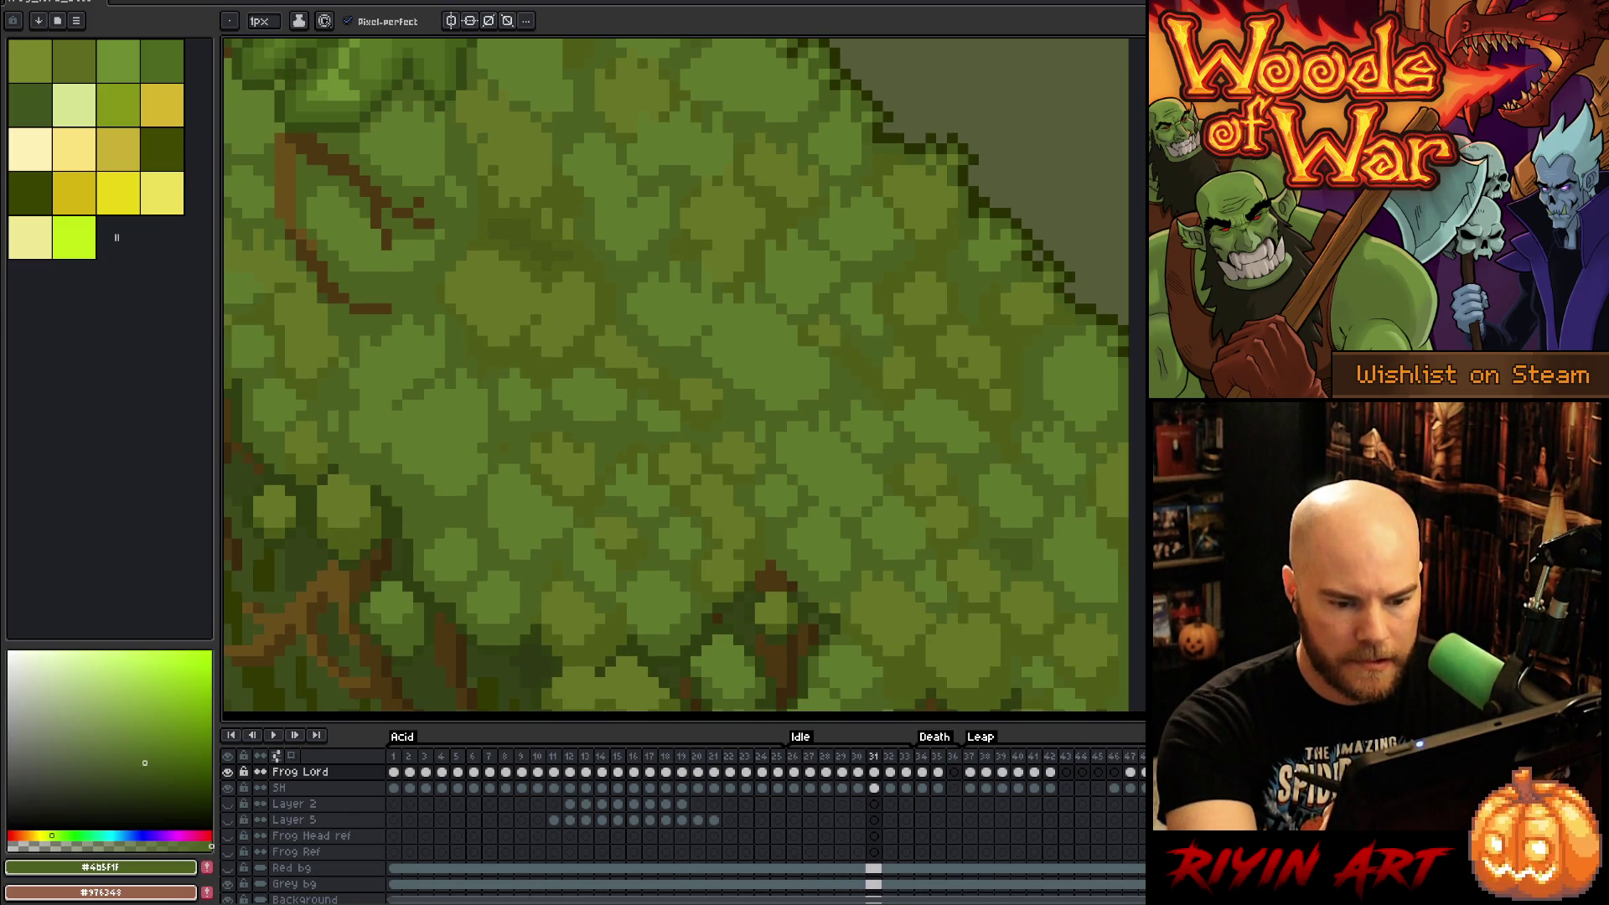
key("Return")
key("period")
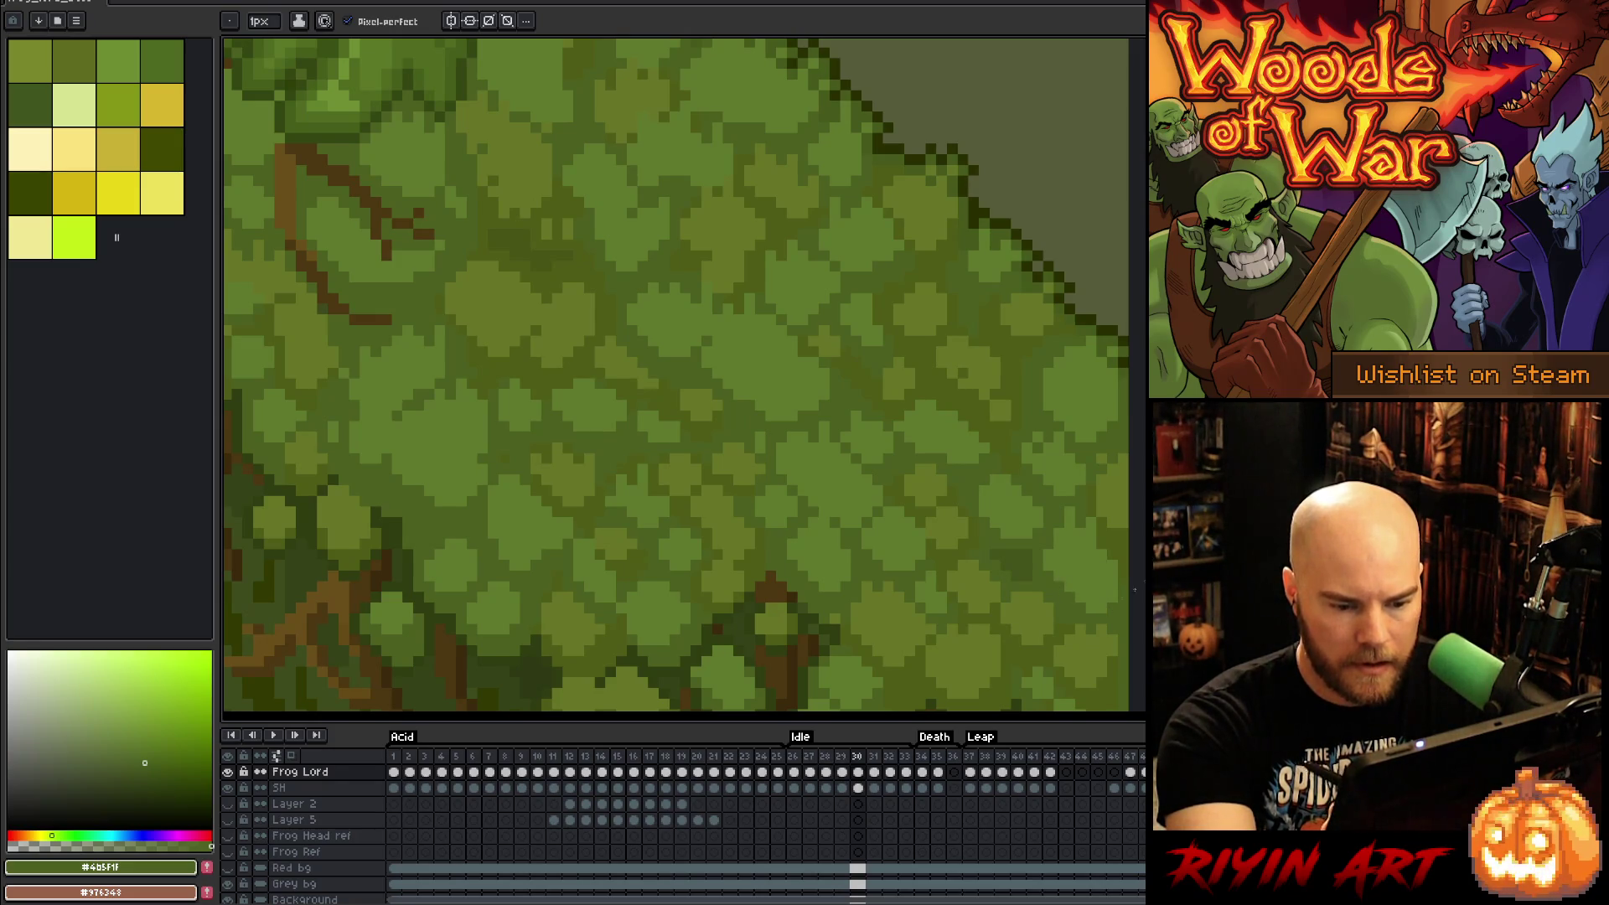
key("period")
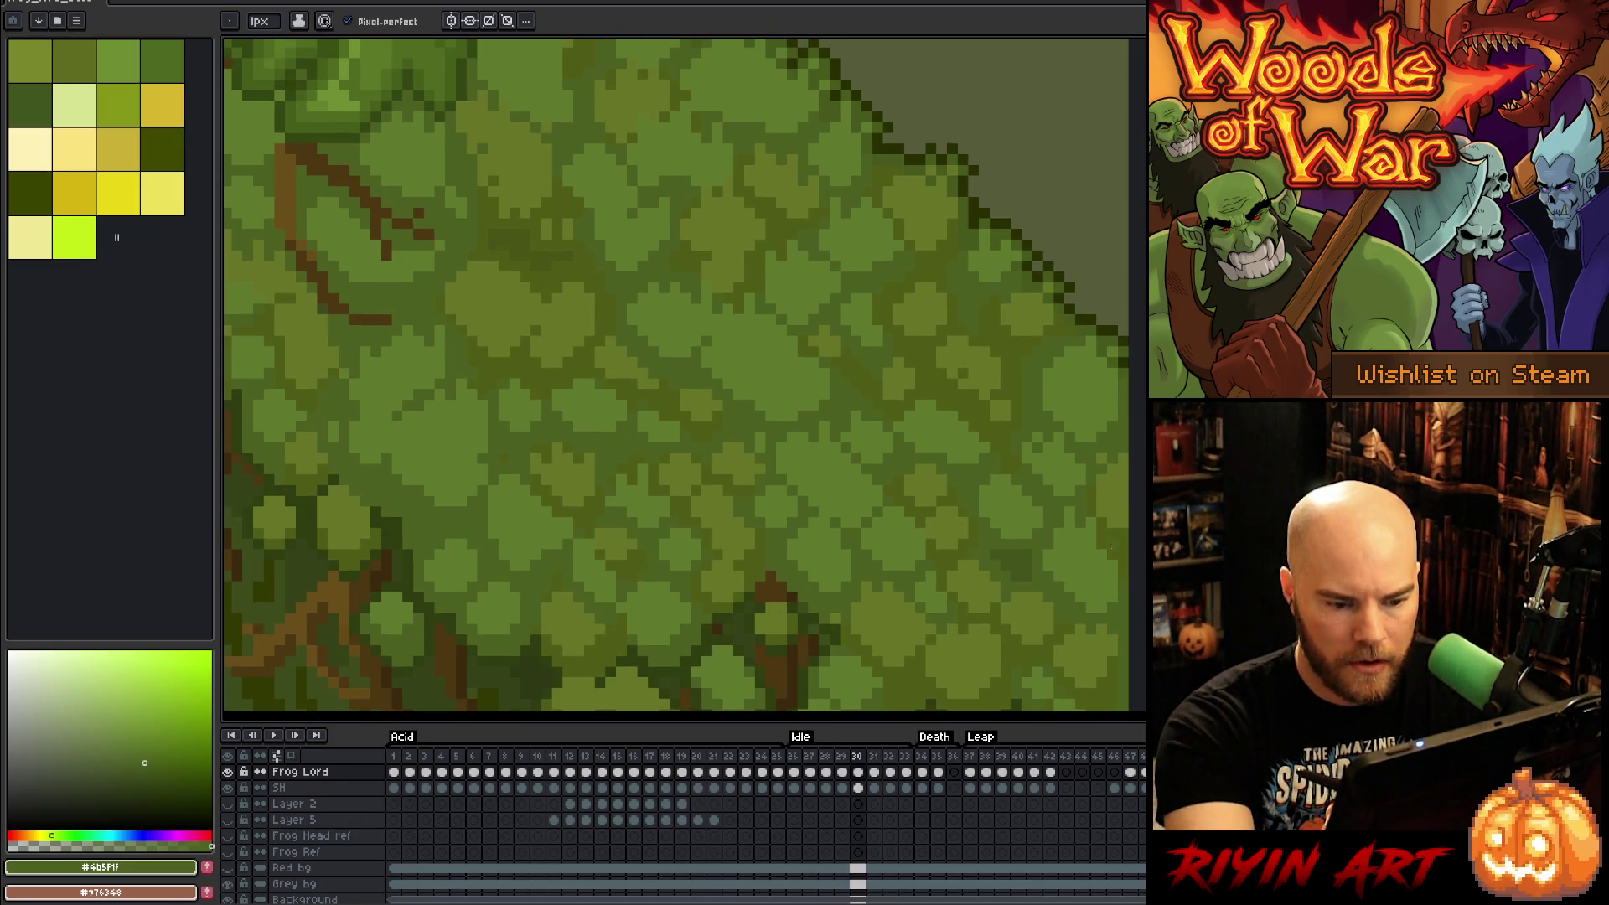
key("comma")
key("comma")
key("comma")
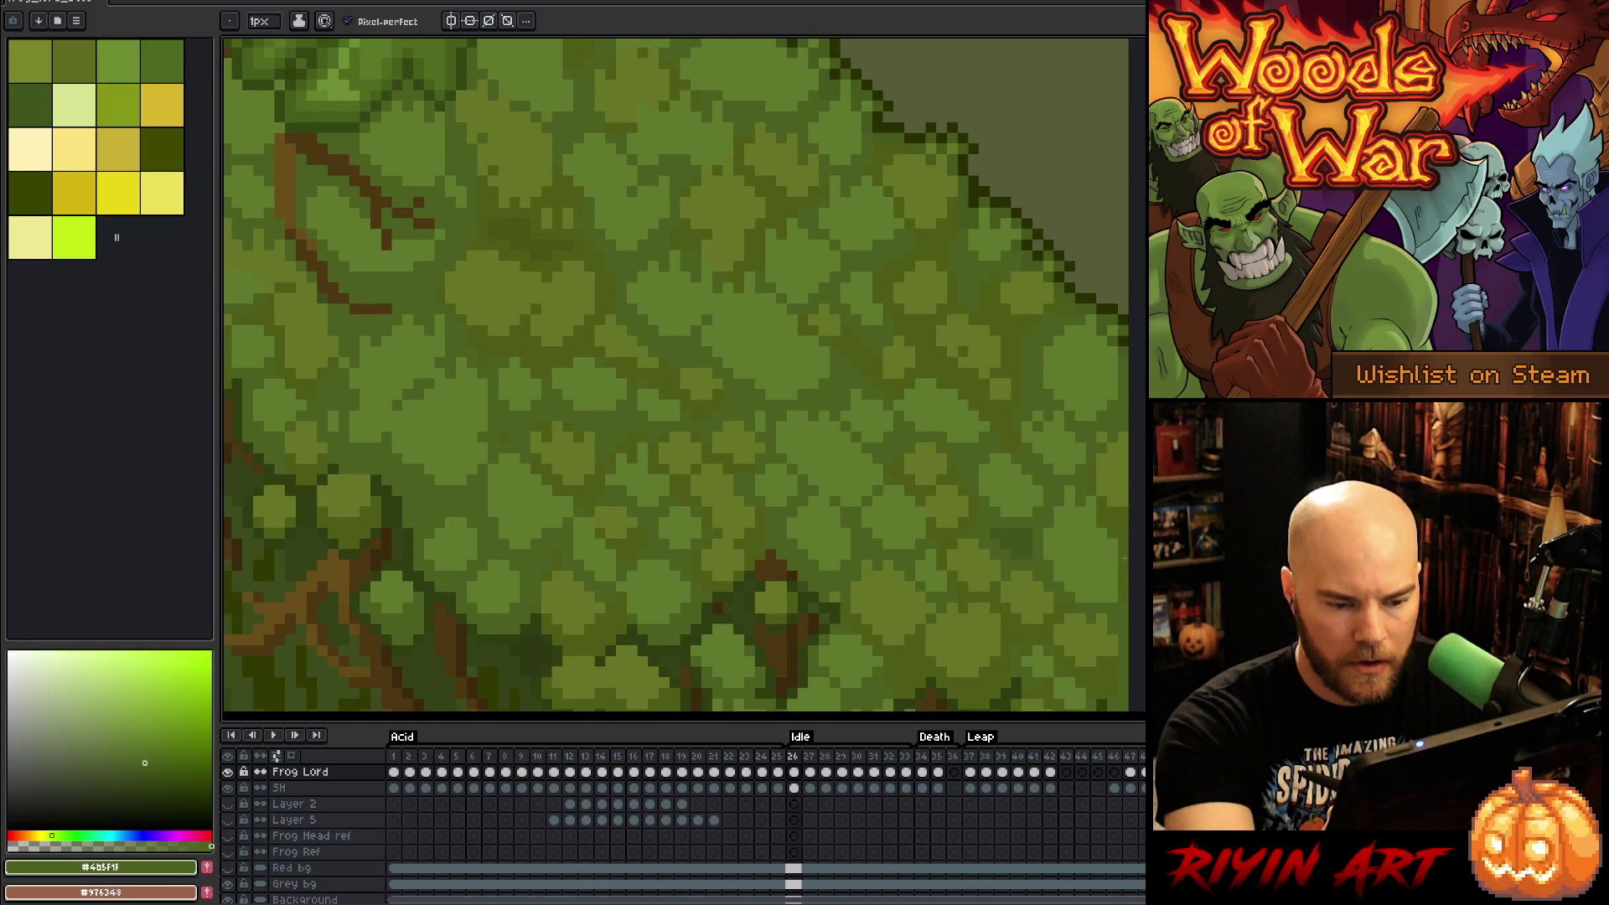
key("period")
key("period")
key("period")
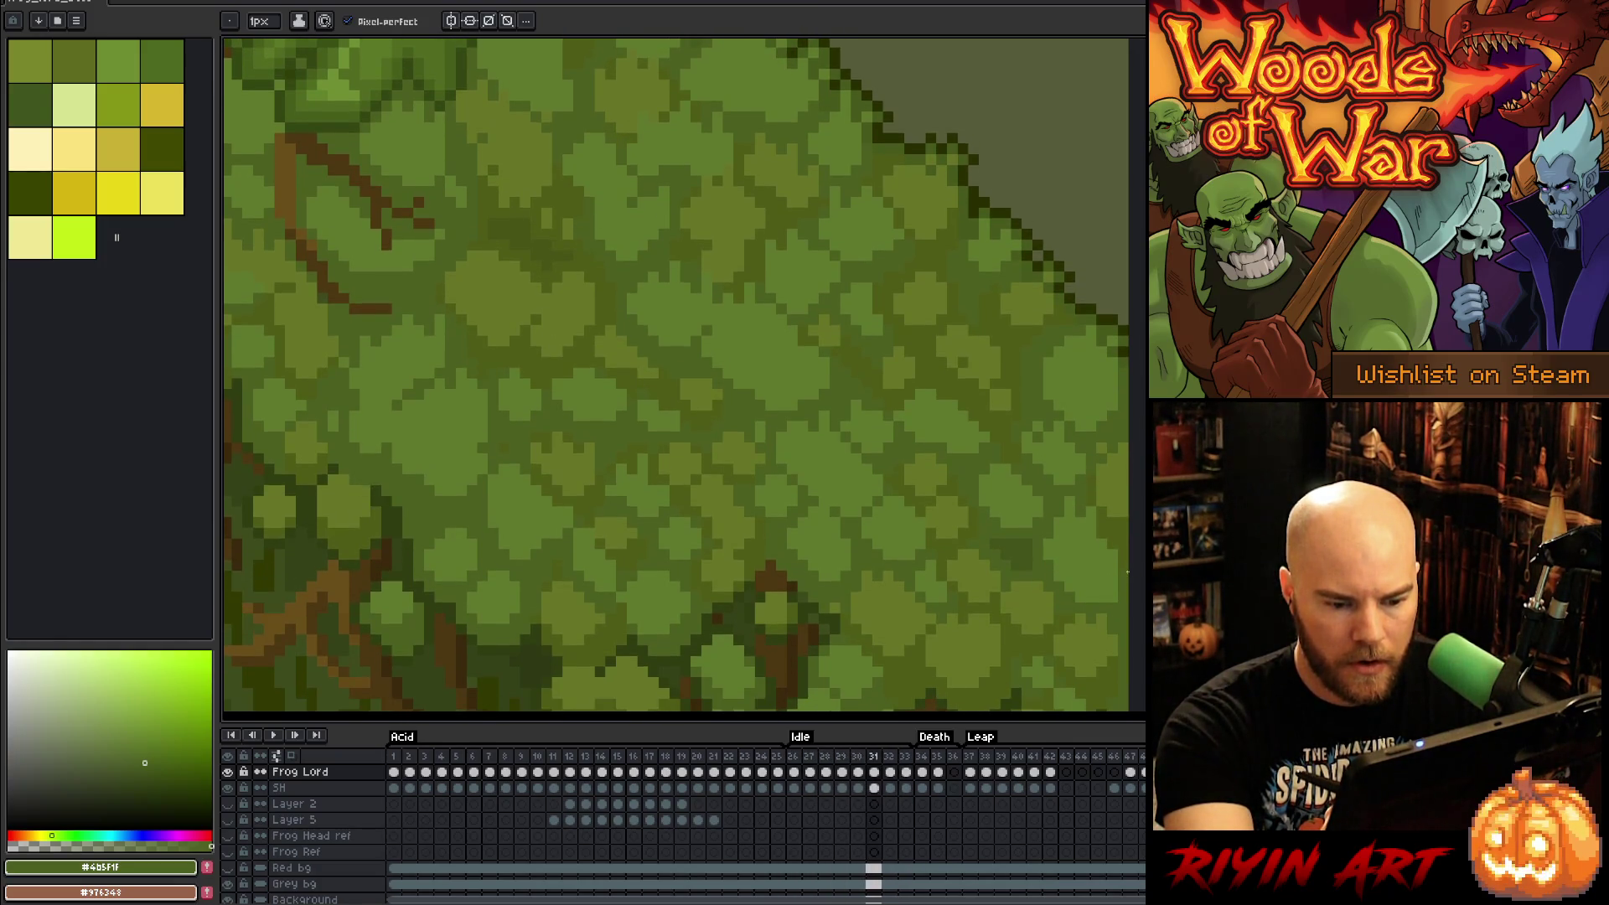
key("period")
key("period")
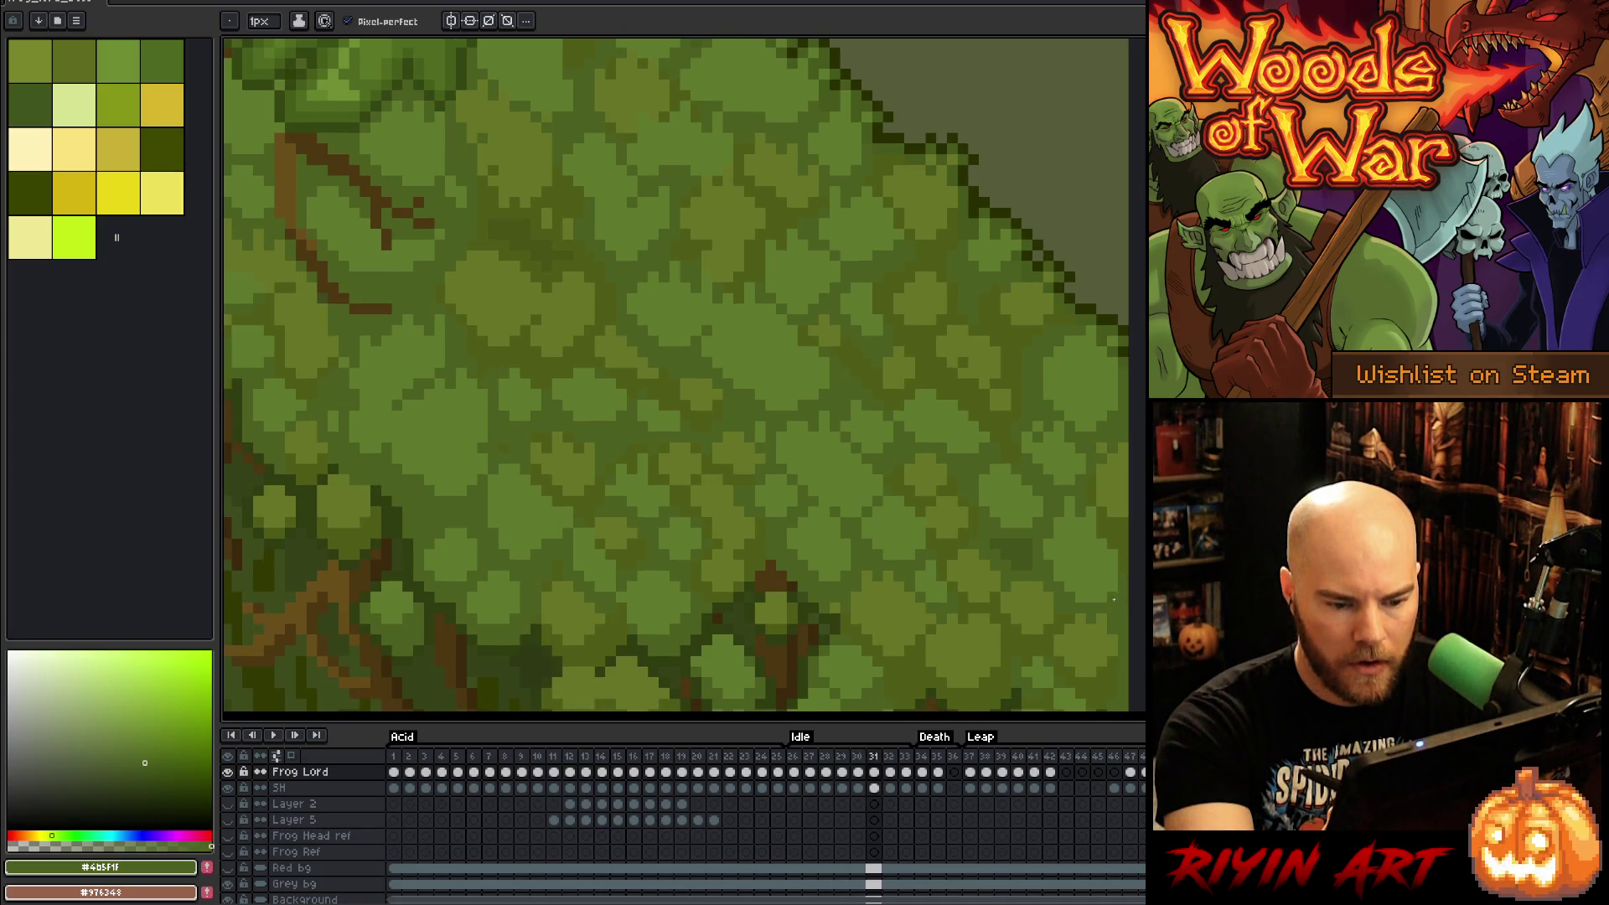
key("period")
key("period")
key("comma")
key("comma")
key("comma")
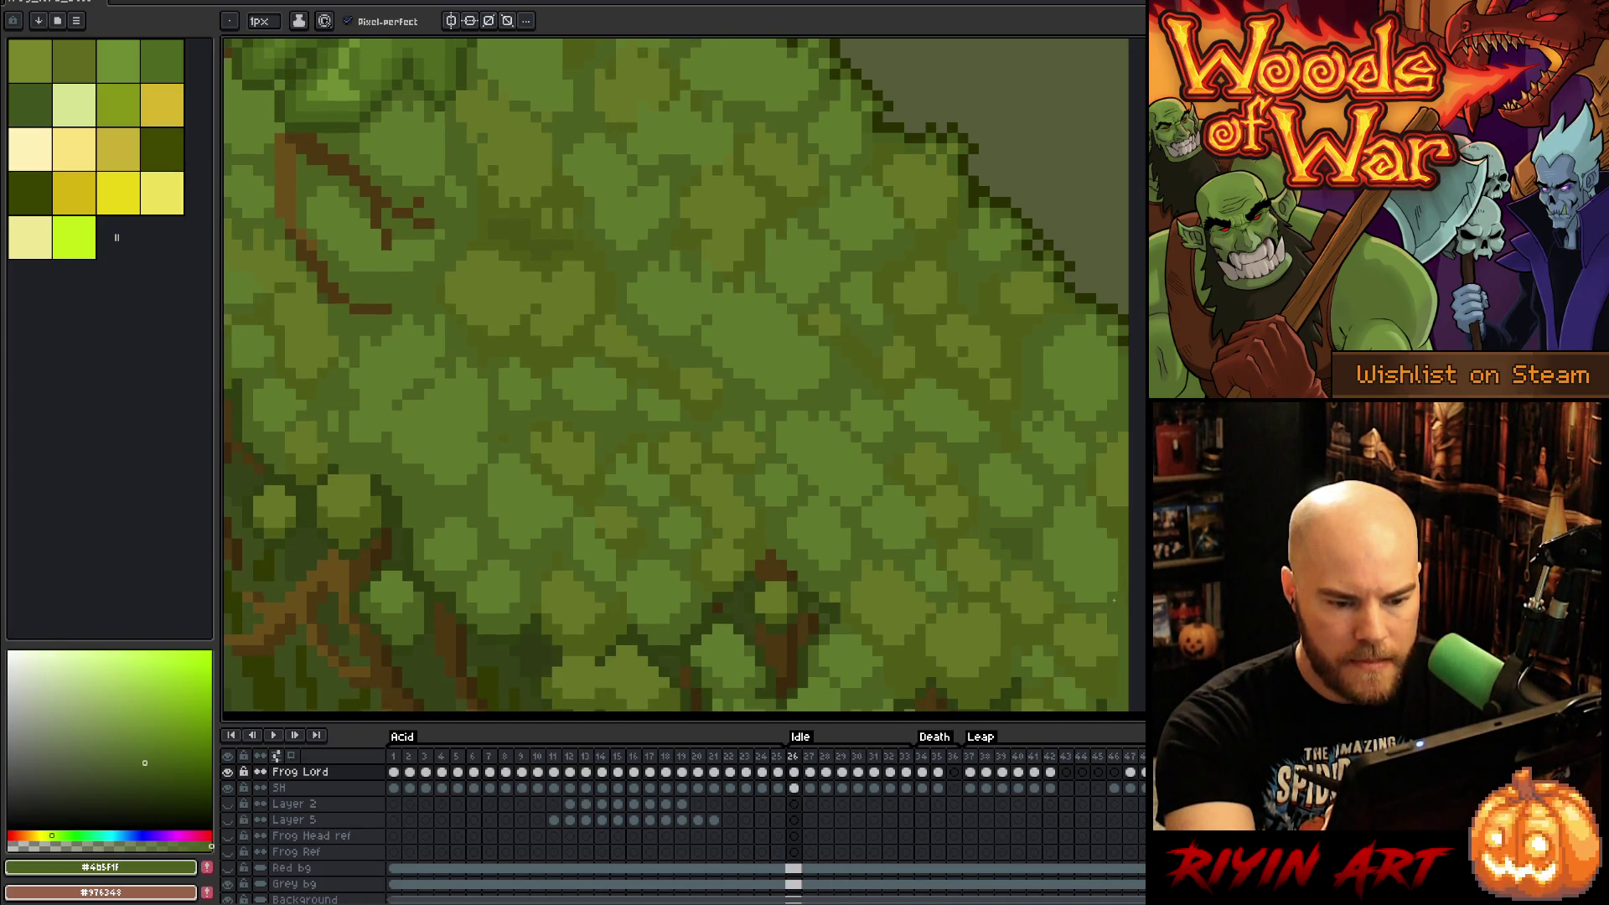
key("Return")
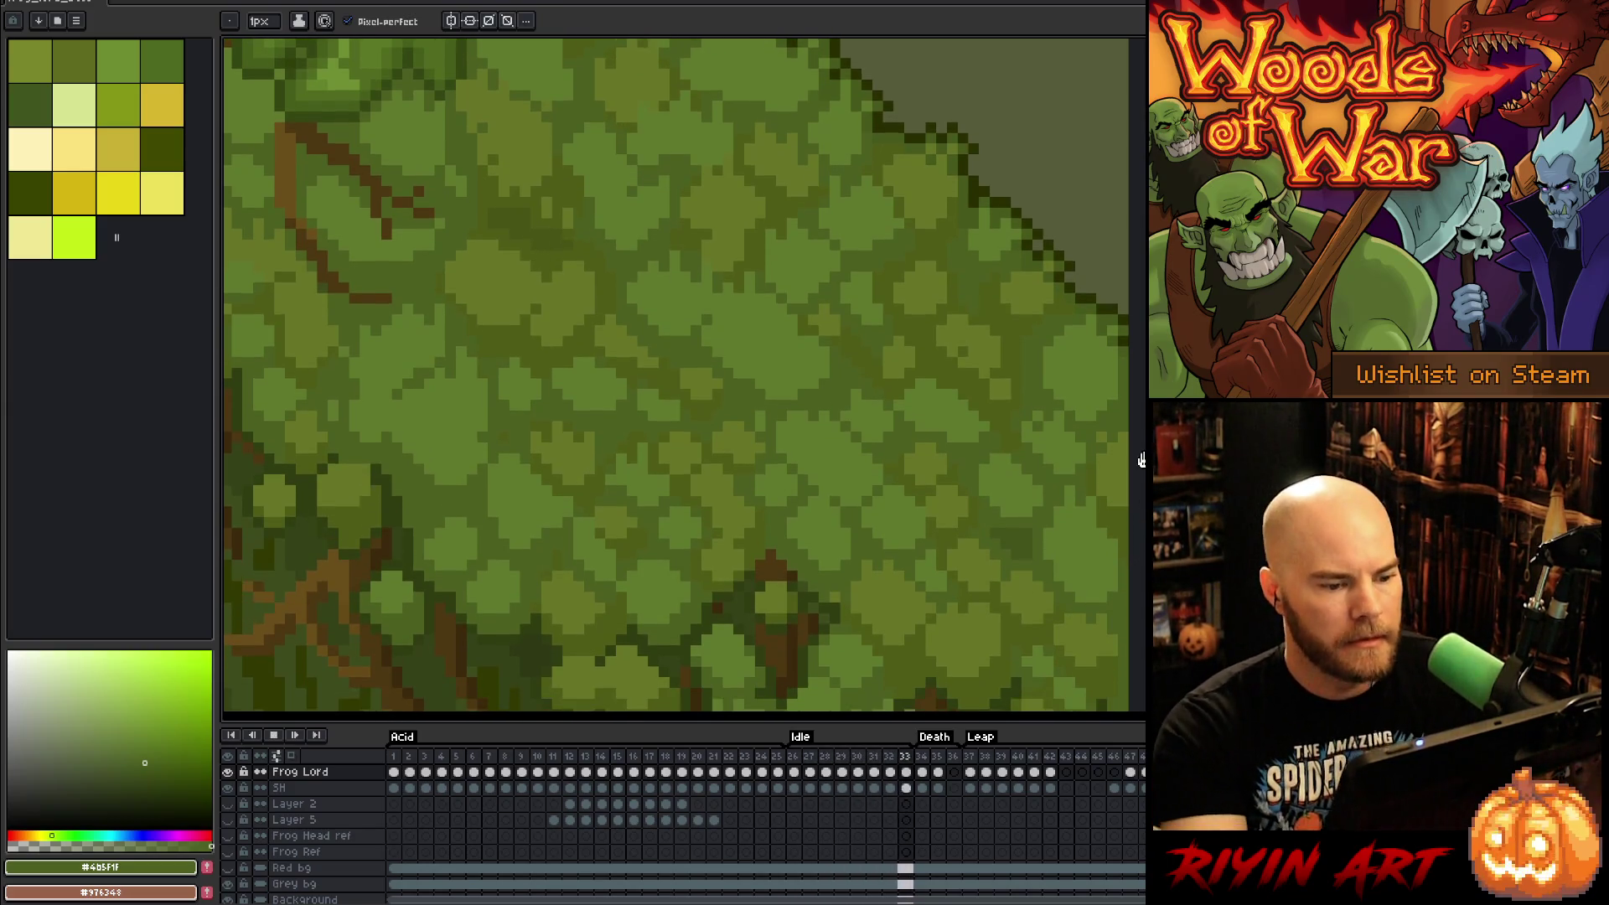
scroll(650, 467, "down", 3)
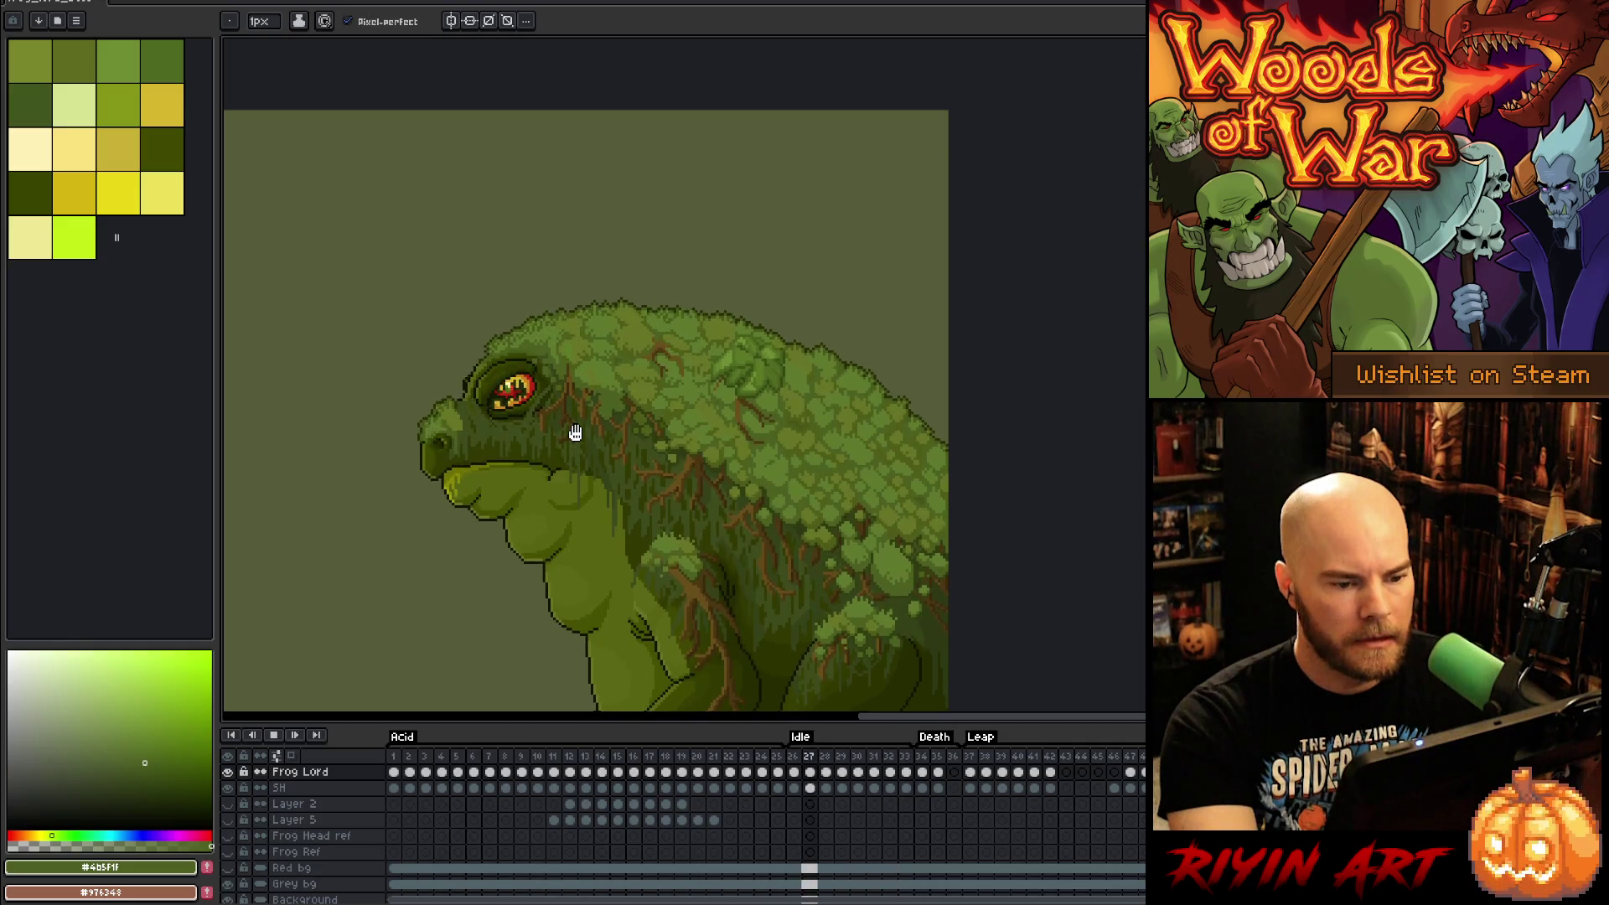
Step: Stop and restart playback, scrub the Idle frames to 37, then settle on frame 33
scroll(568, 503, "down", 3)
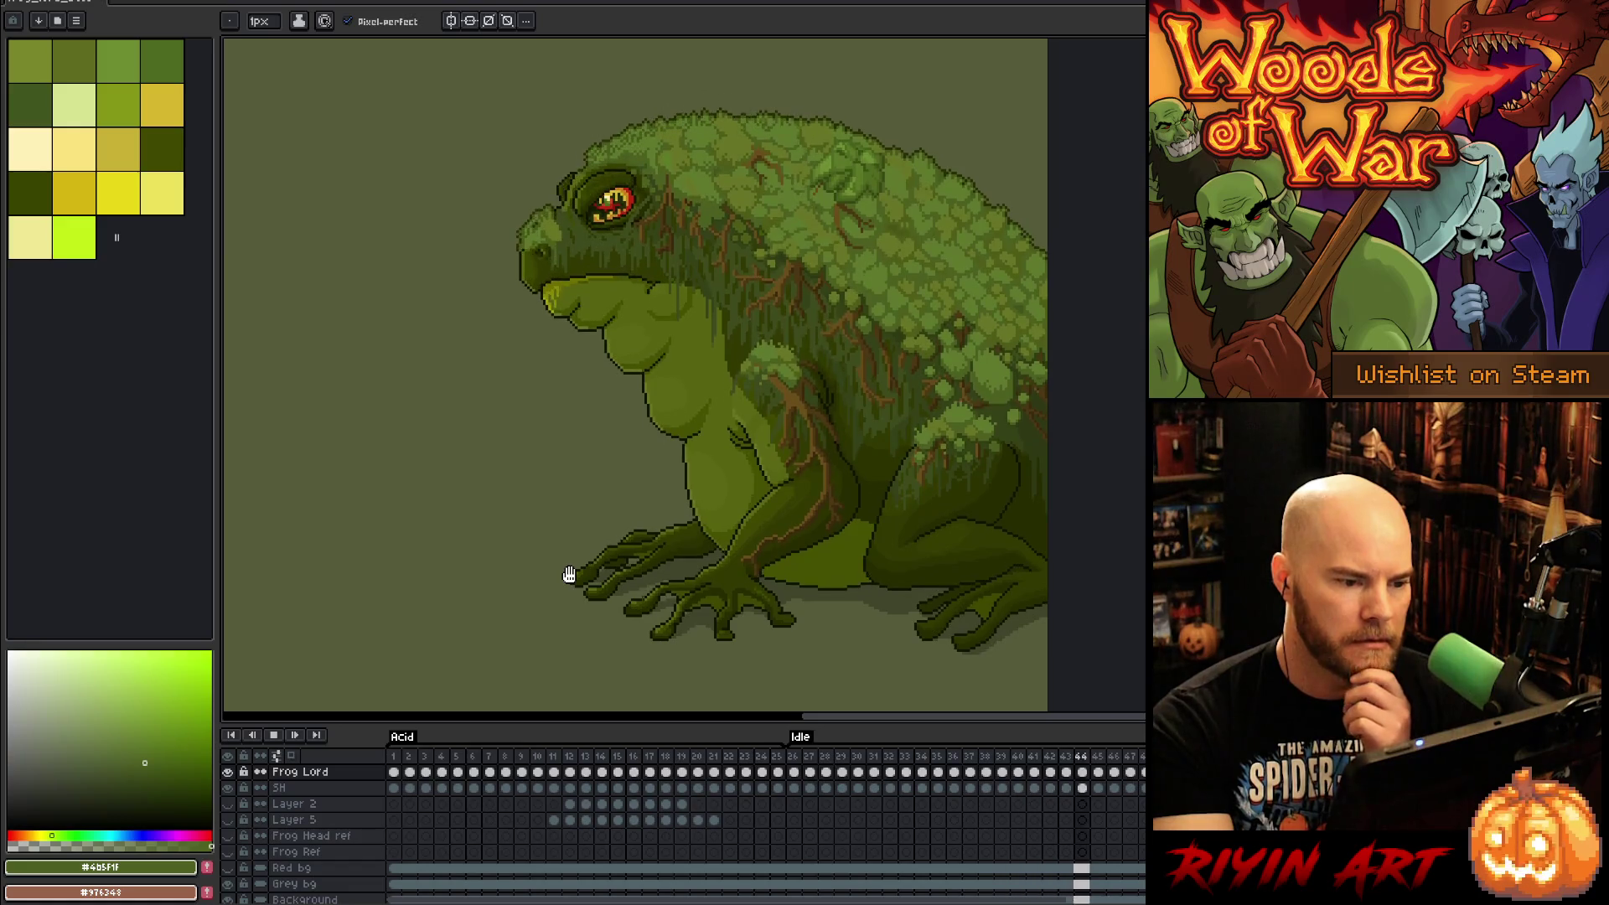
key("Return")
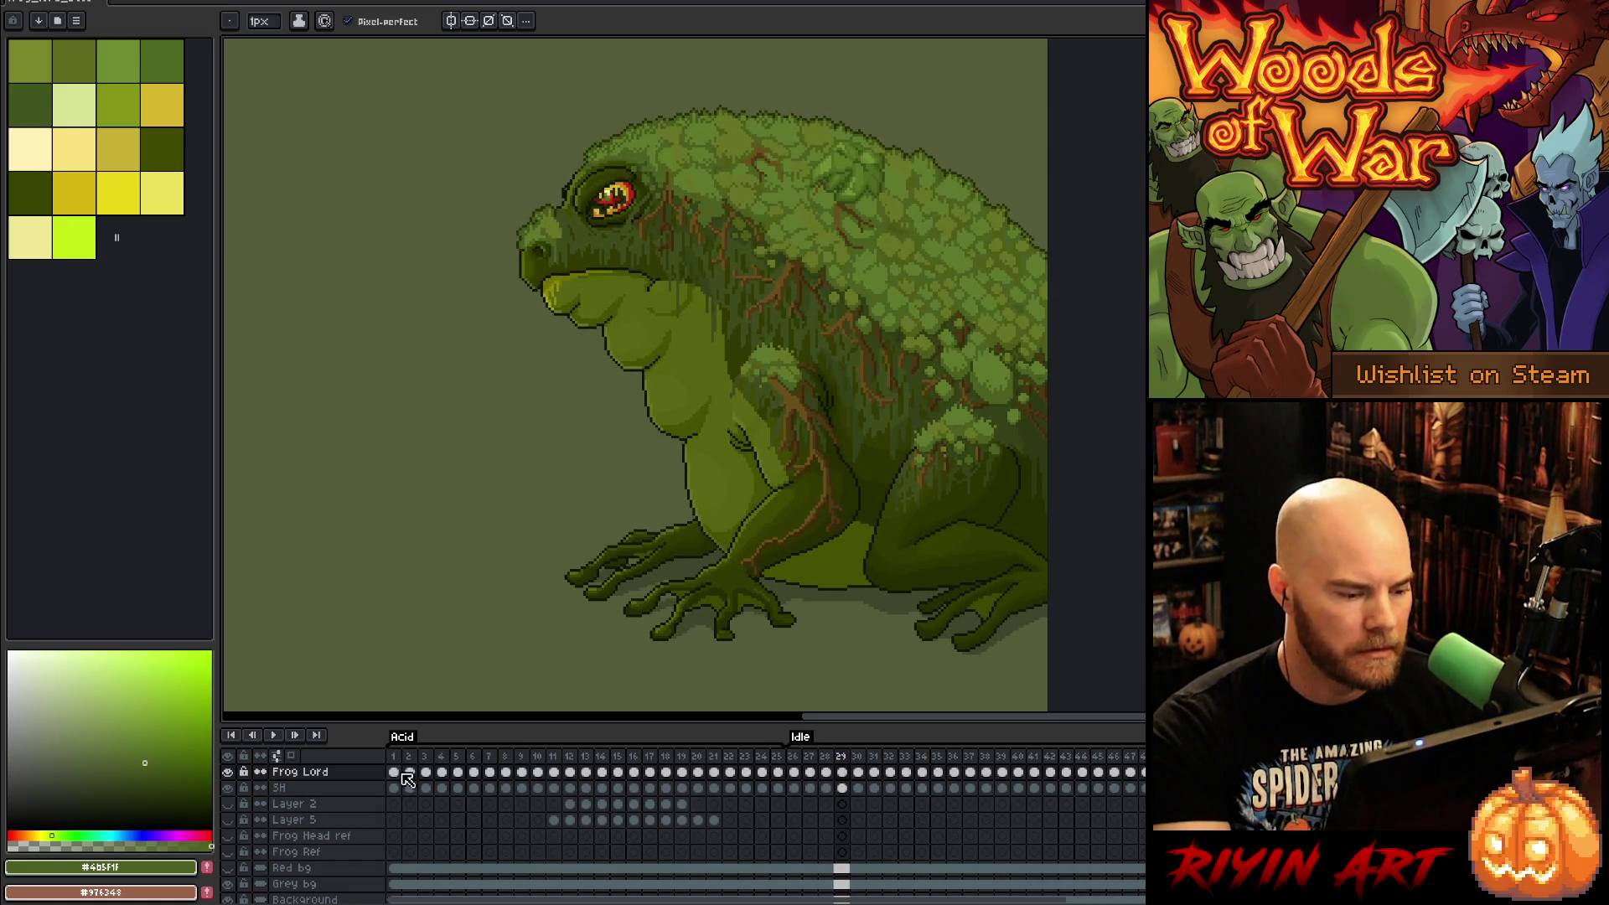
left_click(406, 763)
key("Return")
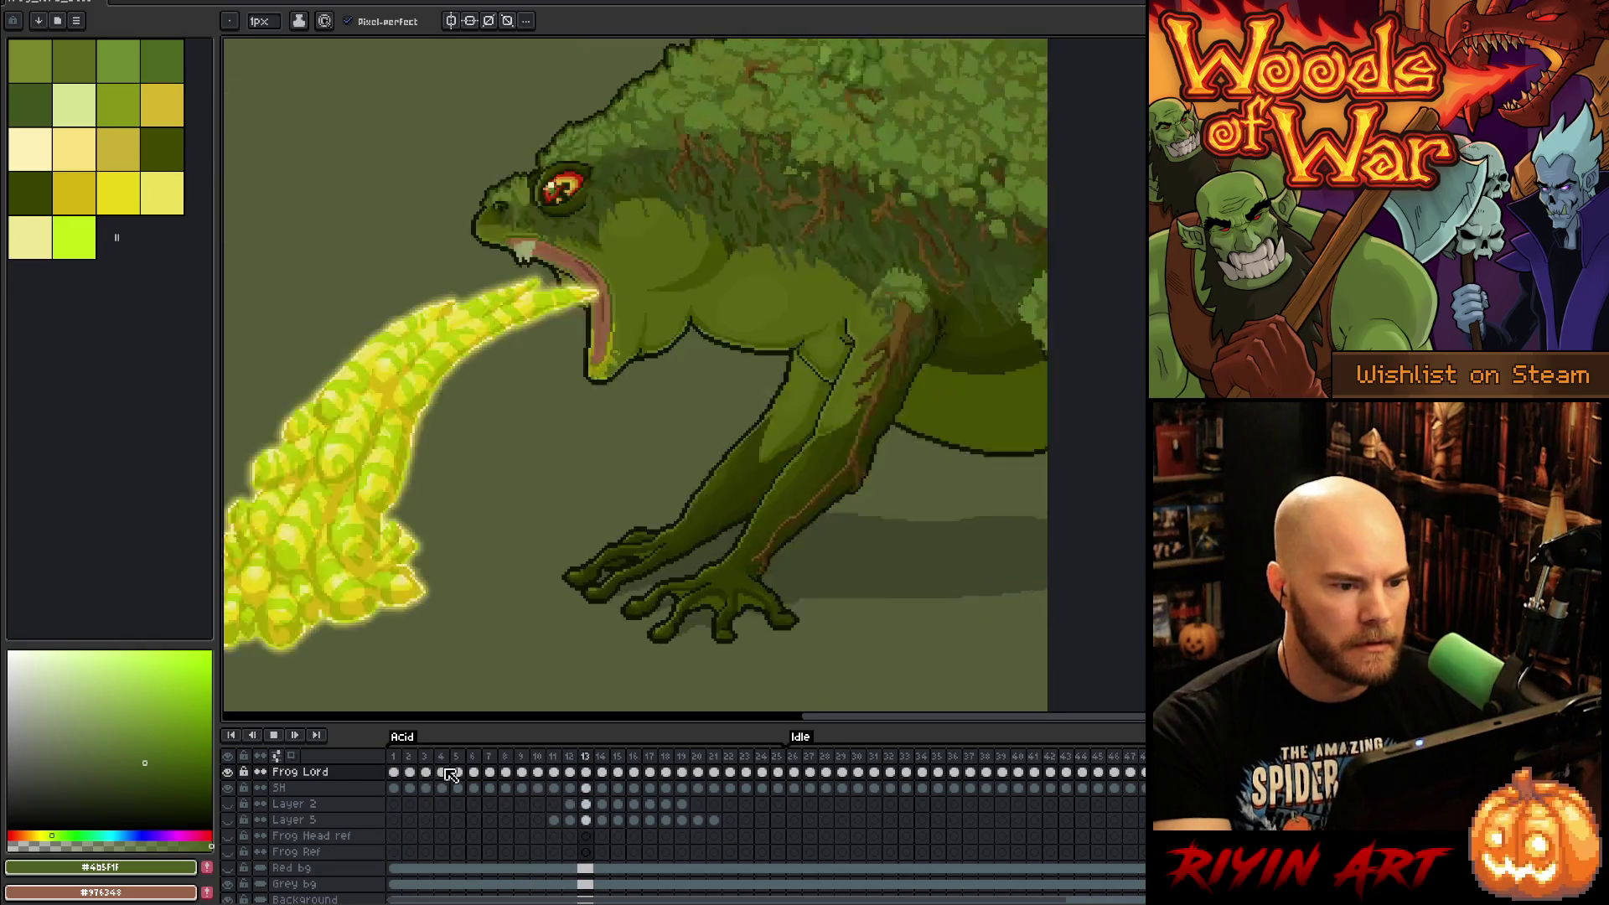
left_click_drag(804, 761, 969, 760)
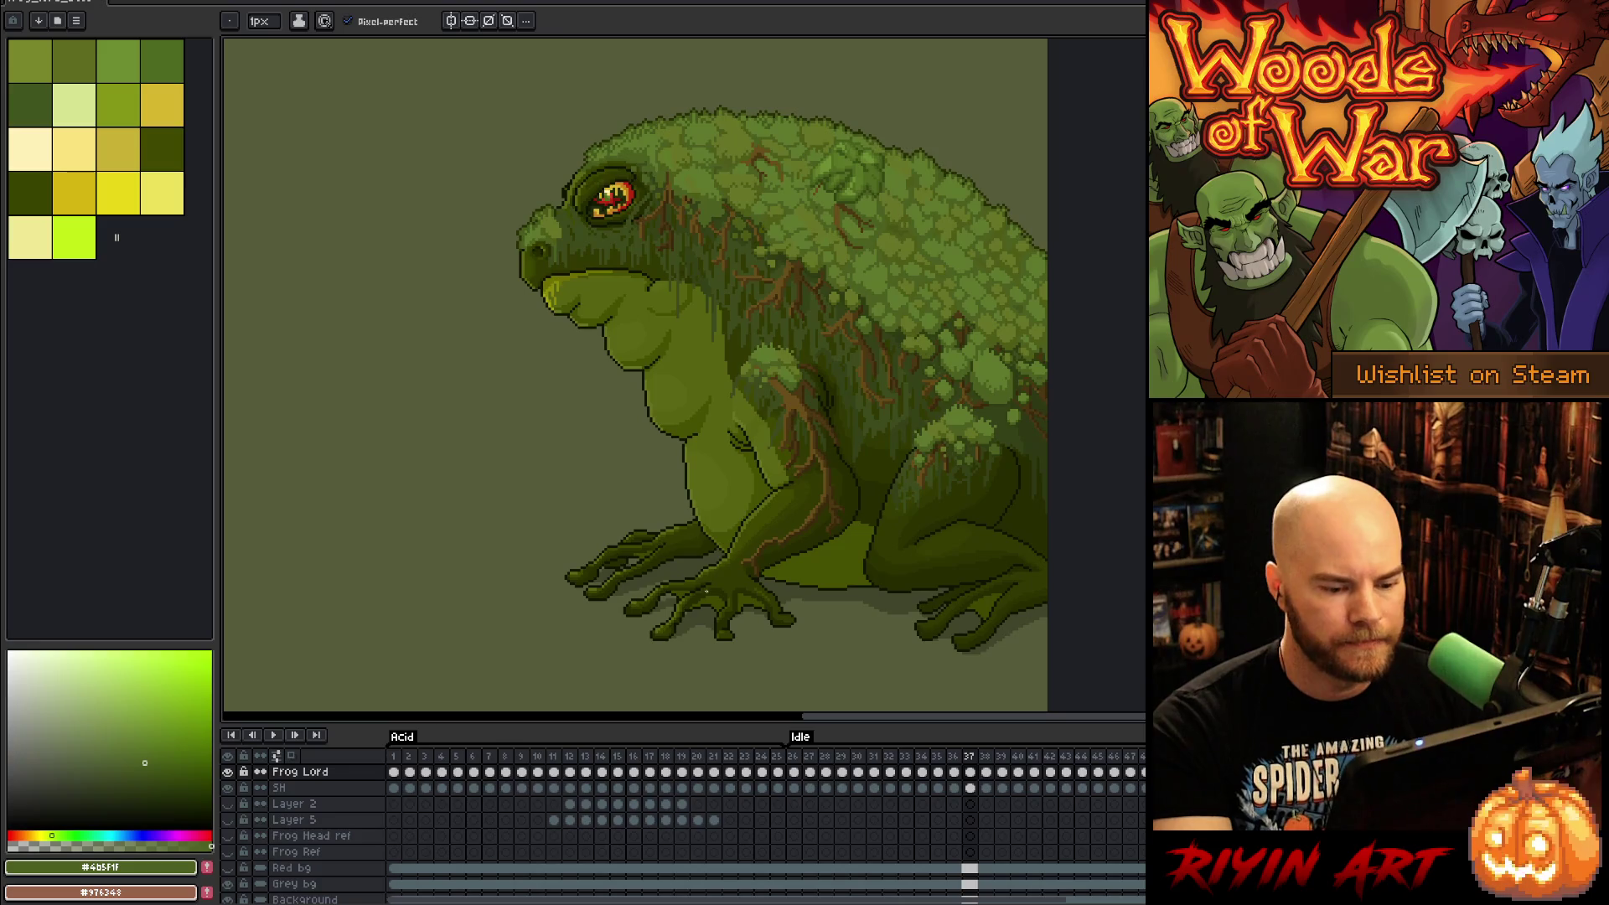
key("Left")
key("Left")
key("Left")
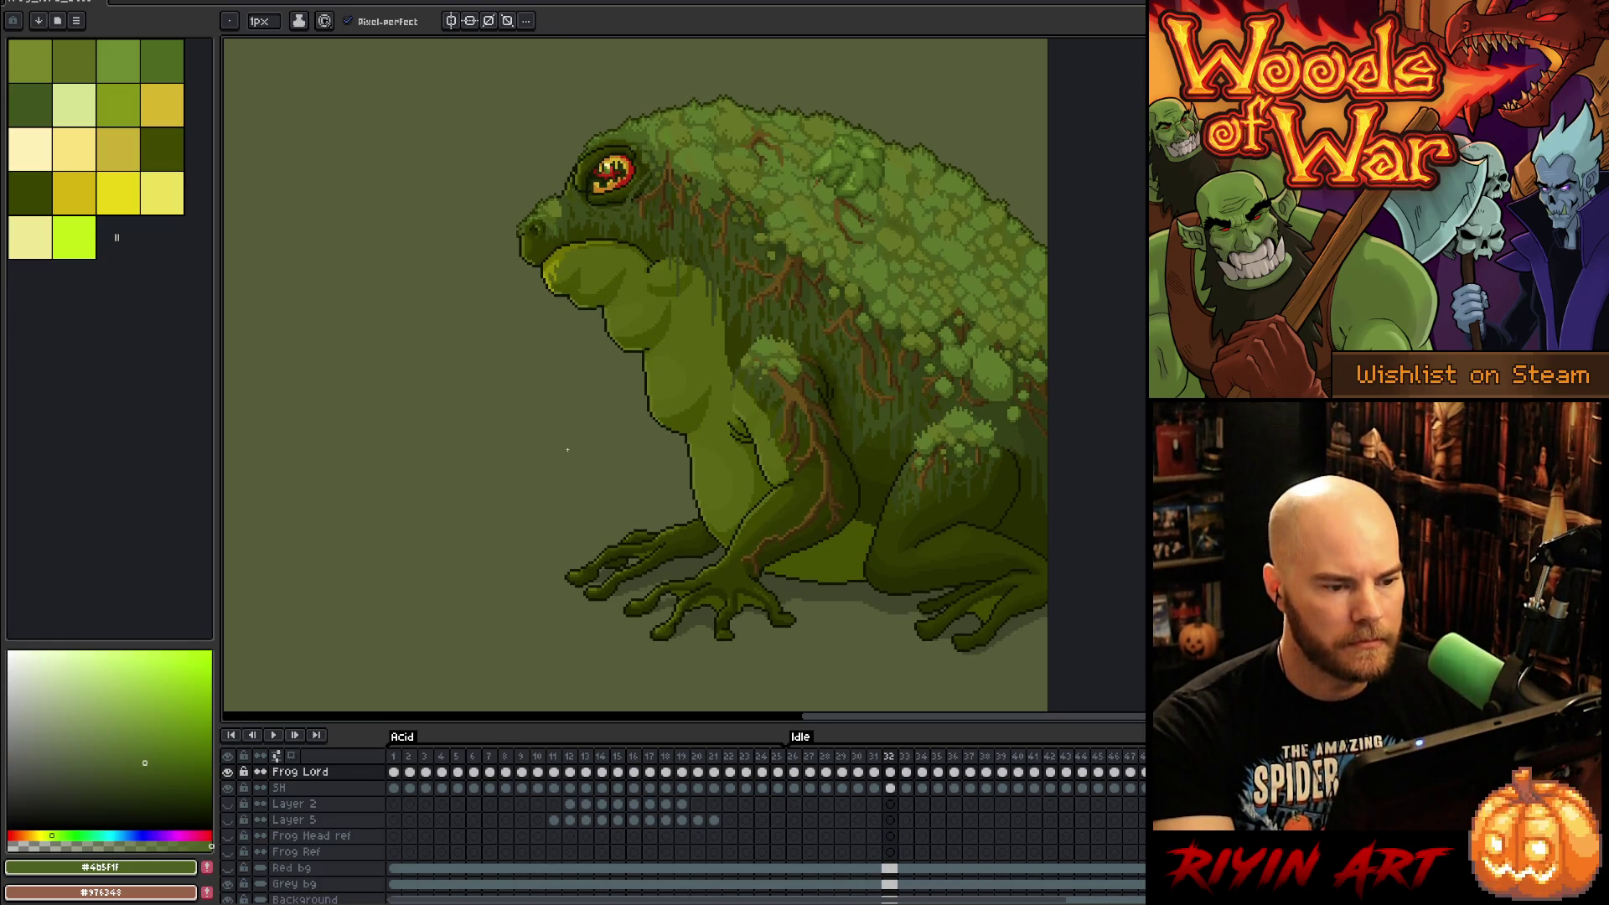
scroll(631, 327, "up", 3)
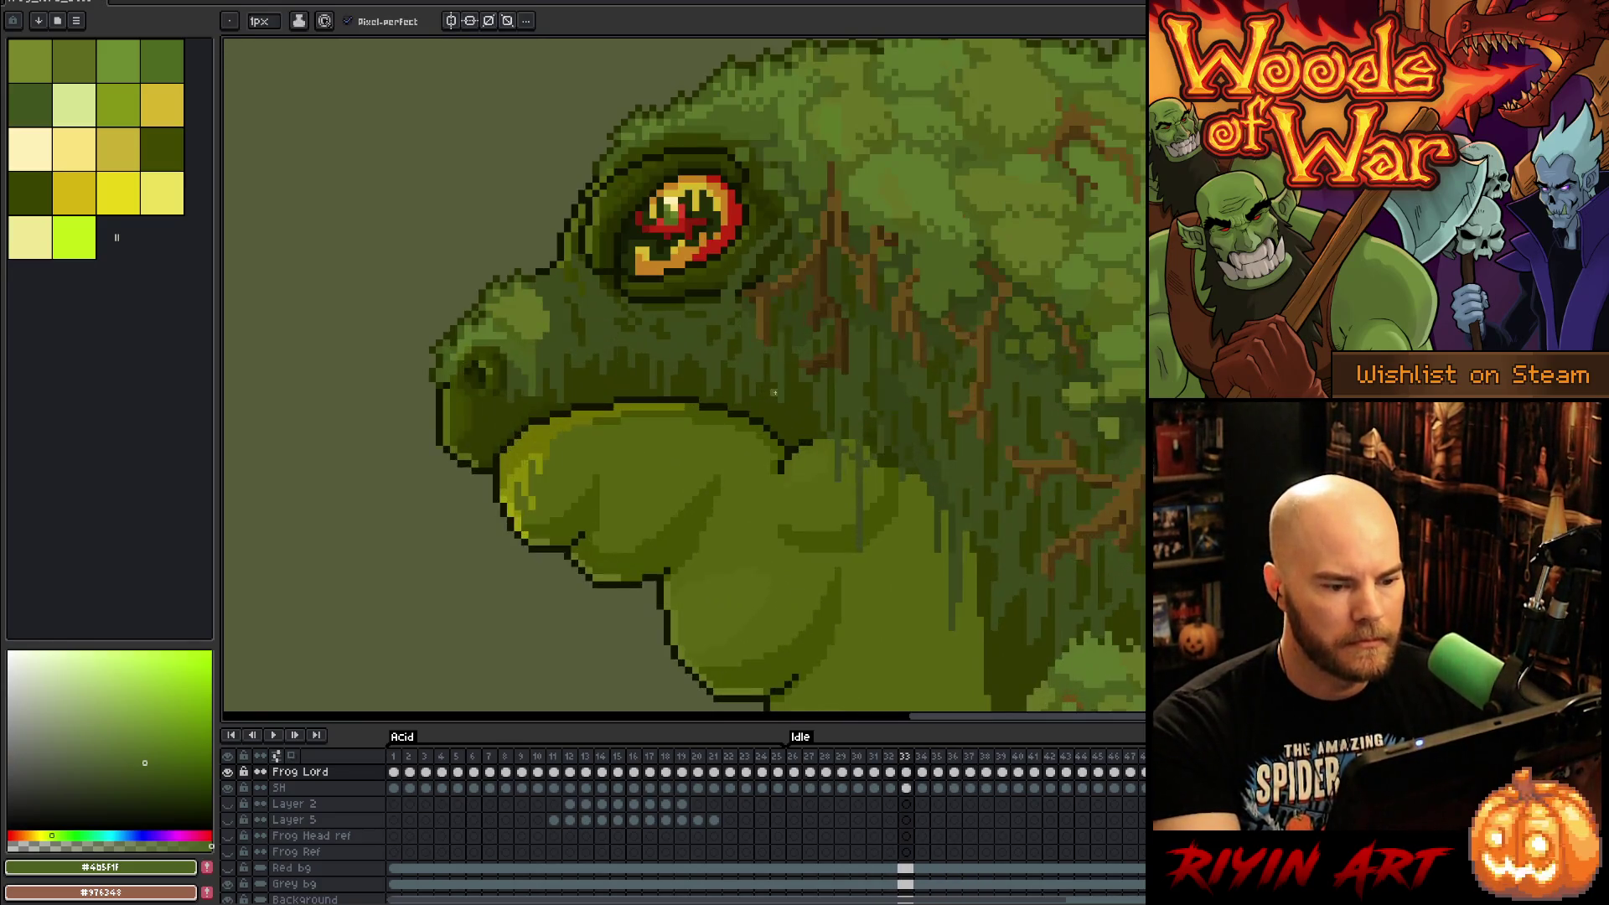
Step: Activate Layer 17's frame 33 cel and pick the darker green for the throat sac
left_click_drag(779, 487, 737, 503)
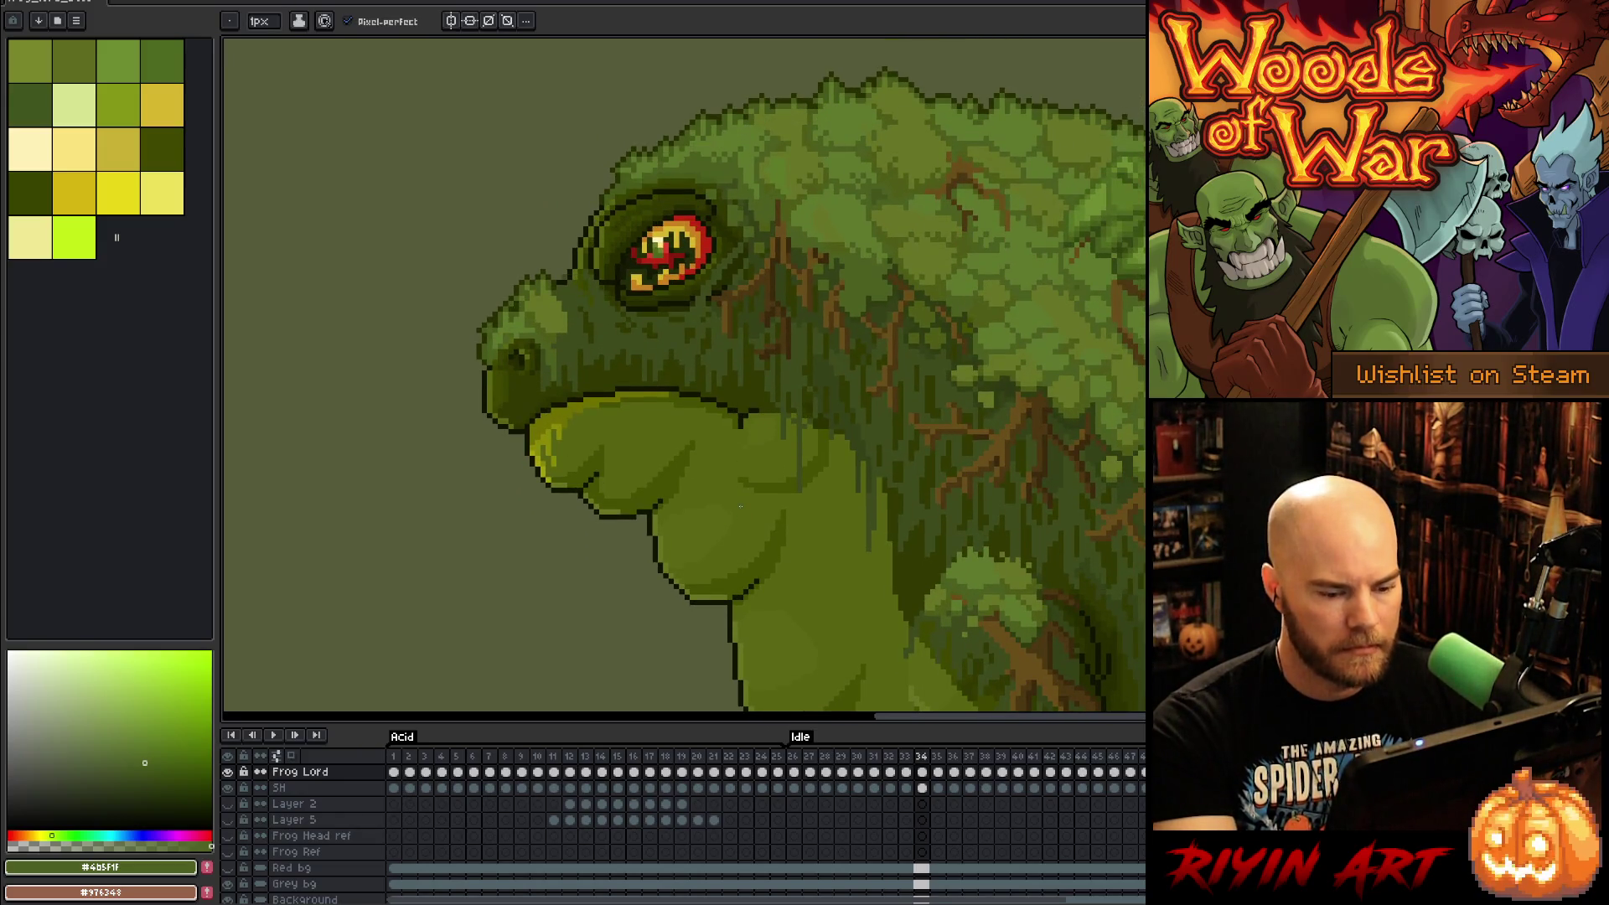
key("m")
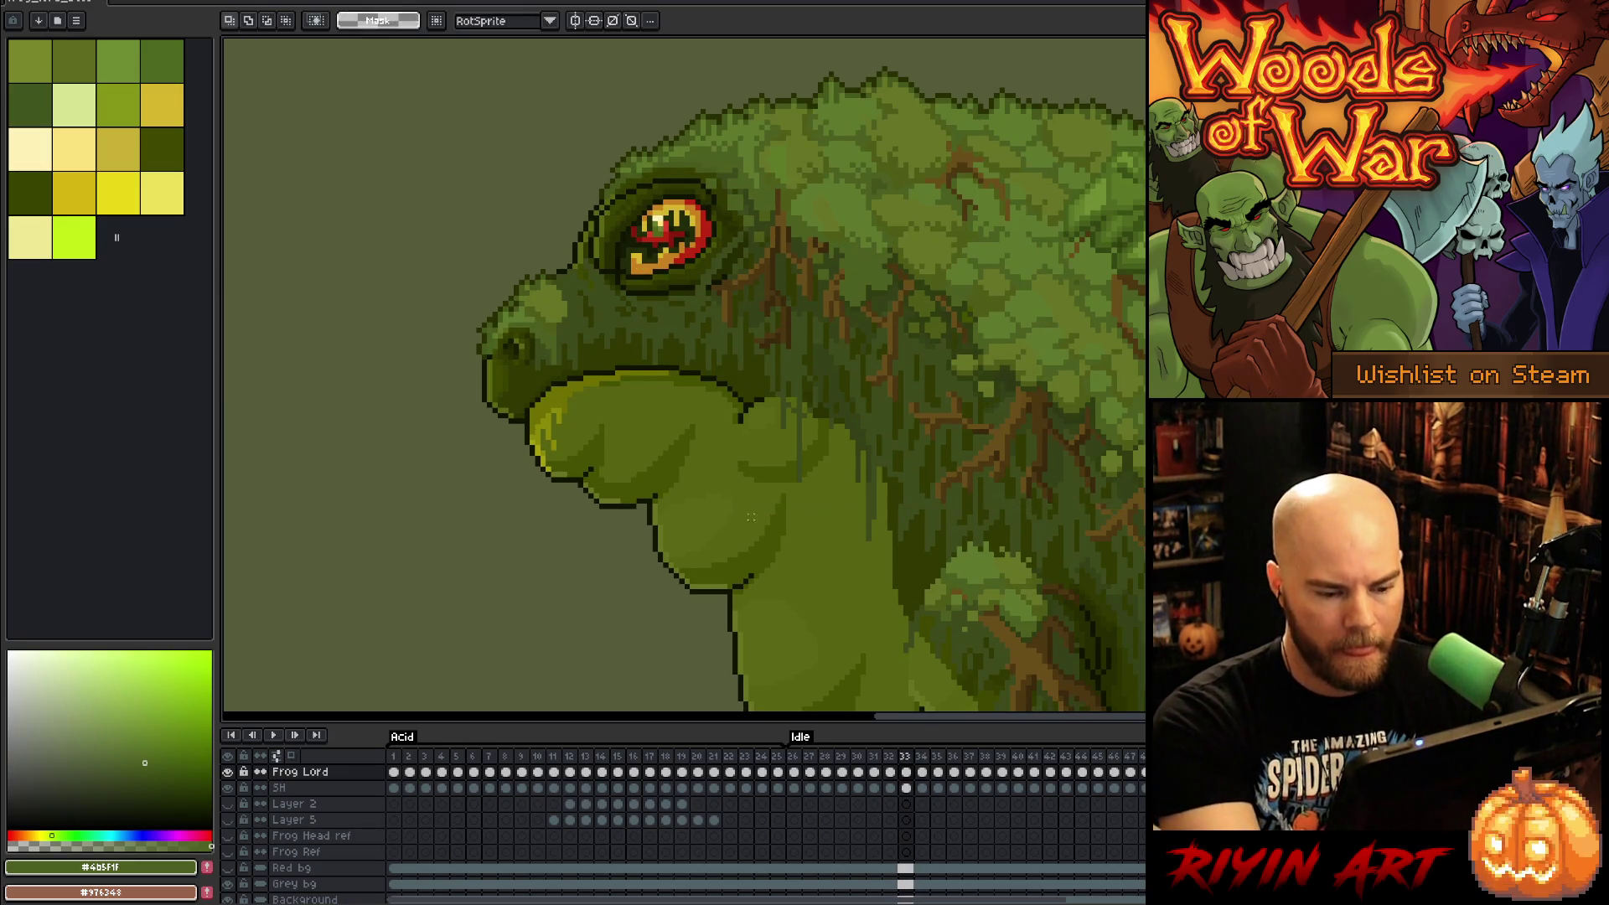
scroll(752, 522, "right", 2)
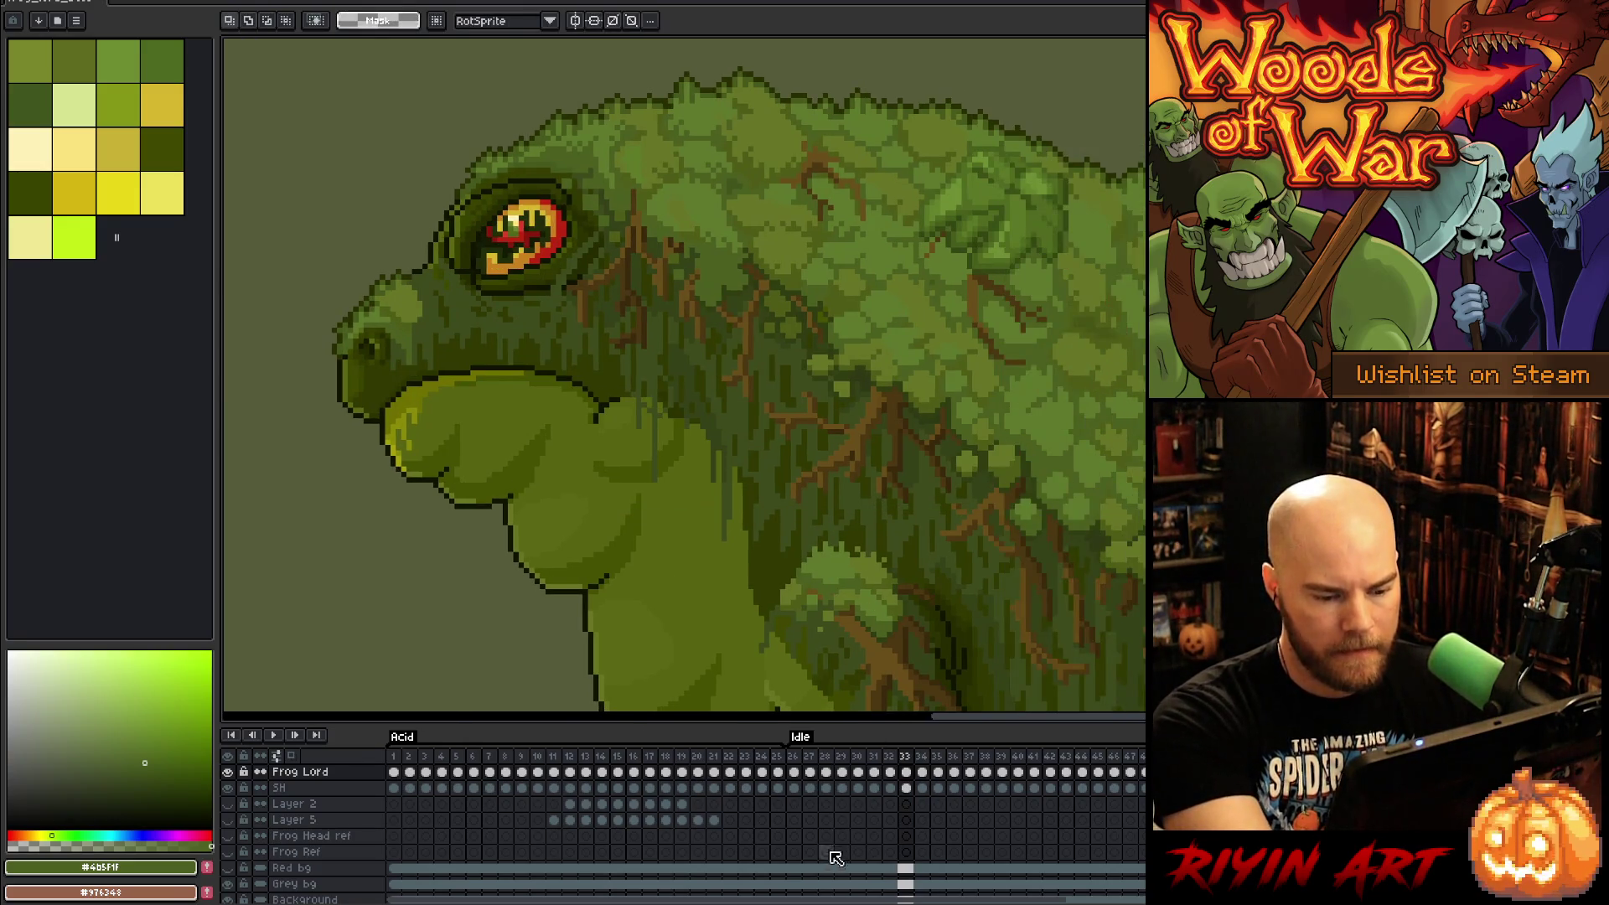
scroll(890, 809, "up", 1)
left_click(908, 789)
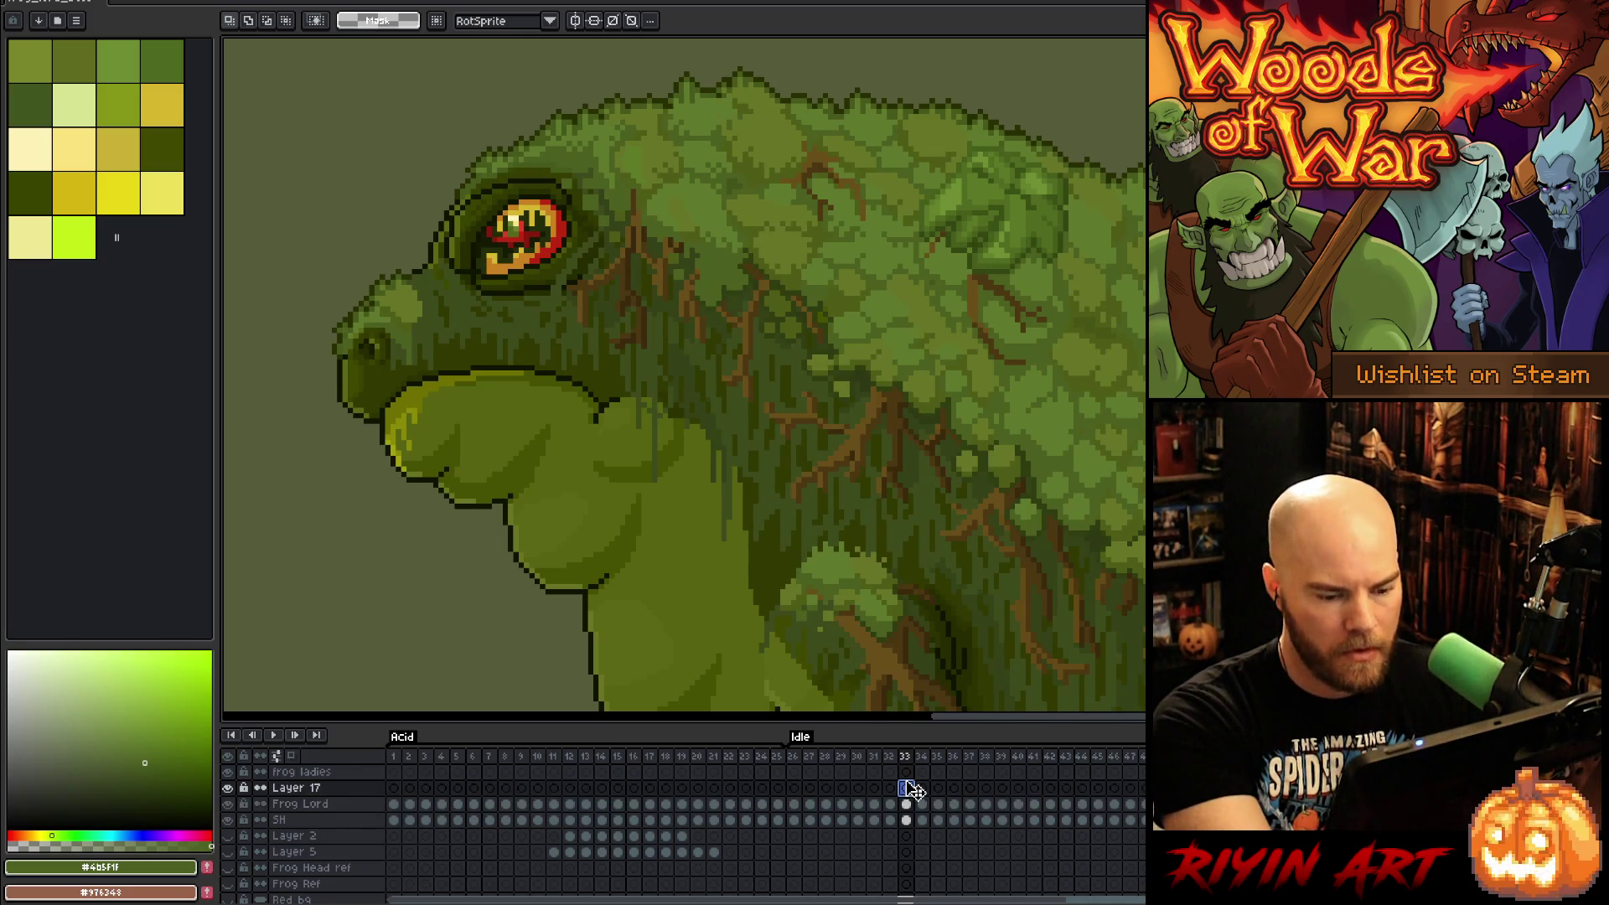
key("b")
left_click(643, 434, "alt")
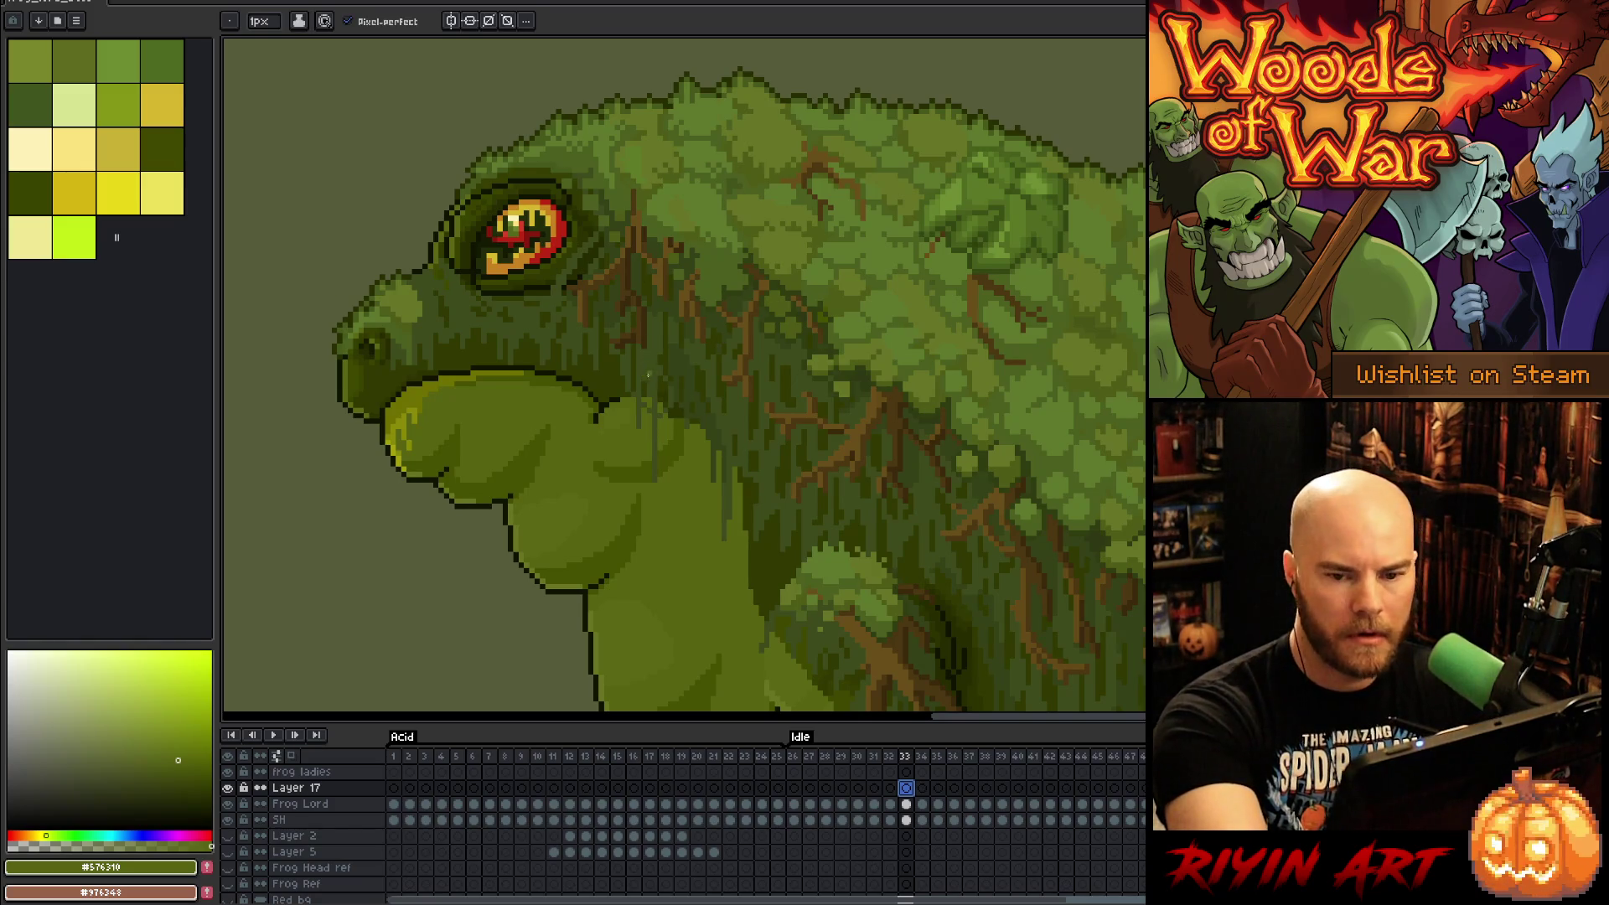
Step: Place a circular selection on the neck and enlarge it down-right for frame 34
key("m")
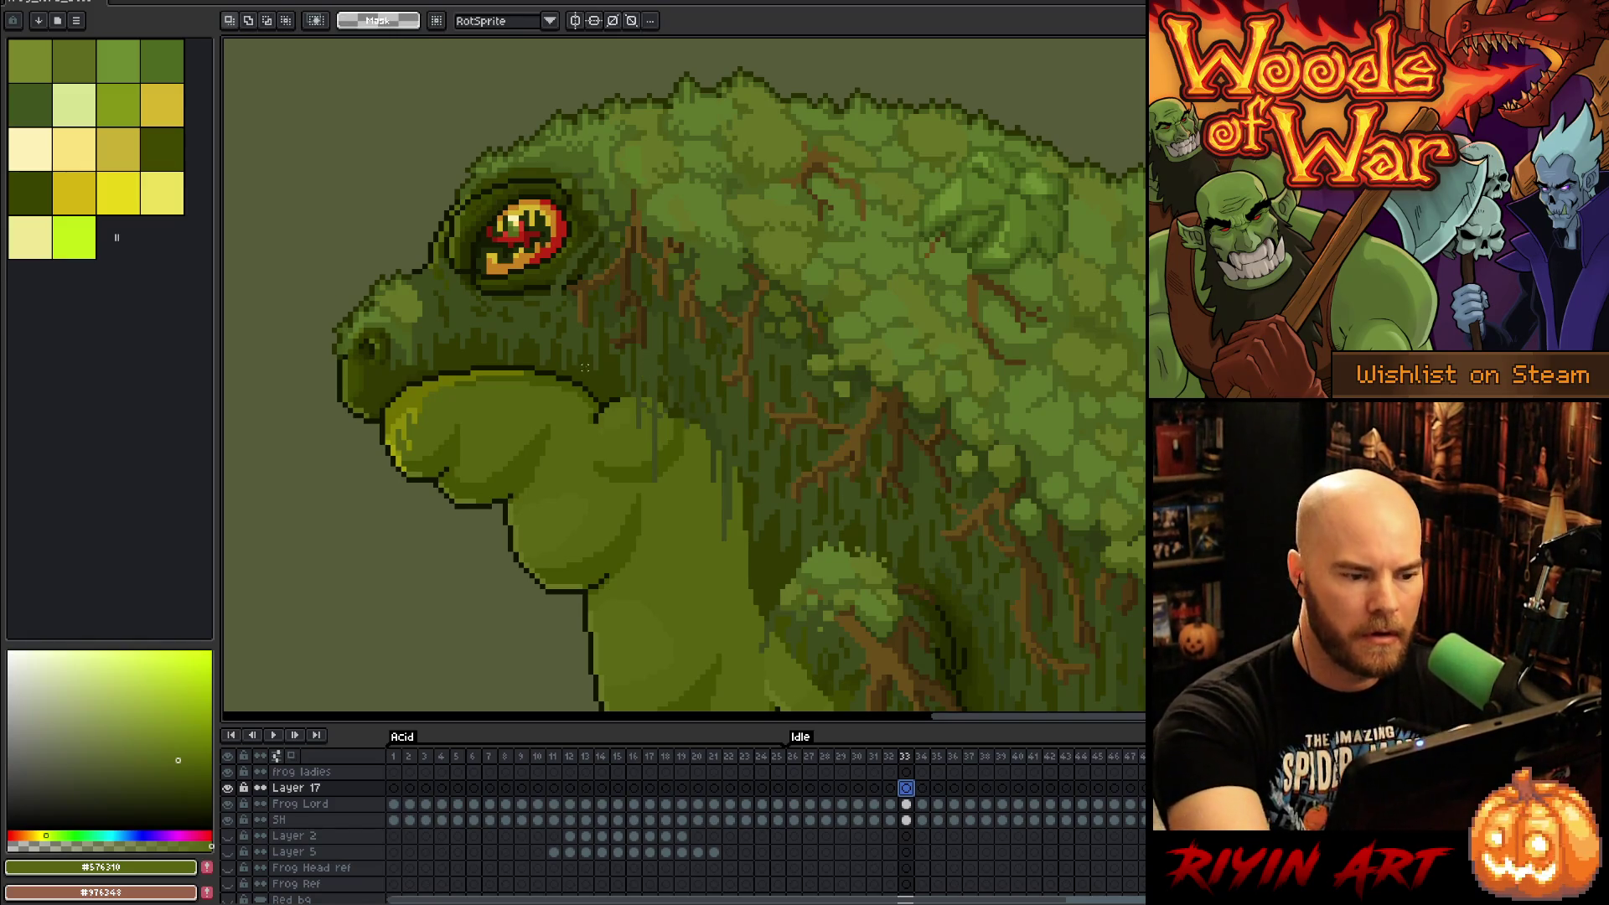
left_click(642, 421)
key("b")
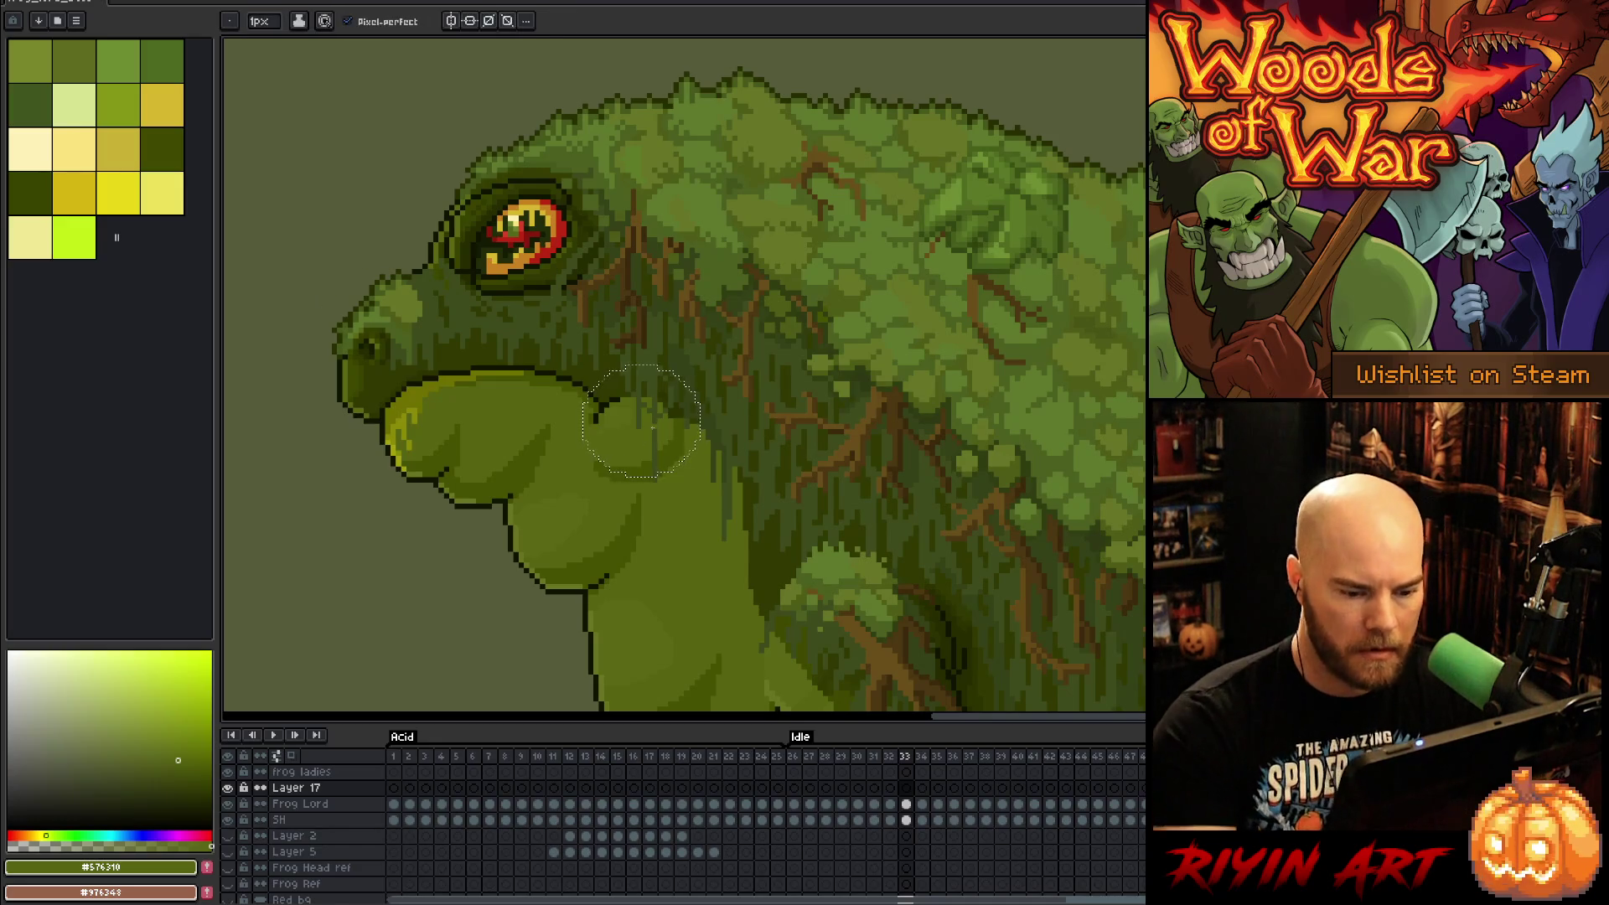
left_click(905, 784)
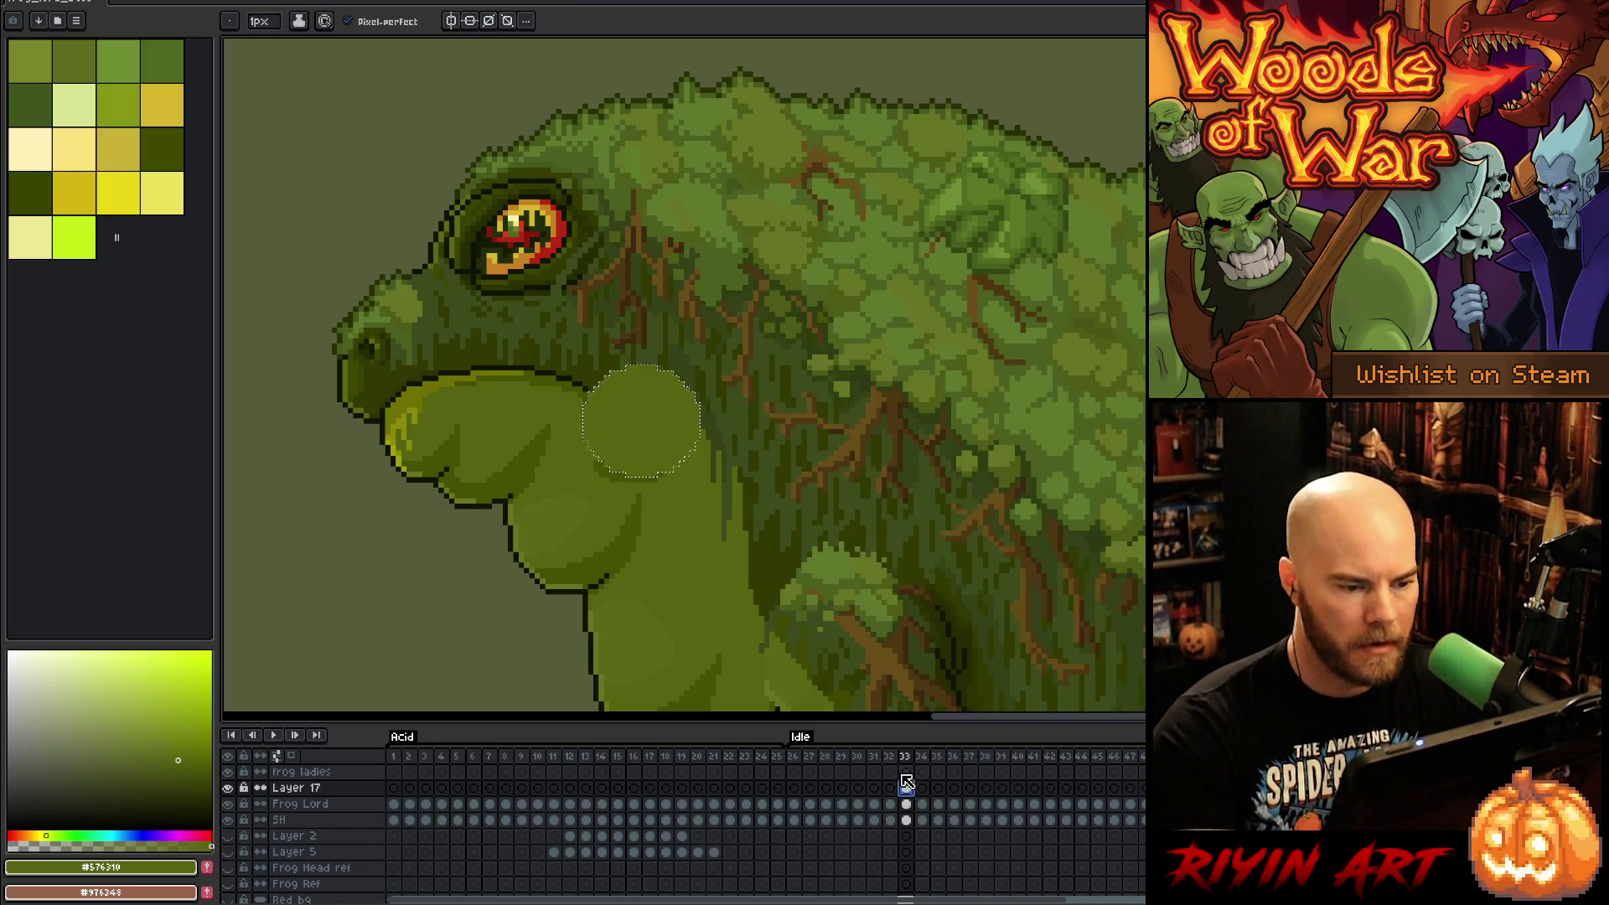
left_click(922, 788)
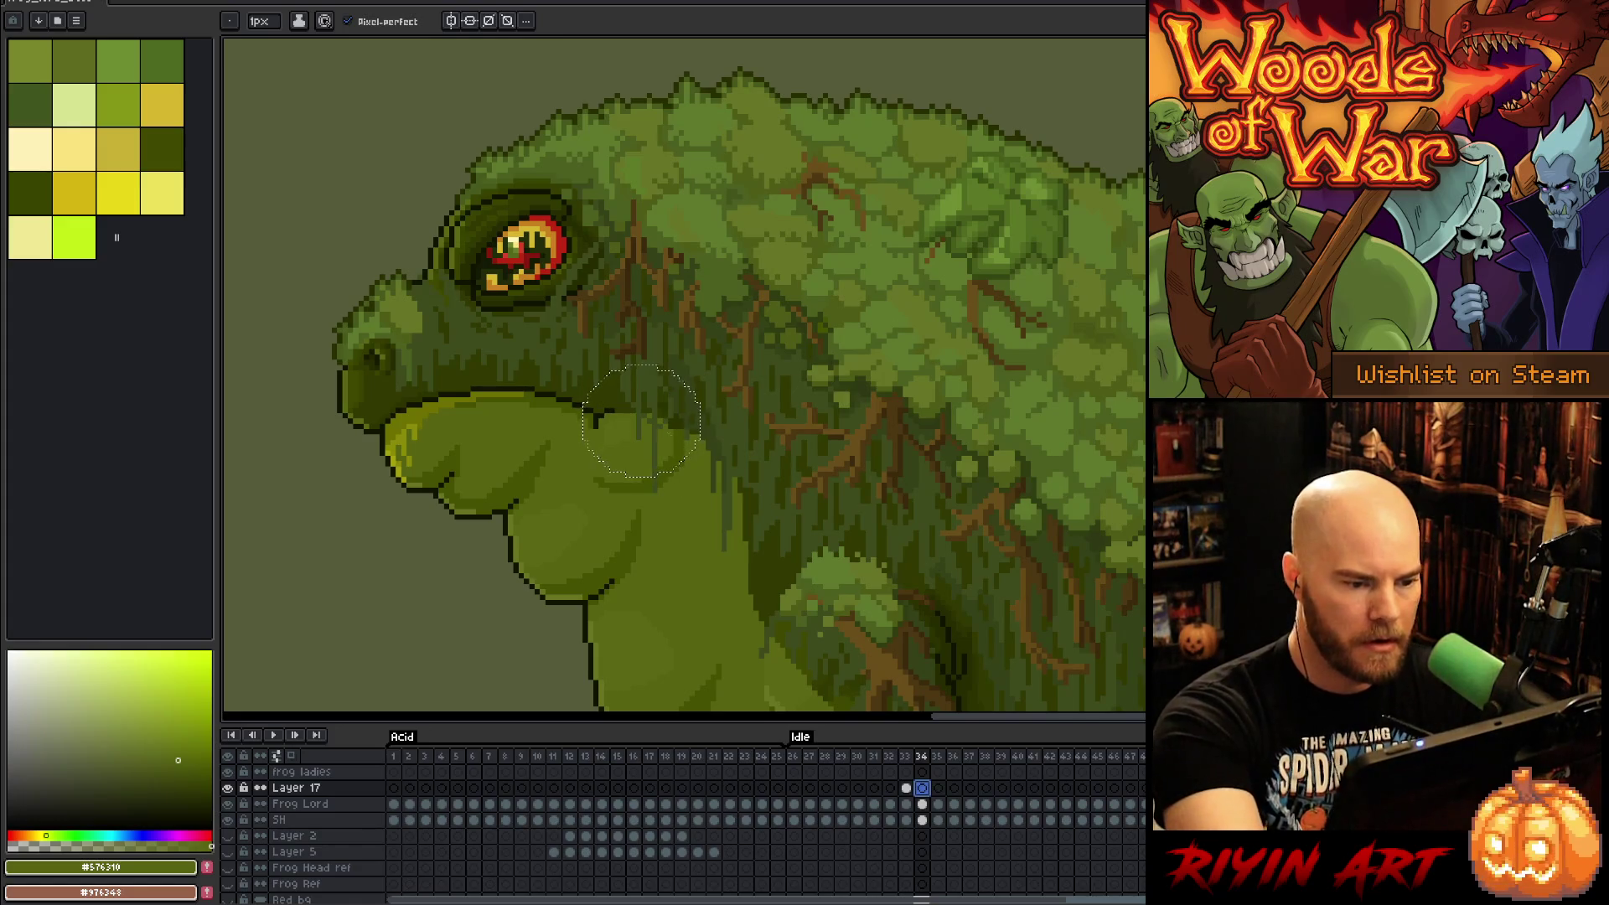
key("v")
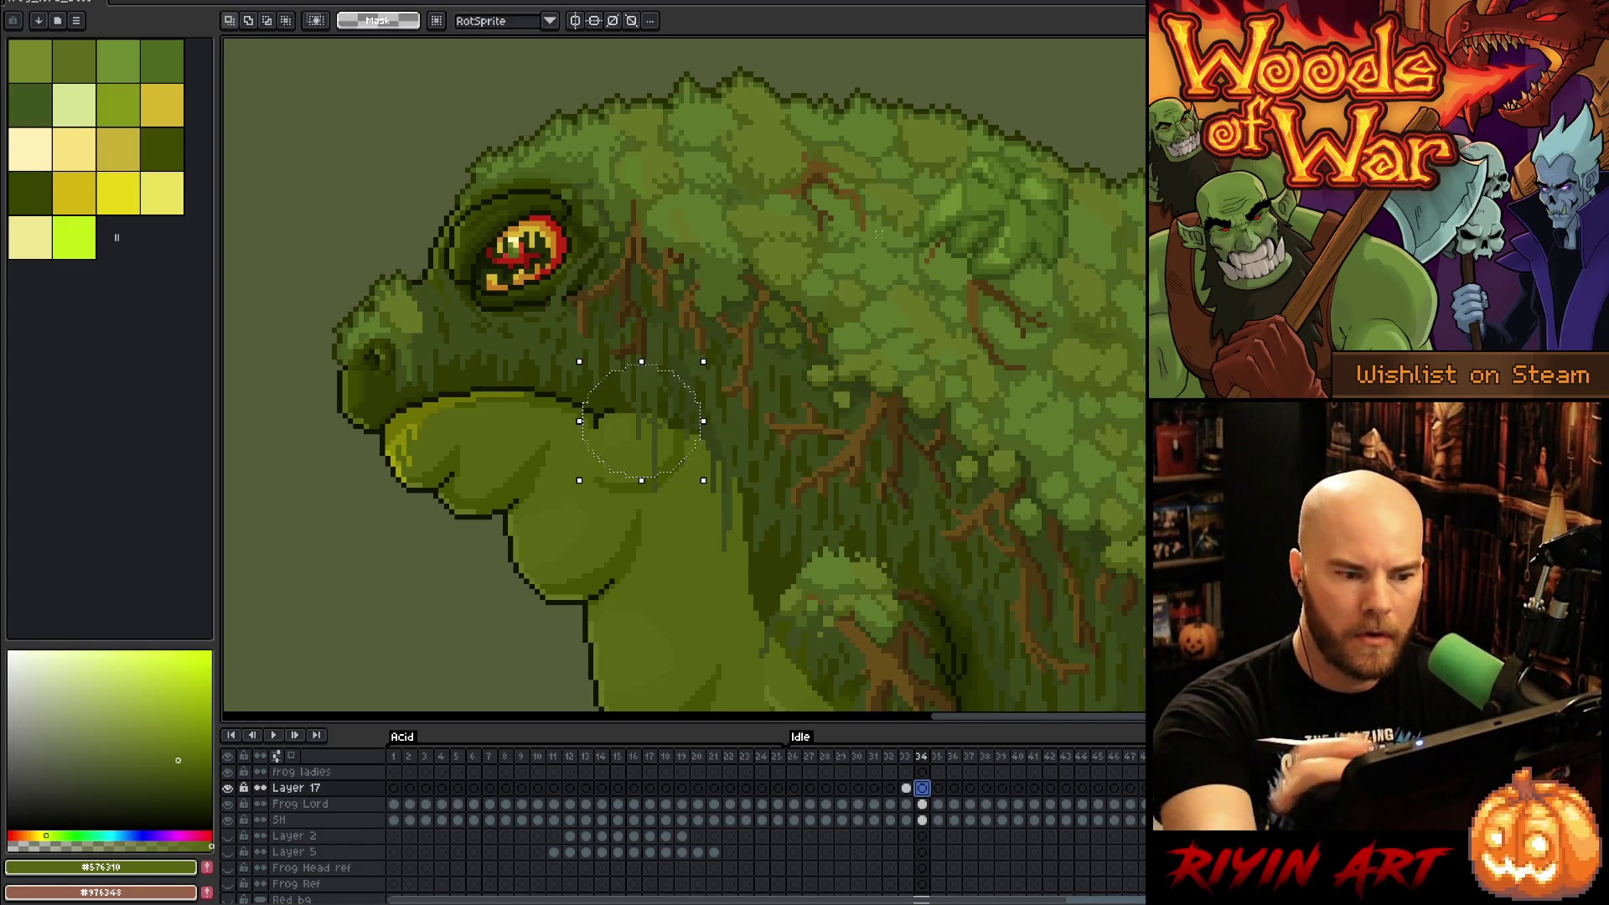
left_click_drag(704, 480, 730, 523)
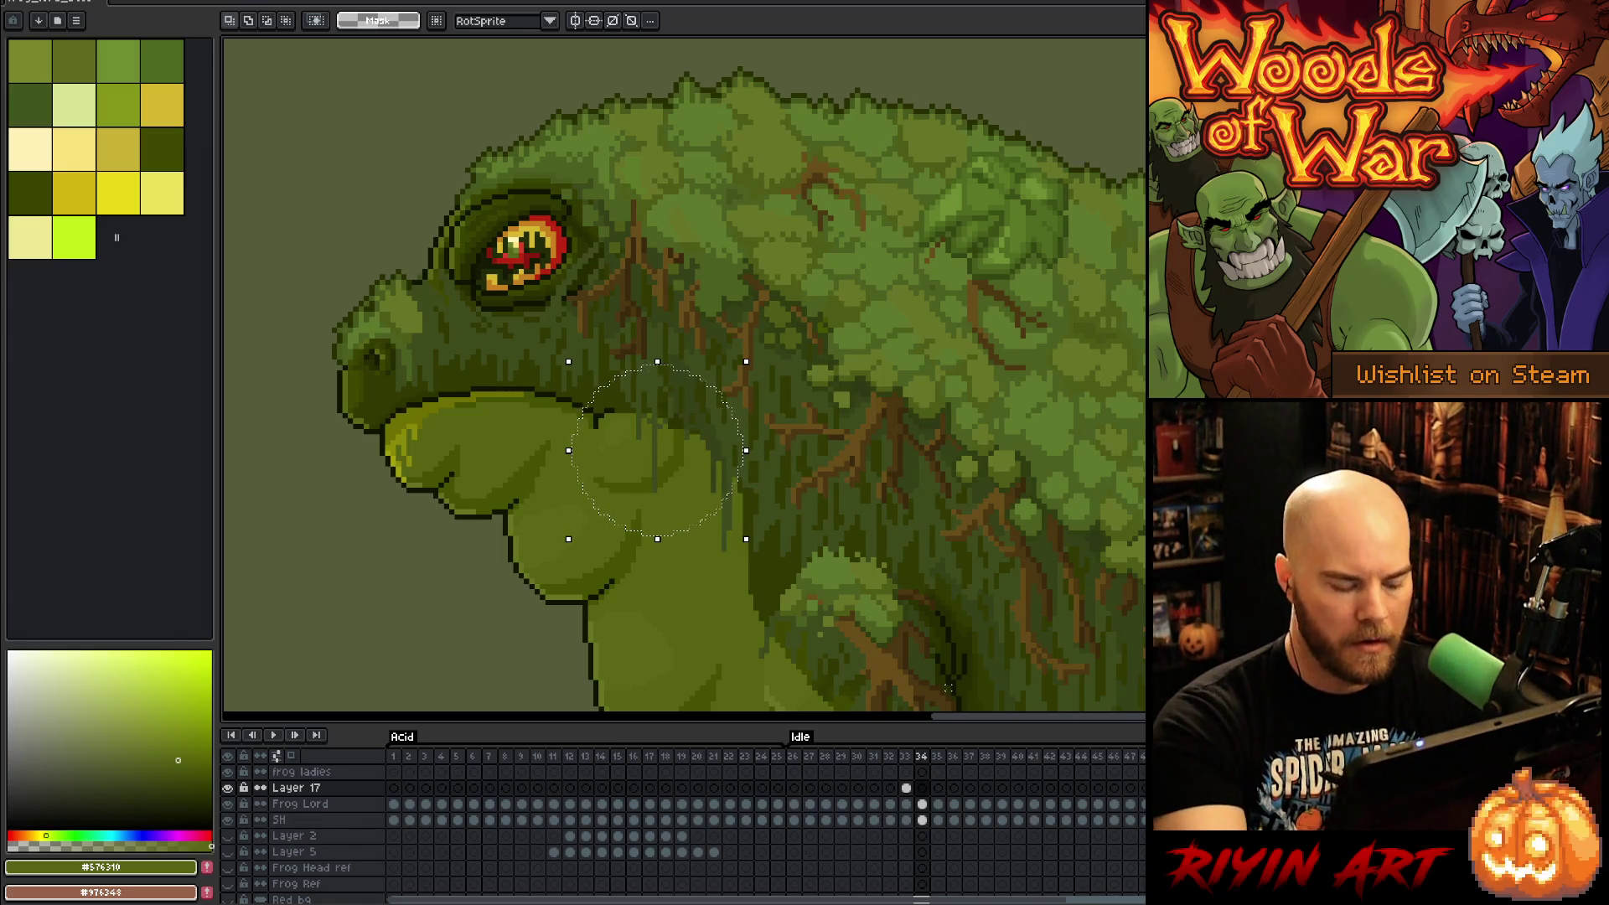
Step: Nudge the throat blob on frame 33 one pixel up-left and commit it
key("Left")
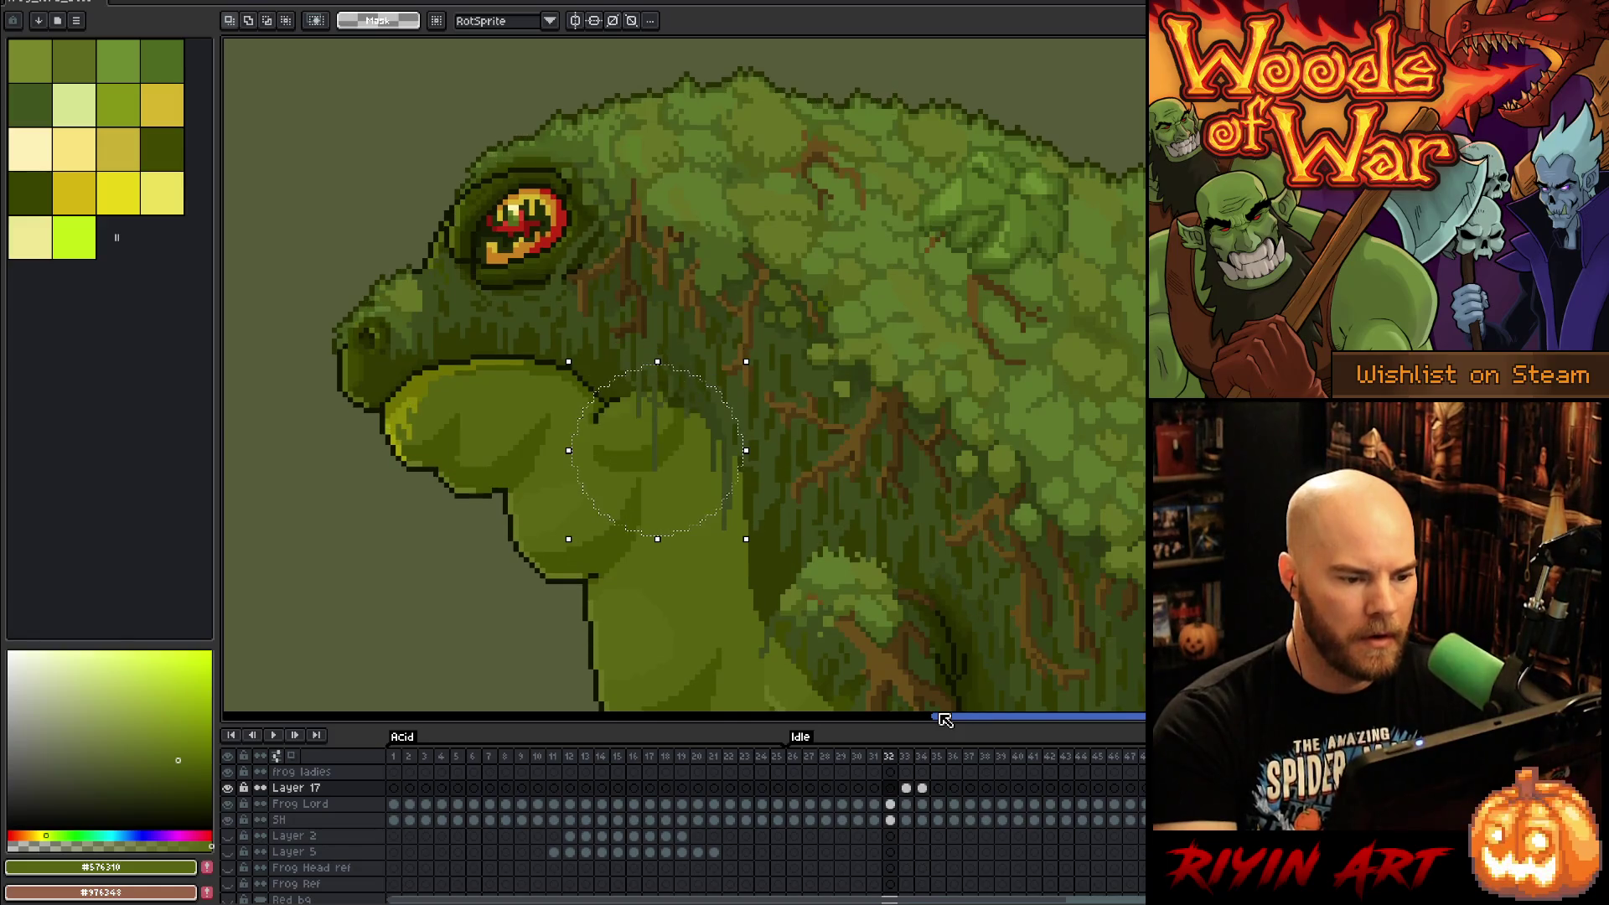
key("Right")
key("Left")
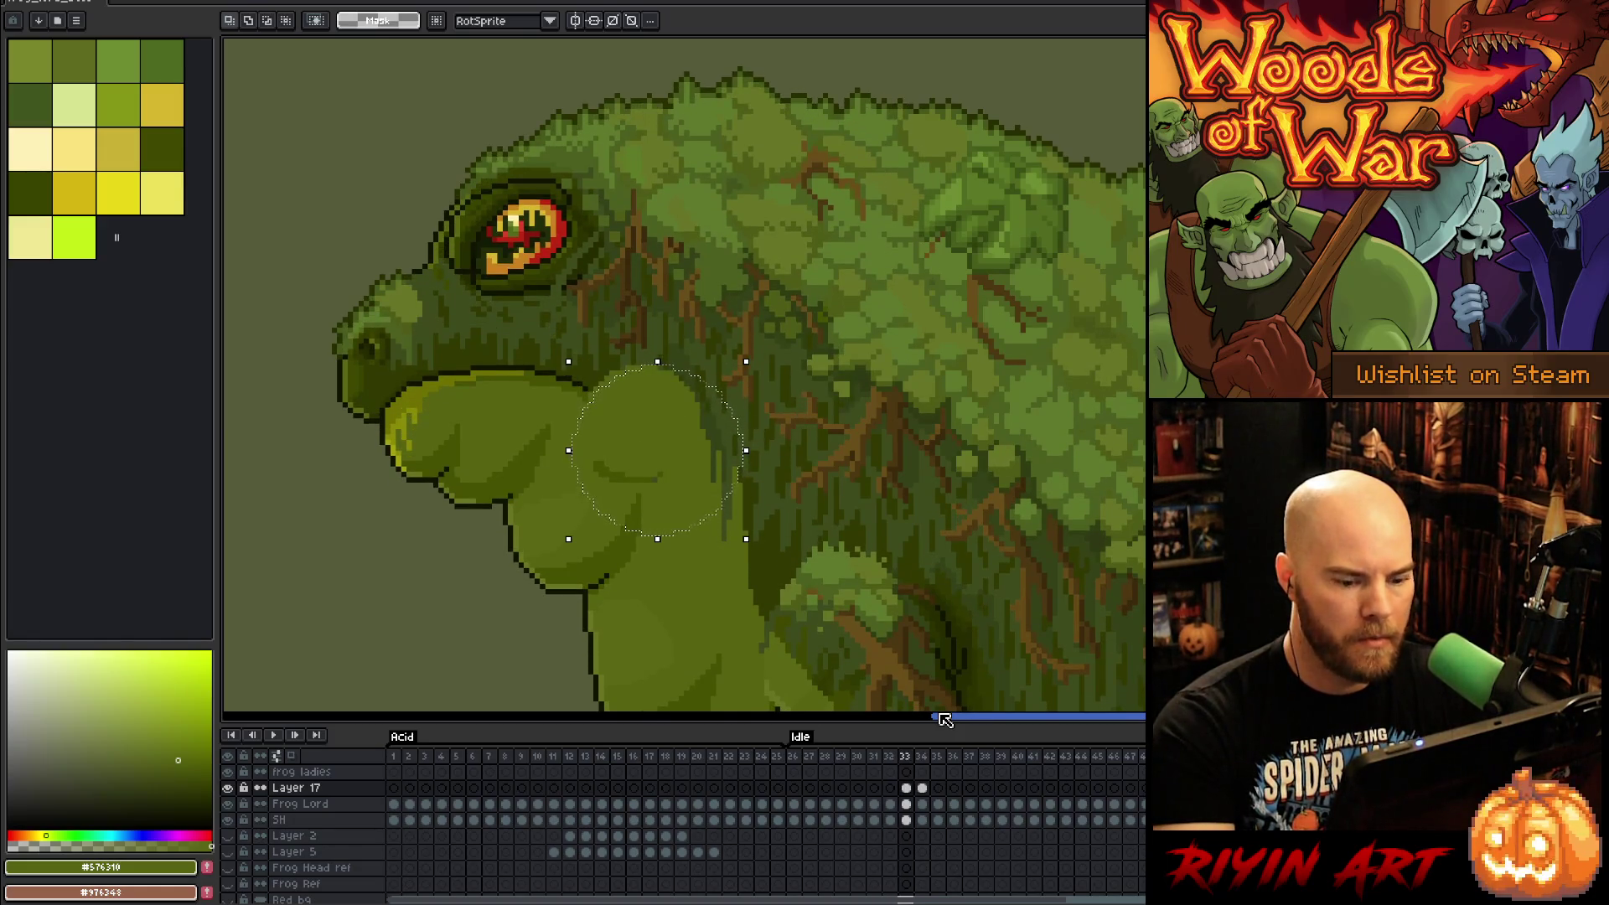
key("ctrl+v")
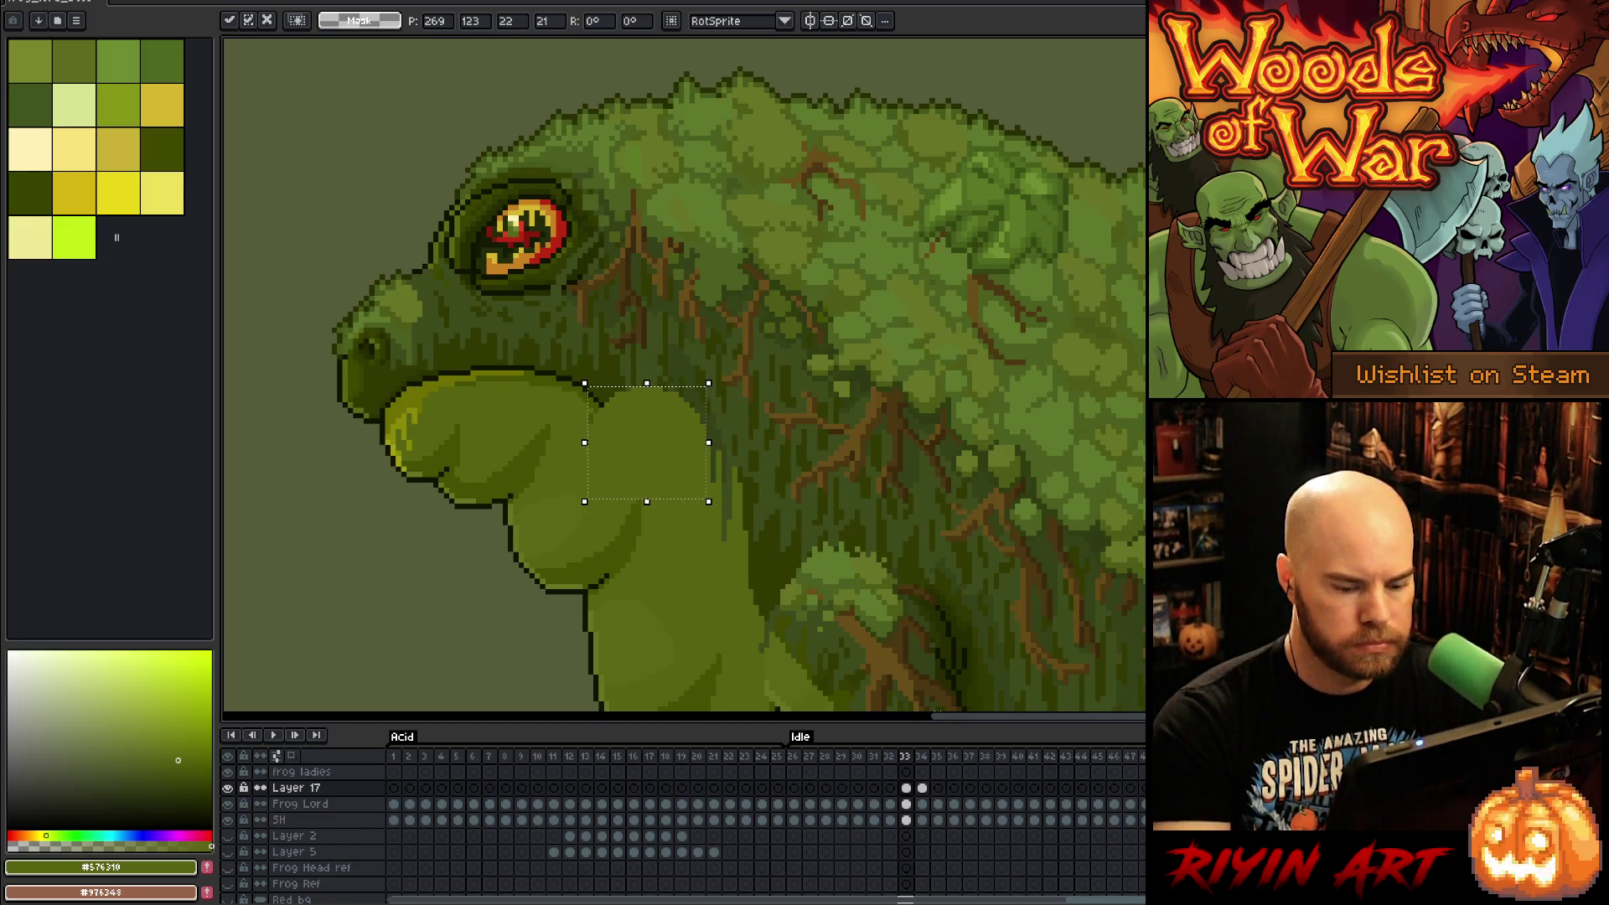
key("Left")
key("Right")
key("Left")
key("Right")
key("ctrl+v")
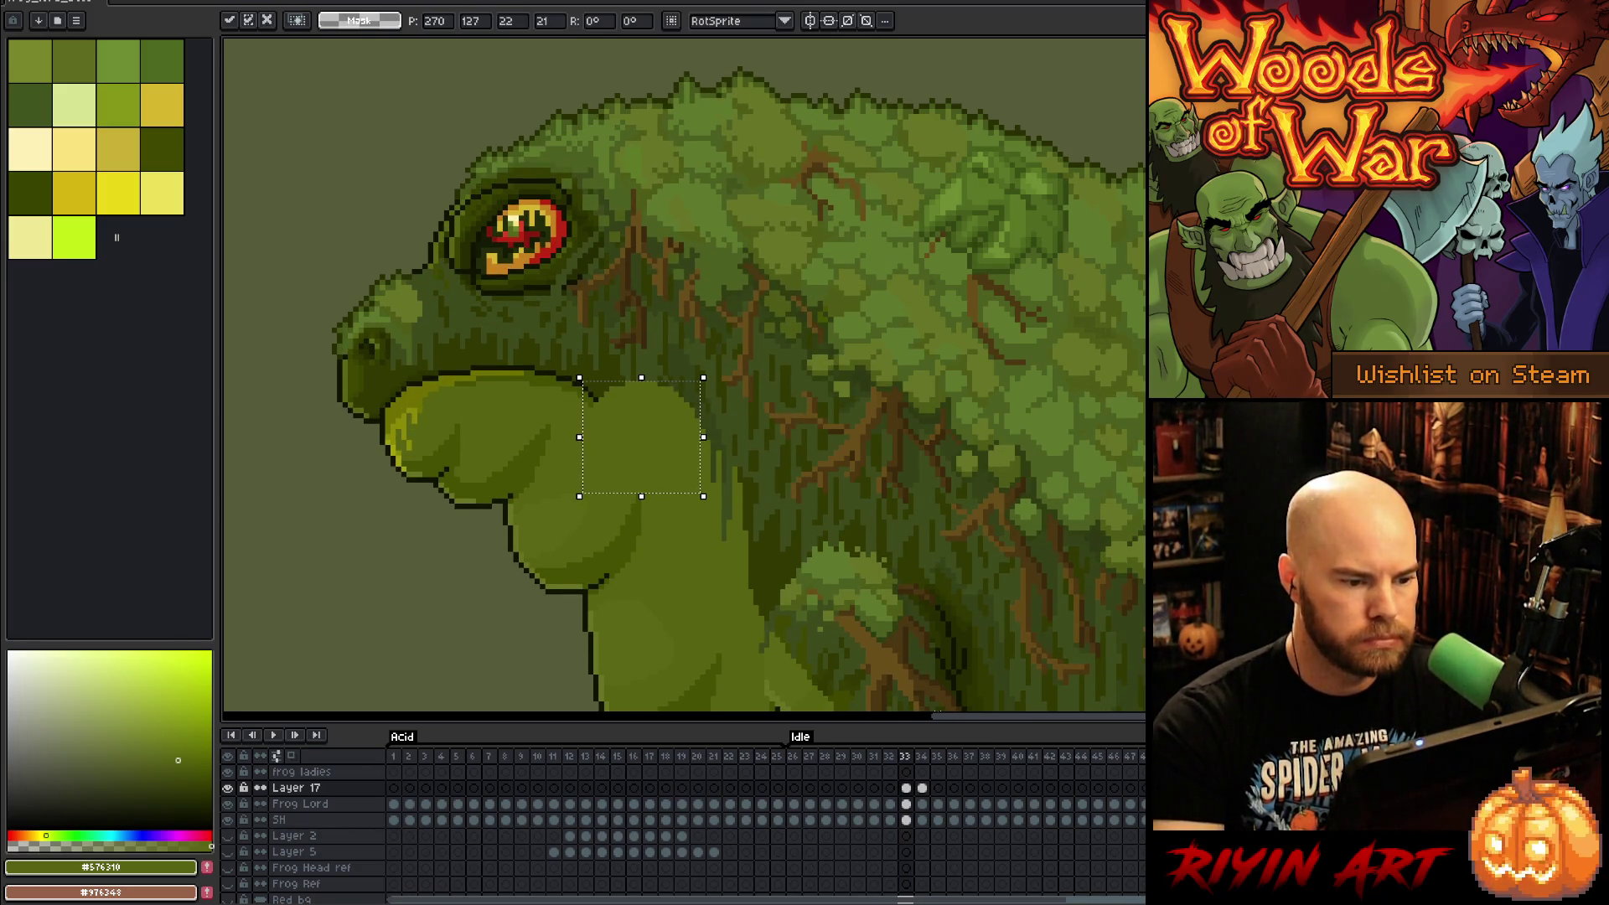
key("Return")
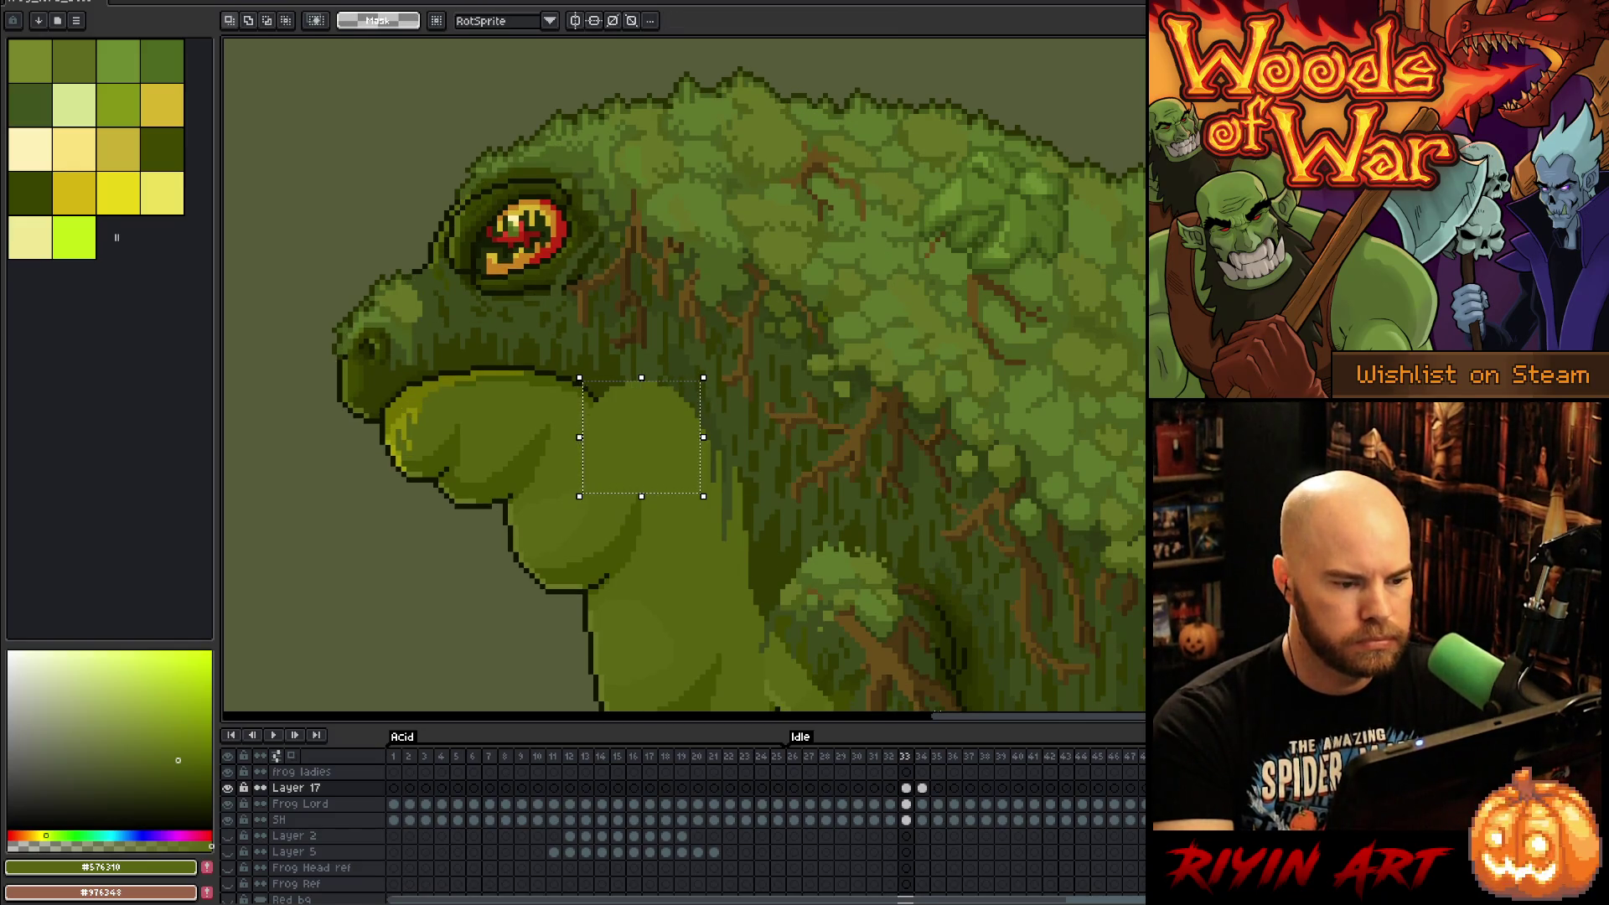
Step: Place a larger 32x32 throat blob on frame 34 and compare with frame 35
key("Right")
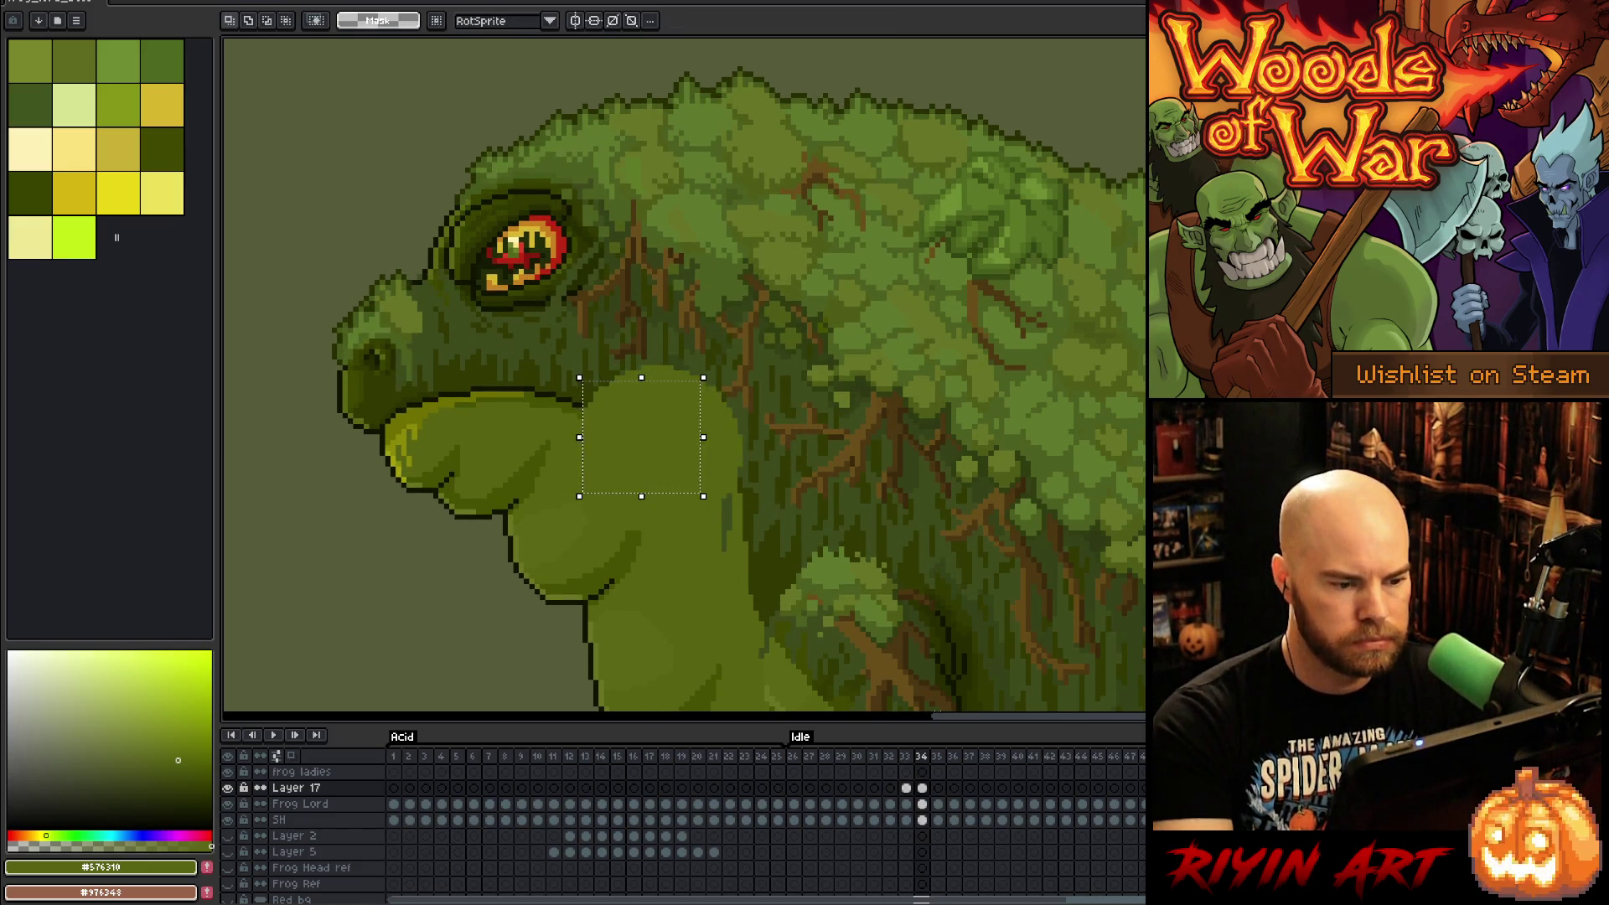
key("ctrl+v")
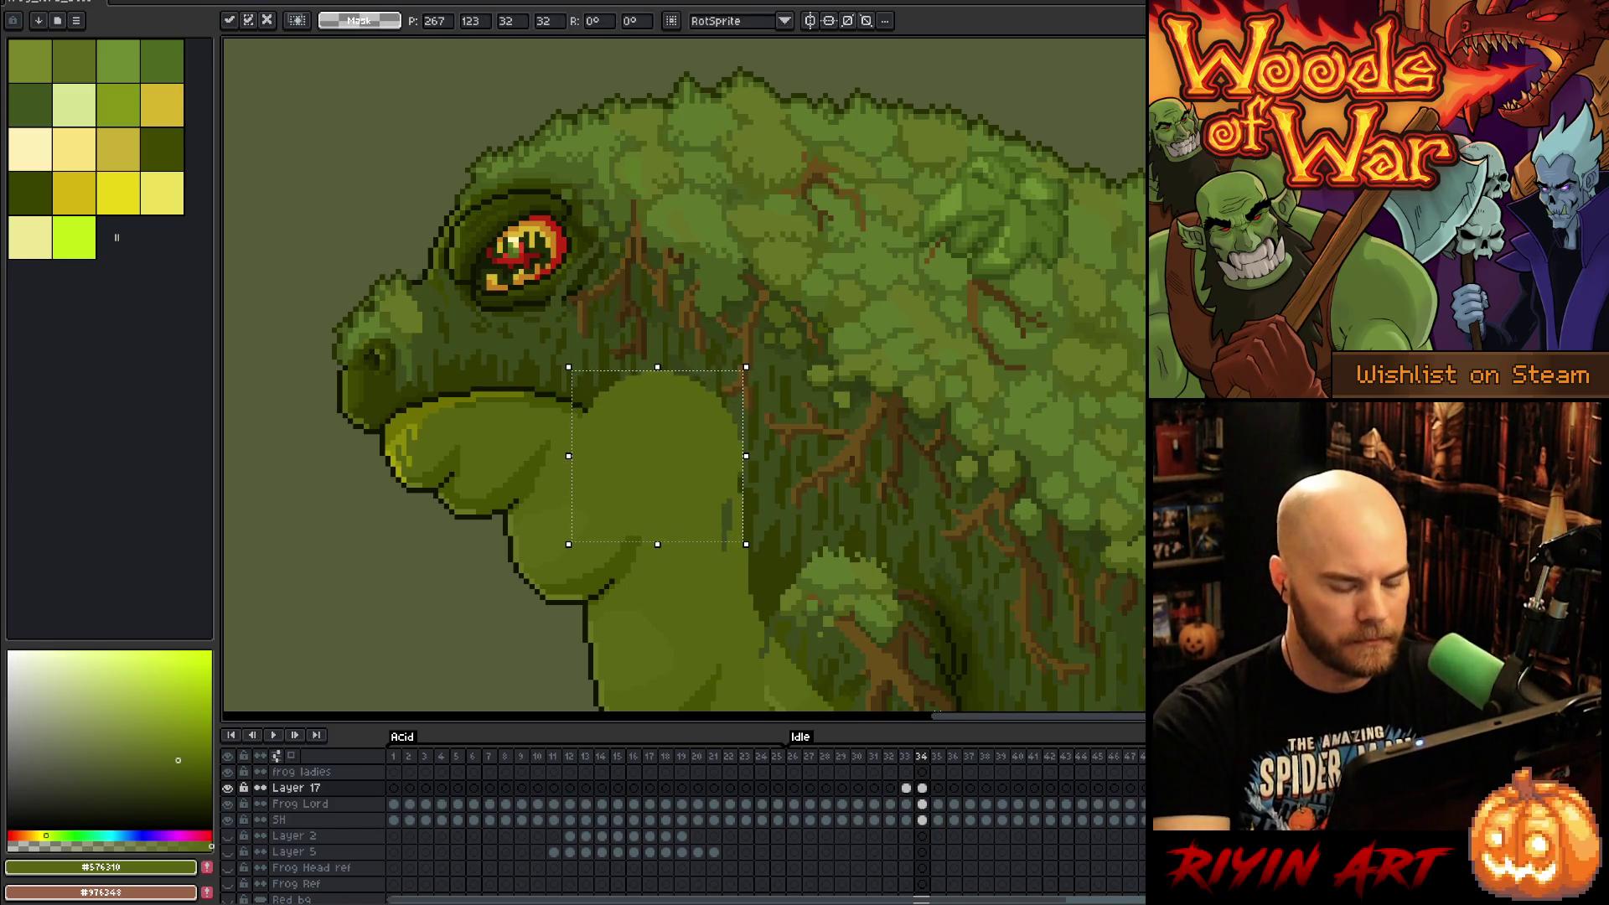
key("Right")
key("Left")
key("Right")
key("Left")
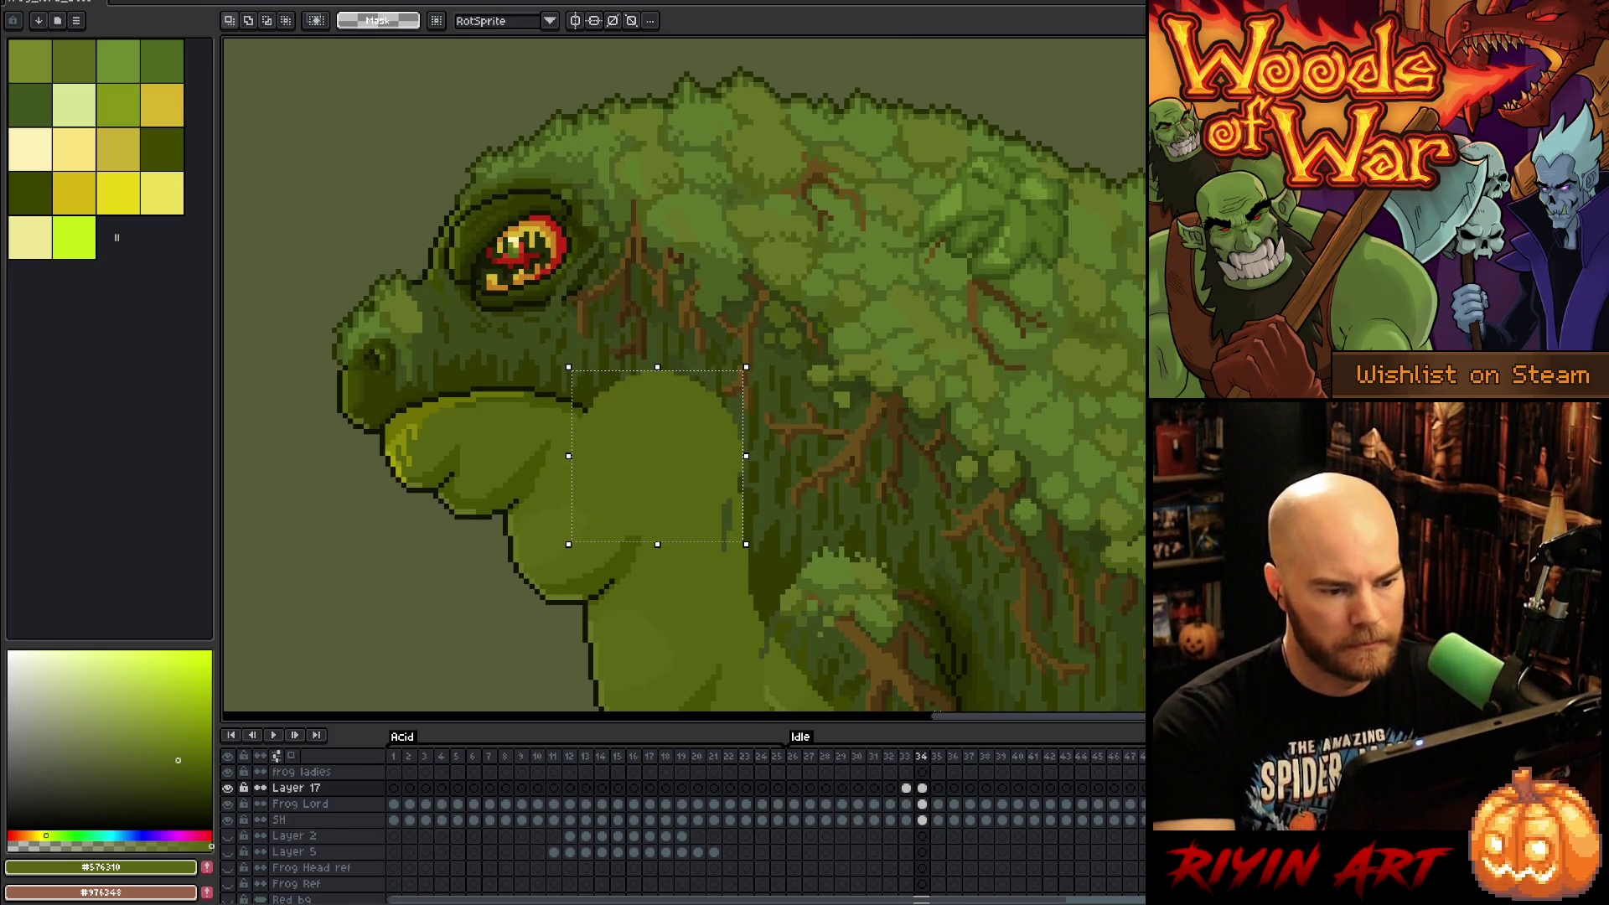
key("b")
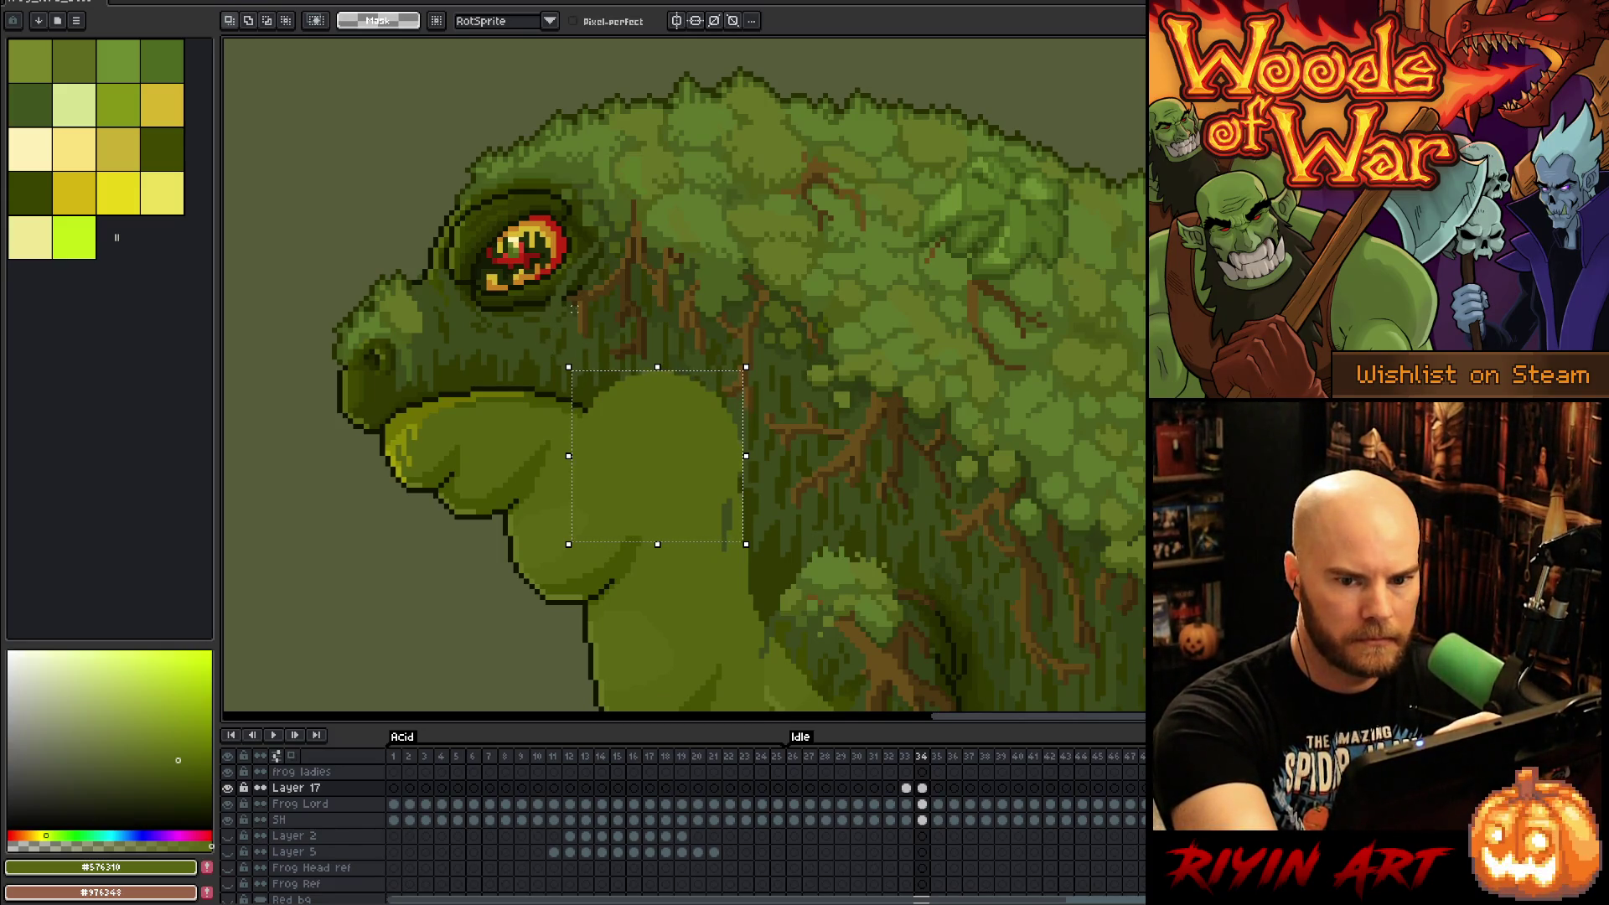
Step: Draw a larger neck circle and shift it slightly down-right on frame 36
key("m")
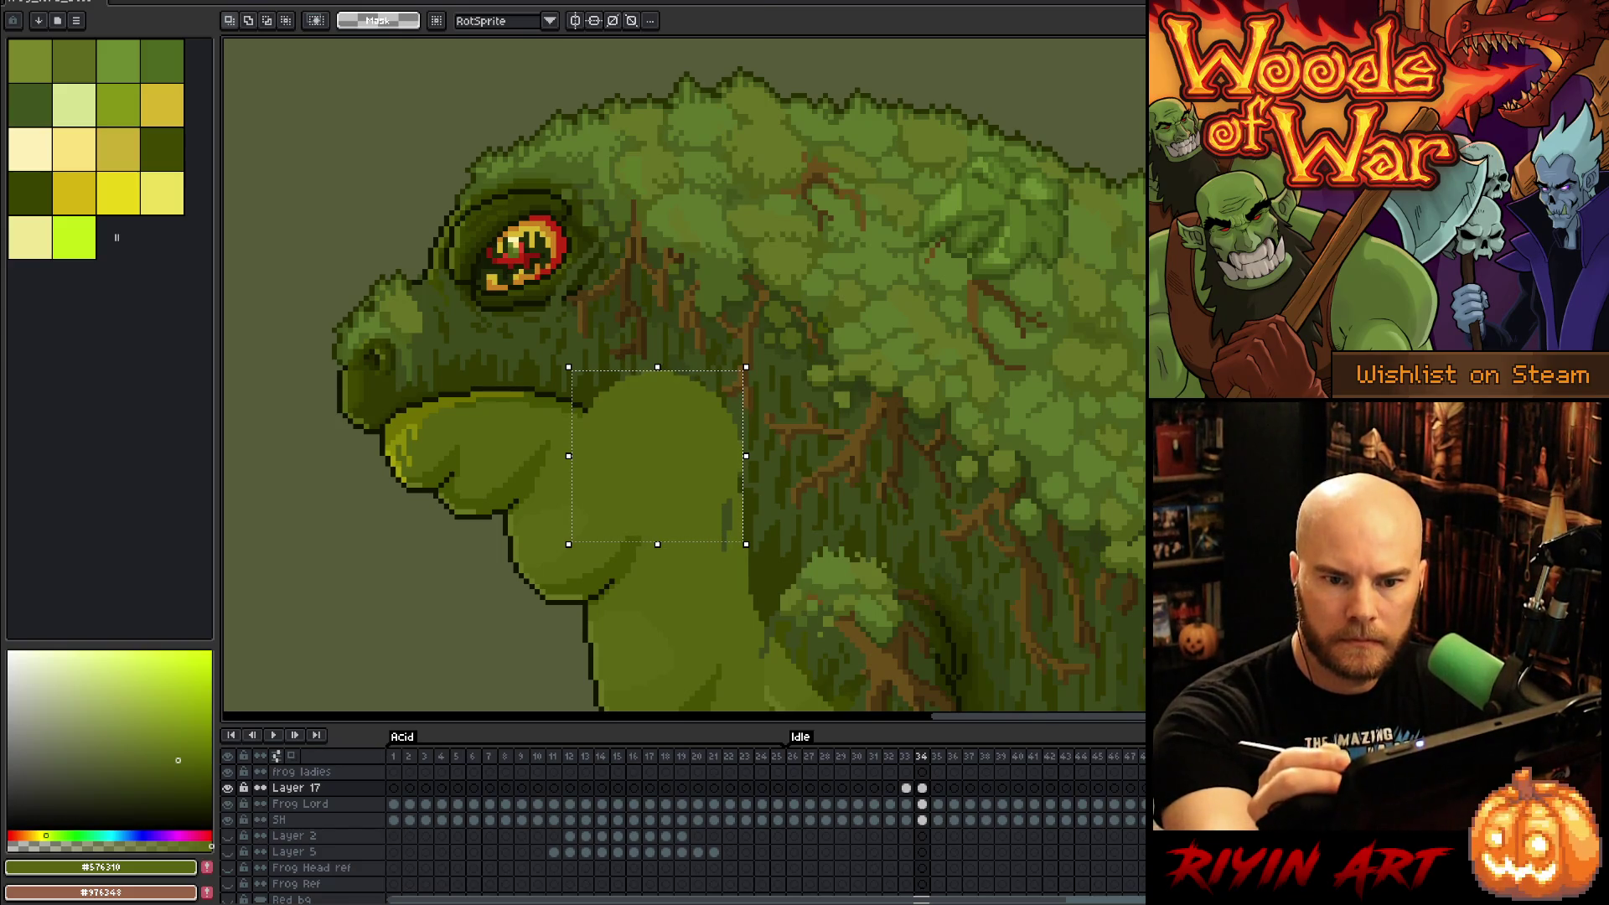
left_click_drag(558, 362, 755, 570)
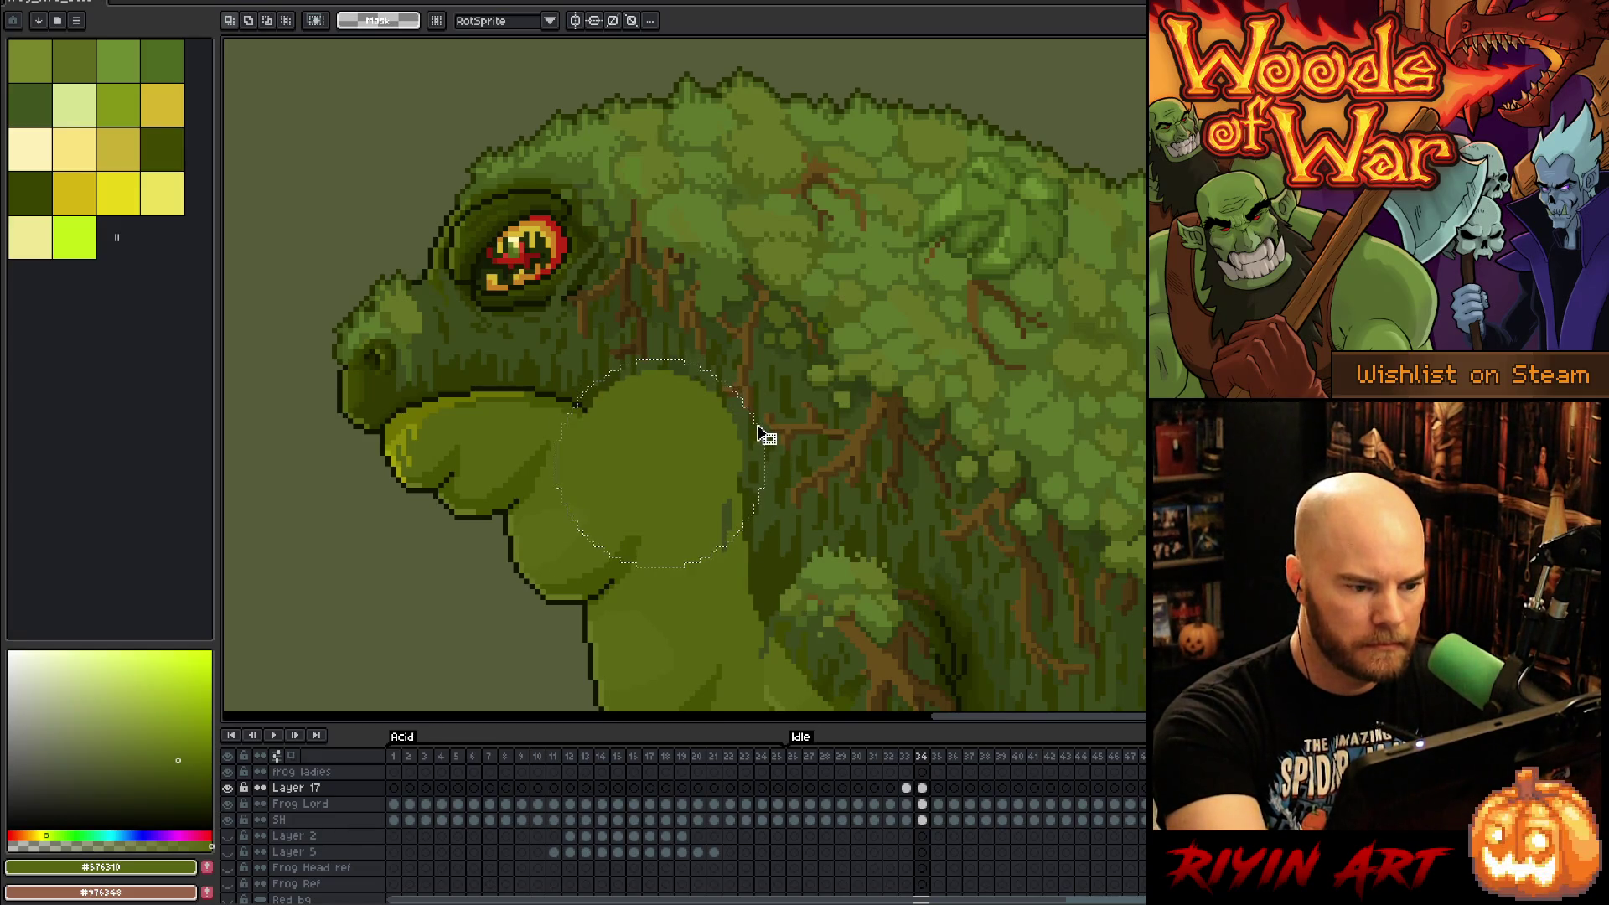
key("period")
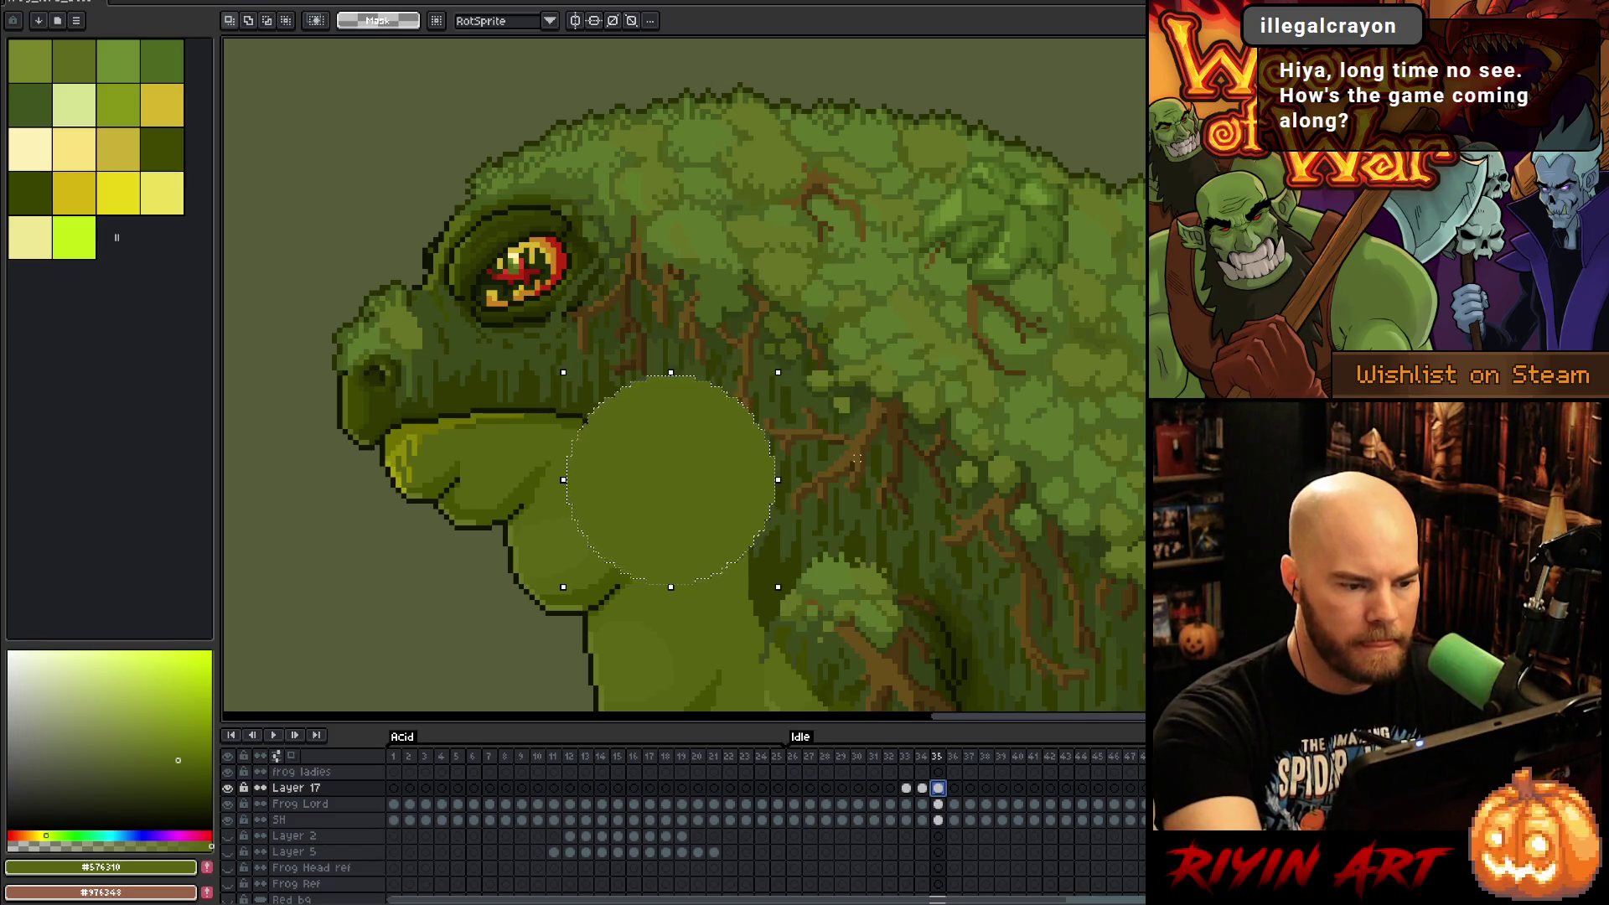
key("period")
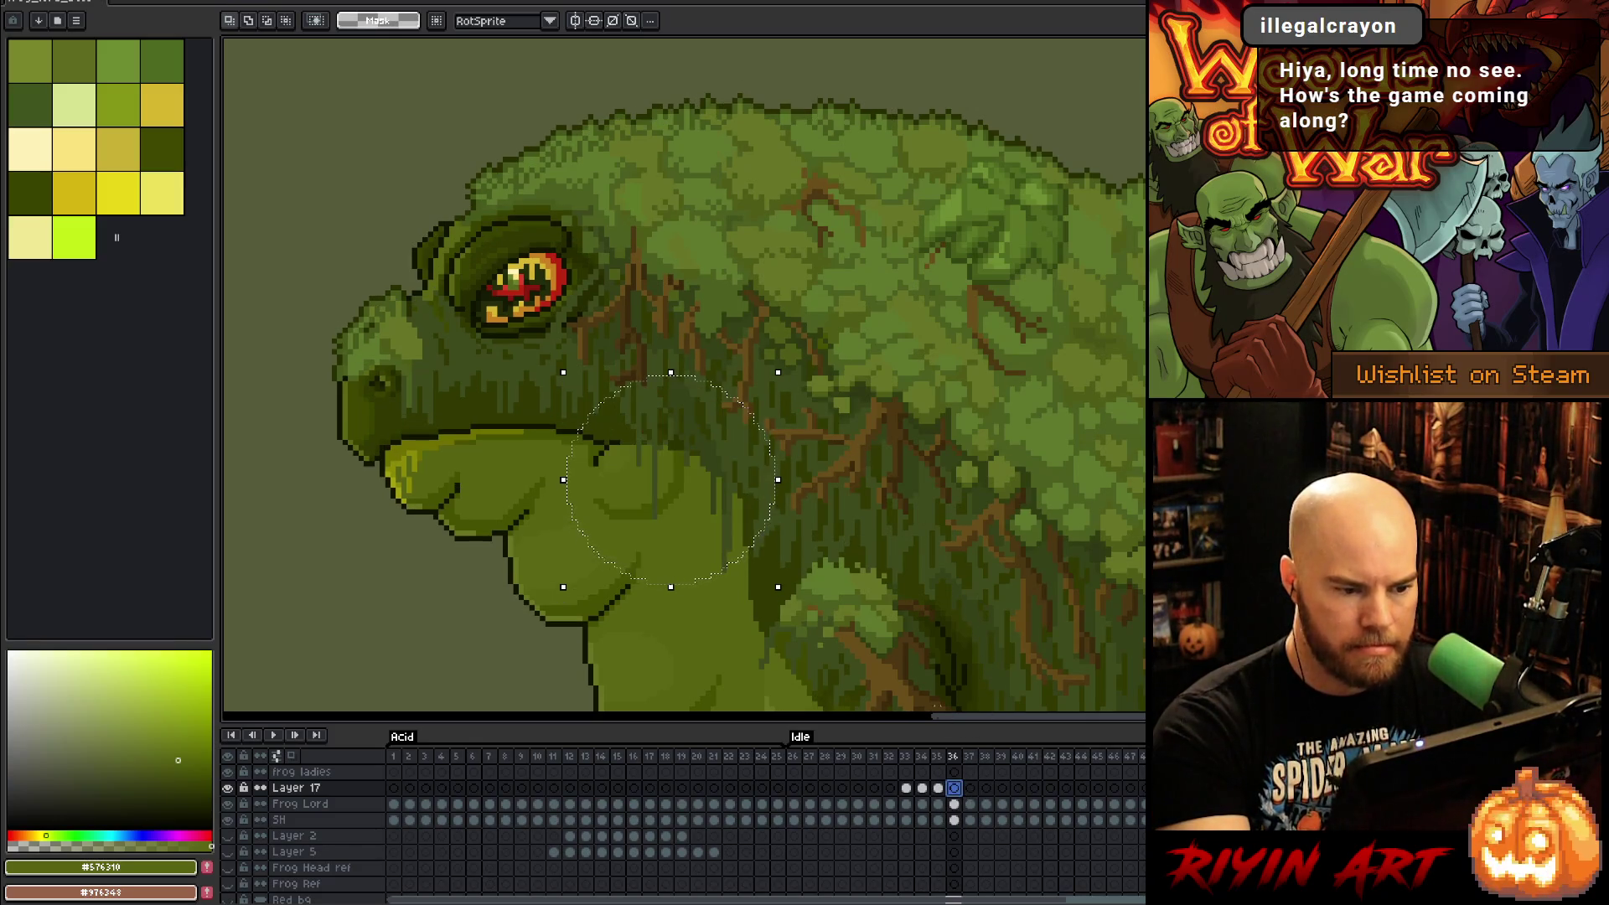
left_click_drag(730, 401, 737, 409)
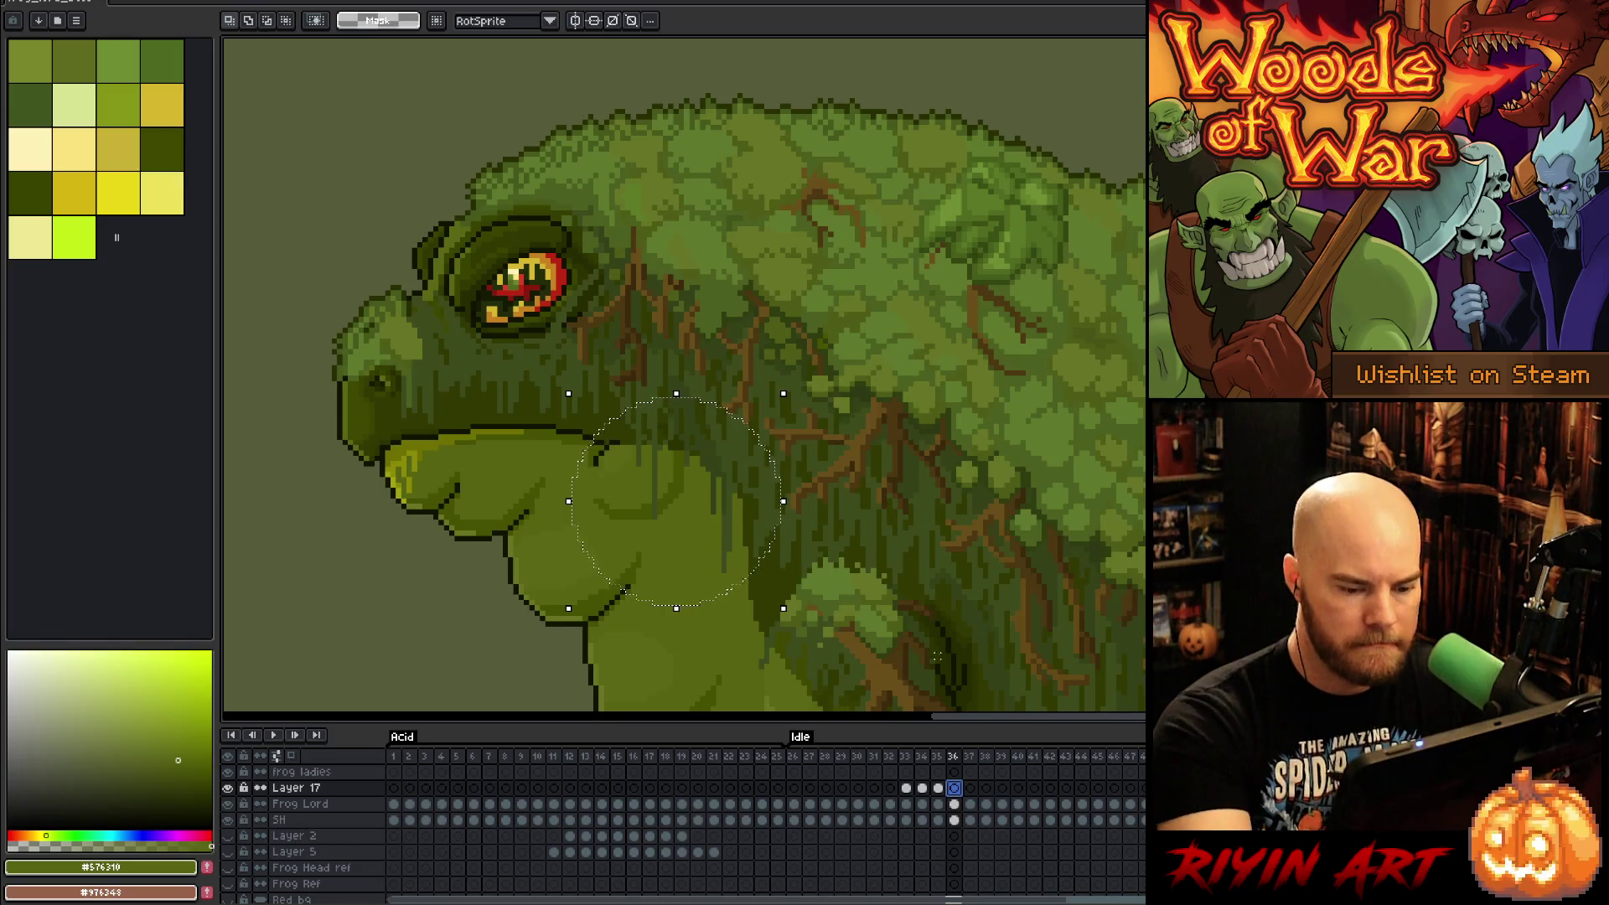
Step: Fill the neck circle green, then add a flat-green round throat bulge on frame 37
key("f")
left_click(969, 757)
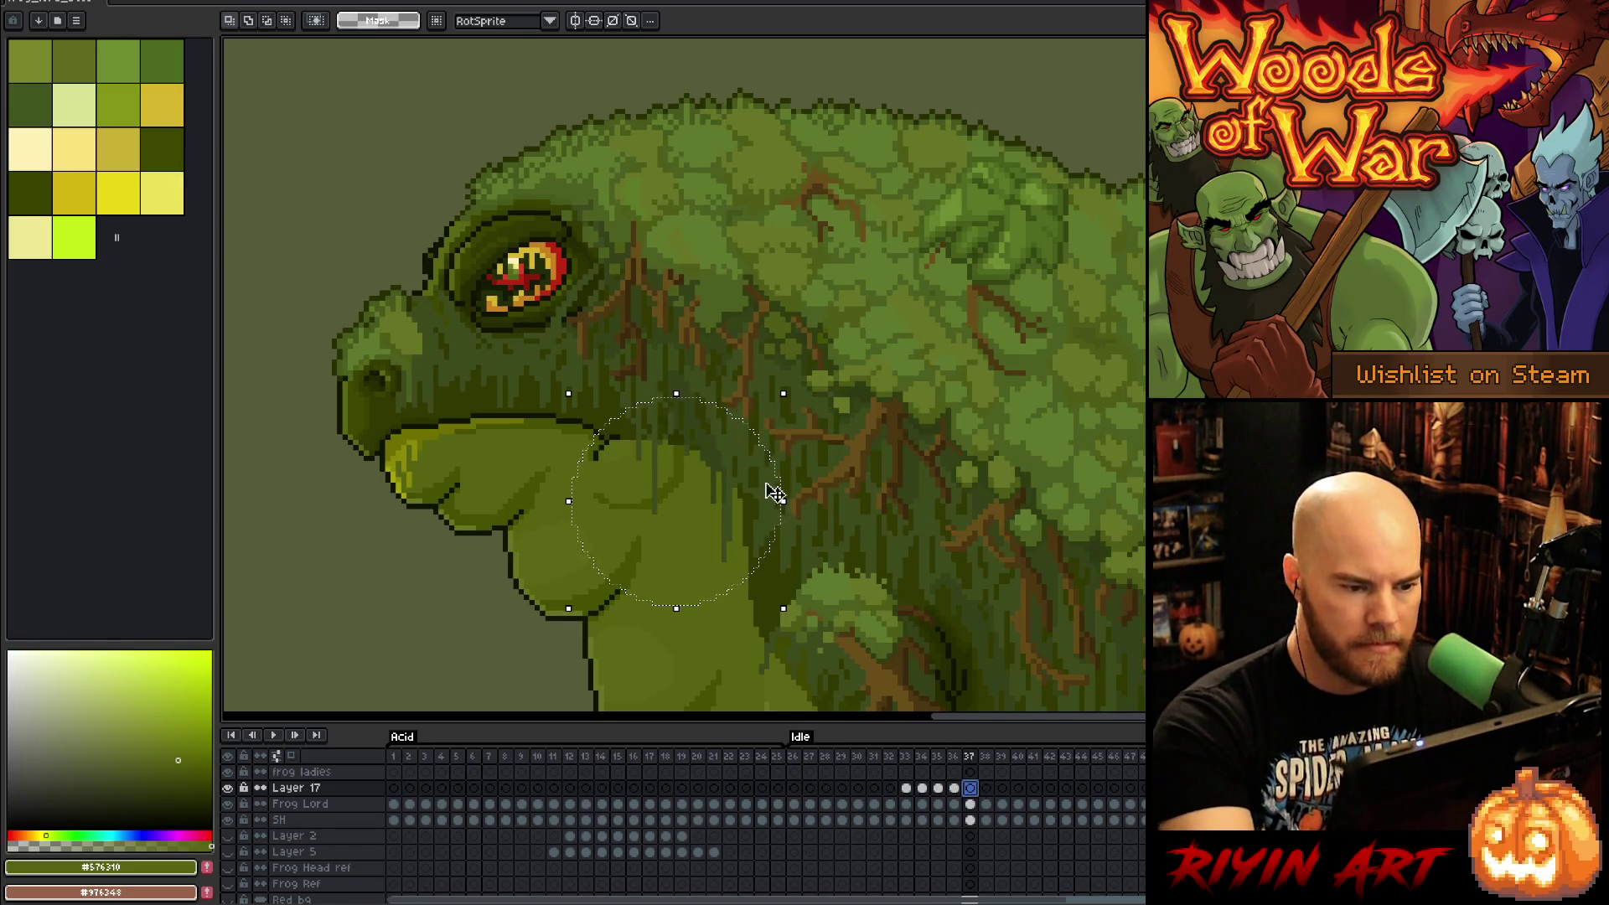
left_click(922, 788)
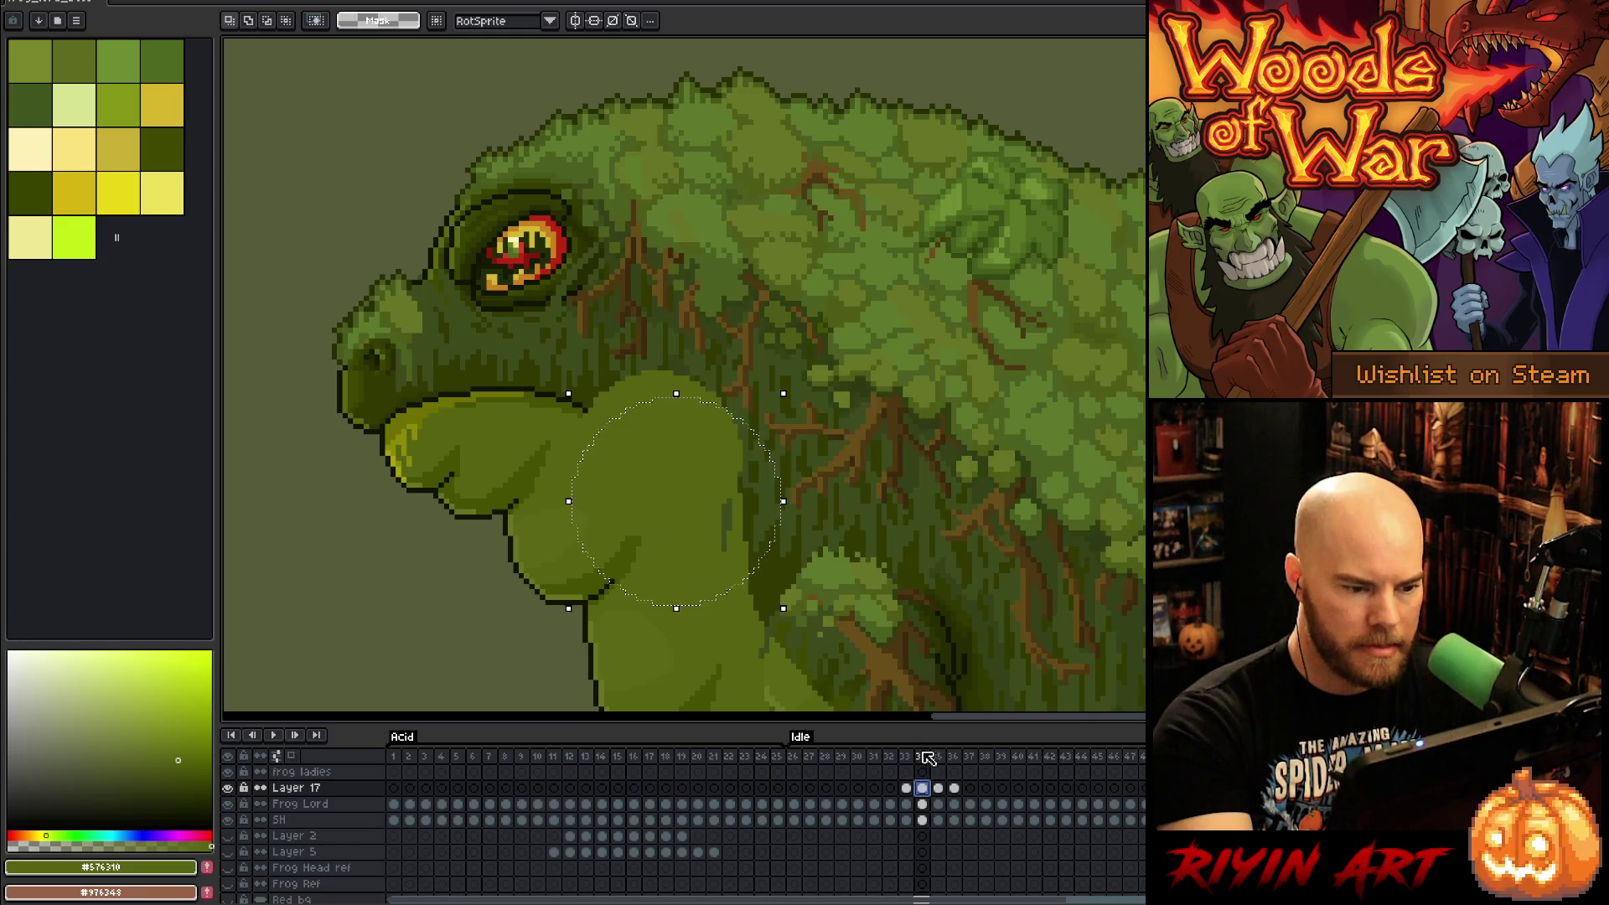
left_click(954, 788)
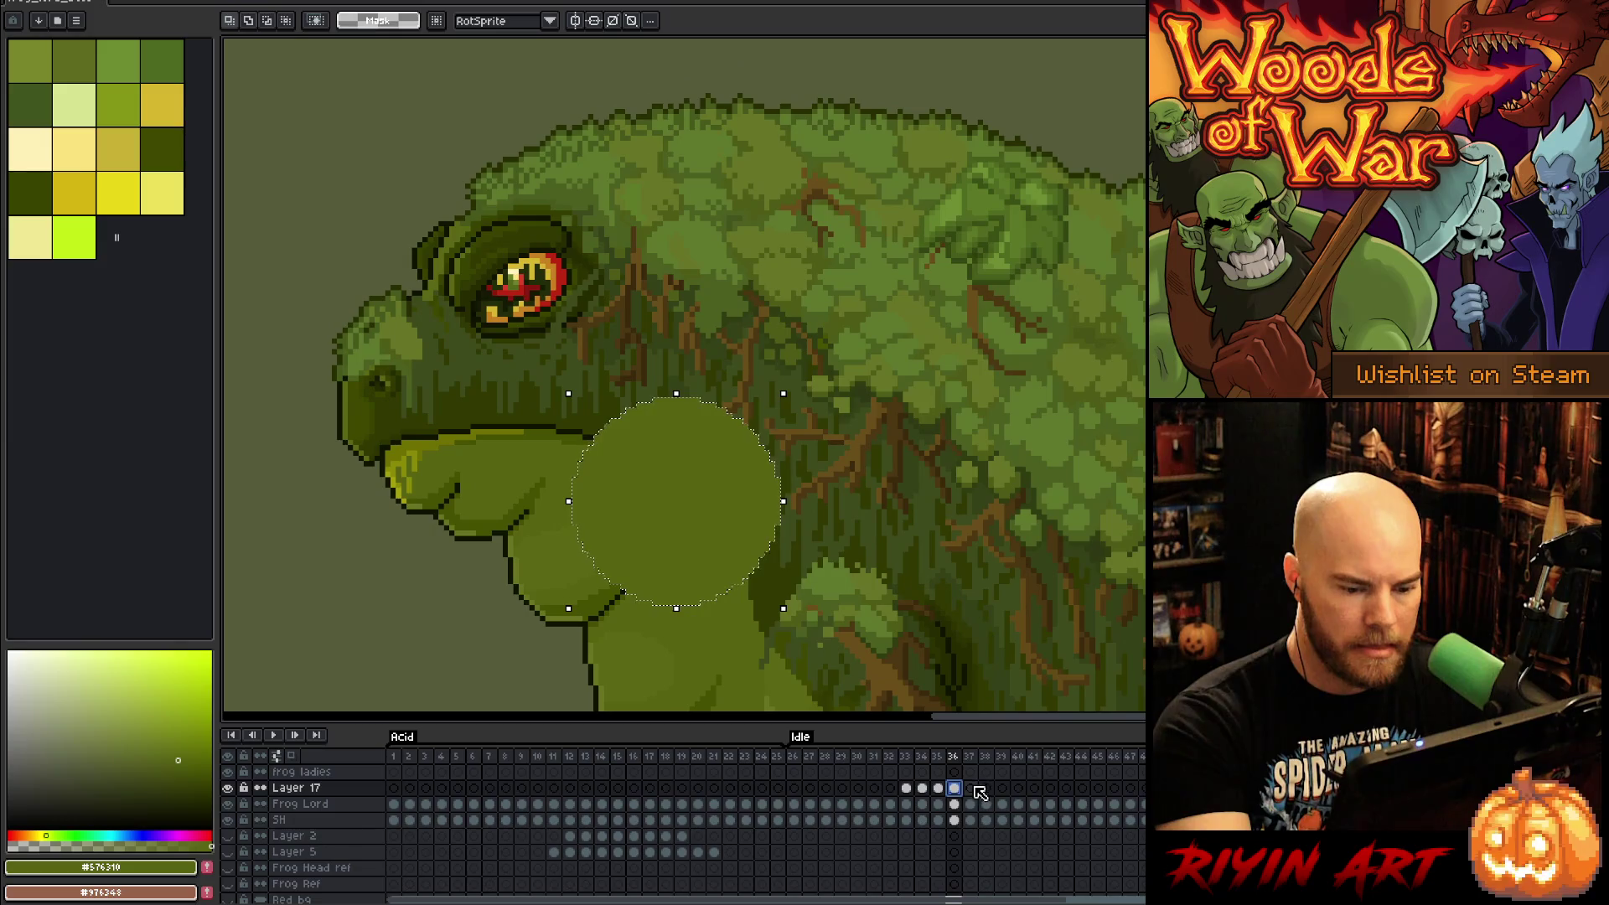
left_click(969, 787)
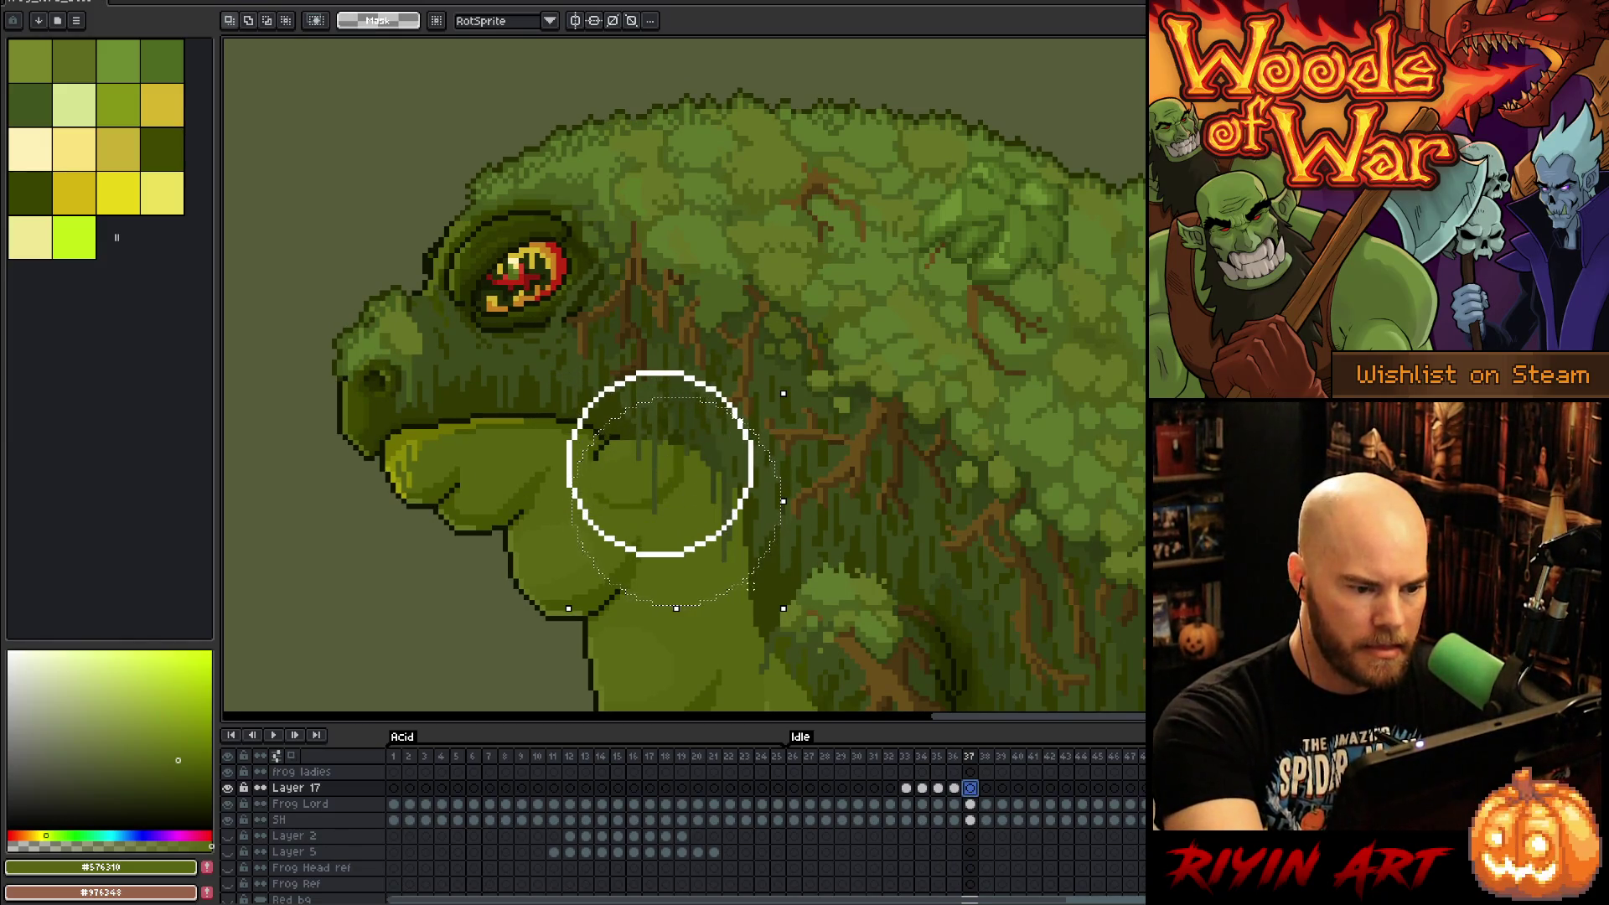
left_click(660, 464)
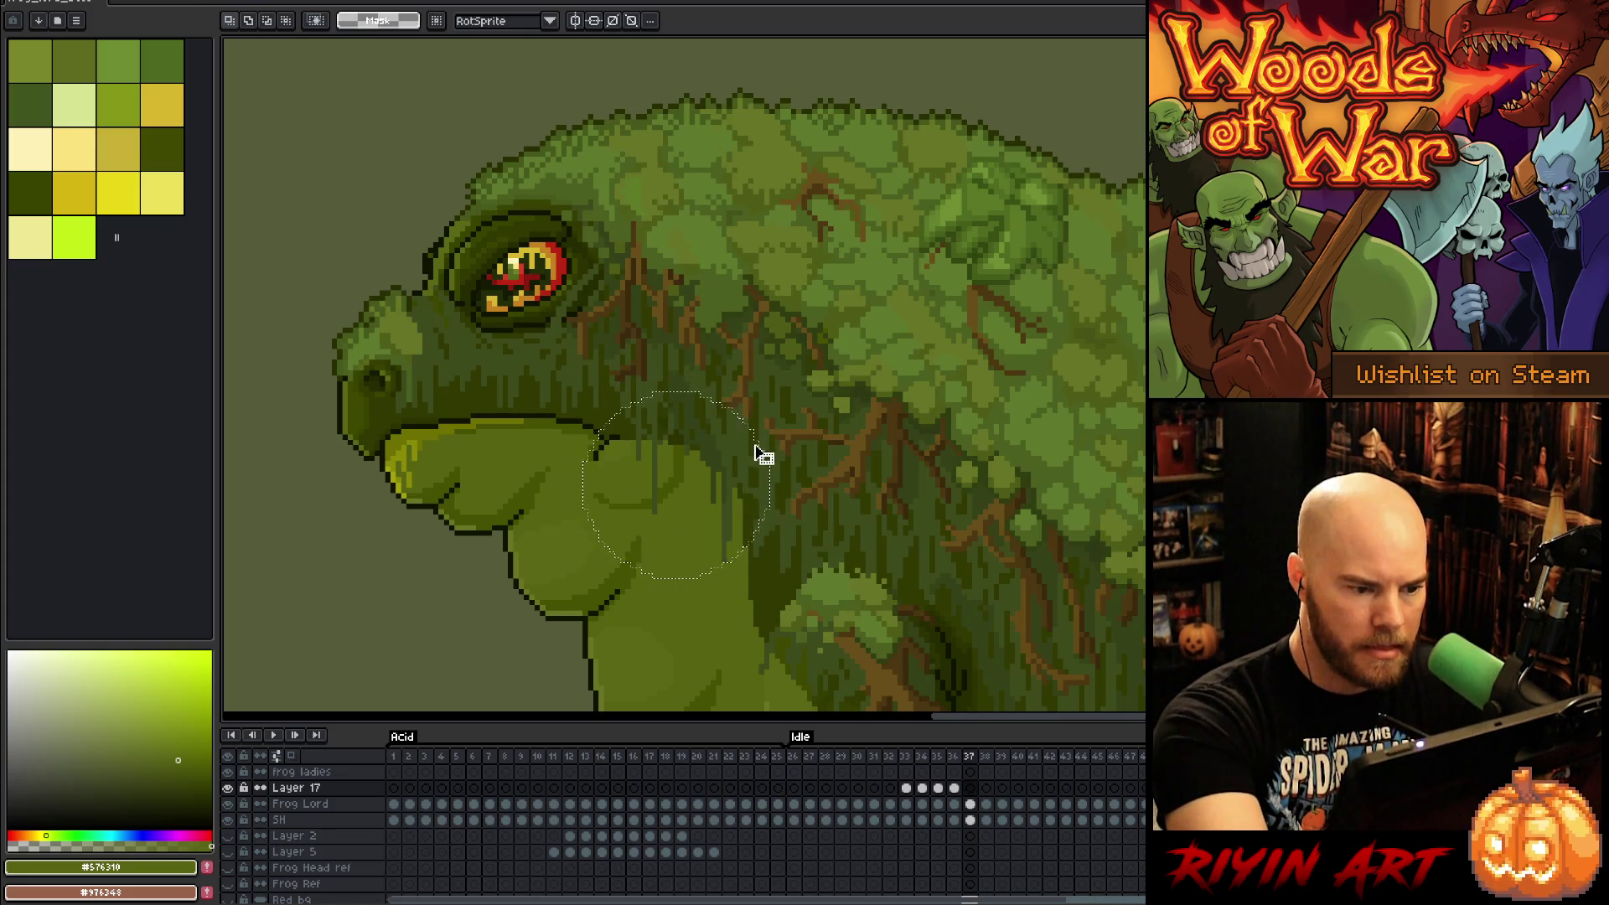
key("f")
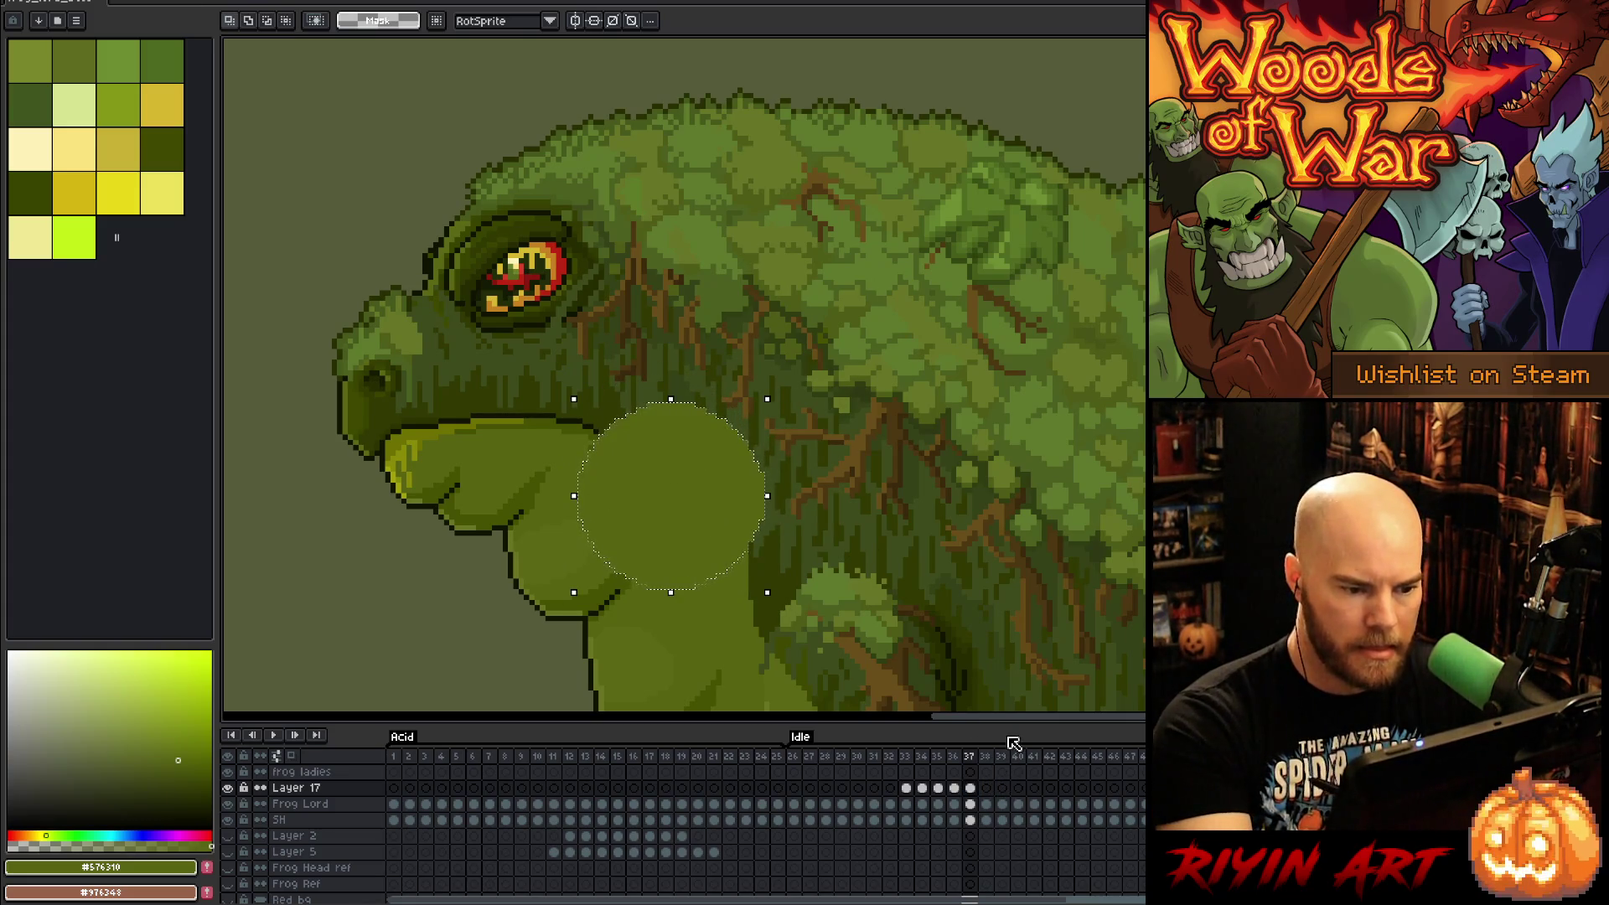
Step: Move the throat bulge down and right on frame 38 and apply it
left_click(922, 788)
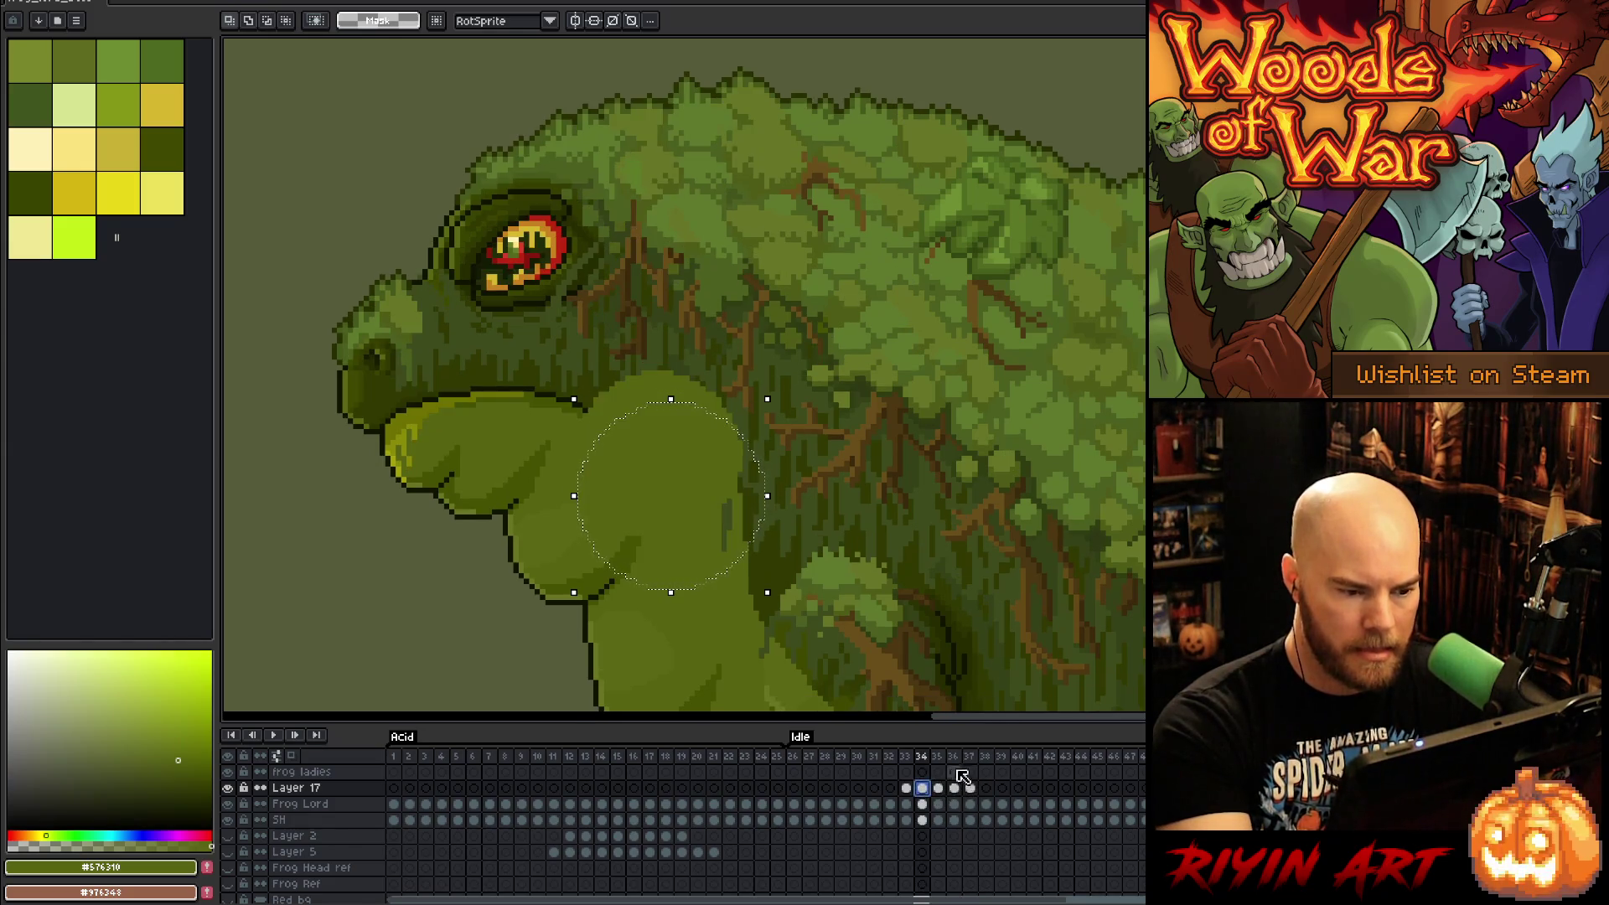
left_click(986, 787)
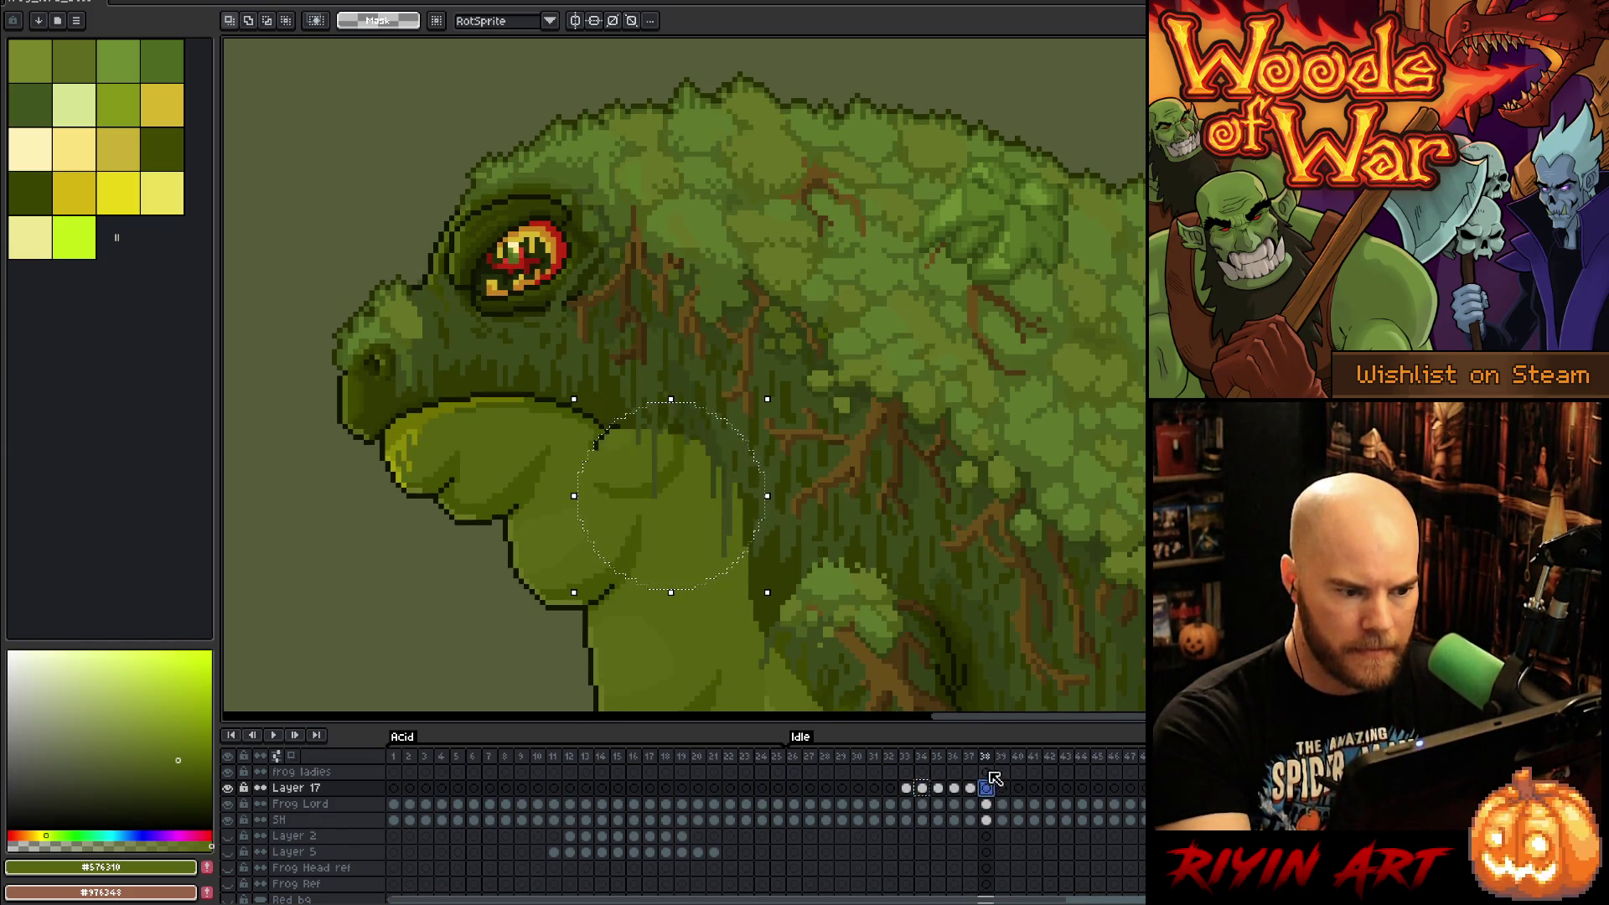
left_click_drag(660, 462, 676, 488)
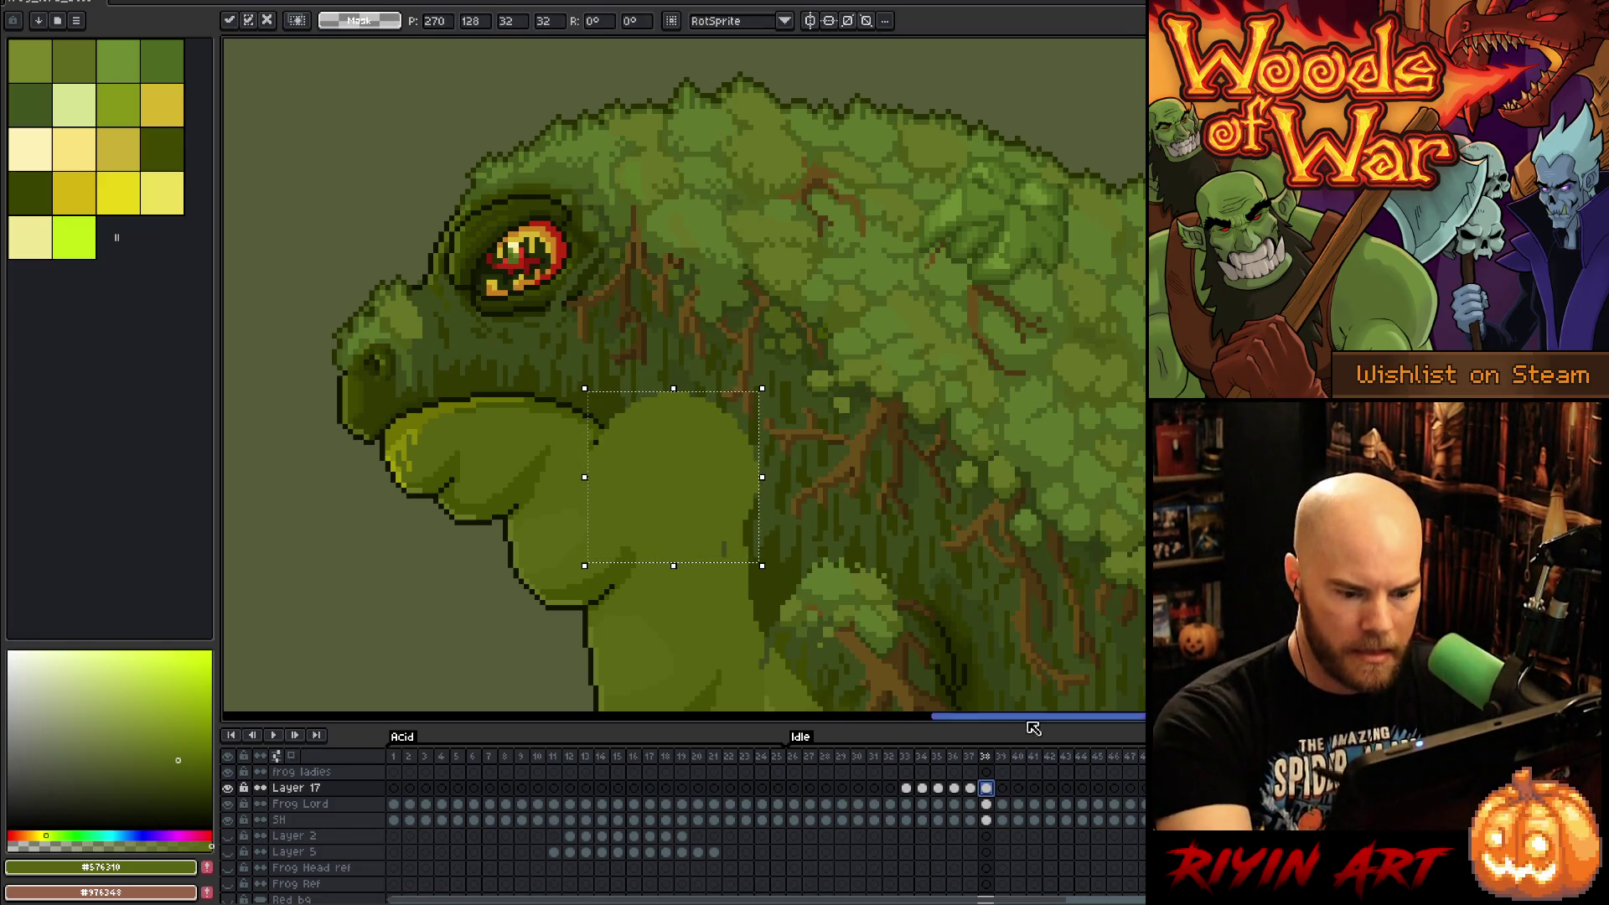
left_click(906, 787)
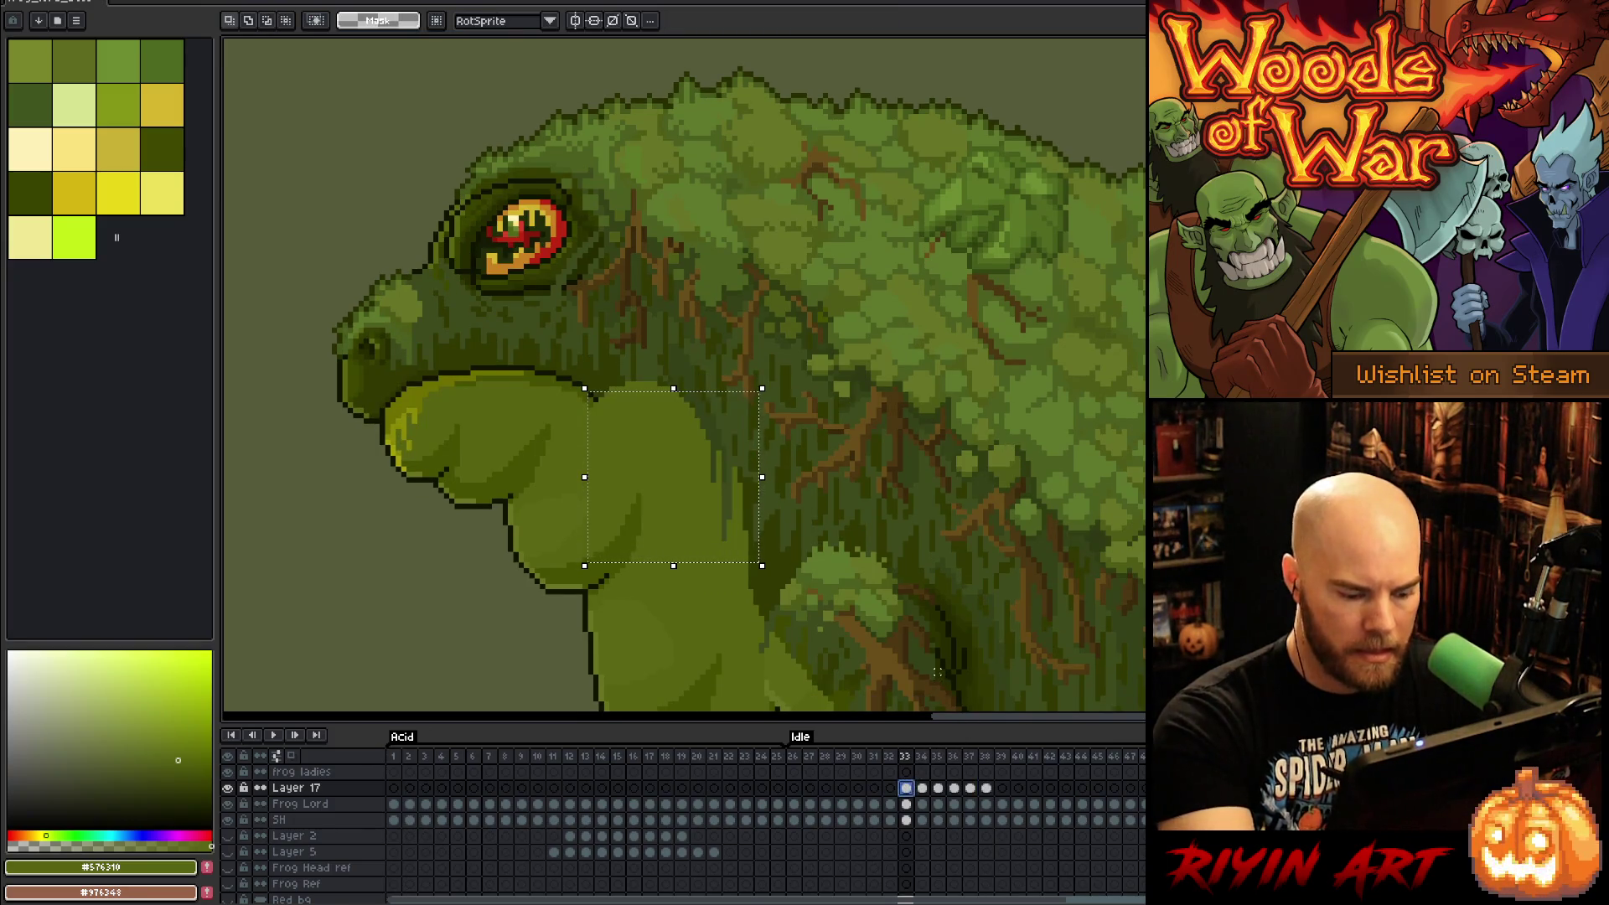
Step: Adjust the throat bulge on frame 39, commit it, and play the idle animation
left_click(1003, 787)
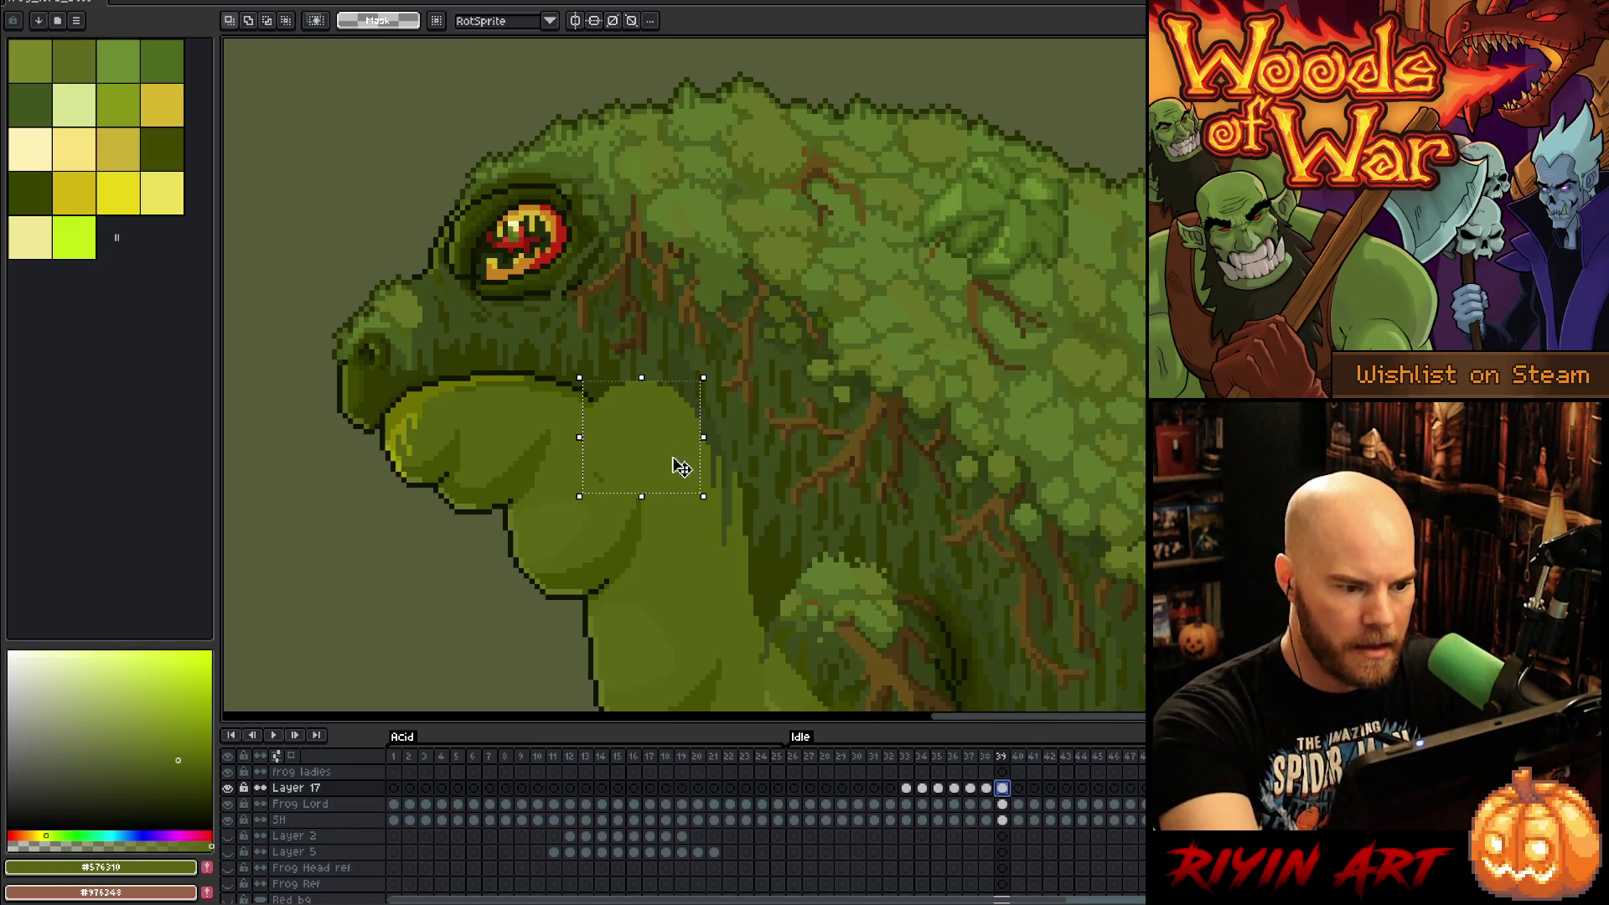
key("Down")
key("Up")
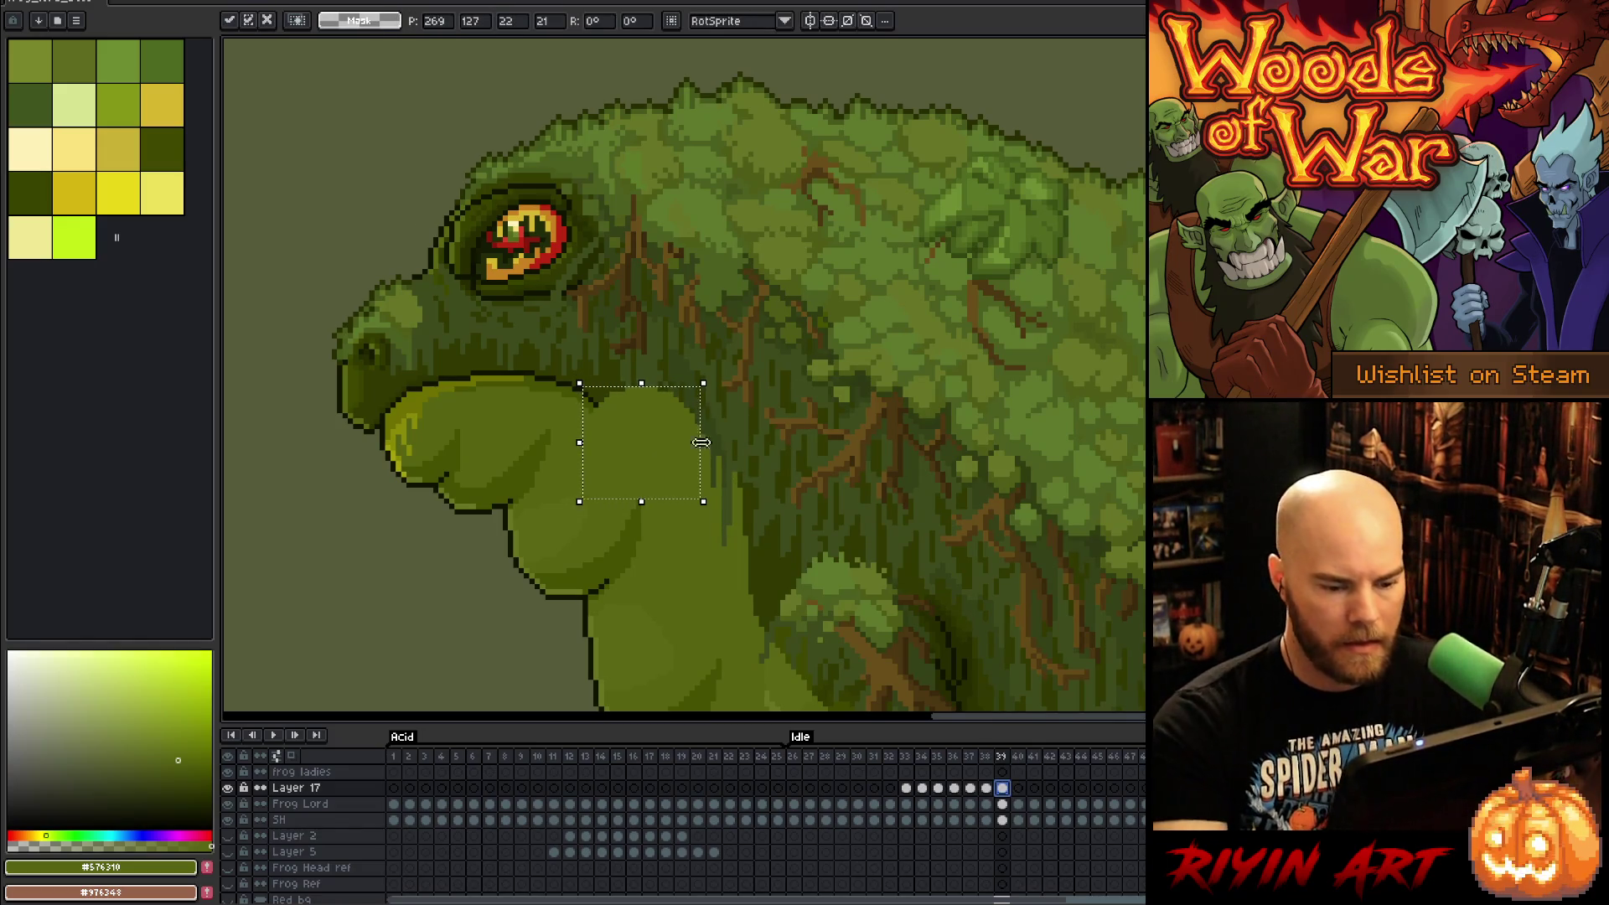
key("ctrl+d")
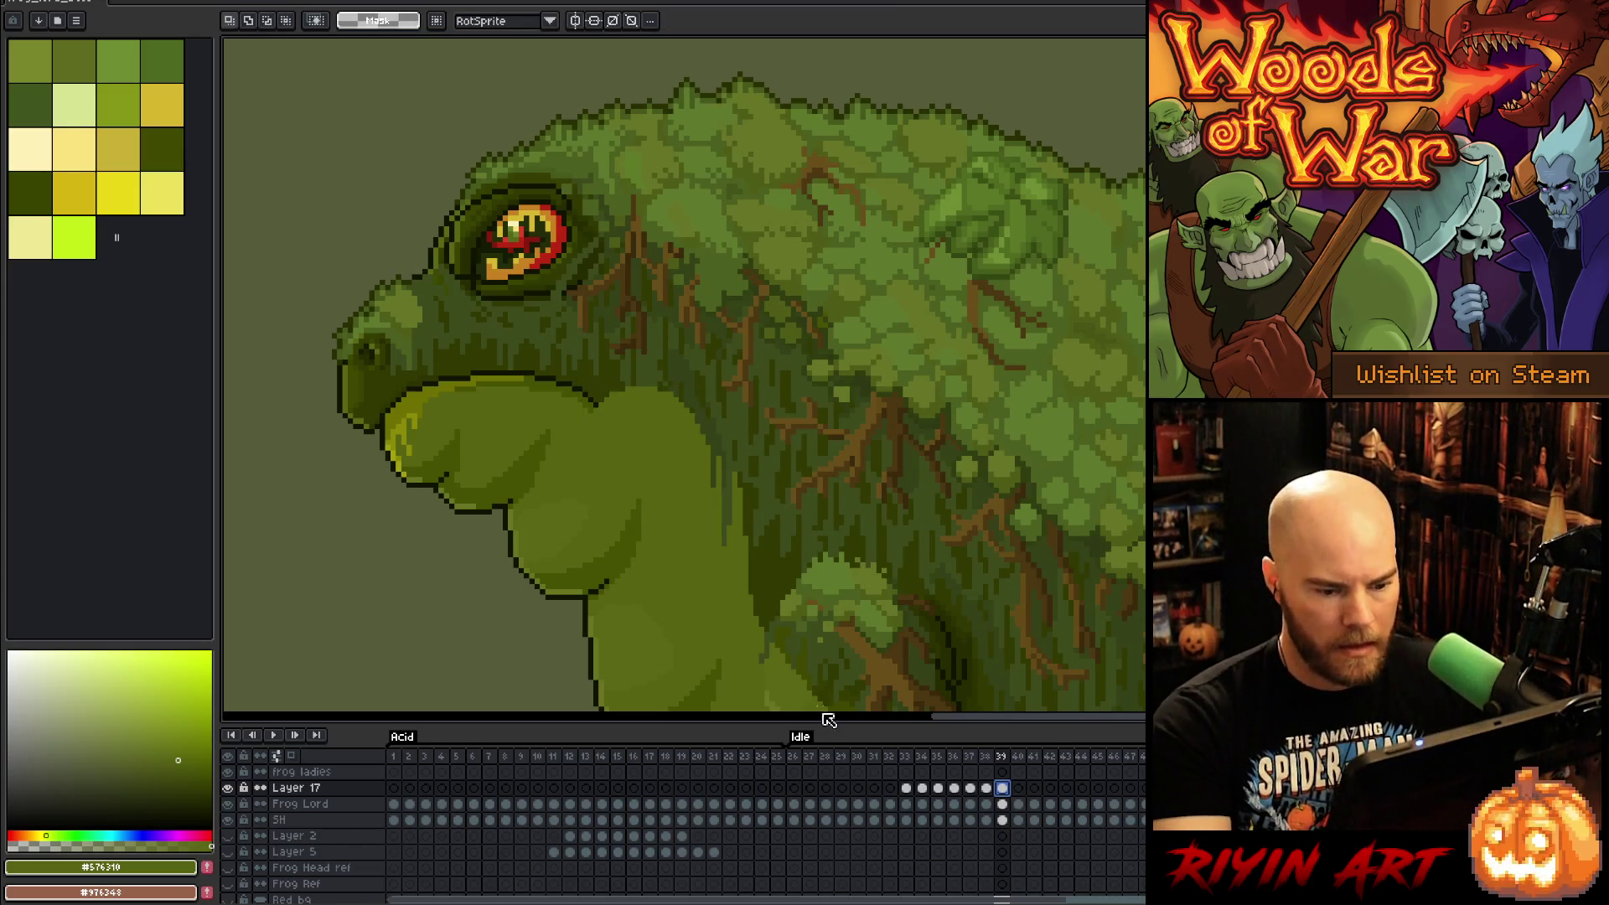
key("Return")
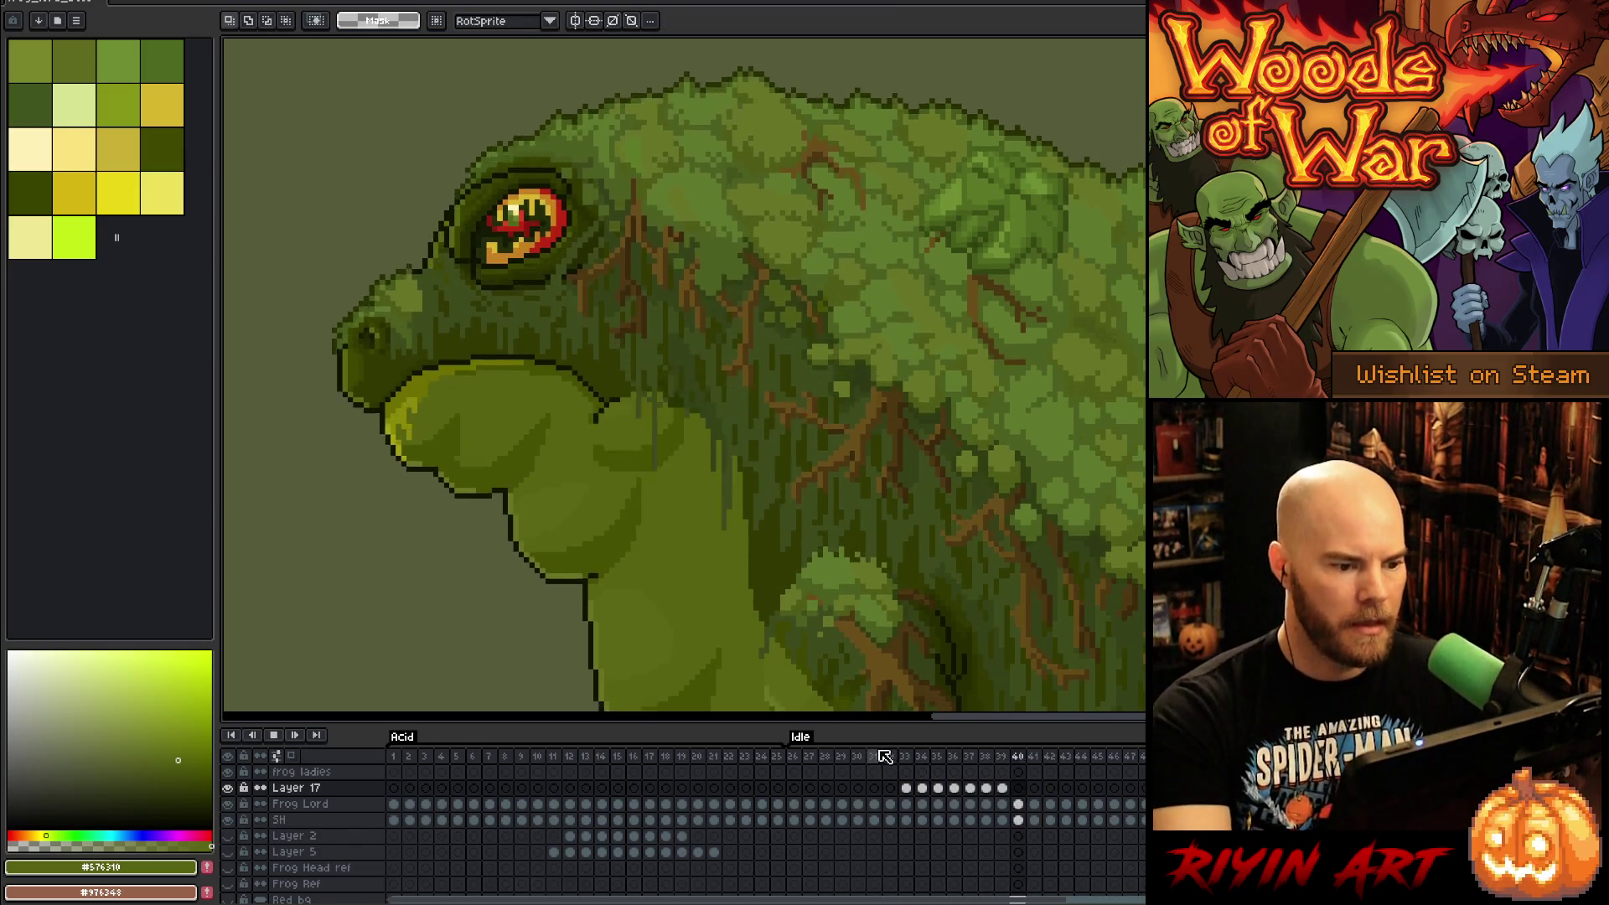
scroll(410, 413, "down", 3)
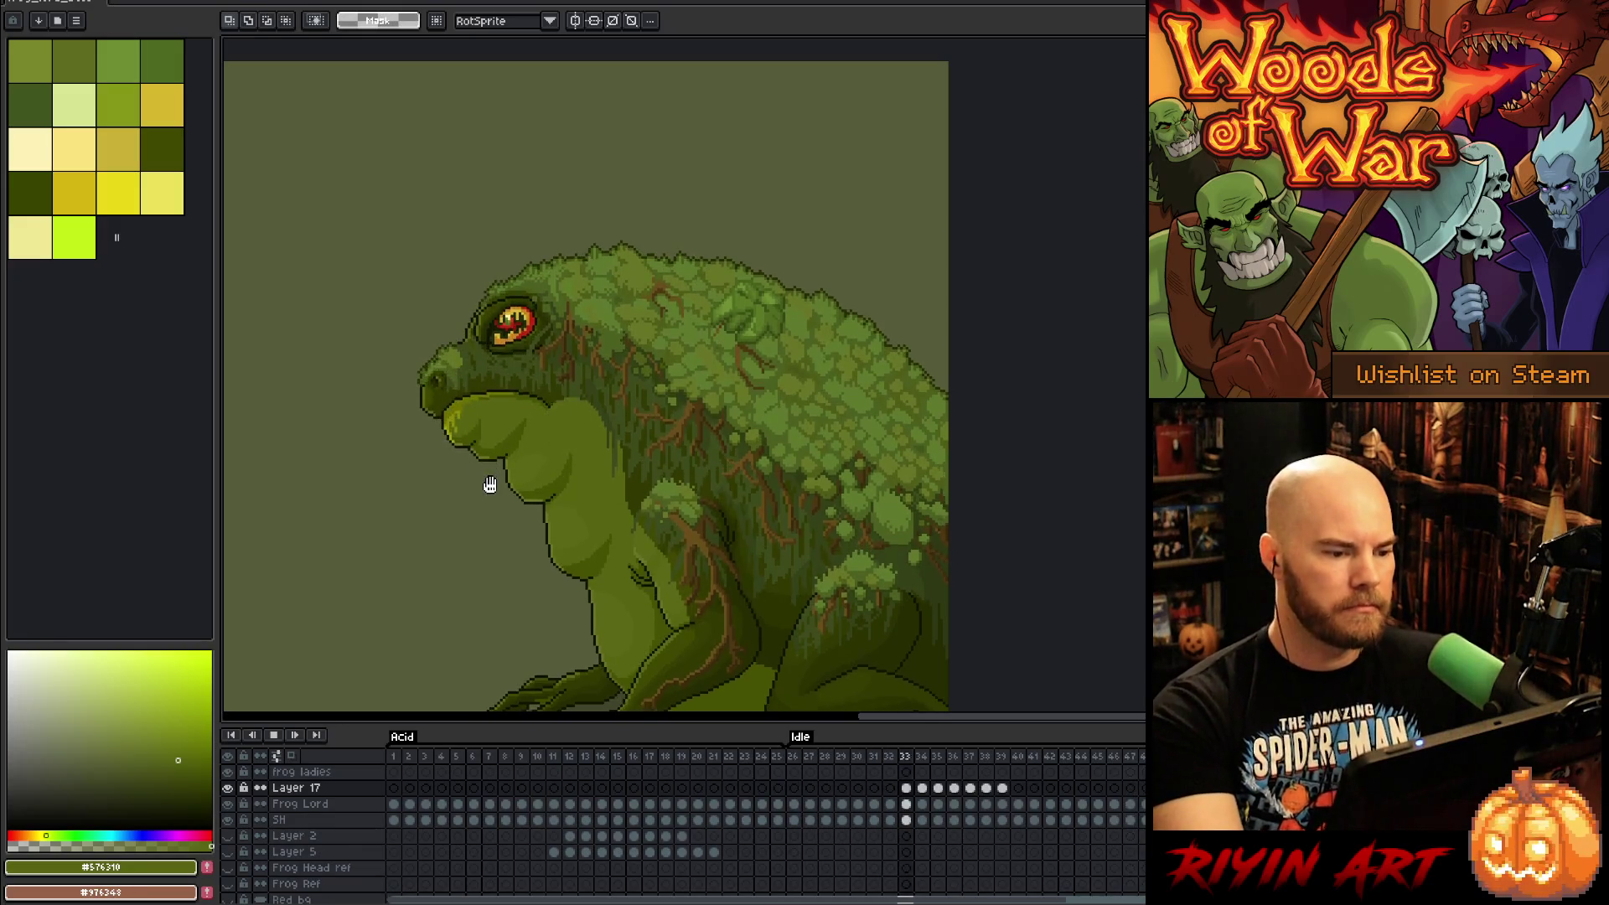
left_click_drag(614, 424, 713, 346)
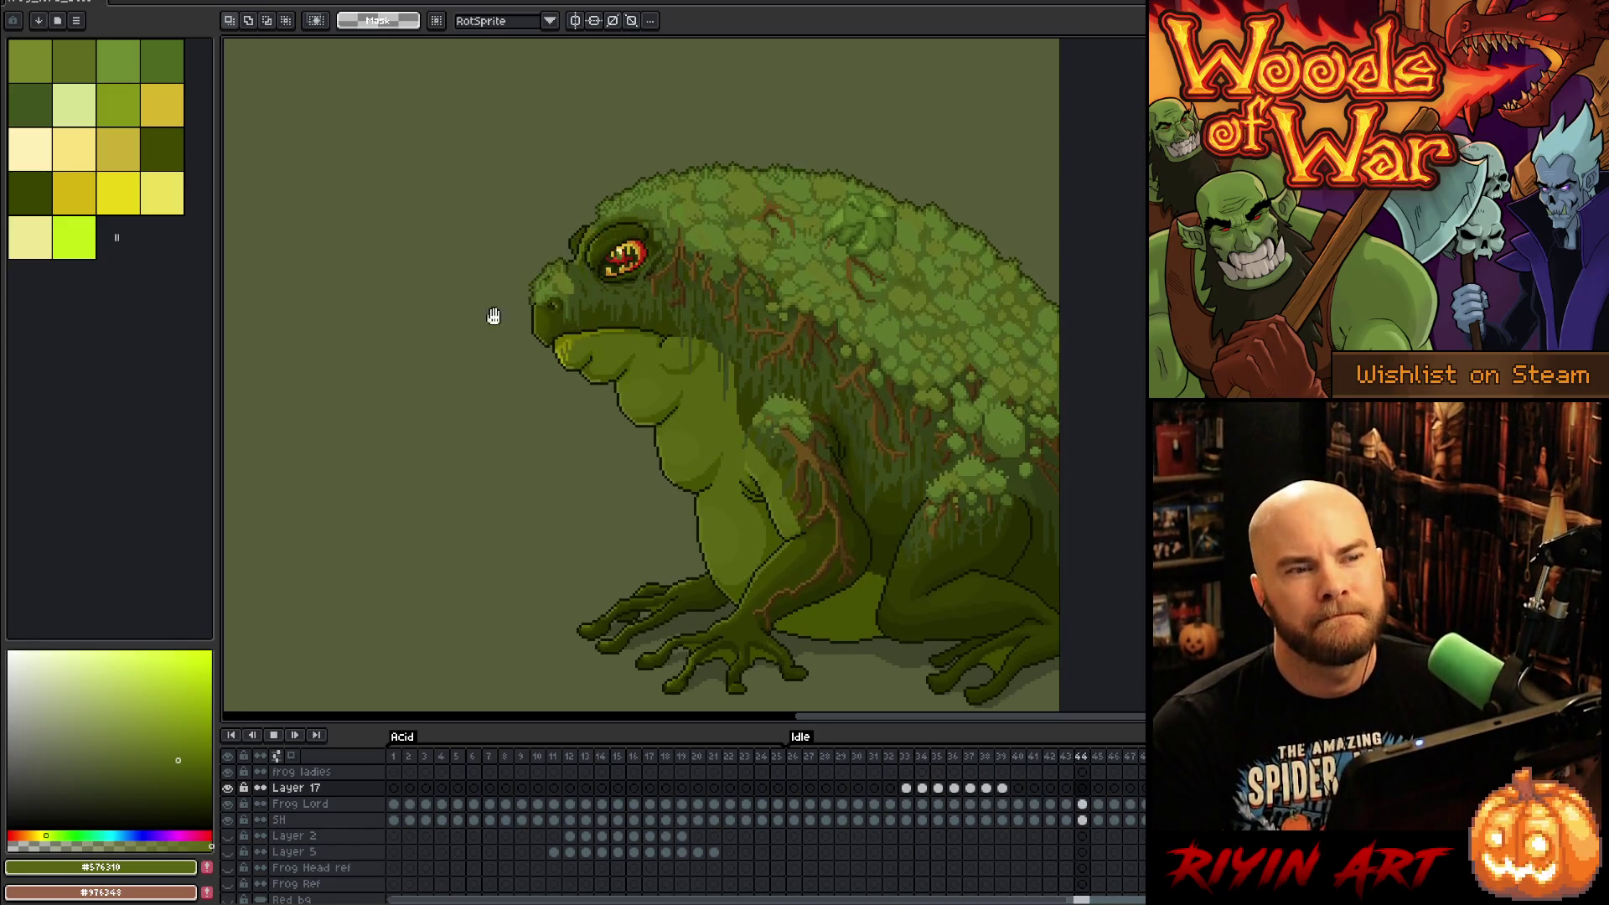
scroll(665, 366, "up", 2)
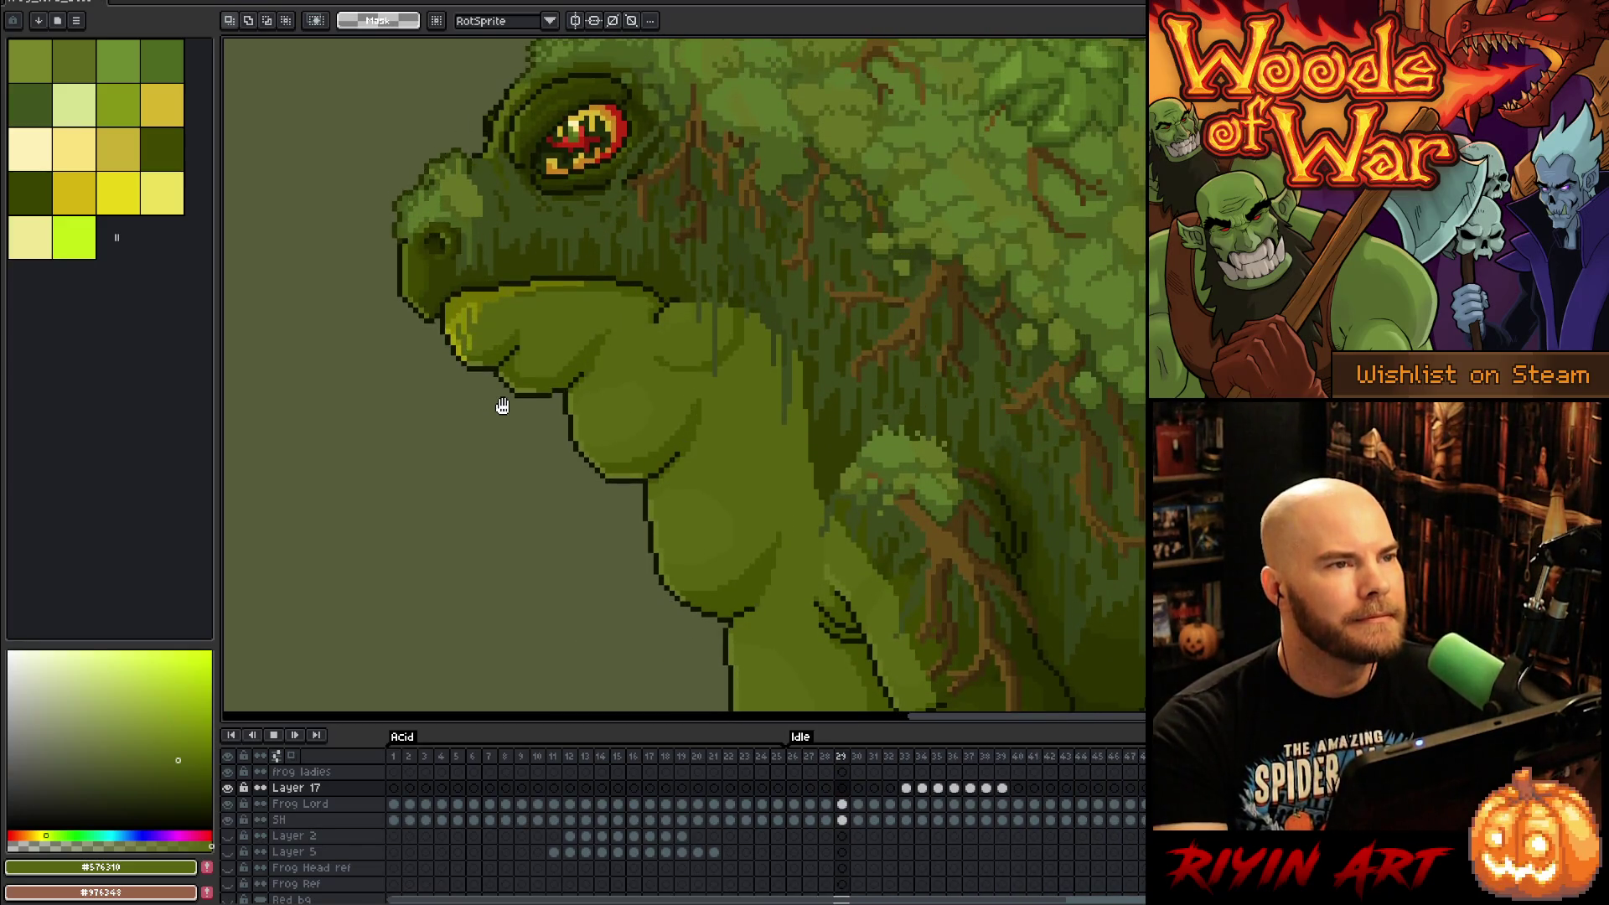
scroll(502, 406, "down", 2)
scroll(502, 406, "up", 2)
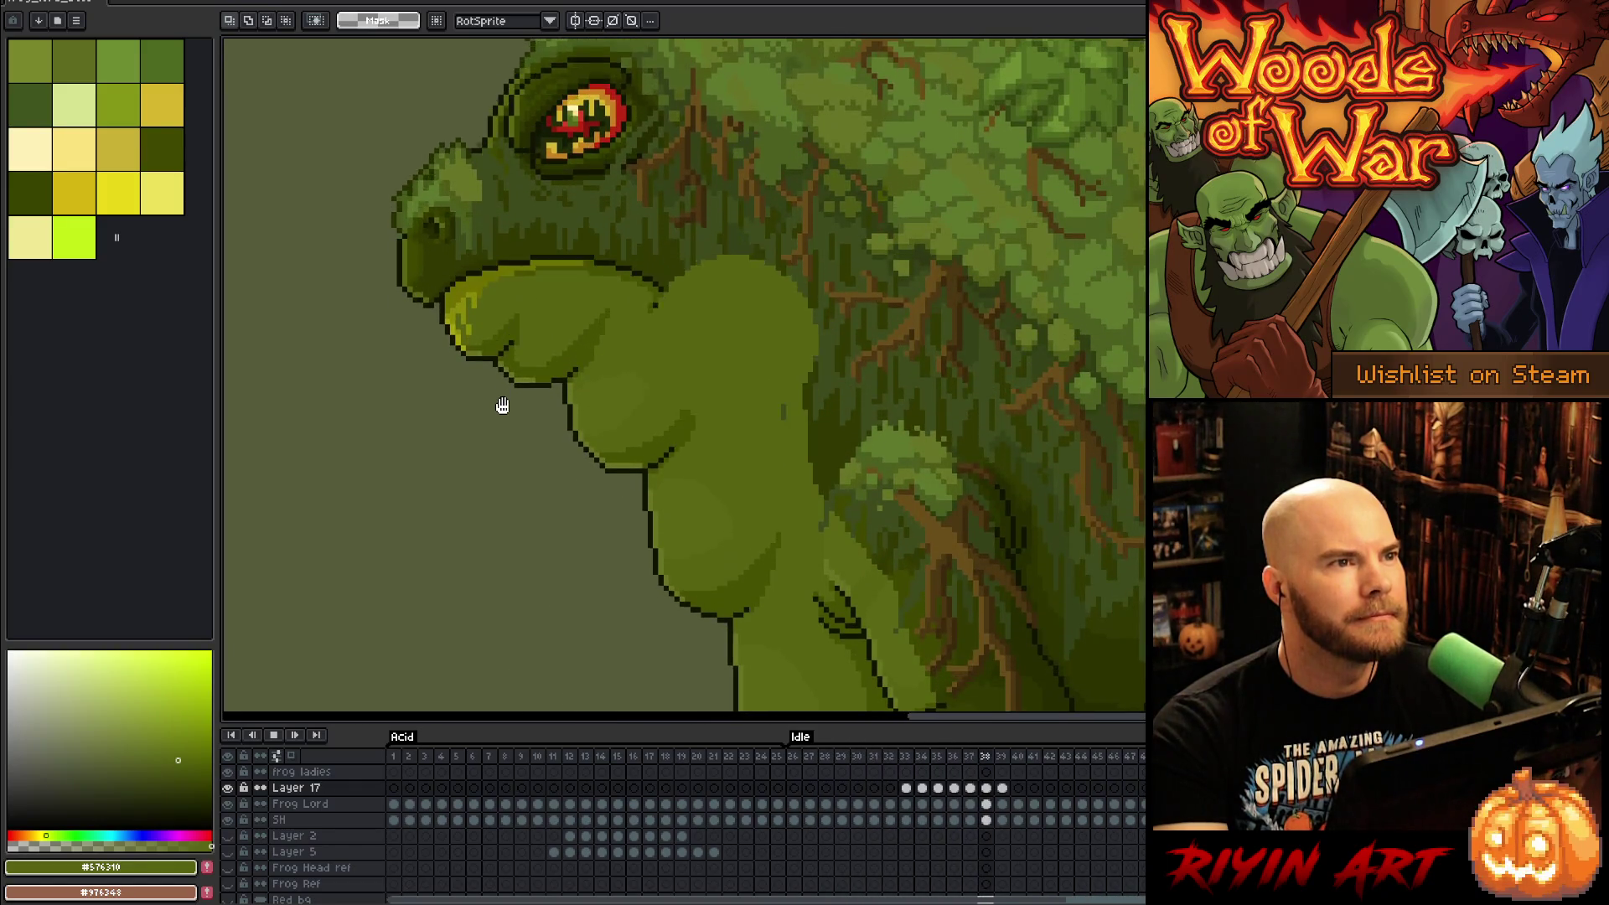
Step: Stop playback and flip between frames 36–39 to compare the throat bulge
left_click(970, 788)
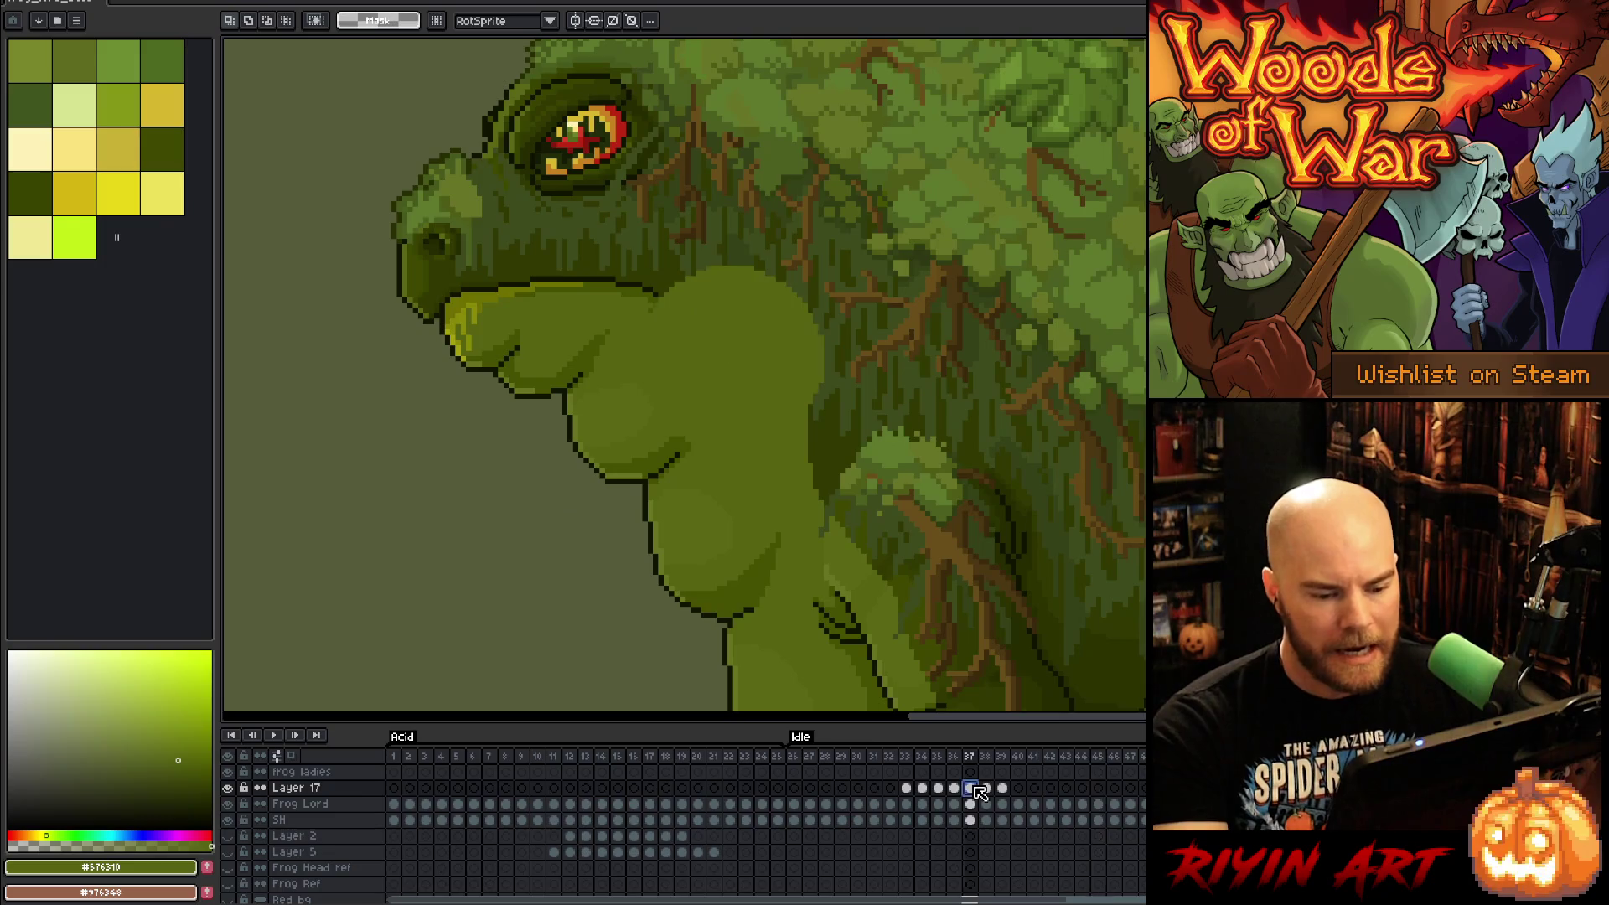
left_click(986, 789)
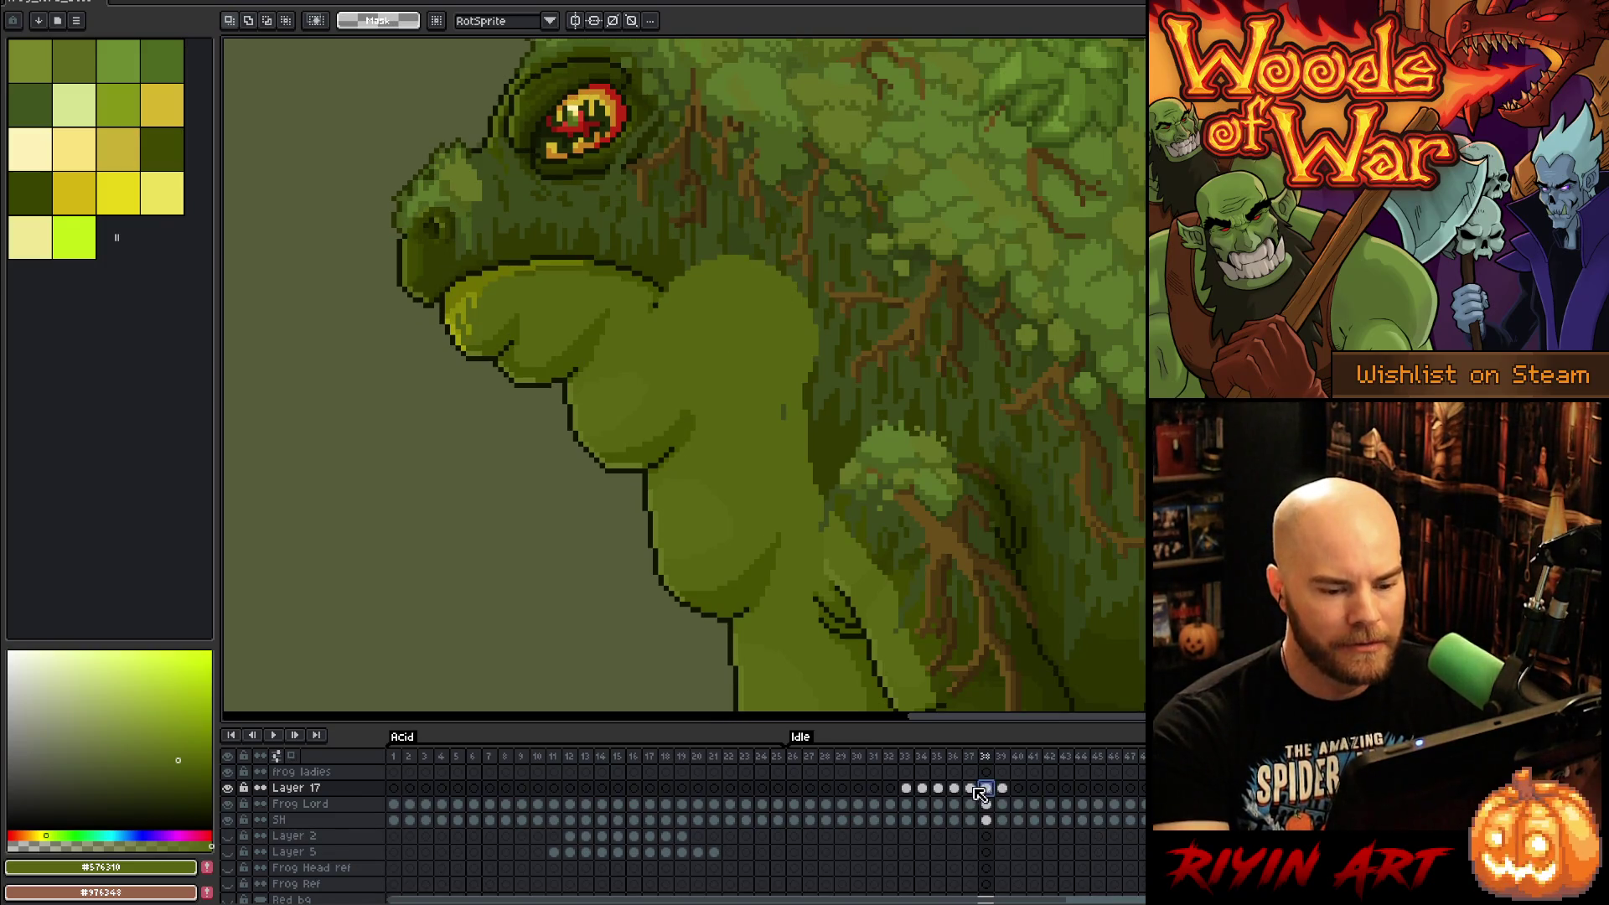
left_click(956, 790)
left_click(970, 788)
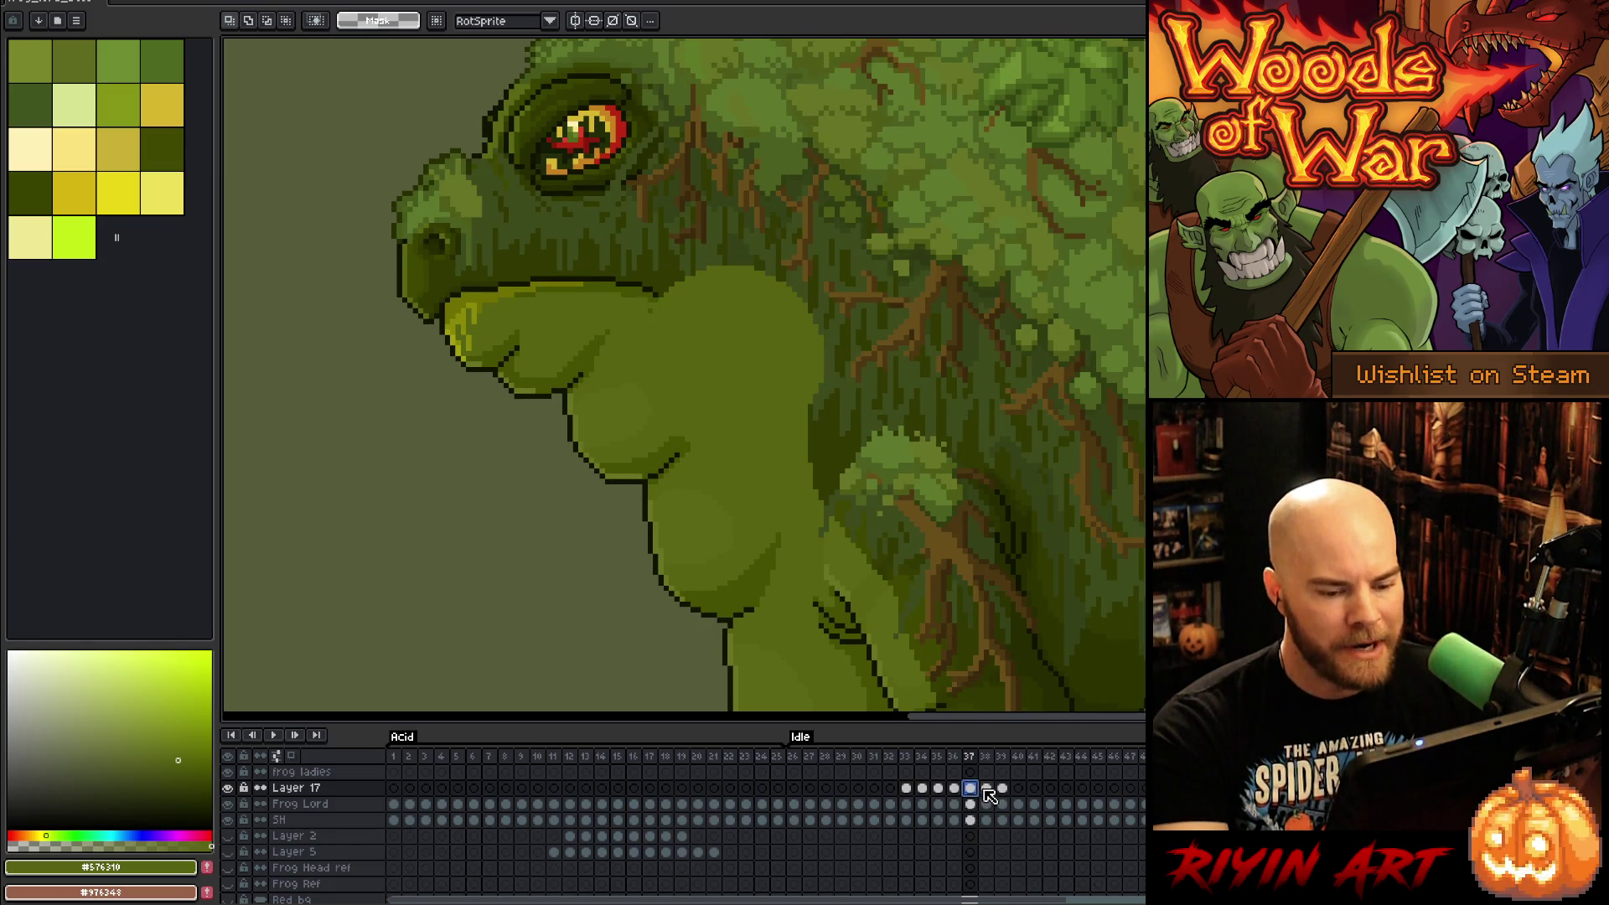
left_click(987, 792)
left_click(1002, 788)
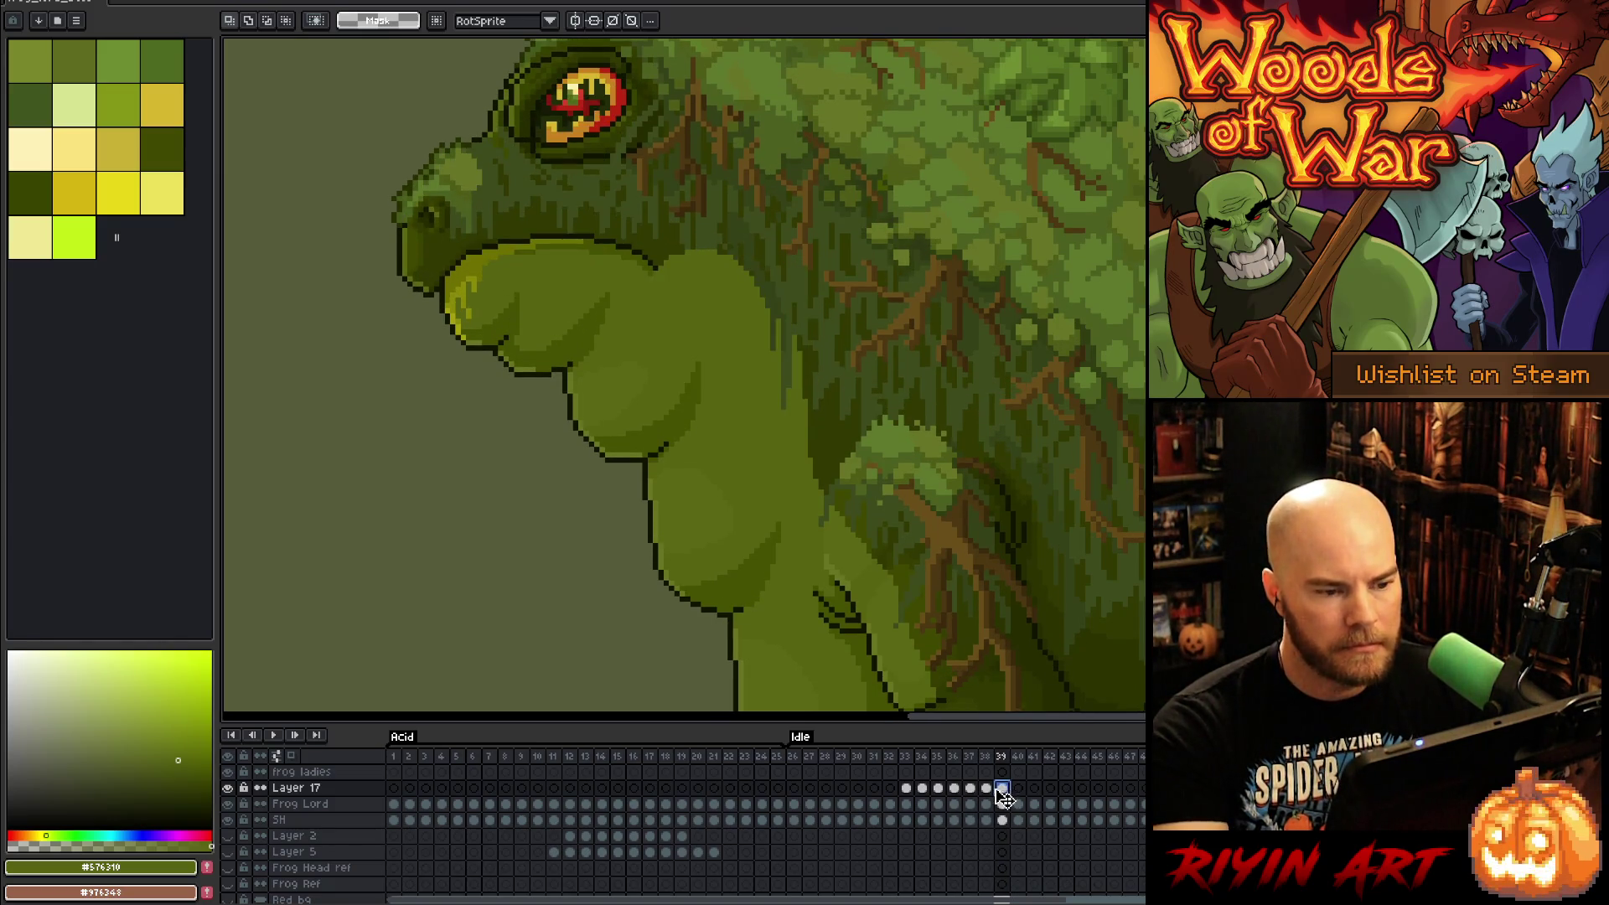
left_click(987, 789)
left_click(1003, 789)
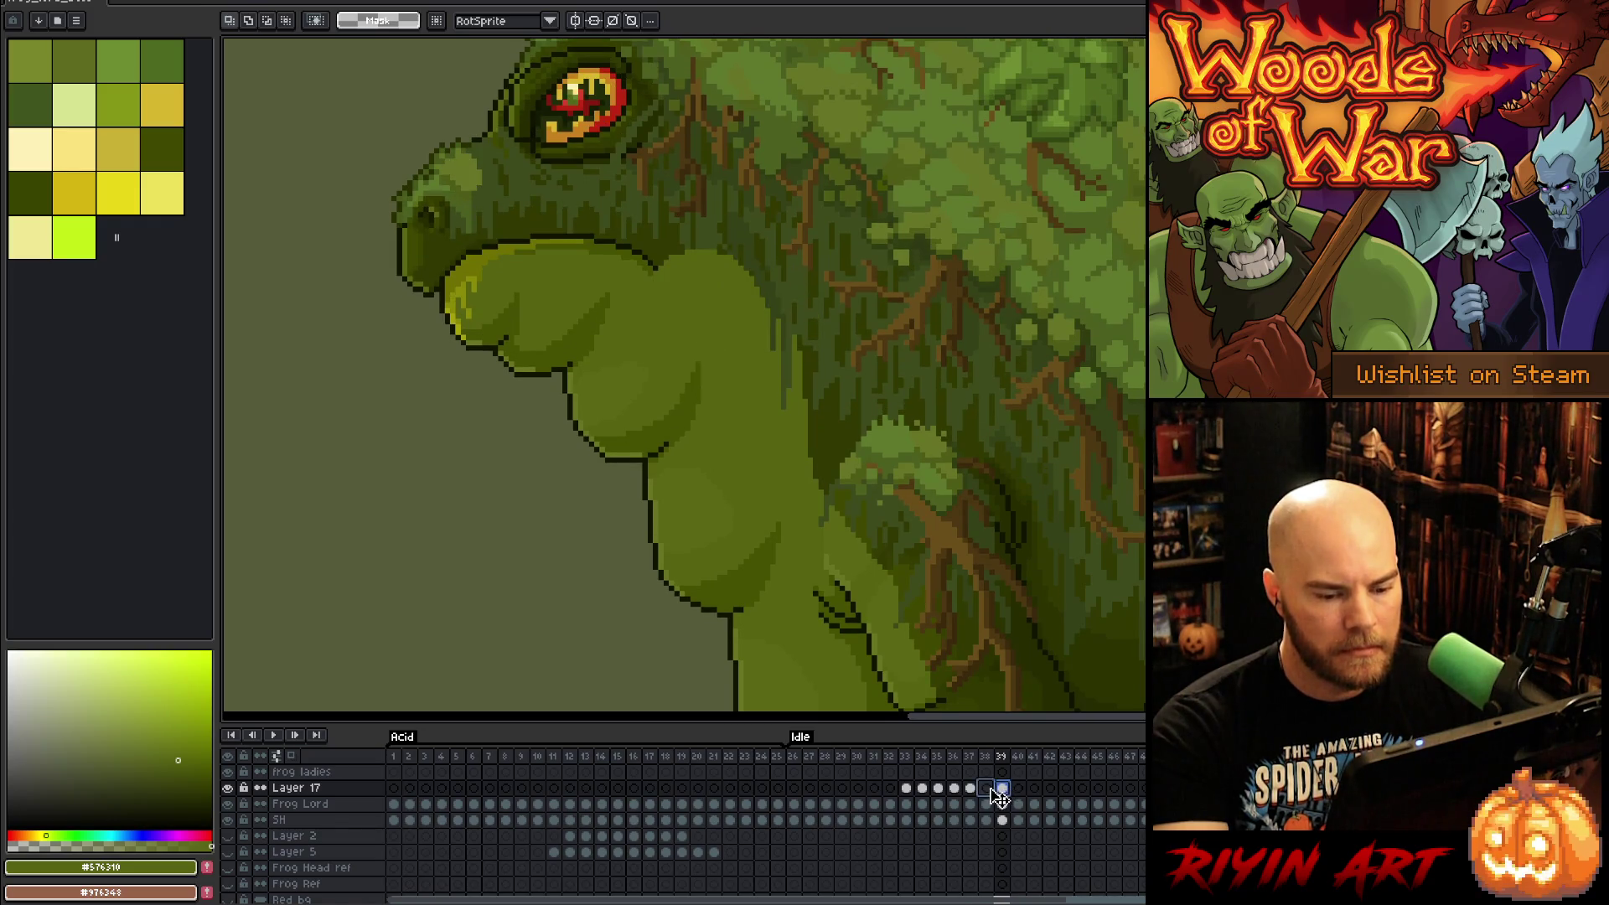
left_click(988, 789)
Step: Marquee the throat on frame 38, drag it lower, commit, and replay the animation
left_click_drag(639, 241, 762, 360)
left_click_drag(708, 268, 722, 341)
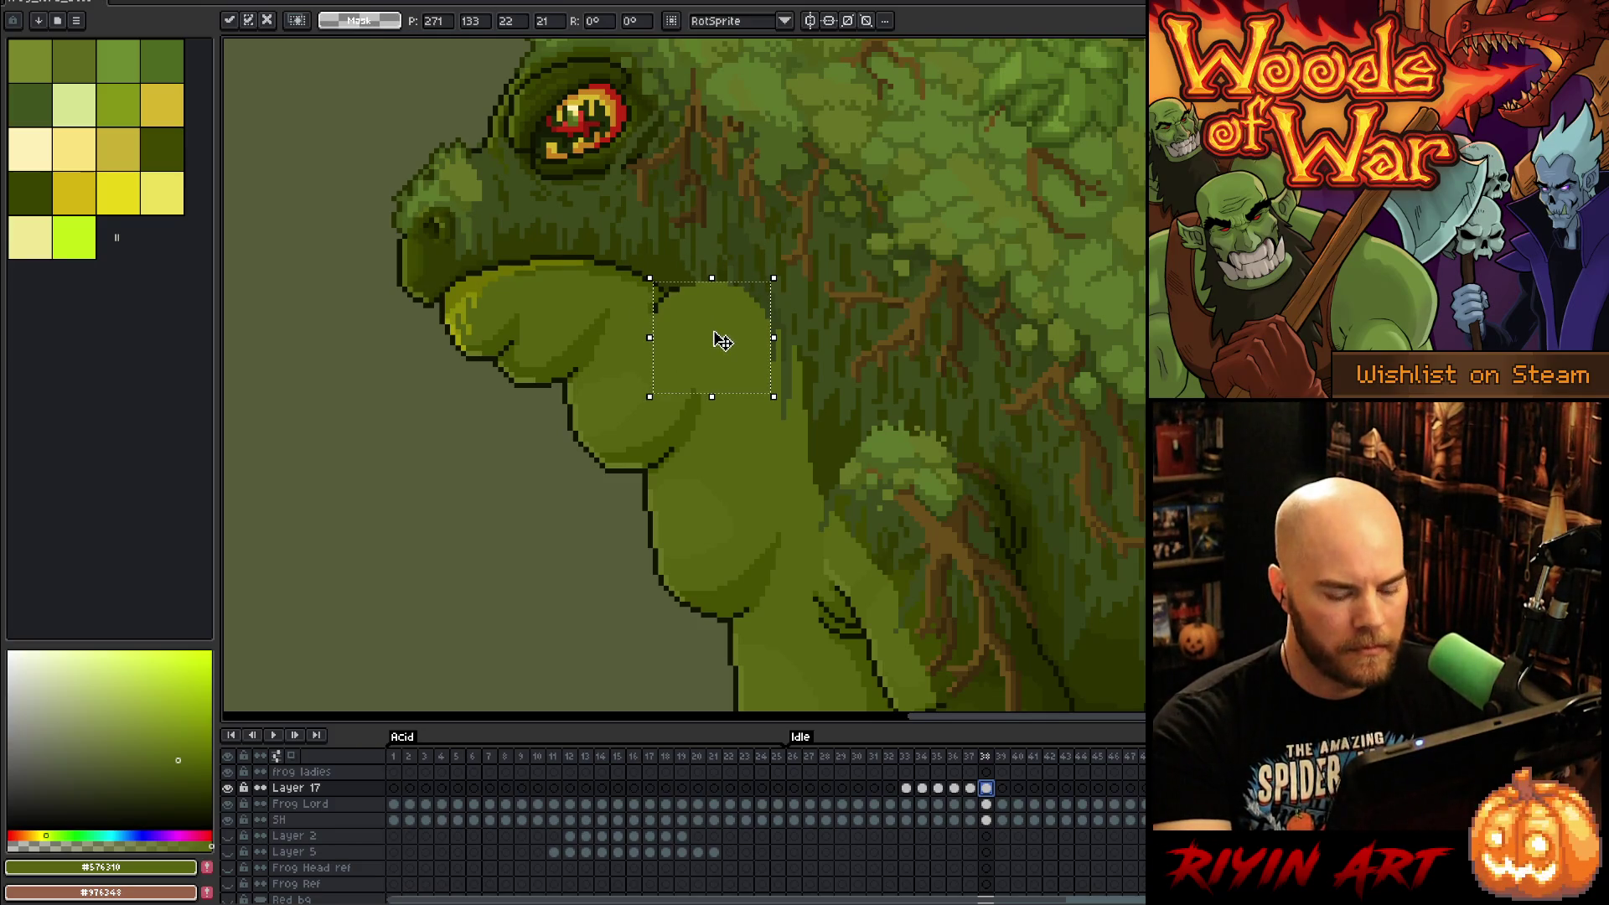
key("Return")
key("period")
key("period")
key("Return")
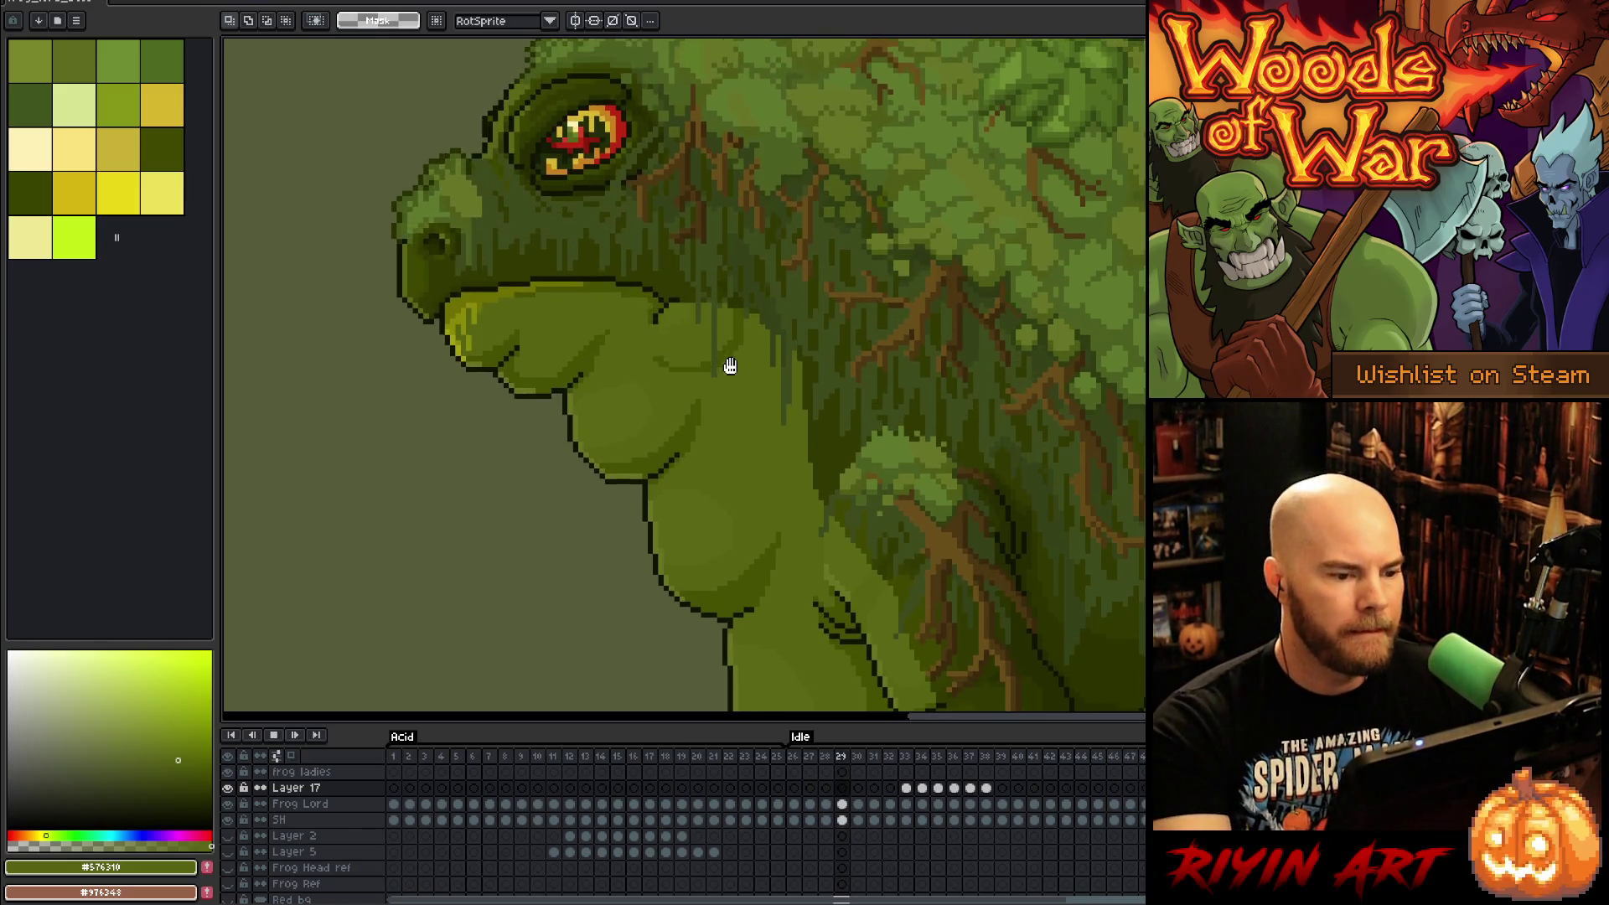
scroll(754, 357, "down", 3)
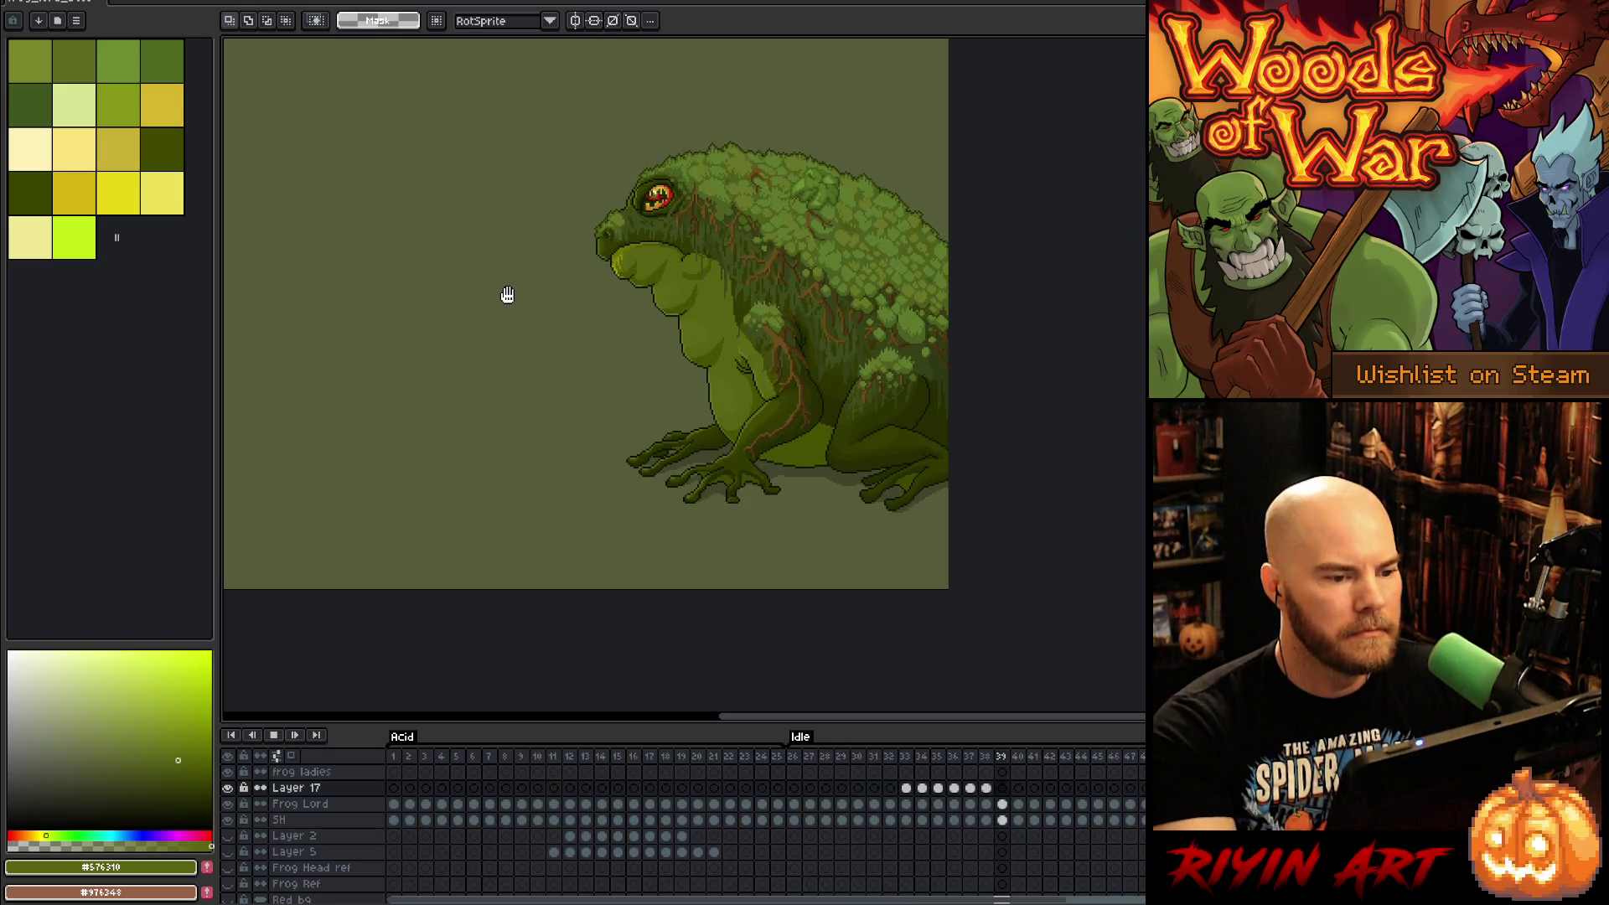
Step: Stop playback, zoom in on the throat, and pick darker green #465100 for shading
scroll(653, 268, "up", 2)
key("Return")
left_click_drag(839, 307, 785, 345)
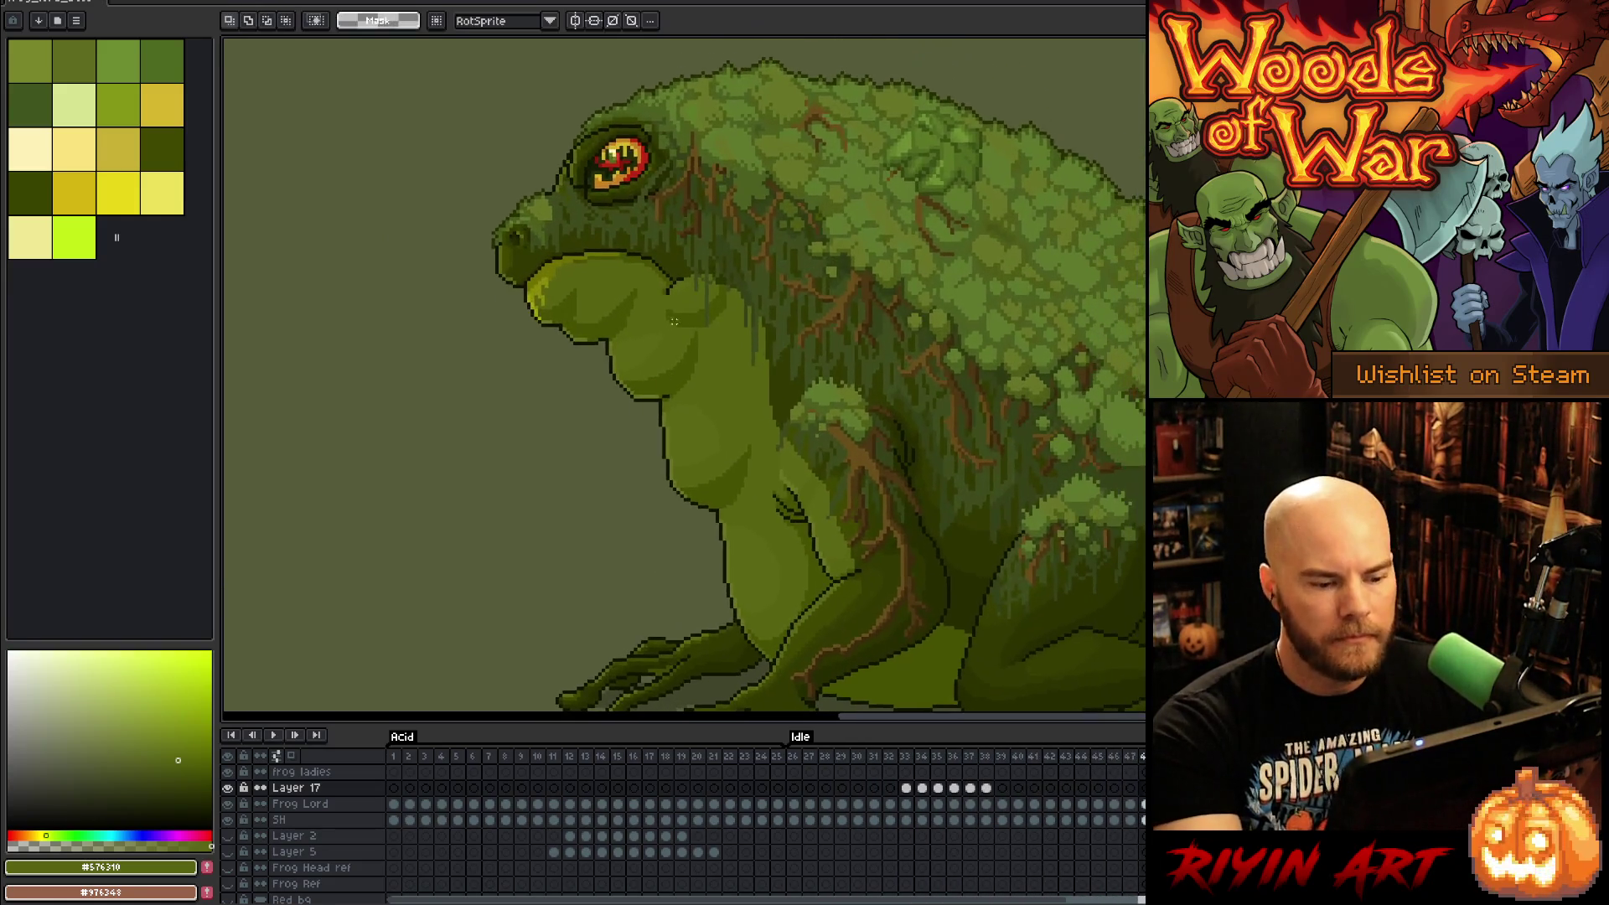
scroll(679, 279, "up", 2)
key("b")
left_click(748, 325, "alt")
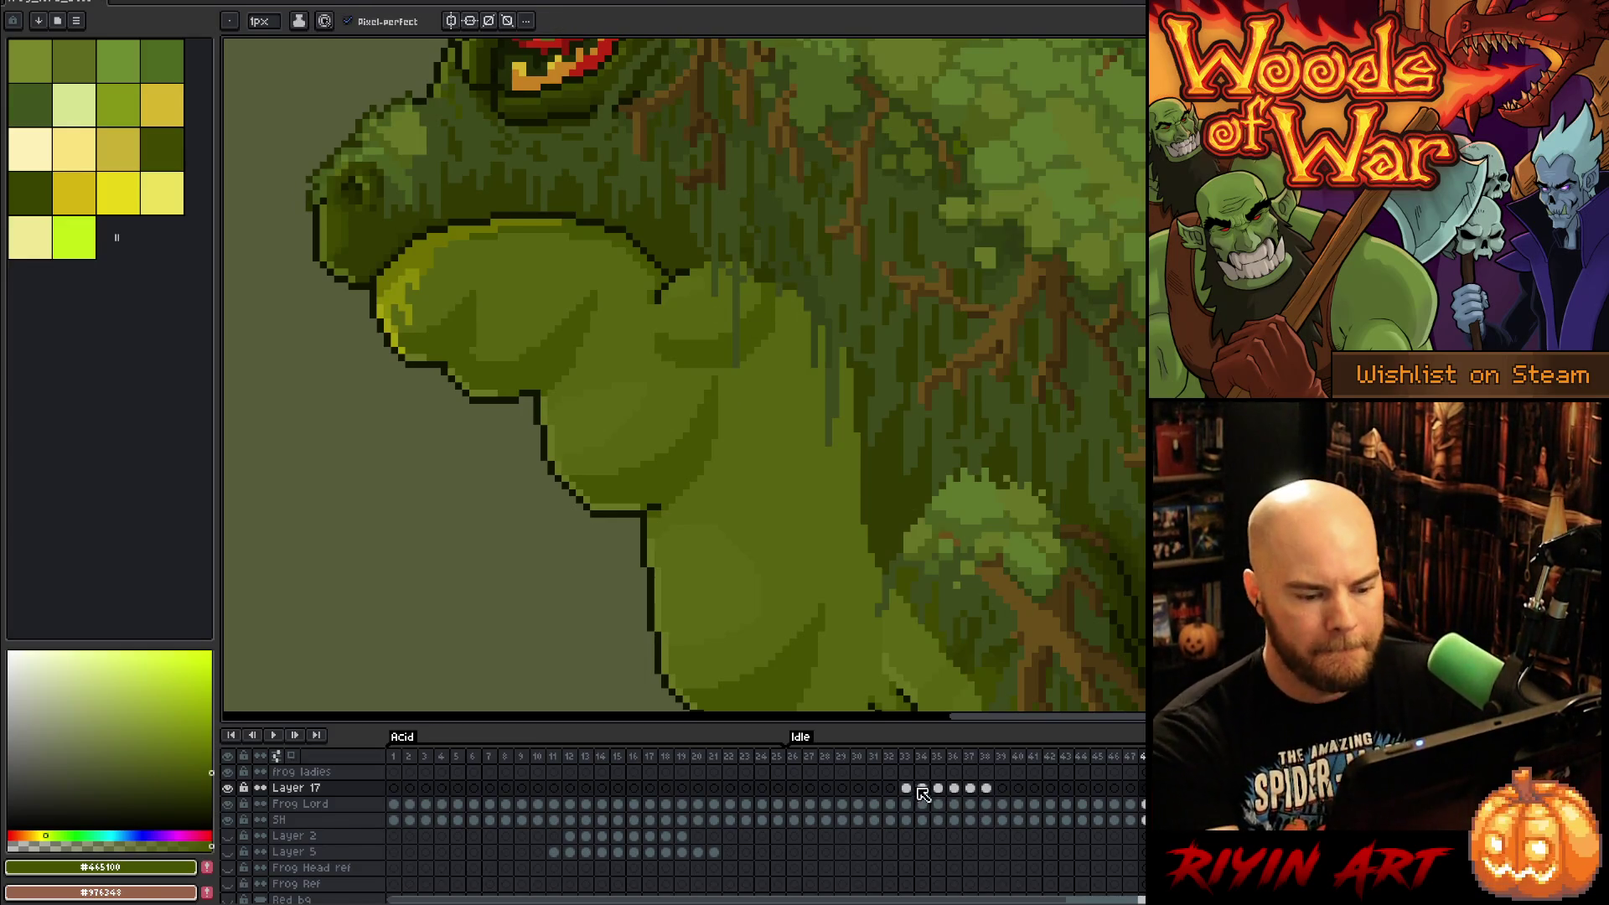
Step: On frame 33, shift the selected throat bulge down two pixels, commit, and return to the Pencil
left_click(906, 788)
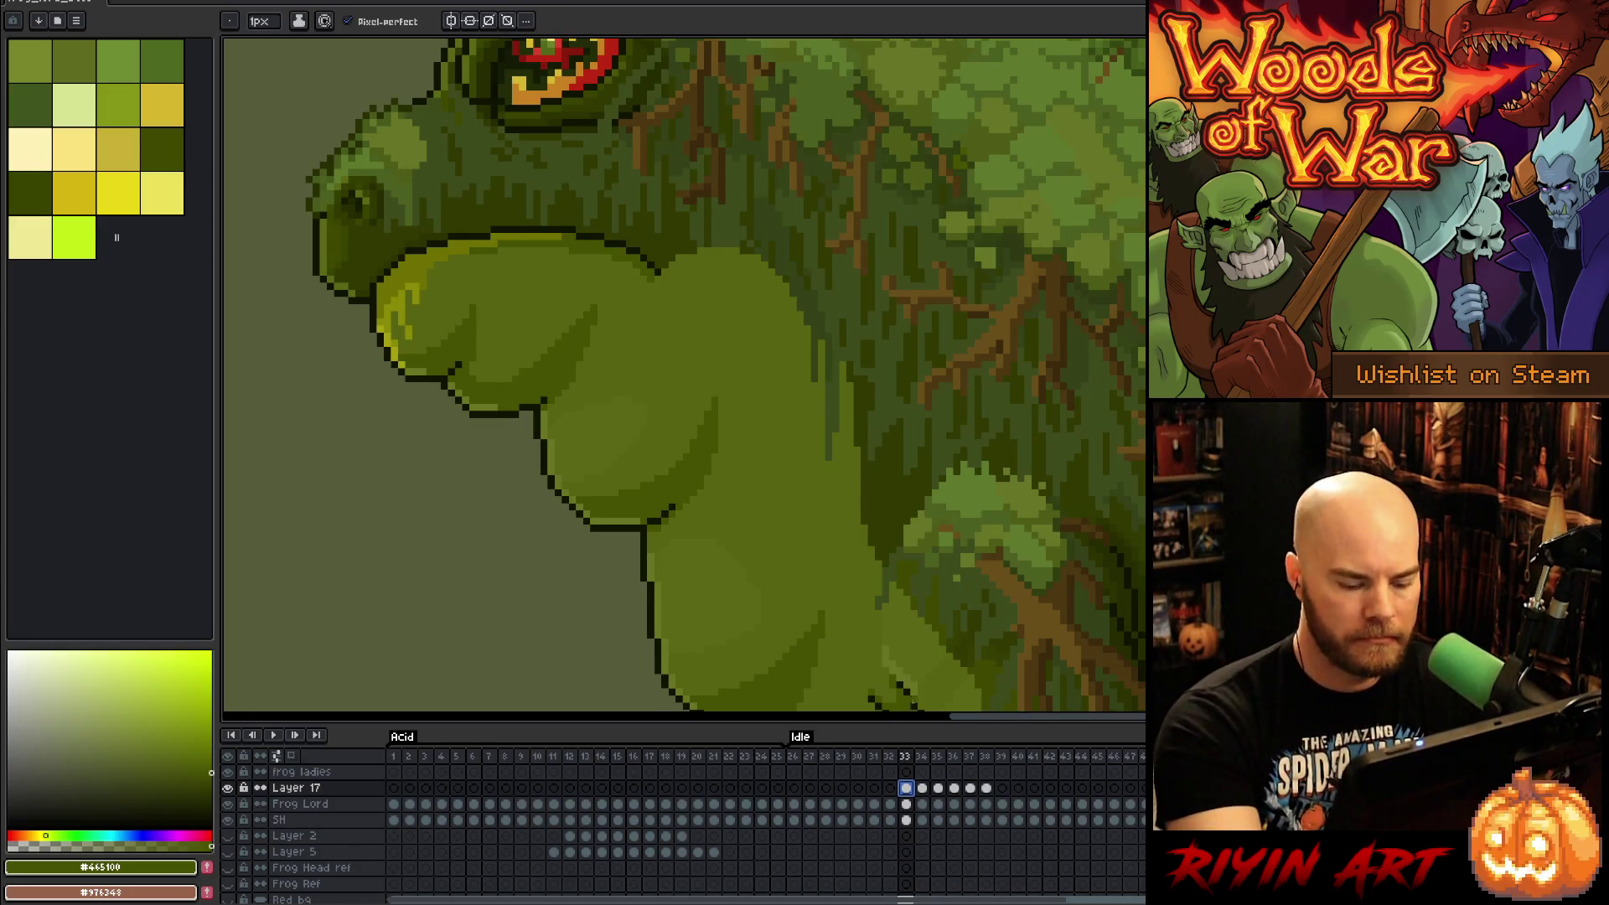
key("Return")
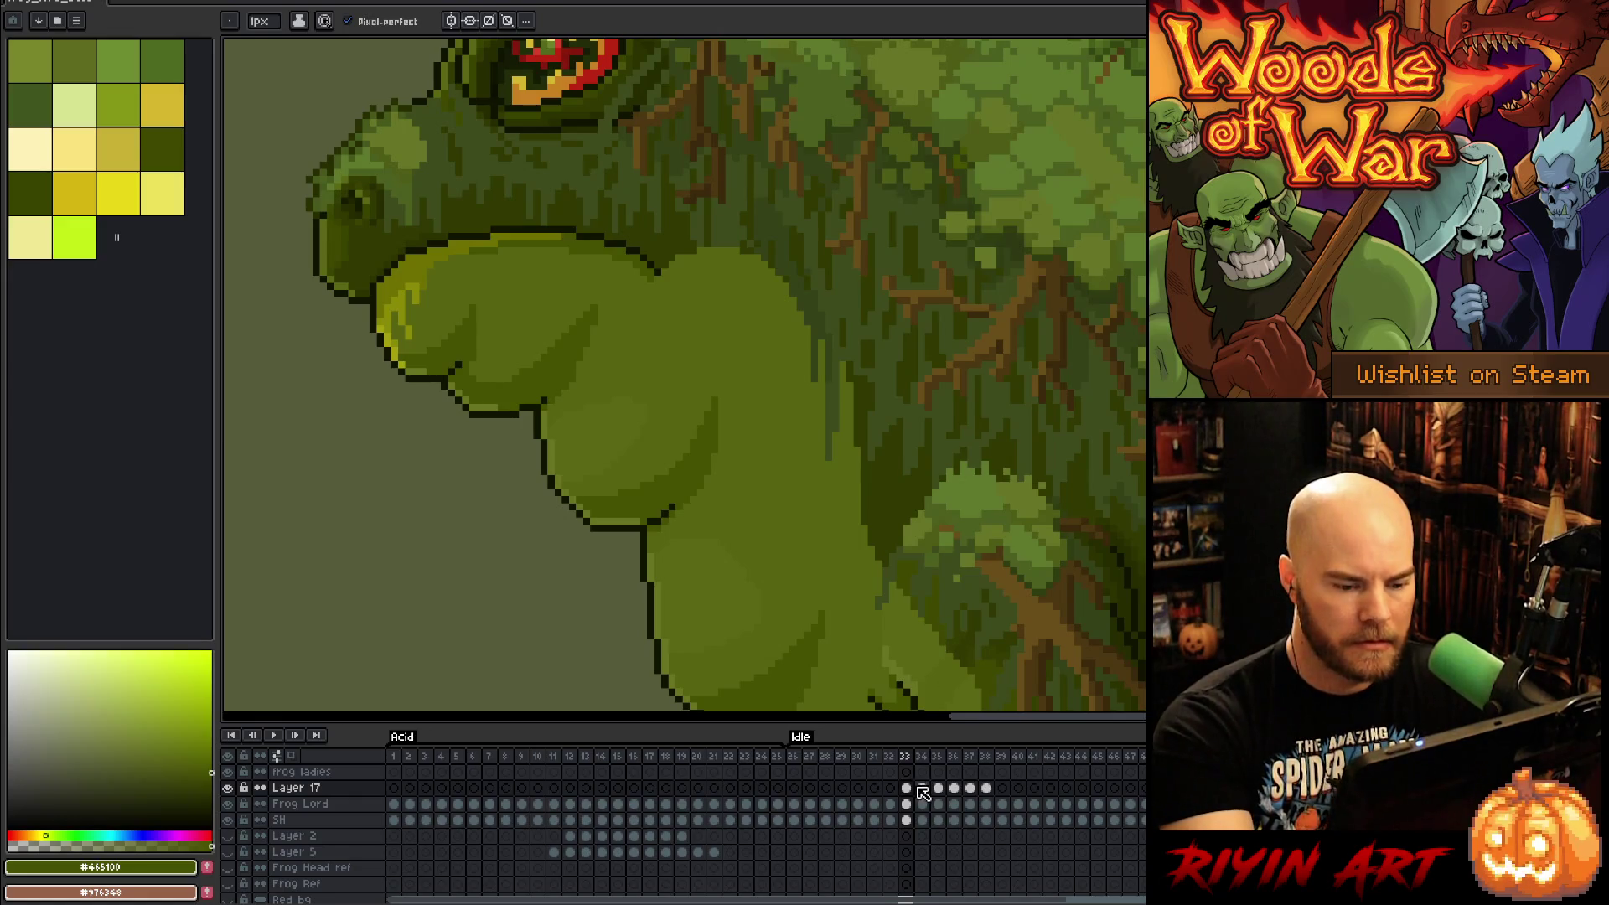
key("m")
key("Down")
key("Down")
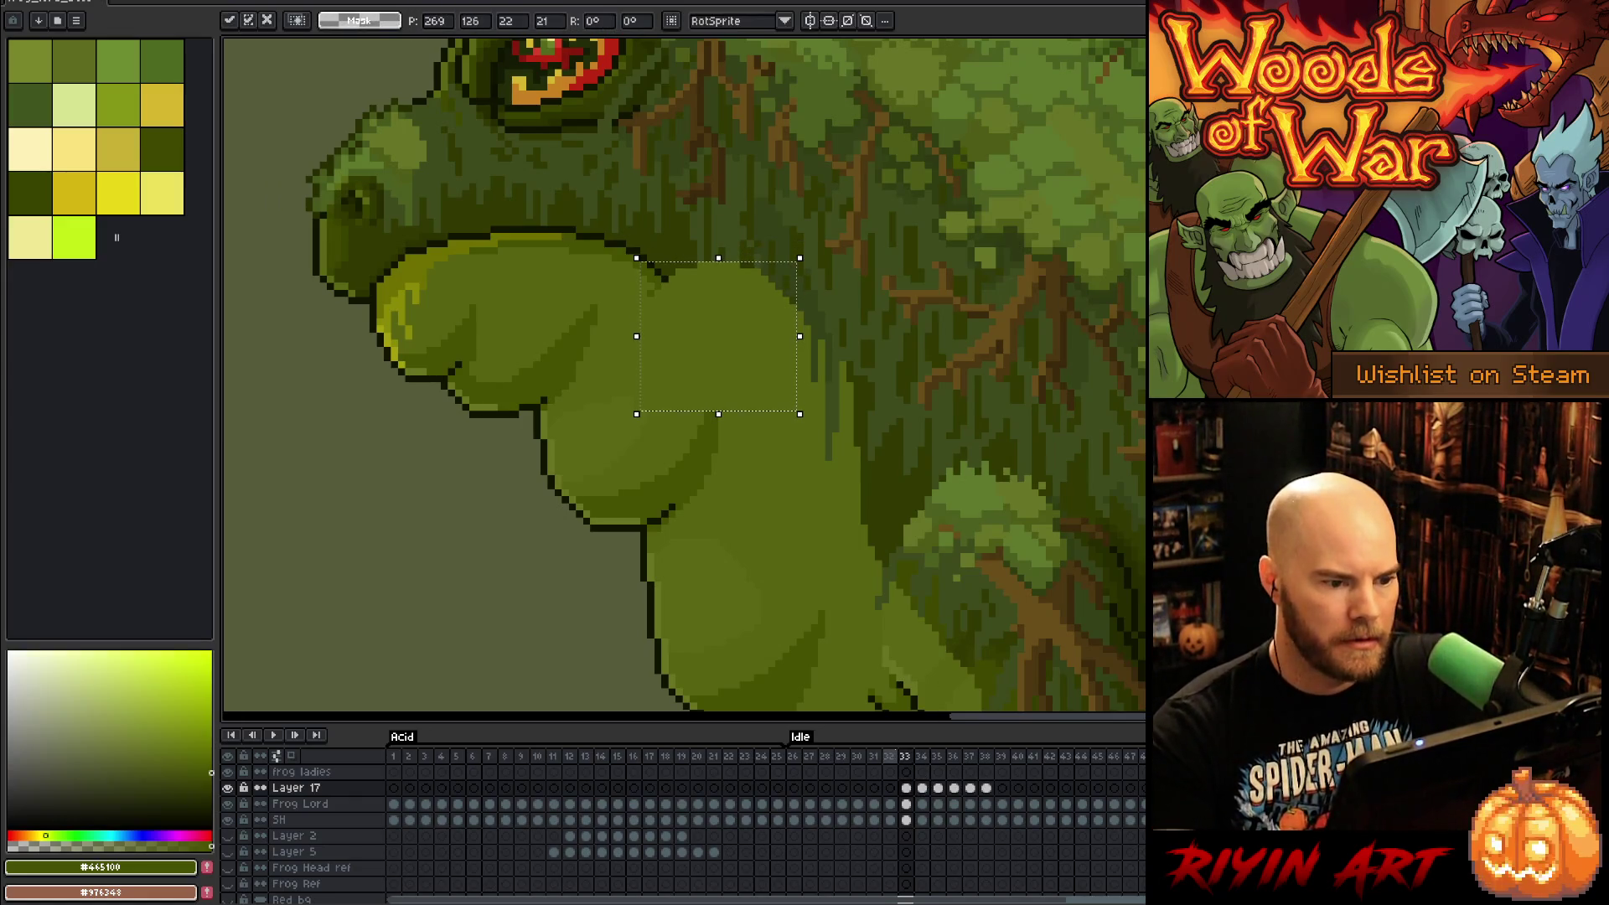
key("Return")
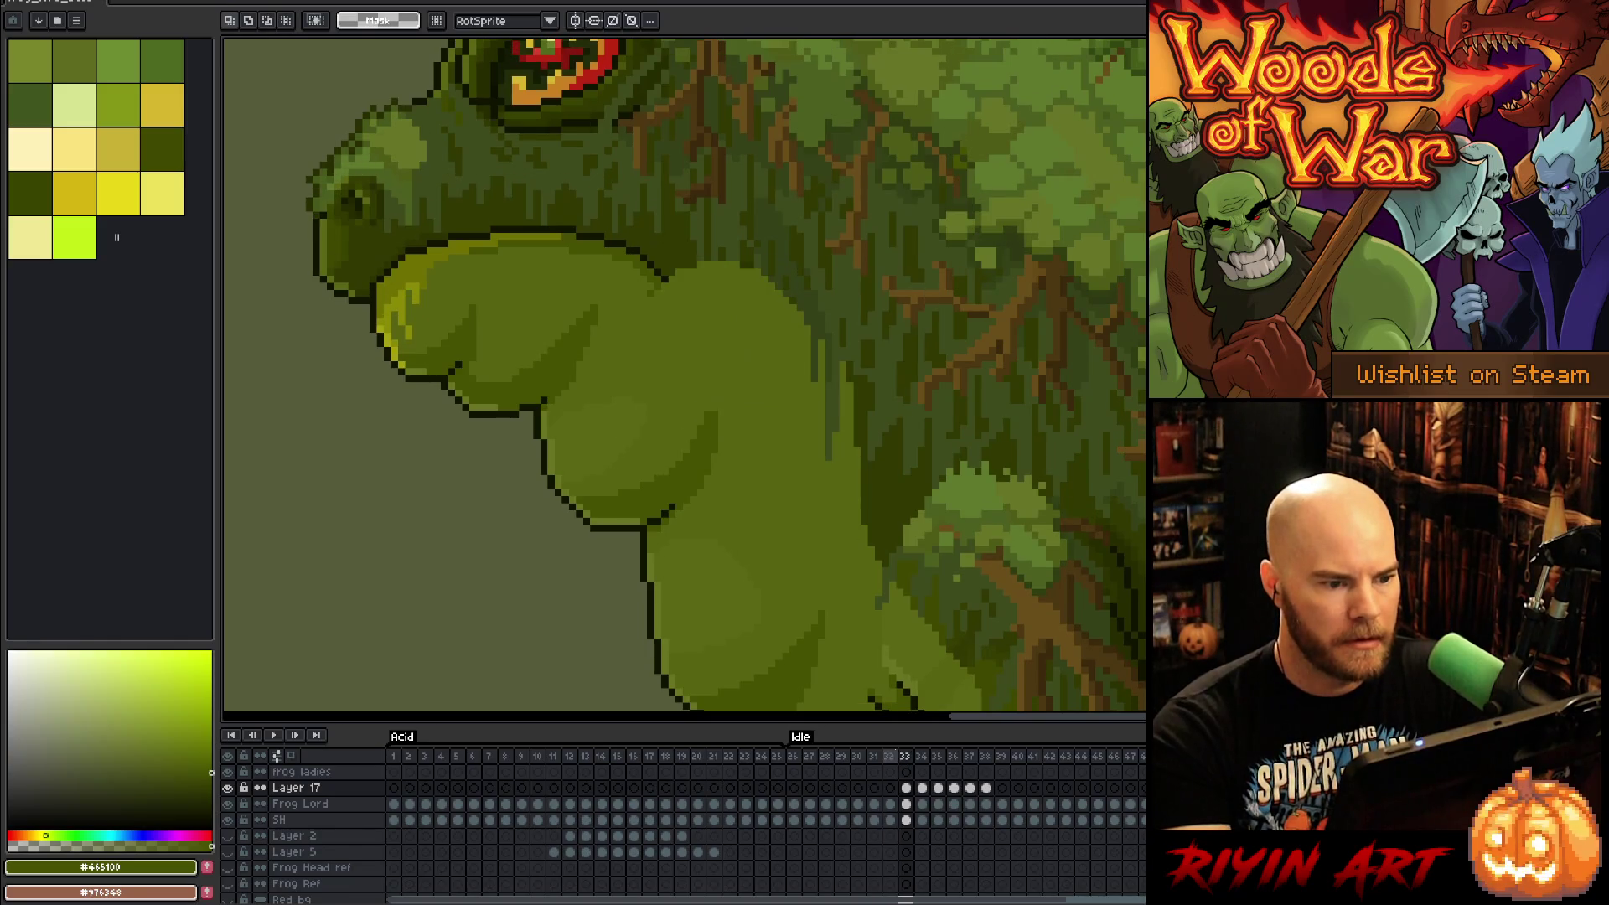
key("ctrl+shift+d")
key("b")
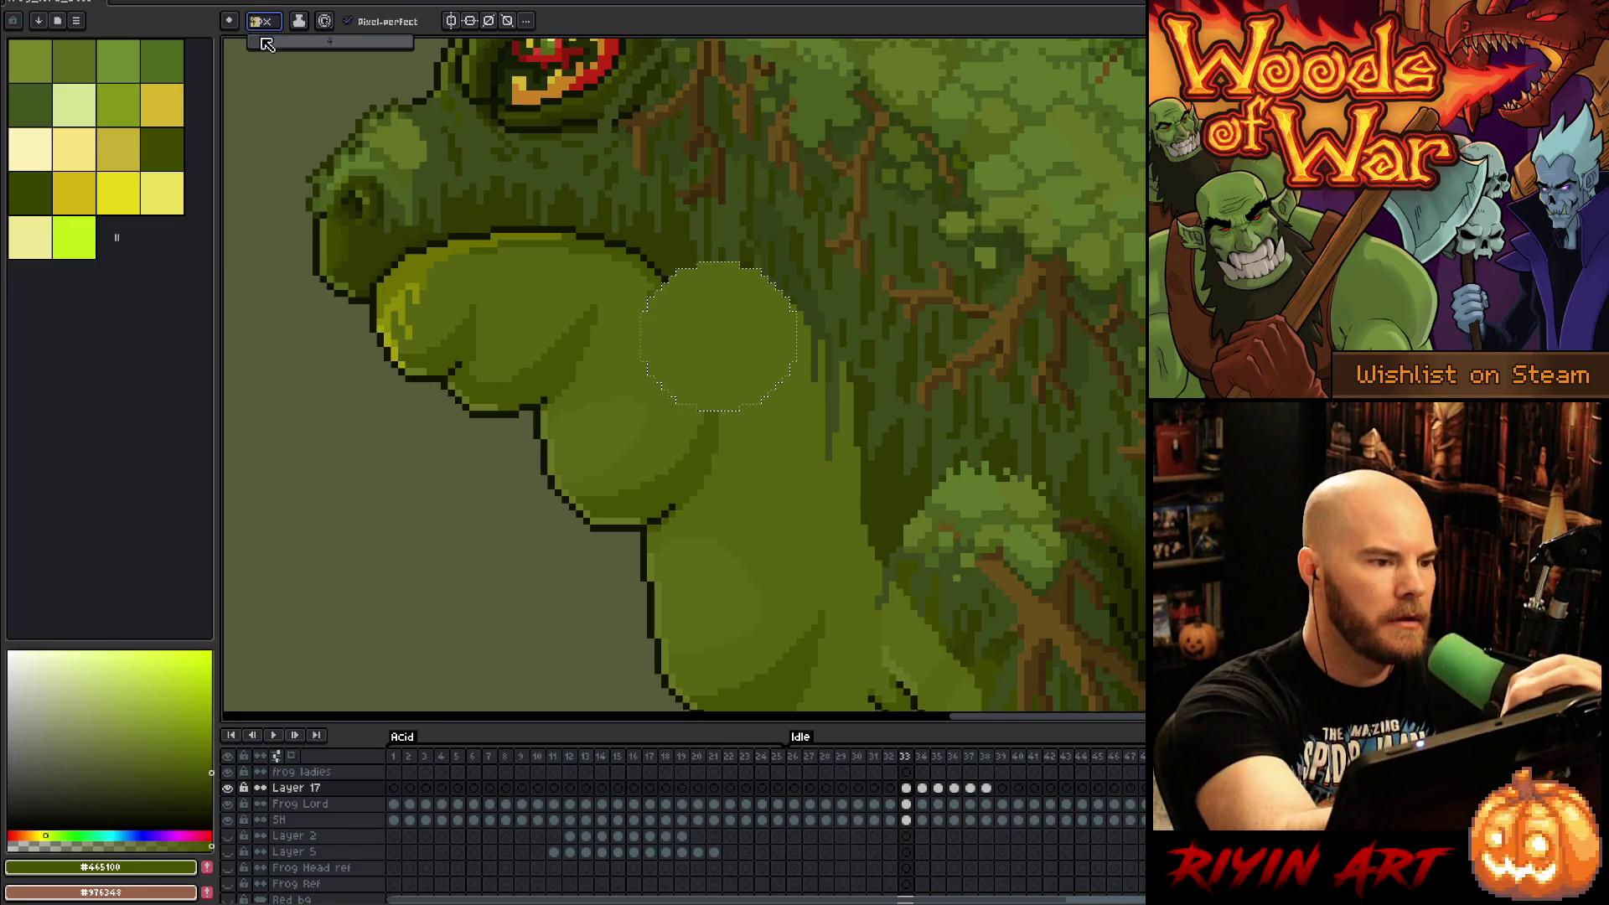
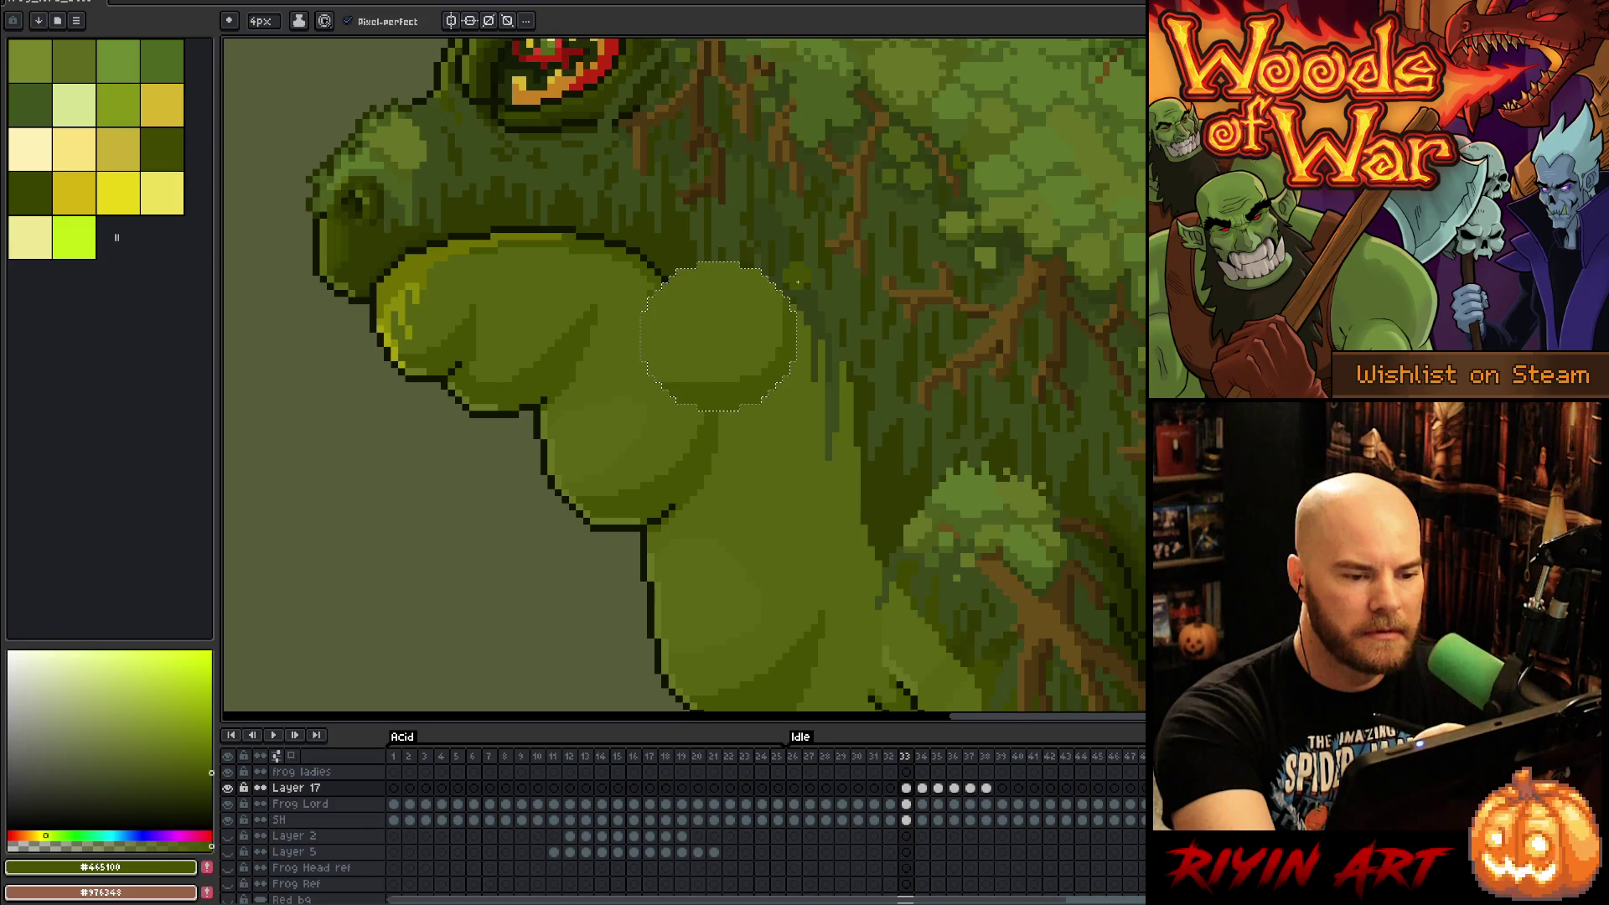
Step: Sample light and dark olive, then shade the throat sac's lower edge on frames 34 and 35
left_click(710, 380, "alt")
left_click(817, 426, "alt")
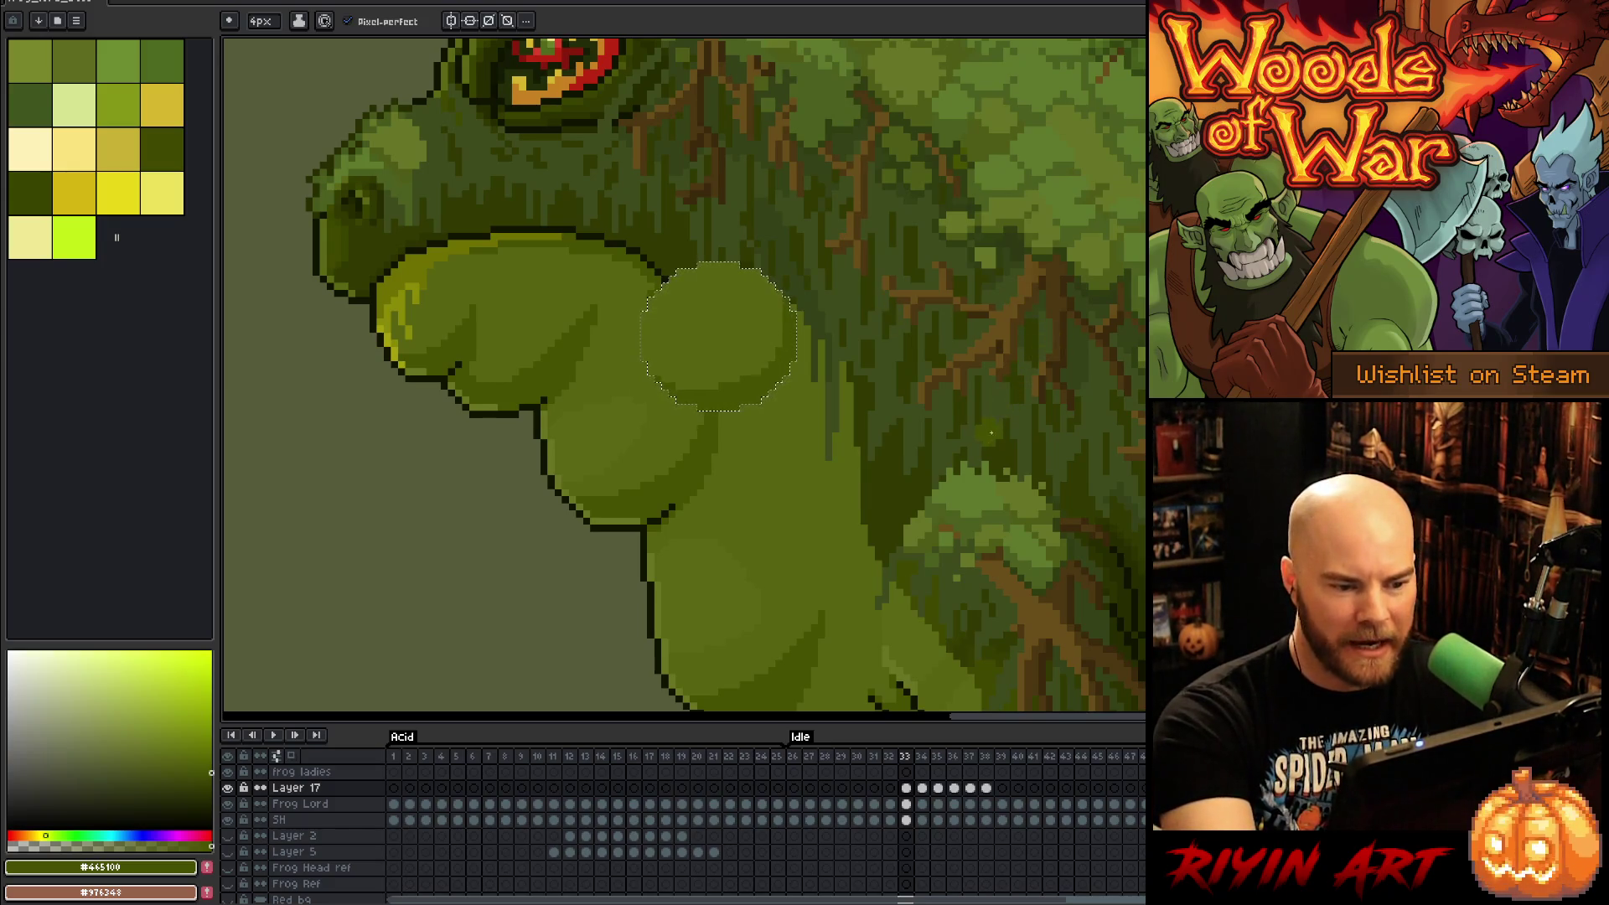
left_click(721, 377, "alt")
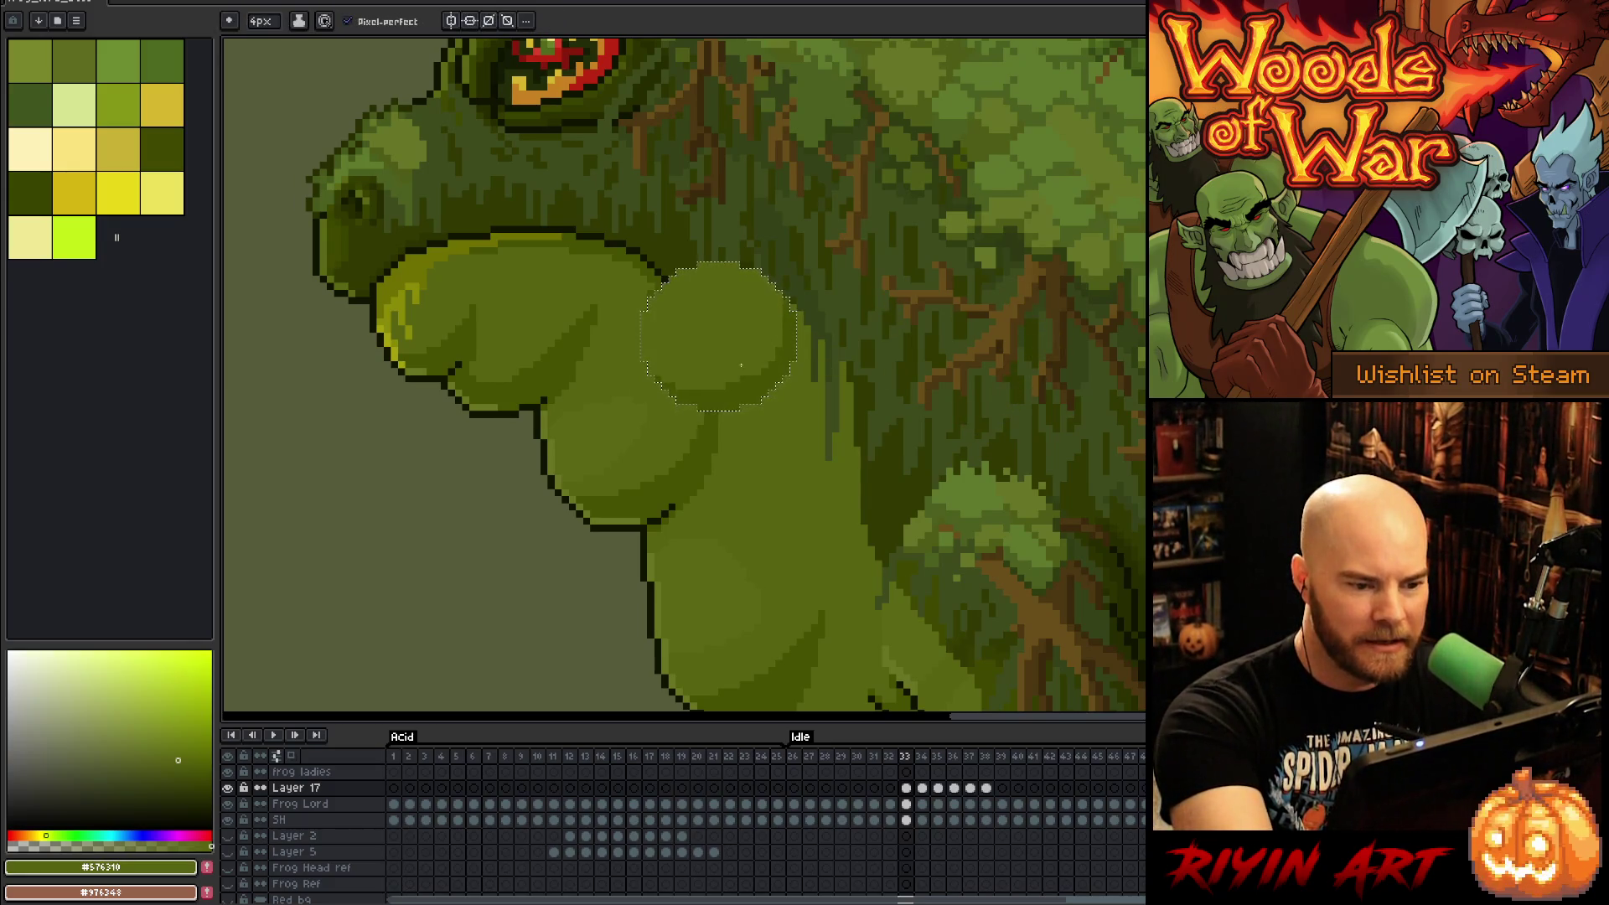
left_click(738, 387, "alt")
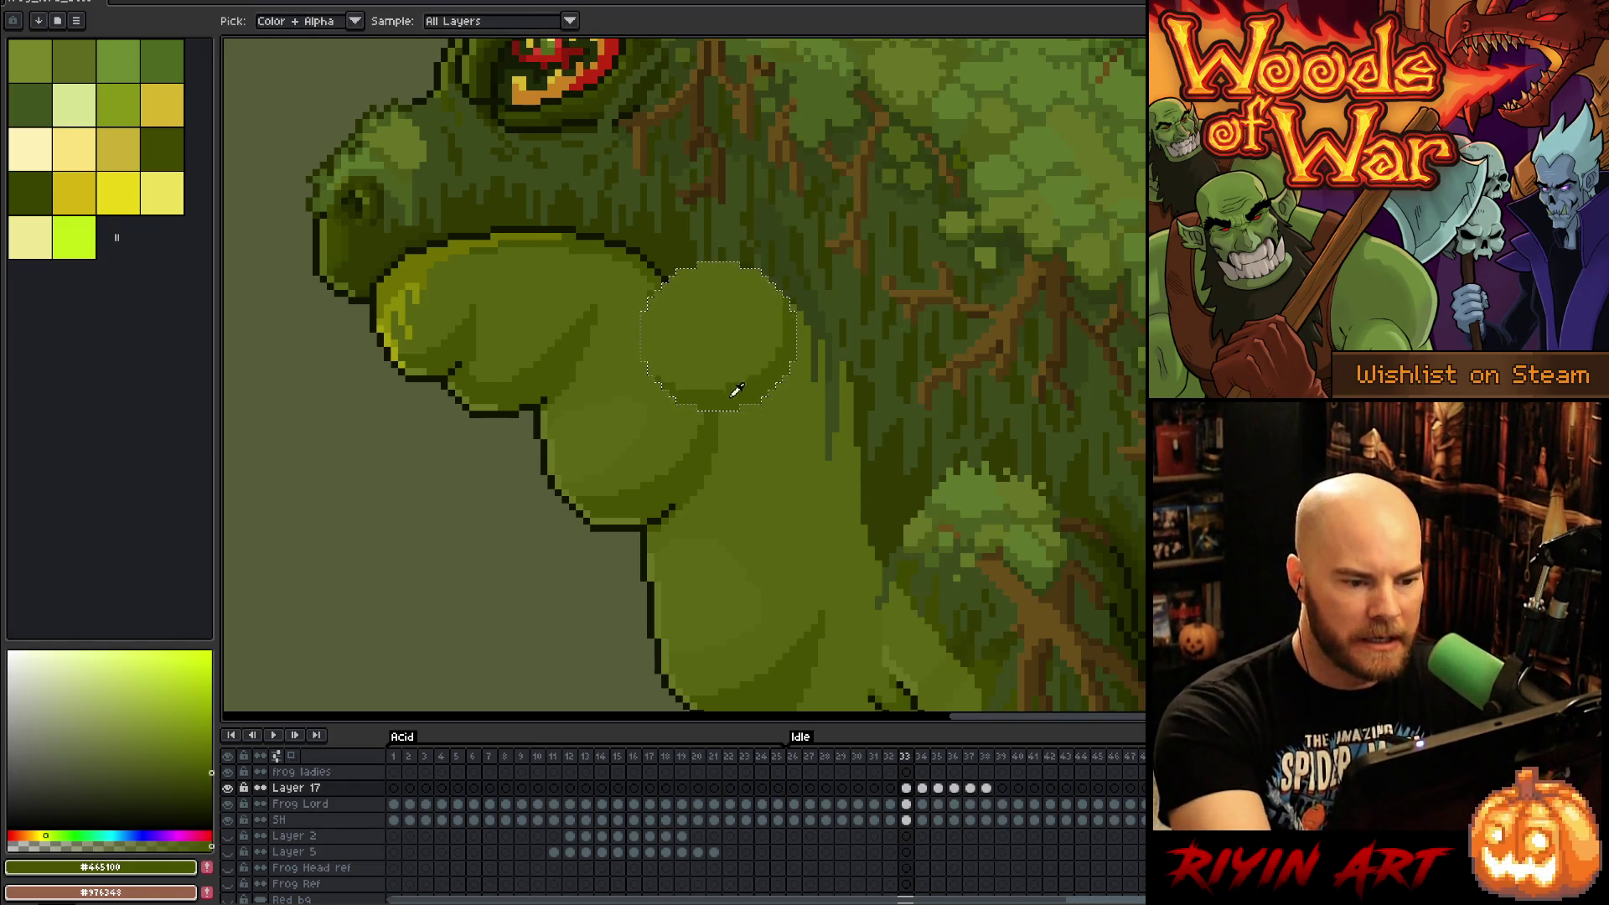
left_click(922, 789)
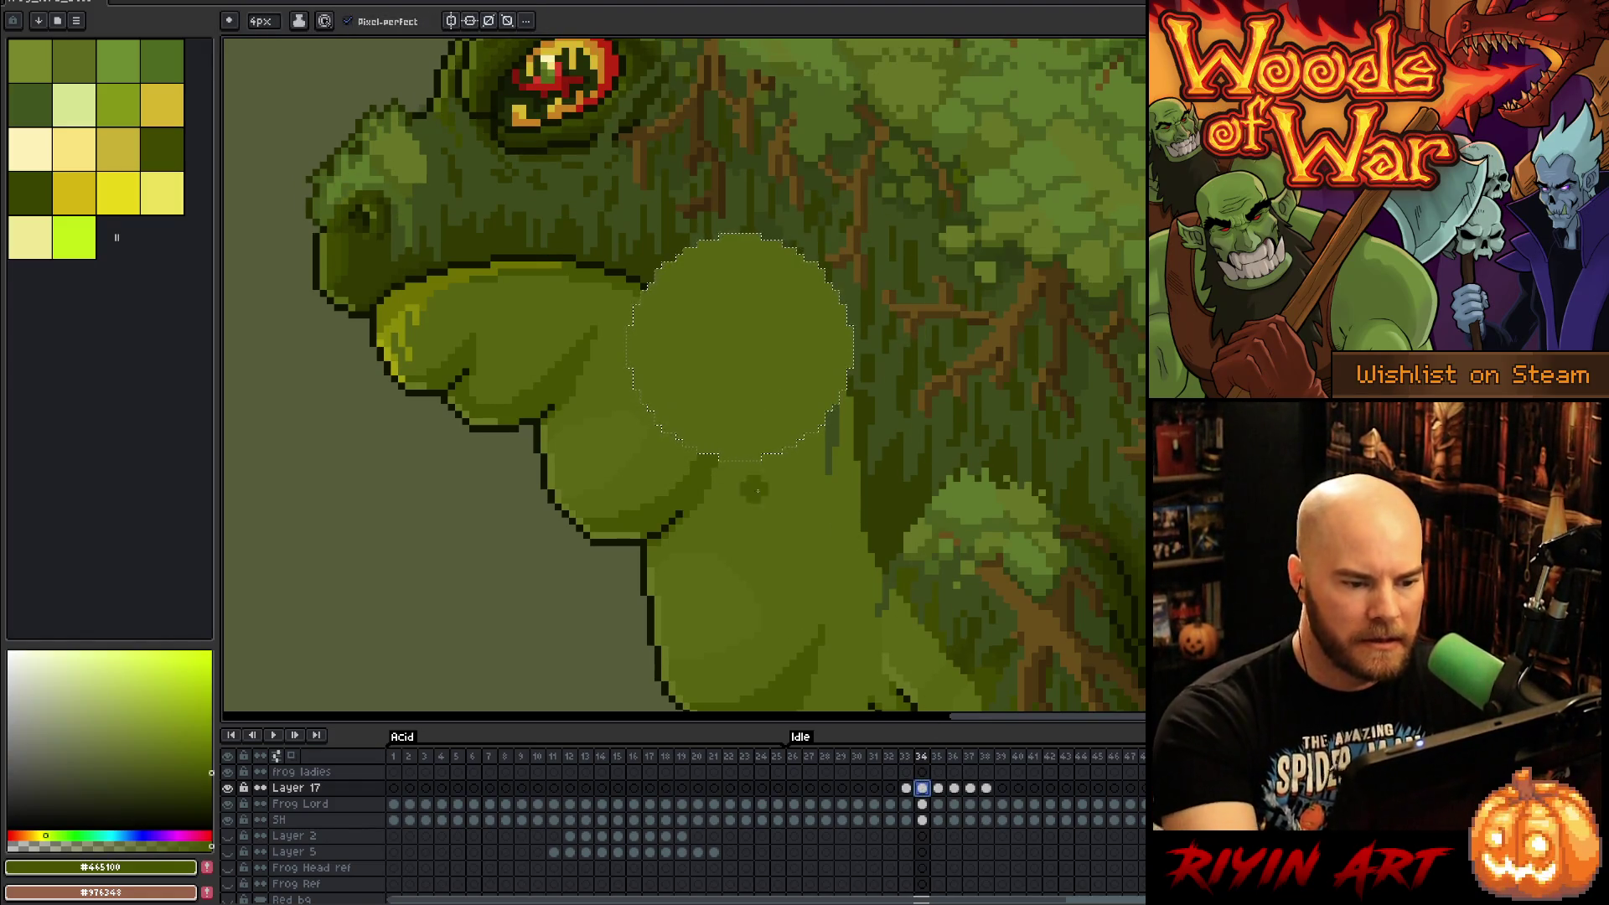
mouse_move(649, 419)
left_mouse_down()
mouse_move(687, 453)
mouse_move(797, 452)
mouse_move(846, 368)
left_mouse_up()
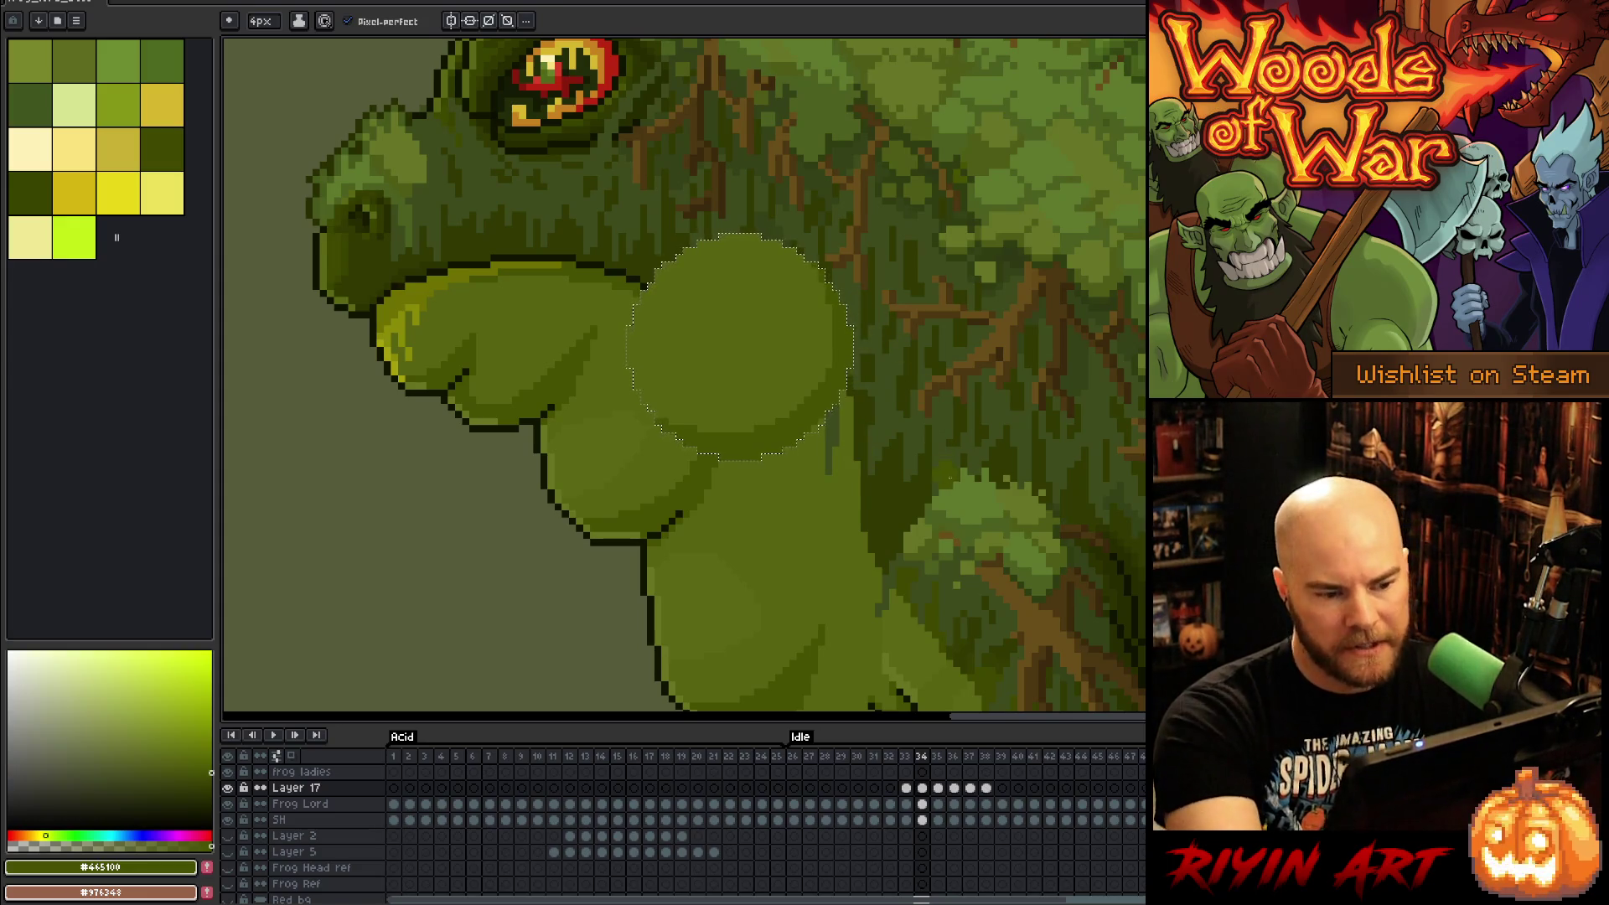
key("period")
mouse_move(645, 456)
left_mouse_down()
mouse_move(696, 499)
mouse_move(838, 470)
left_mouse_up()
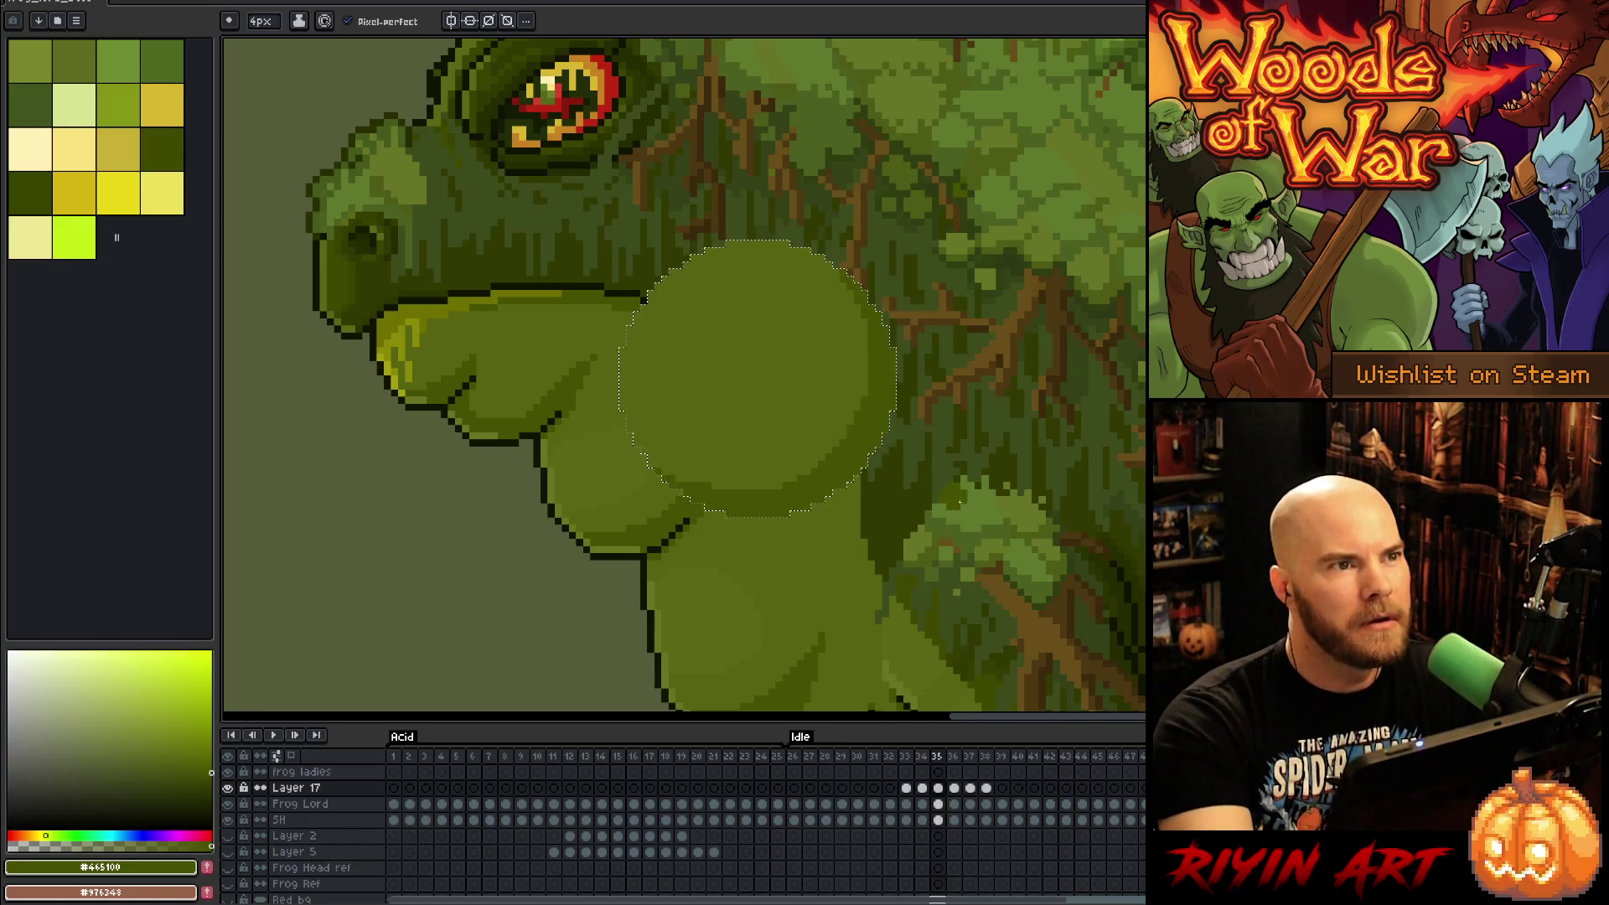
Step: Sample the lighter olive on frame 36 while comparing the throat against frames 35 and 37
left_click(956, 789)
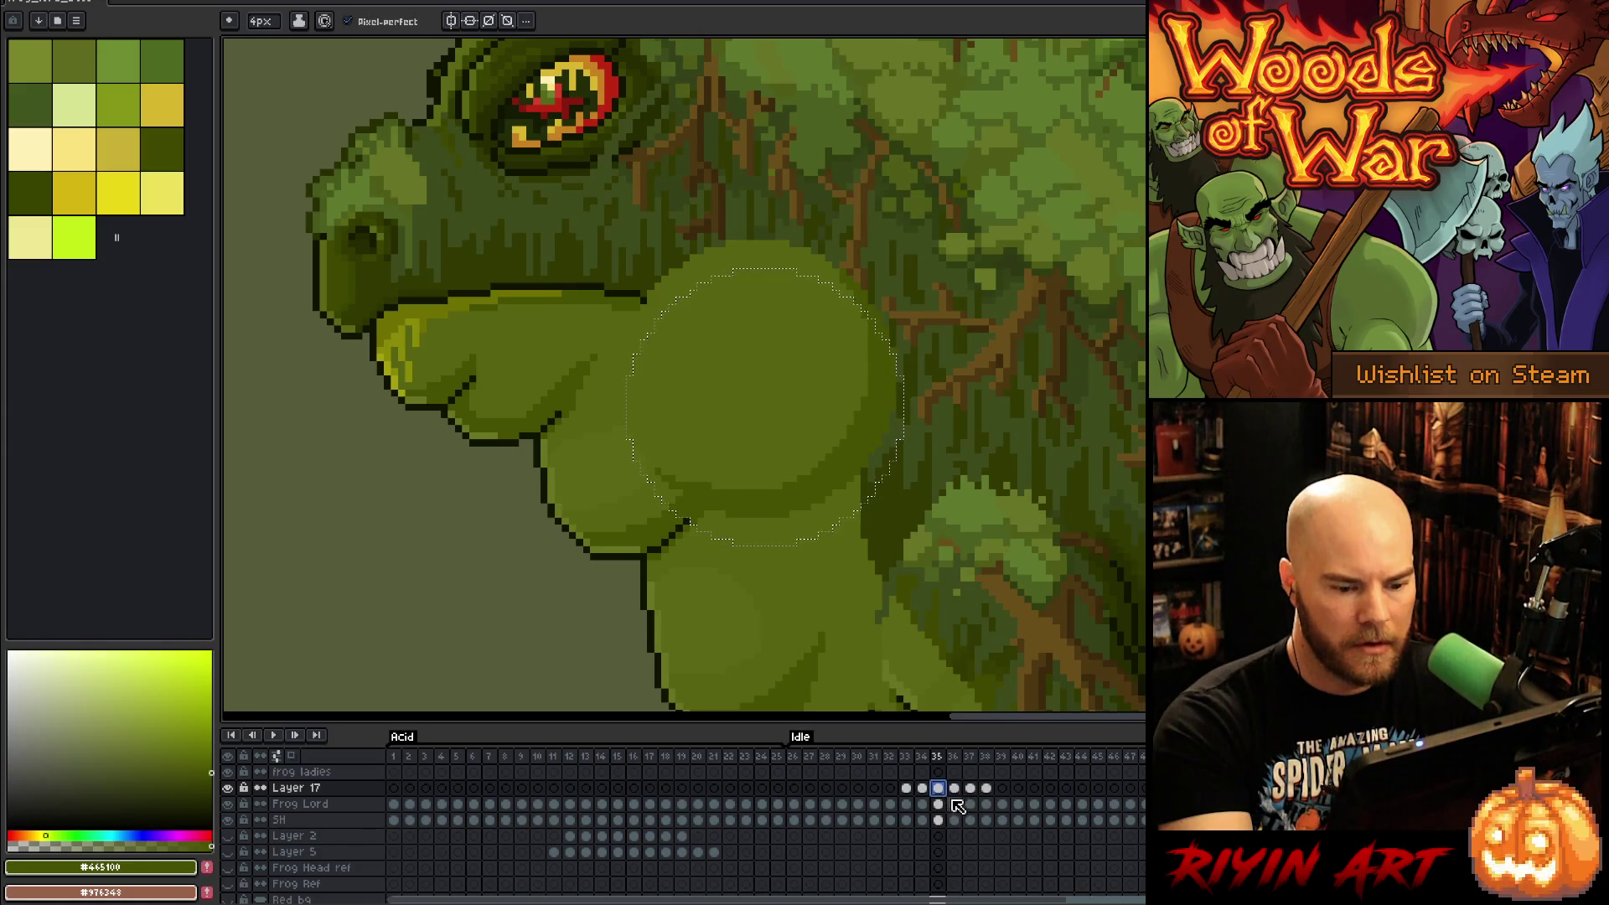
left_click(959, 791)
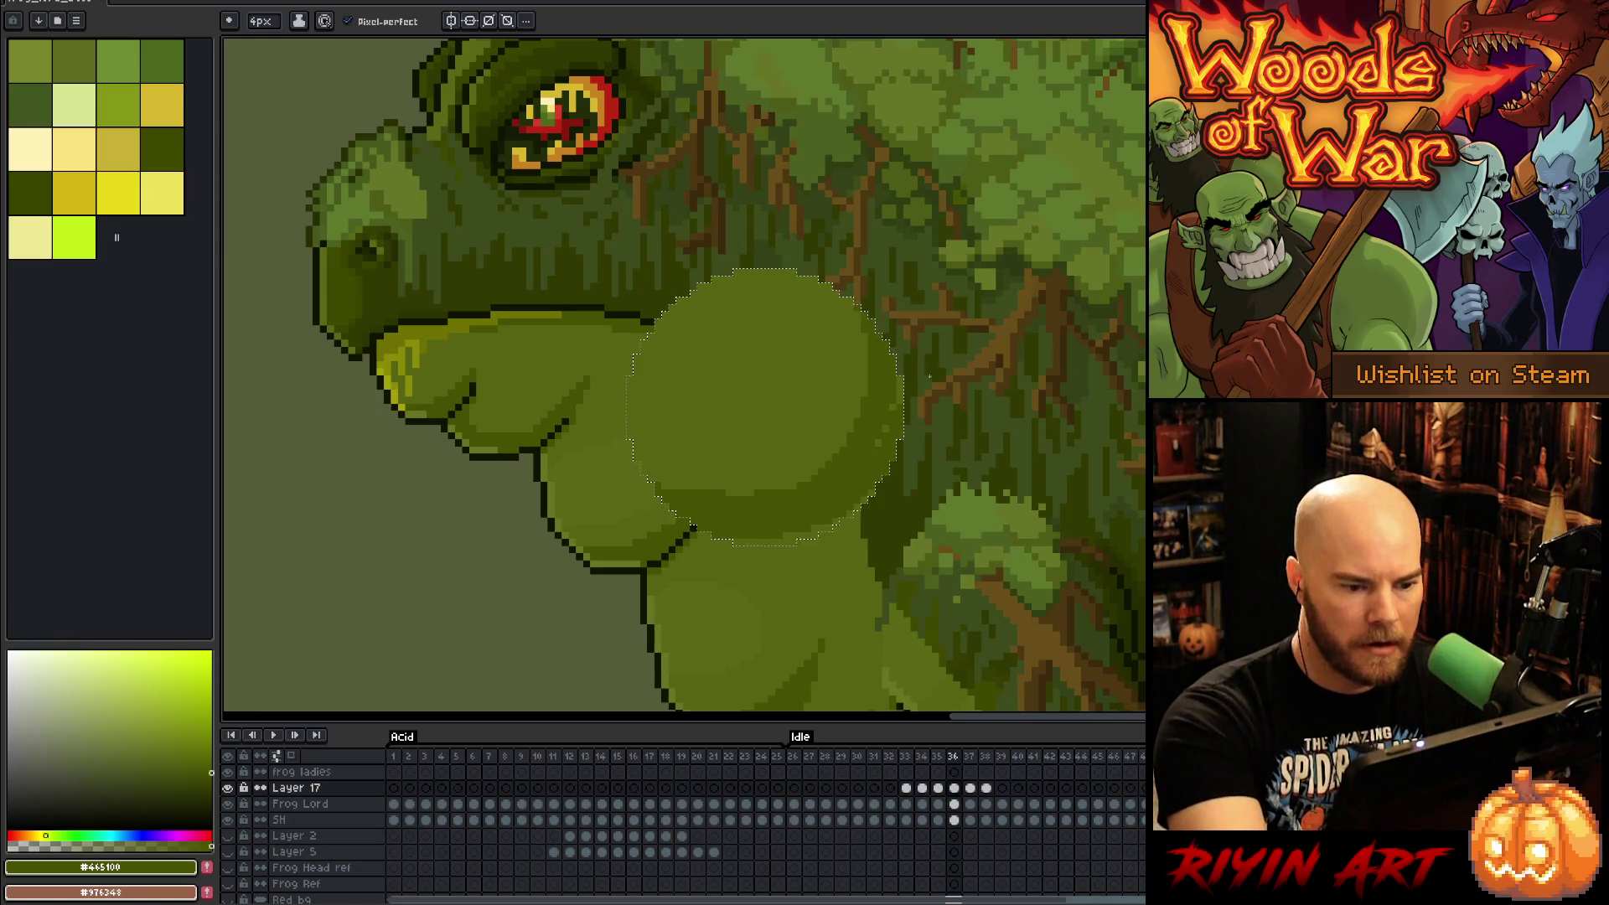
left_click(740, 456, "alt")
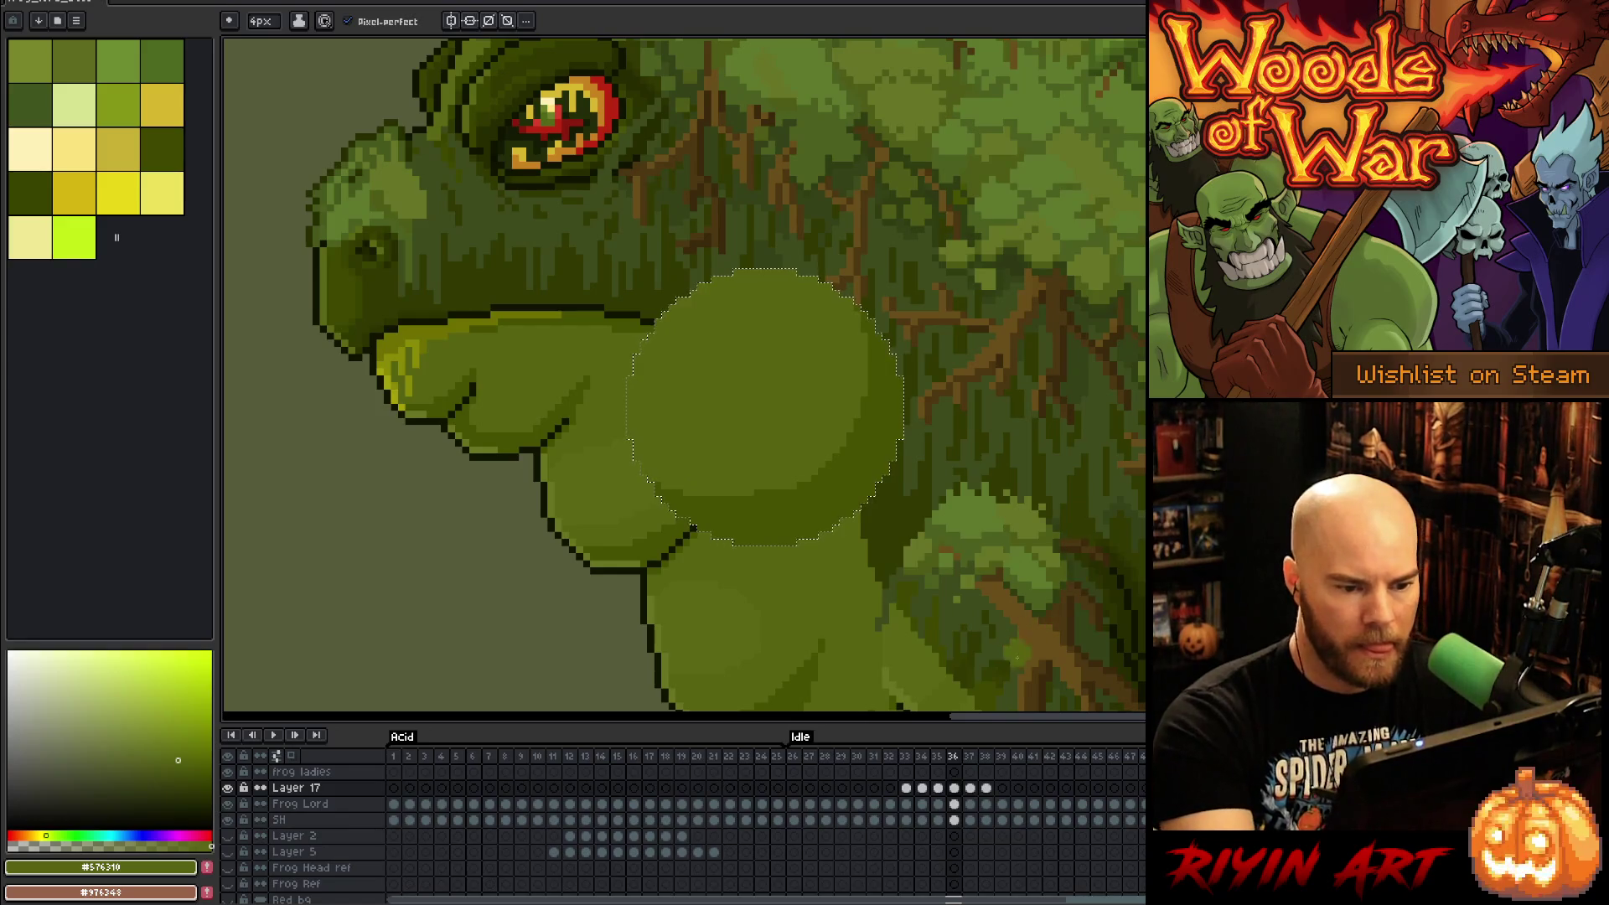
left_click(939, 789)
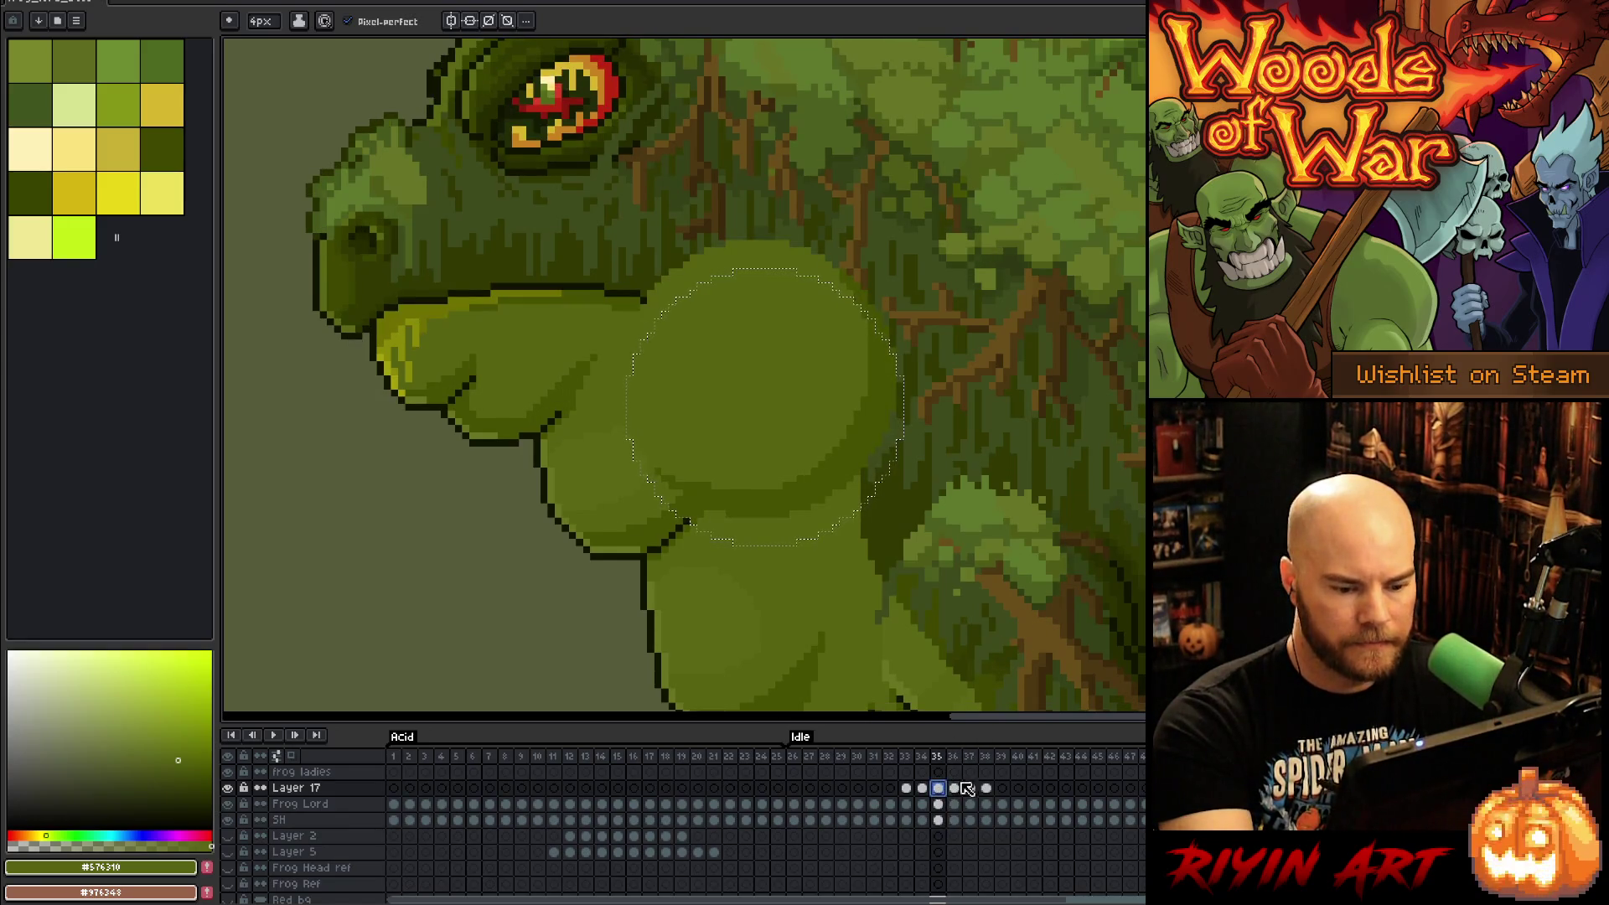
left_click(956, 789)
left_click(969, 788)
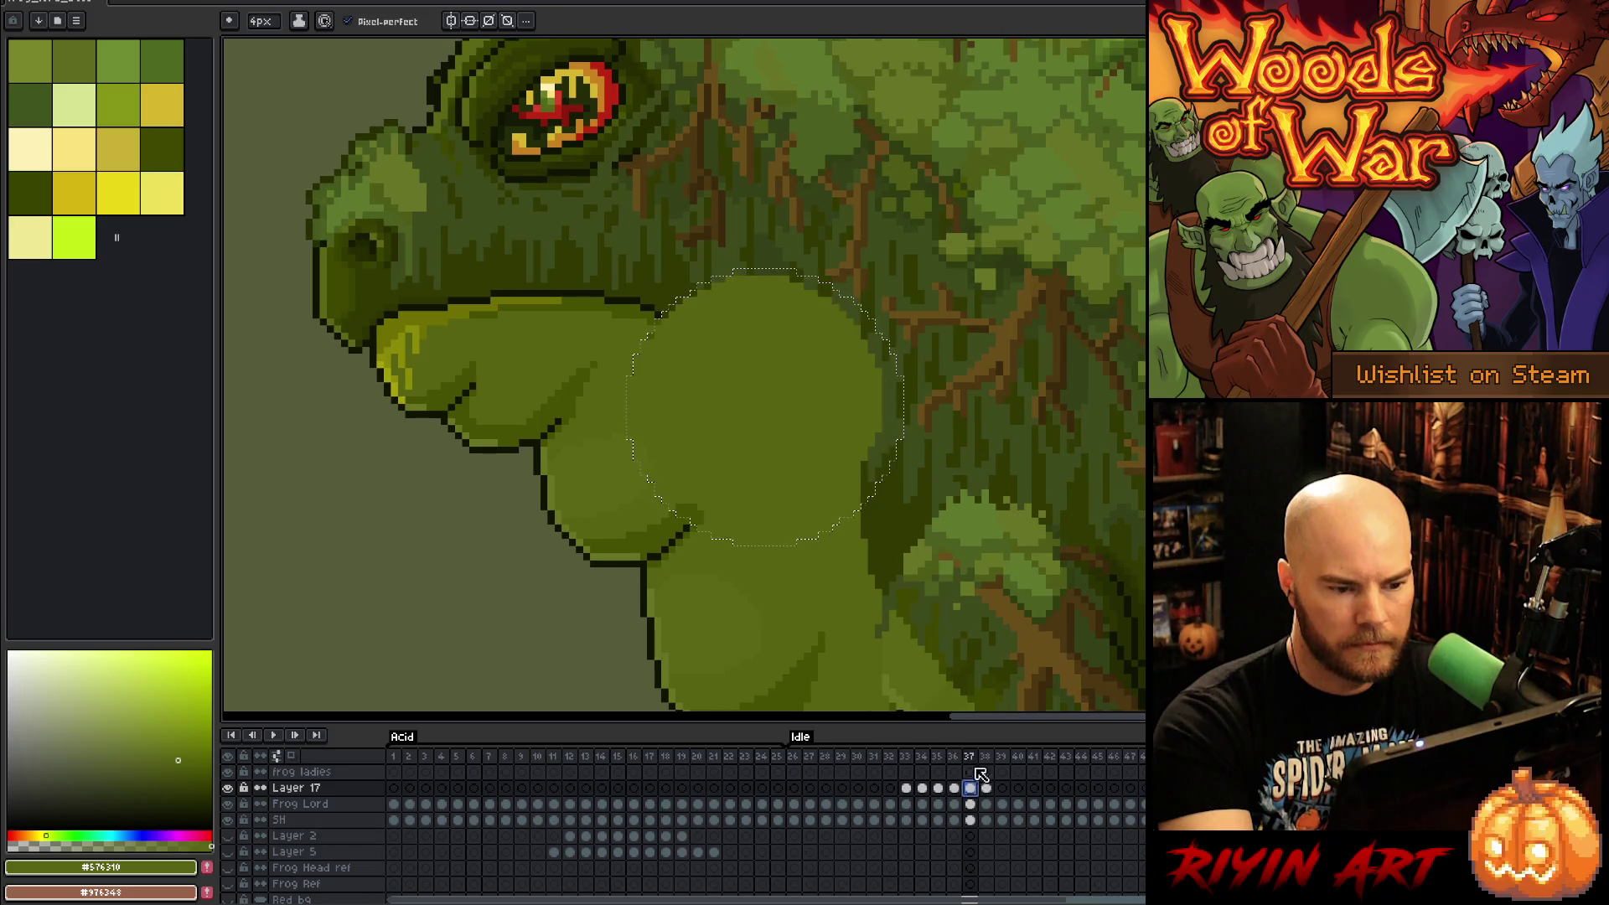
key("Left")
Step: Sample darker and lighter olive shades on frame 37, checking the throat against frame 36
left_click(969, 789)
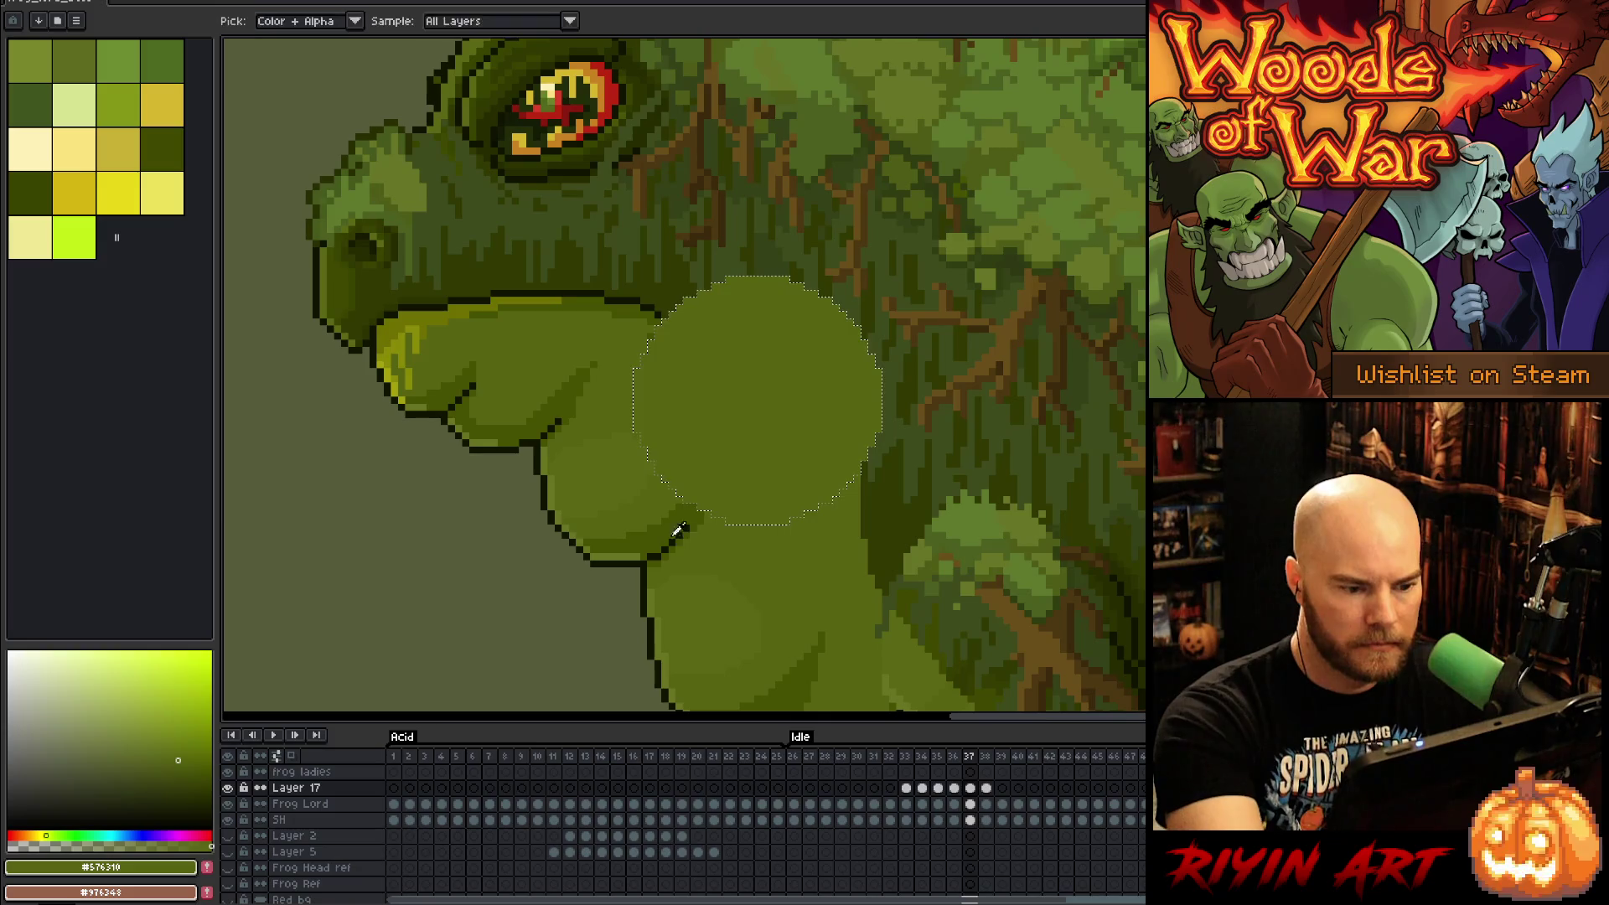
left_click(852, 358, "alt")
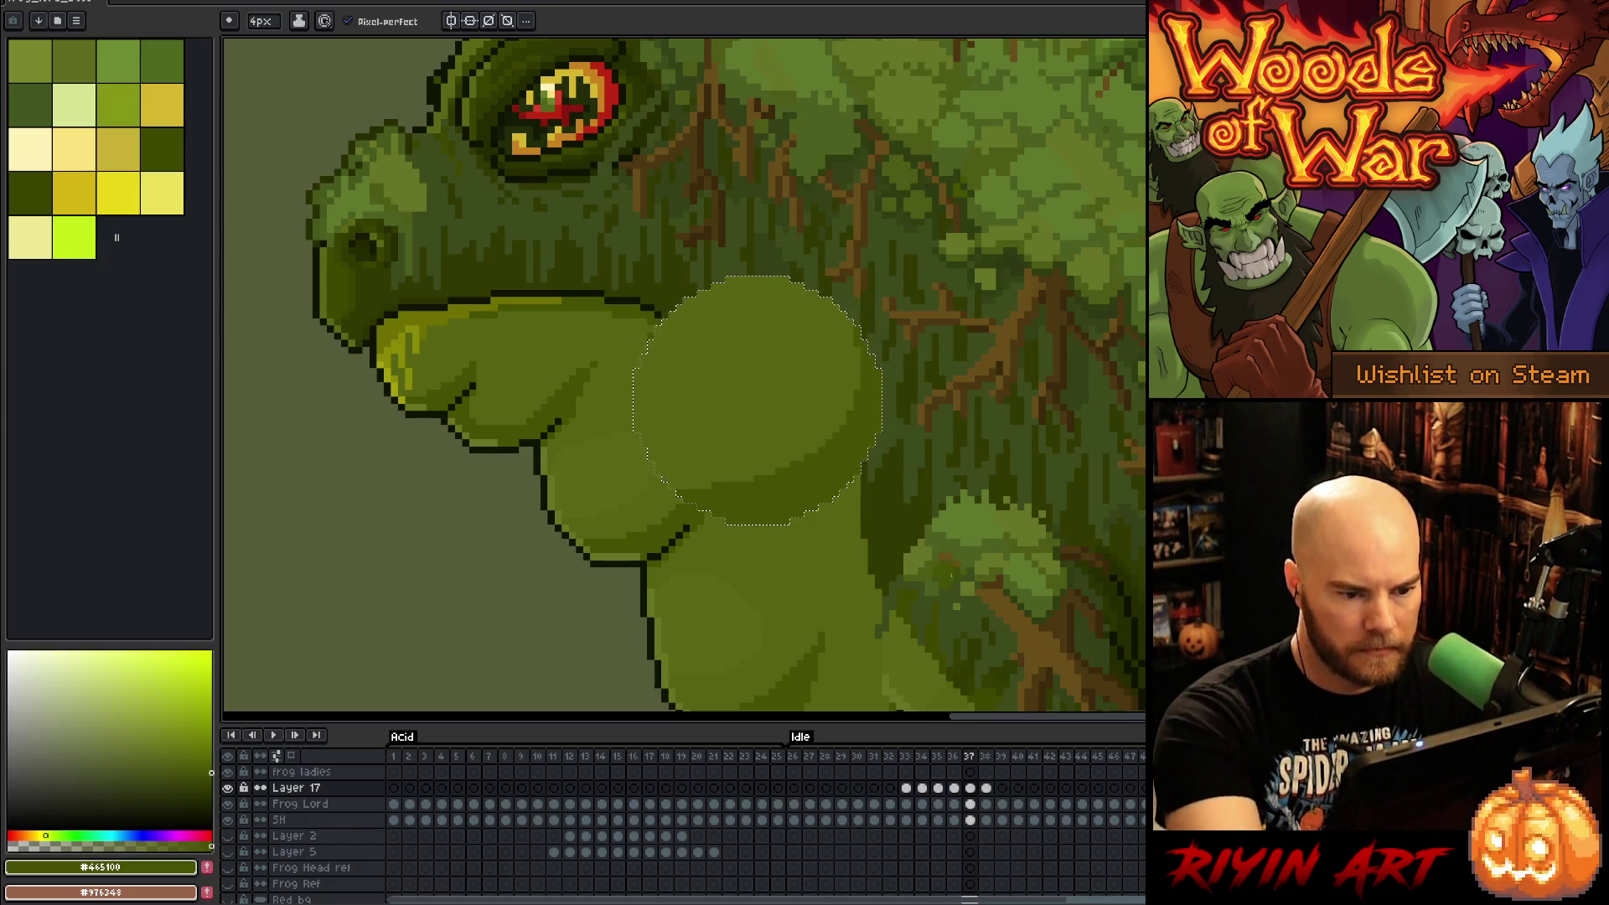
left_click(718, 478, "alt")
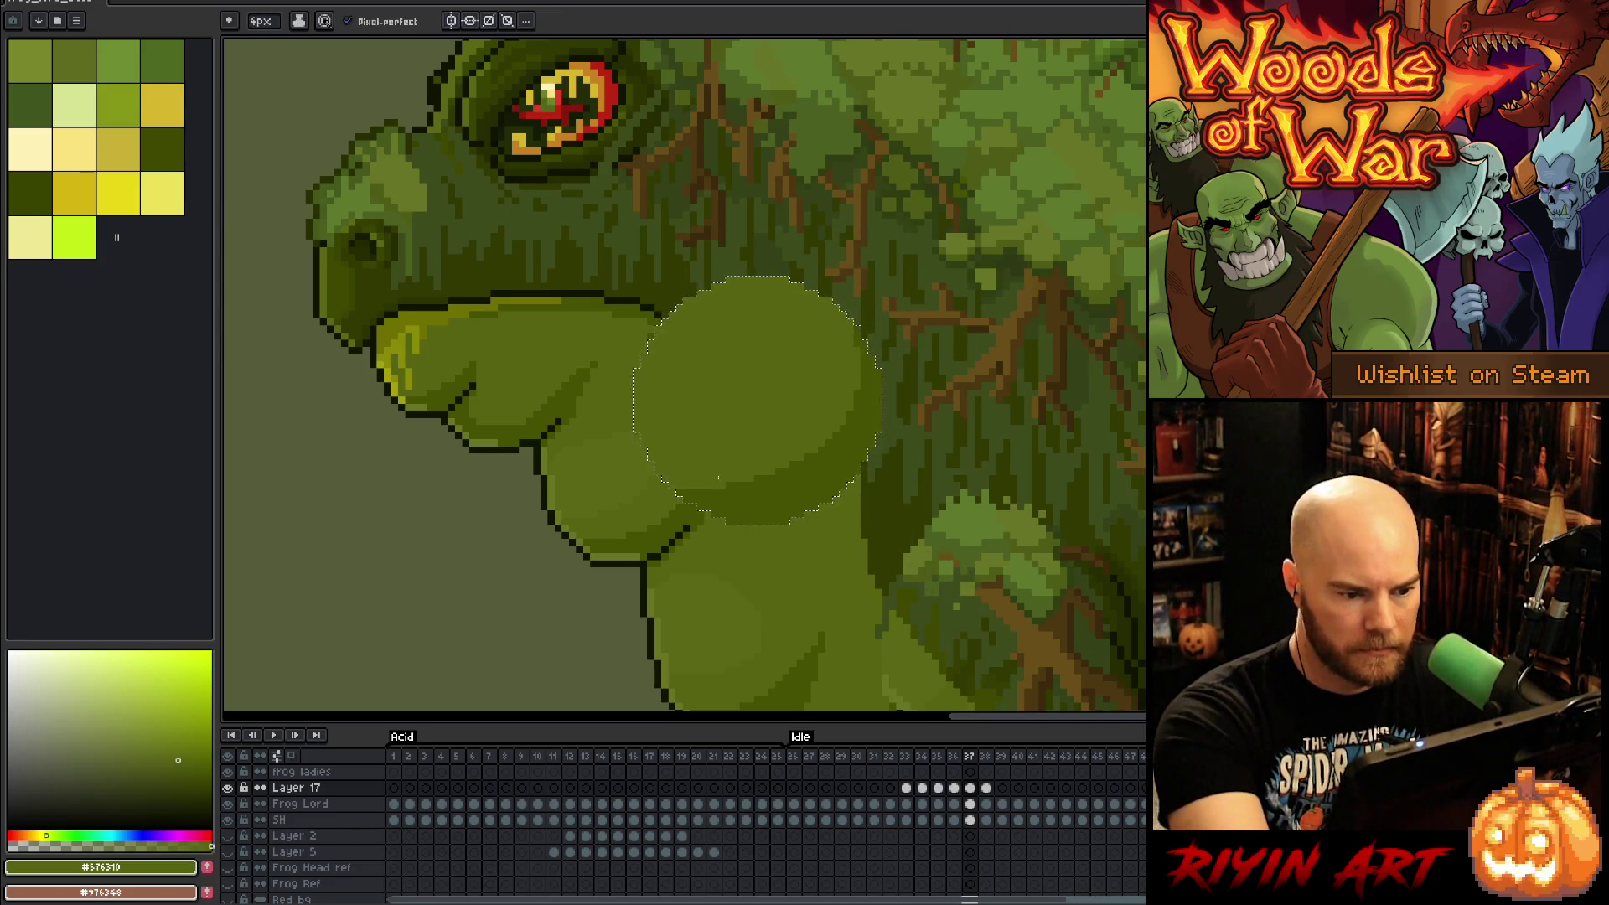
left_click(955, 789)
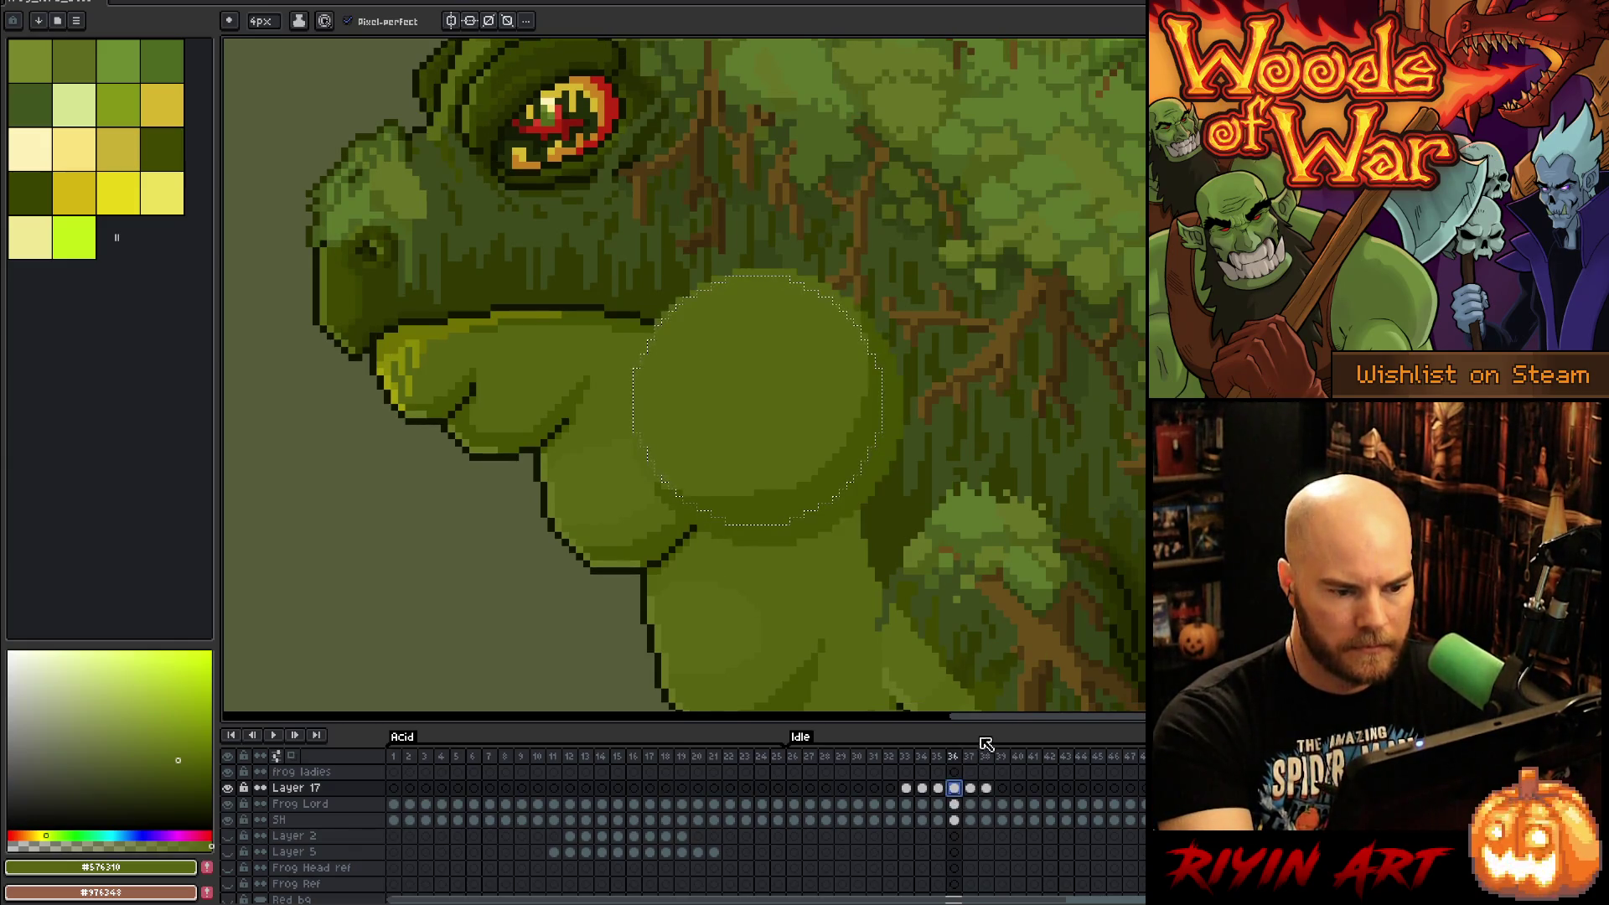
left_click(971, 789)
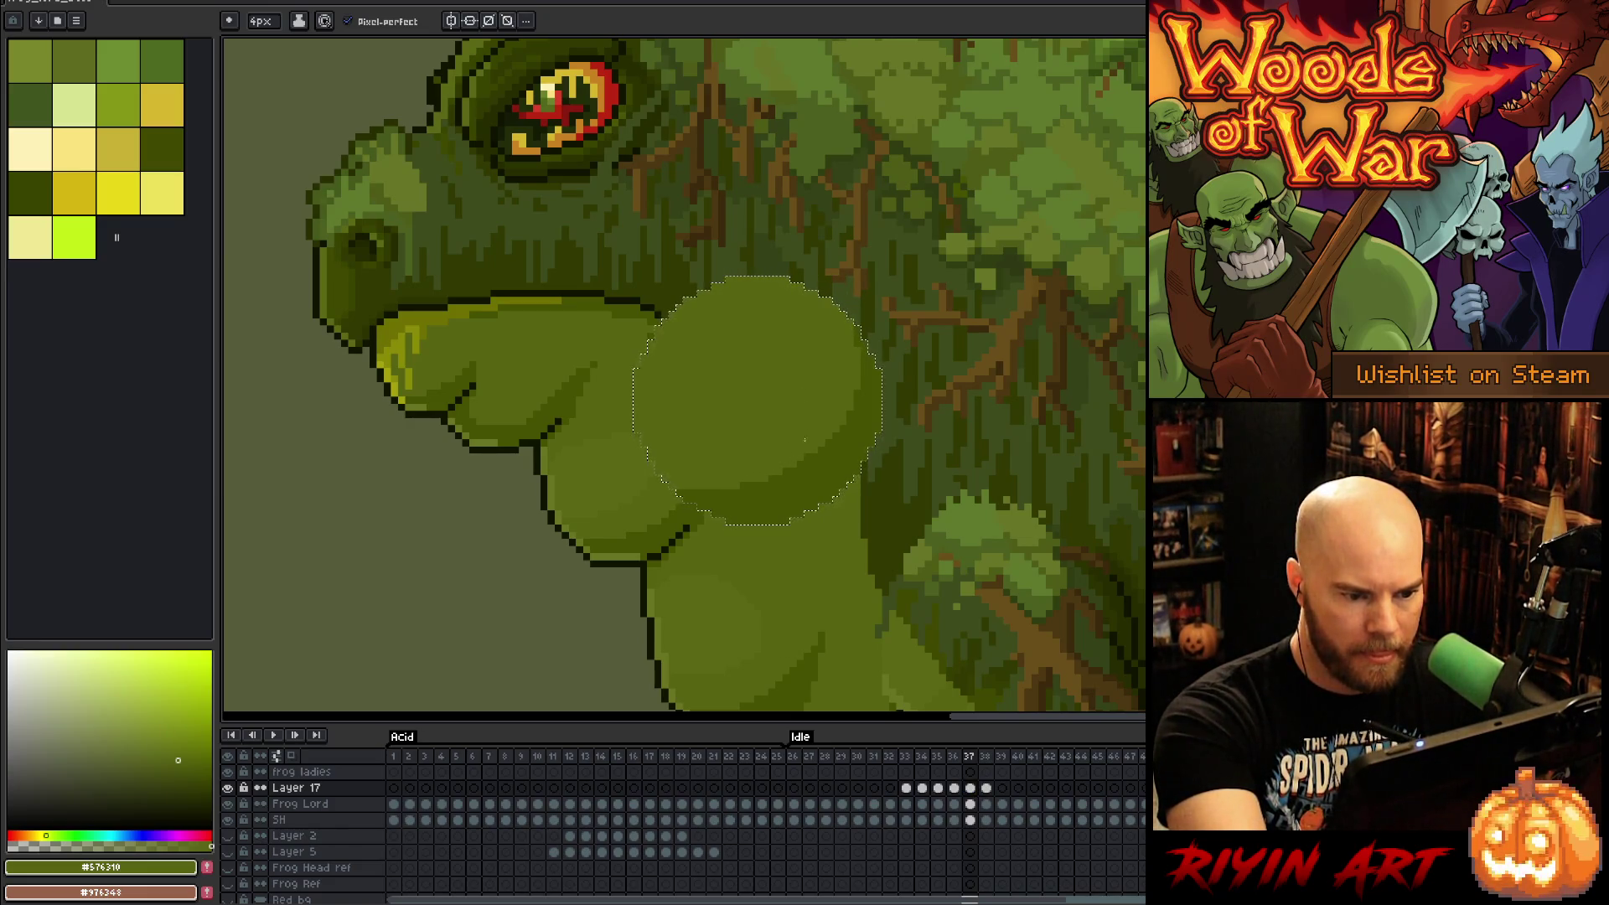
left_click(818, 466, "alt")
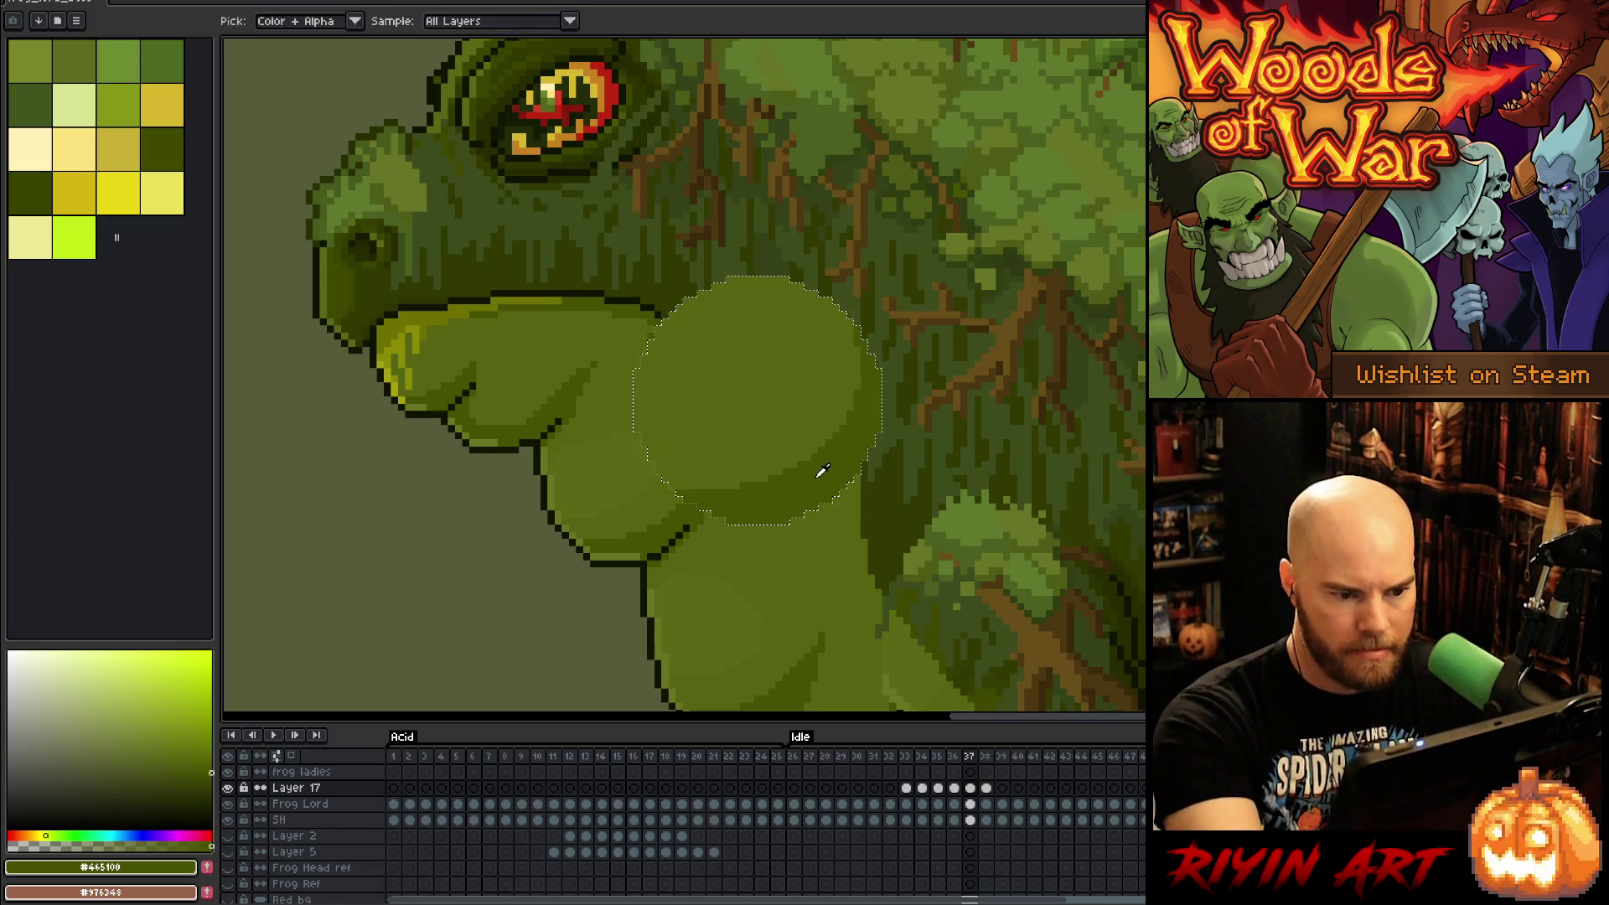
Step: Compare the throat poses on frames 37 and 38, then save the file
left_click(987, 789)
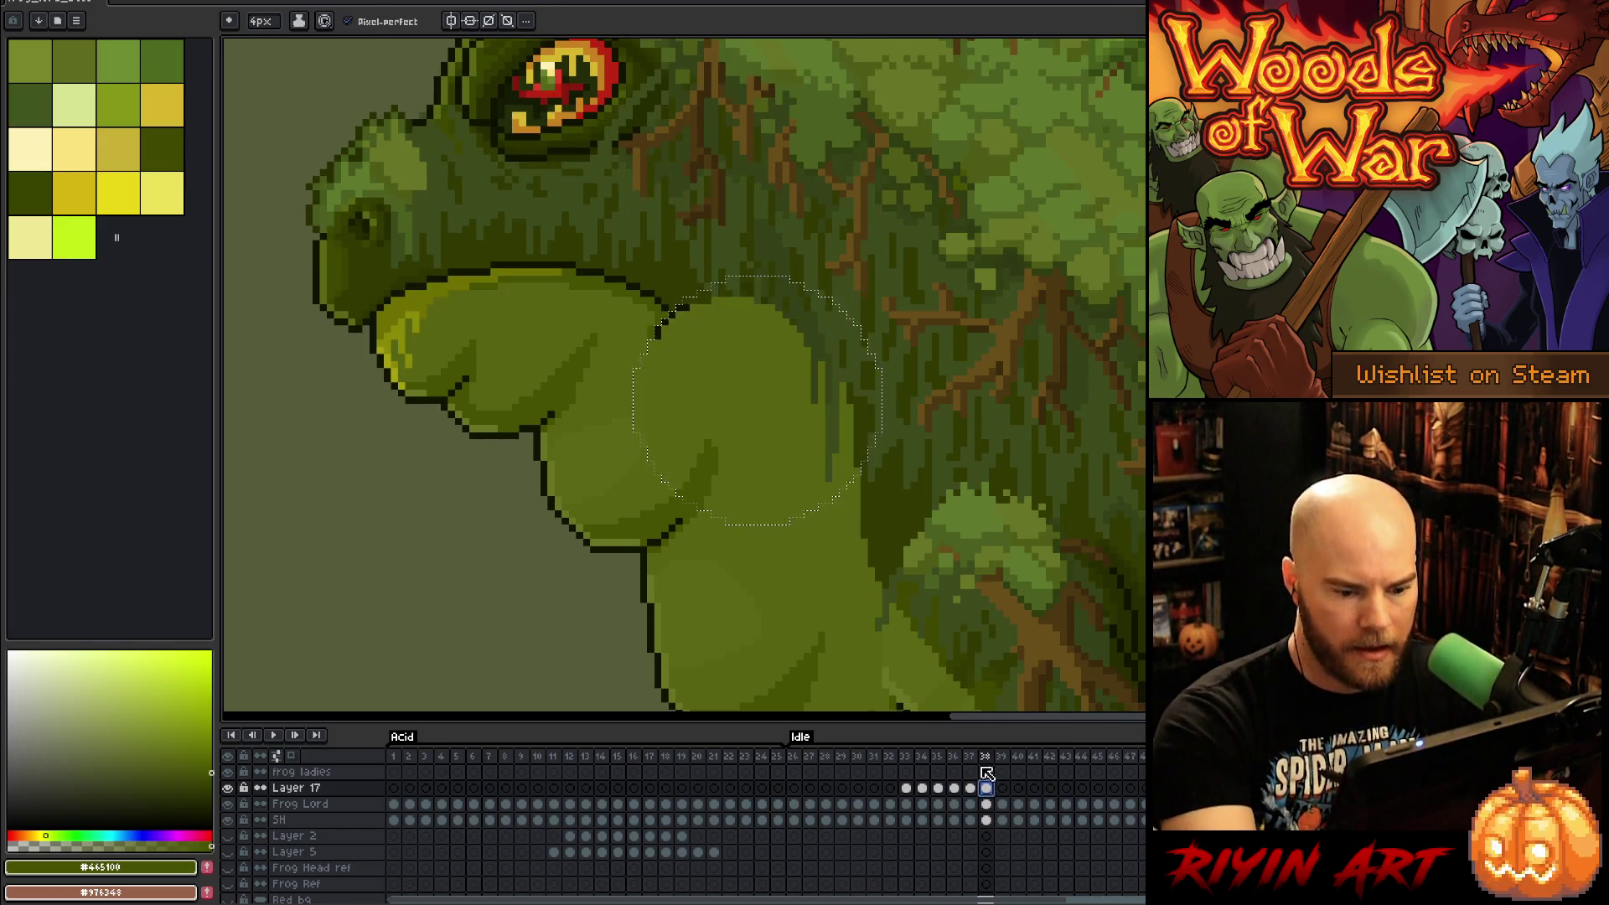
left_click(970, 788)
left_click(986, 788)
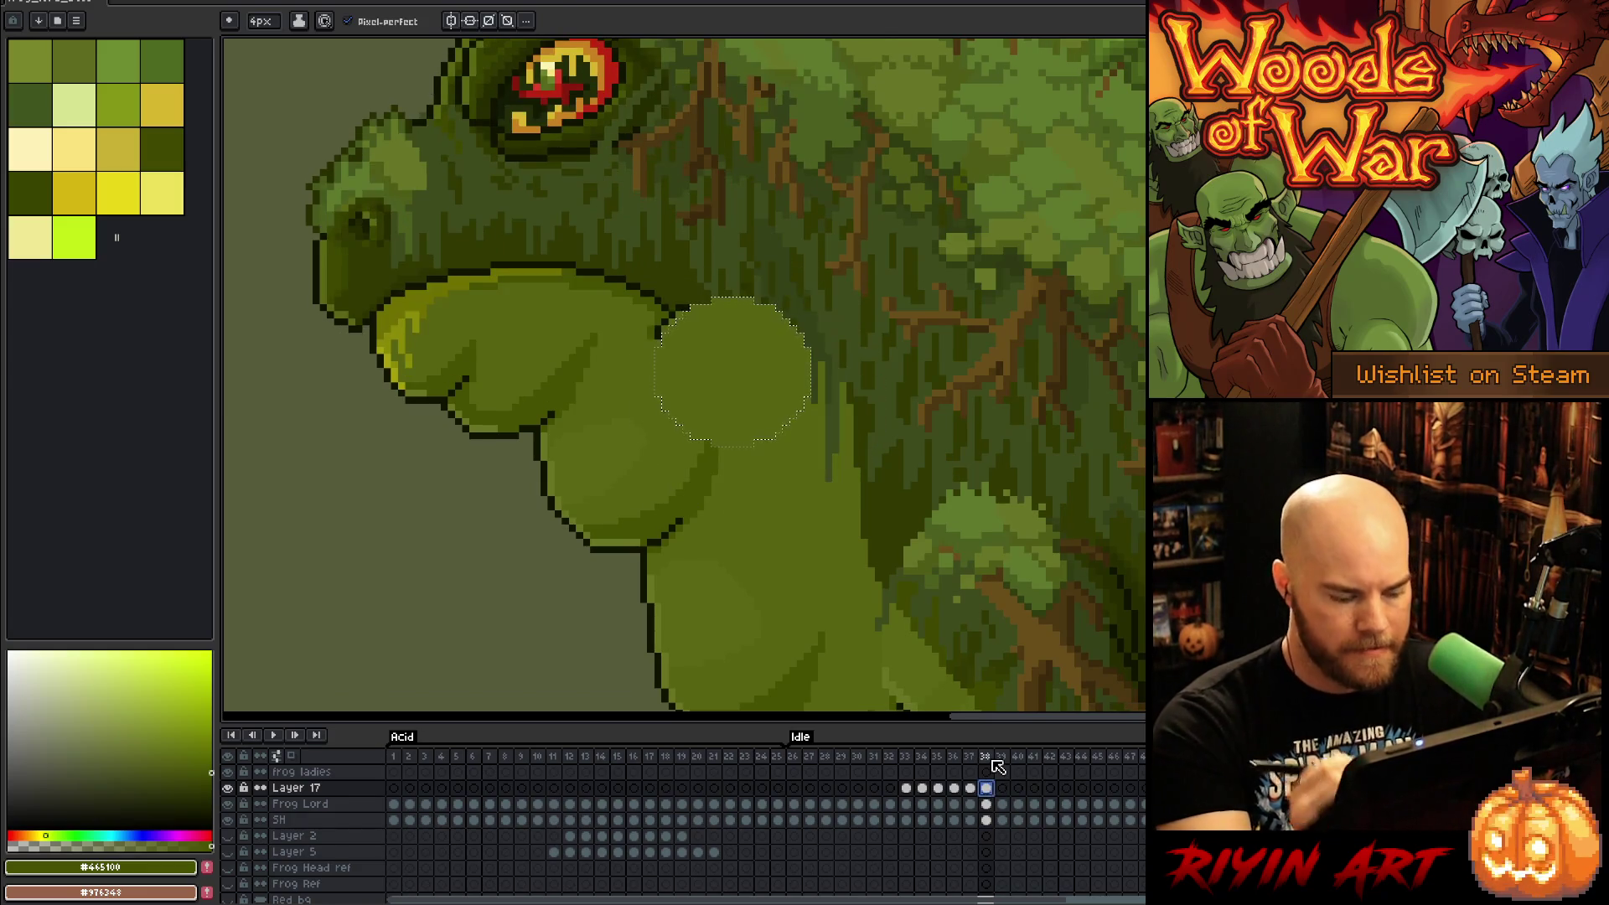
key("ctrl+s")
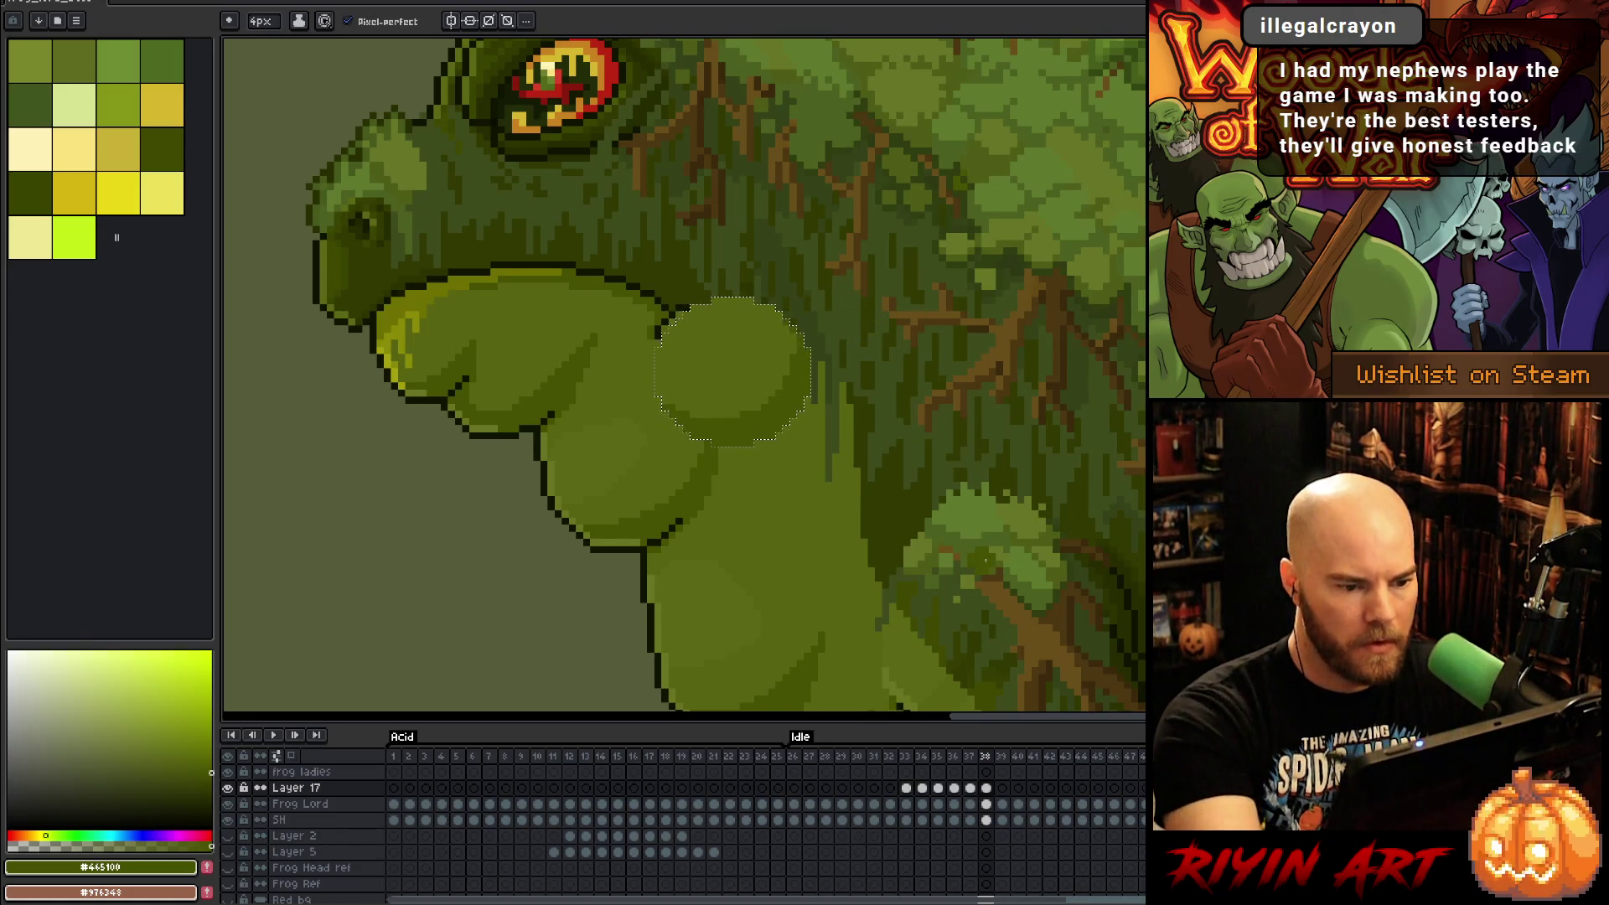
key("Return")
scroll(964, 578, "down", 3)
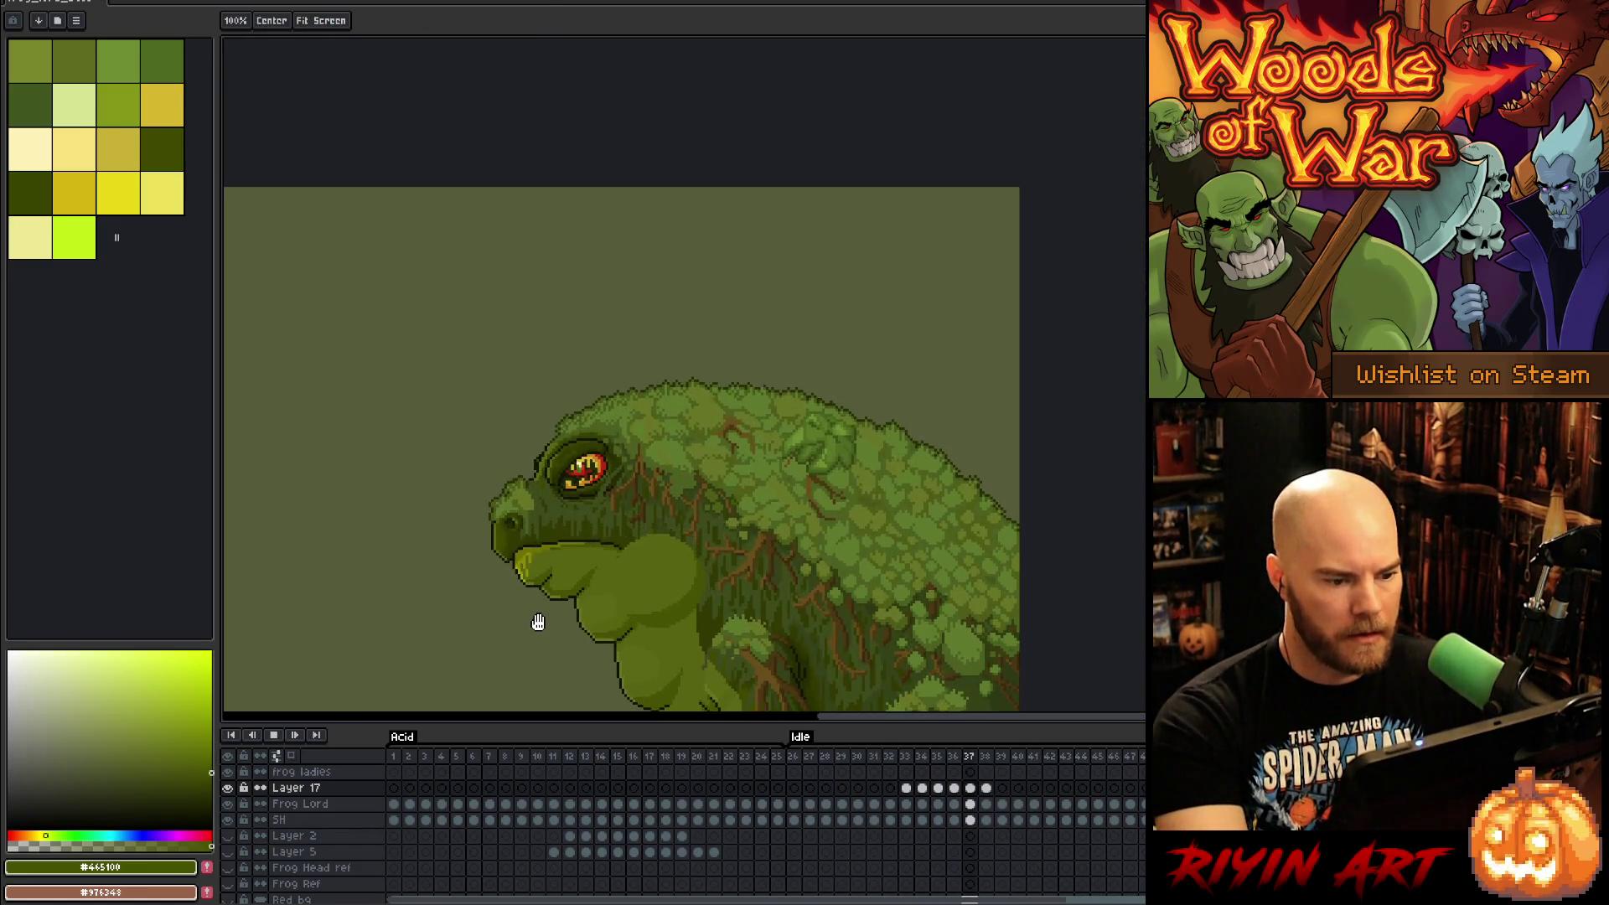
key("Return")
scroll(826, 405, "up", 3)
scroll(835, 335, "down", 2)
key("Return")
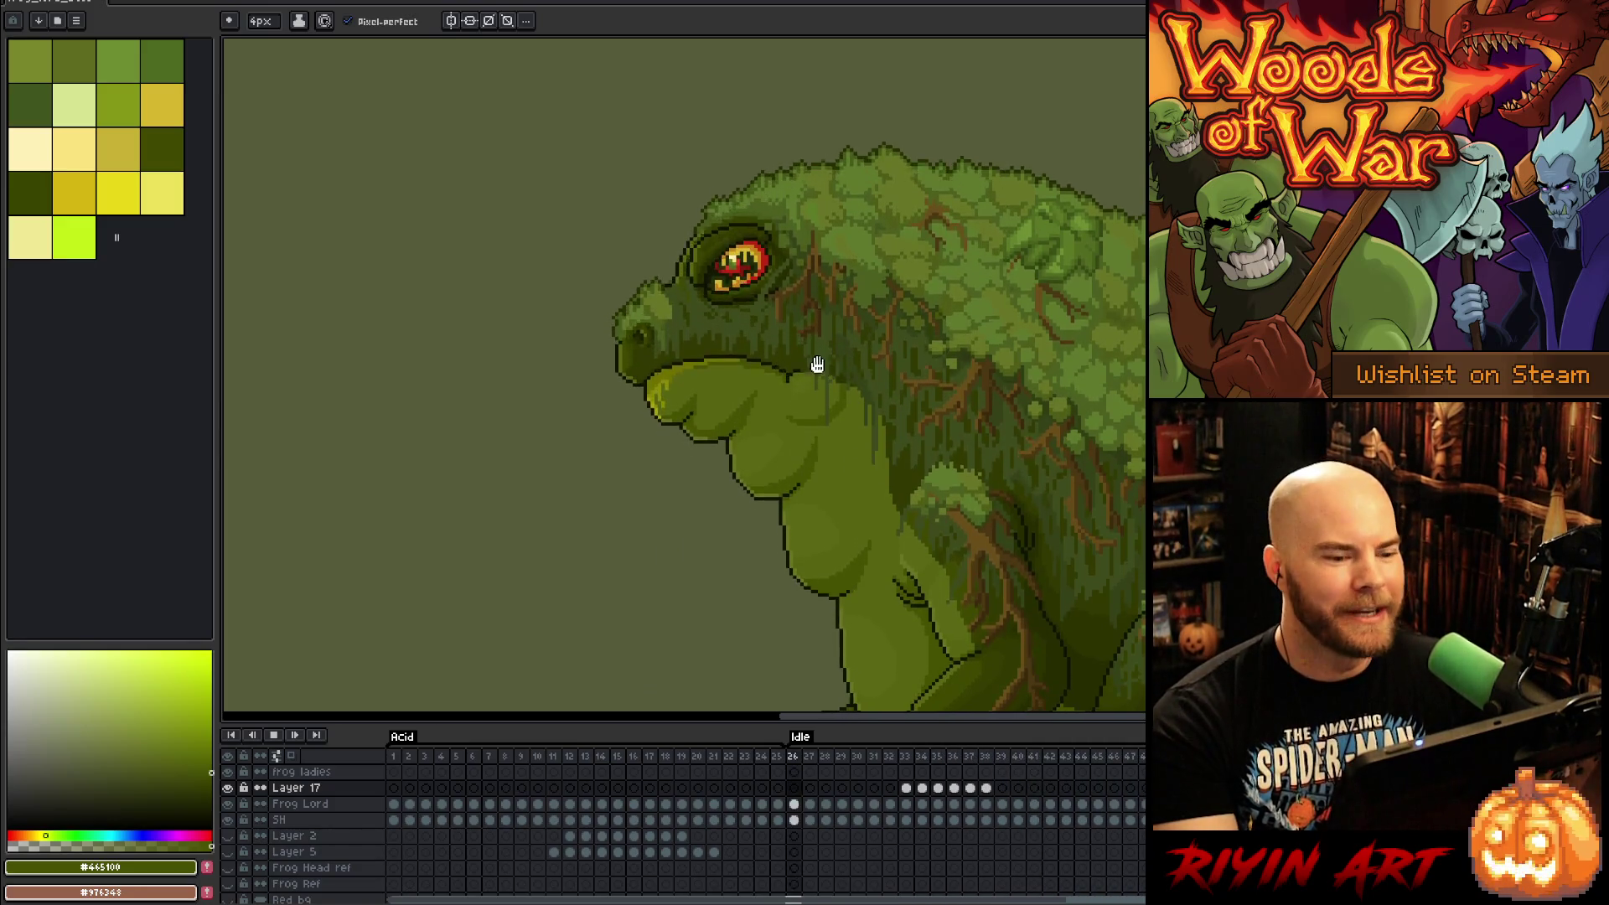
scroll(815, 369, "up", 2)
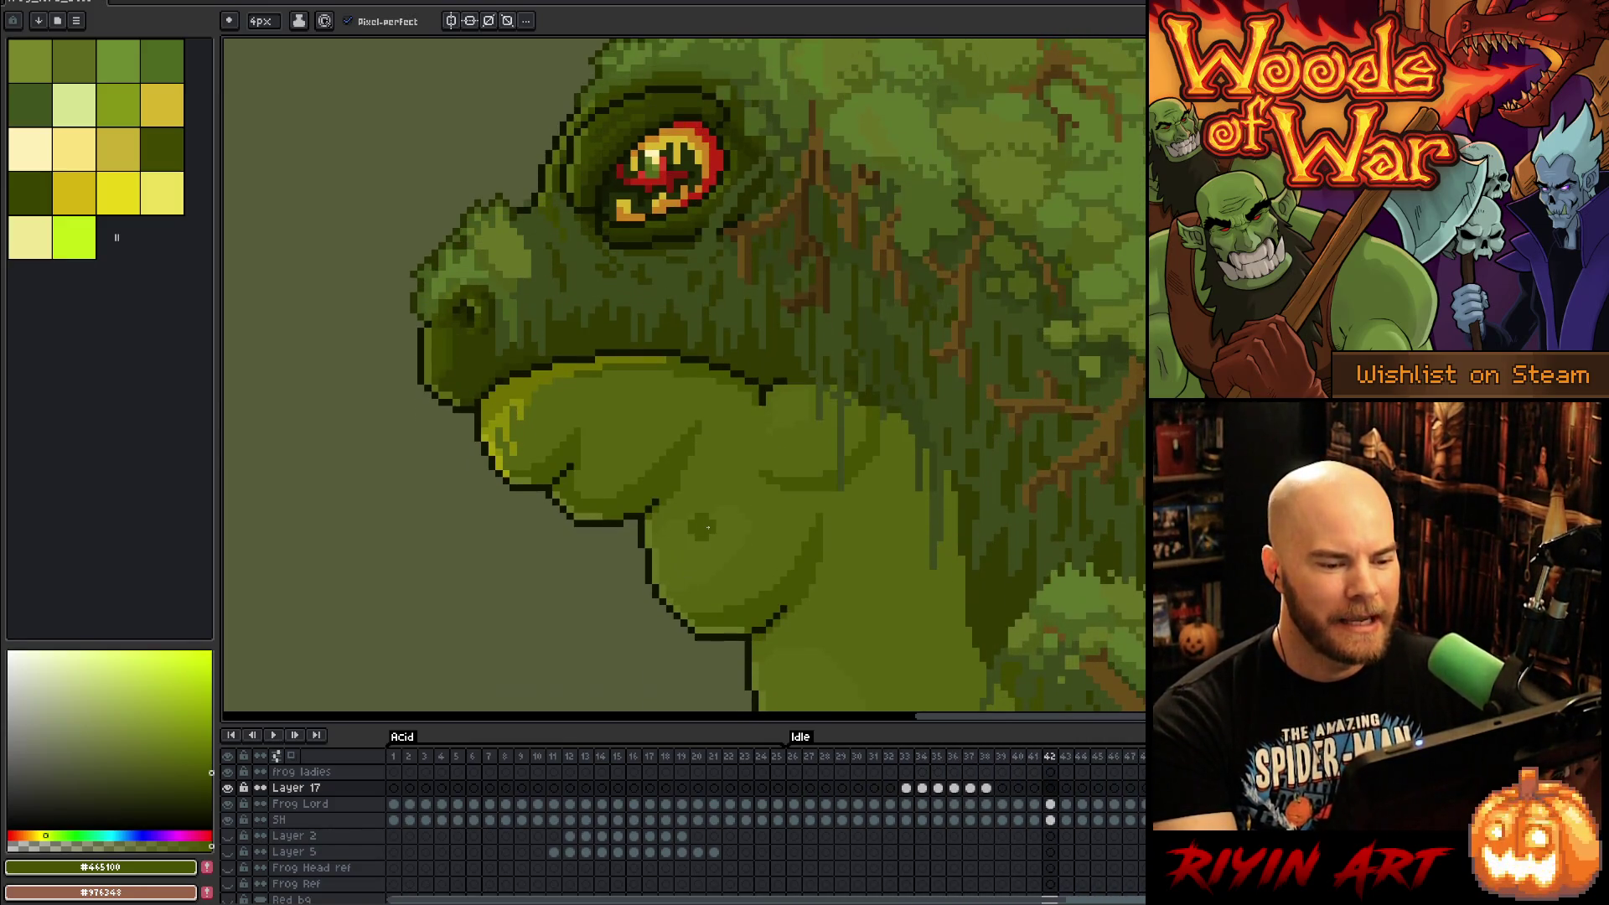
key("Return")
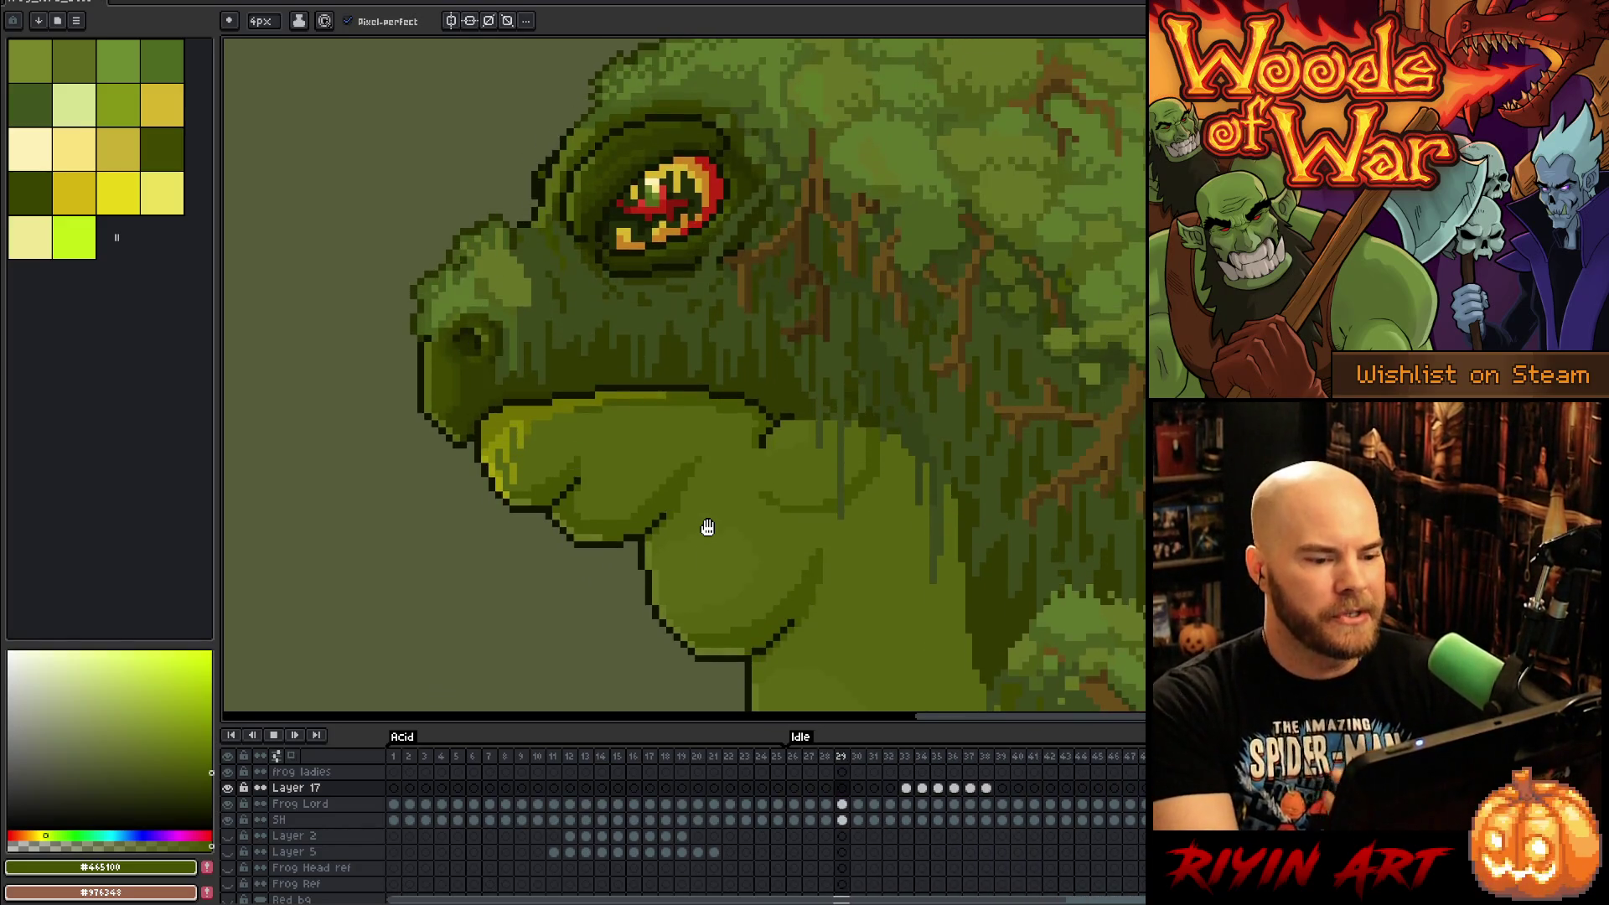
scroll(708, 527, "down", 2)
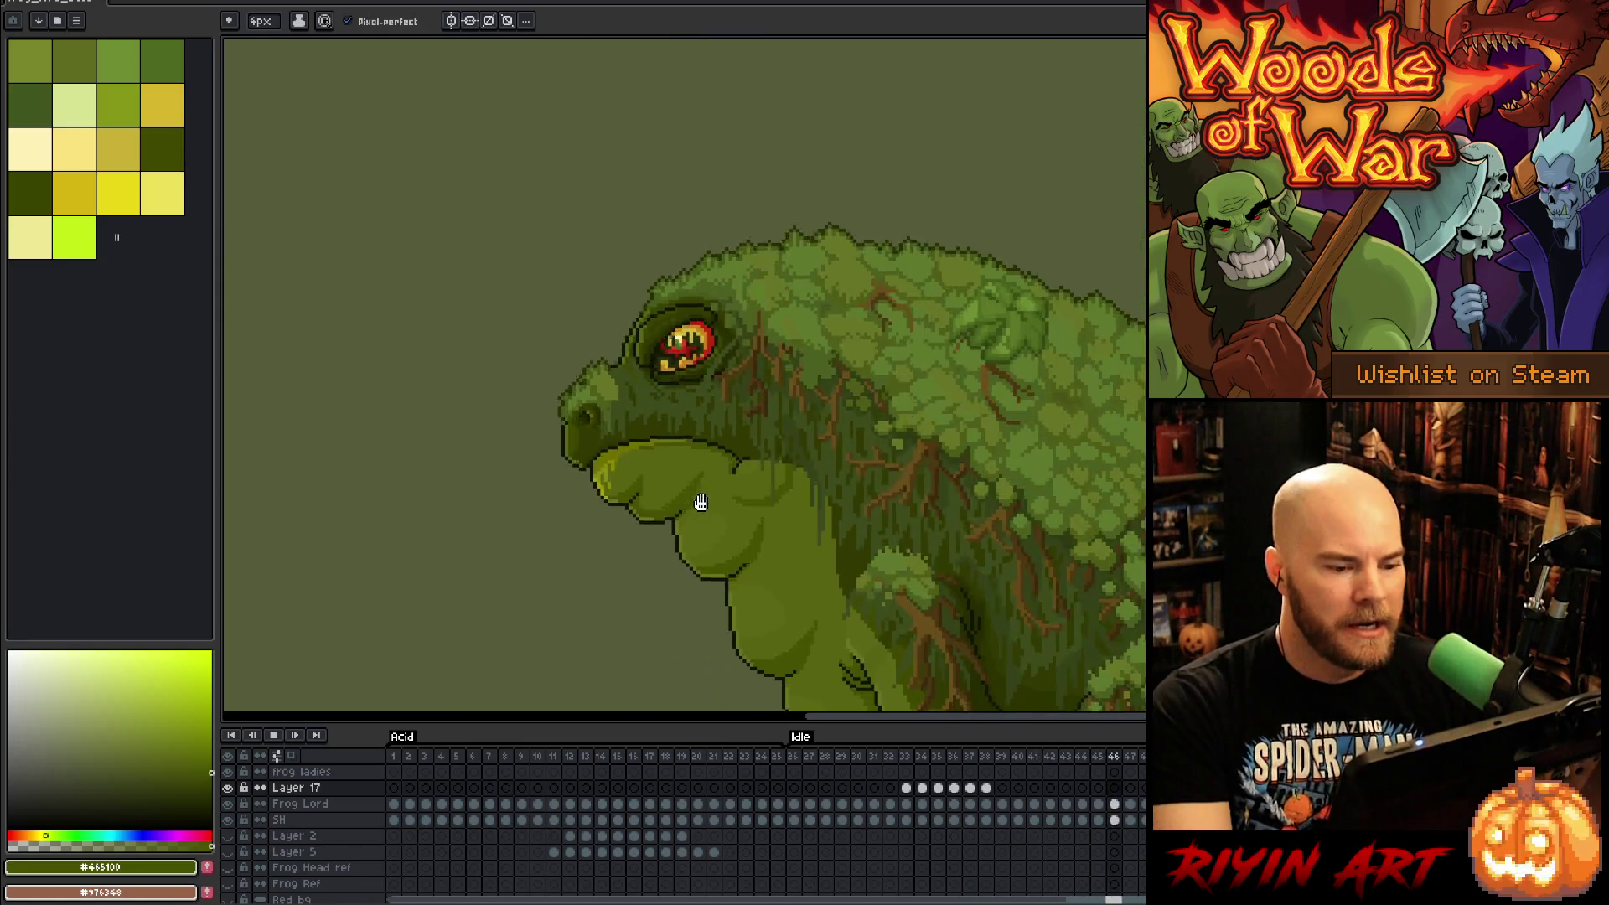
scroll(721, 497, "up", 3)
scroll(721, 497, "down", 2)
scroll(755, 413, "up", 1)
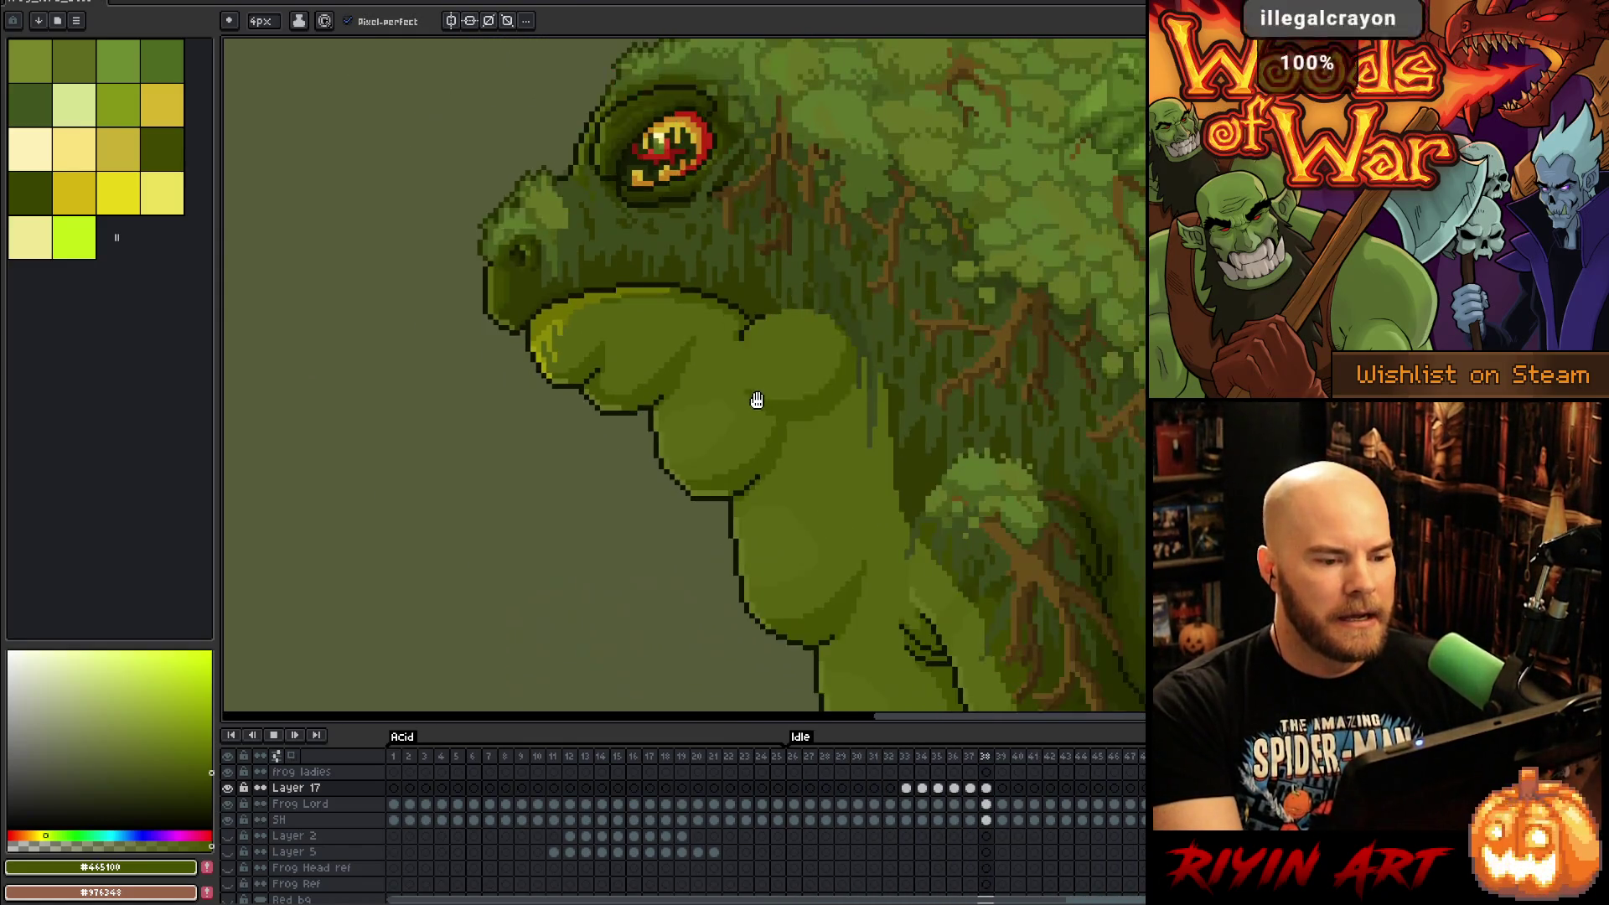
key("Return")
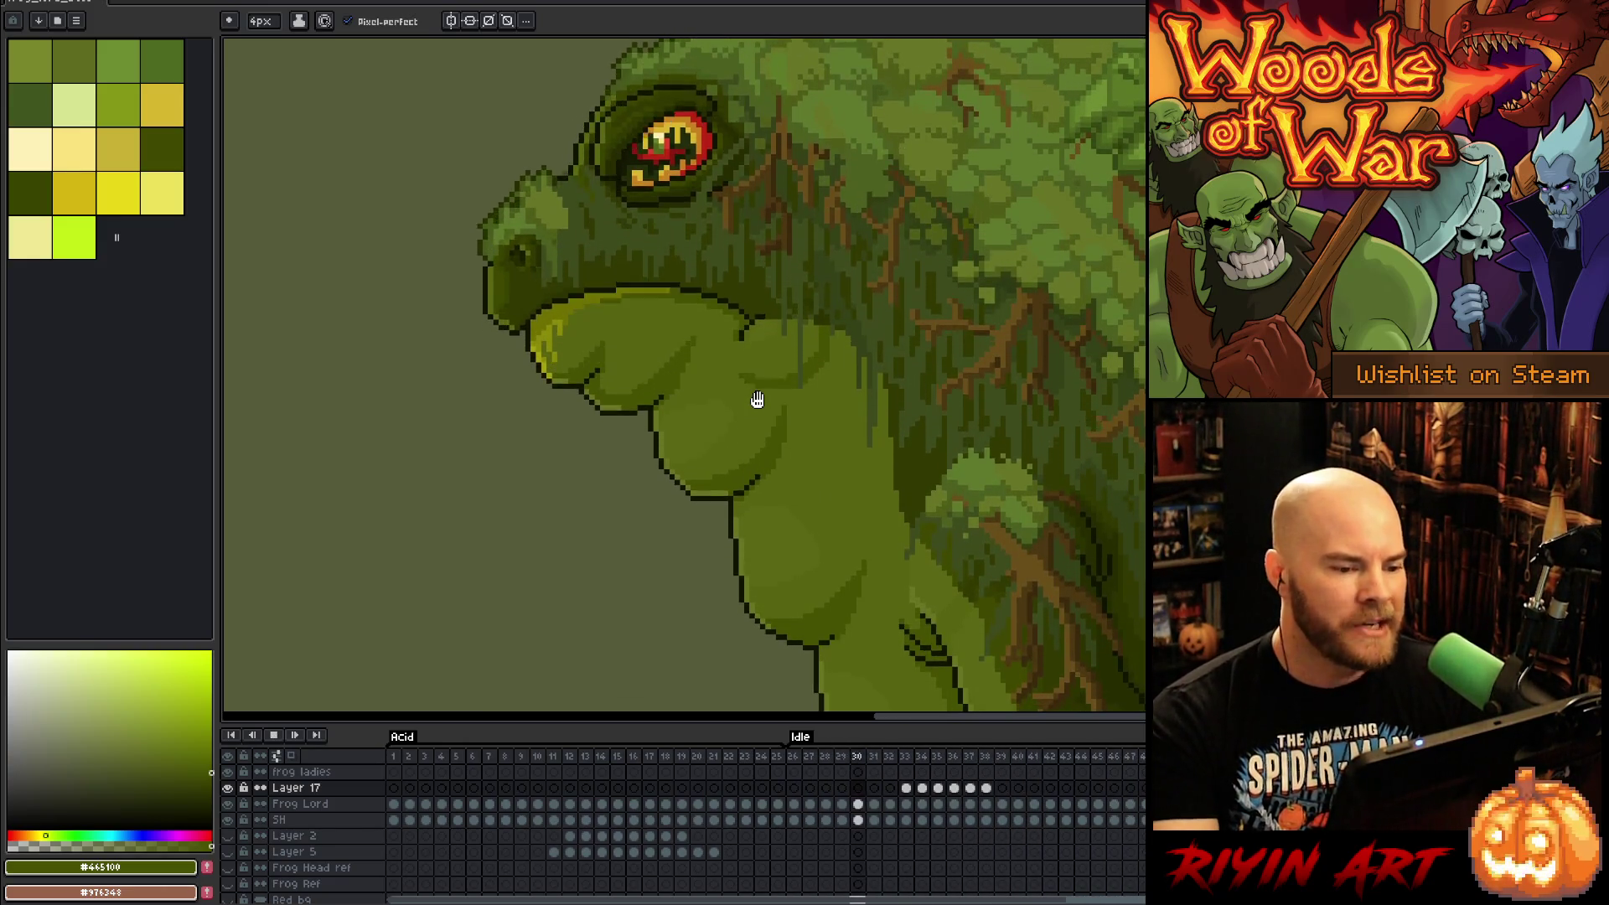
key("Return")
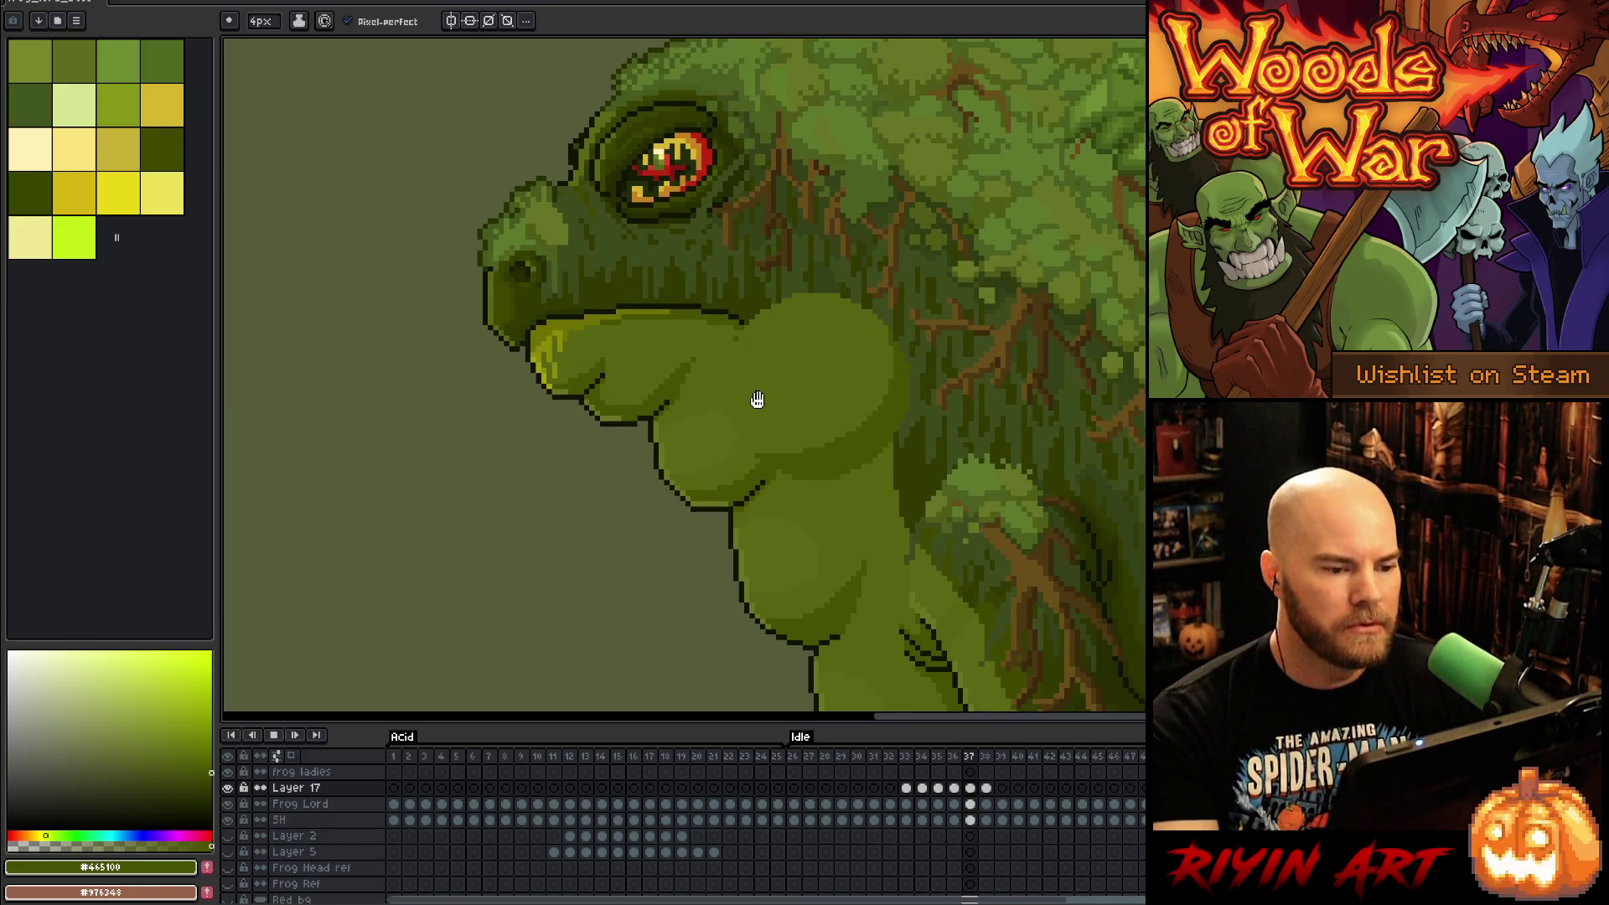
Step: Stop playback and compare the throat bulge between frames 33 and 34
key("Return")
key("Right")
key("Right")
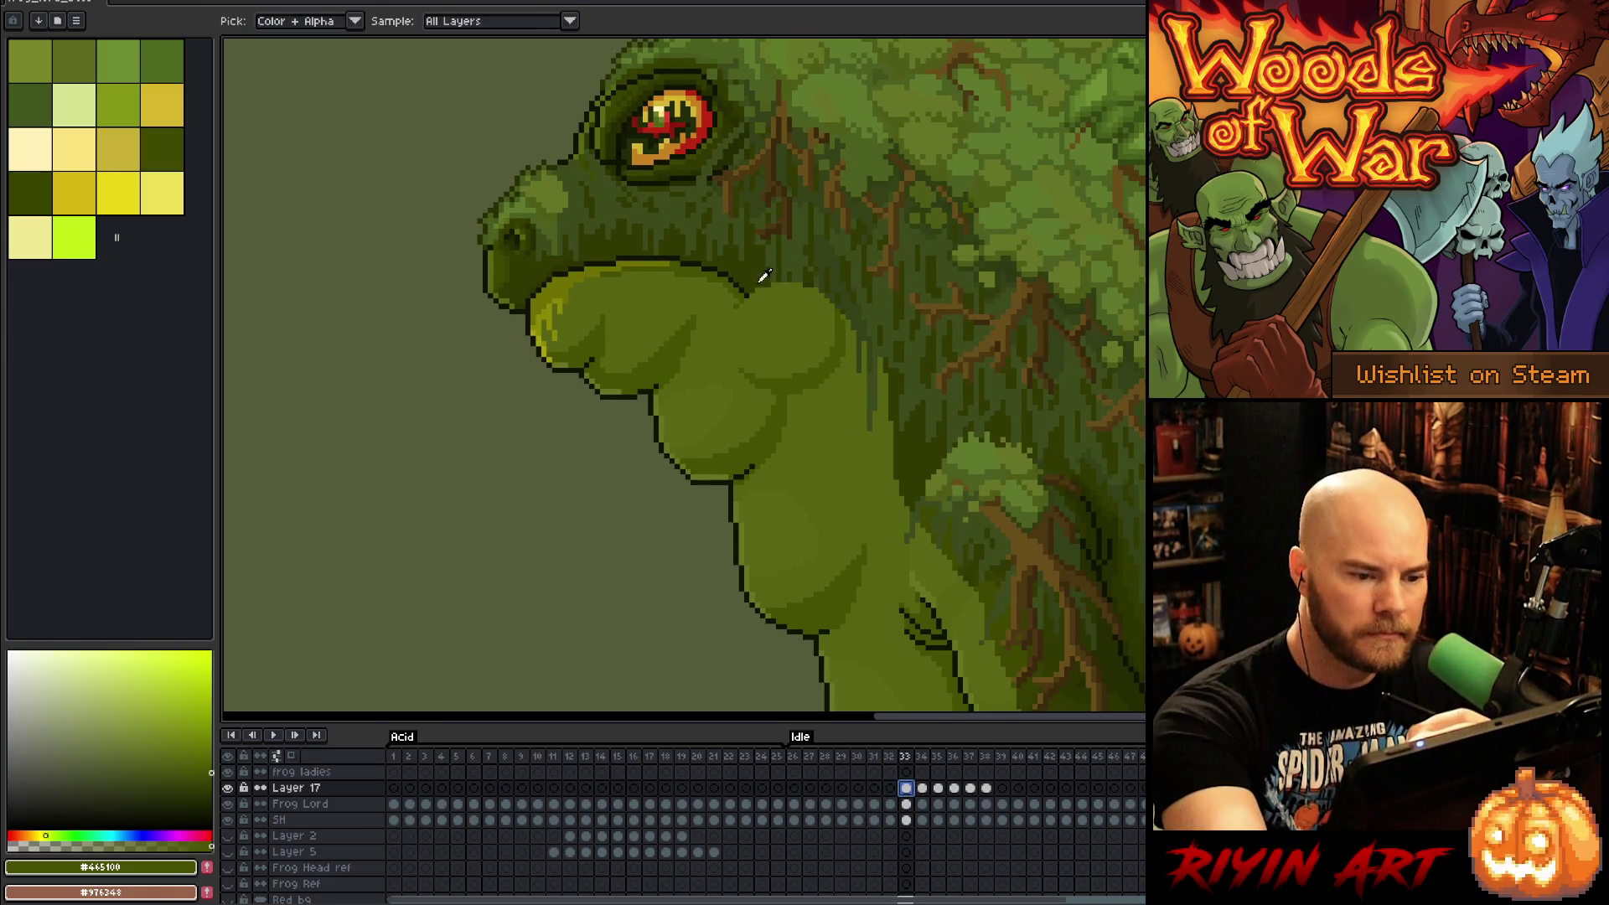
left_click(922, 788)
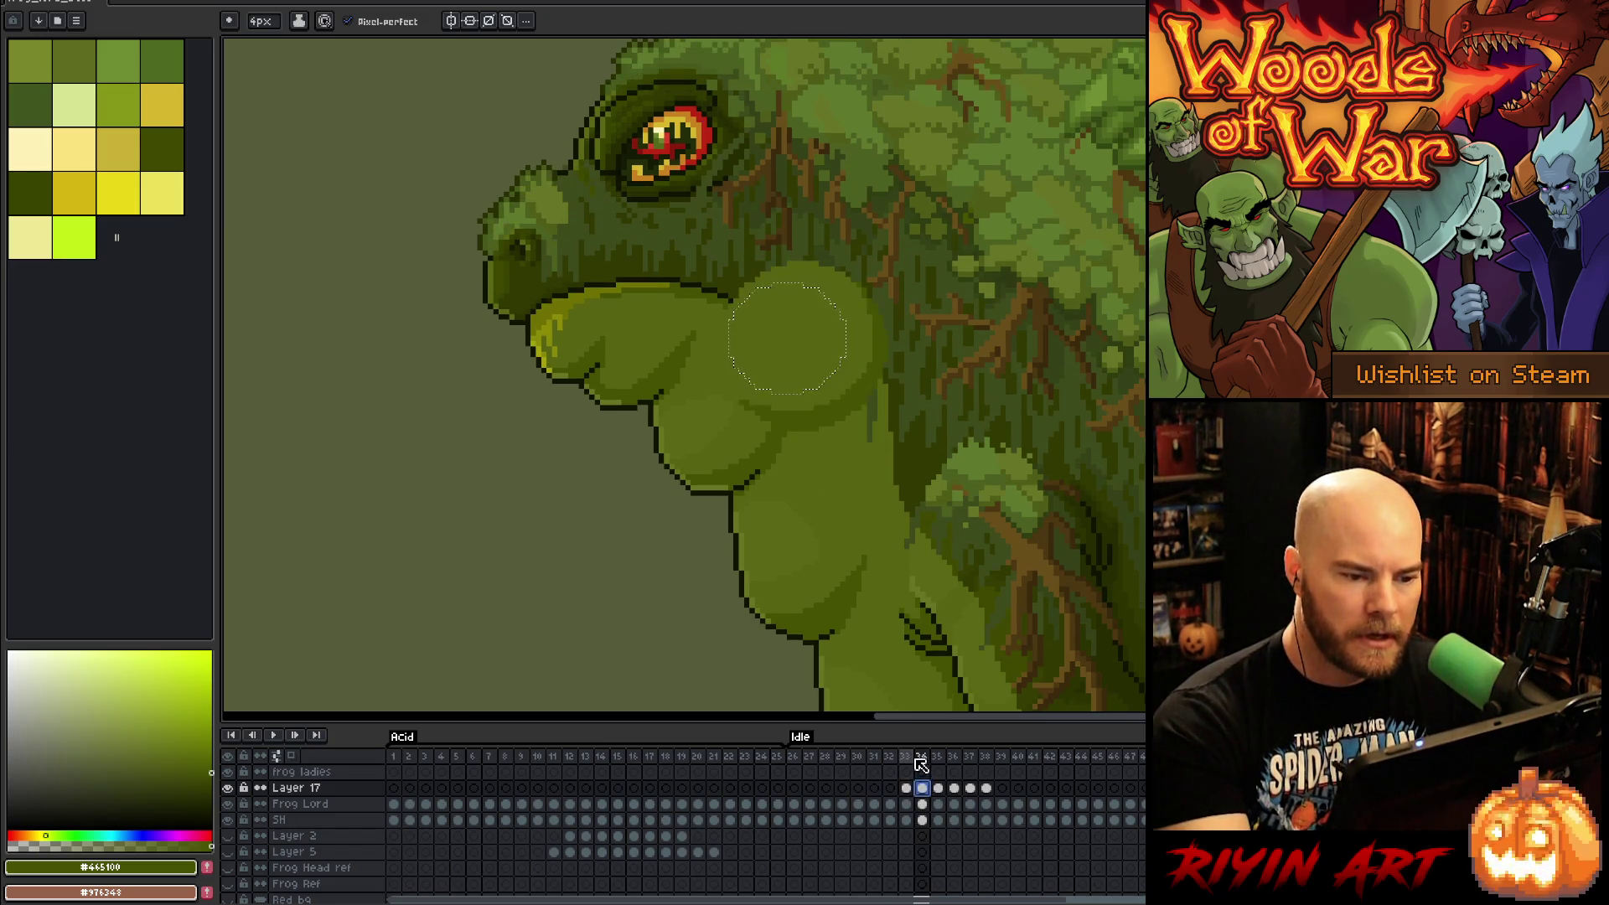
left_click(906, 789)
left_click(753, 278, "alt")
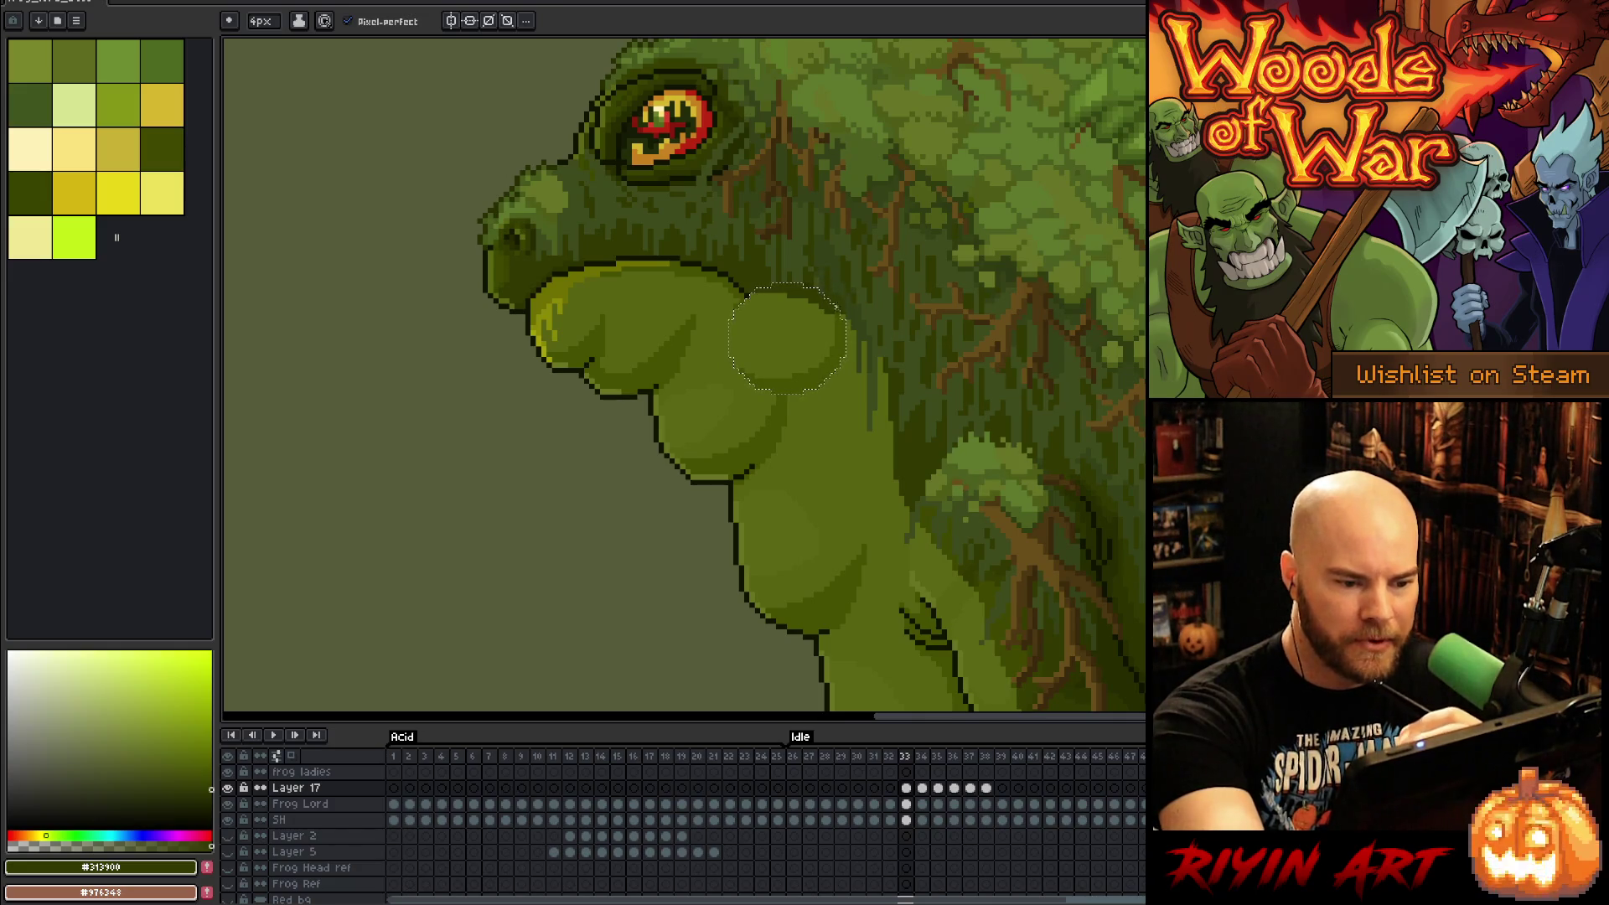
Step: Eyedrop the dark olive #313900 from the throat and open the frame 34 cel's properties
left_click(845, 316, "alt")
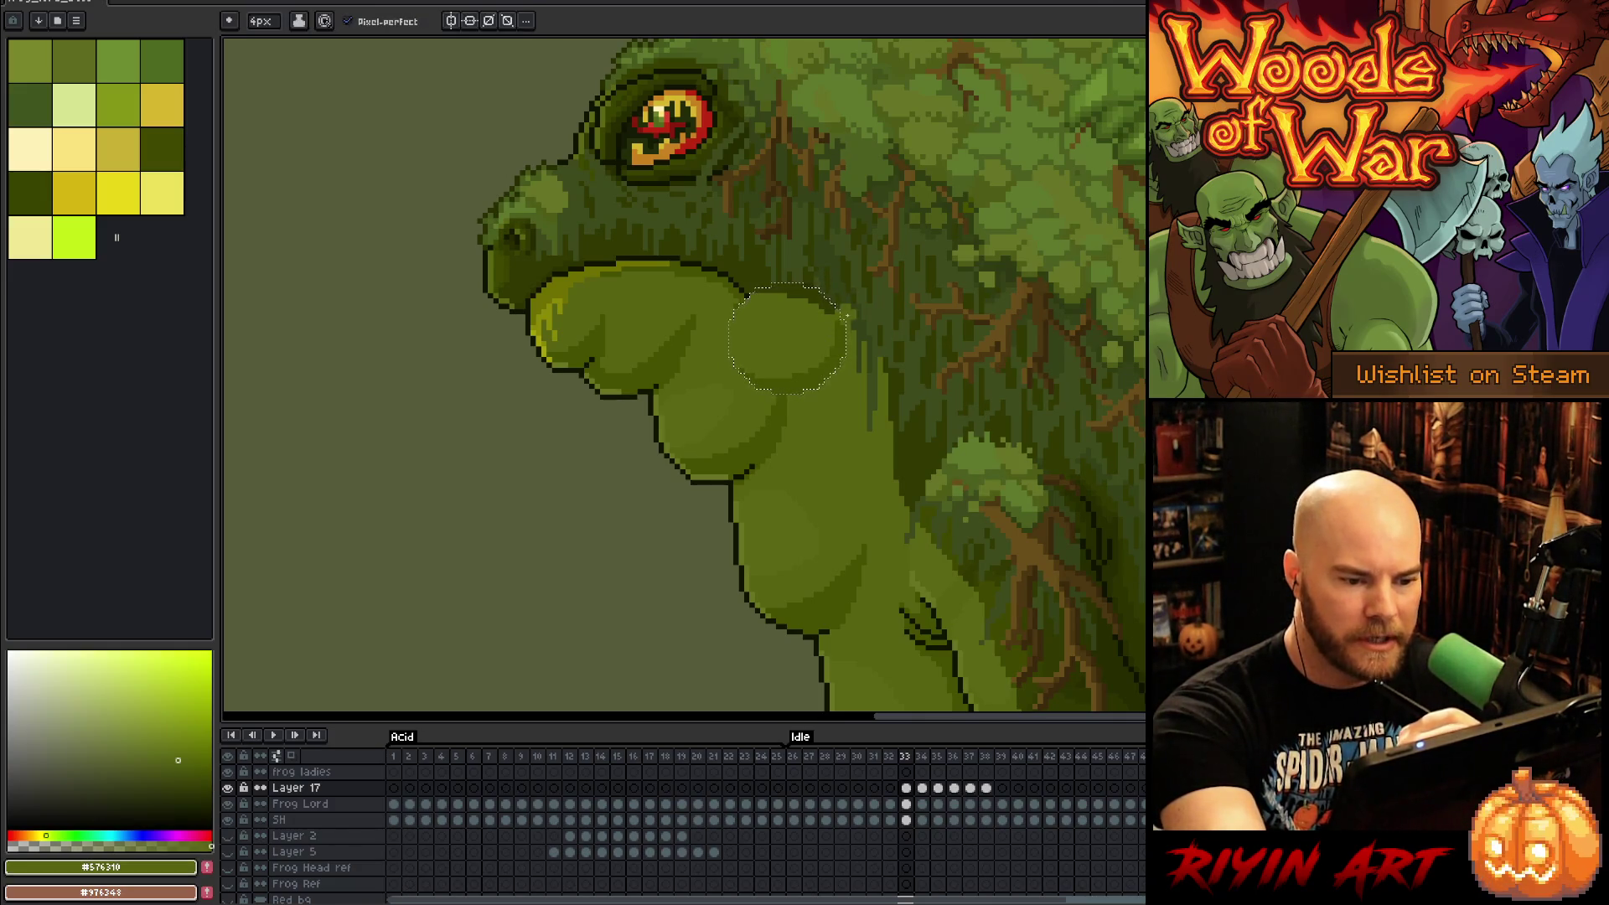
key("alt")
left_click(835, 305, "alt")
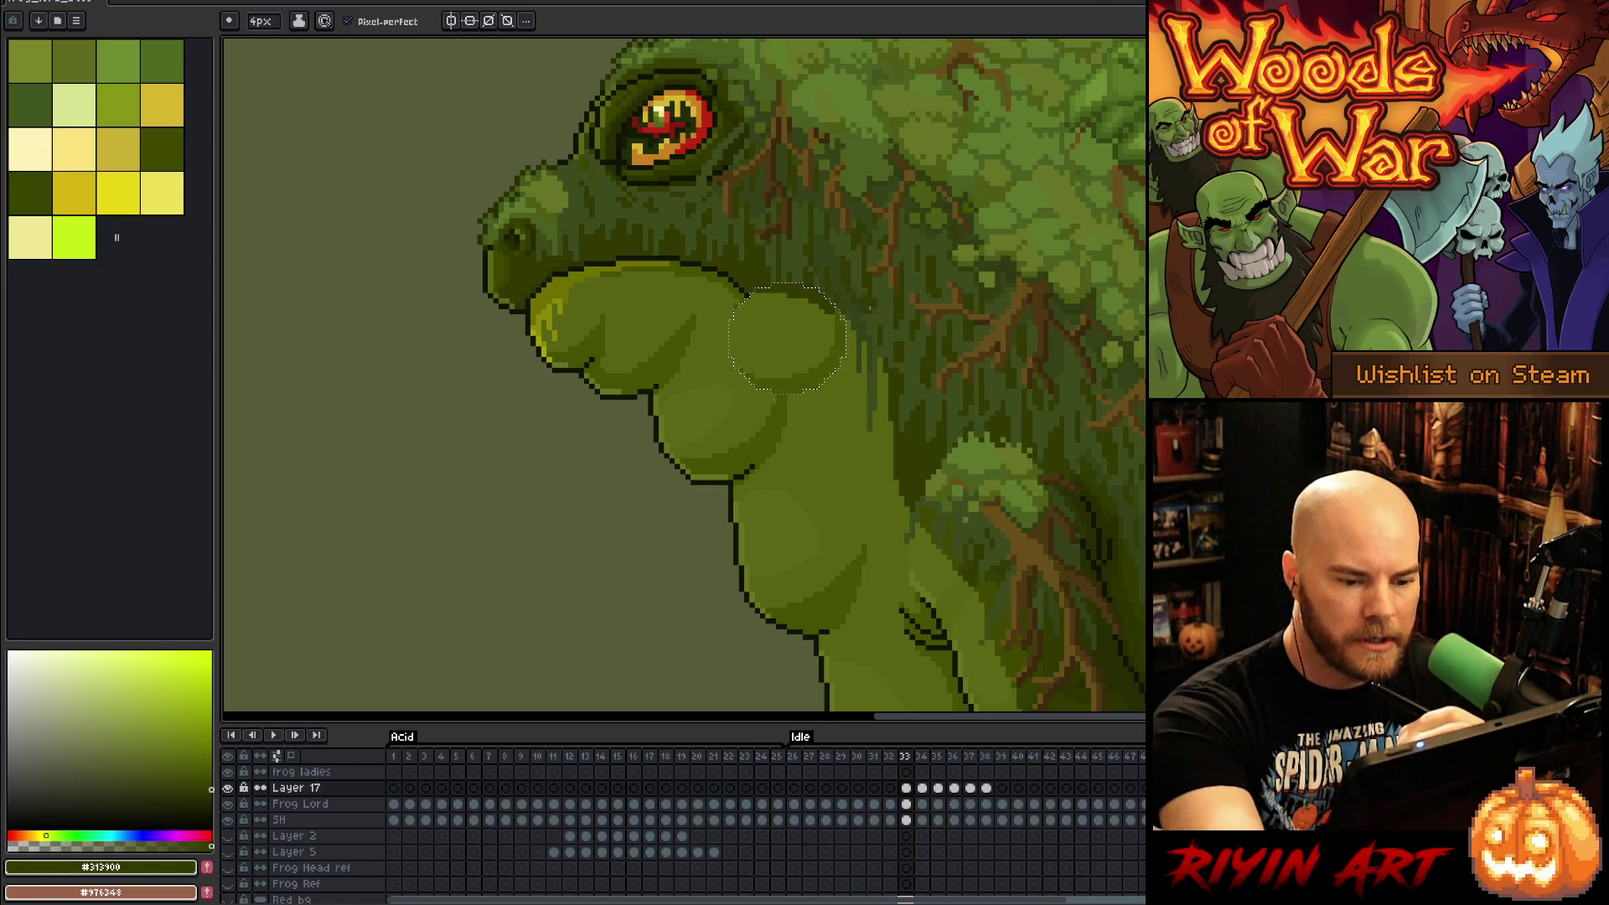
key("alt")
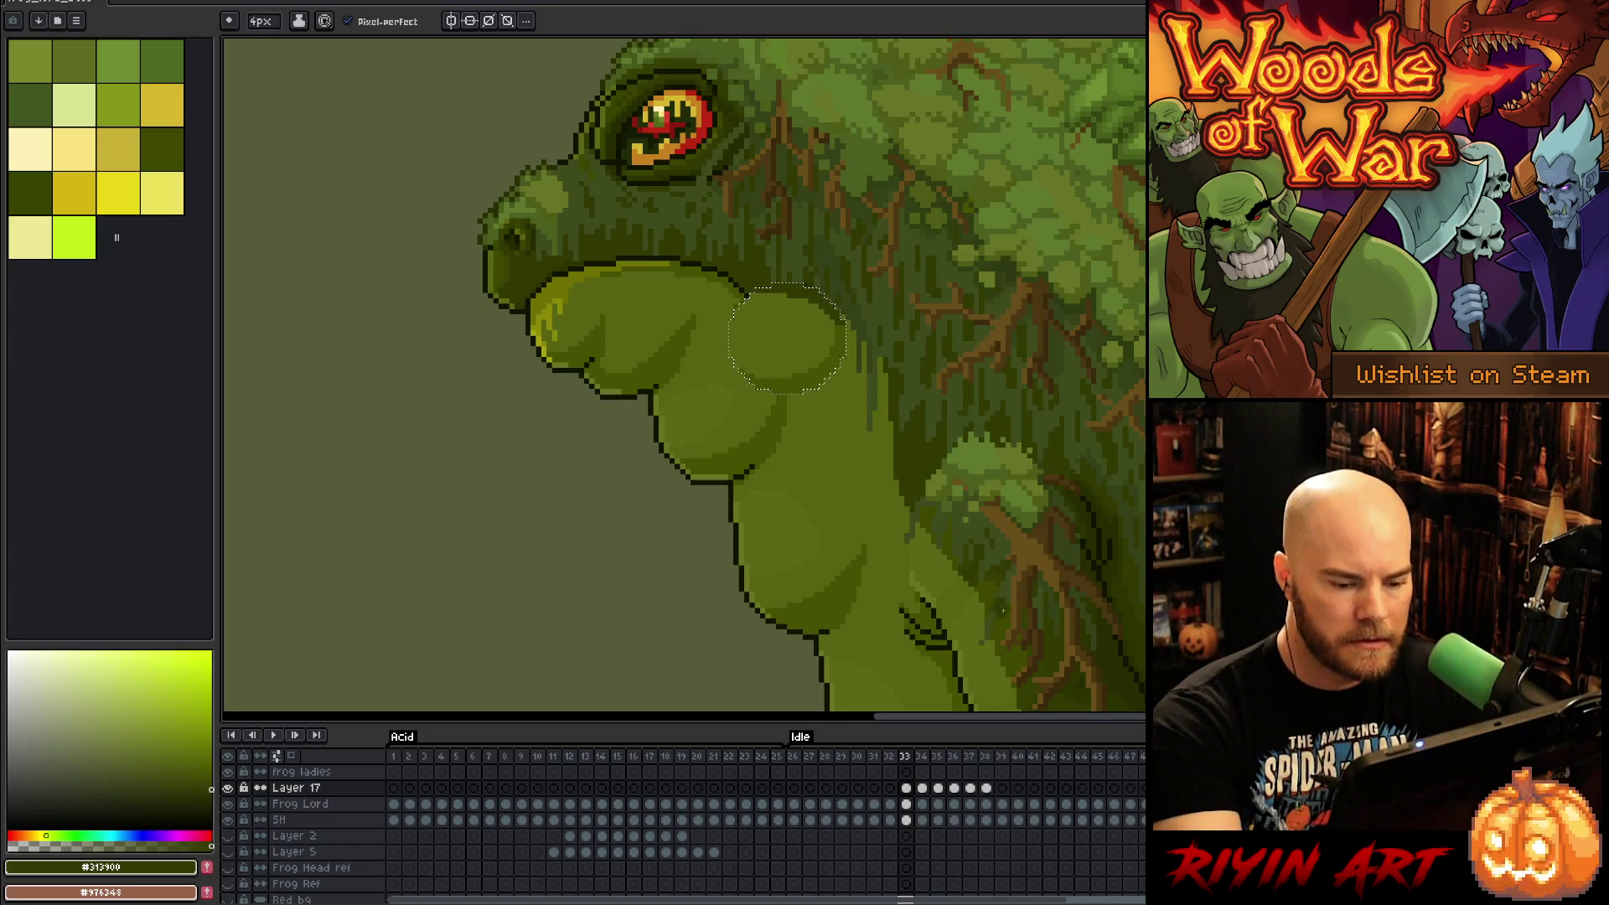
left_click(922, 789)
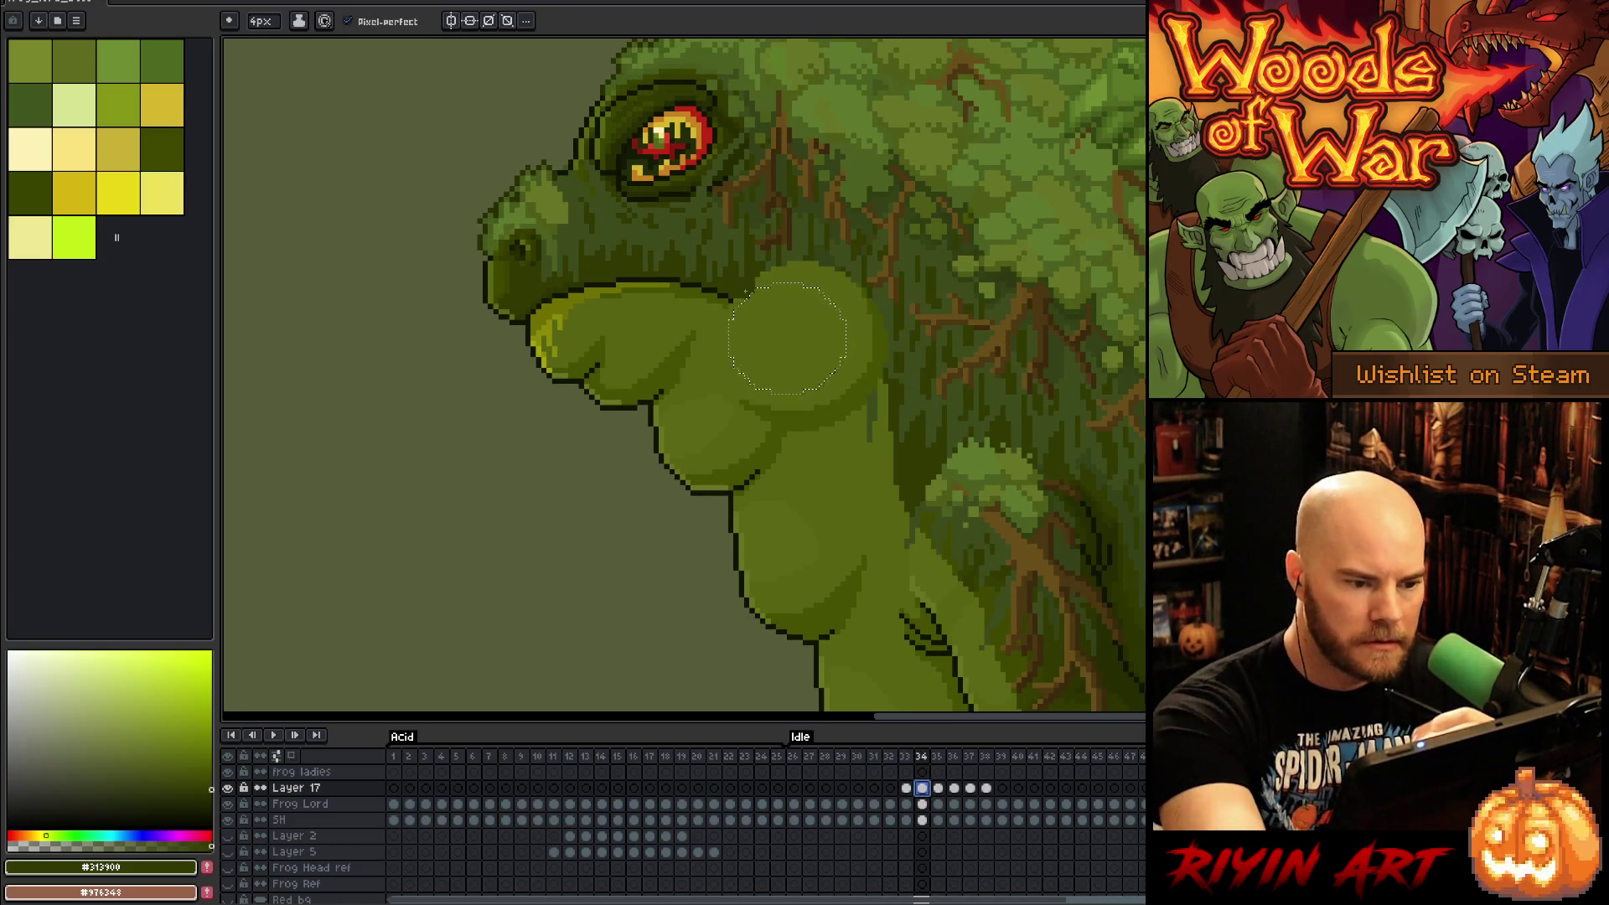
key("Left")
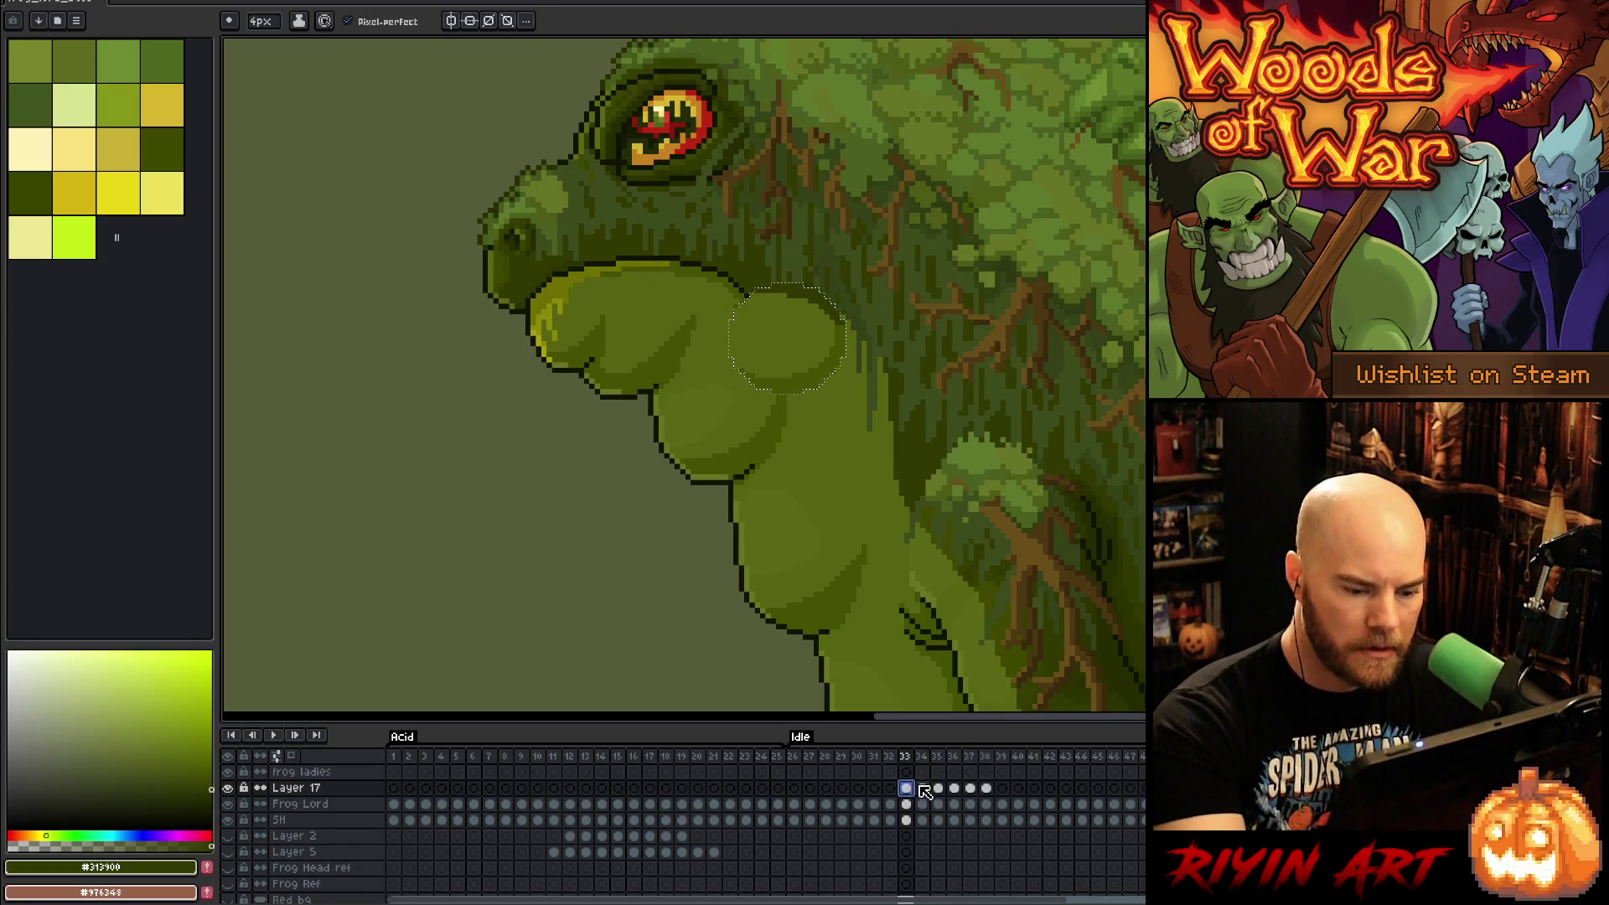
double_click(922, 788)
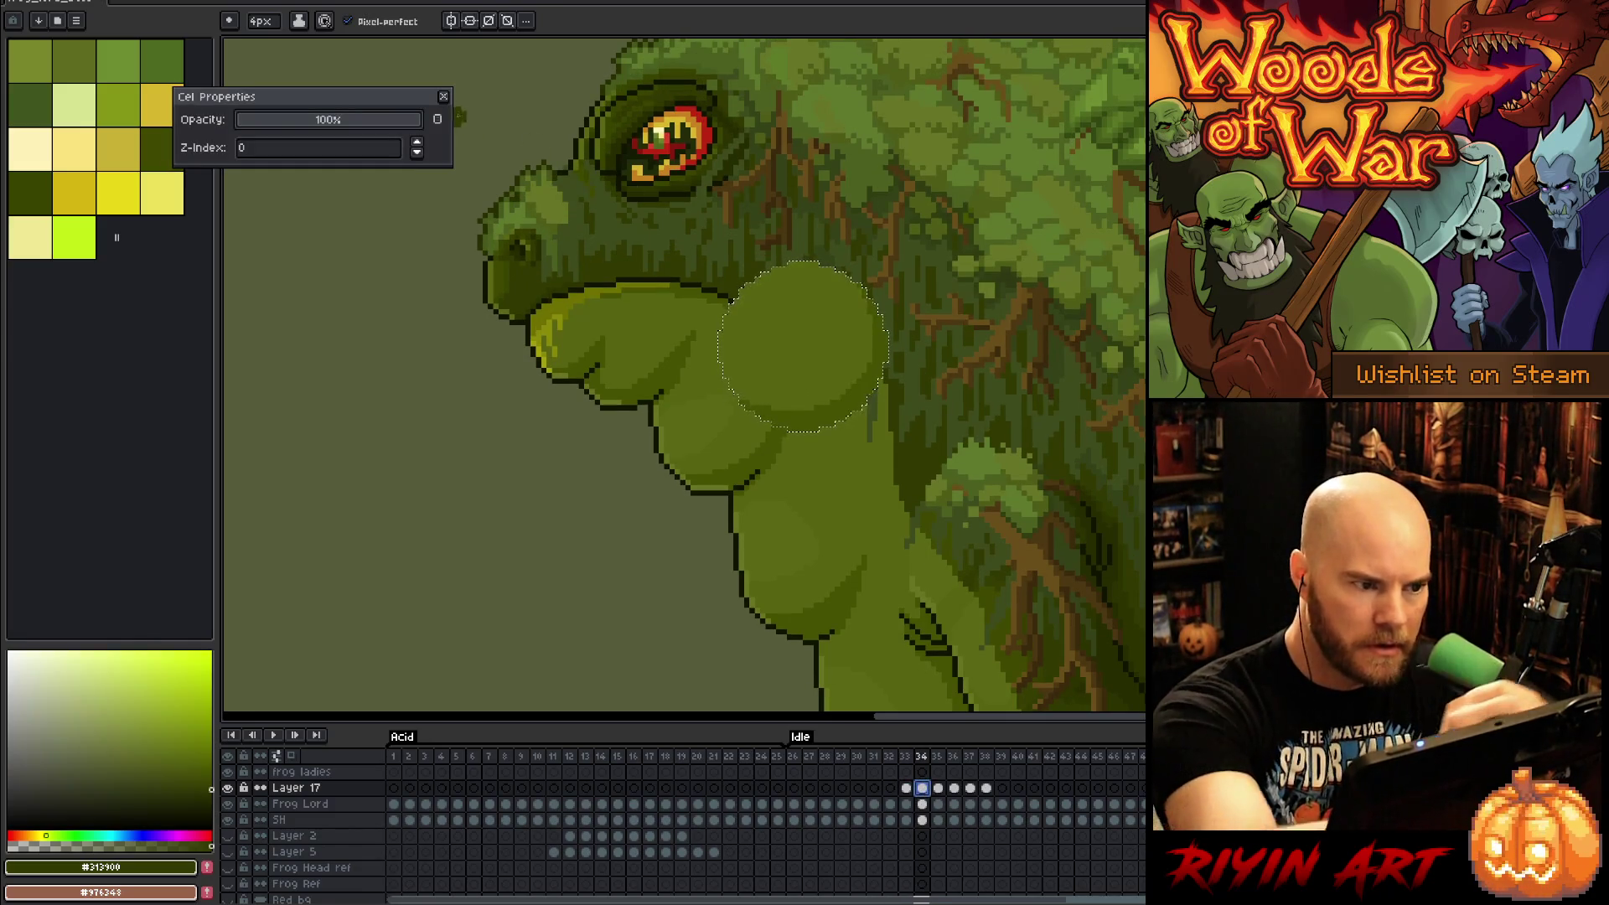
Step: Close Cel Properties, save, sample #262c00 and #576310, and set the pencil to 1px
left_click(444, 97)
key("ctrl+s")
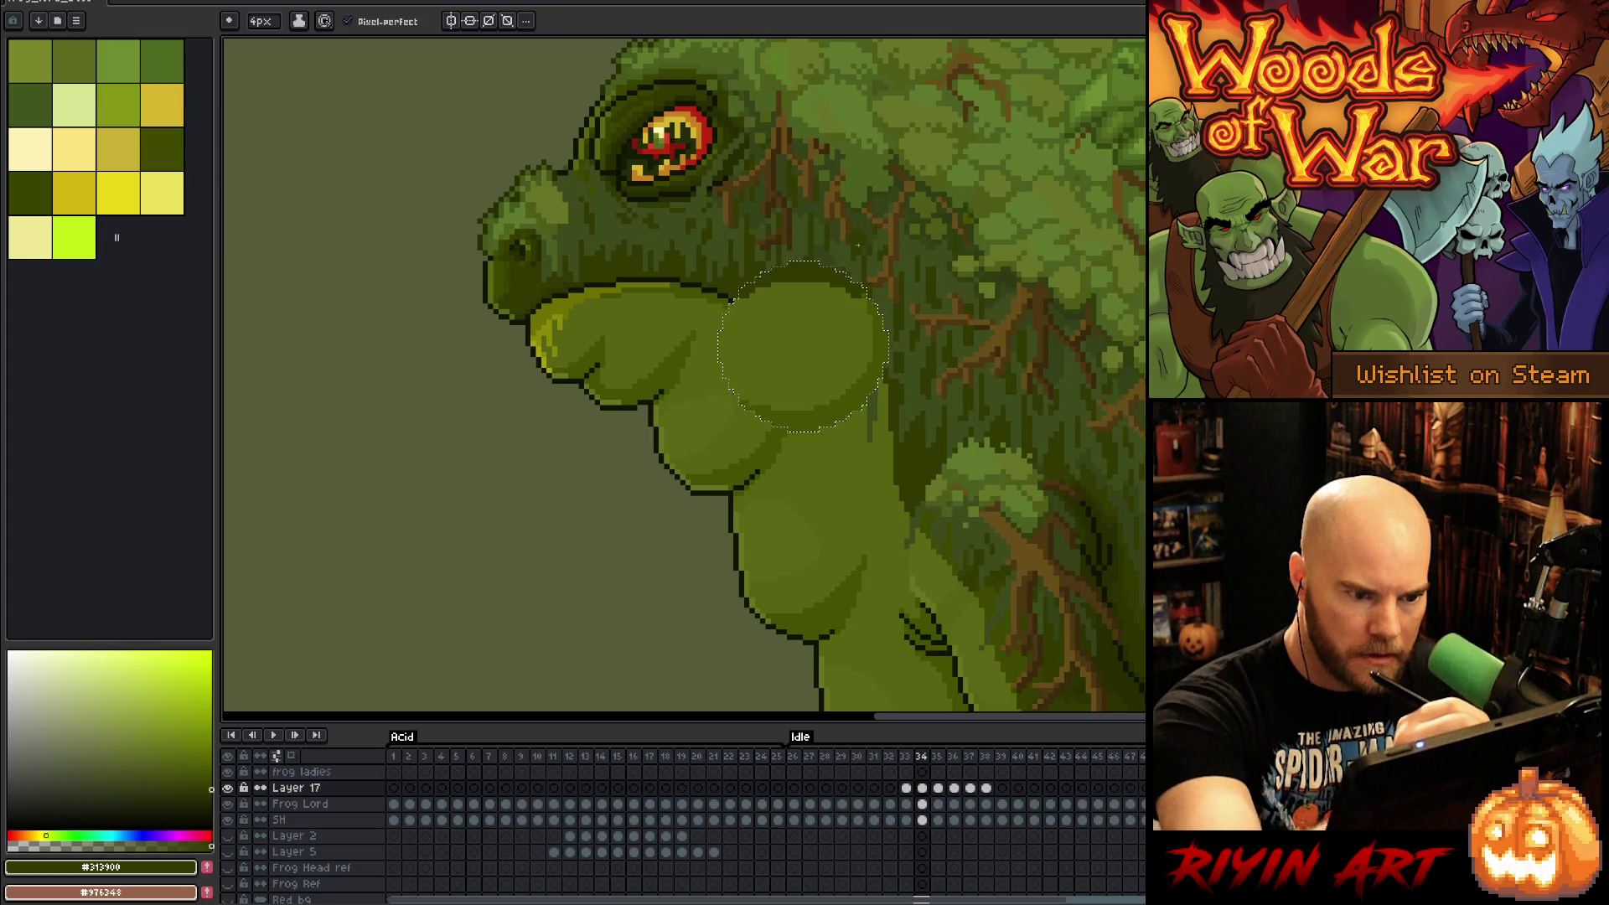
key("g")
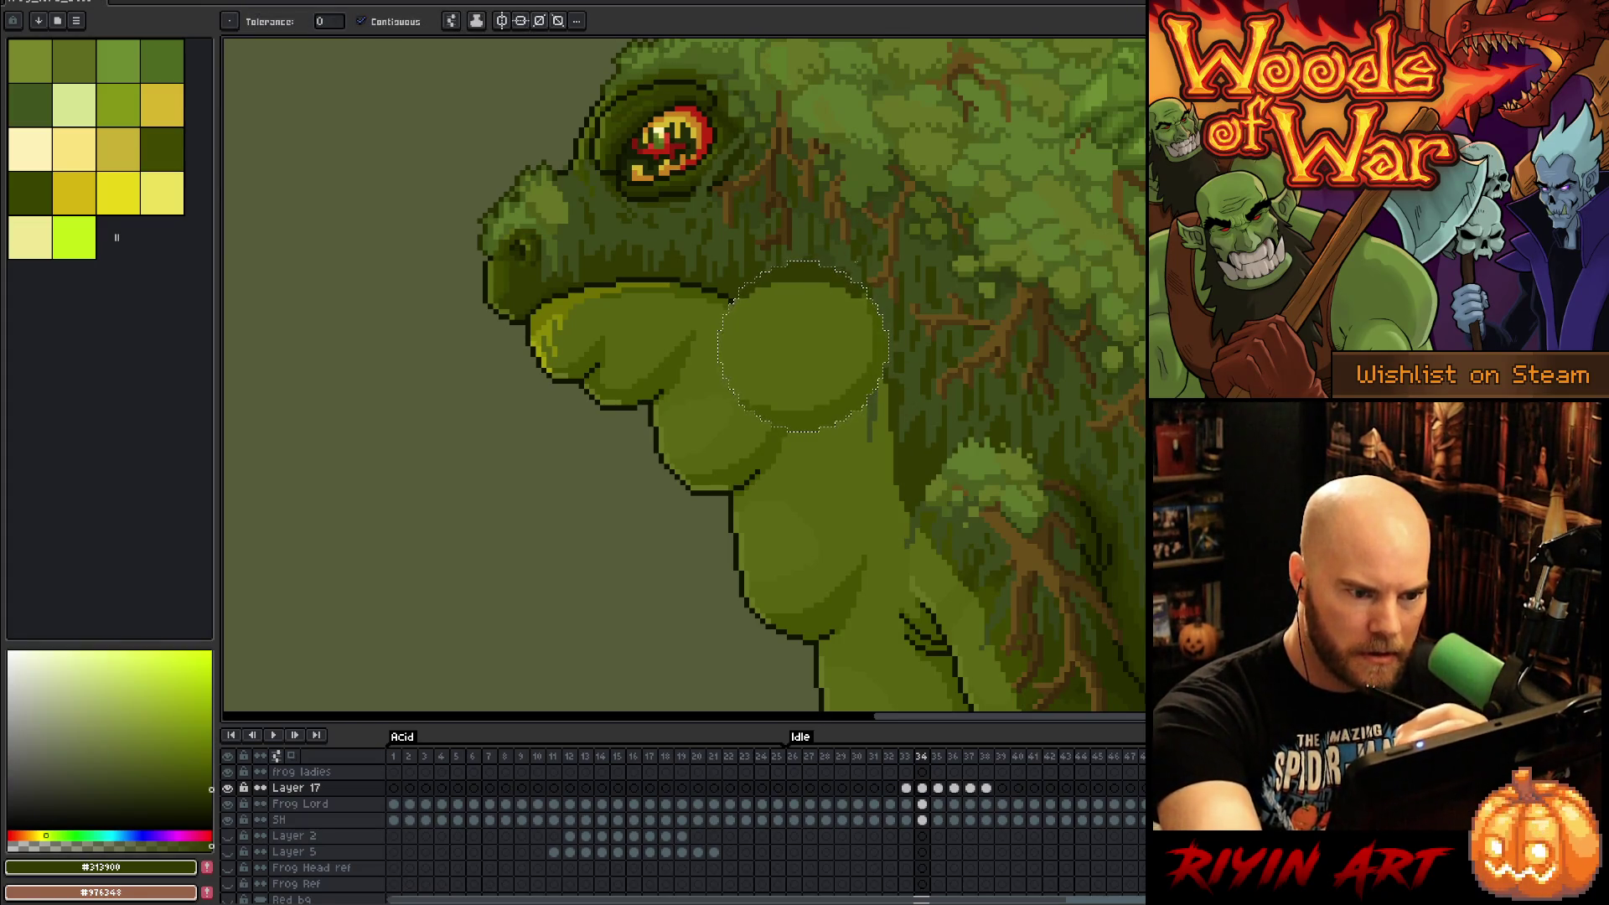
key("i")
key("b")
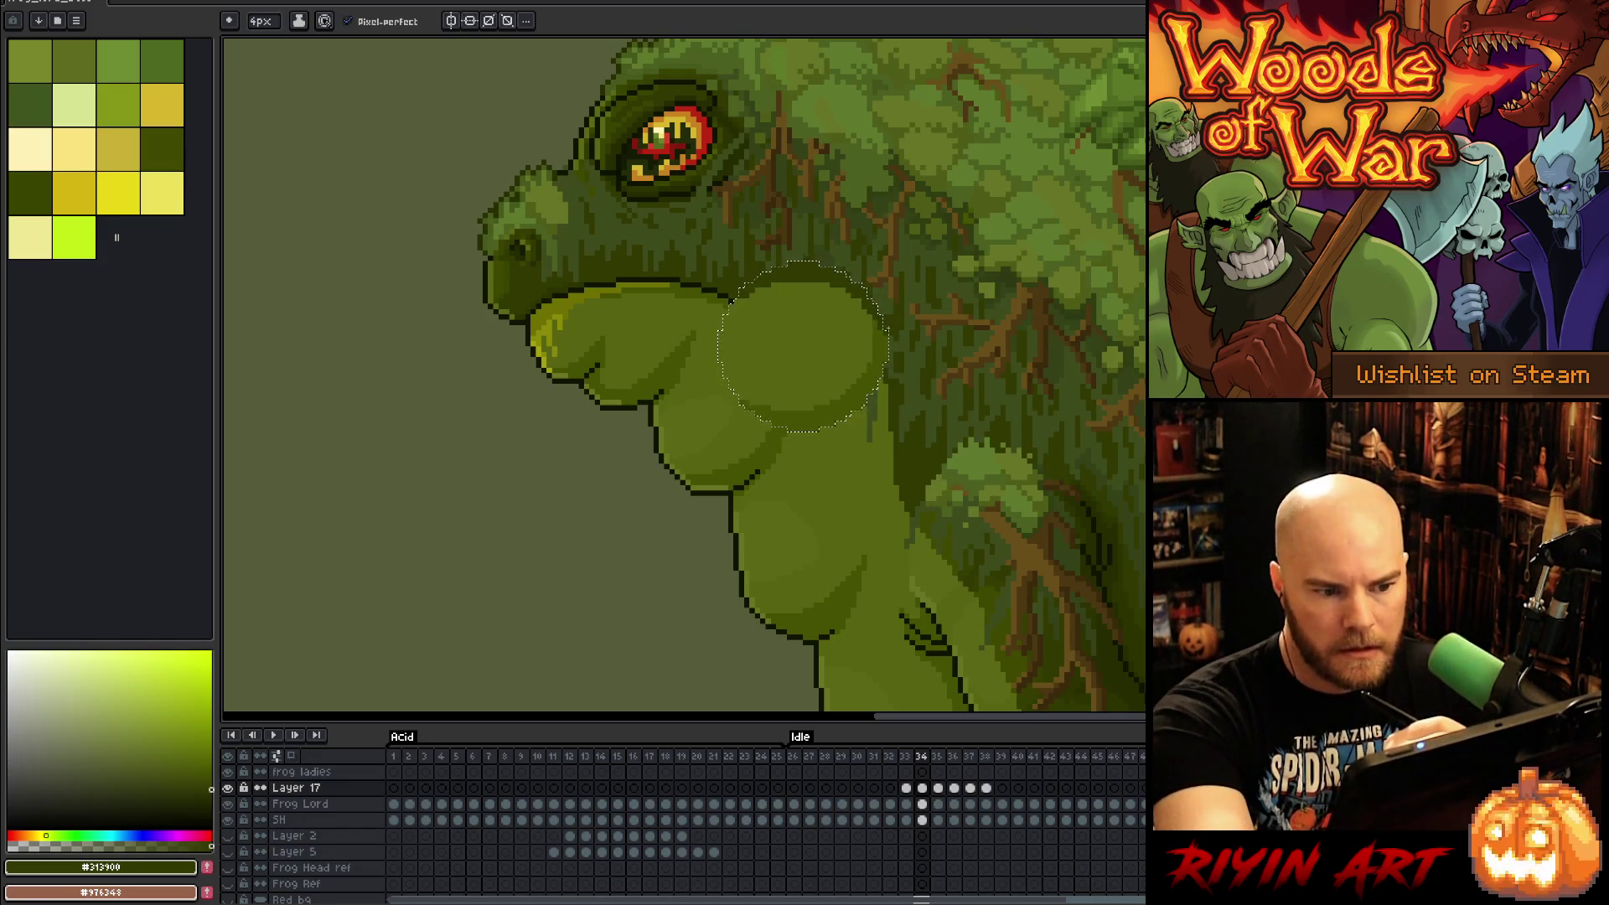
left_click(1116, 568, "alt")
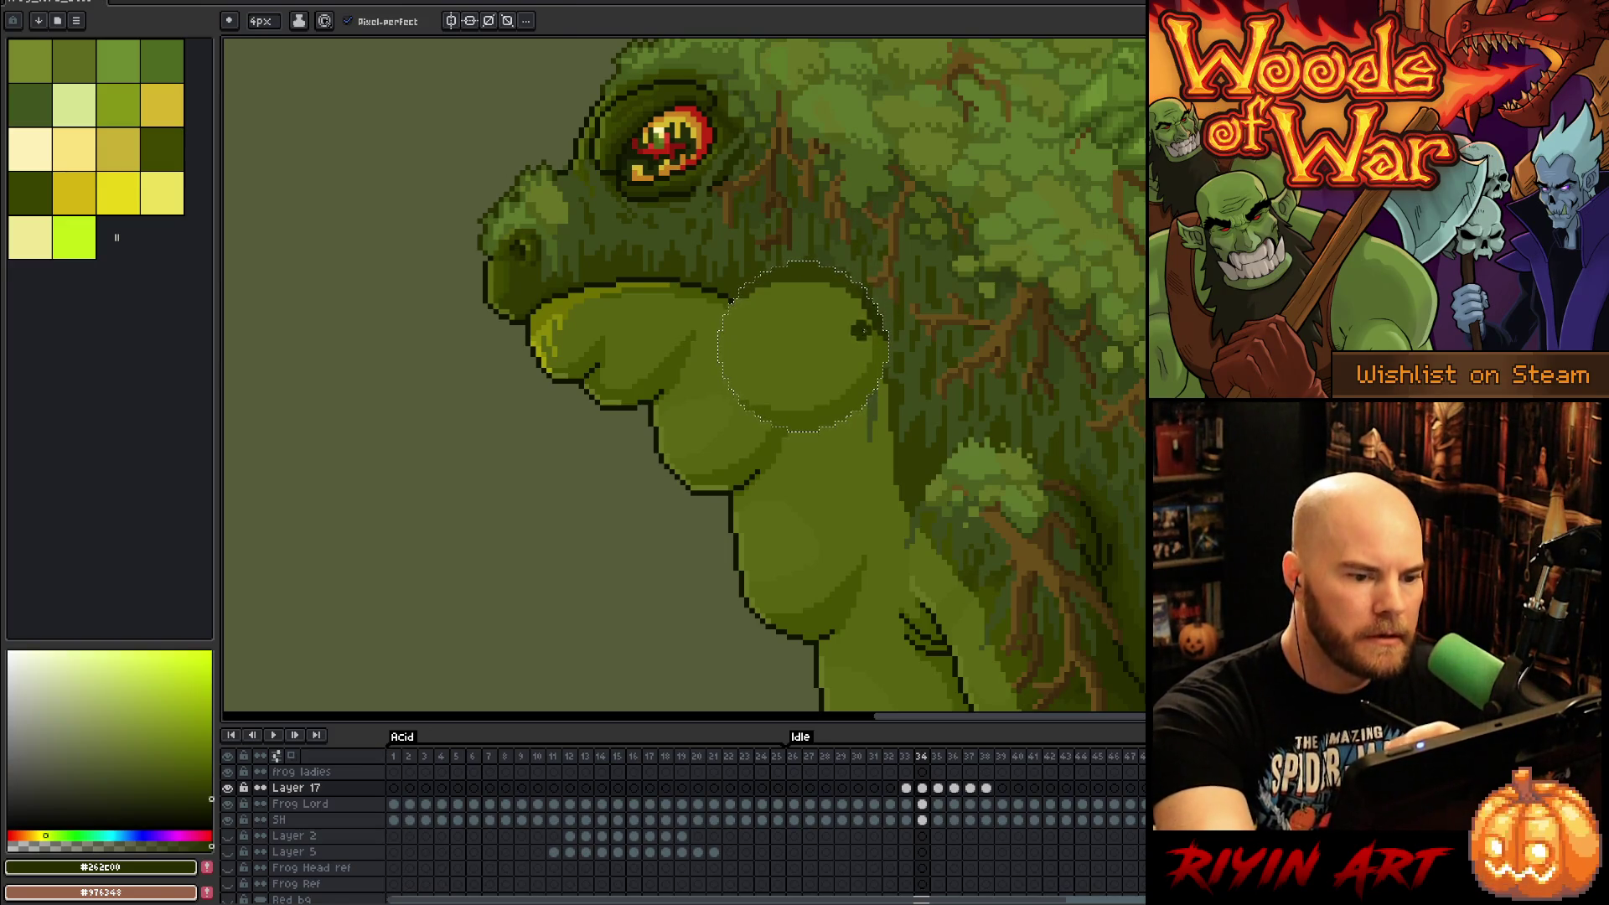
left_click(859, 336, "alt")
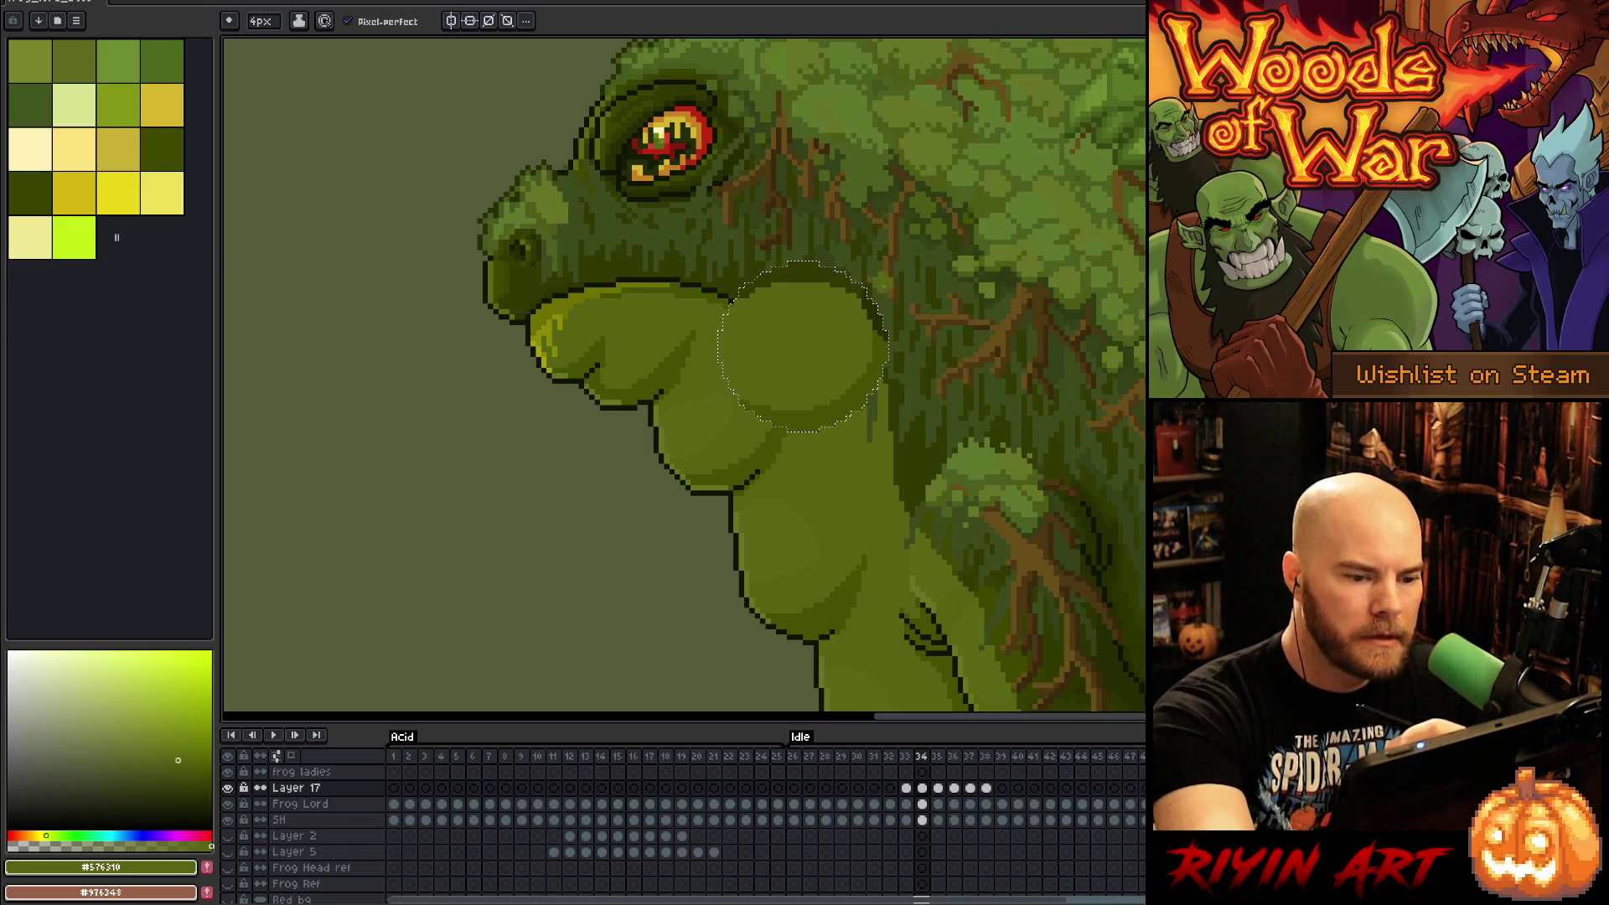
left_click_drag(261, 21, 249, 43)
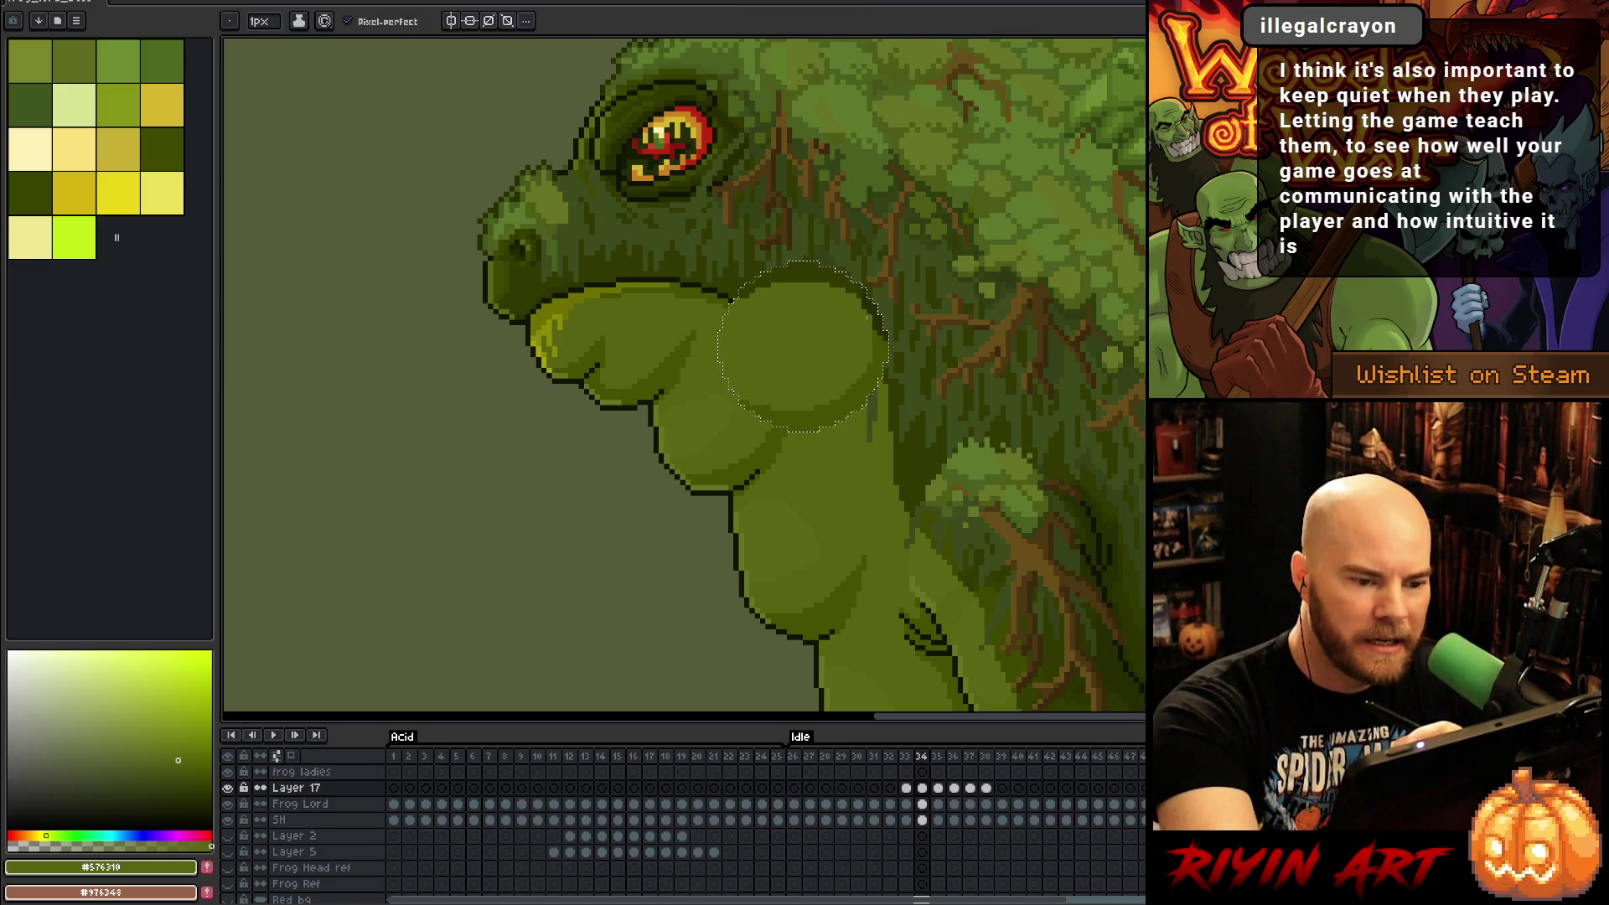
Step: Pick olive #465100, #313900 and #262c00, then move to frame 35, comparing with frame 34
left_click(211, 773)
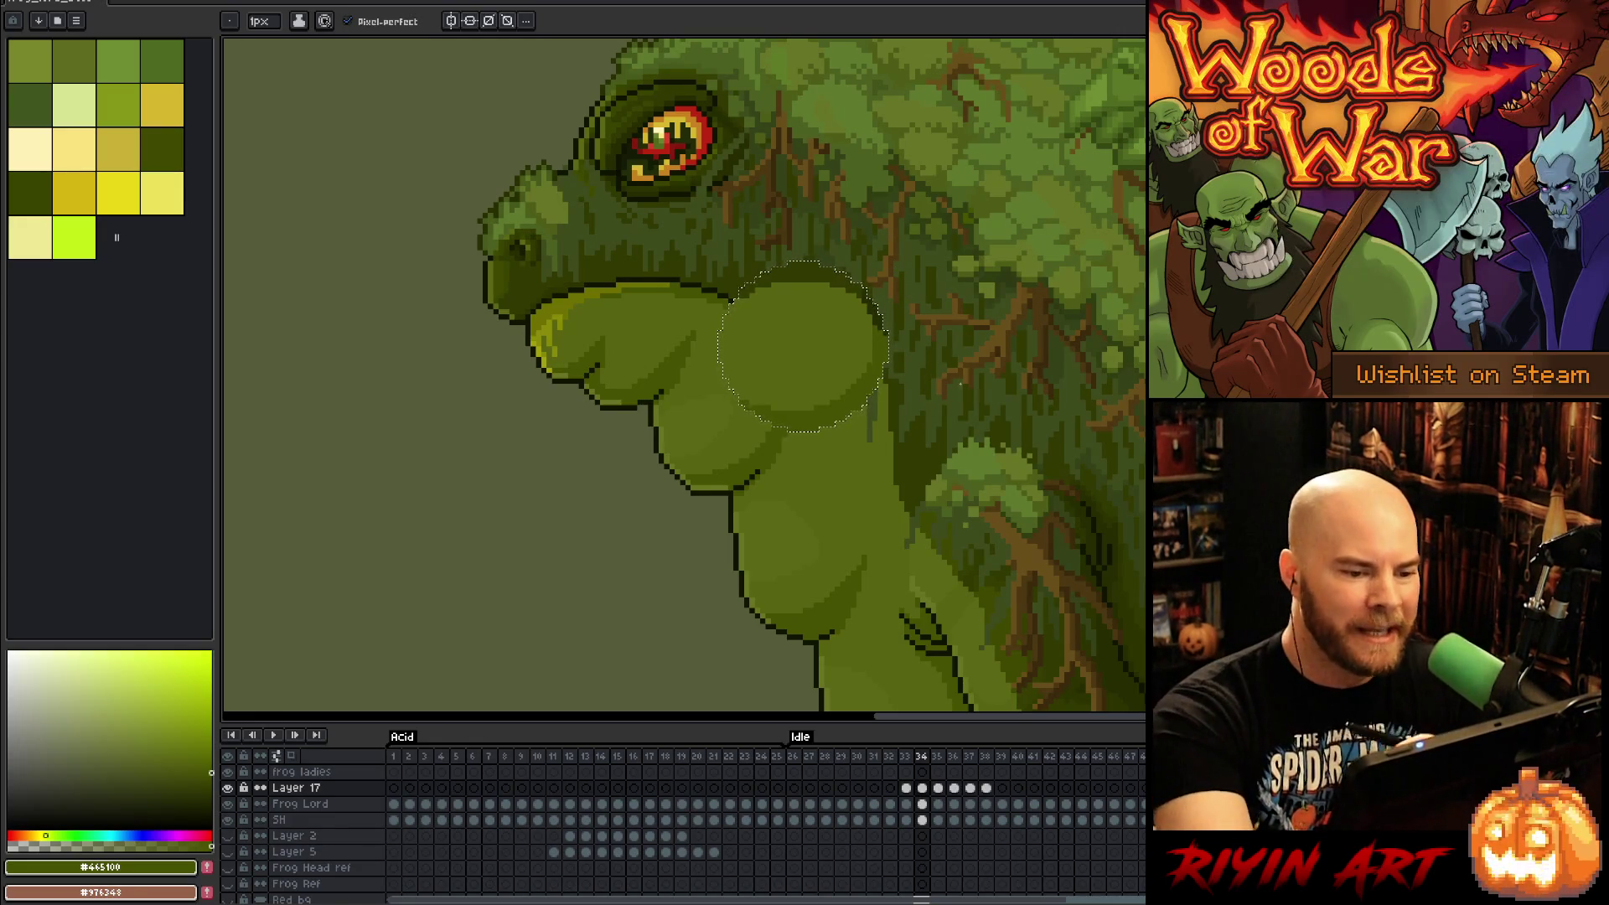
left_click(802, 346, "alt")
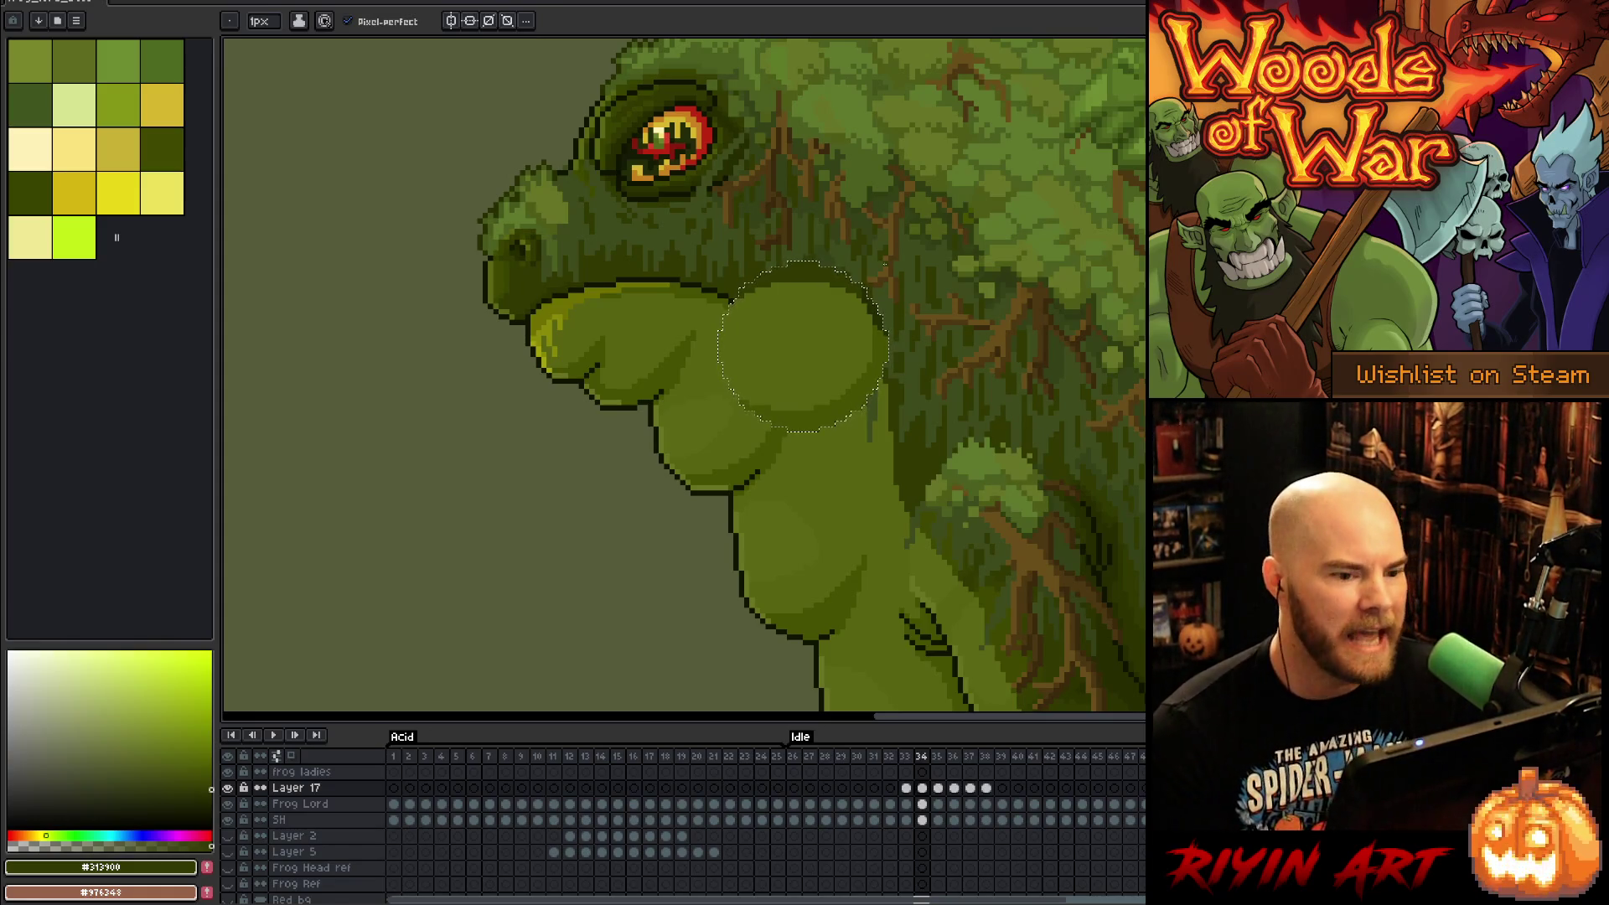
left_click(880, 313, "alt")
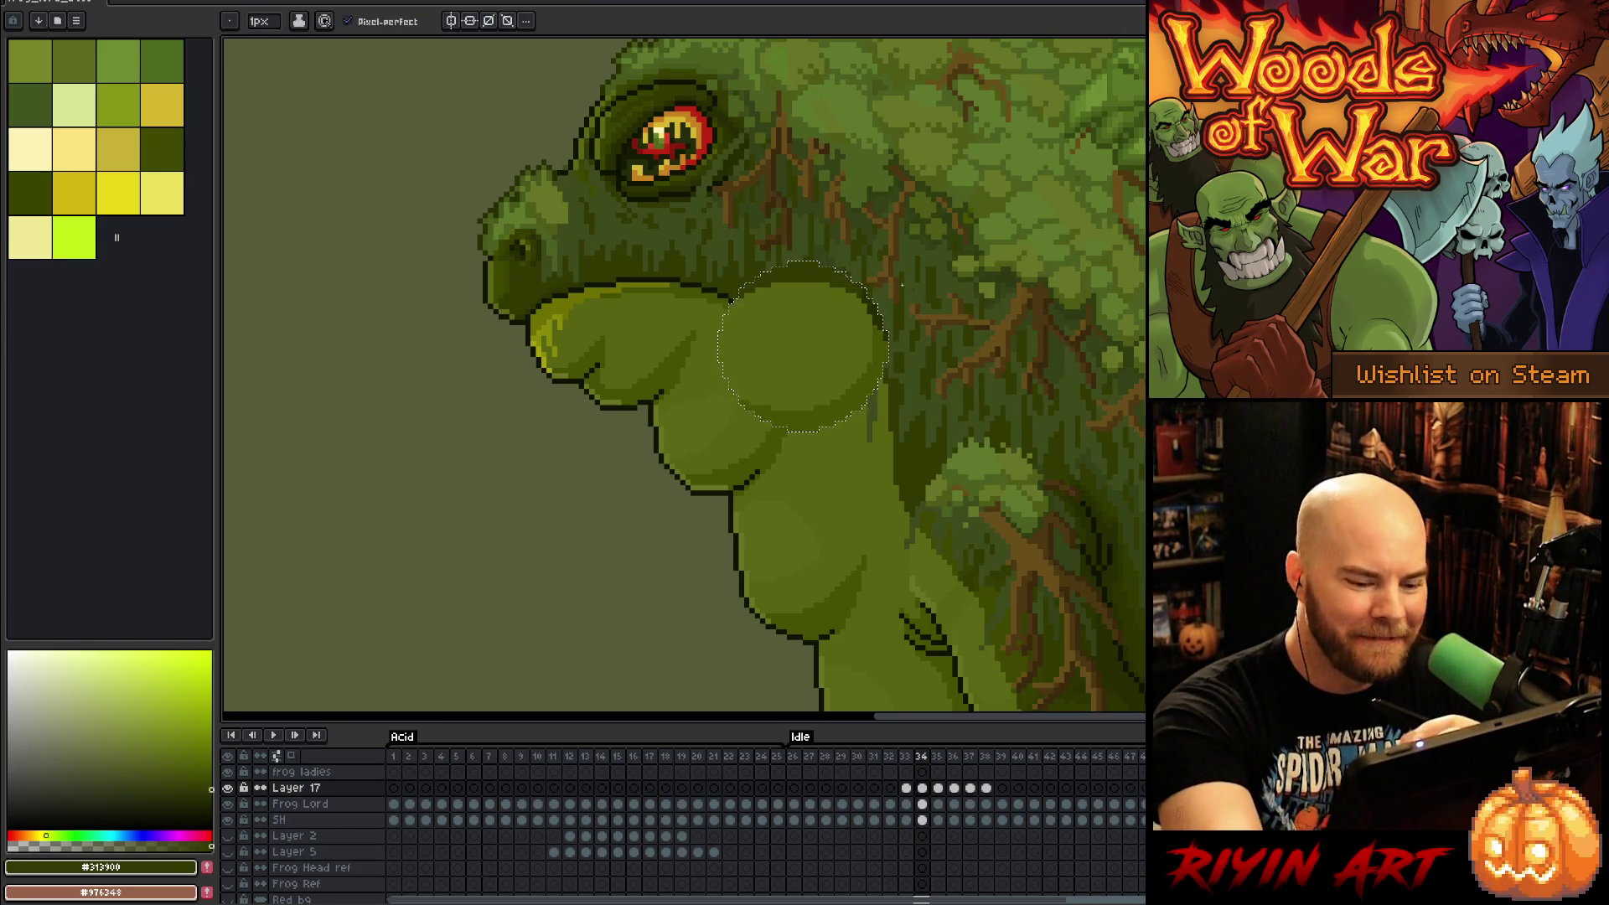
left_click(941, 789)
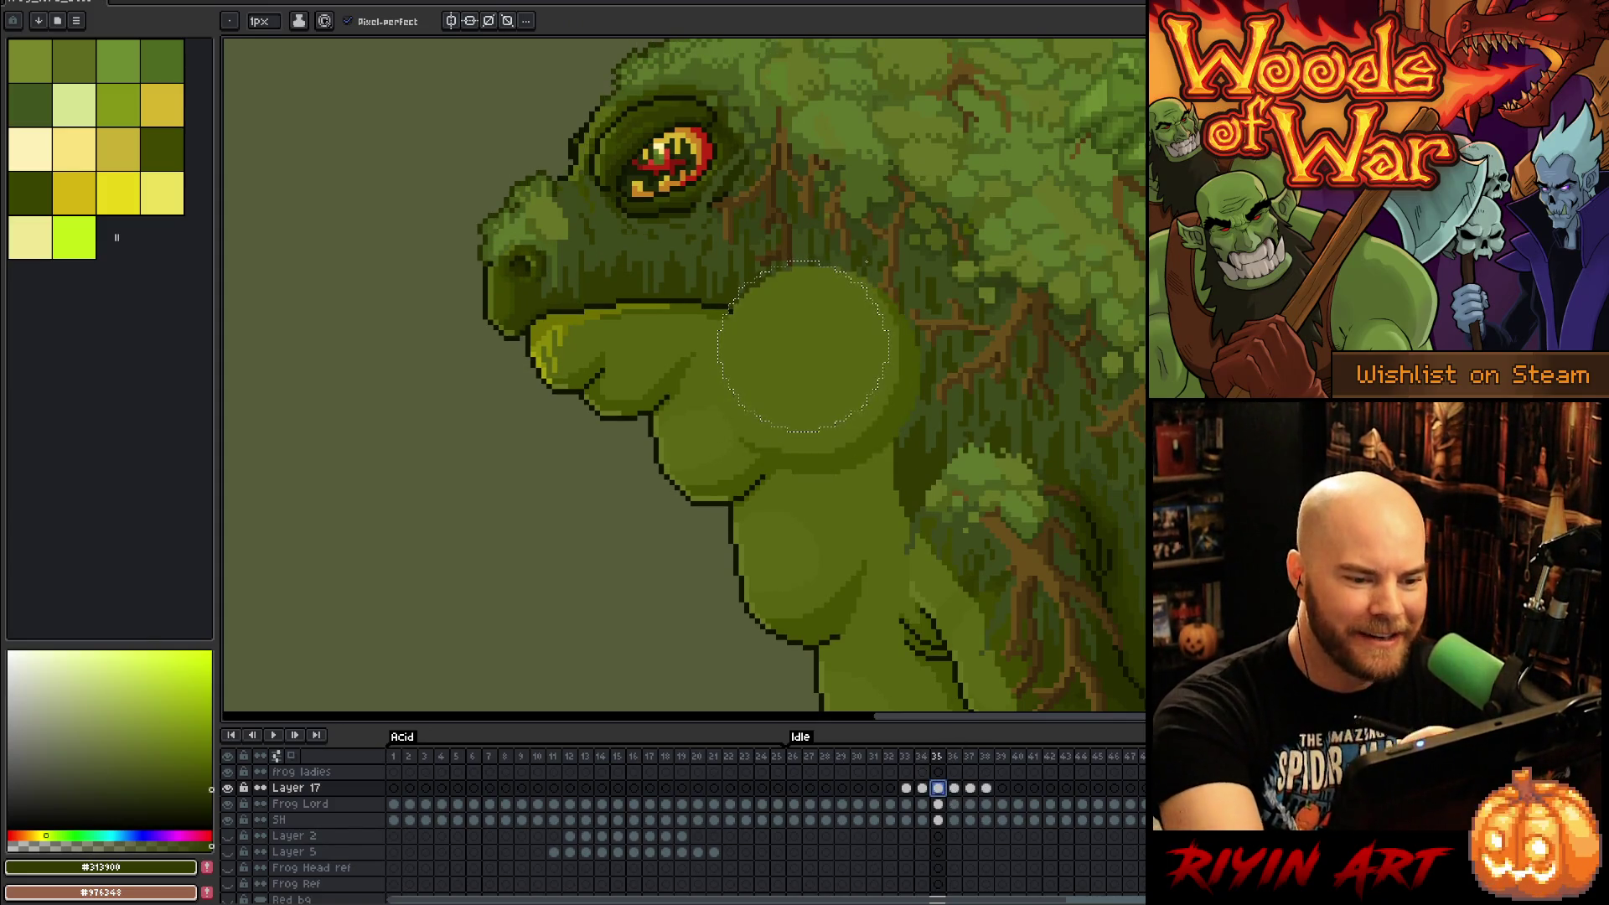
left_click(922, 789)
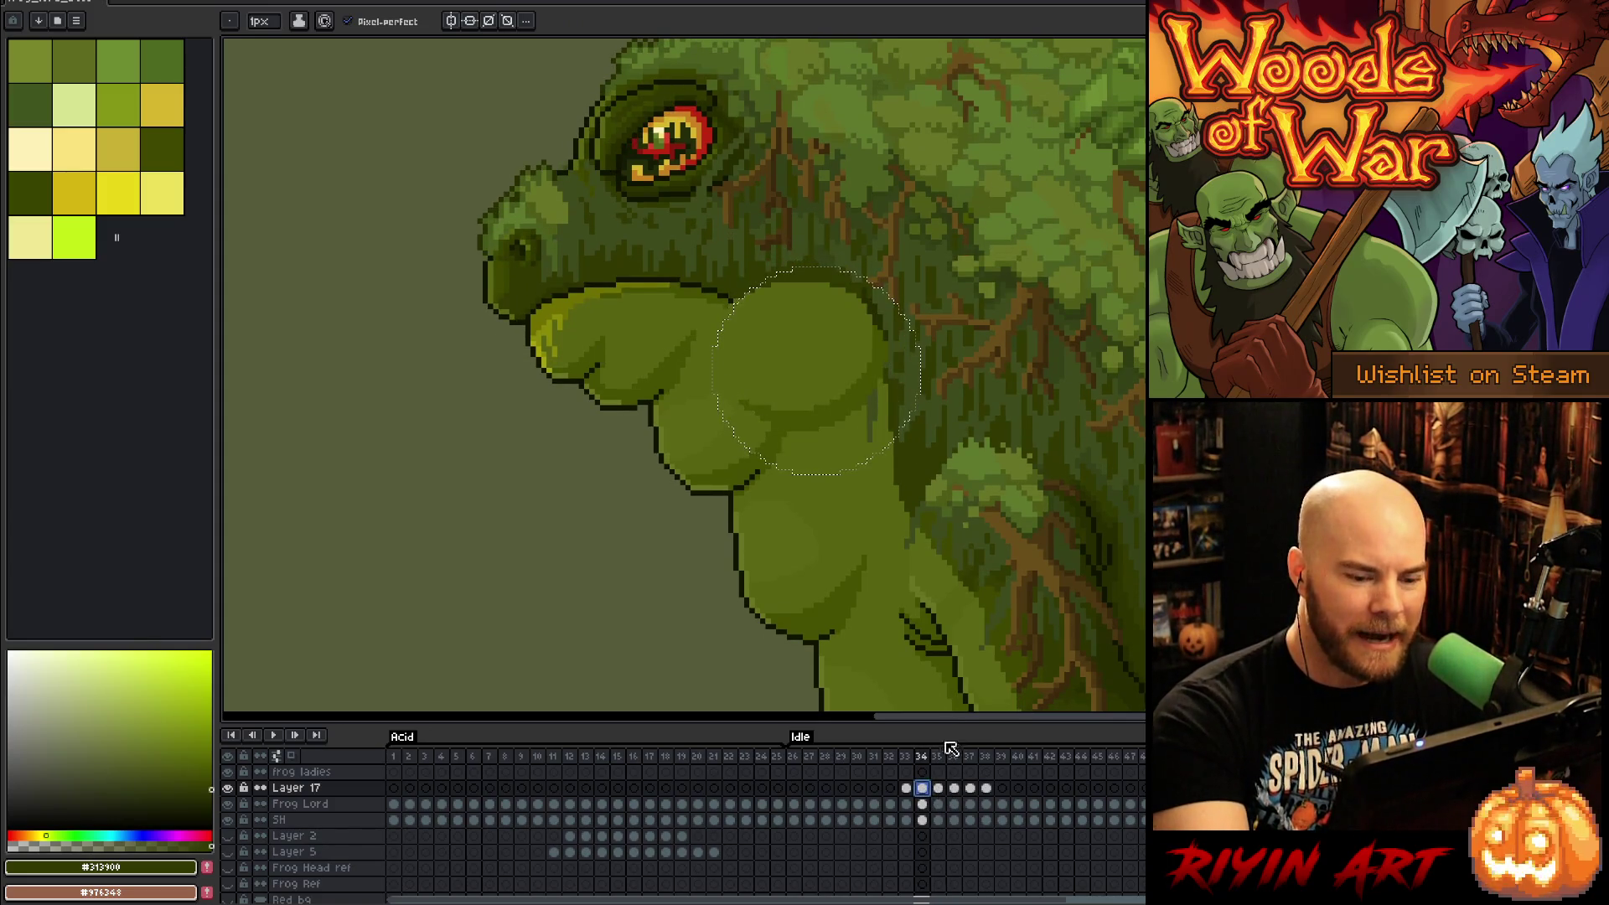
left_click(939, 789)
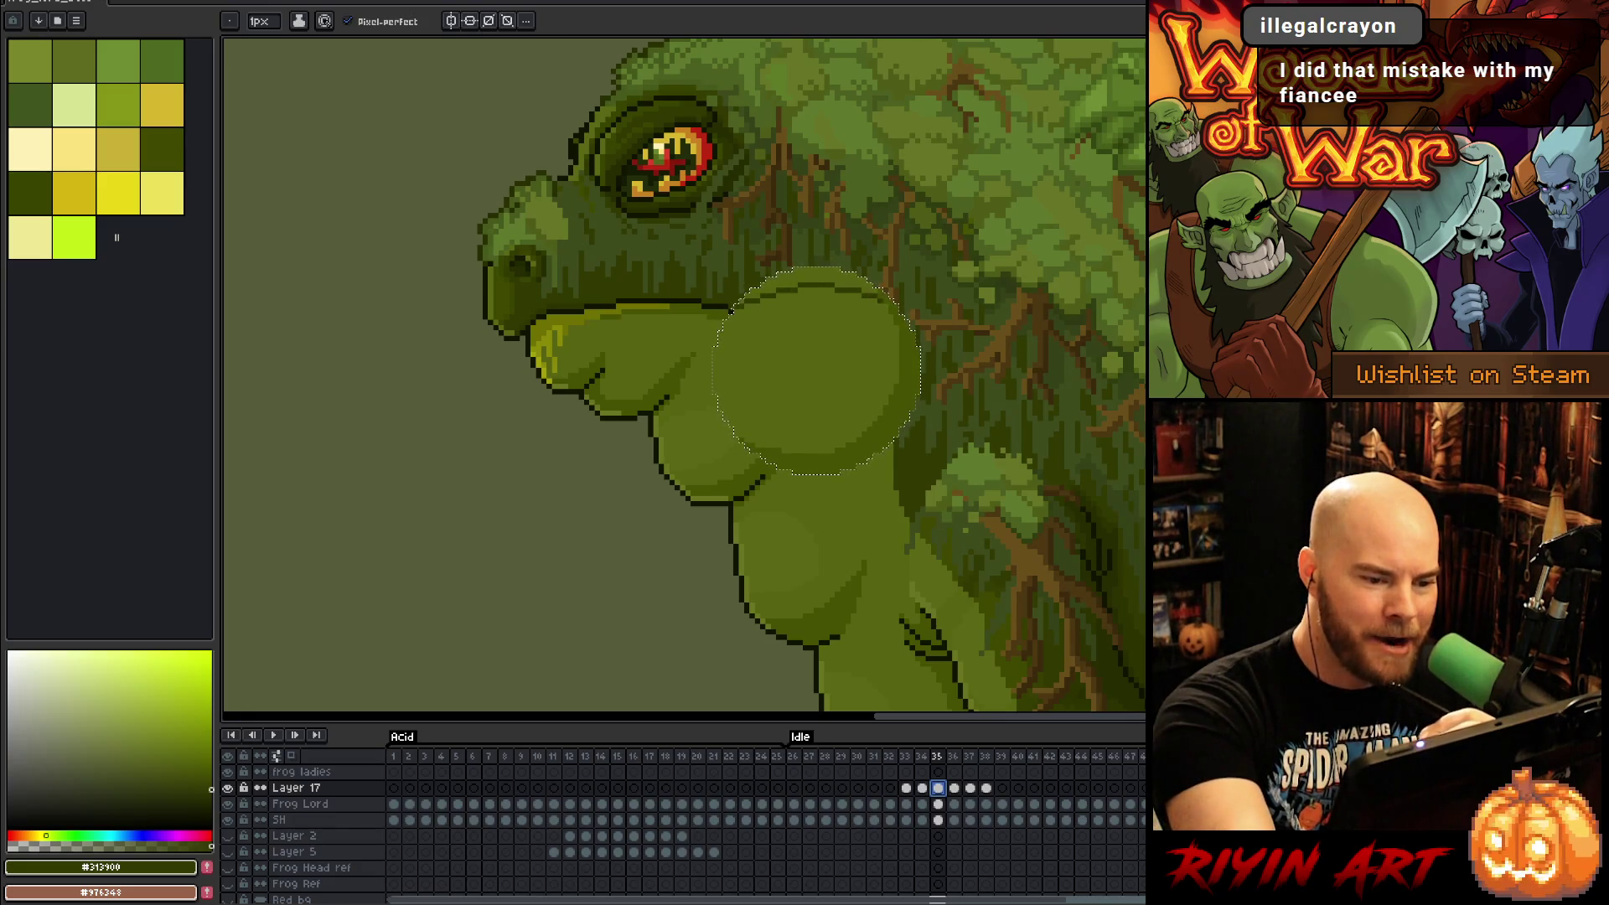
Step: Nudge the circular throat selection down and right on frame 35 and start a transform
key("g")
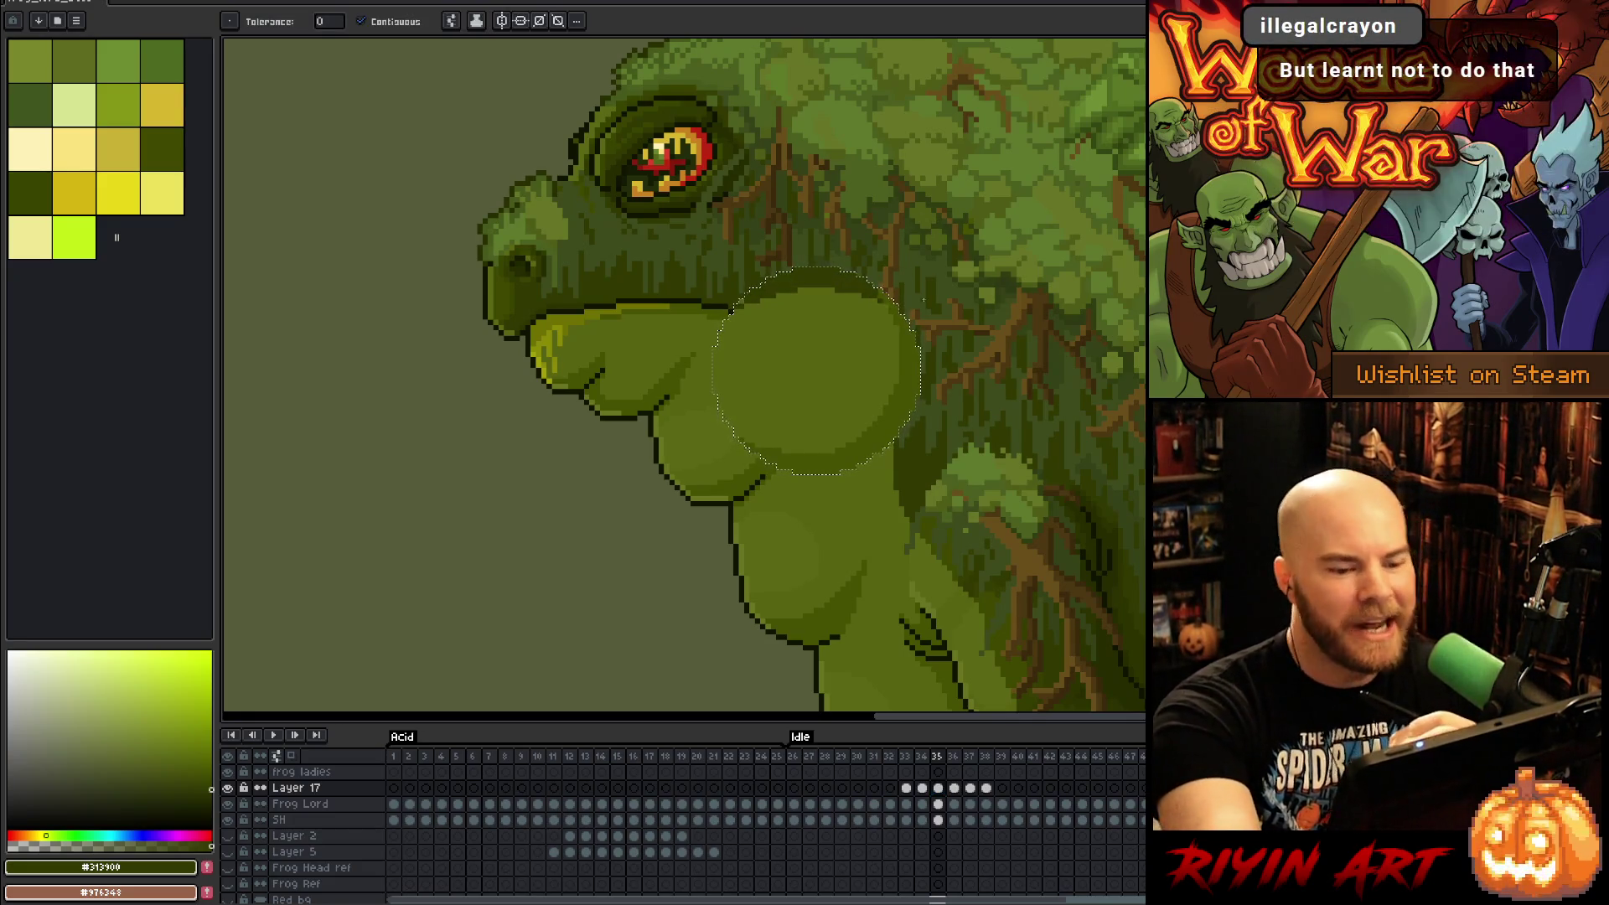
key("b")
left_click(603, 159, "alt")
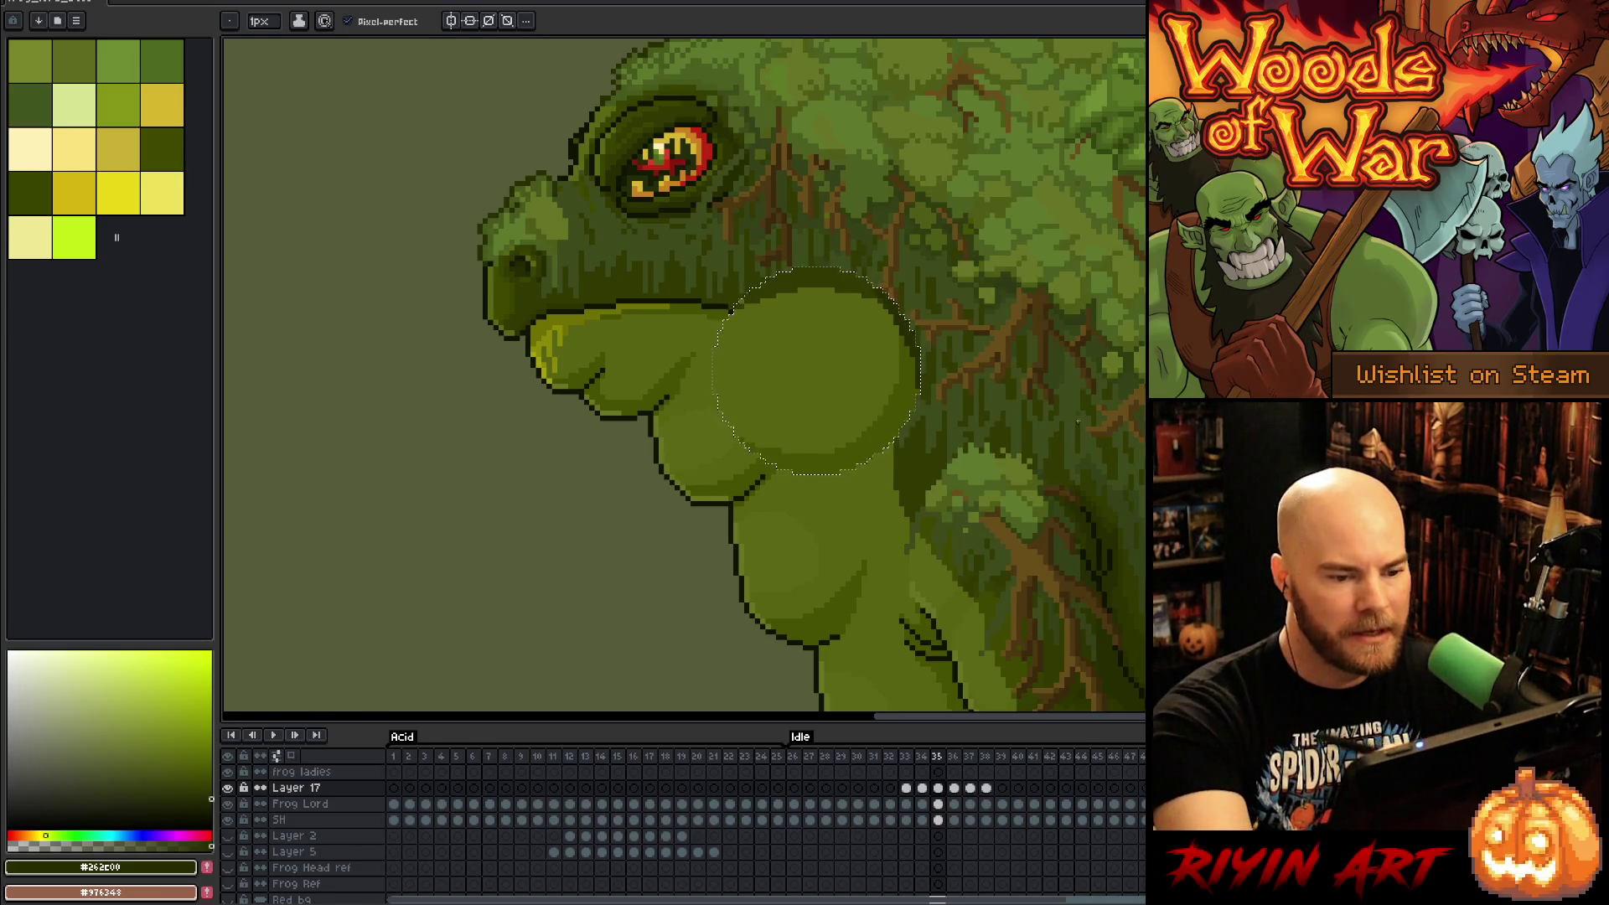
key("Down")
key("Down")
key("Down")
key("Right")
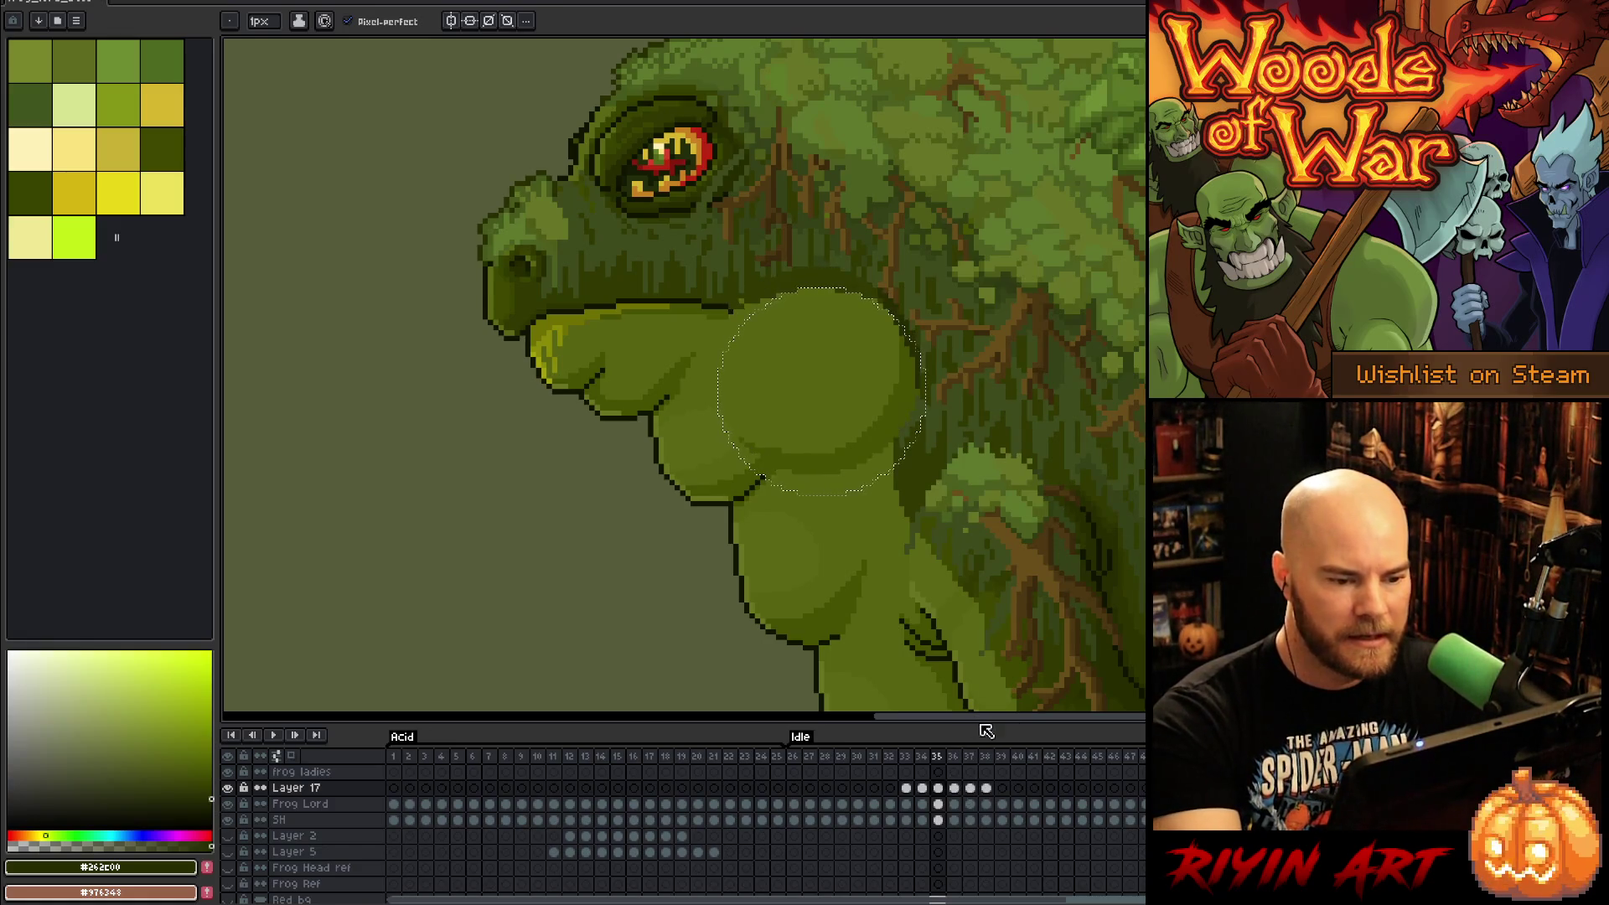
left_click(954, 787)
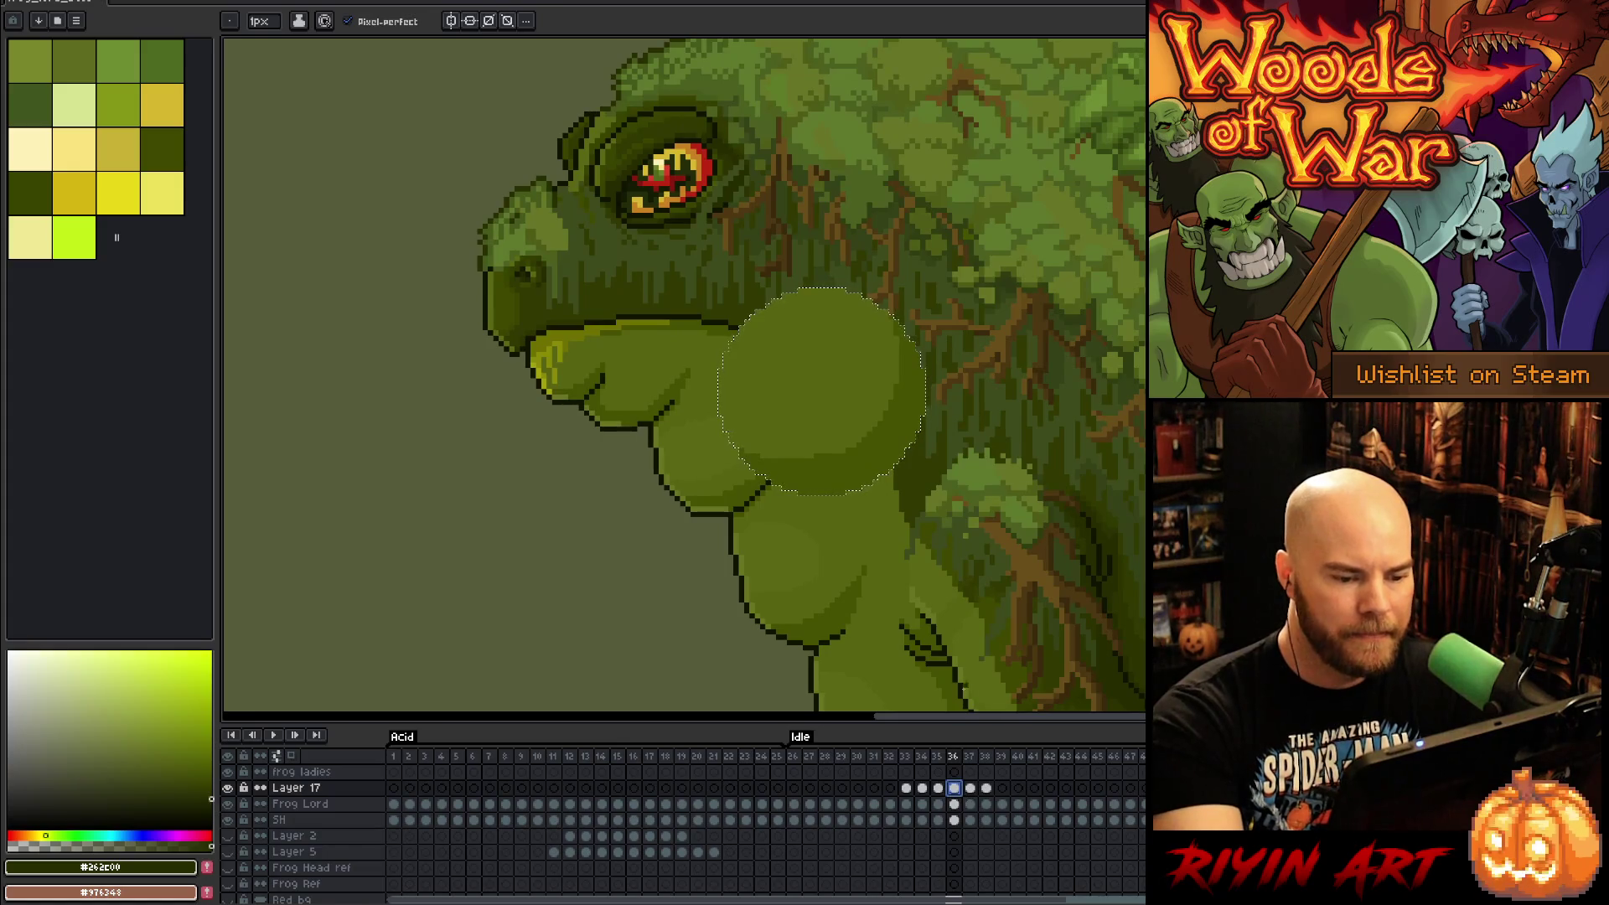
left_click(938, 787)
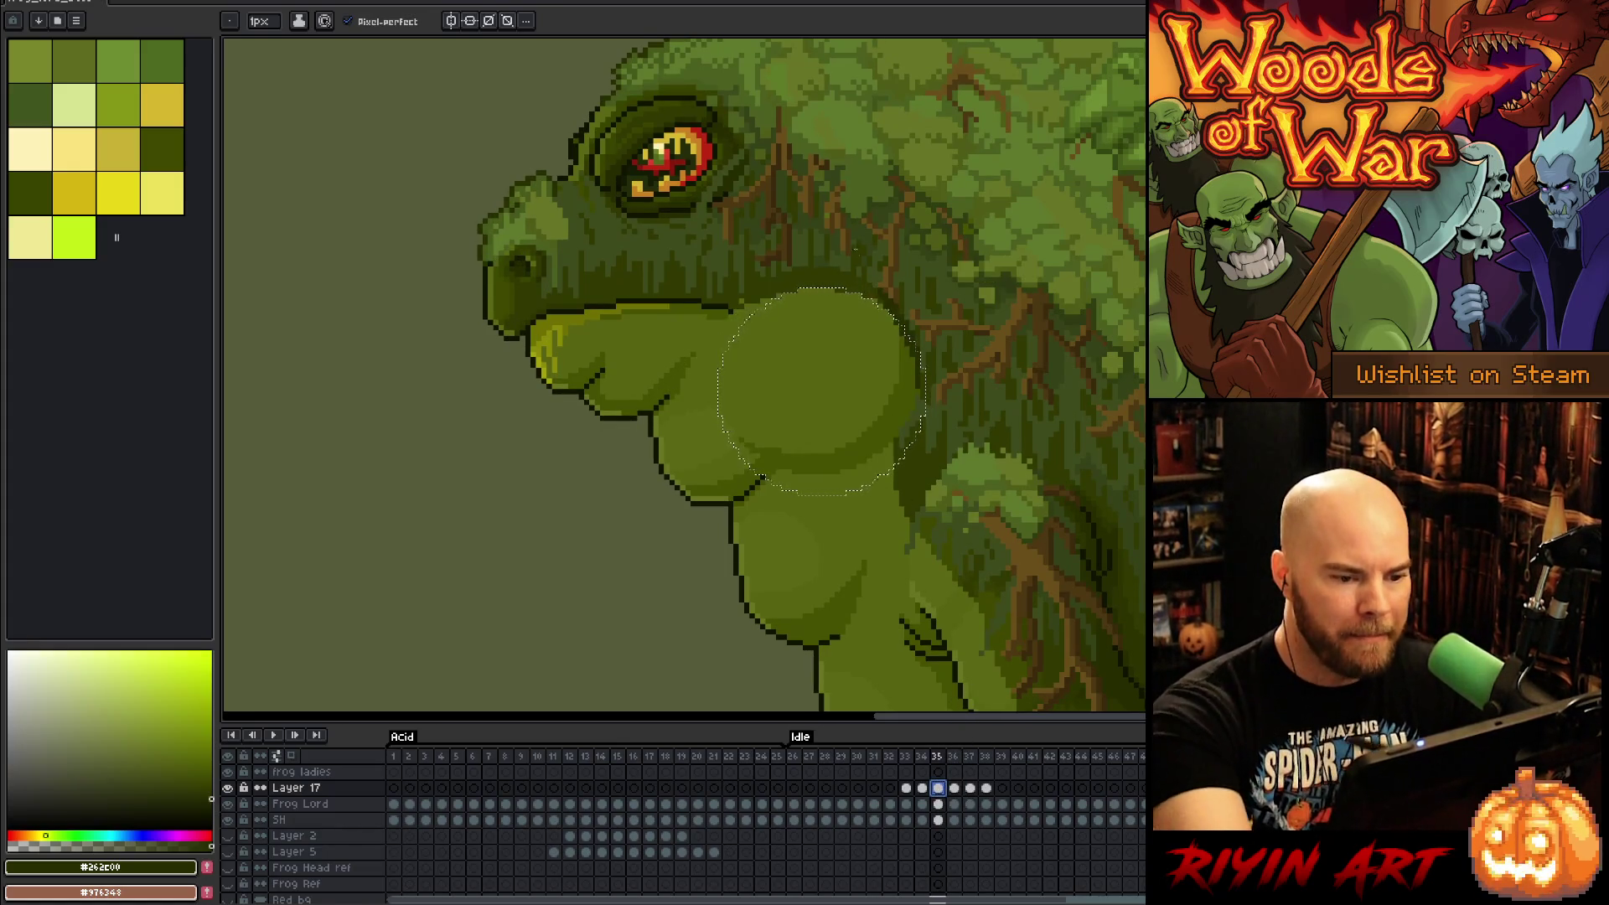
key("ctrl+t")
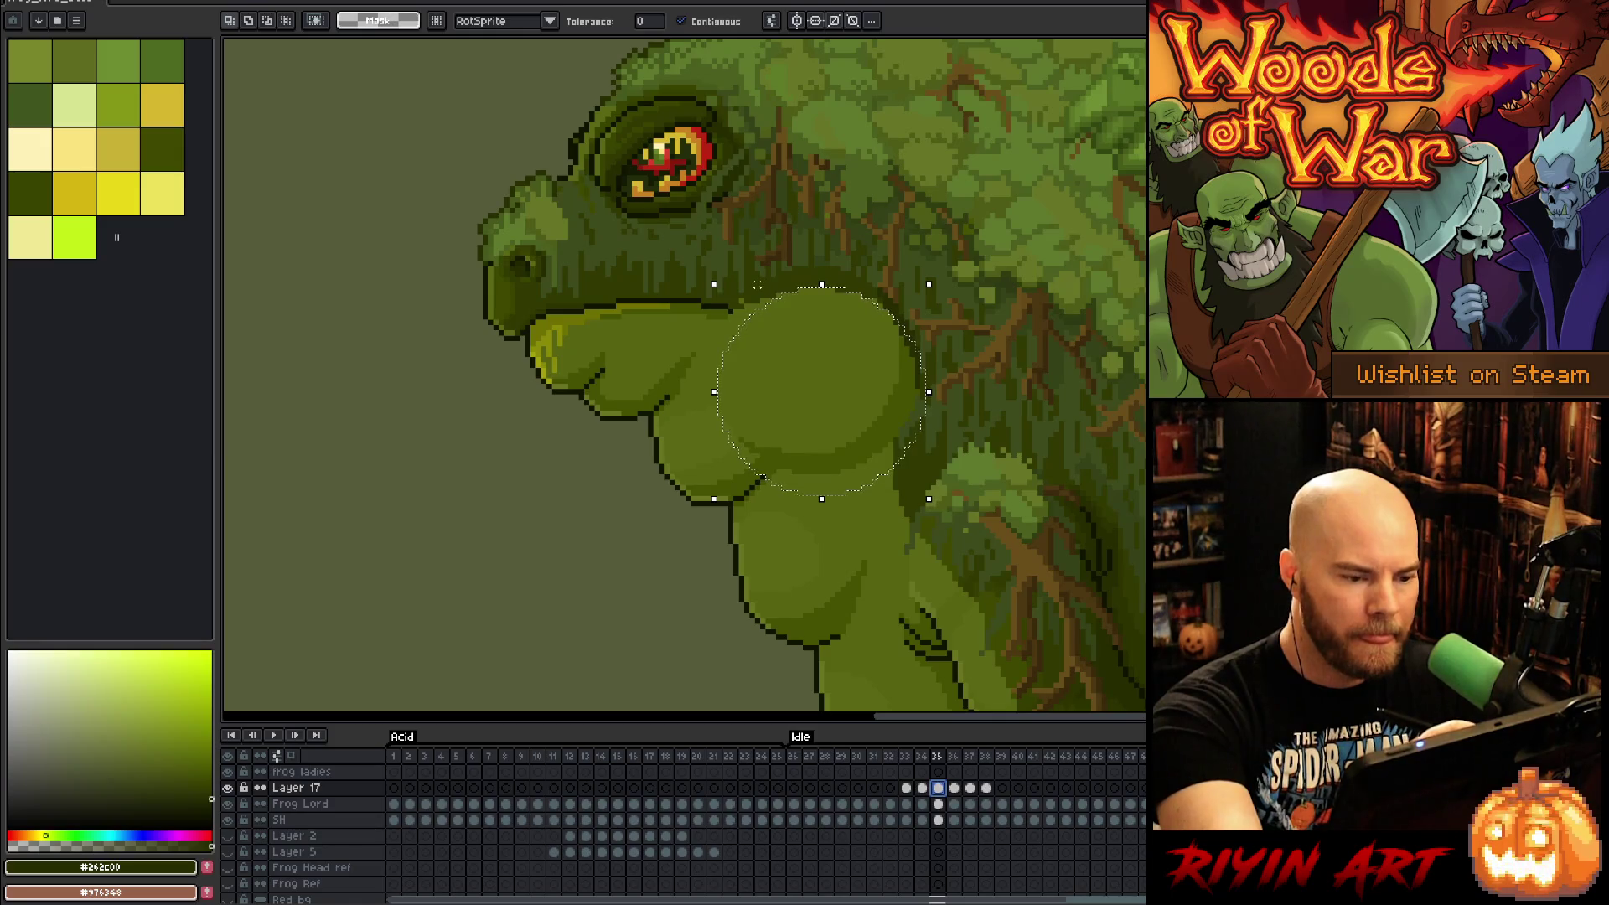
Step: Commit the transform, then restore the throat selection and sample #262C00
key("Return")
key("ctrl+d")
key("b")
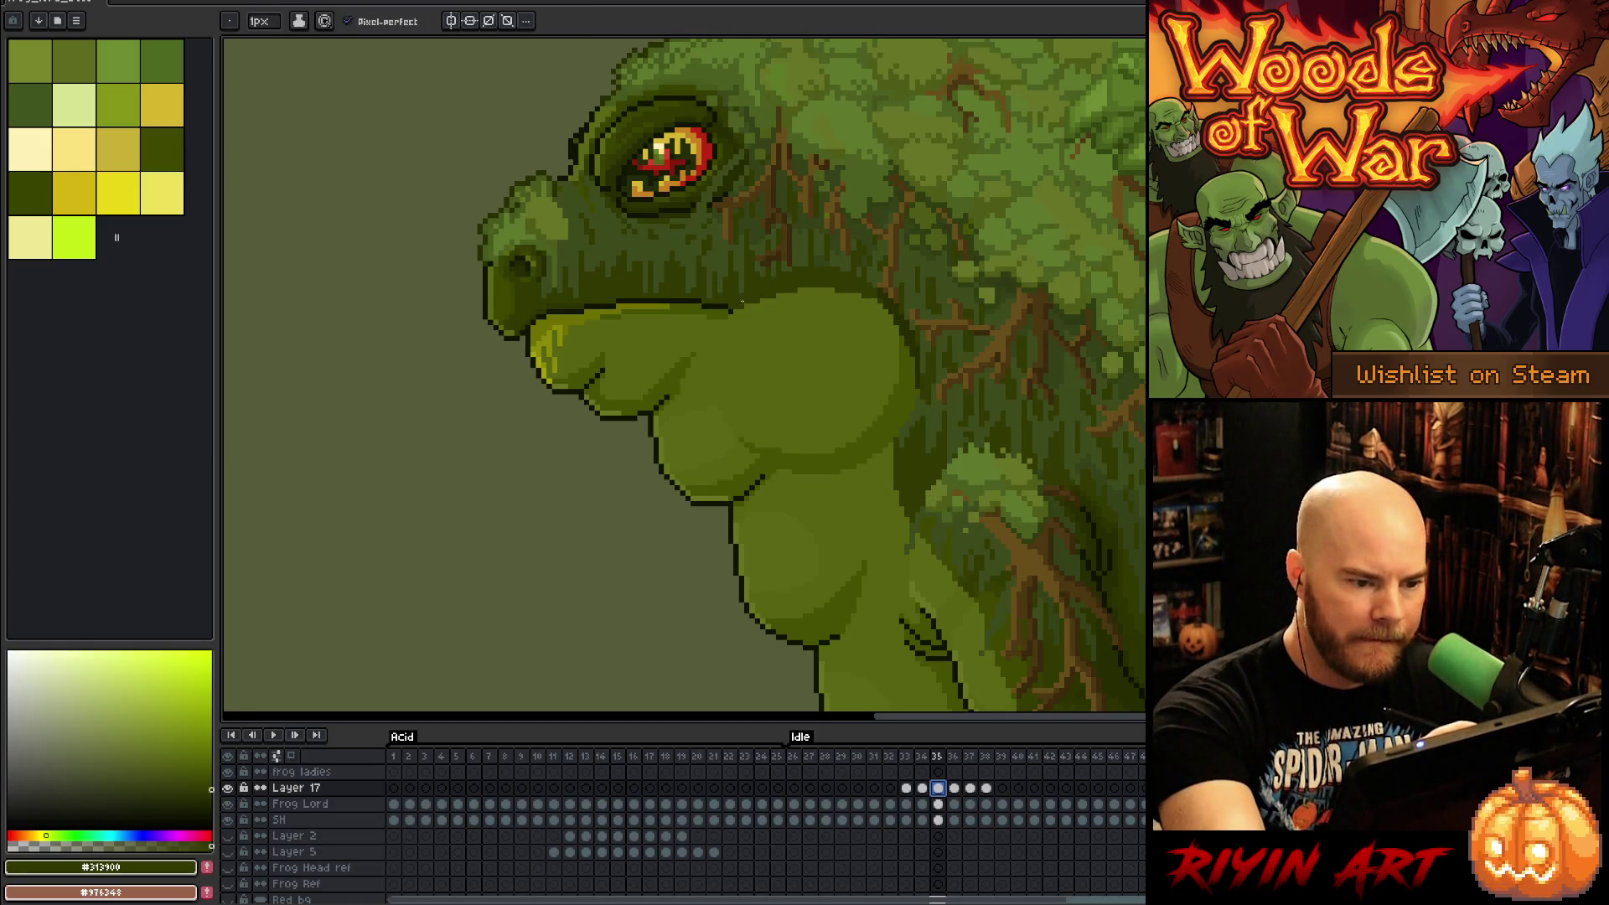
key("m")
key("ctrl+shift+d")
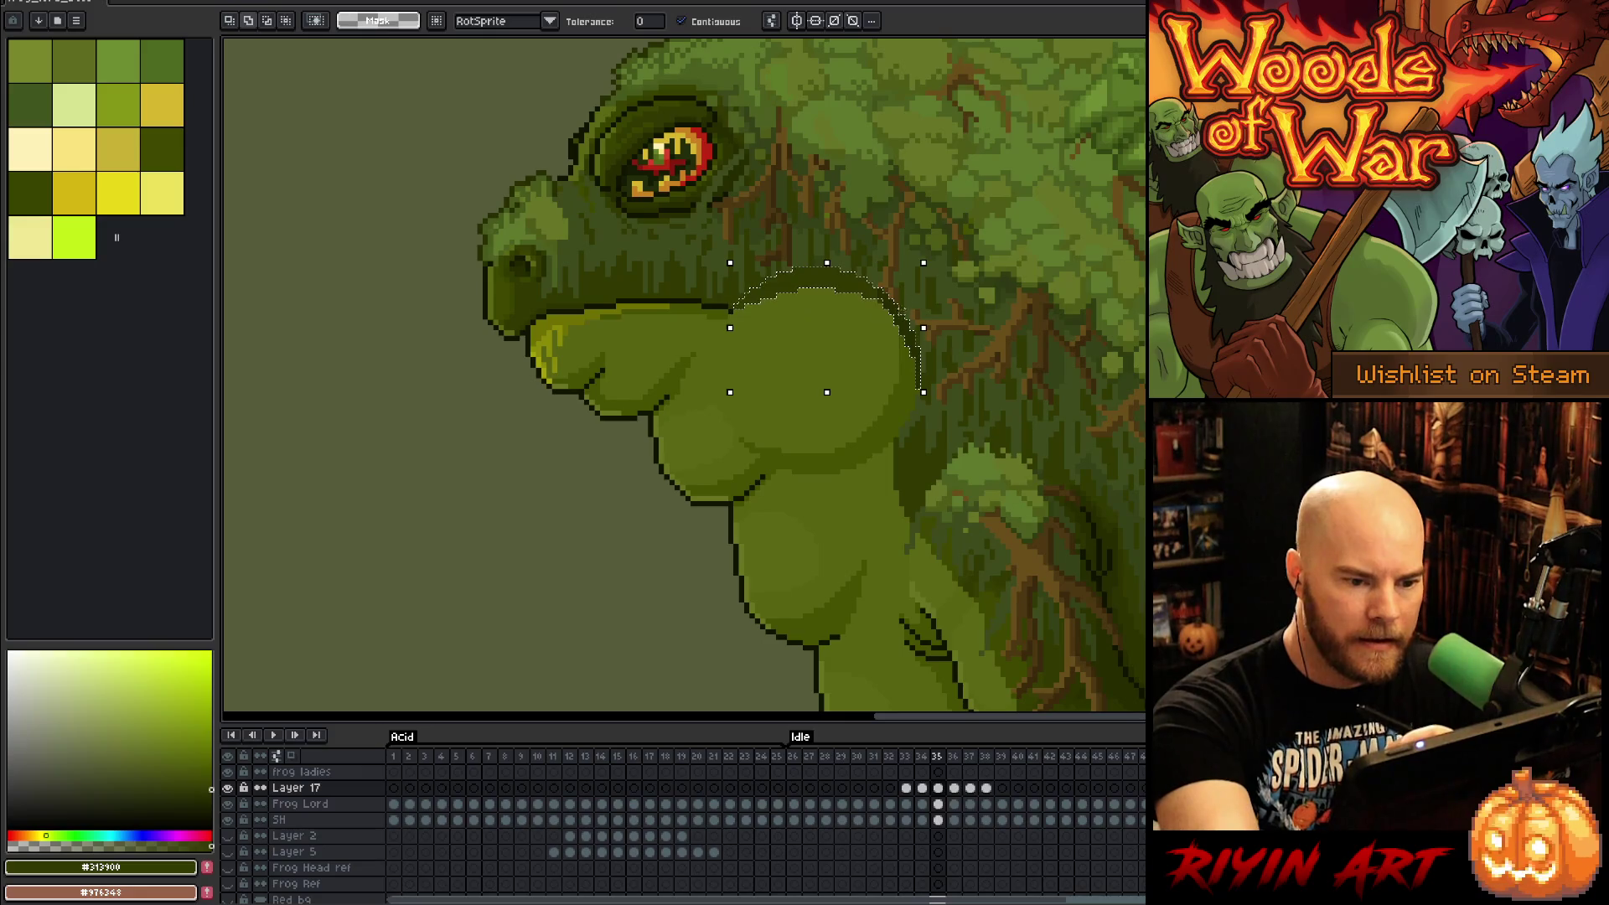
left_click(901, 313)
left_click(890, 312, "alt")
key("ctrl+shift+d")
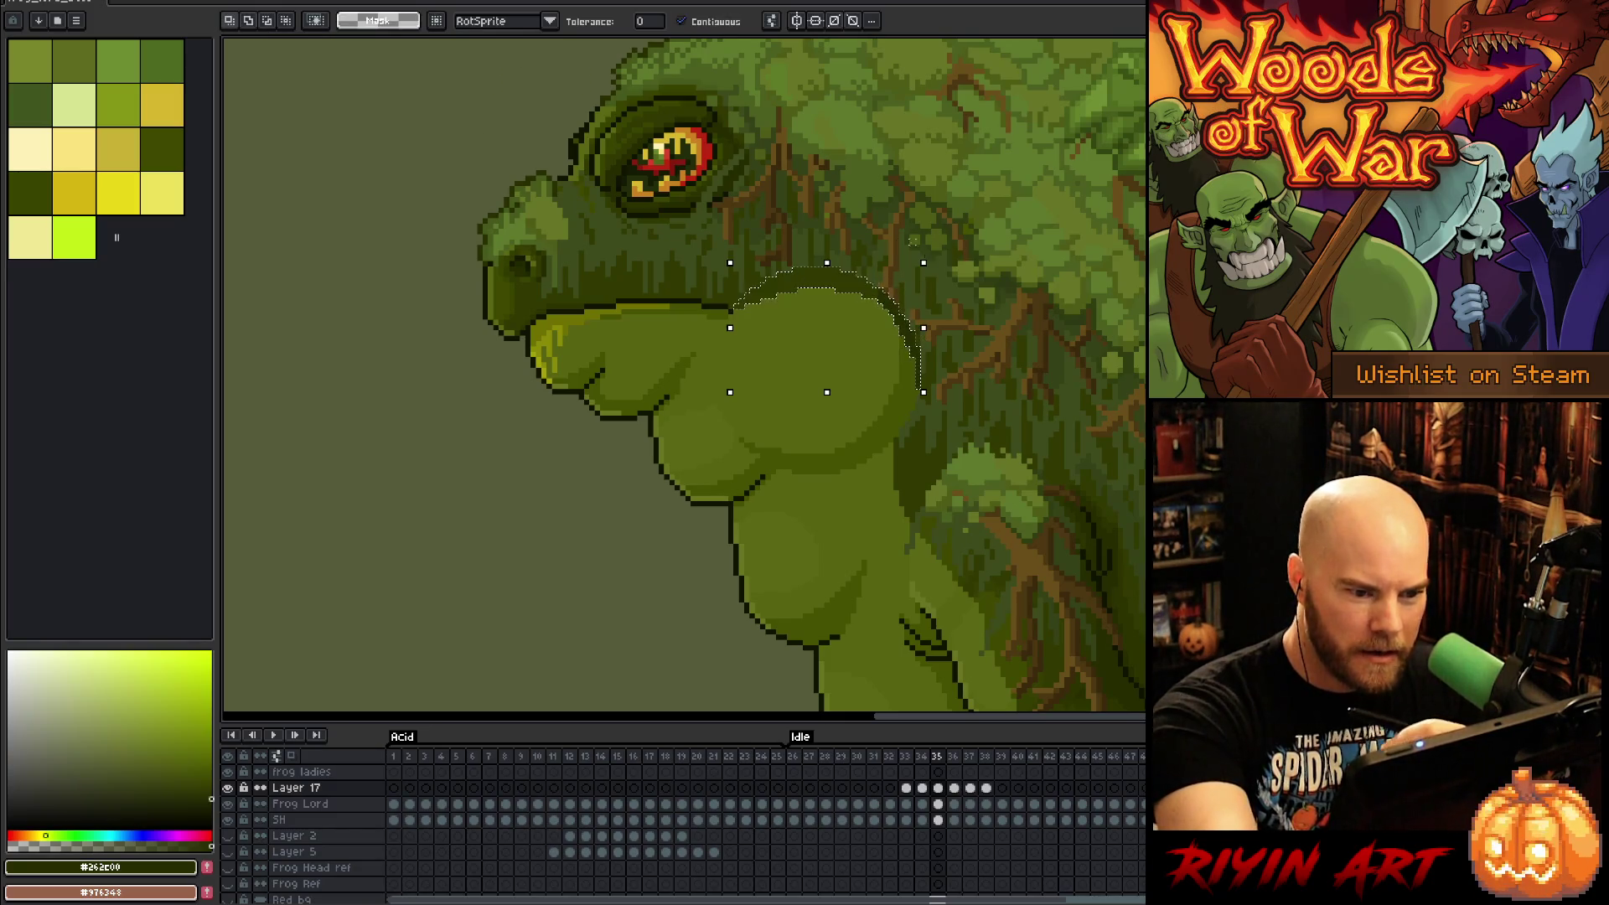
Step: Nudge the frame 36 throat bulge down and right, deselect, and pick mid-green #576310 for the pencil
left_click(955, 773)
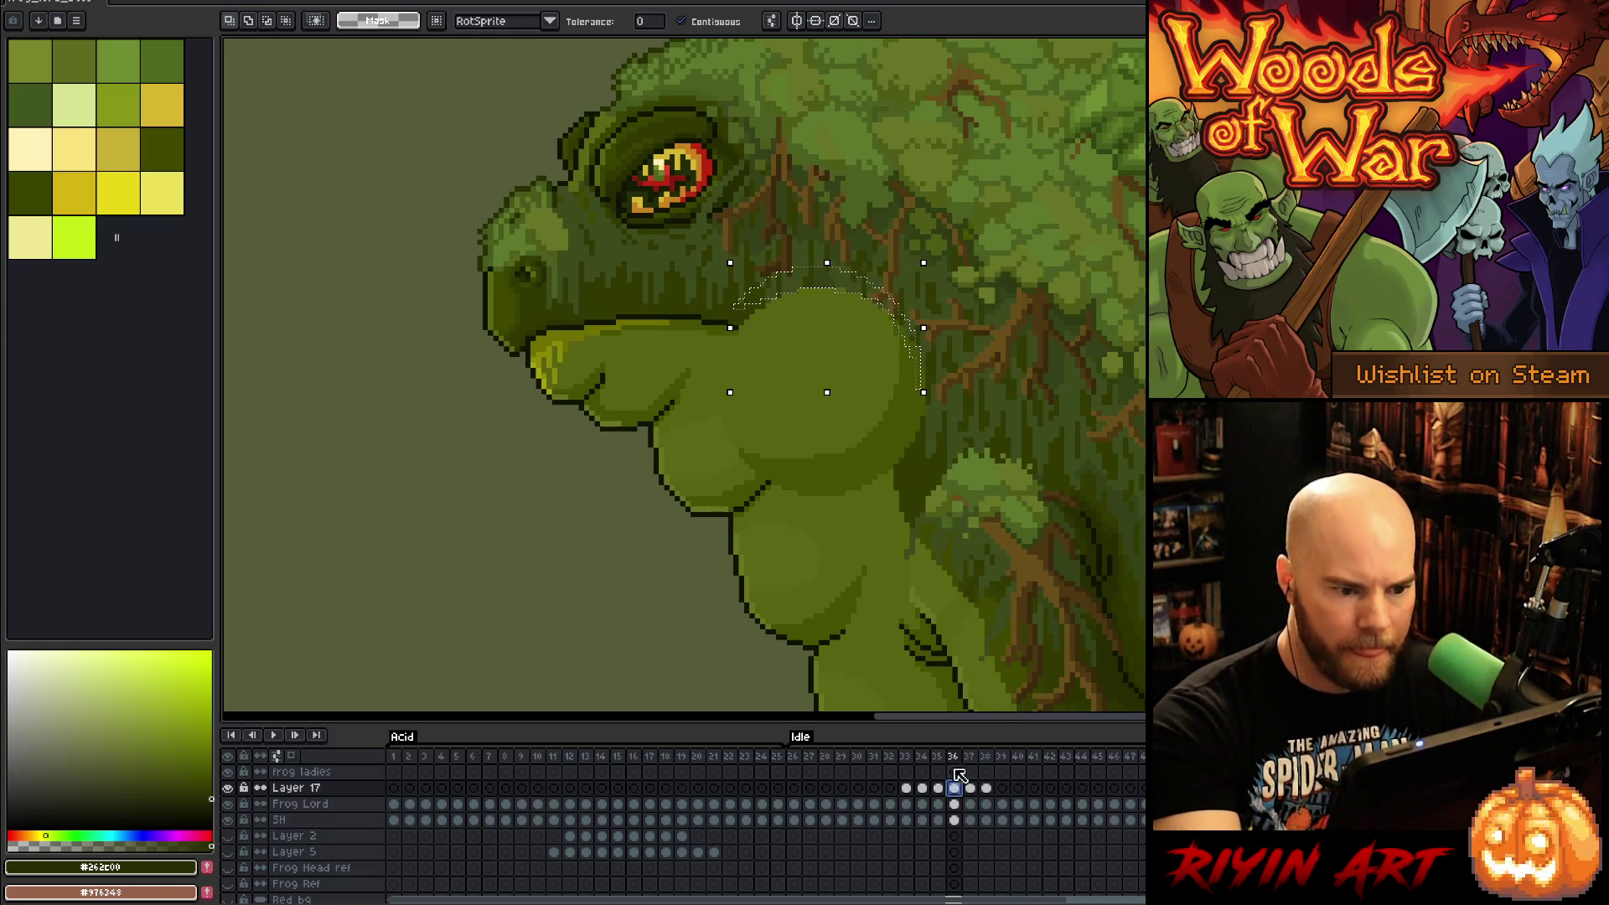
key("Down")
key("Down")
key("Down")
key("Right")
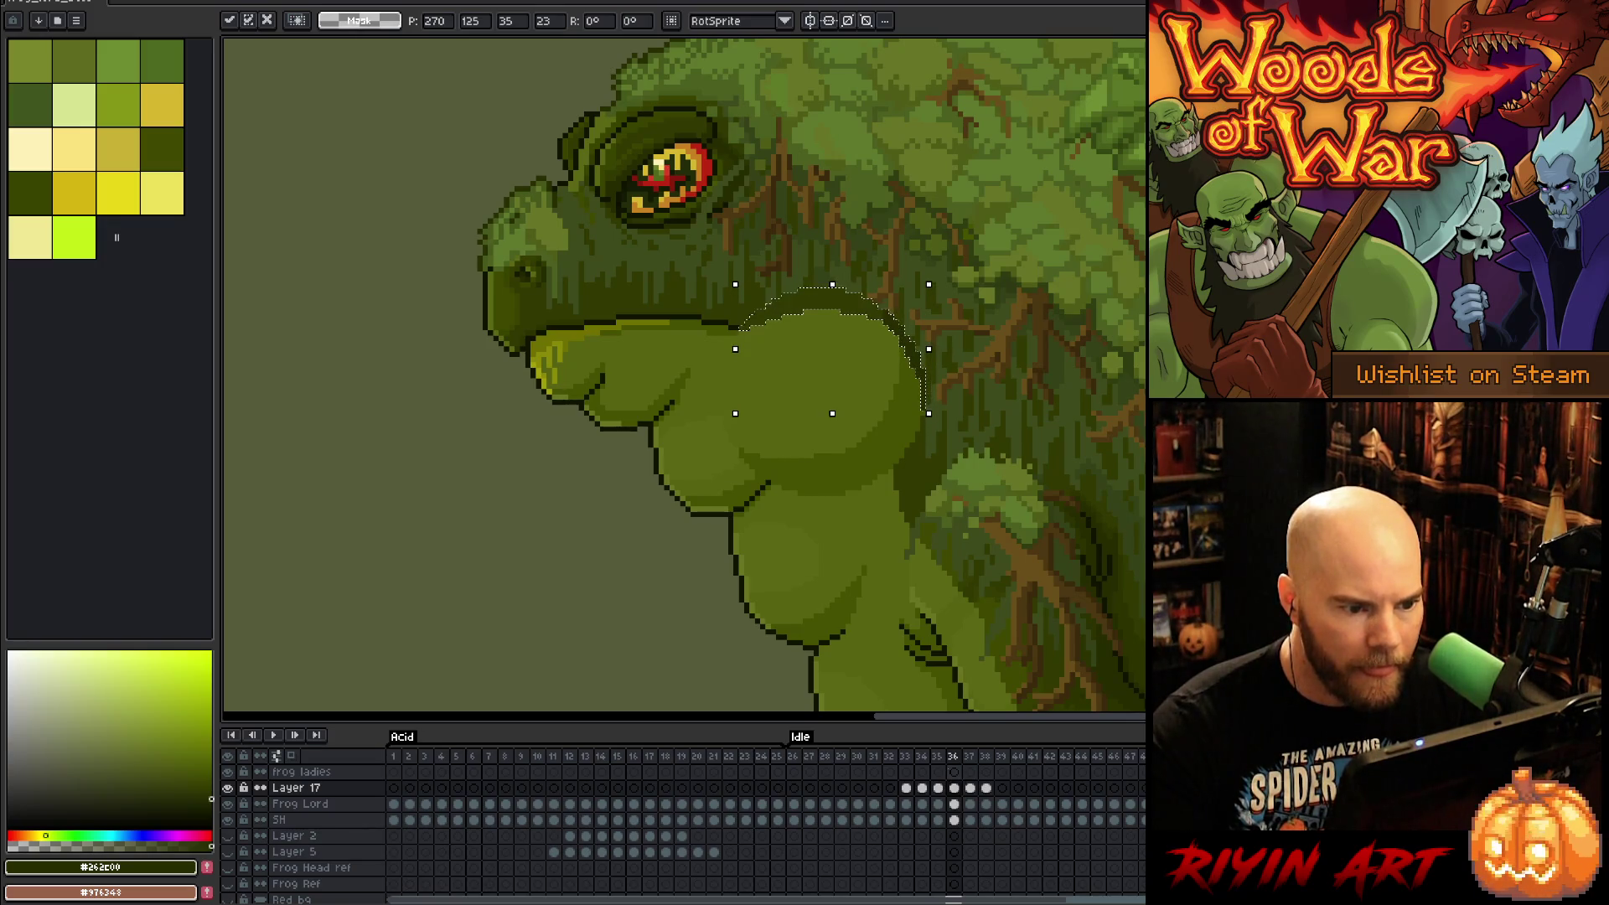
key("ctrl+d")
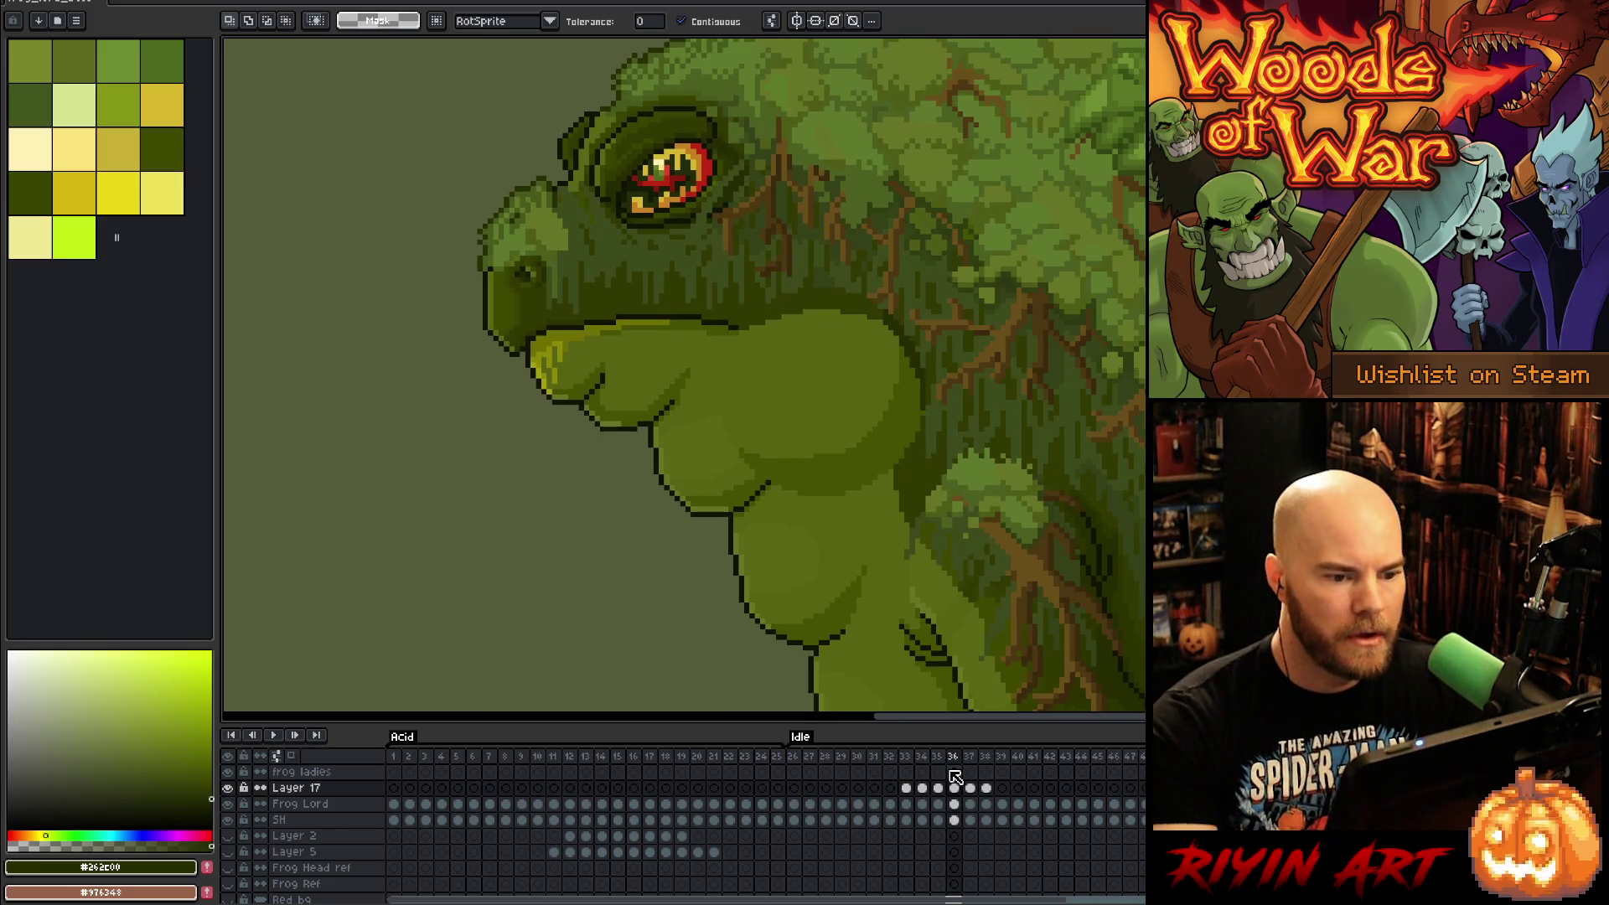
key("b")
left_click(912, 362, "alt")
left_click(889, 327, "alt")
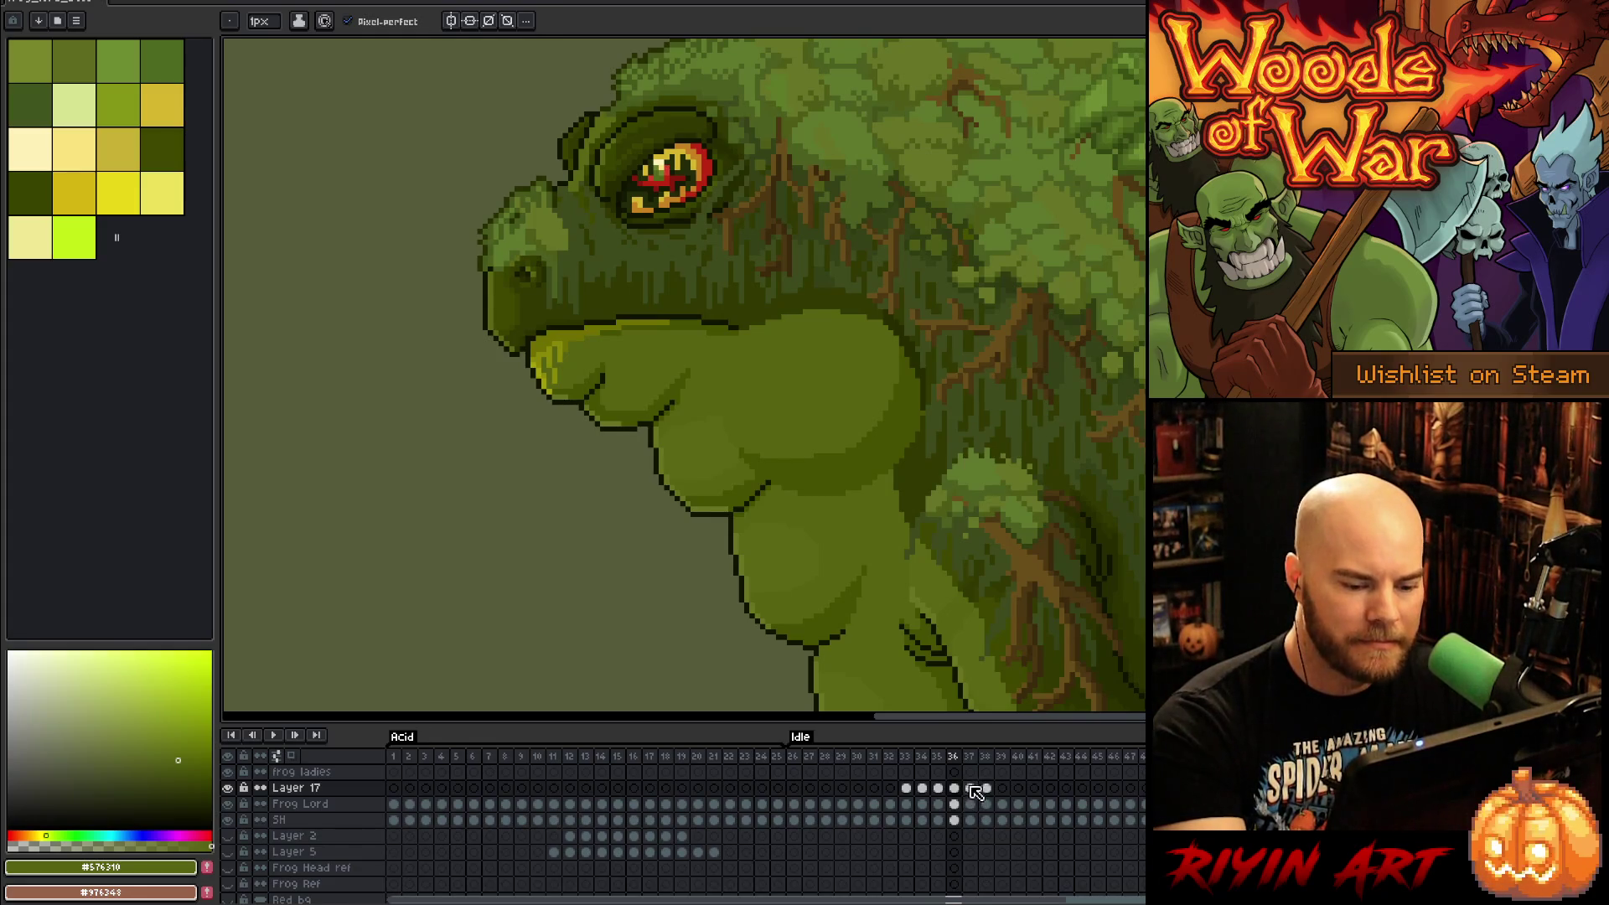
Step: Inspect the frame 37 throat cel and sample dark outline greens for the pencil
key("Right")
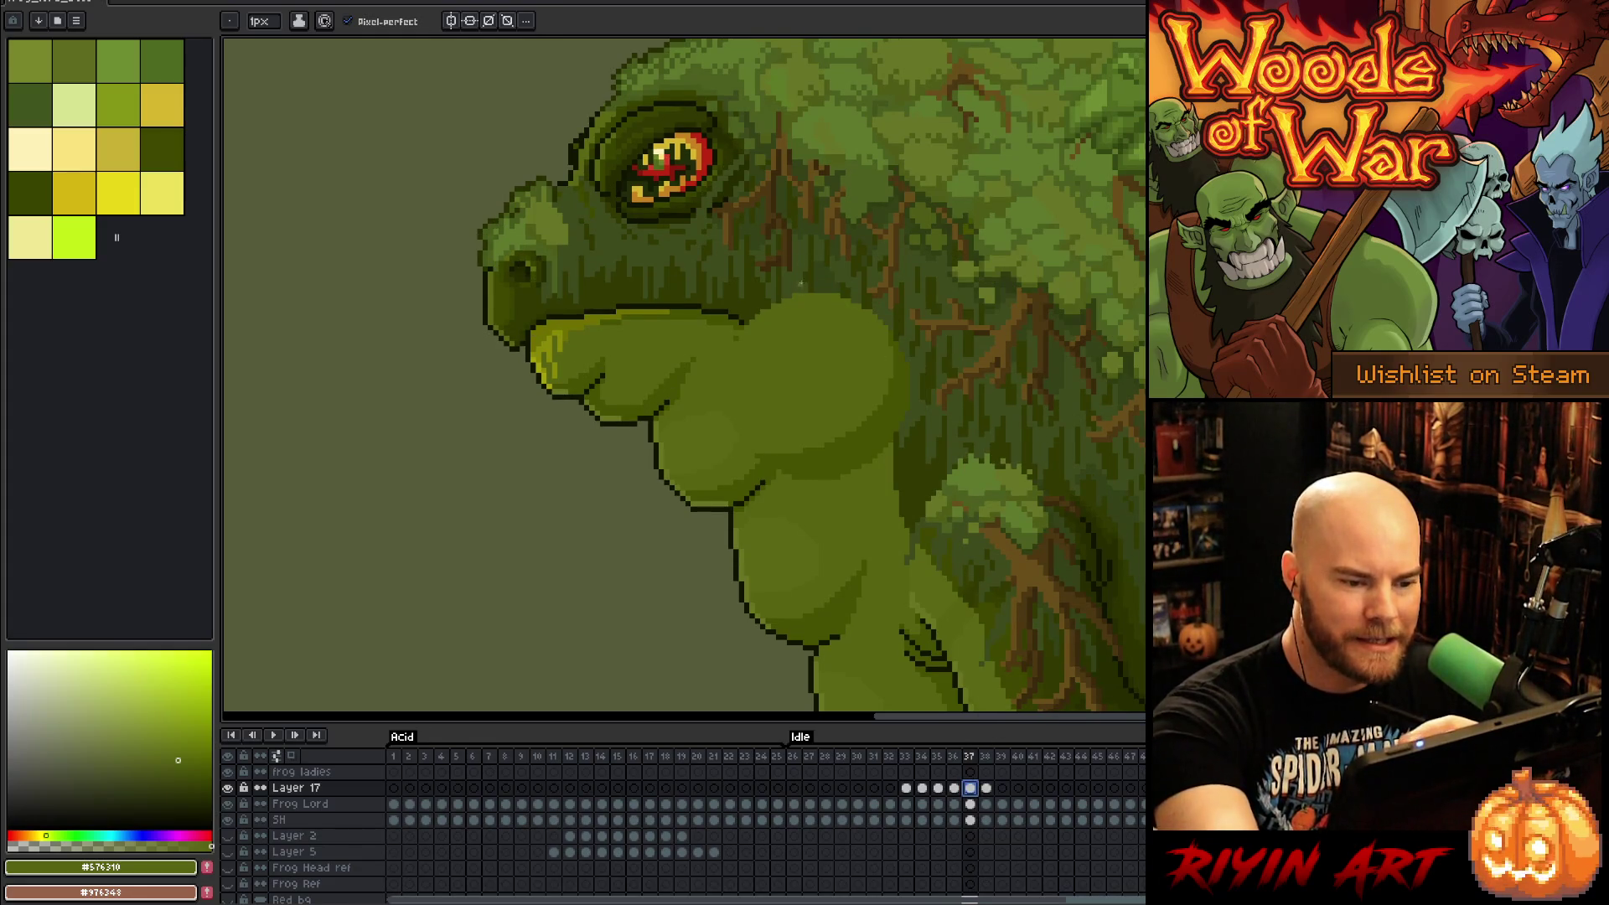
double_click(970, 788)
left_click(444, 97)
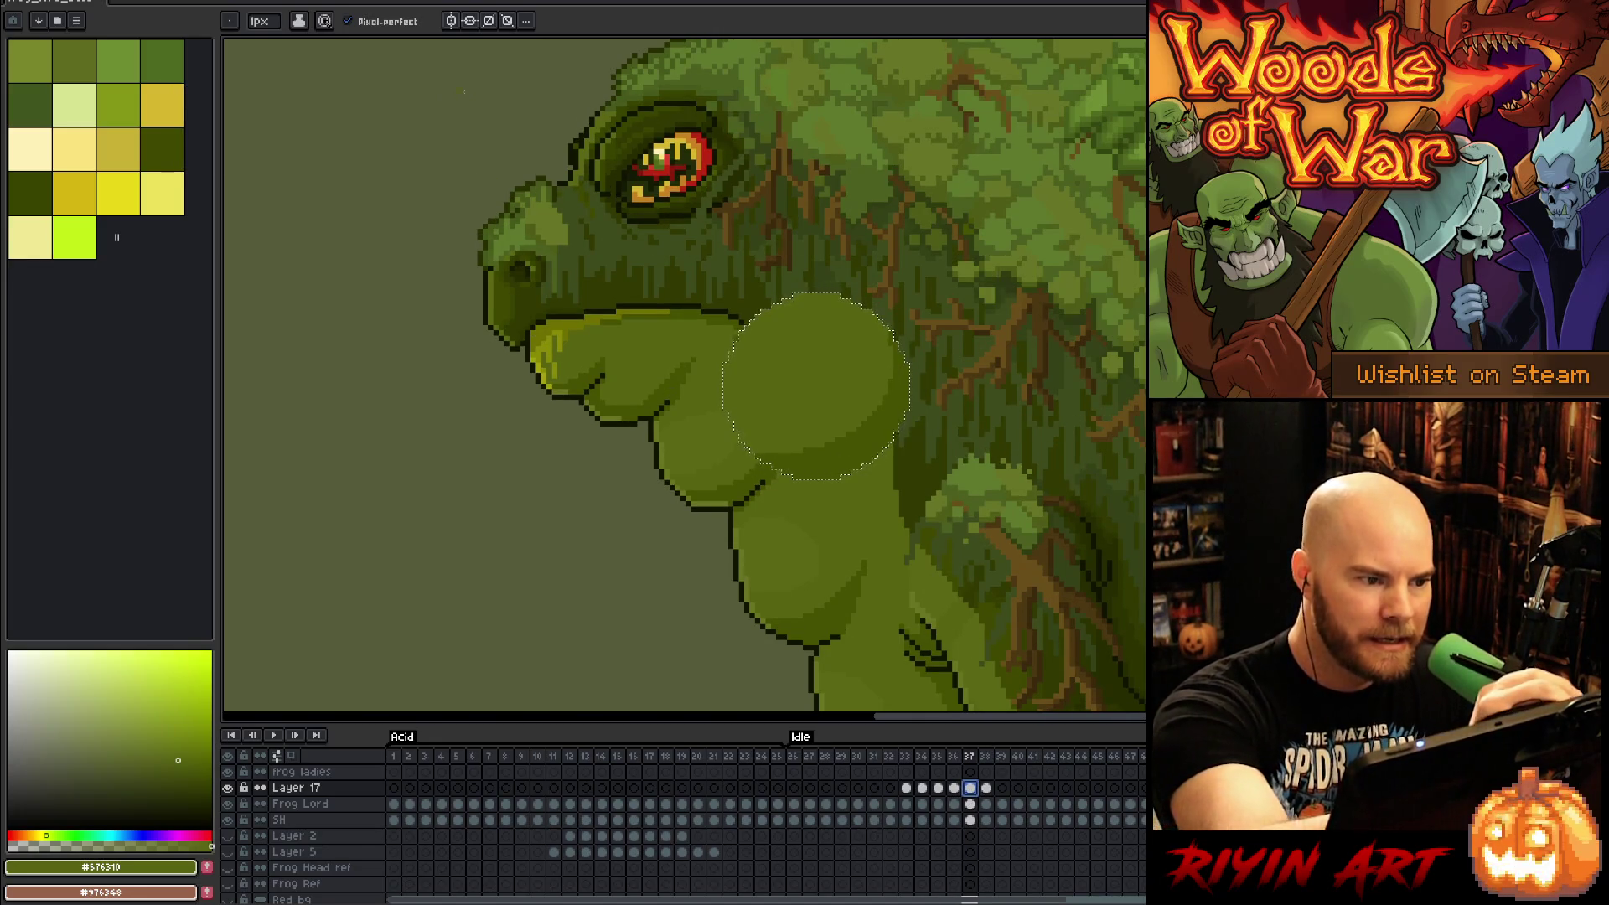
left_click(773, 296, "alt")
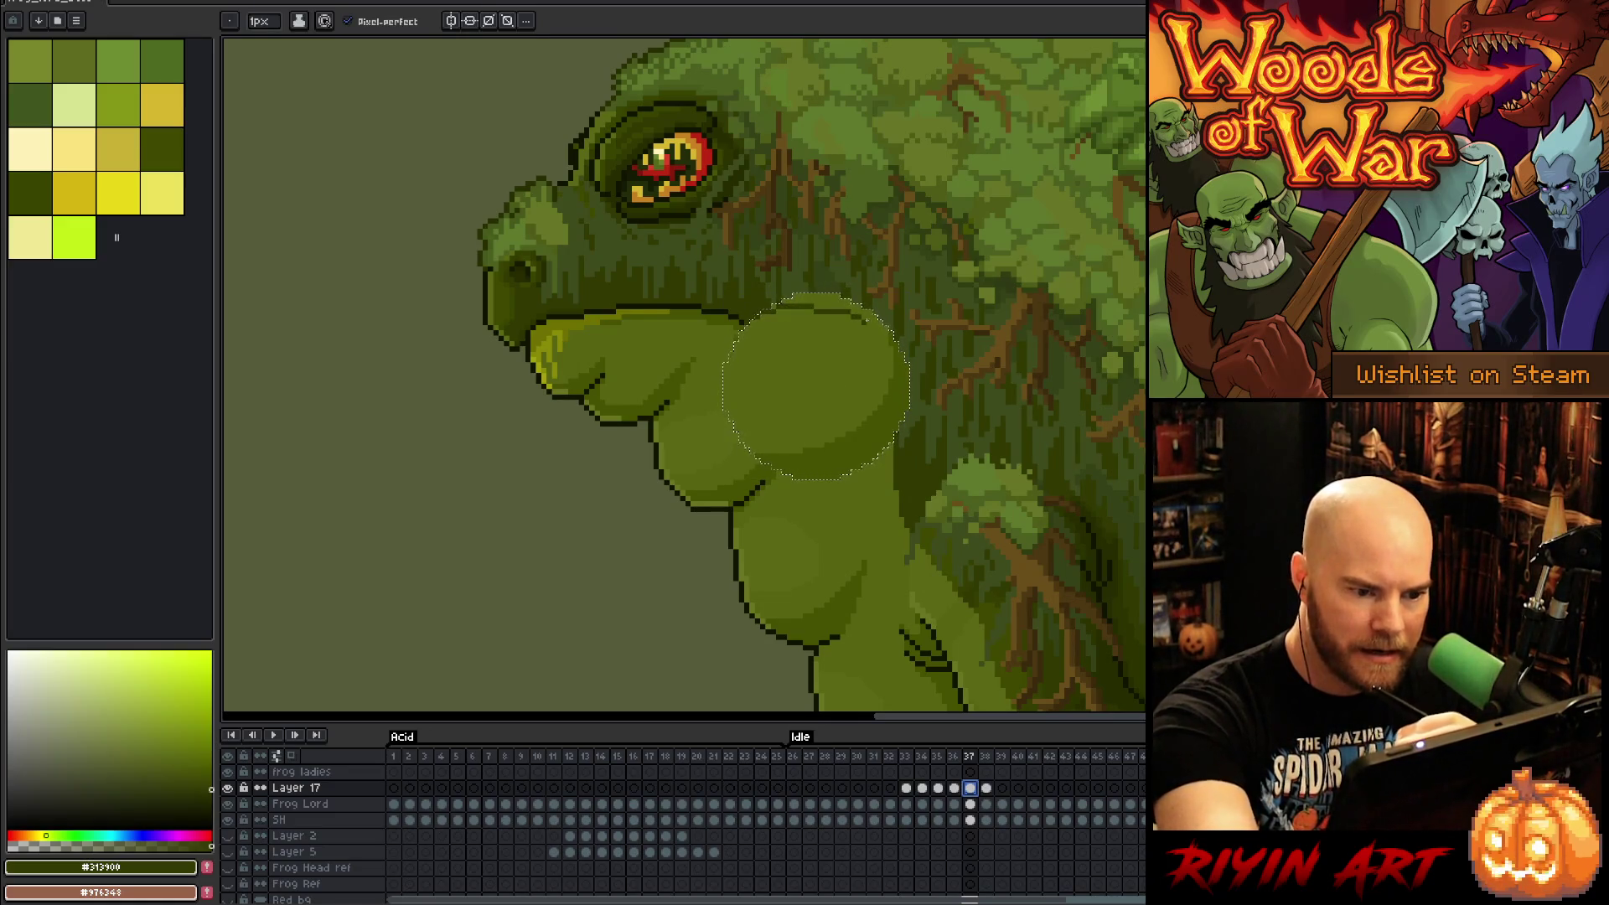
key("g")
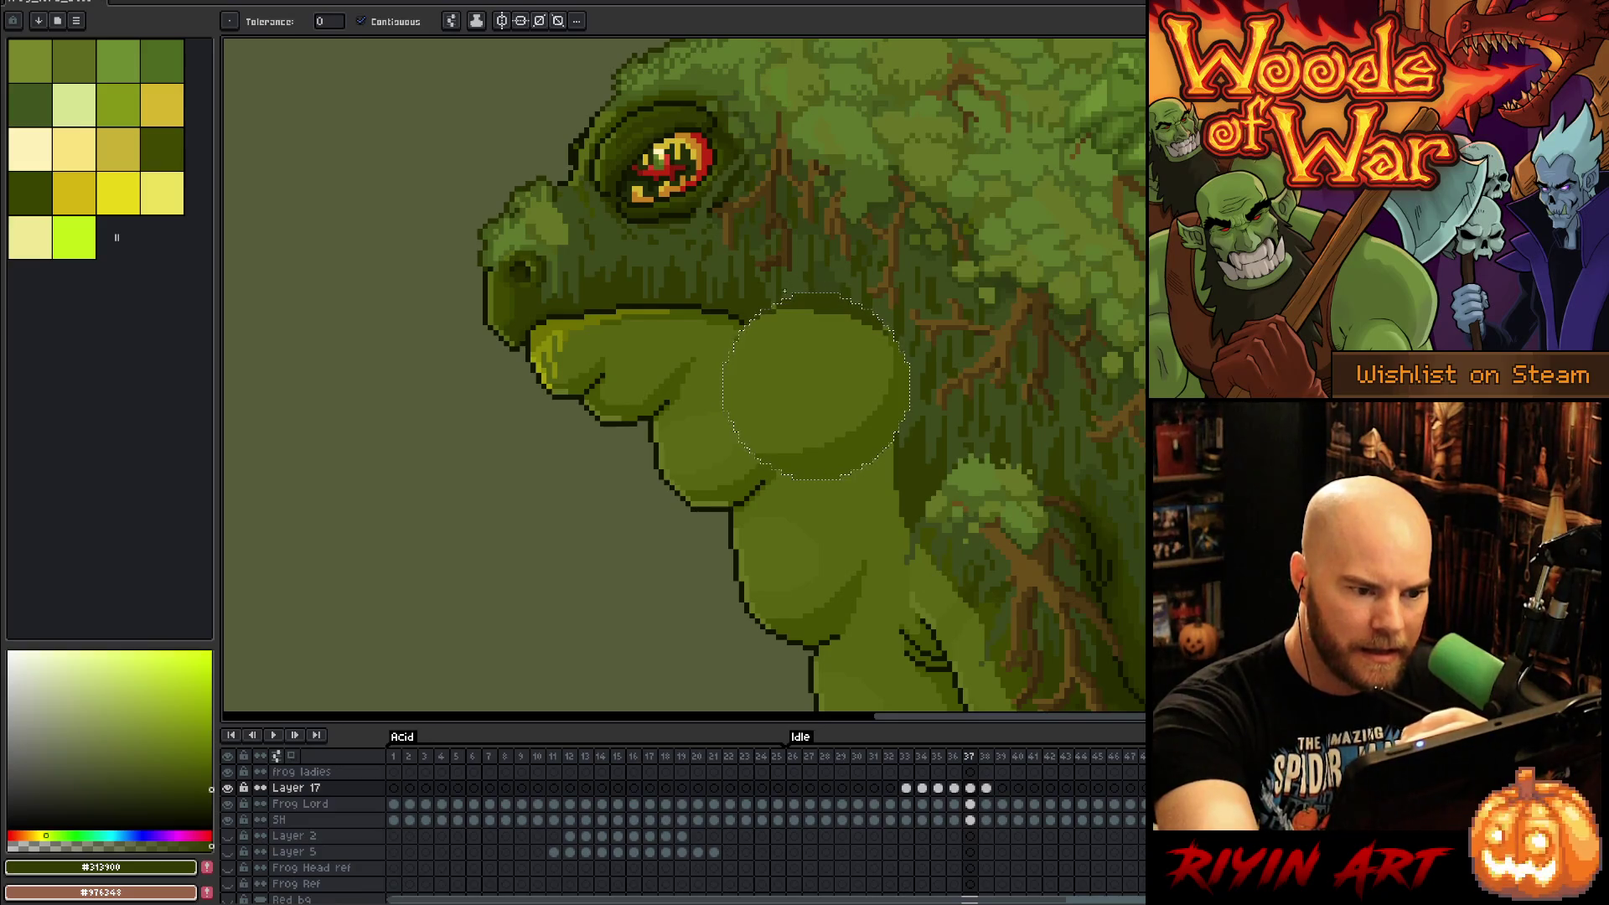
key("b")
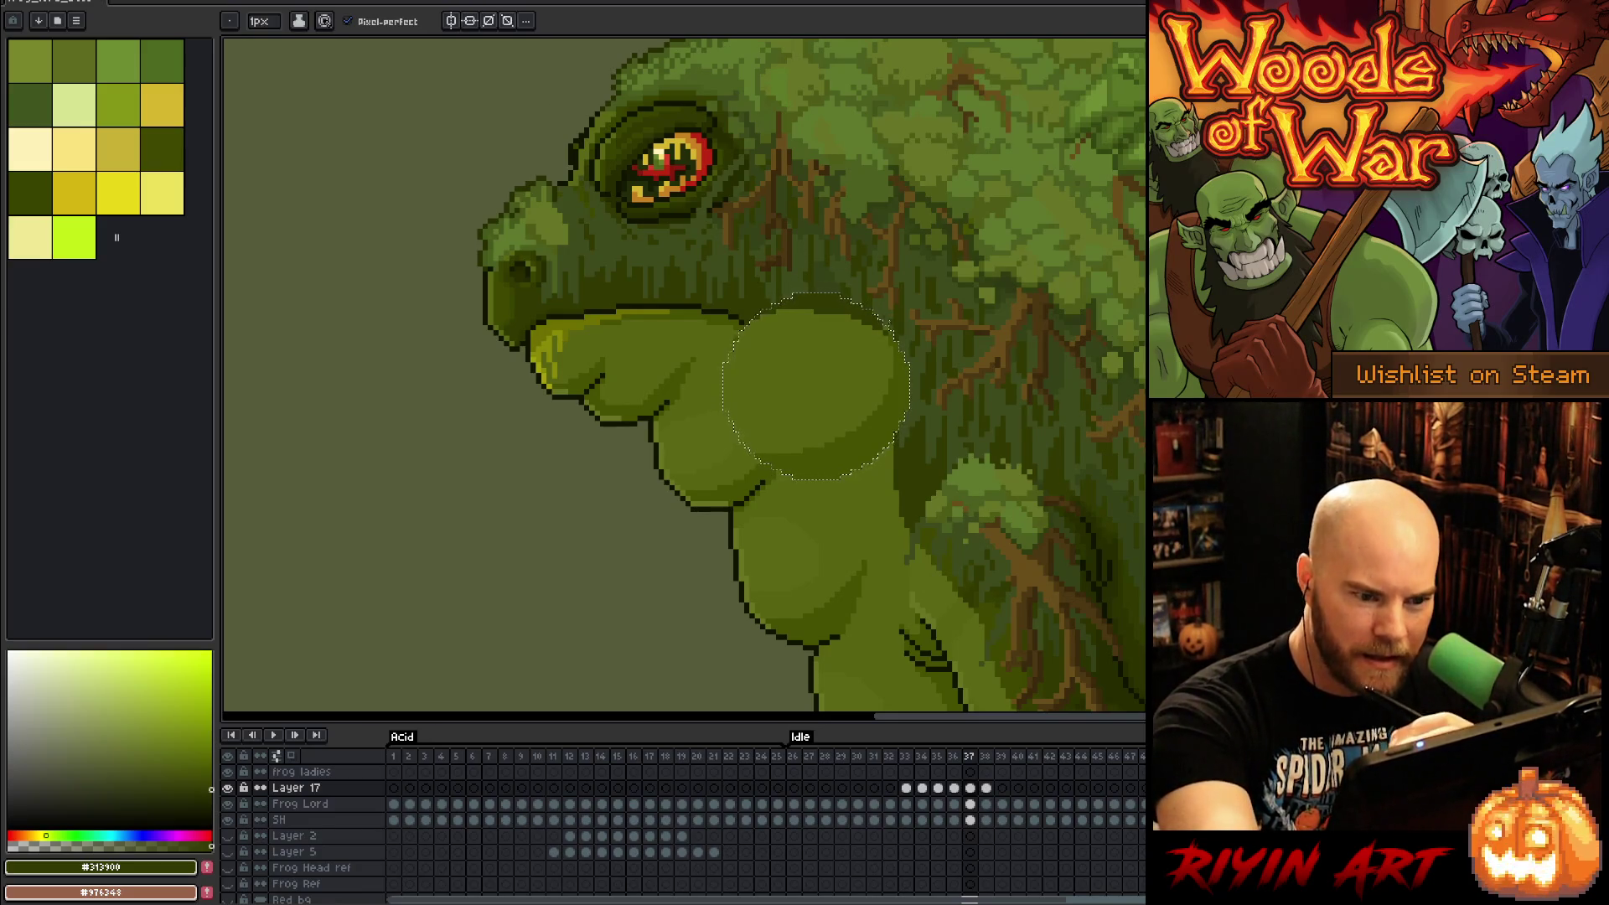
left_click(1113, 591, "alt")
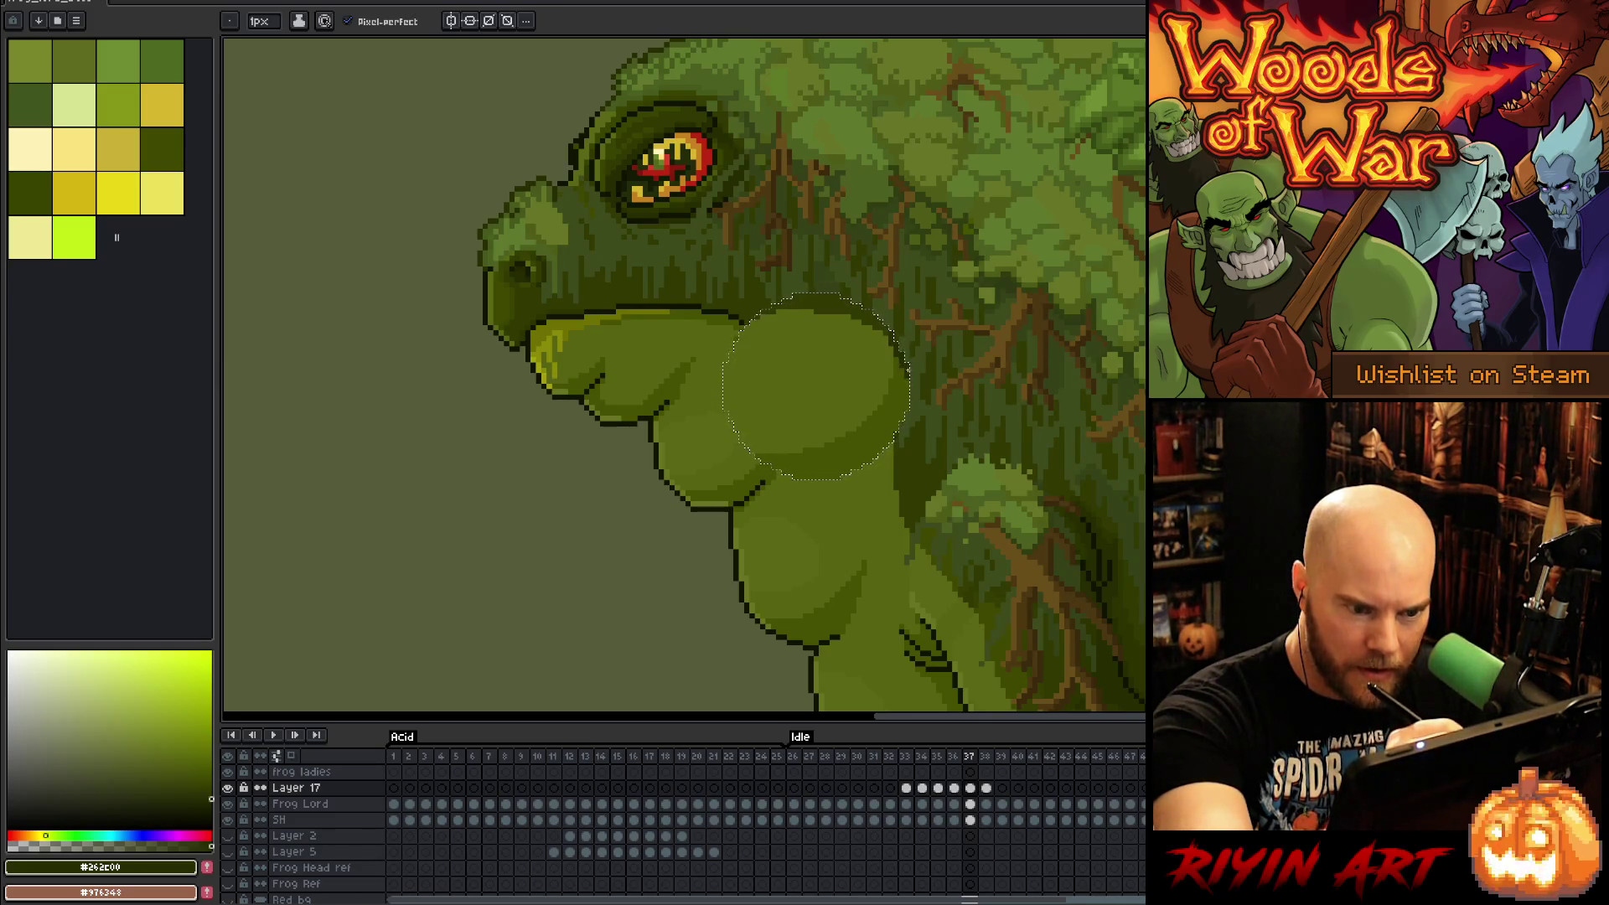
Step: Clear the throat selection on frame 36, pick a dark green, and move to frame 38
key("comma")
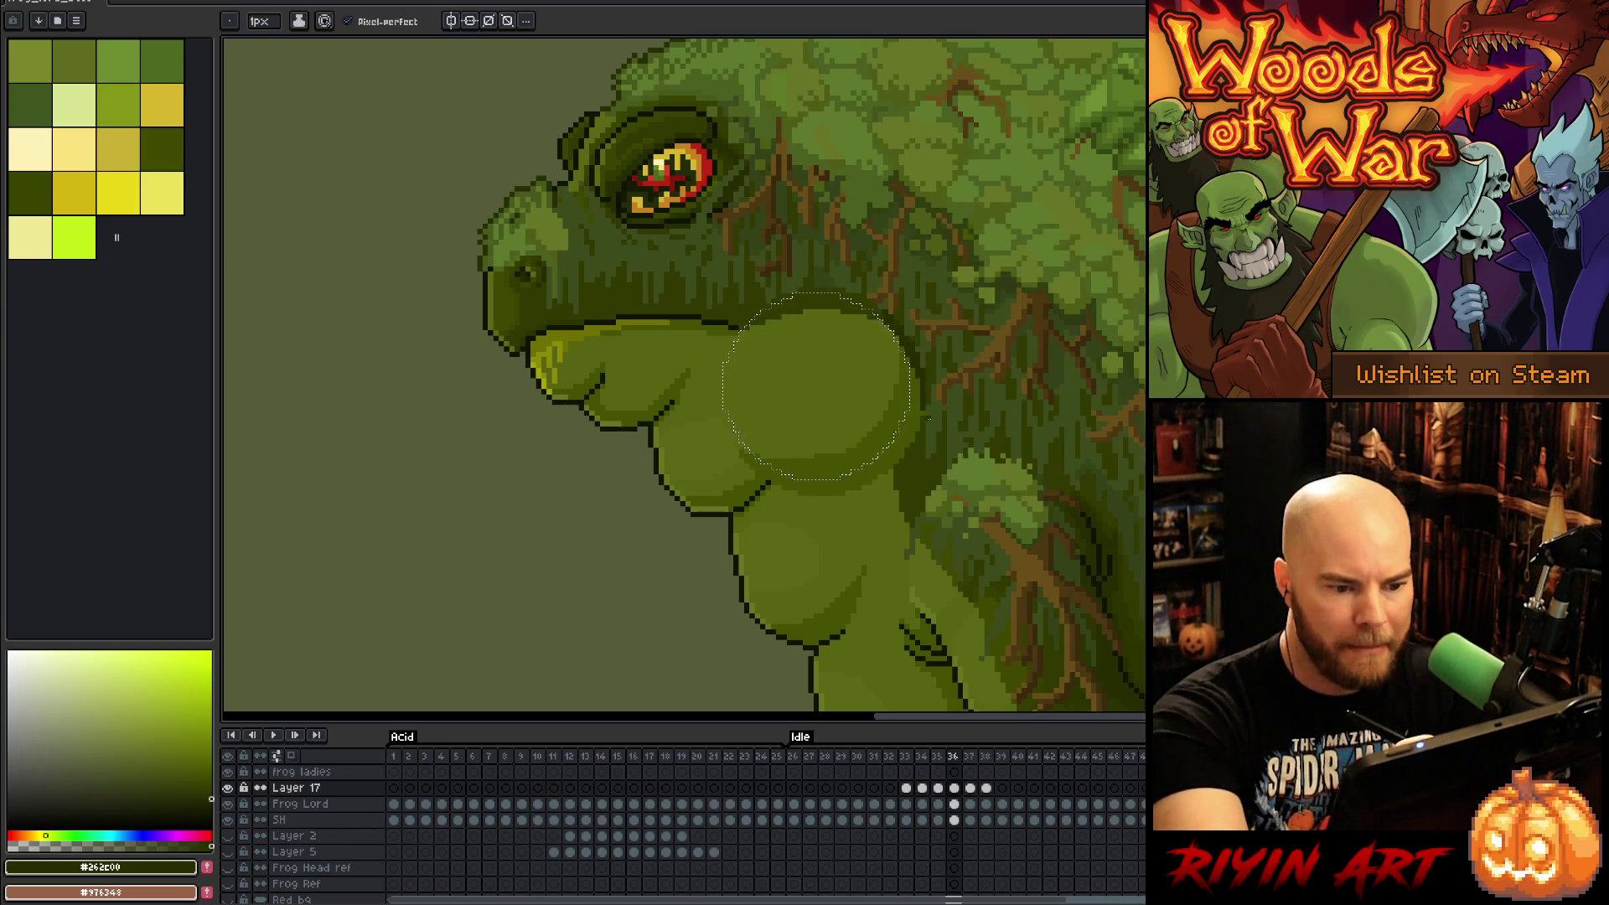
key("ctrl+d")
left_click(997, 237, "alt")
left_click(969, 787)
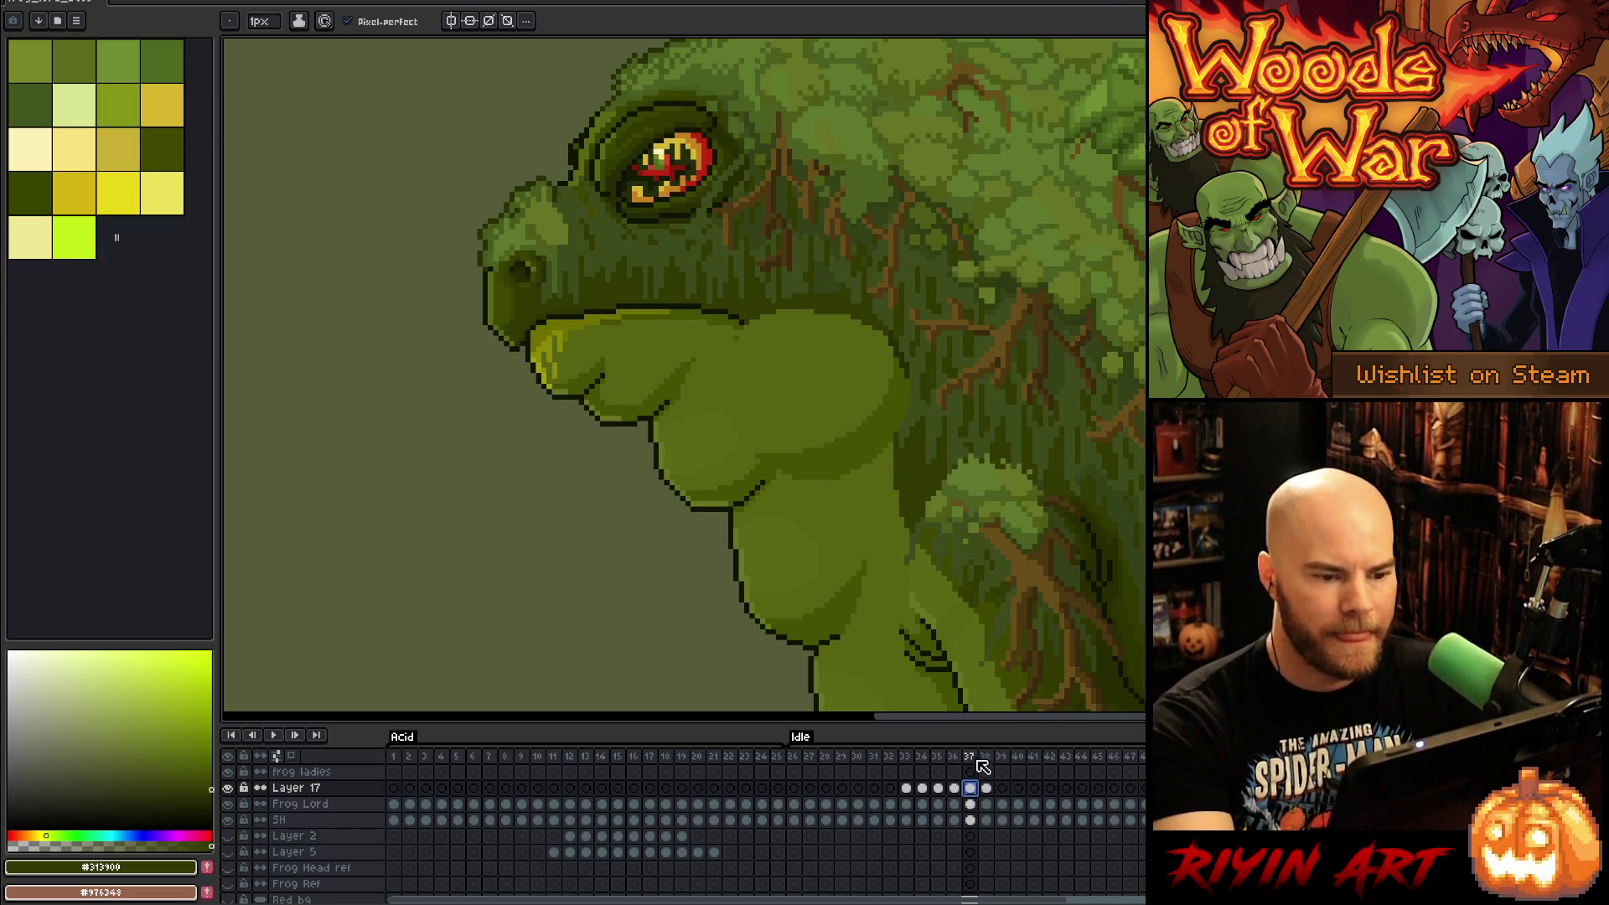
left_click(986, 788)
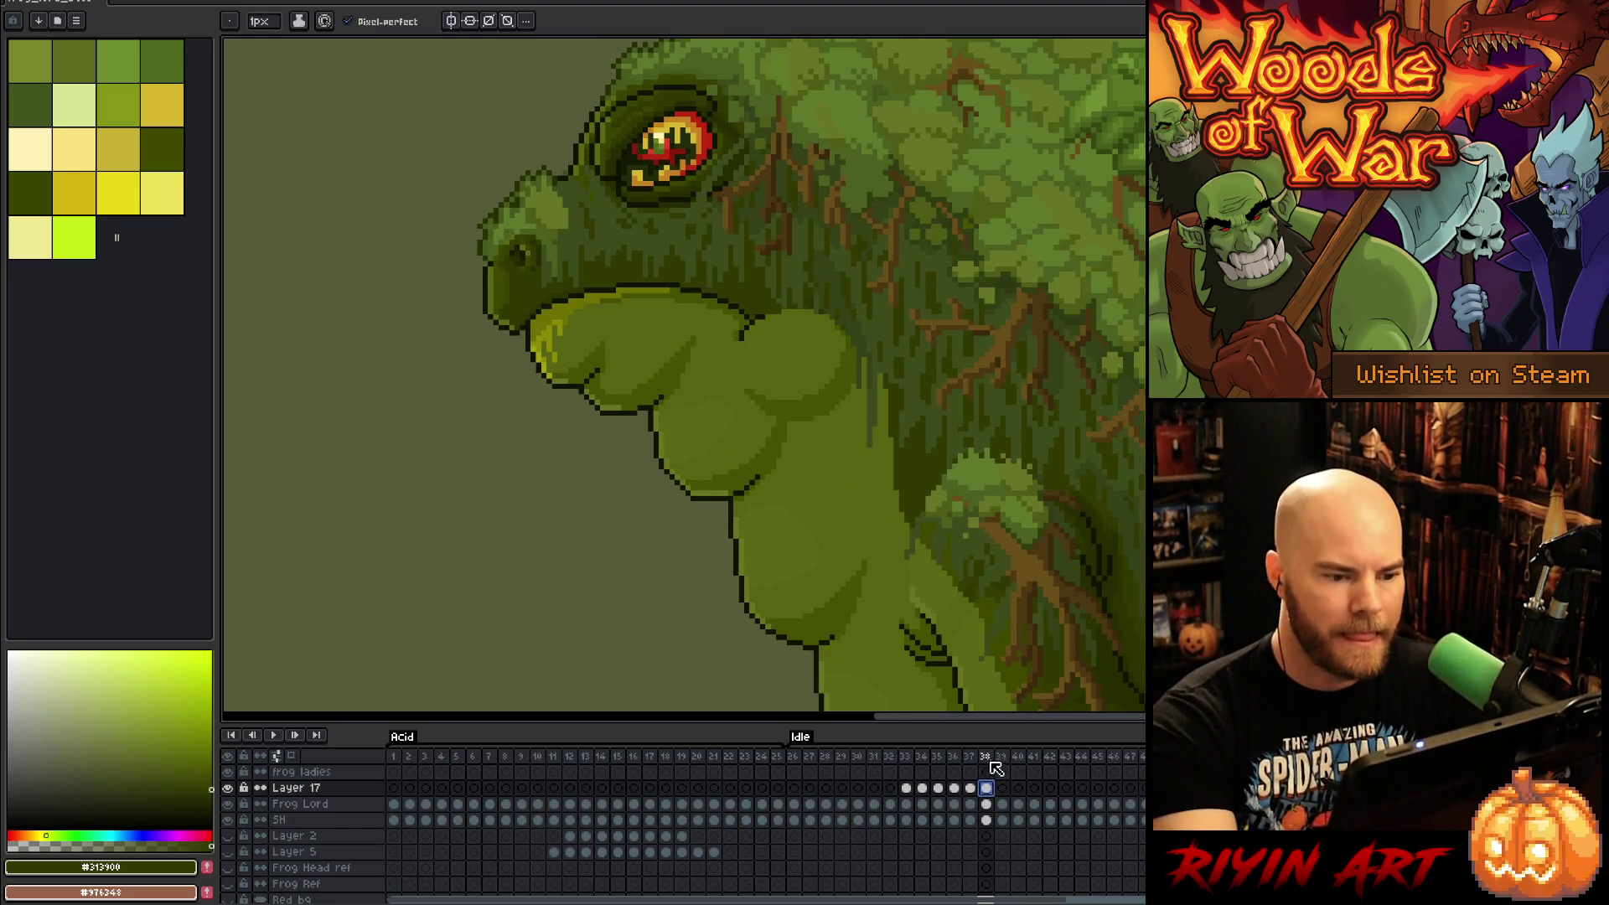
left_click(970, 788)
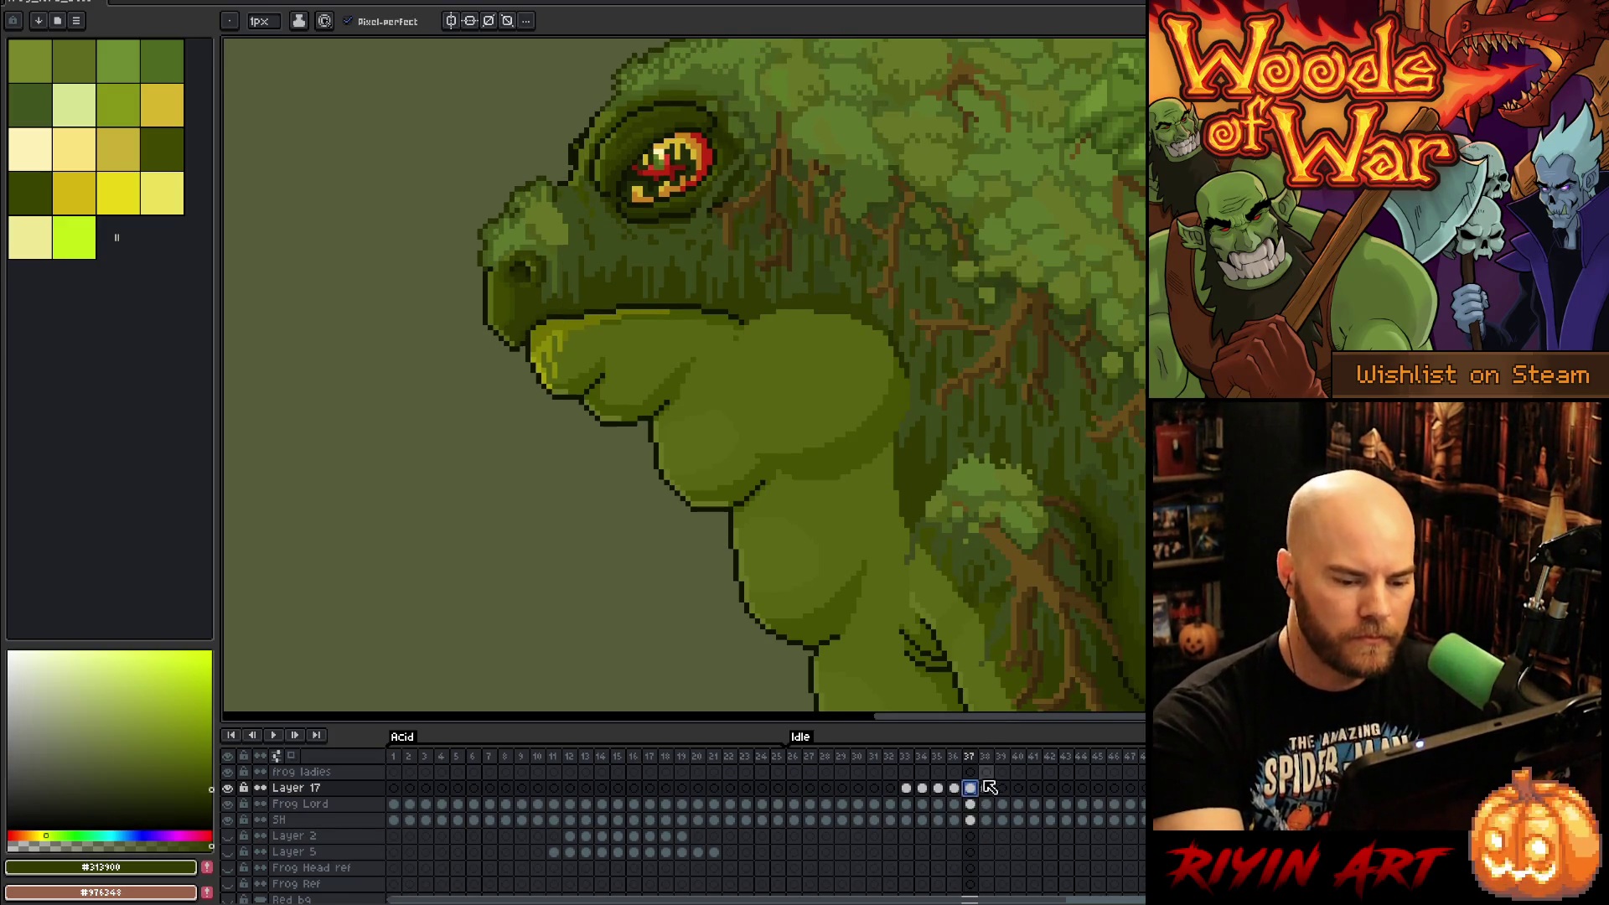
key("Right")
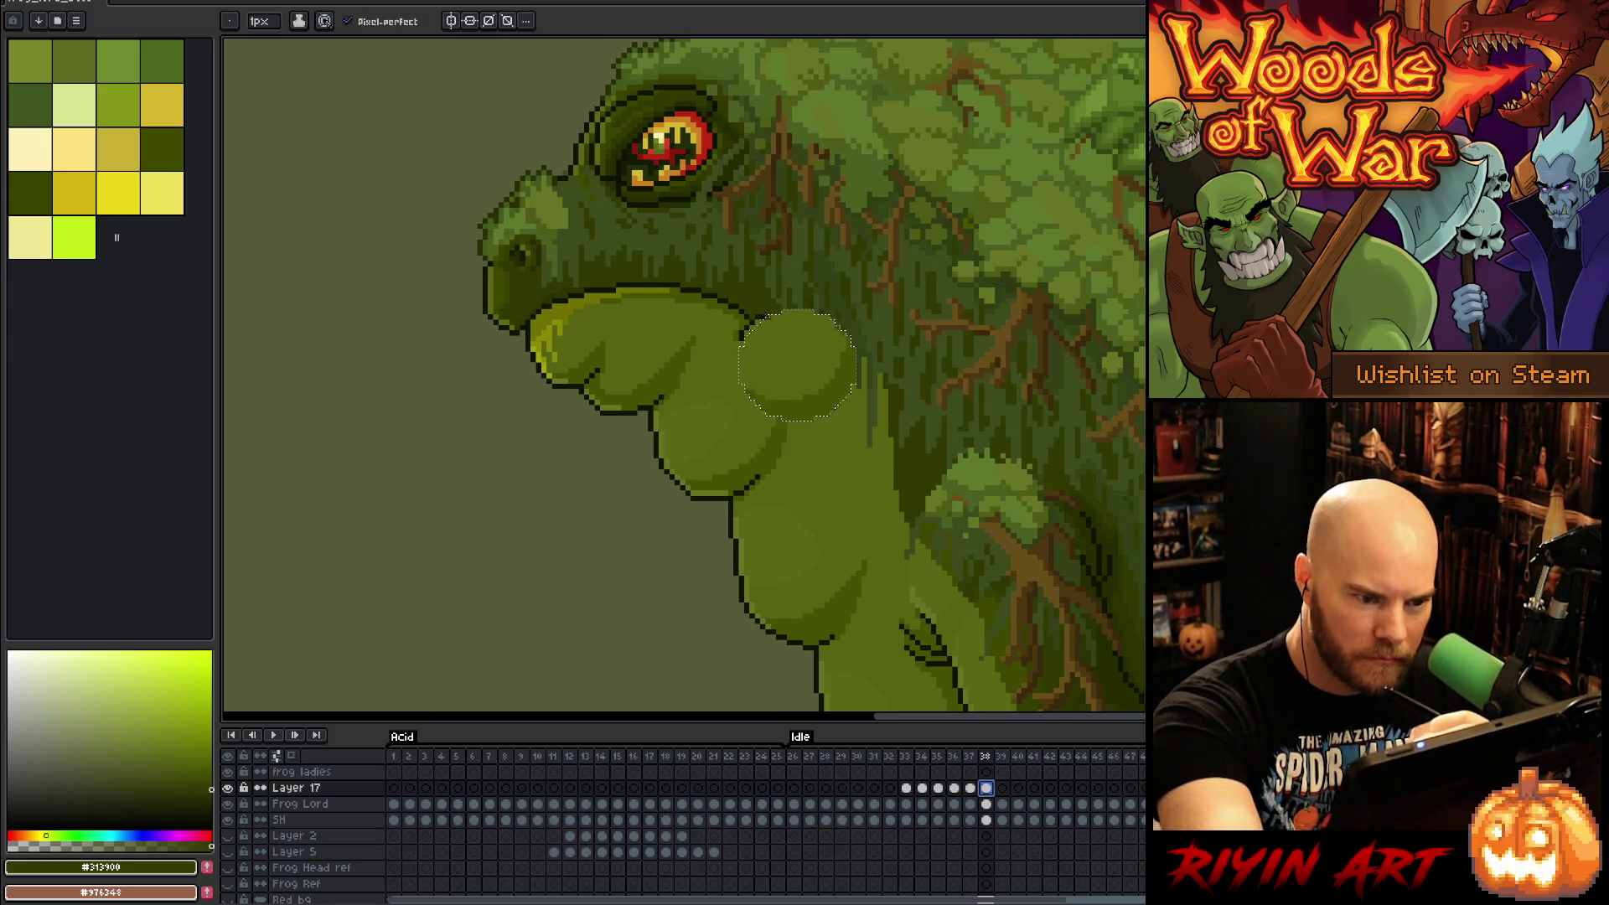
Step: Add a dark outline pixel to the frame 38 throat, save, and sample near-black #101200
left_click(819, 307)
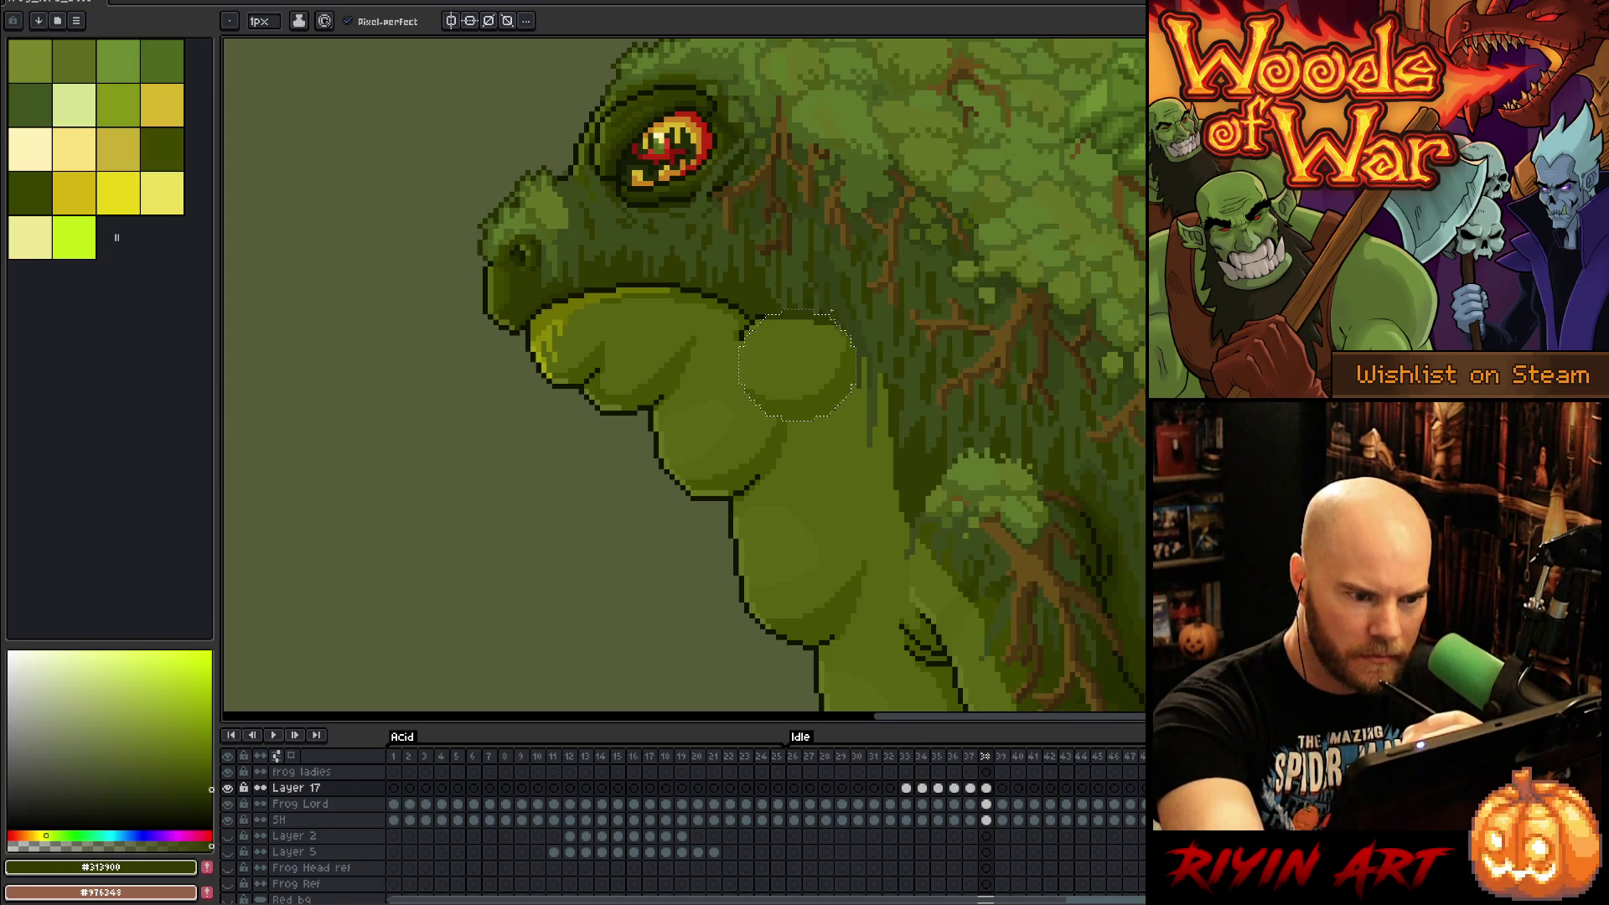
left_click(178, 760)
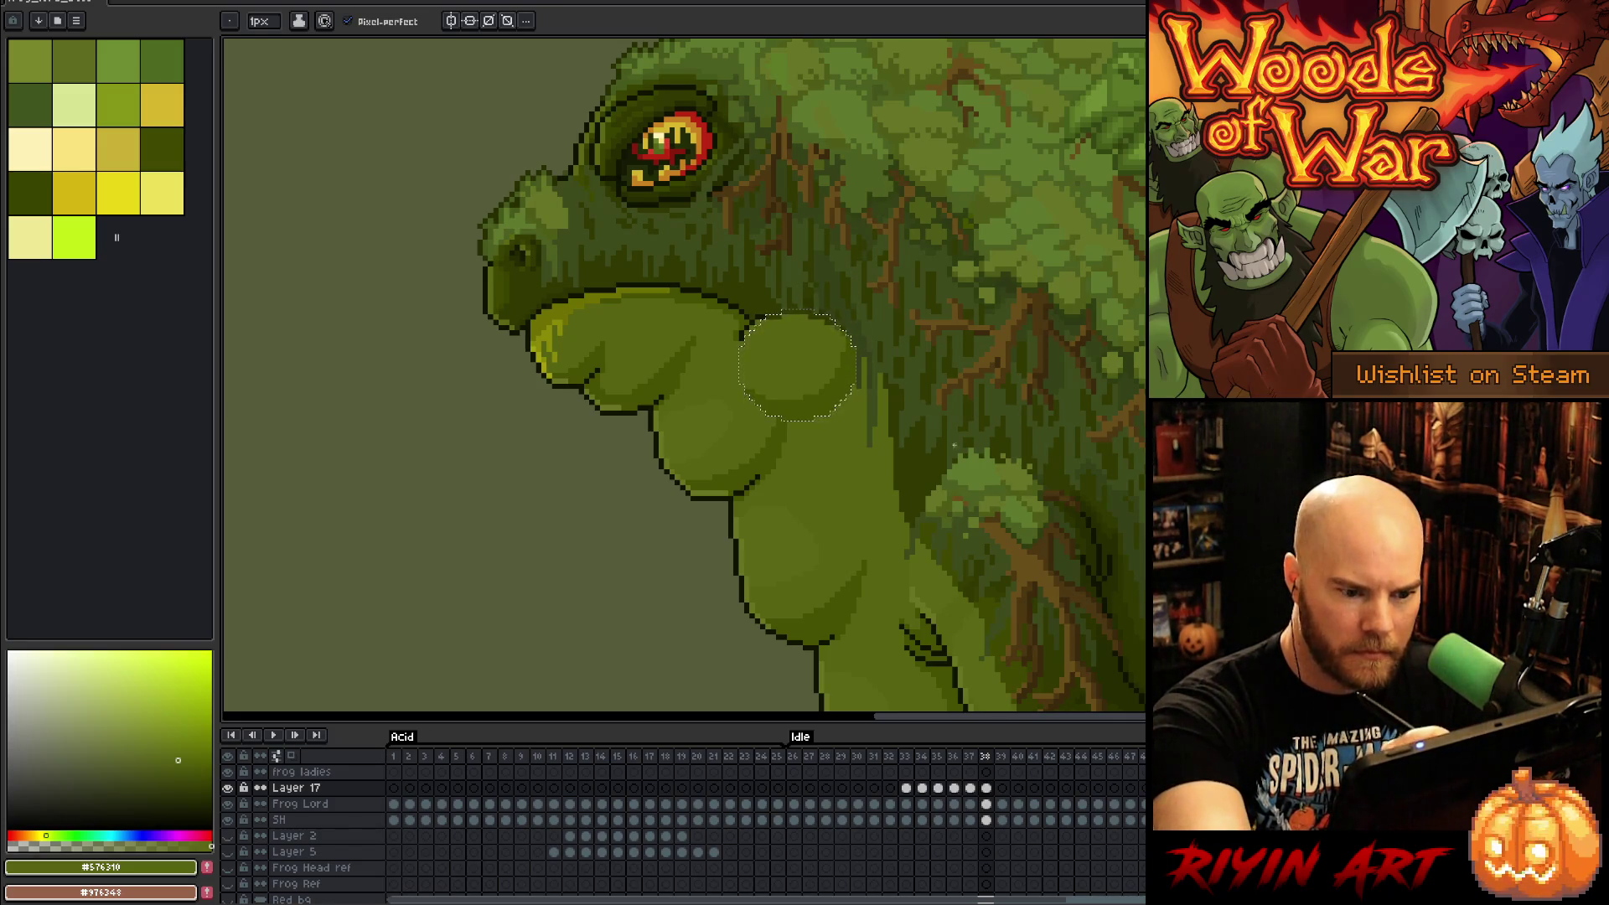
left_click(1099, 549, "alt")
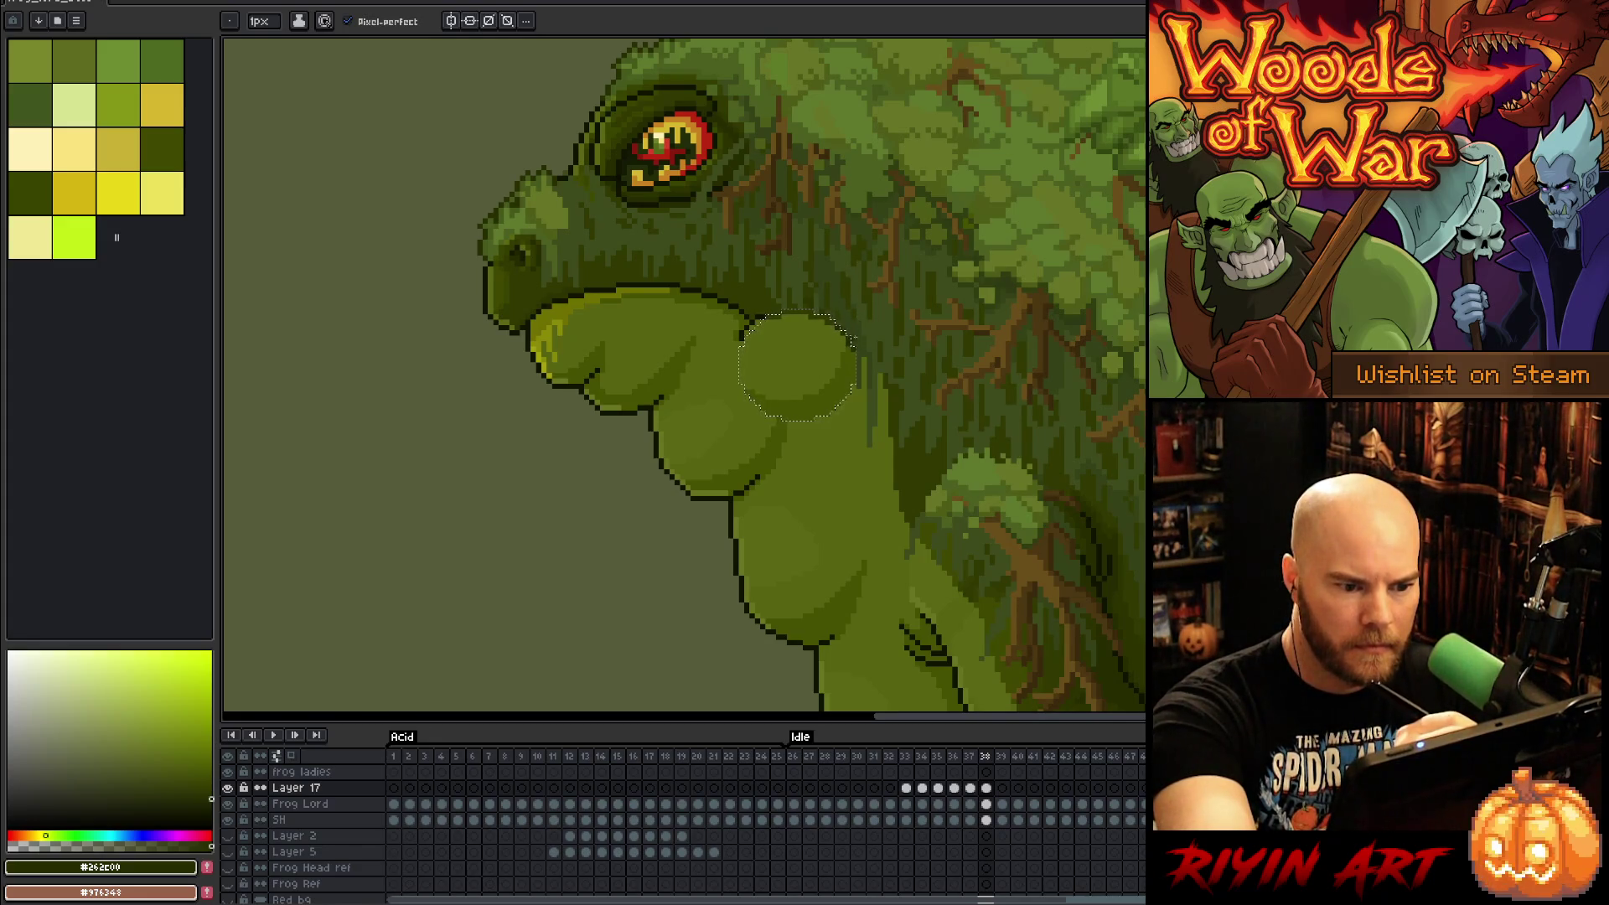
key("ctrl+s")
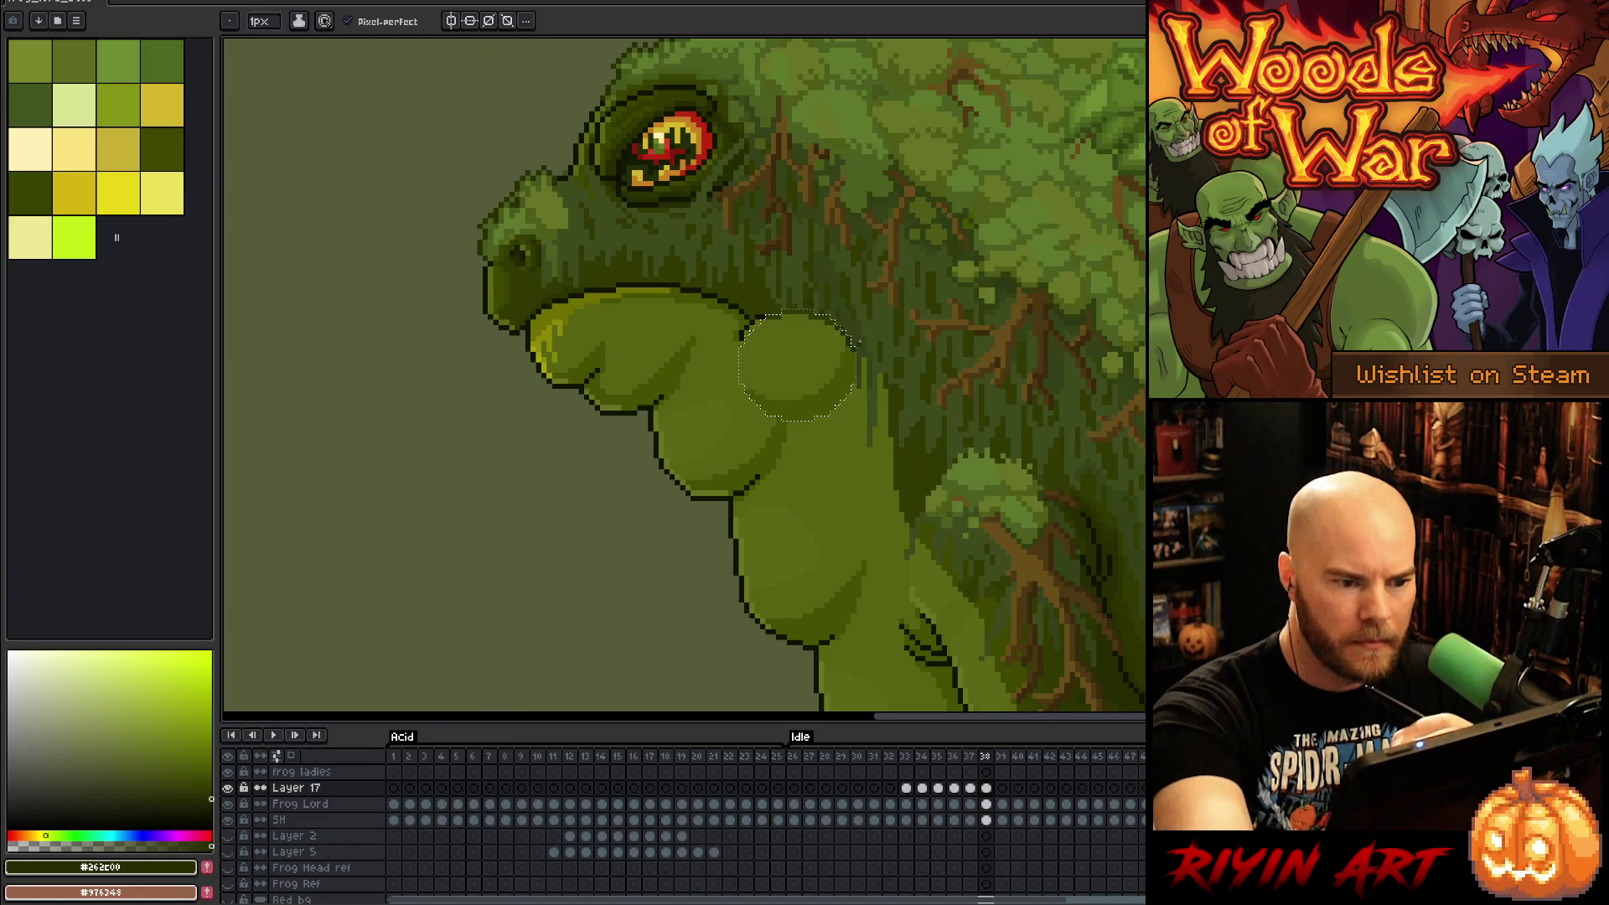
key("alt")
left_click(762, 314)
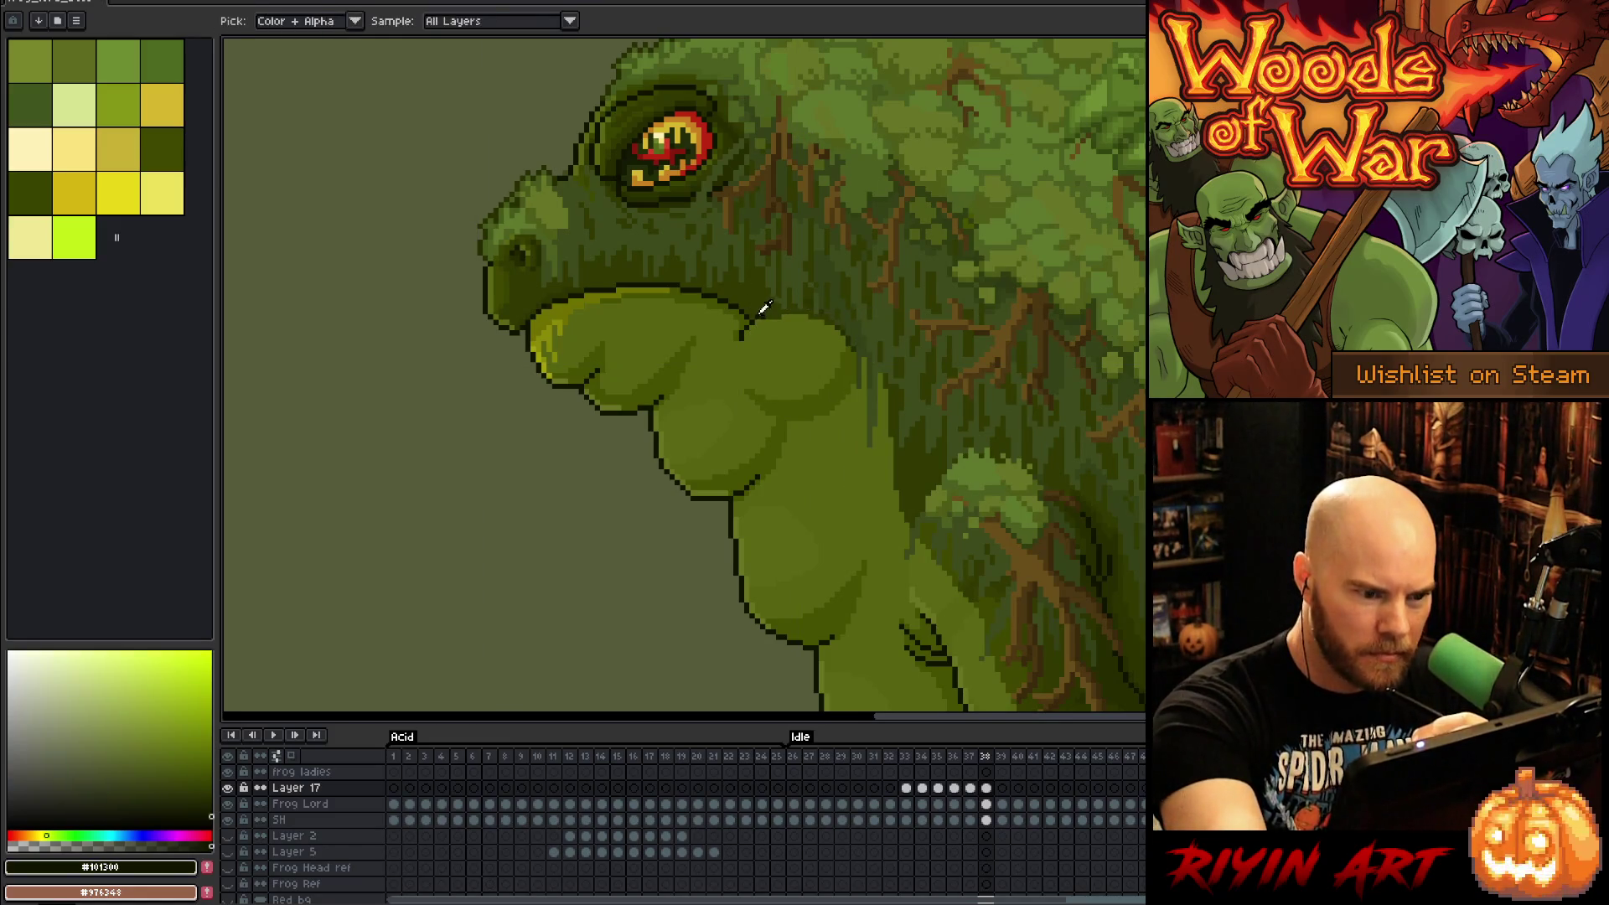
left_click(906, 788)
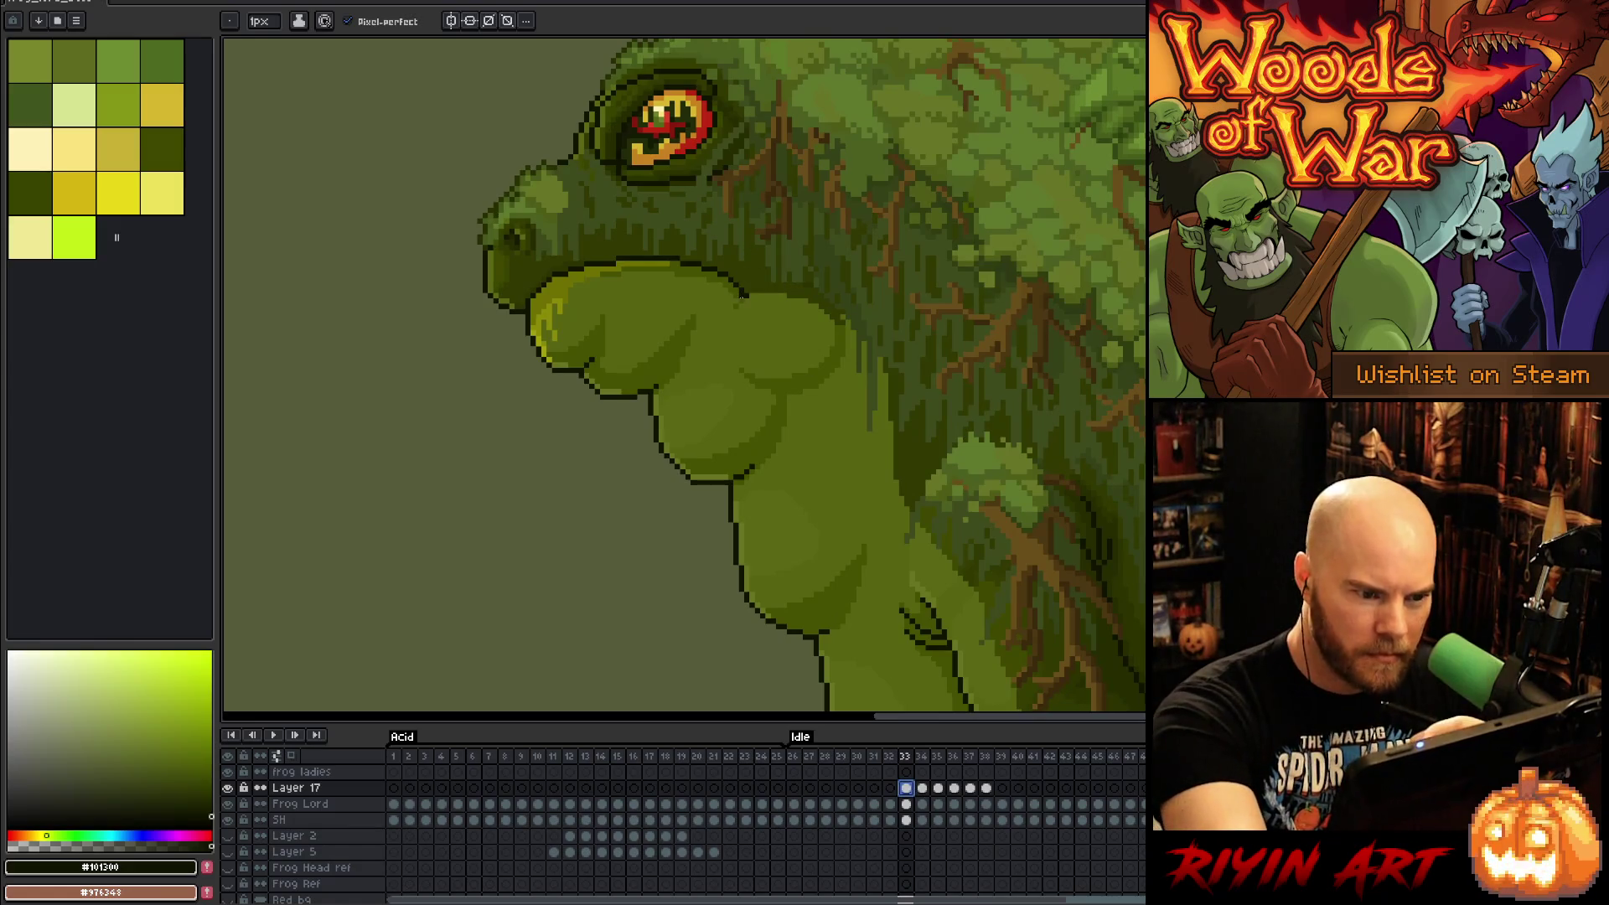
Step: Make small canvas touches on the frog's throat across frames 33, 34 and 35
left_click(748, 290)
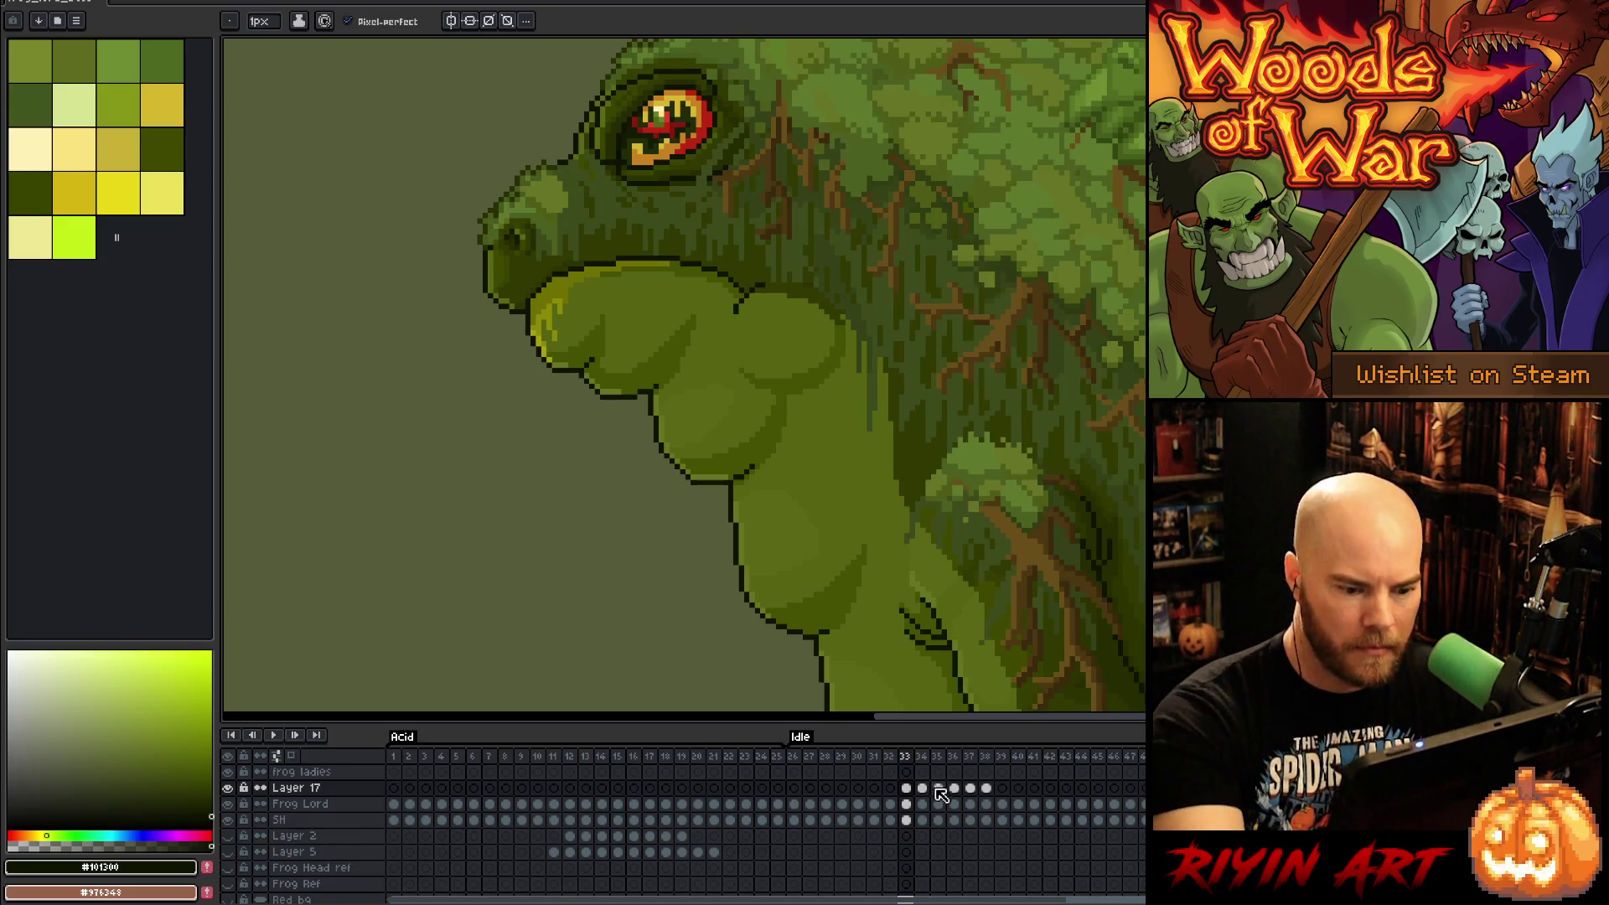
key("Right")
left_click(736, 287)
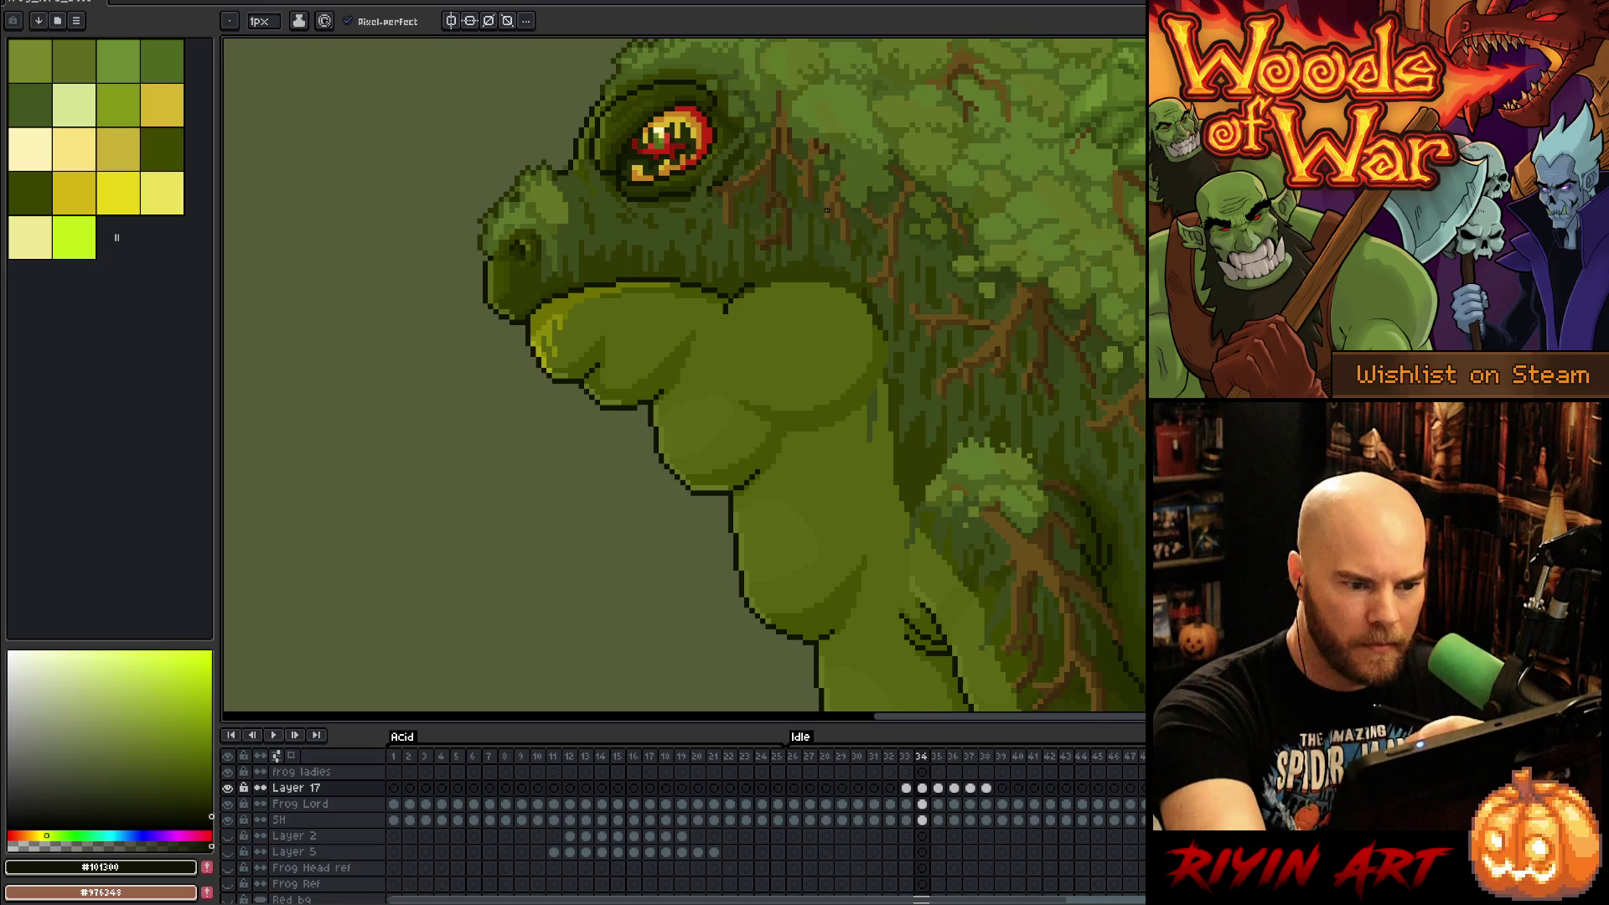
key("Right")
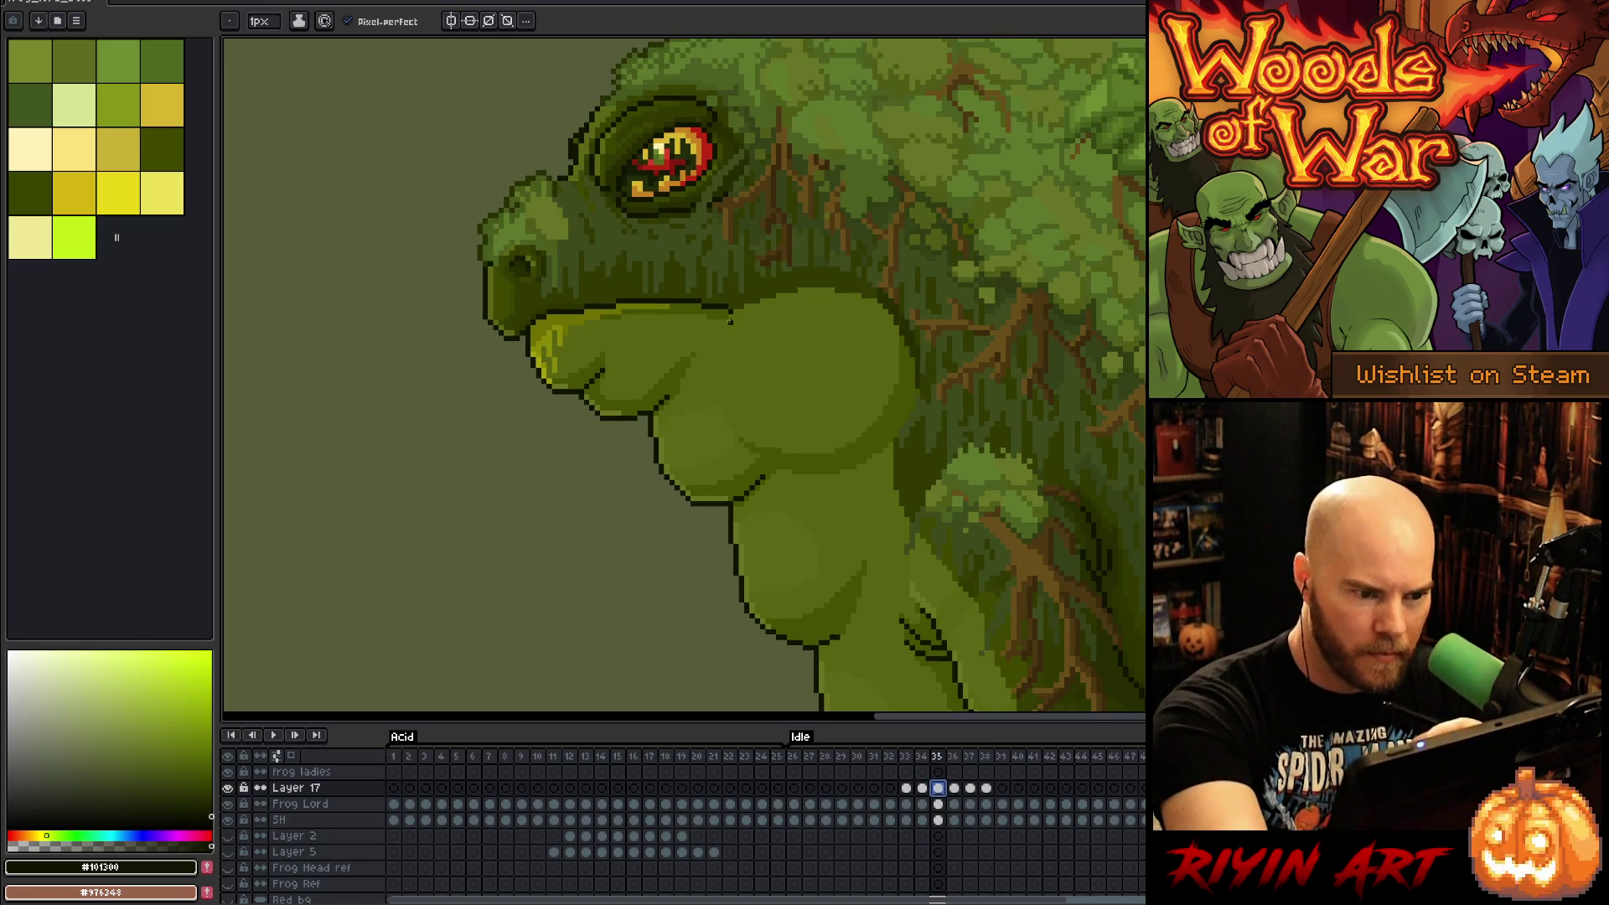
left_click(719, 321)
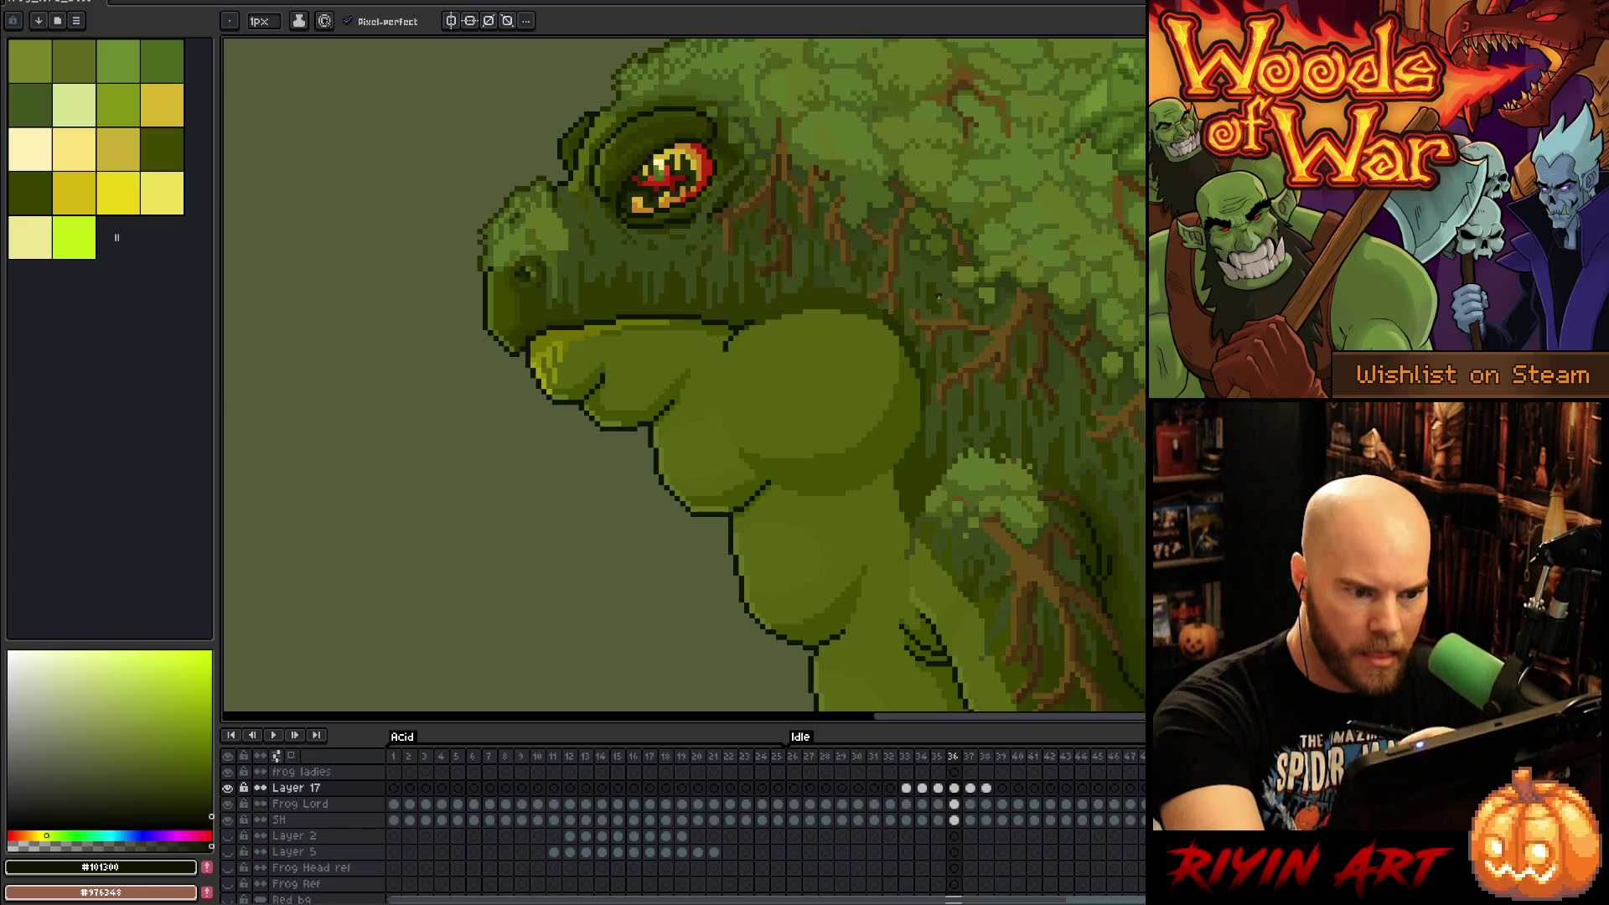
Step: Step through frames 35 to 38, sampling a colour on frame 37, then play the animation
left_click(940, 786)
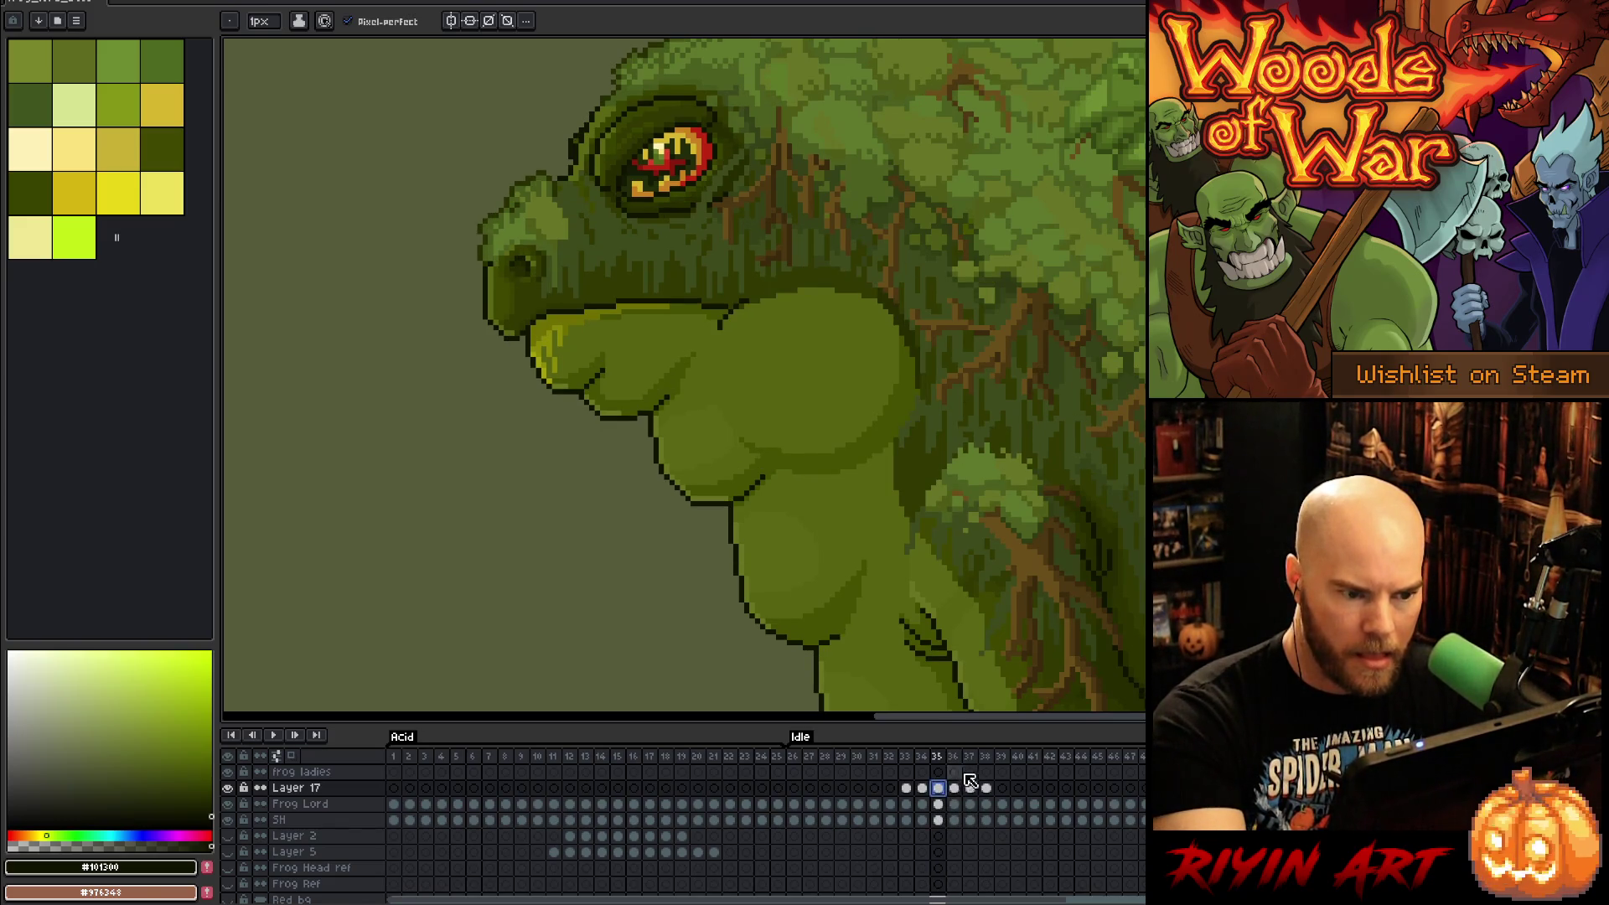
left_click(955, 787)
left_click(971, 788)
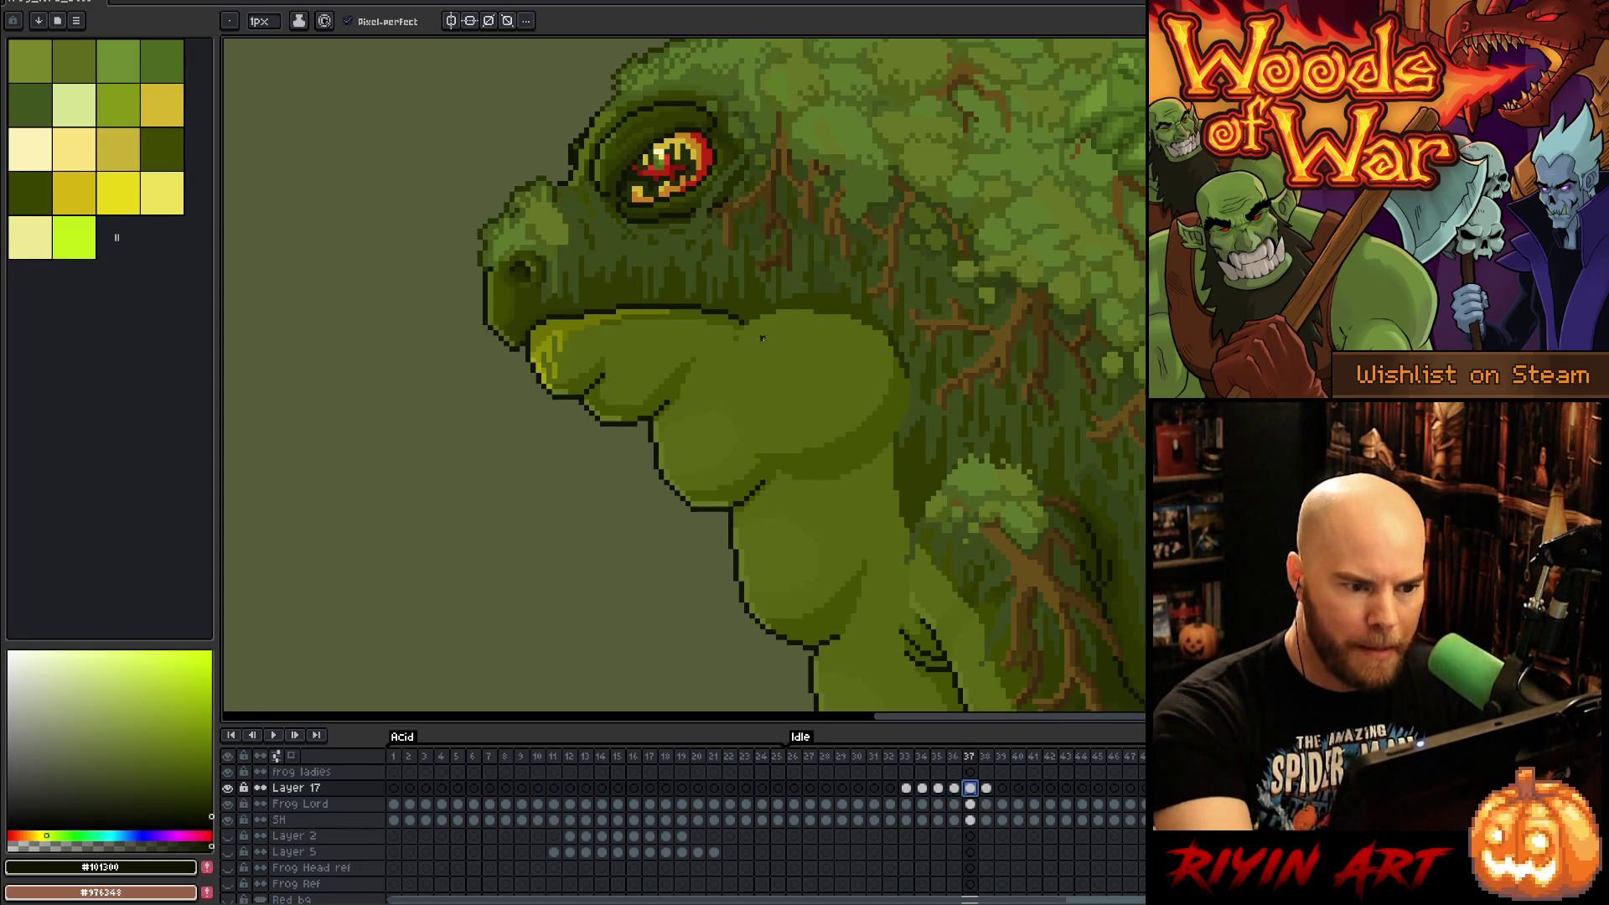
key("alt")
left_click(742, 327, "alt")
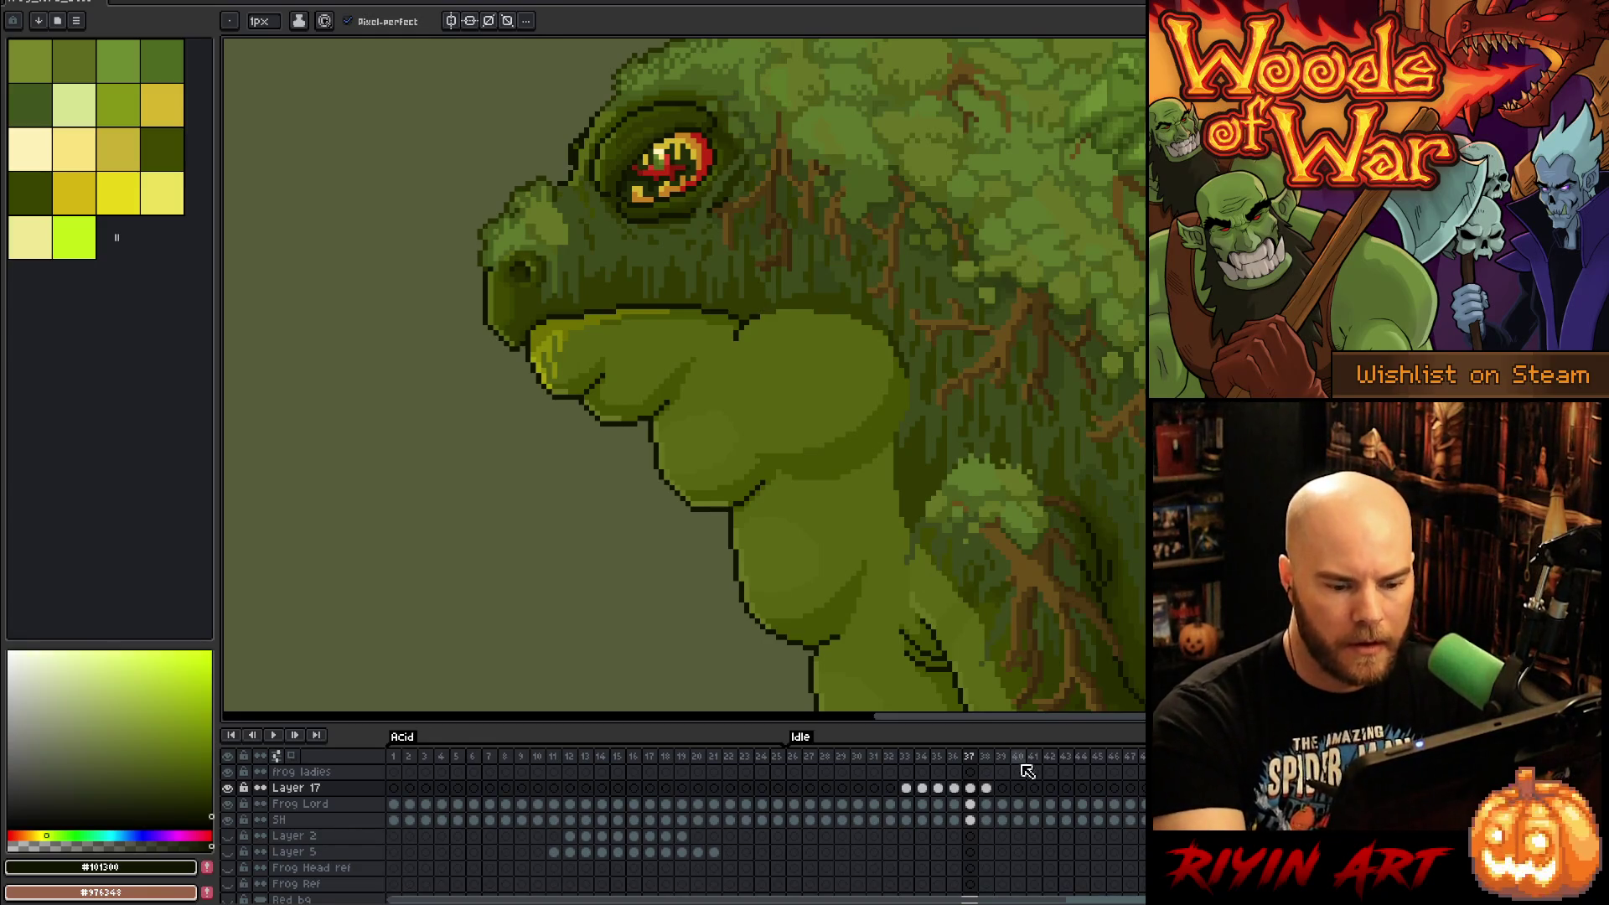
left_click(986, 788)
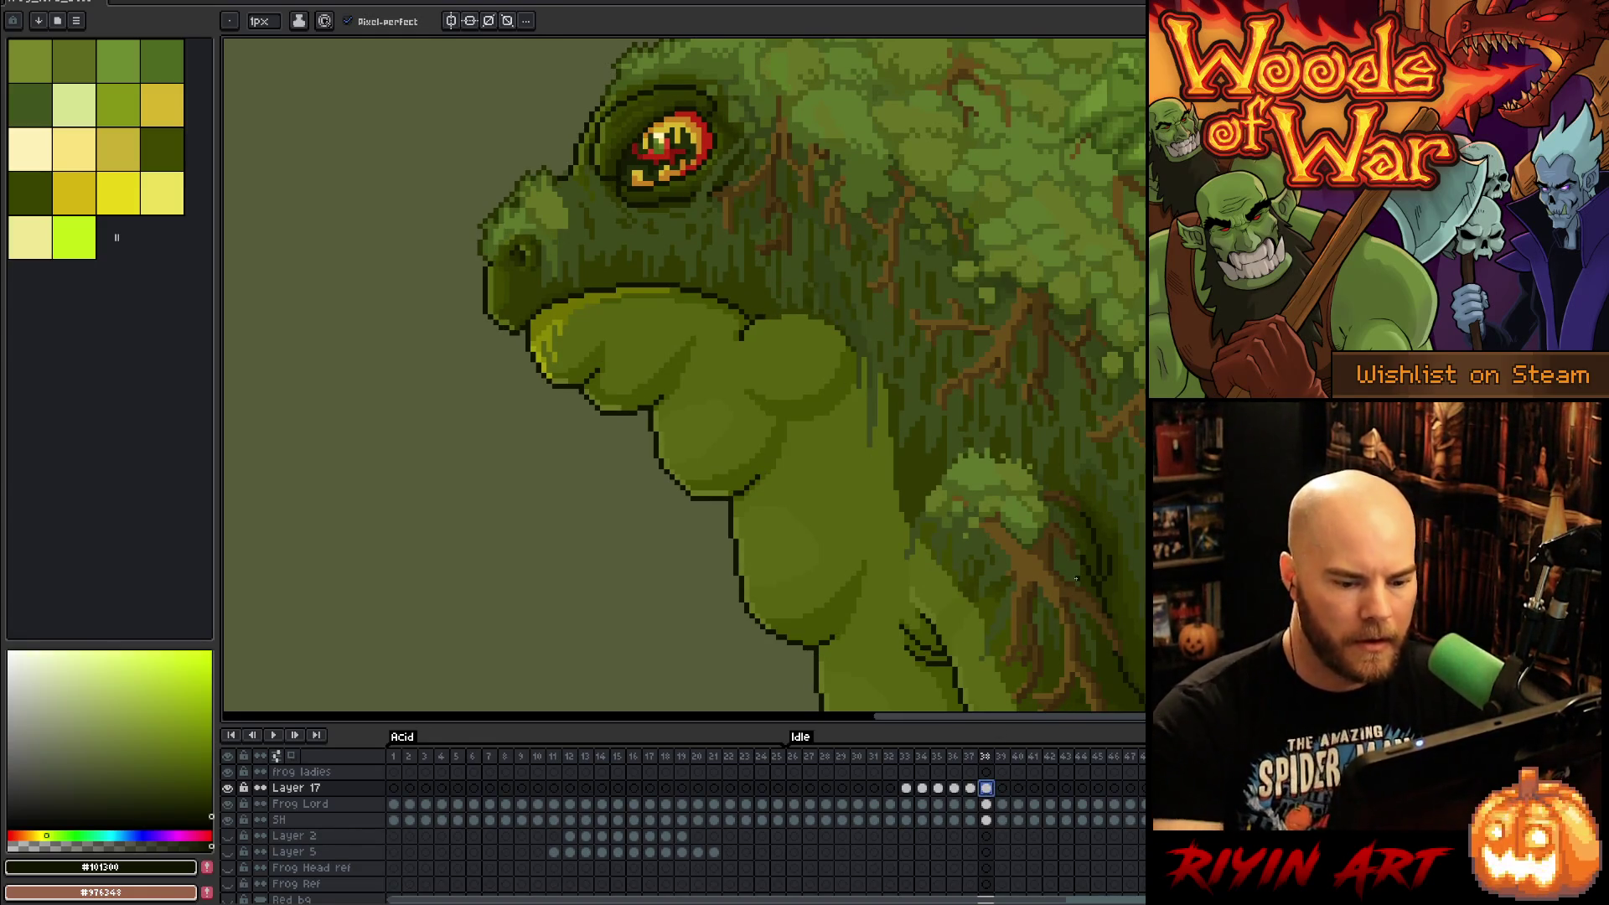
key("Return")
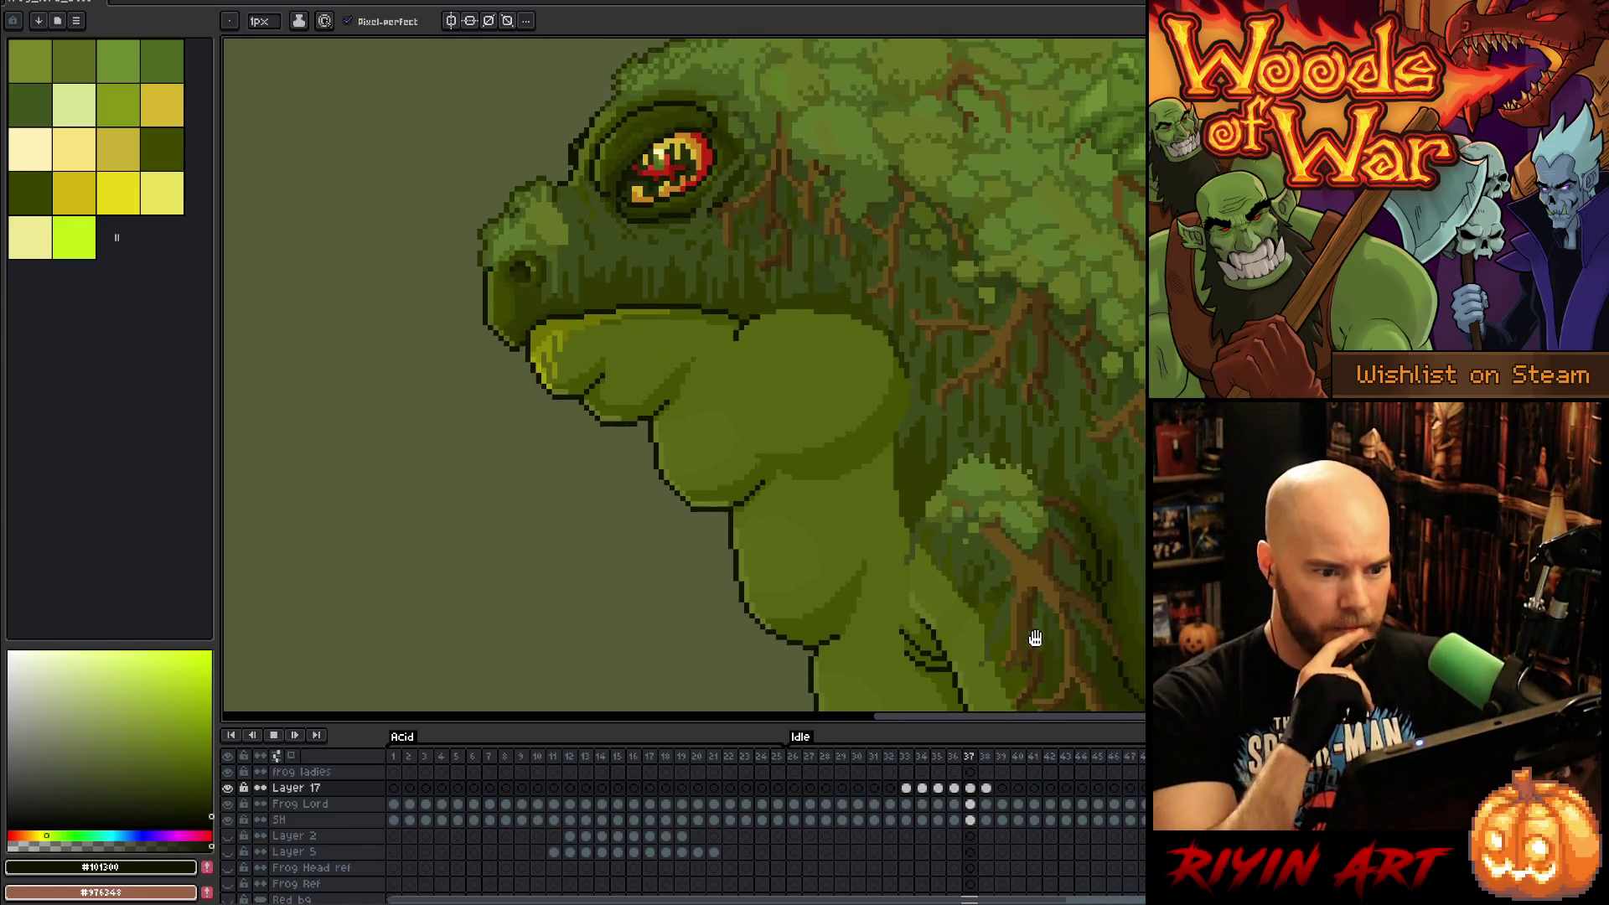
Step: Stop playback, sample a dark green, and draw a dark line along the throat edge on frame 33
scroll(671, 470, "down", 3)
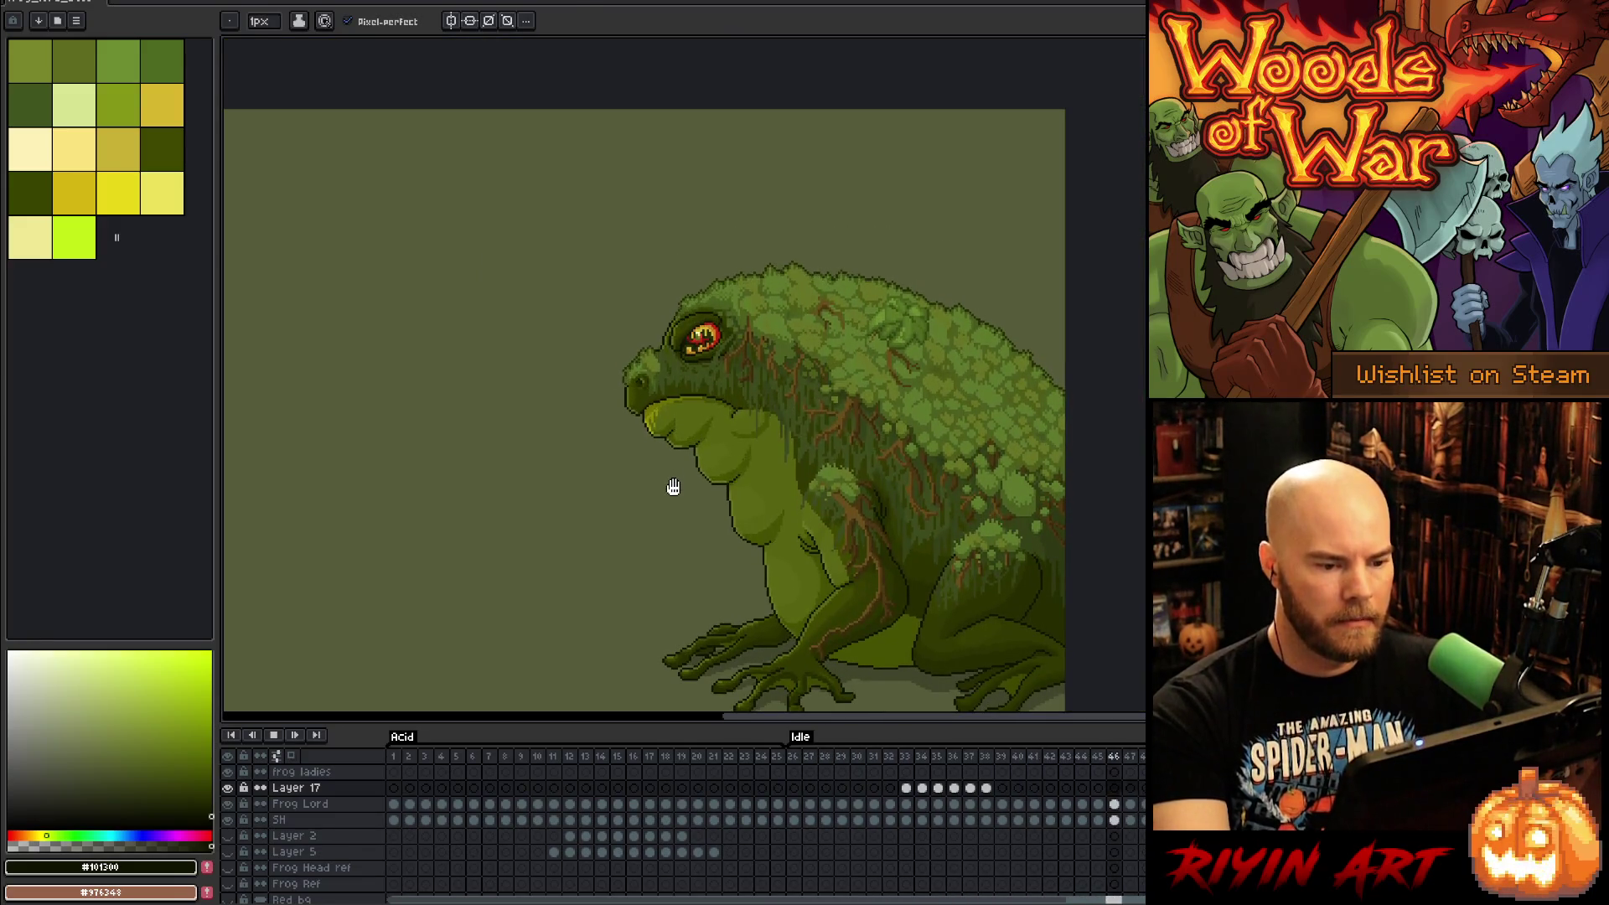
scroll(758, 459, "up", 3)
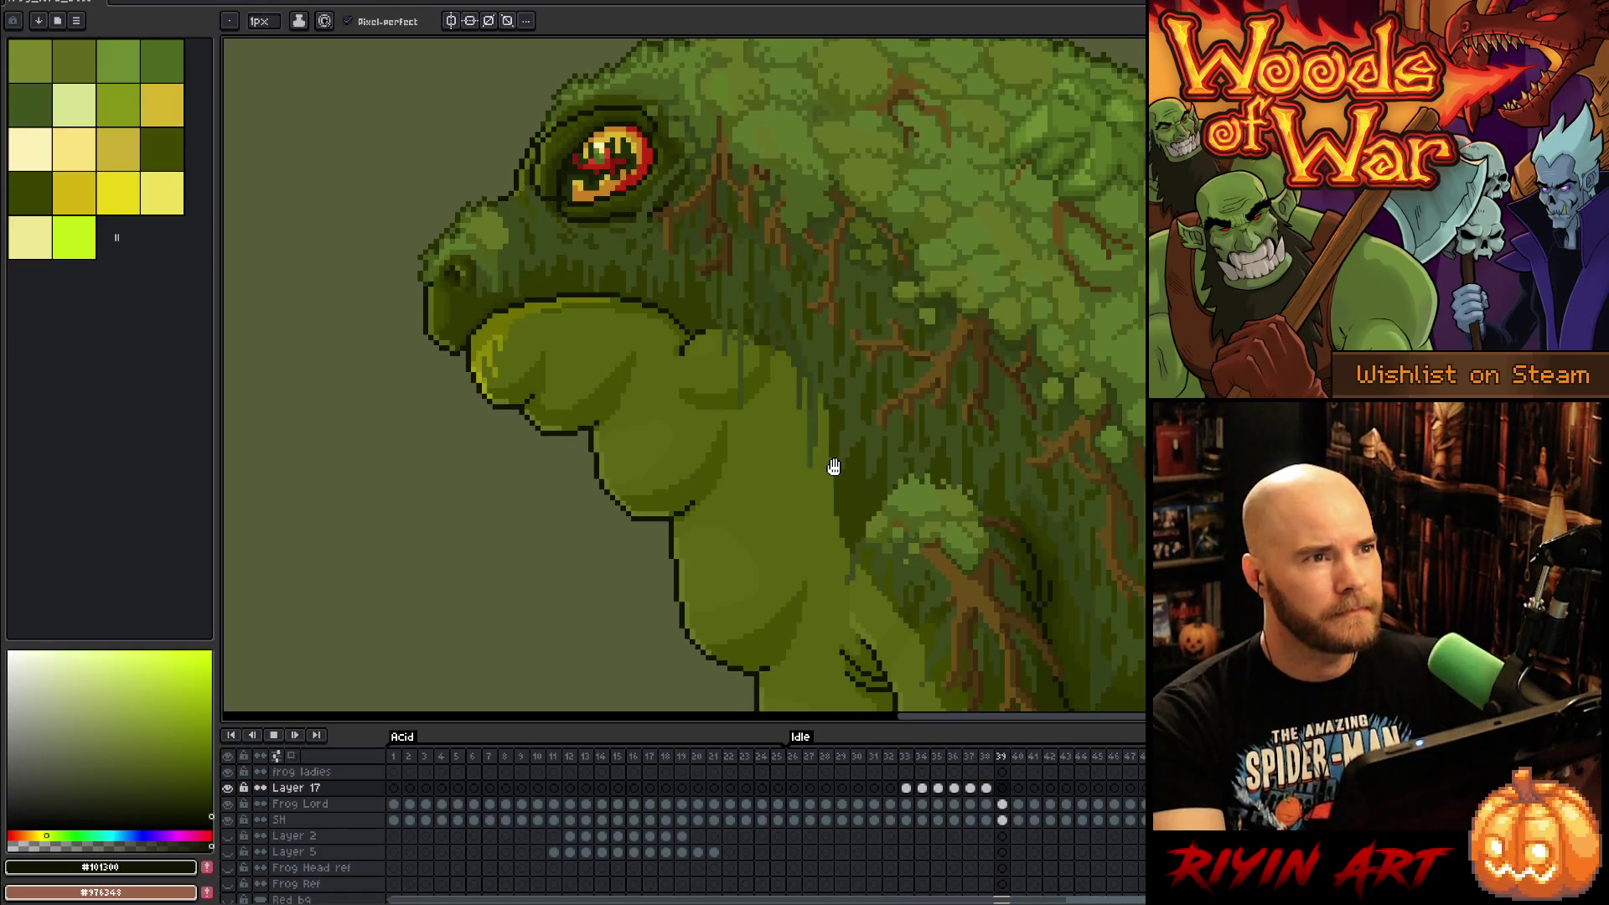
key("Return")
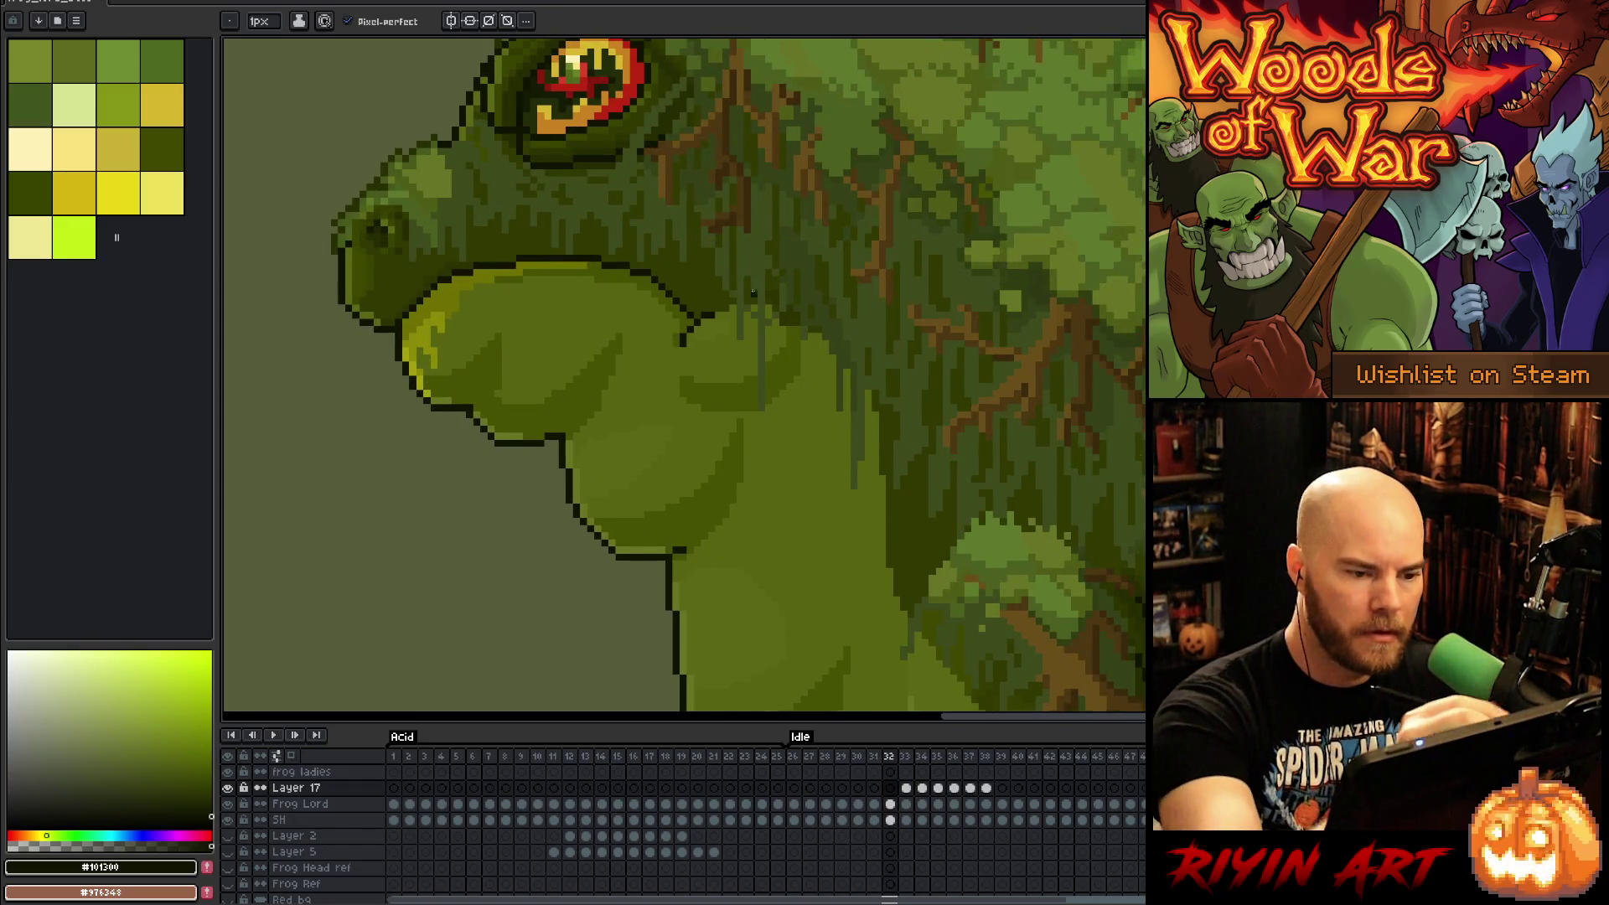
left_click(744, 127, "alt")
key("Right")
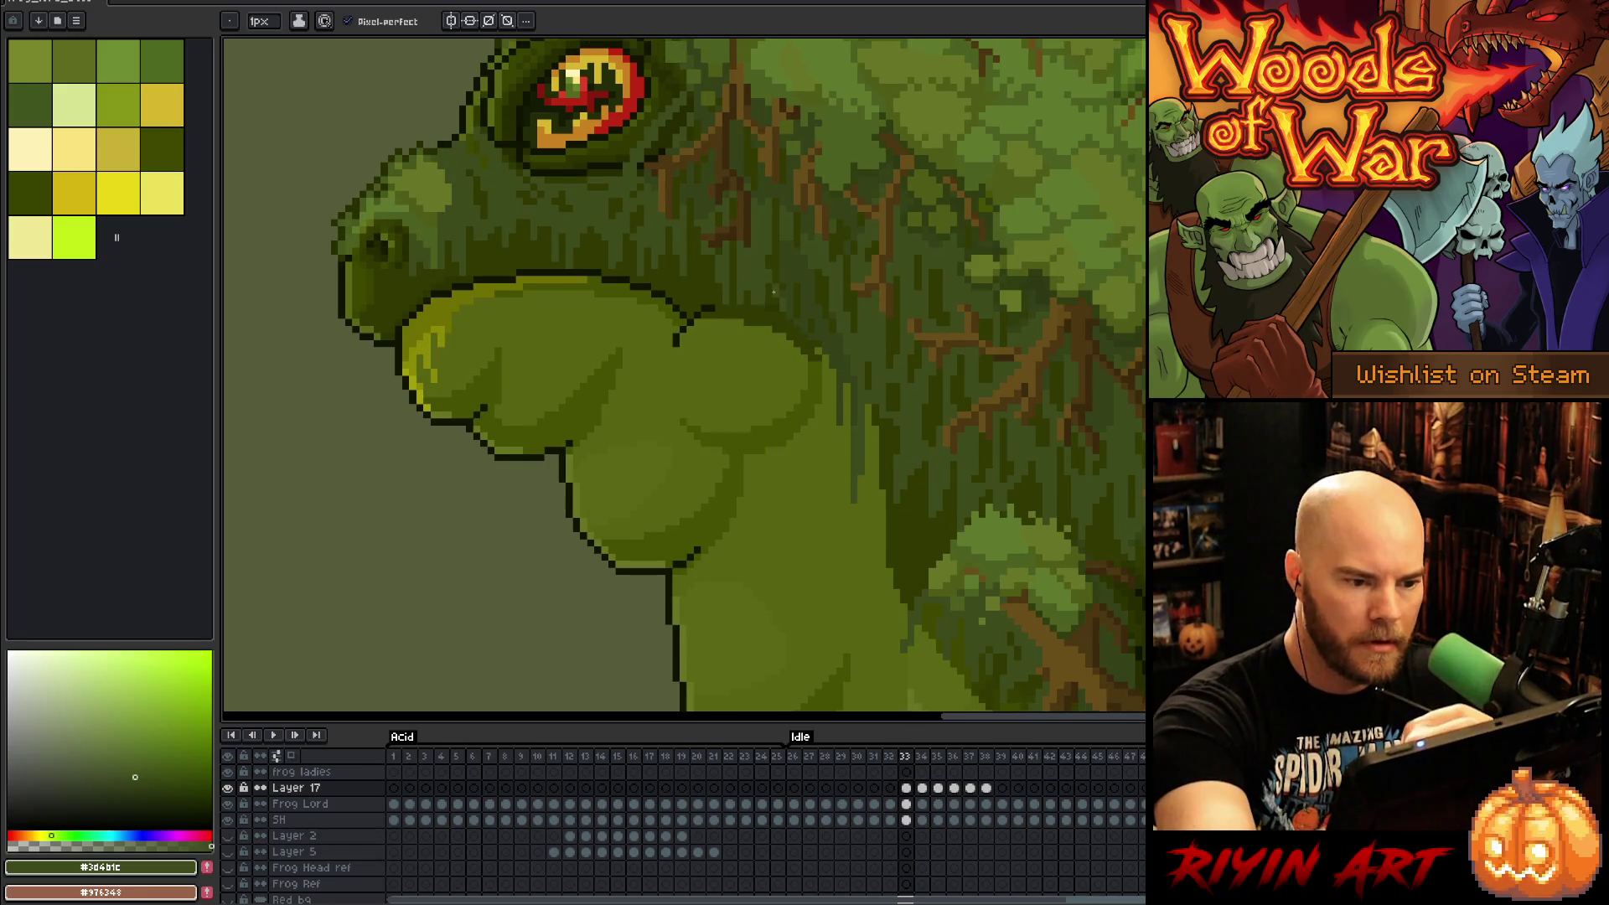
left_click_drag(711, 351, 759, 333)
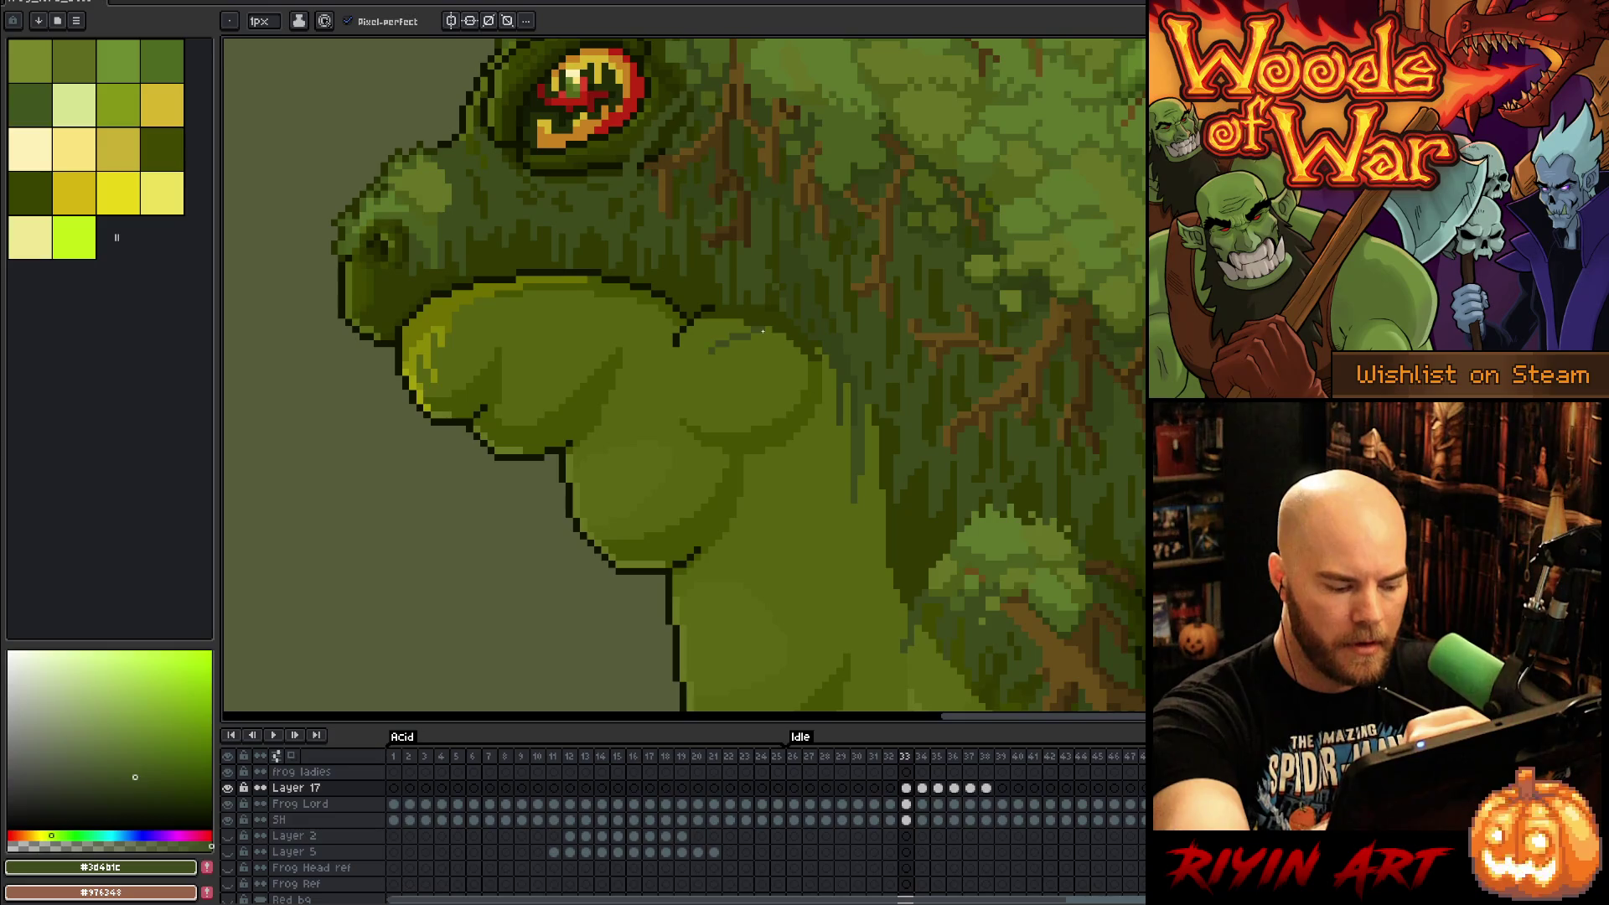
Step: Add Layer 18 and place a dark throat mark on frame 33, checking against frame 32
key("shift+n")
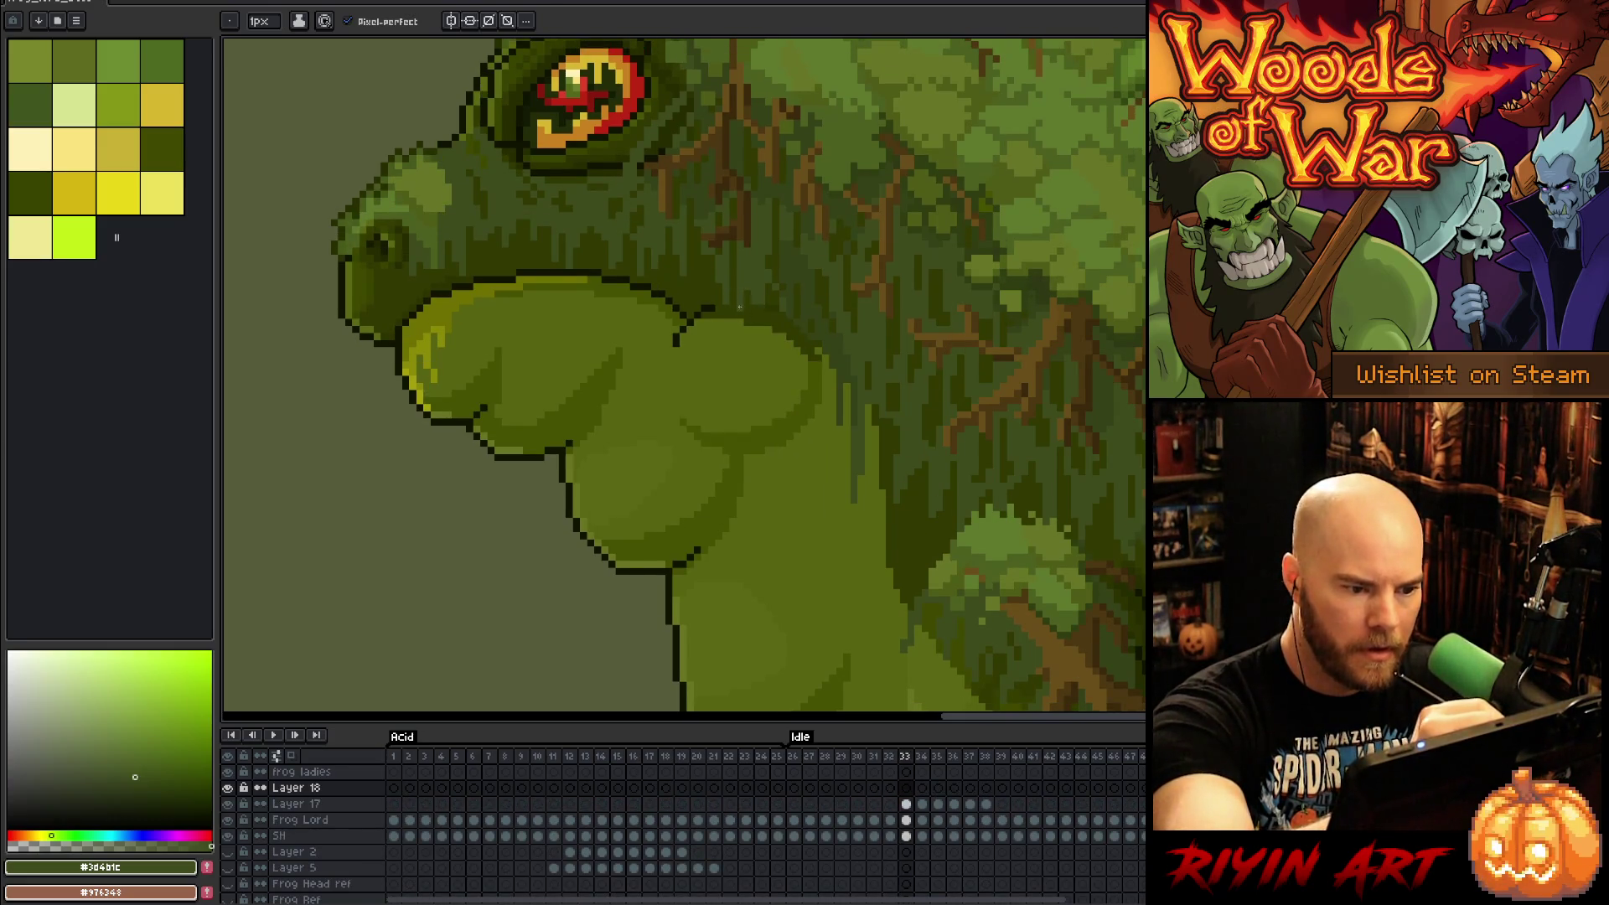
left_click(760, 333)
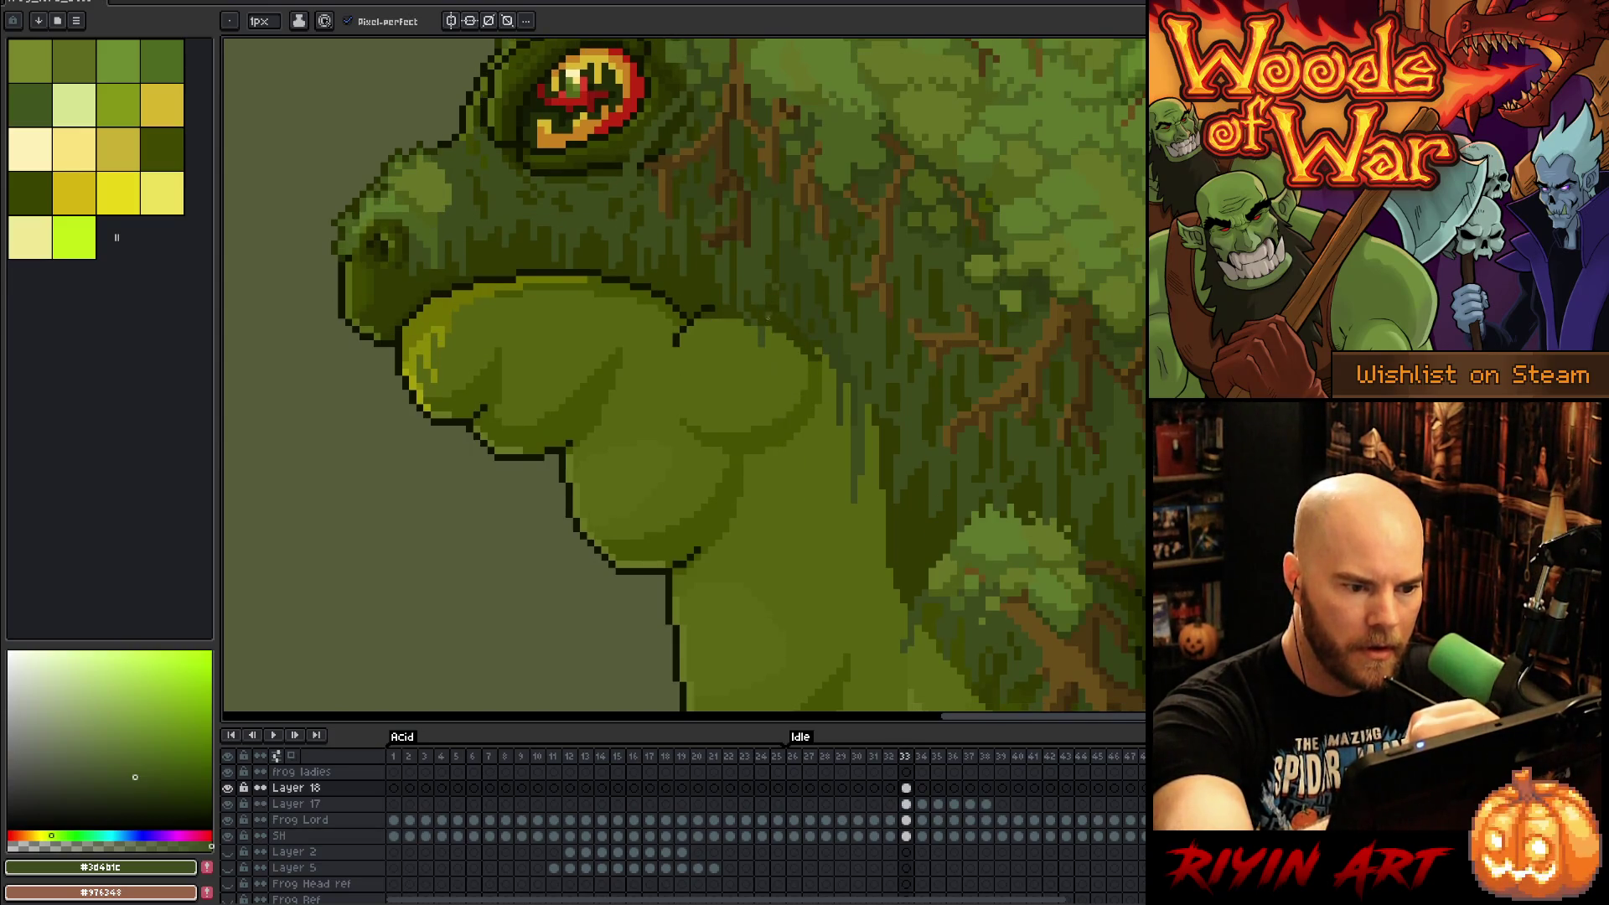
key("Left")
key("Right")
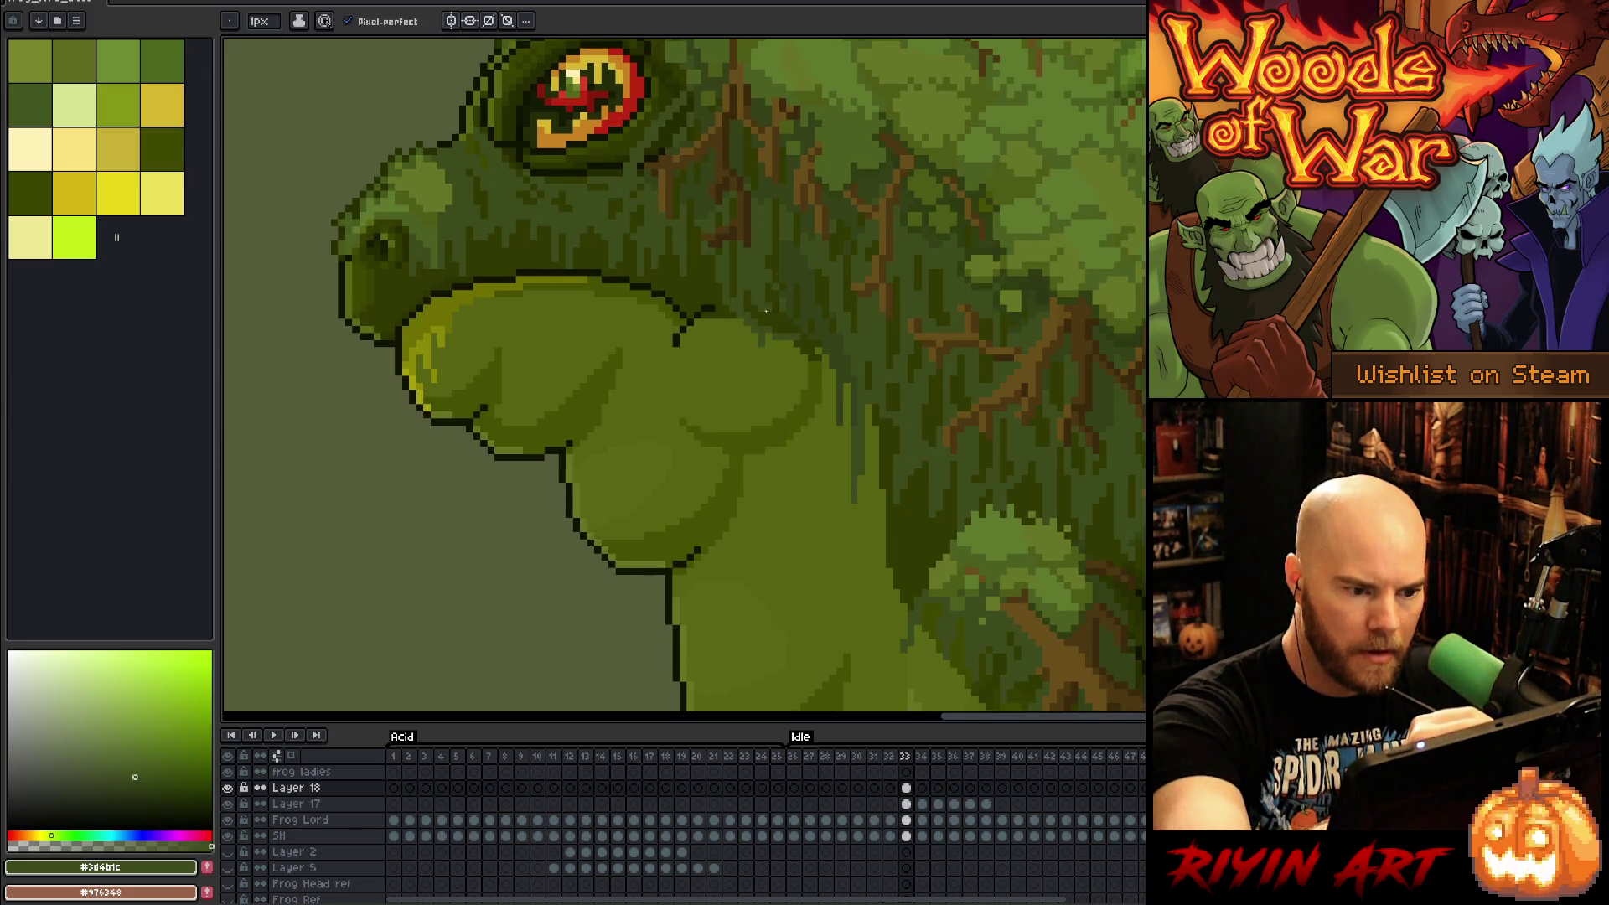
key("Left")
key("Right")
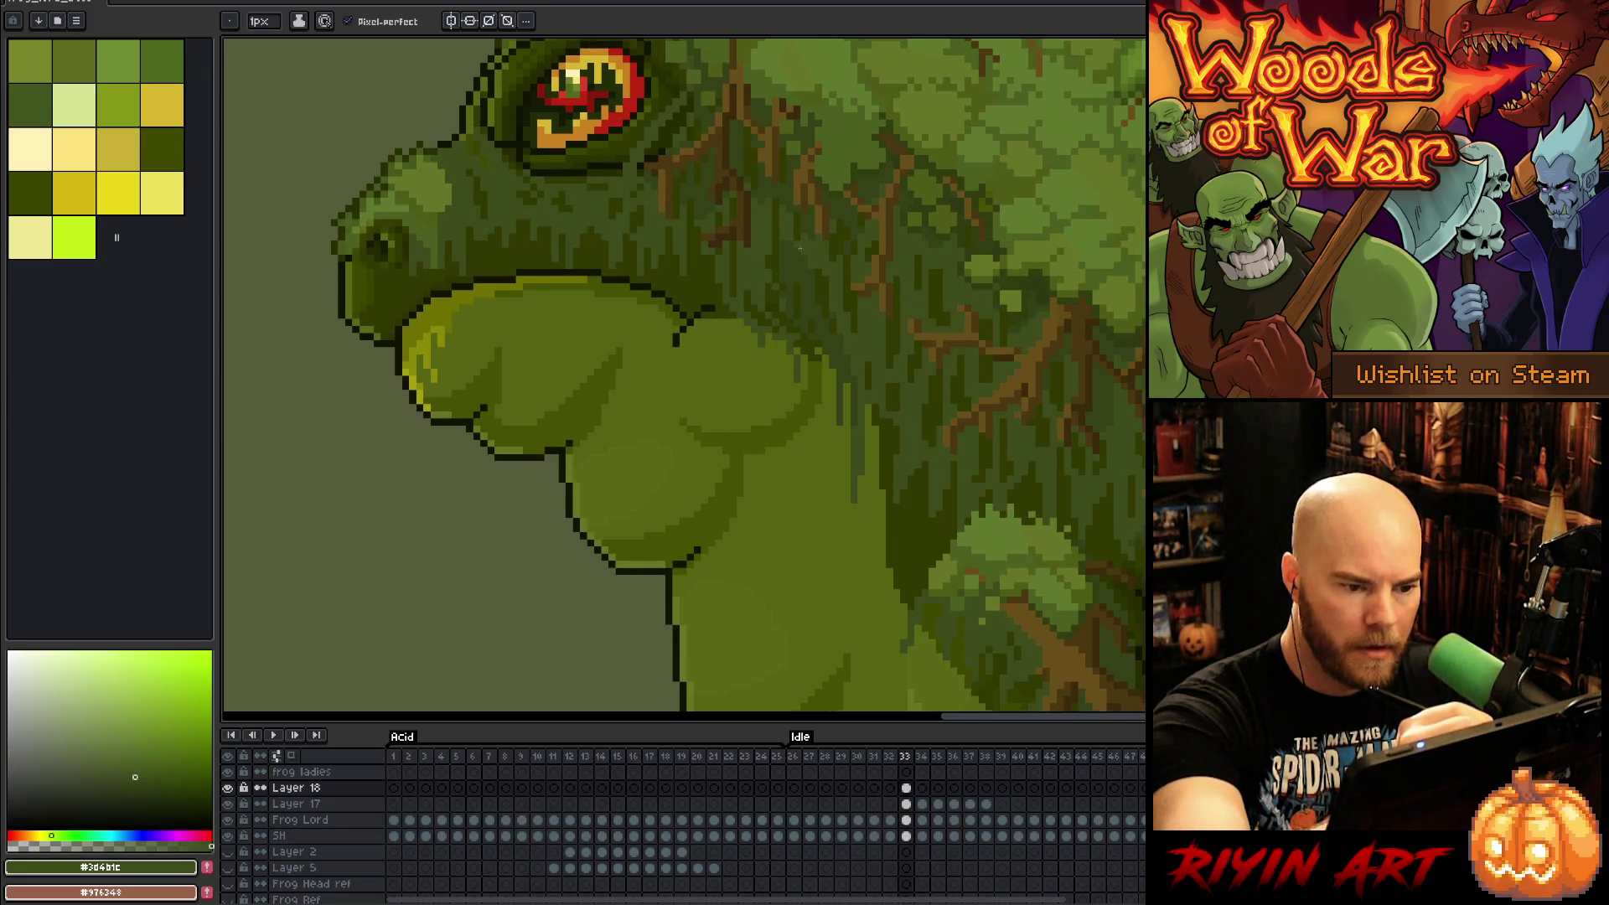
key("Left")
key("Right")
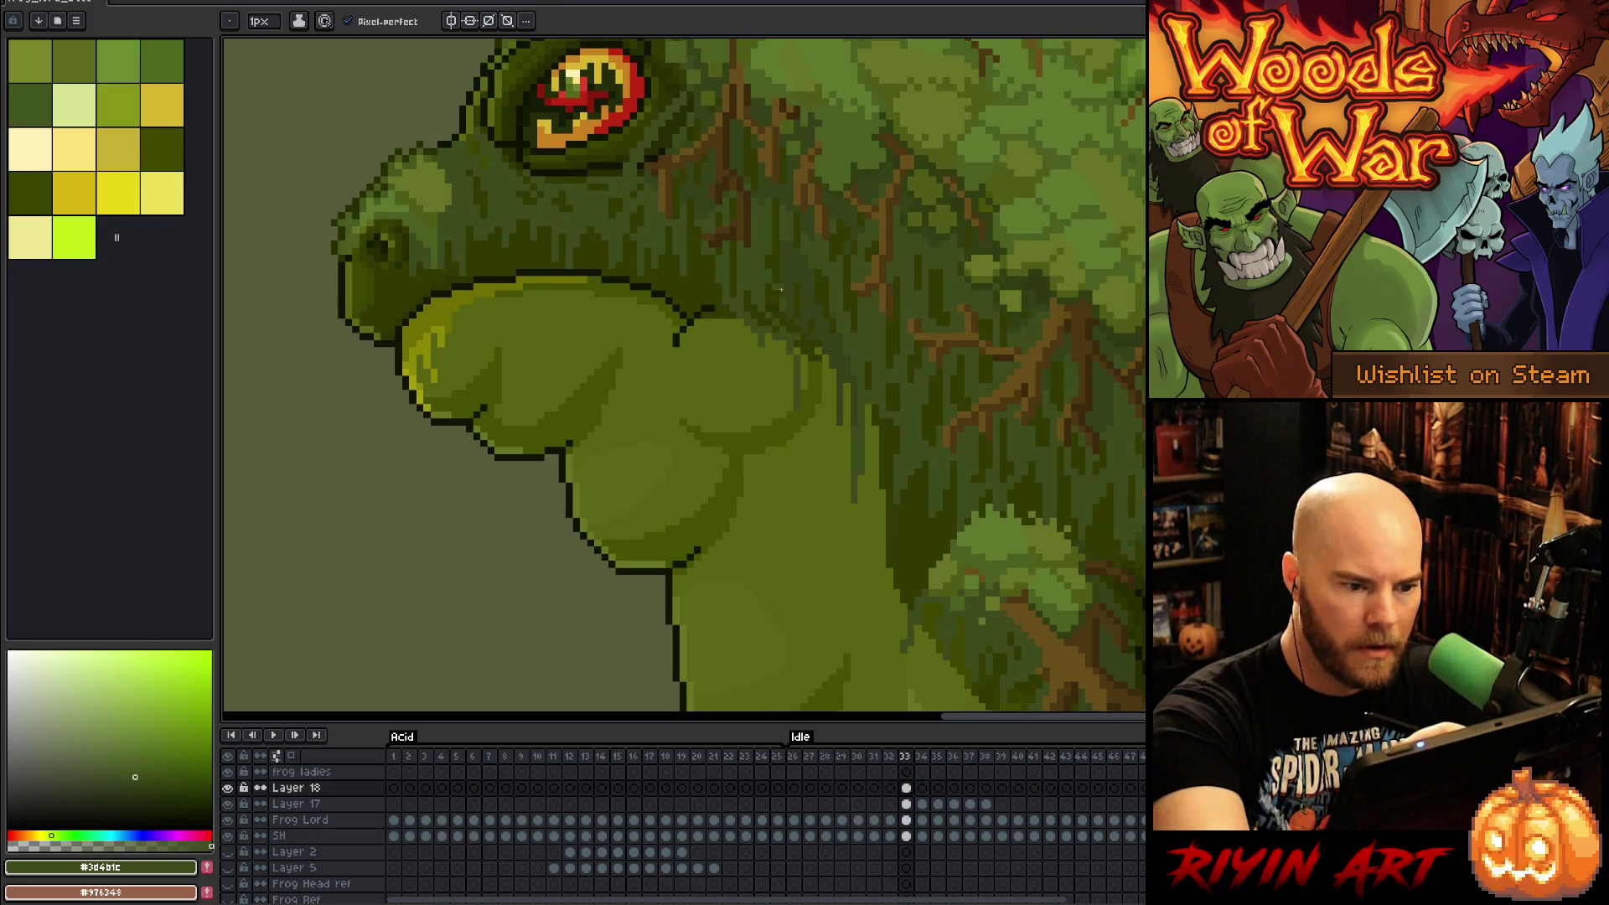
key("Left")
key("Right")
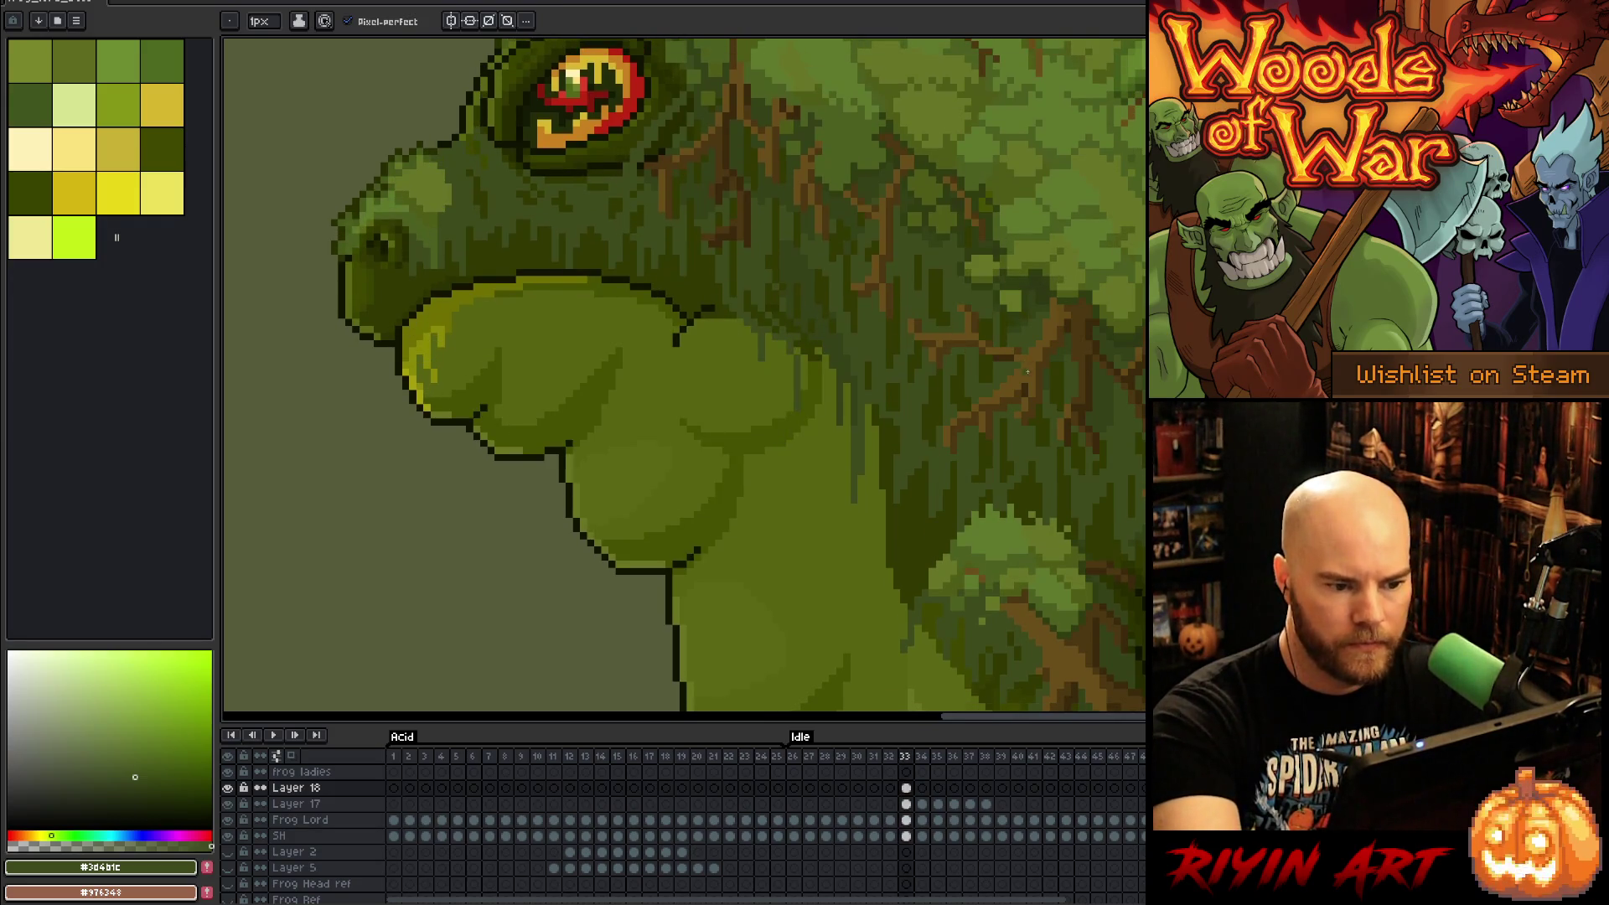
Step: Draw a short vertical dark outline stroke on frame 34, comparing with frame 33
key("Right")
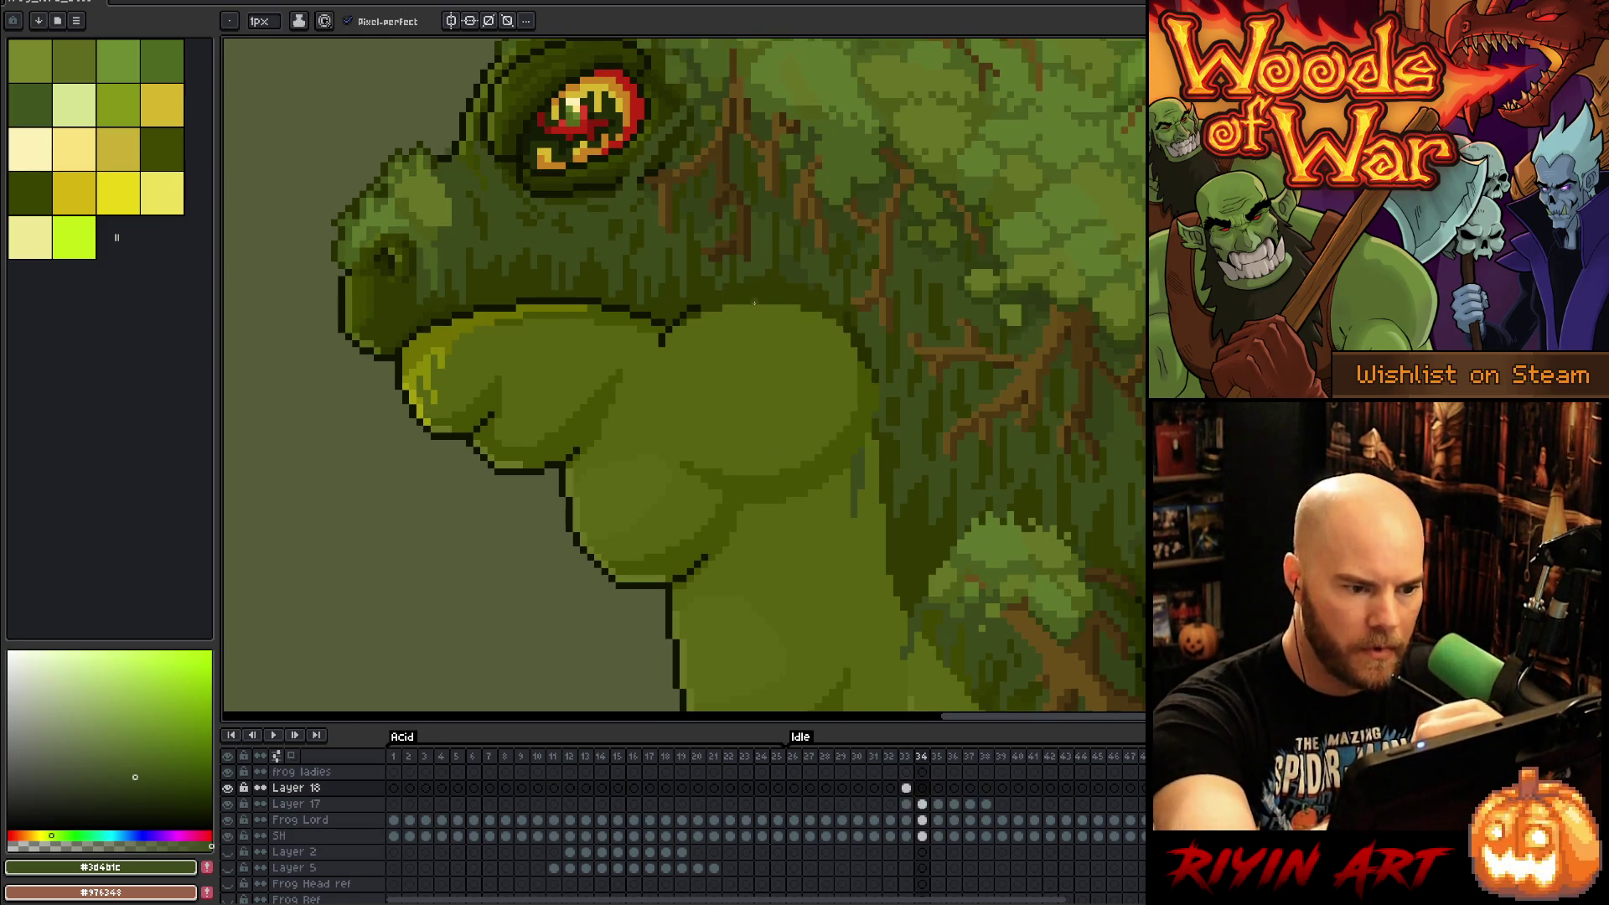
left_click_drag(790, 315, 790, 332)
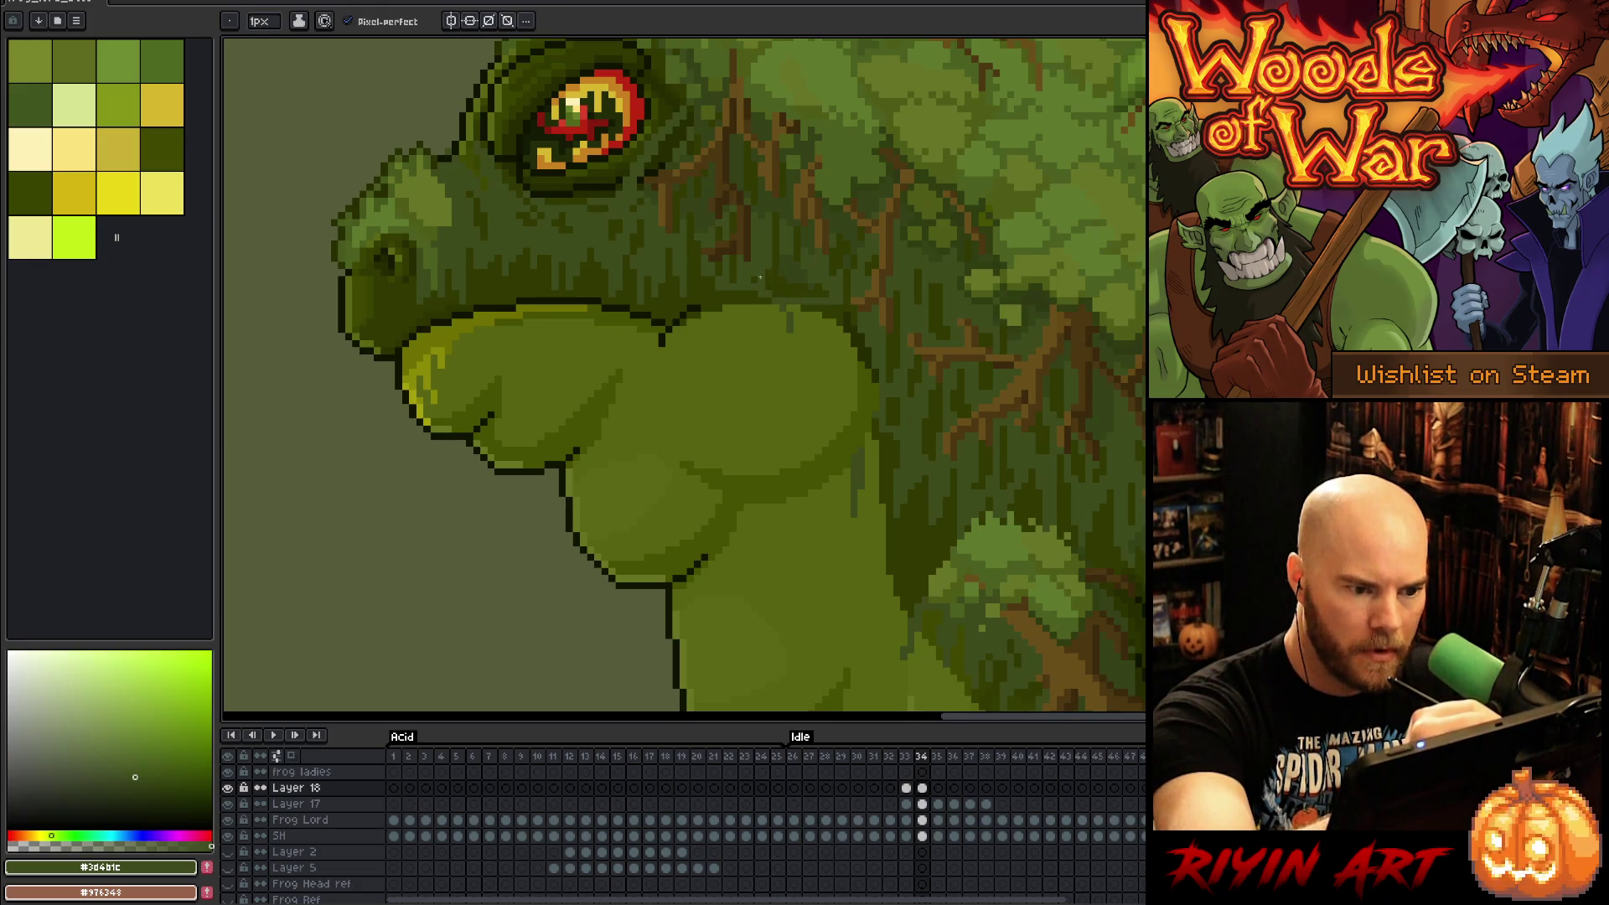
key("Left")
key("Right")
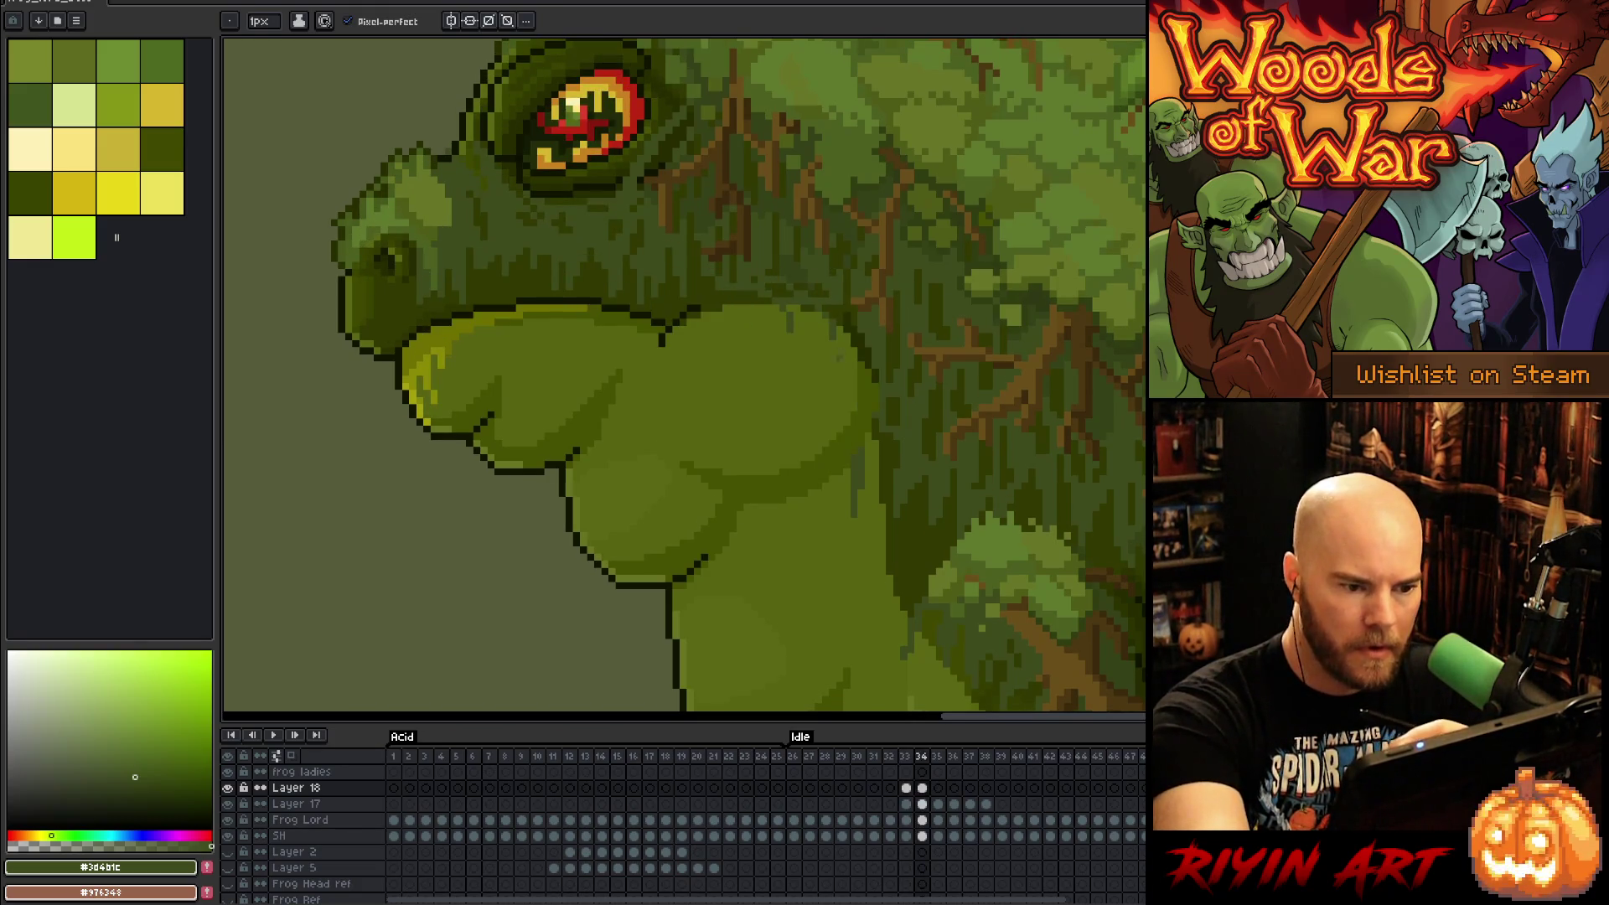
key("Left")
key("Right")
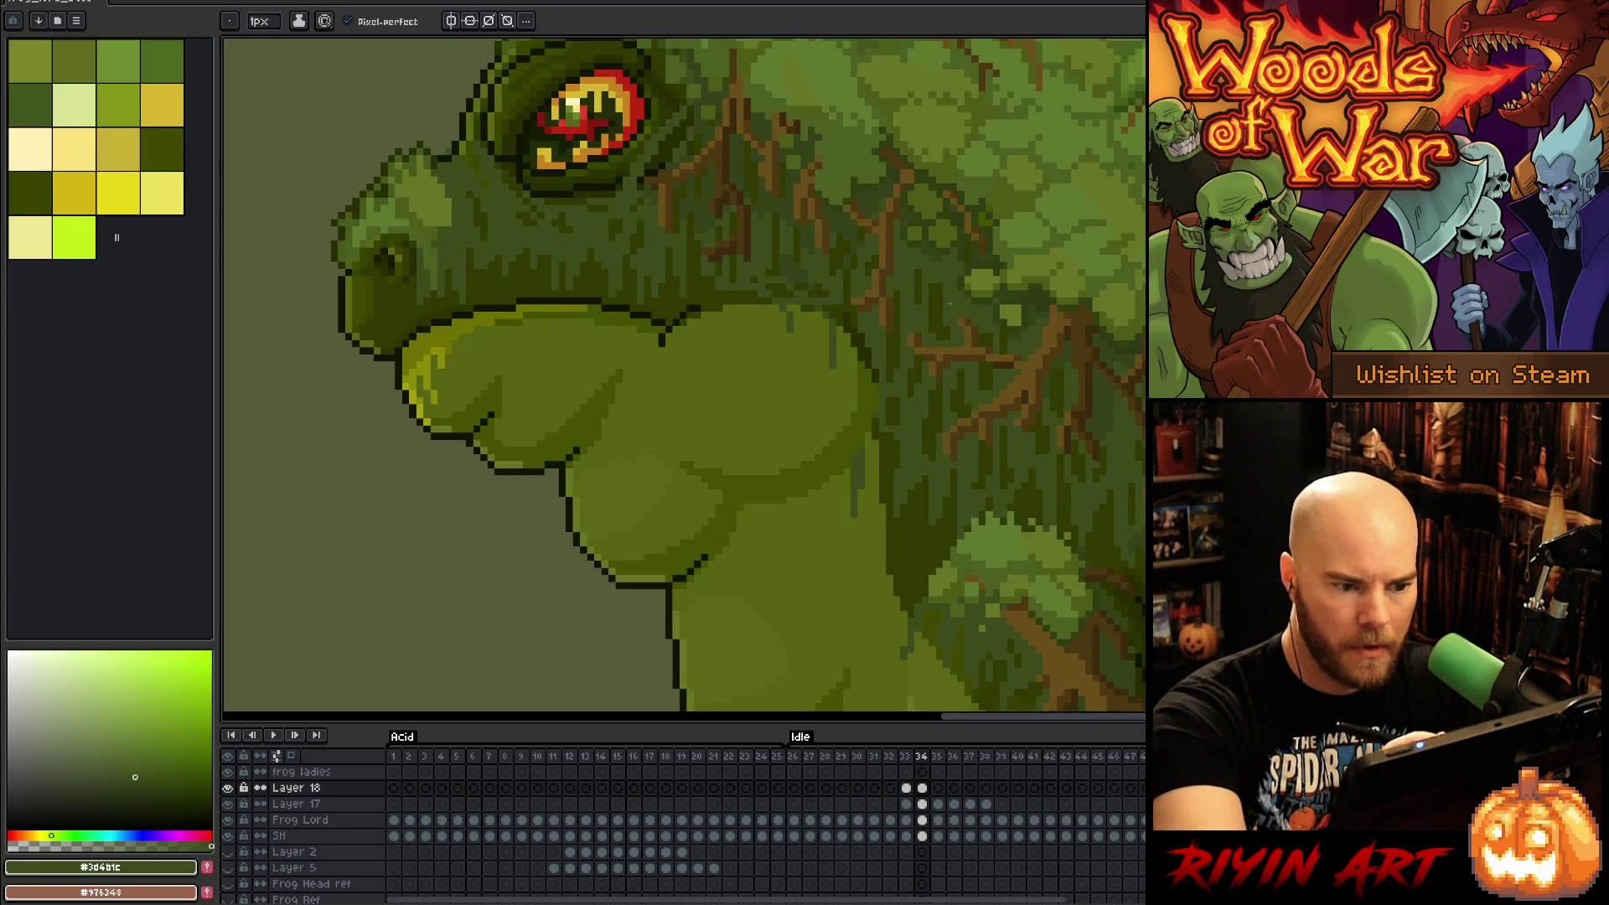
Step: Outline the body's right edge on frame 35, then paste the marks onto frame 36
key("Right")
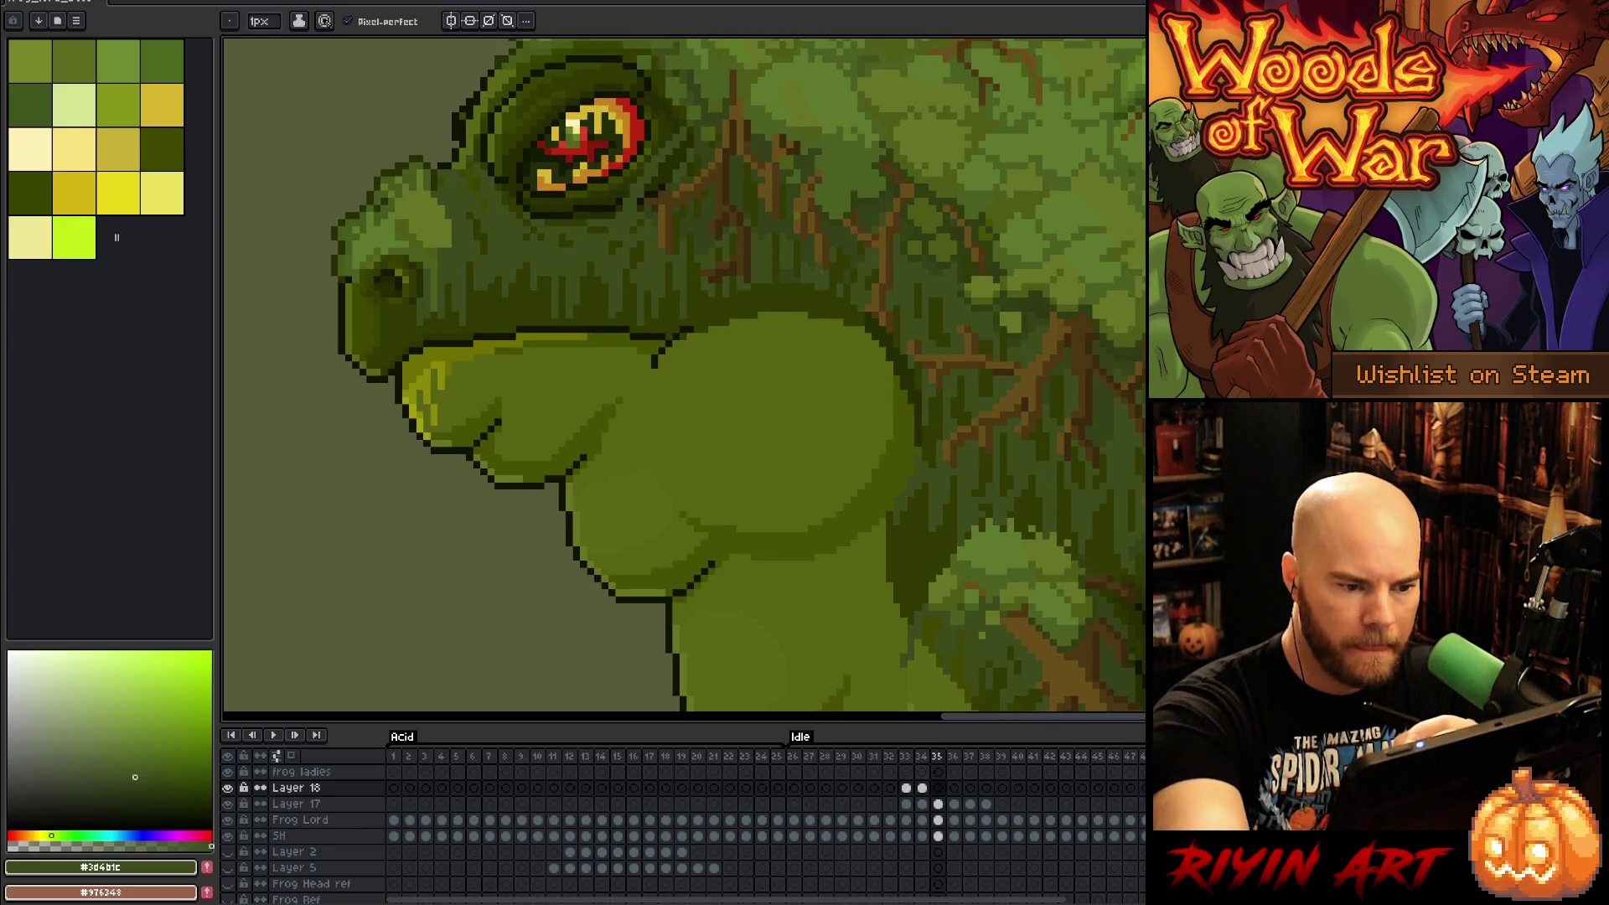
left_click(827, 323)
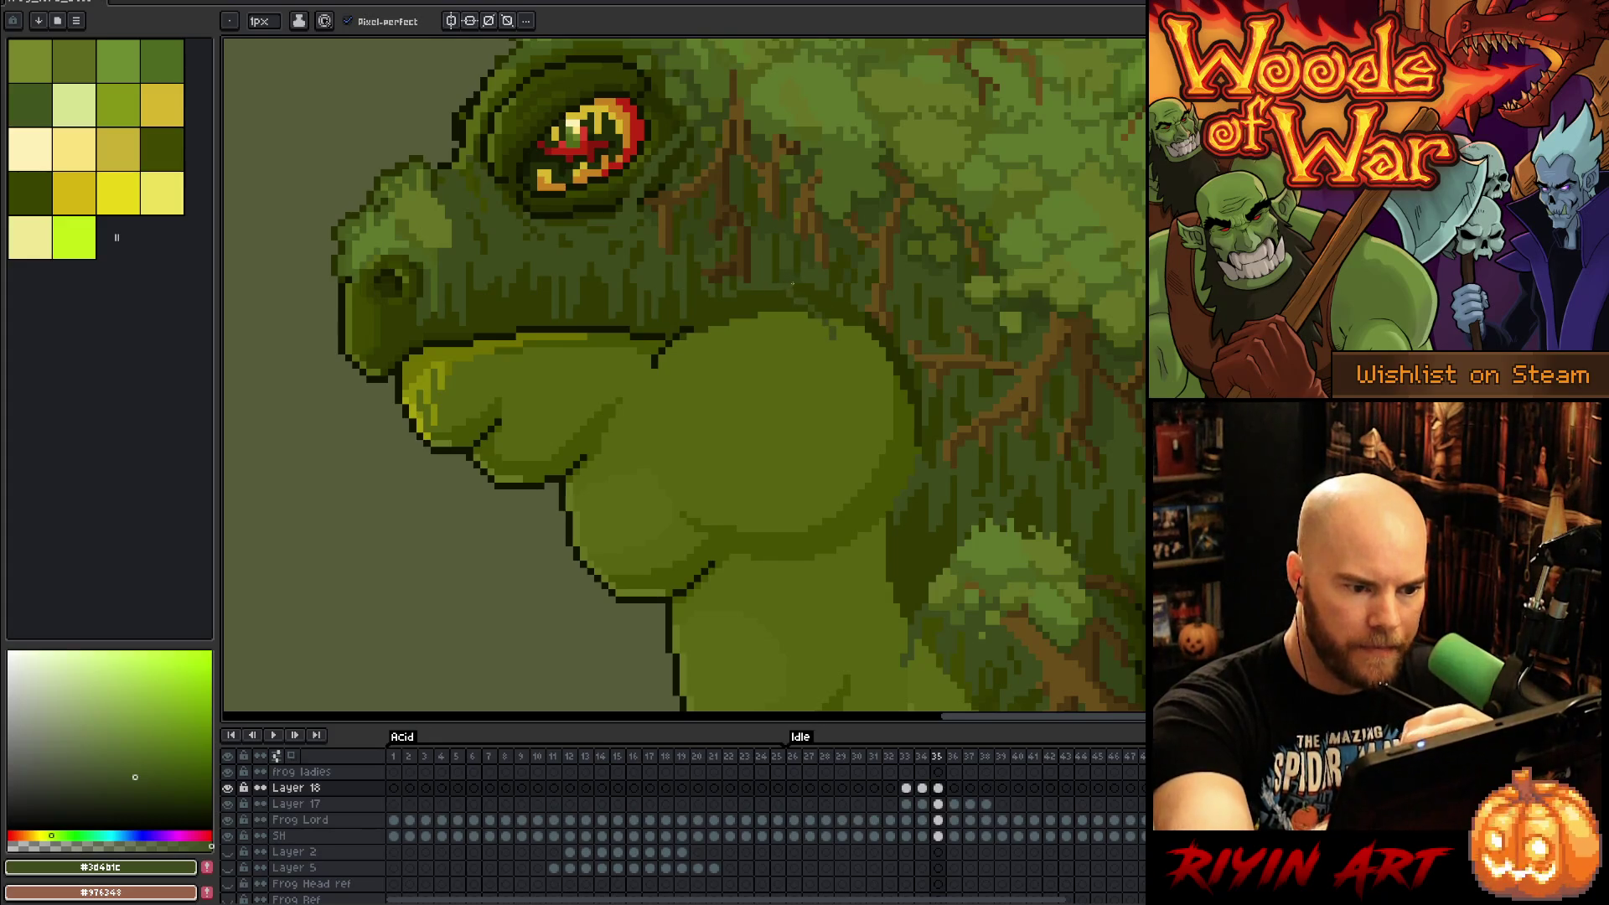
left_click_drag(859, 331, 871, 373)
key("Left")
key("Right")
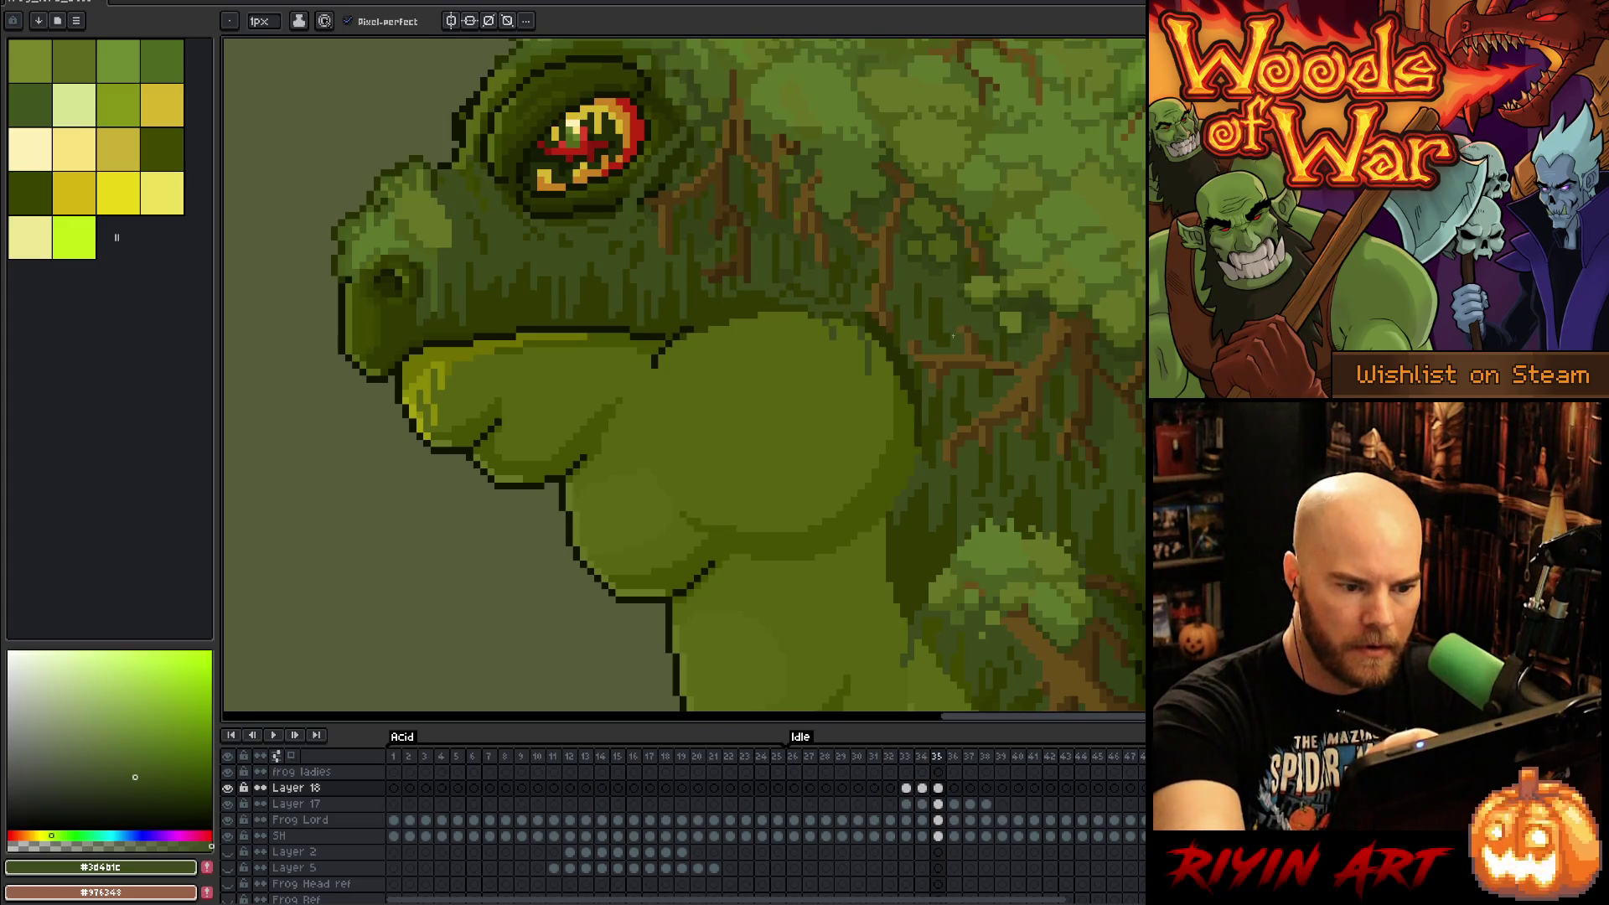
left_click(955, 789)
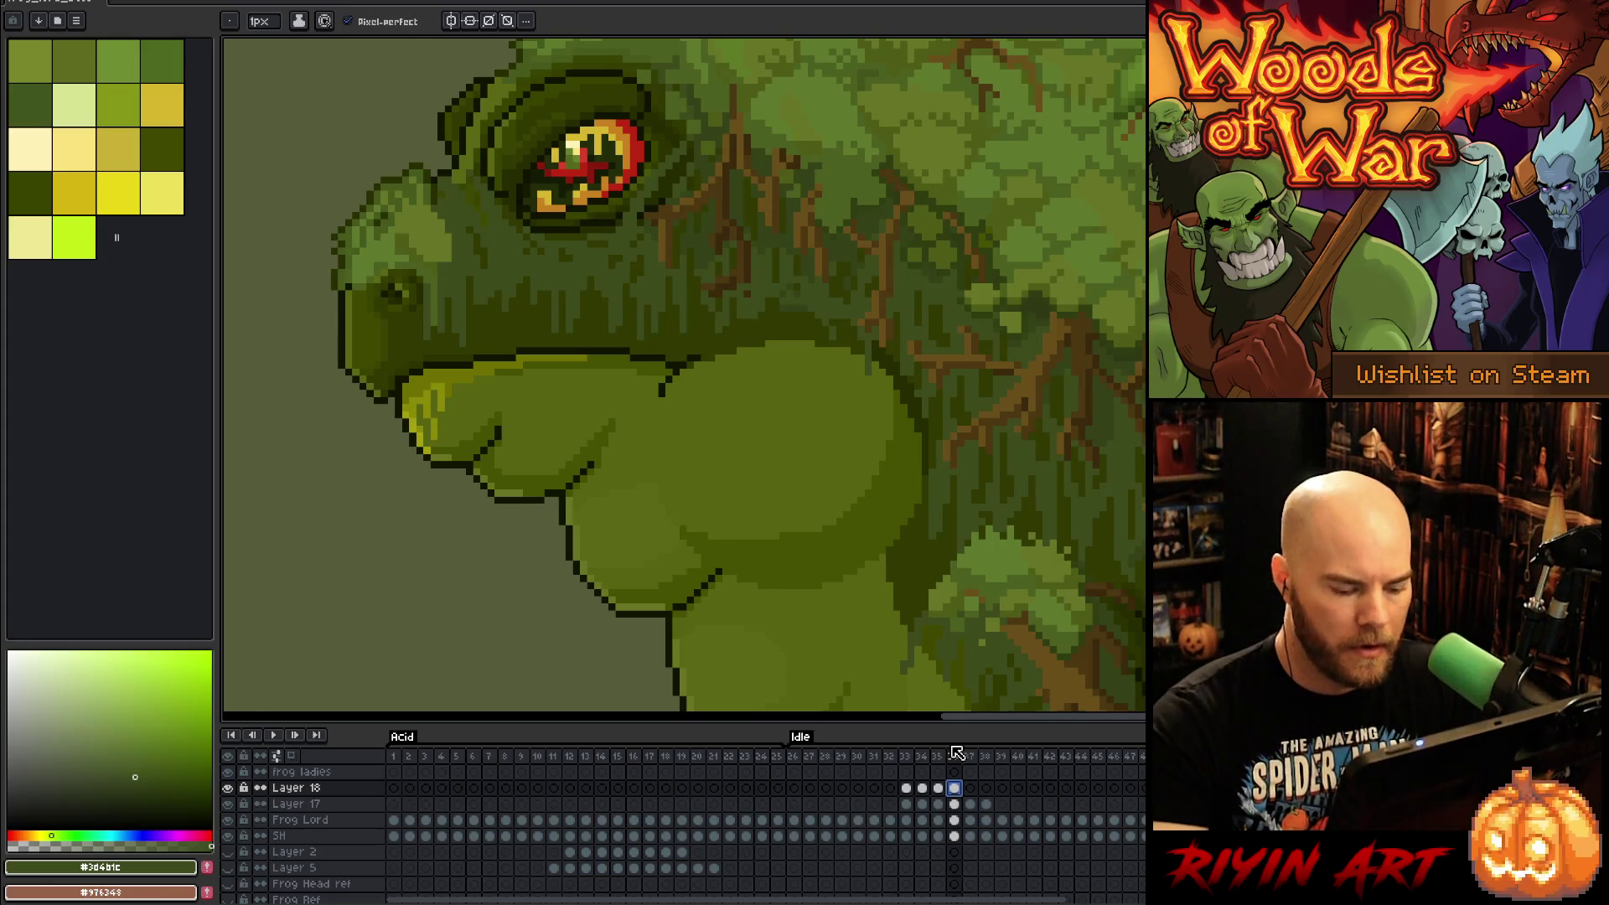
key("ctrl+v")
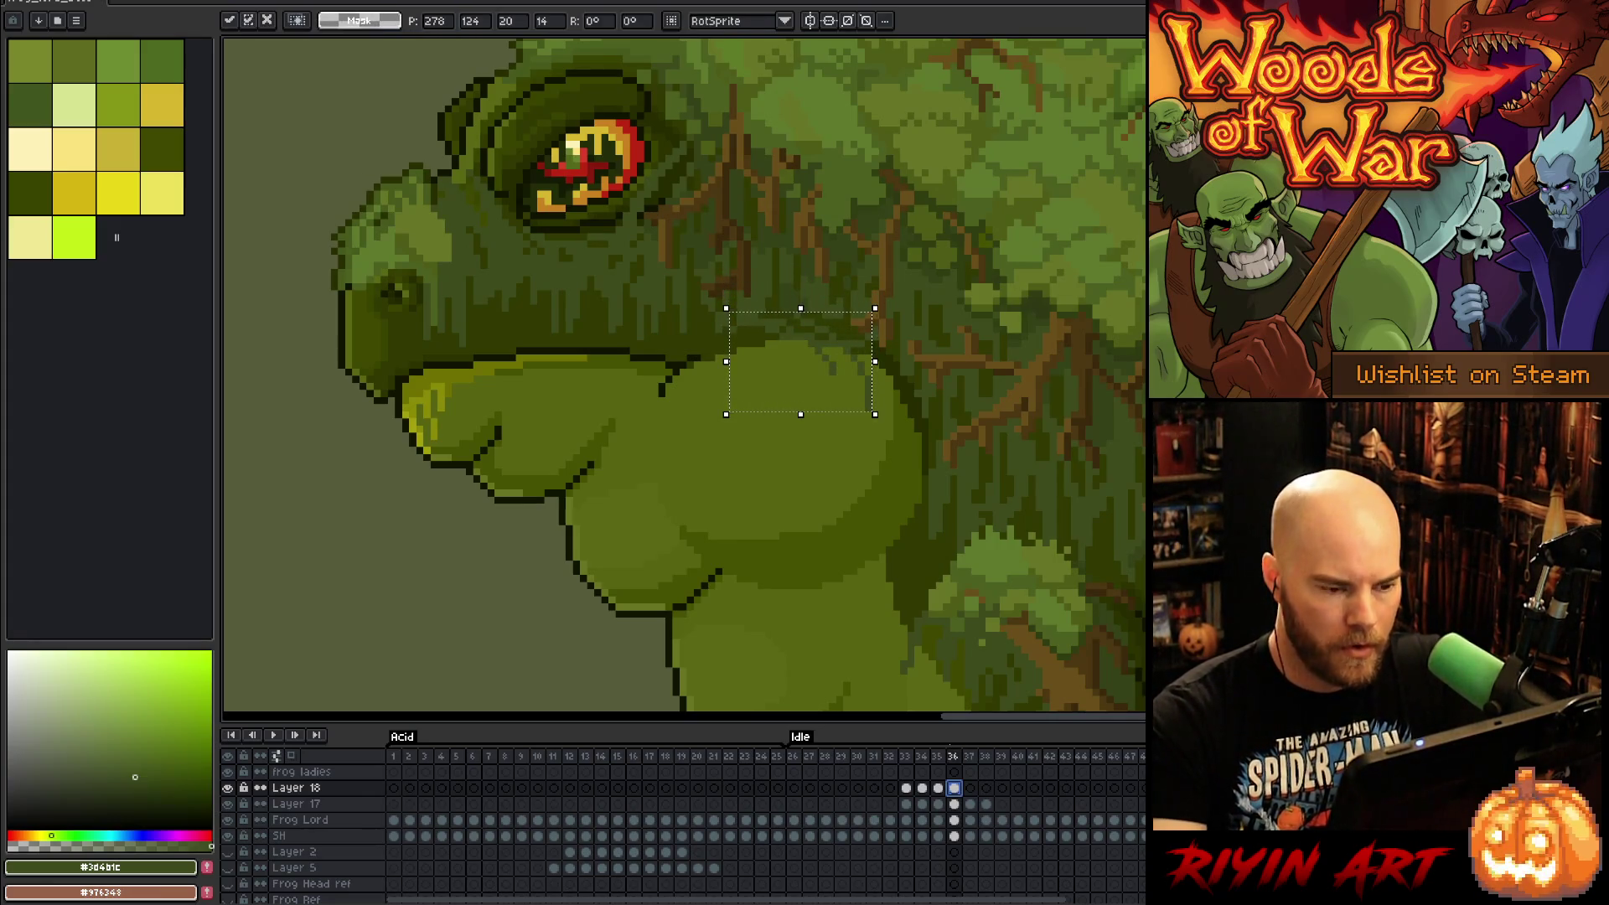
Step: Commit the pasted marks one pixel higher, then try and undo an outline stroke on frame 37
key("Up")
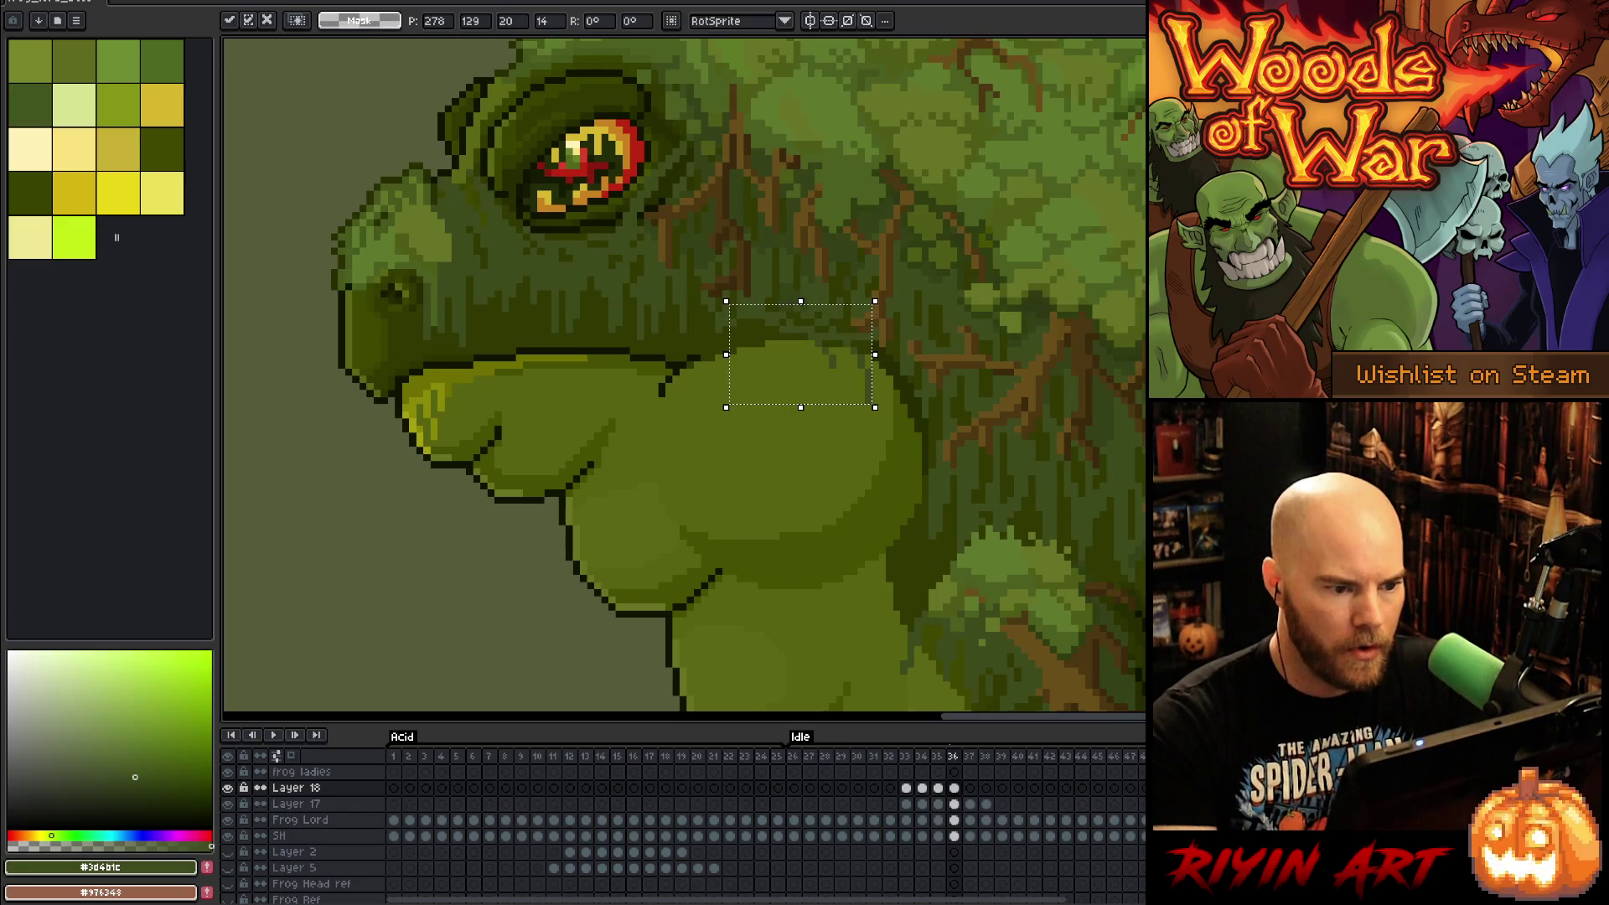
left_click(956, 751)
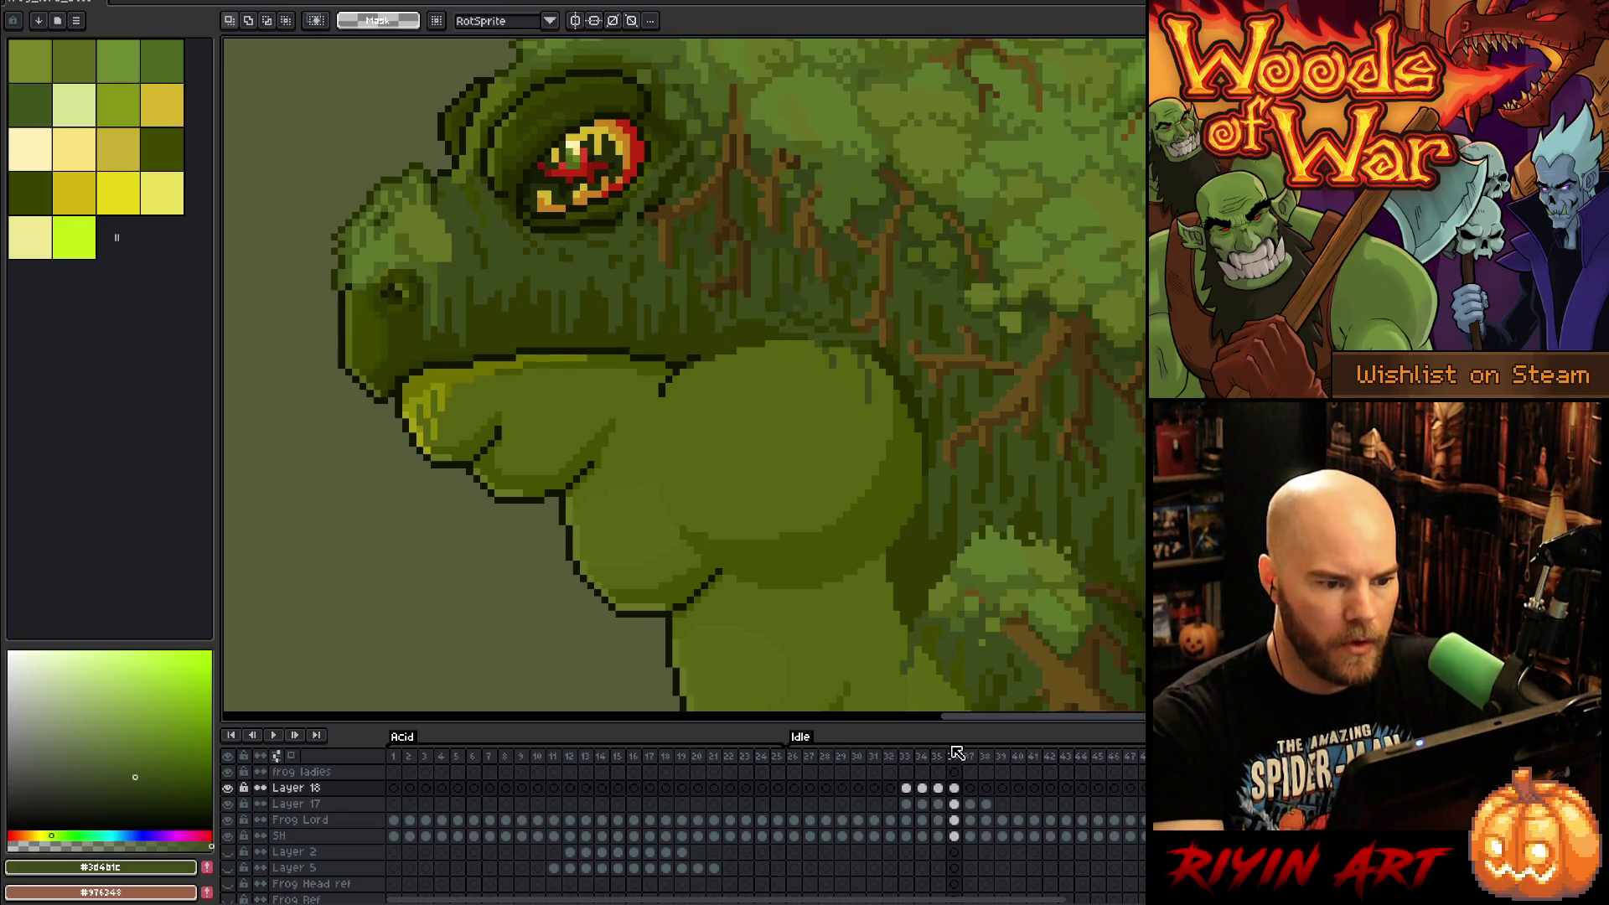
key("Right")
key("b")
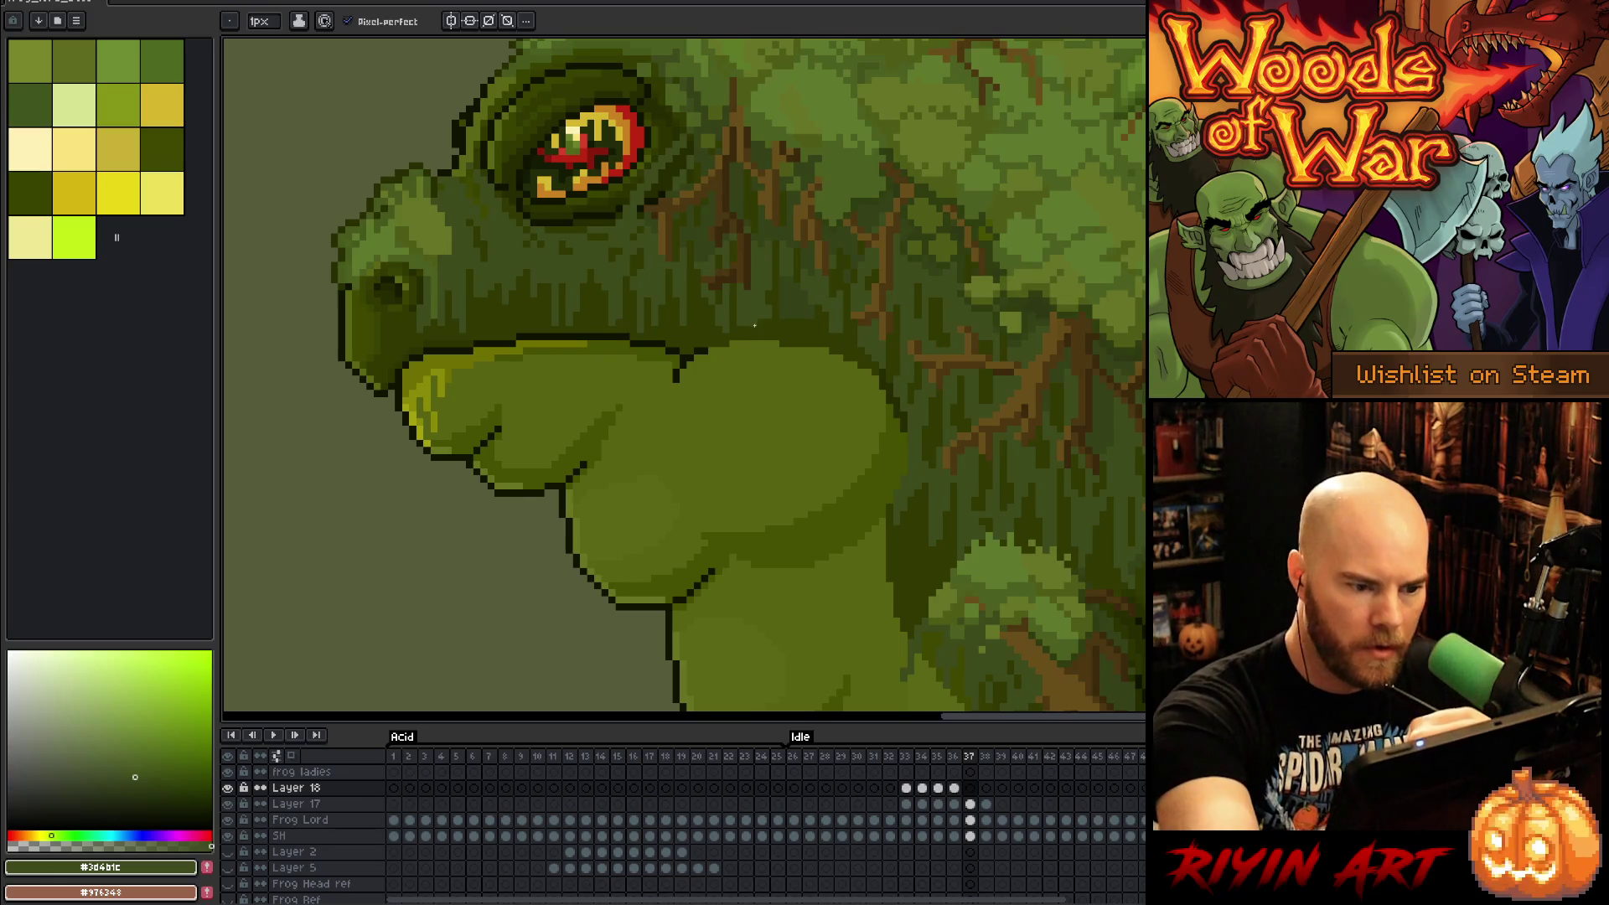
left_click_drag(825, 369, 842, 346)
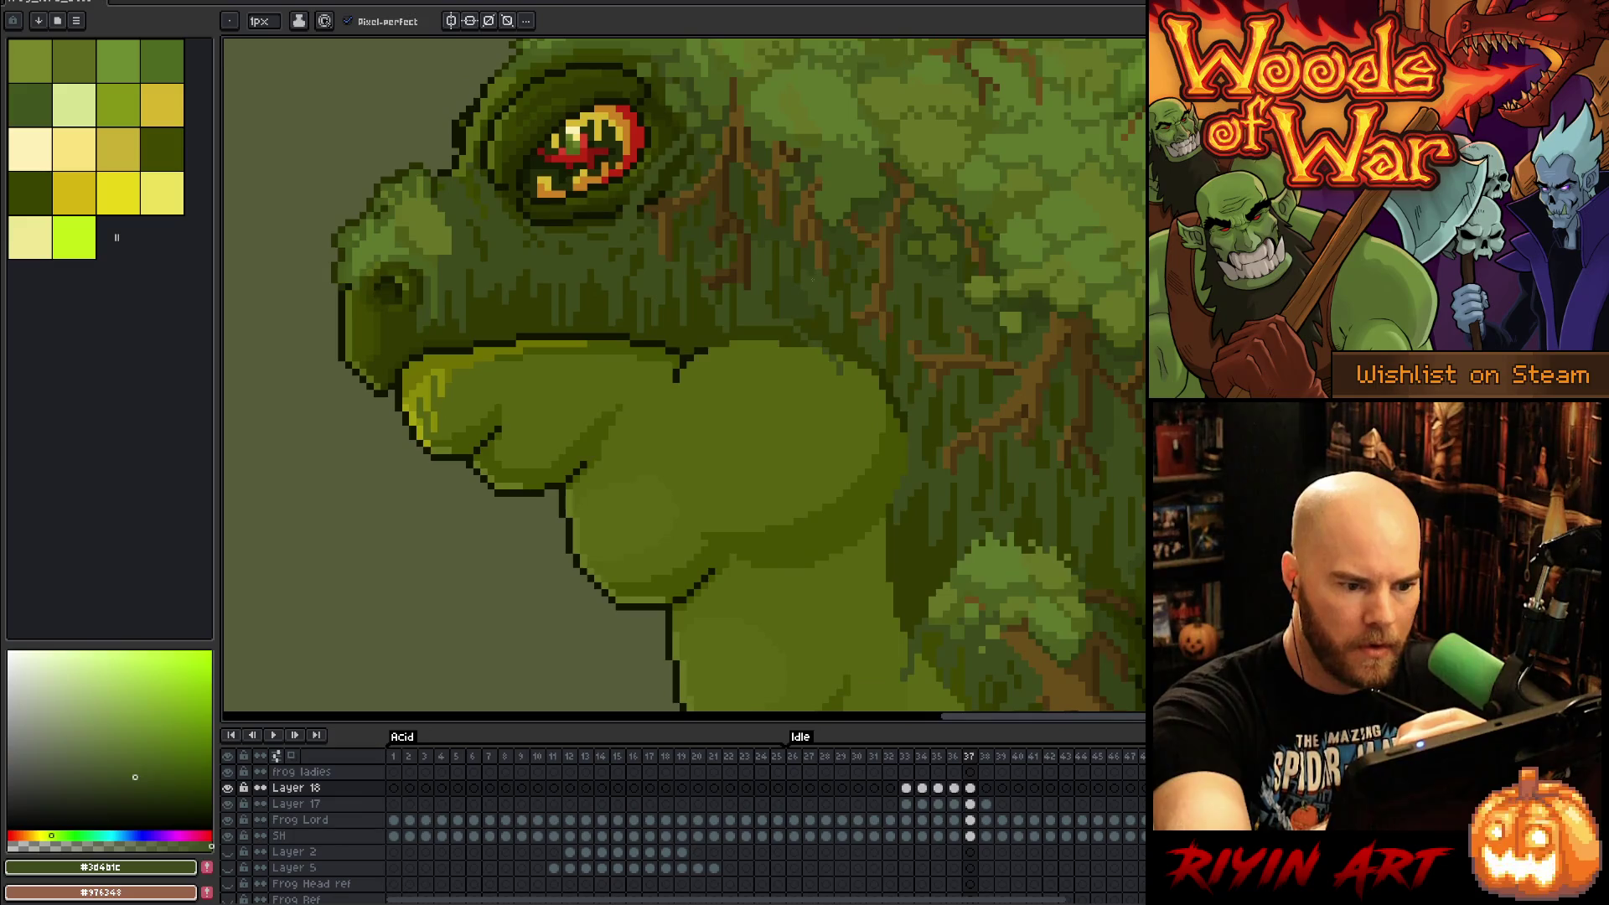
key("ctrl+z")
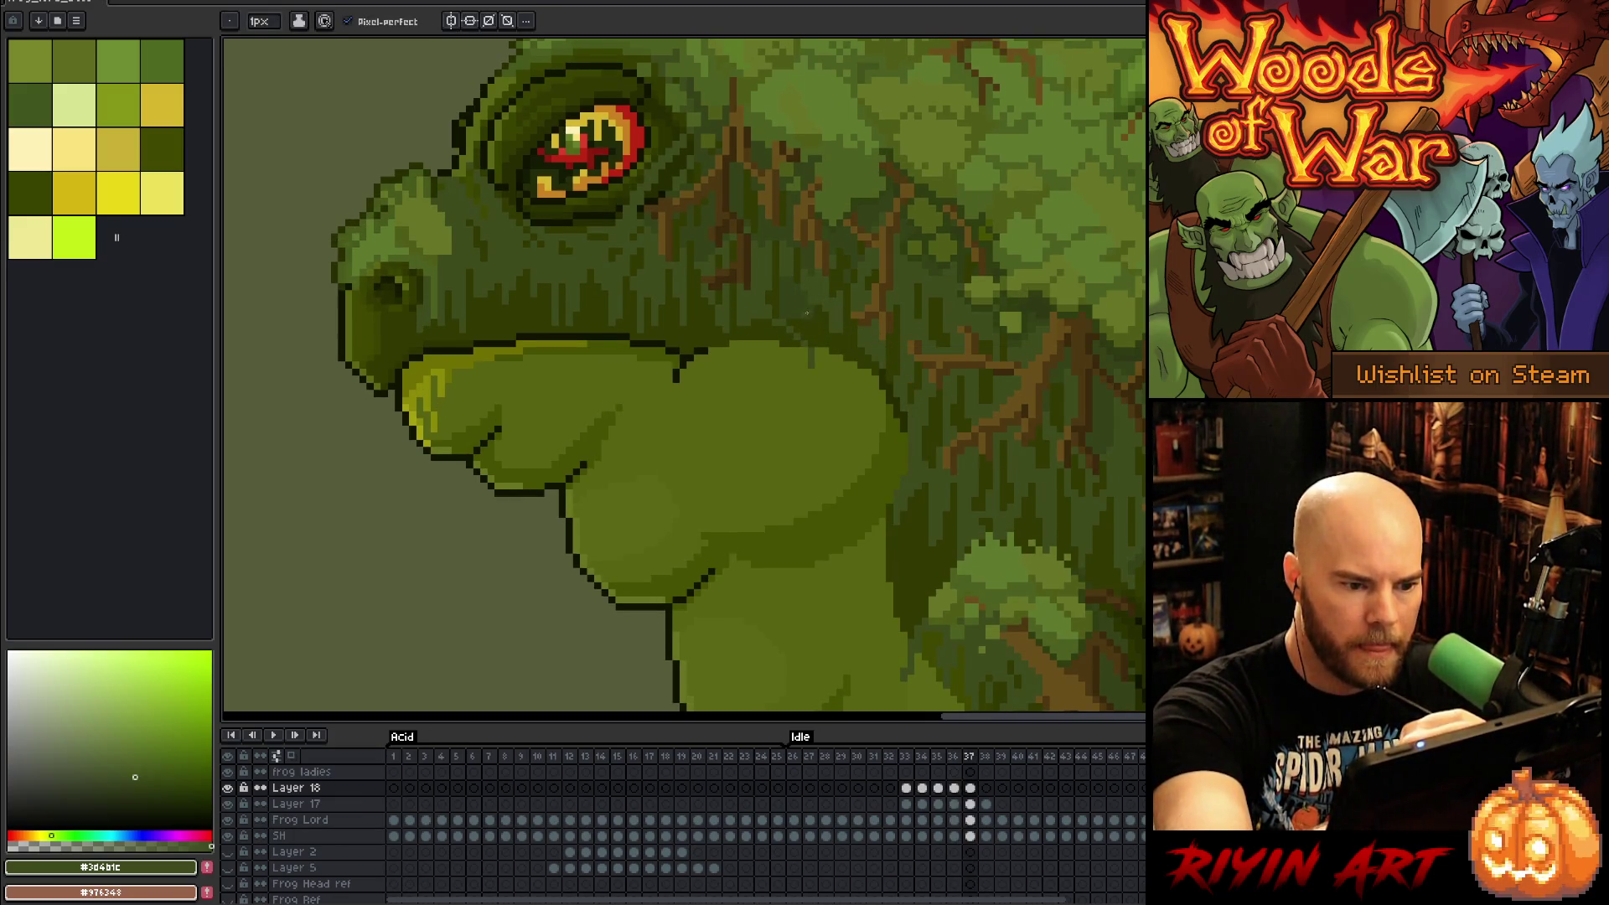
key("Left")
key("Right")
key("Right")
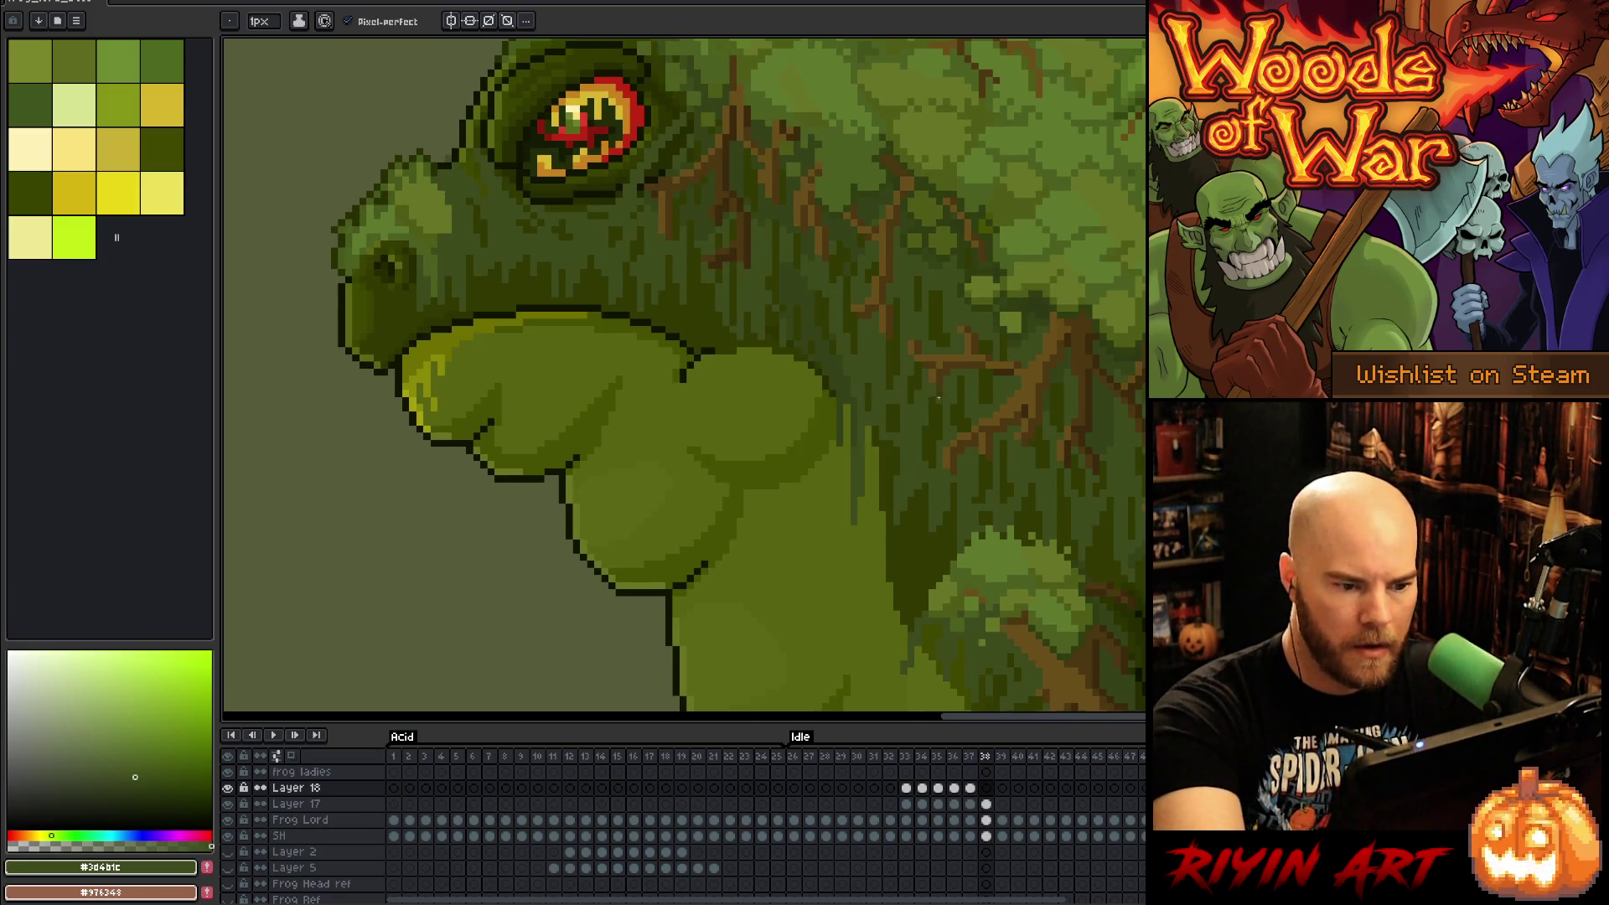
Step: Shift the throat patch on frame 38 two pixels right
left_click(906, 788)
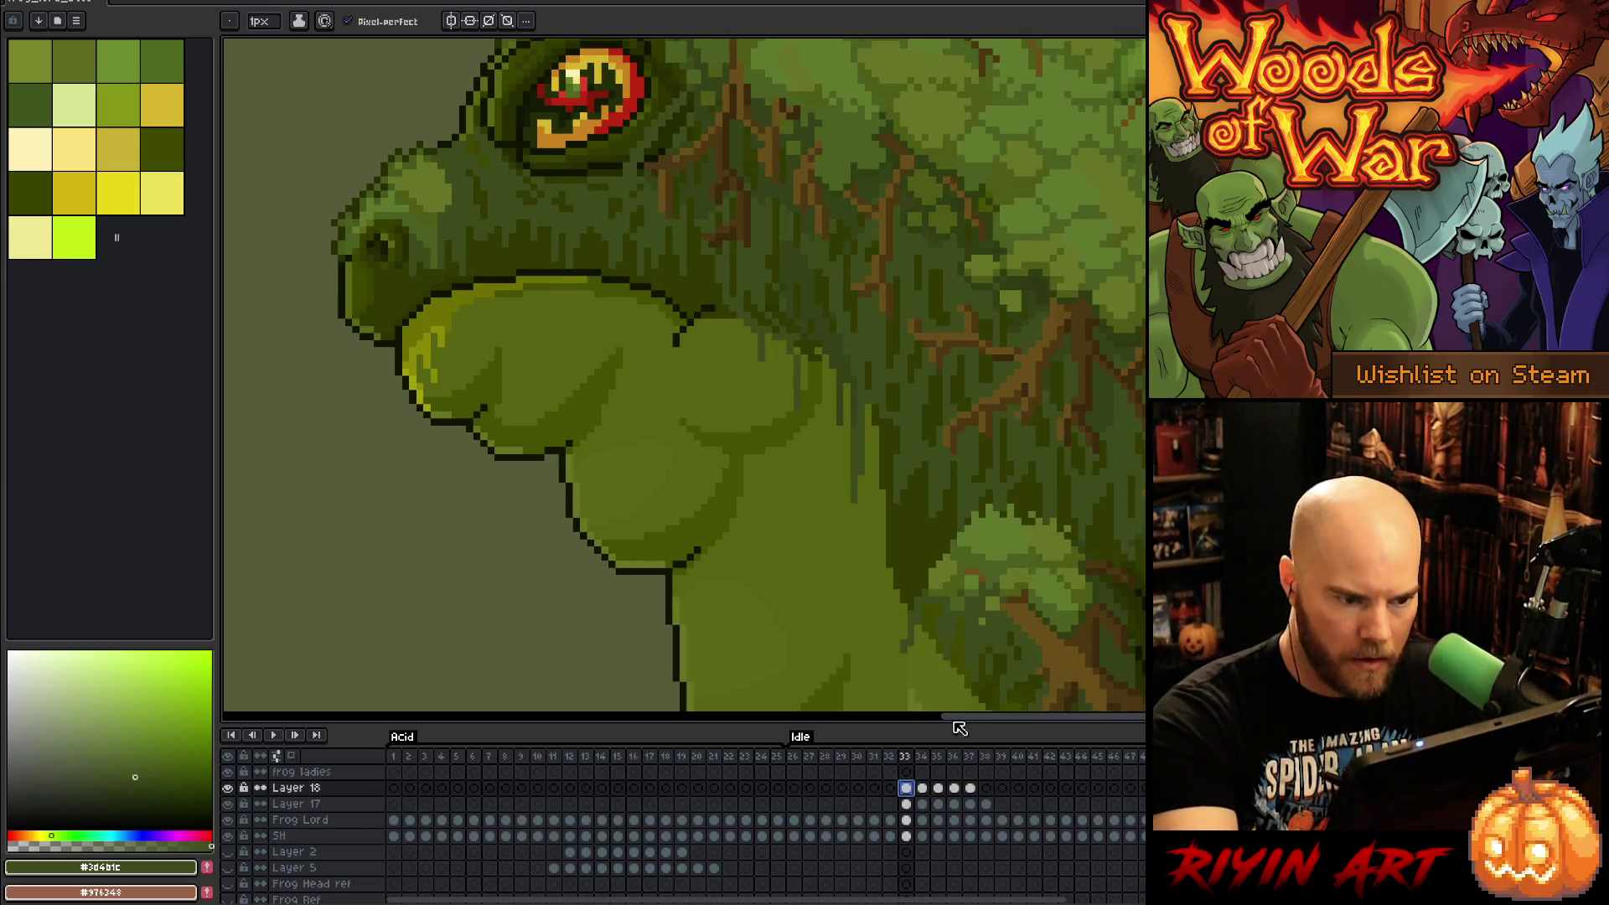
key("ctrl")
left_click(986, 788)
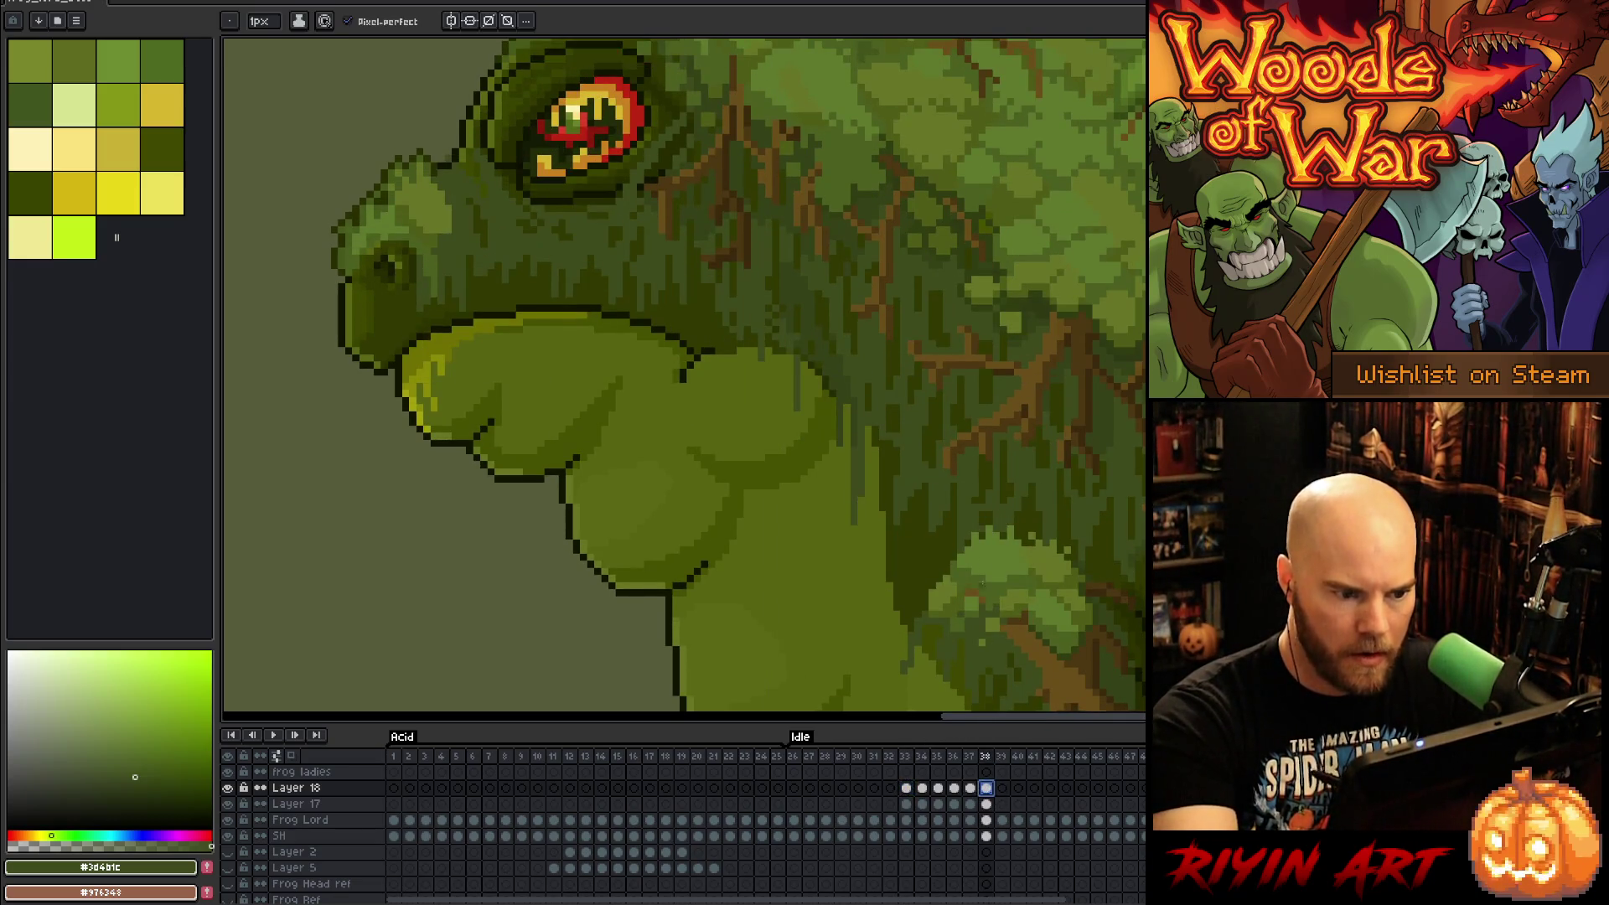
key("ctrl+t")
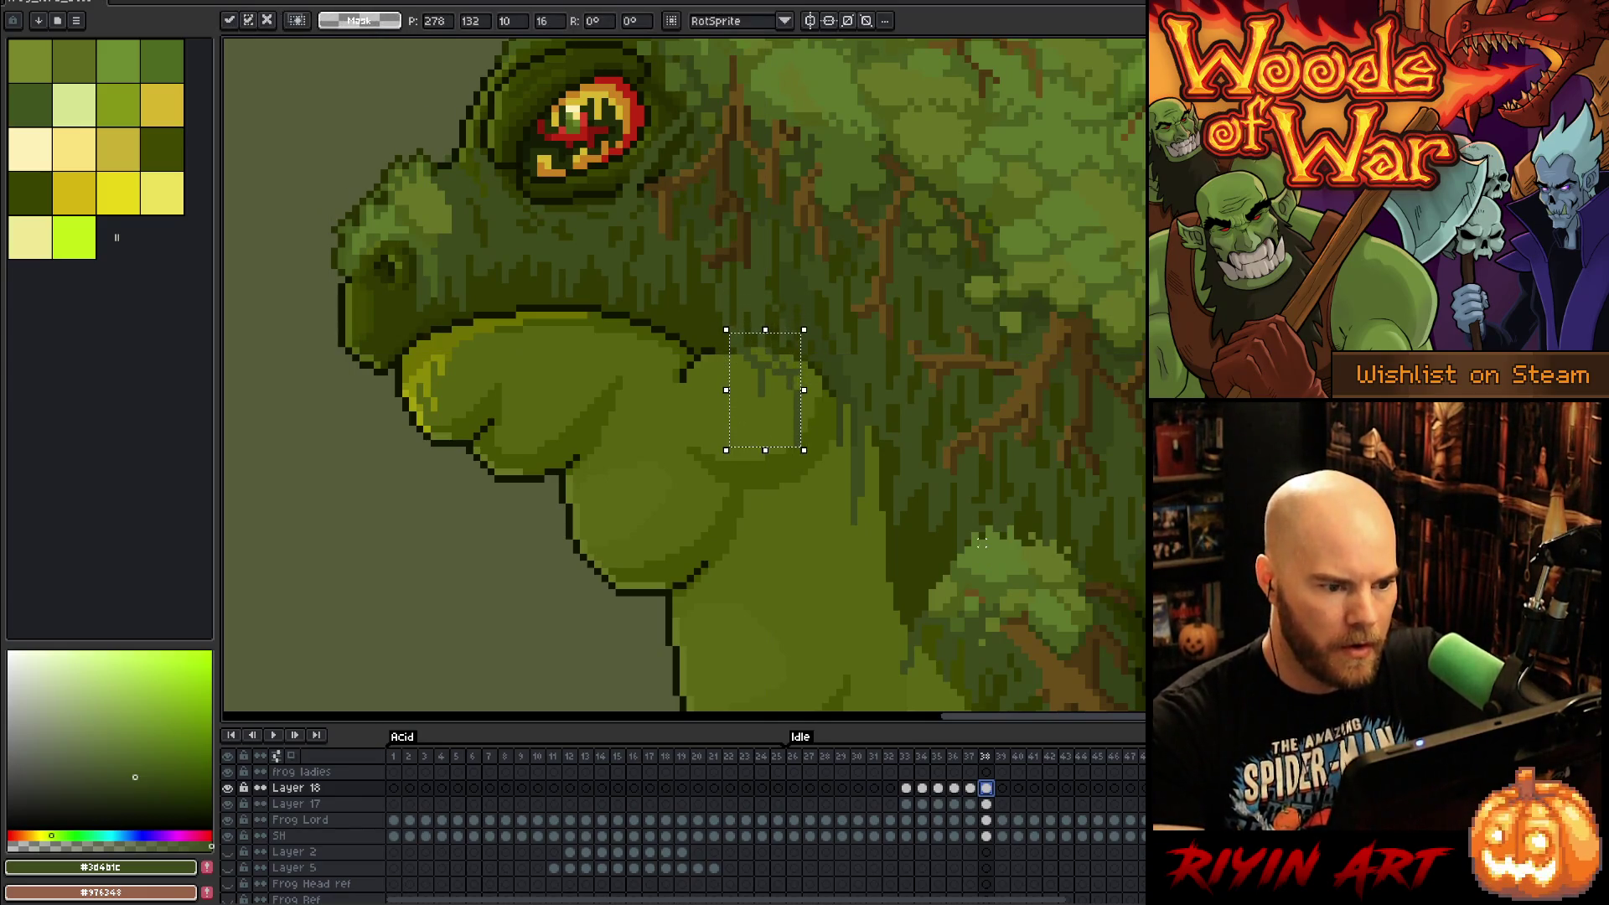
key("Return")
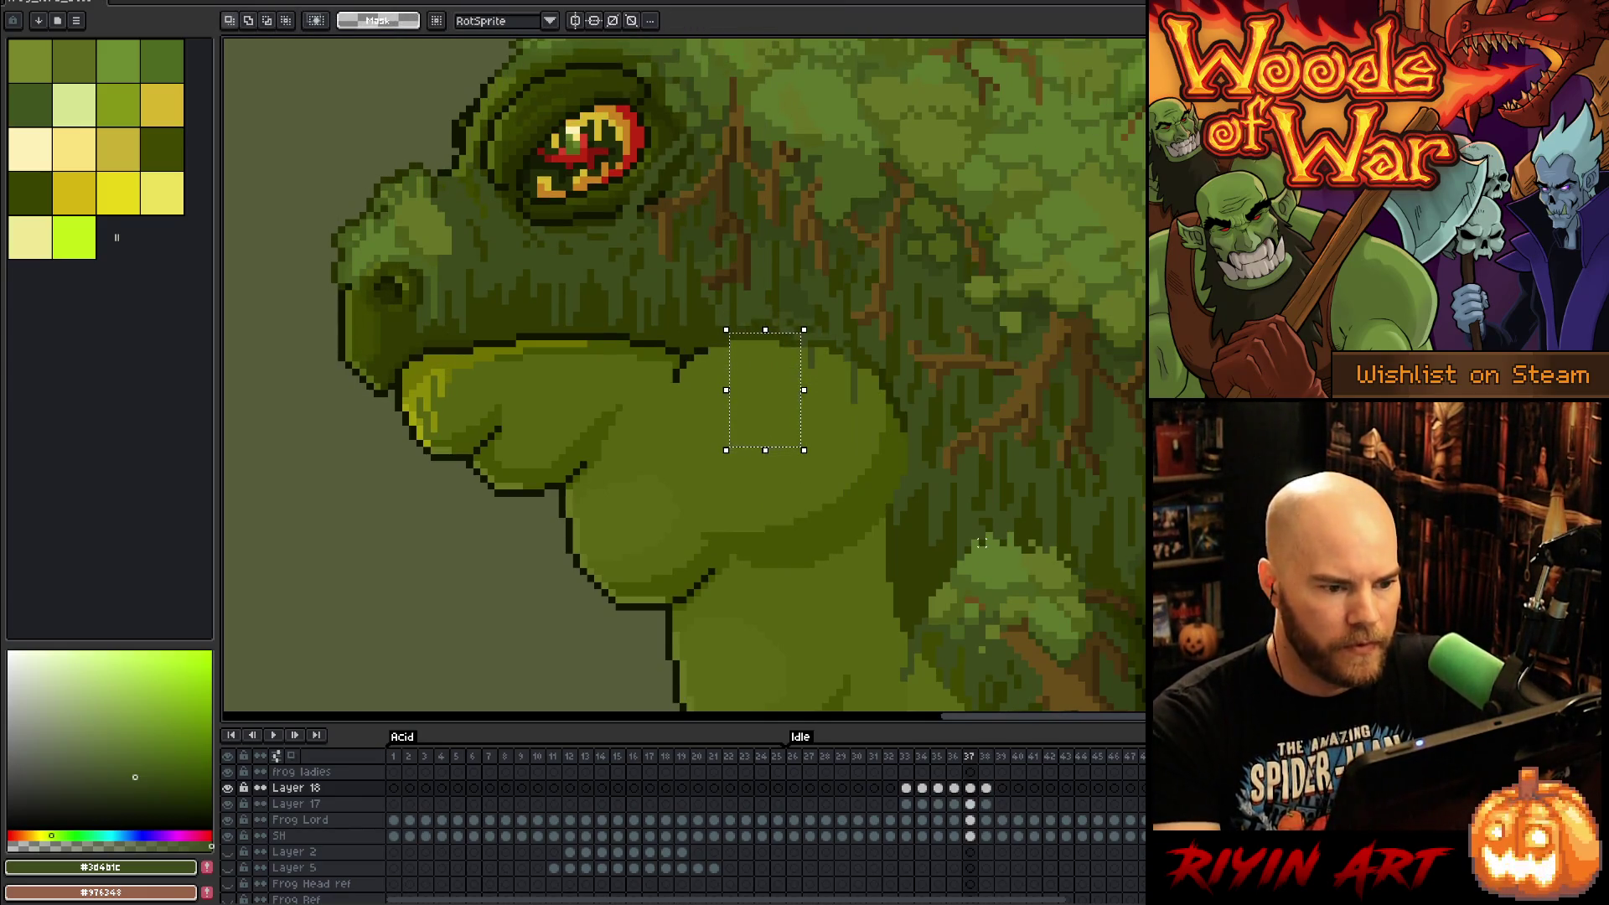
key("Right")
key("Right")
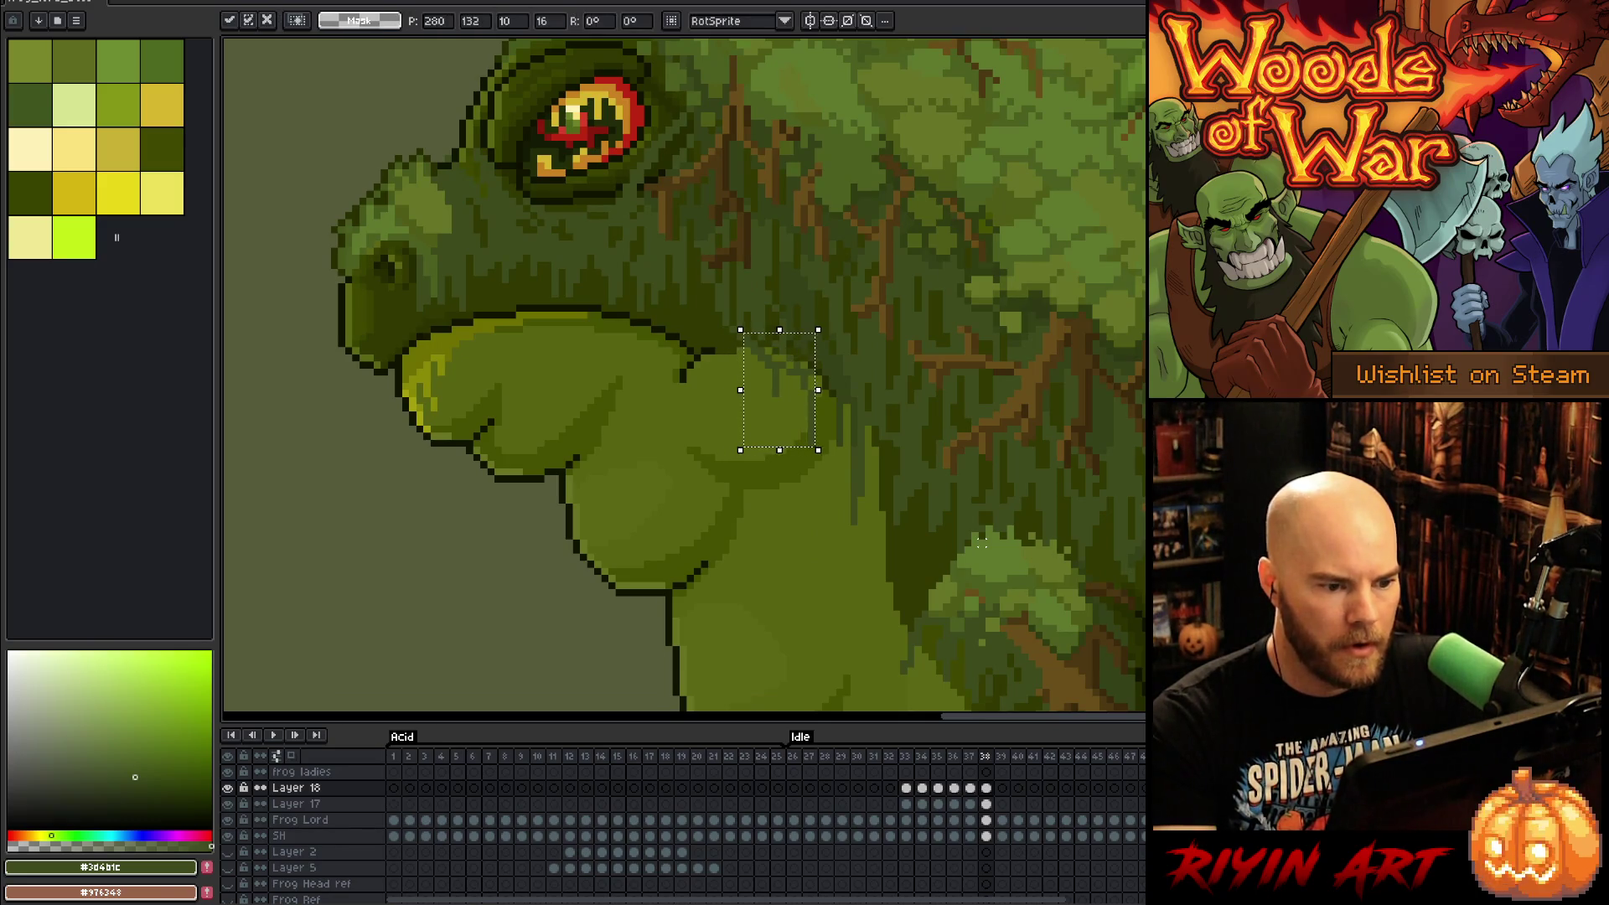
Step: Step forward to frame 40 and play the idle animation to review the motion
key("period")
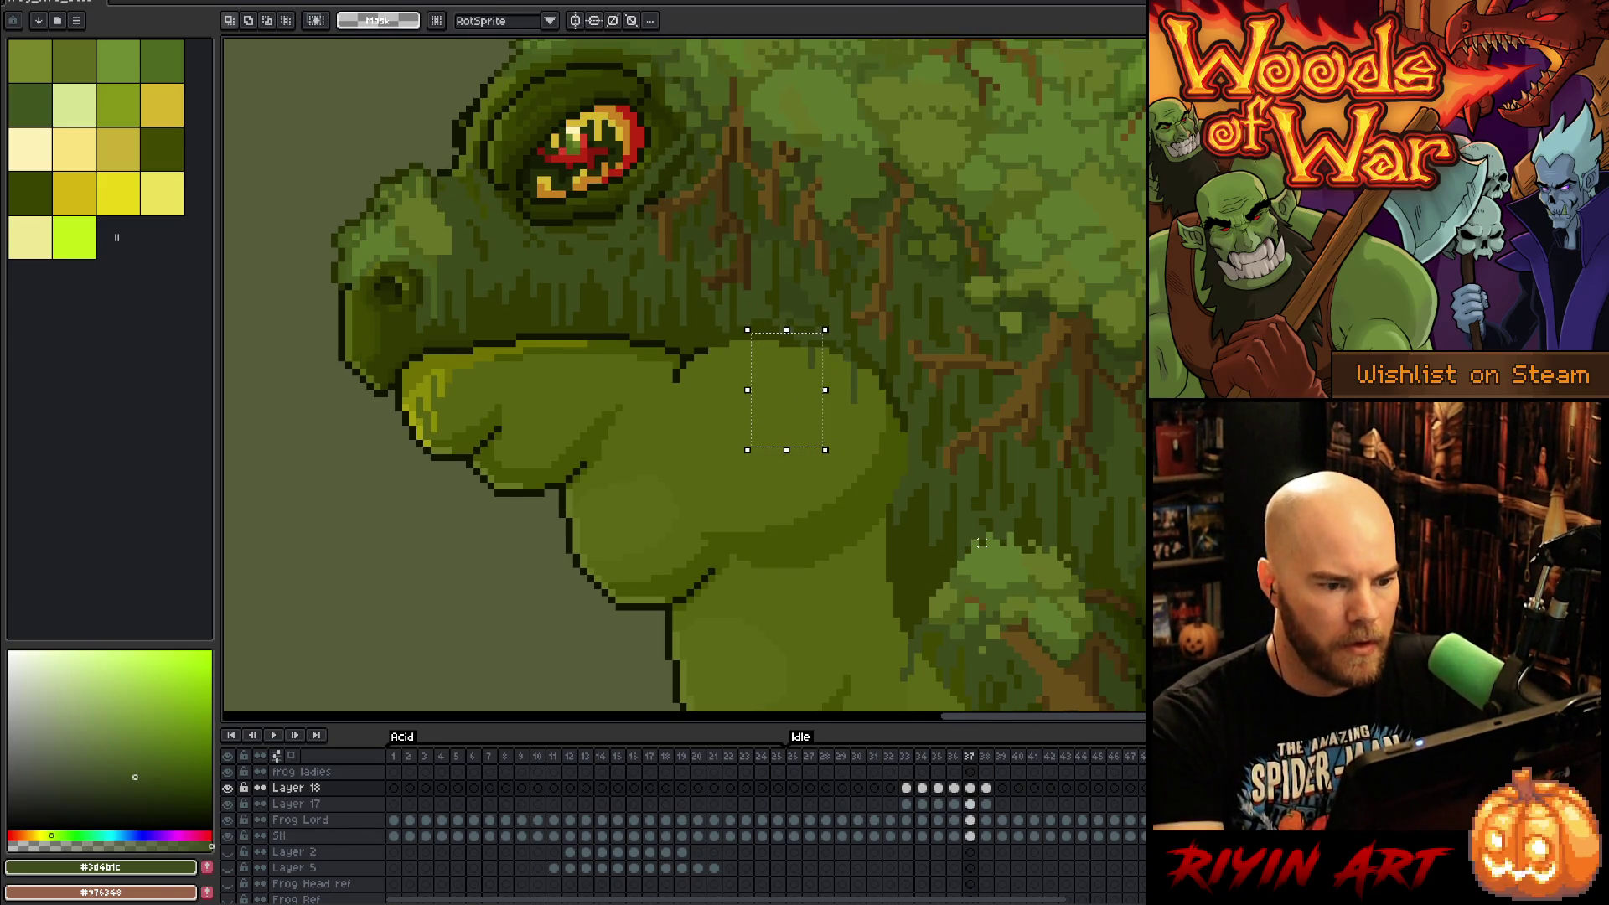
key("period")
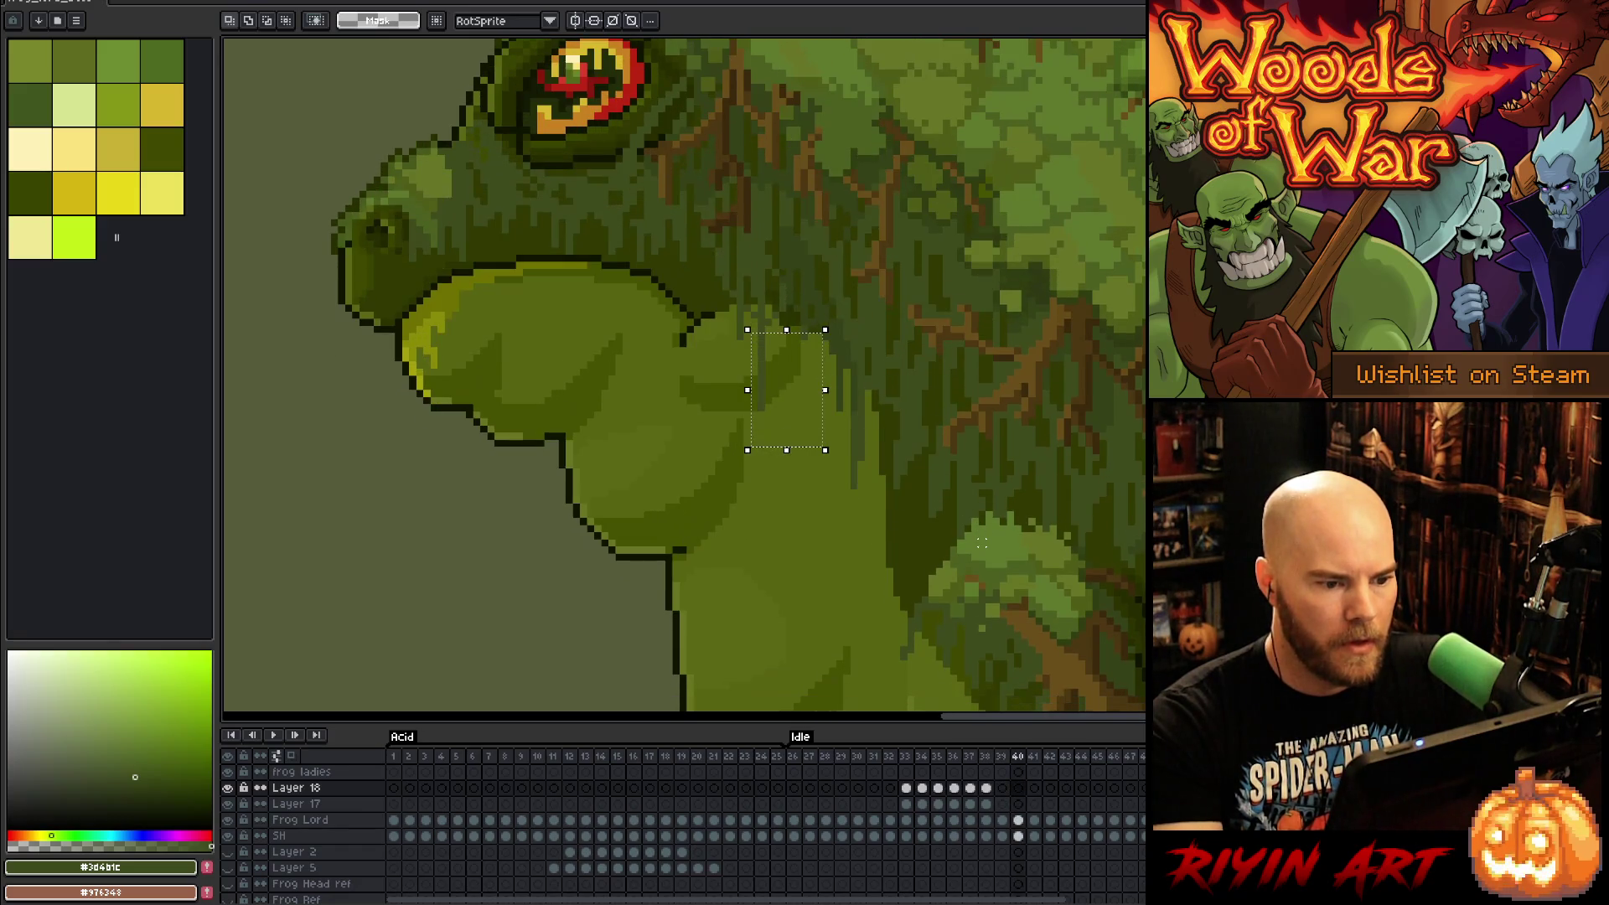
key("Return")
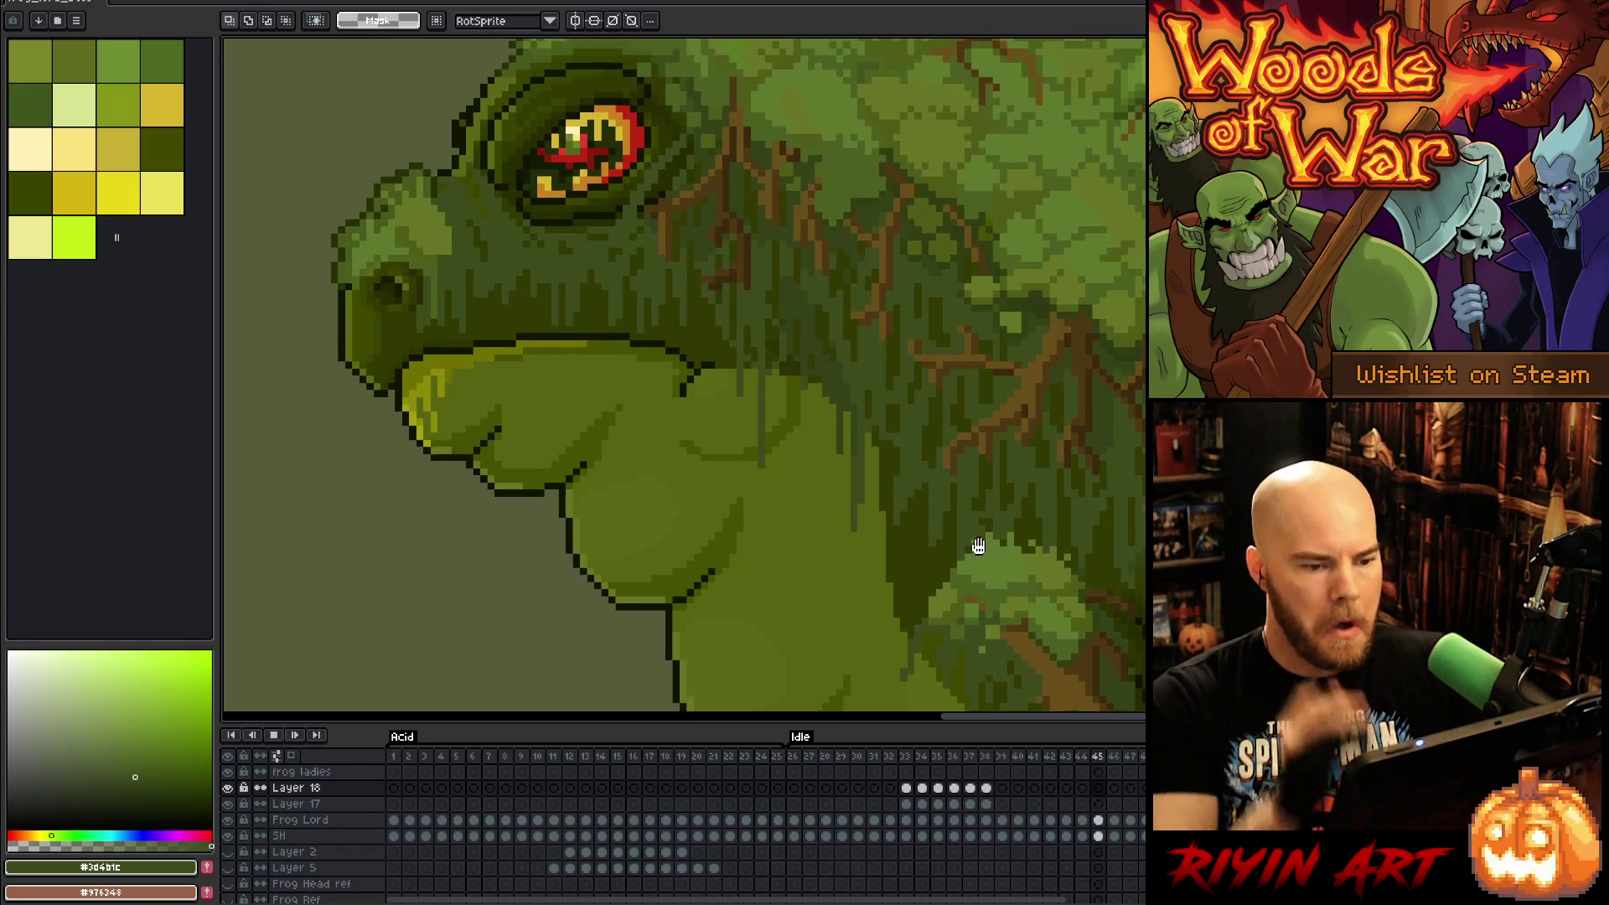
Step: Stop playback, sample the throat's mid-green, and select Layer 17's frame 33 cel
scroll(612, 534, "down", 2)
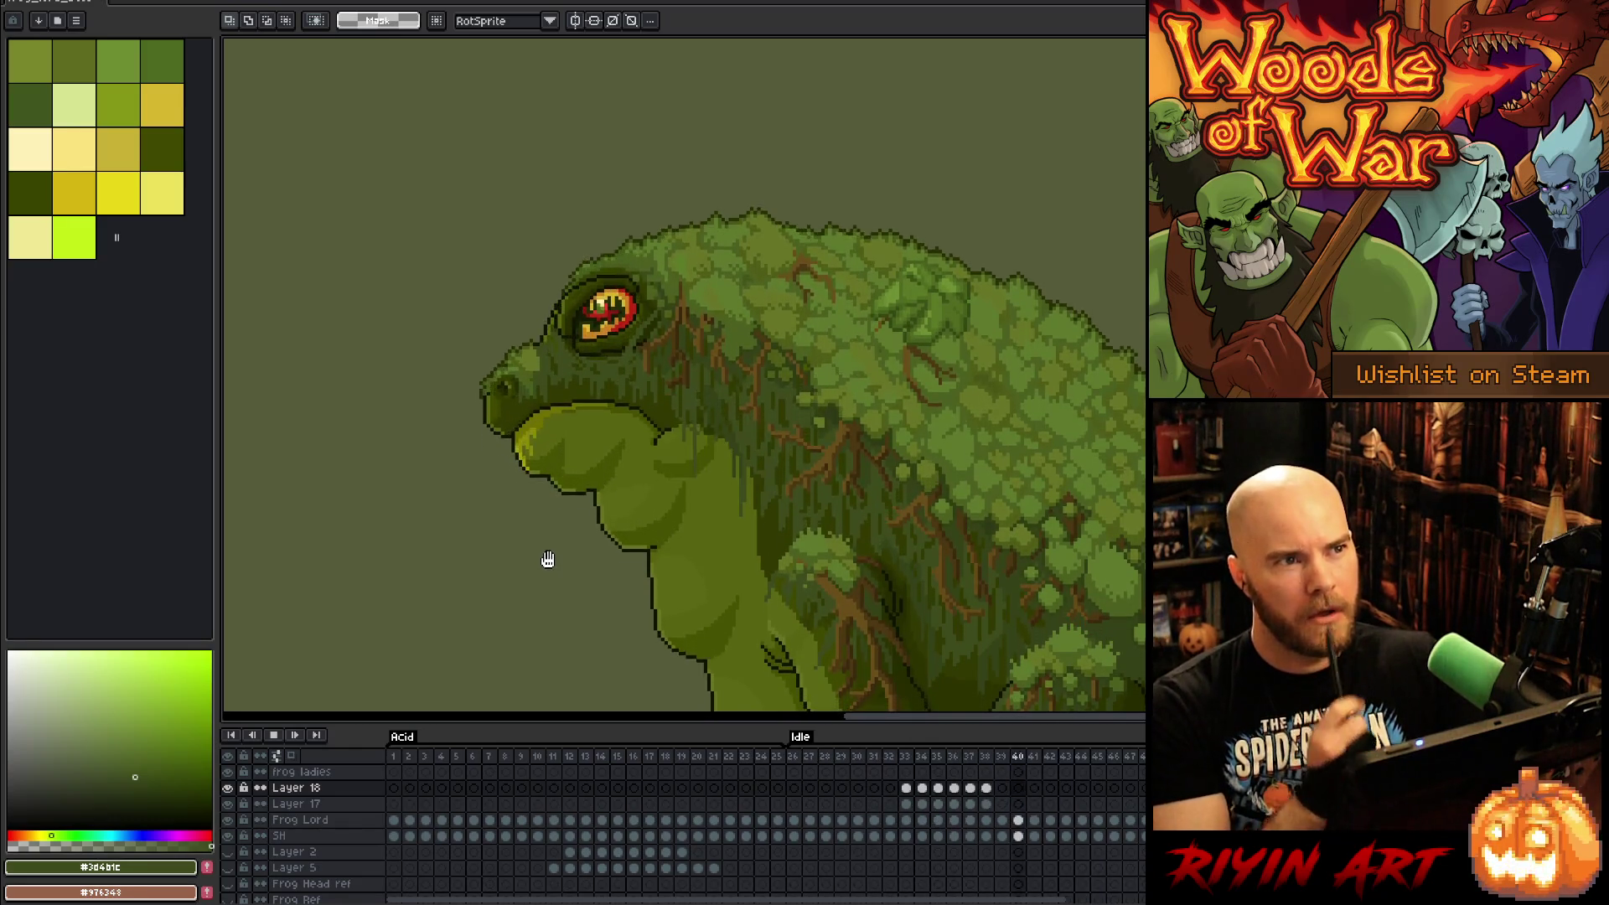
scroll(598, 504, "up", 5)
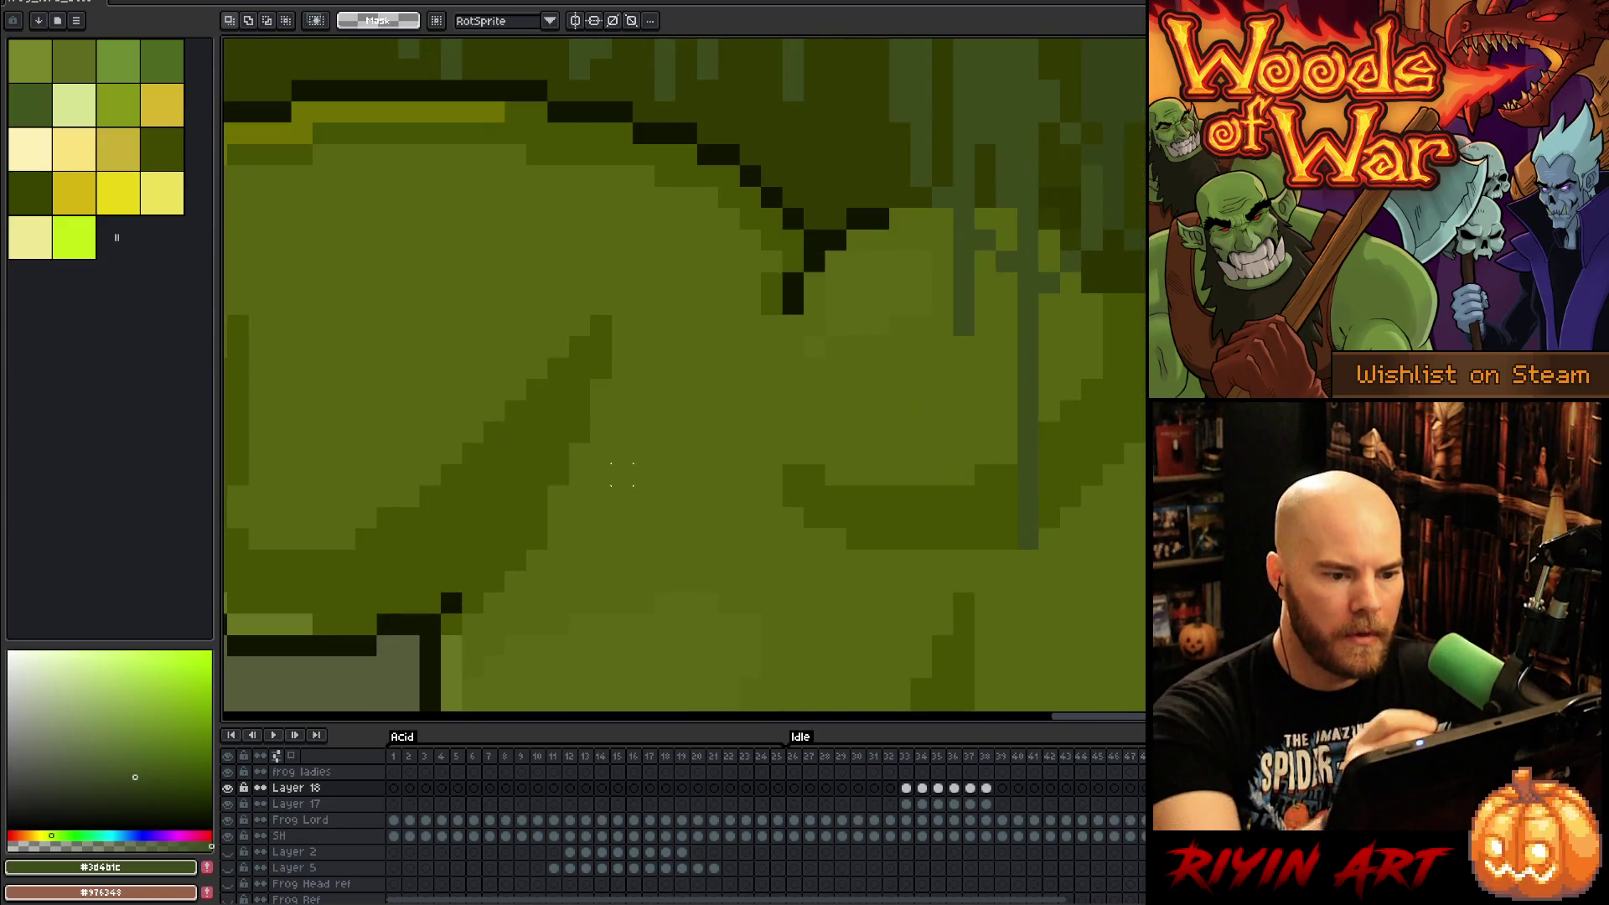
left_click(621, 474, "alt")
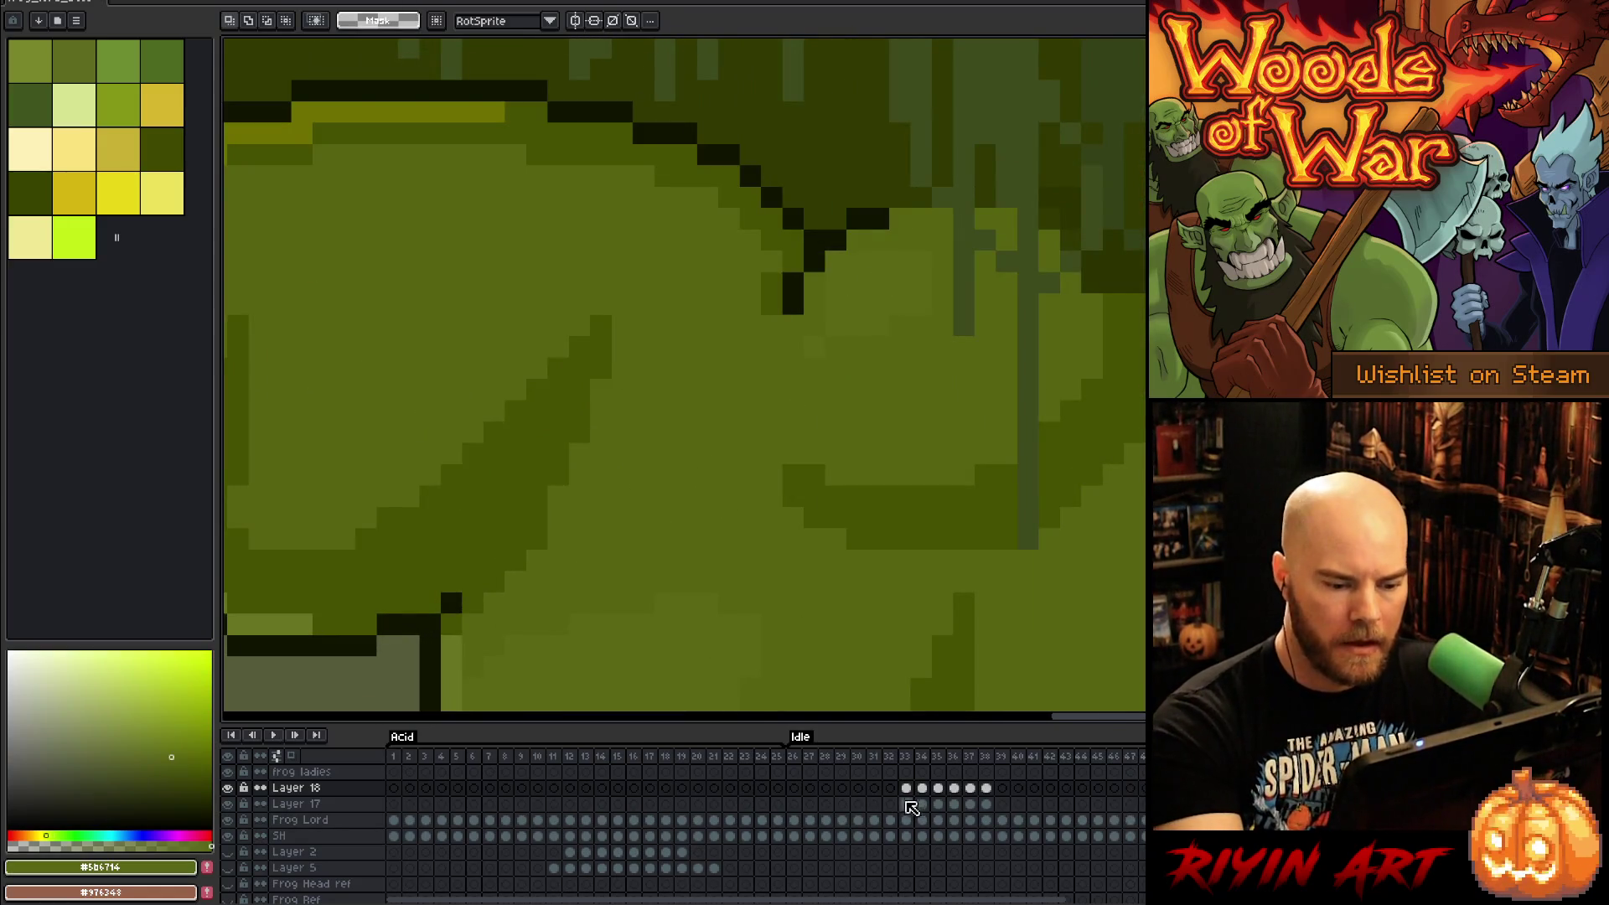
left_click(906, 804)
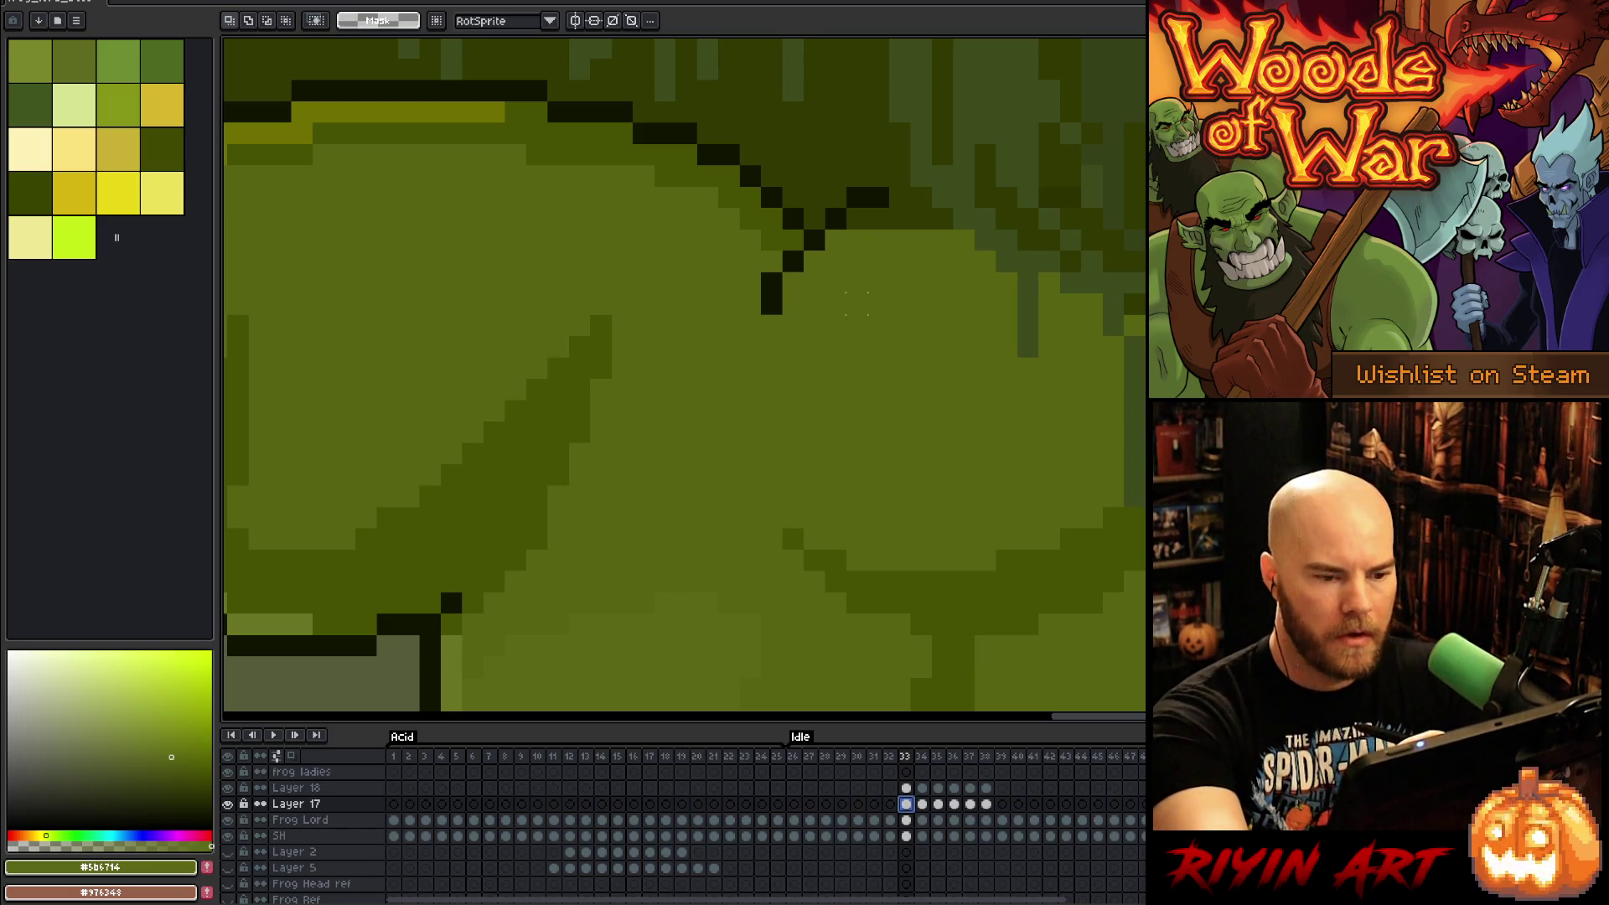
Step: Flip through Layer 17's frames 33–35 to compare the throat poses
scroll(857, 303, "down", 2)
key("Right")
key("Left")
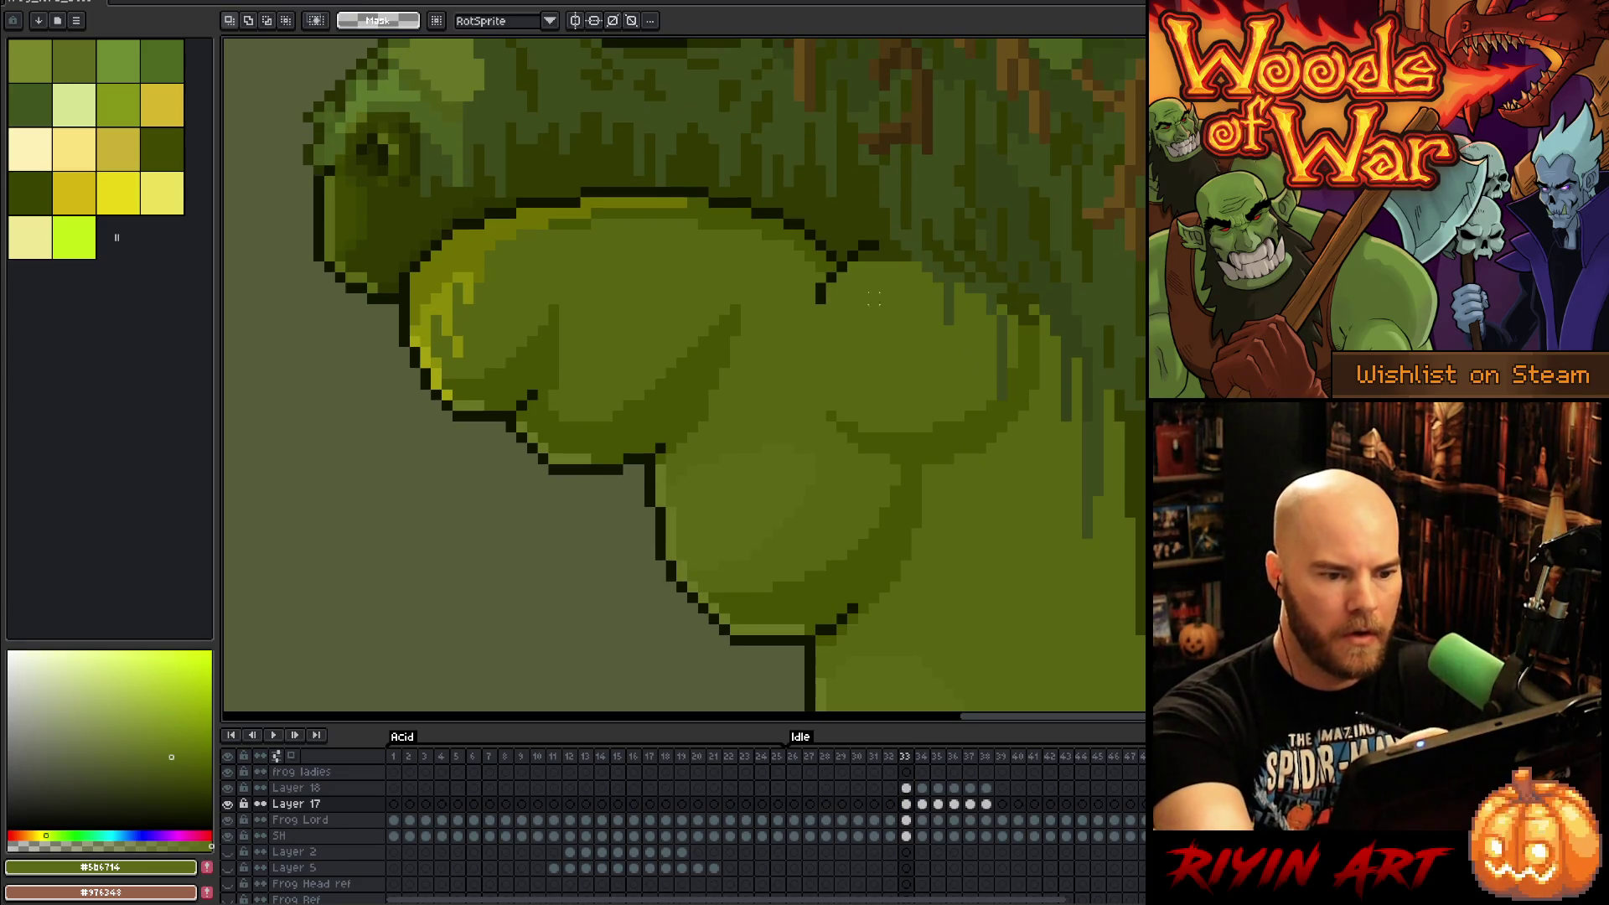
key("b")
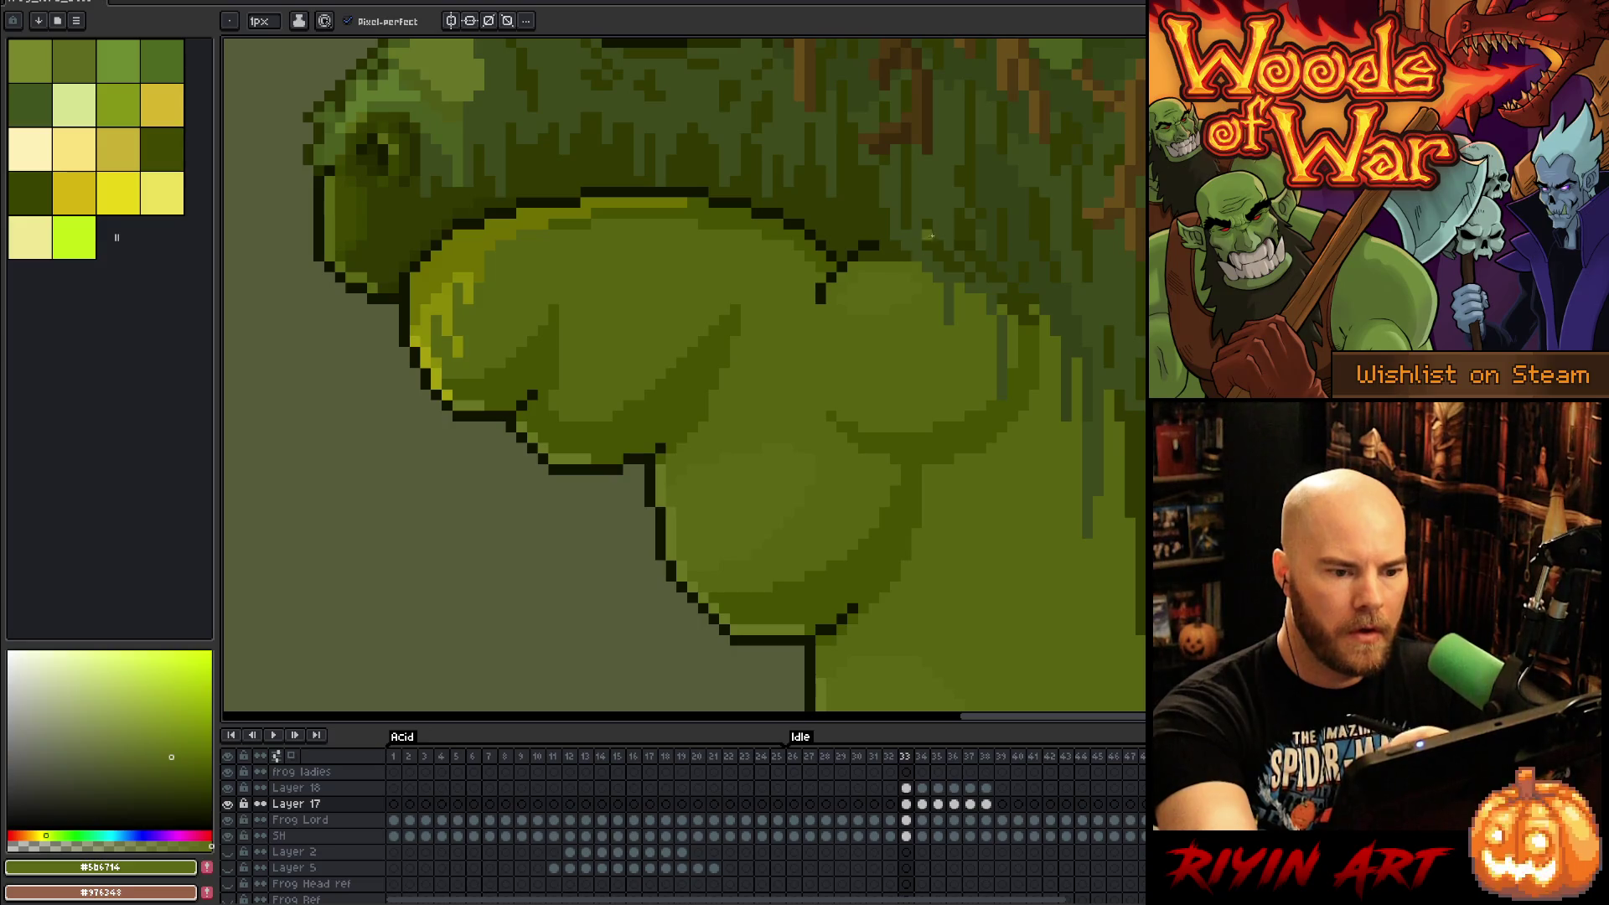
key("Right")
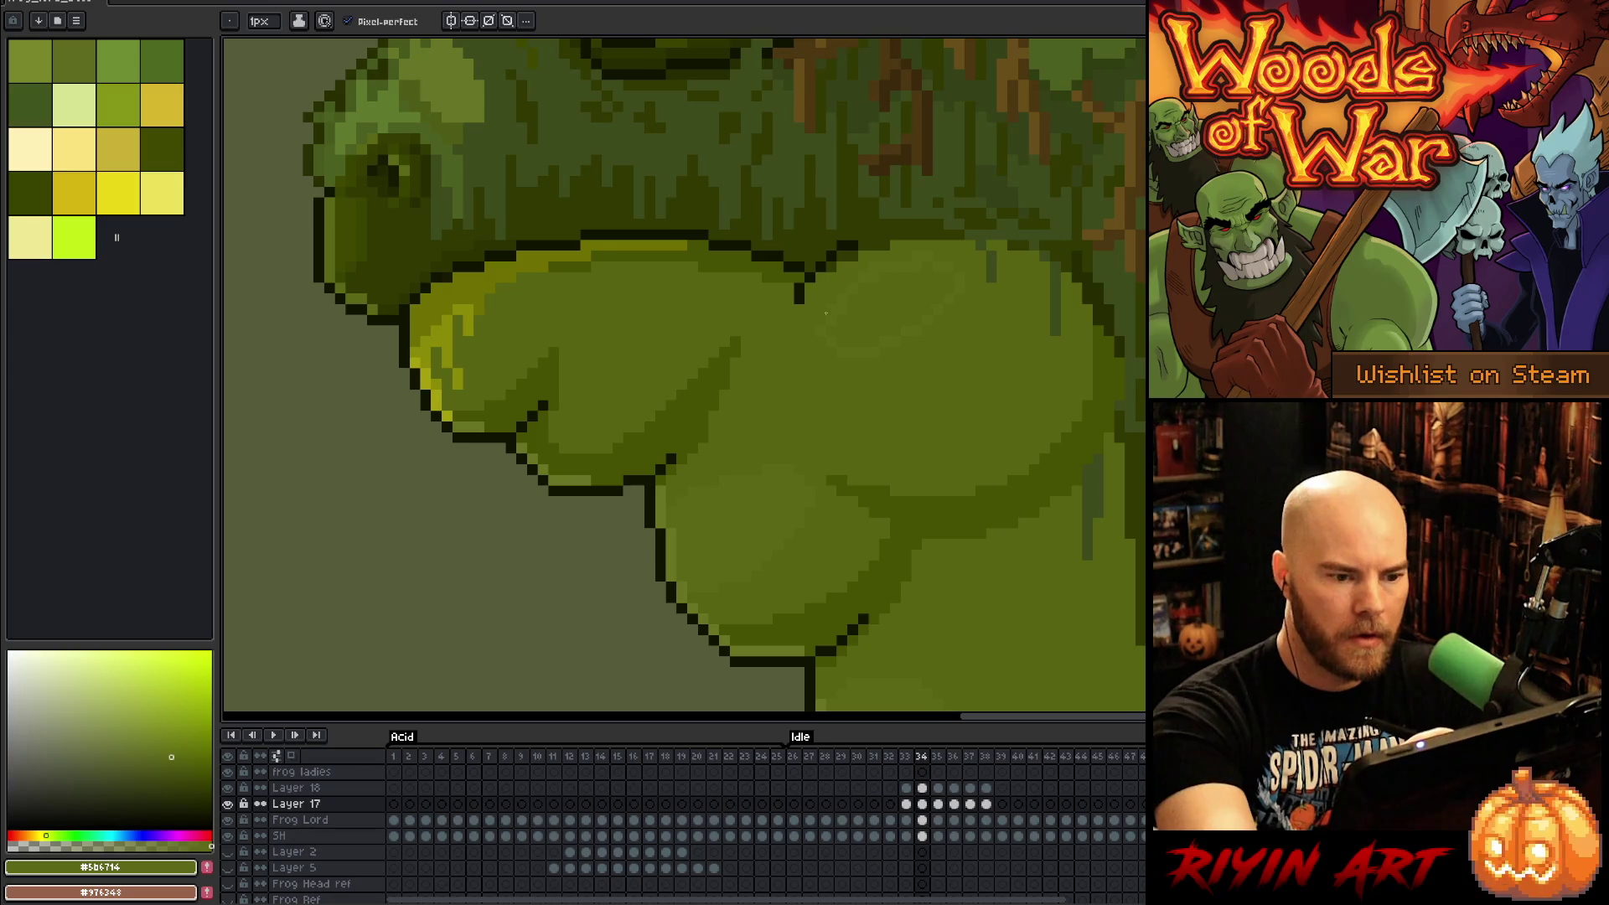
key("g")
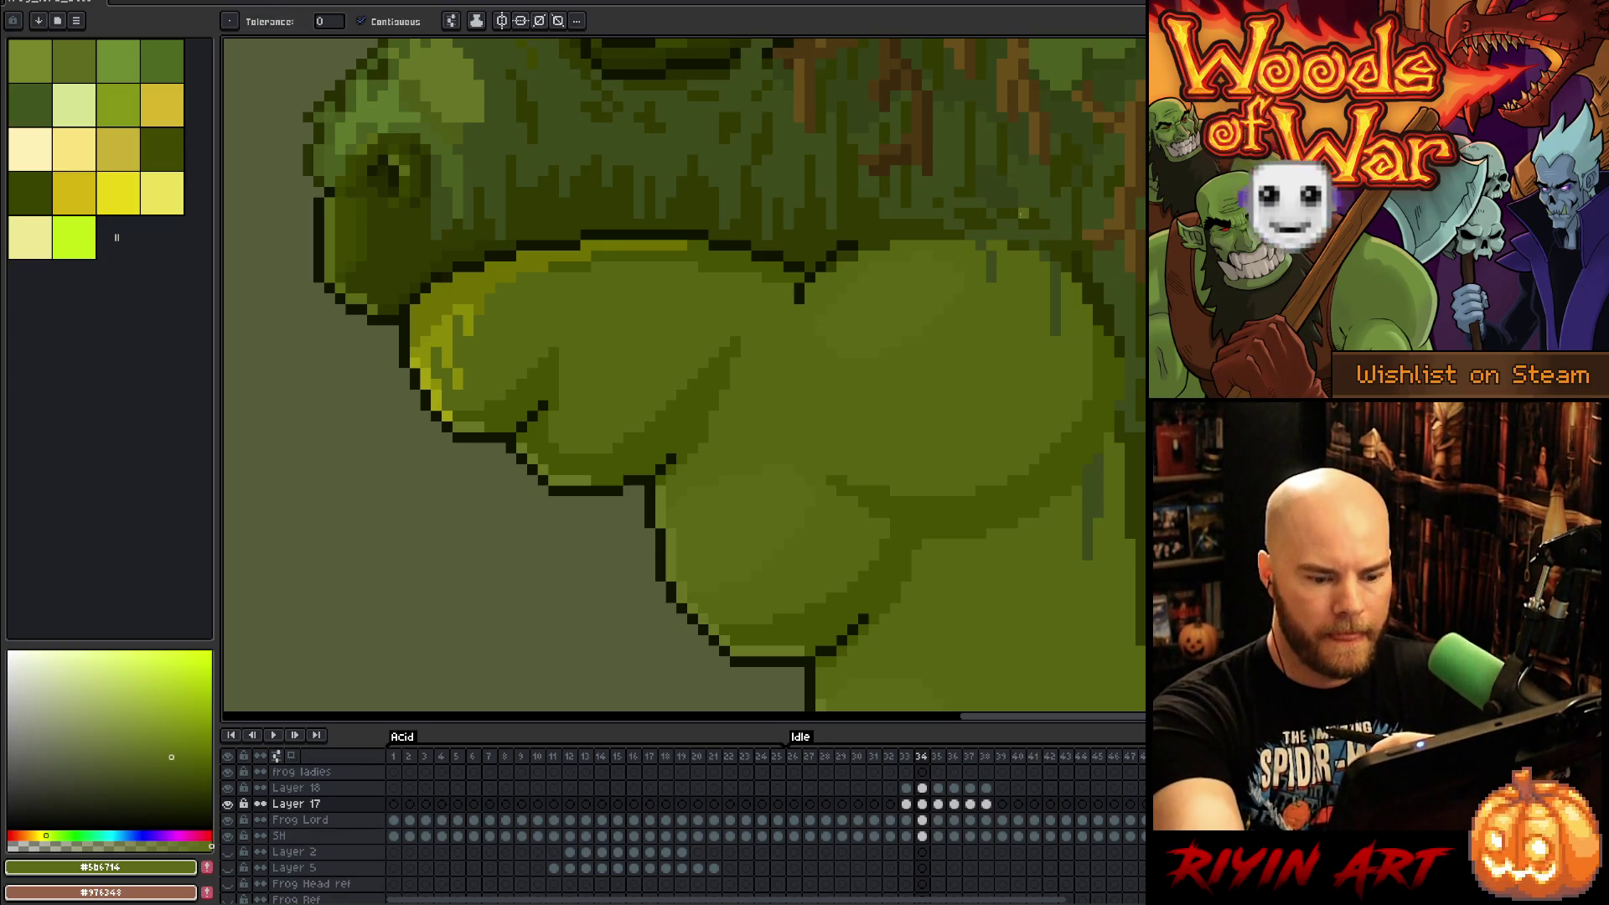
key("Right")
key("b")
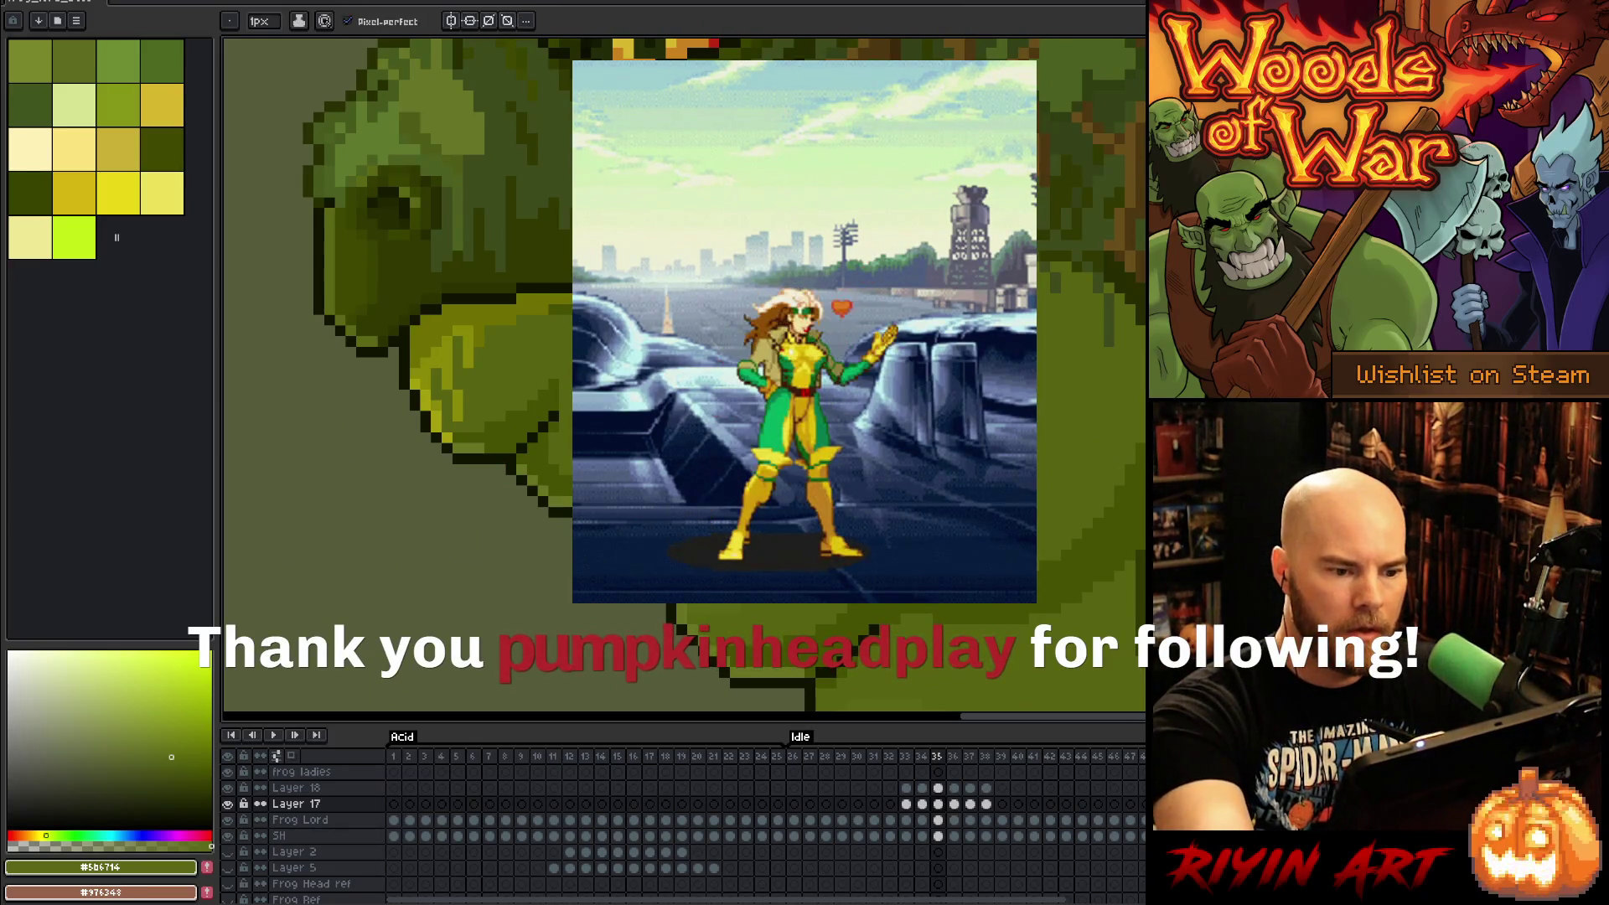
Step: Sample the darker and mid throat greens, then magic-wand select the light throat patch
left_click(178, 760)
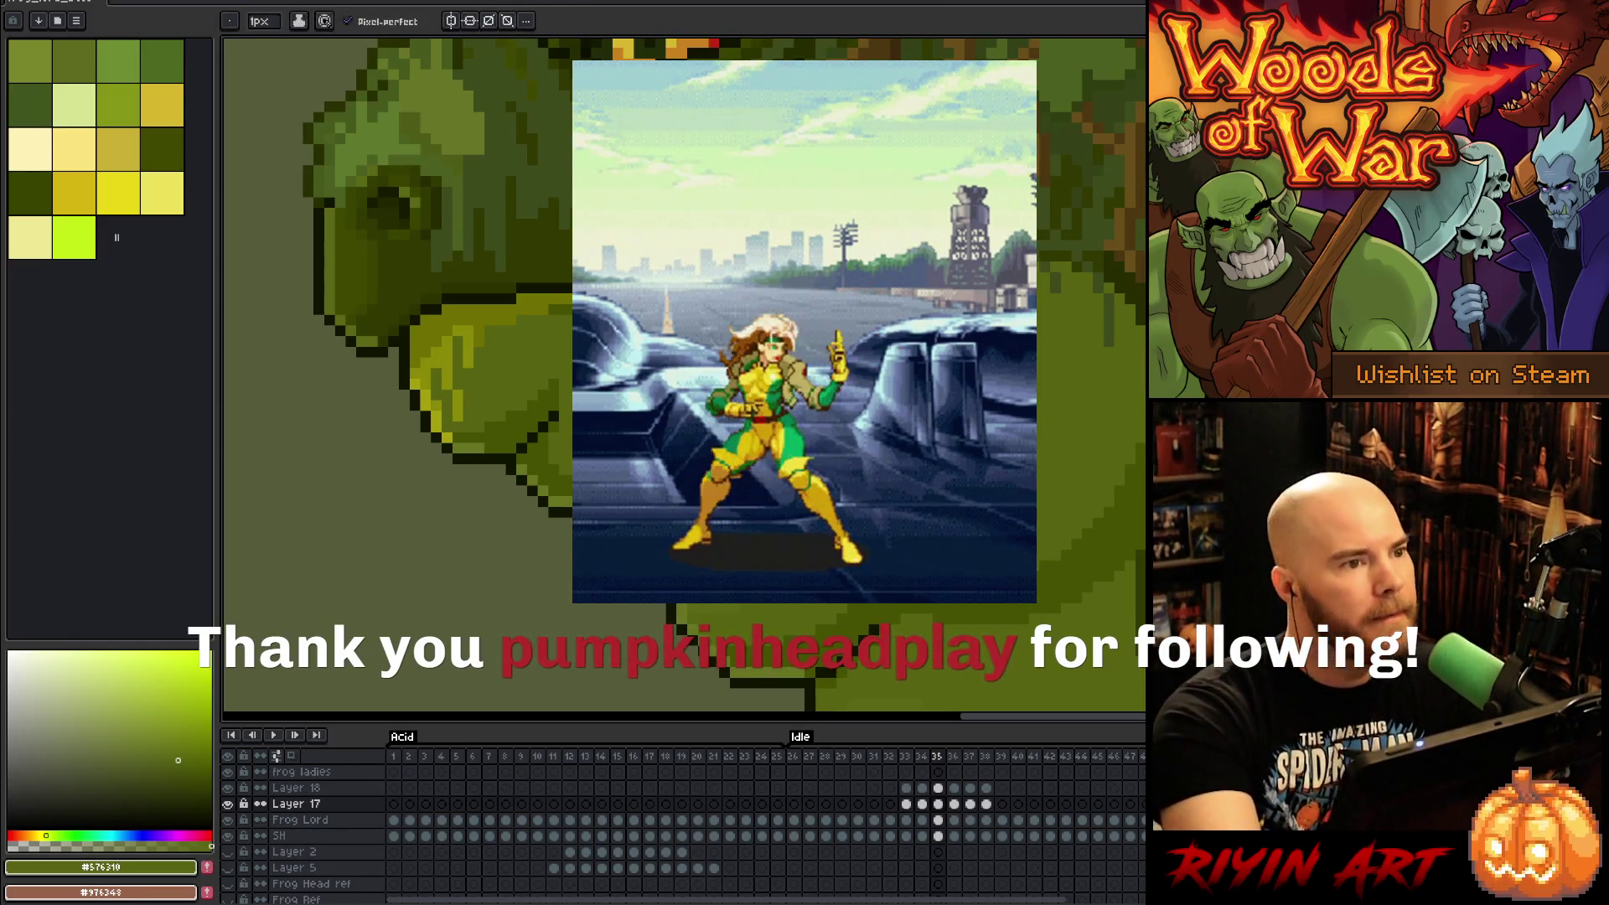
left_click(171, 757)
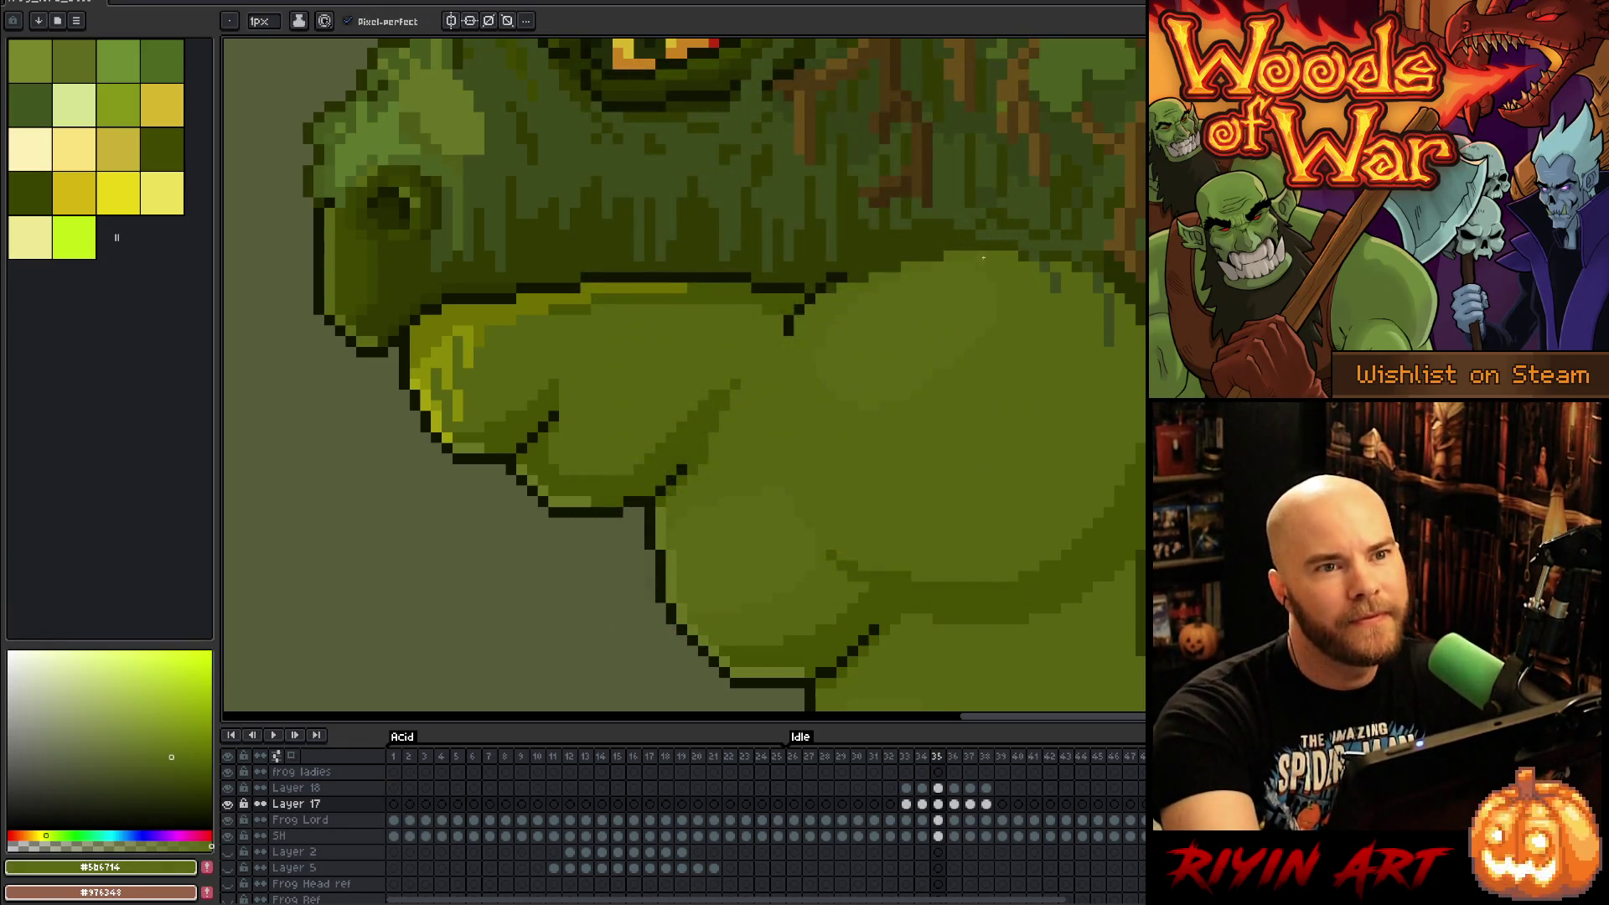
left_click(878, 407, "alt")
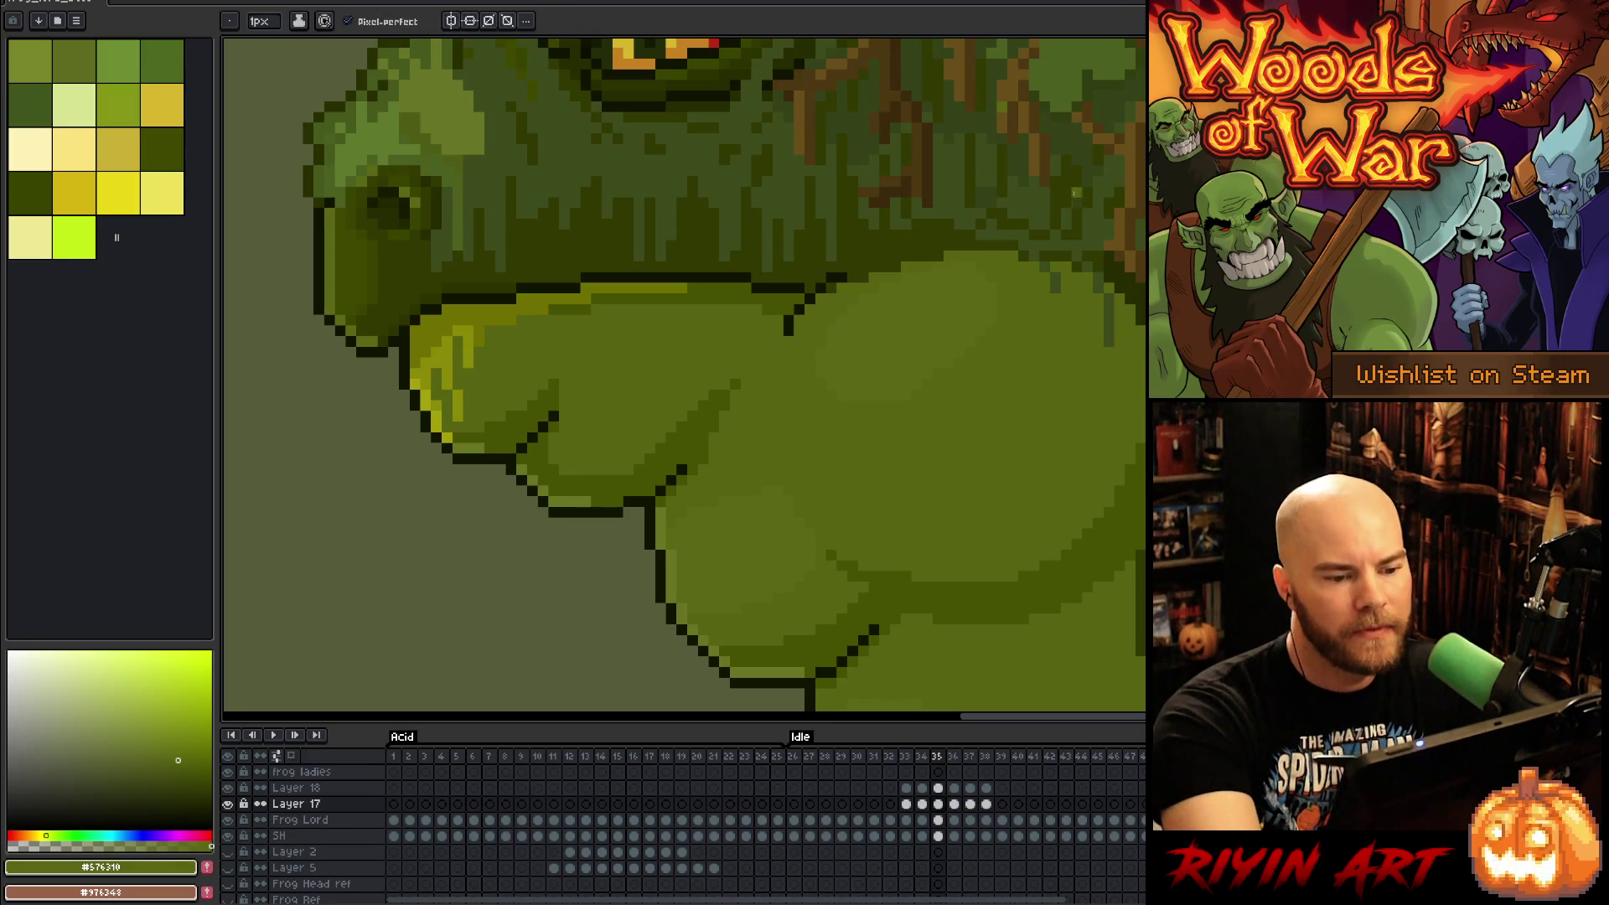
left_click(913, 394, "alt")
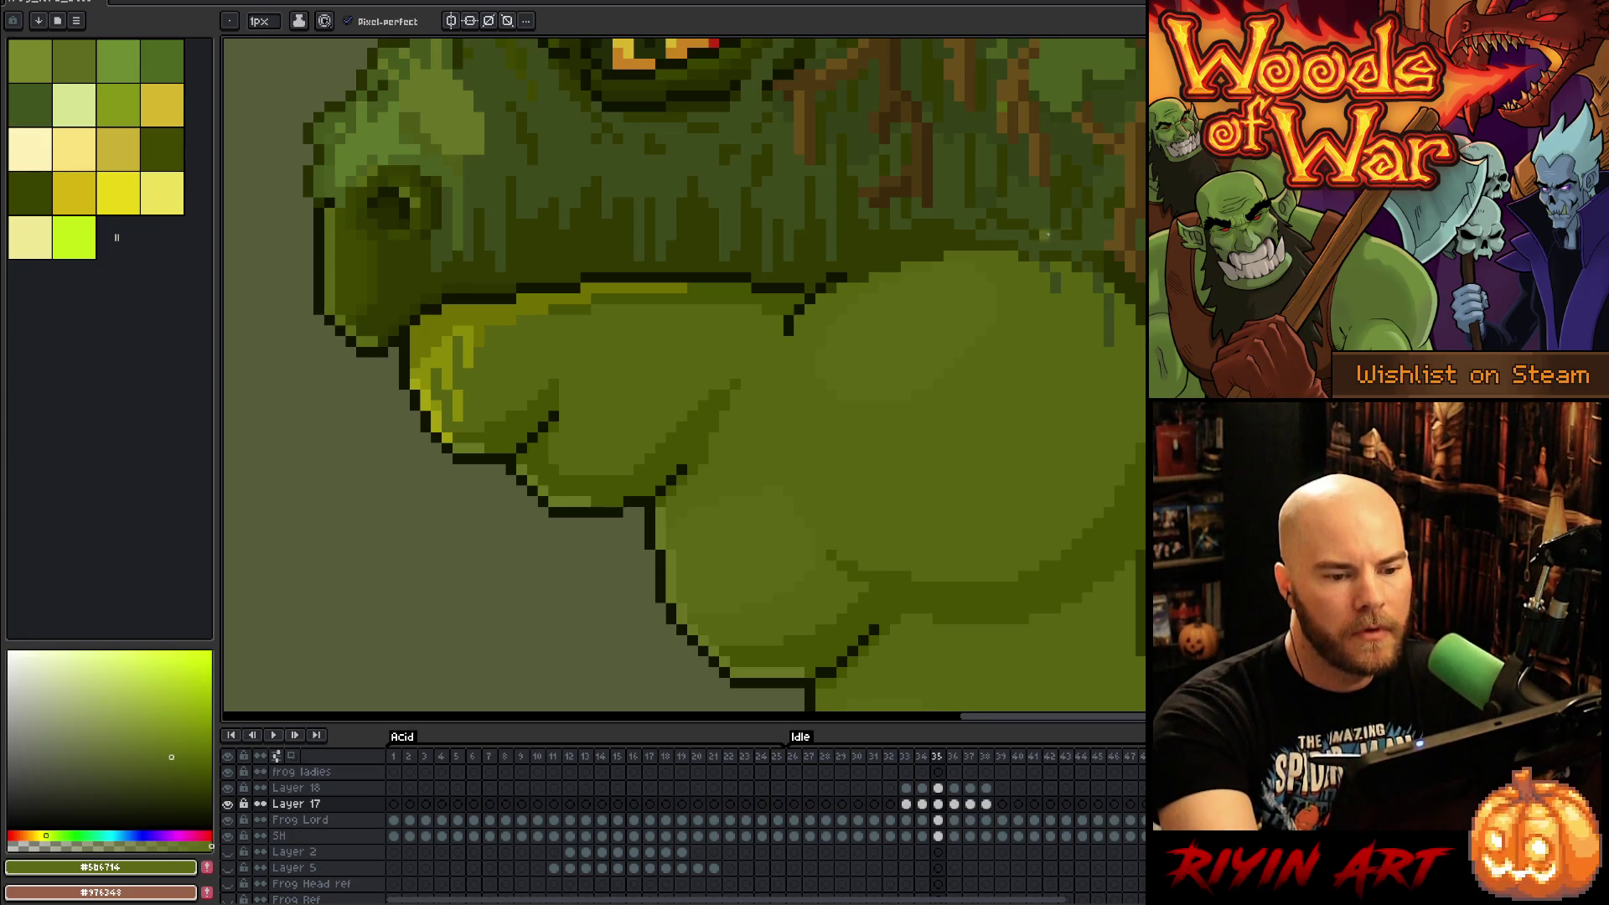
key("period")
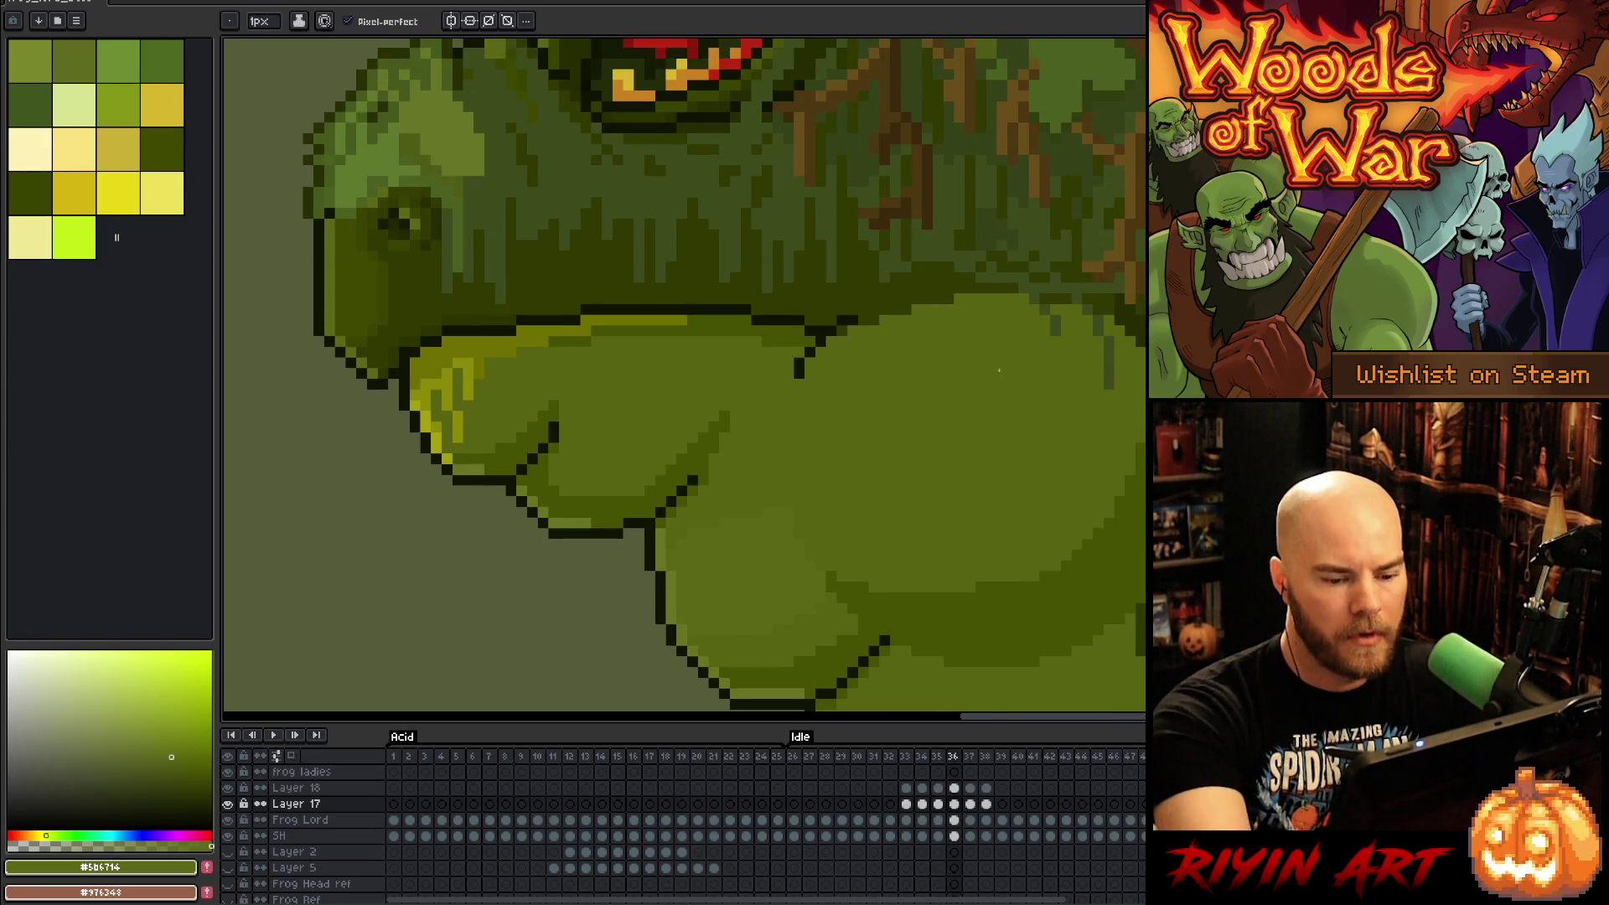
key("w")
left_click(943, 319)
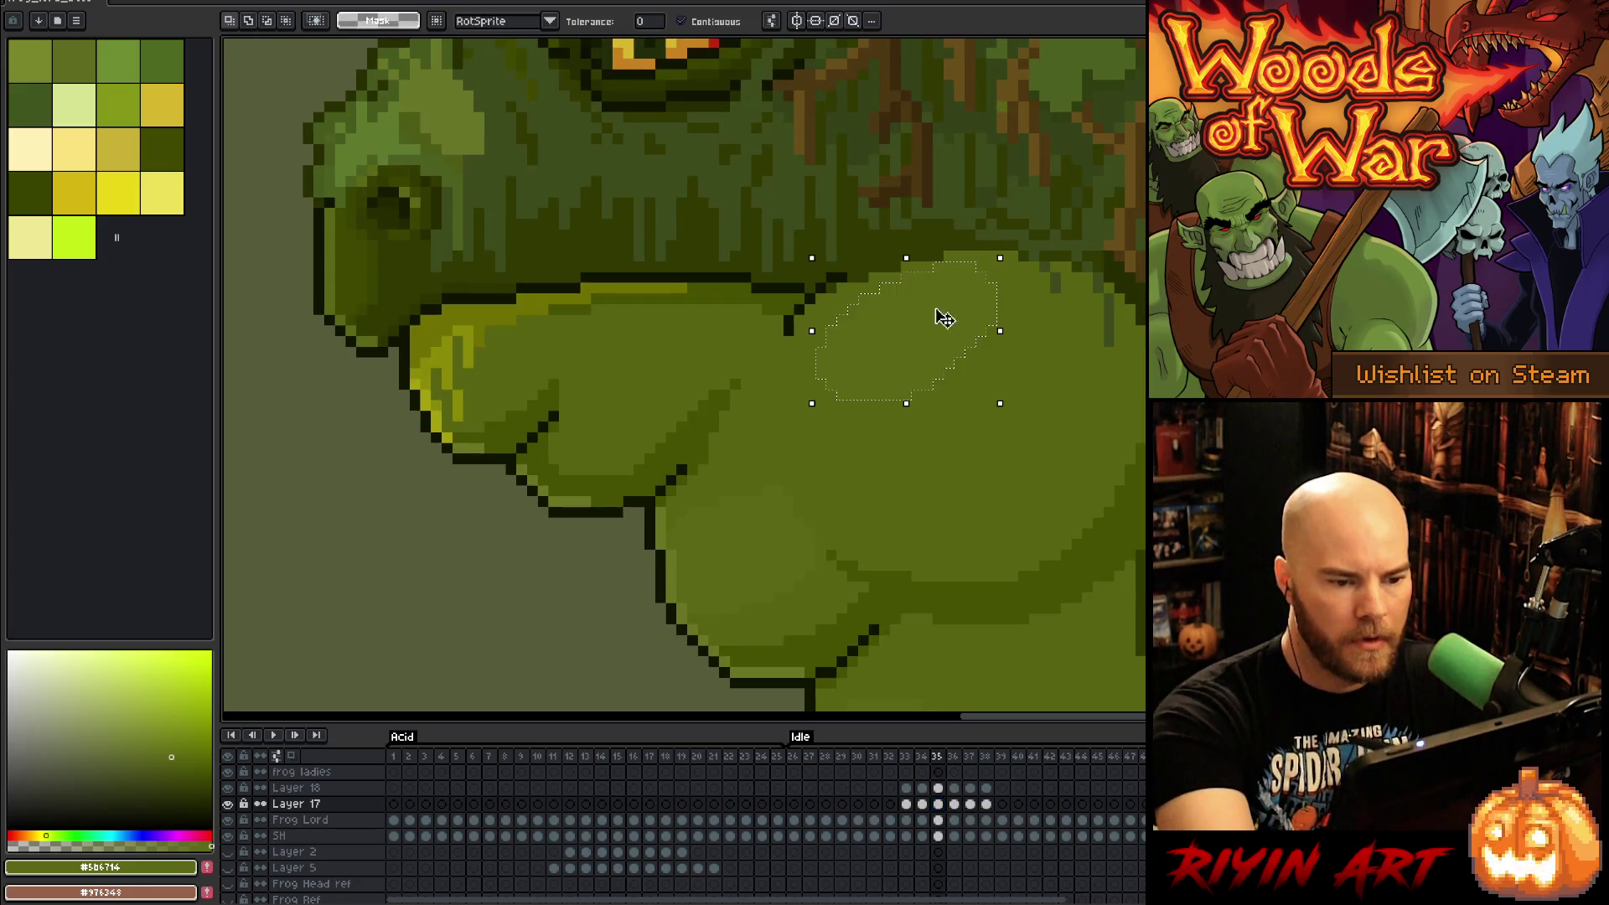
Step: Move the light throat patch further down and clear the selection
left_click_drag(948, 379, 947, 440)
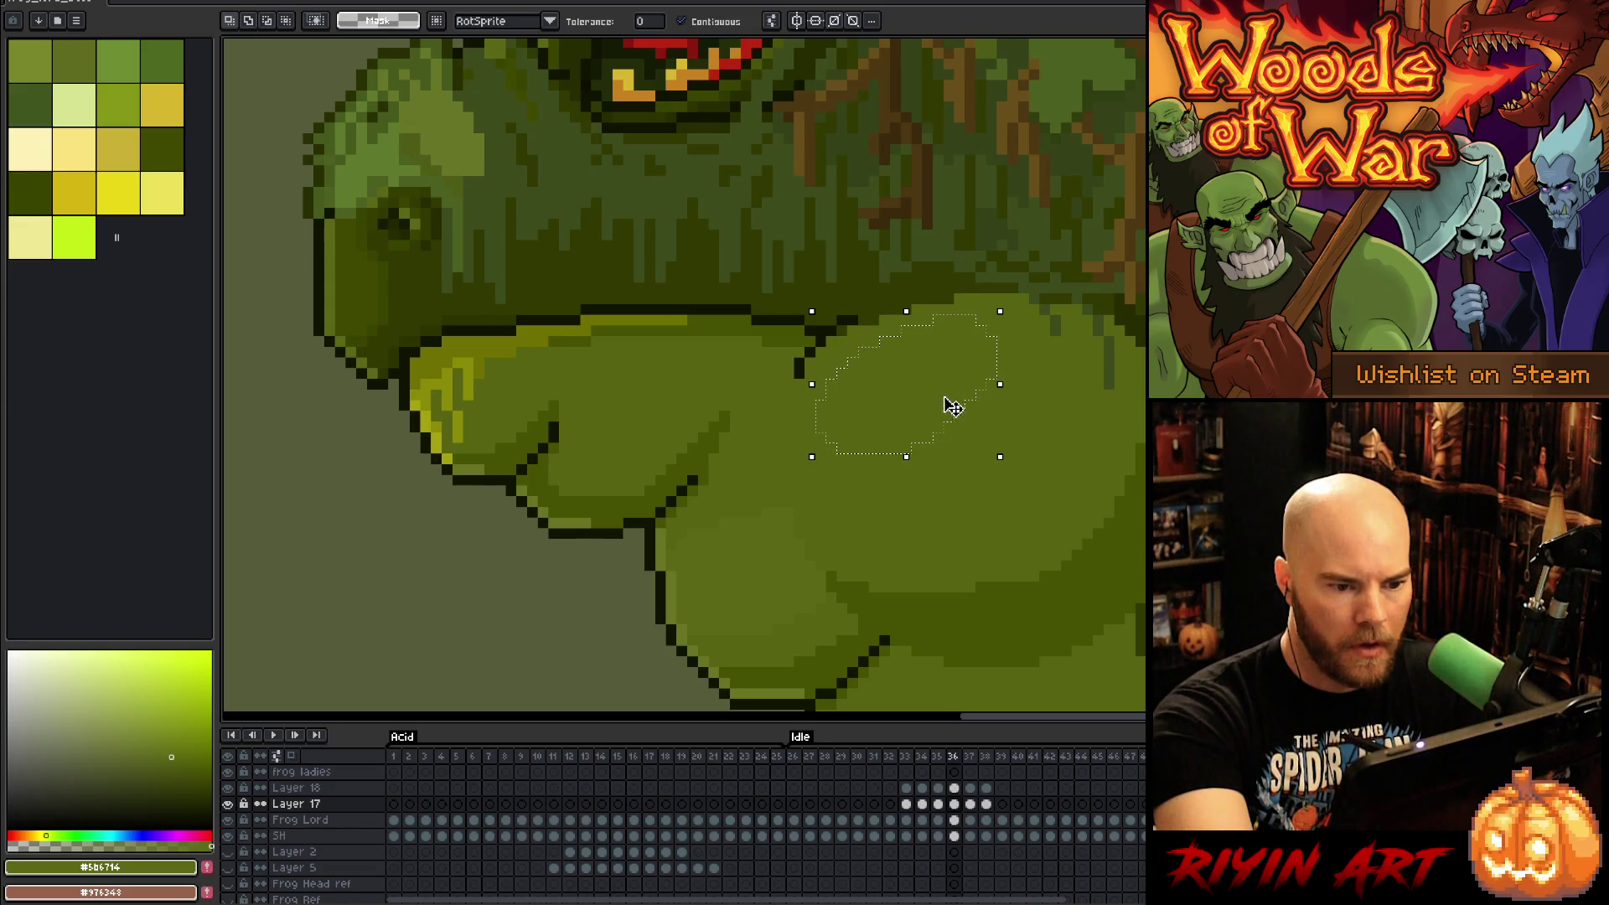
key("w")
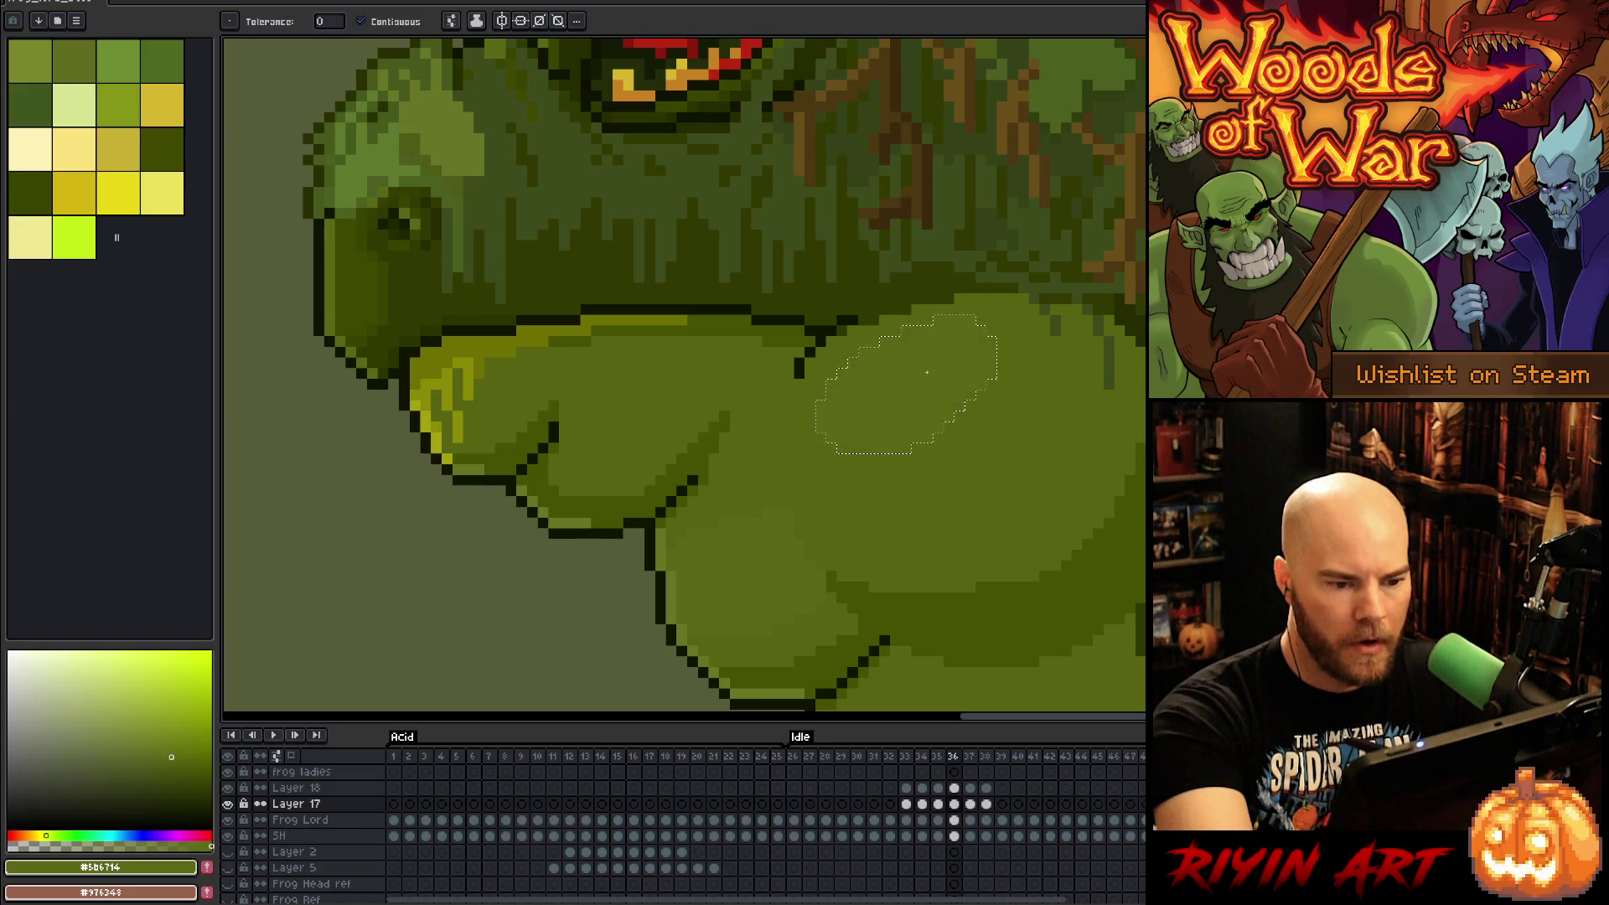
key("period")
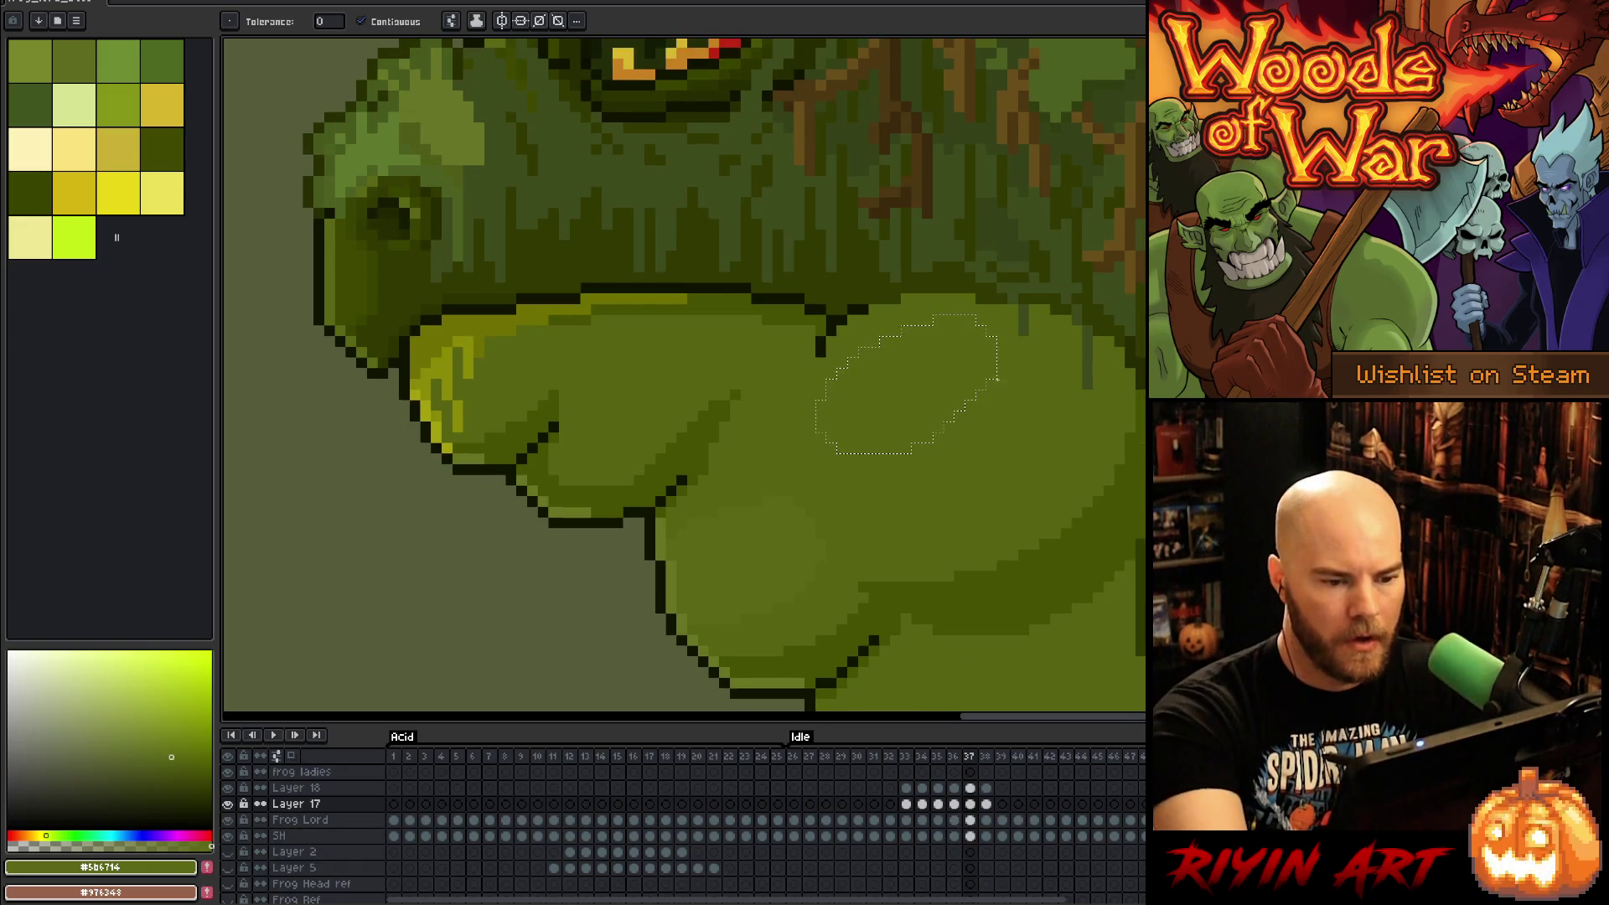
key("ctrl+d")
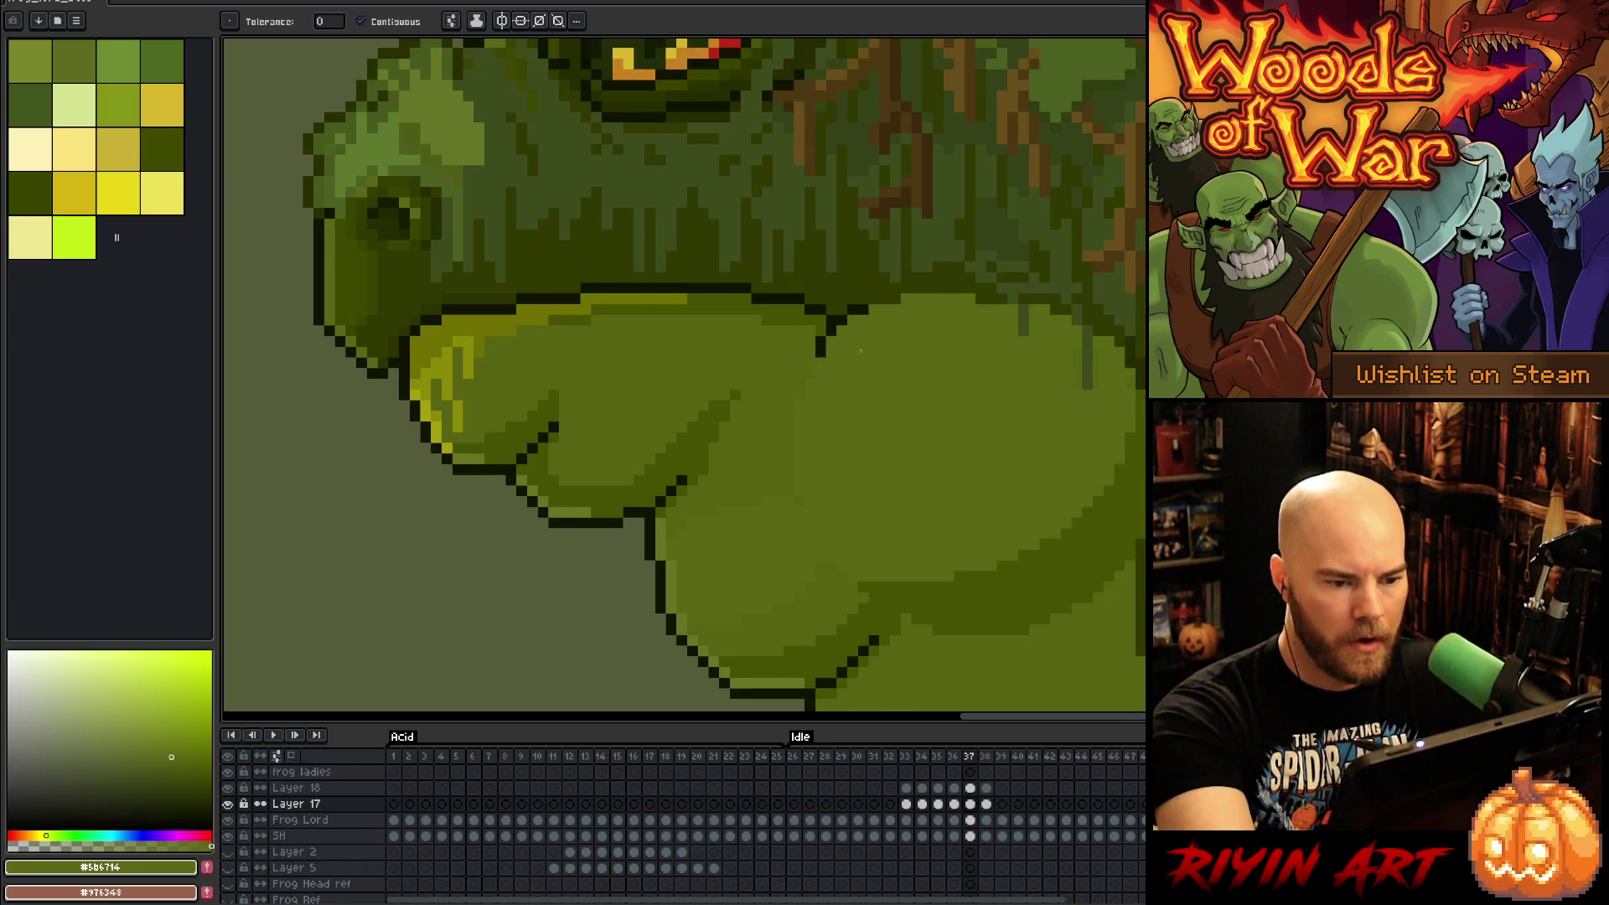
key("b")
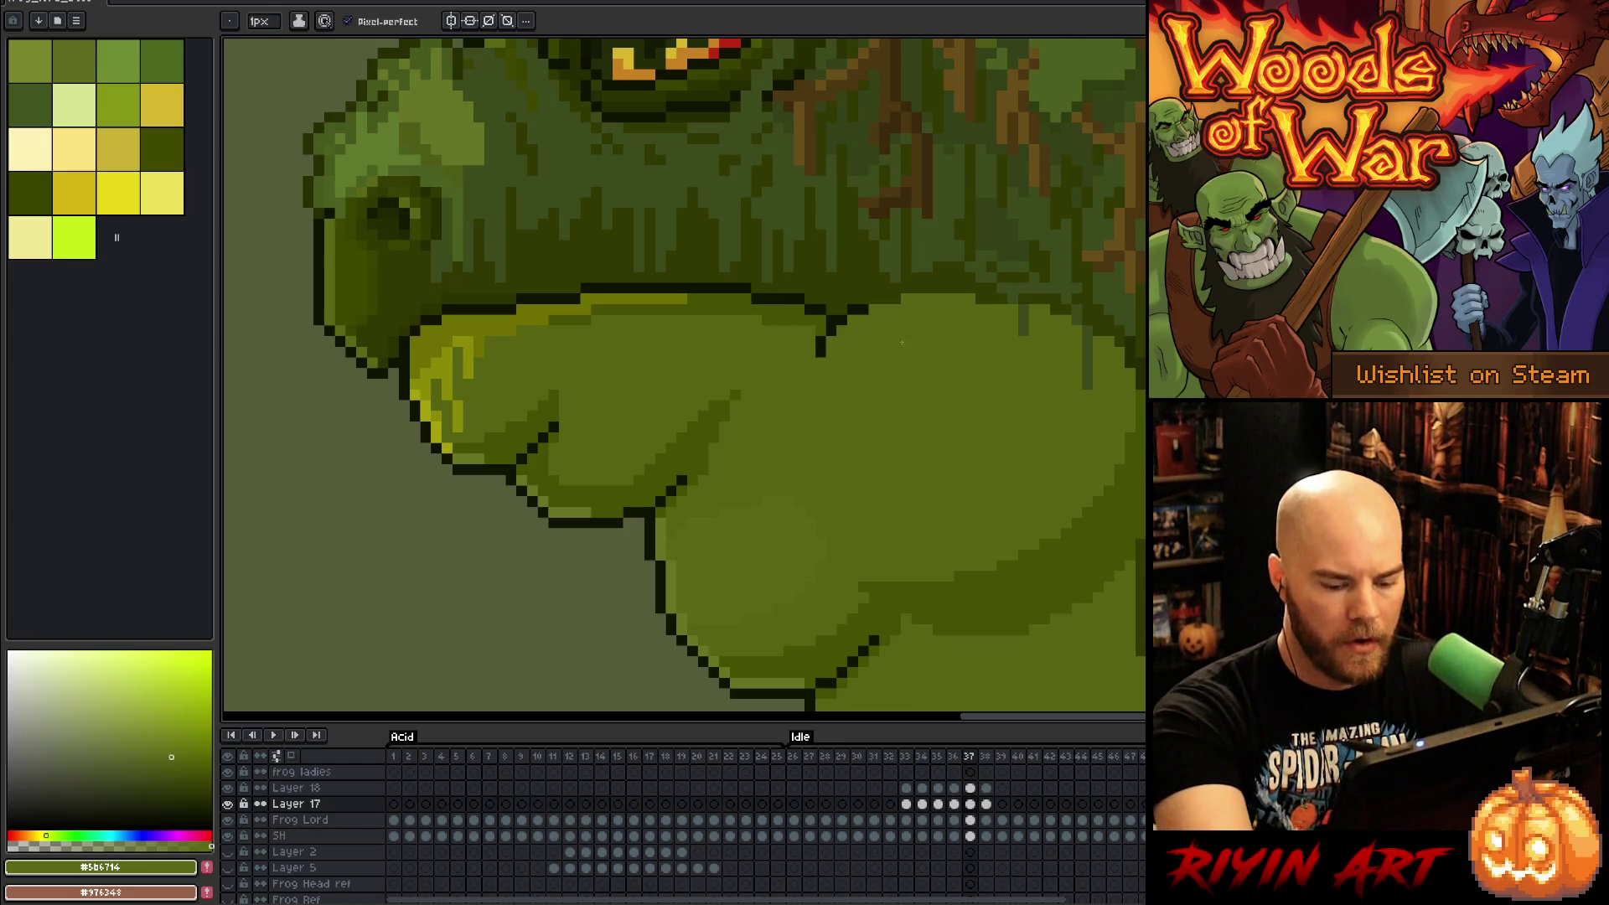
Step: Compare frames 36 and 37 while sampling the darker and mid throat greens
key("comma")
key("period")
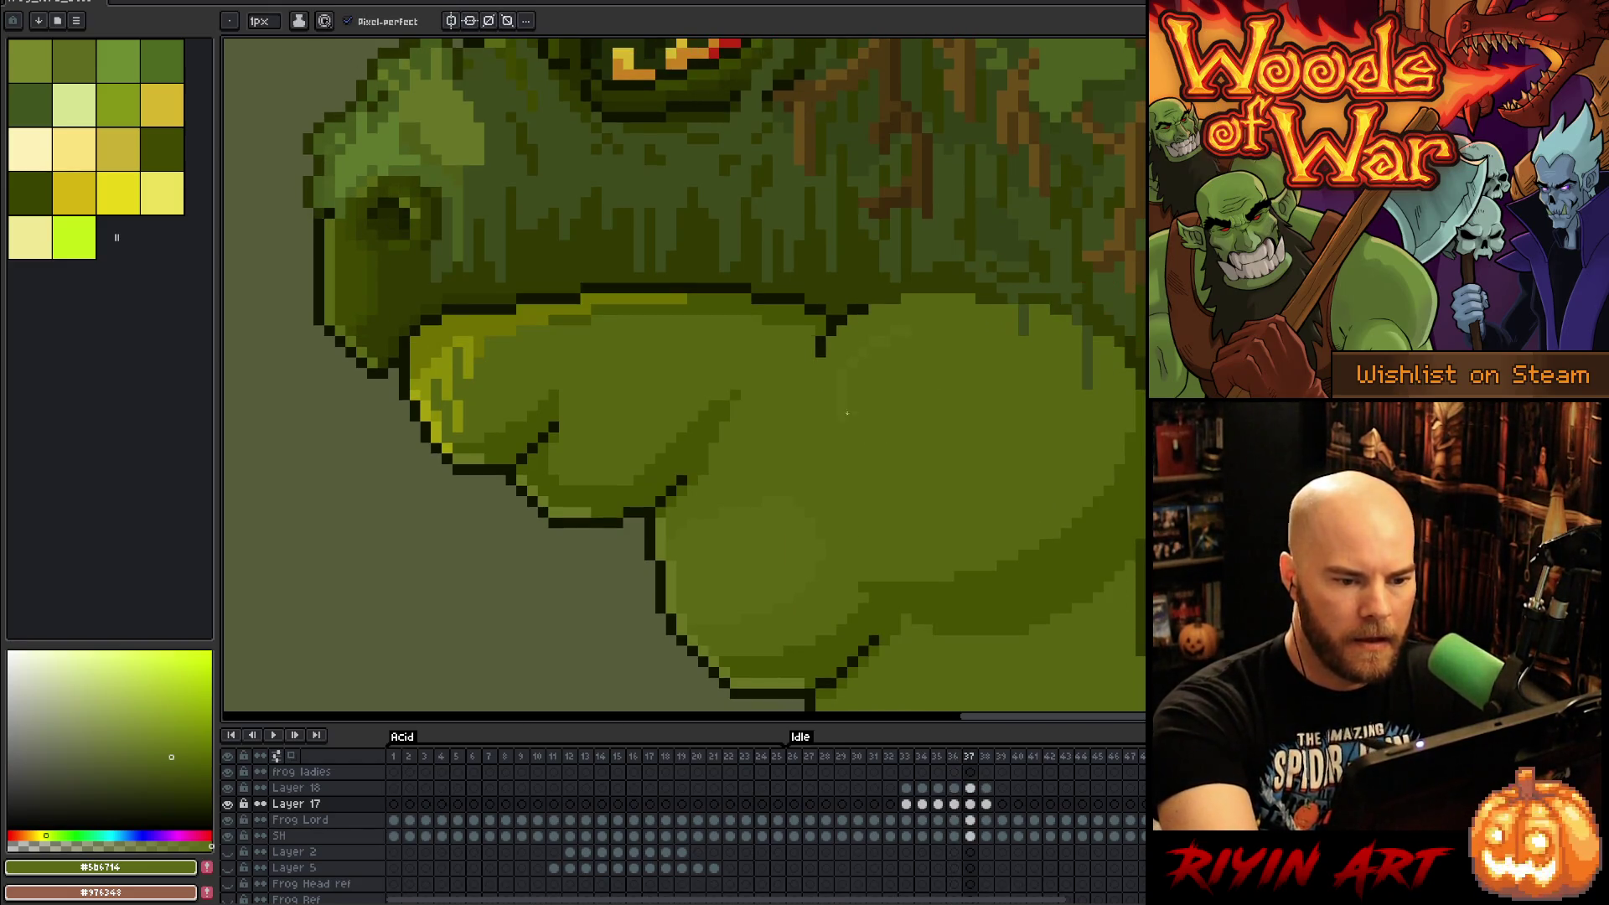
left_click(957, 297, "alt")
left_click(1057, 399, "alt")
key("comma")
key("period")
key("period")
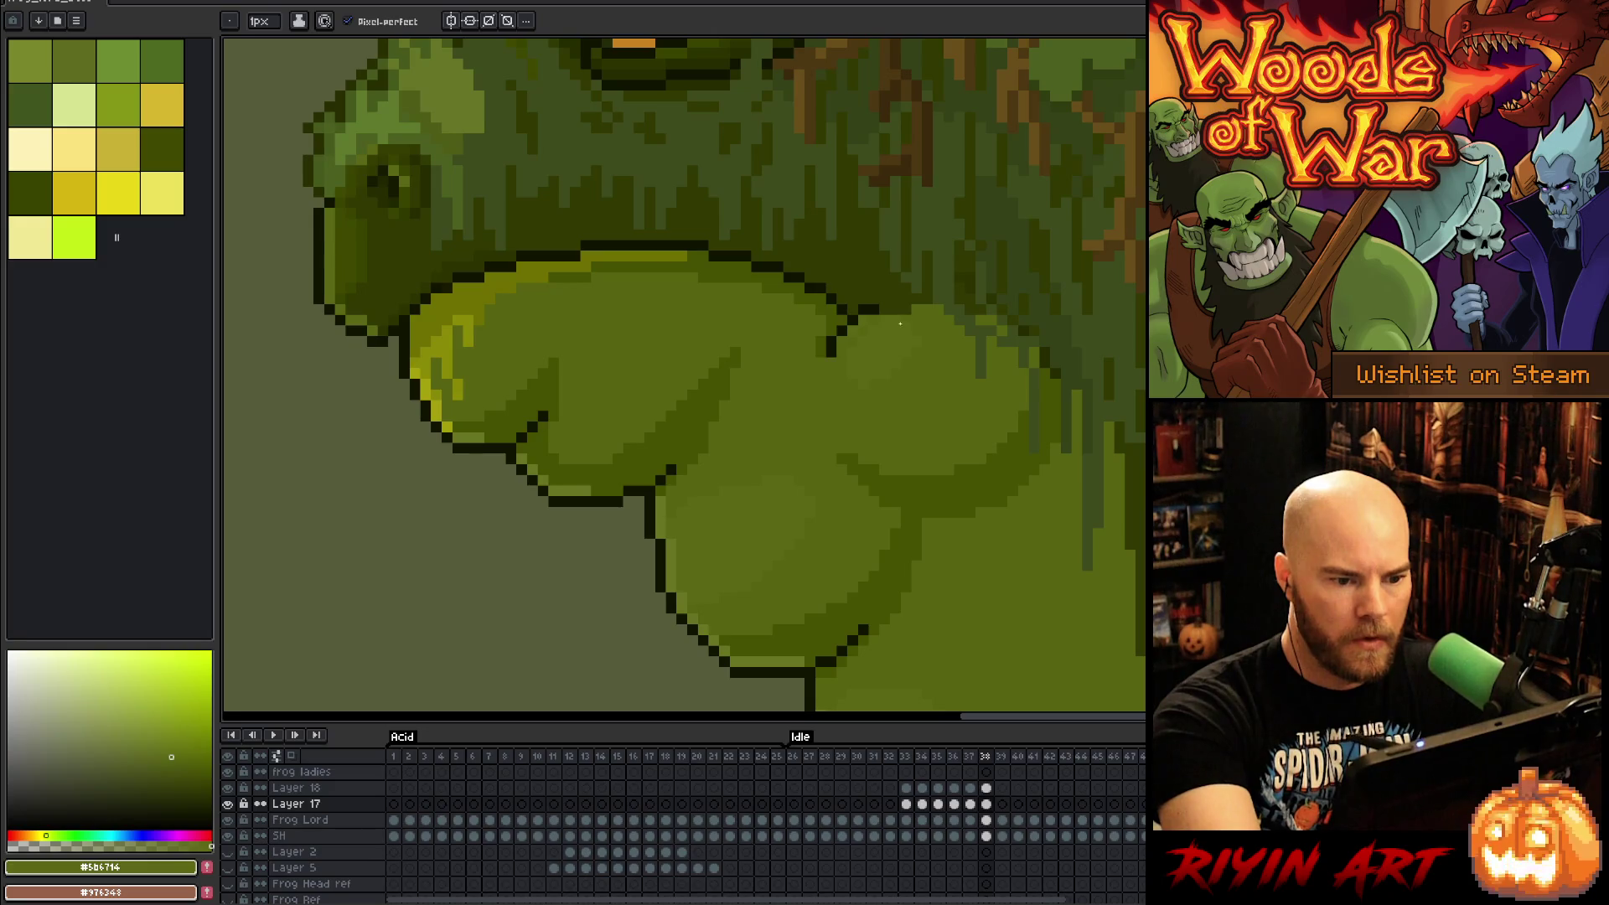
left_click(887, 384, "alt")
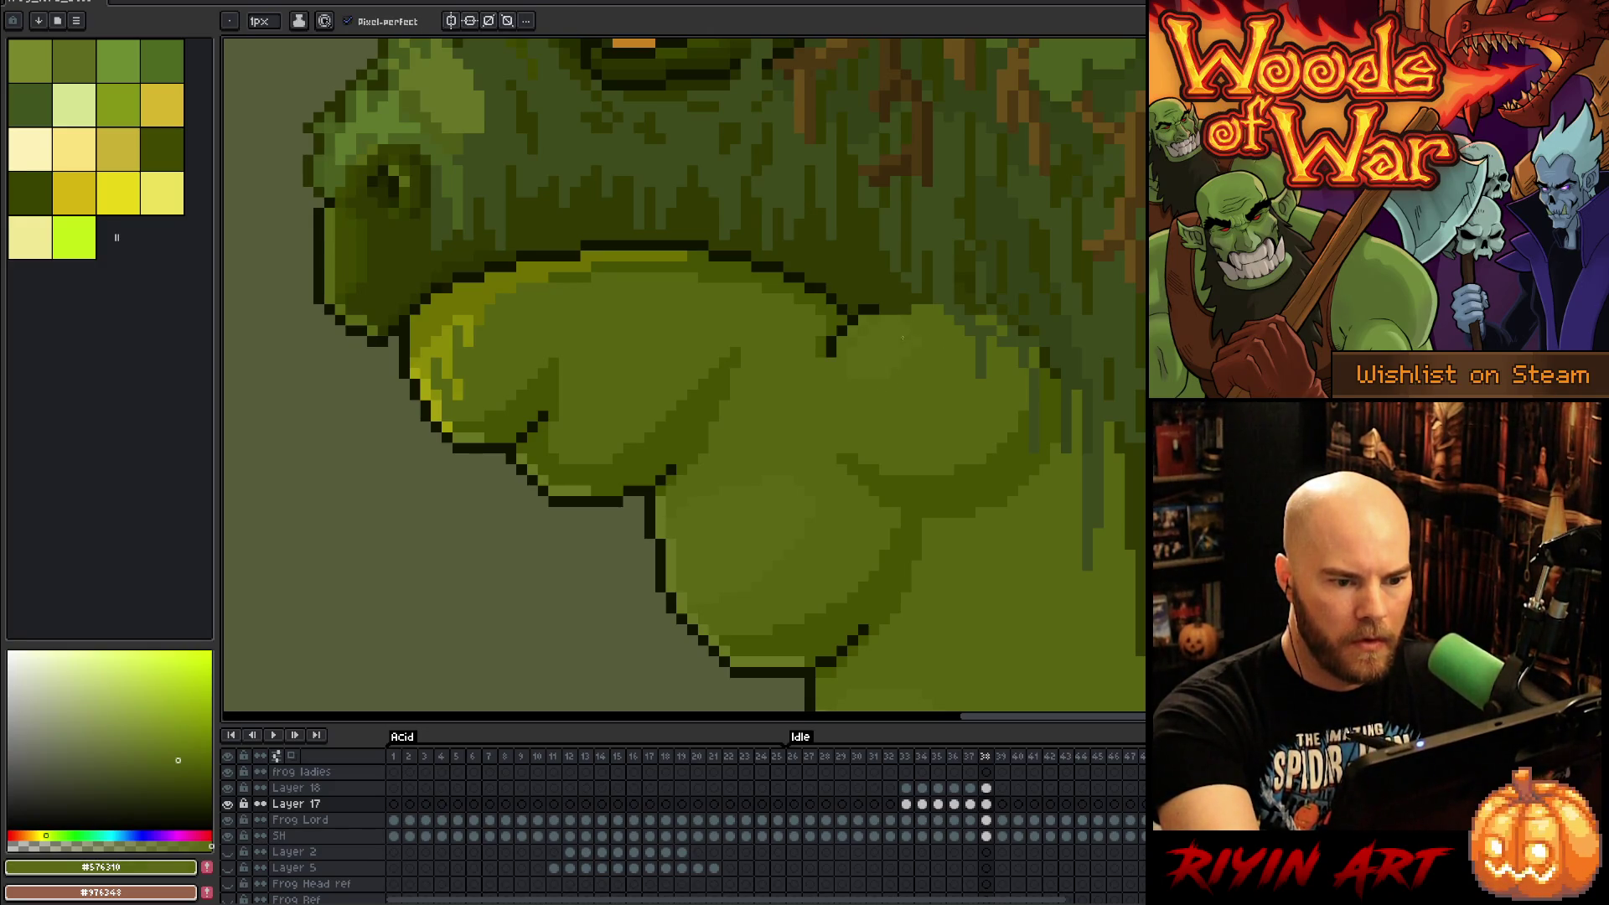
left_click(861, 317, "alt")
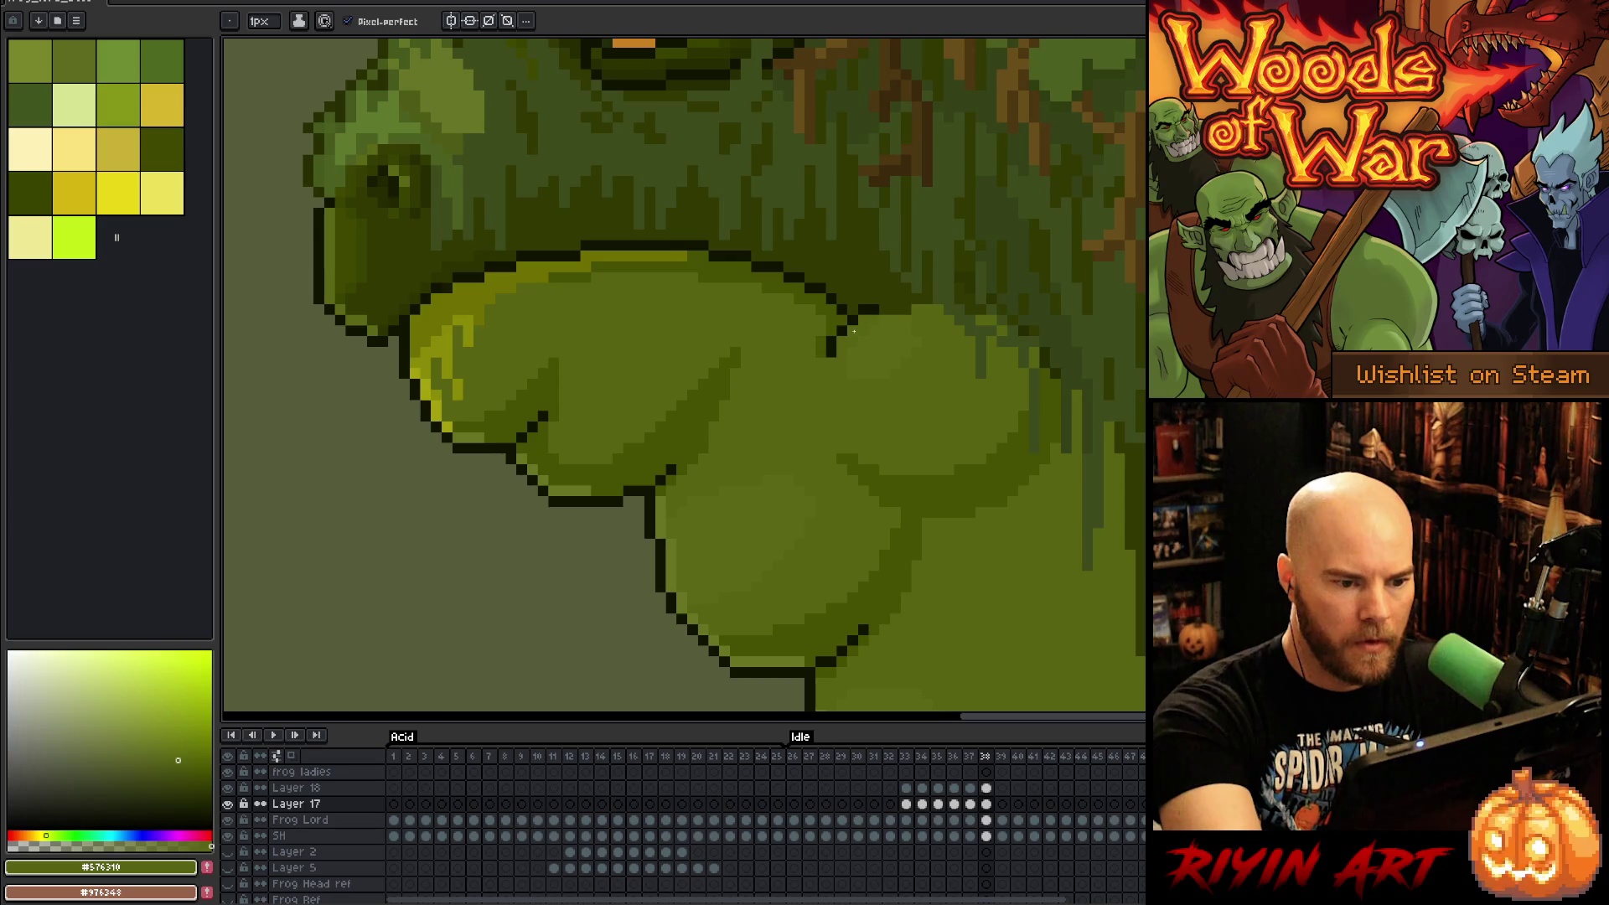
Step: Flip between frames 38 and 39, picking the lighter and darker throat greens
key("Right")
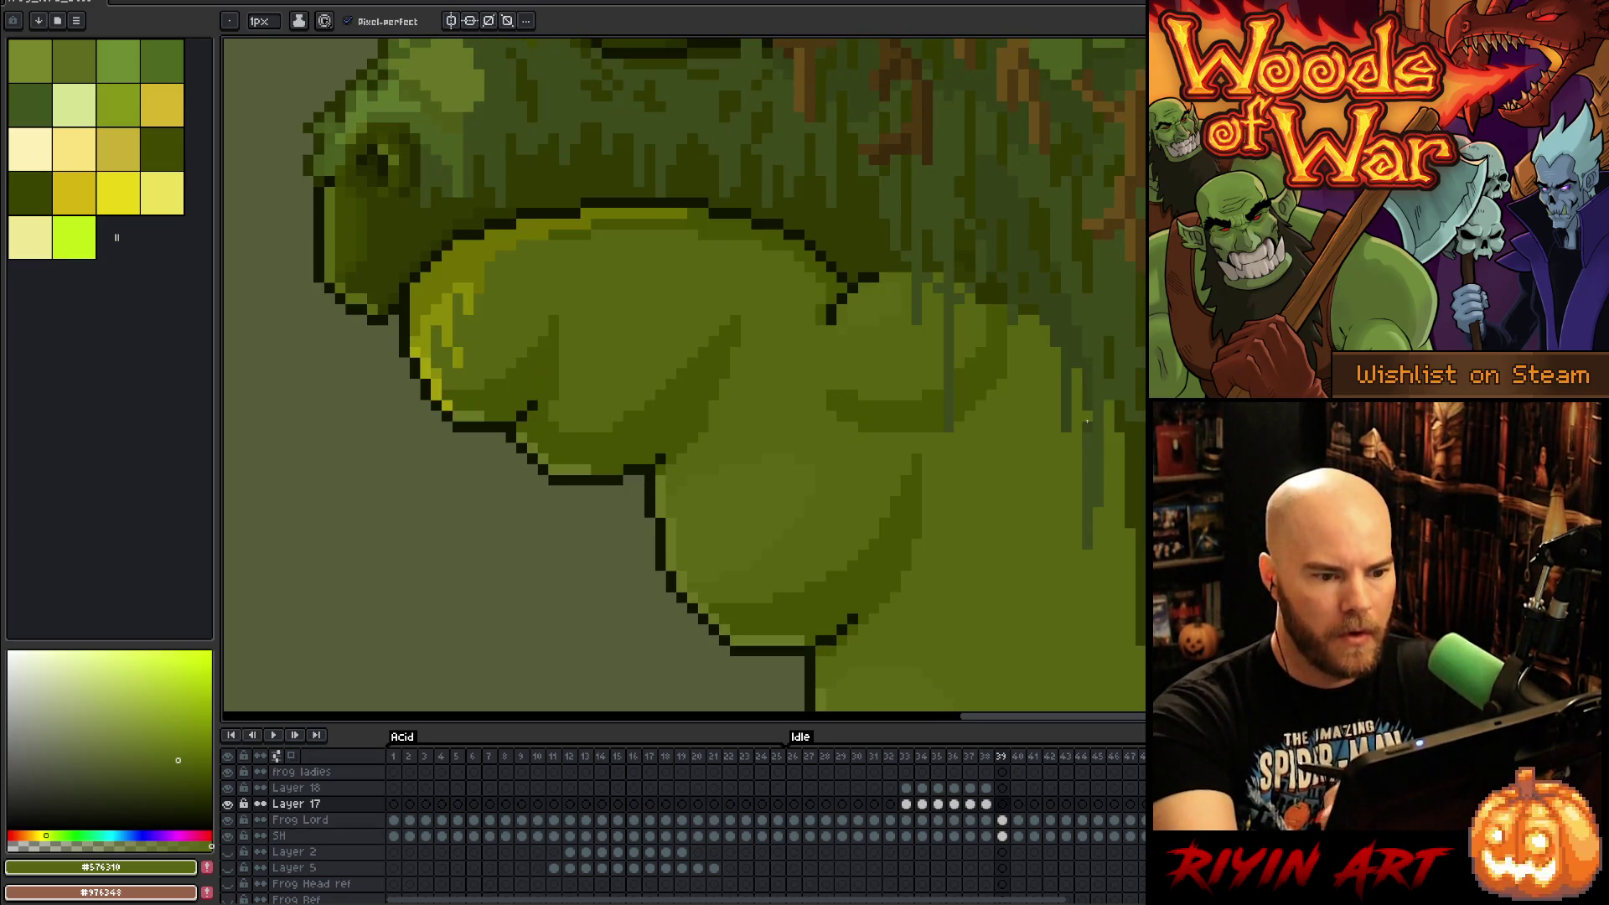
key("Left")
key("Right")
key("Left")
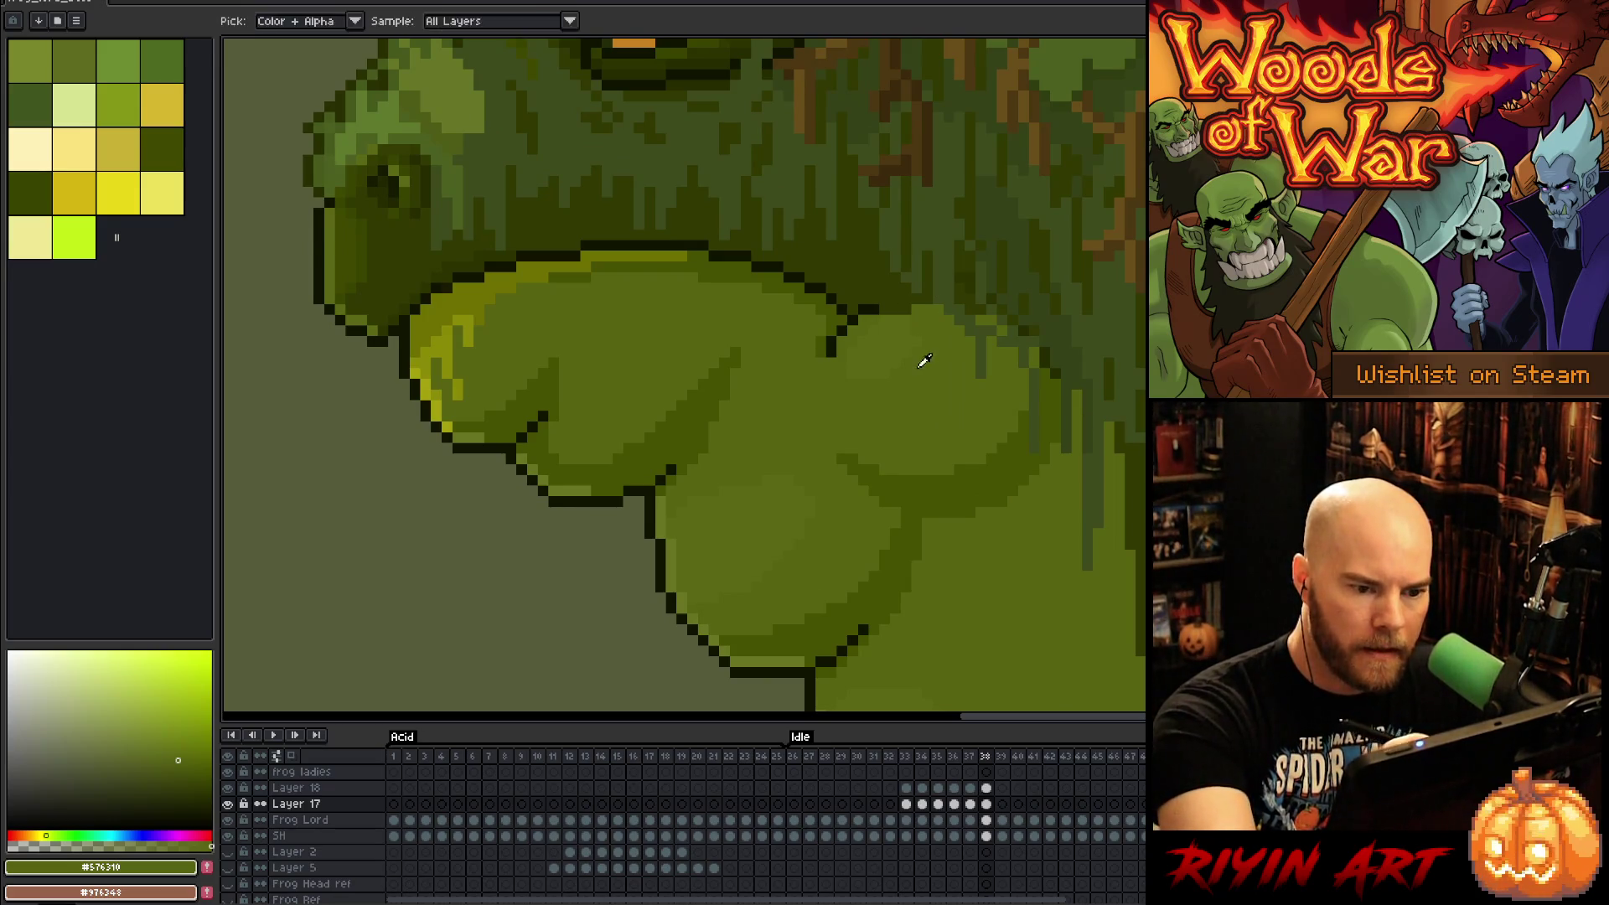
left_click(940, 288, "alt")
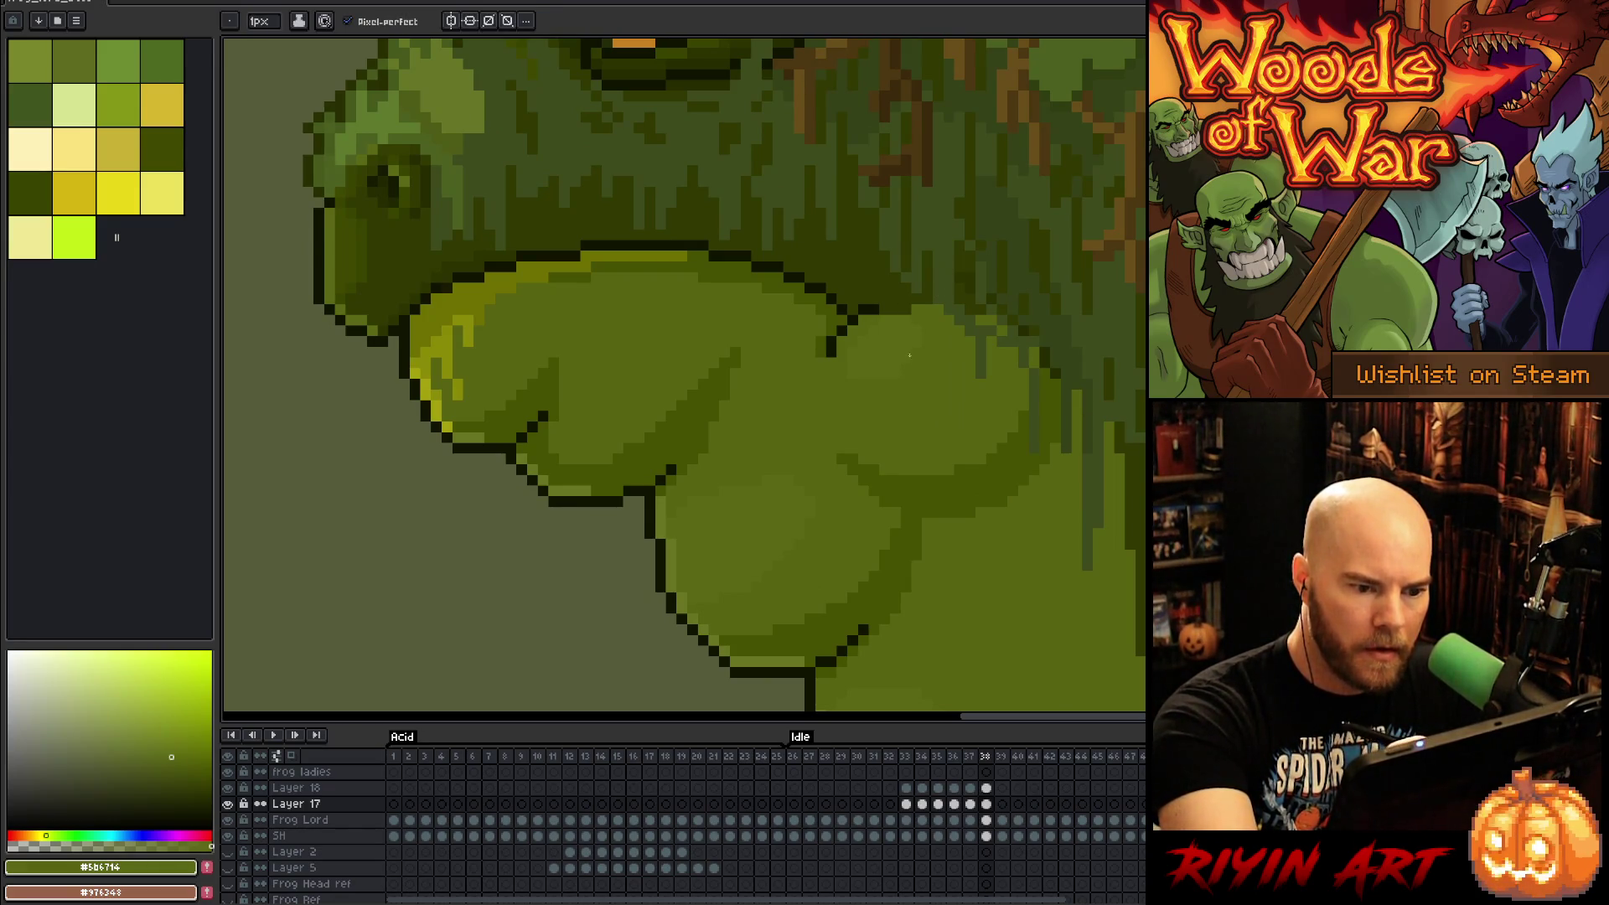
left_click(905, 383, "alt")
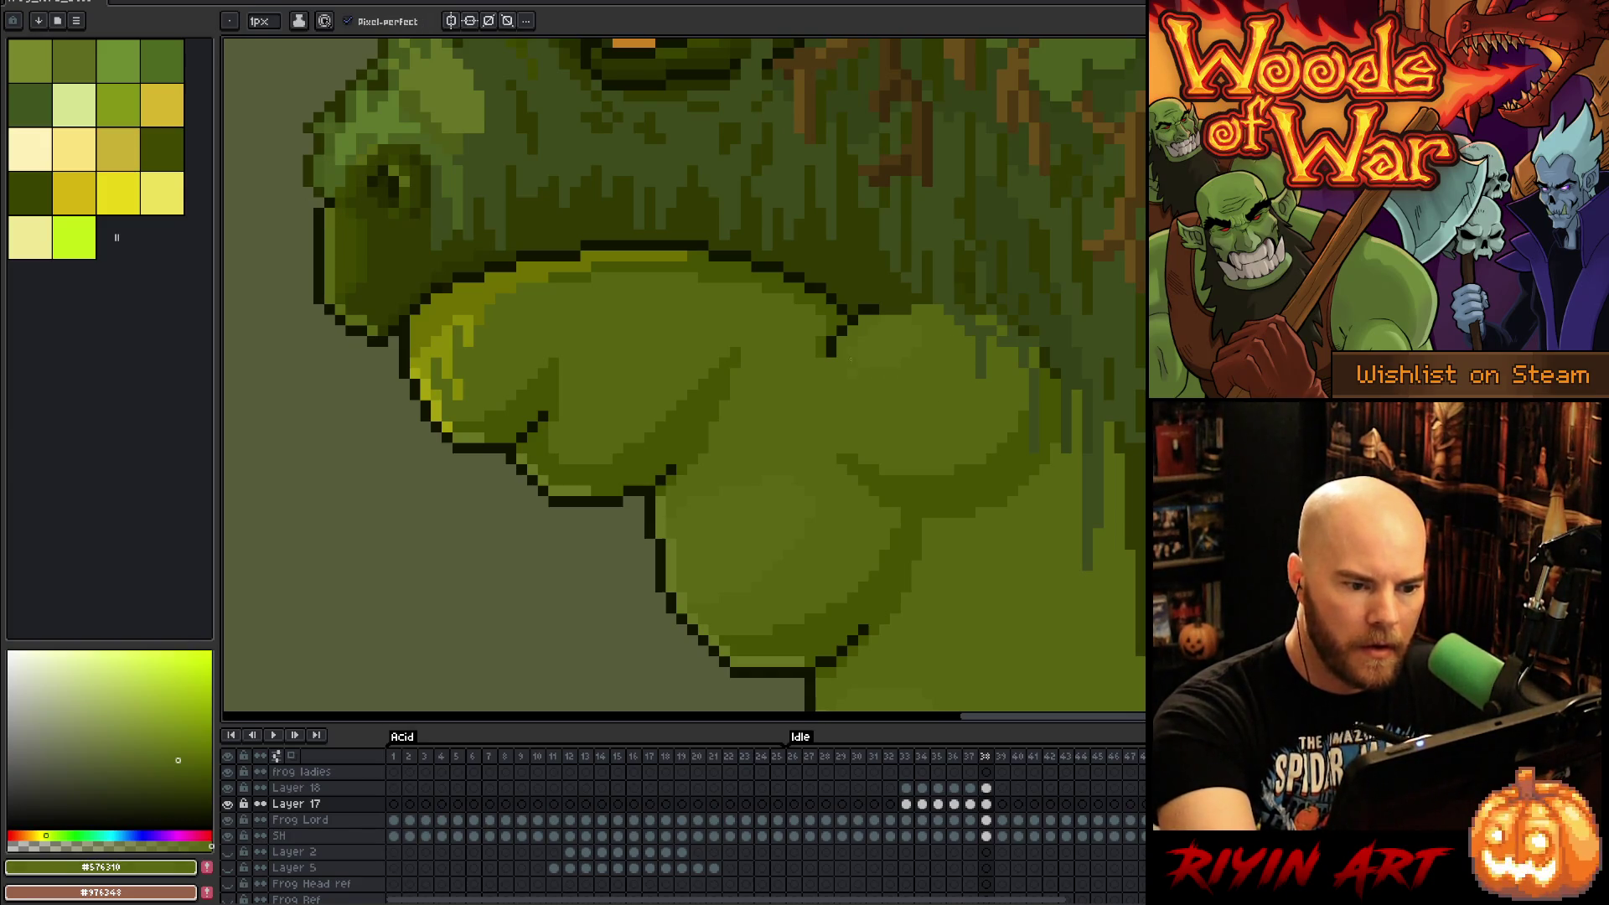
Step: Compare frames 36–39 around frame 37's throat green, then play the idle loop
key("Left")
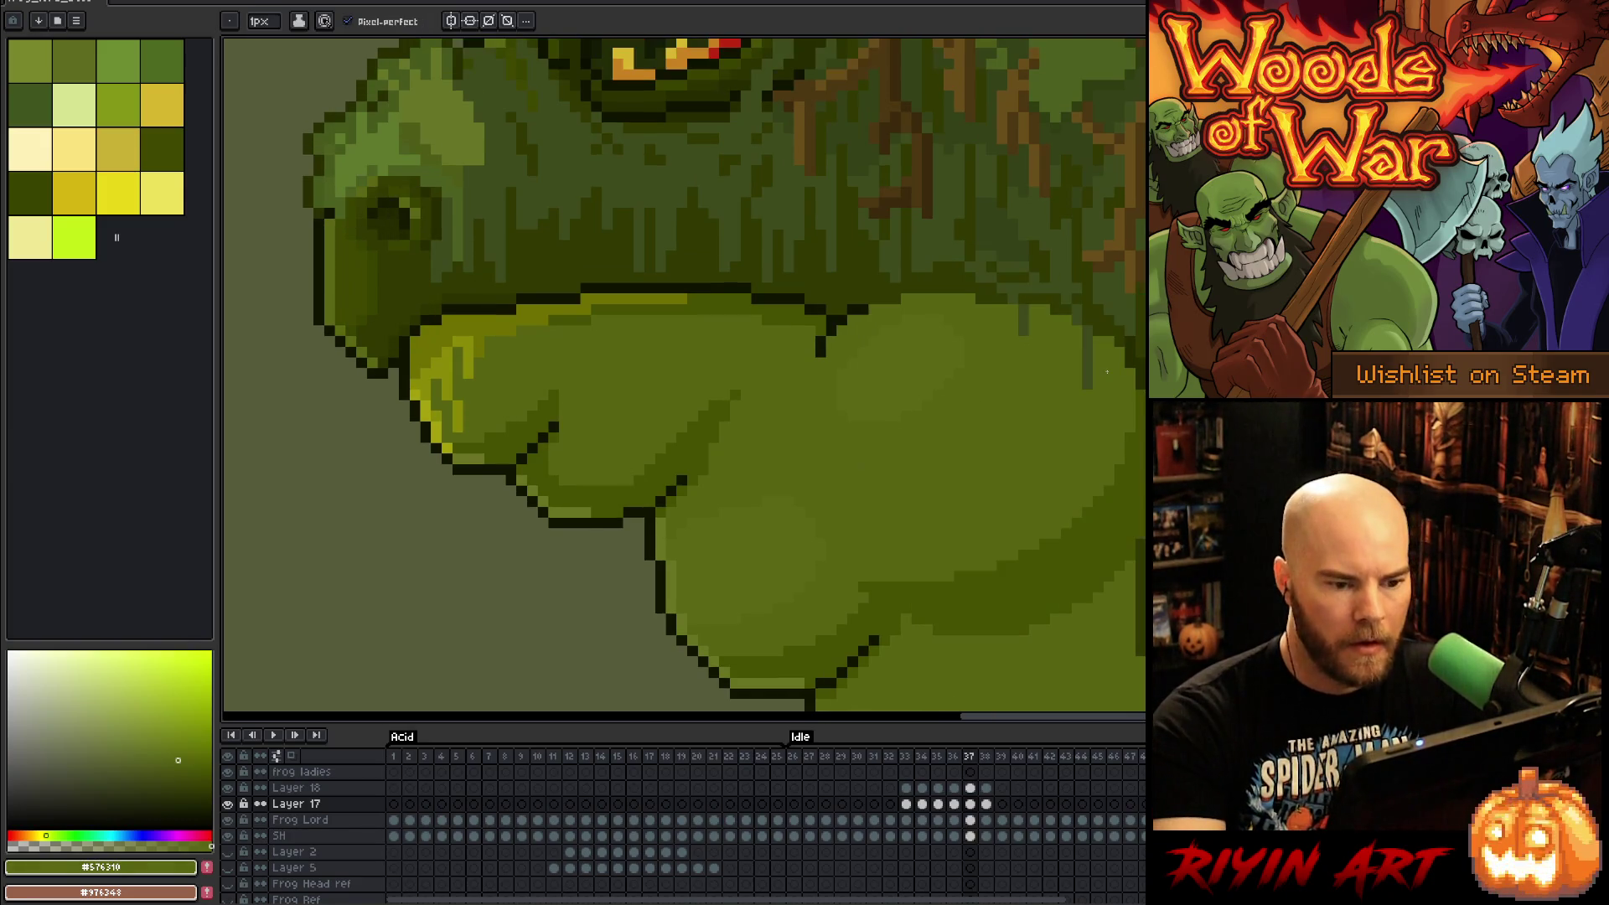
key("Right")
key("Right")
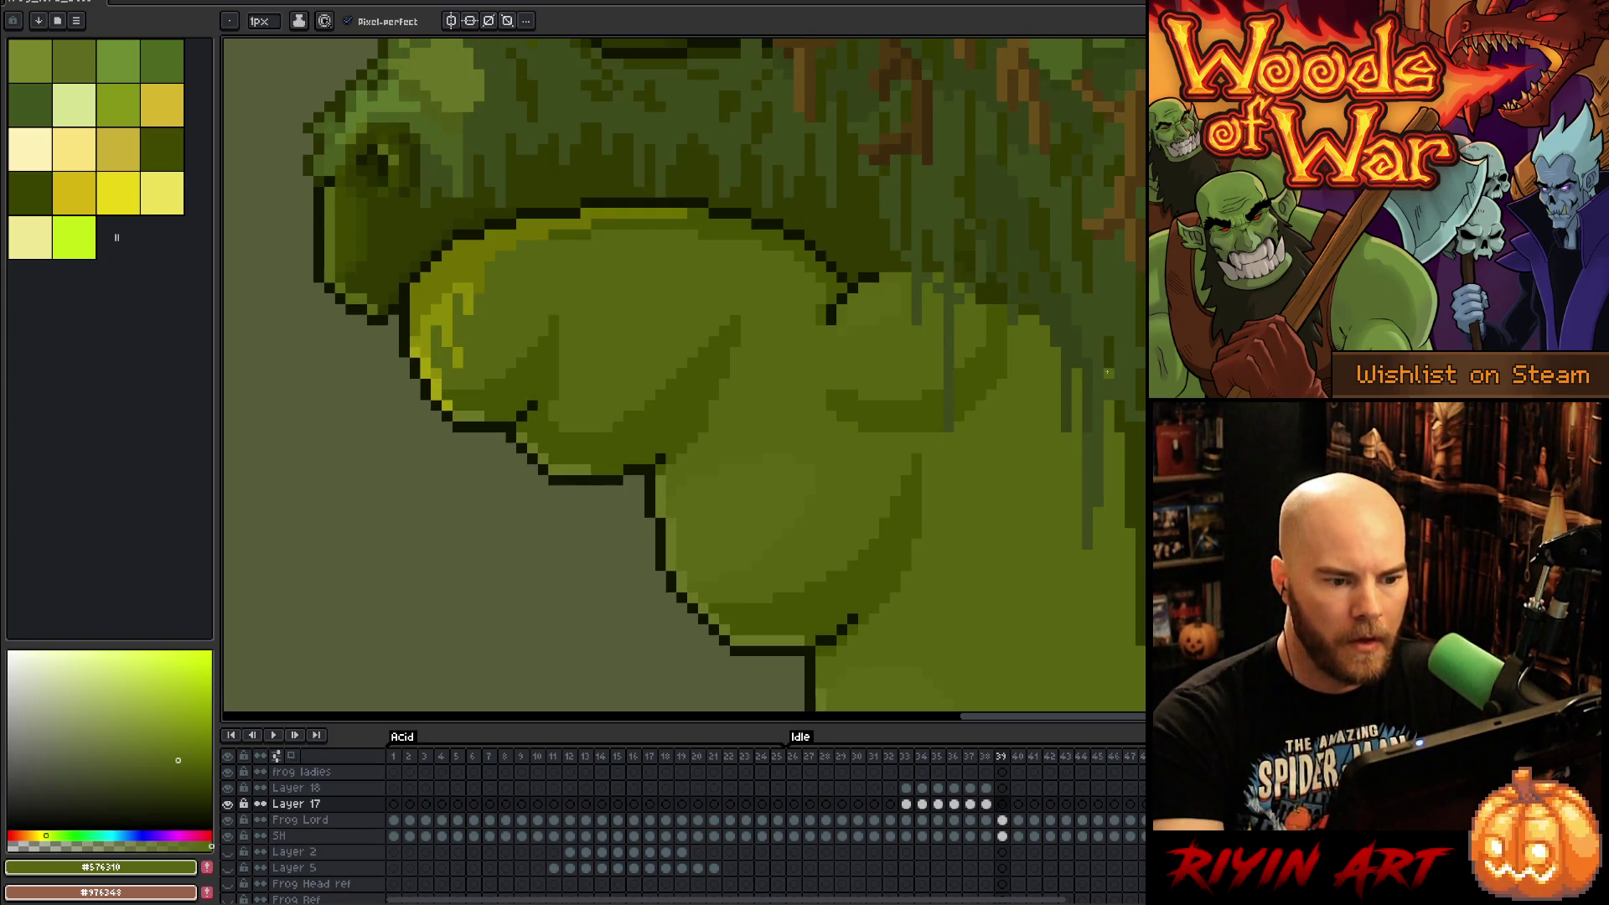
key("Left")
key("Left")
left_click(876, 372, "alt")
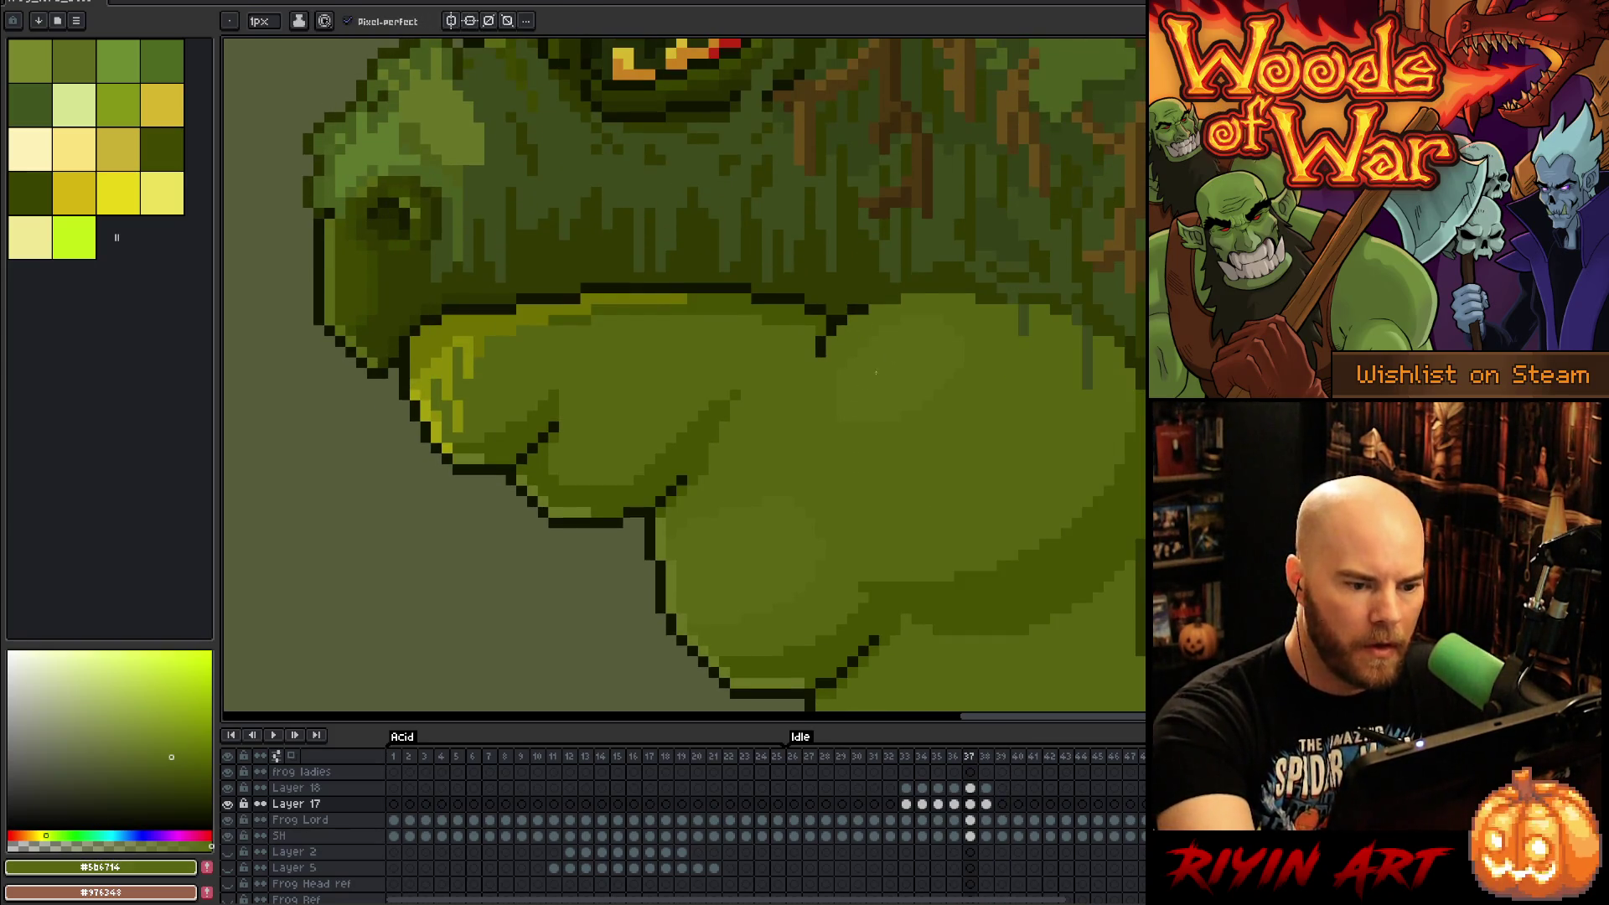
key("Left")
key("Right")
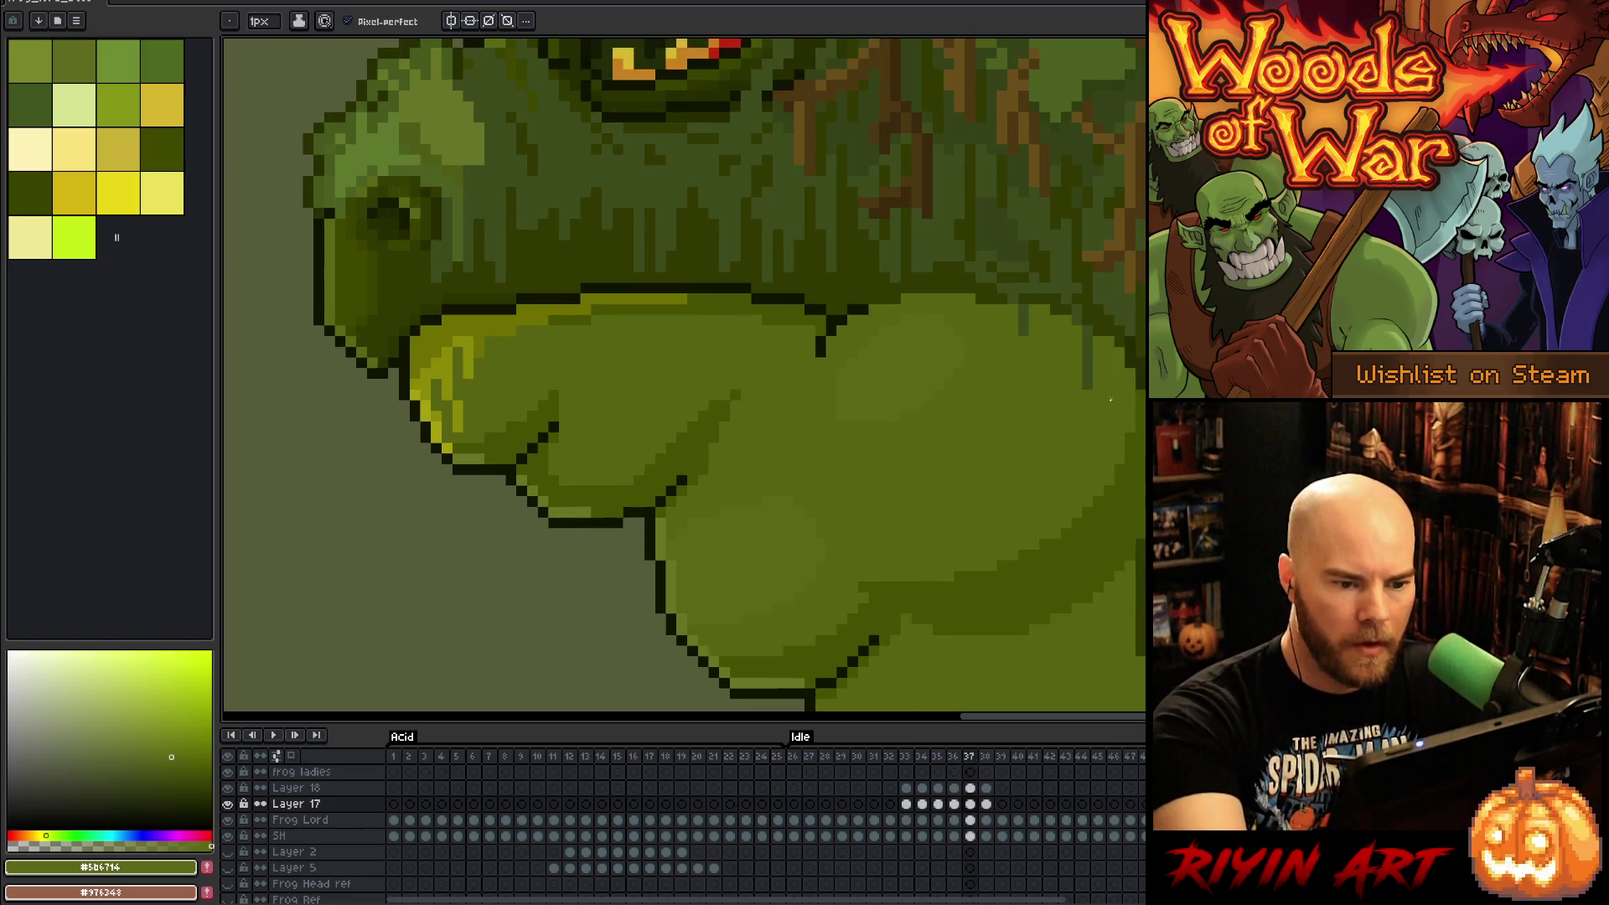
key("Right")
key("Left")
key("Left")
key("Right")
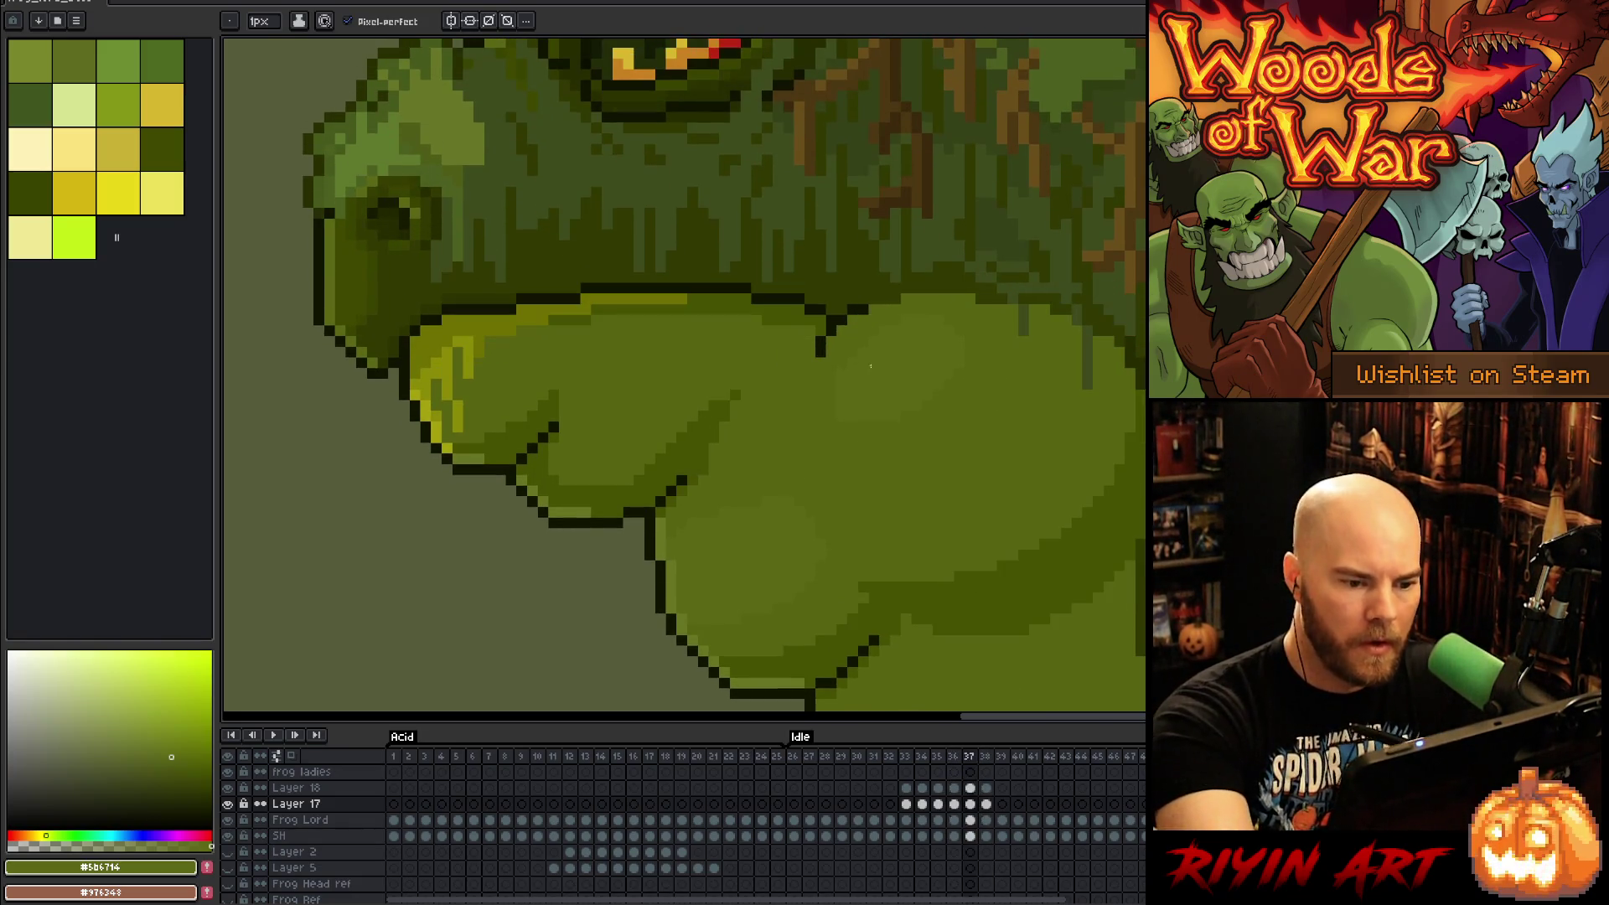
left_click(852, 434, "alt")
scroll(900, 328, "down", 3)
key("Return")
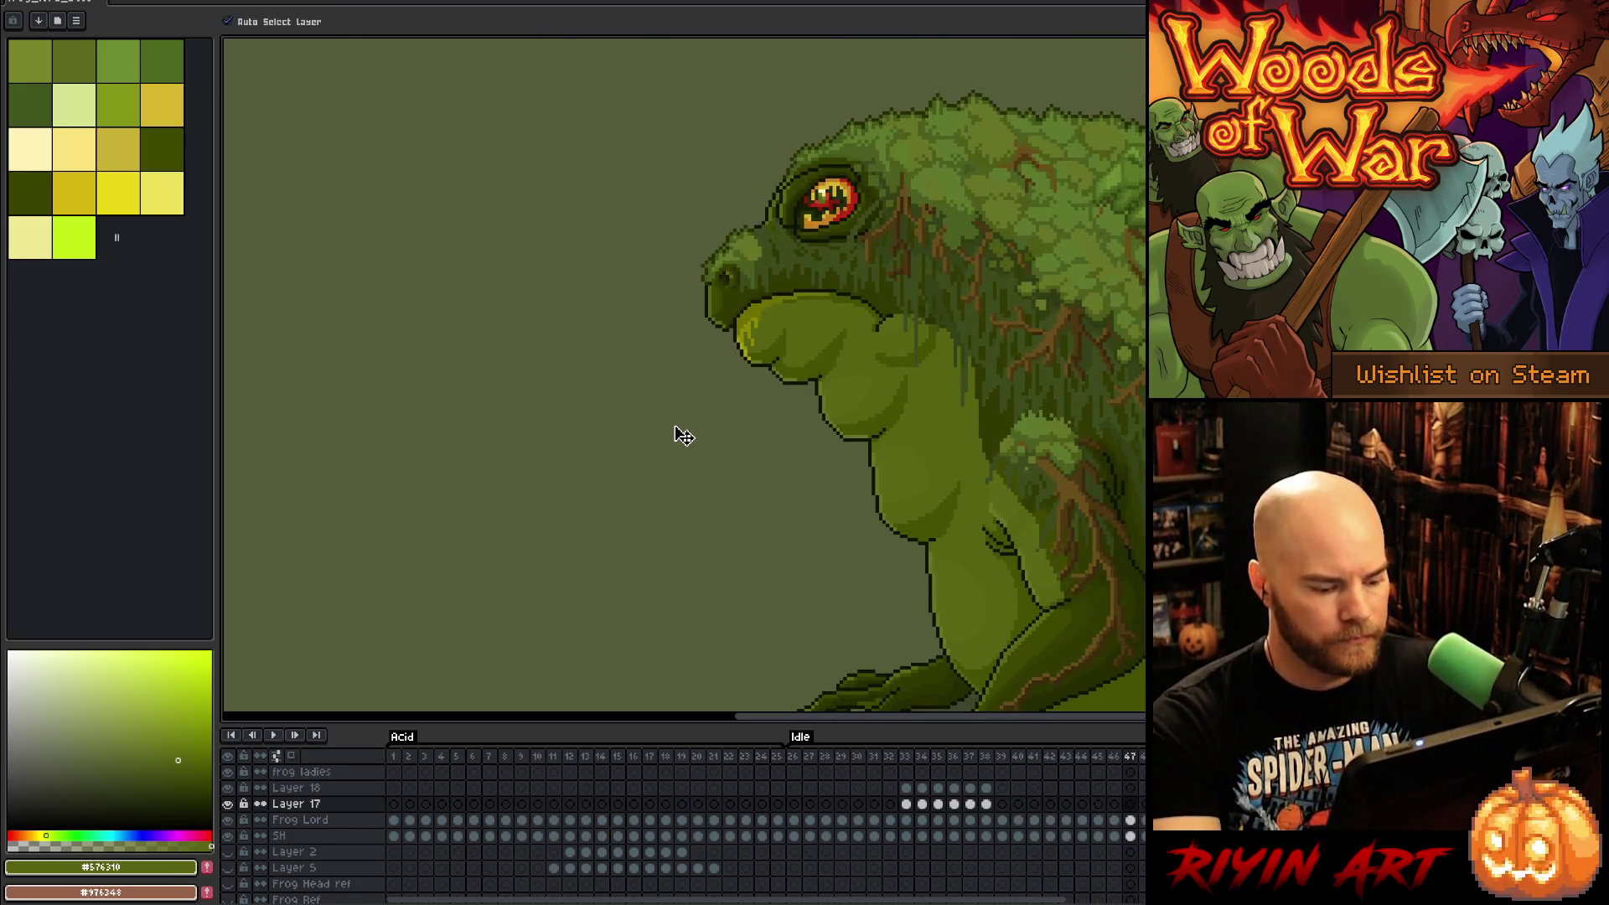
Step: Stop the idle preview, go to frame 39, and select the Frog Lord layer's cel
right_click(807, 395)
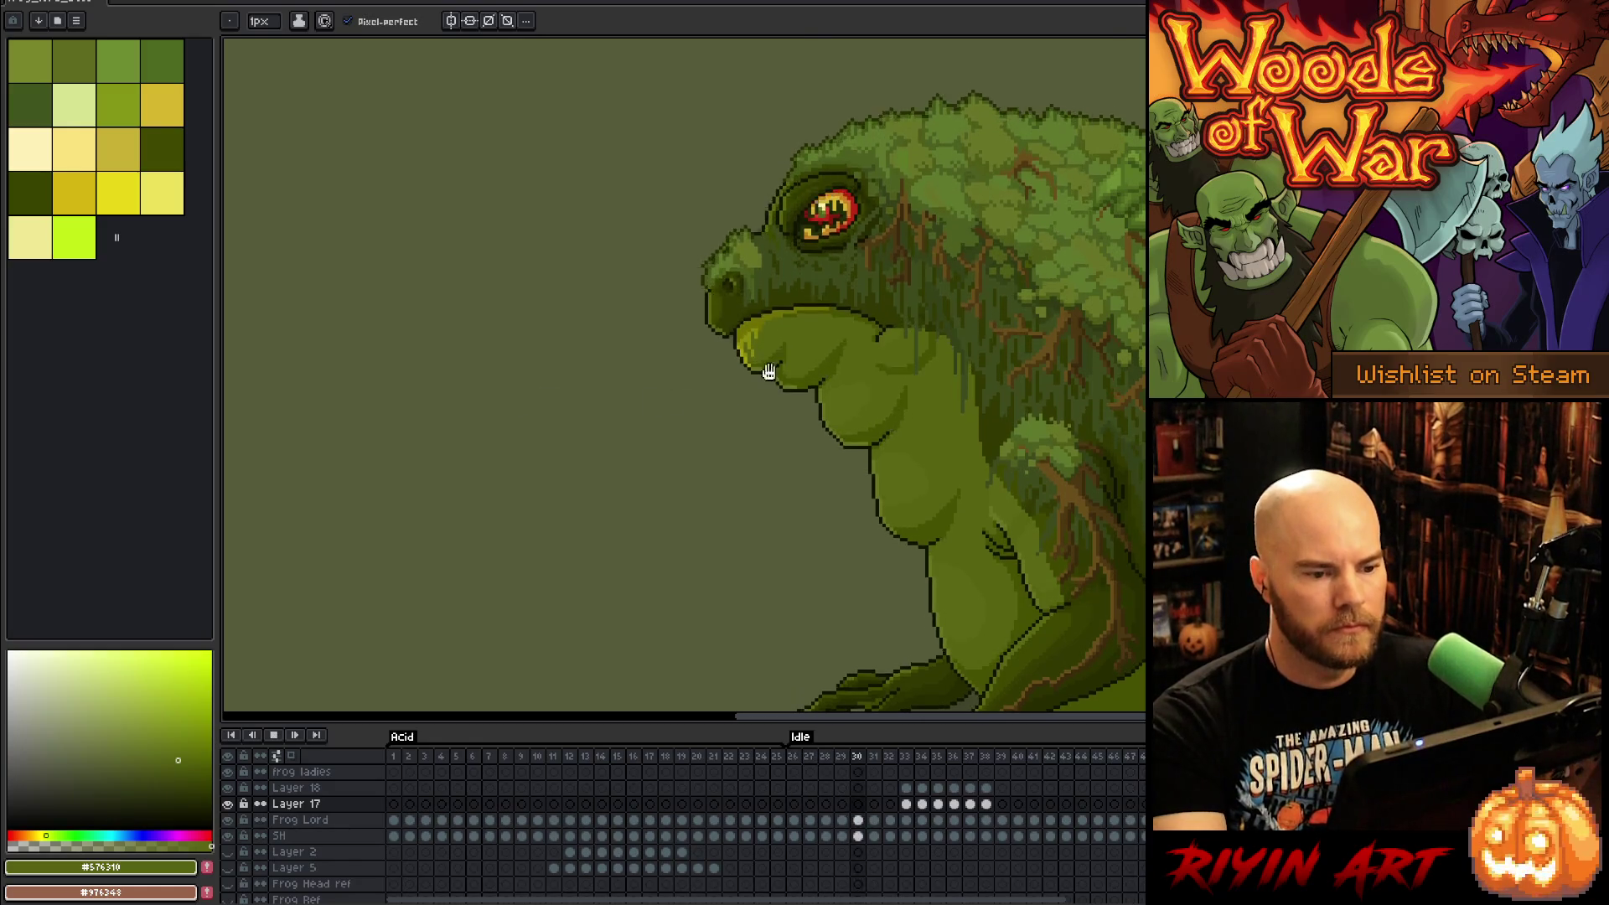
scroll(808, 357, "up", 1)
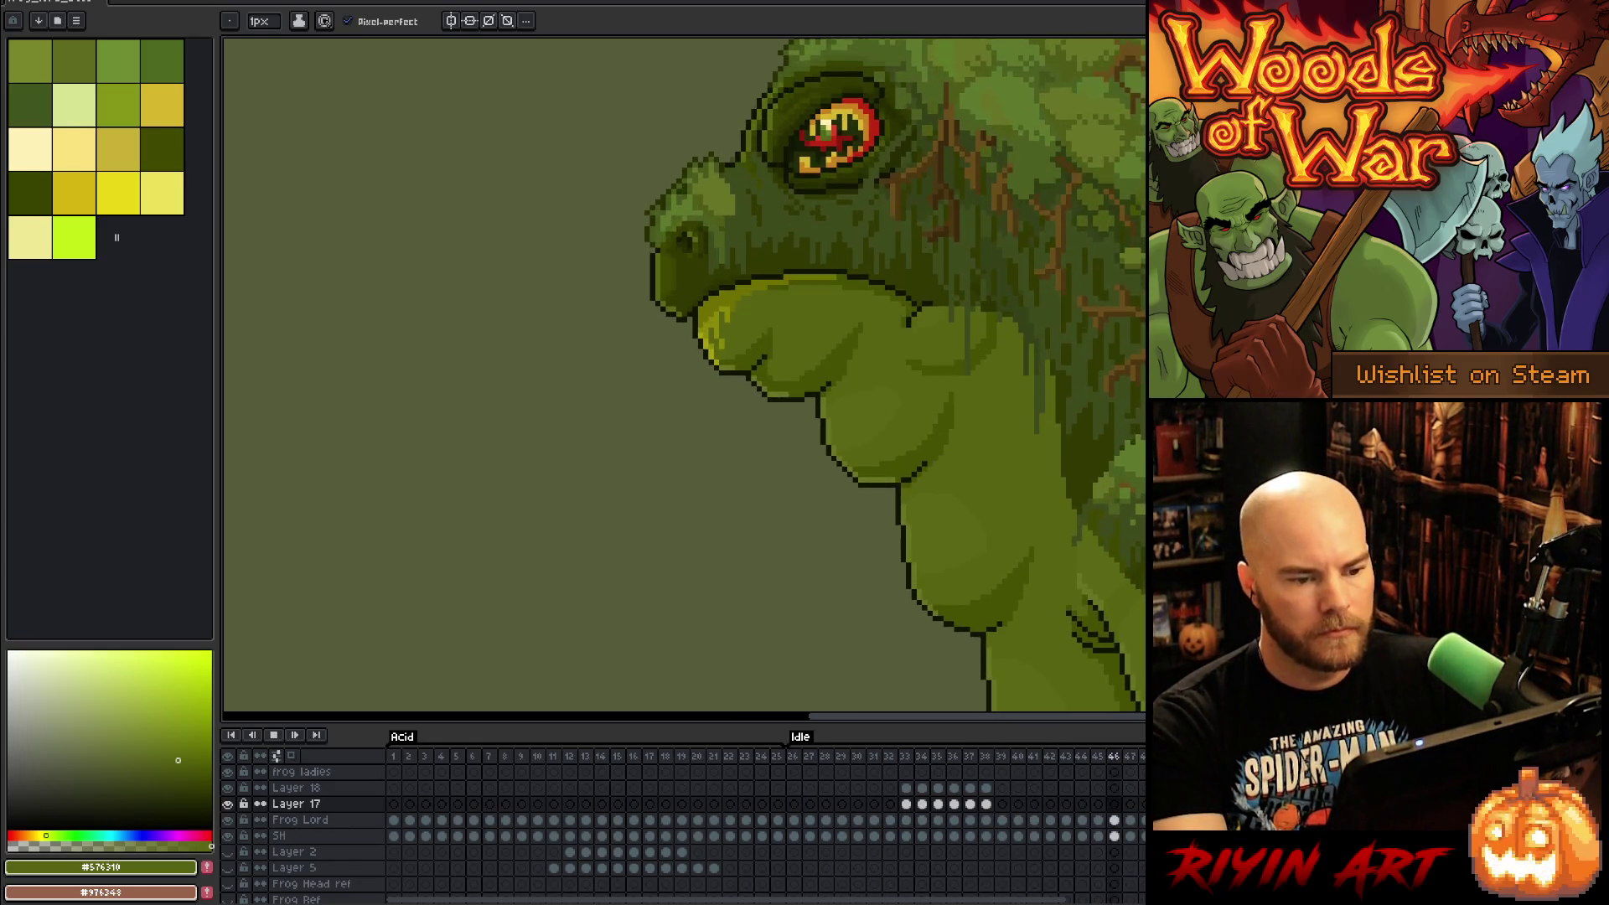
key("Return")
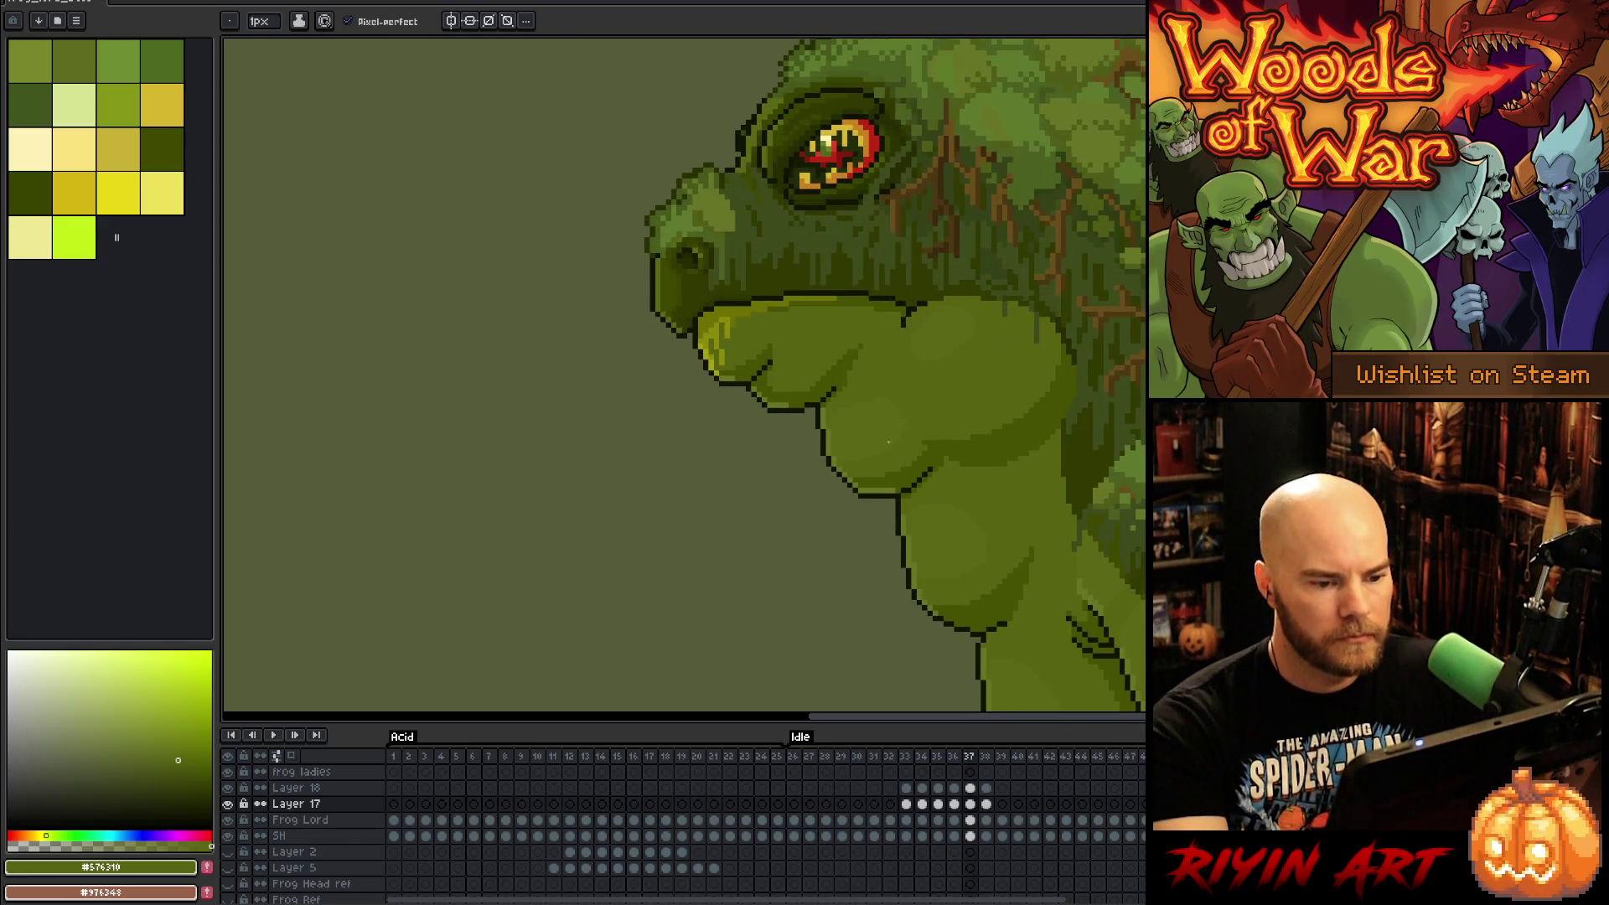
scroll(802, 400, "up", 1)
key("Right")
key("Right")
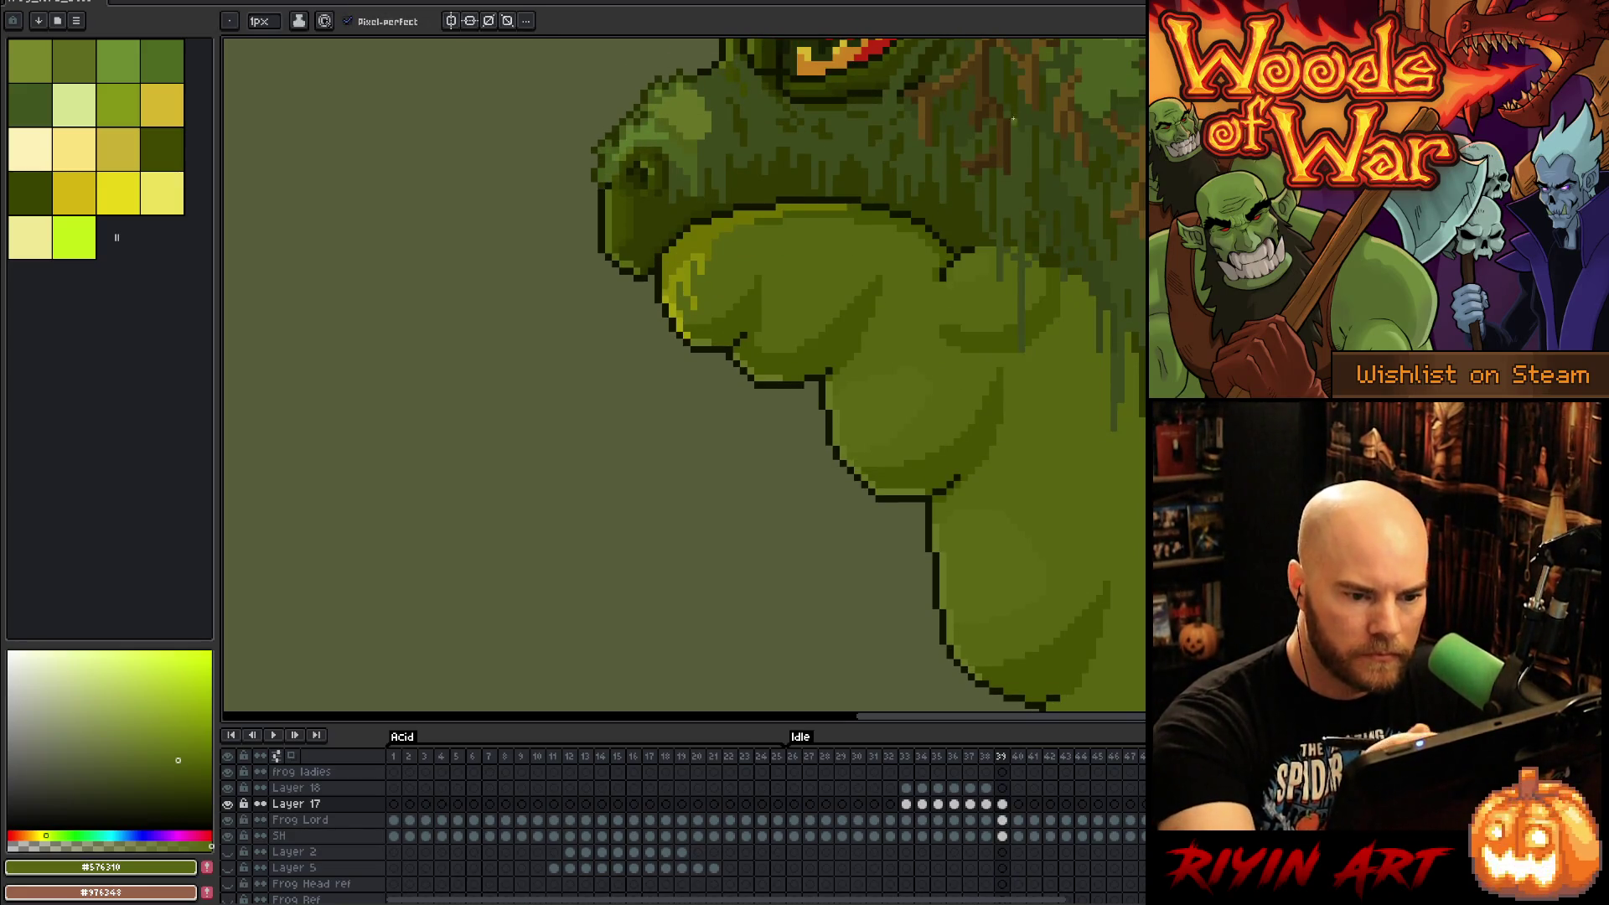
left_click(1002, 821)
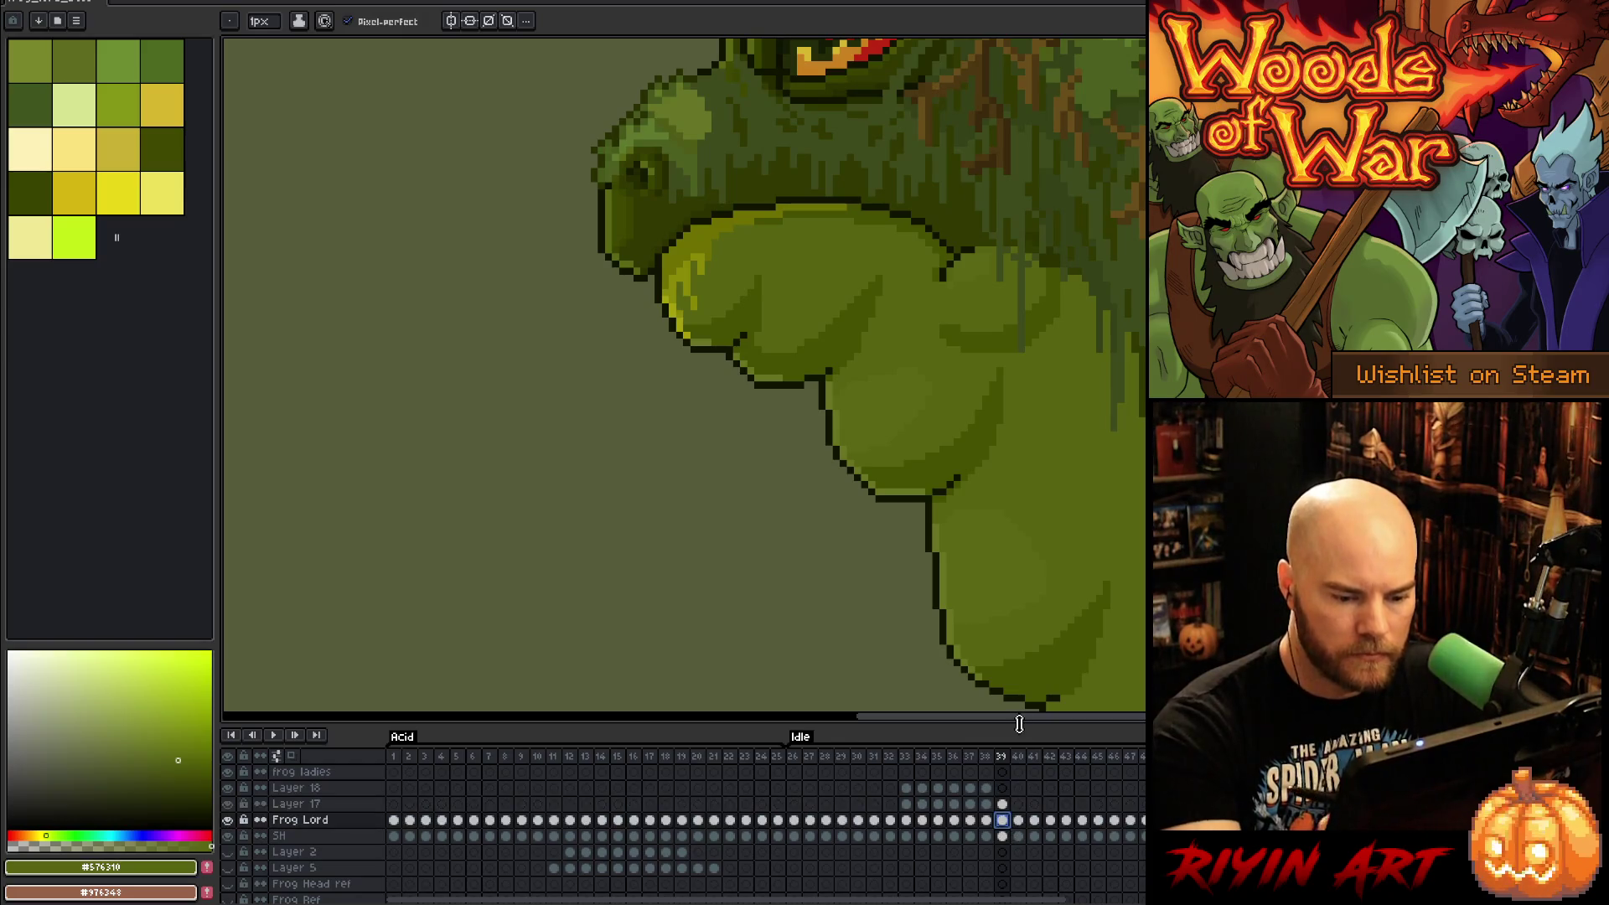
Step: Step through idle frames 40–47, sampling the lighter throat green on frame 40
key("Right")
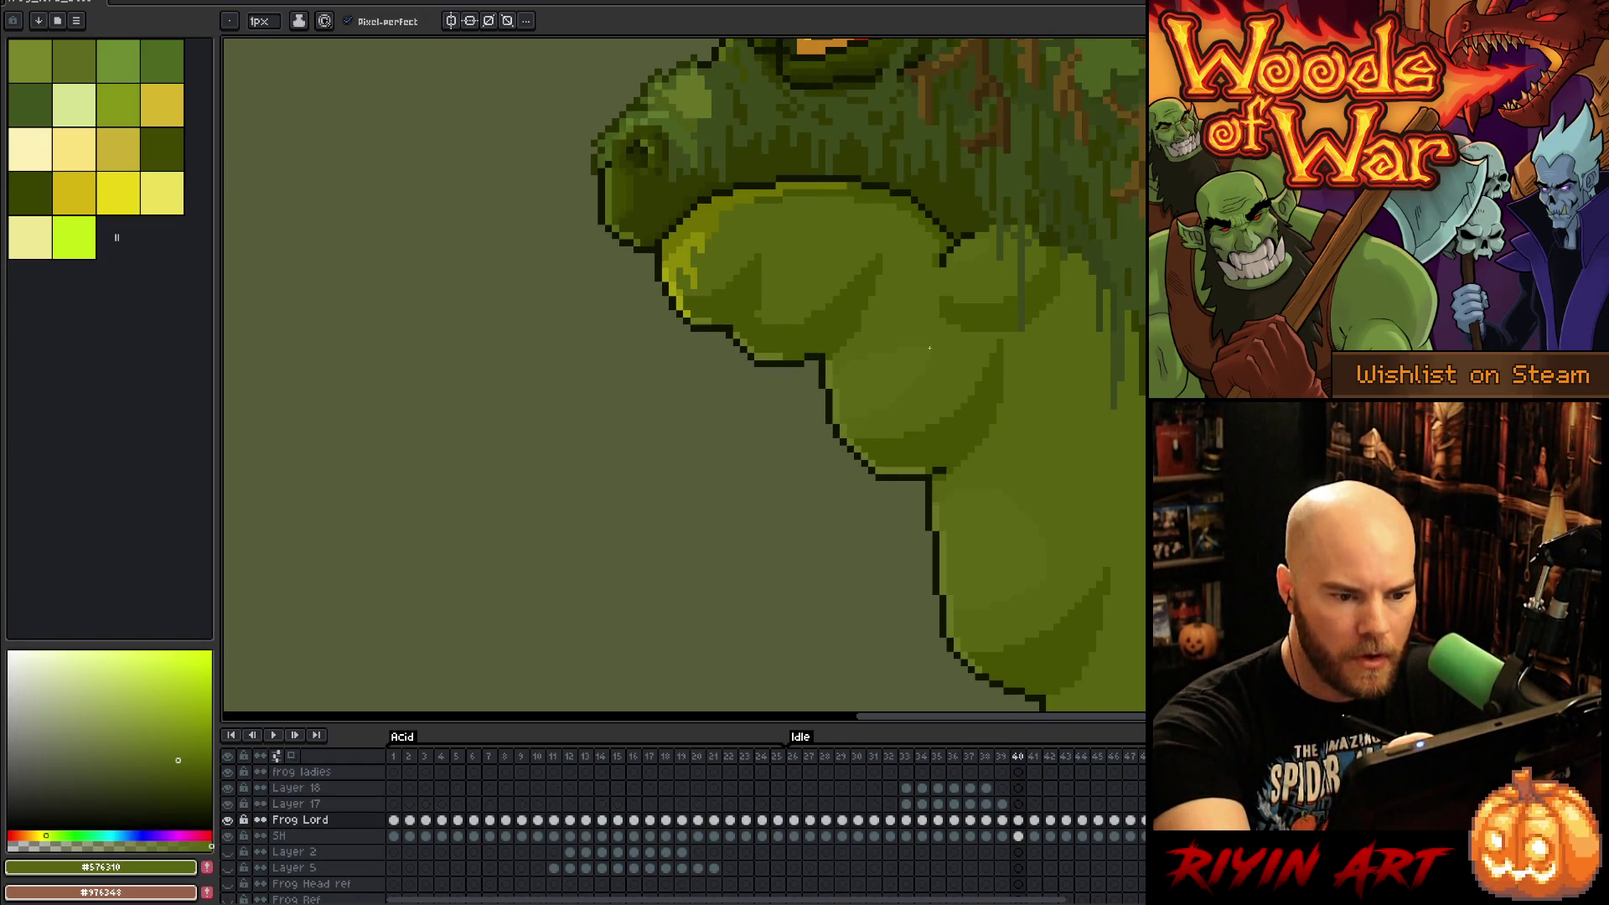
key("Right")
key("Left")
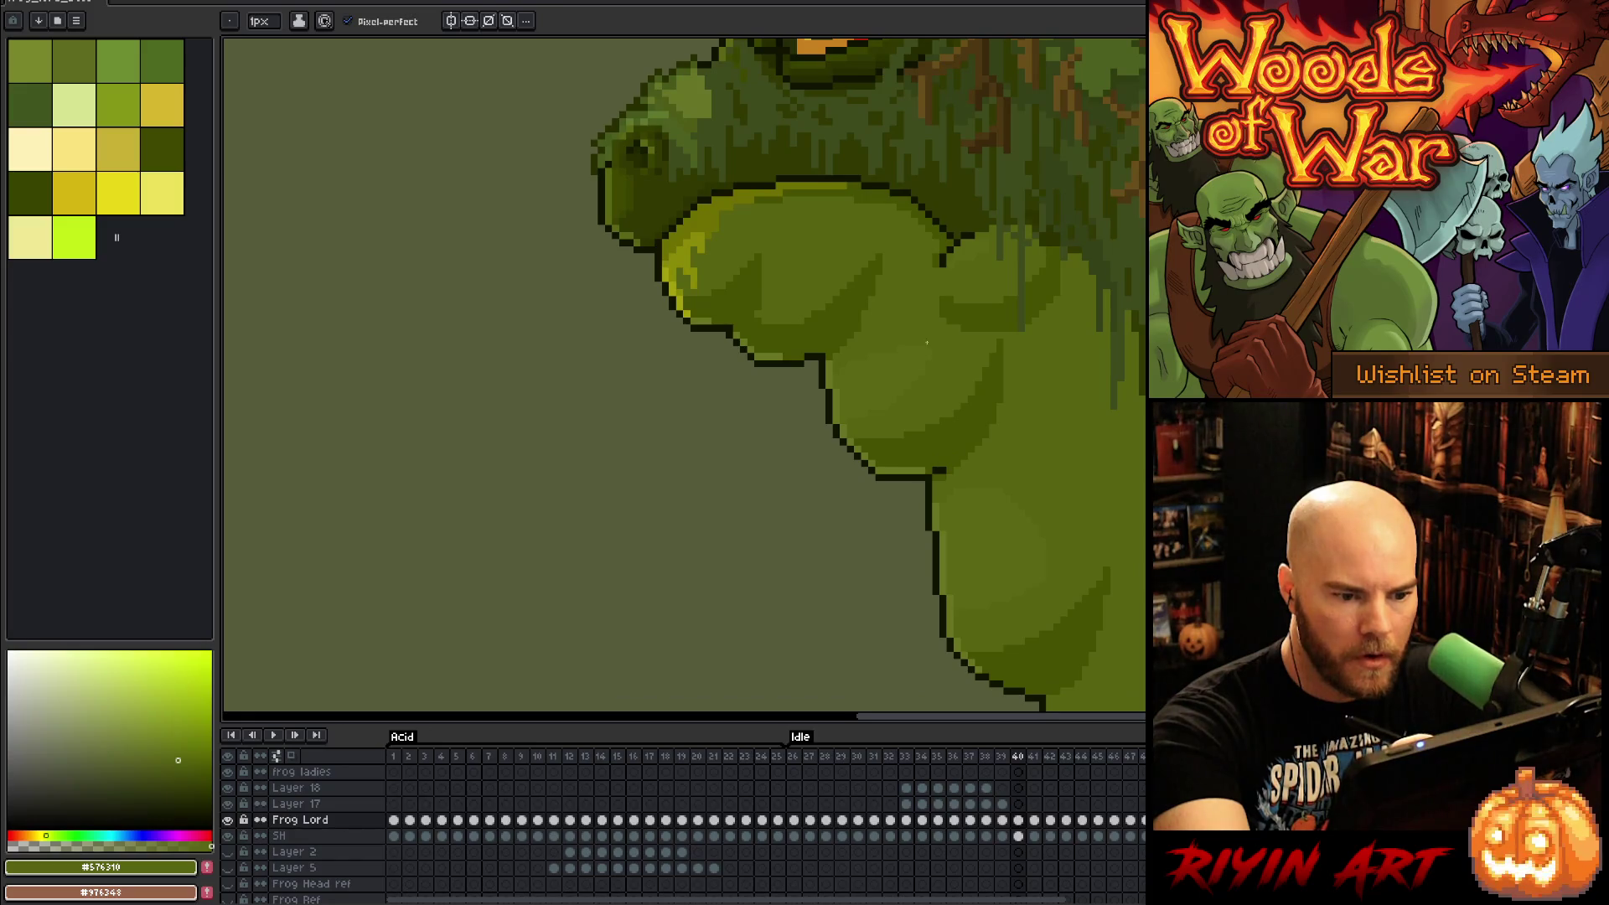
left_click(927, 342, "alt")
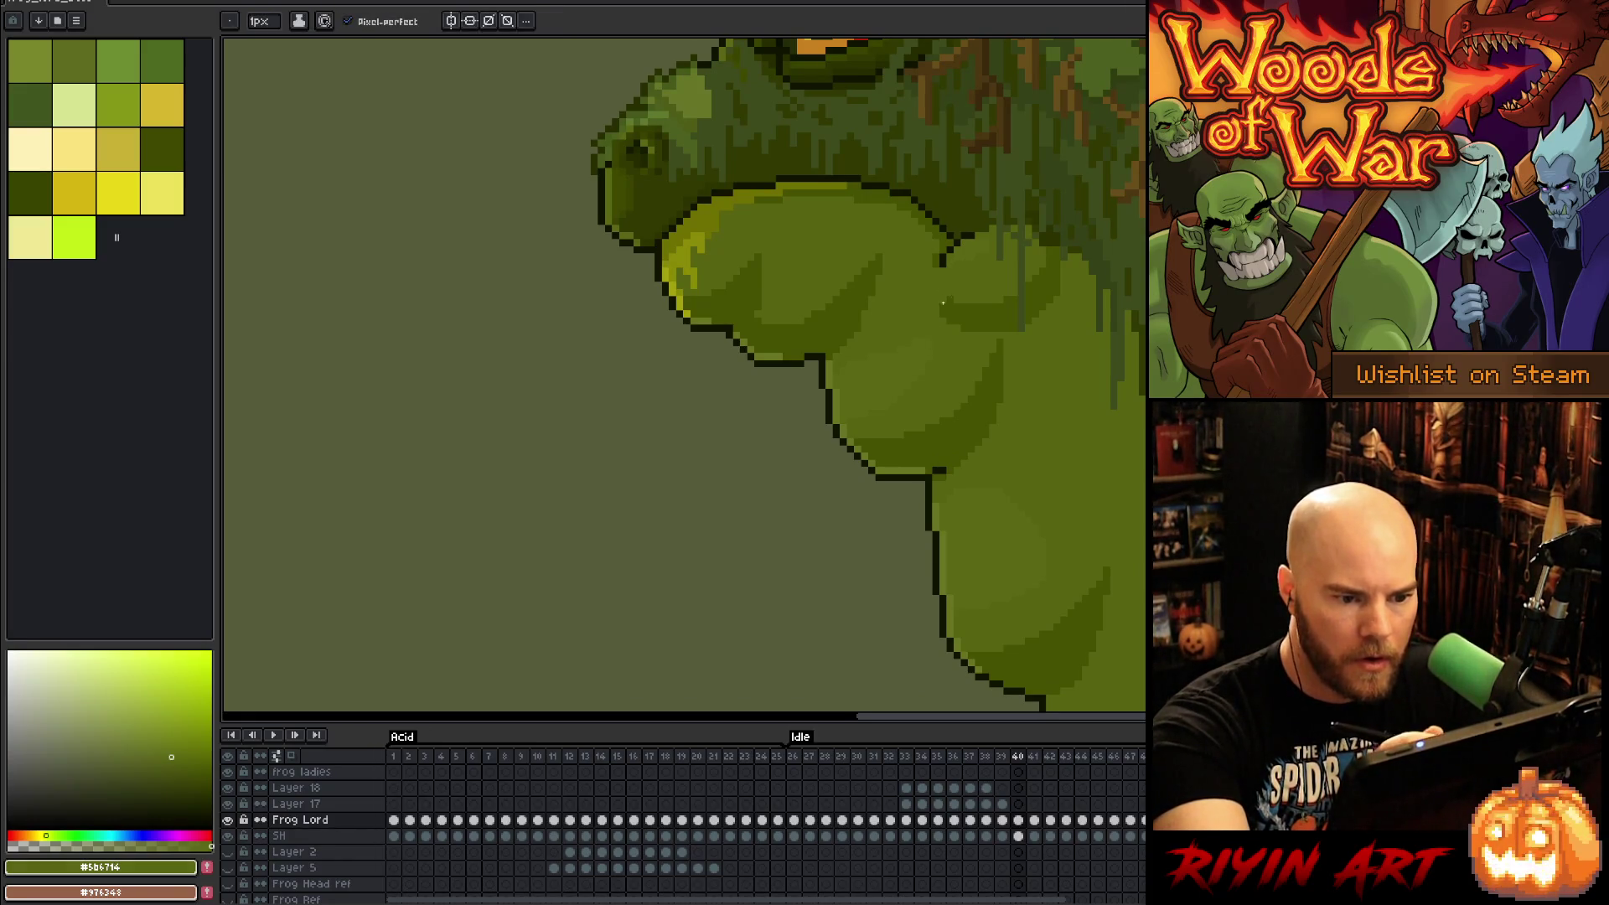
key("Right")
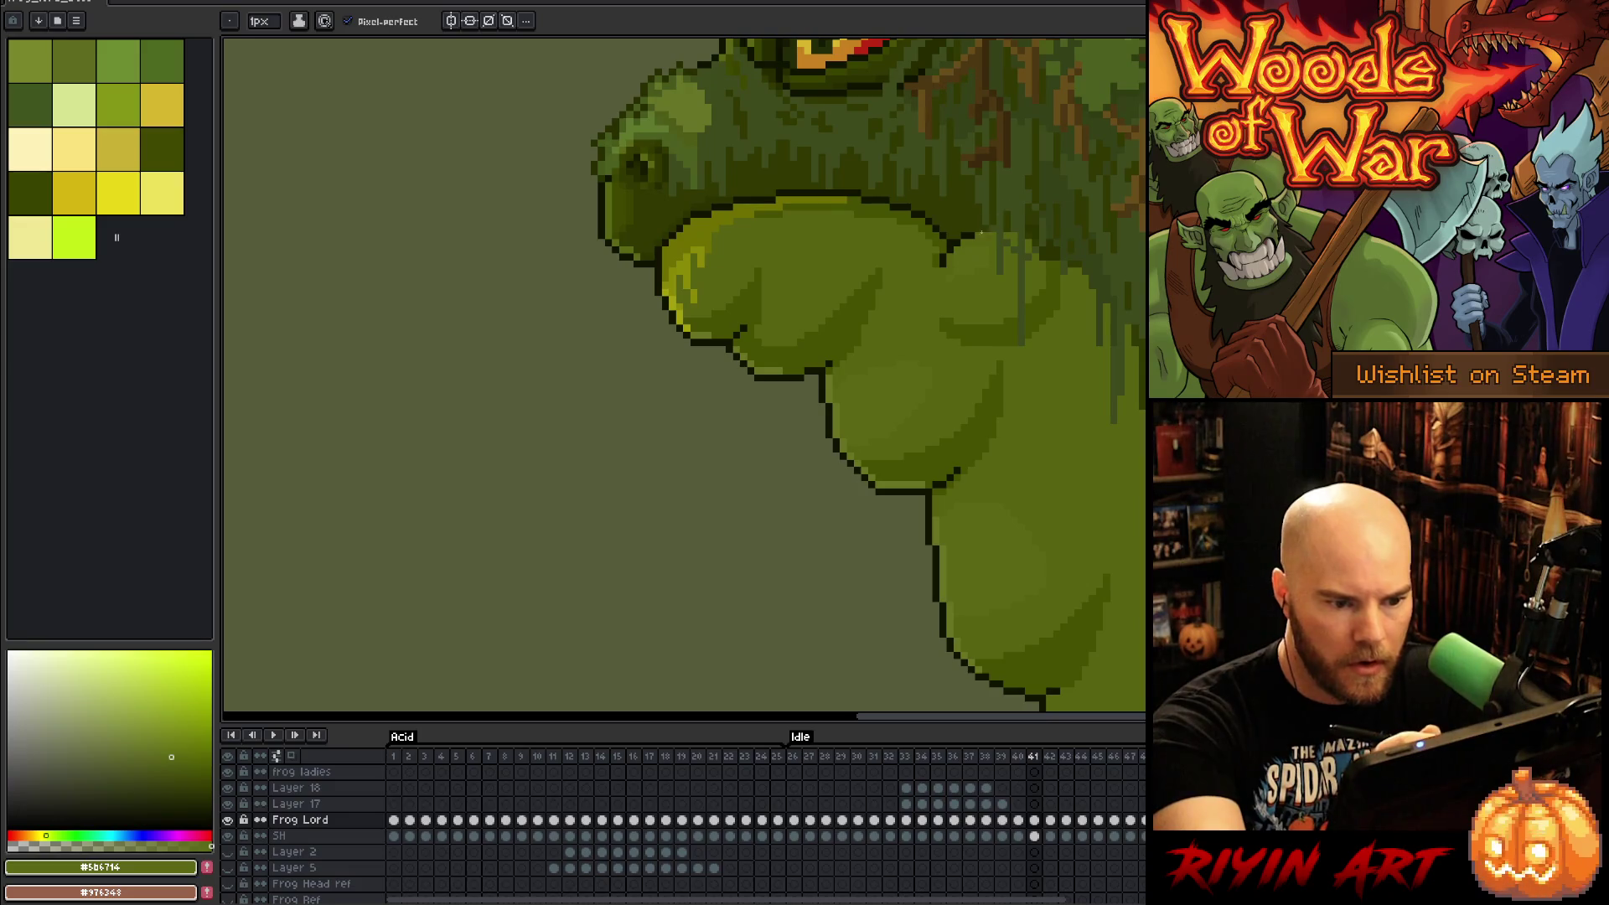
key("Right")
key("Right")
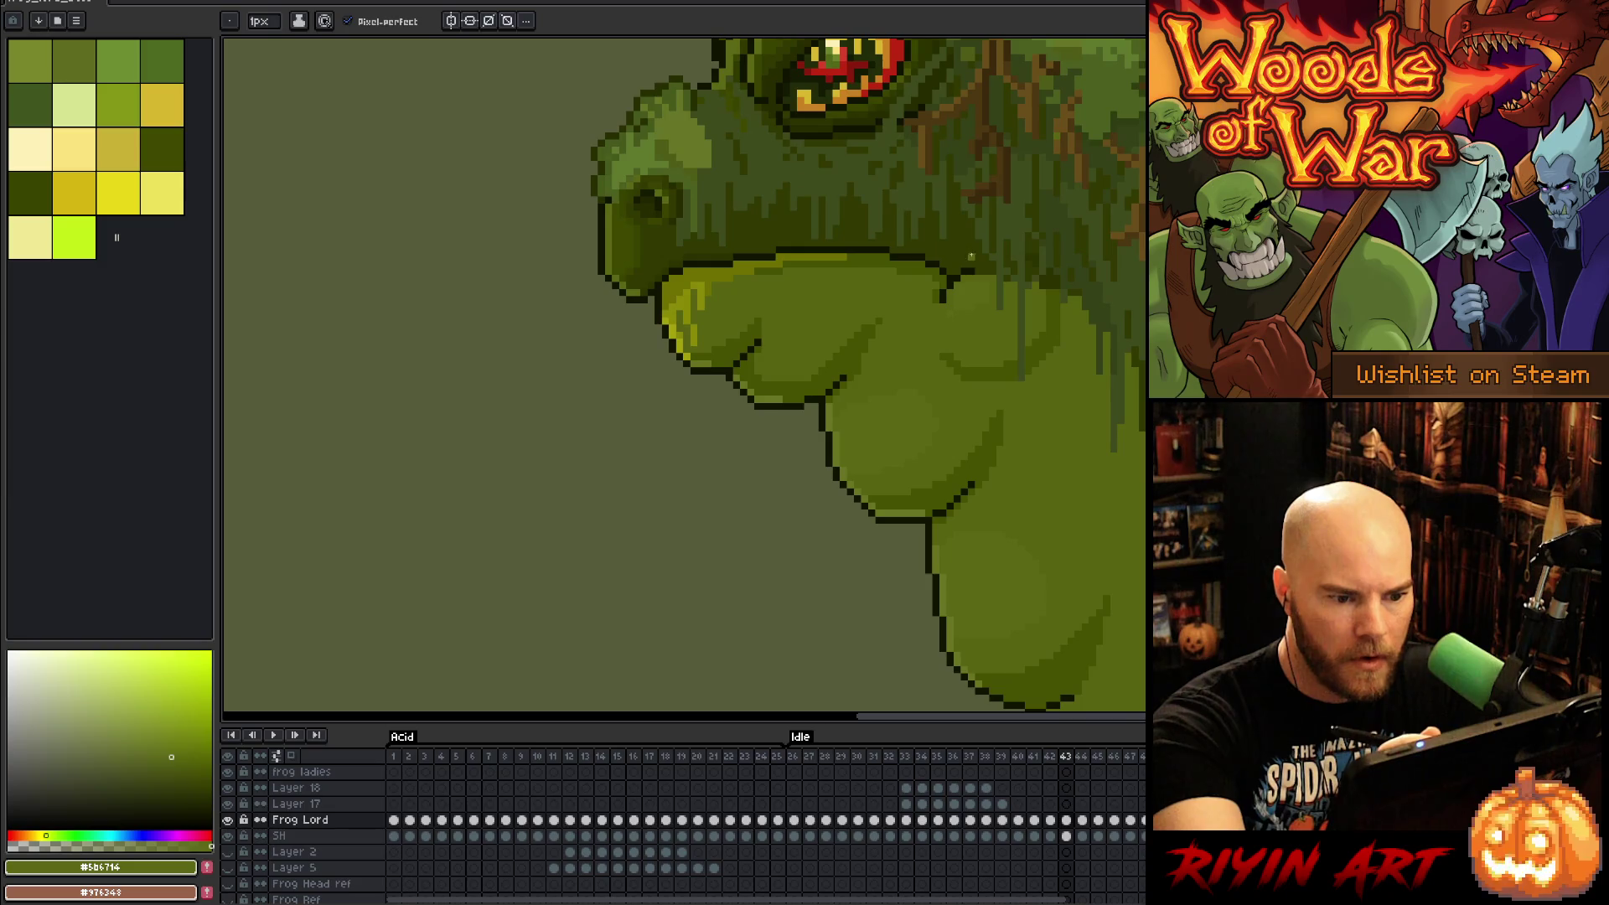
key("Right")
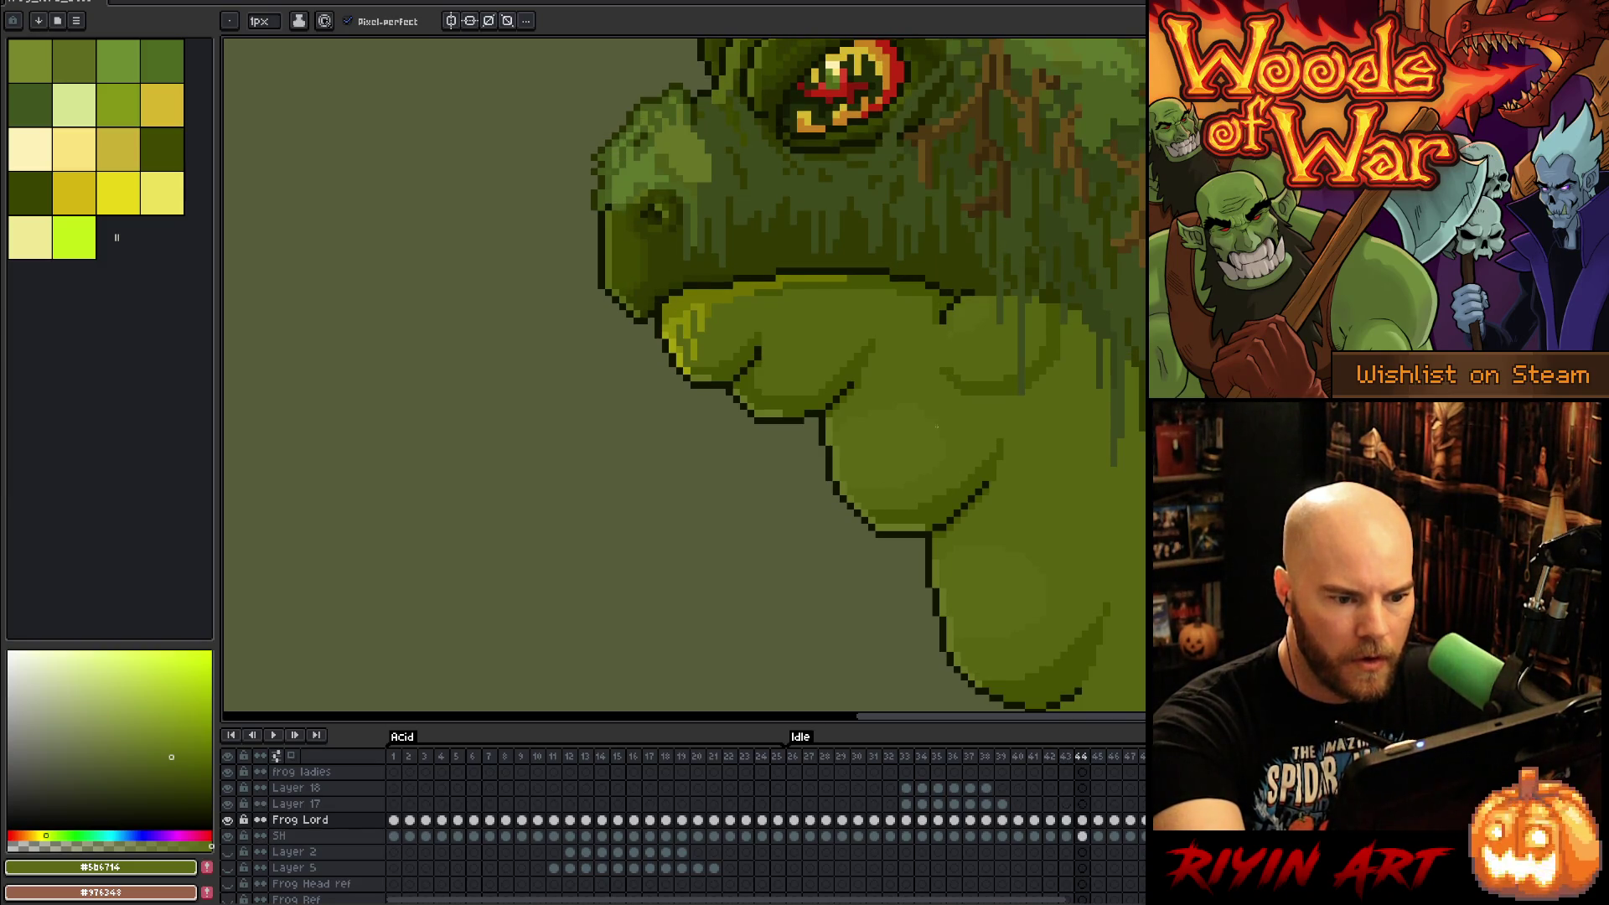
key("Right")
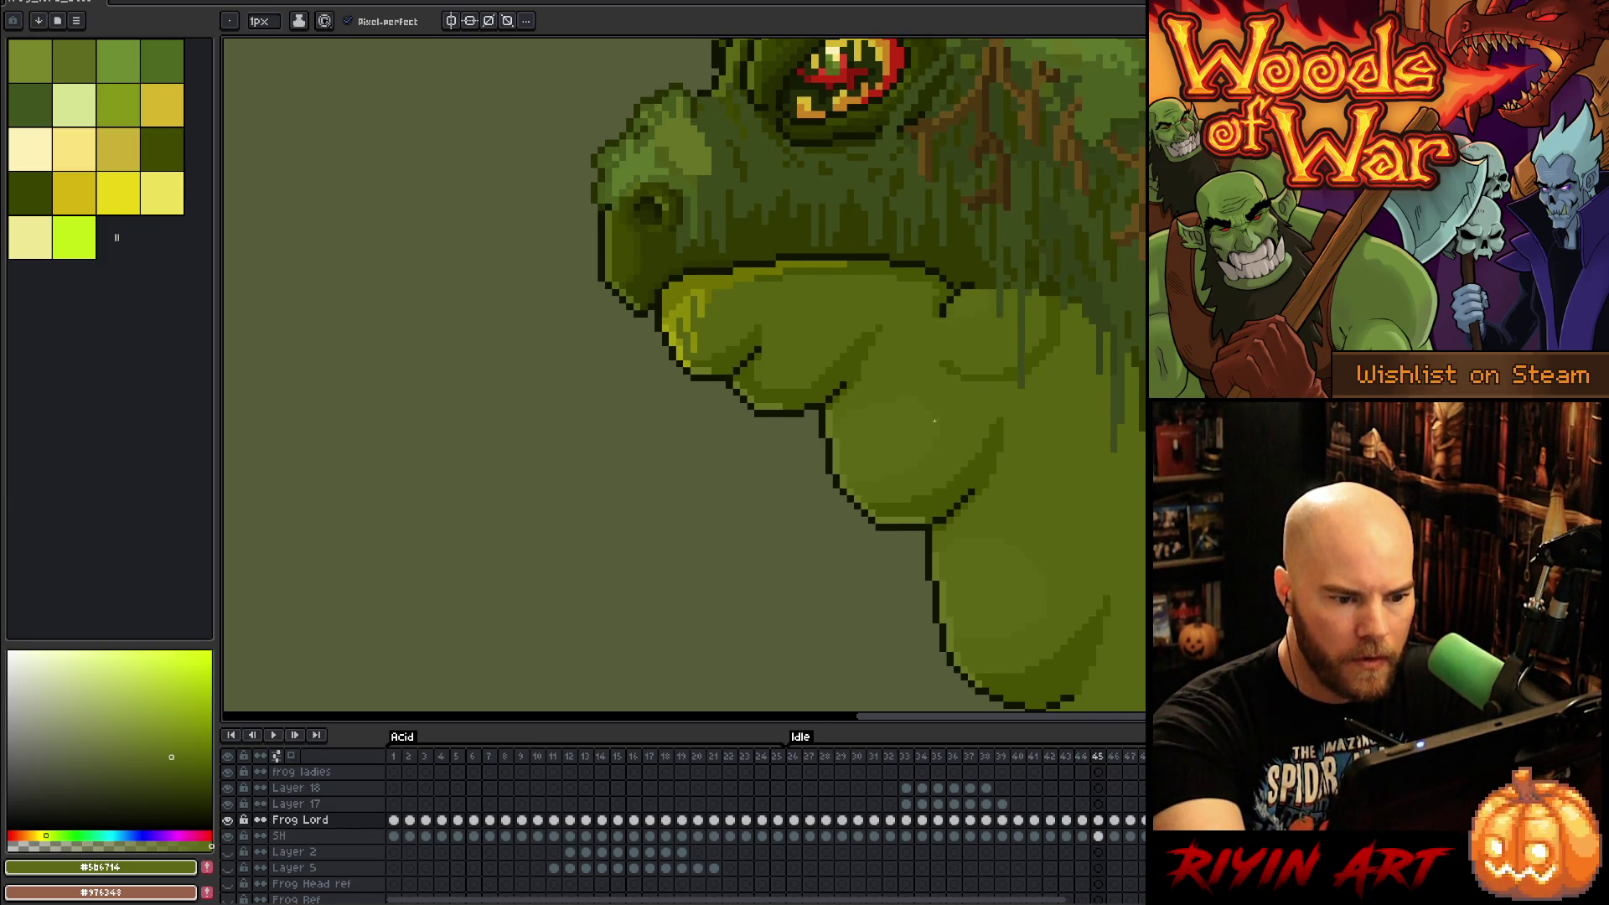
key("Right")
key("Right")
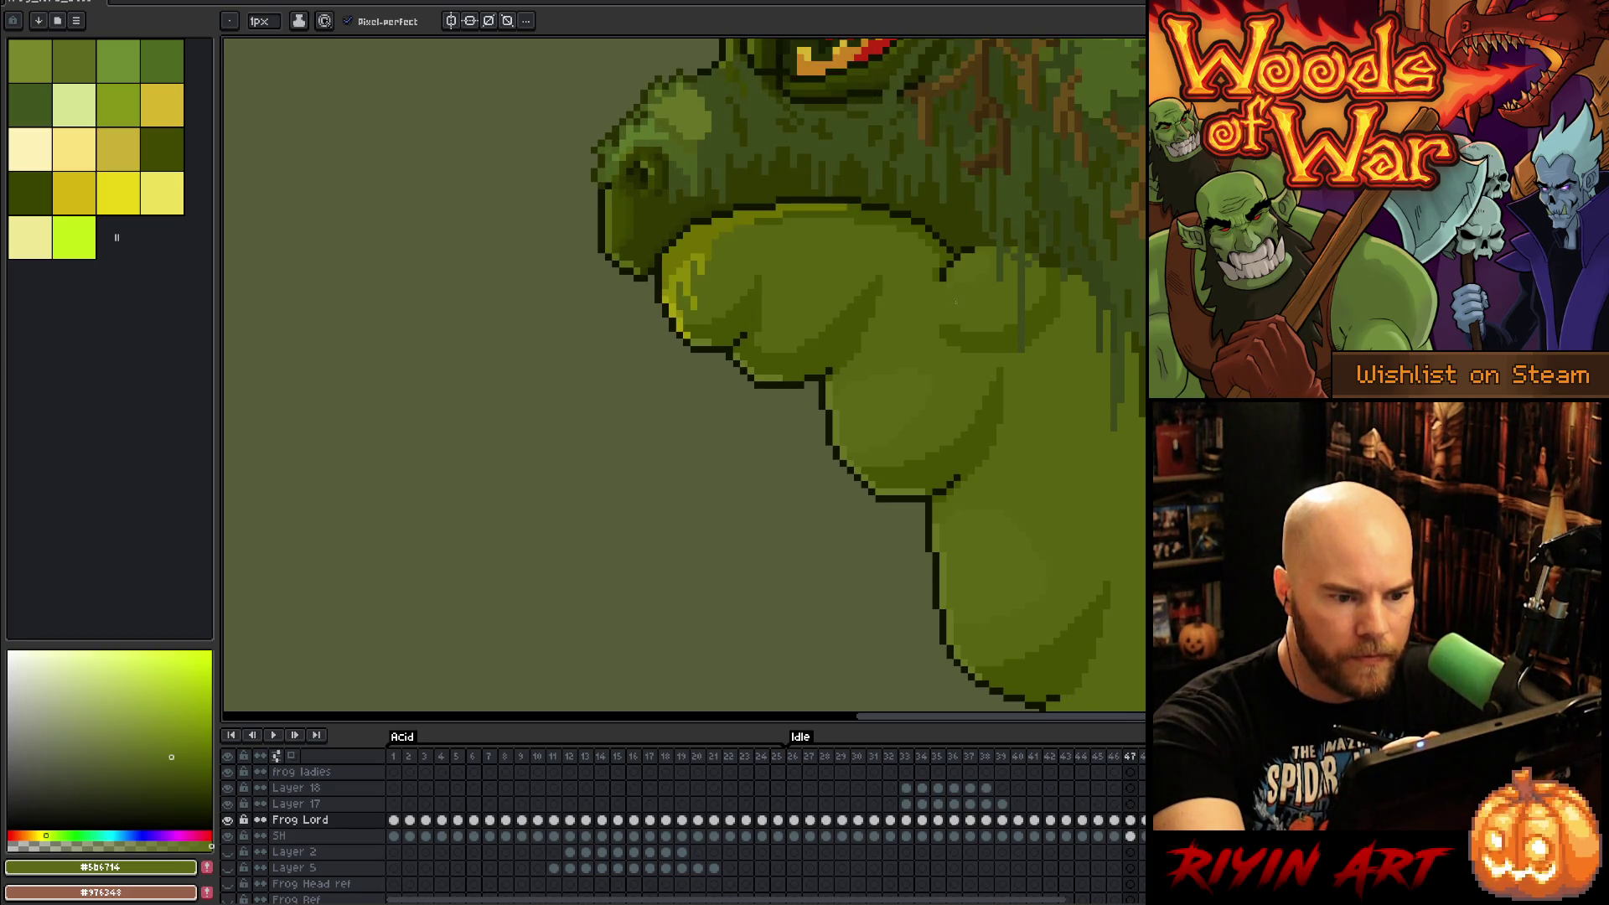
key("Right")
key("Right")
key("Right")
key("Right")
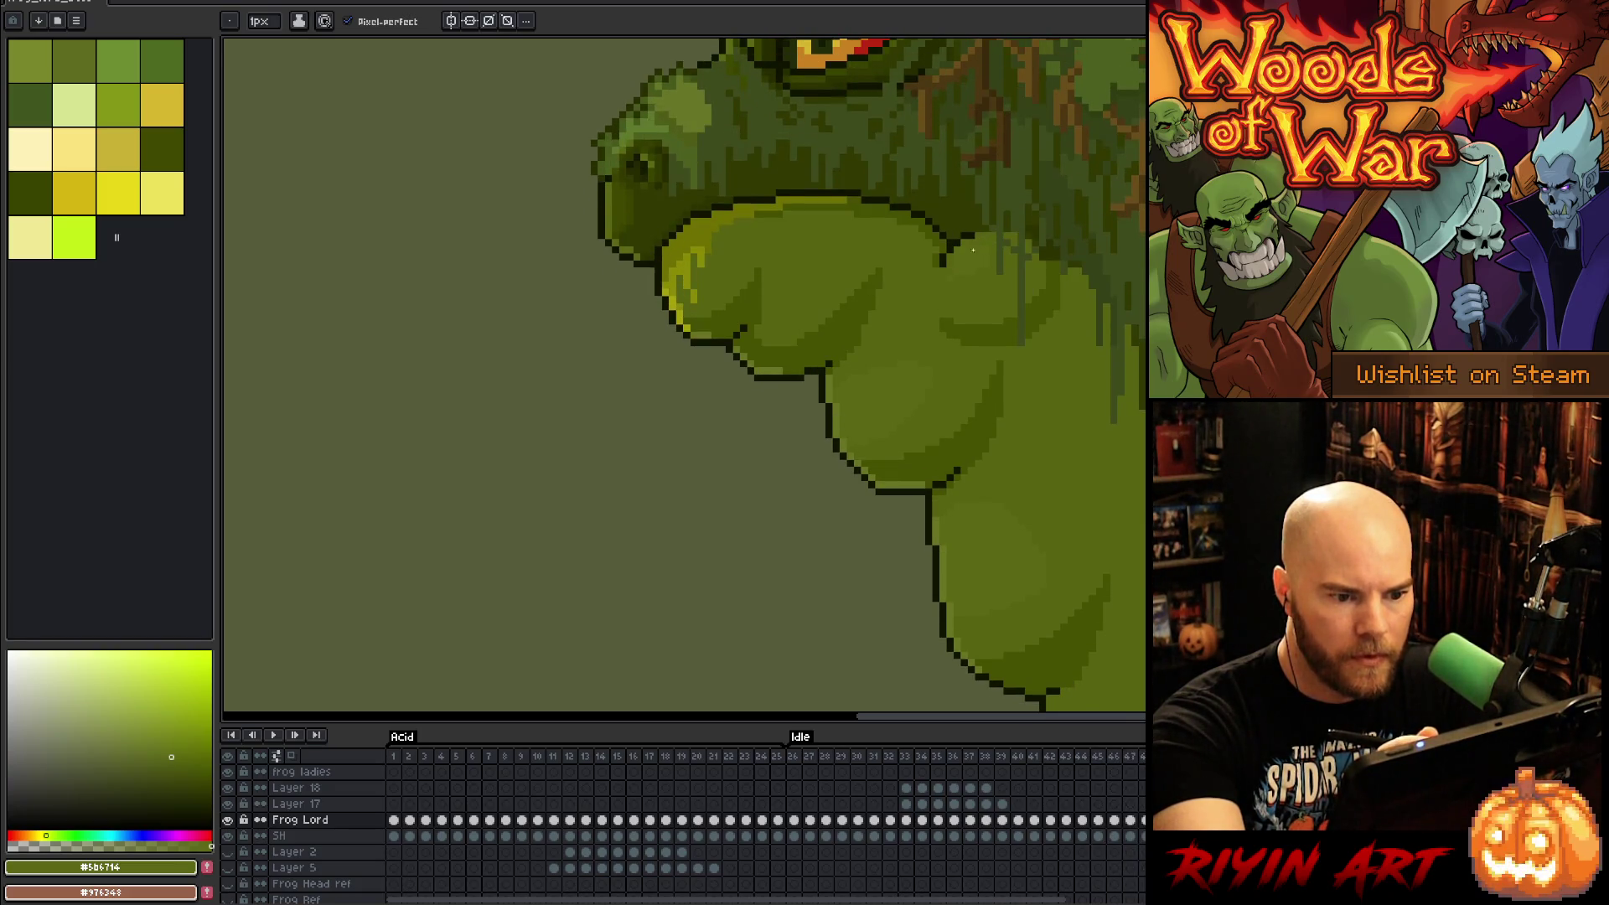
key("Right")
key("Right")
key("Right")
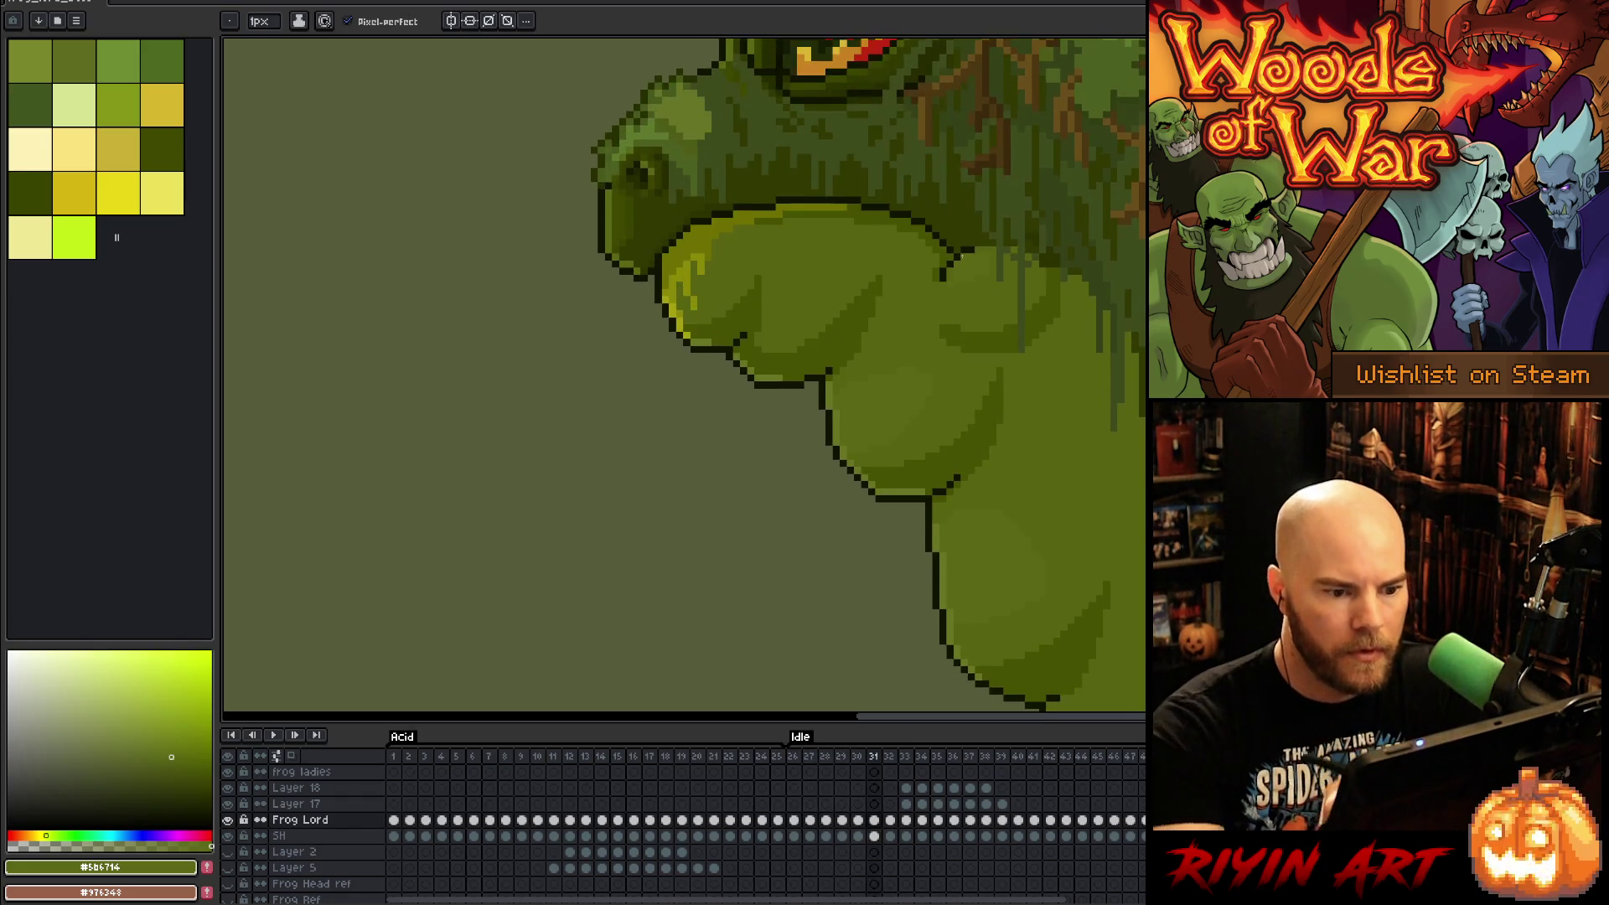
key("Right")
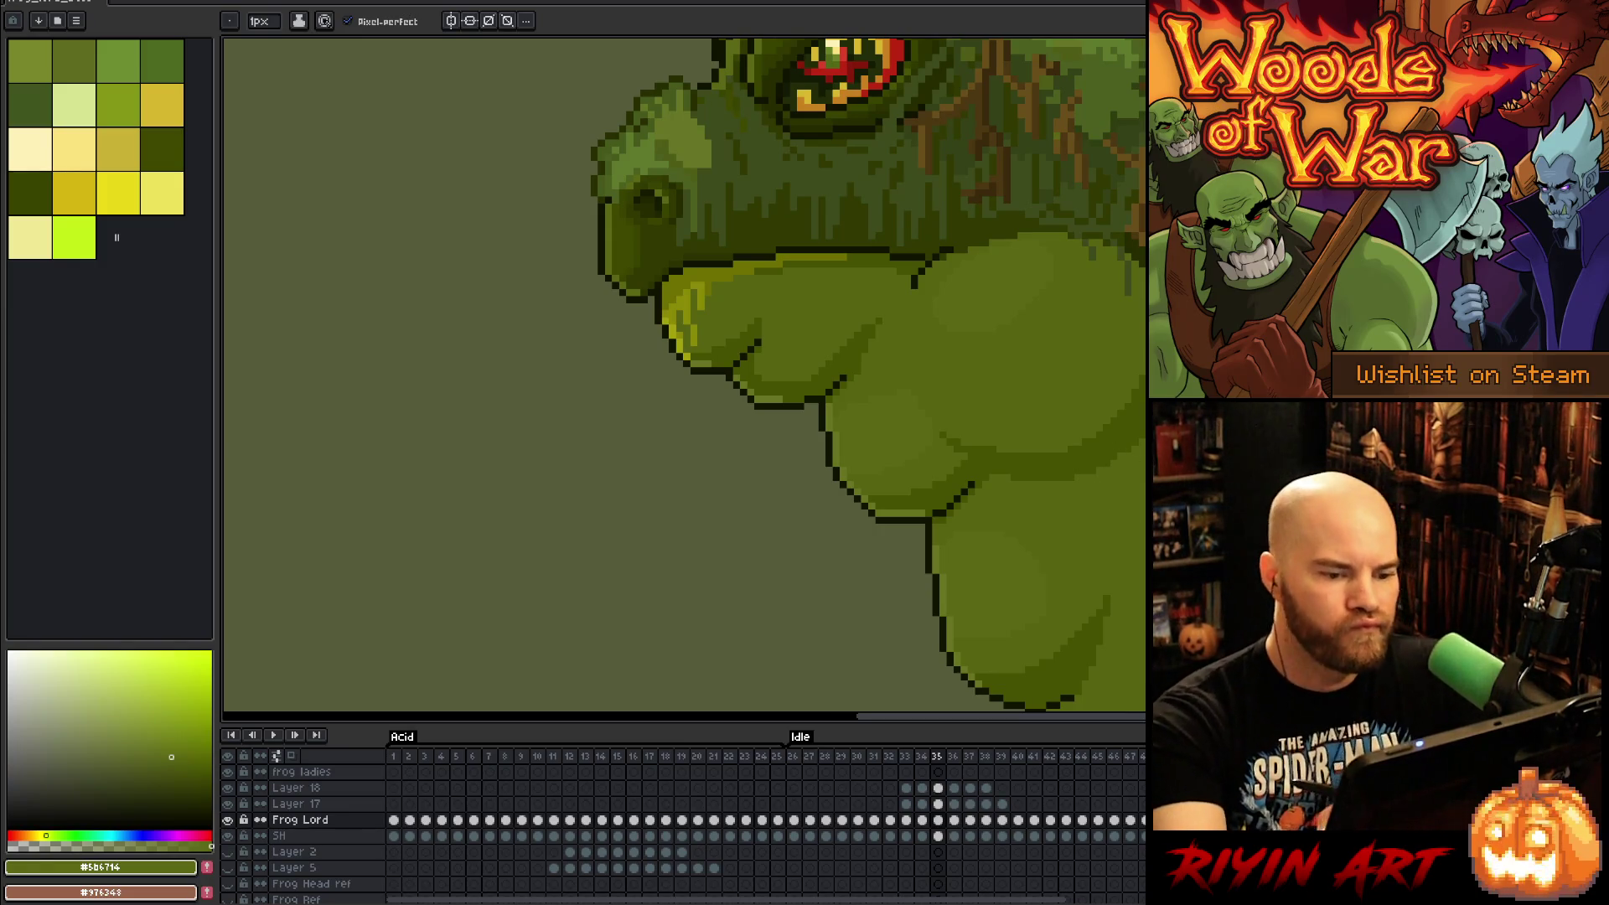
Step: Play the idle loop, step through frames 44–46, then play it again
key("Return")
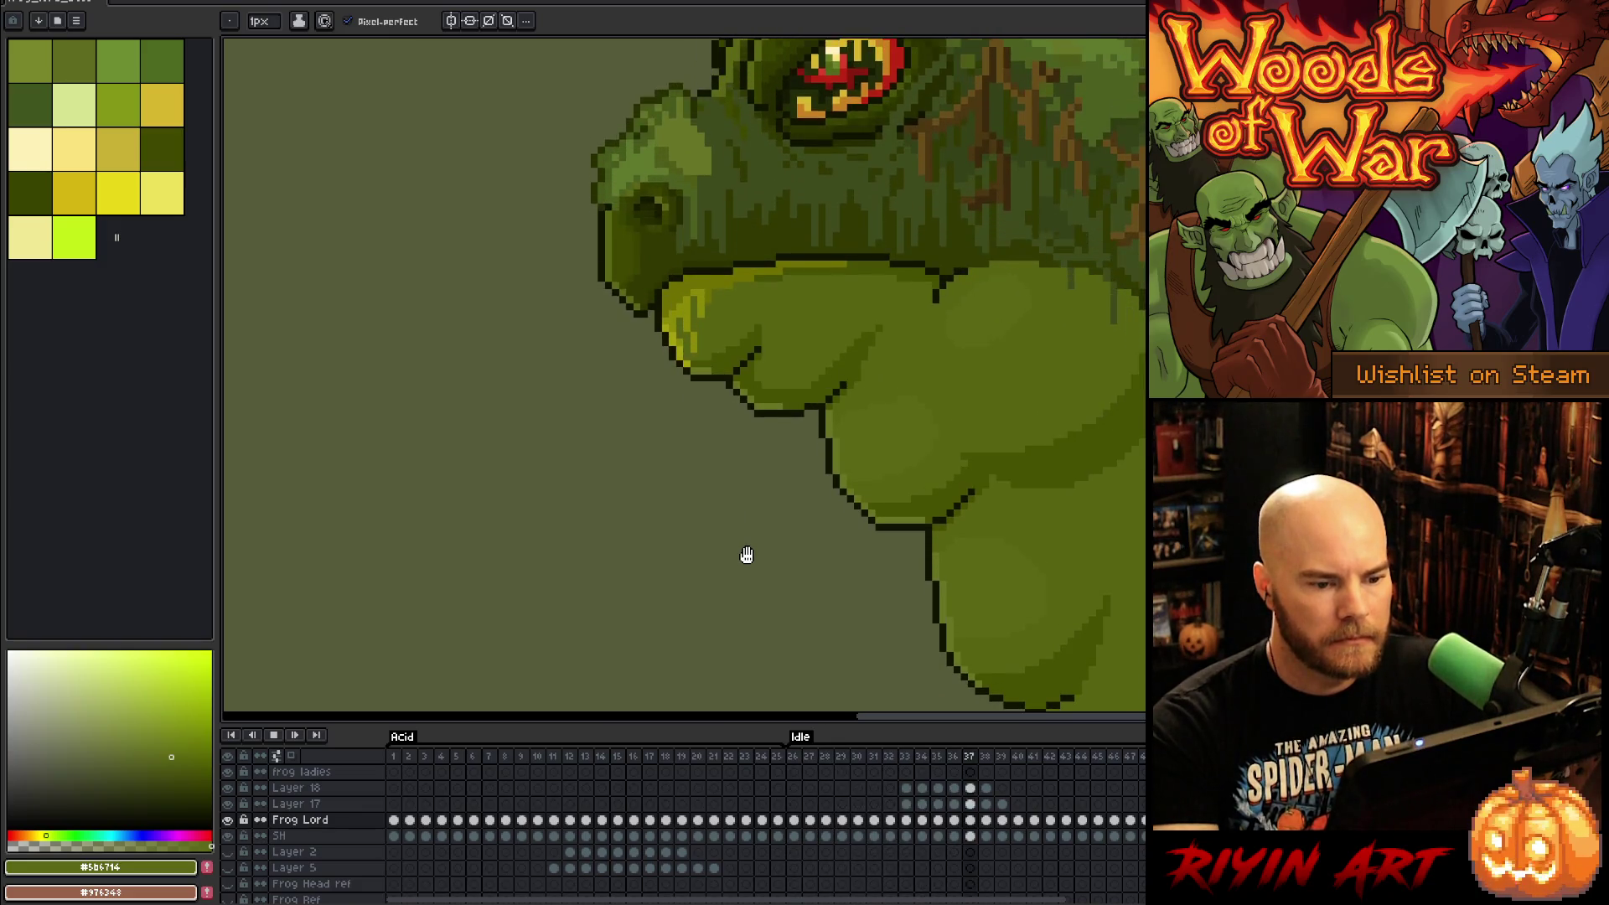
key("Return")
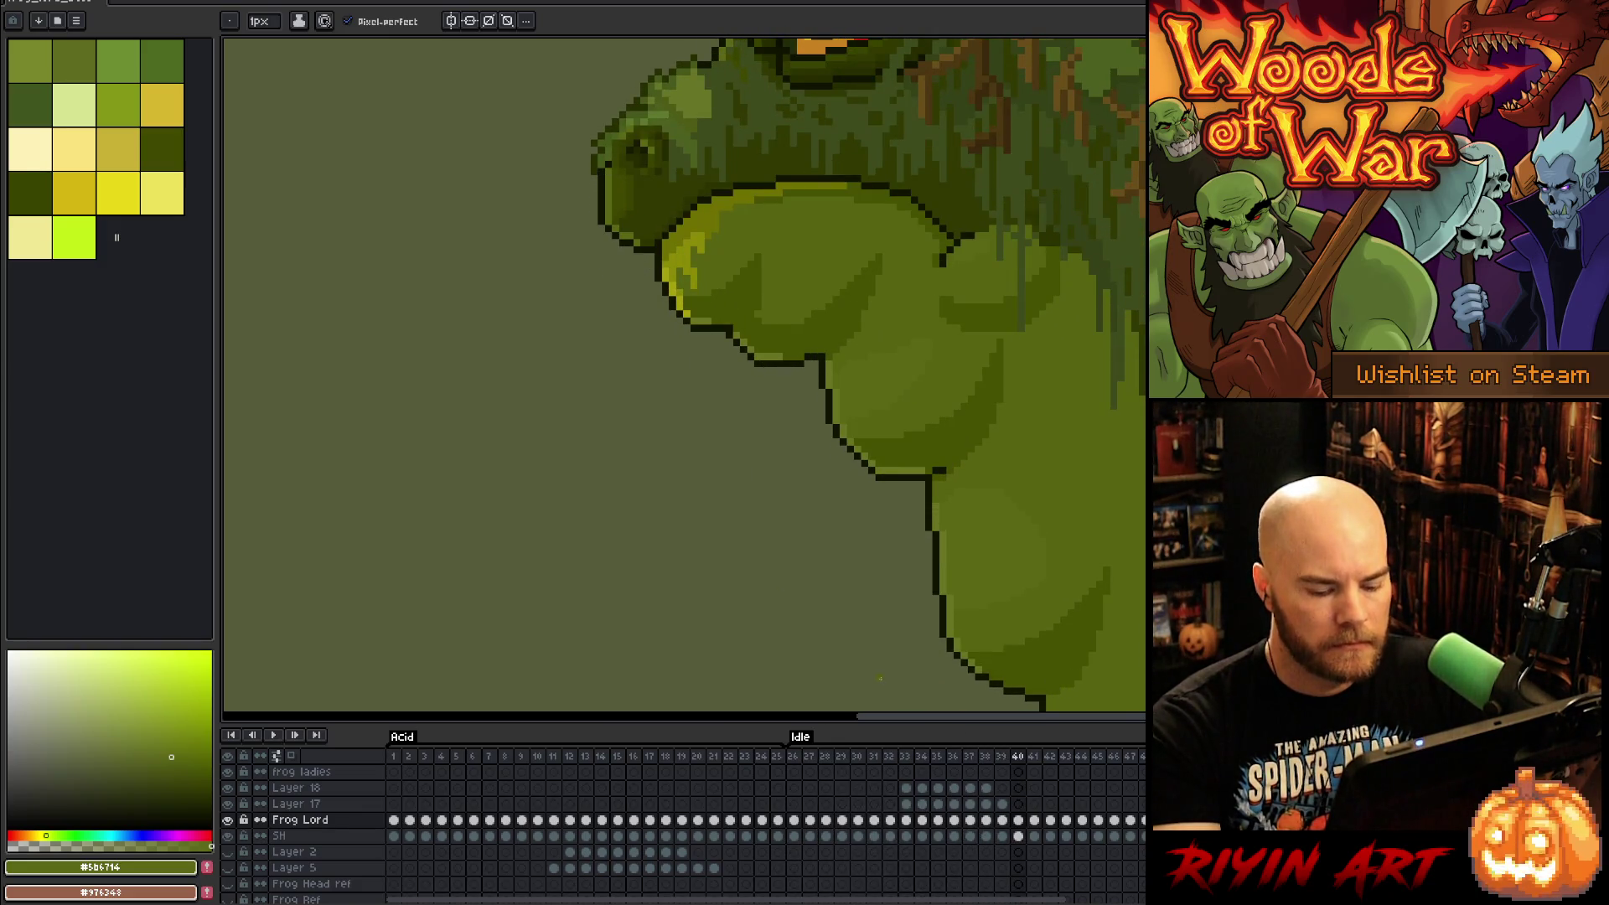
key("Right")
key("Right")
key("Right")
key("Right")
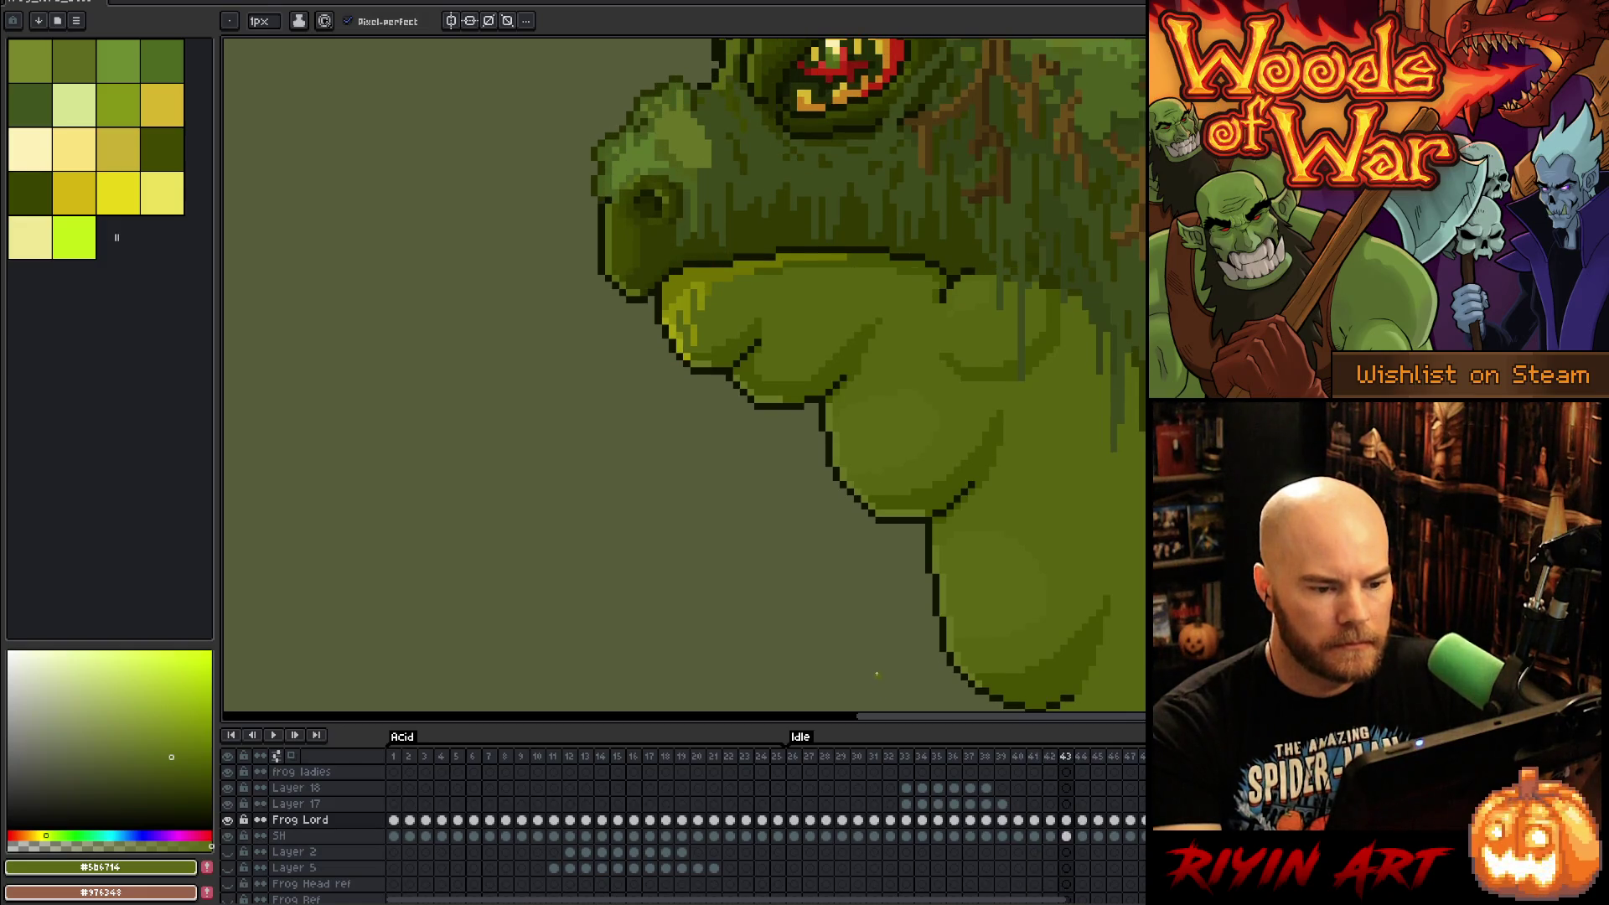
key("Right")
key("Right")
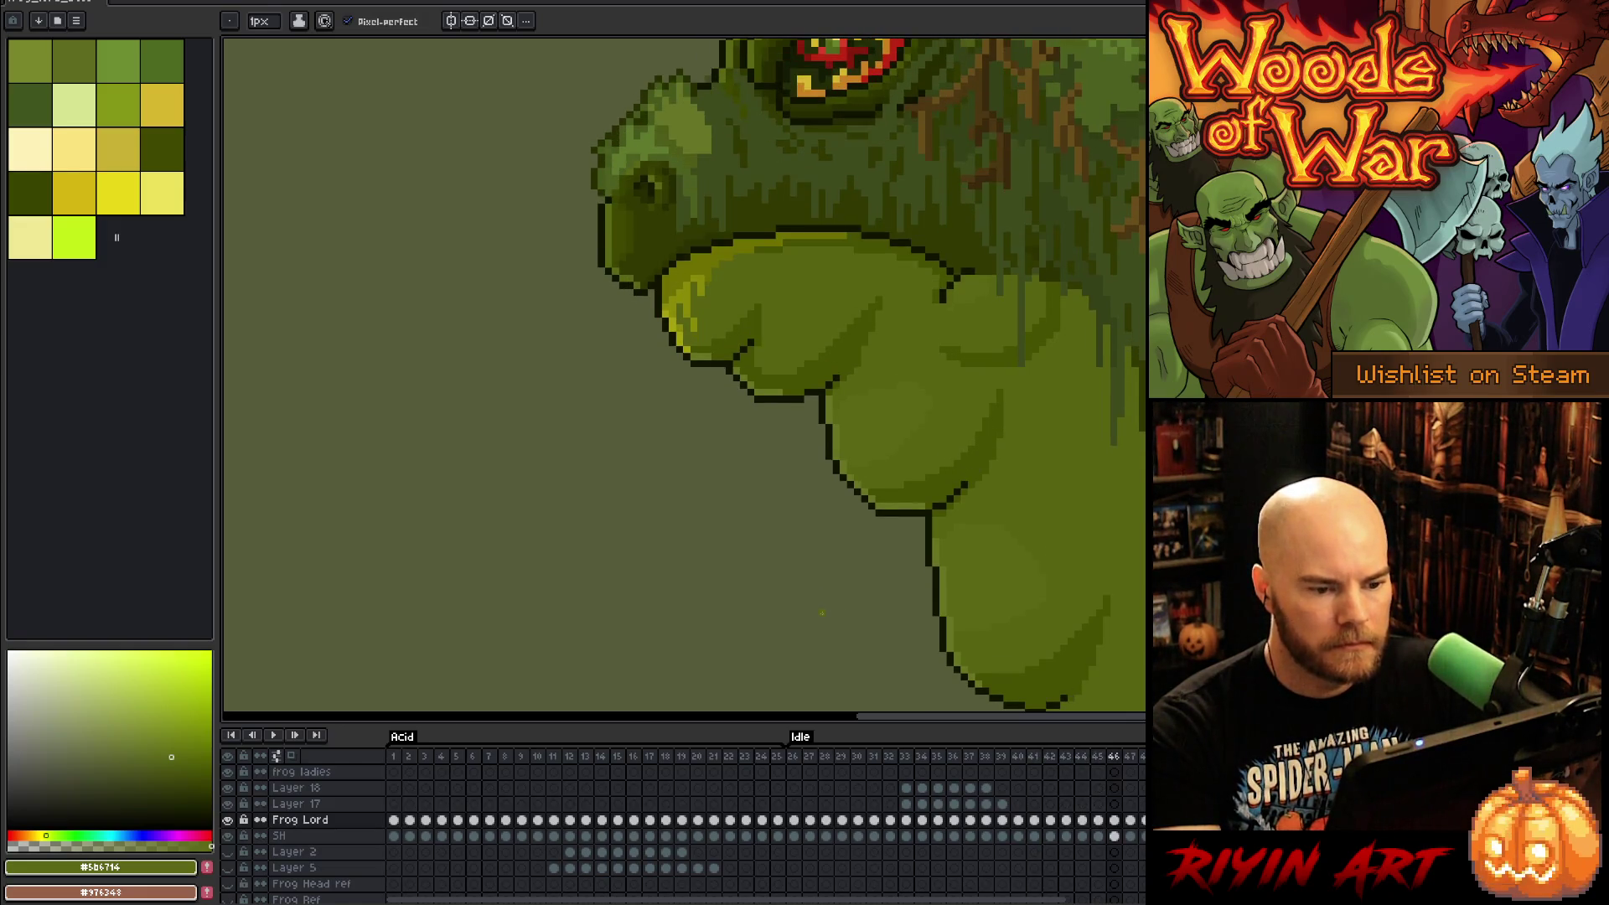
key("Right")
key("Left")
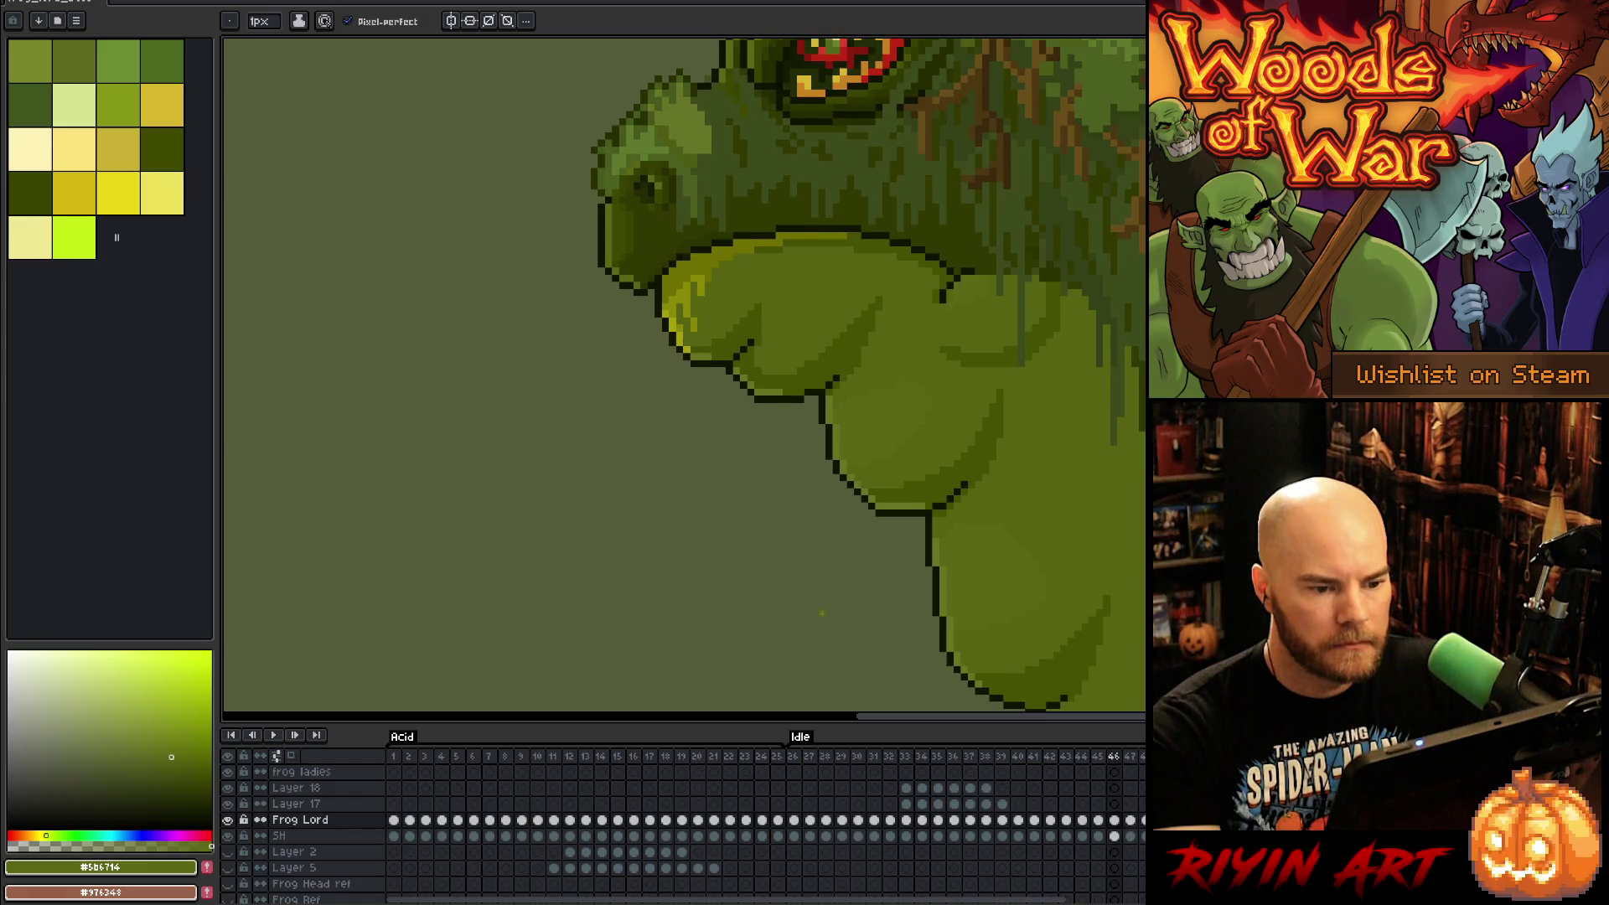
key("Right")
key("Right")
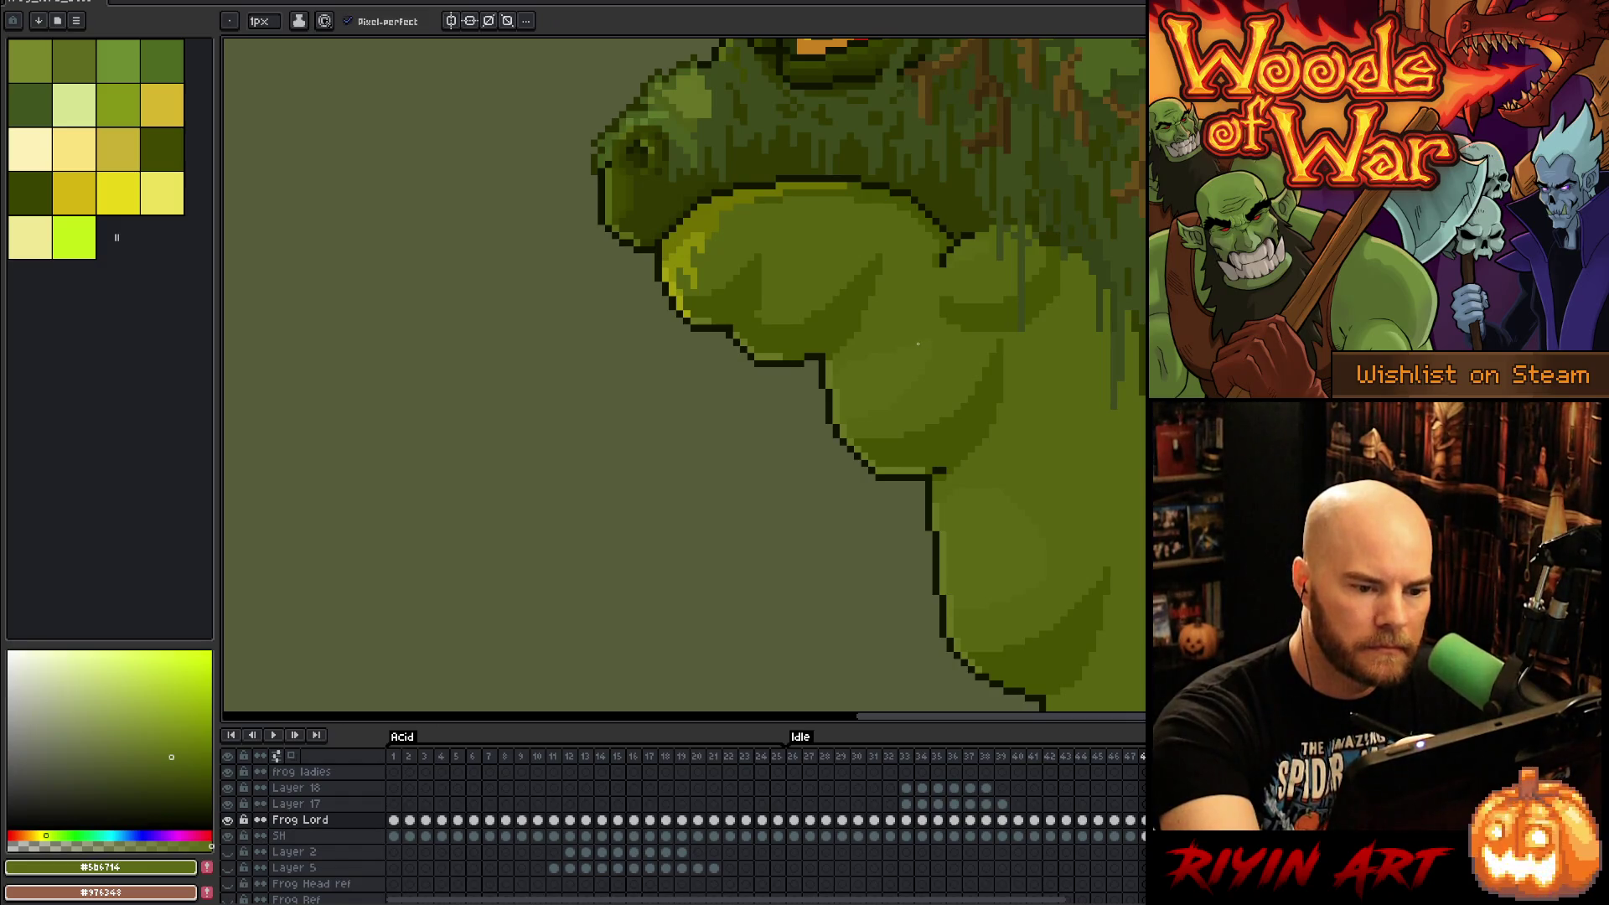
key("Return")
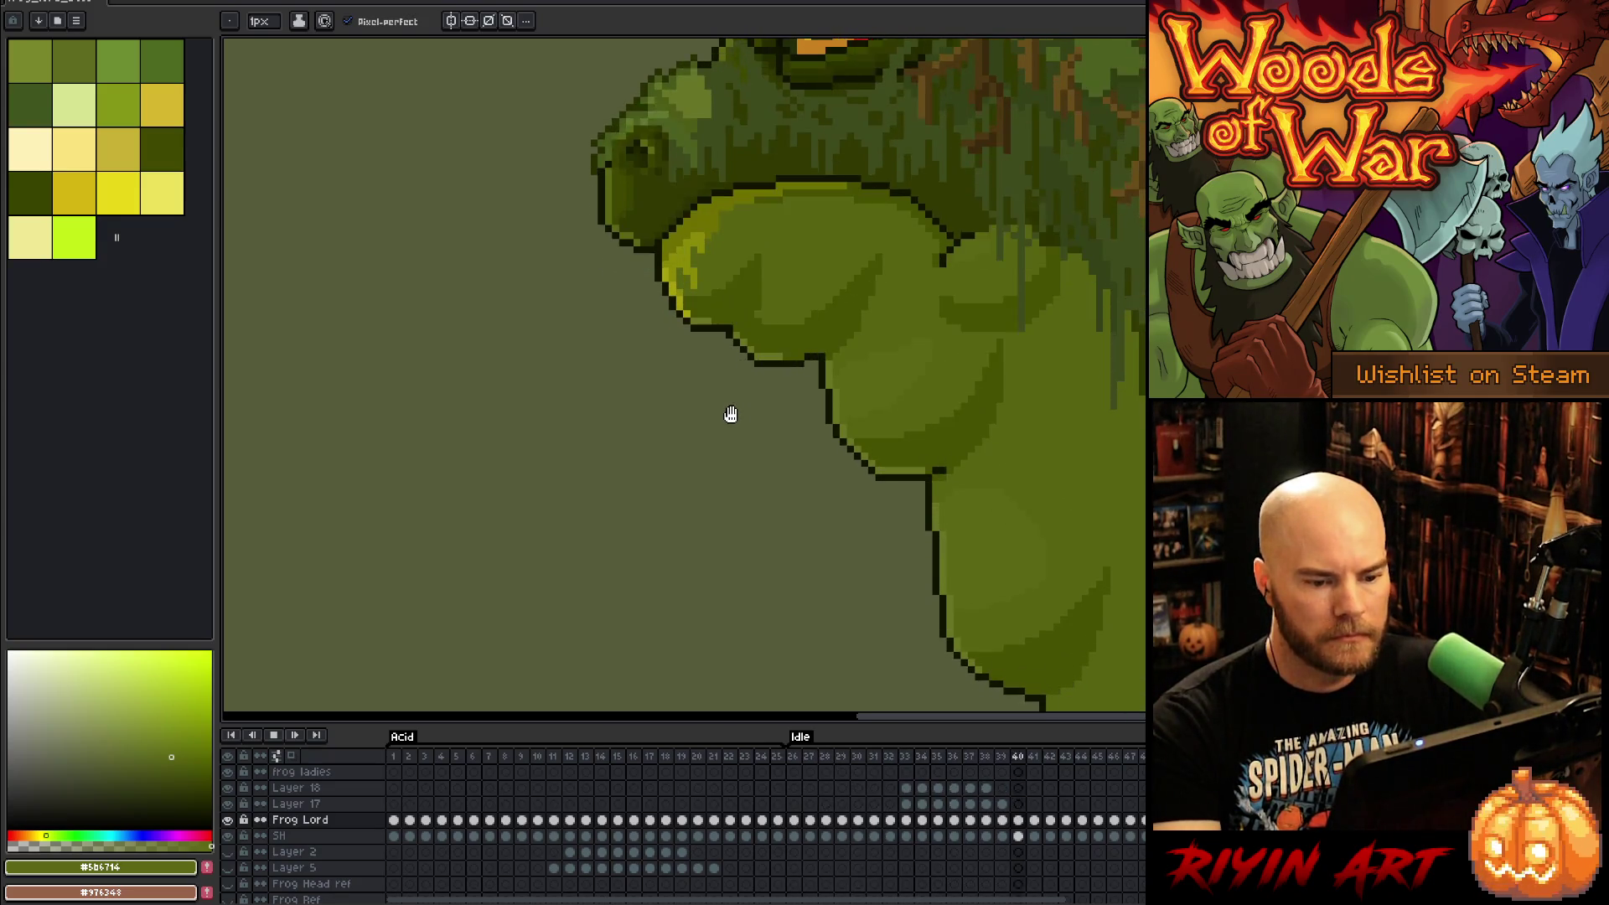
scroll(730, 416, "down", 3)
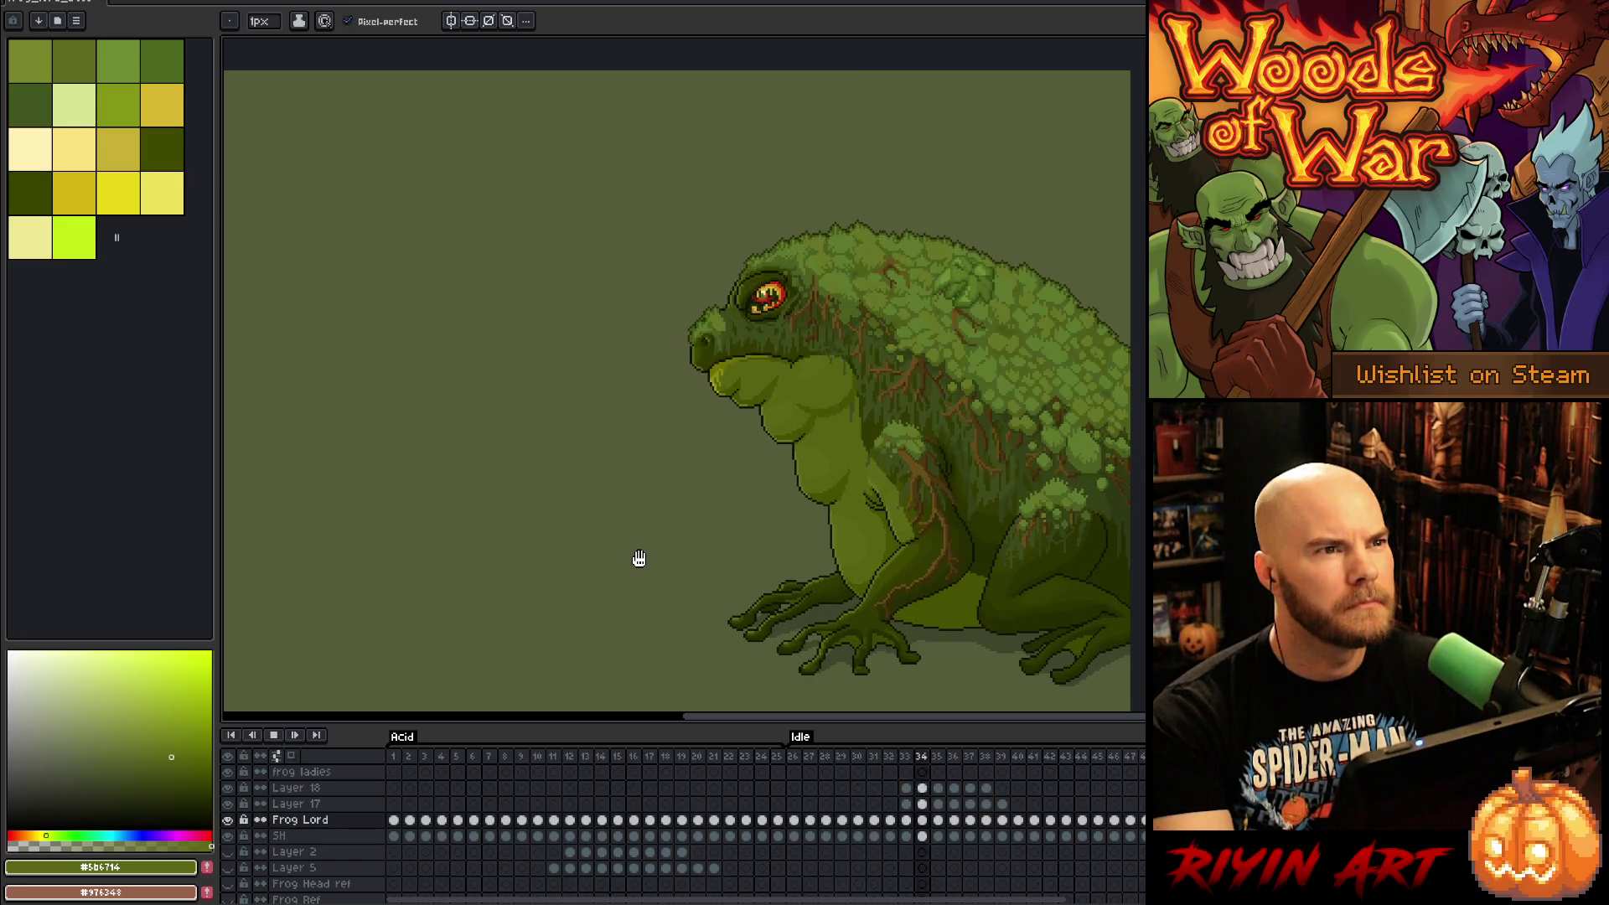
Step: Stop the loop playback and return to the pencil tool
scroll(981, 495, "up", 2)
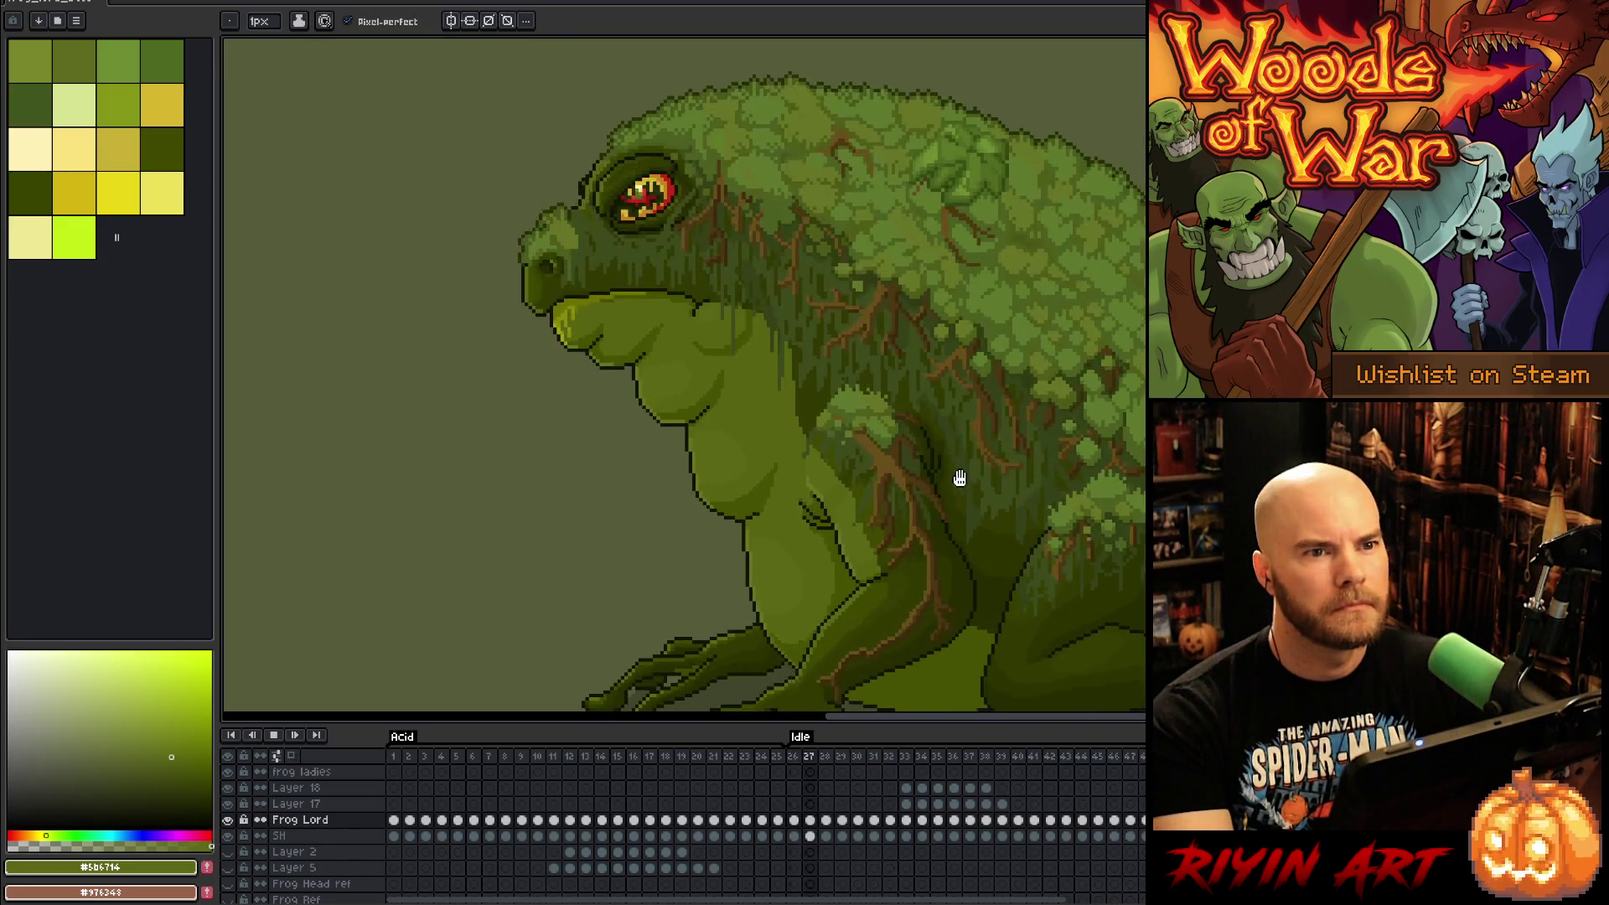
scroll(939, 464, "down", 2)
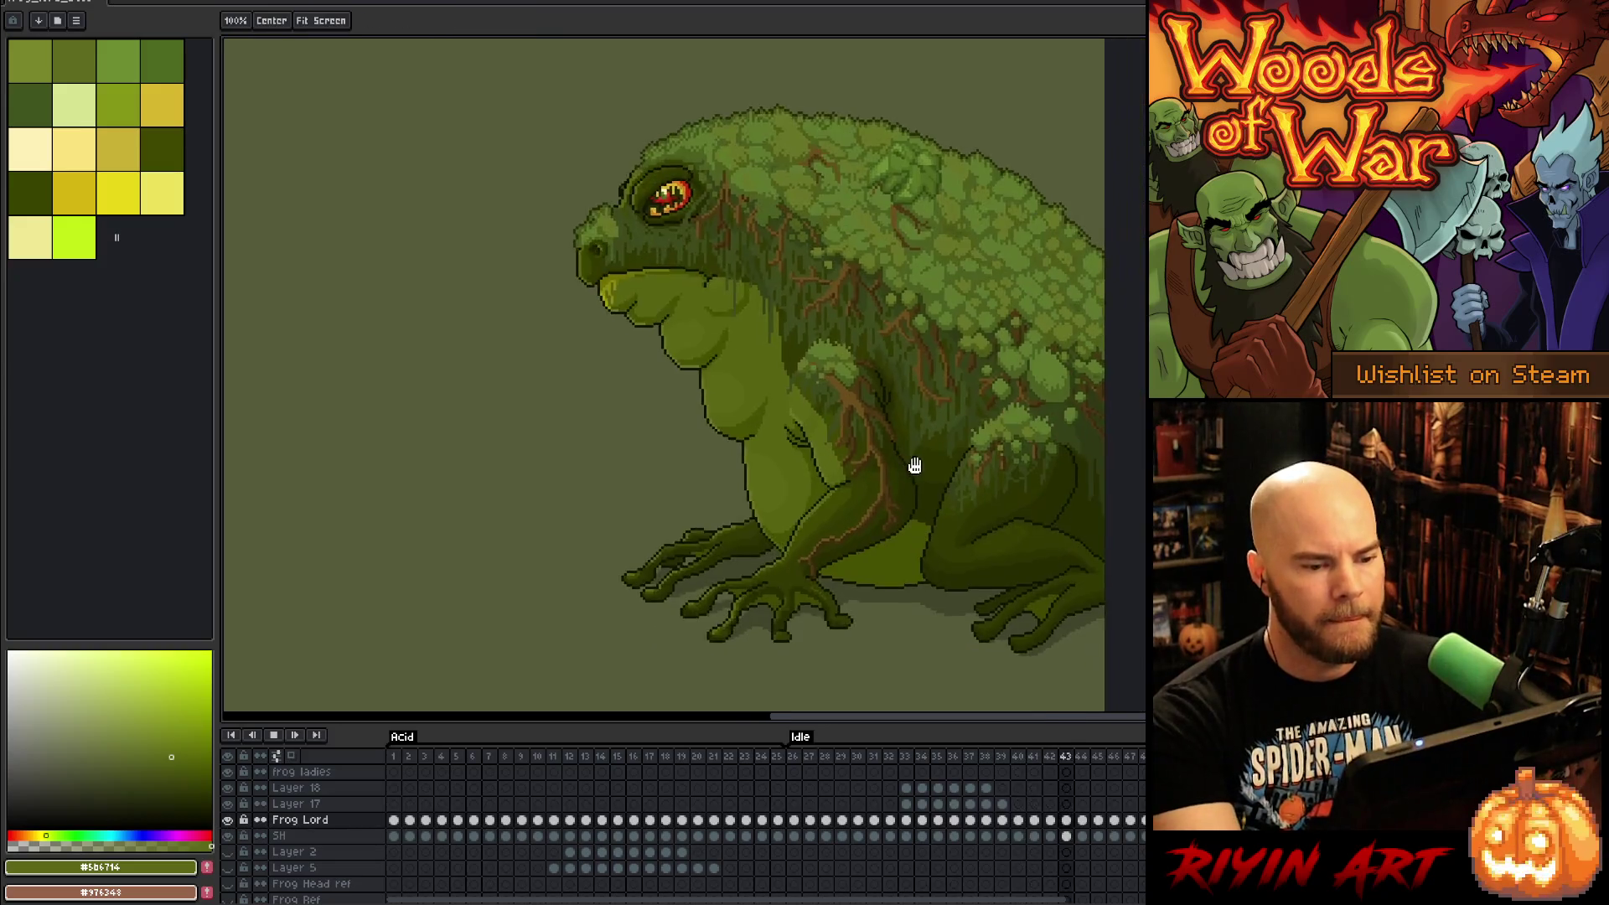
key("b")
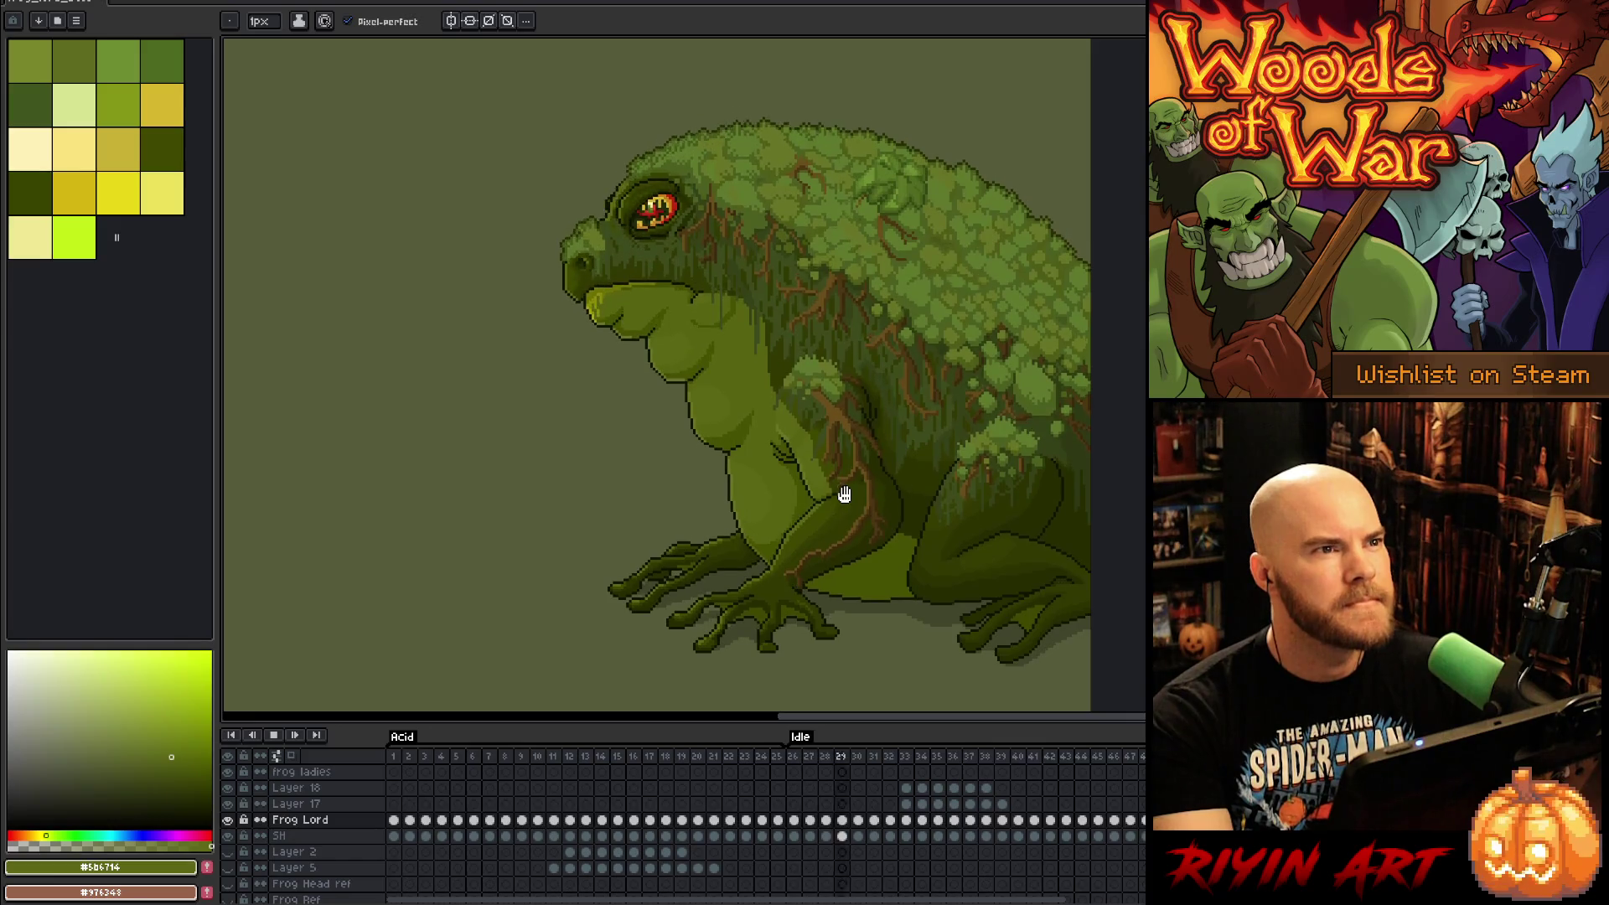
key("Return")
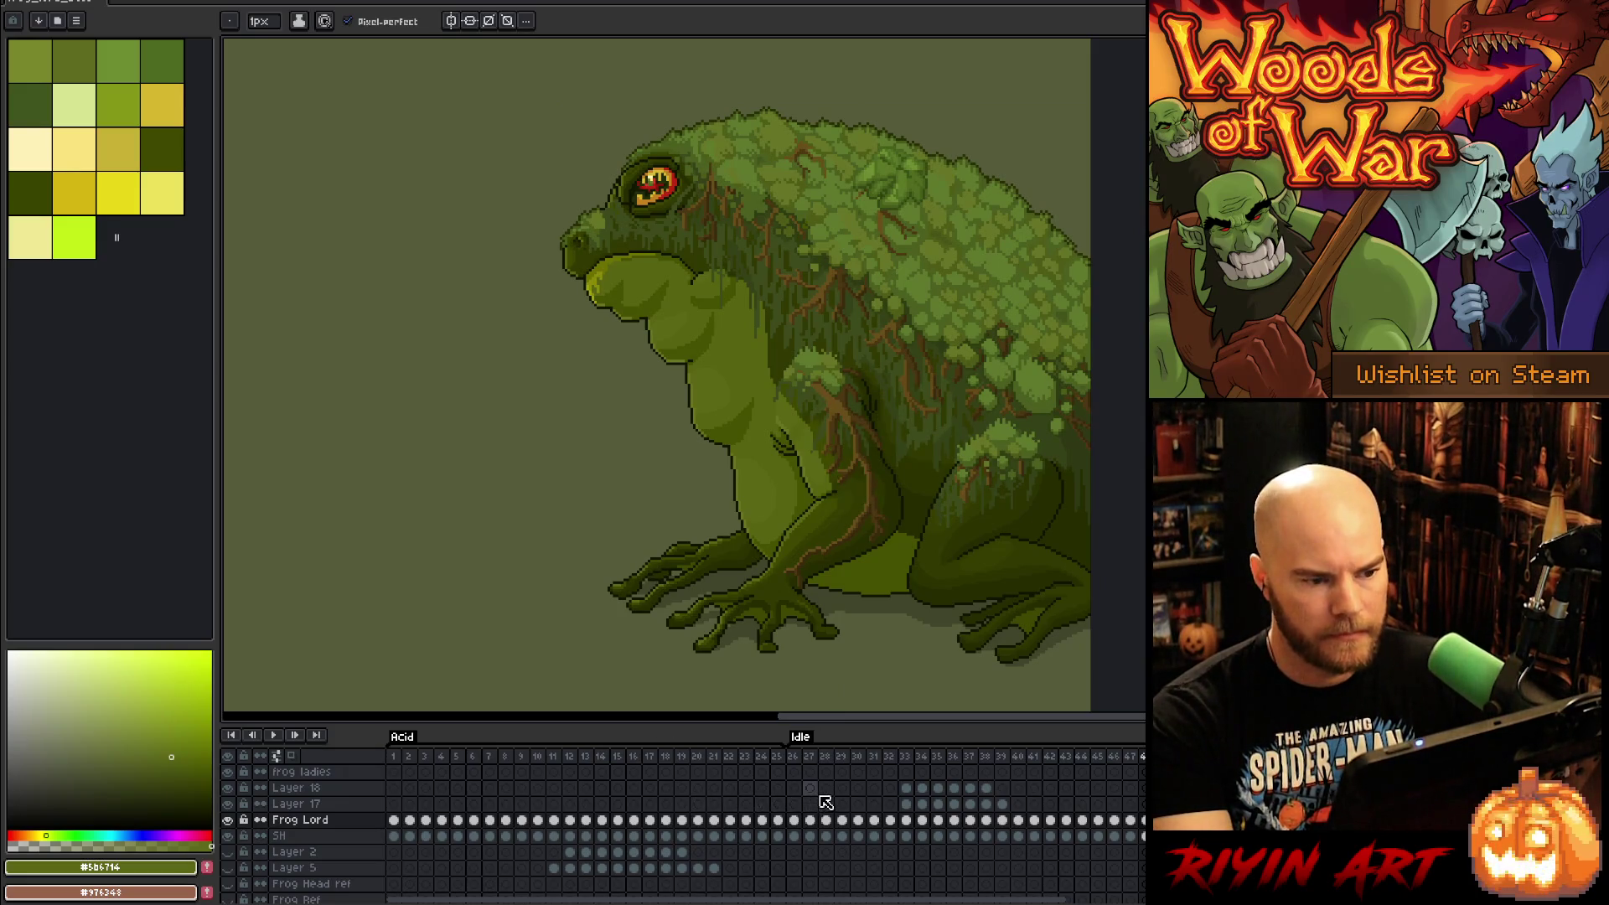
scroll(700, 335, "up", 2)
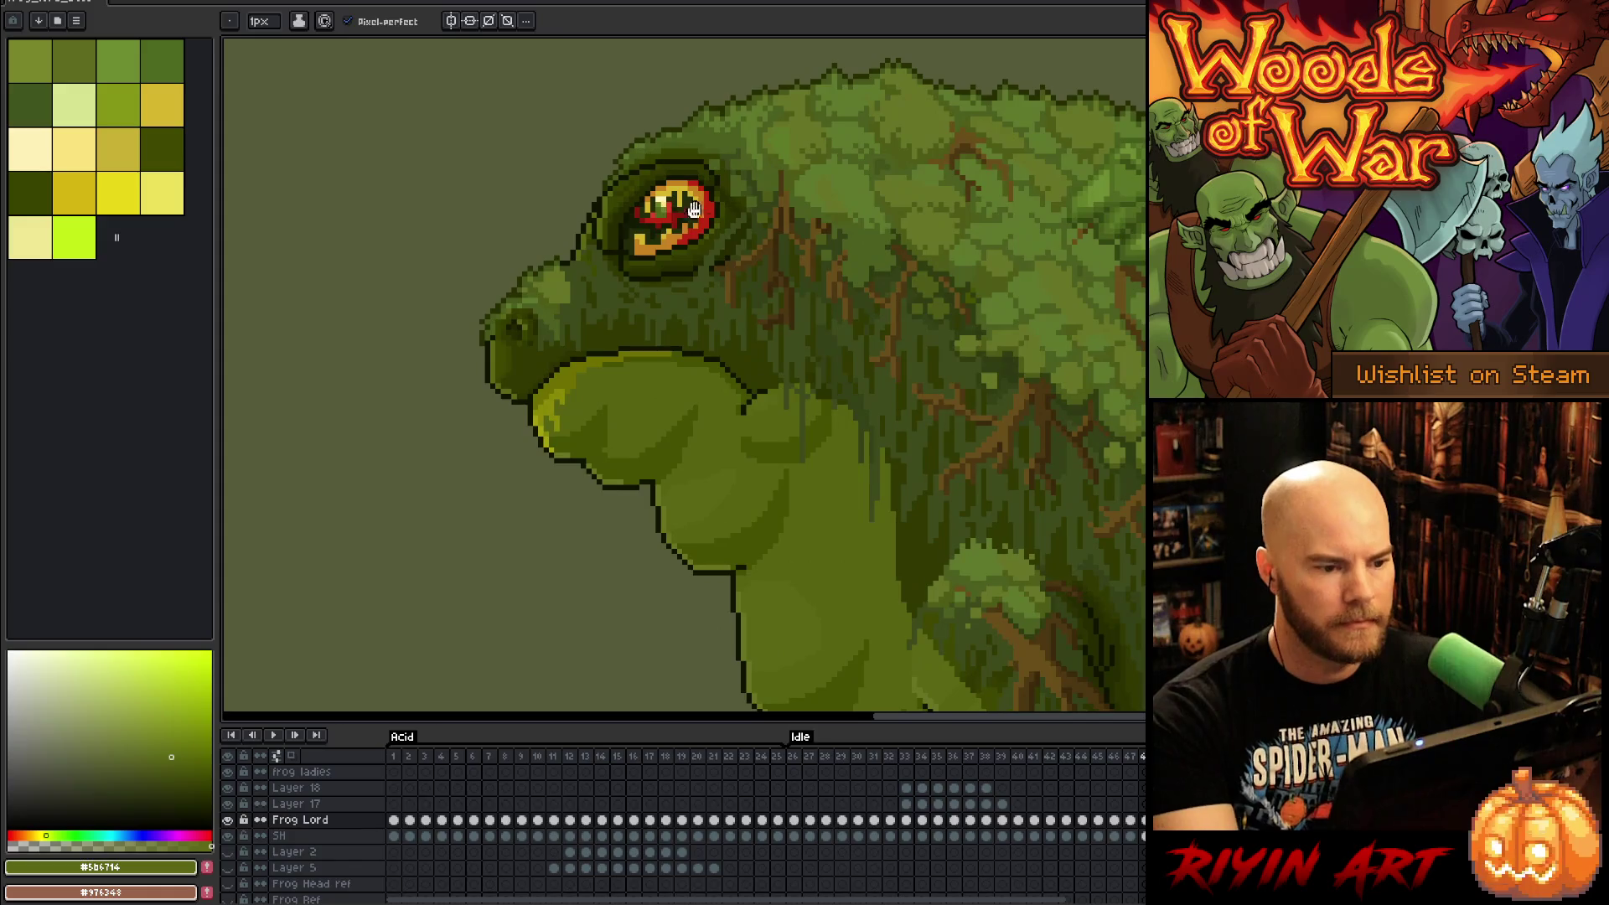
key("b")
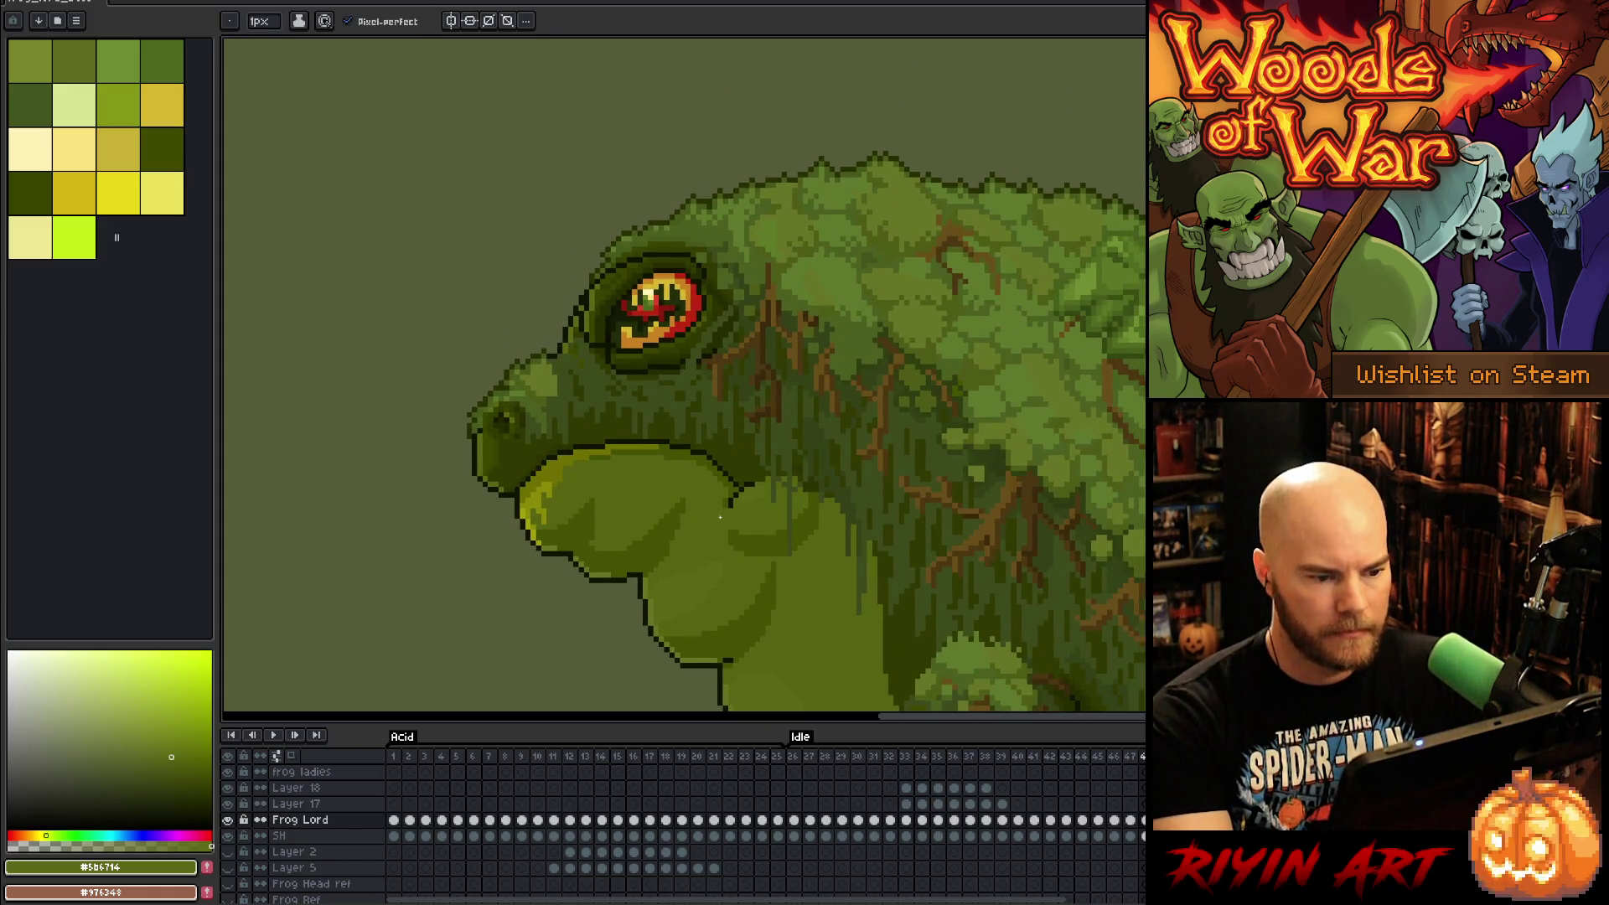
Step: Eyedrop the mouth's pink on frame 12, then select Layer 17's frame 42 cel
left_click(573, 757)
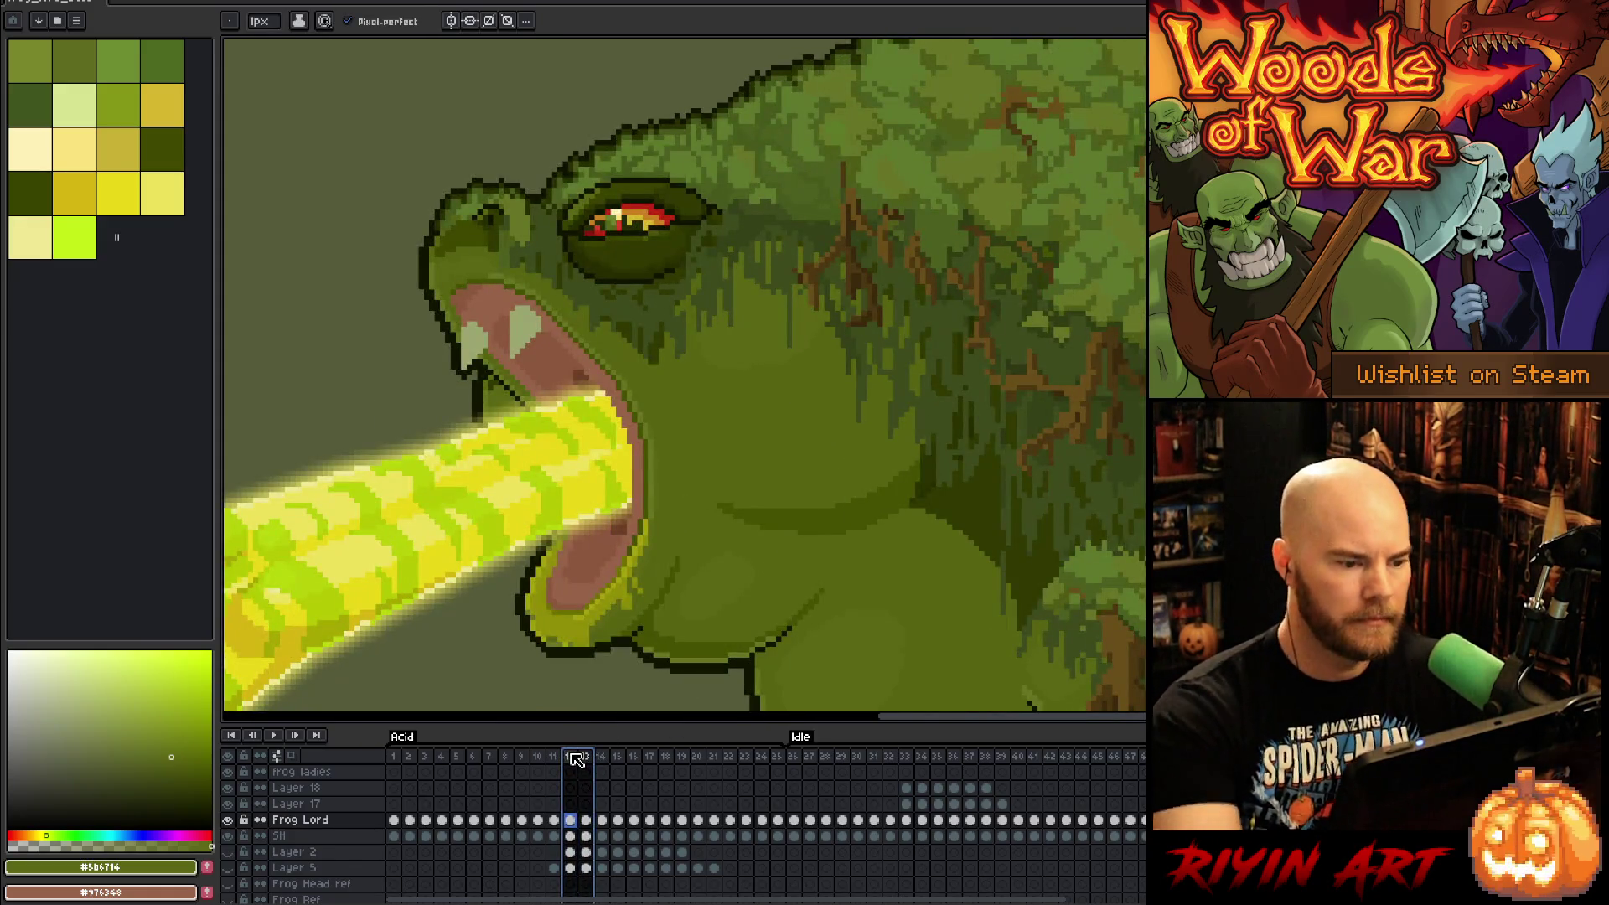
key("i")
left_click(592, 358)
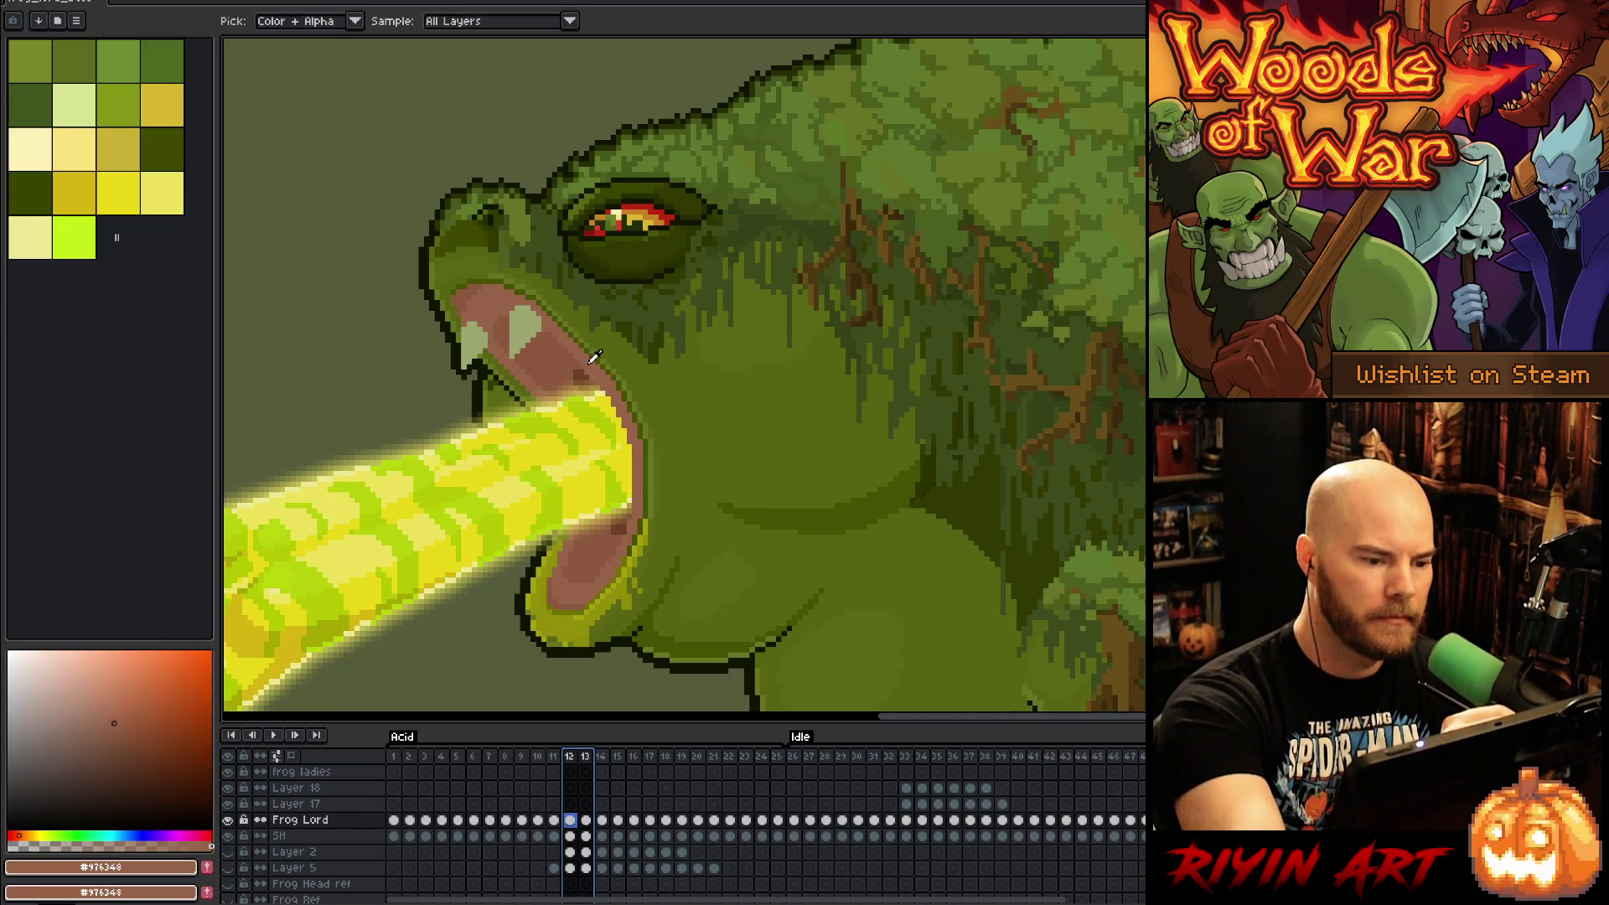
key("b")
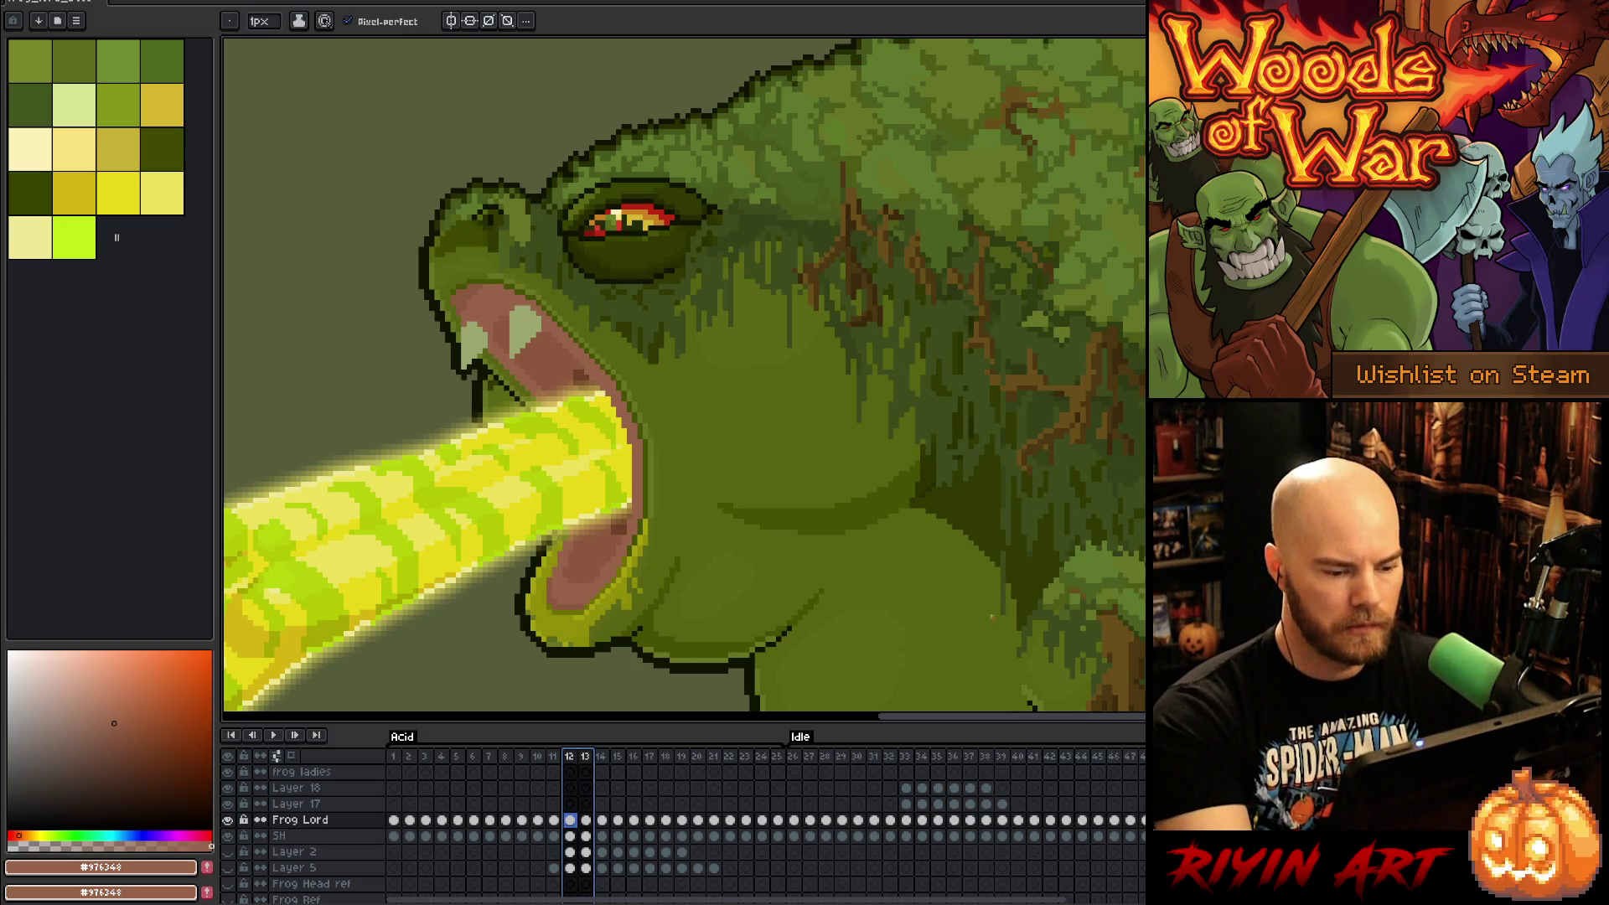
left_click(1050, 804)
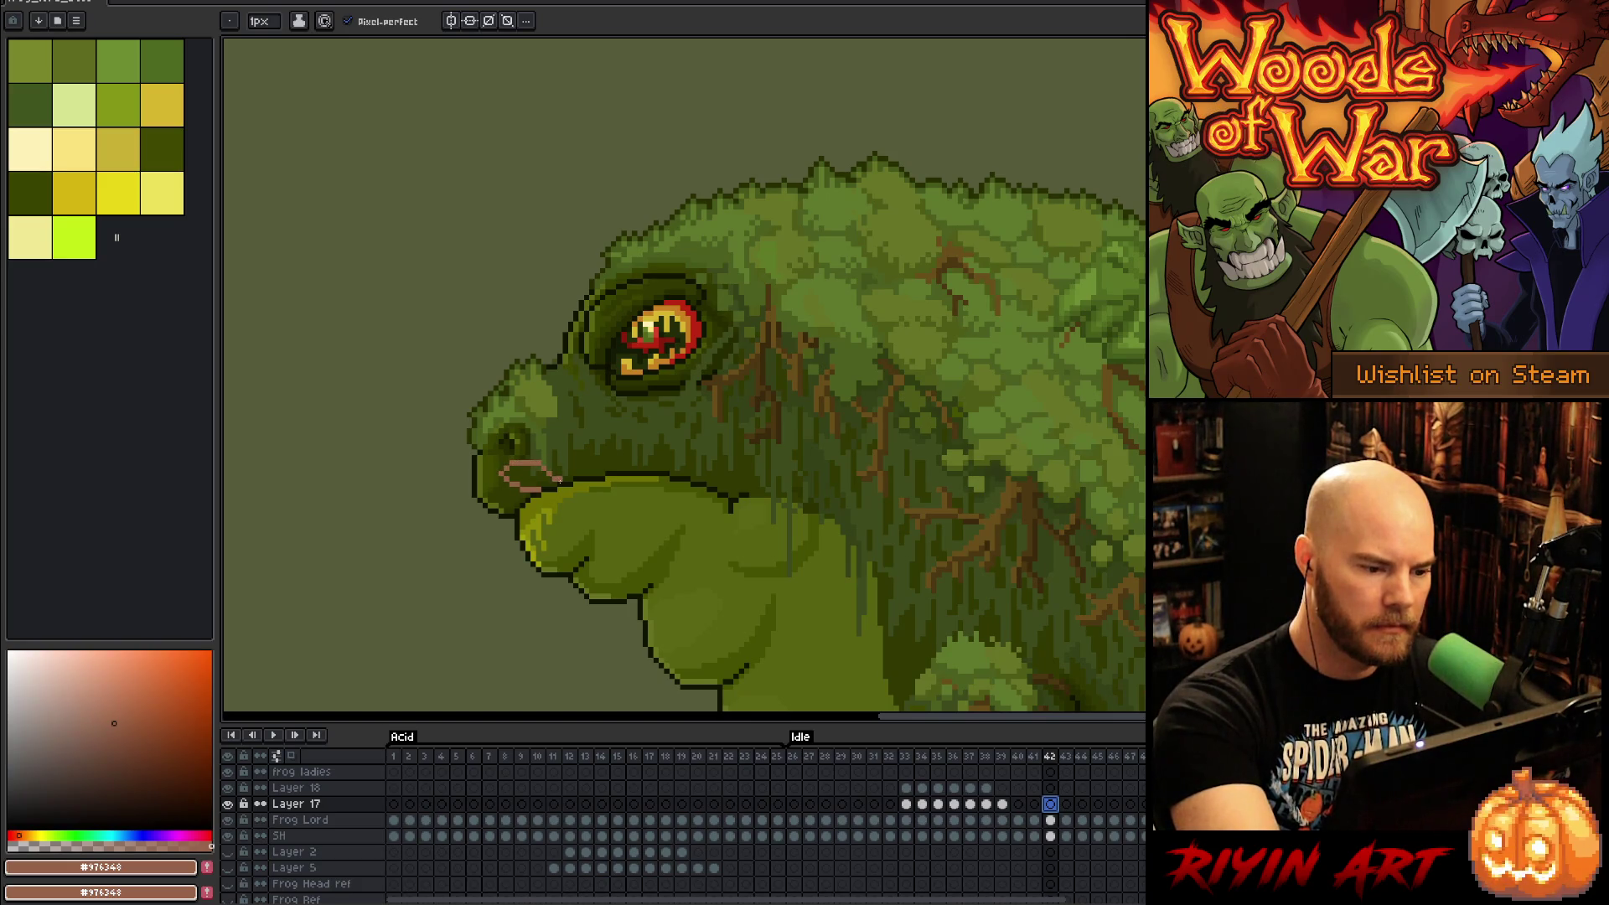
Step: Outline the tongue on frame 42 and fill it solid pink
key("ctrl+z")
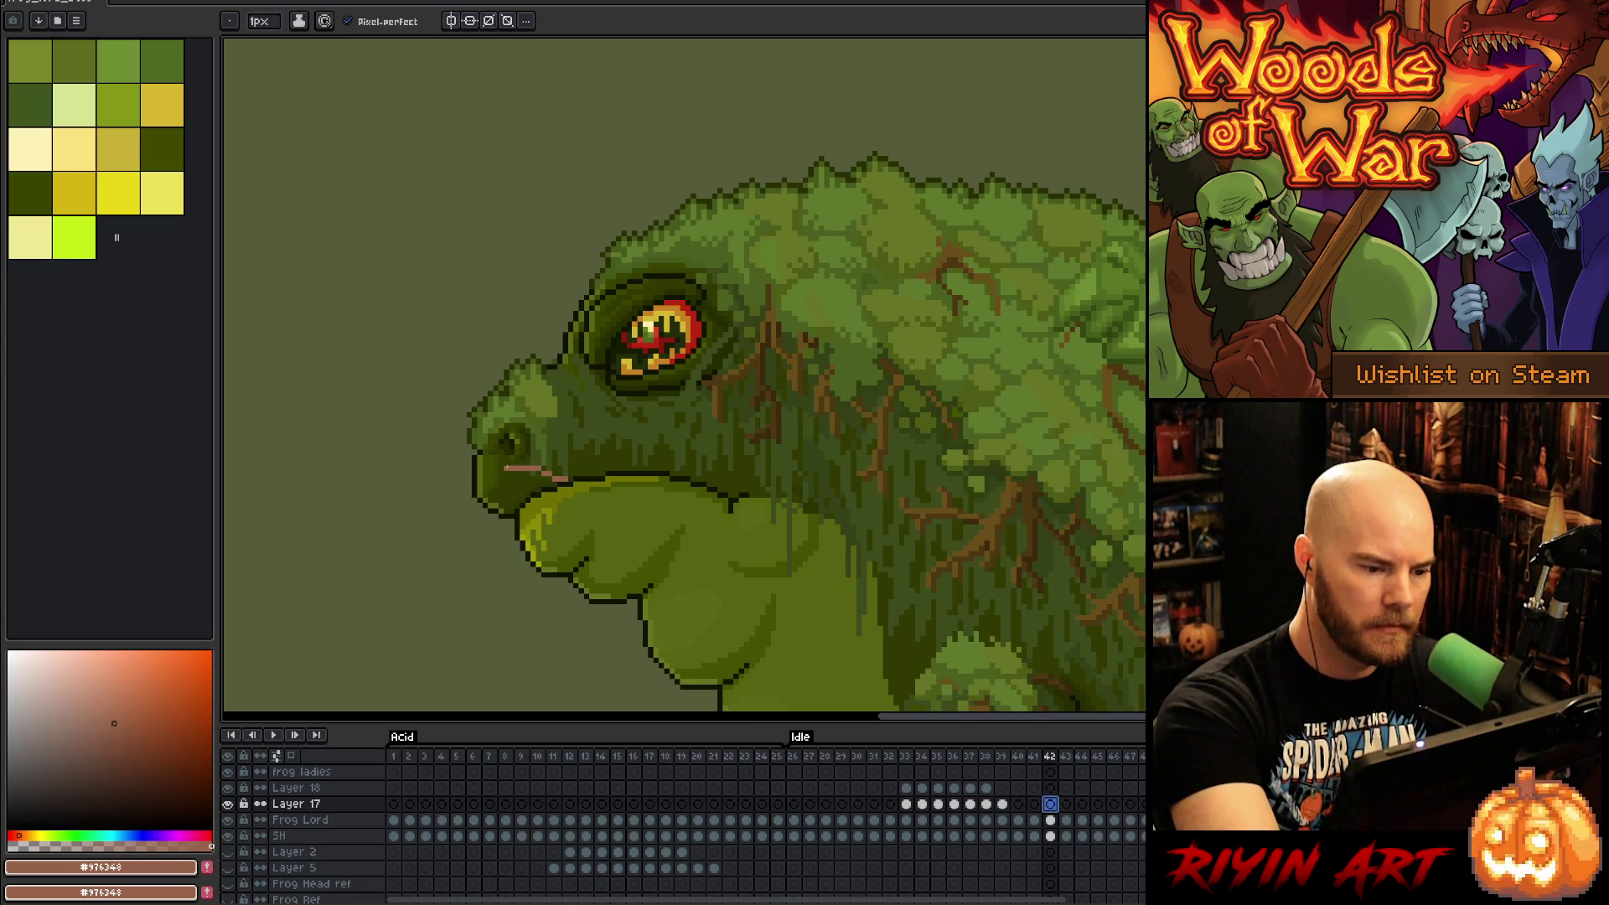
left_click(544, 413)
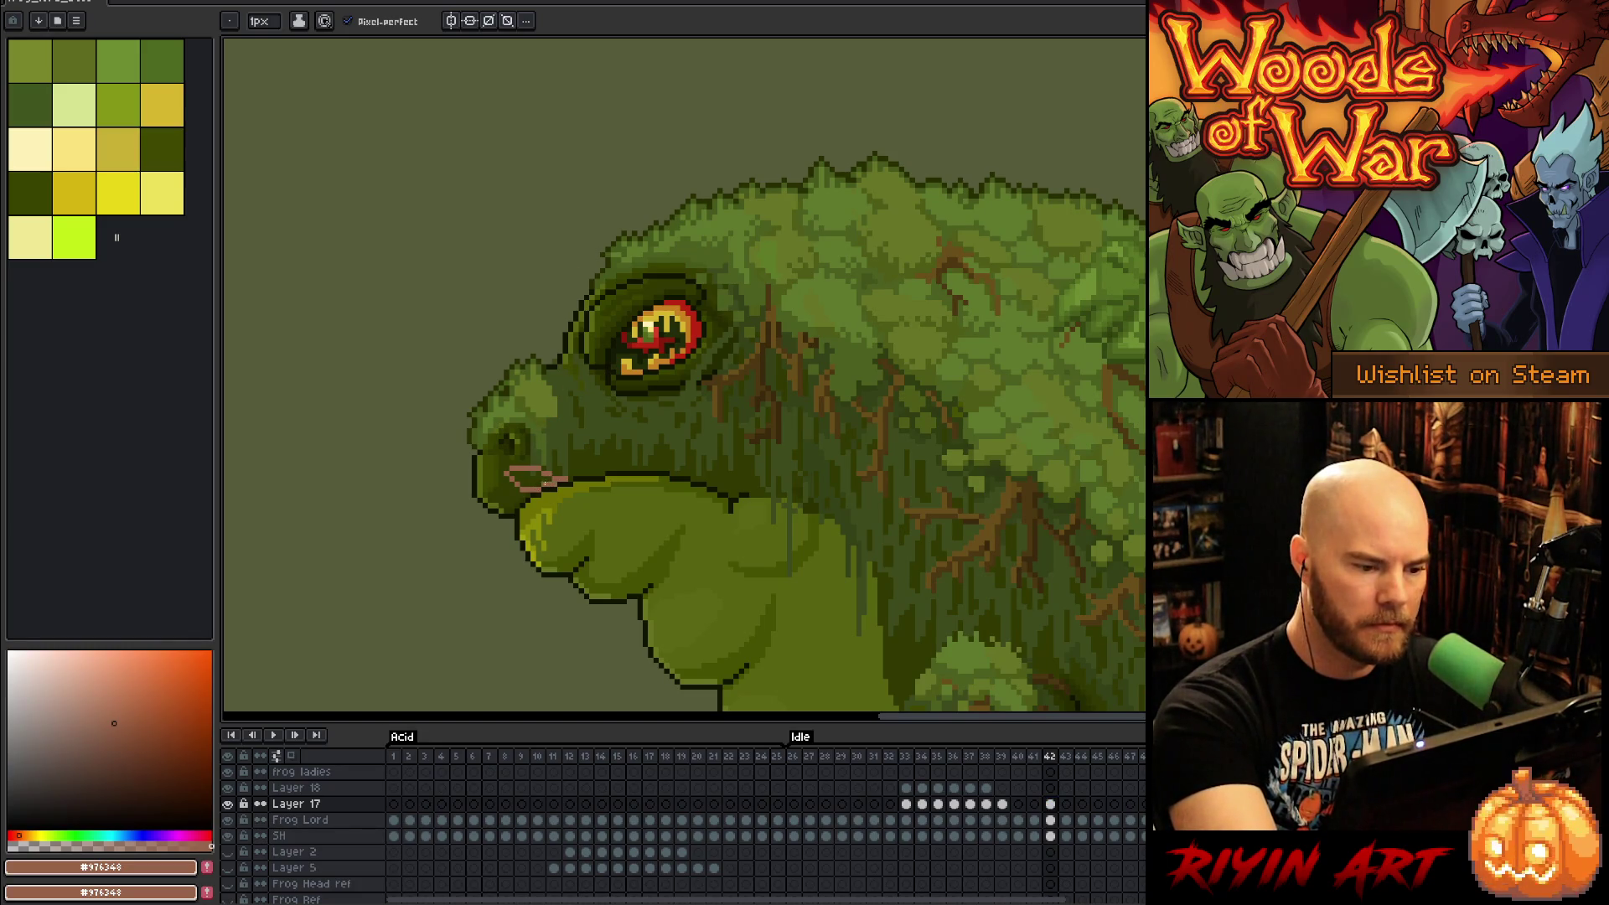
key("g")
left_click(532, 479)
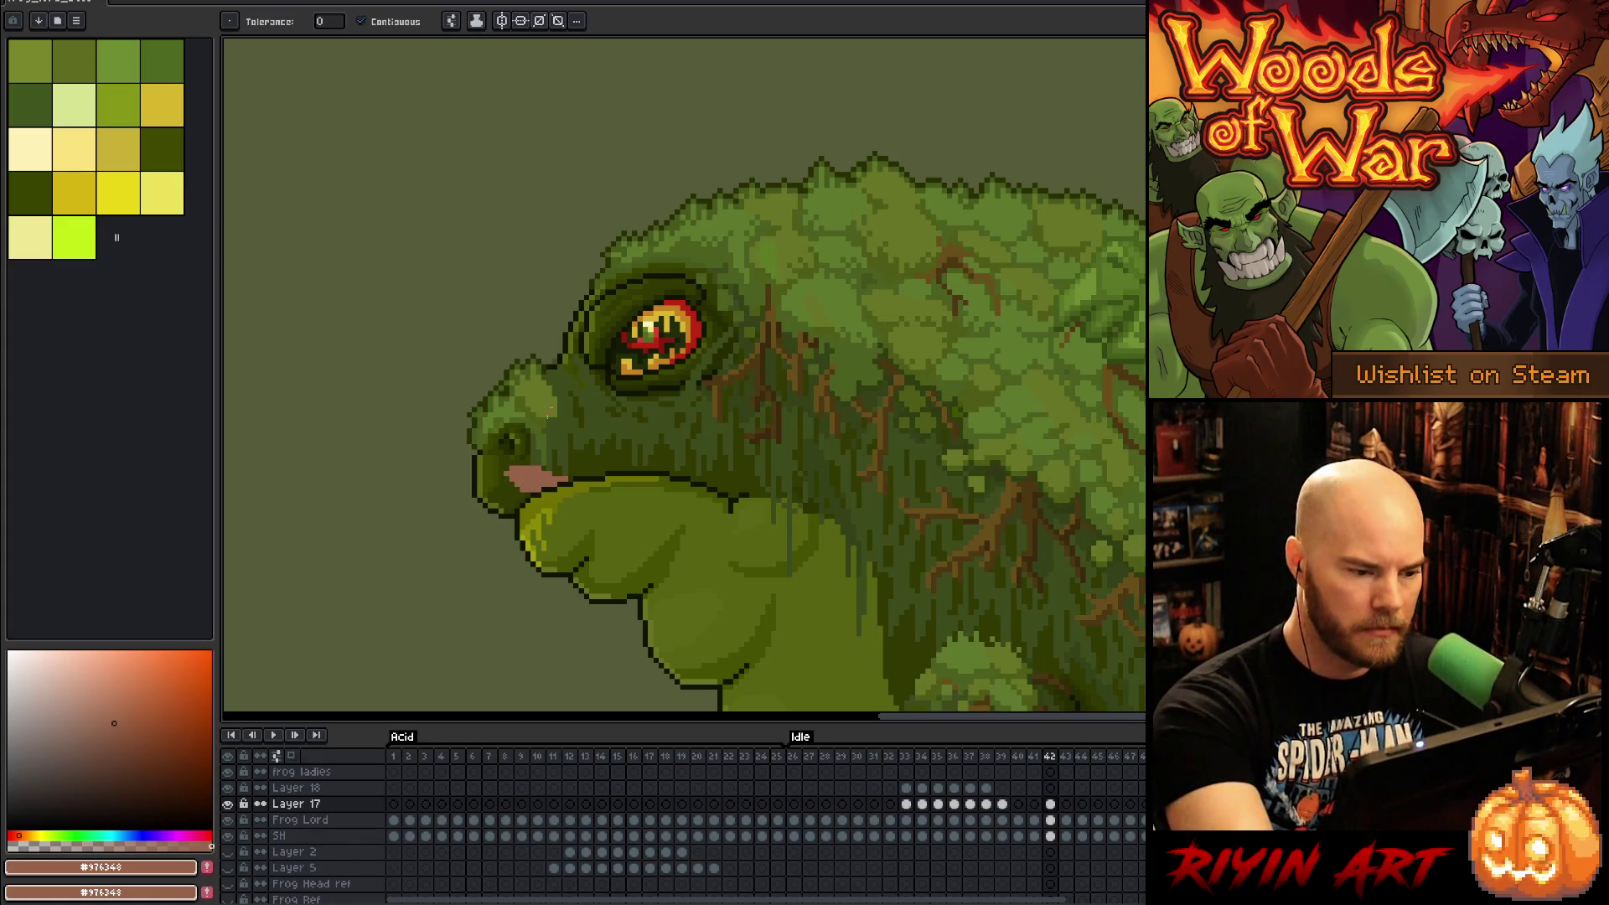
key("b")
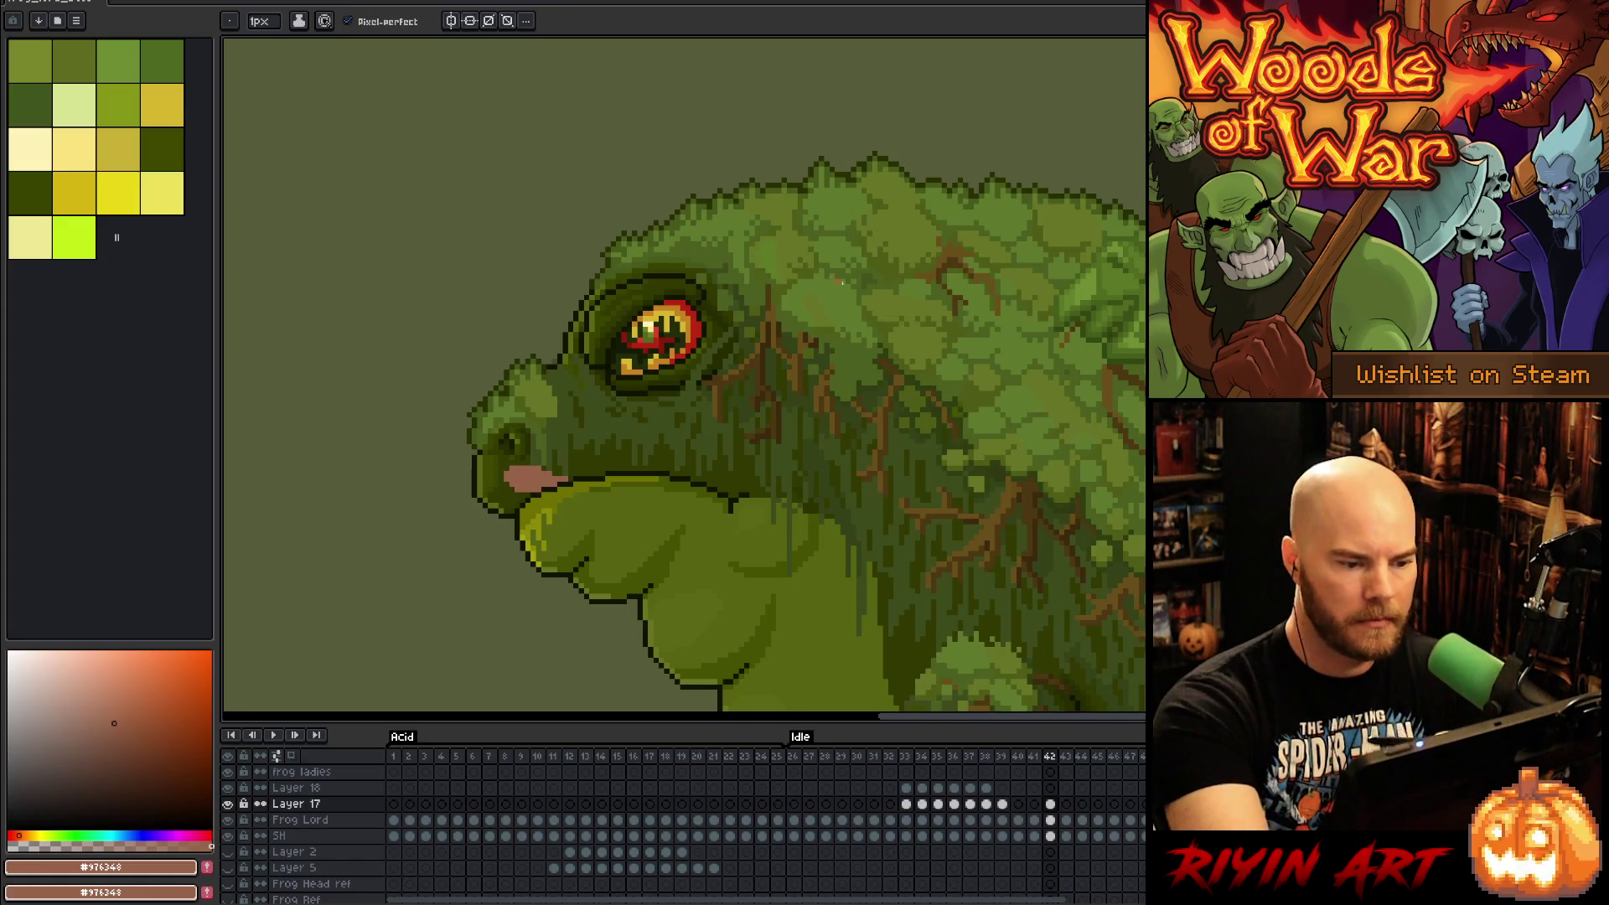
Step: Draw and fill the pink tongue below the eye on frame 43
left_click(1066, 803)
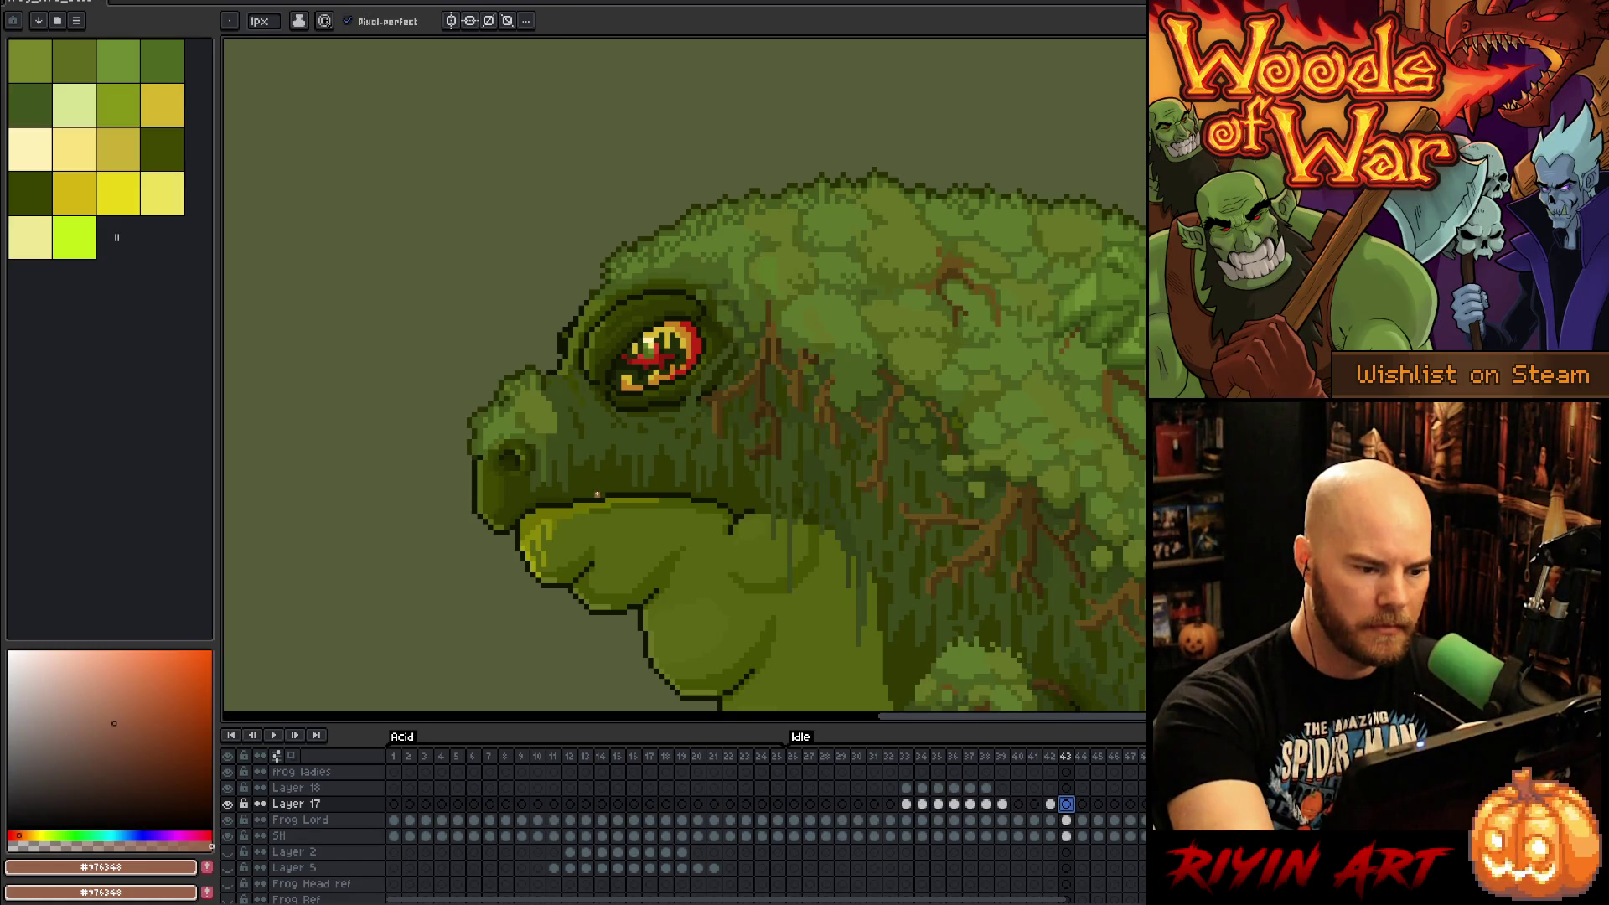
left_click(569, 414)
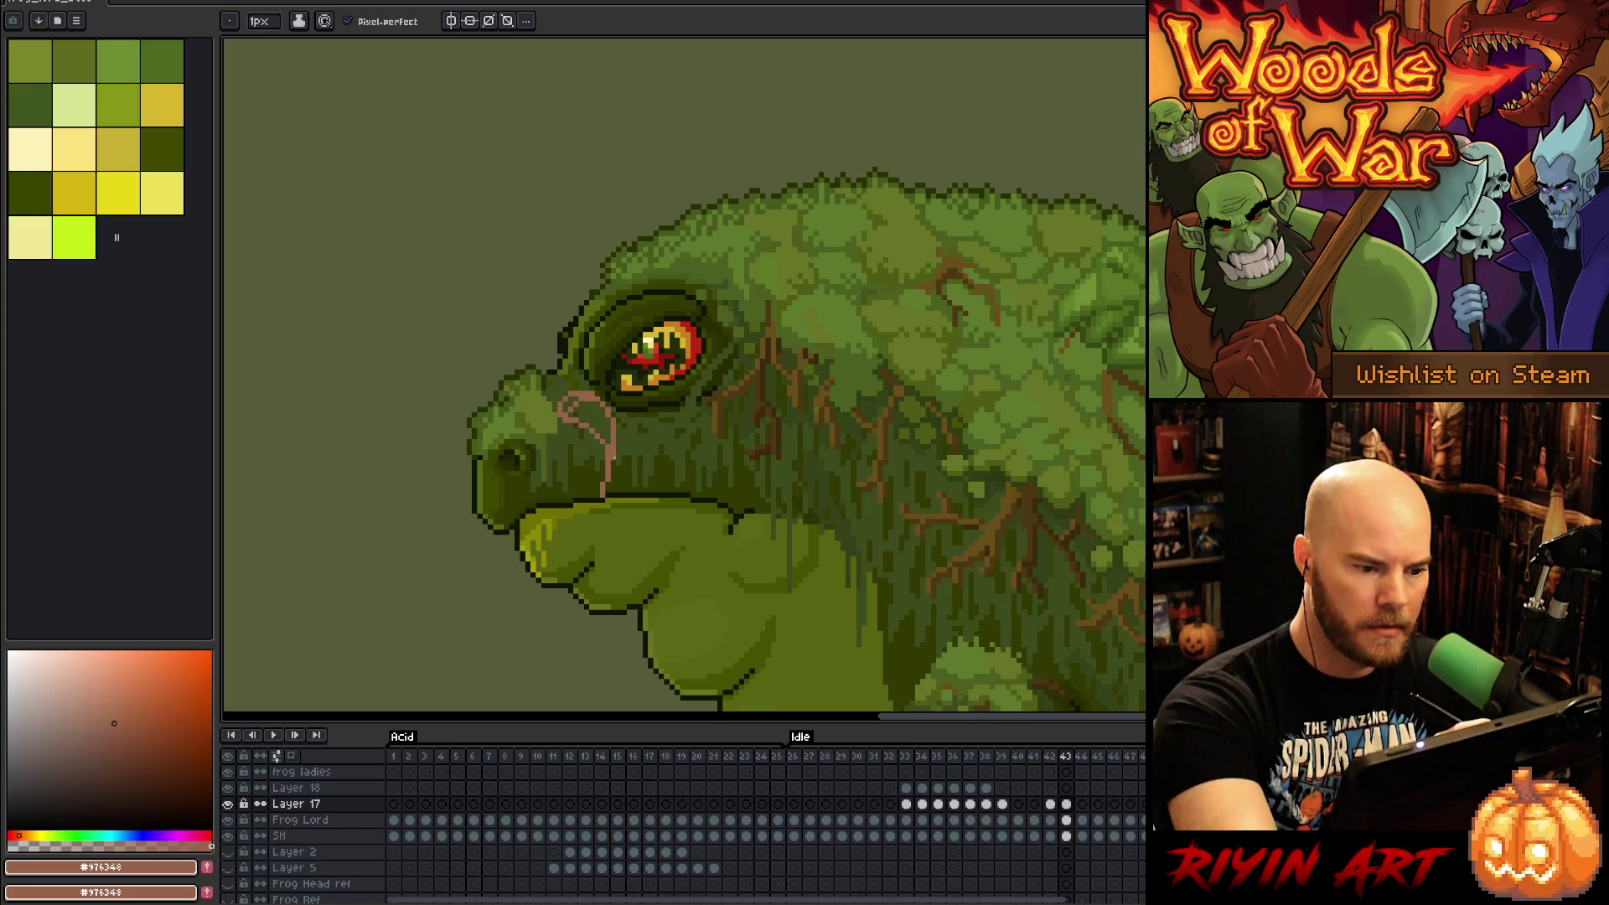
key("g")
left_click(592, 406)
key("b")
key("g")
key("b")
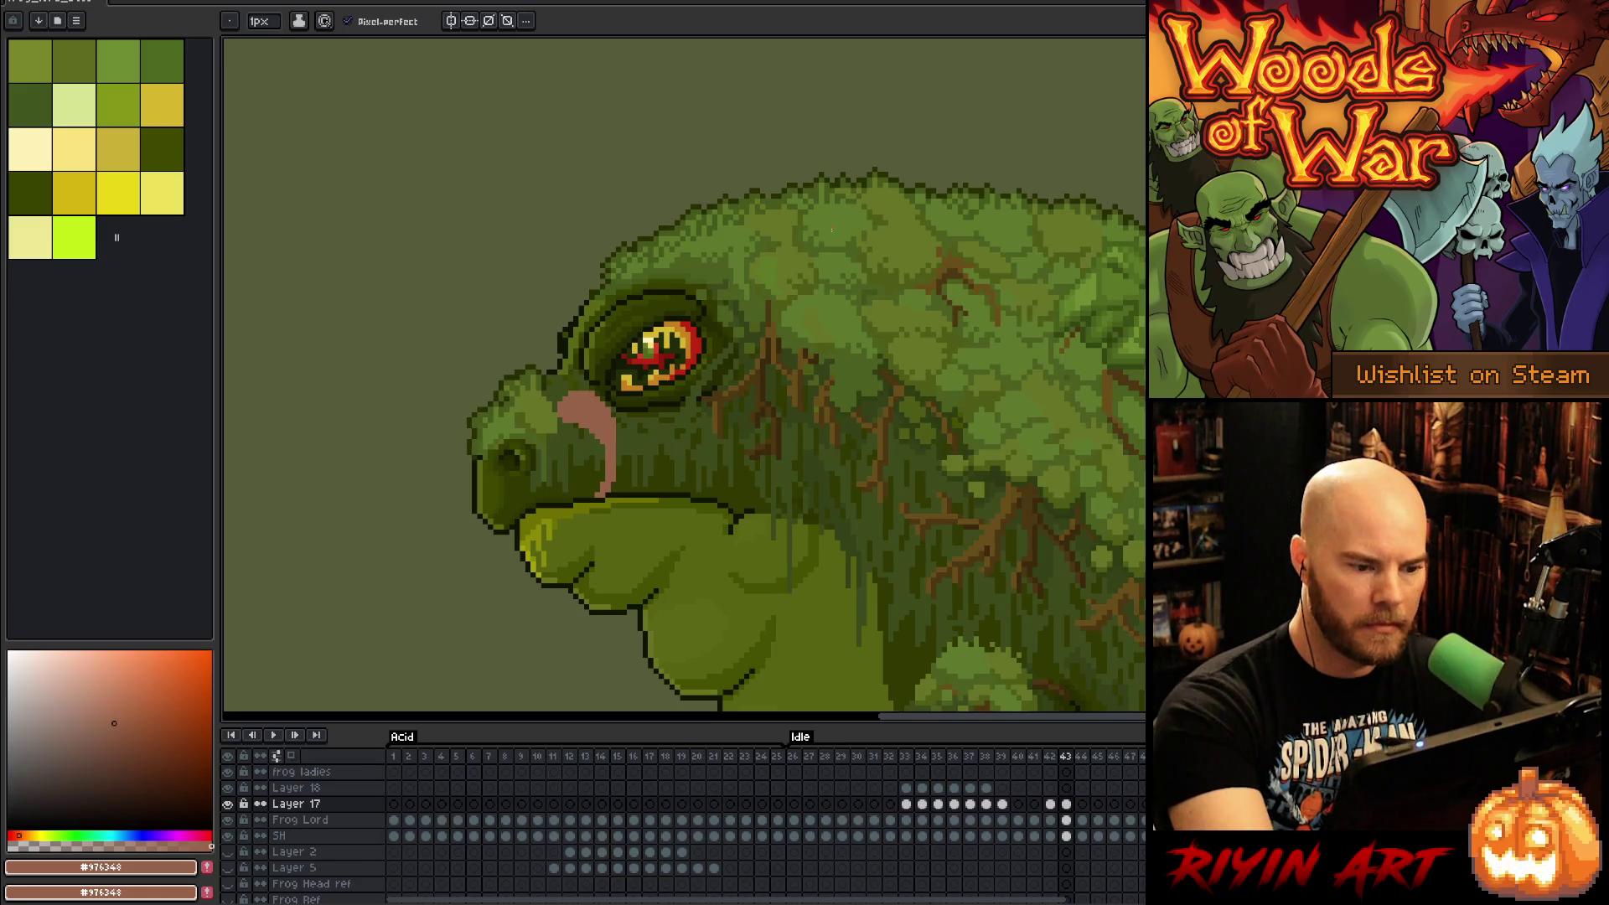
Step: Draw a thick pink tongue line from mouth up to the eye on frame 44
left_click(1082, 803)
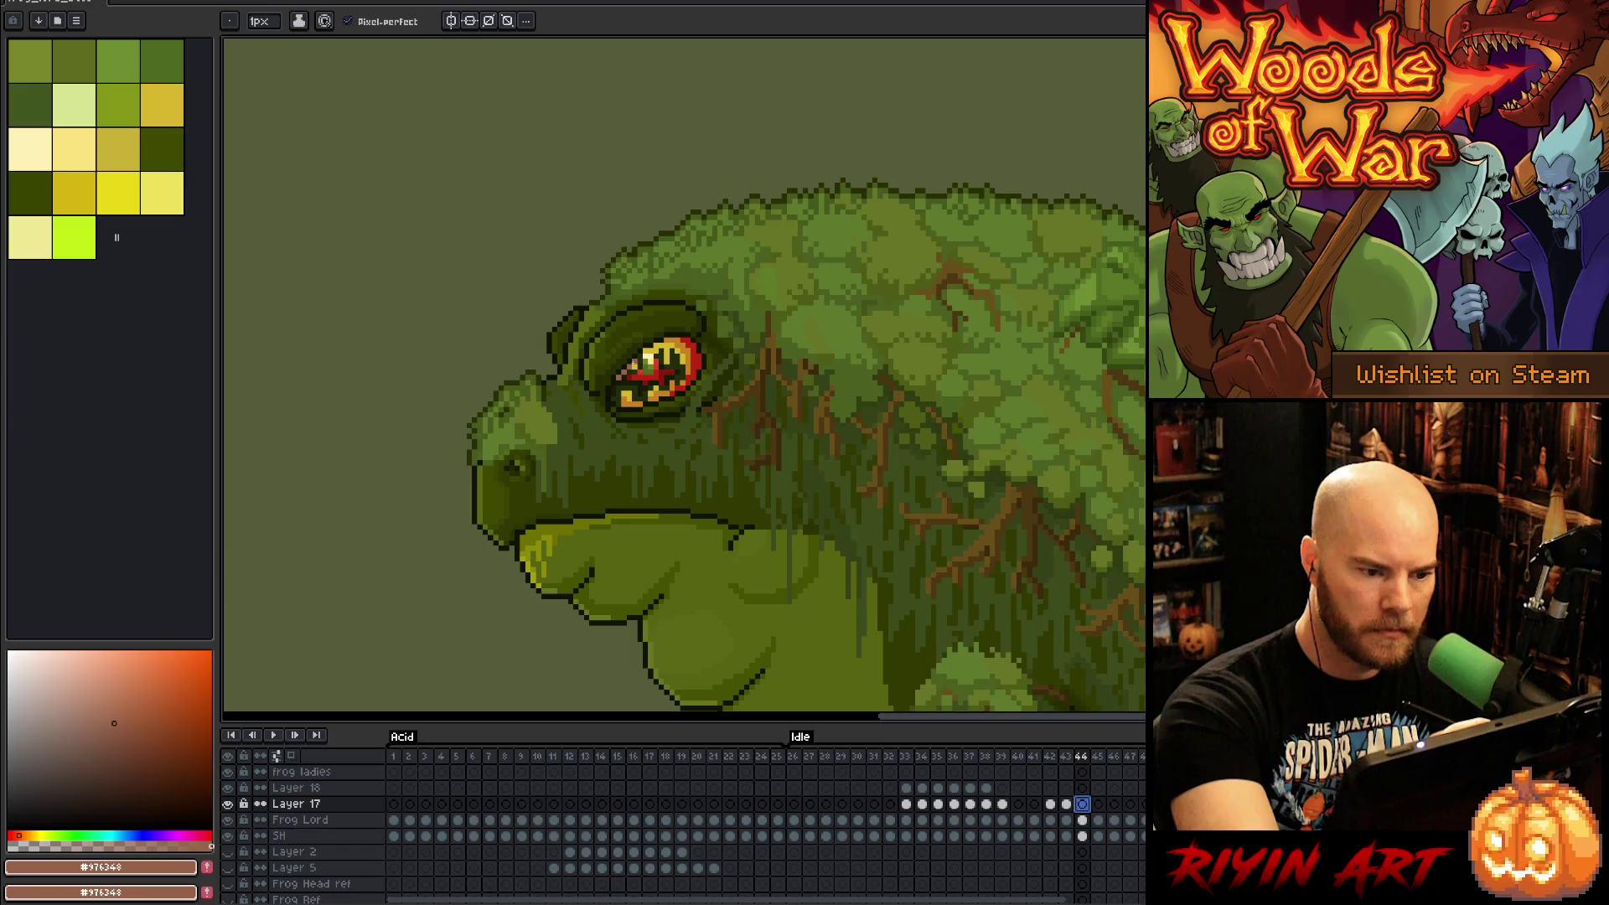
left_click_drag(637, 362, 654, 373)
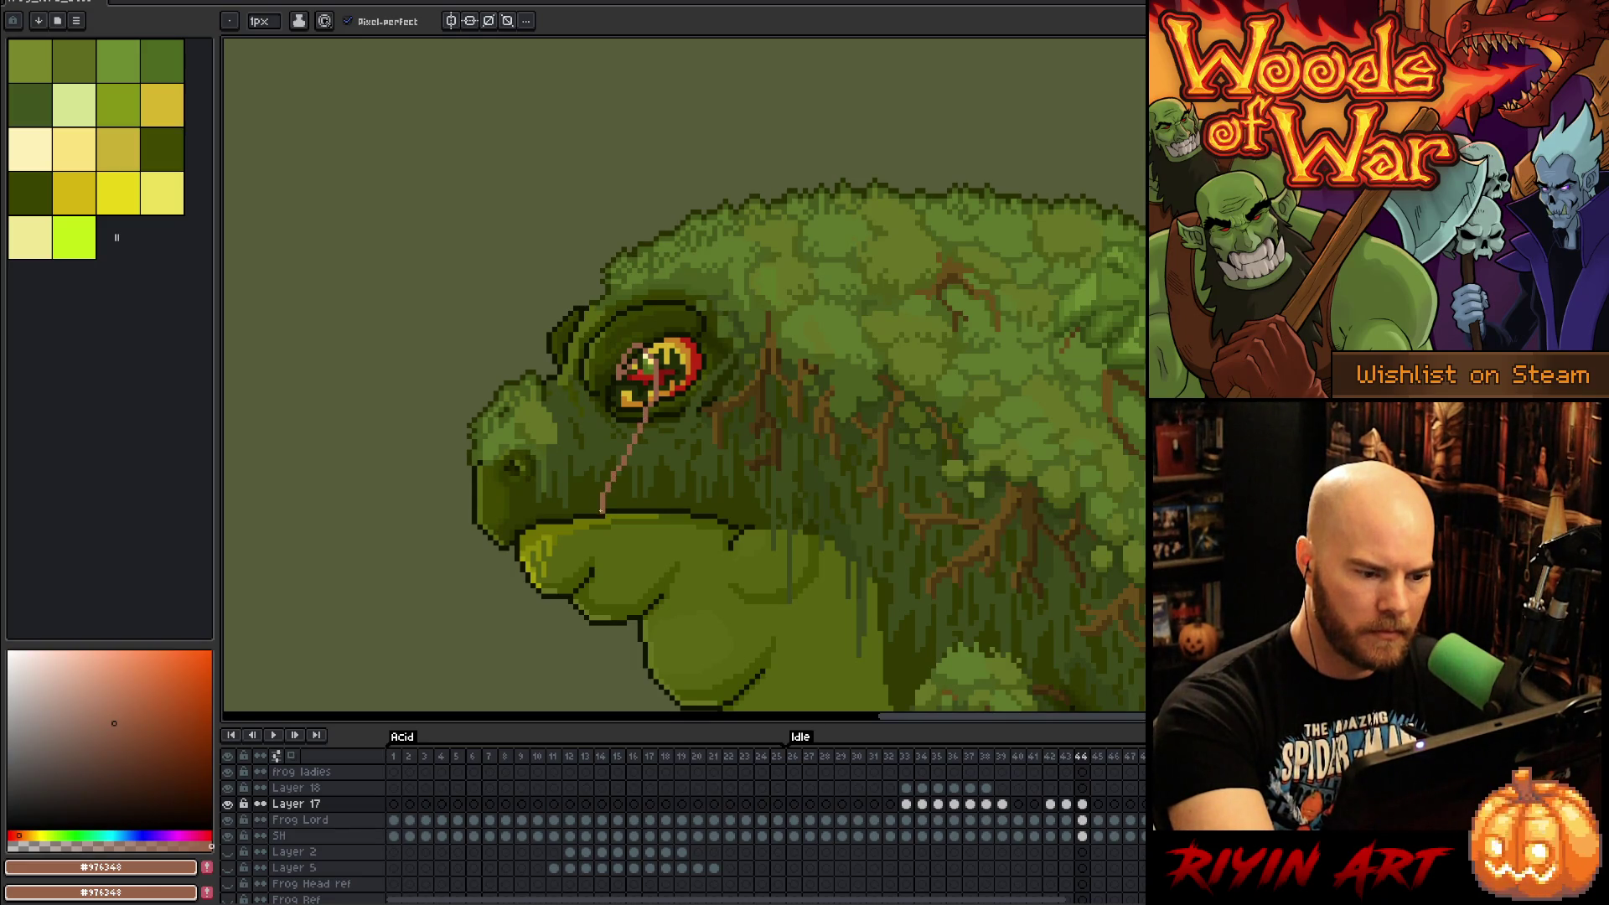
left_click_drag(626, 382, 591, 501)
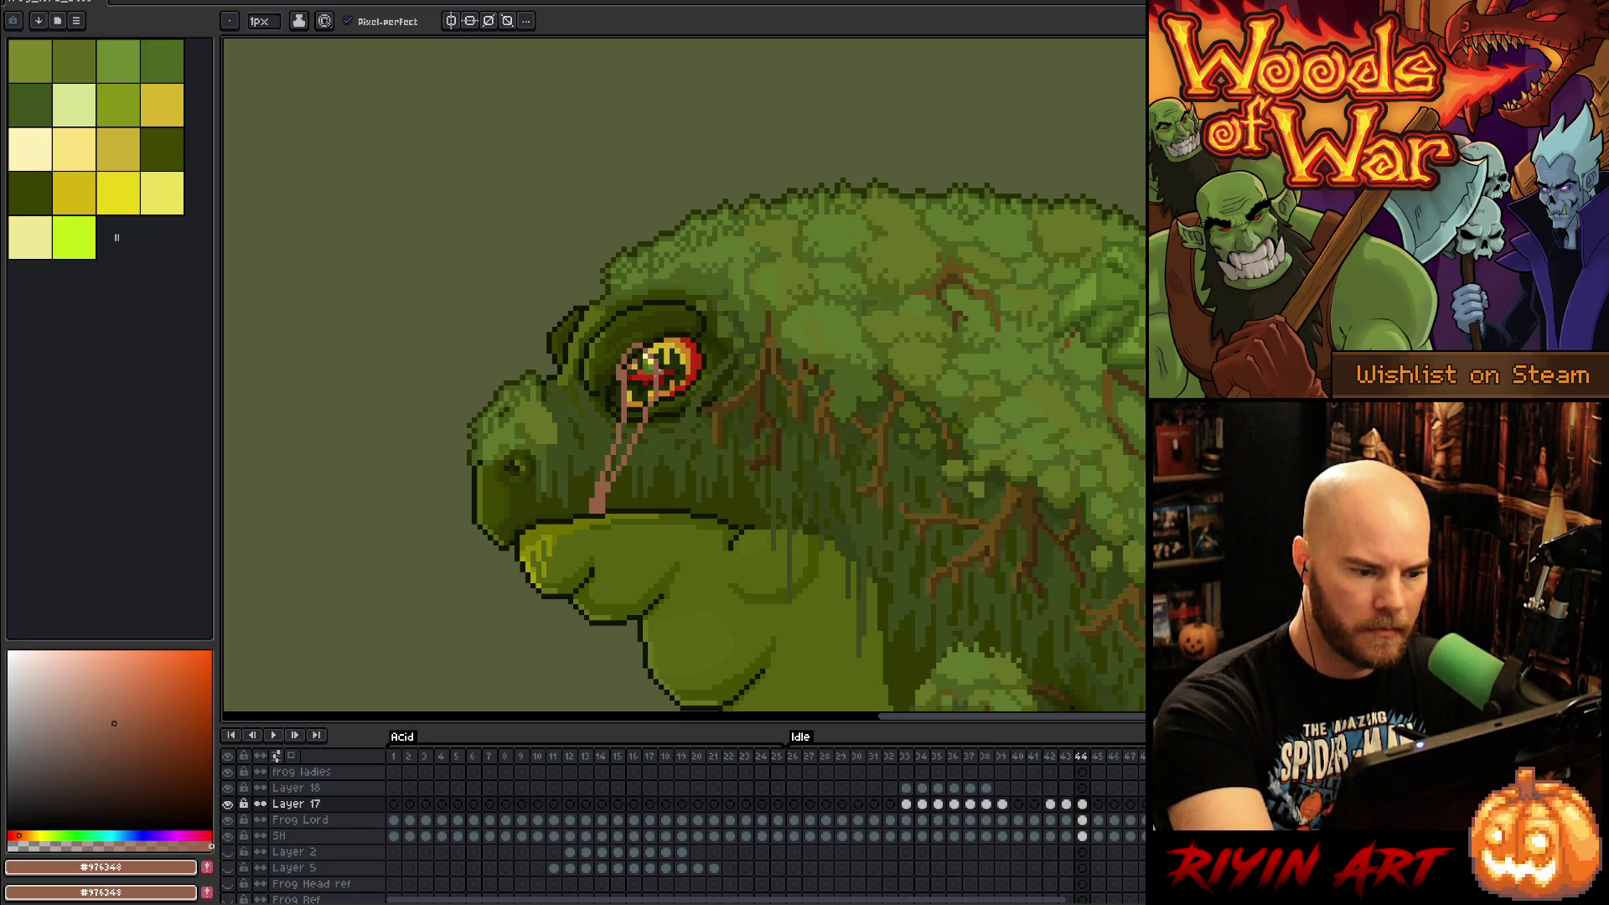
key("ctrl+z")
key("ctrl+z")
key("ctrl+z")
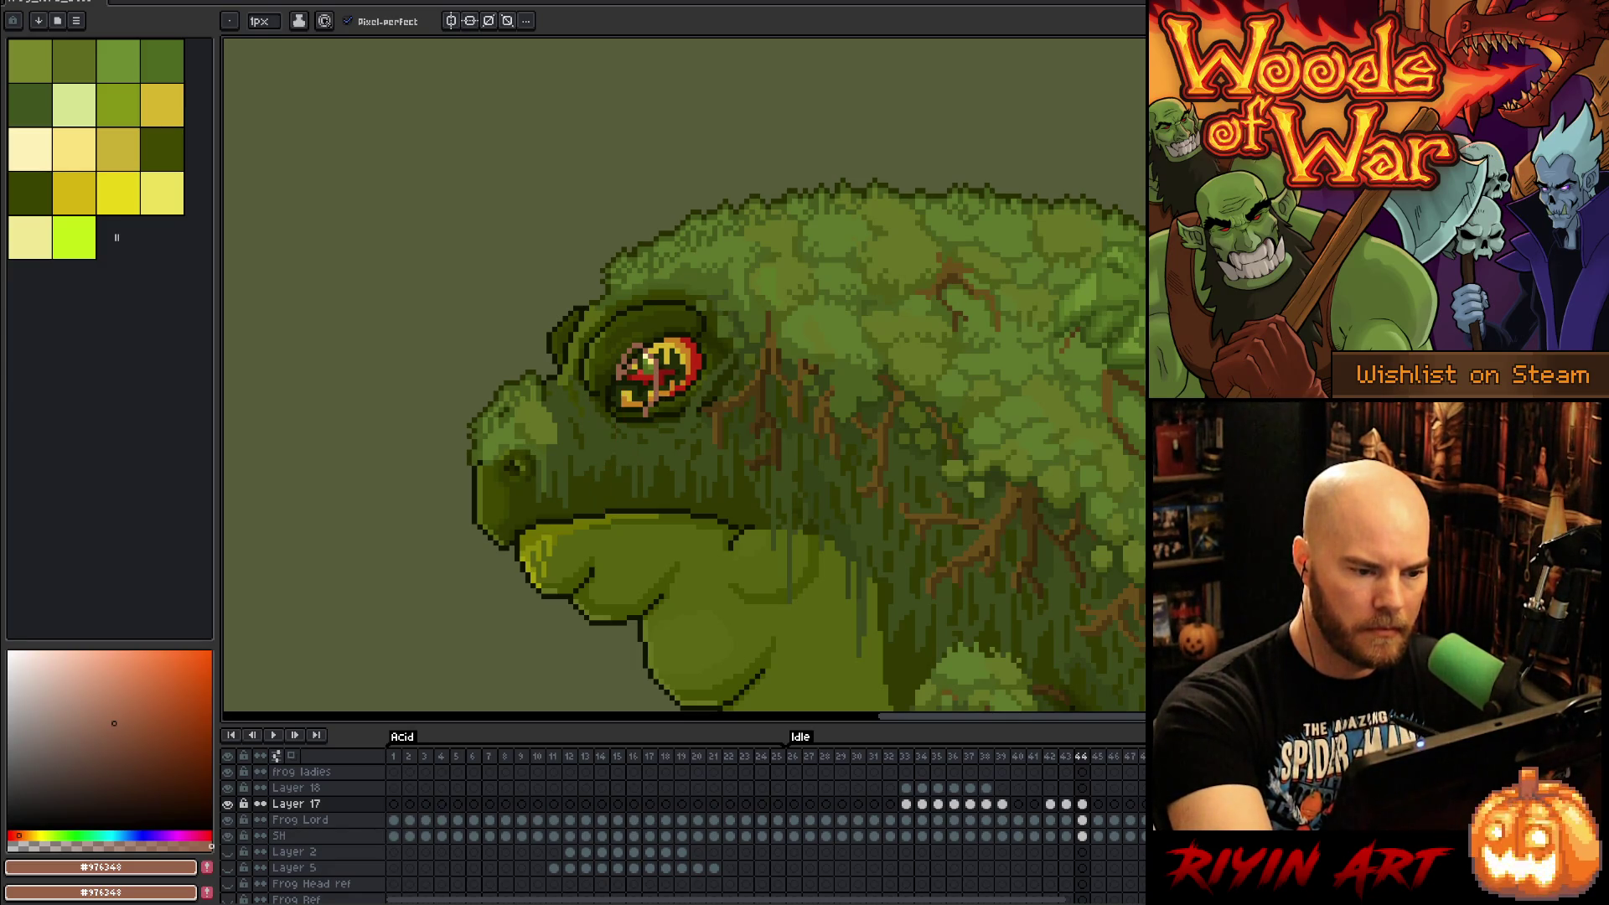
mouse_move(622, 379)
left_mouse_down()
mouse_move(658, 476)
mouse_move(646, 513)
left_mouse_up()
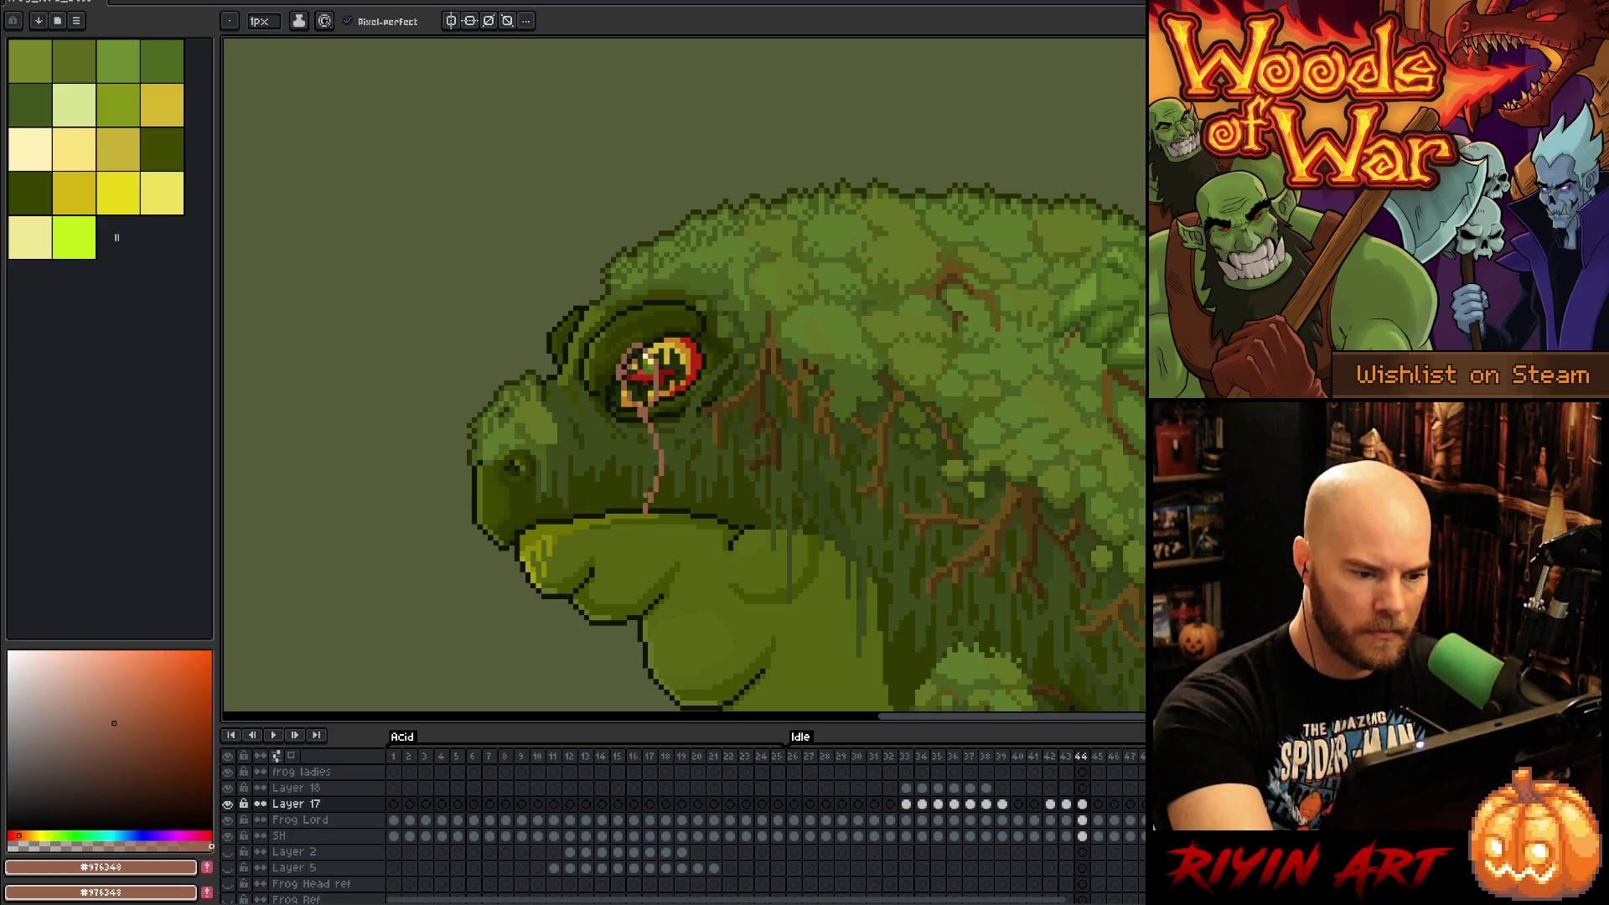
left_click_drag(658, 401, 664, 492)
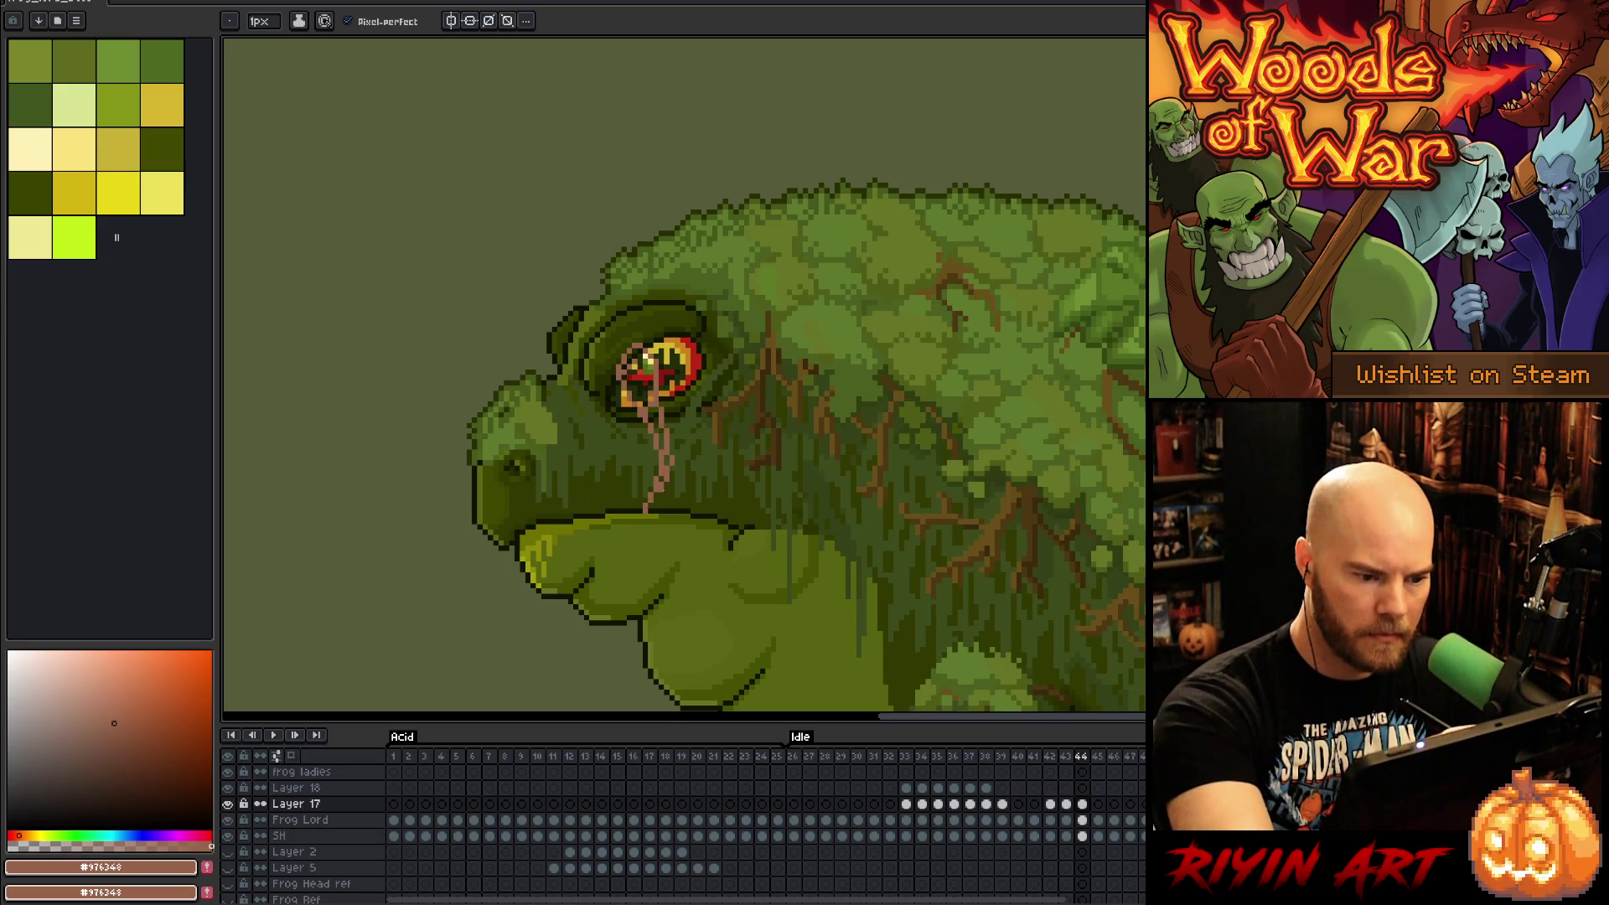
Step: Paint the tongue over the eye's left half, compare frames, and move to frame 45
key("e")
key("b")
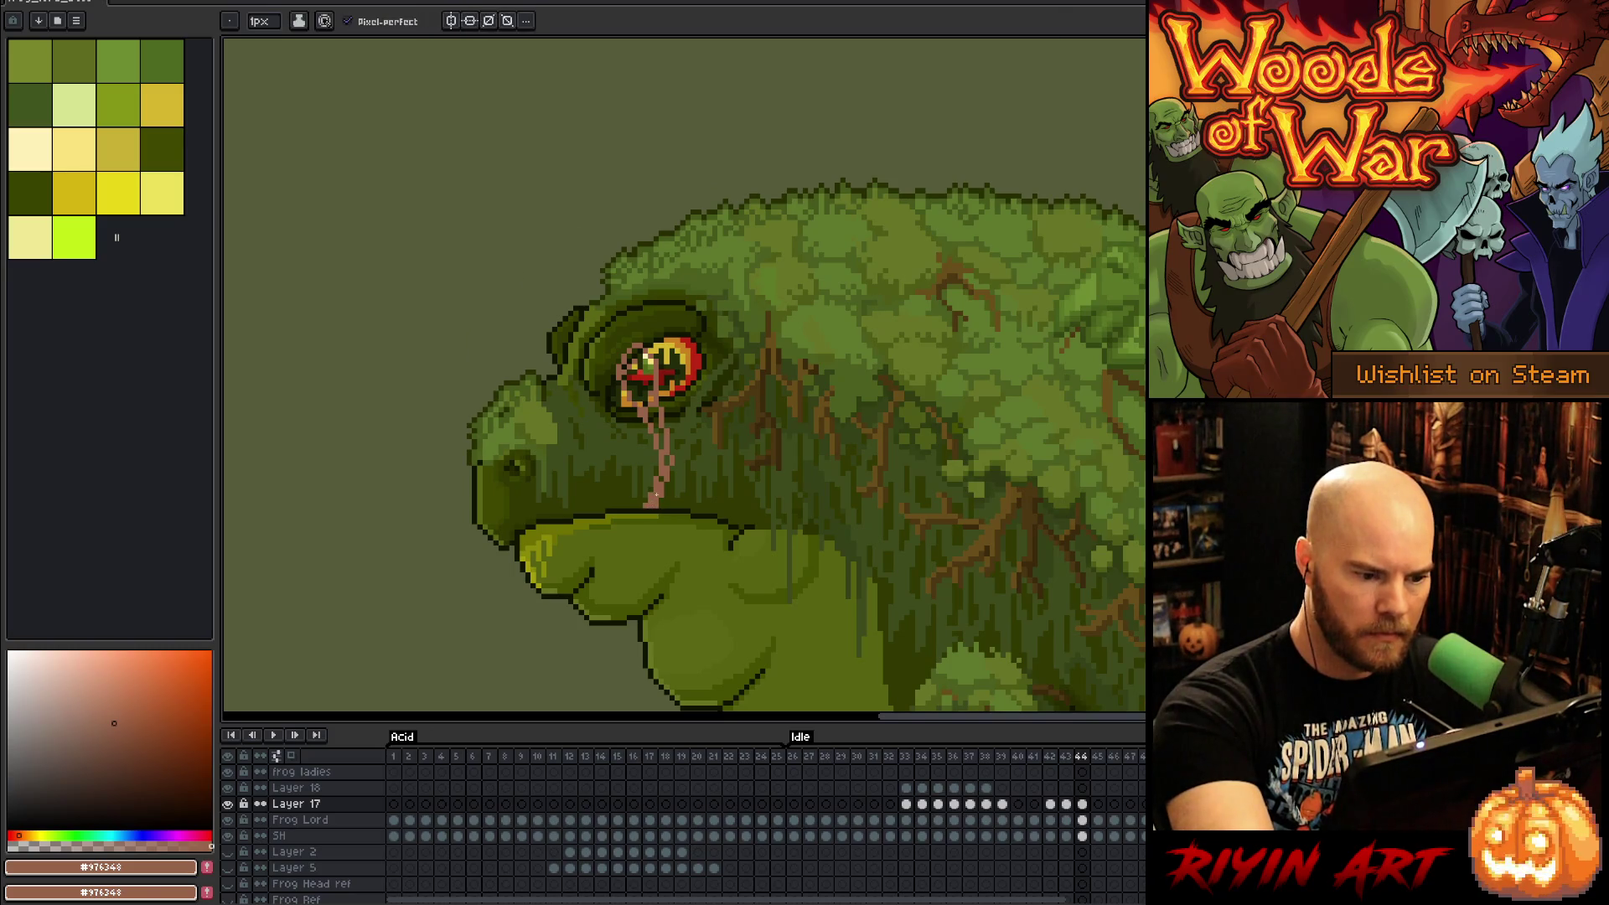
left_click_drag(647, 362, 635, 394)
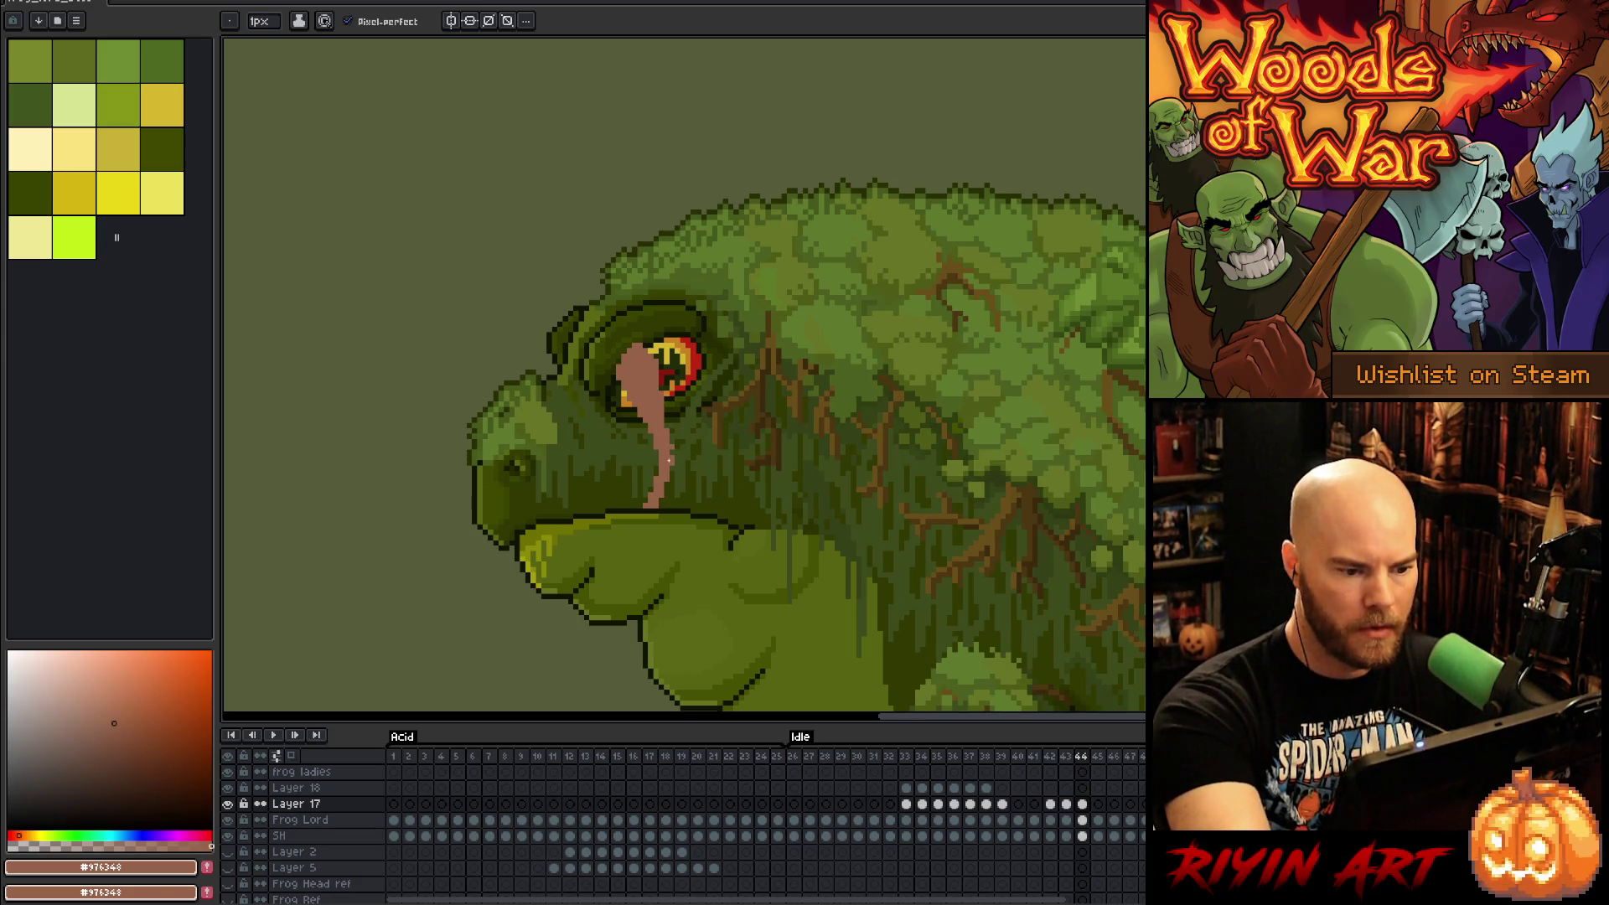
key("Left")
key("Right")
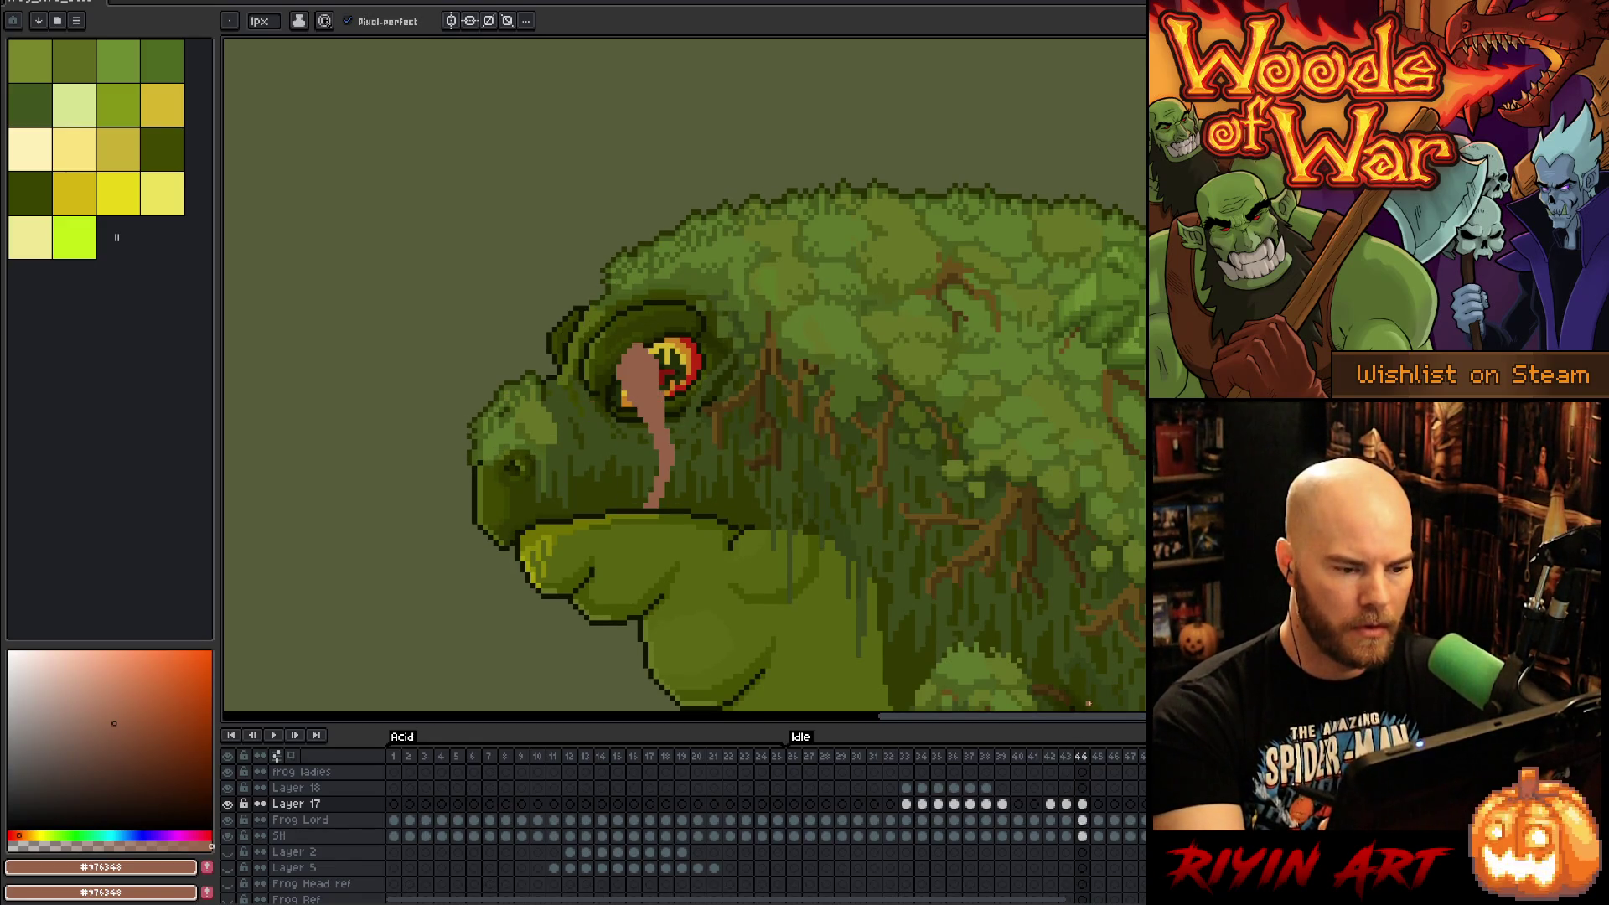
left_click(1098, 804)
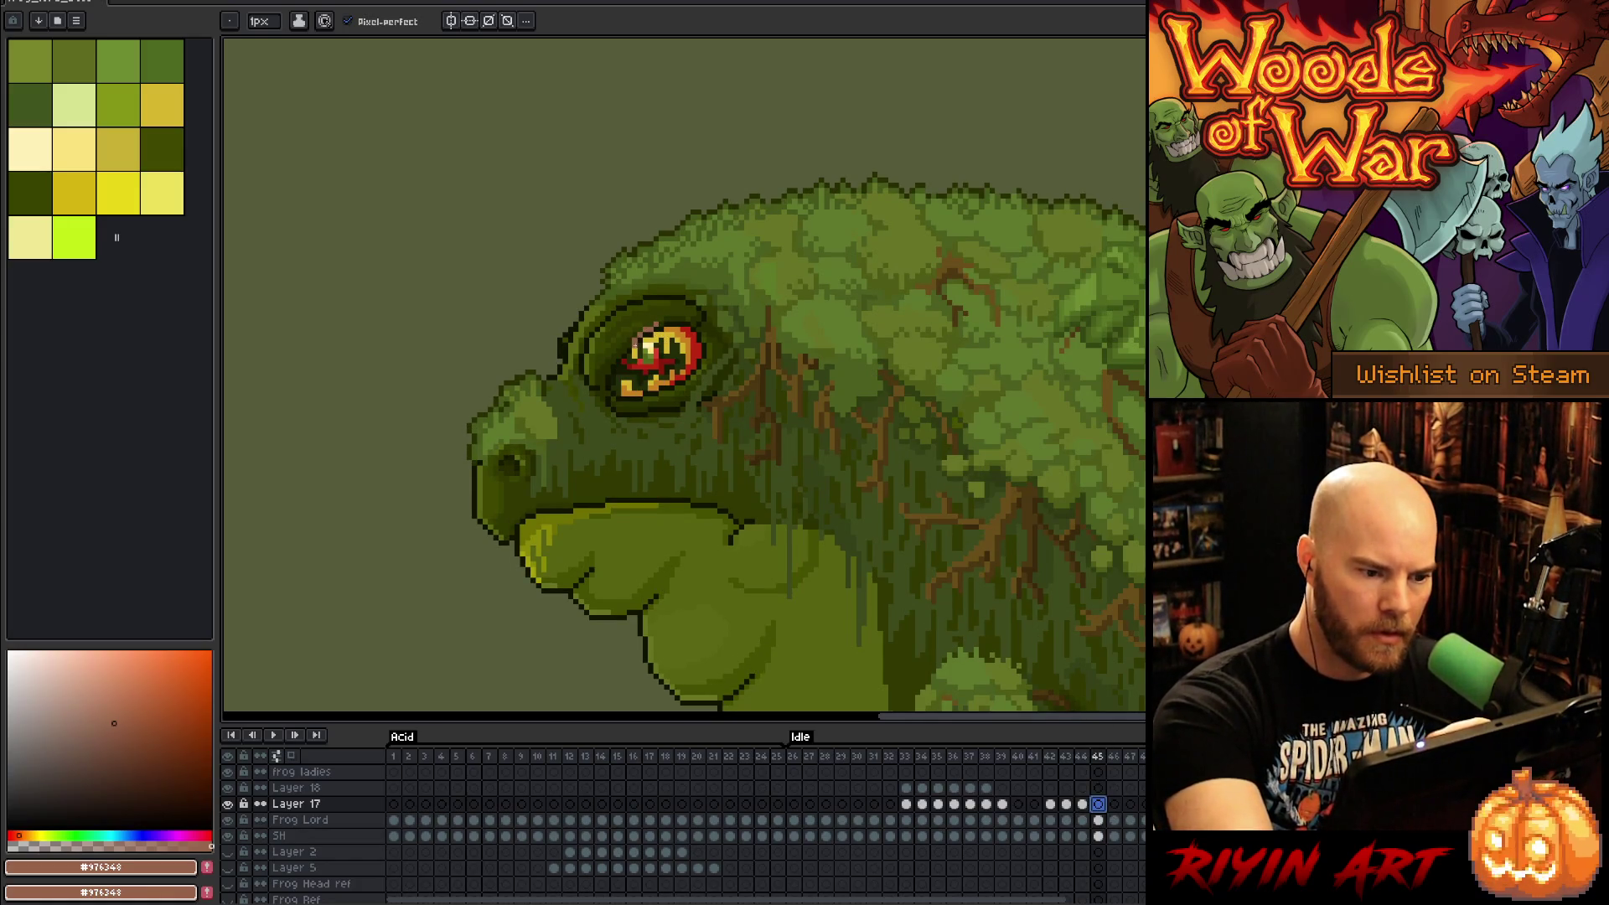
Step: Retouch the eye on frame 45: brown top, red instead of yellow, darker inner pixels
left_click(641, 338)
left_click_drag(657, 331, 683, 327)
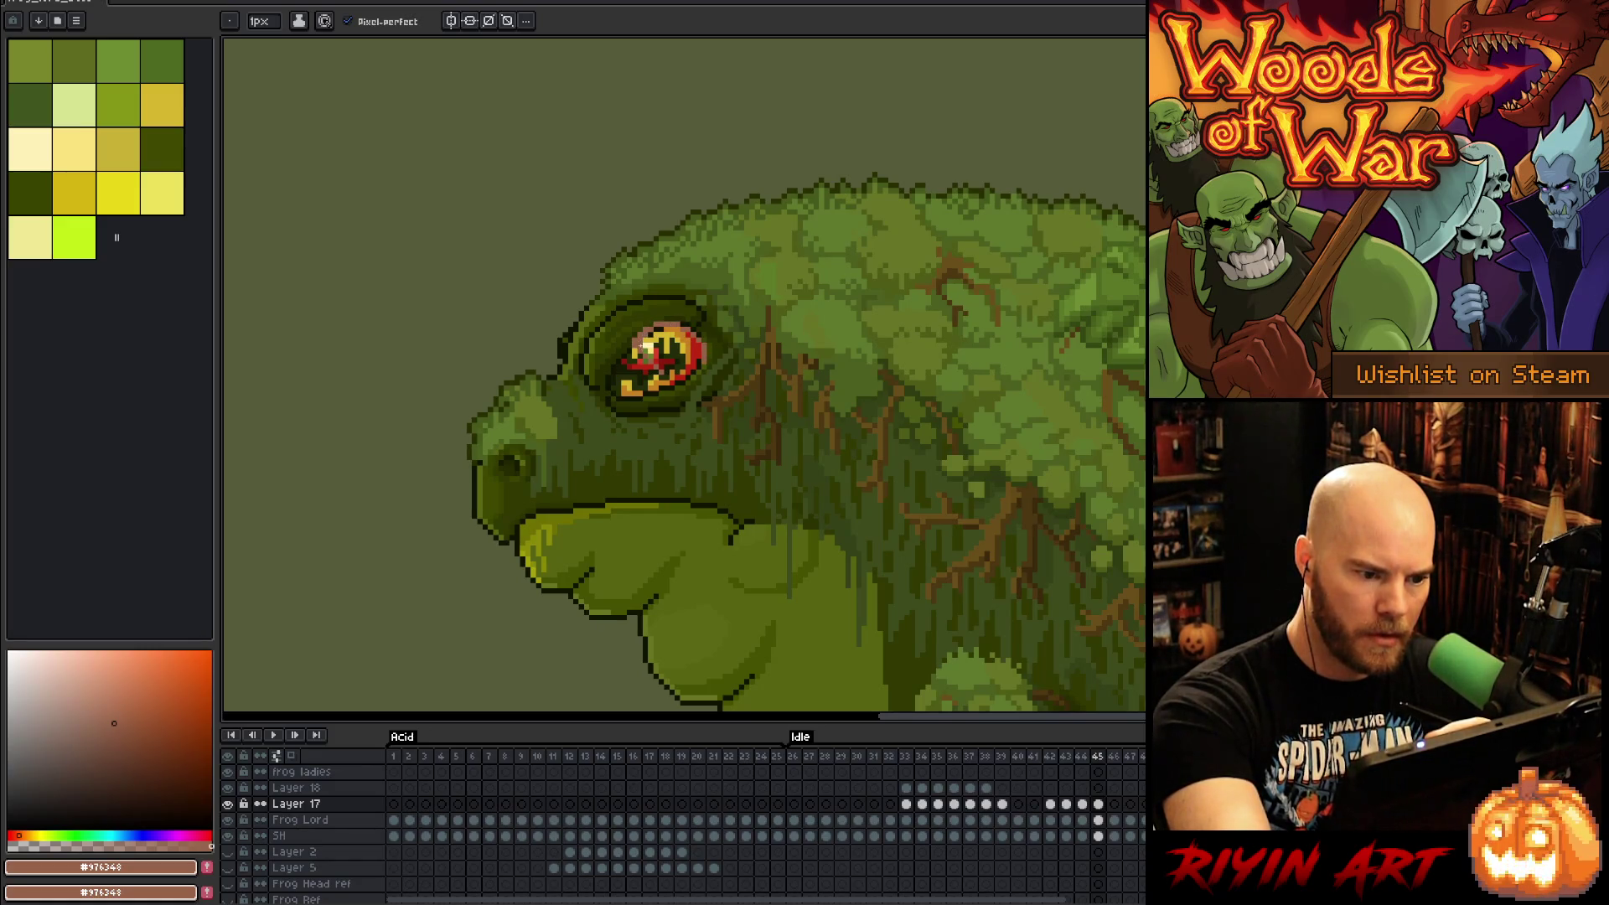
left_click_drag(697, 378, 644, 340)
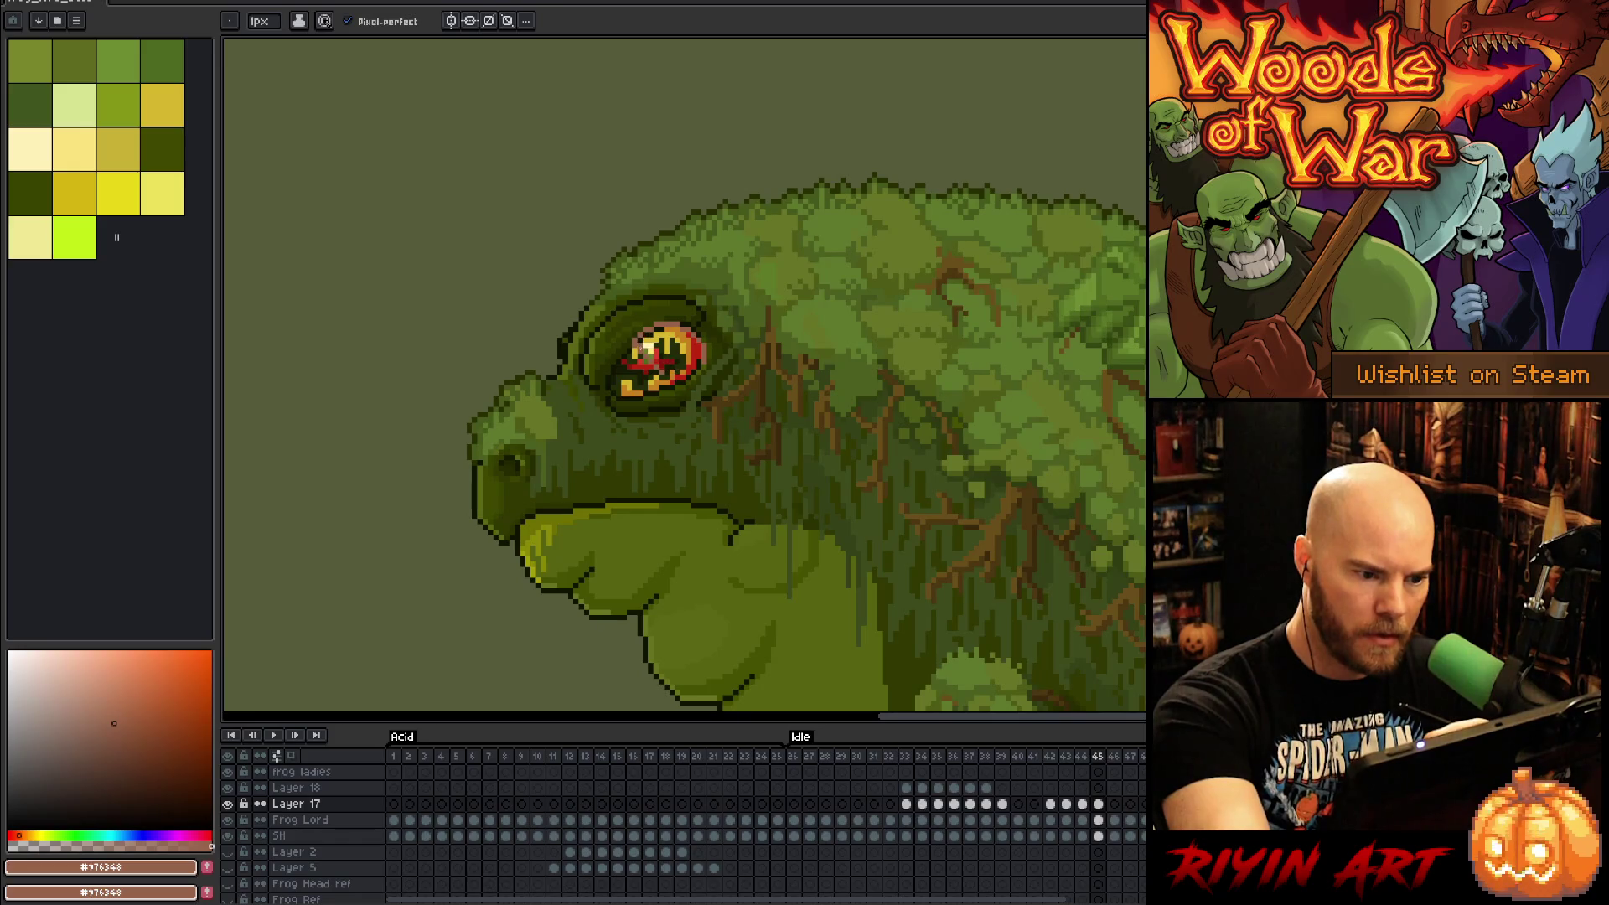
left_click(656, 367)
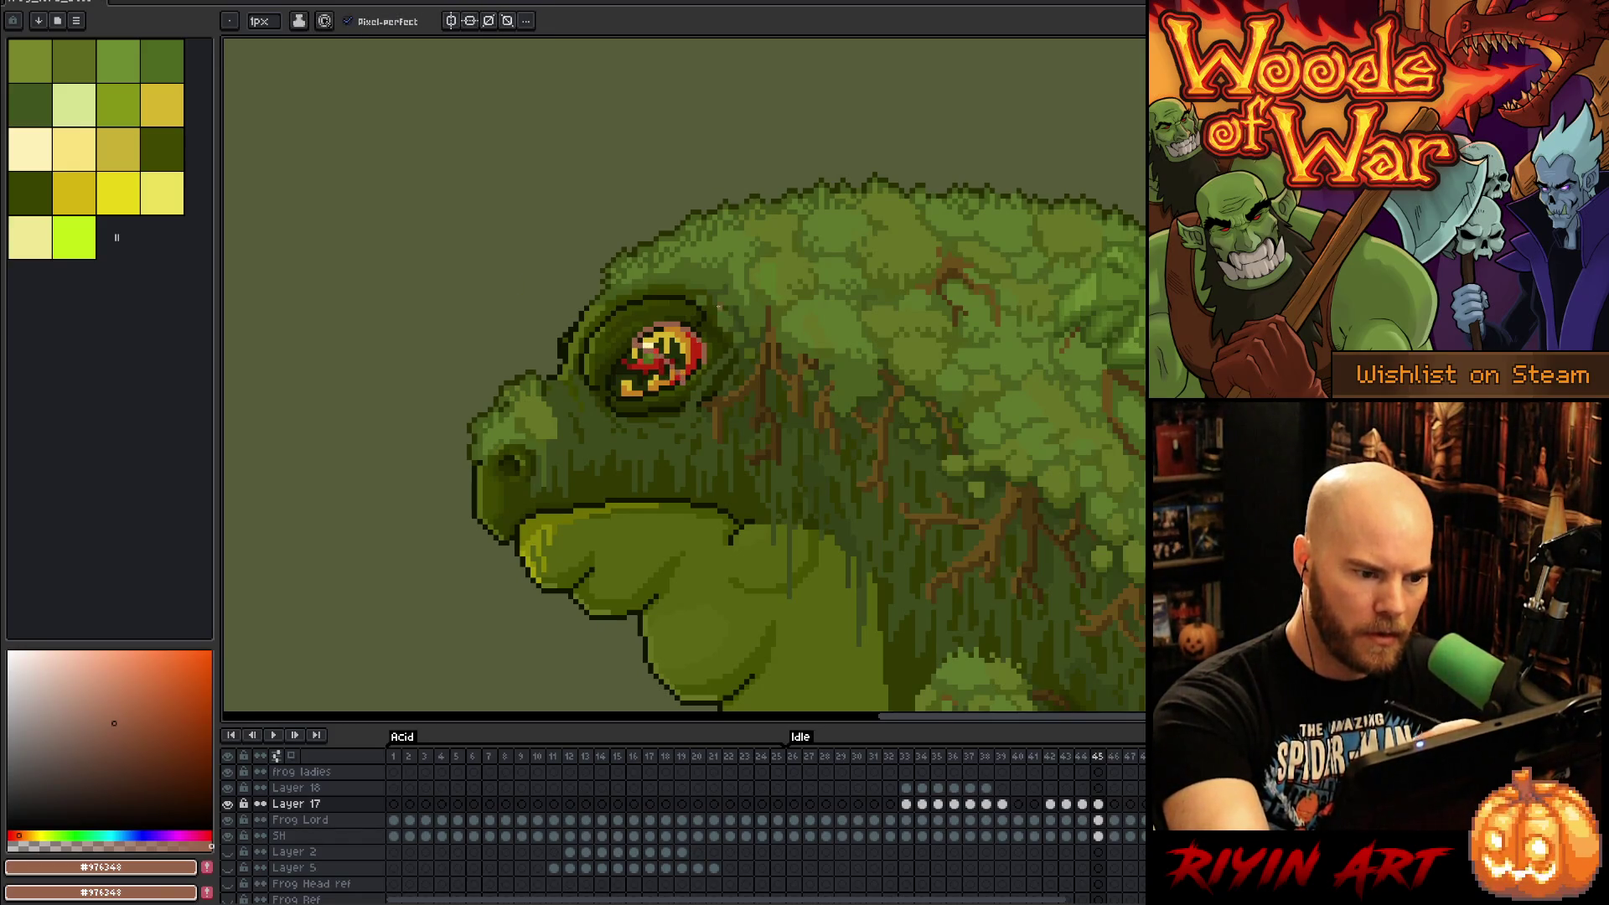
Step: Outline the tongue down the cheek on frame 45, fill it pink and shade its edge dark red
mouse_move(704, 365)
left_mouse_down()
mouse_move(713, 416)
mouse_move(688, 491)
left_mouse_up()
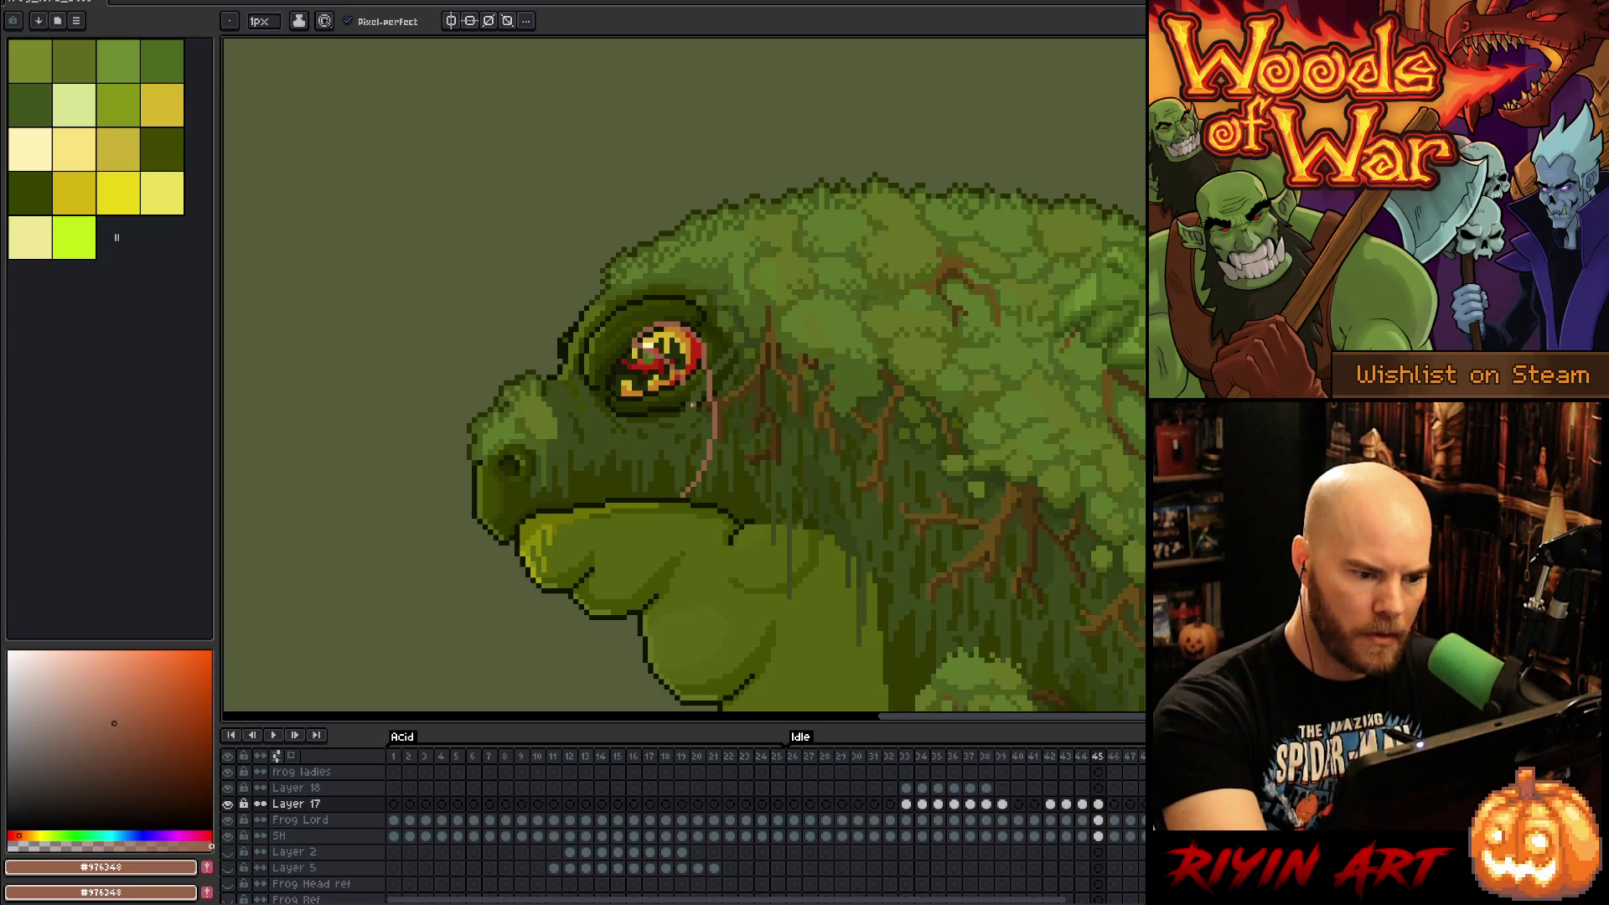
left_click_drag(692, 385, 681, 493)
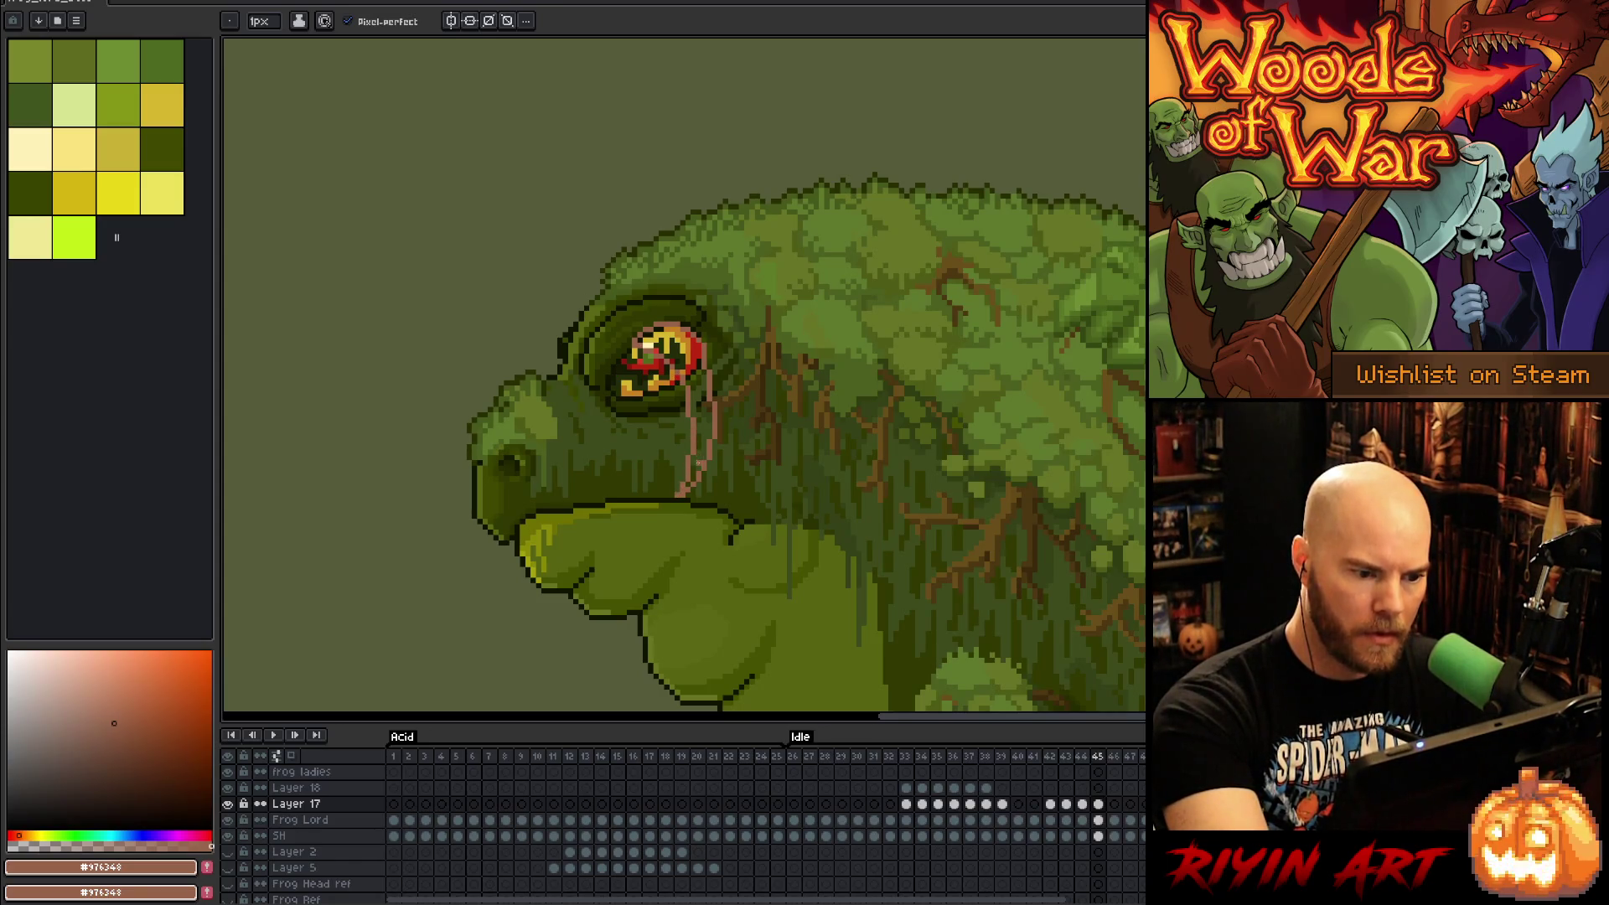
key("g")
left_click(695, 402)
left_click_drag(704, 339, 712, 391)
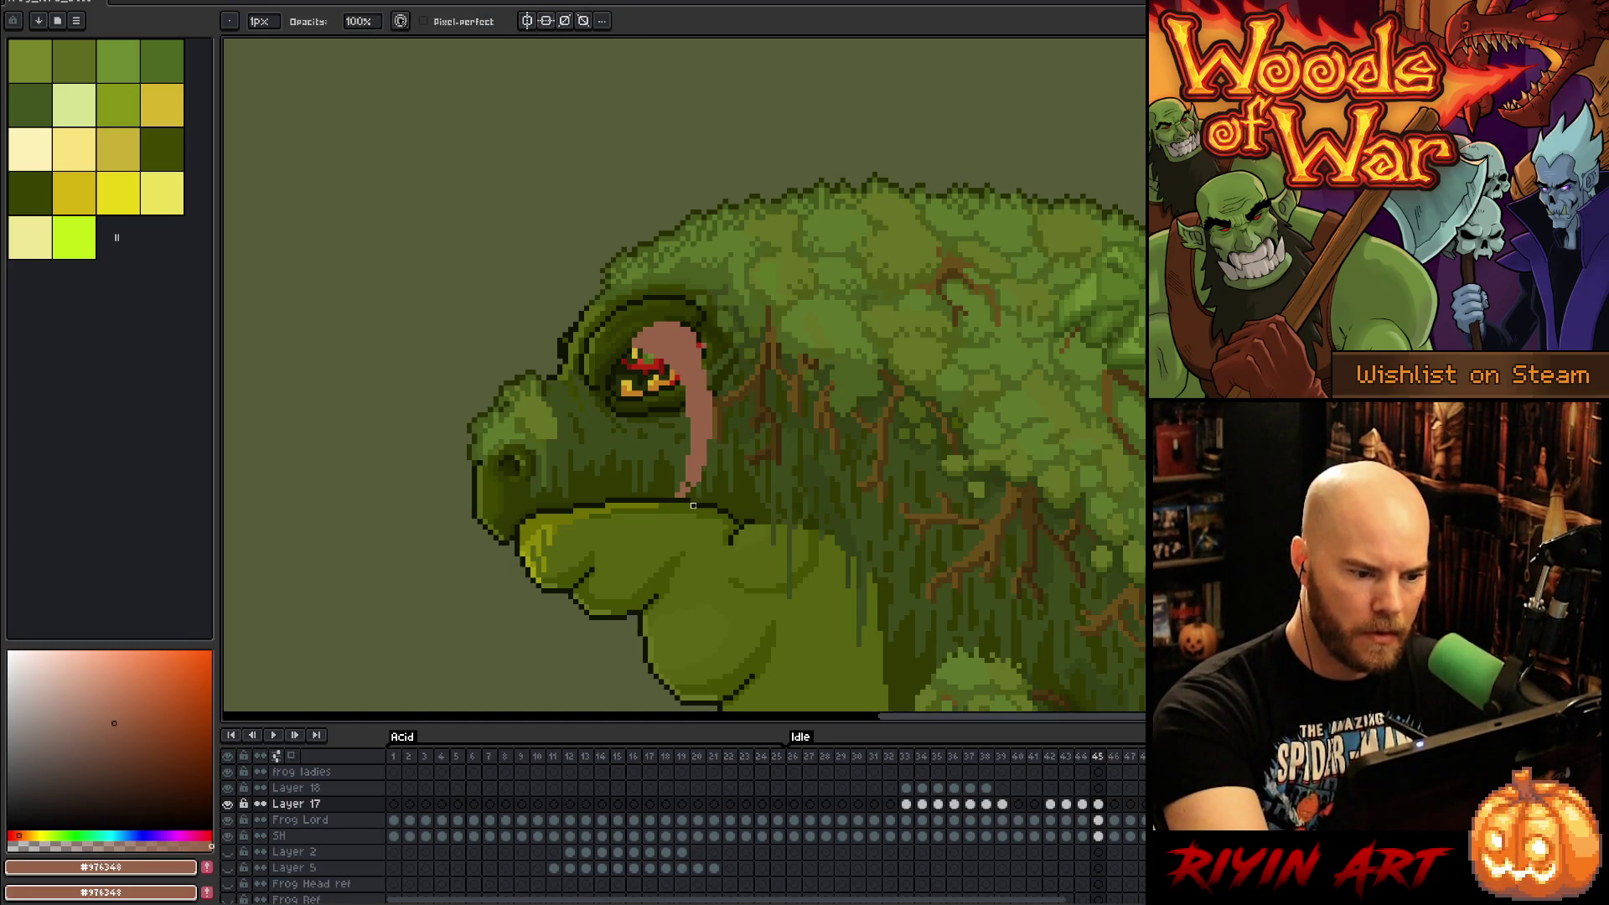
key("b")
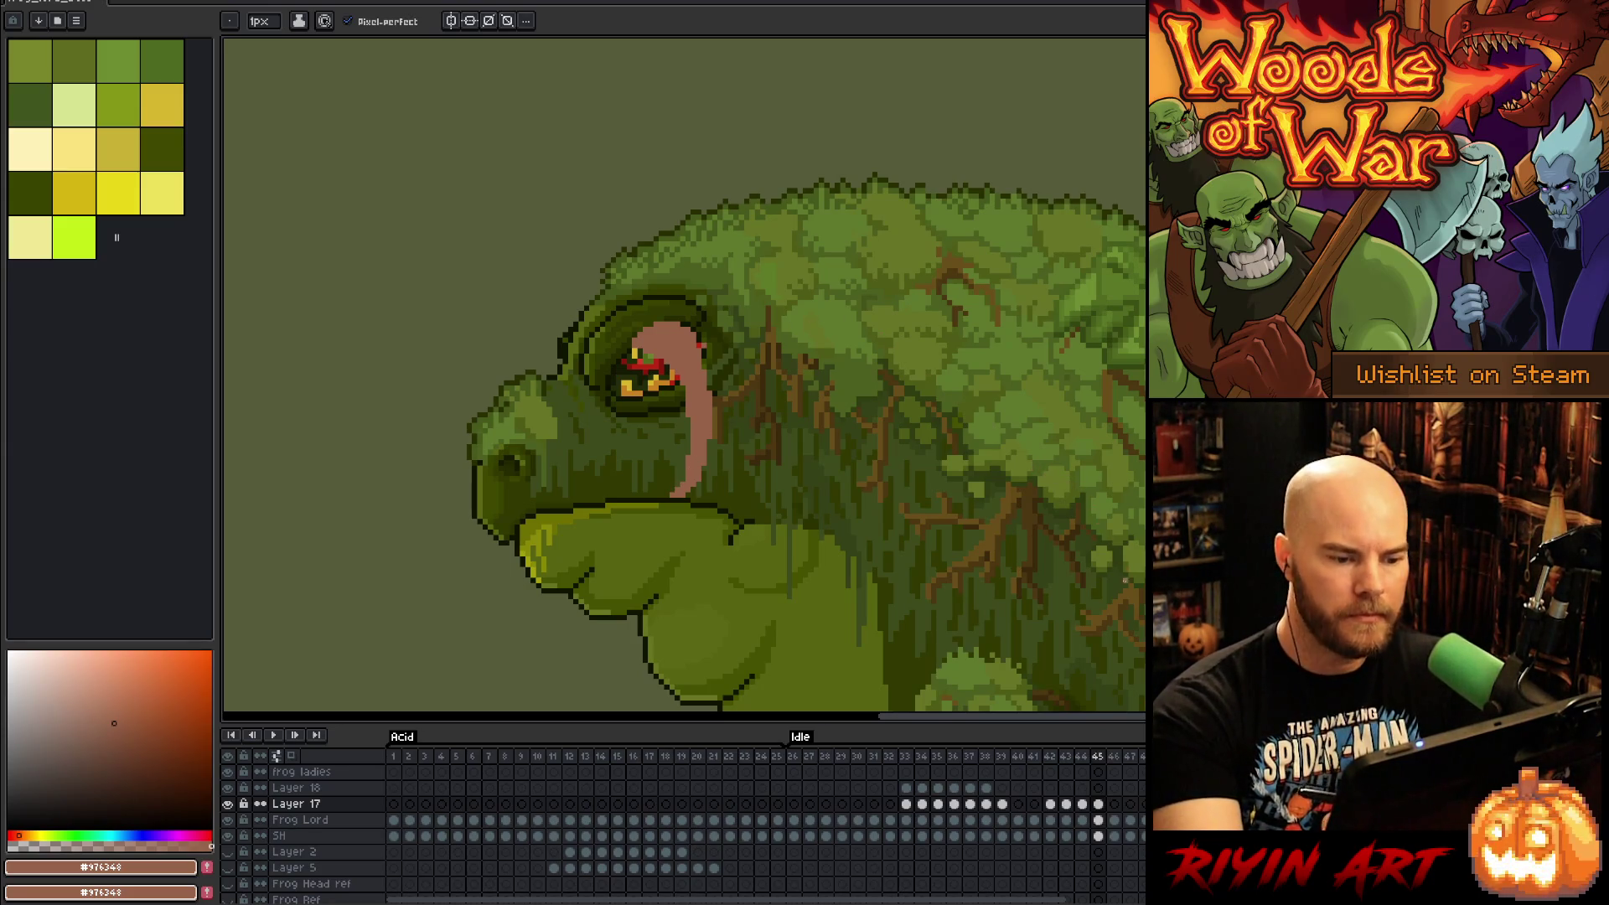
Step: On frame 46, draw the tongue curling around the eye and down the cheek, filled pink
left_click(1114, 804)
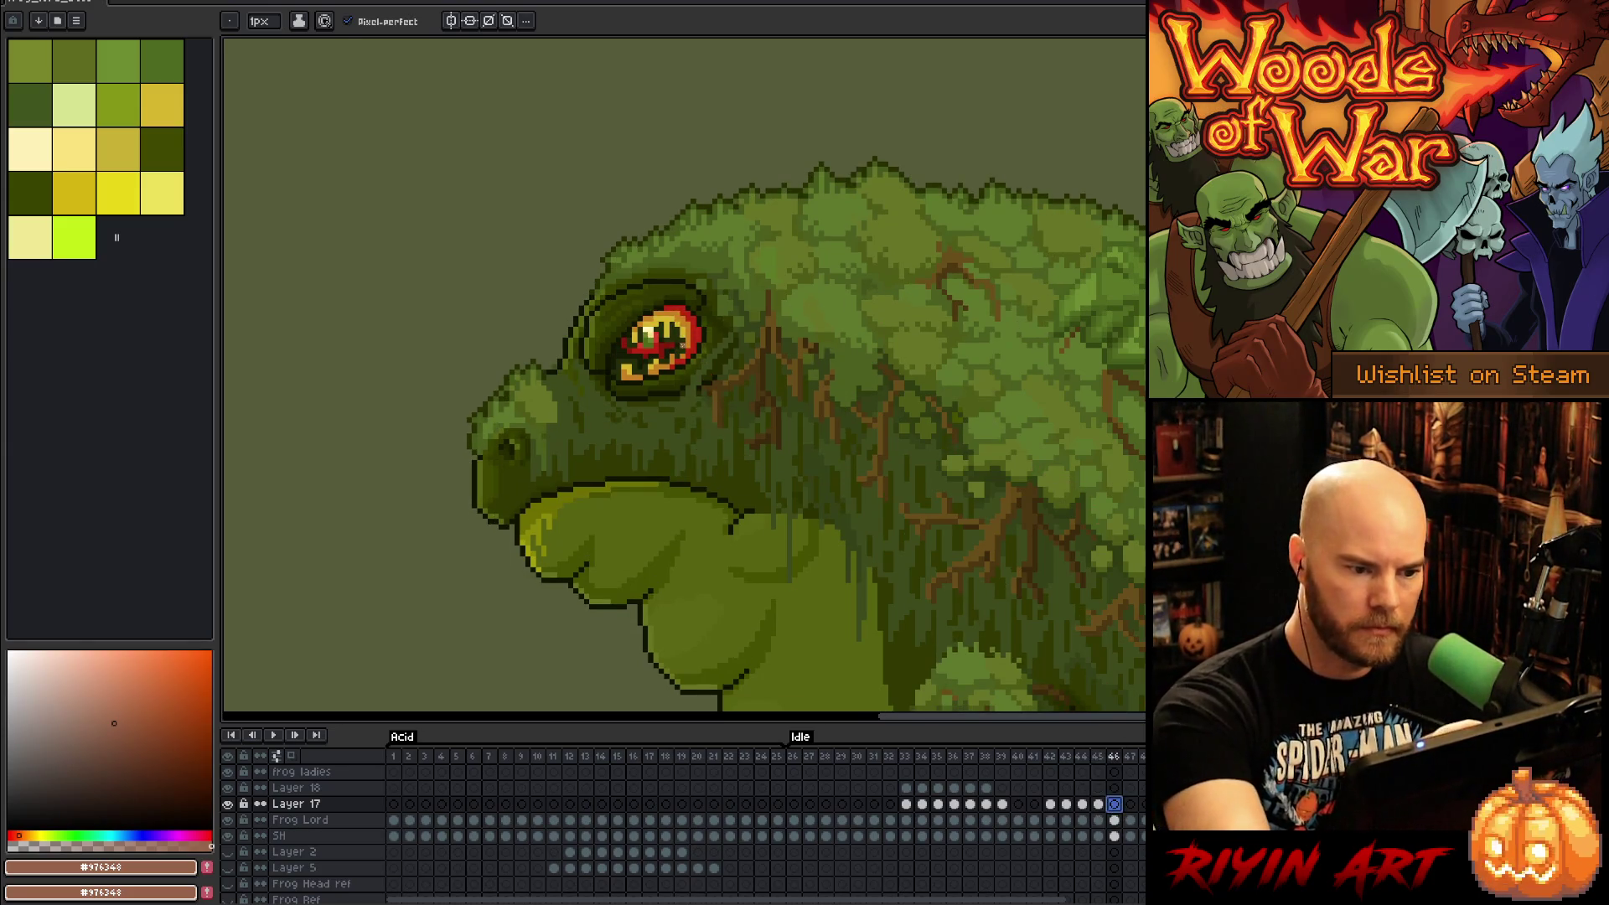
mouse_move(687, 318)
left_mouse_down()
mouse_move(718, 344)
mouse_move(718, 390)
mouse_move(682, 344)
left_mouse_up()
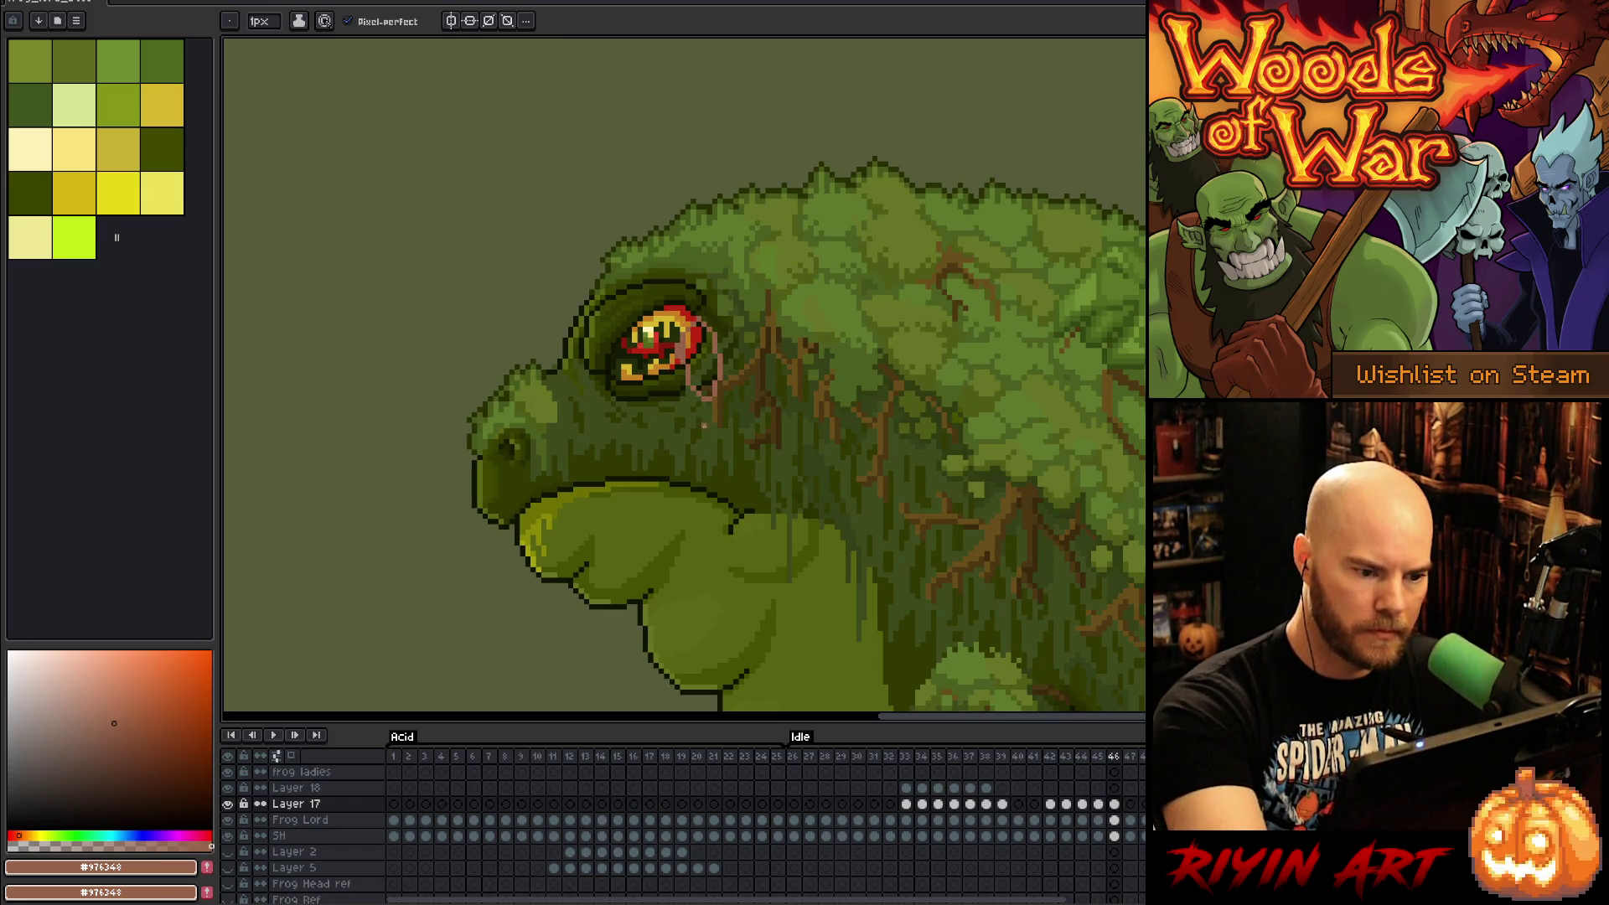
left_click_drag(698, 410, 694, 479)
left_click_drag(719, 385, 702, 482)
left_click_drag(710, 401, 711, 437)
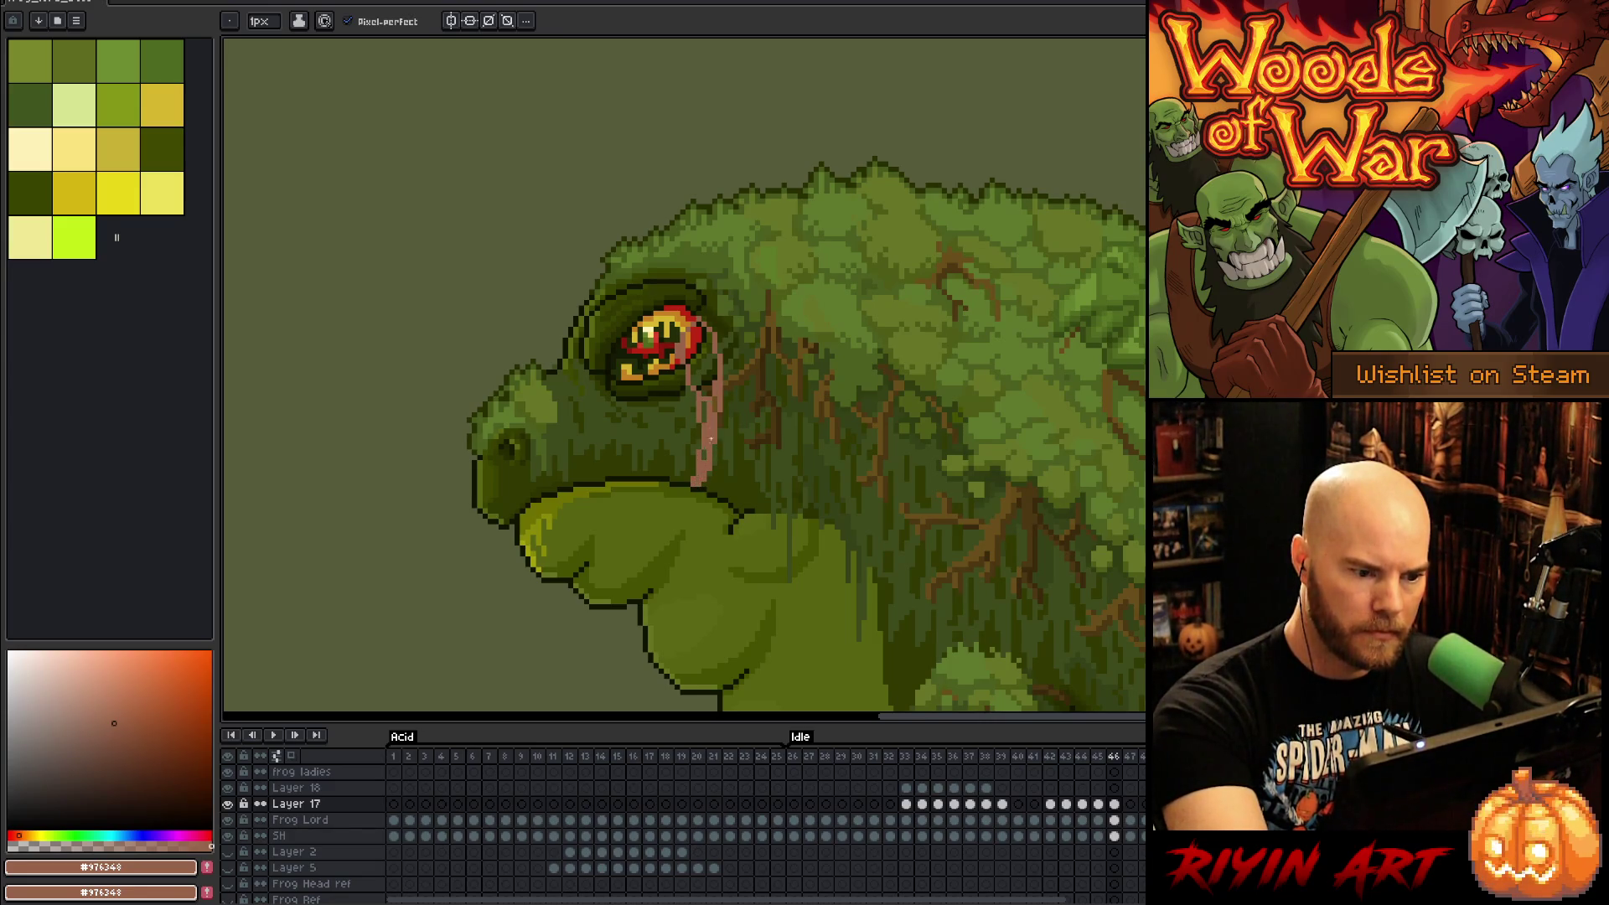
left_click_drag(708, 327, 704, 394)
key("e")
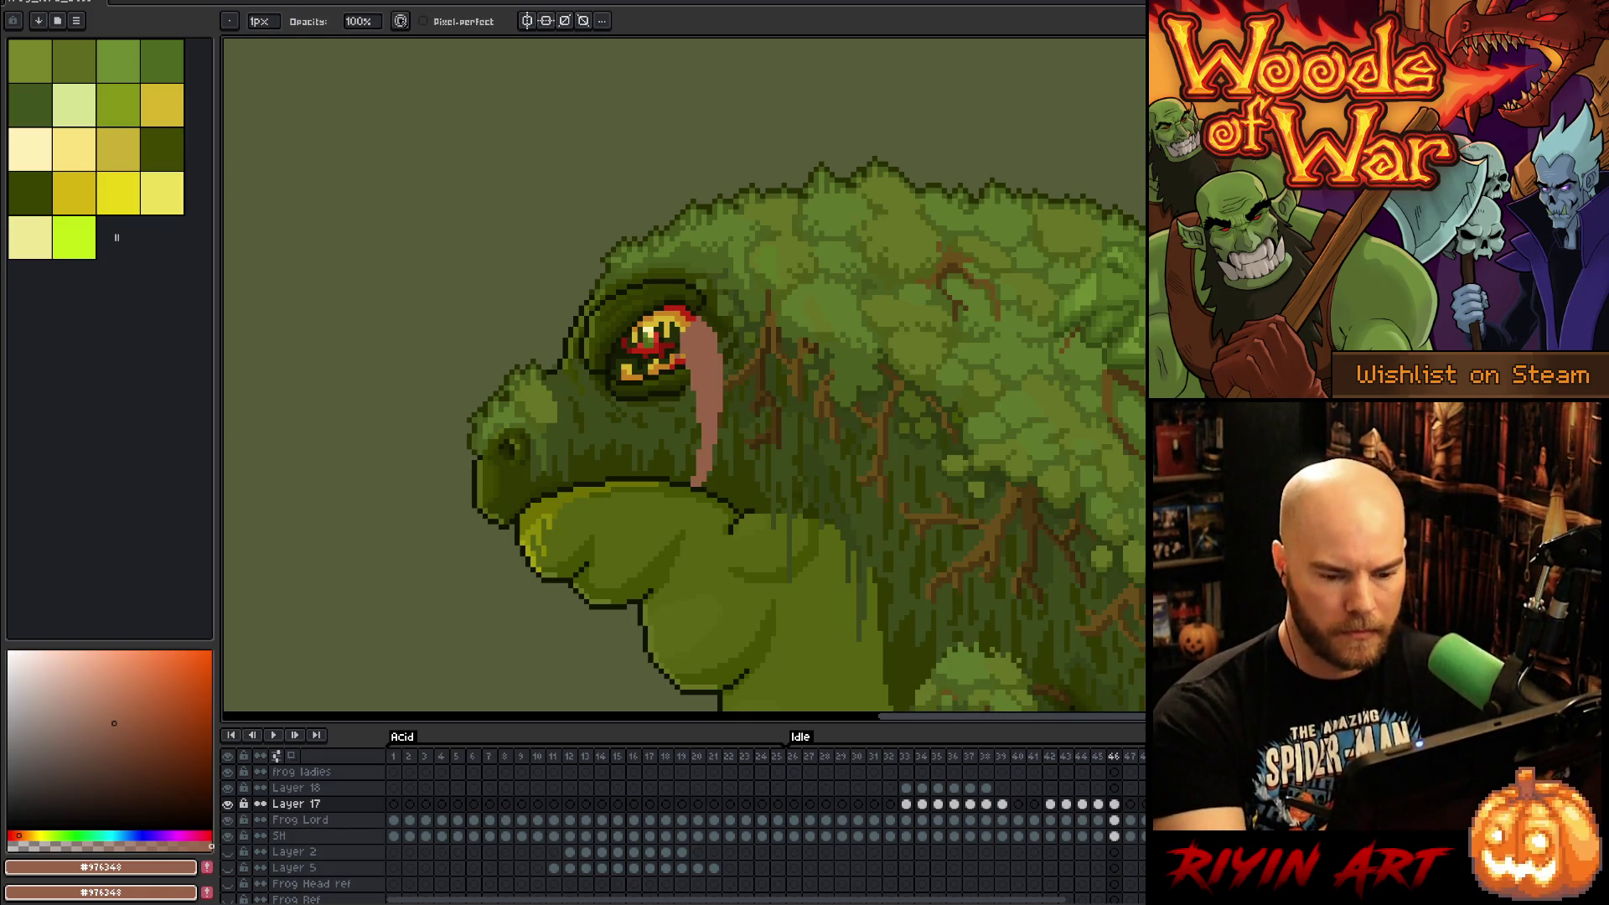
Step: On frame 47, draw a small pink loop for the retreating tongue tip, then play the animation
left_click(1131, 805)
key("b")
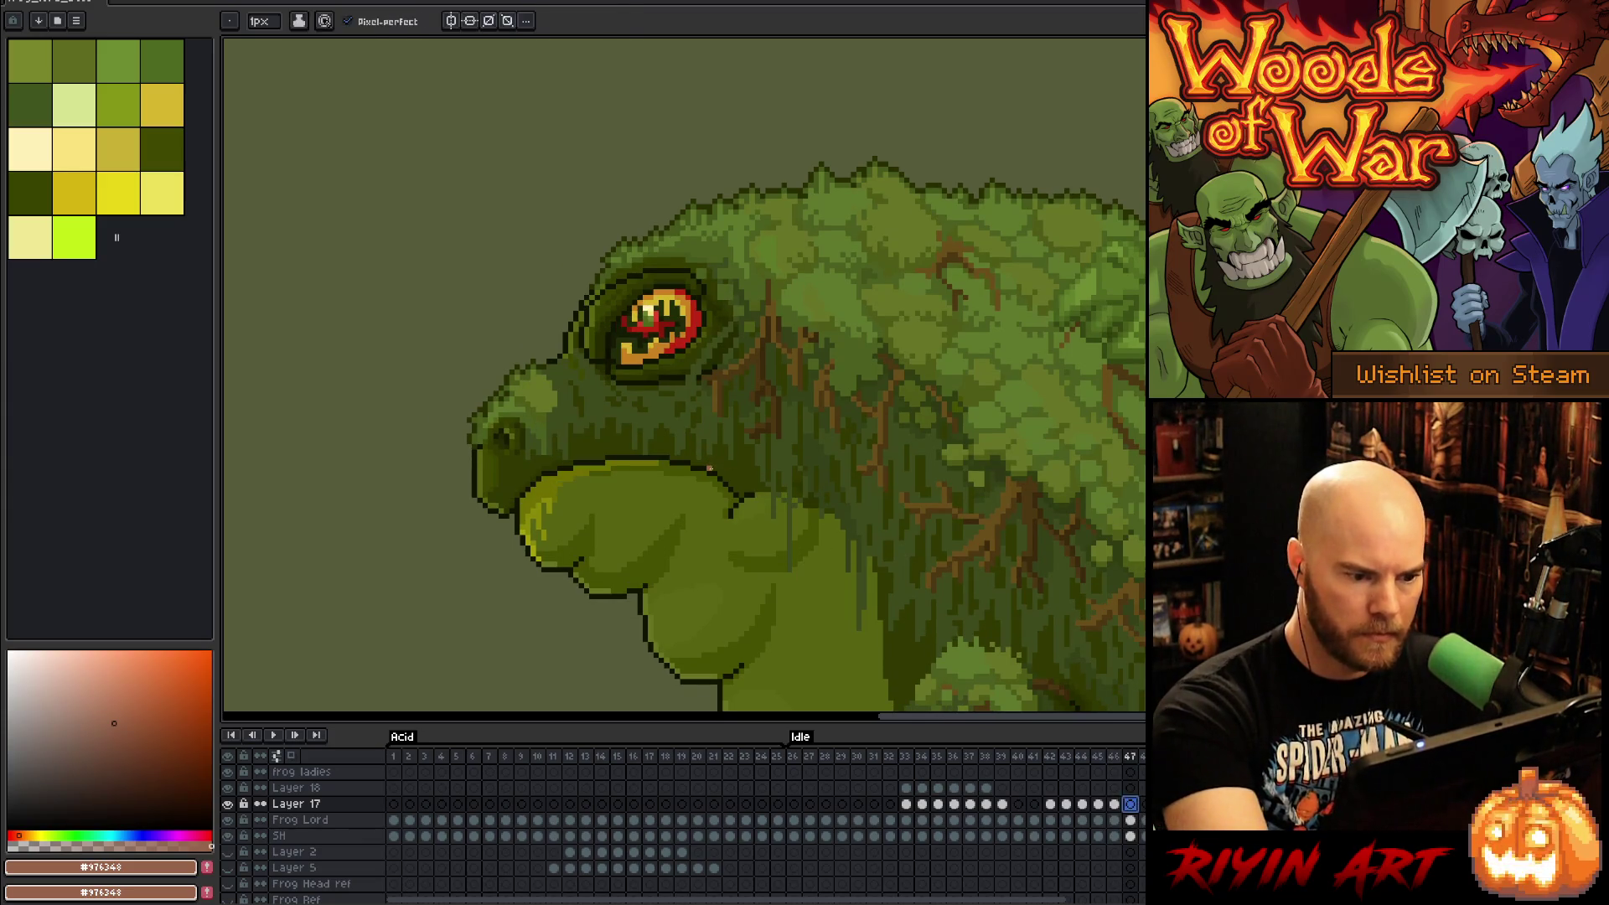
left_click_drag(711, 468, 736, 436)
key("ctrl+z")
left_click_drag(741, 482, 735, 484)
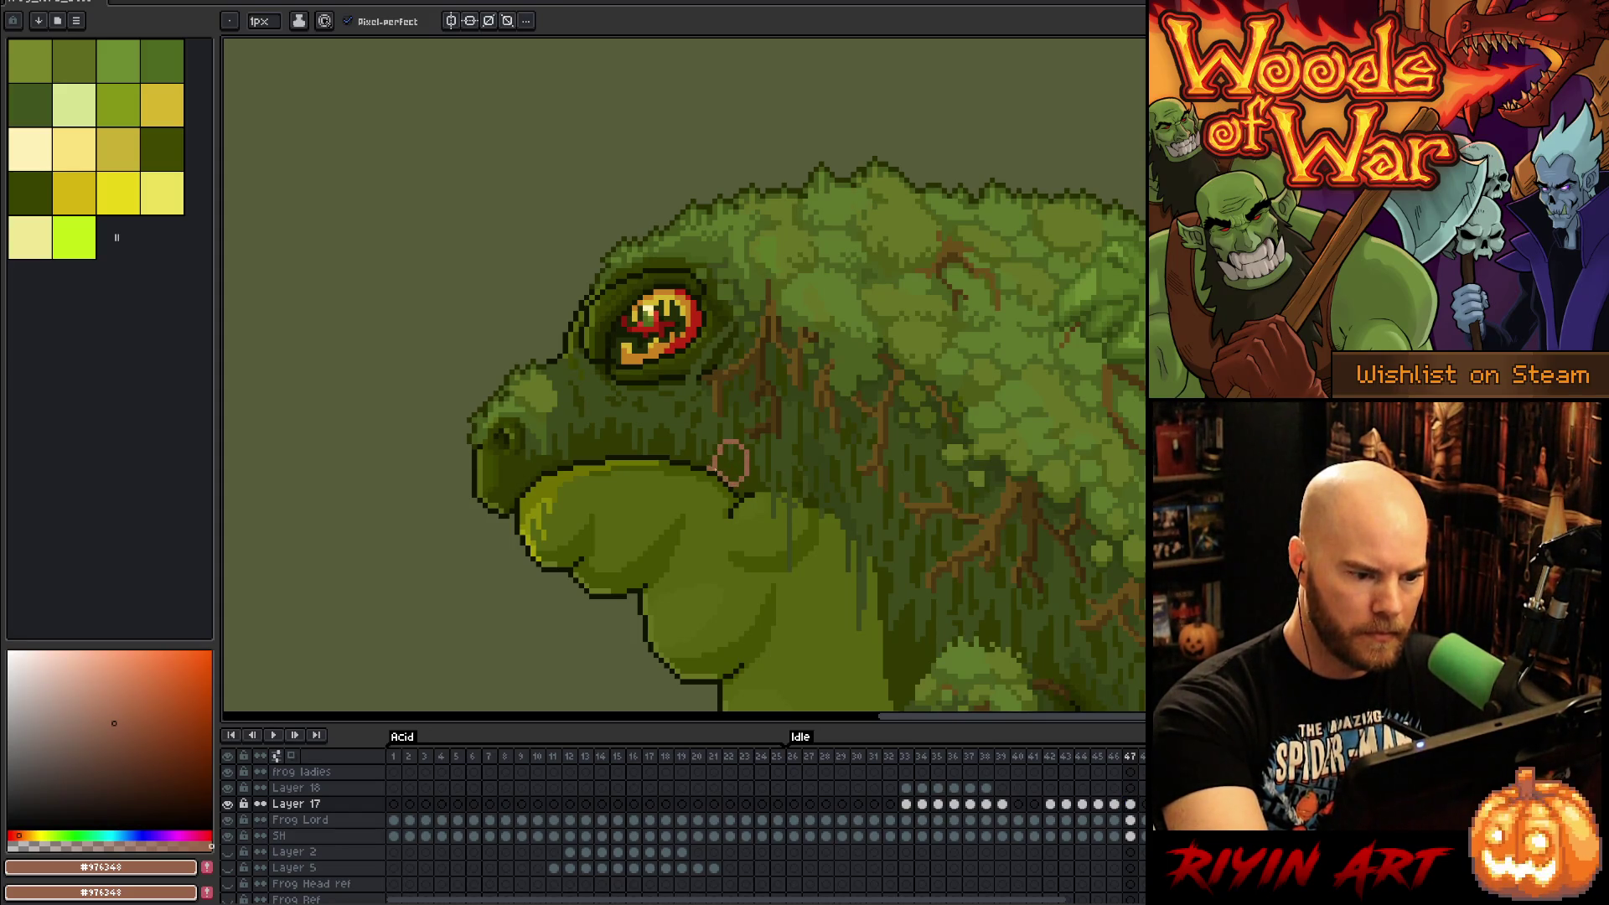
key("g")
left_click(730, 461)
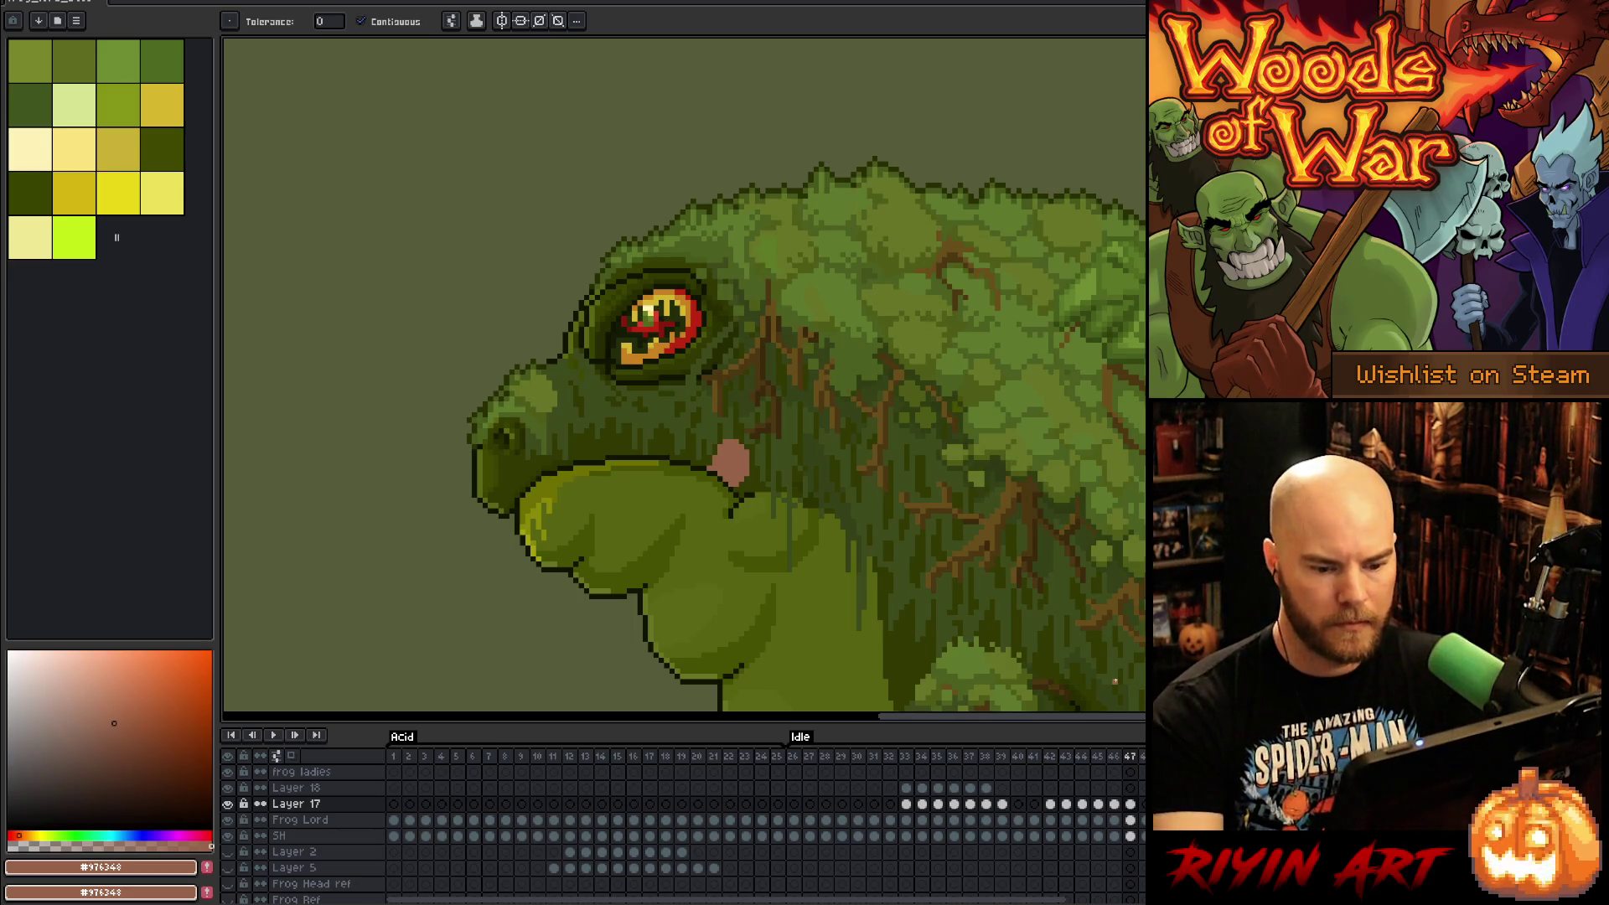
key("Return")
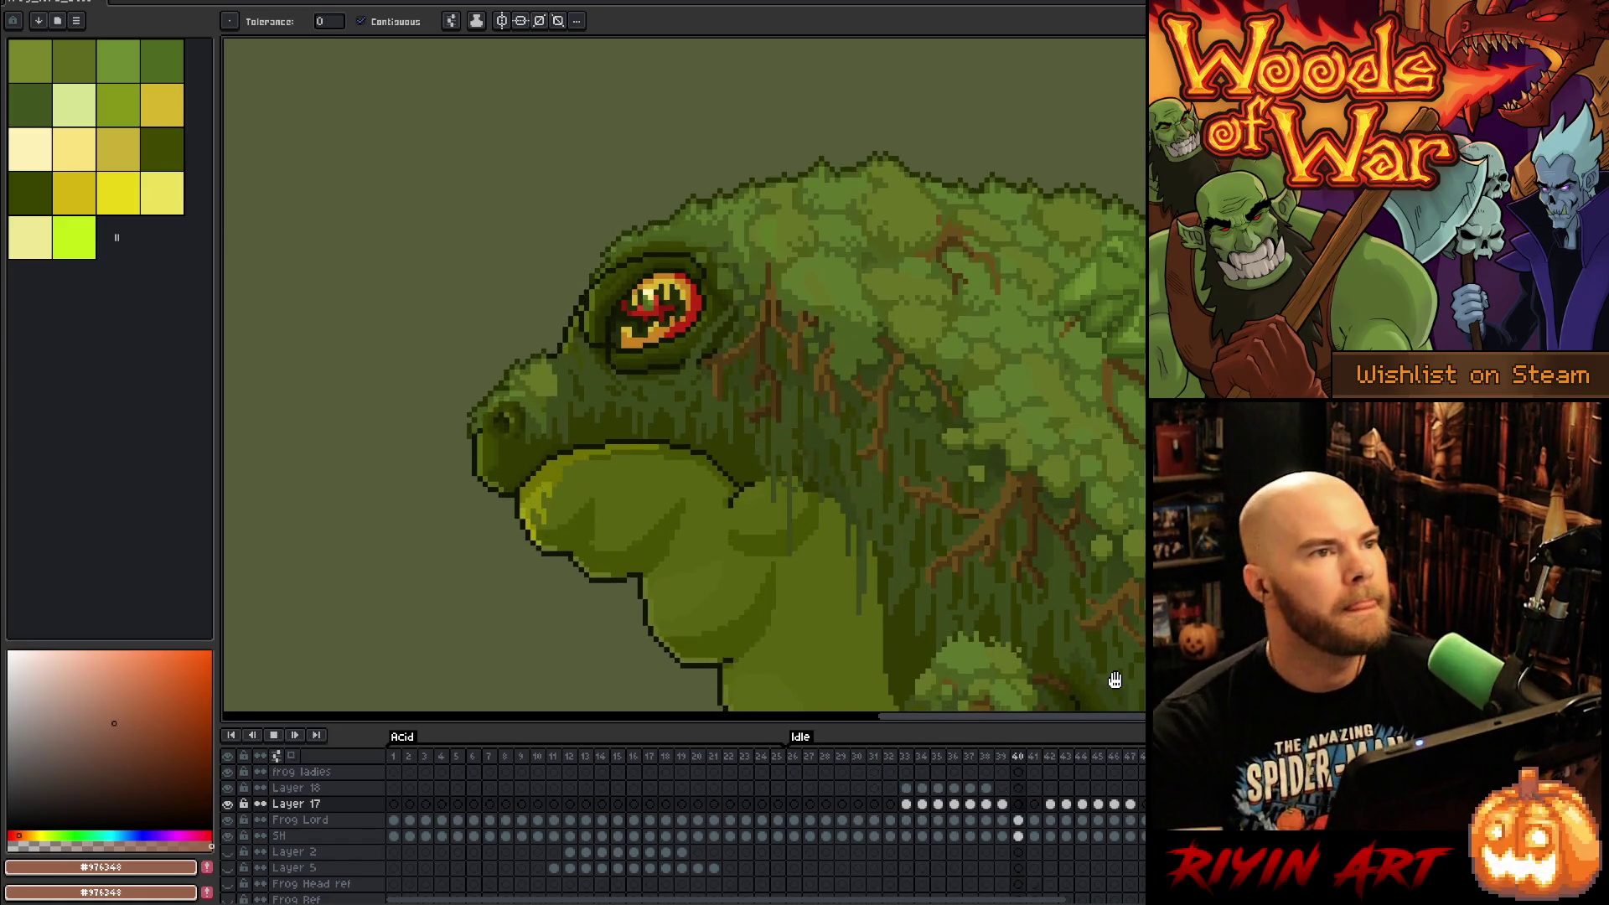
Step: Stop playback and step back and forth through frames 42–45 to compare the lick
key("Return")
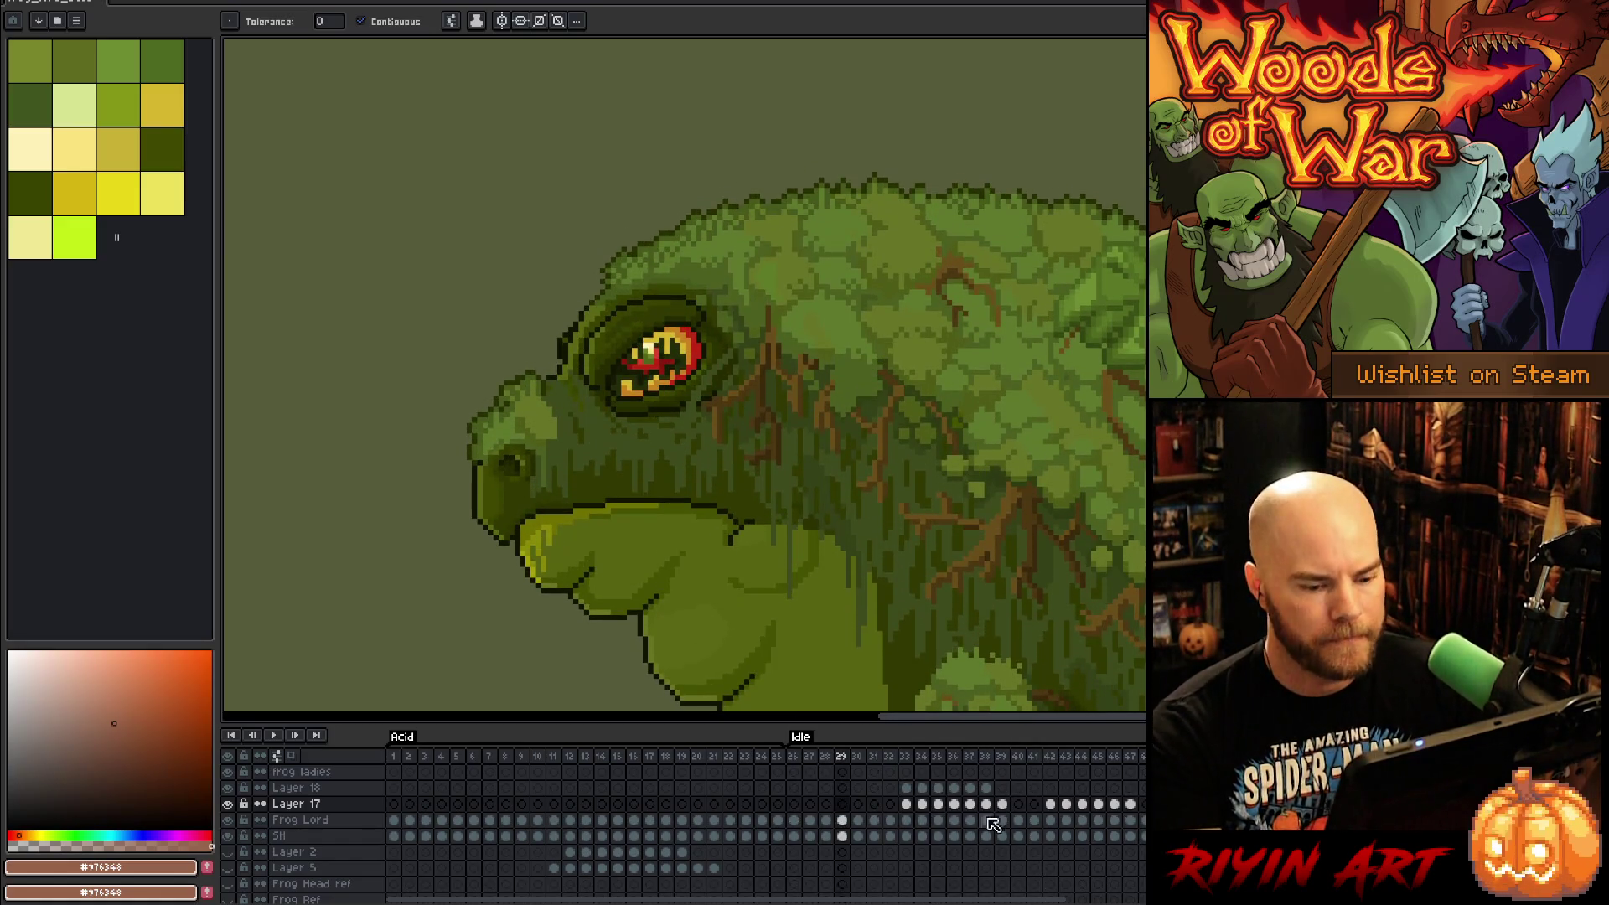
left_click(1052, 806)
key("Right")
key("Right")
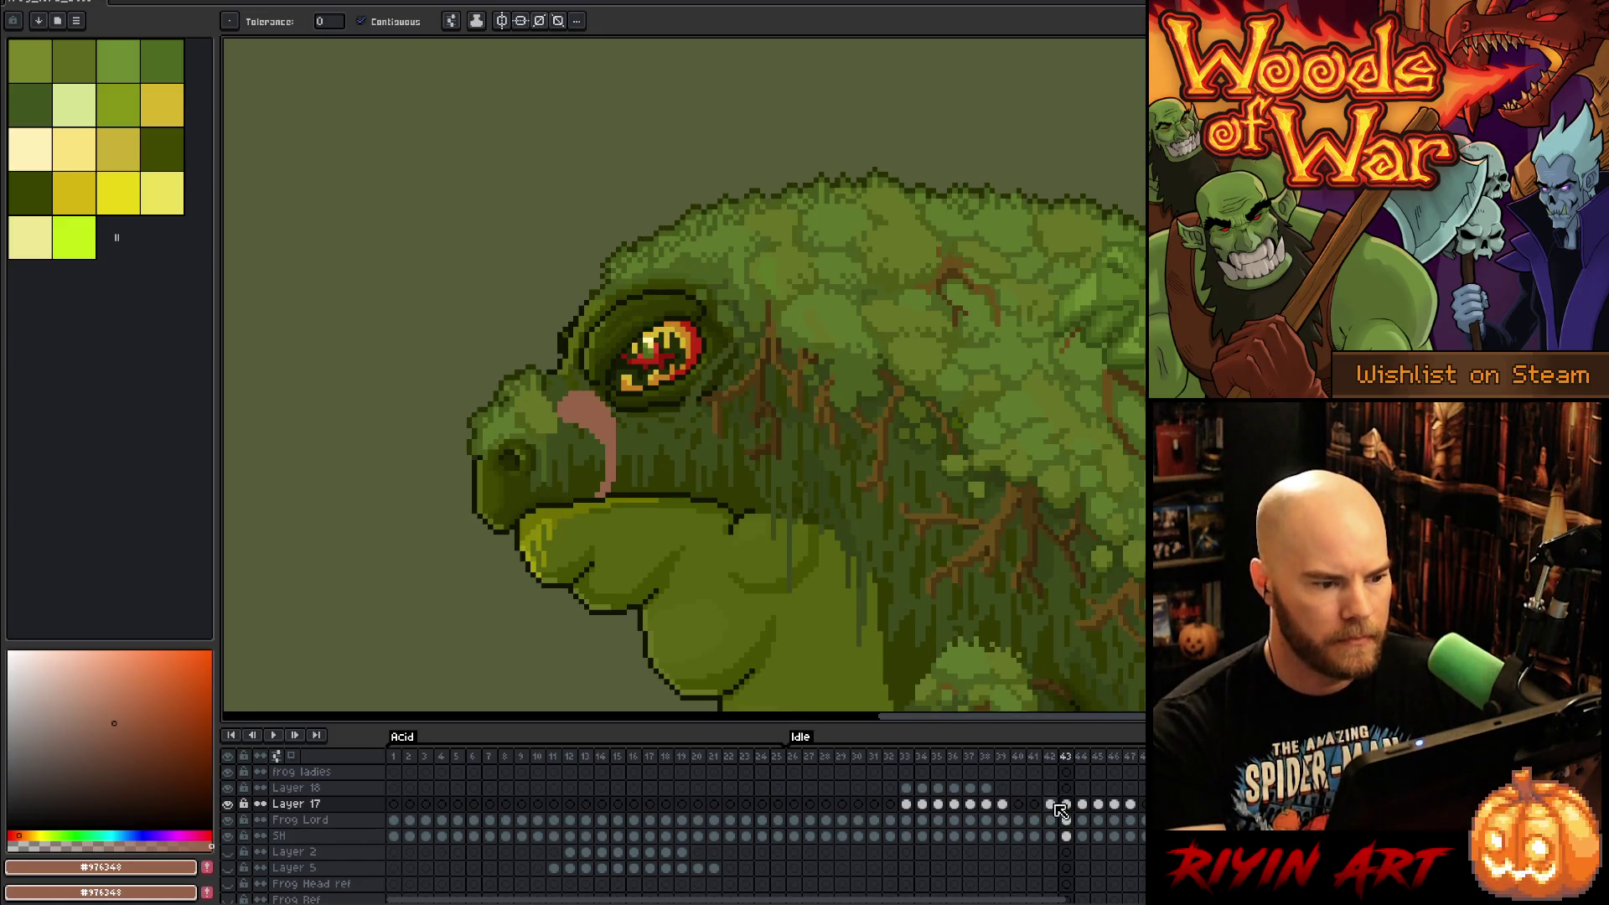
key("Left")
key("Right")
key("Left")
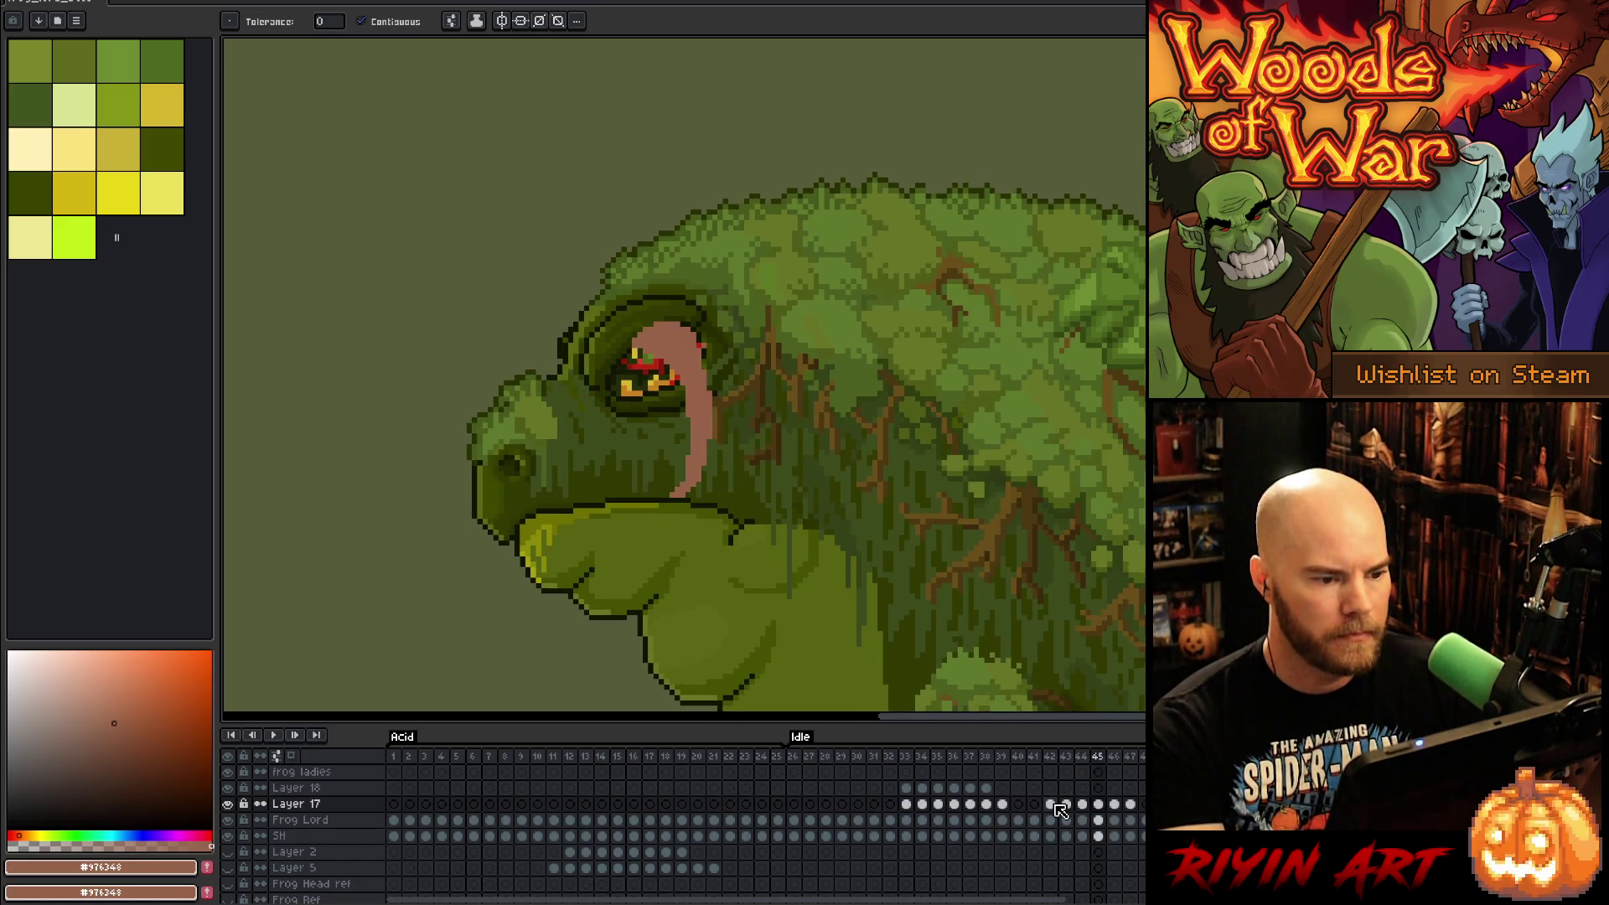
key("Right")
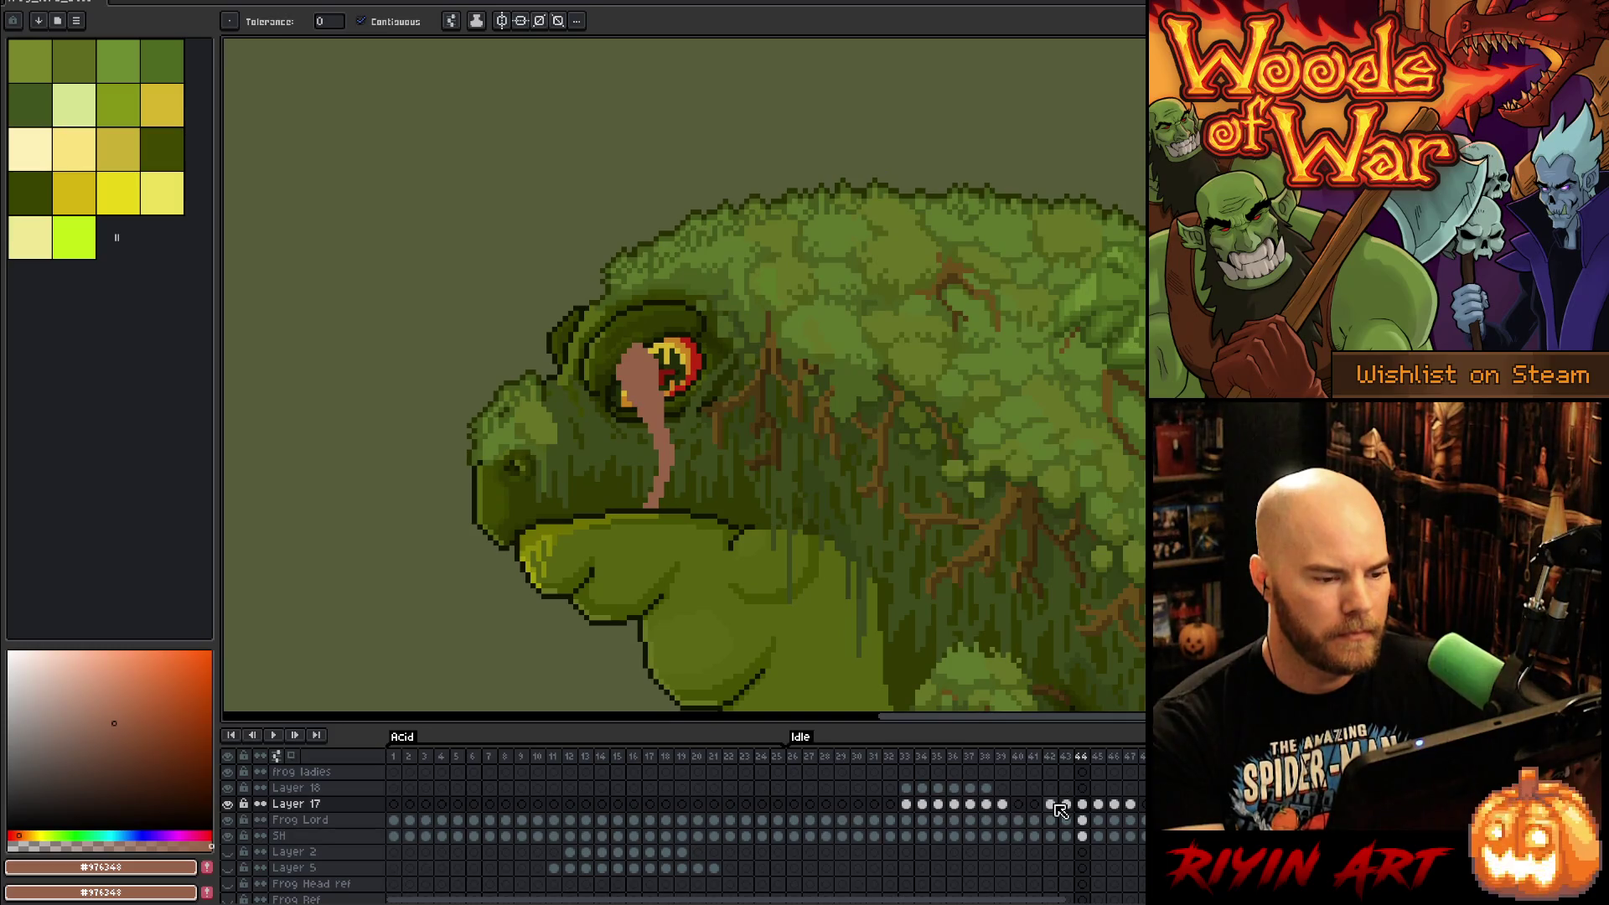
key("Right")
key("Right")
key("Left")
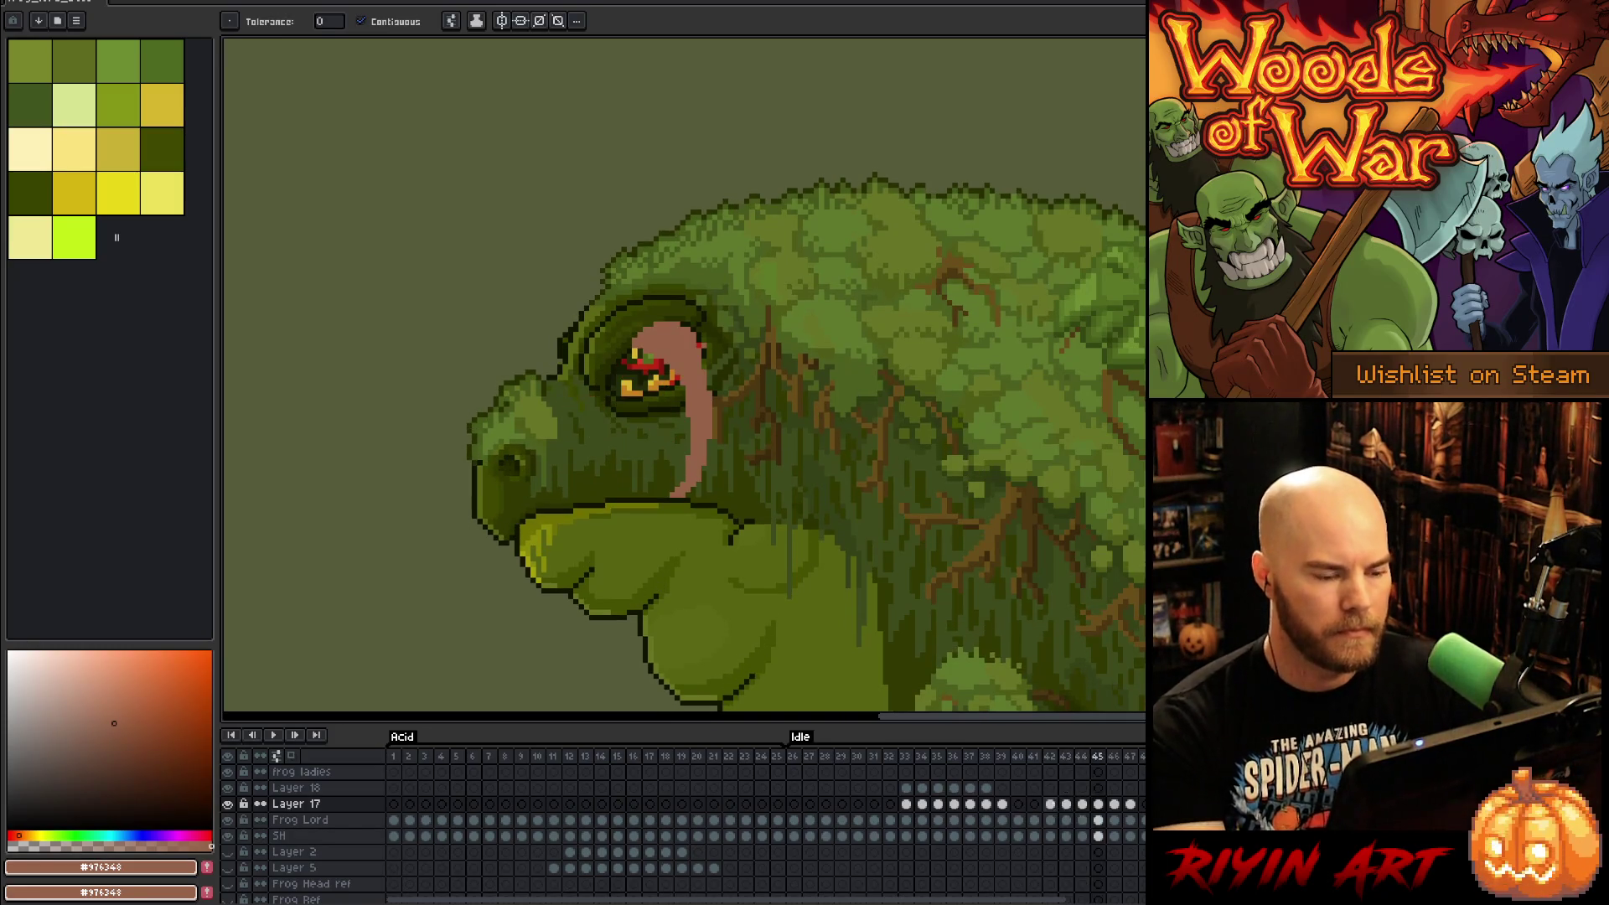
key("Left")
key("Left")
key("Right")
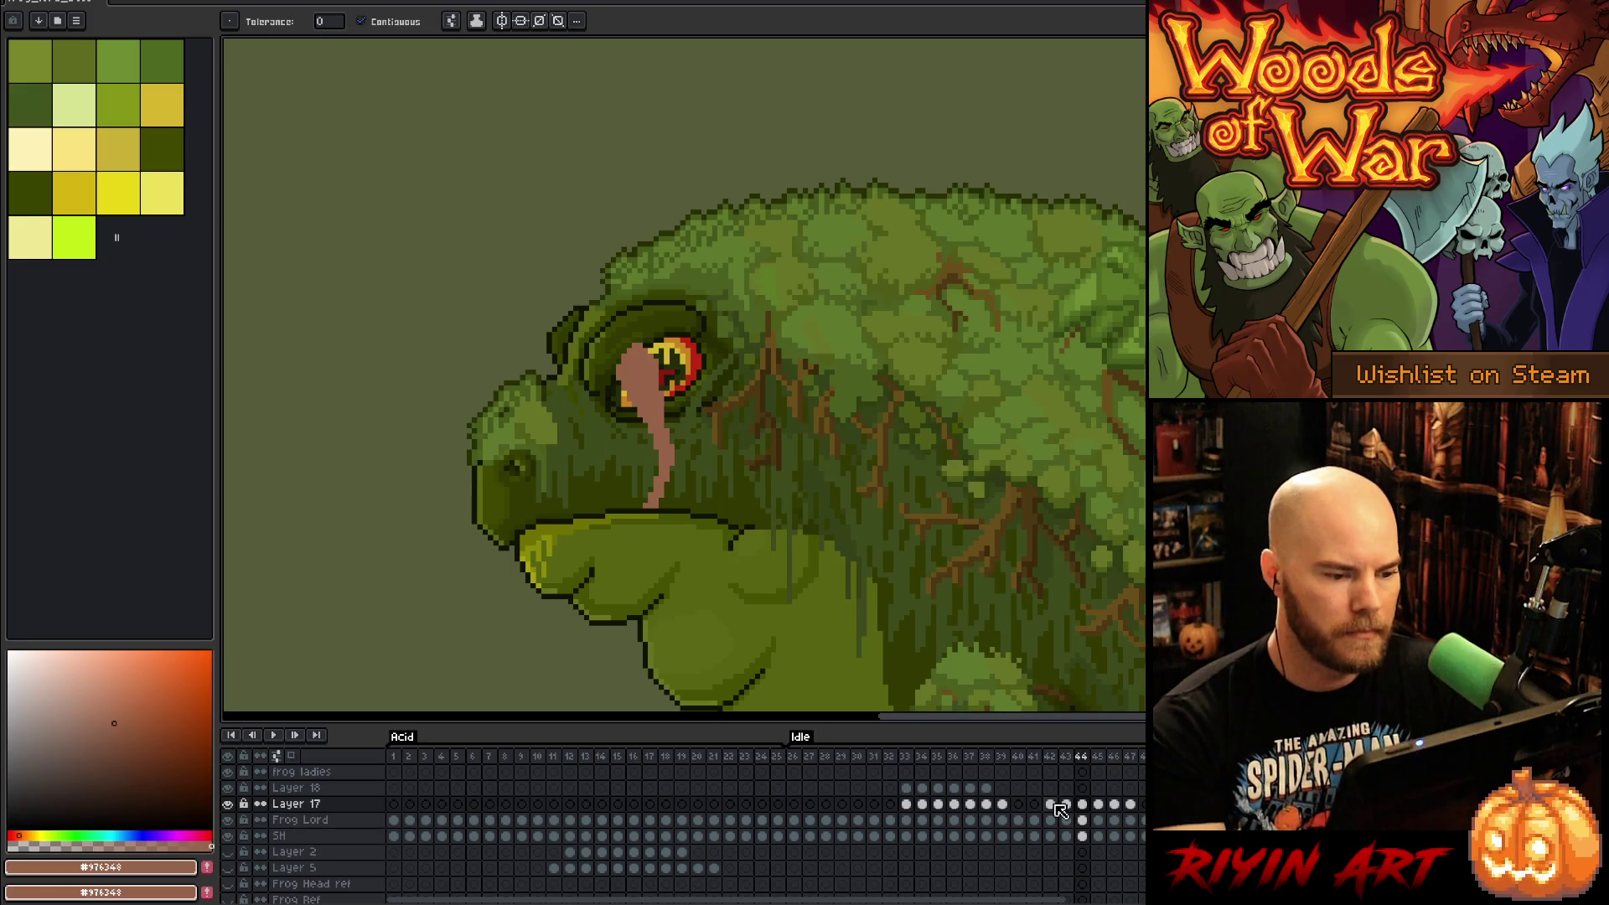
Step: Lasso the tongue on frame 44, shift it about 12 px, commit it, and replay the animation
key("q")
mouse_move(640, 405)
left_mouse_down()
mouse_move(609, 563)
mouse_move(594, 383)
left_mouse_up()
key("ctrl+t")
left_click_drag(668, 479, 658, 479)
mouse_move(712, 373)
left_mouse_down()
mouse_move(671, 429)
mouse_move(611, 449)
mouse_move(713, 375)
left_mouse_up()
key("ctrl+t")
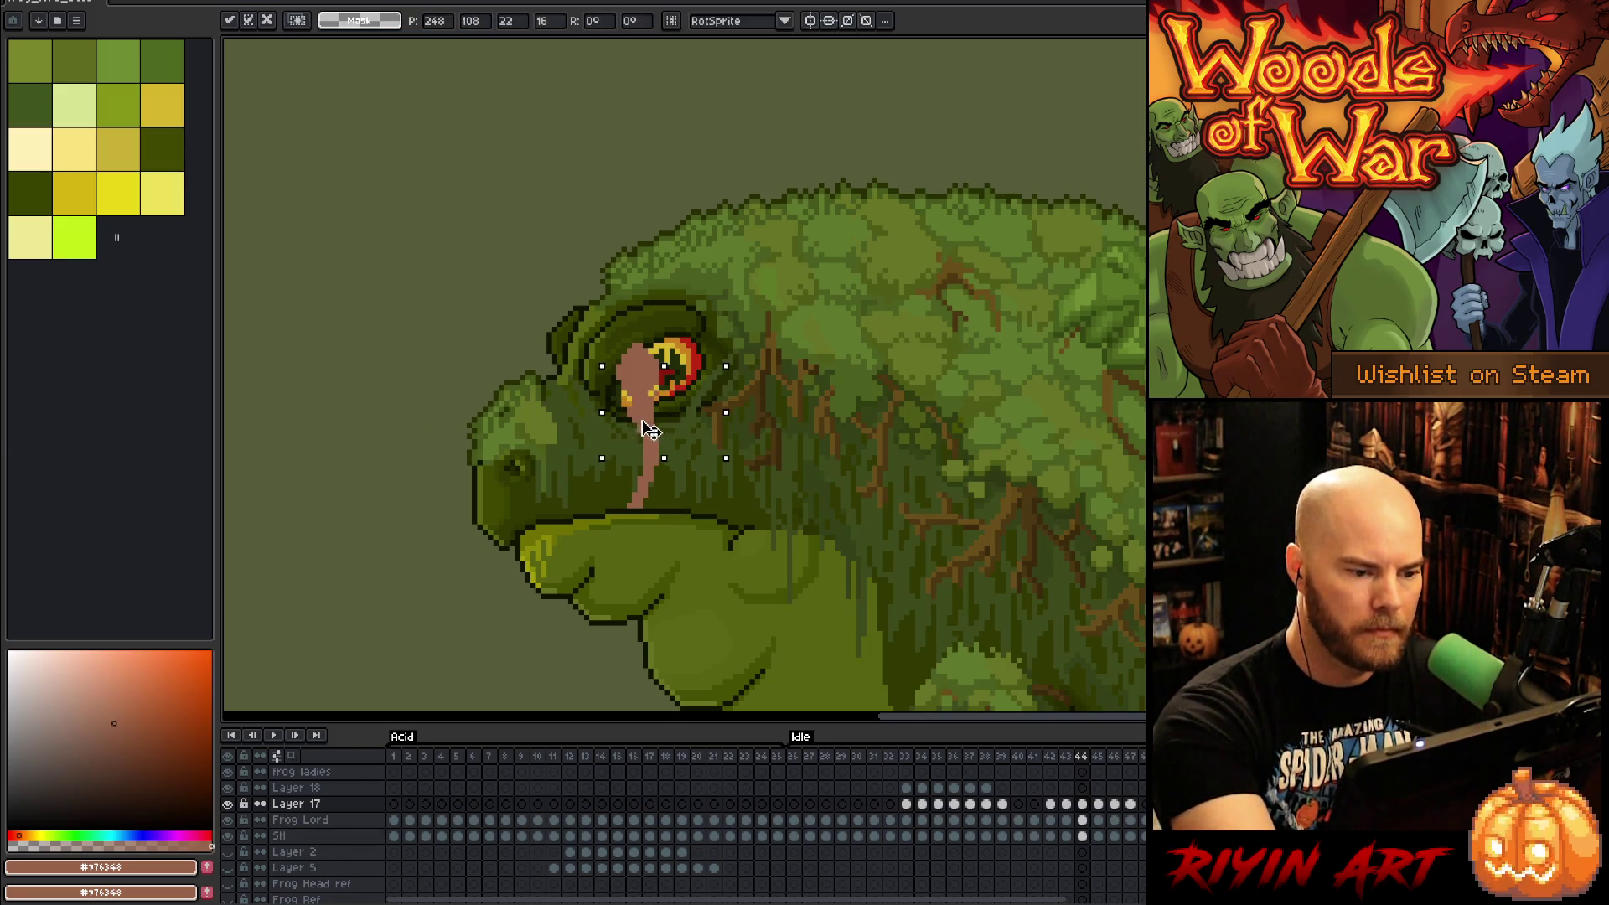
key("b")
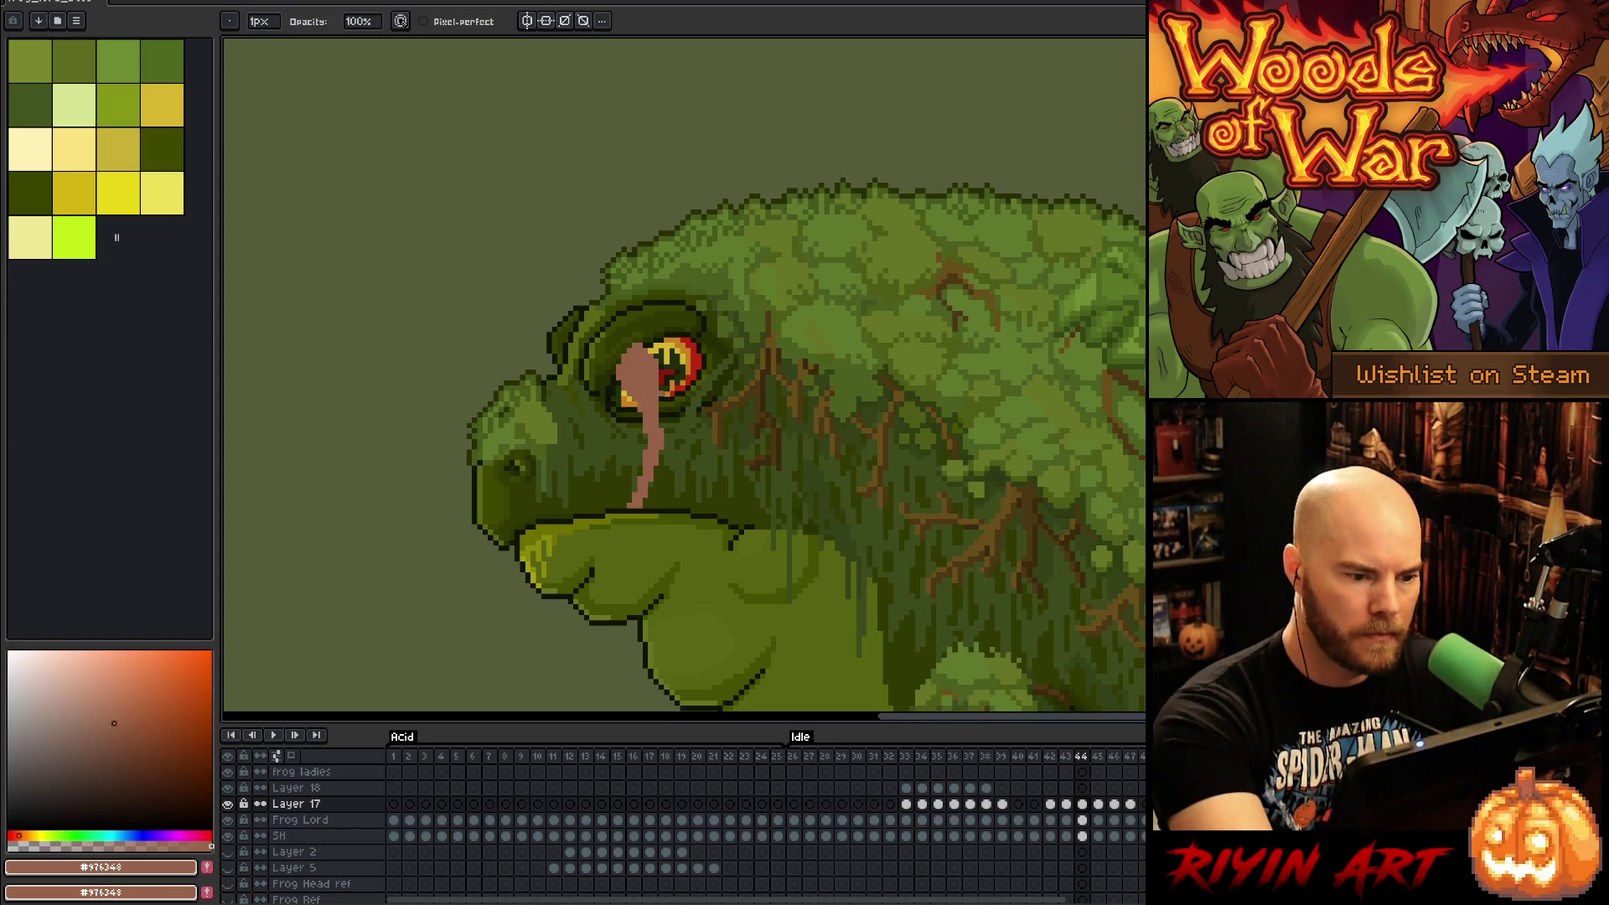
key("e")
key("Return")
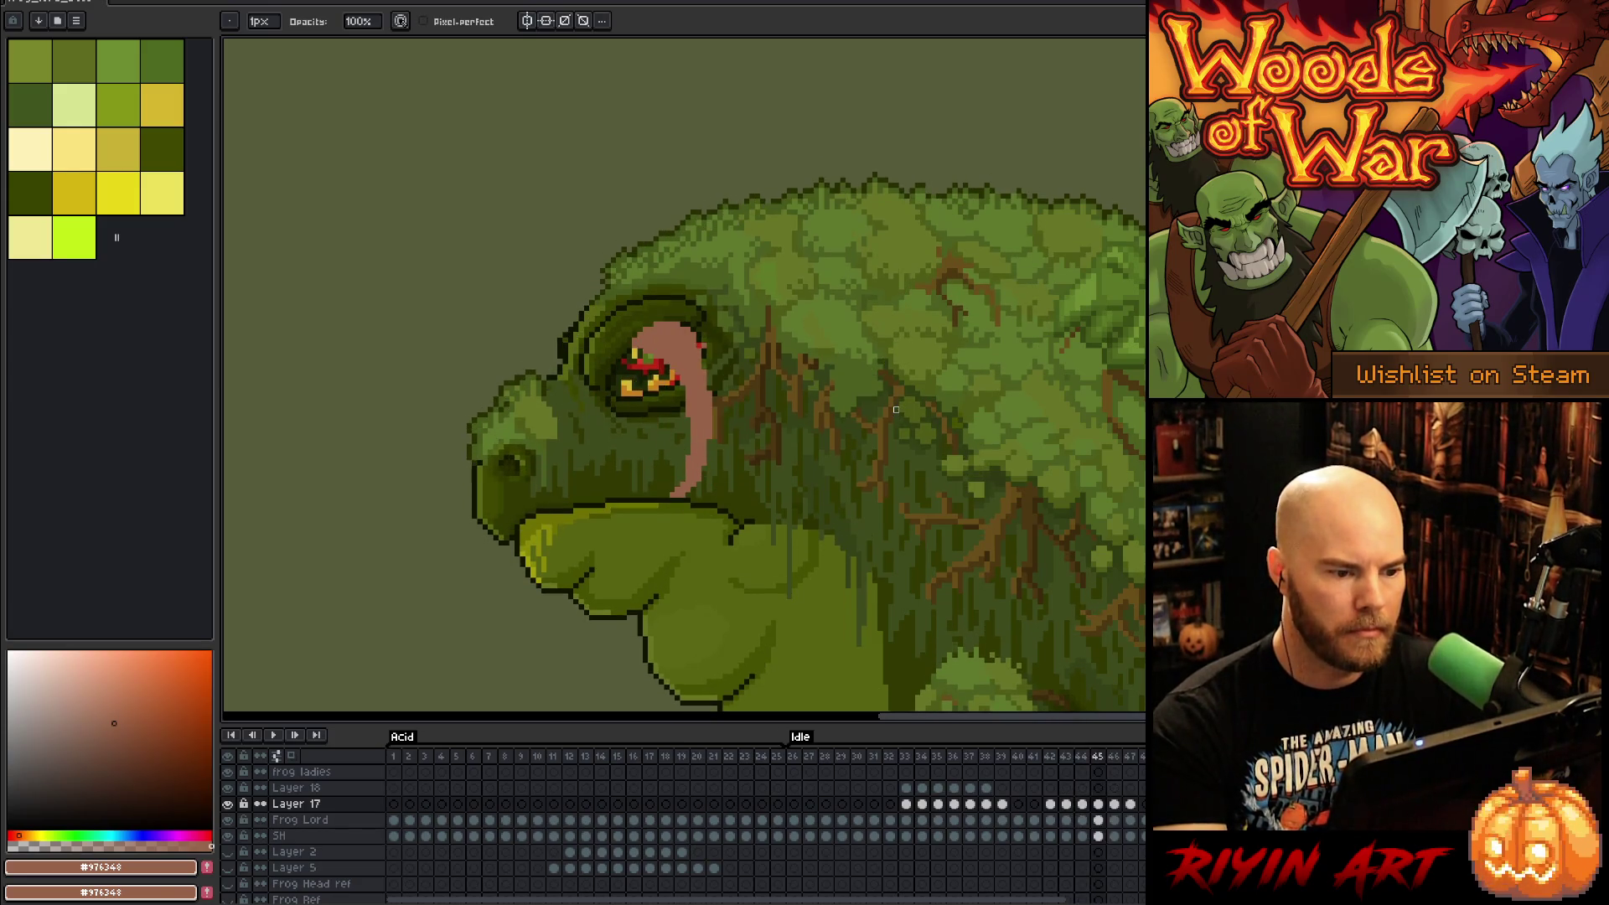
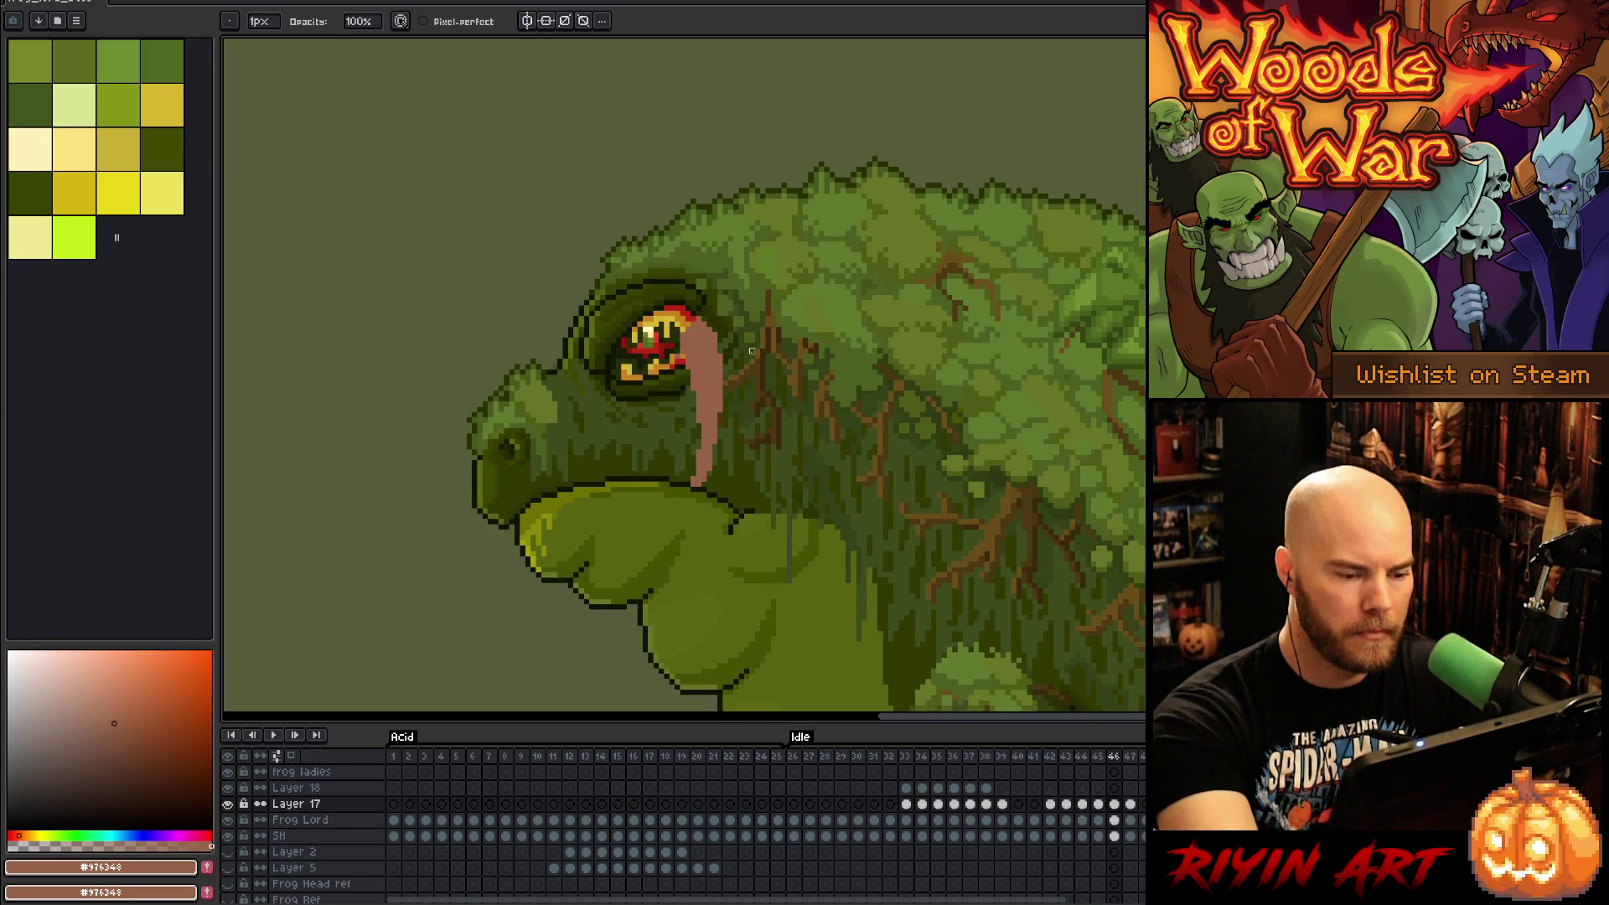
Step: Flip between frames 44–47 with pencil and eraser ready, comparing the tongue lick
key("e")
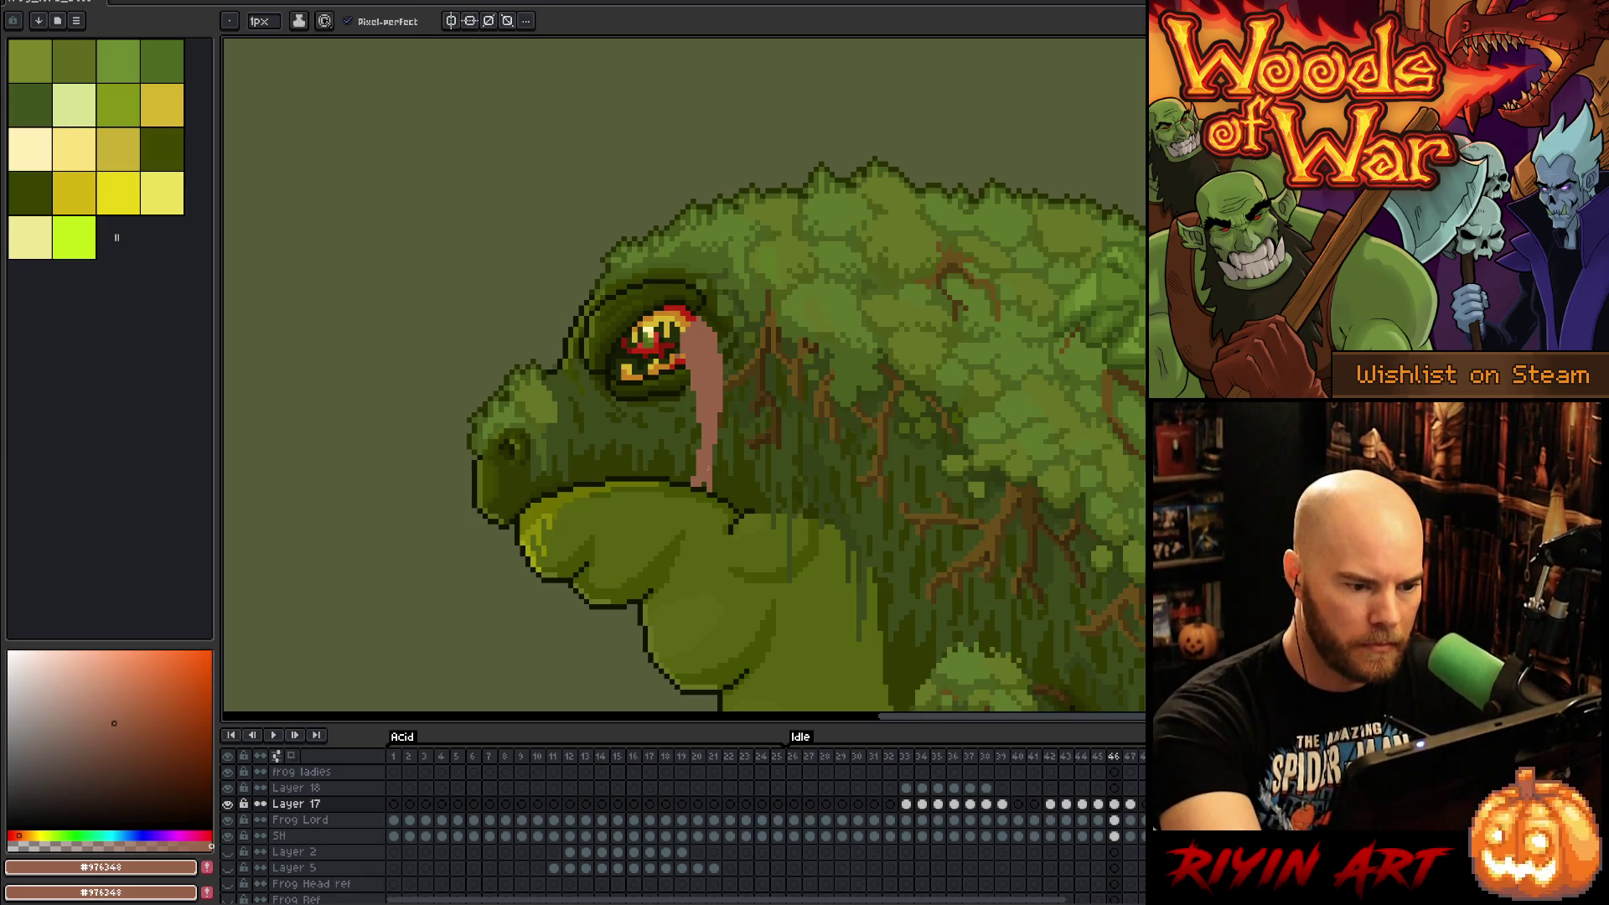
key("b")
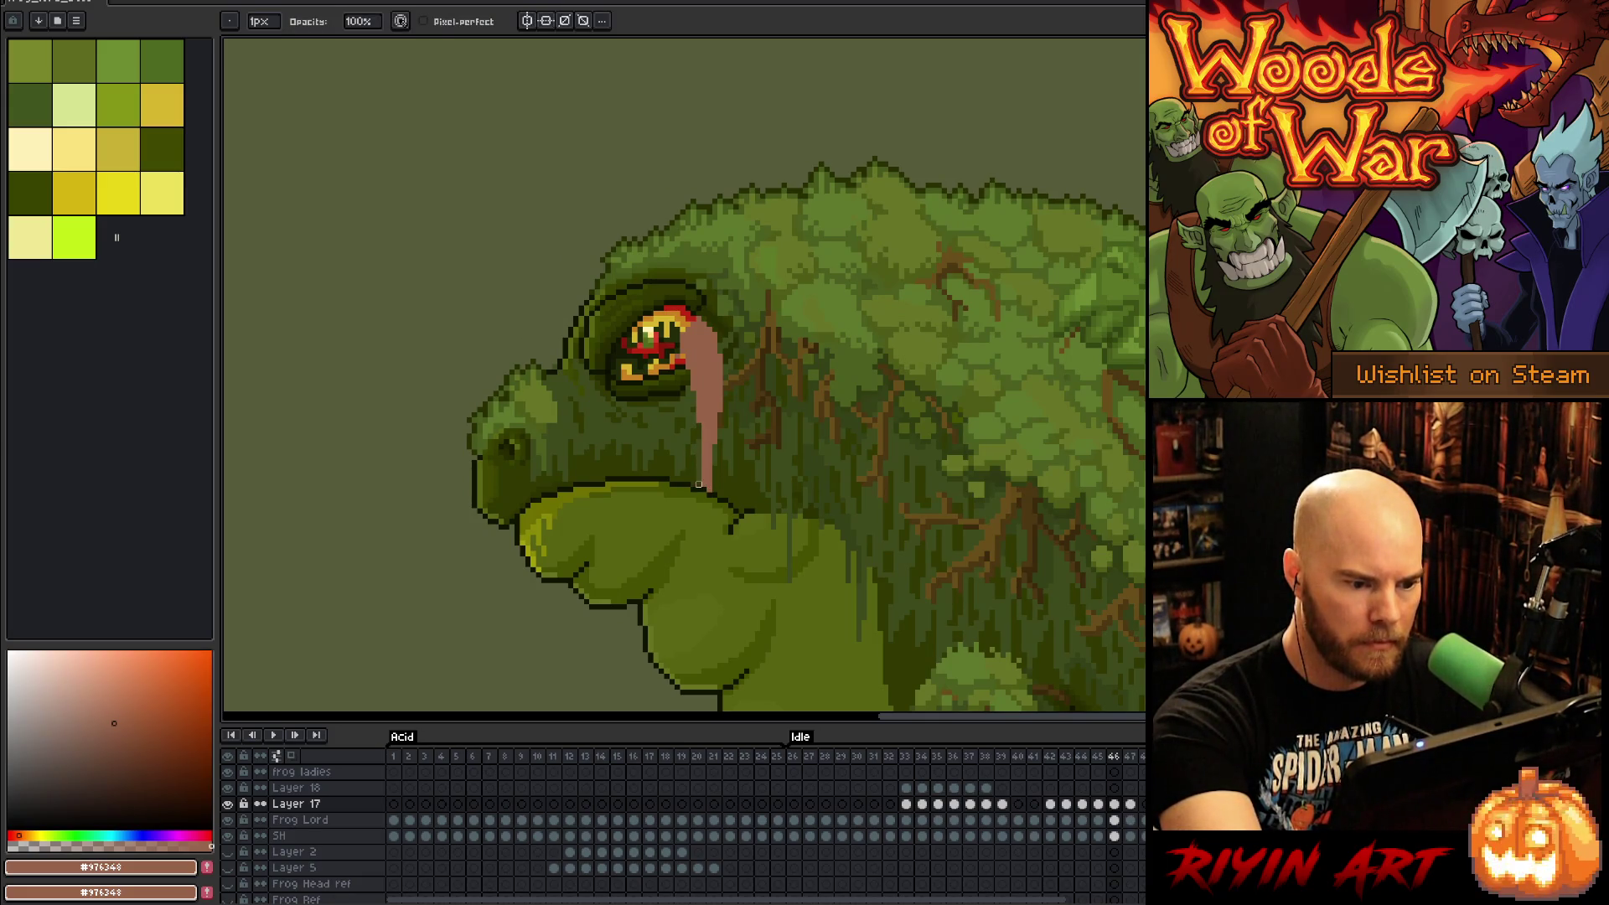
key("e")
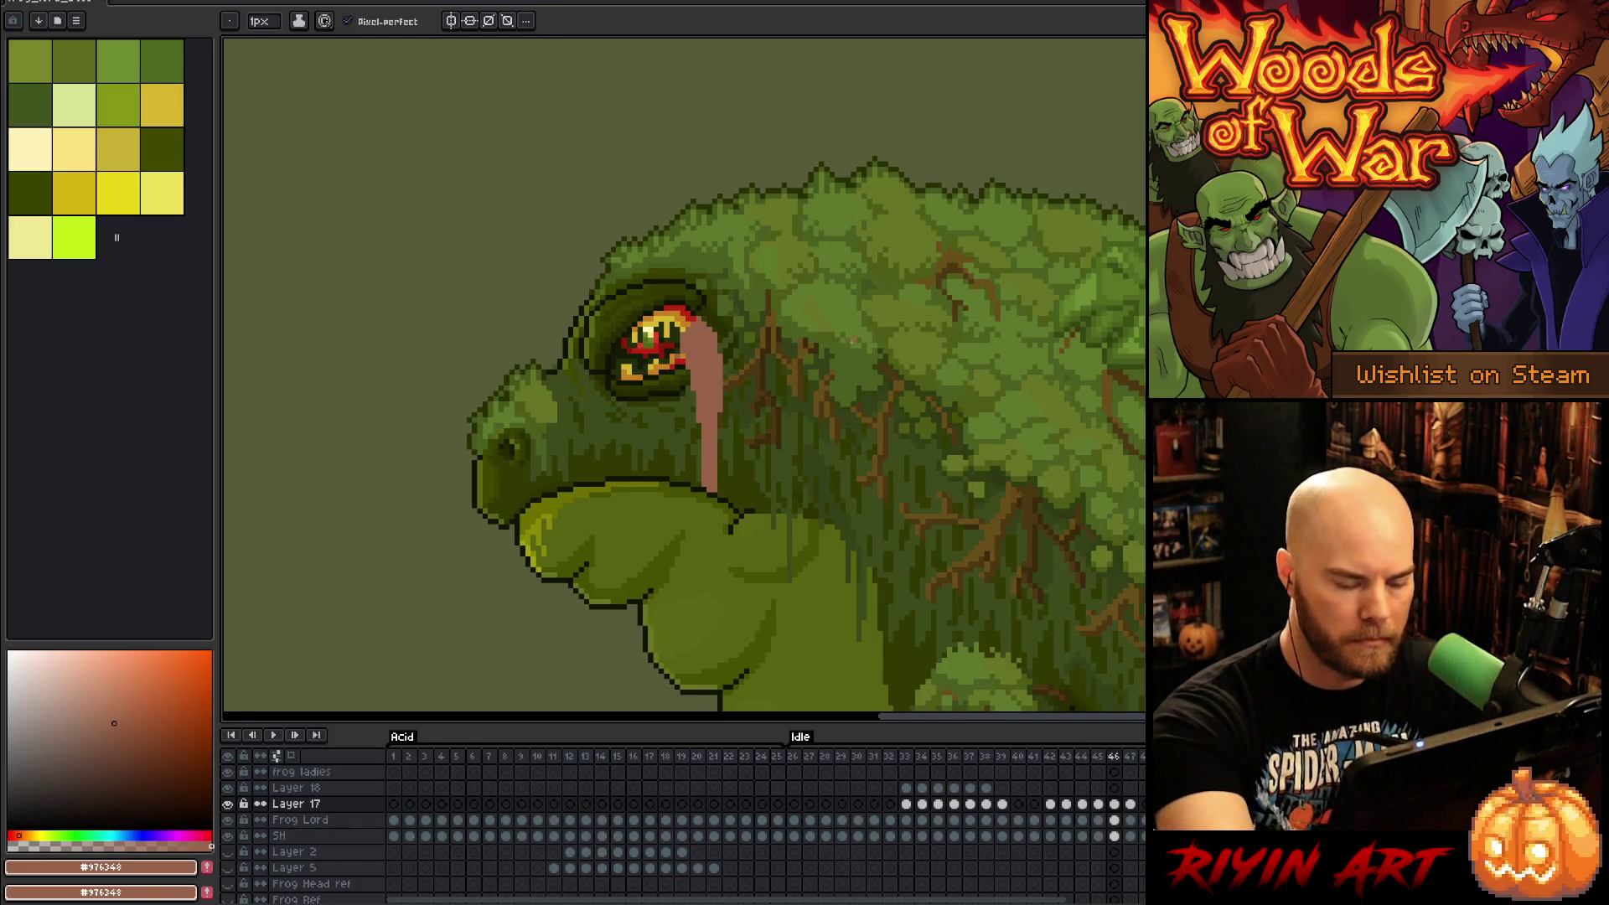
key("comma")
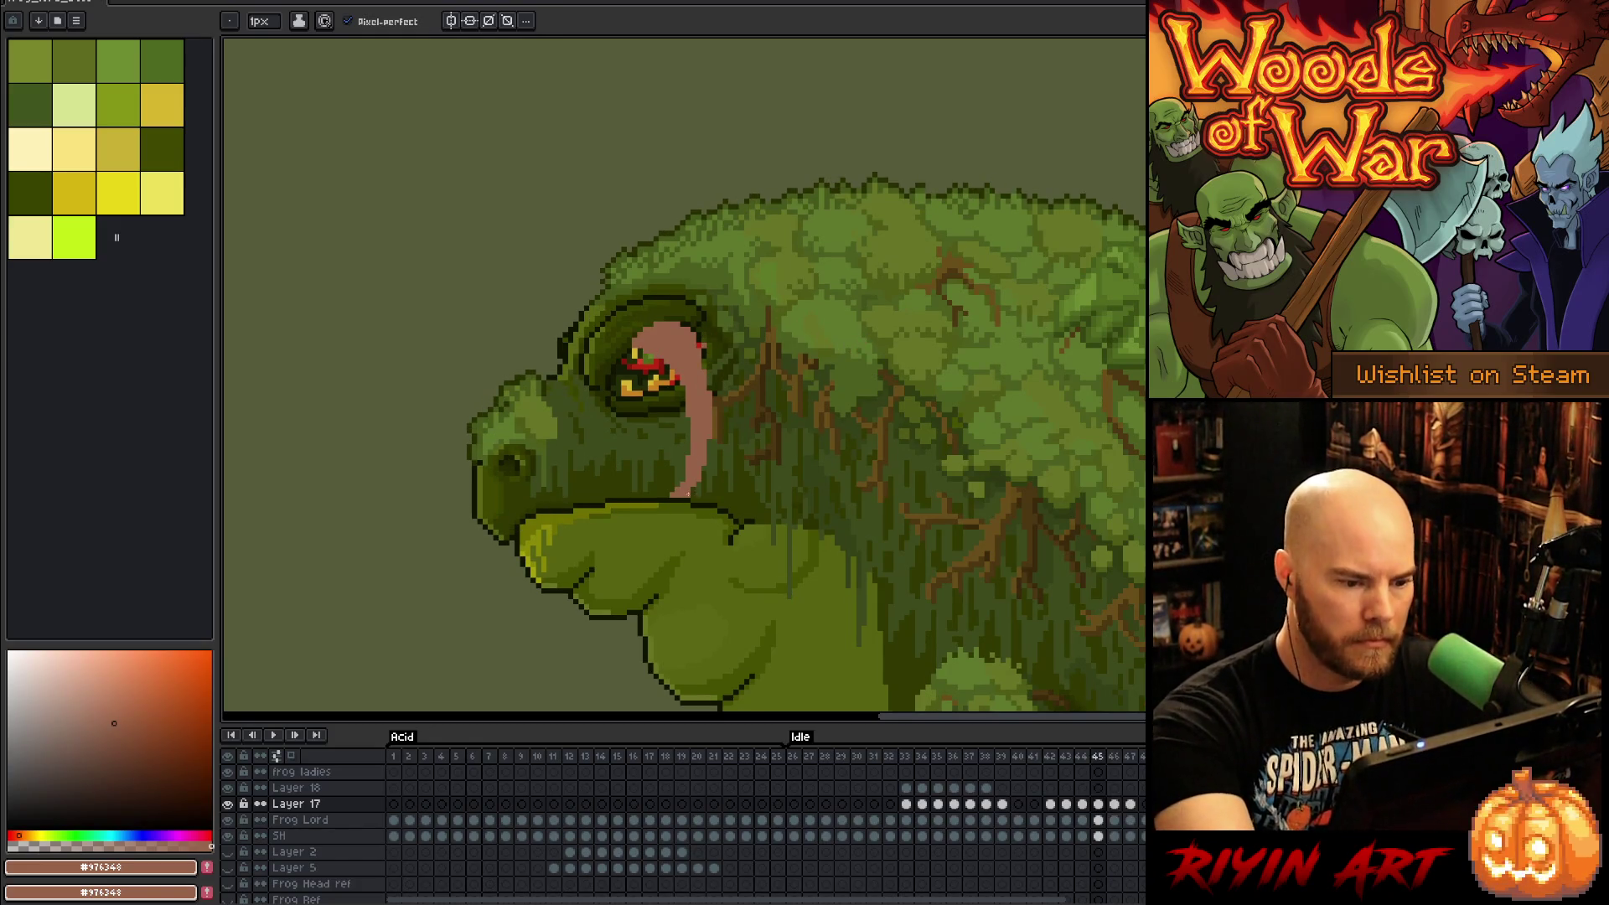
key("b")
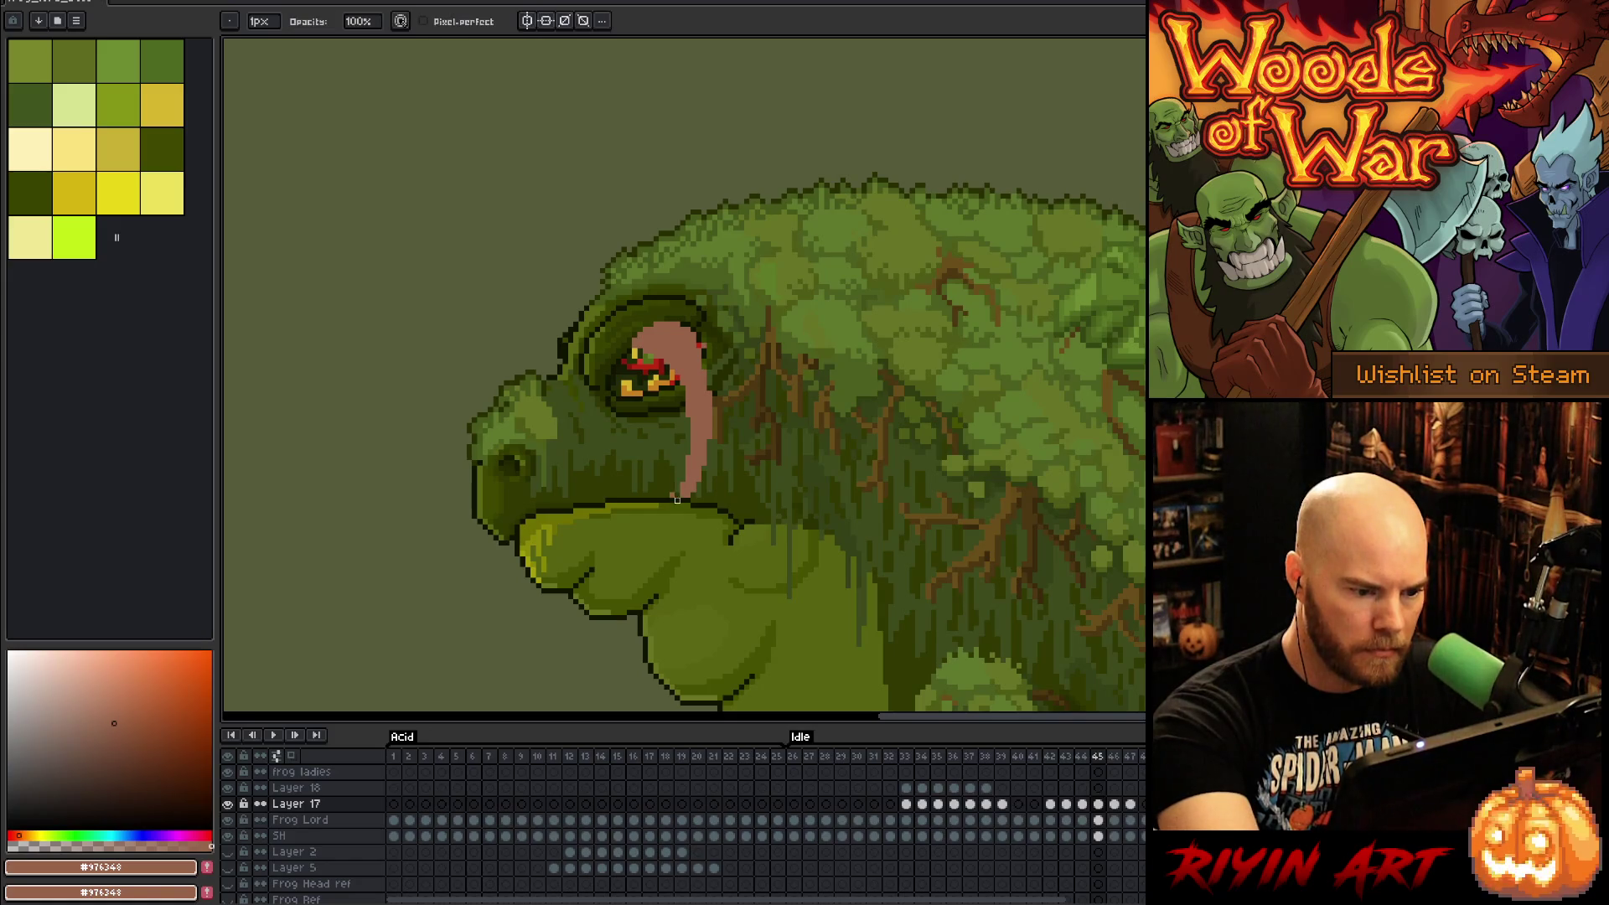
key("period")
key("comma")
key("e")
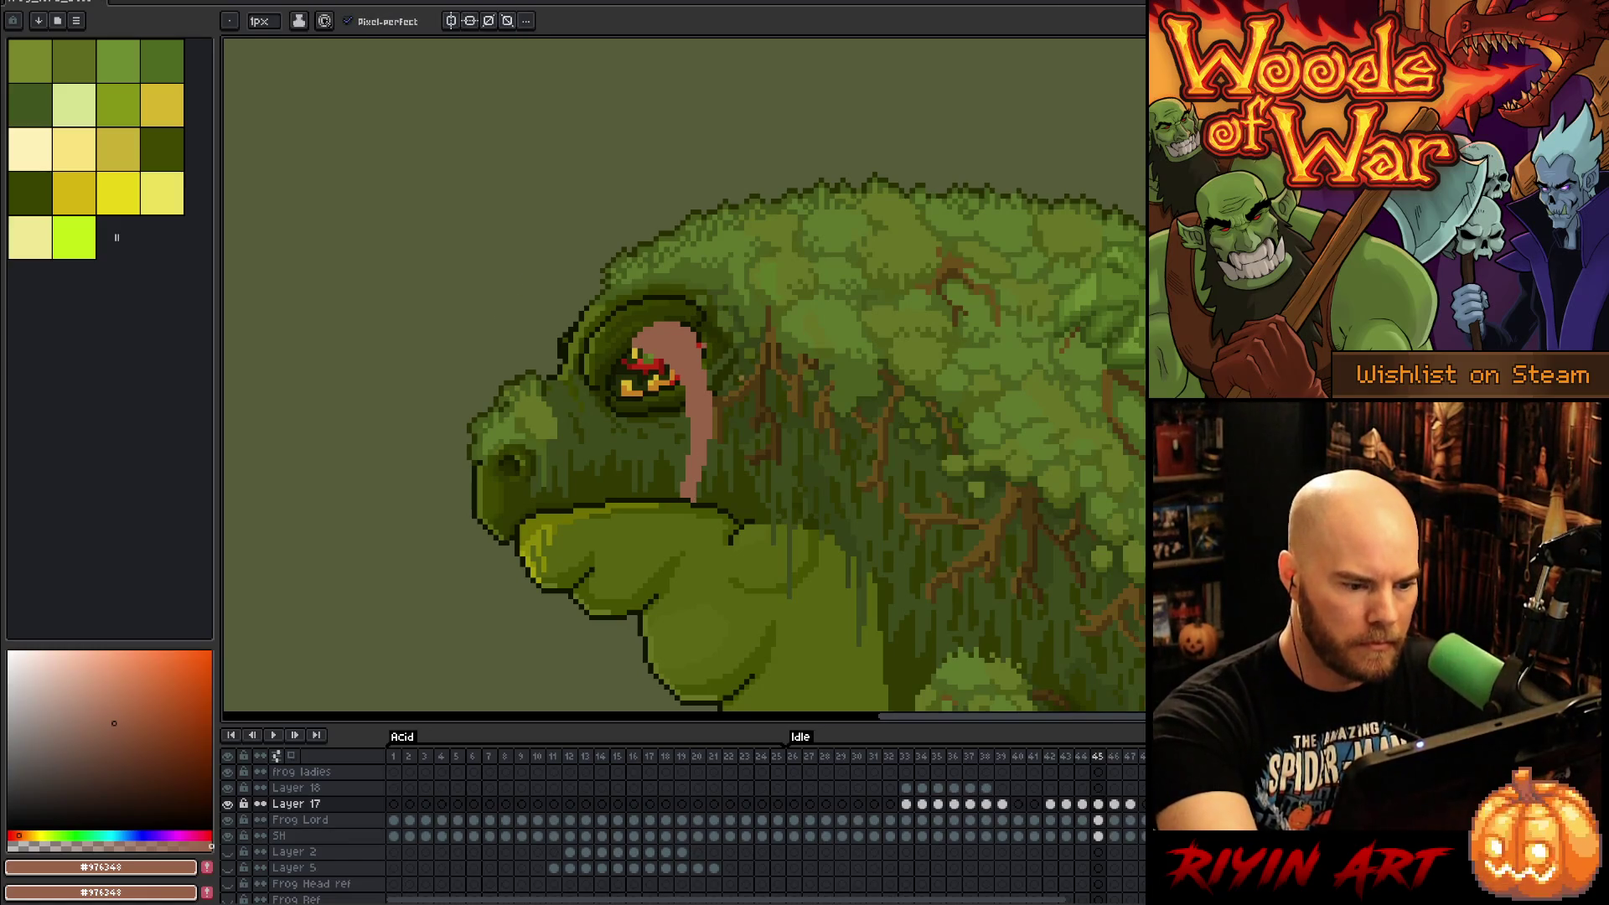
key("period")
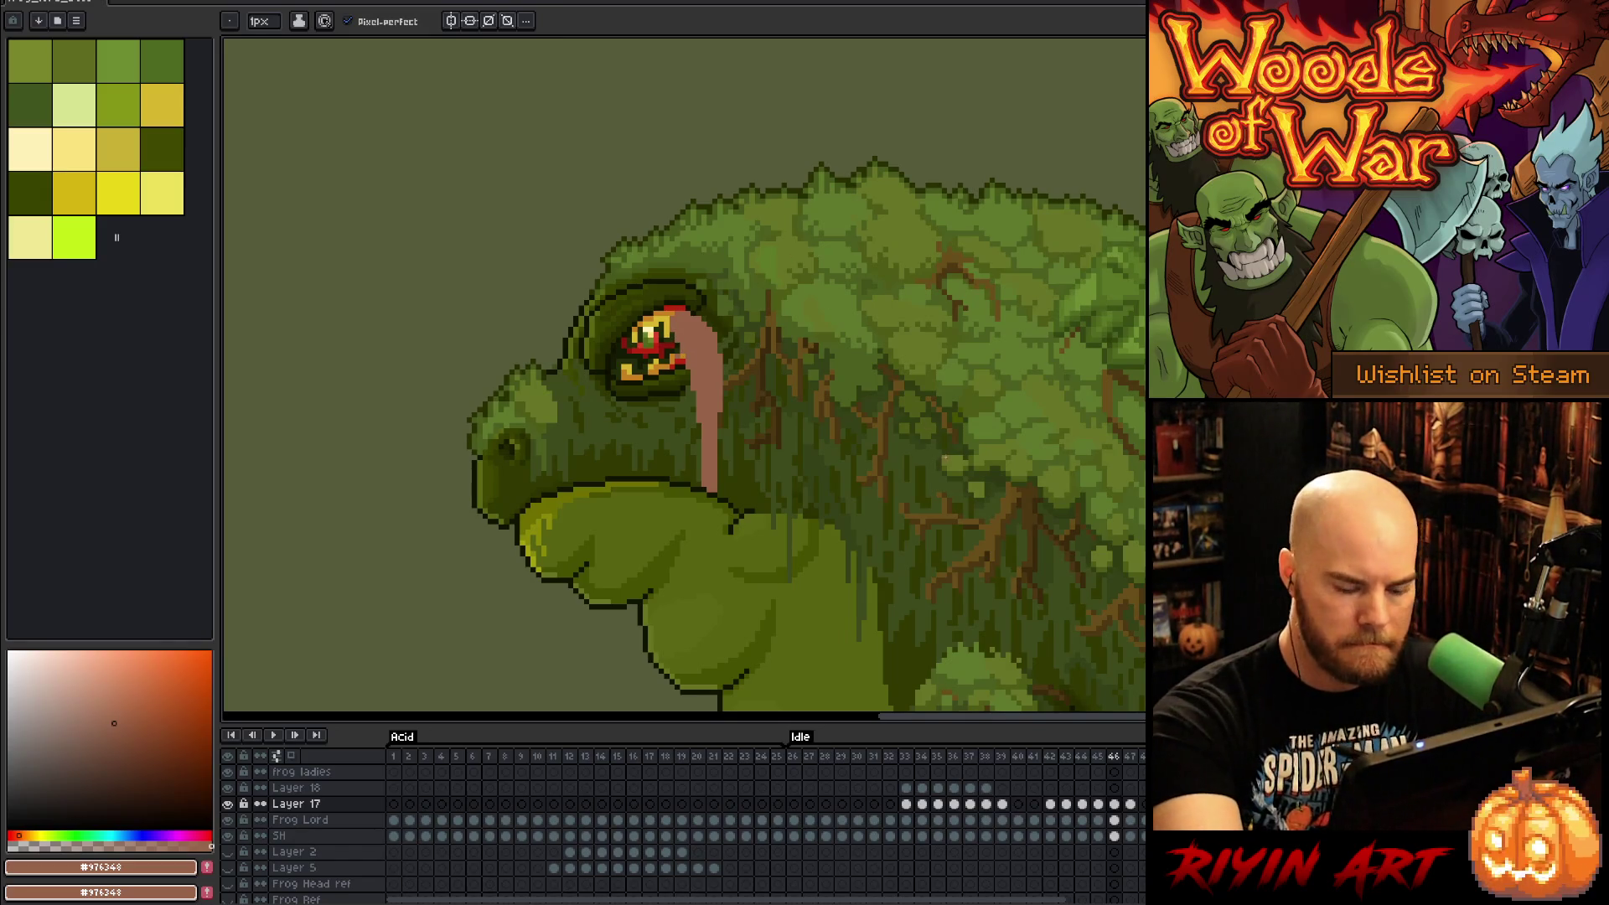
key("e")
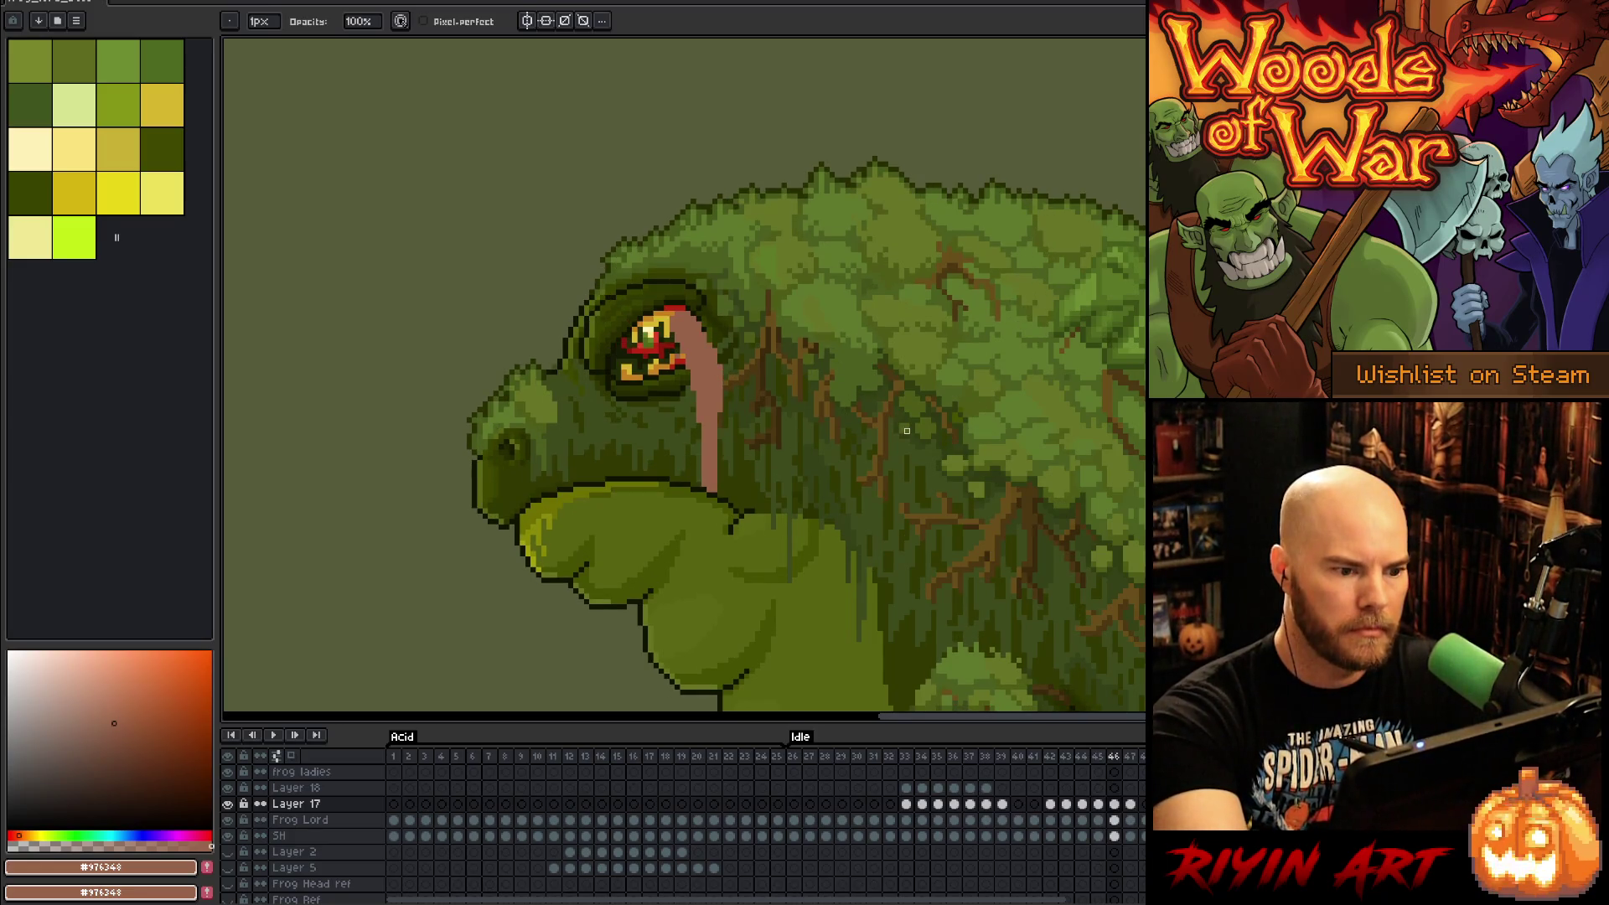
key("b")
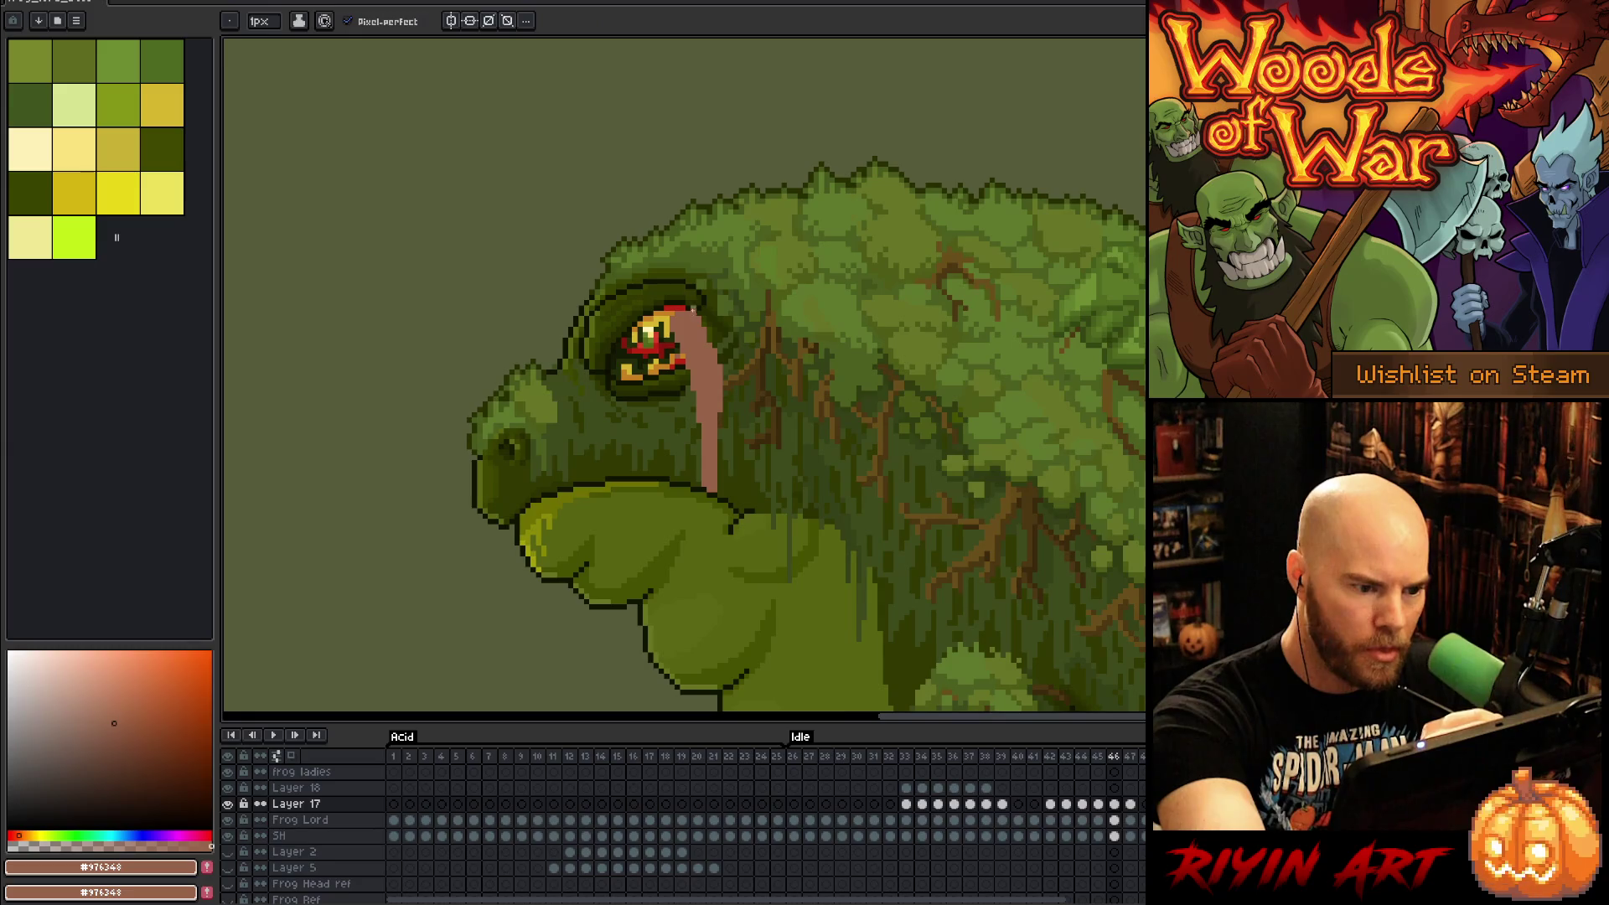
key("period")
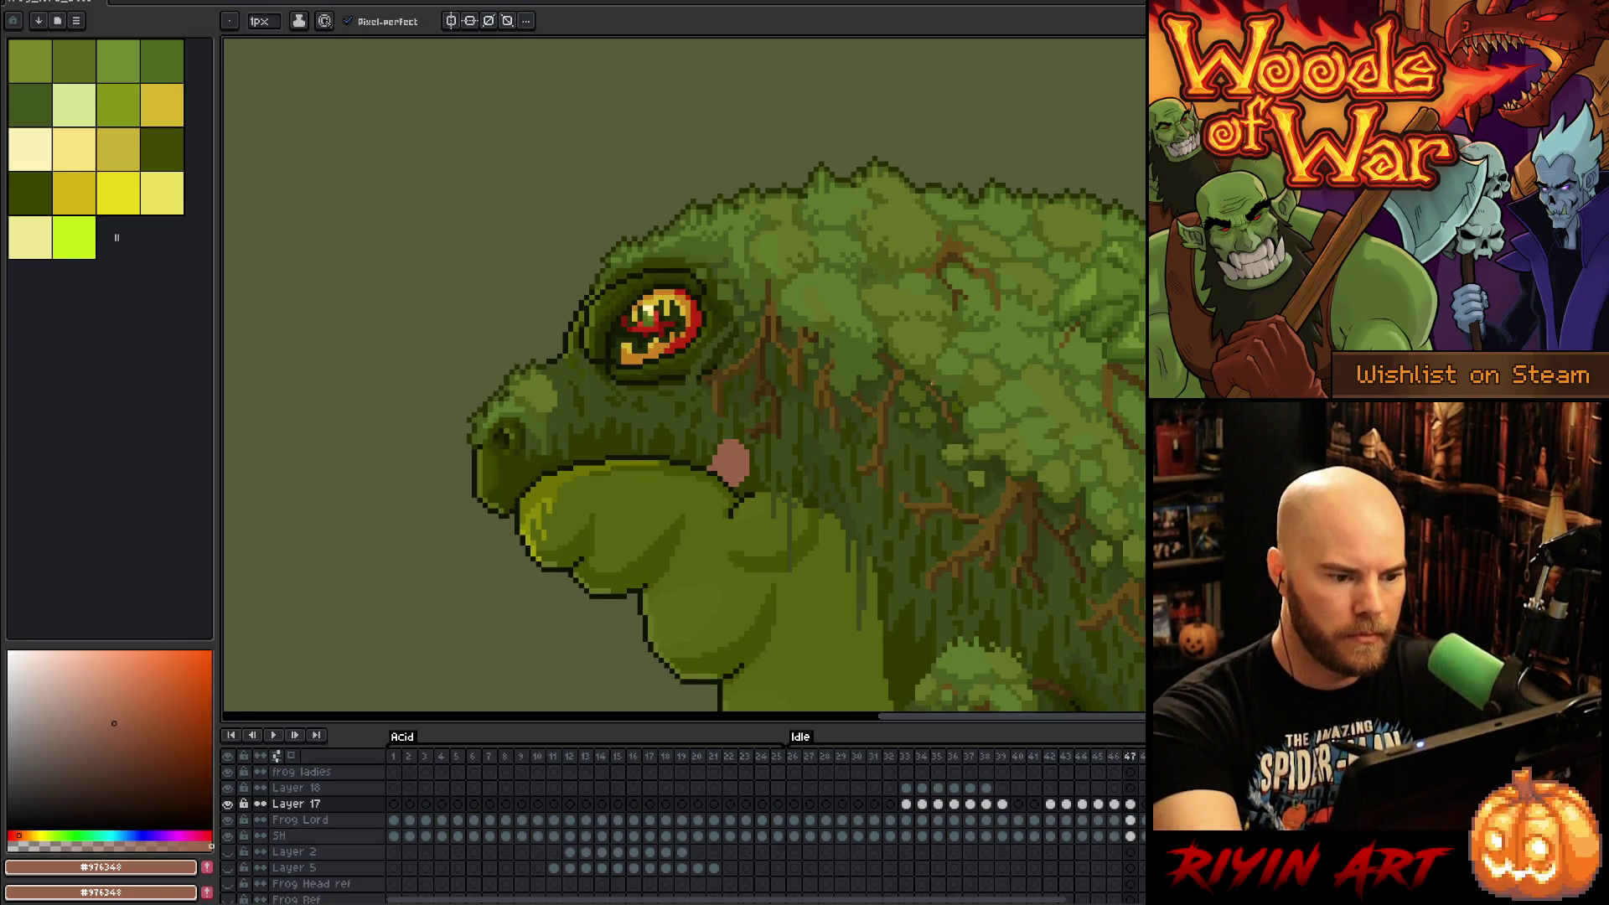
key("comma")
key("comma")
key("comma")
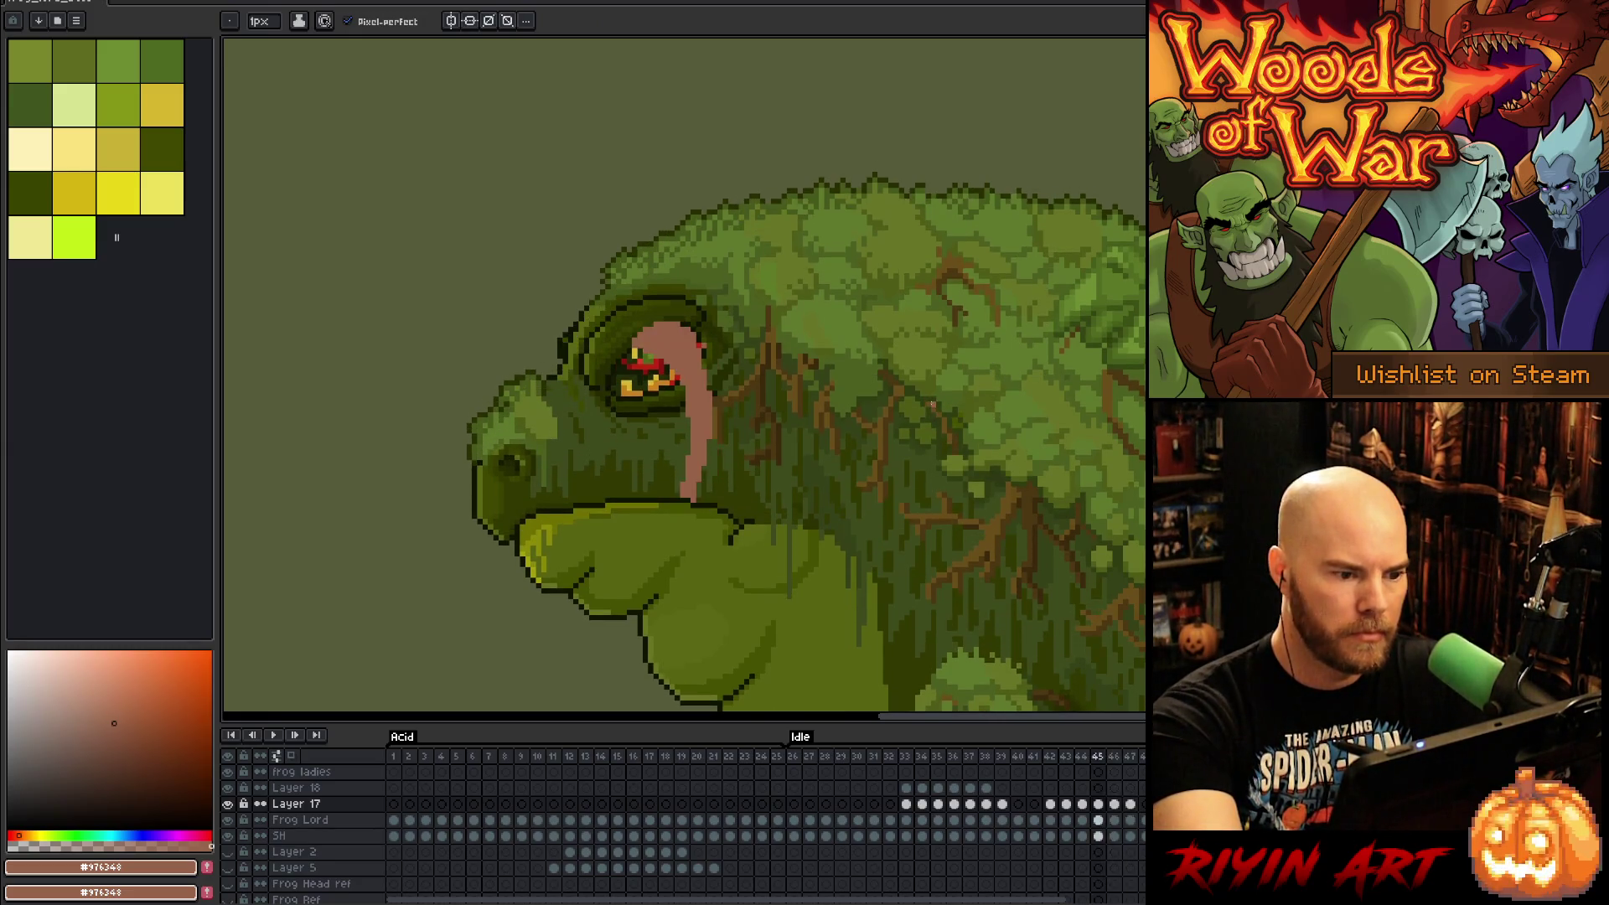
Step: Reshape the top of the pink tongue covering the eye on frame 45
key("period")
key("period")
key("period")
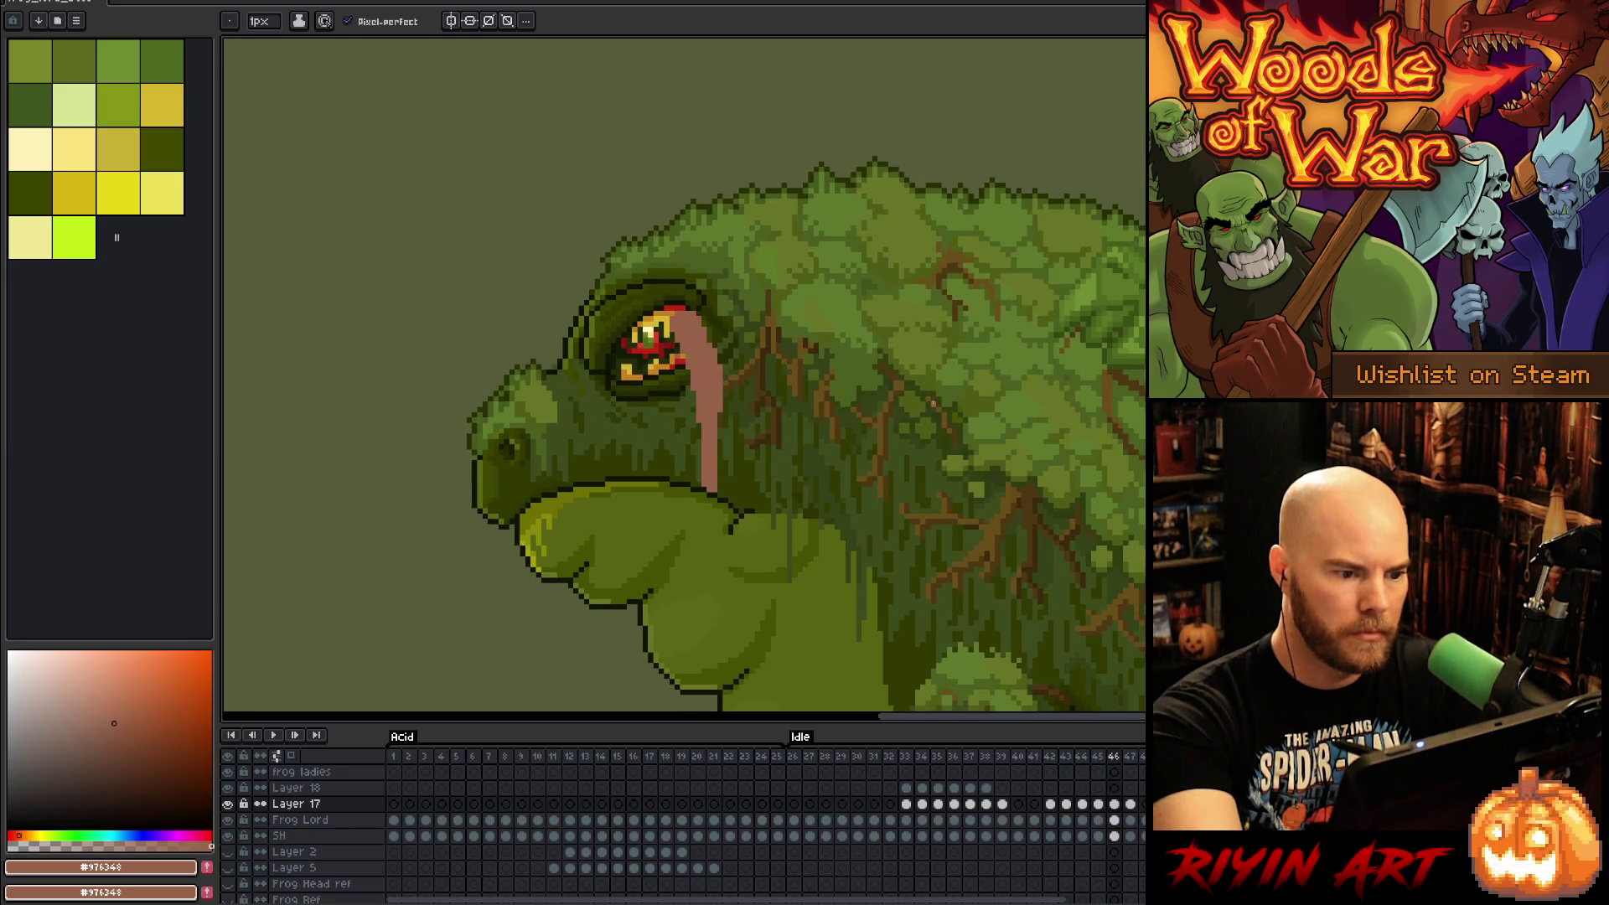
key("comma")
key("comma")
key("comma")
key("period")
key("period")
key("comma")
key("period")
key("period")
key("comma")
key("comma")
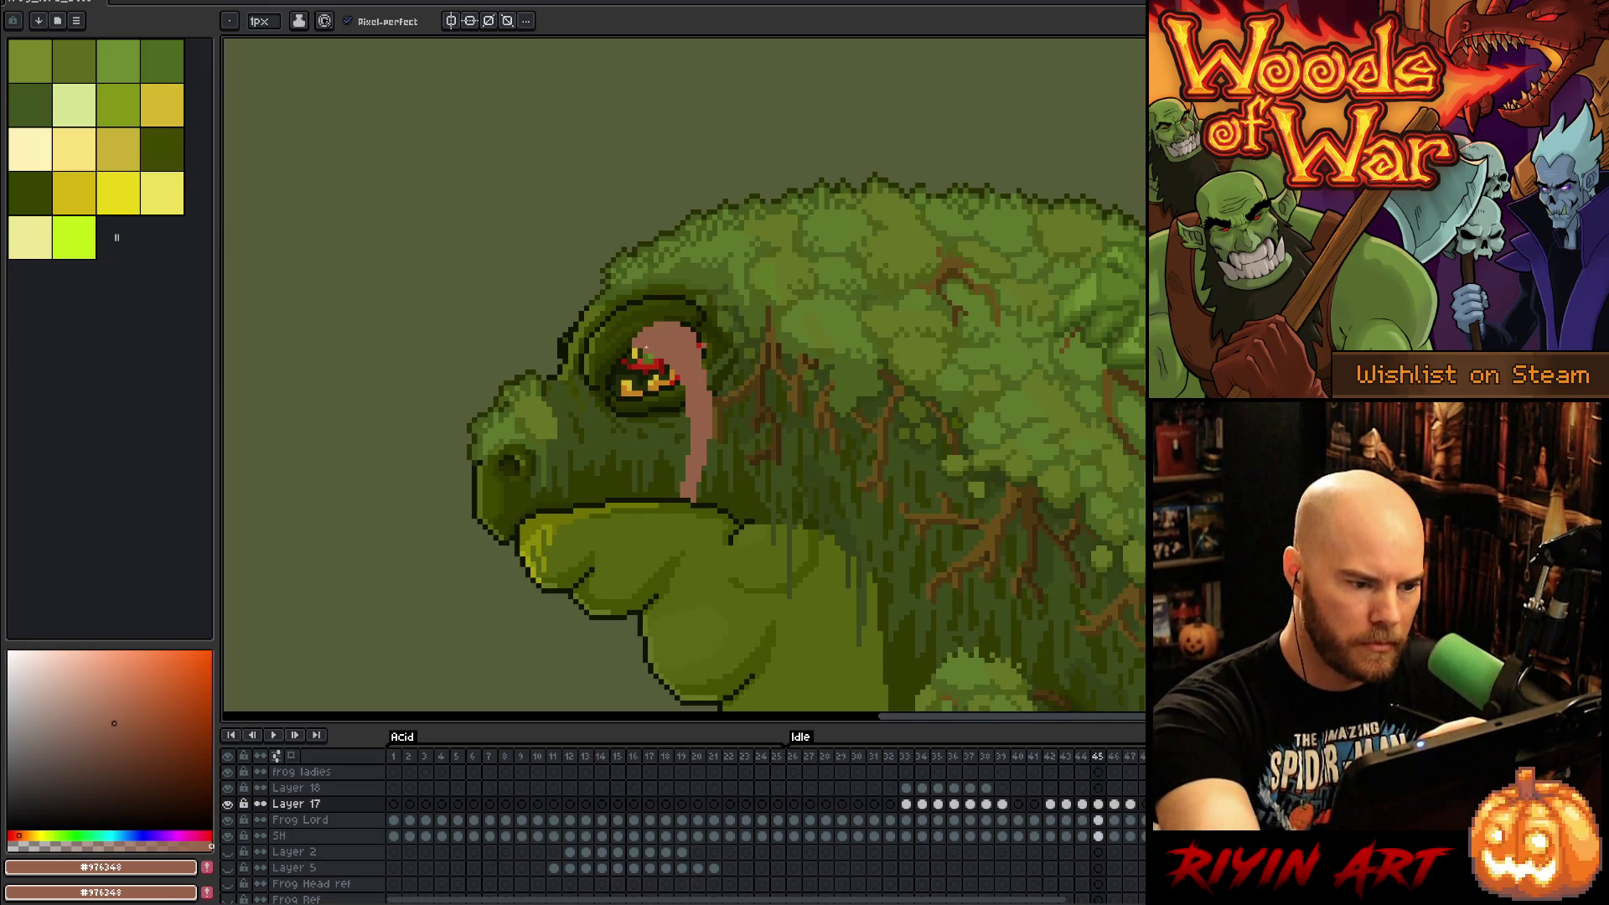
key("period")
key("comma")
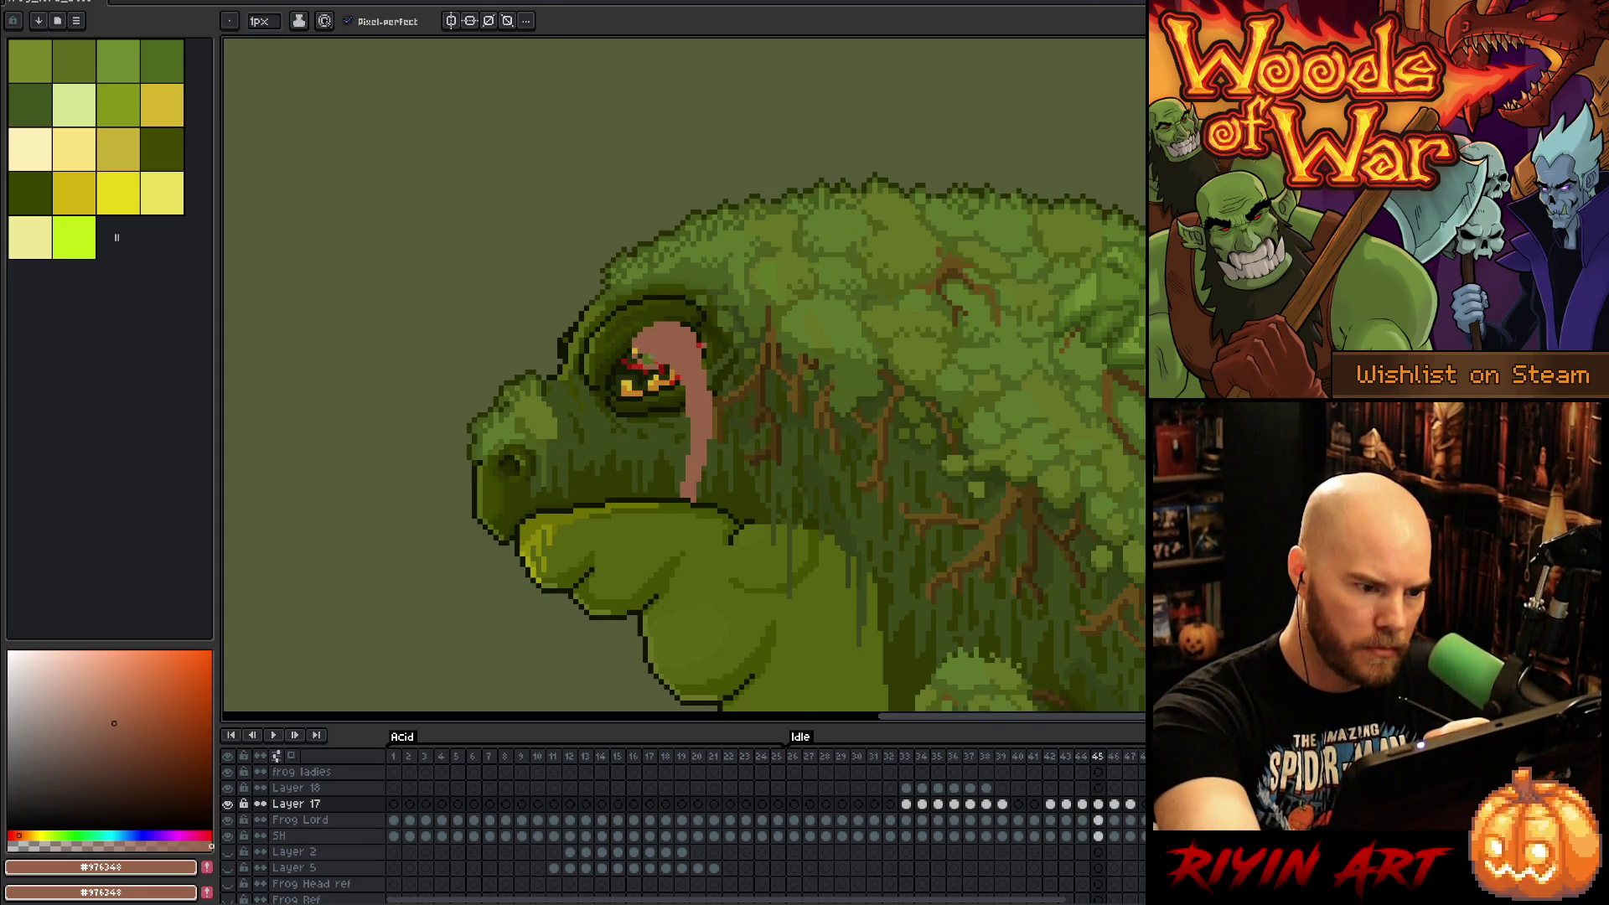
key("e")
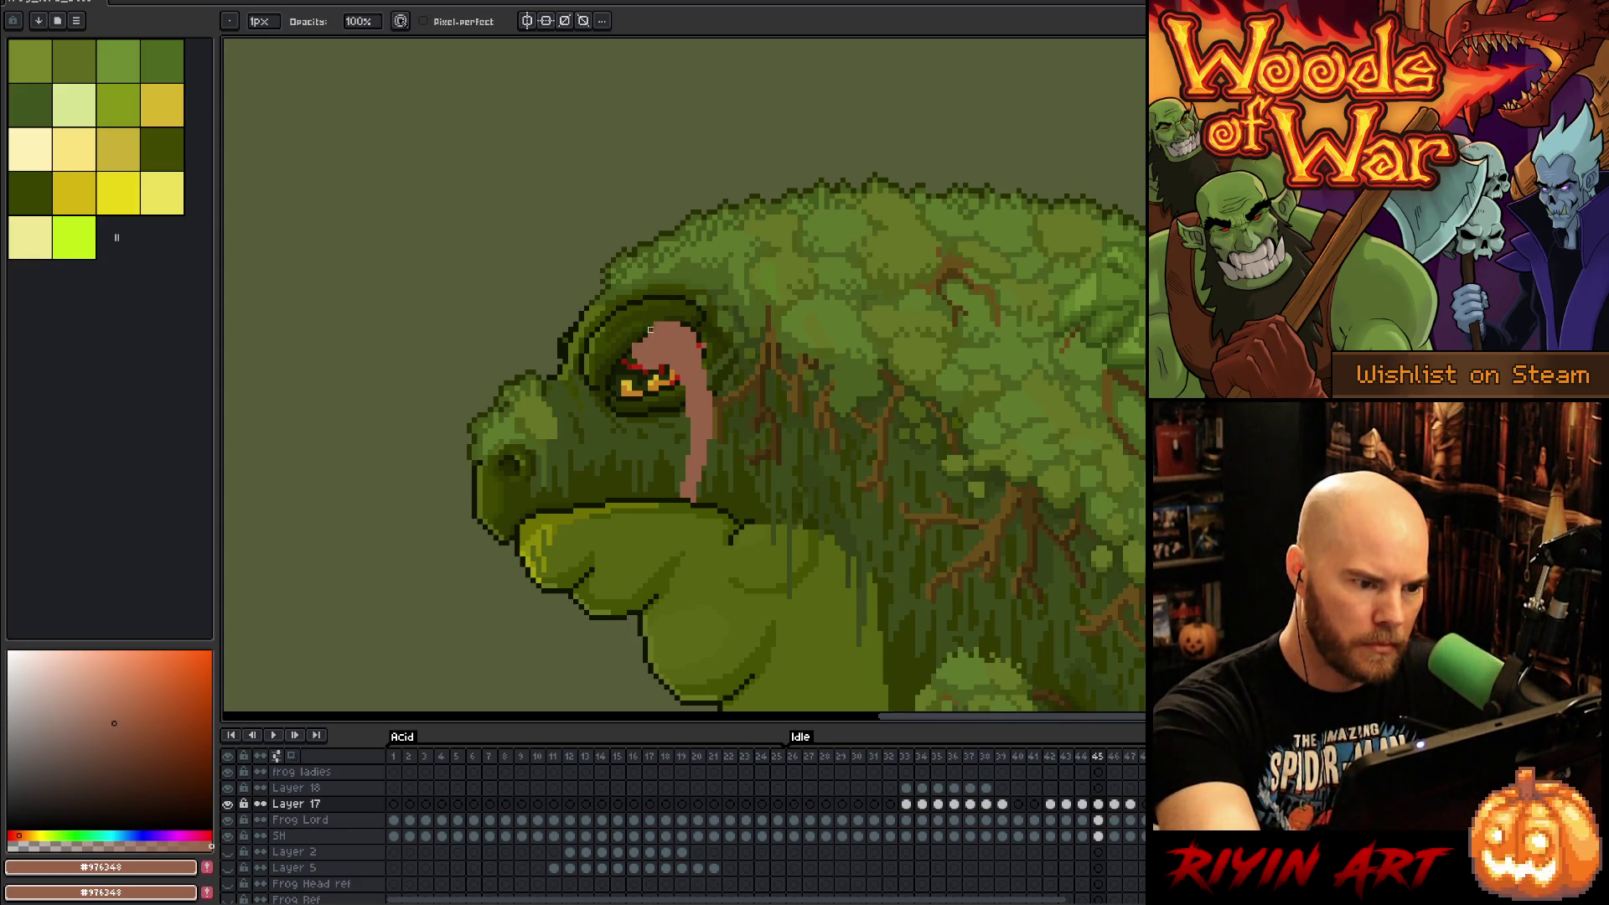
key("b")
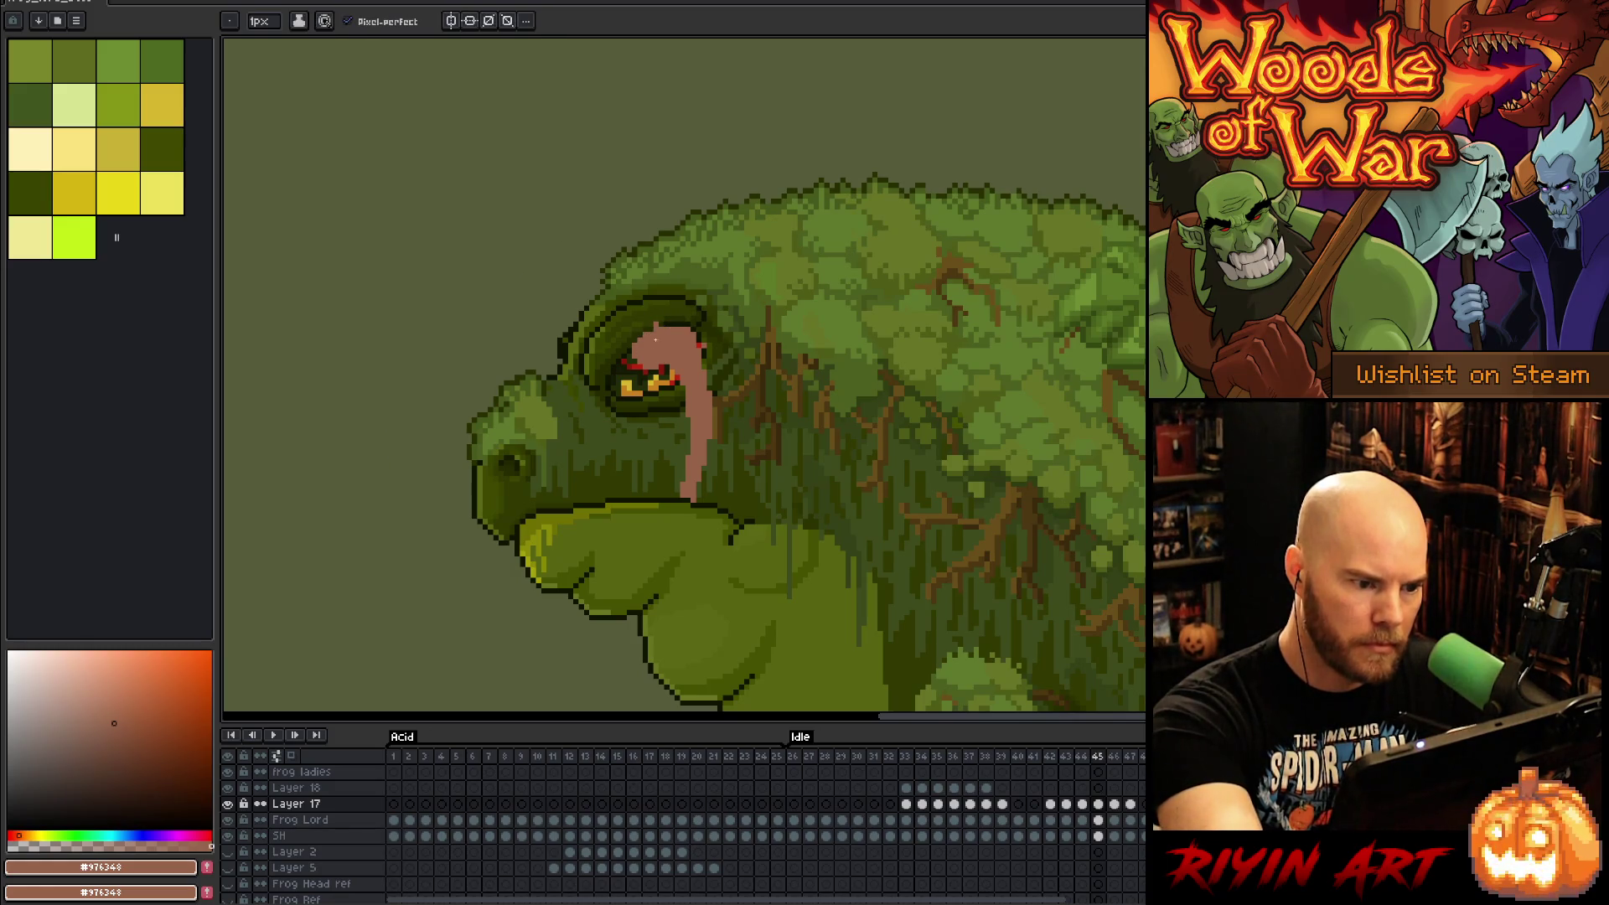
key("e")
left_click_drag(675, 334, 696, 332)
Step: Erase the tongue's left edge over the eye on frame 46
key("Right")
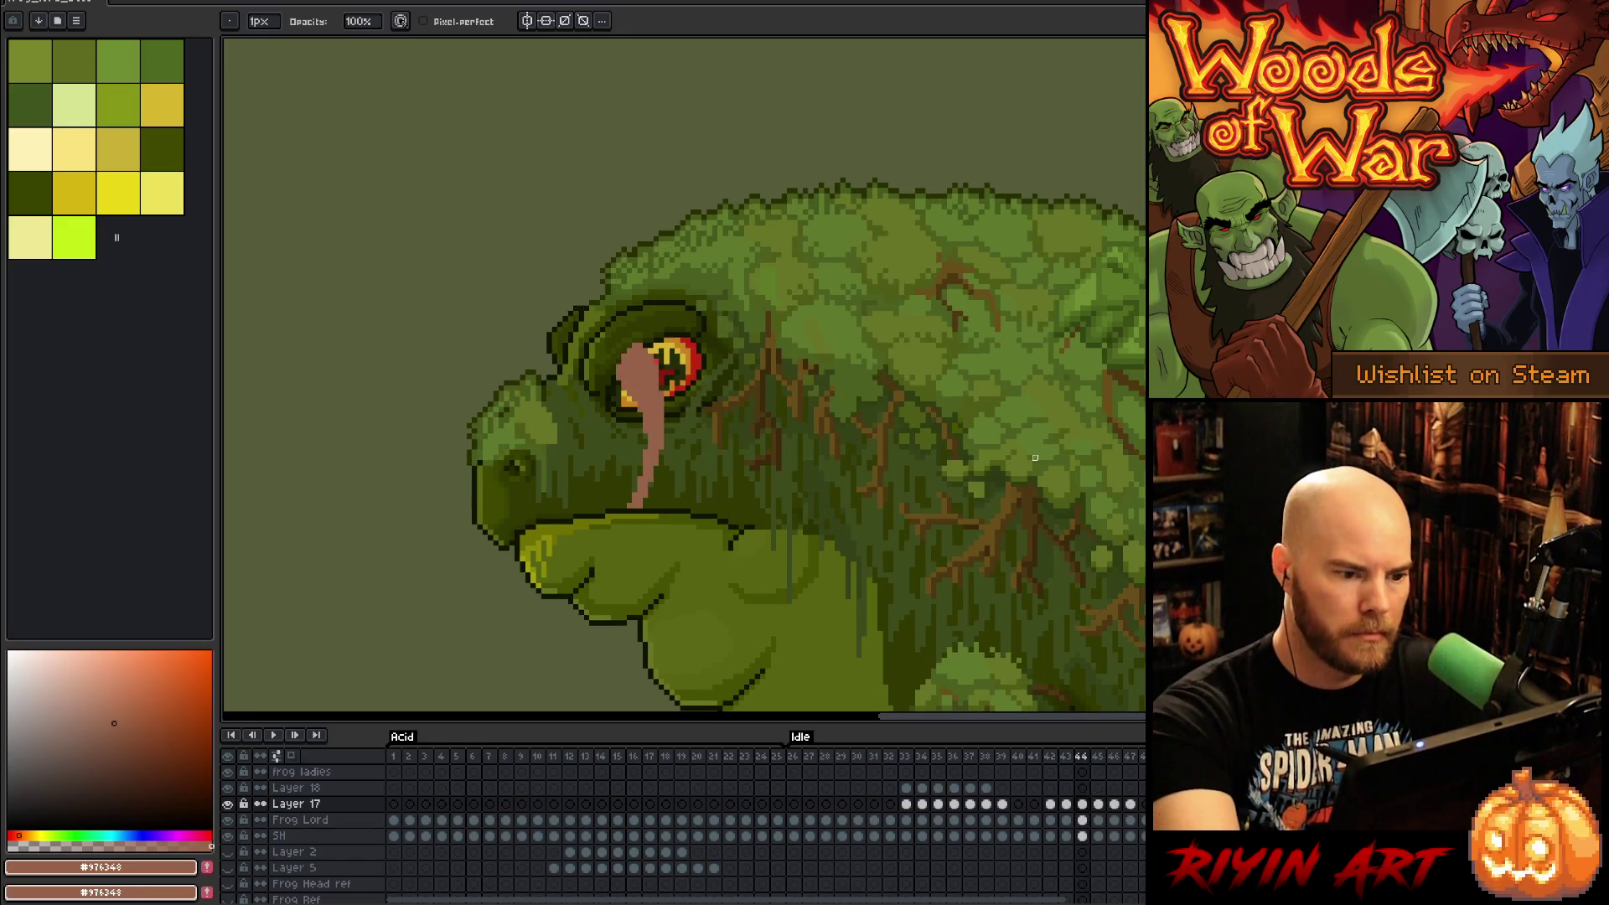
key("b")
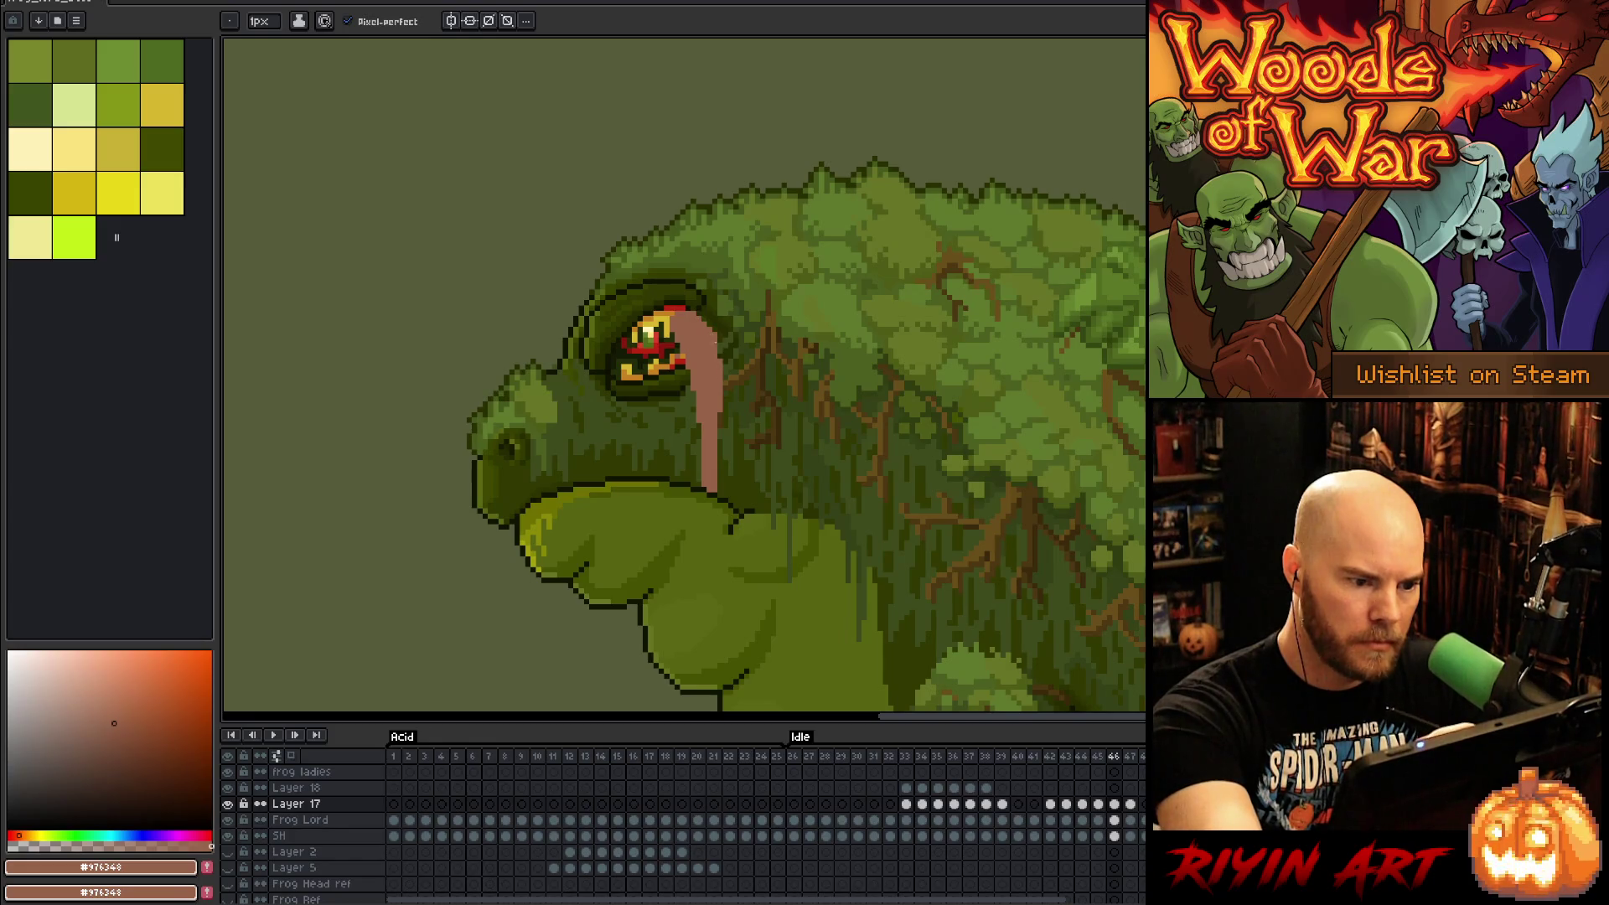
key("e")
left_click_drag(683, 345, 689, 373)
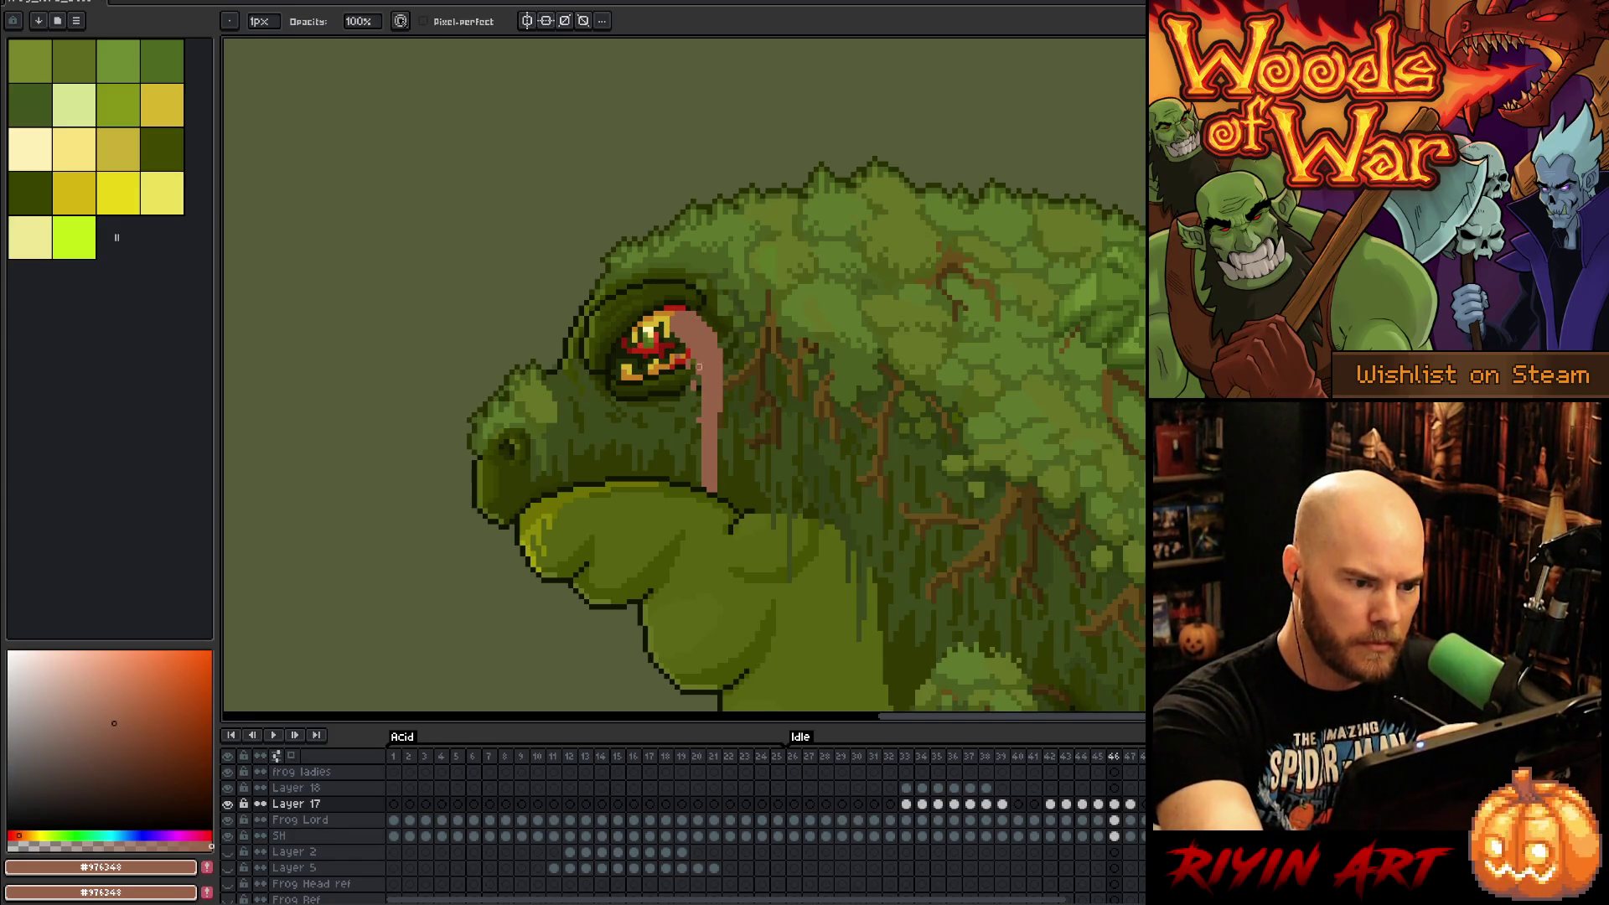
Step: Extend the pink blob beside the mouth right and downward on frame 47
key("Left")
key("Right")
key("Right")
key("Left")
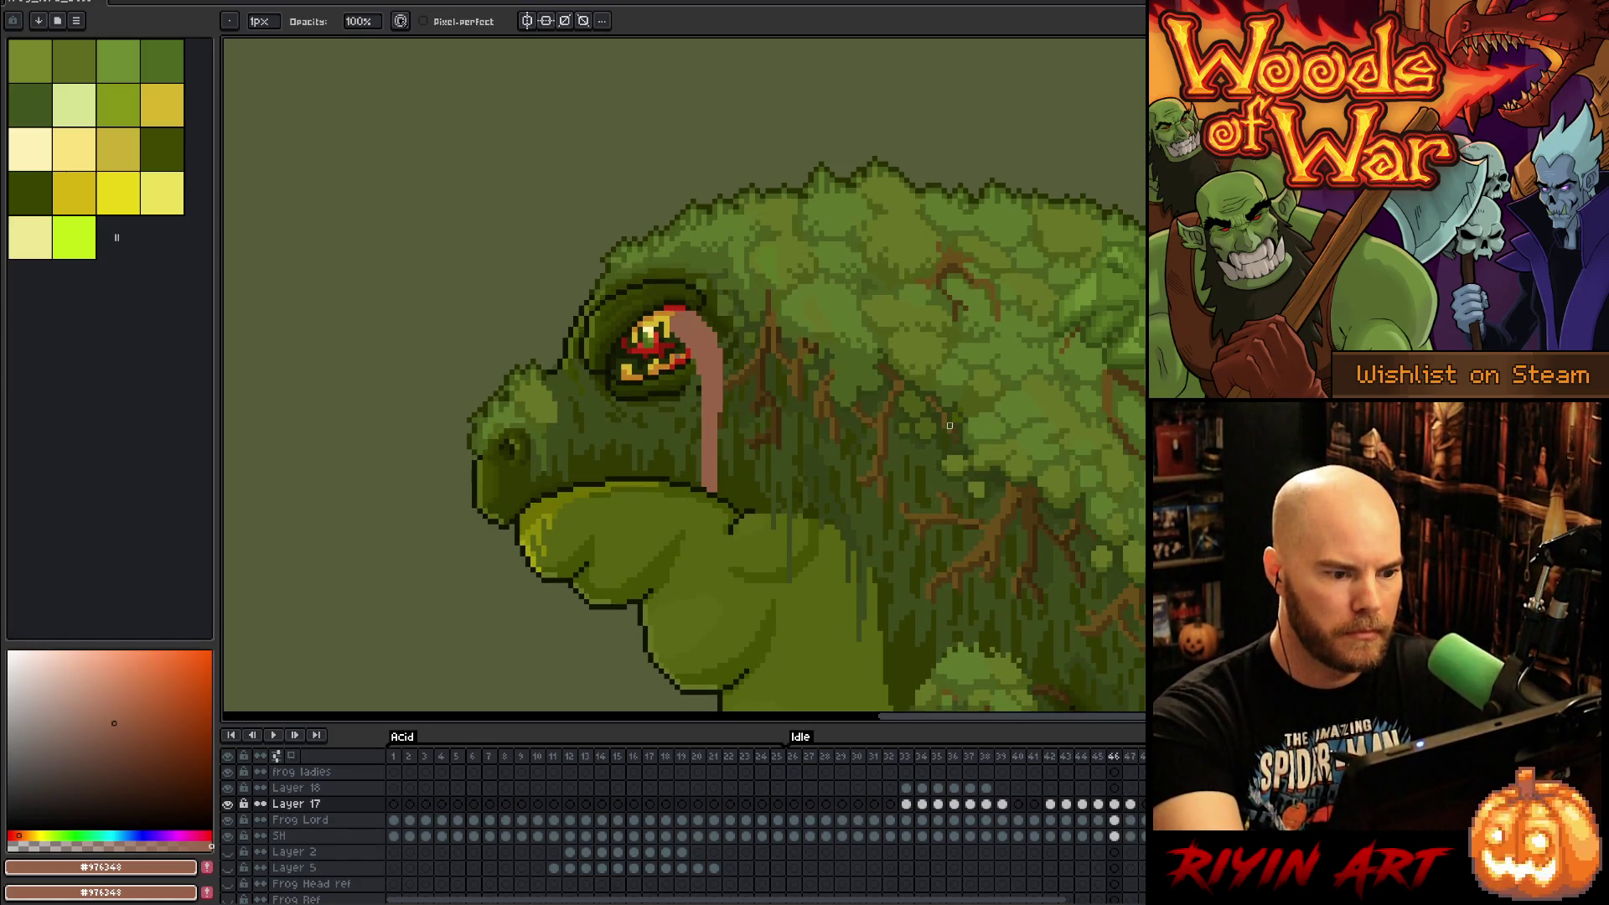
key("Right")
key("b")
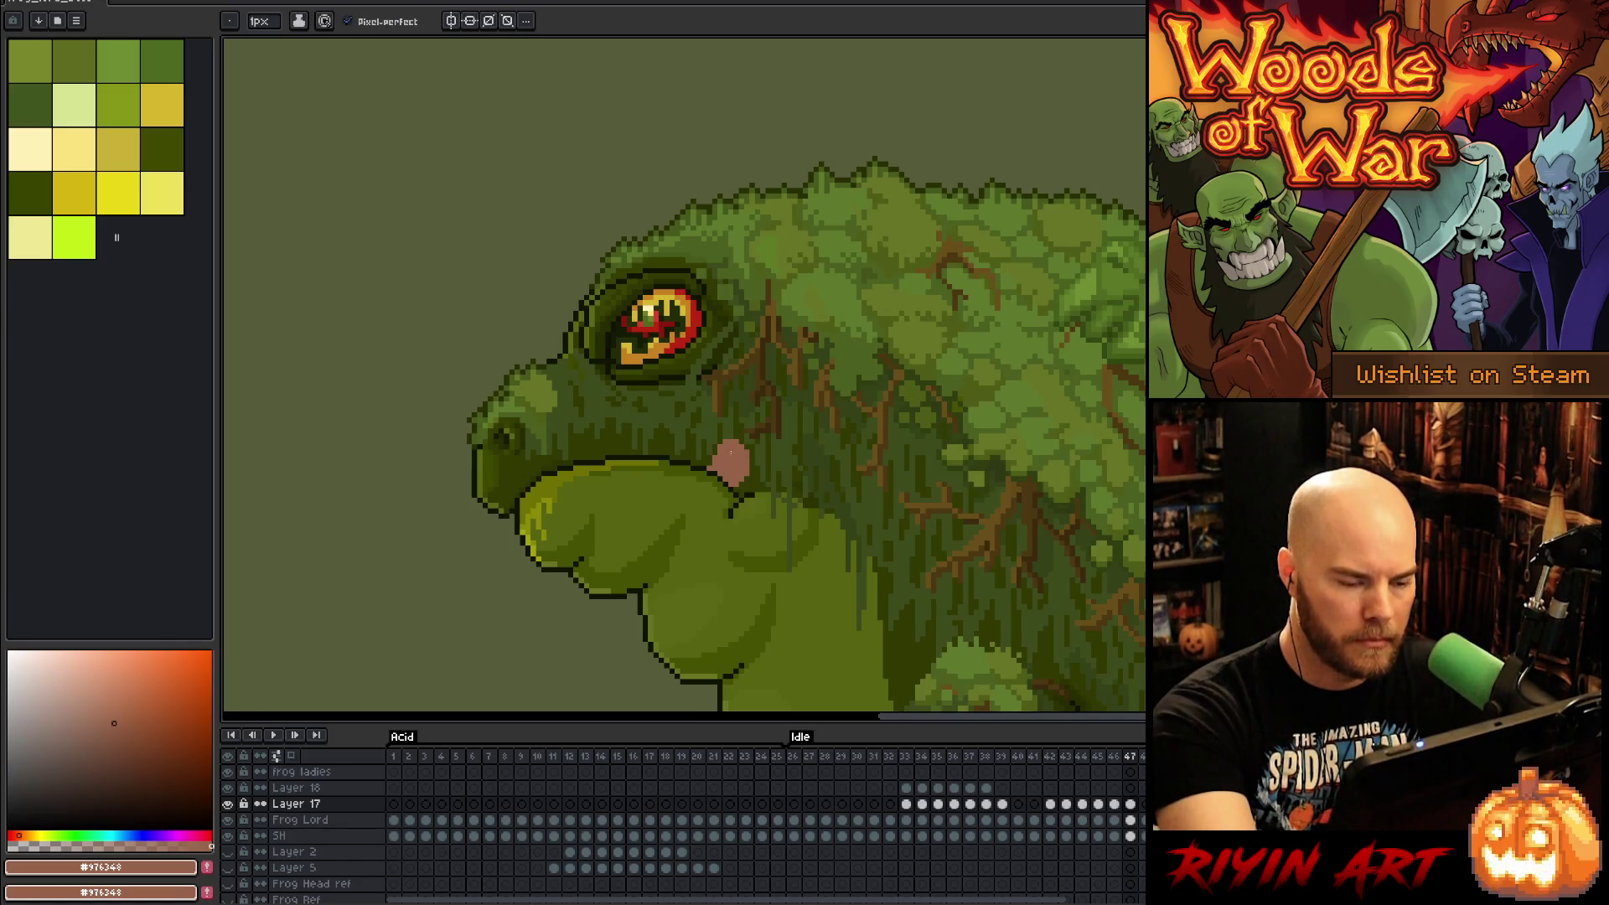
mouse_move(715, 460)
left_mouse_down()
mouse_move(767, 453)
mouse_move(754, 480)
mouse_move(721, 444)
mouse_move(714, 463)
mouse_move(735, 452)
mouse_move(714, 486)
mouse_move(725, 495)
left_mouse_up()
key("shift+b")
key("b")
key("e")
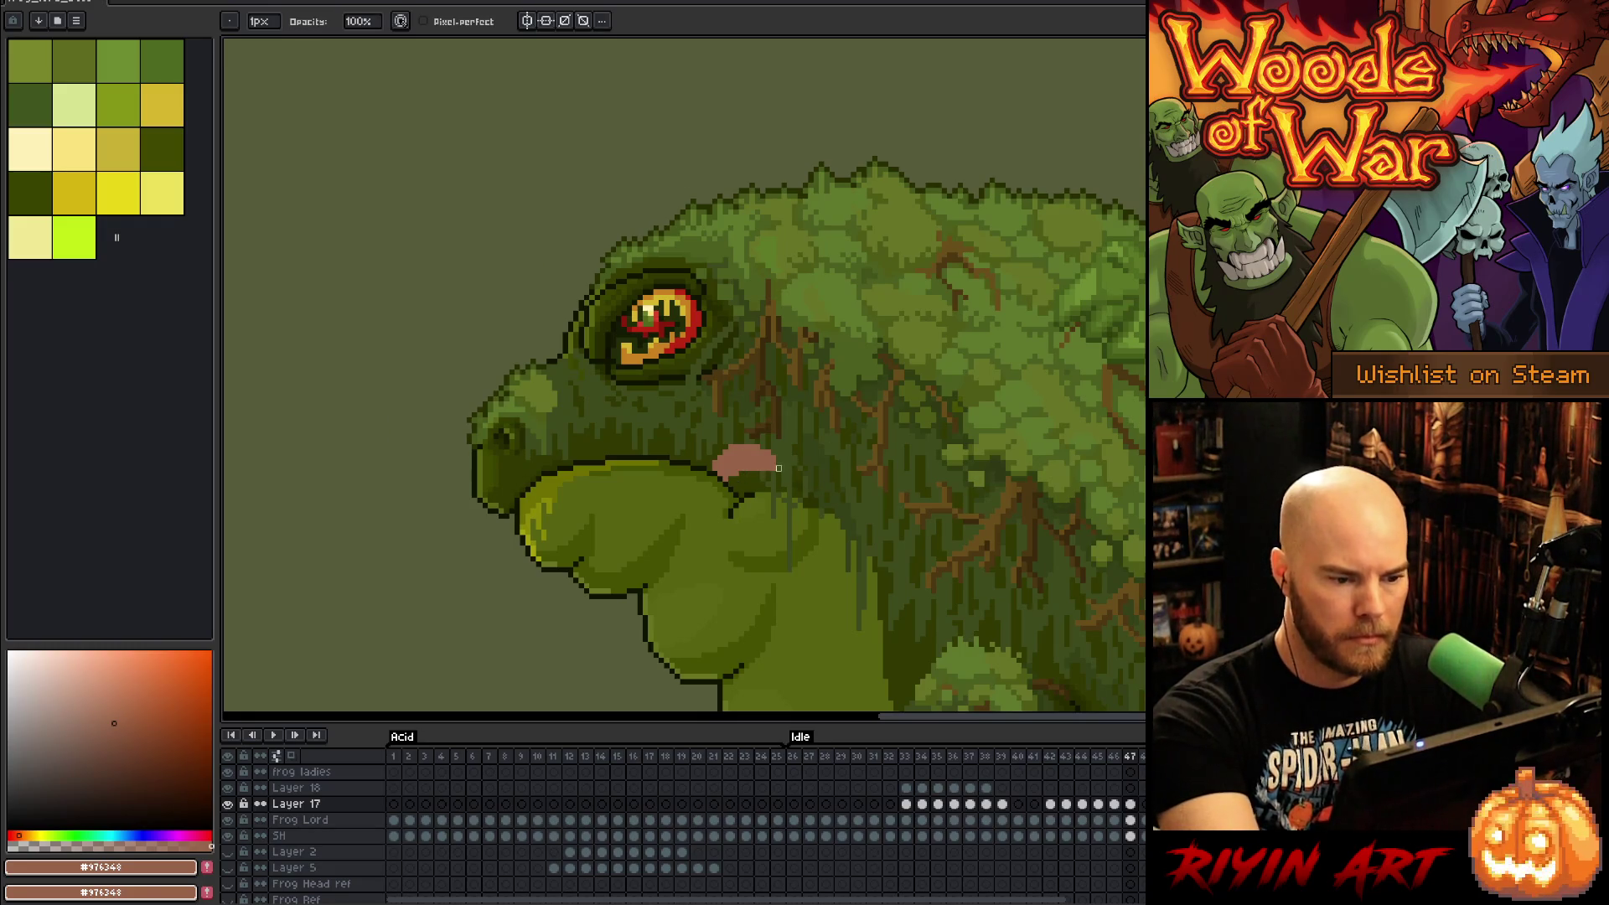
Step: Preview the lick animation, then stop and return to frame 42
key("Return")
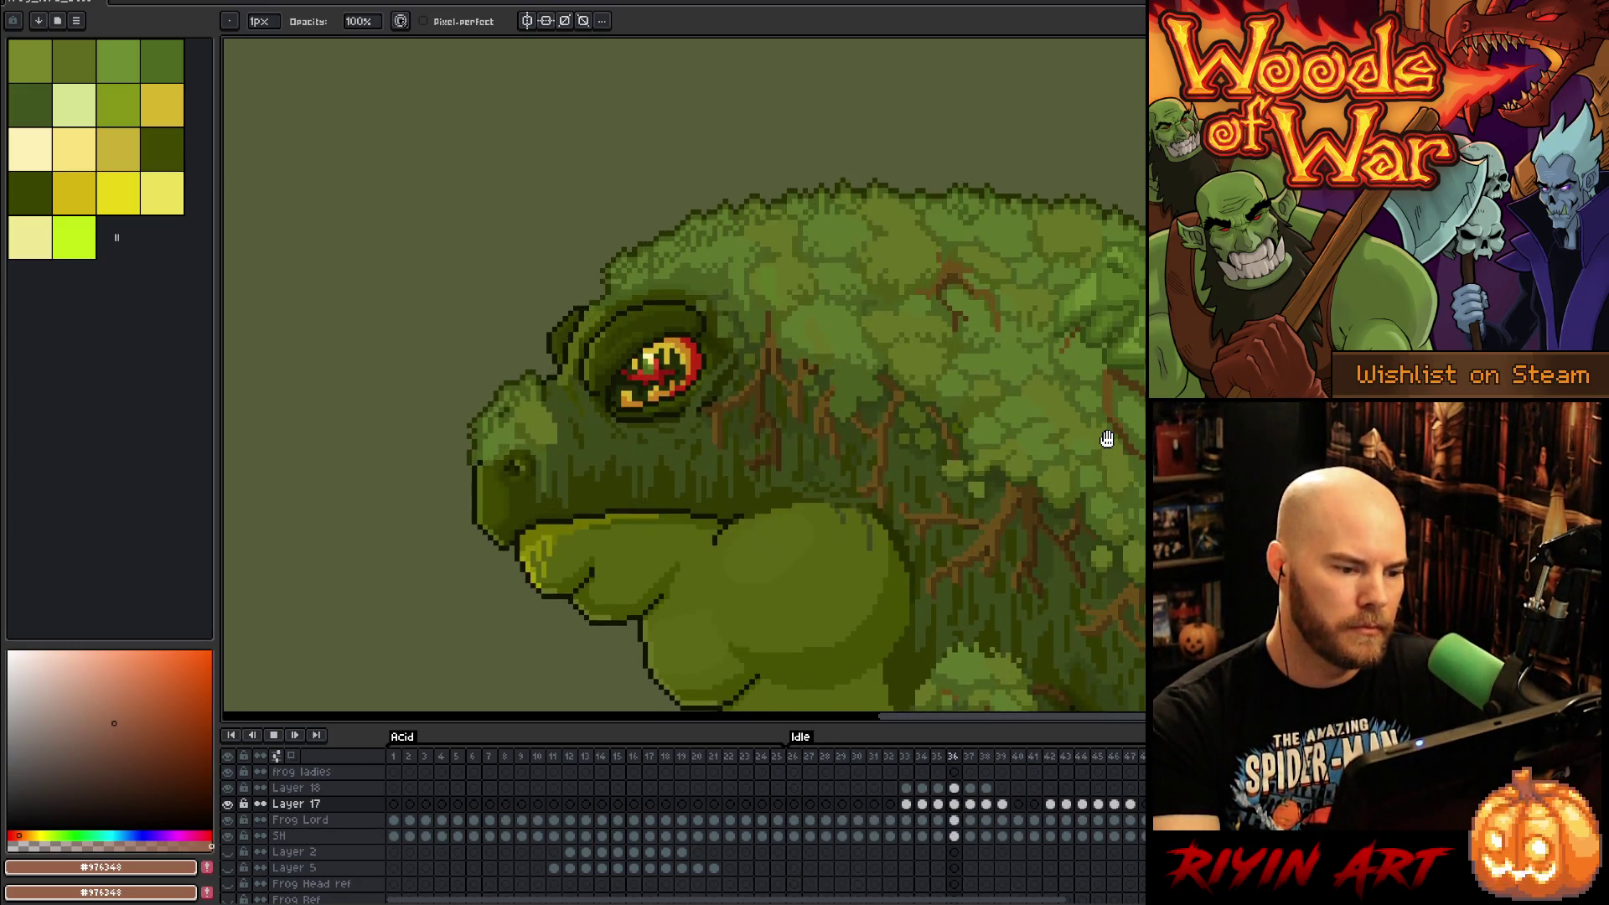
key("Return")
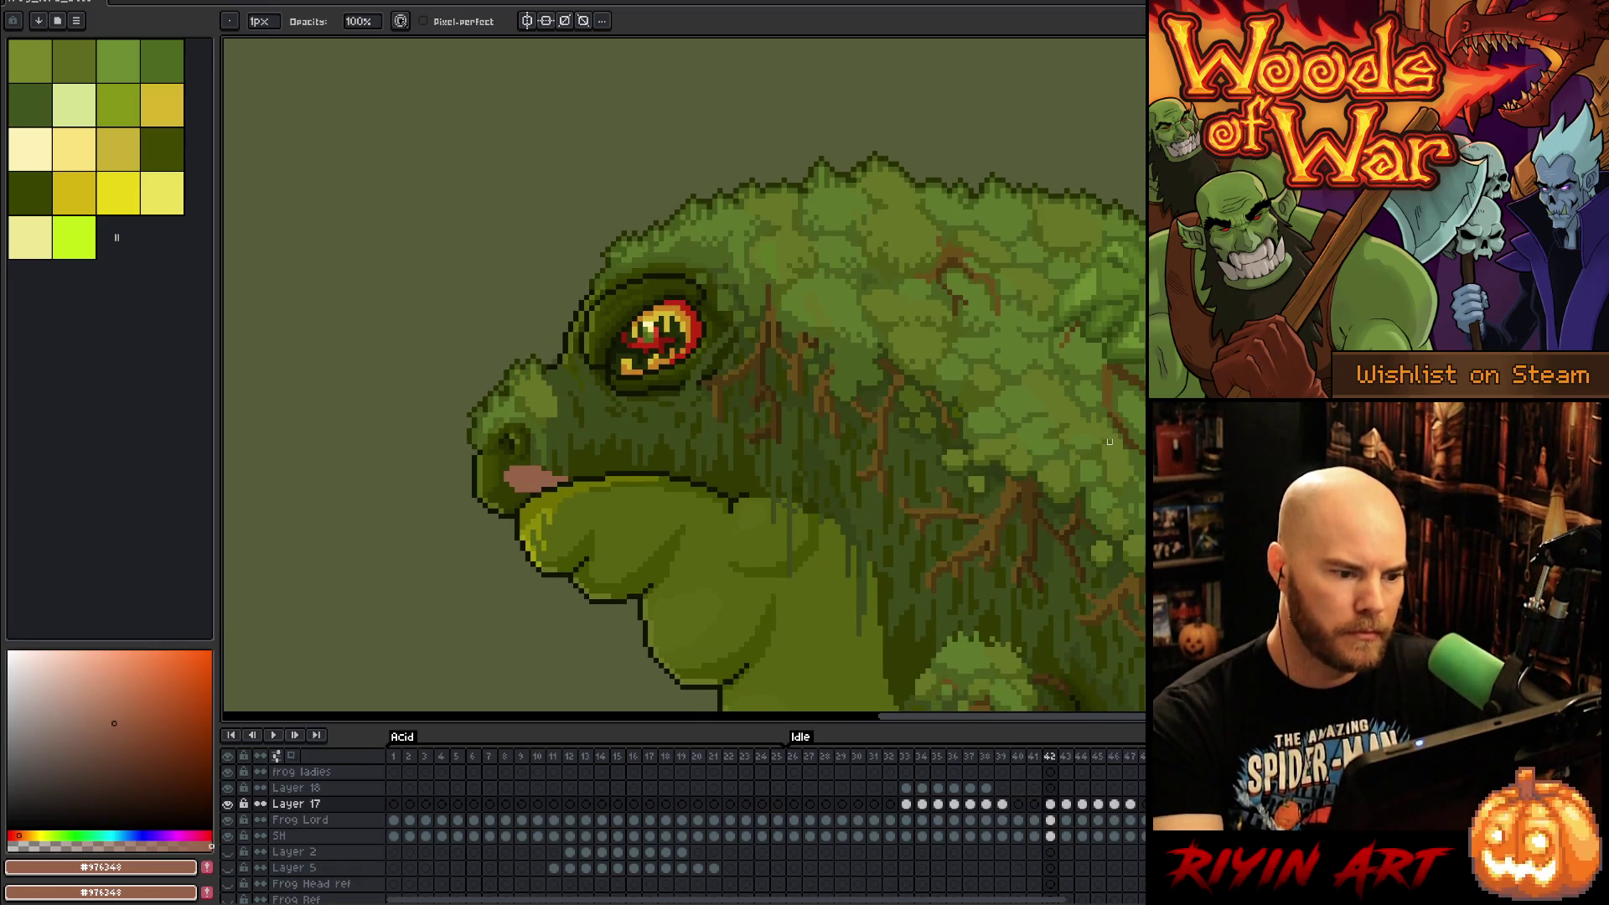
key("Left")
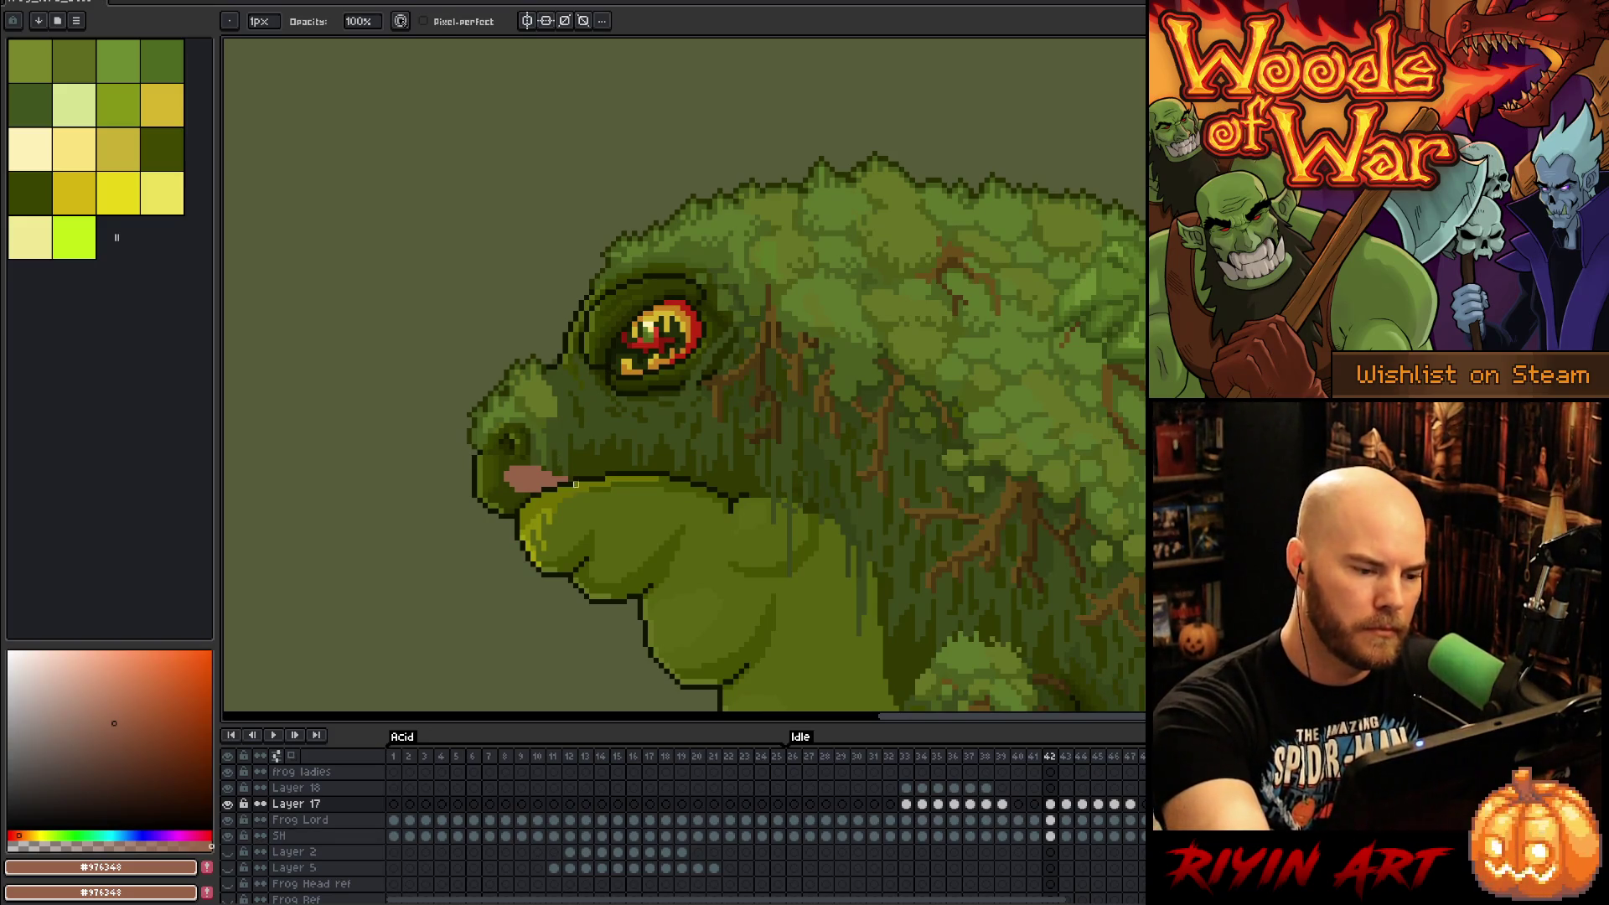
Step: Clear the old tongue pixels on the snout, redraw a pink tongue outline and shift it left
key("q")
left_click_drag(641, 402, 640, 409)
key("Delete")
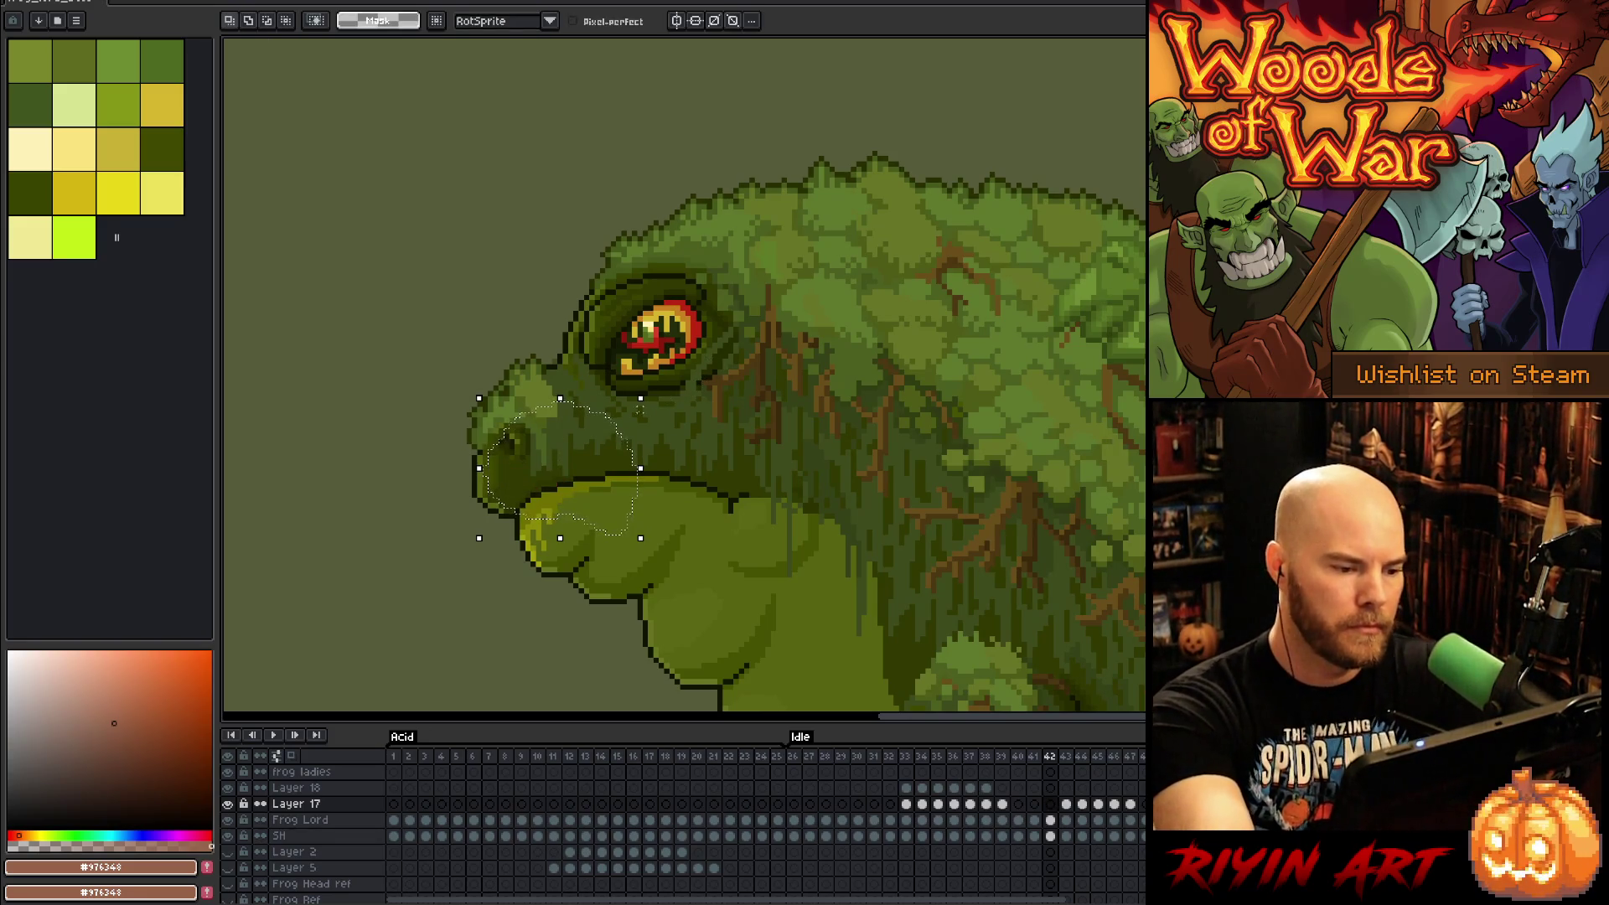
key("ctrl+d")
key("b")
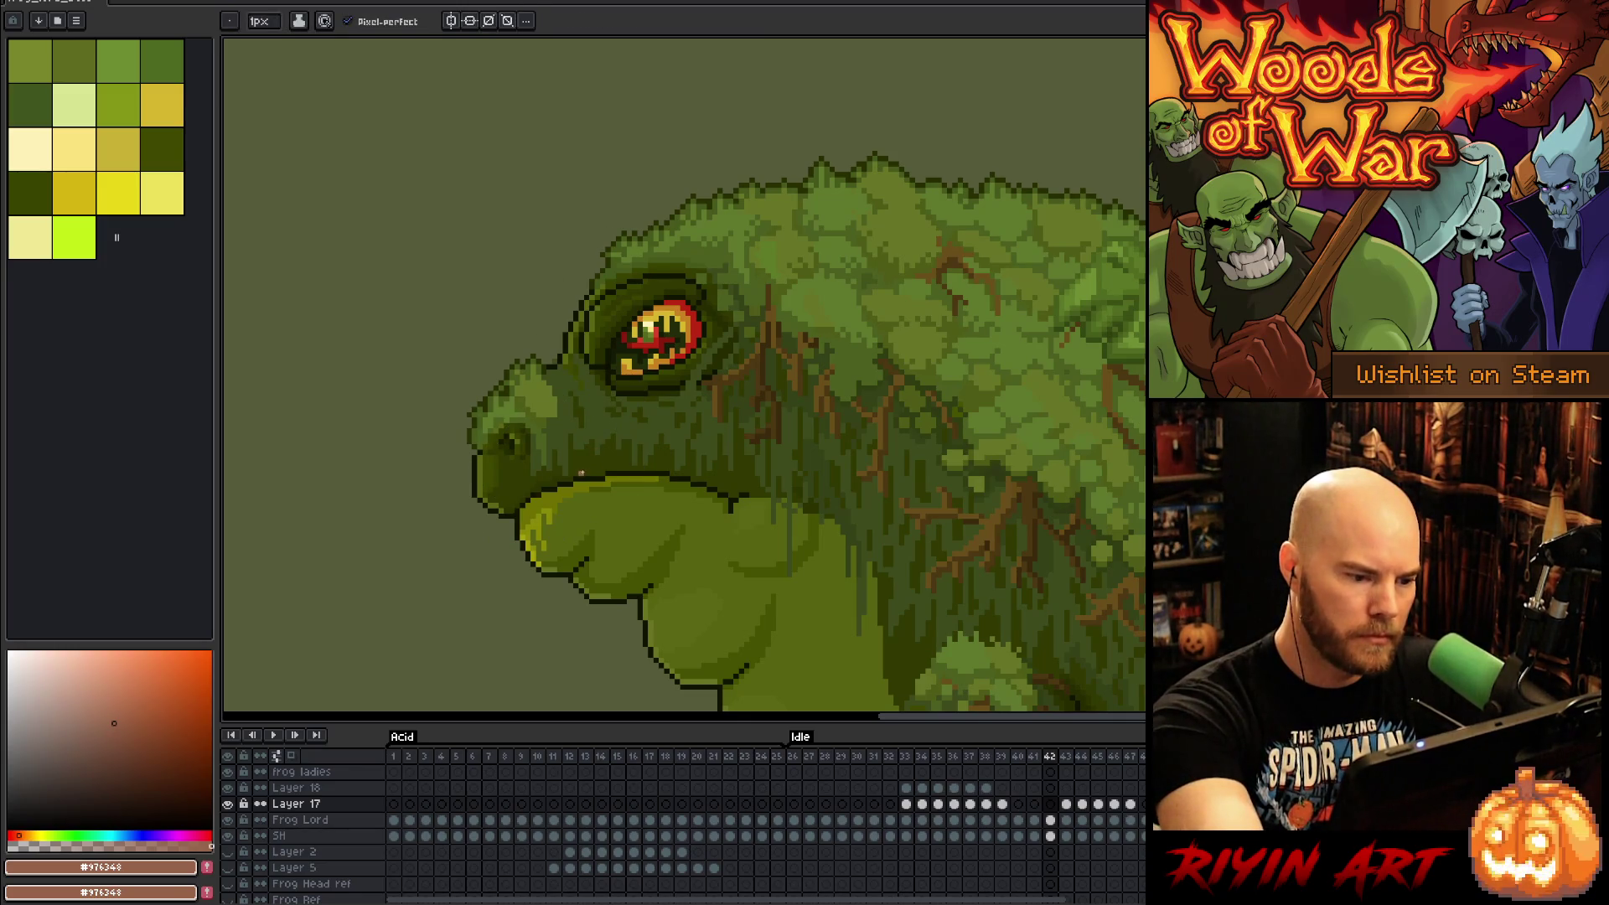
mouse_move(579, 467)
left_mouse_down()
mouse_move(607, 467)
mouse_move(550, 464)
left_mouse_up()
key("g")
left_click(590, 461)
key("v")
key("b")
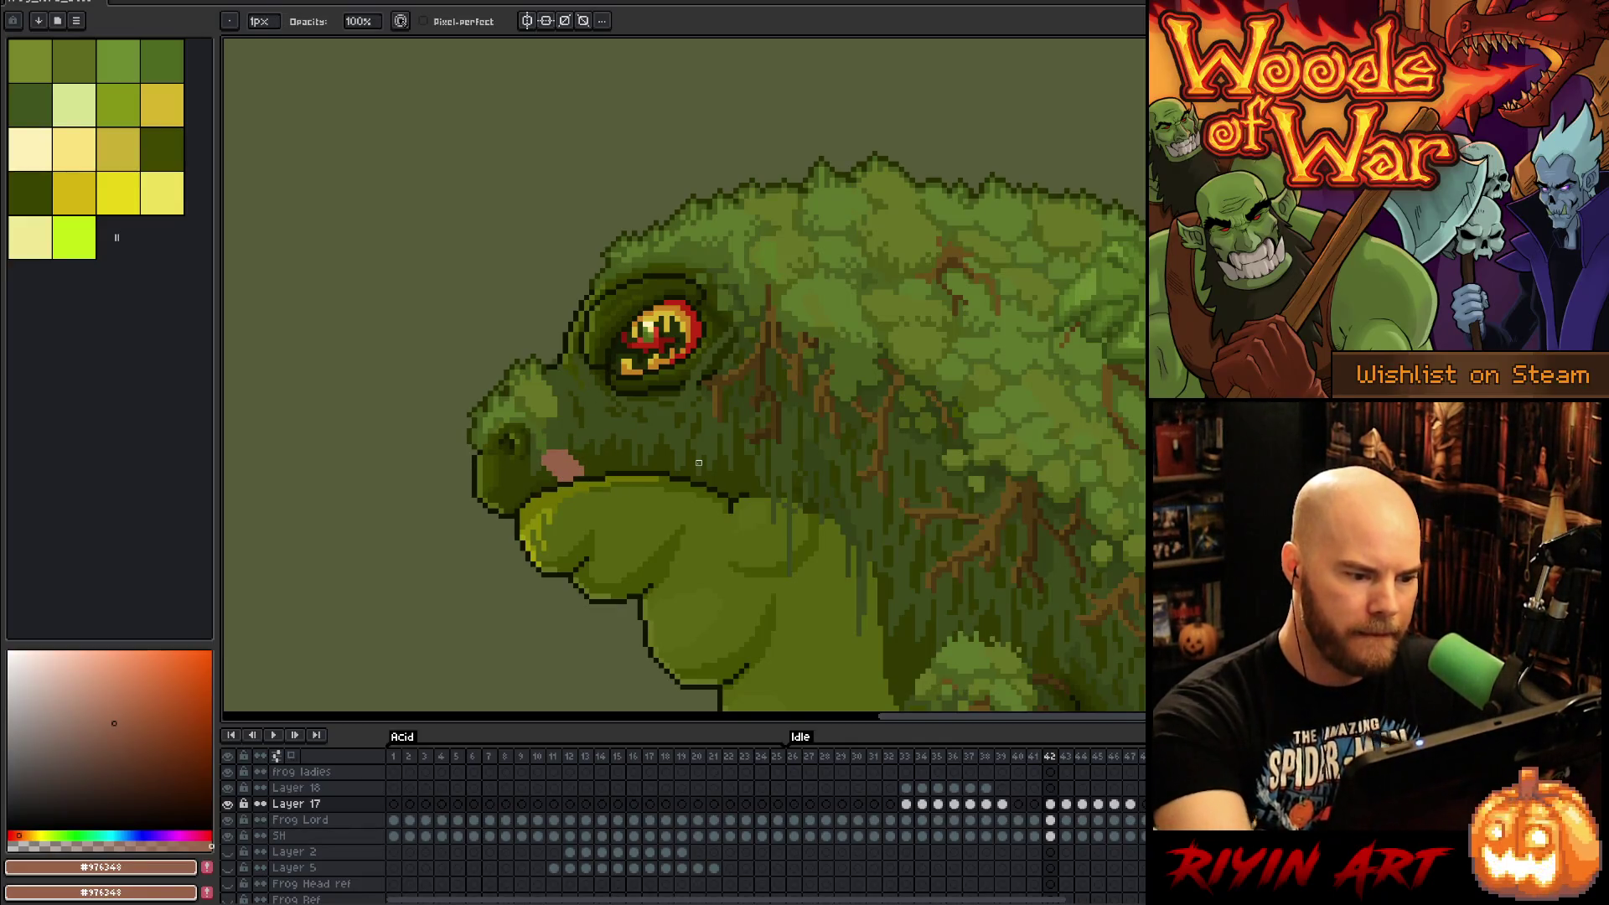
Step: Play the animation from the Idle start to preview the lick
key("period")
key("comma")
key("comma")
key("Return")
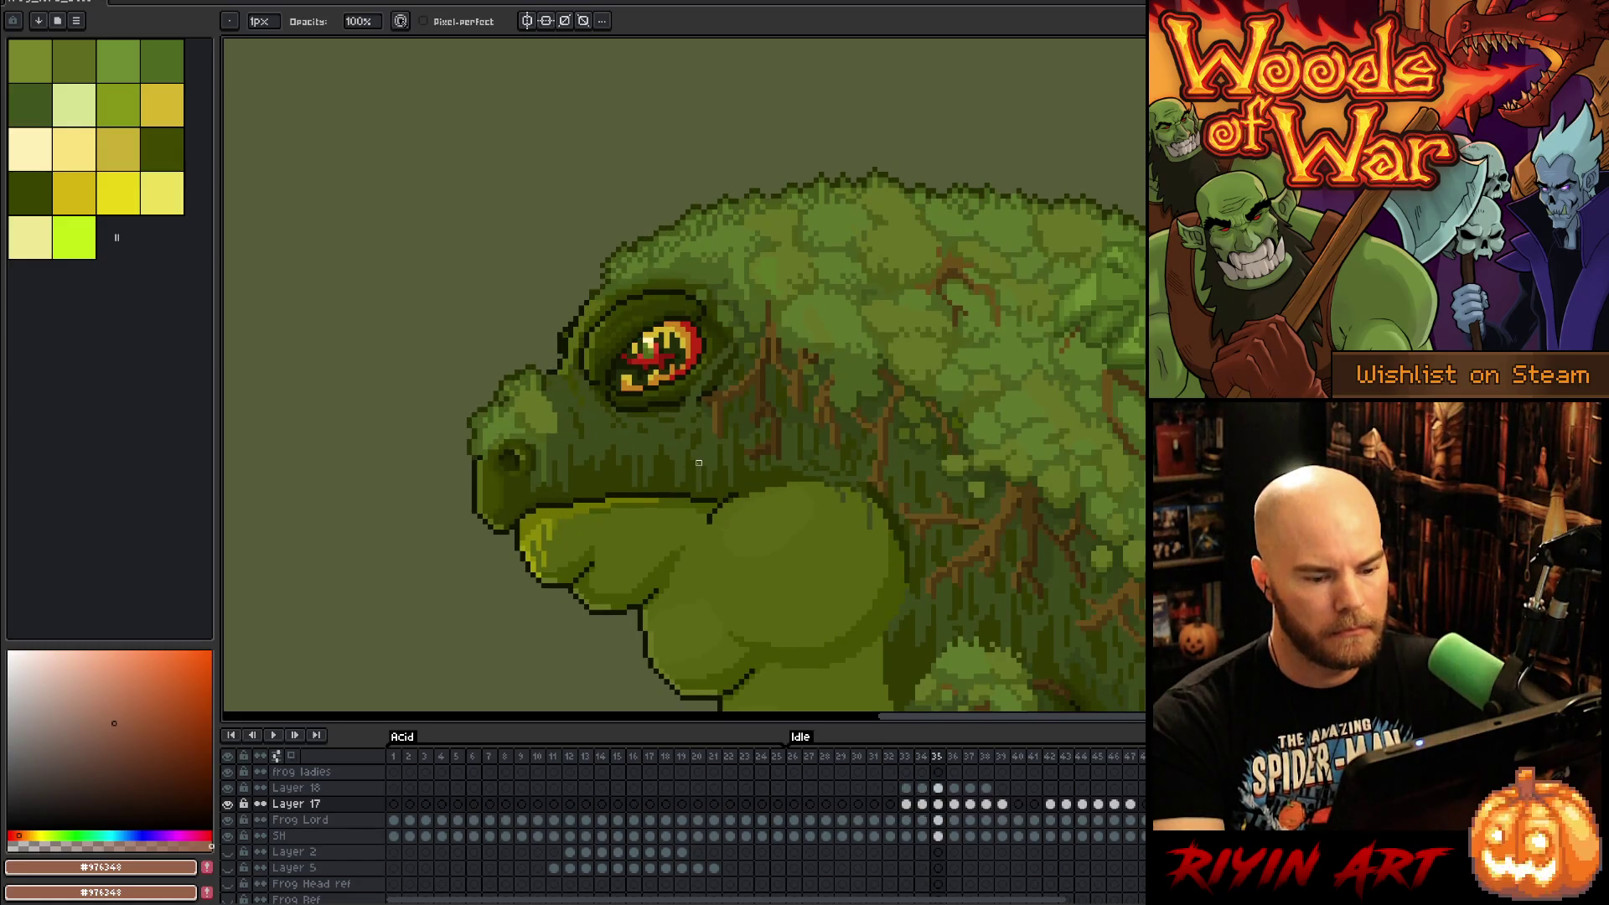
key("Return")
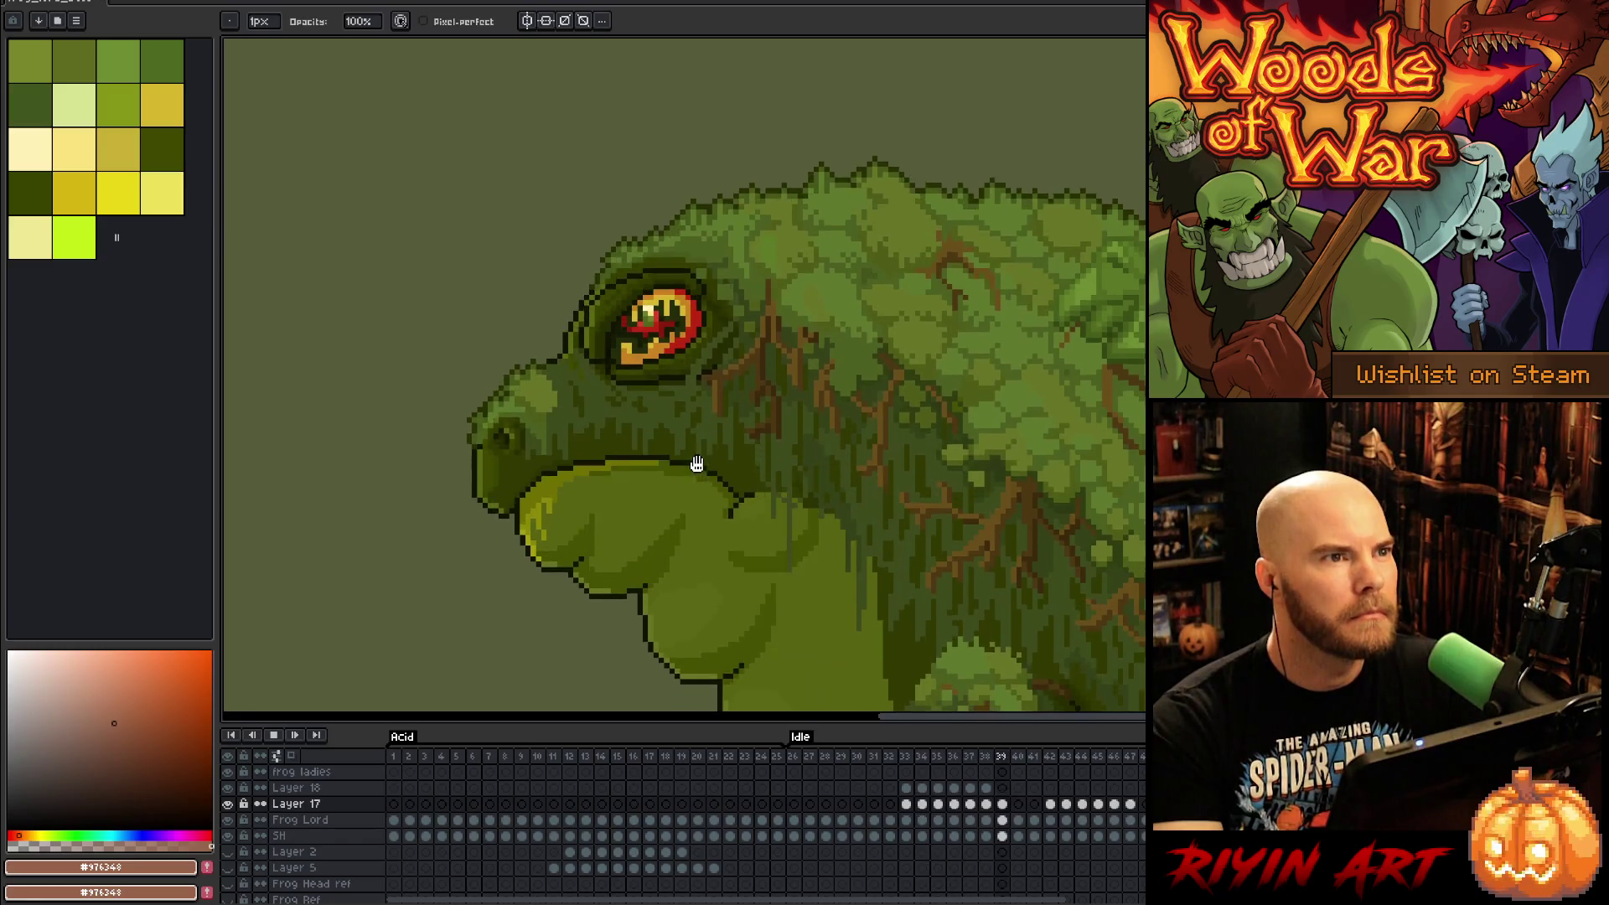
key("Return")
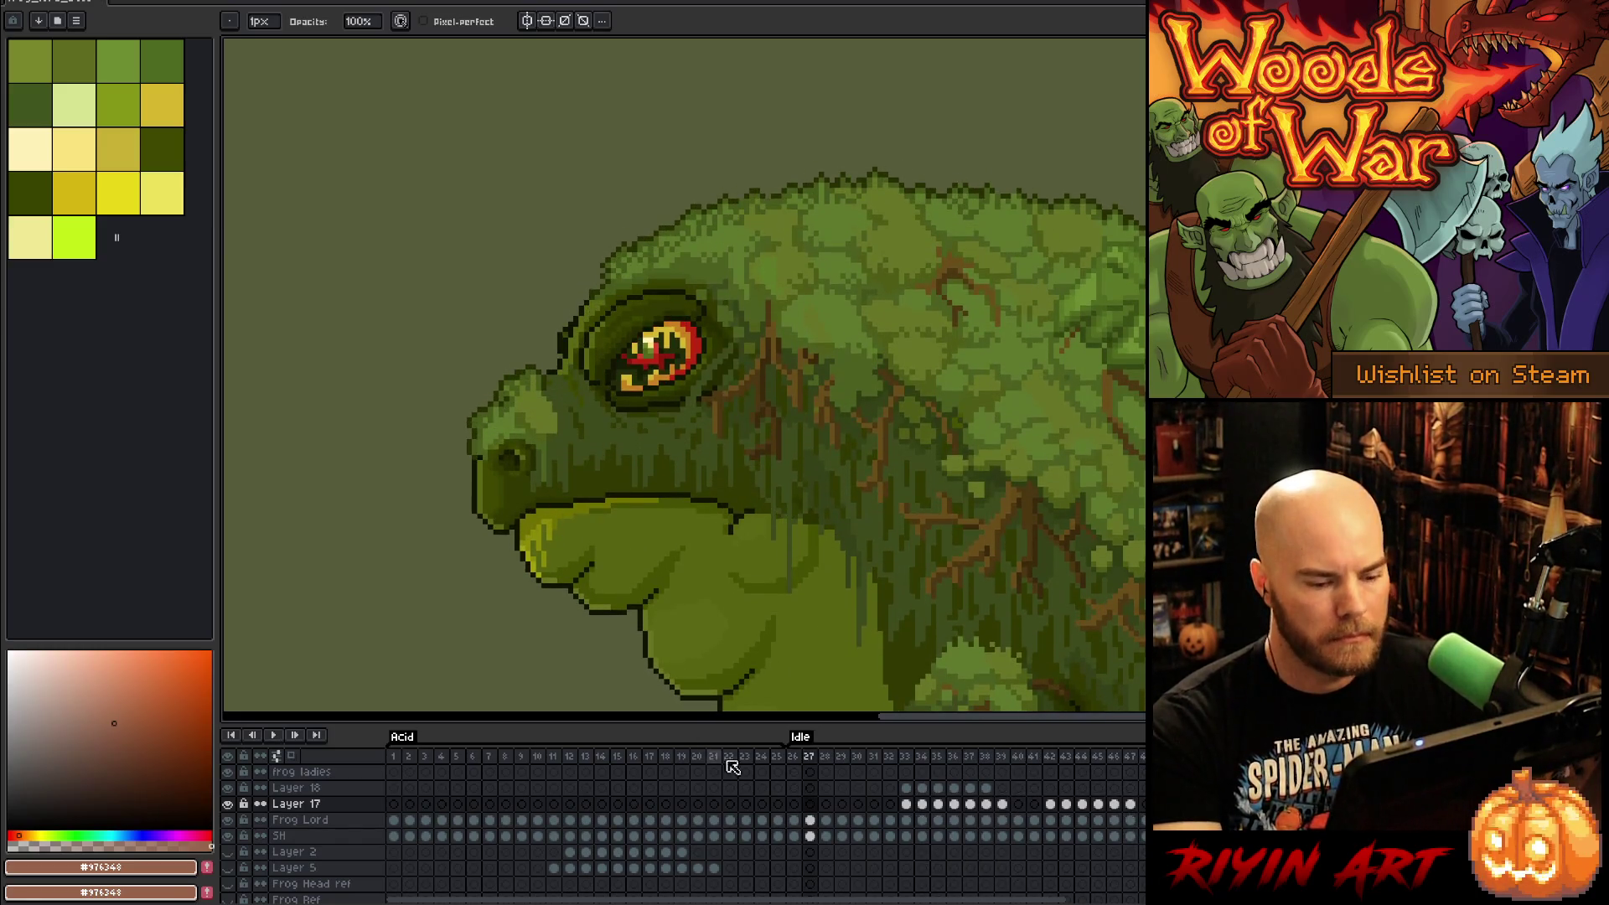
Step: Transform the tongue blob on frame 48 into its new position
left_click(1132, 805)
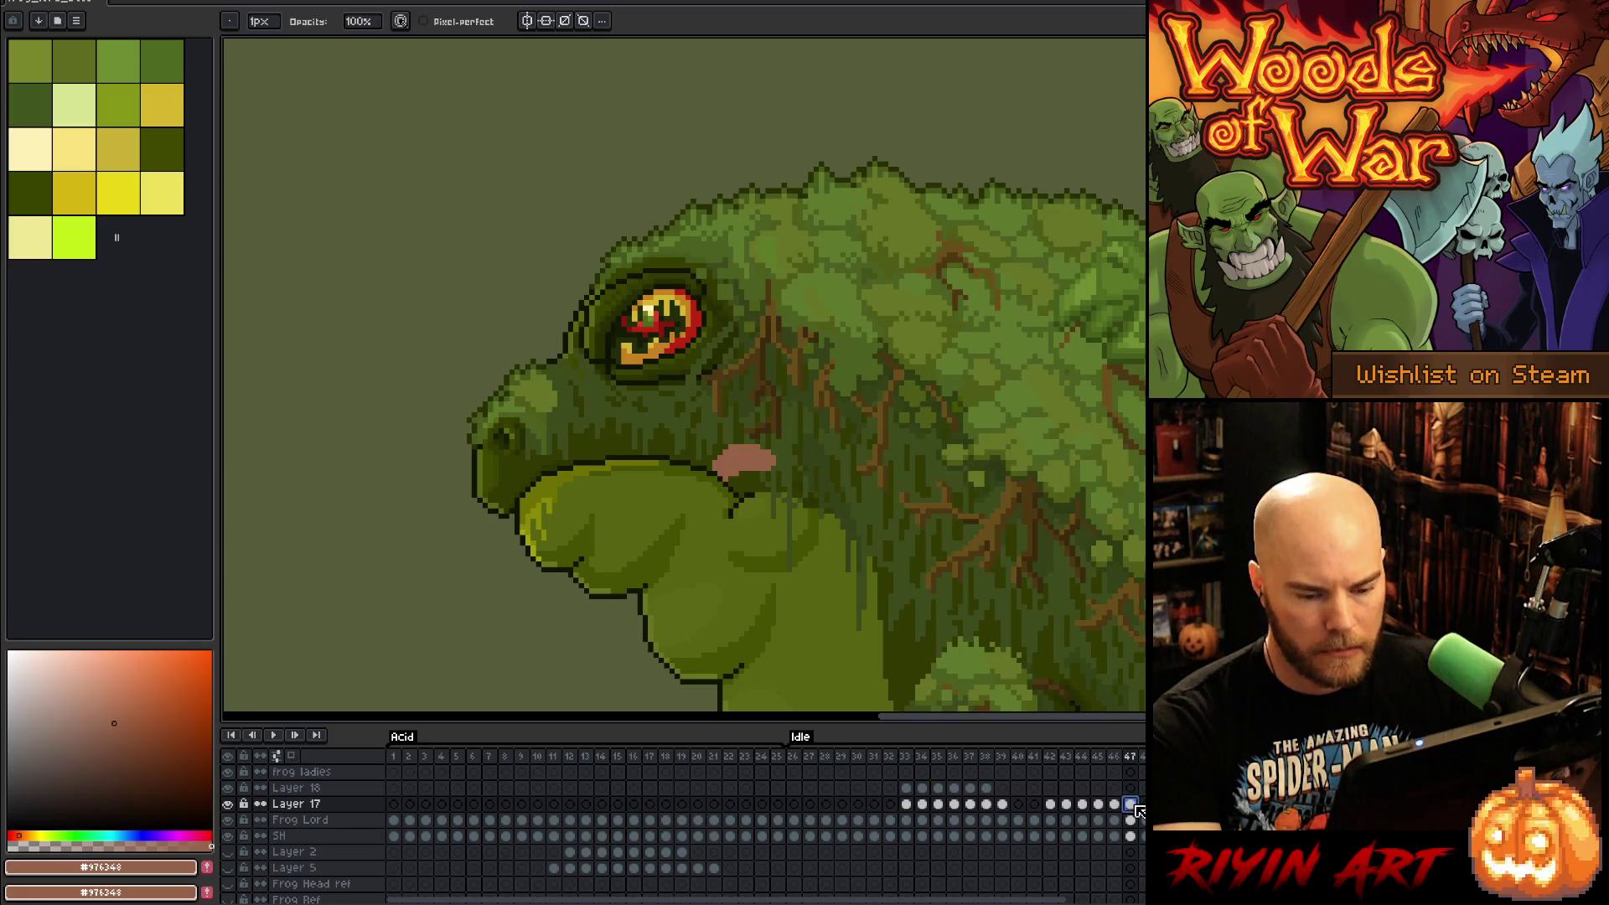
key("Right")
key("ctrl+t")
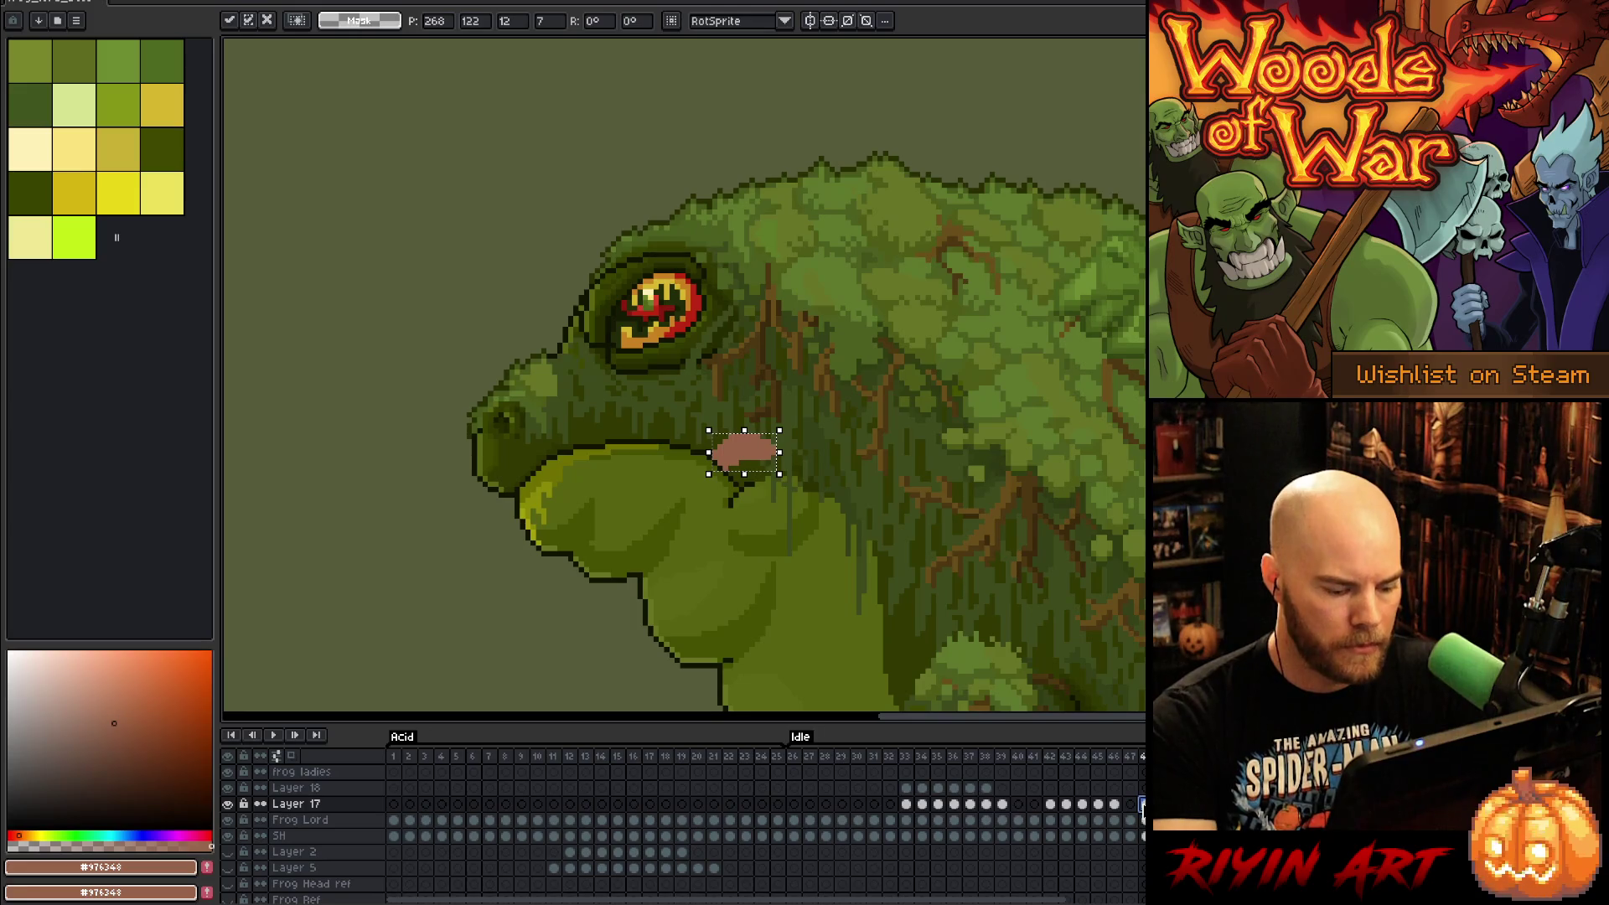
key("Return")
Step: Compare frames 46 and 47, then draw a pink line from eye to mouth on frame 47
left_click(1116, 803)
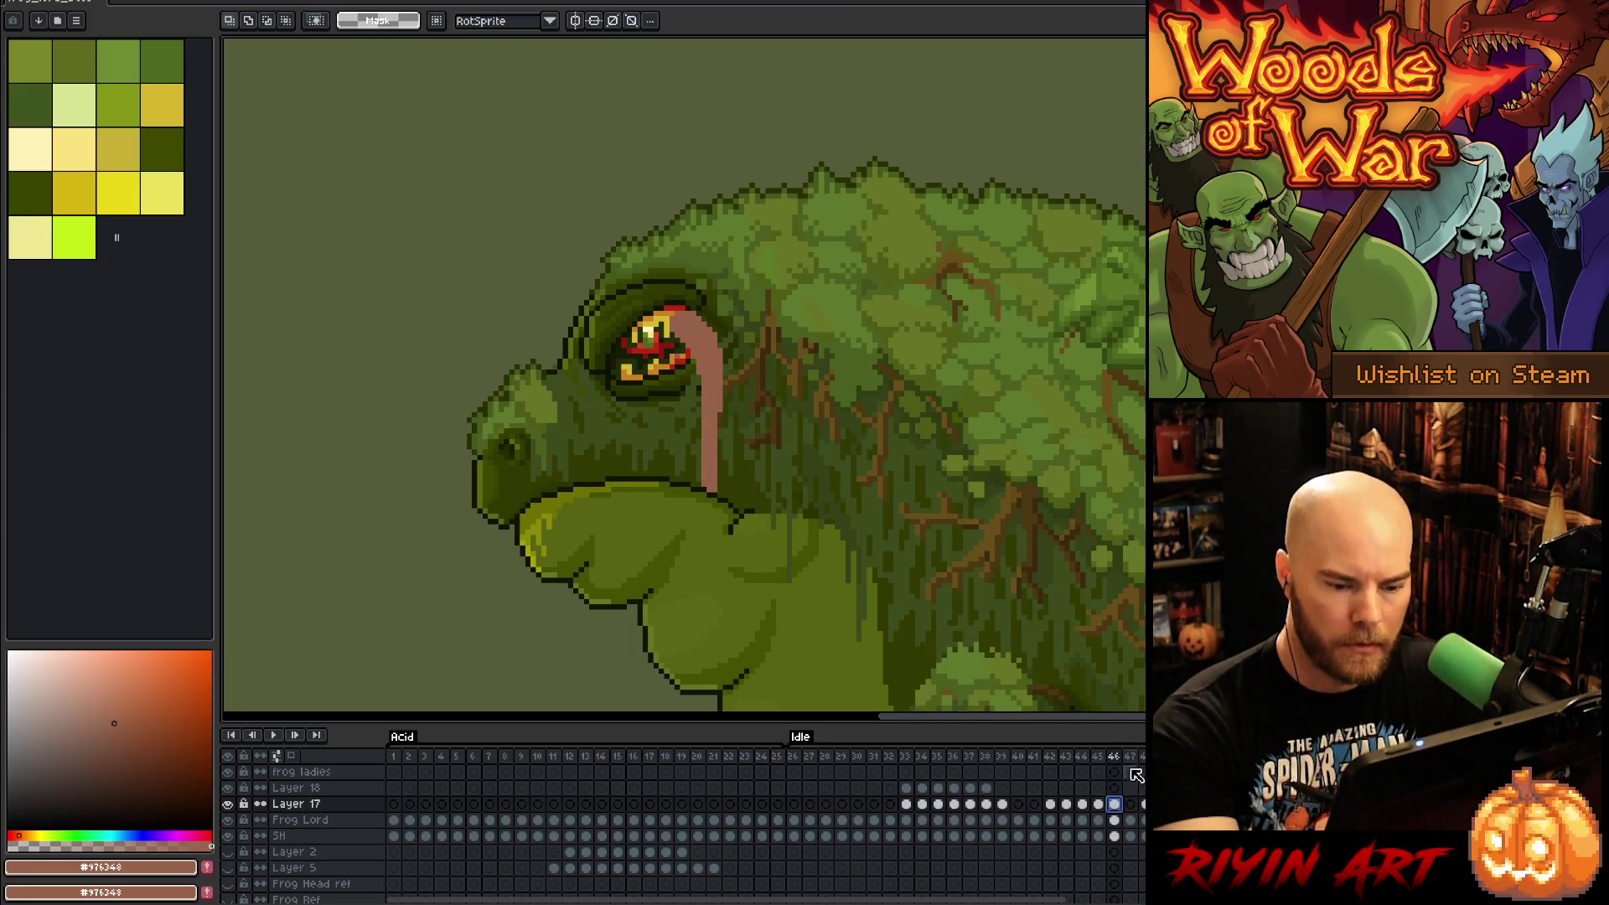
key("b")
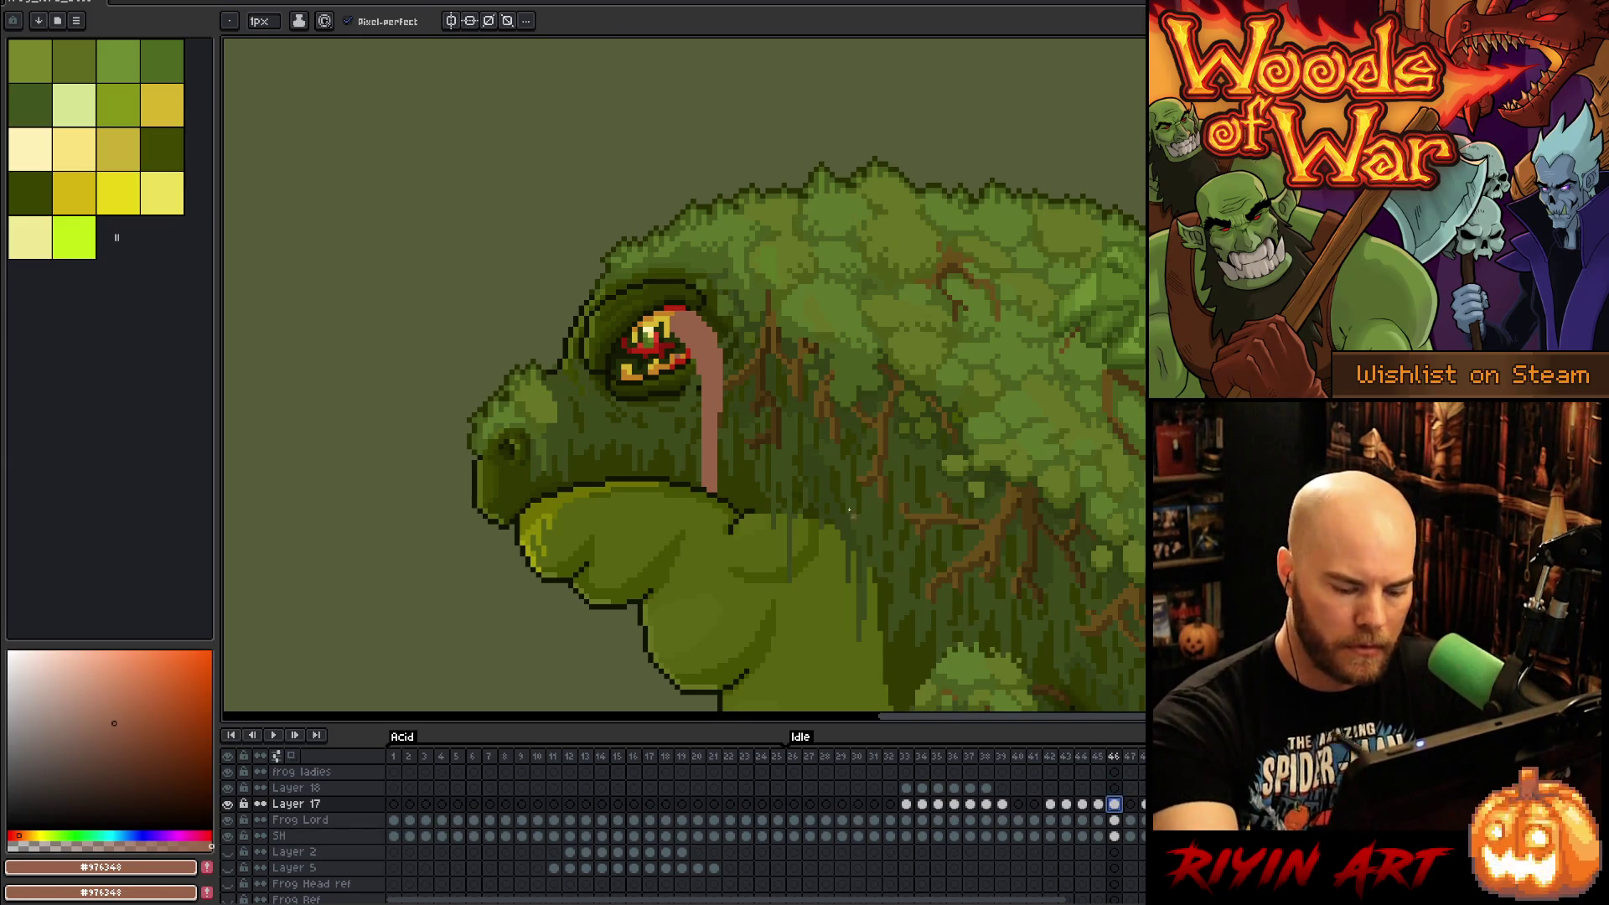
key("Right")
key("Left")
key("Right")
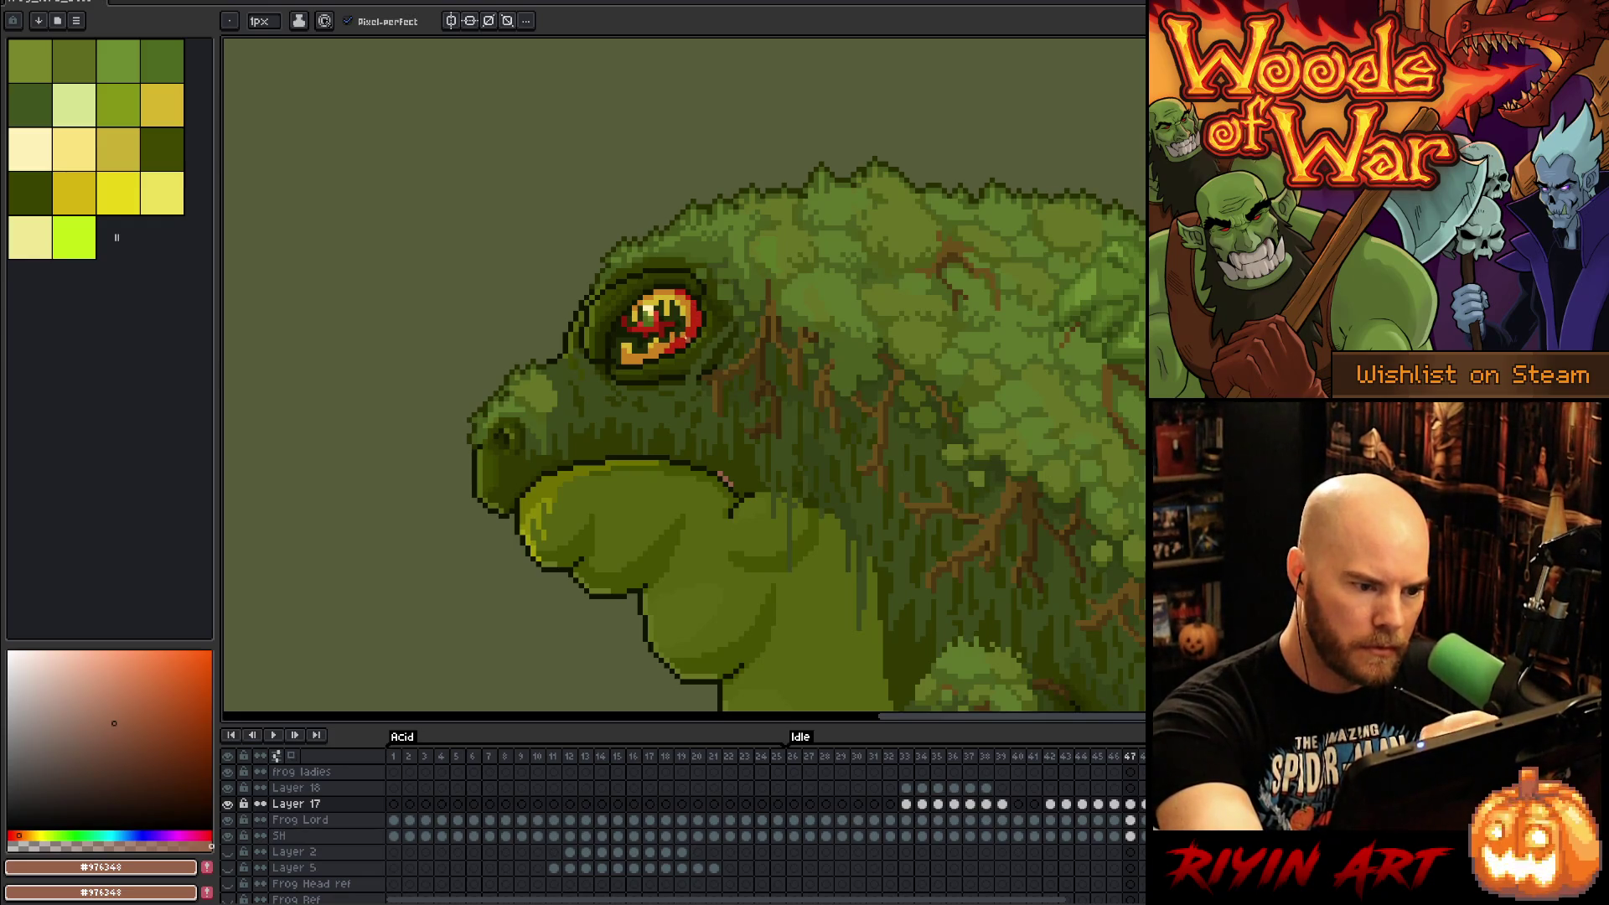
mouse_move(689, 317)
left_mouse_down()
mouse_move(671, 382)
mouse_move(730, 490)
left_mouse_up()
Step: Add two more pink lines down from the eye and bucket-fill the gaps between them
mouse_move(696, 316)
left_mouse_down()
mouse_move(680, 368)
mouse_move(692, 433)
left_mouse_up()
left_click_drag(701, 320, 689, 396)
key("g")
left_click(683, 344)
key("b")
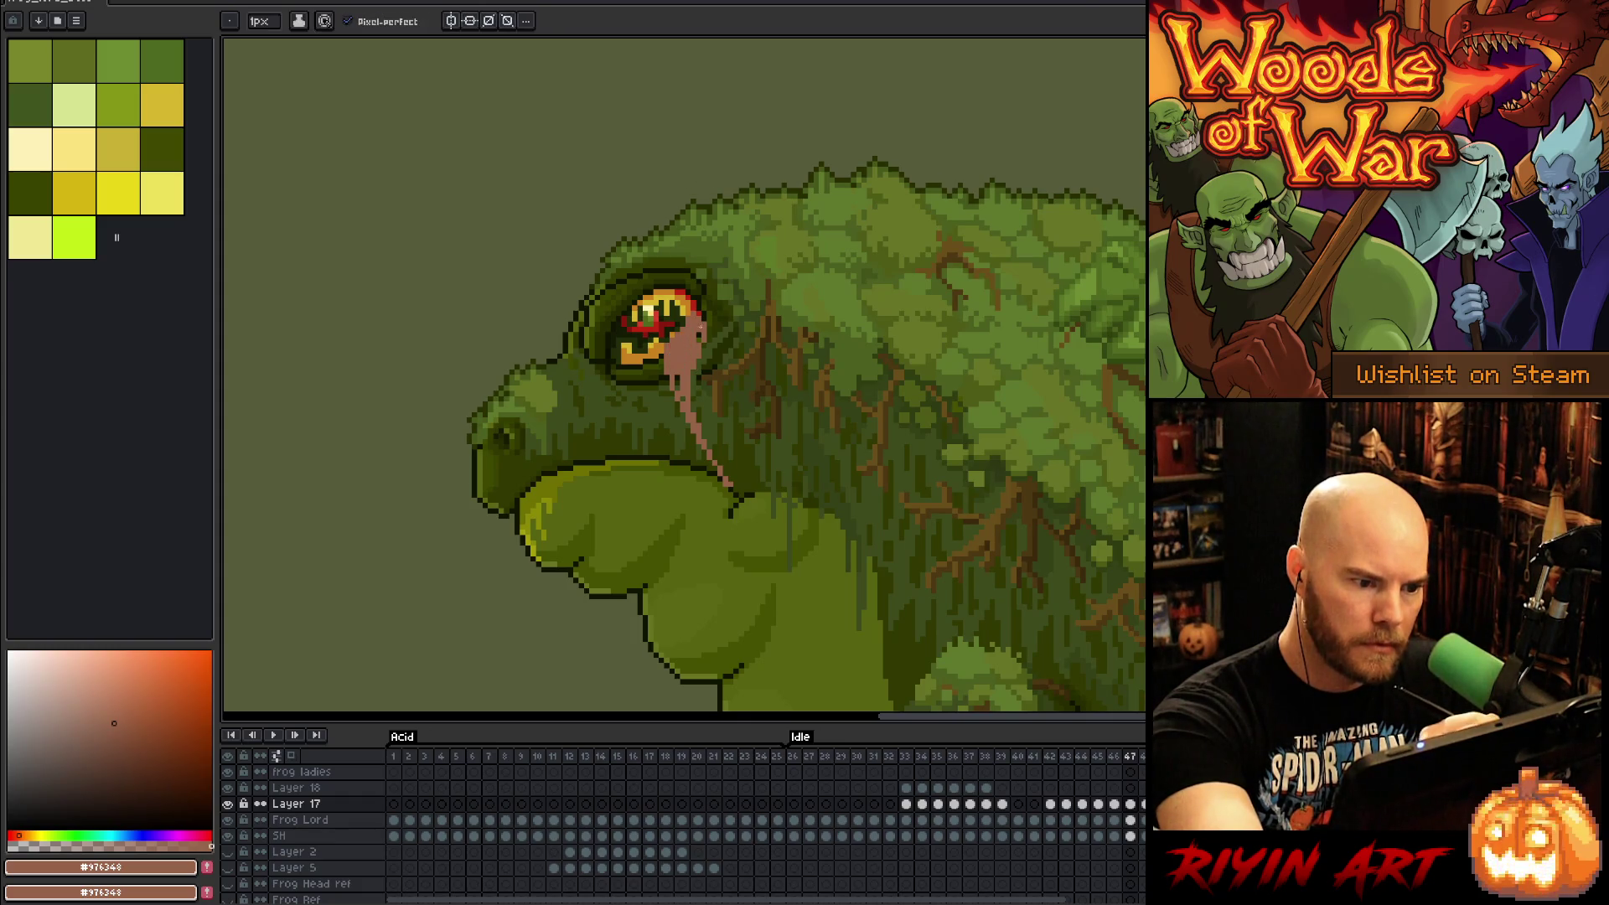
key("g")
left_click(695, 307)
key("b")
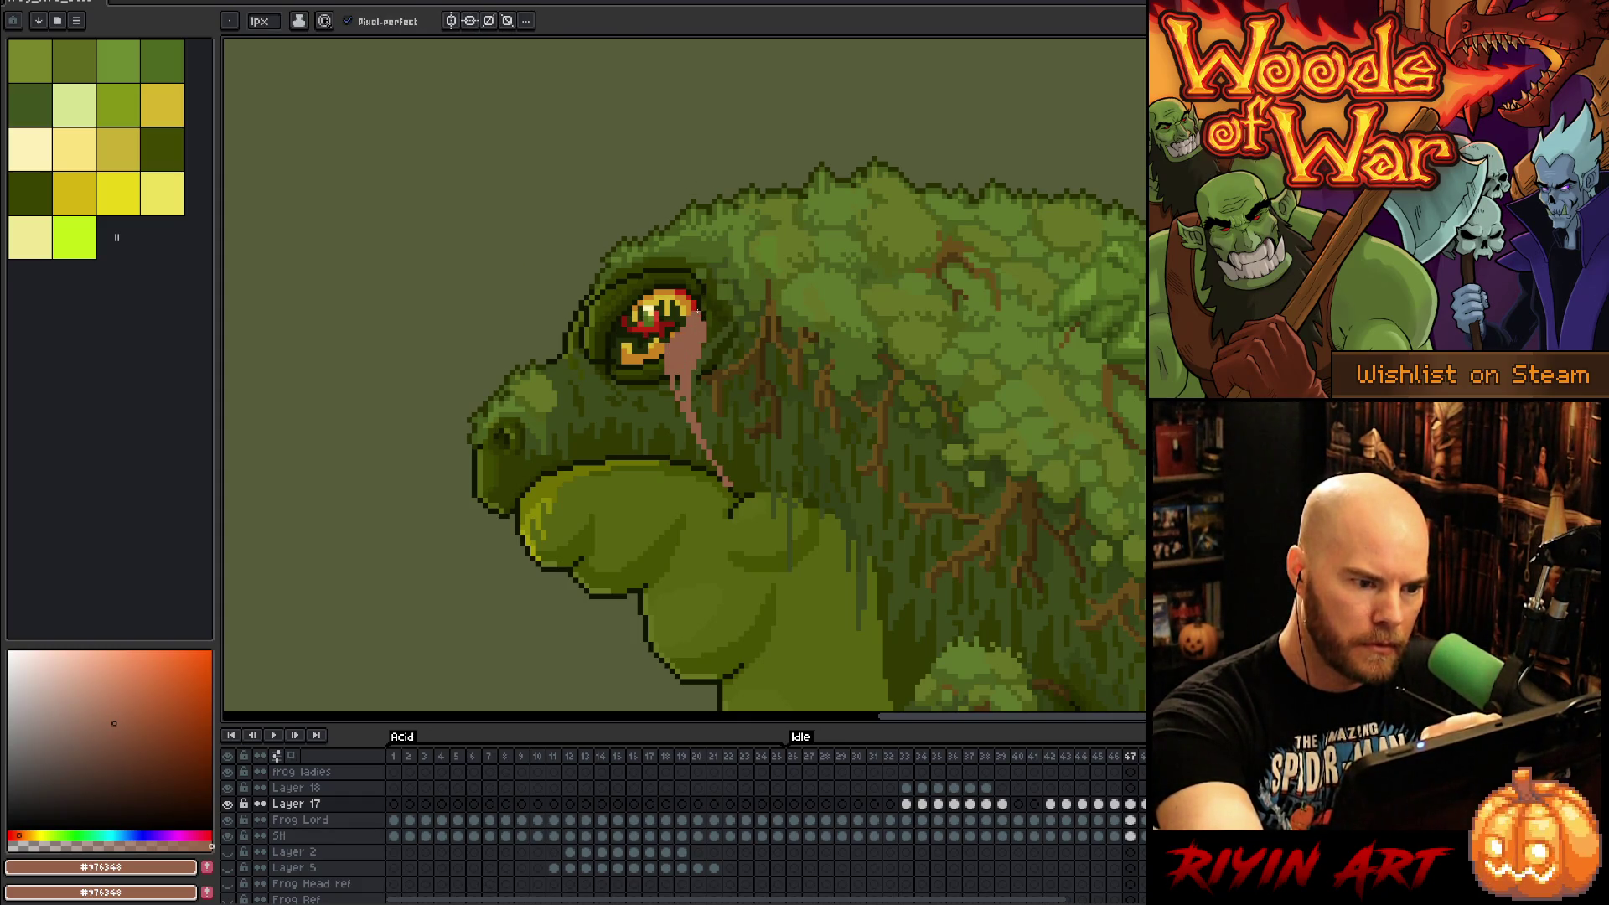
left_click_drag(678, 375, 718, 476)
key("e")
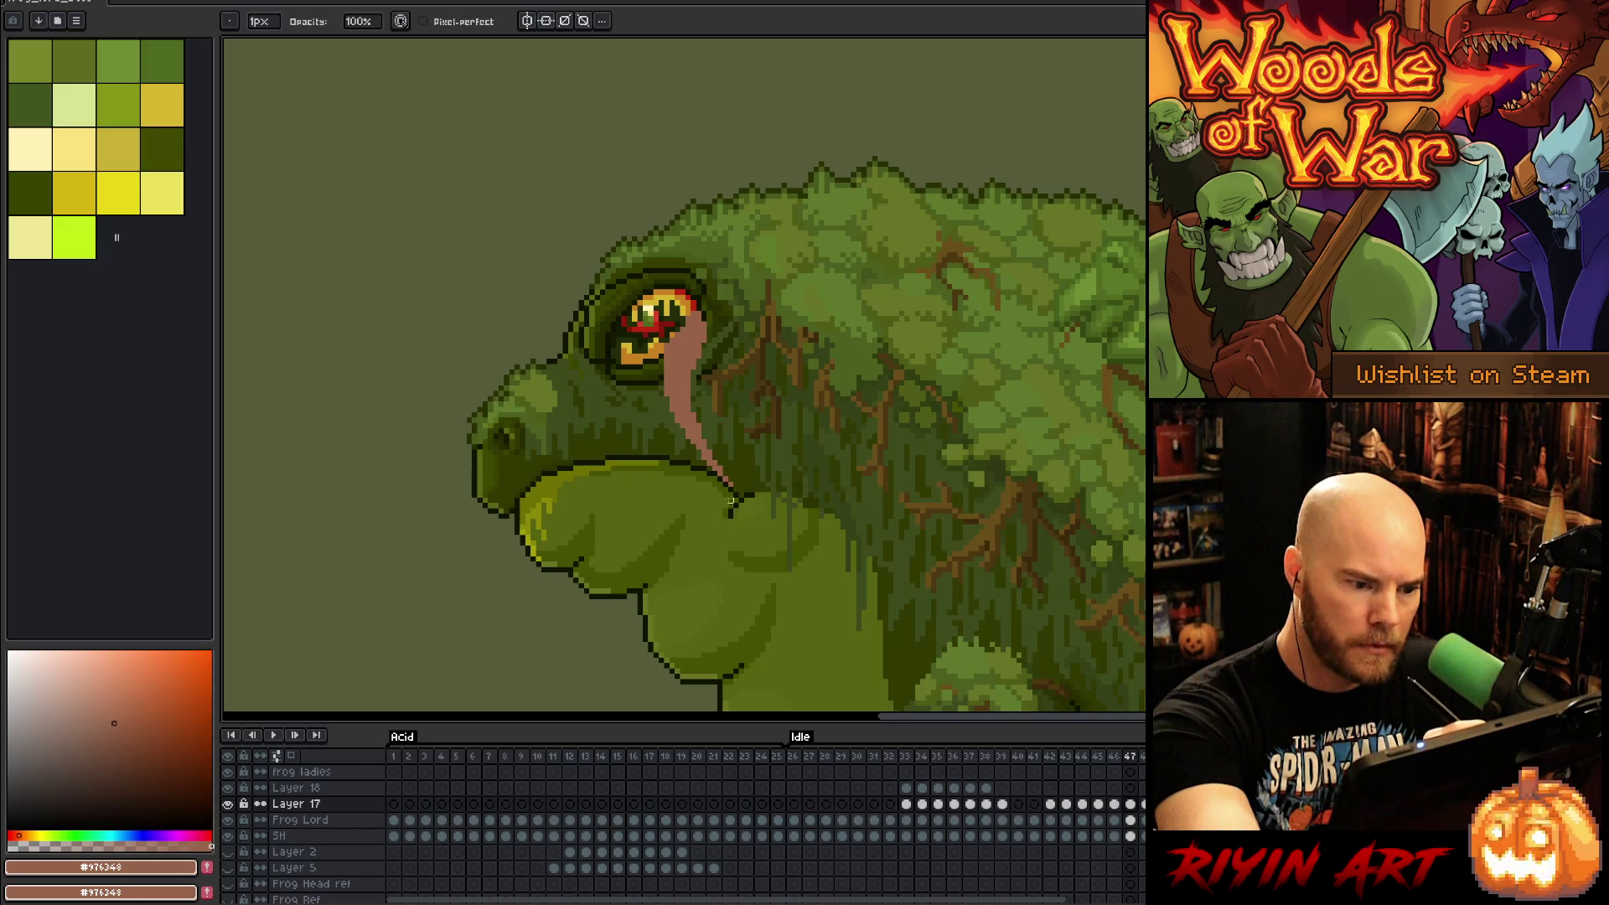
key("b")
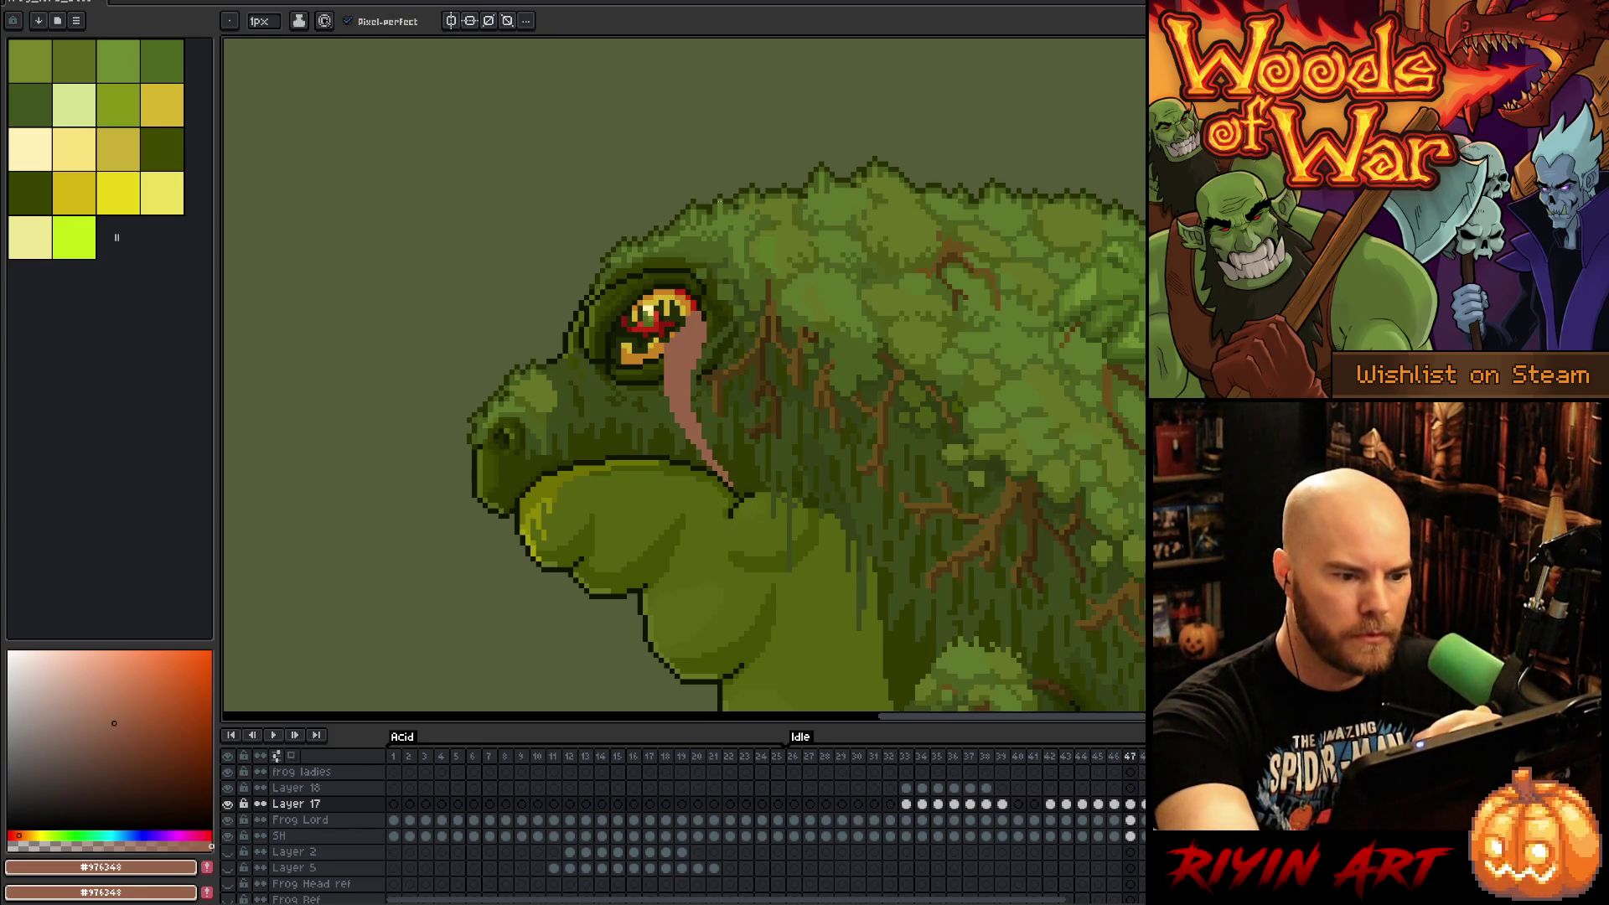
Step: Repaint the tongue tip near the eye pink on frame 46
key("comma")
key("comma")
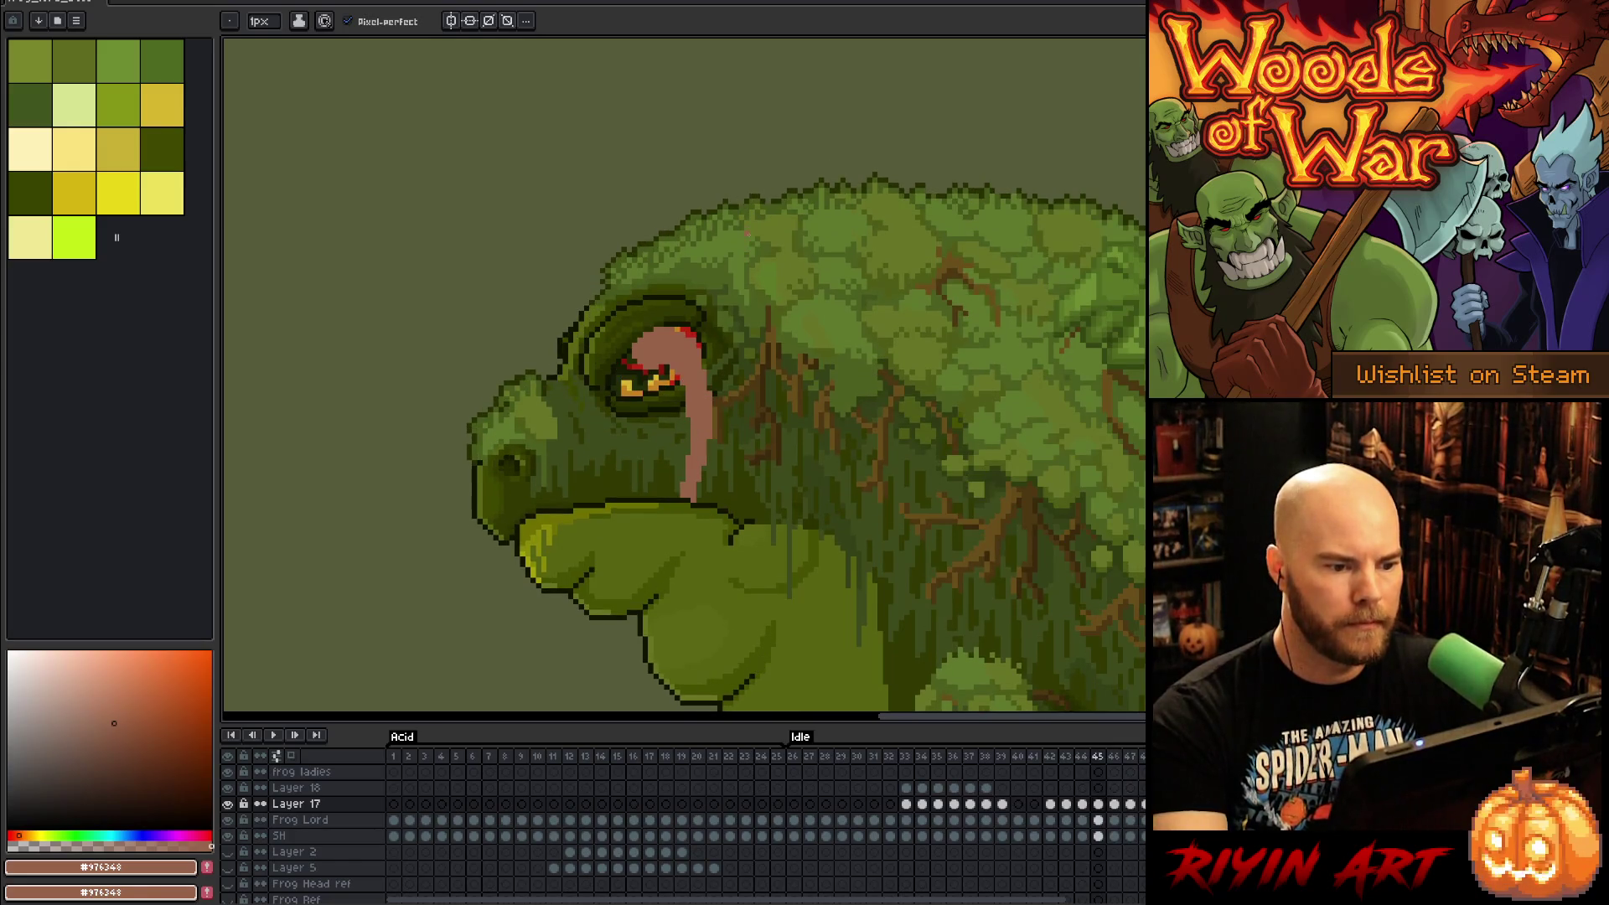
key("period")
left_click_drag(663, 312, 685, 304)
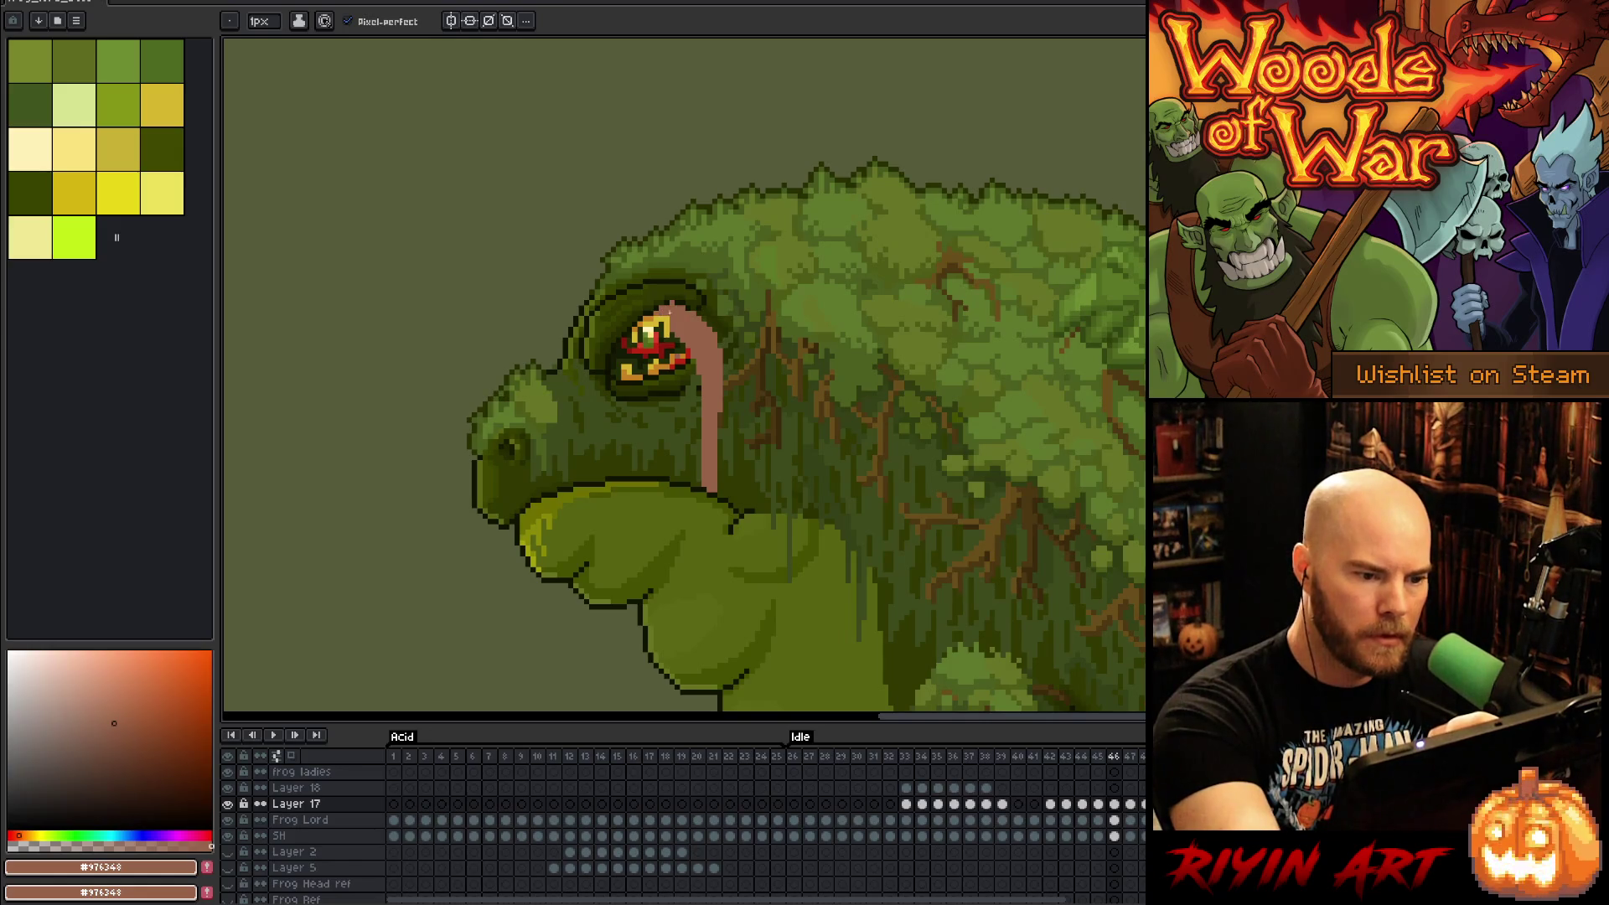
key("e")
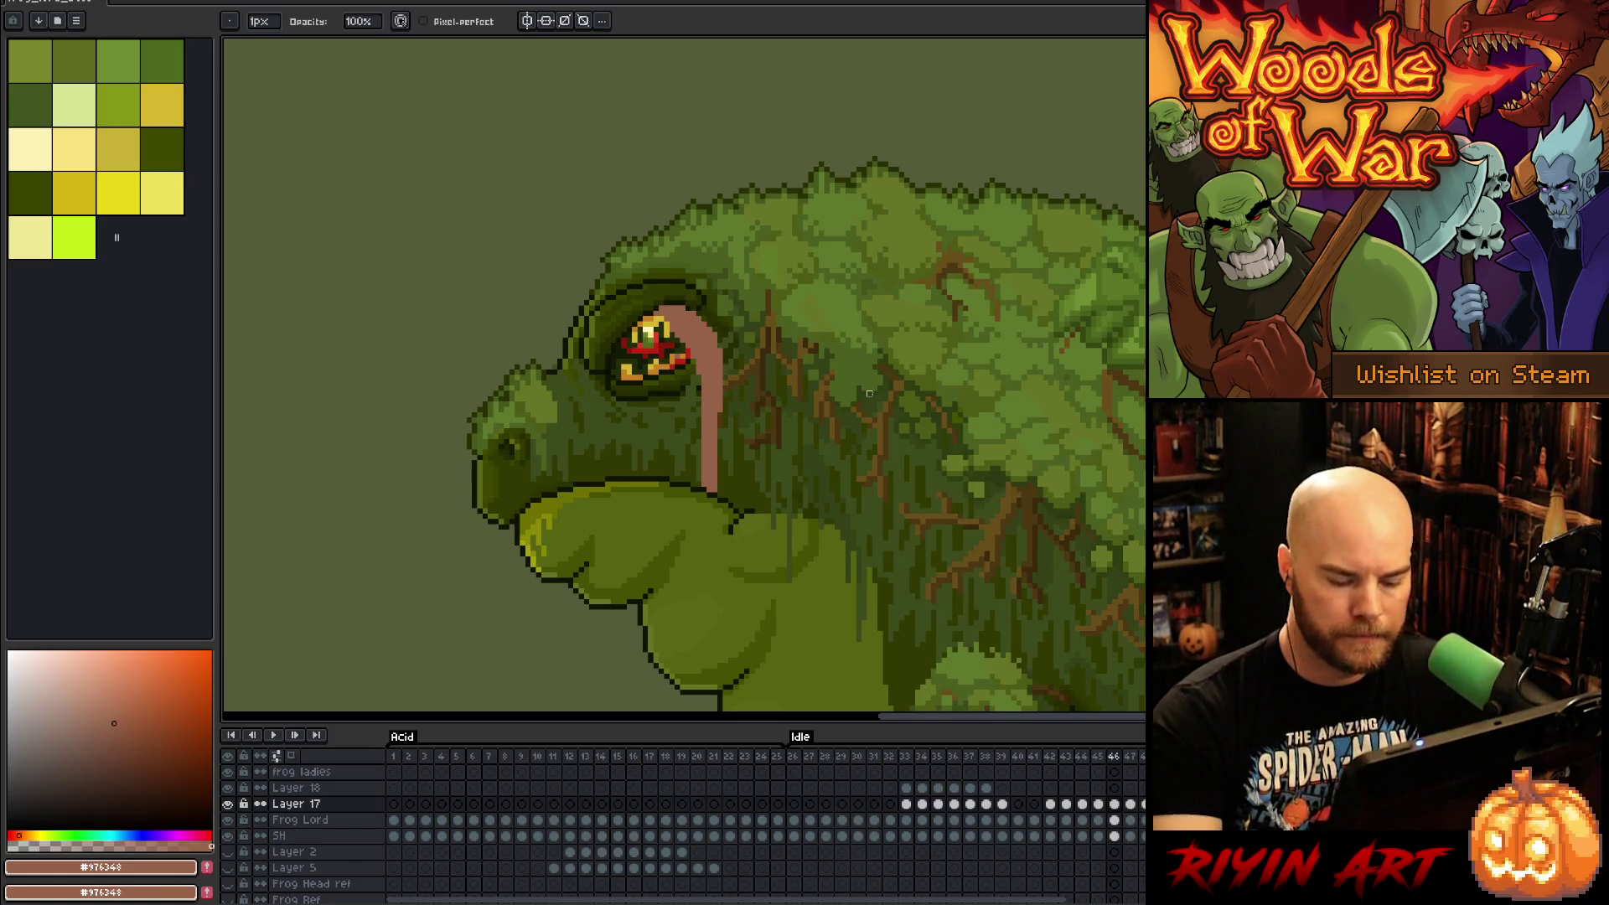
key("period")
key("period")
key("period")
key("period")
key("period")
key("period")
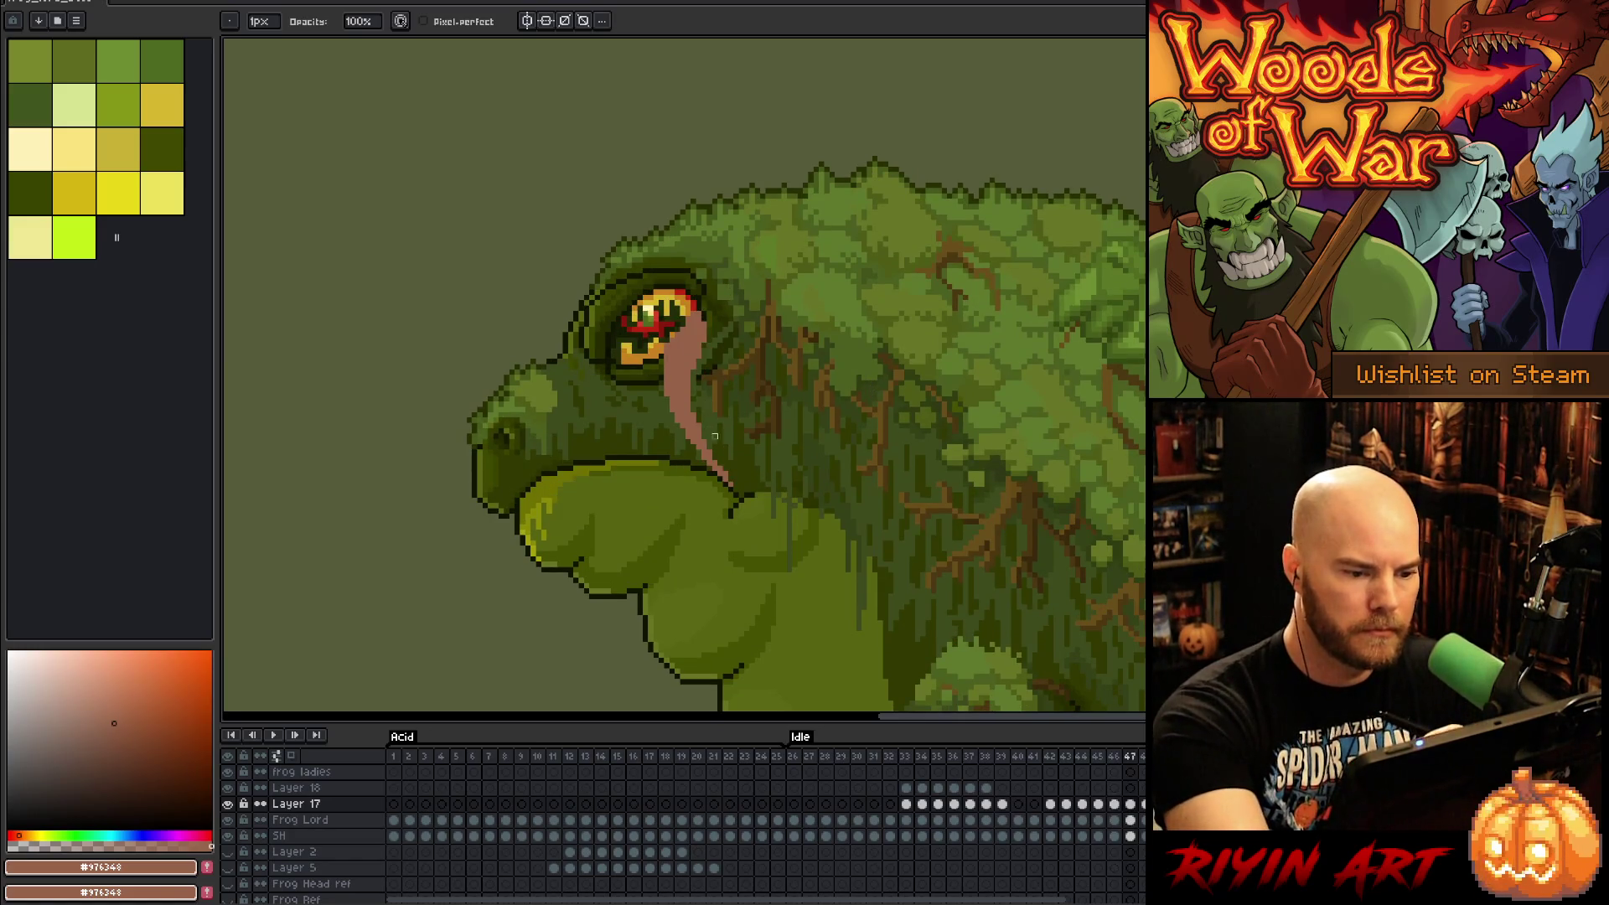
key("b")
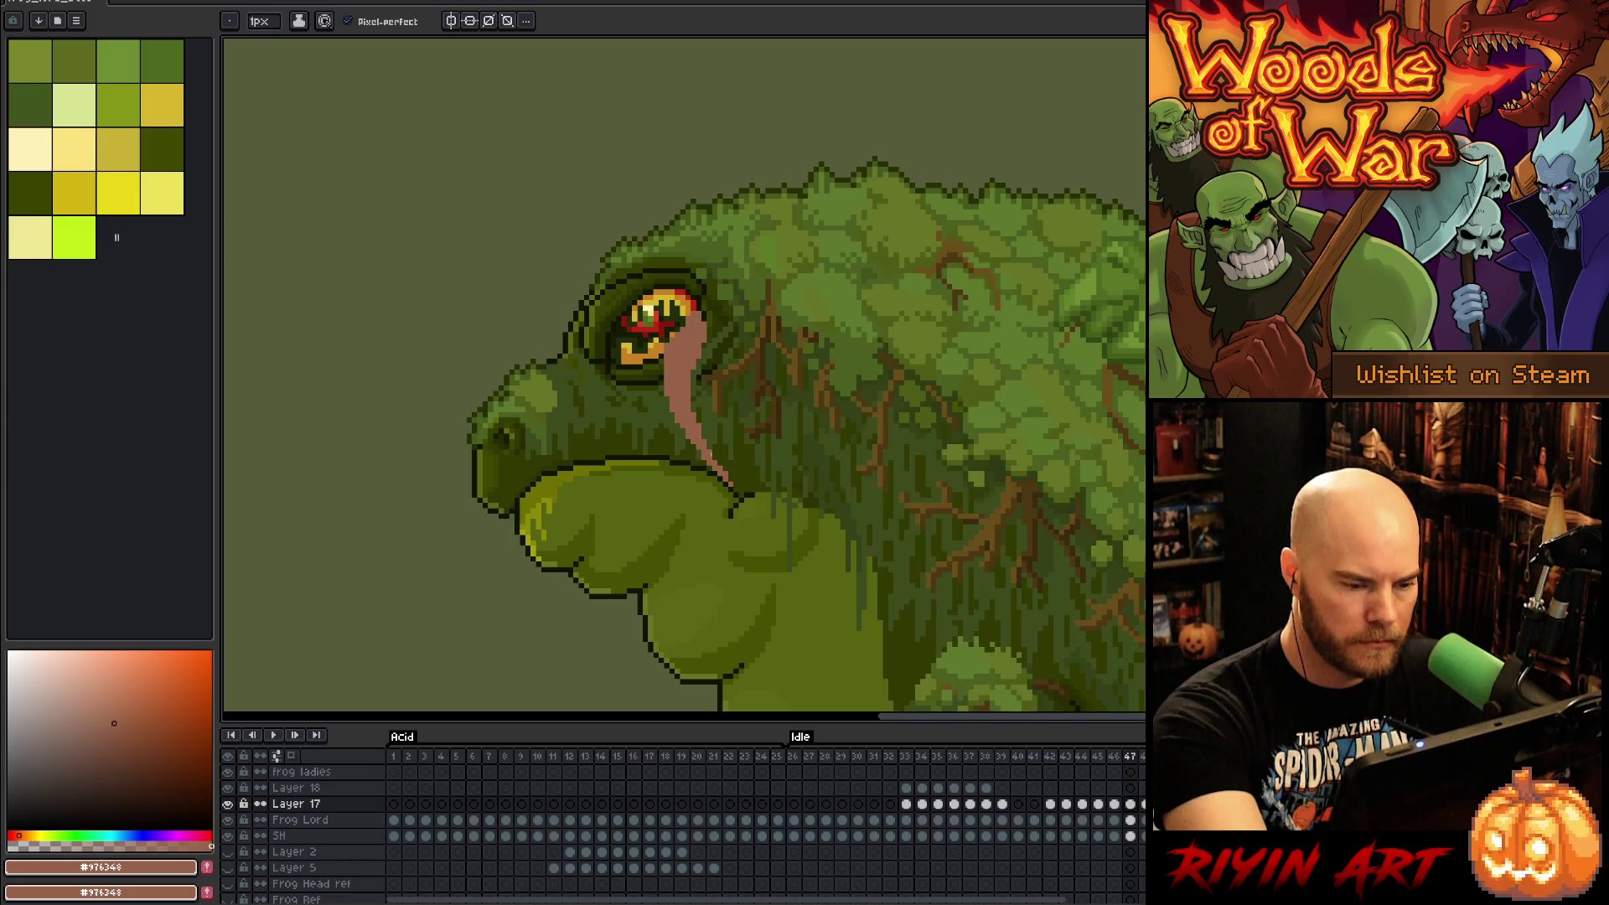
Step: Compare frames 45–47, then draw a thin pink drip below the tongue on frame 47
key("comma")
key("period")
key("comma")
key("period")
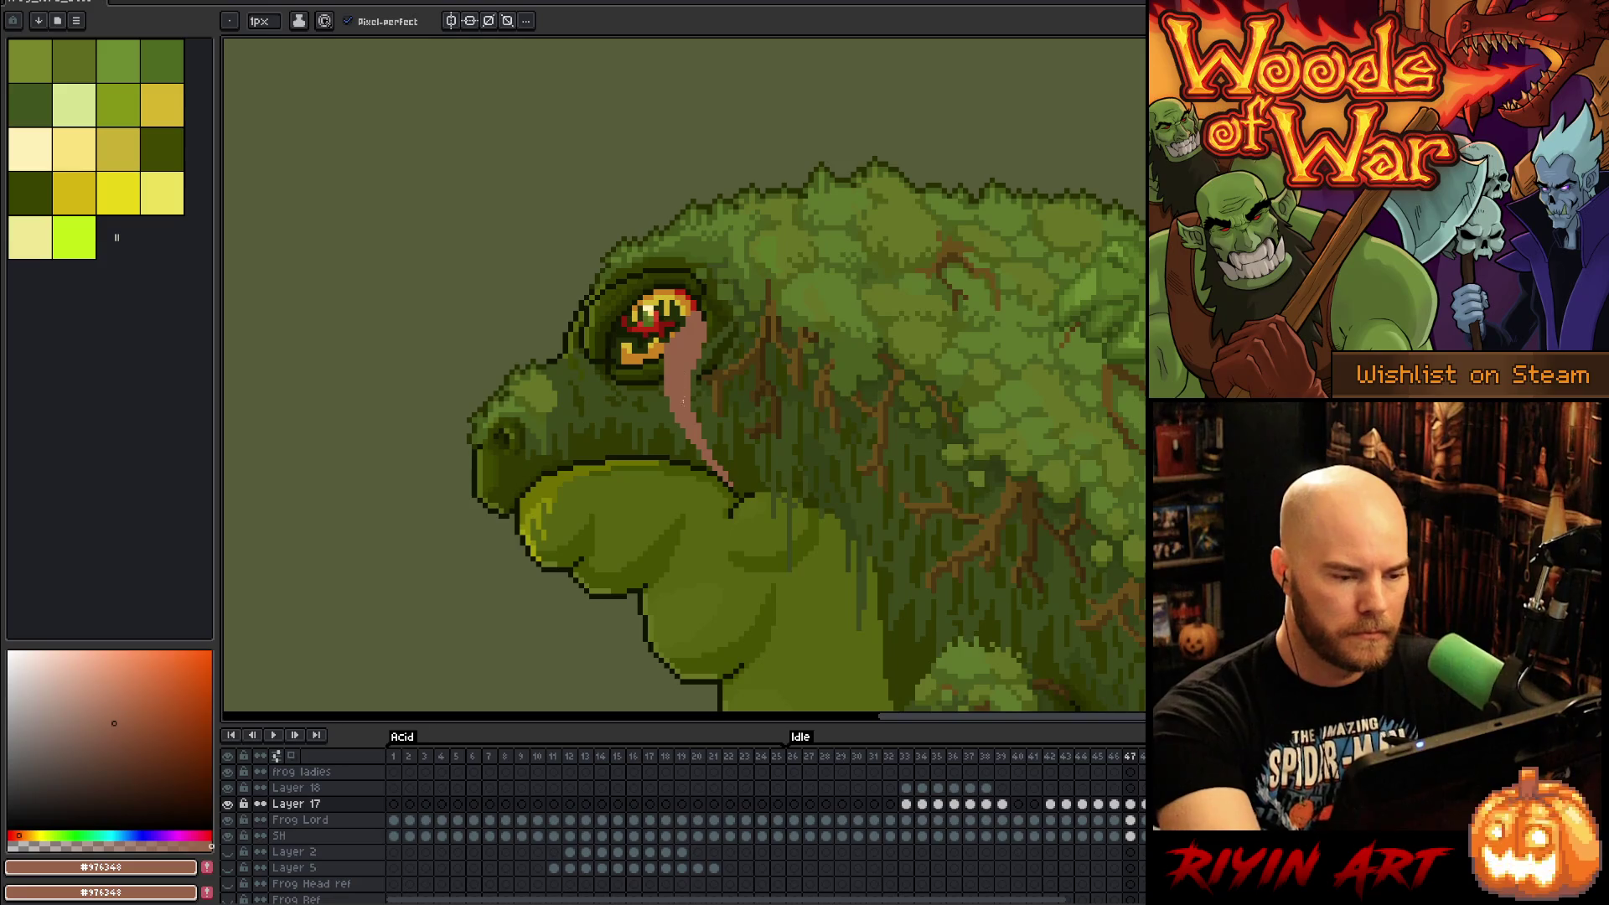
key("comma")
key("comma")
key("period")
key("period")
key("comma")
key("comma")
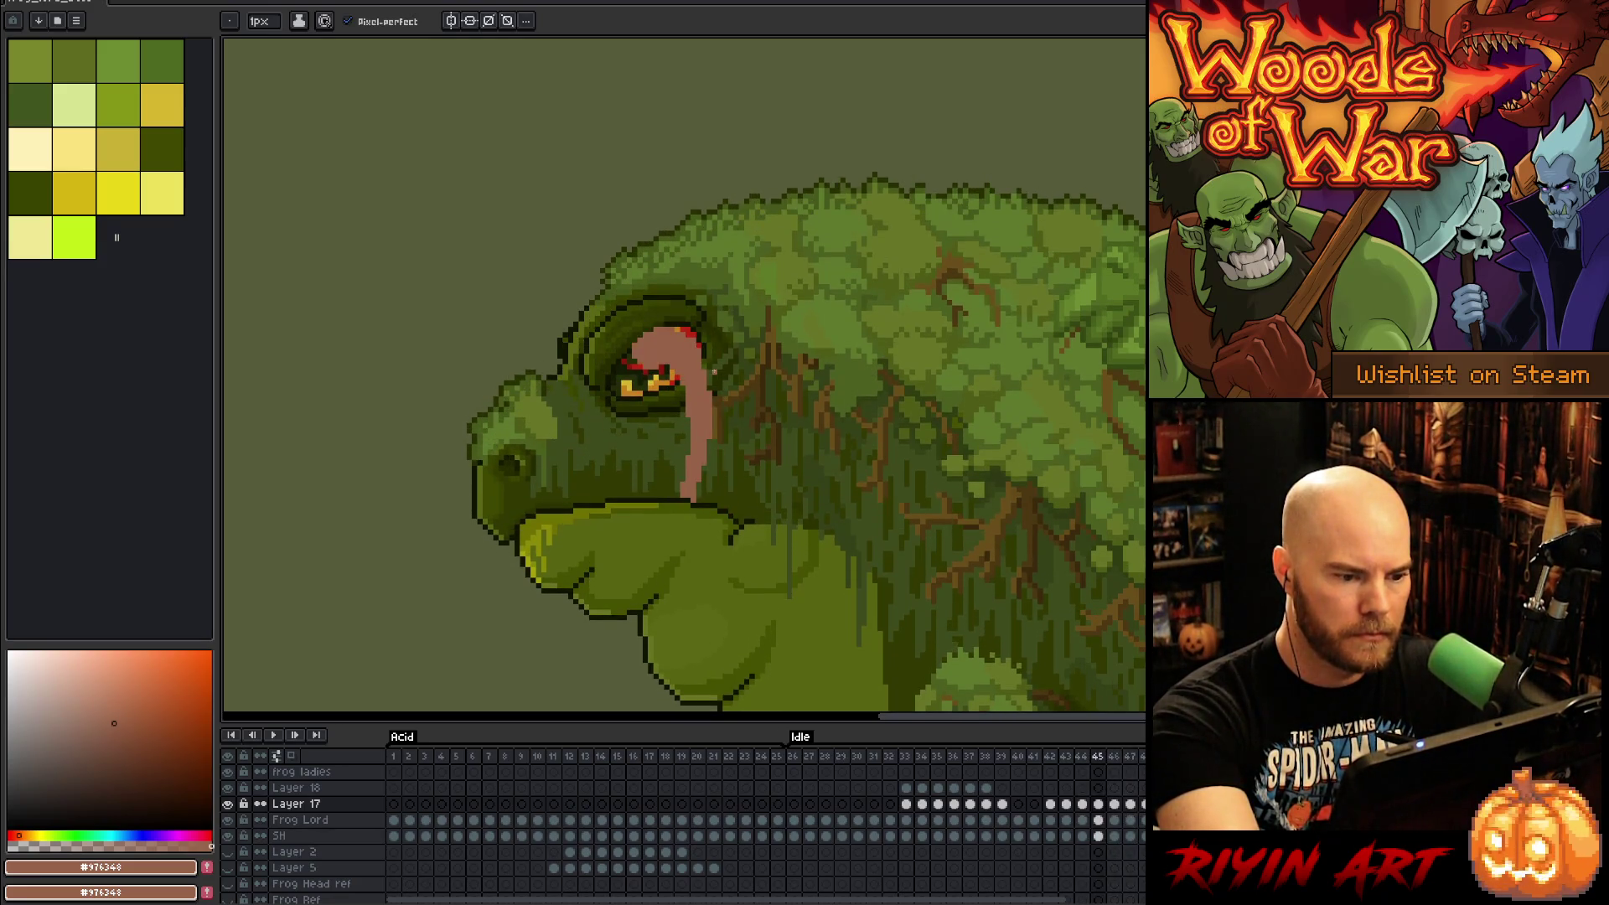
key("period")
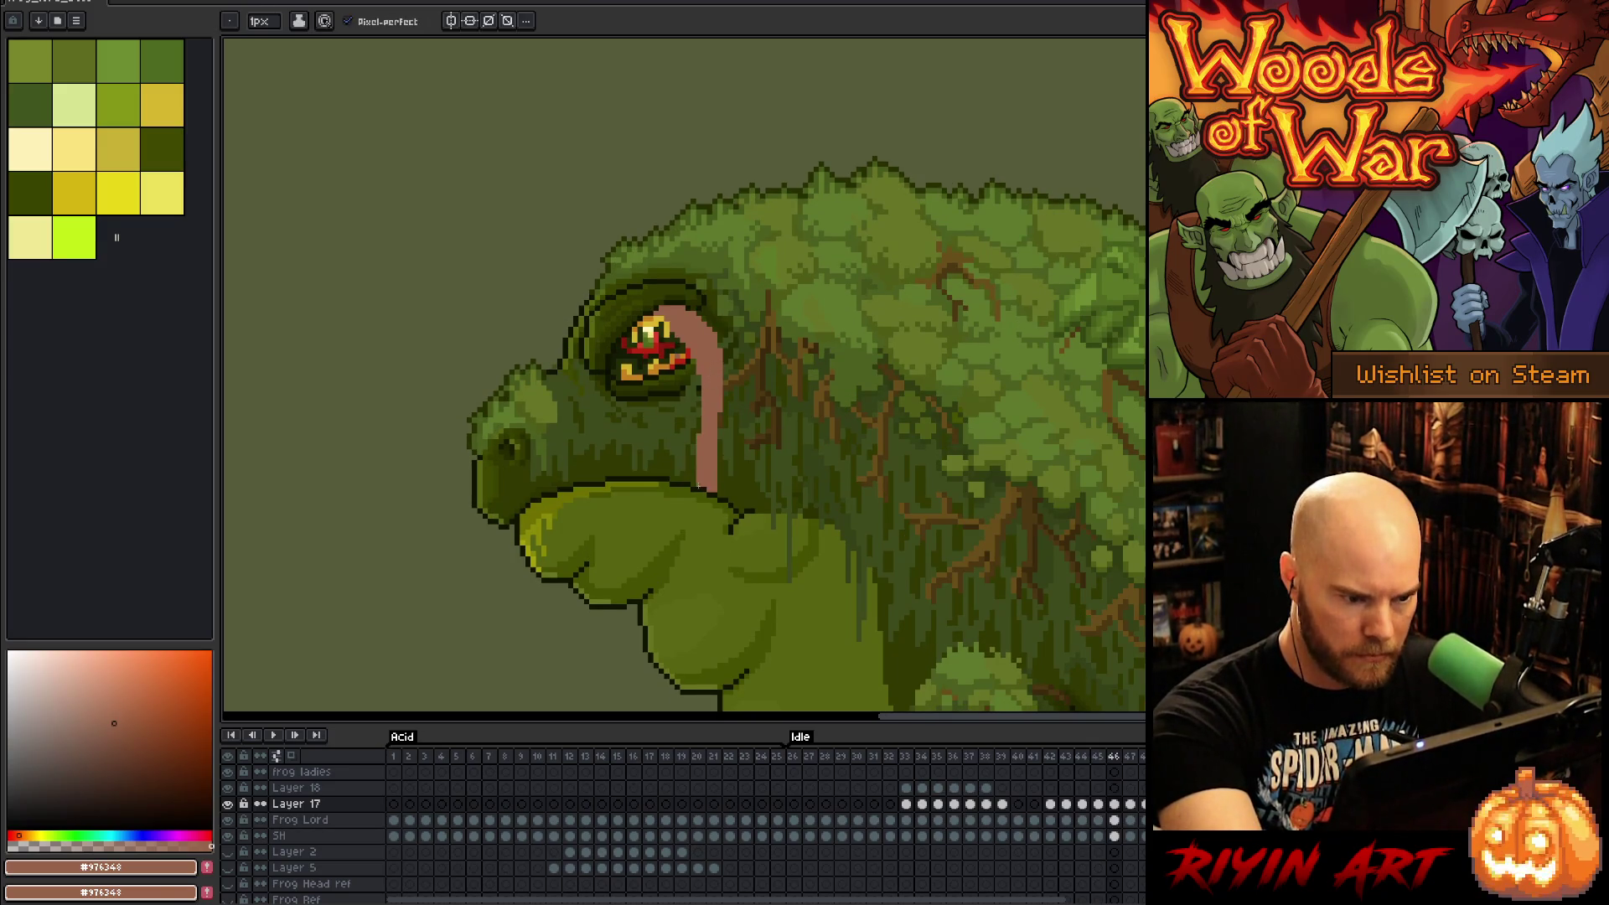
key("e")
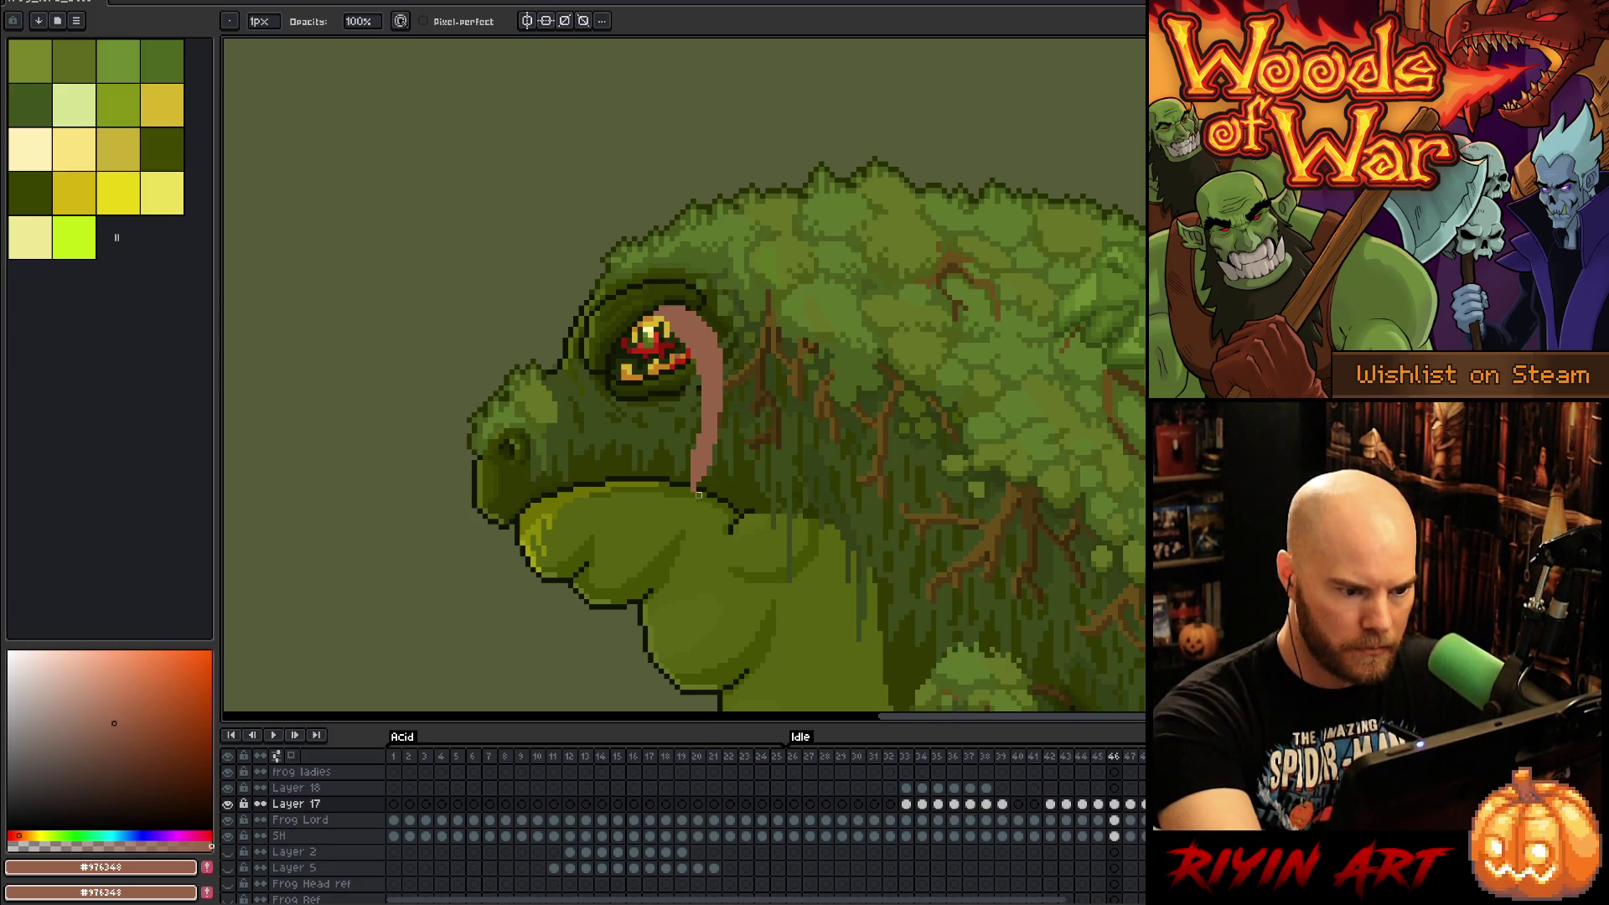
key("b")
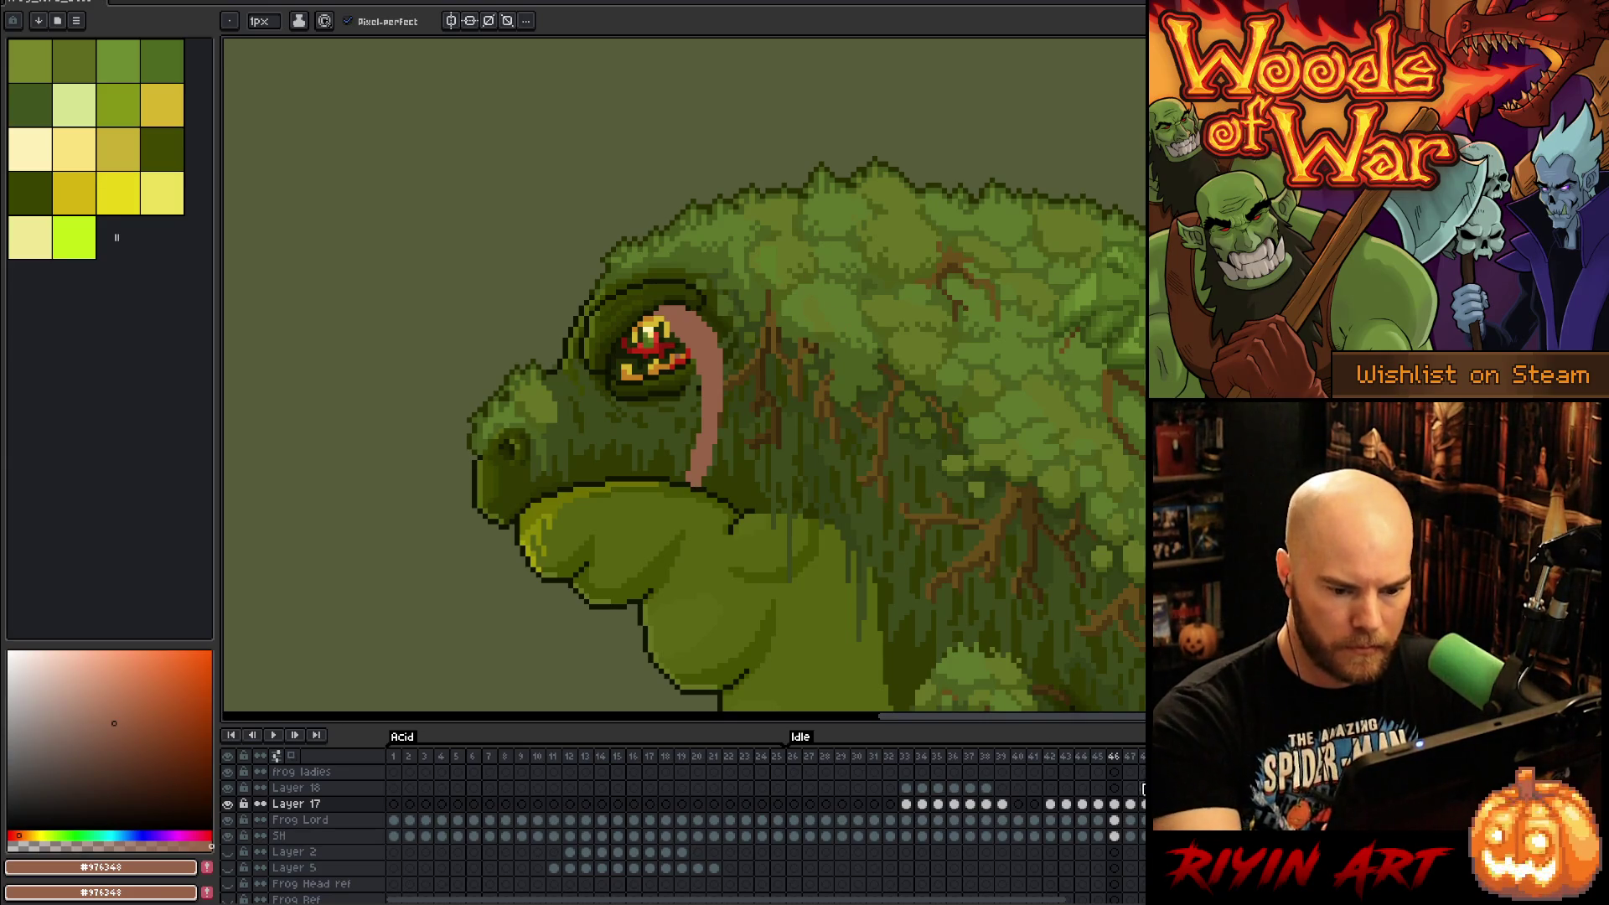
key("period")
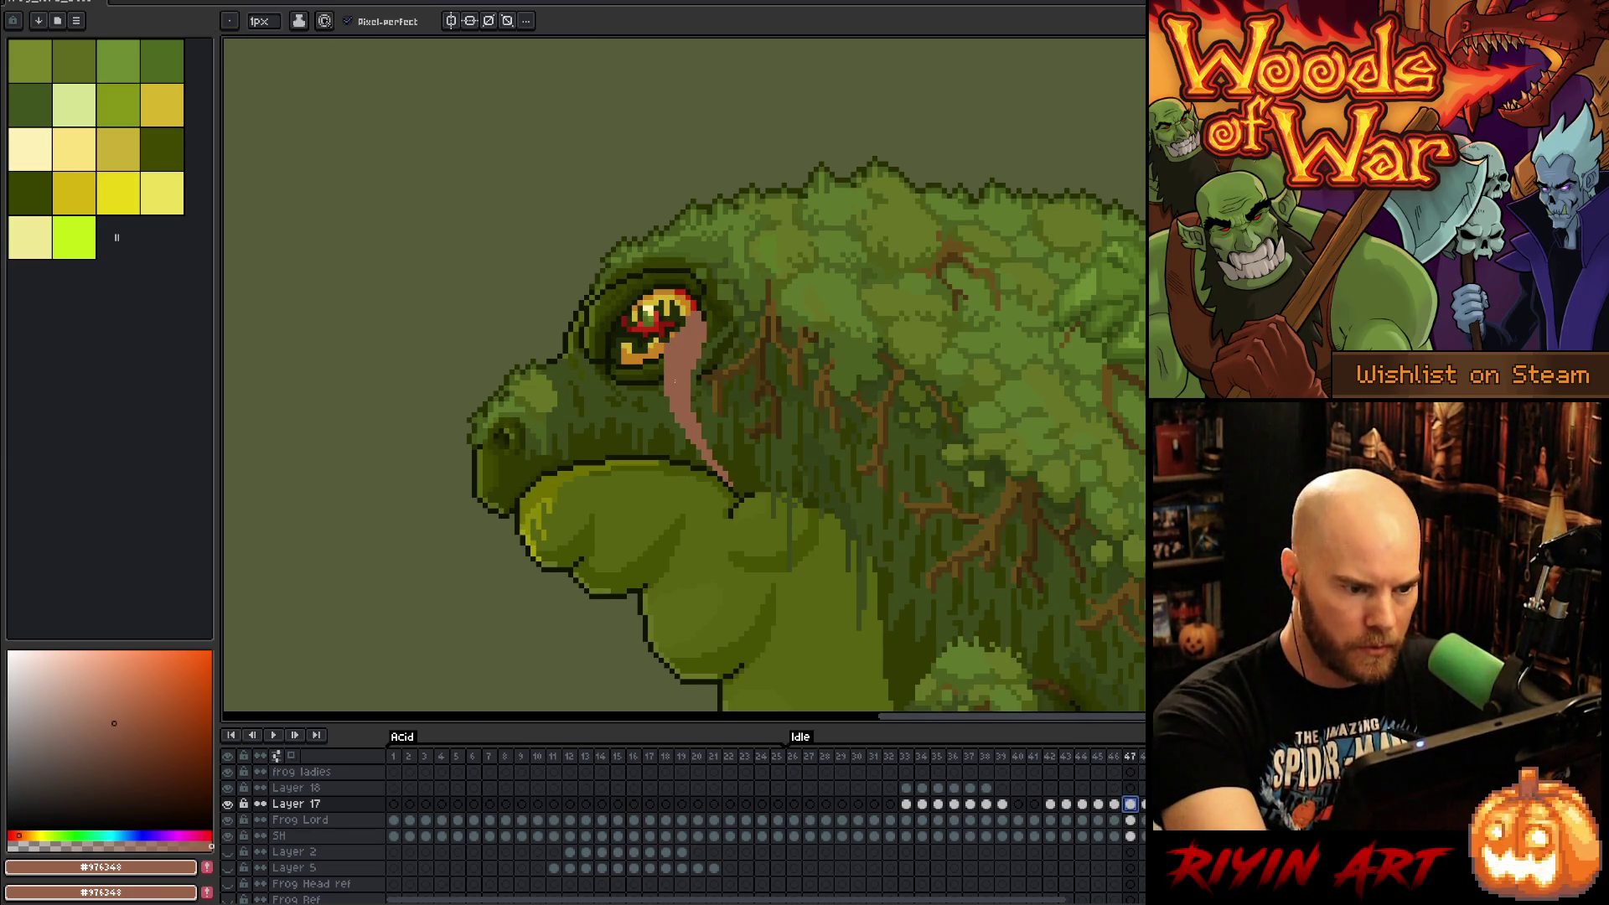
left_click_drag(675, 413, 639, 456)
Step: Redraw the pink drip down-left and erase pink pixels along the tongue's right edge
key("ctrl+z")
mouse_move(671, 397)
left_mouse_down()
mouse_move(634, 454)
mouse_move(671, 434)
mouse_move(643, 450)
left_mouse_up()
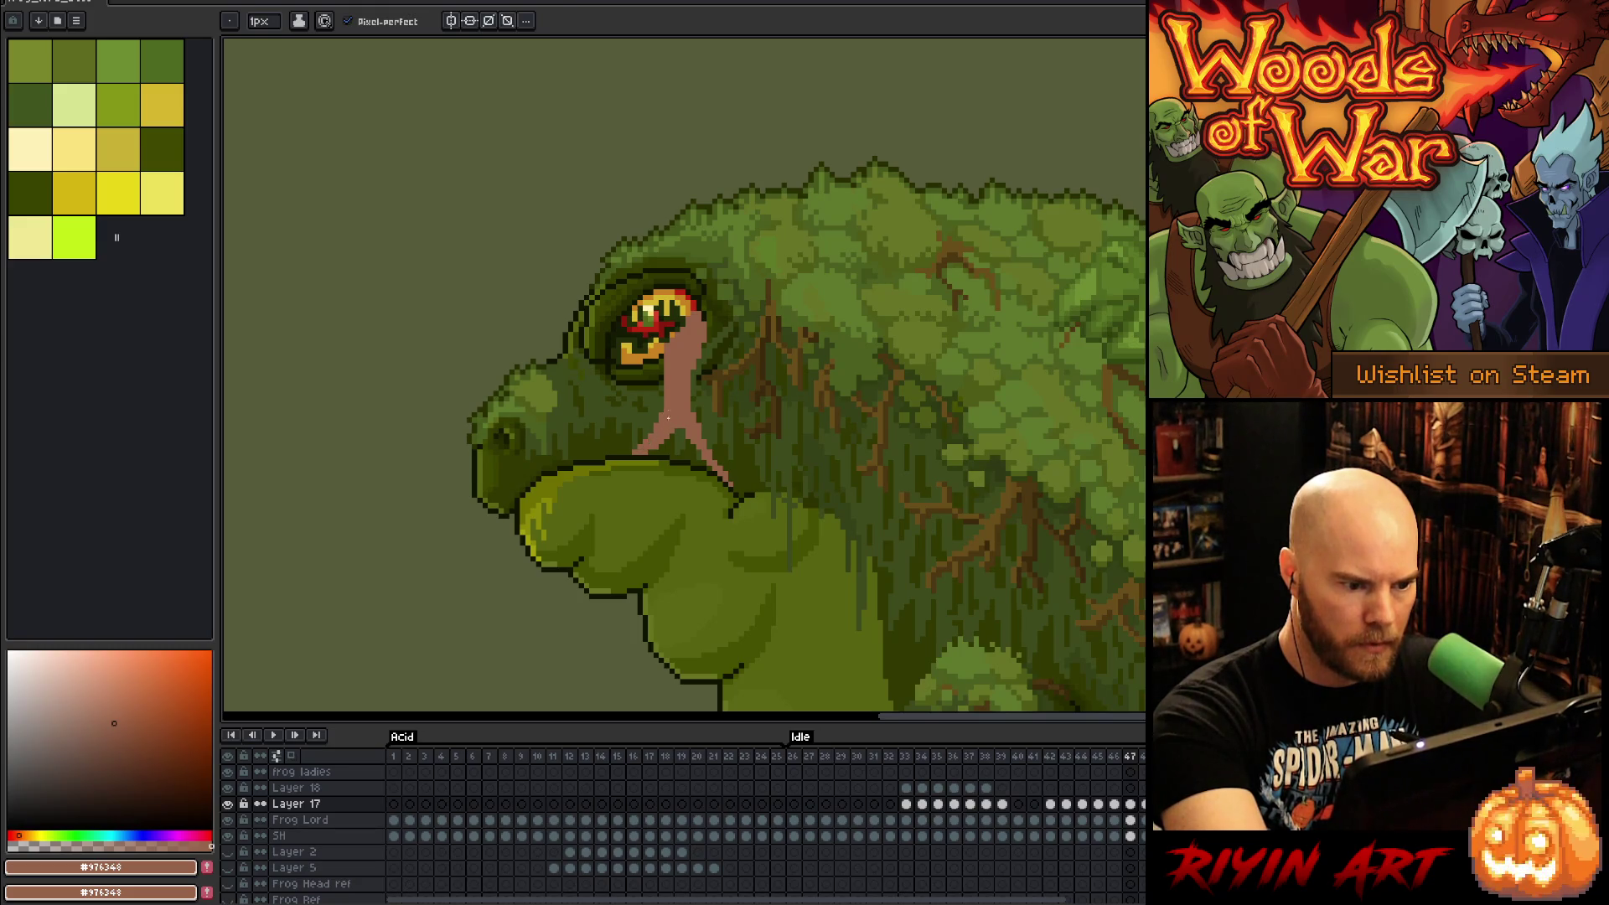
key("e")
mouse_move(686, 378)
left_mouse_down()
mouse_move(687, 423)
mouse_move(693, 405)
mouse_move(726, 469)
left_mouse_up()
key("b")
key("e")
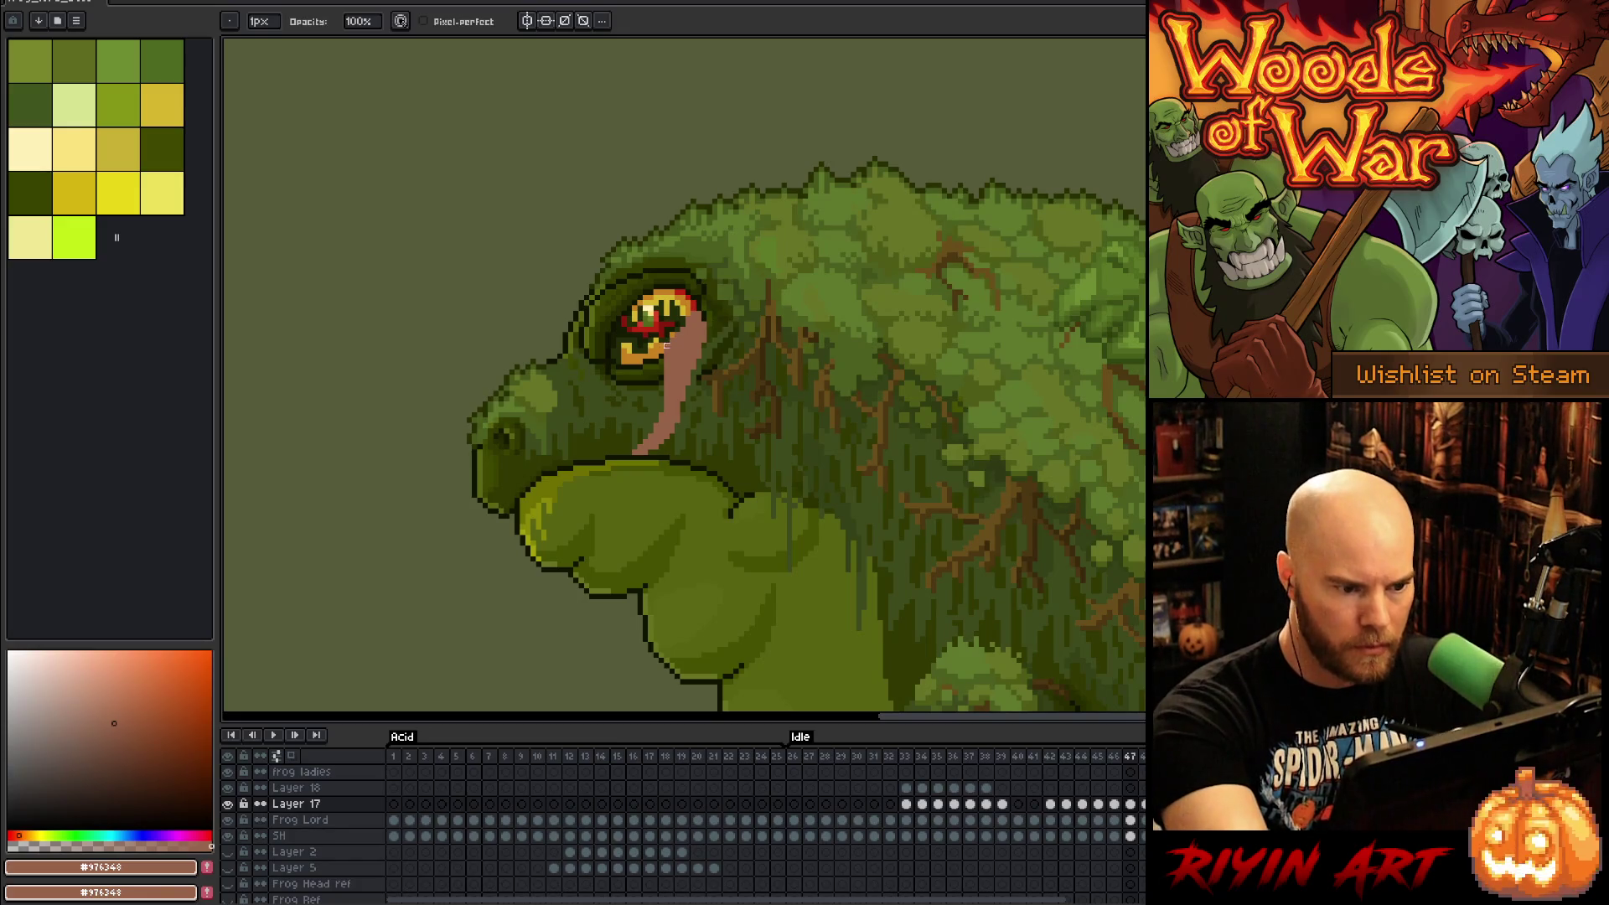
Step: Paint a short pink stroke above the mouth on frame 48
key("Right")
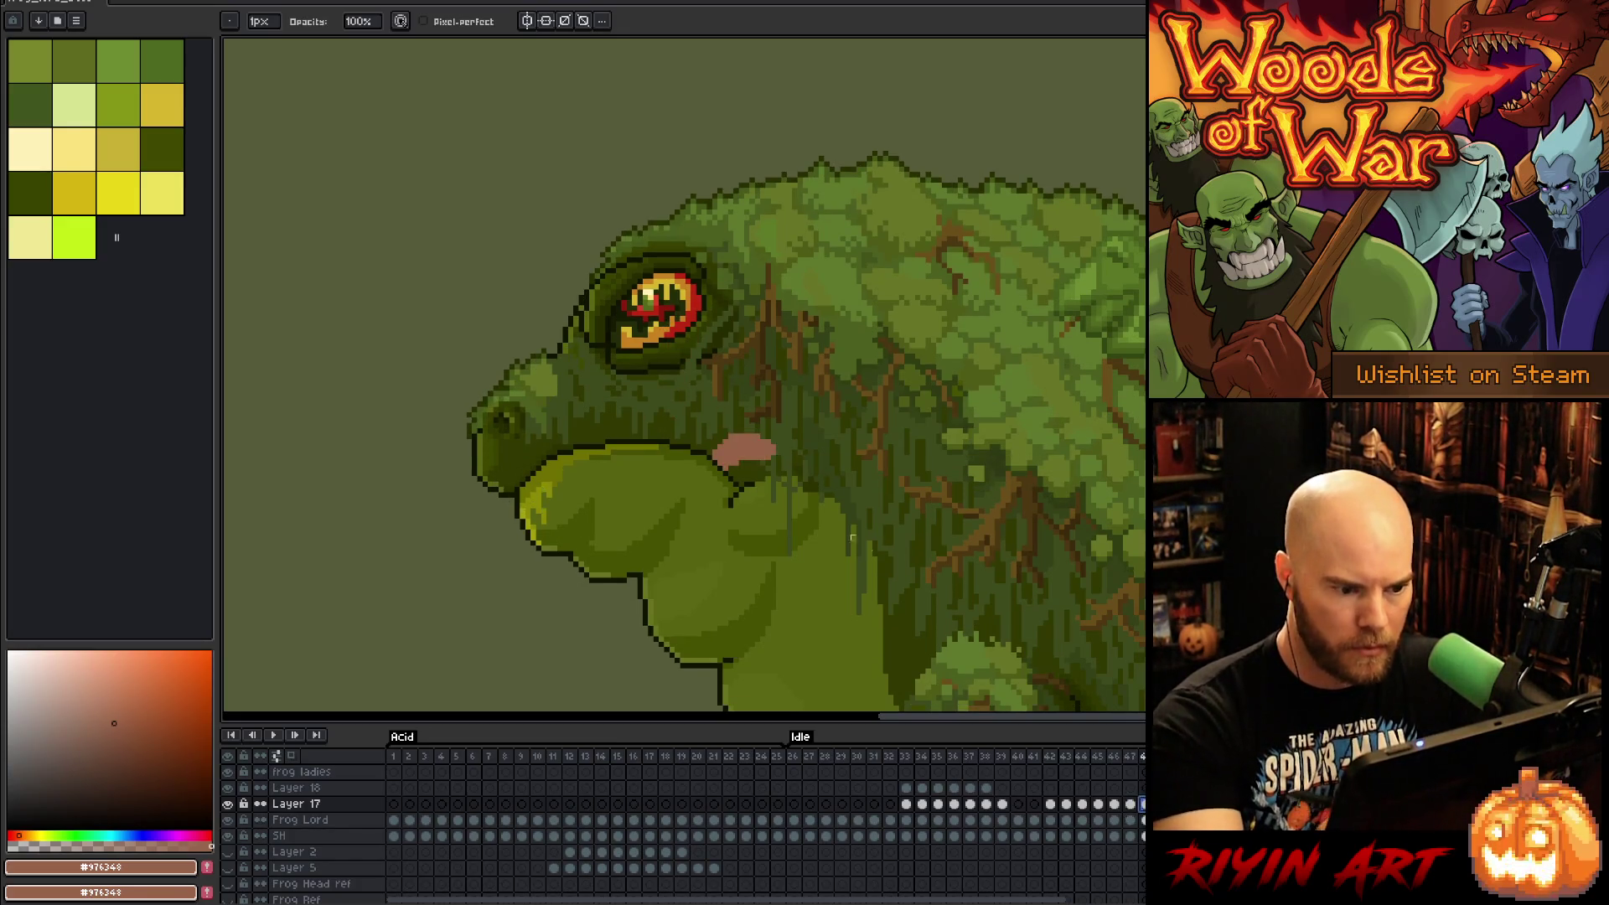
key("e")
key("Left")
key("Right")
left_click_drag(617, 436, 639, 411)
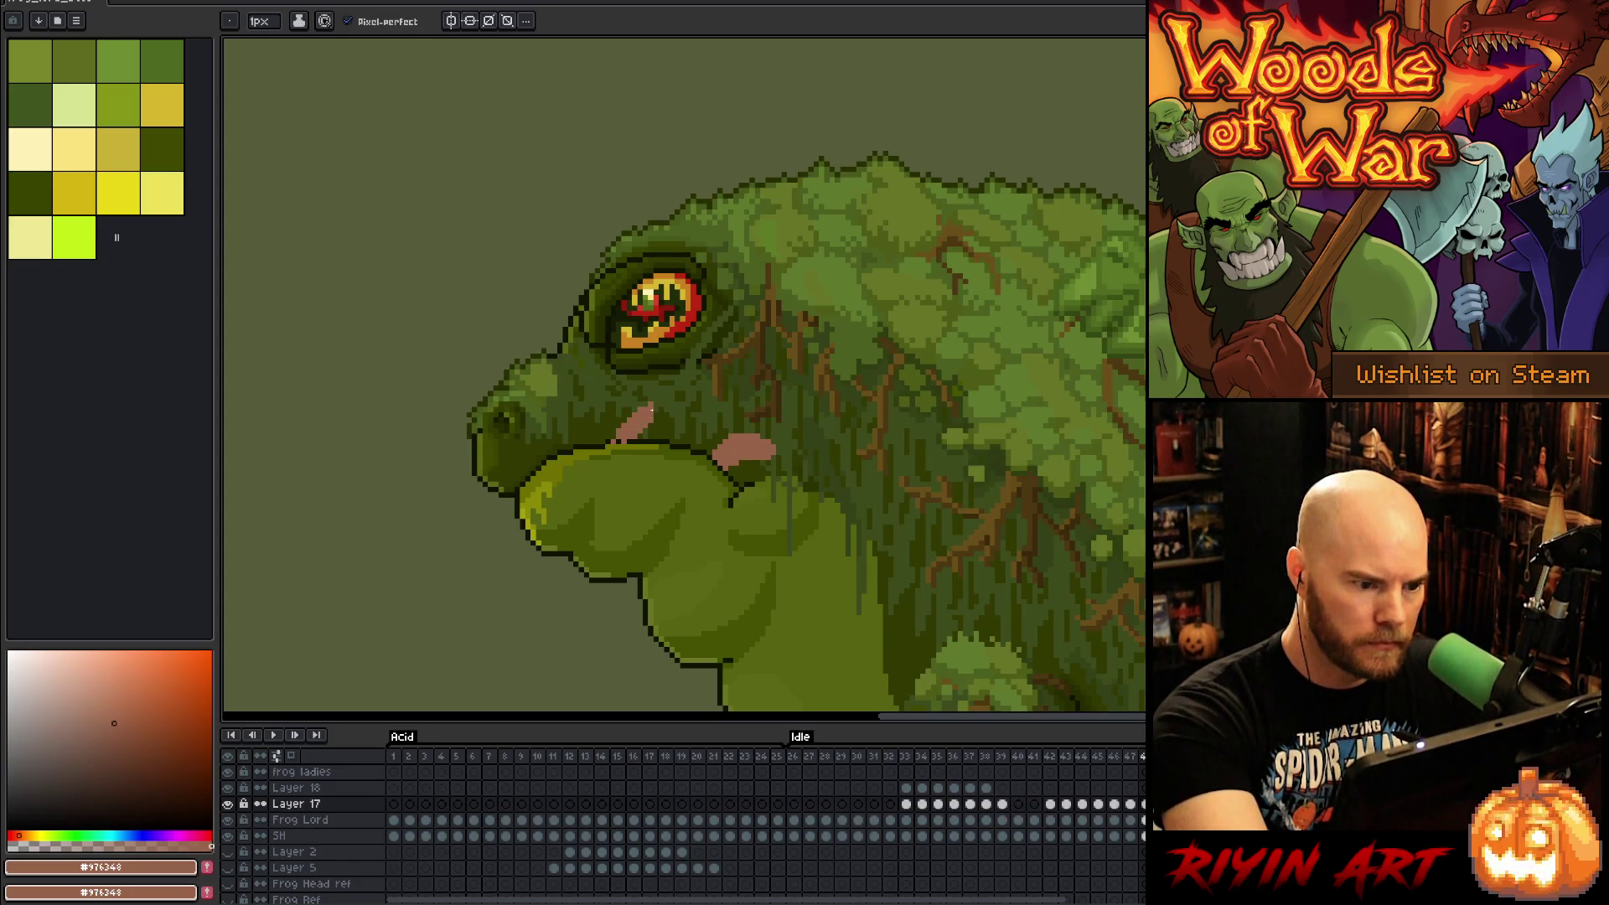
Step: Lasso-select the pink blob at the frog's mouth
key("e")
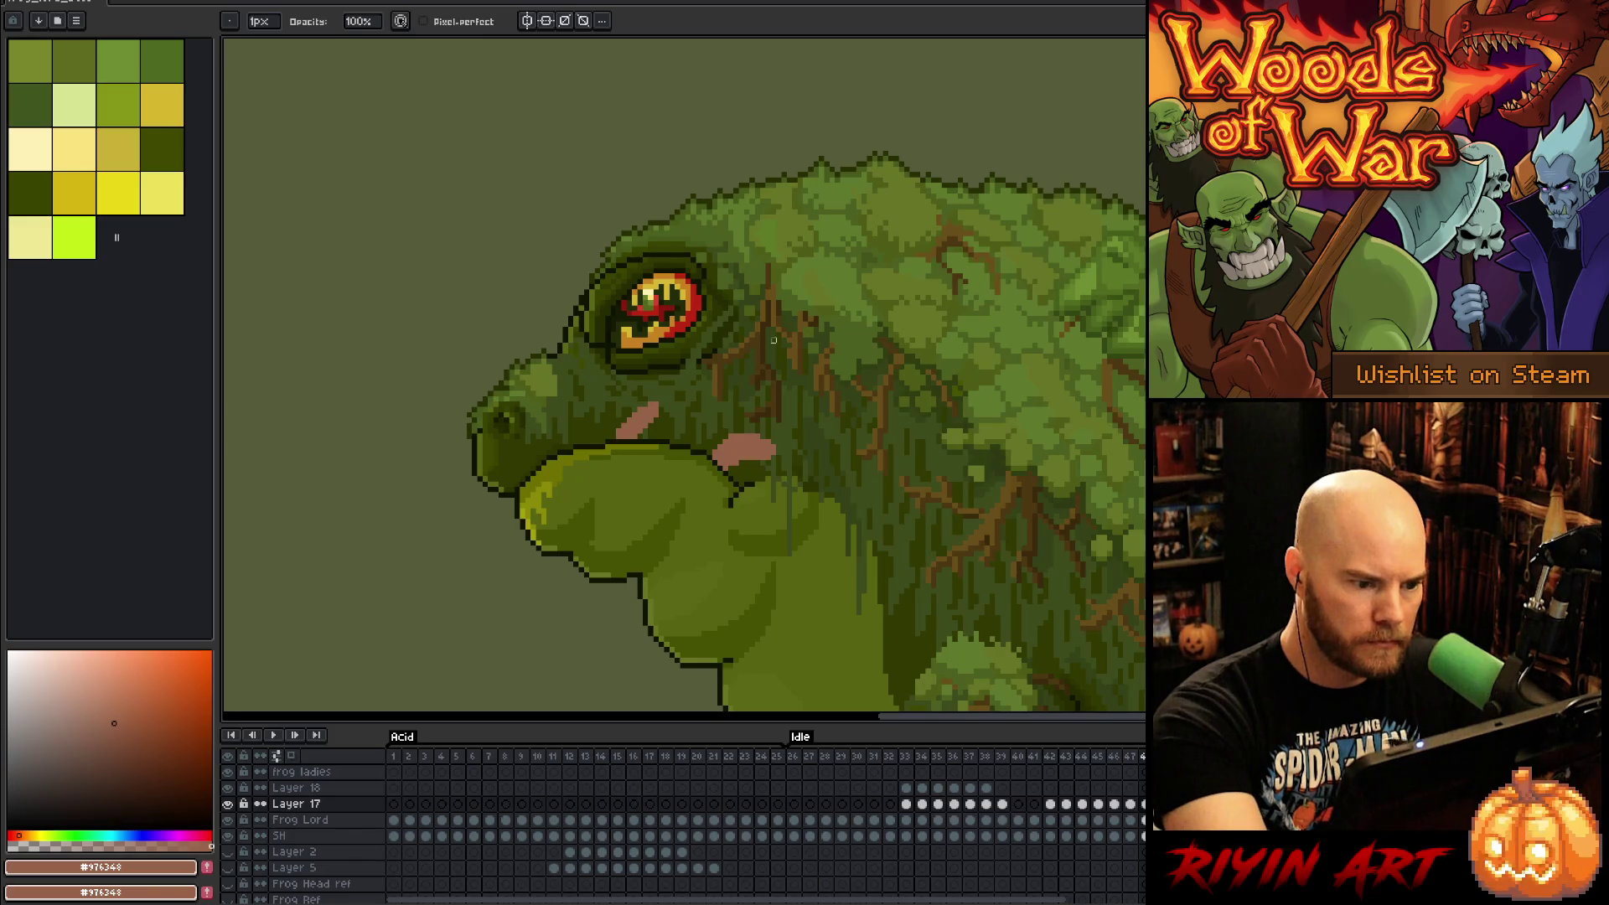
key("q")
mouse_move(716, 445)
left_mouse_down()
mouse_move(819, 429)
mouse_move(711, 459)
left_mouse_up()
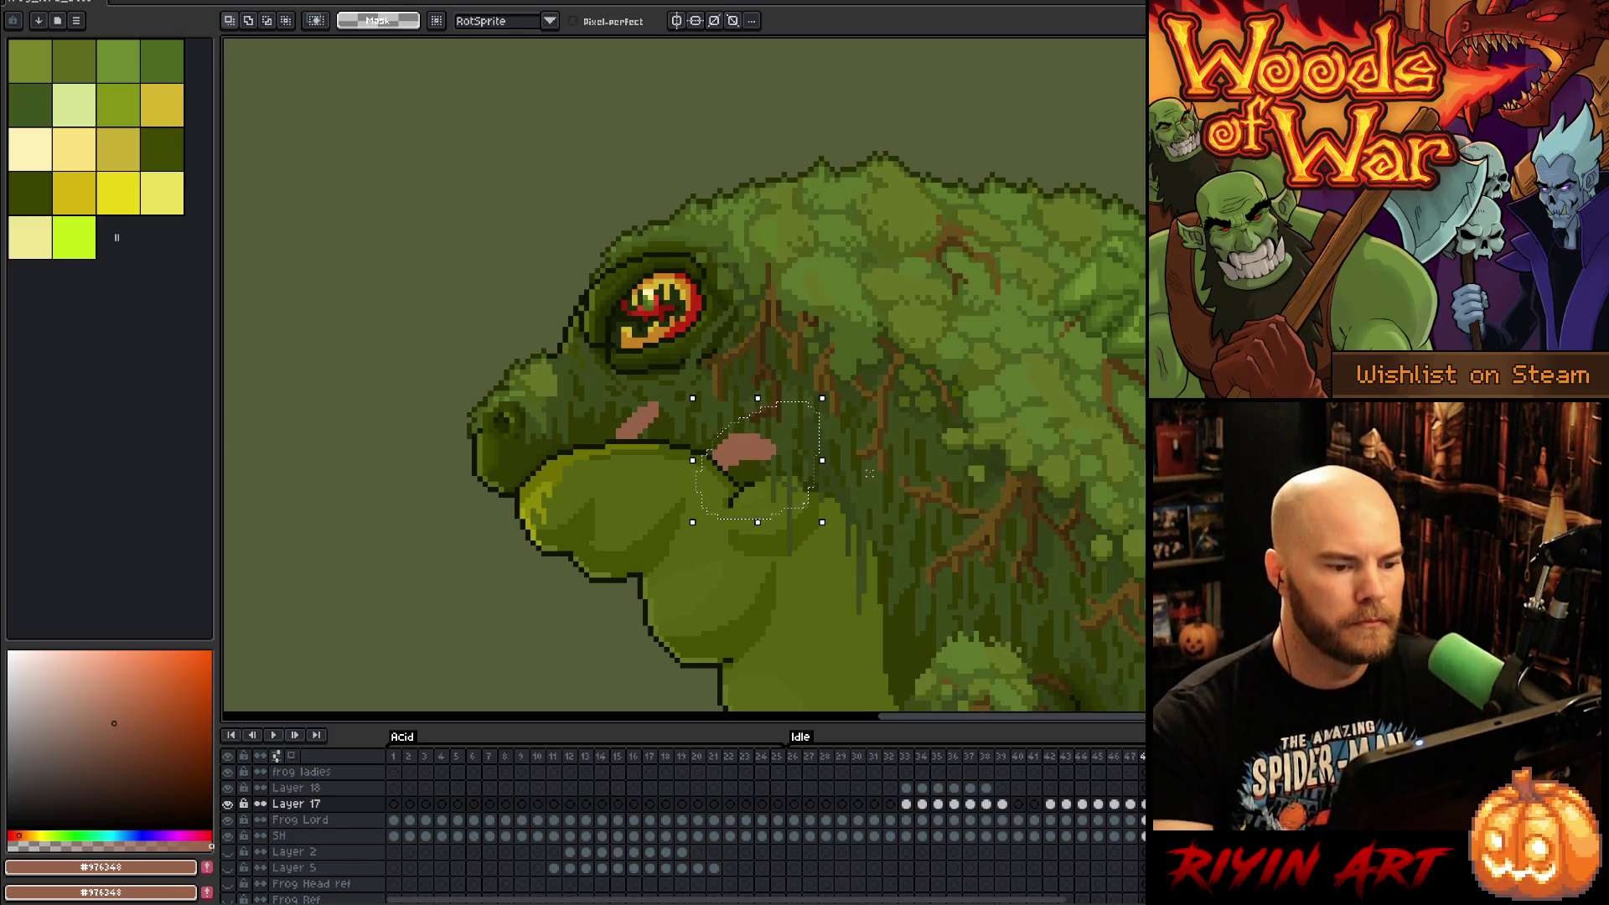
Step: Delete the selected mouth blob, play the lick animation to review it, then go to frame 26
key("Delete")
key("ctrl+d")
key("Return")
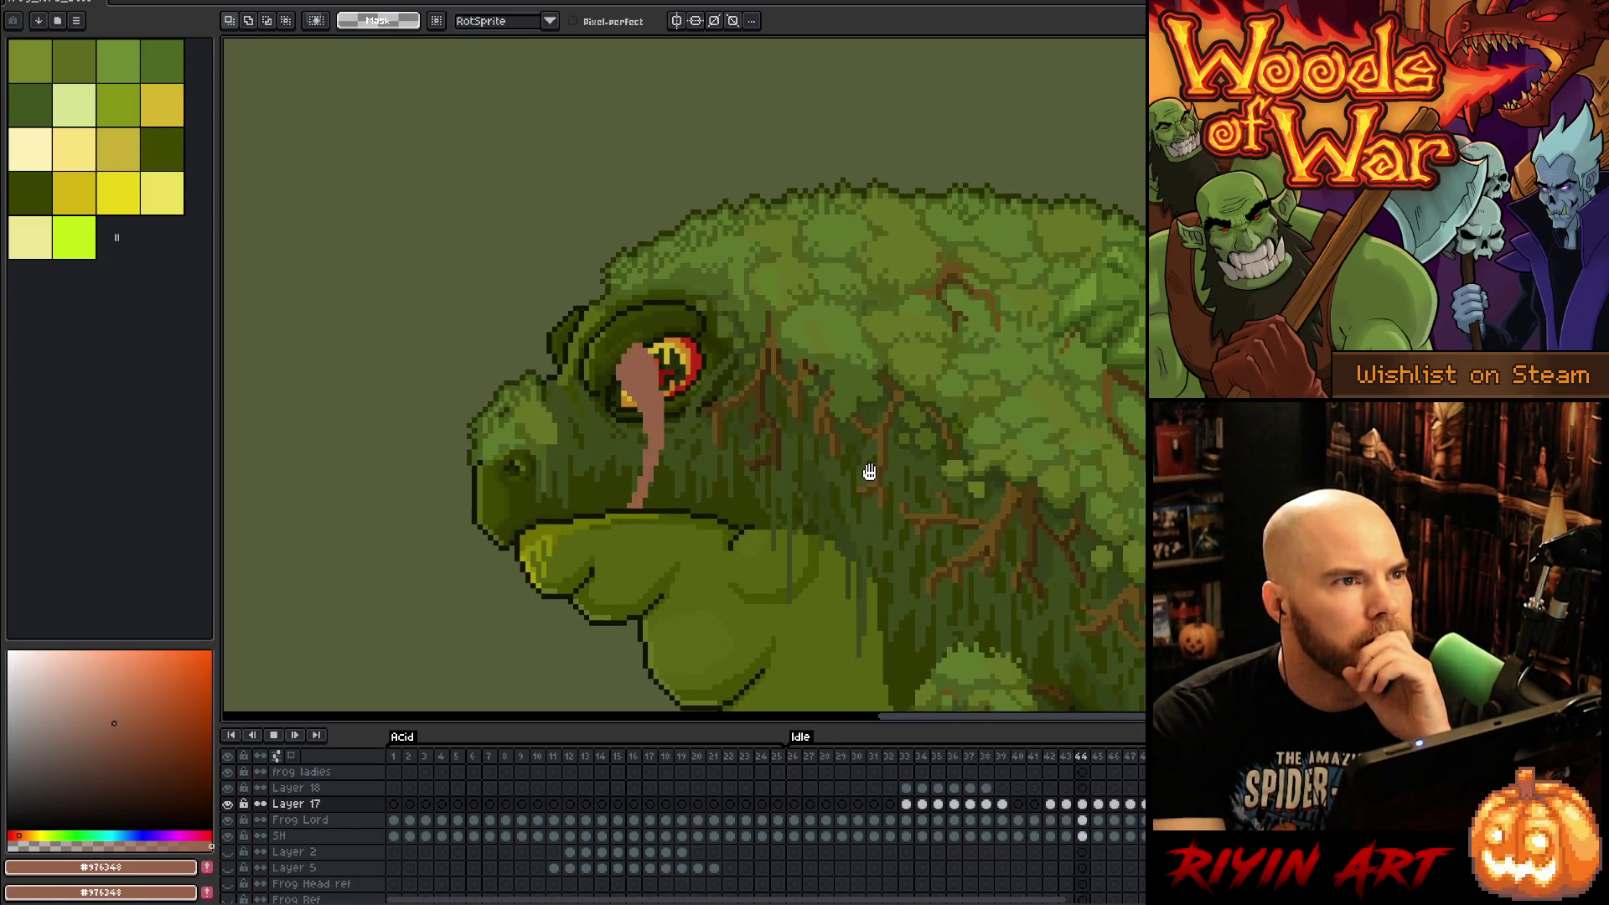
key("Return")
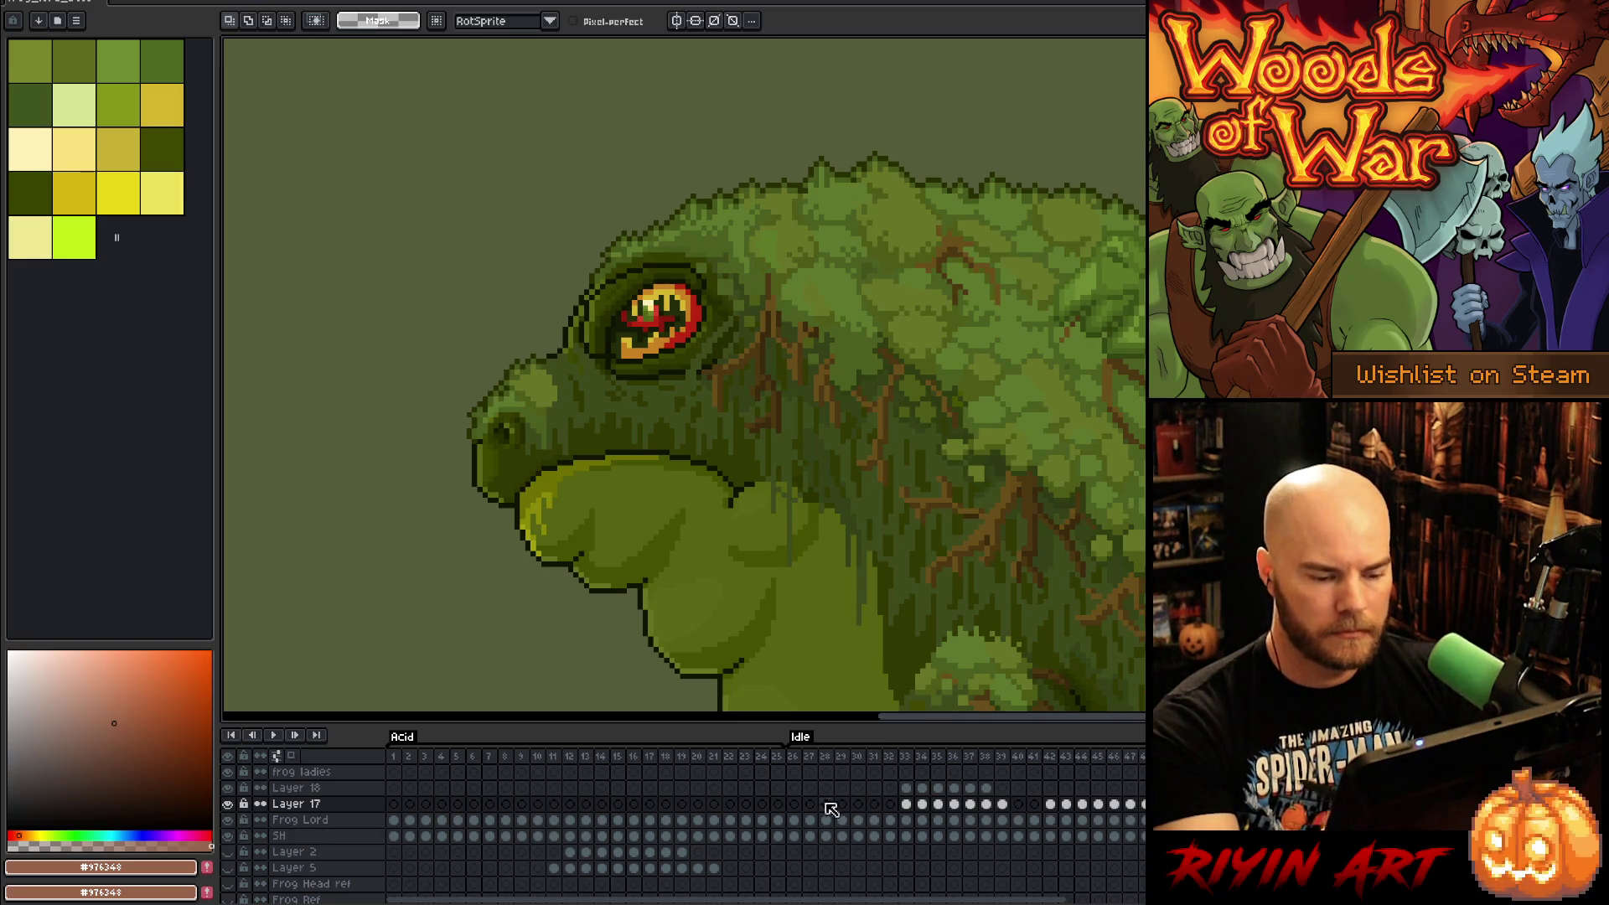
left_click(794, 803)
Step: Paint olive green #576310 touch-ups around the eye on idle frame 26
key("b")
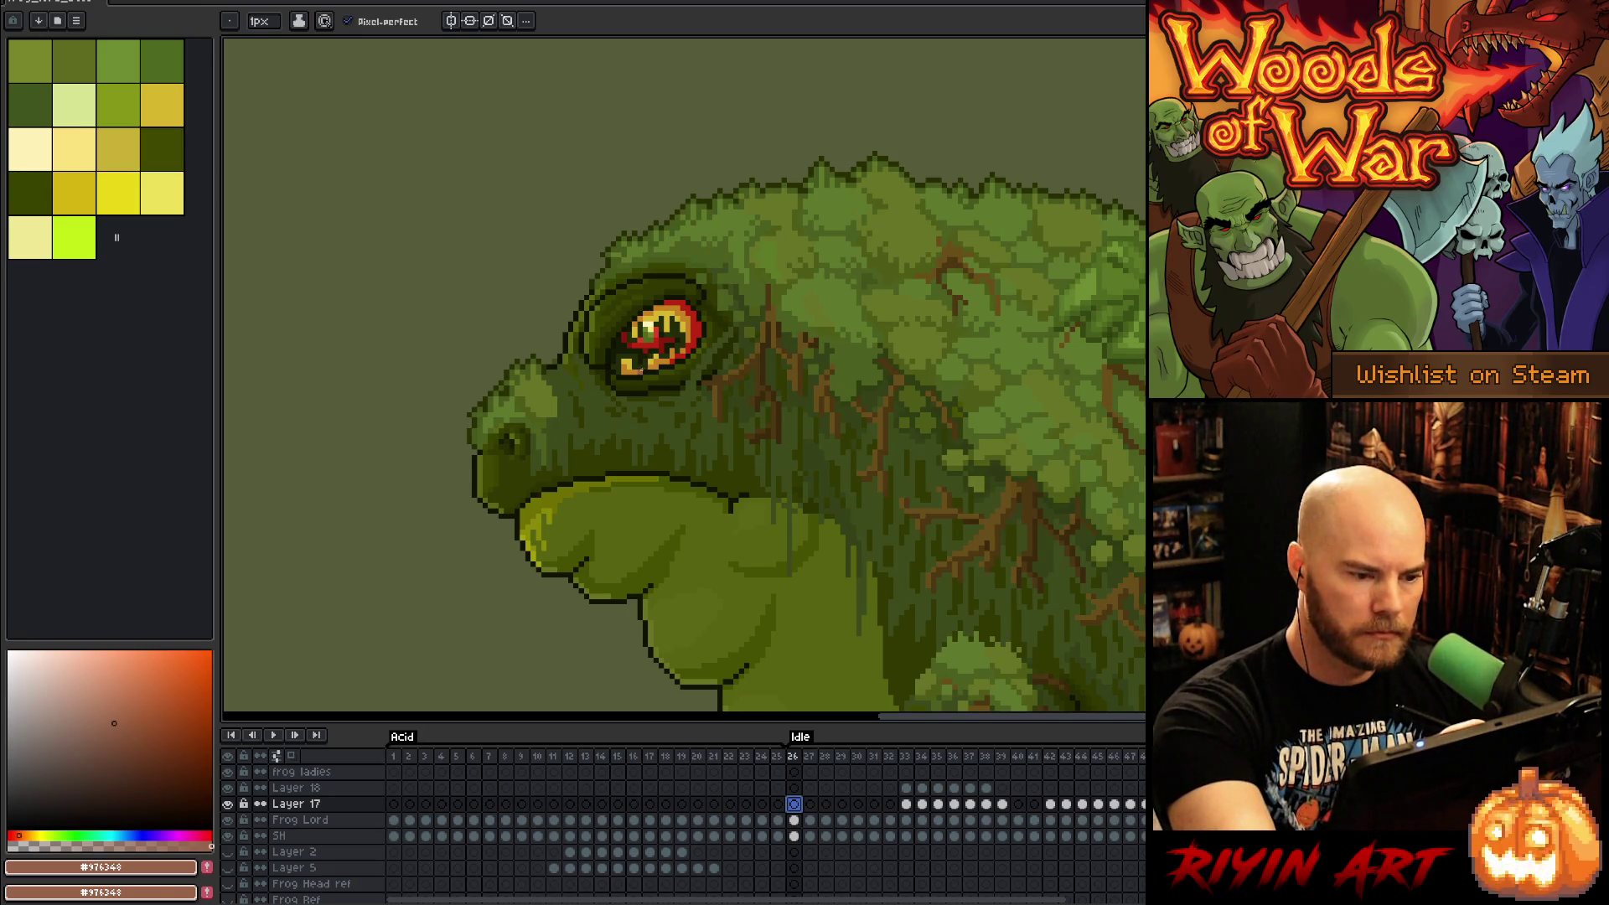
left_click(620, 369, "alt")
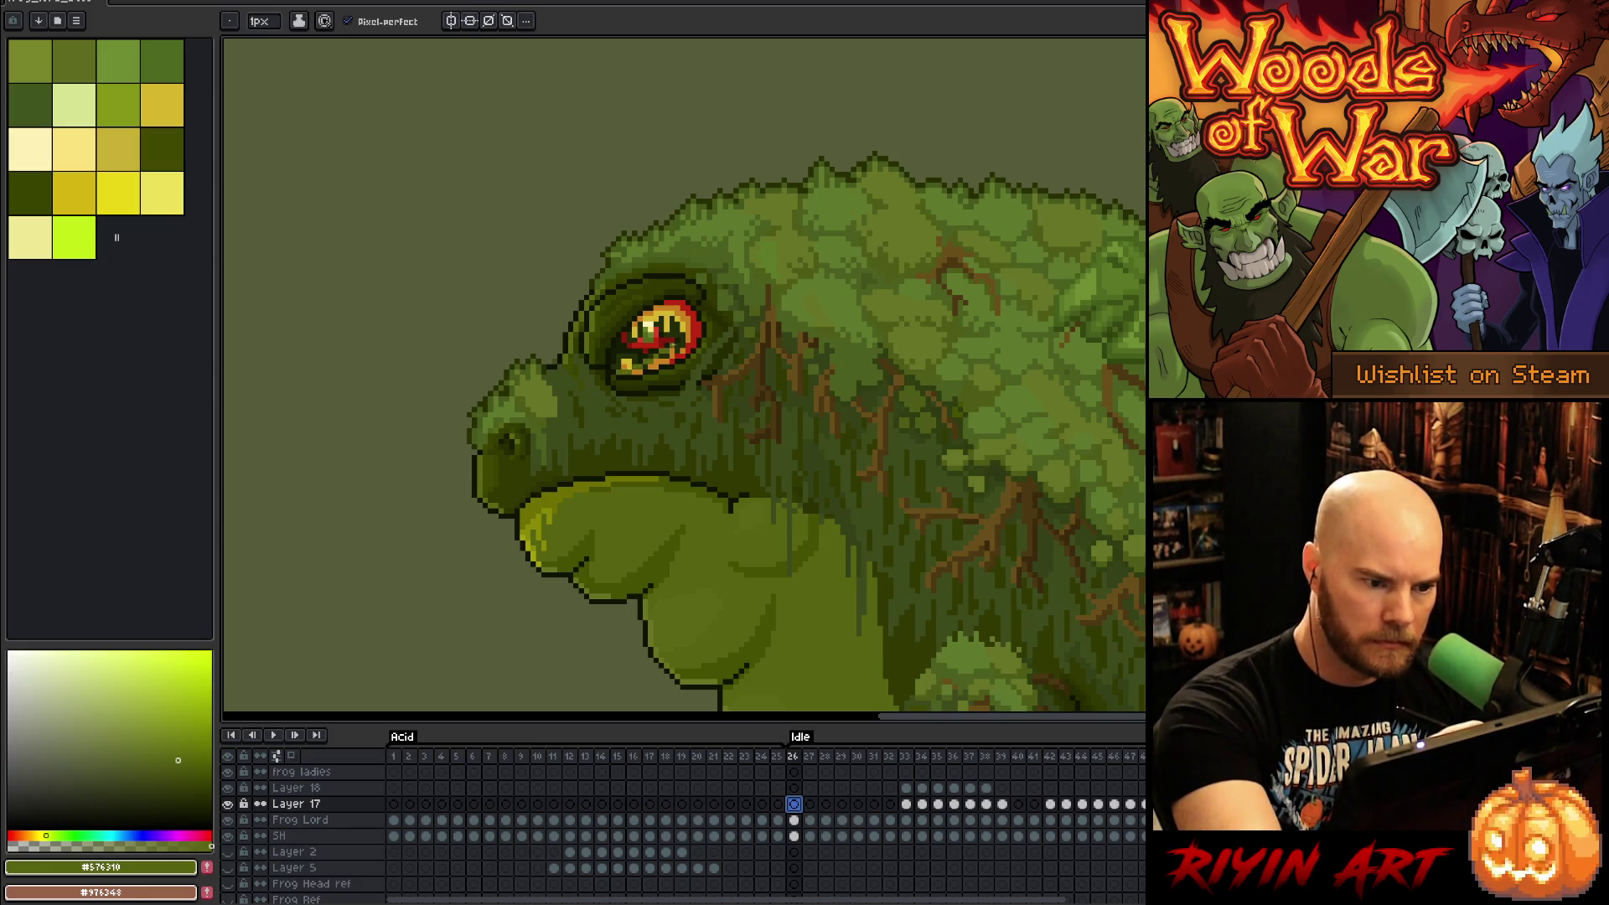
left_click(695, 315)
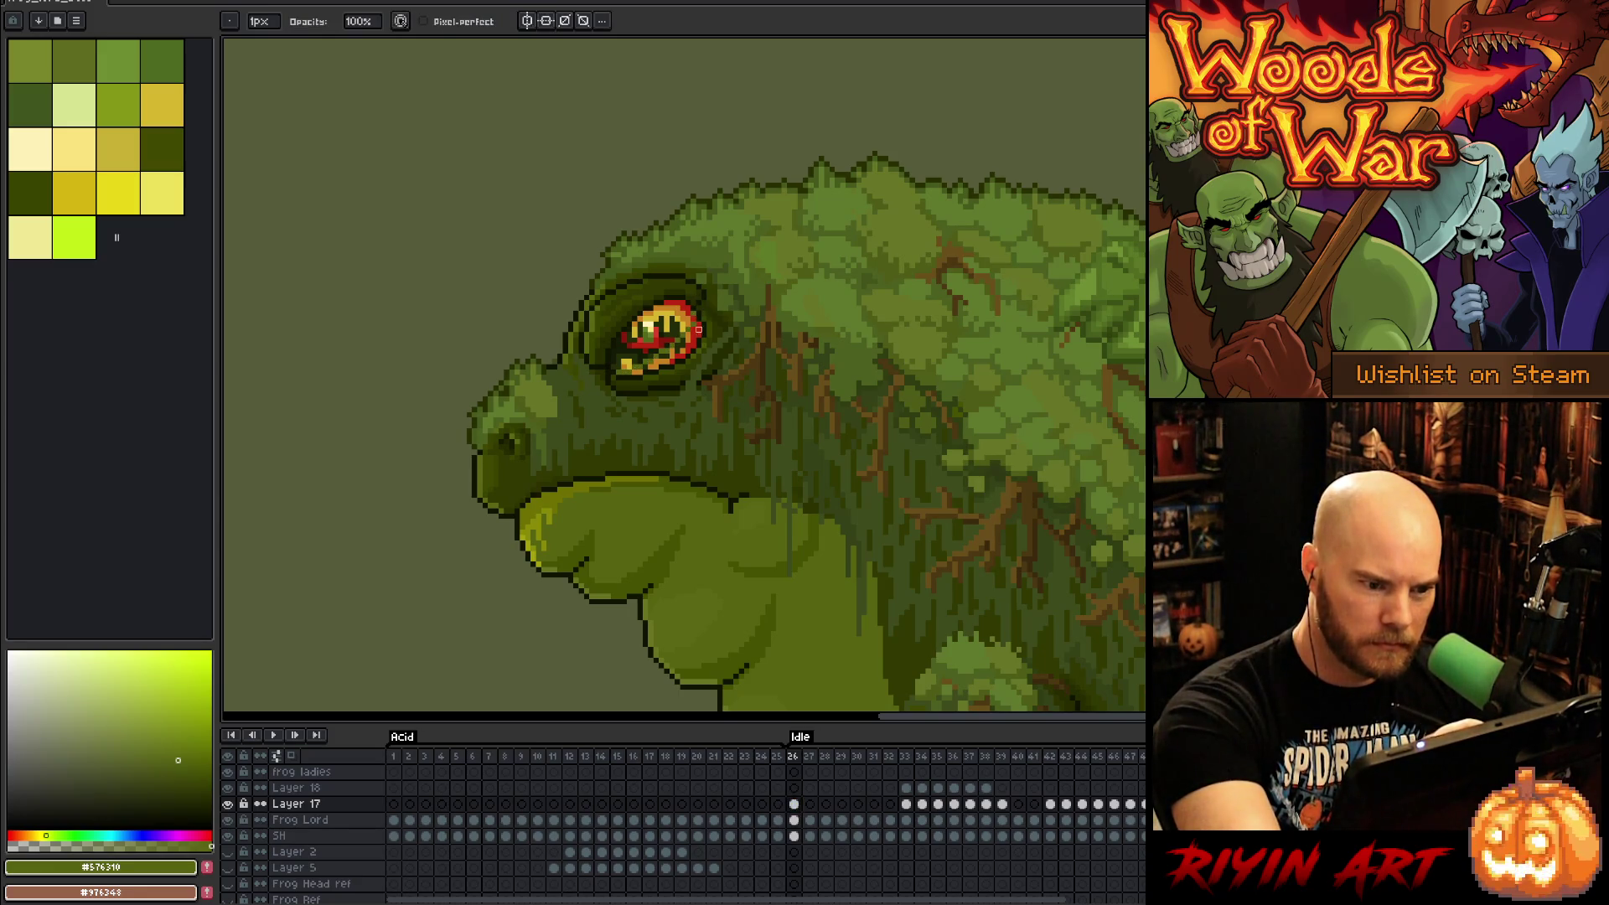
left_click_drag(699, 316, 699, 337)
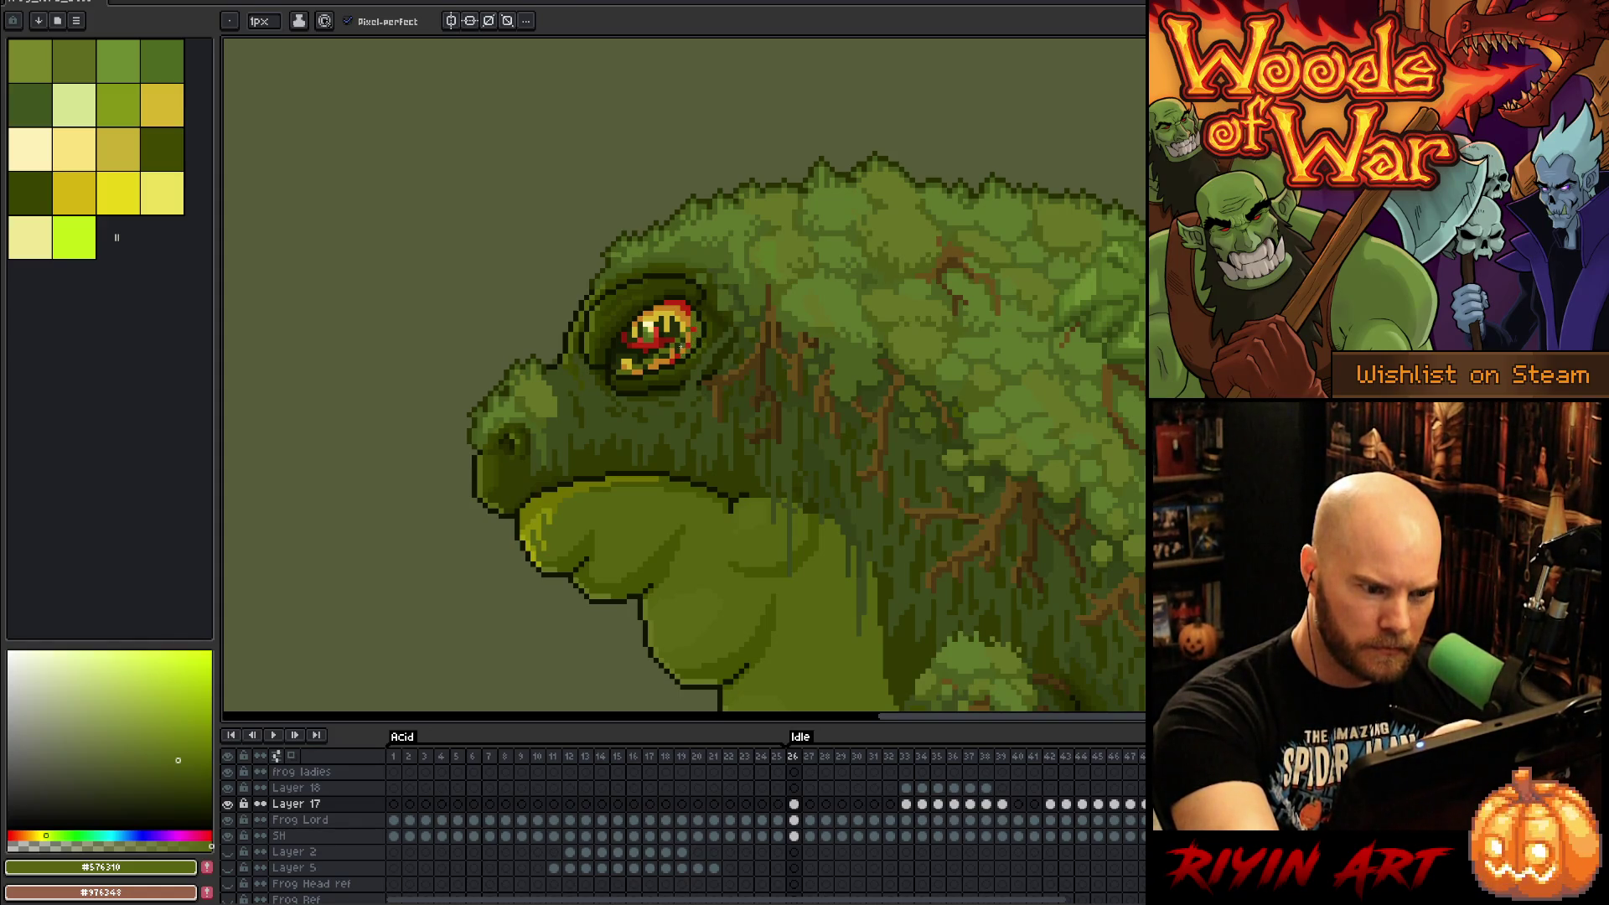
left_click(664, 357)
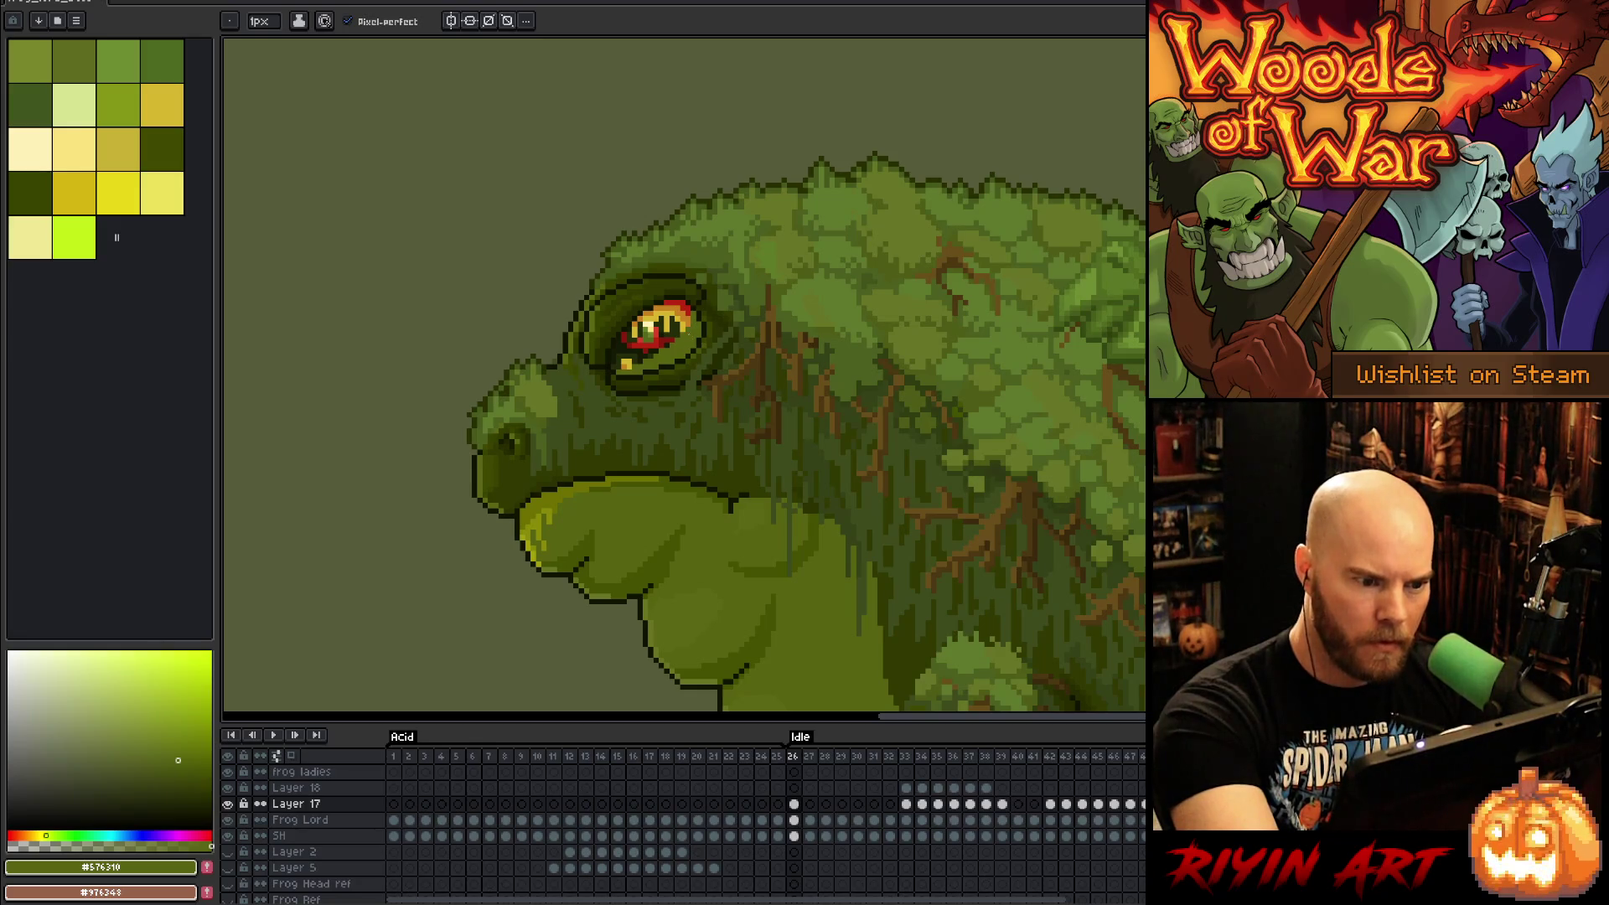
Step: Cover the yellow and red eye pixels on frame 27 with green
left_click(809, 804)
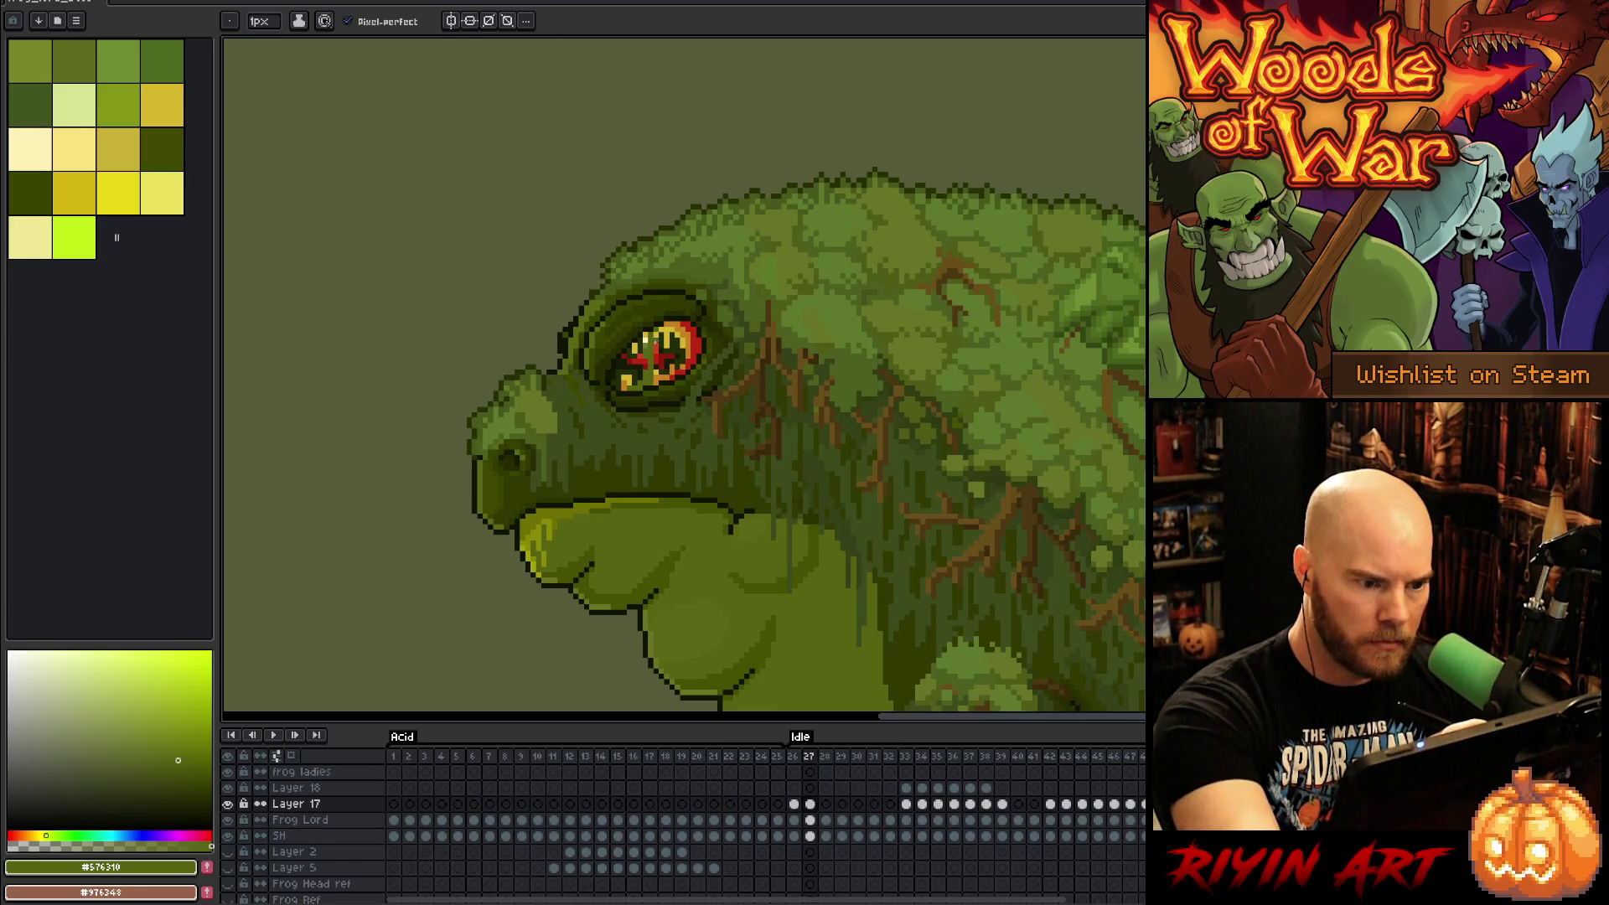
key("e")
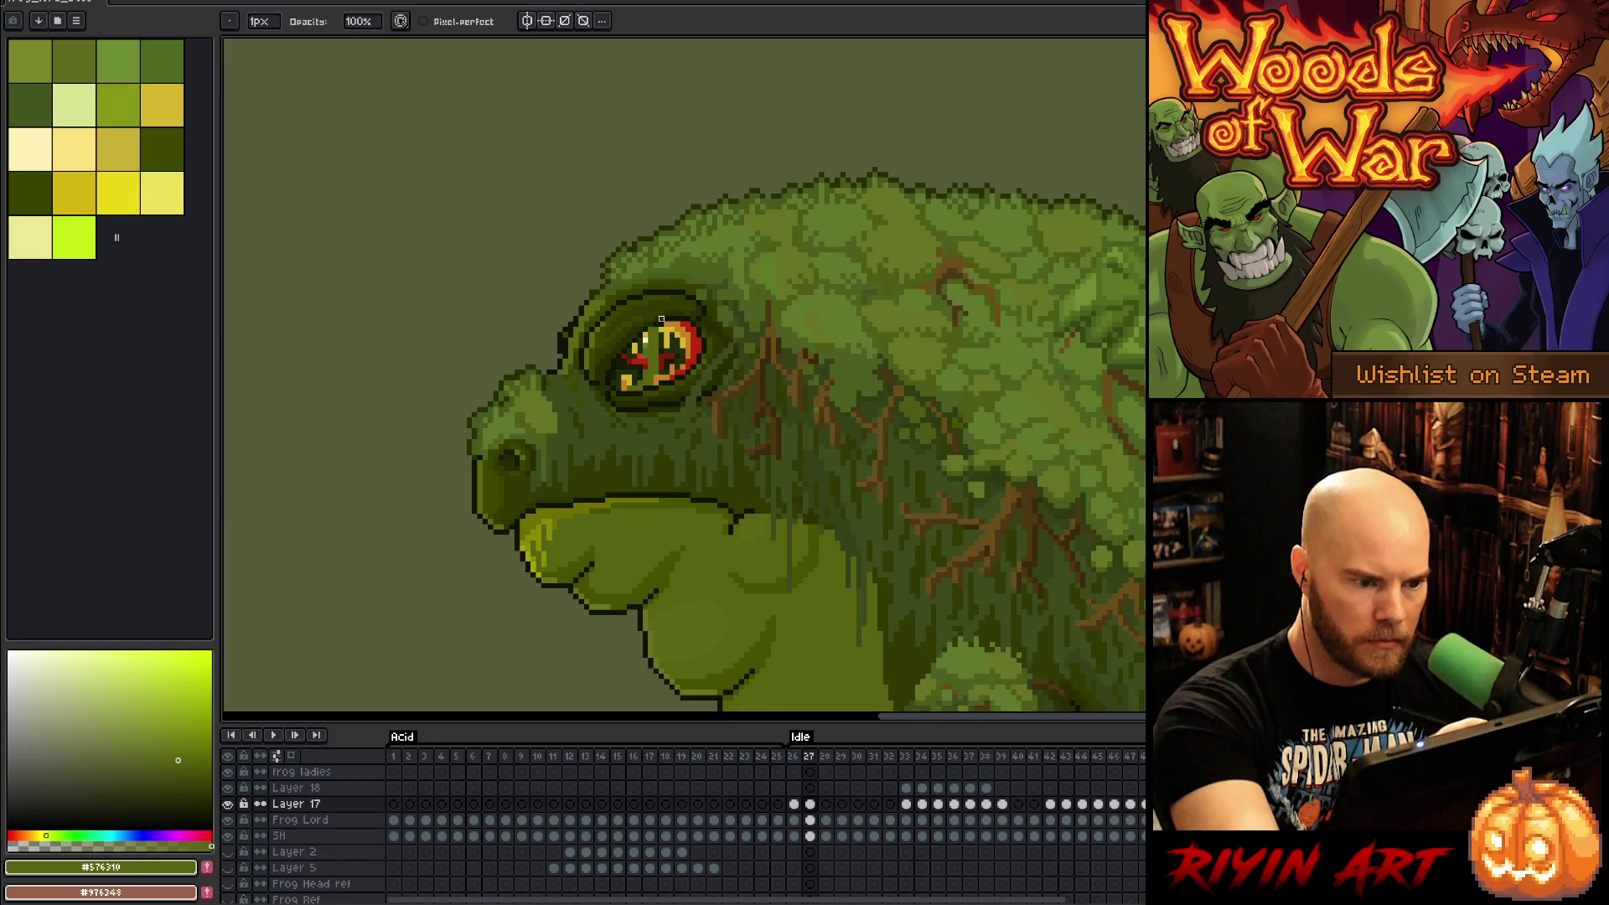
key("b")
key("e")
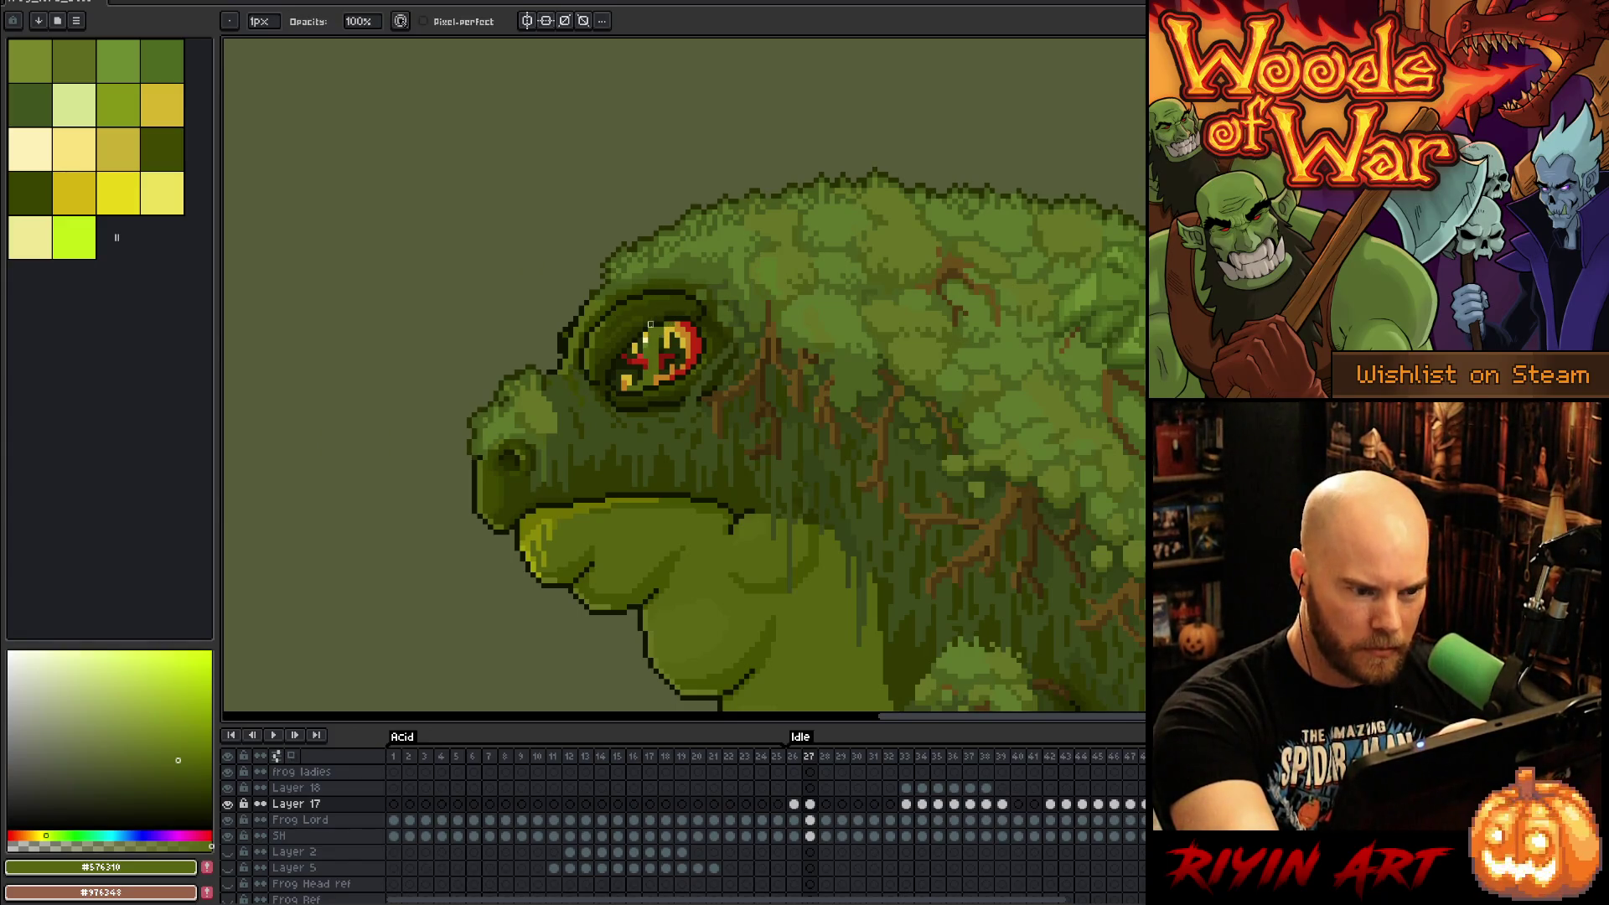
key("b")
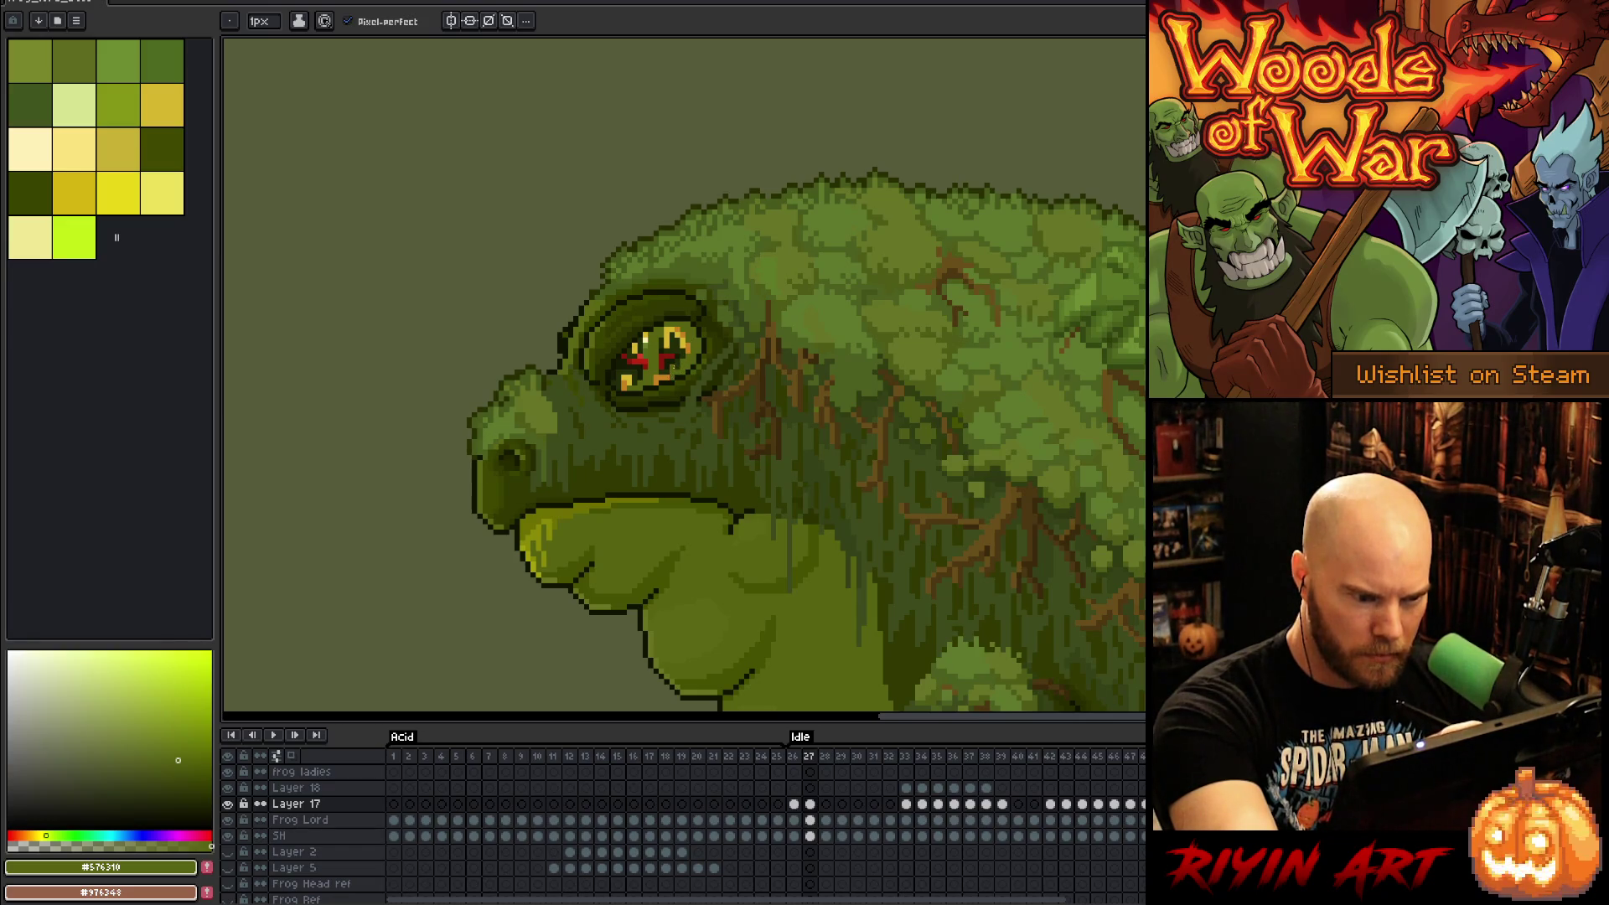
mouse_move(671, 335)
left_mouse_down()
mouse_move(677, 369)
mouse_move(686, 348)
left_mouse_up()
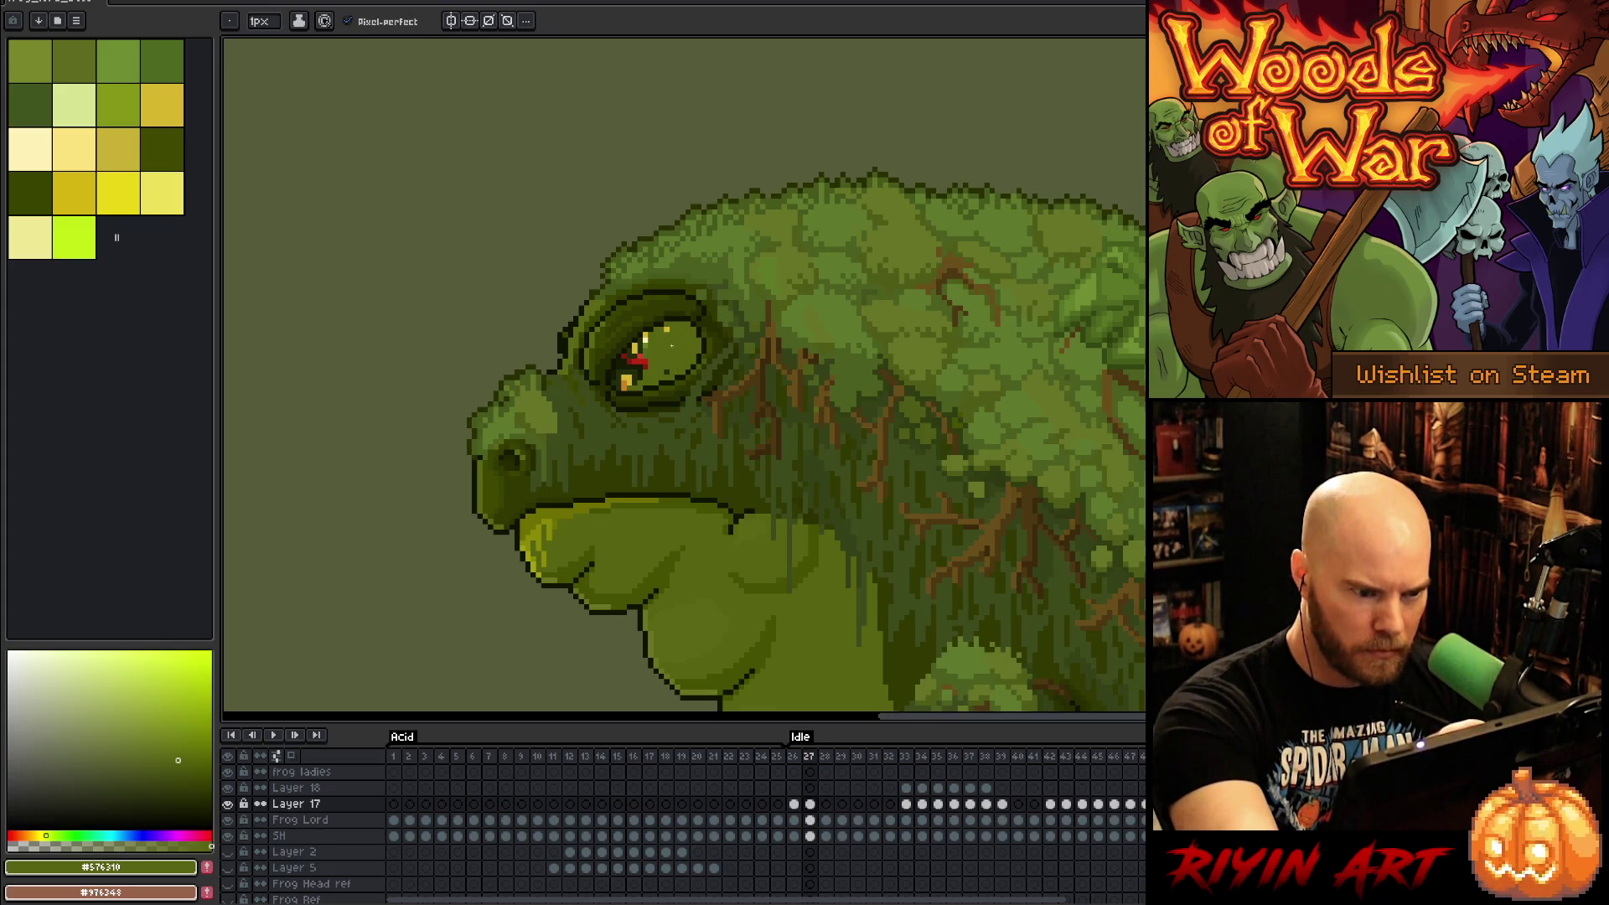
left_click(826, 804)
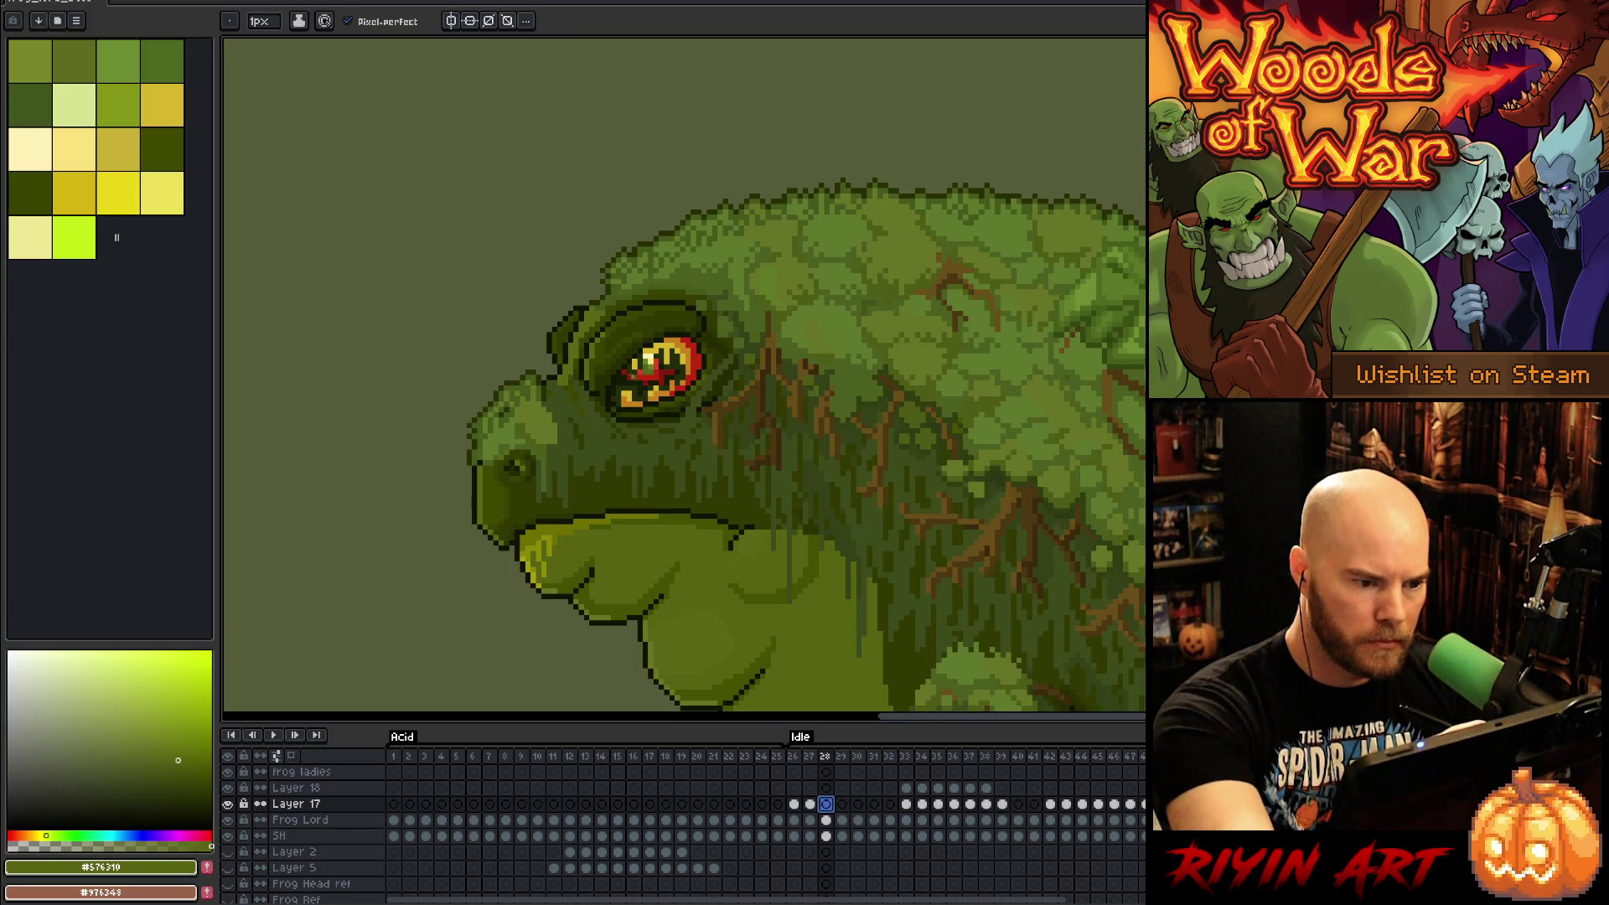
key("ctrl+z")
Step: Undo the red and orange marks so frame 28's eye stays plainly closed
key("ctrl+y")
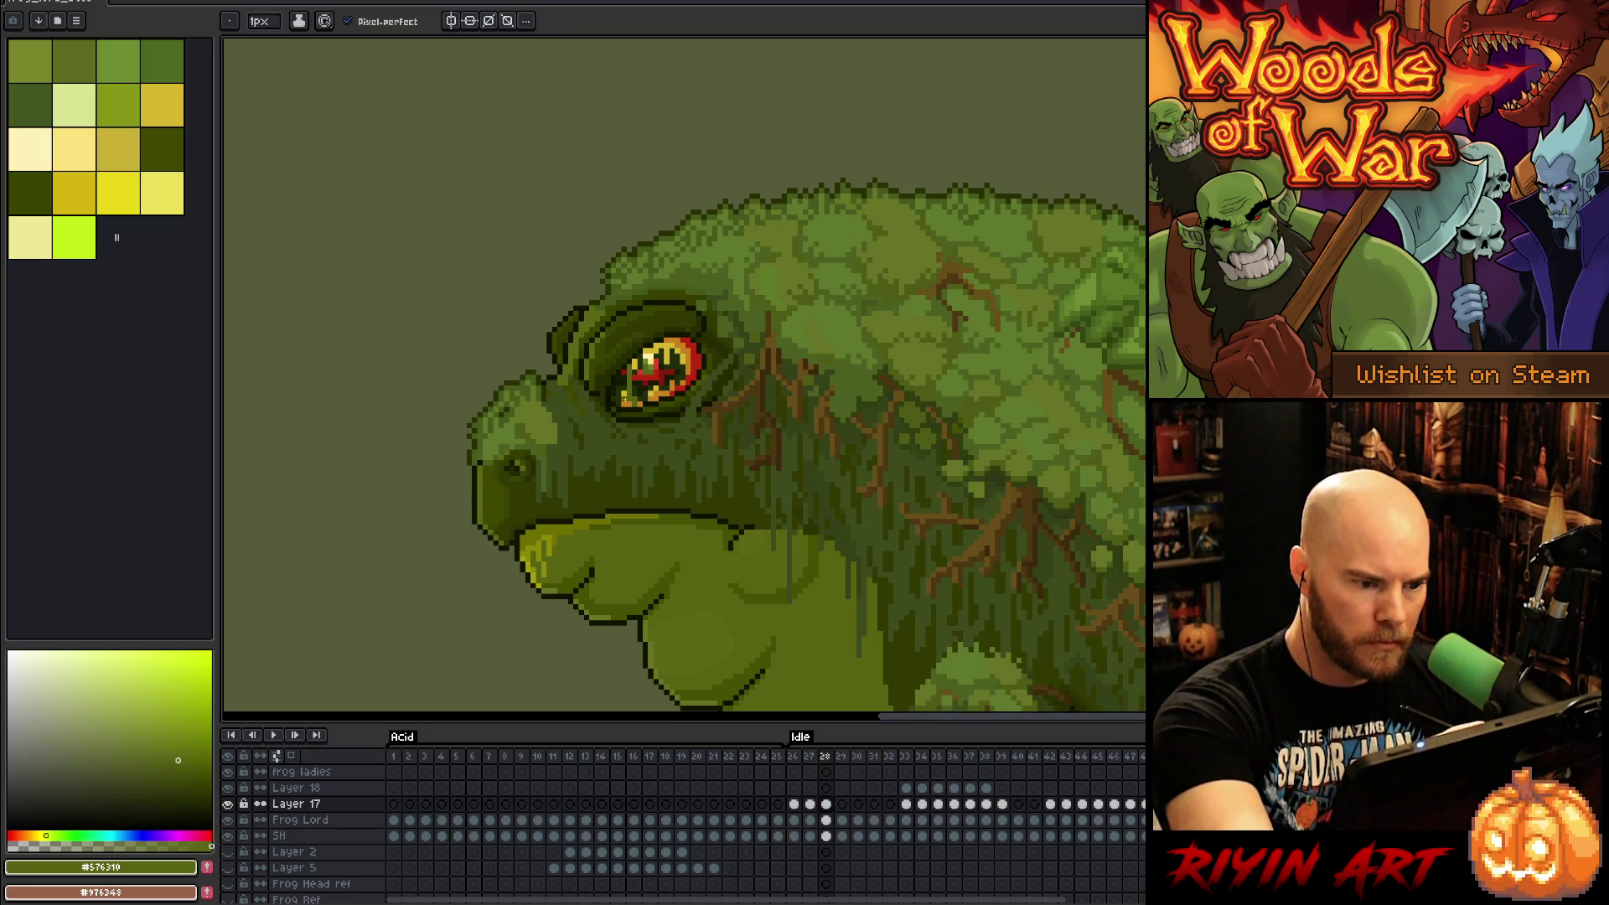
key("ctrl+y")
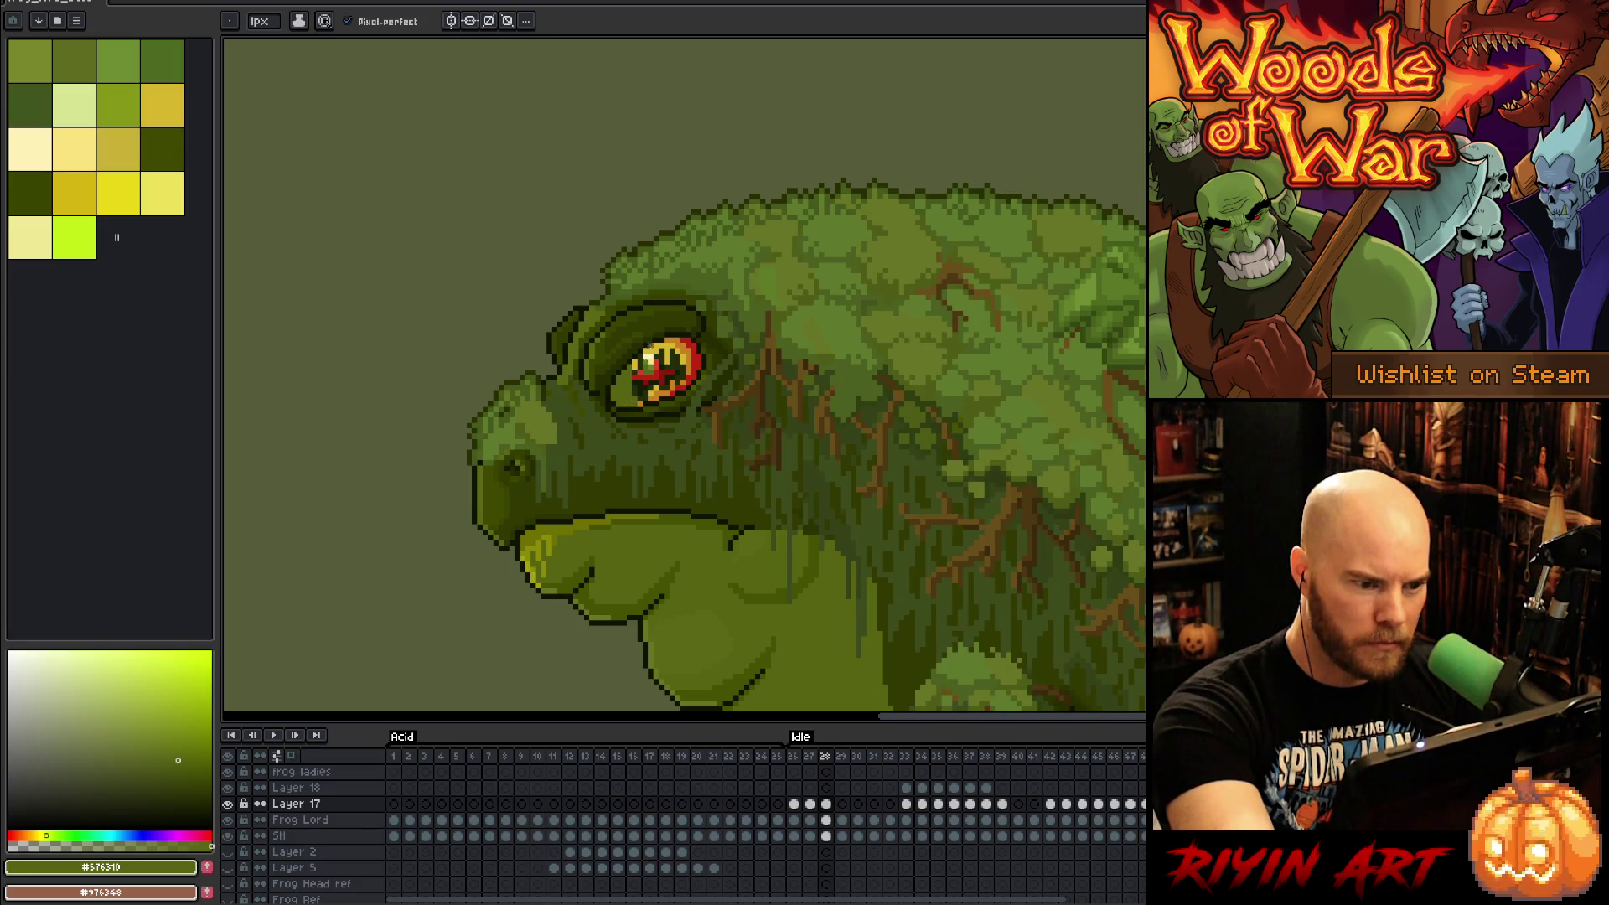
mouse_move(637, 362)
left_mouse_down()
mouse_move(637, 390)
mouse_move(647, 356)
mouse_move(682, 362)
left_mouse_up()
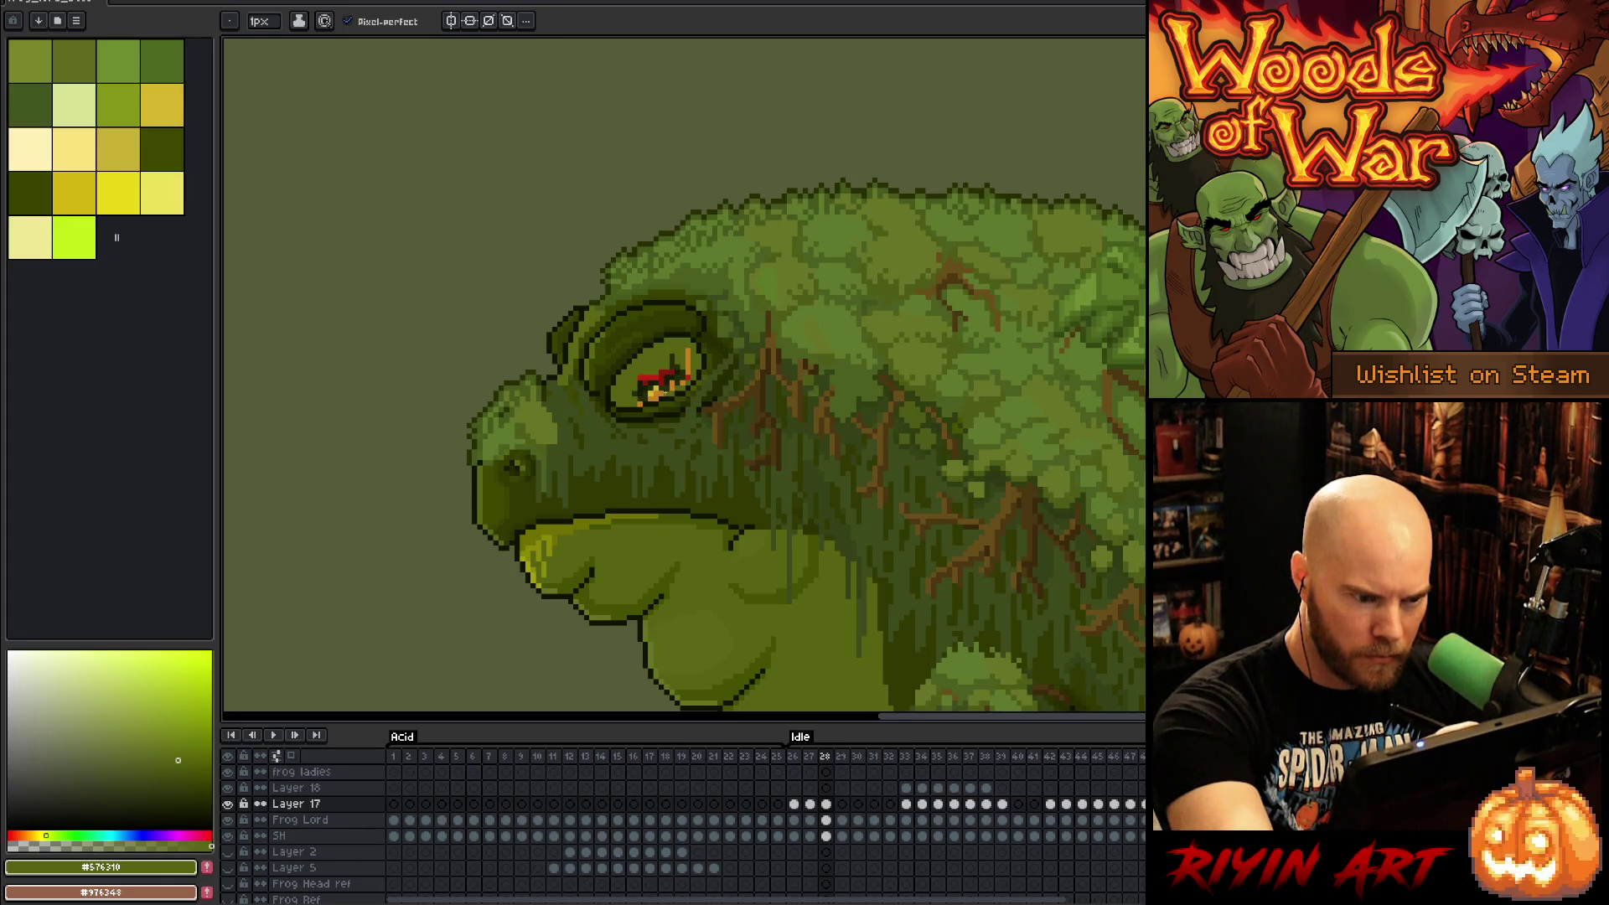
key("ctrl+z")
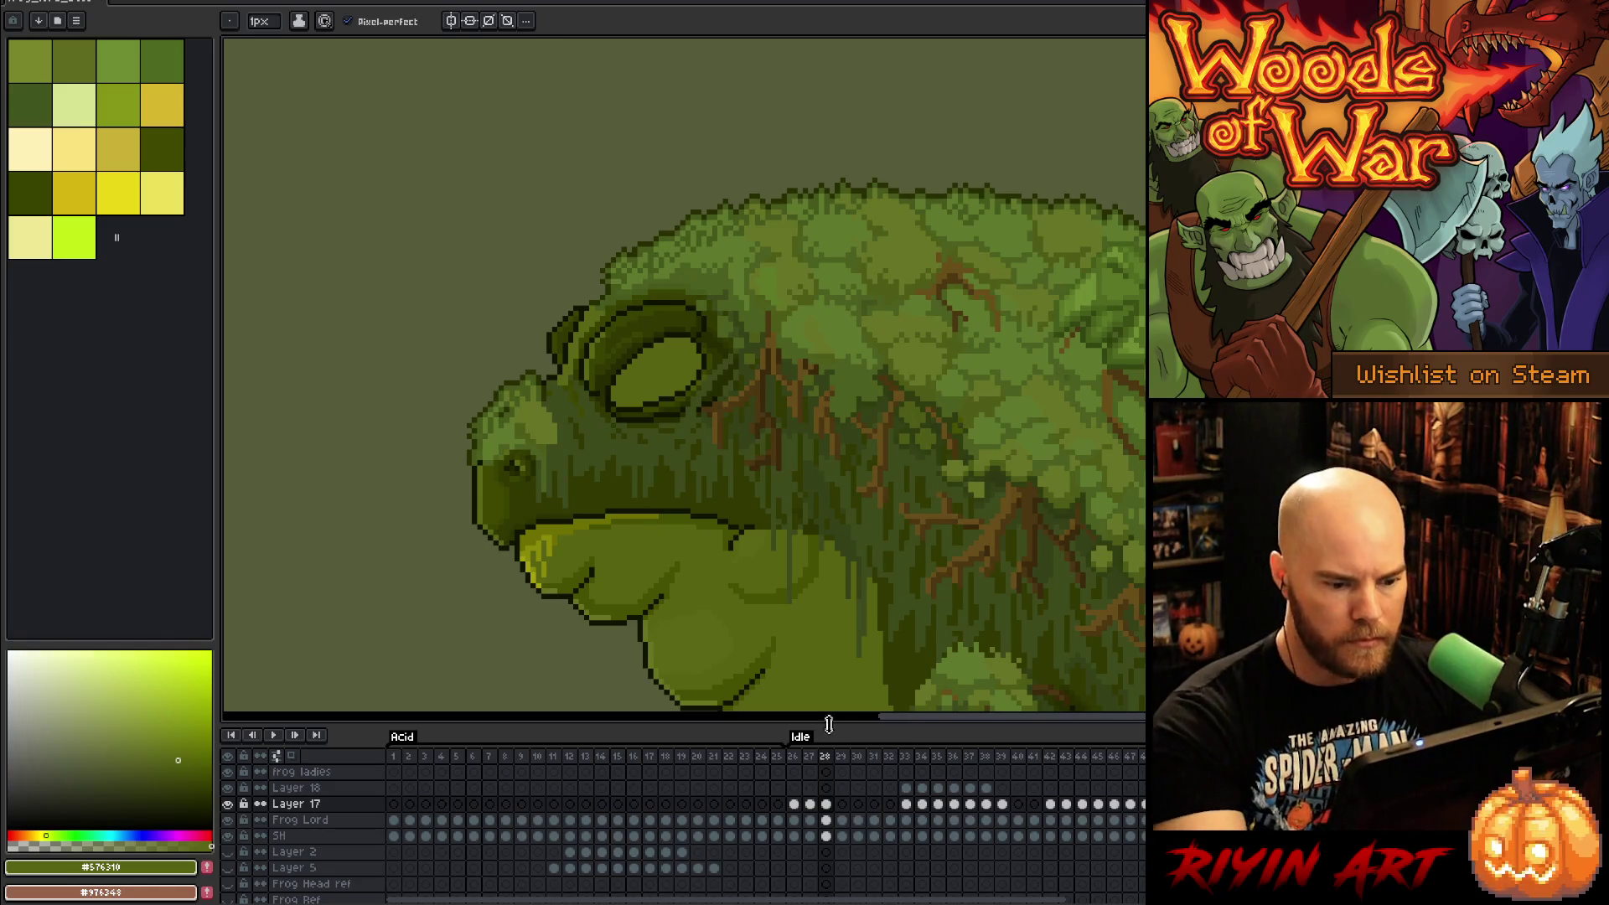
Step: Paint a dark vertical stroke inside the eye on idle frame 29
left_click(842, 804)
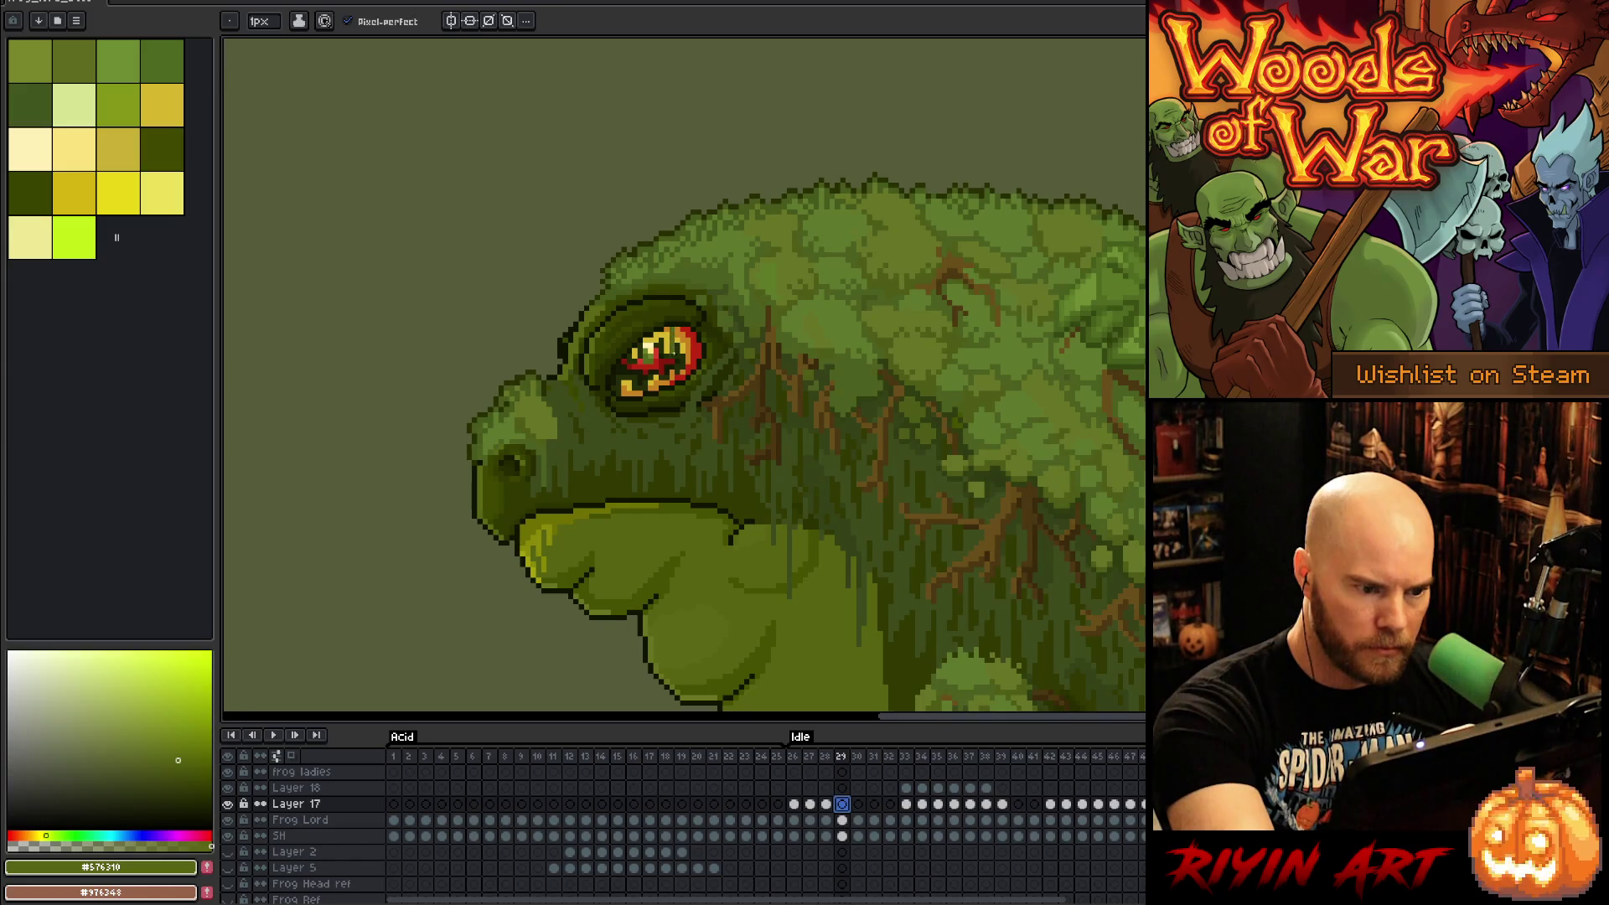
left_click(658, 388)
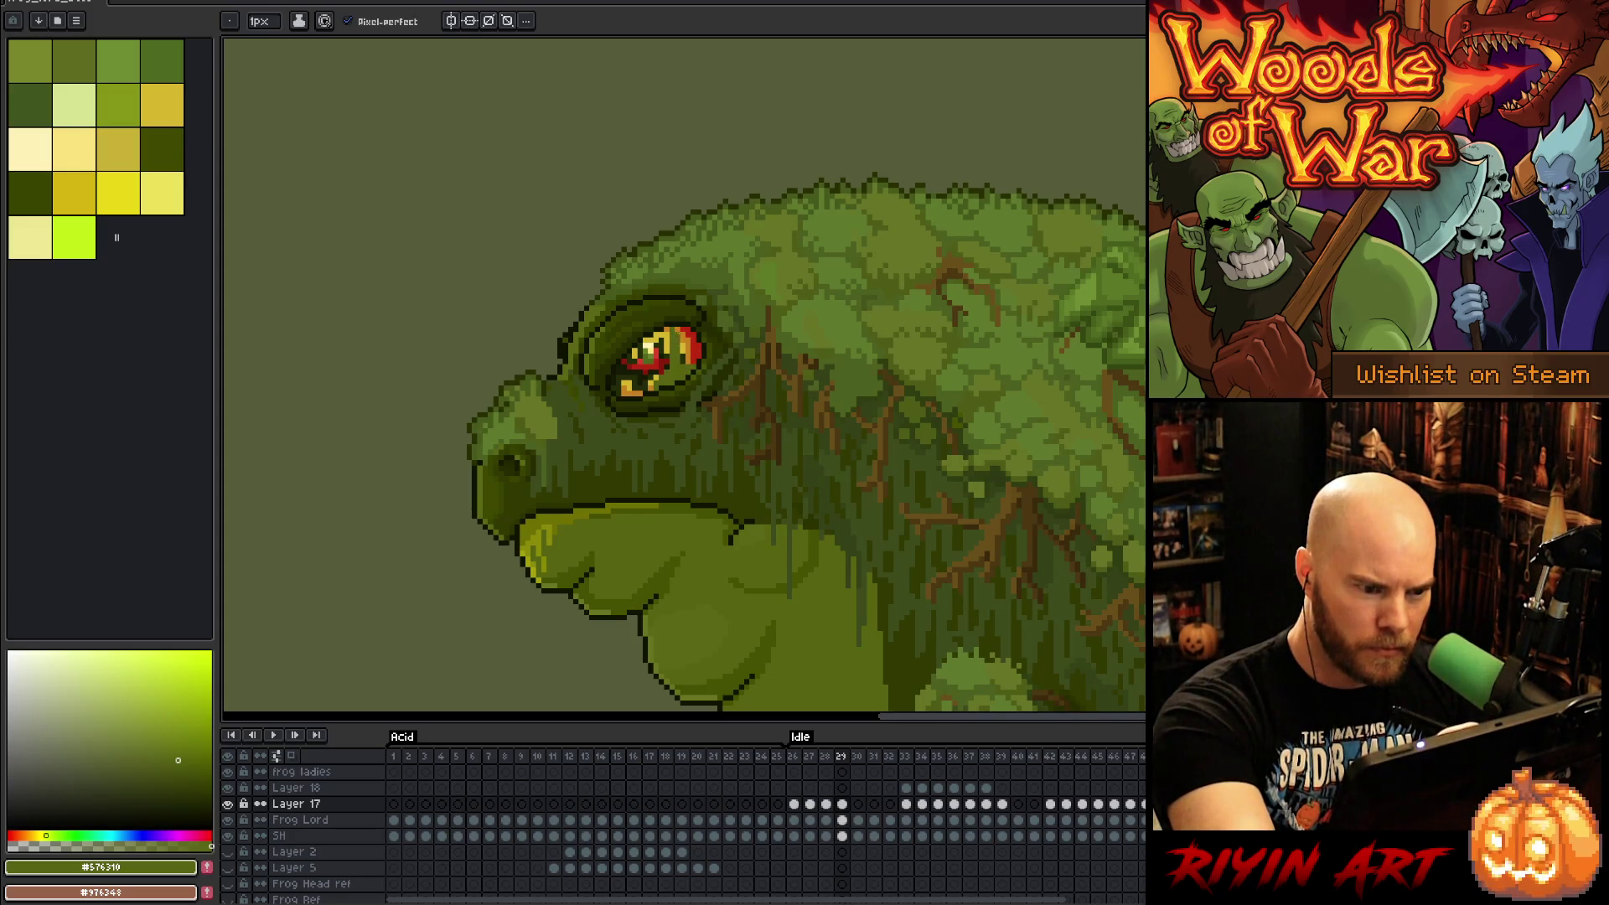
left_click_drag(687, 329, 684, 364)
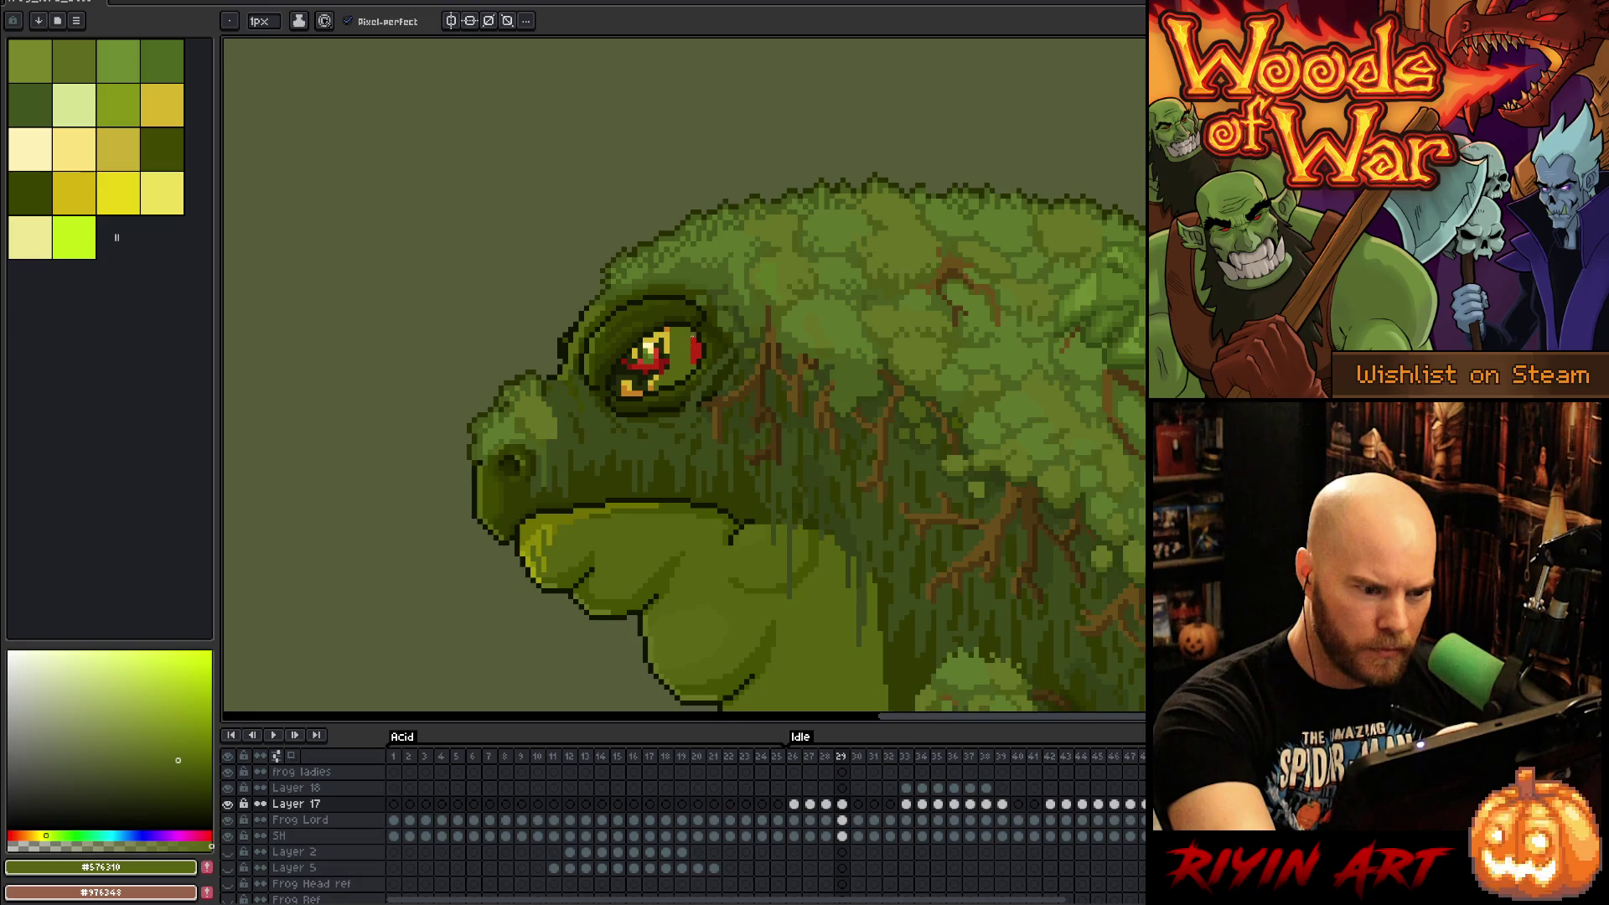
left_click(857, 803)
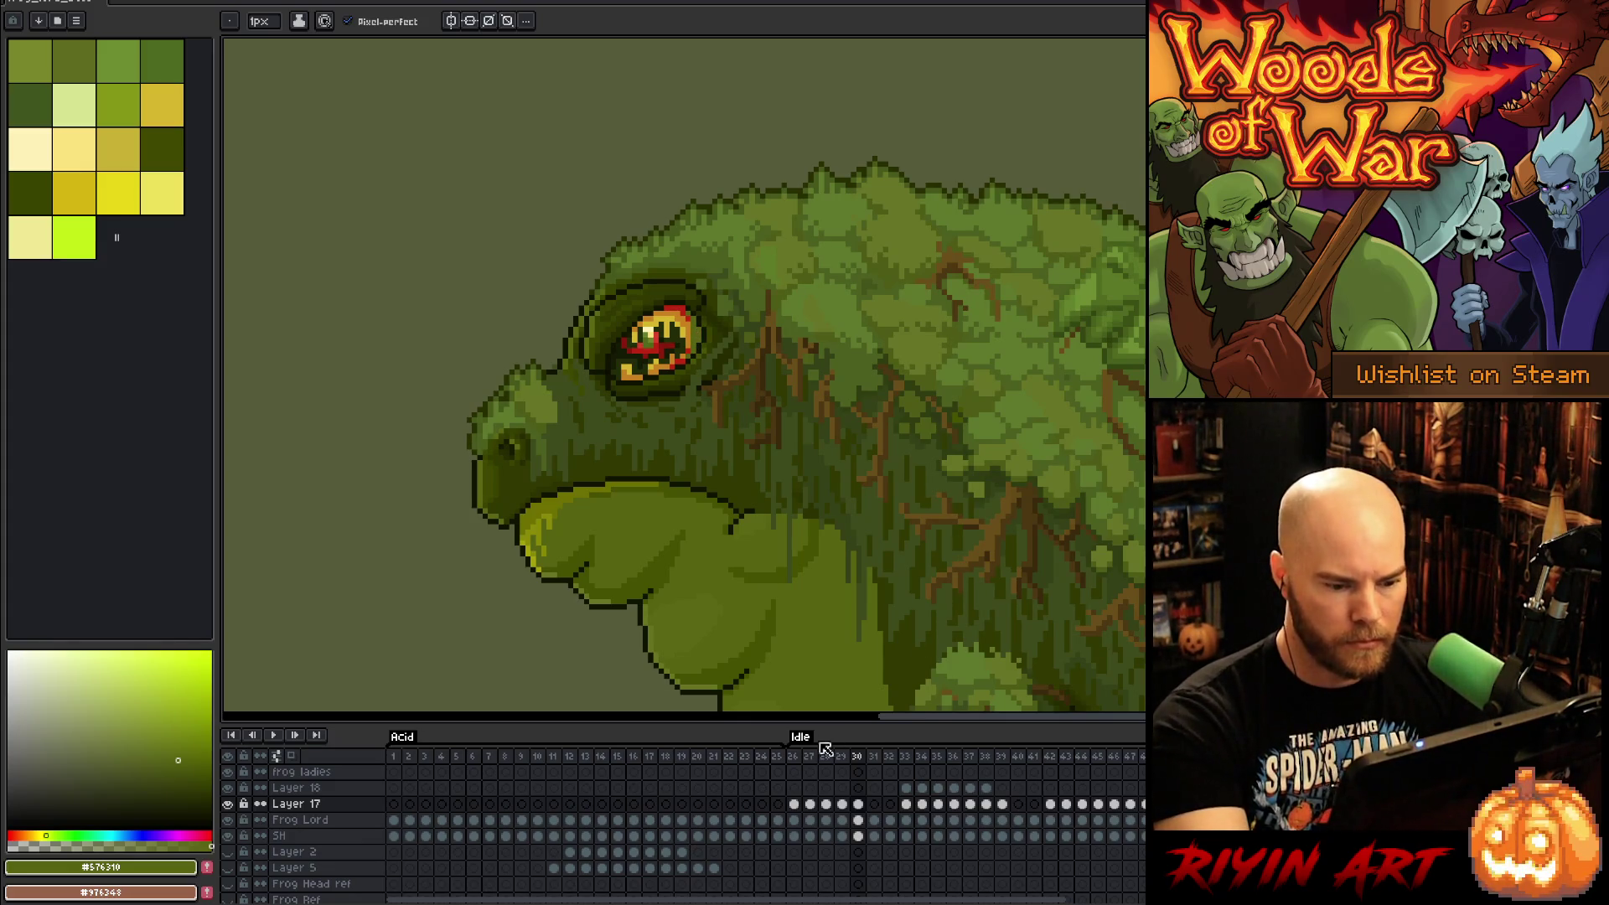
left_click(795, 805)
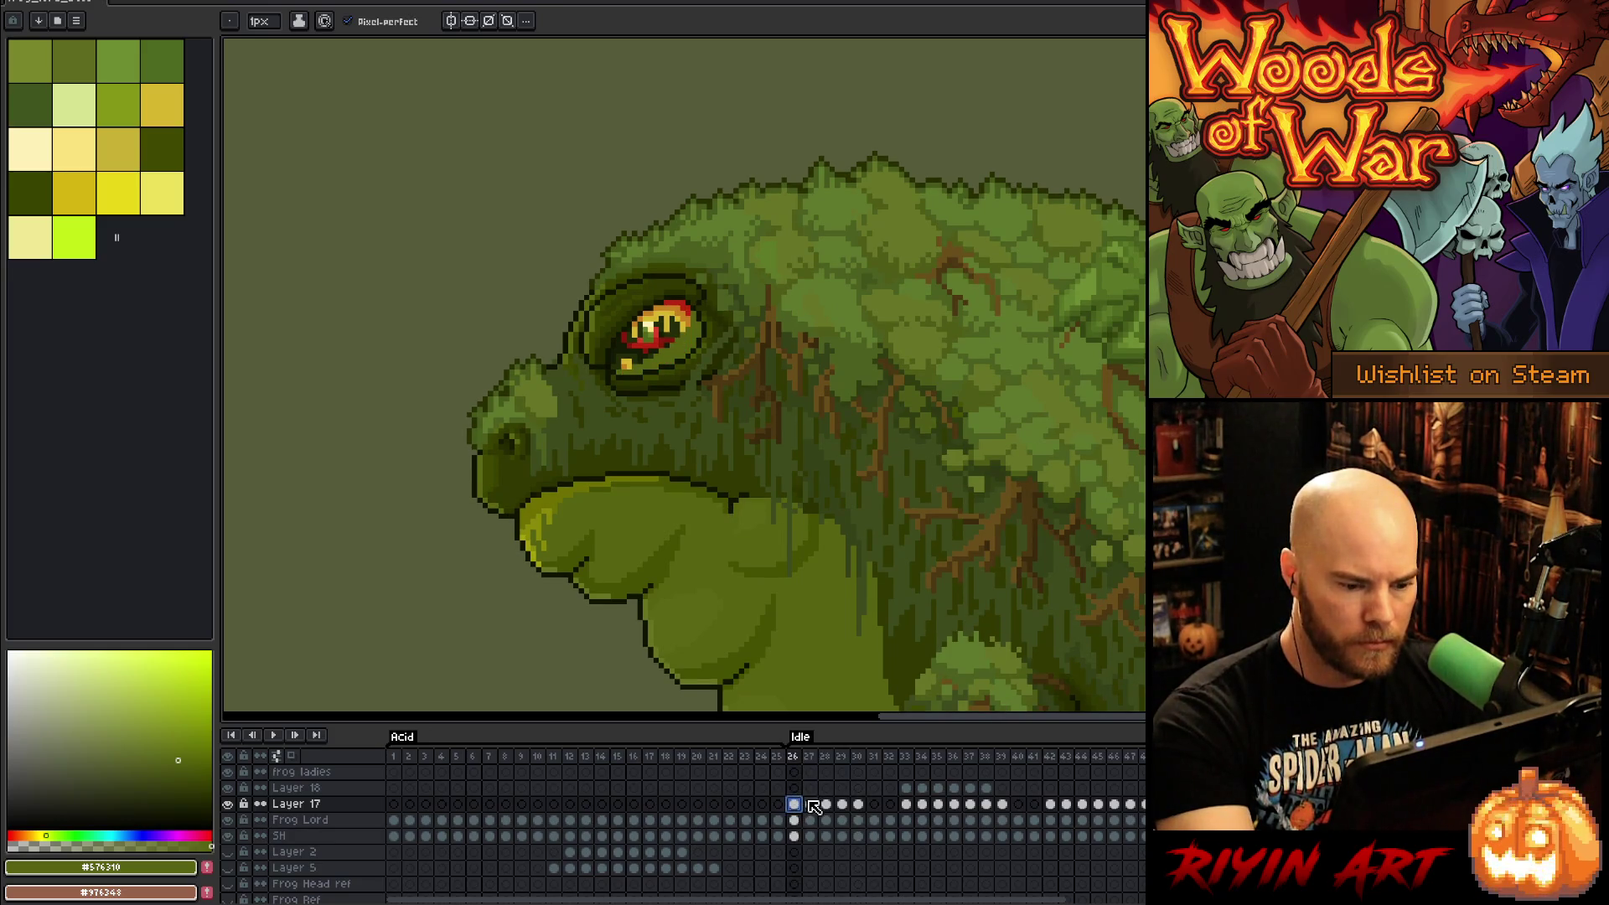
Step: Replay the idle animation and clean up stray eye pixels on frame 27
key("Return")
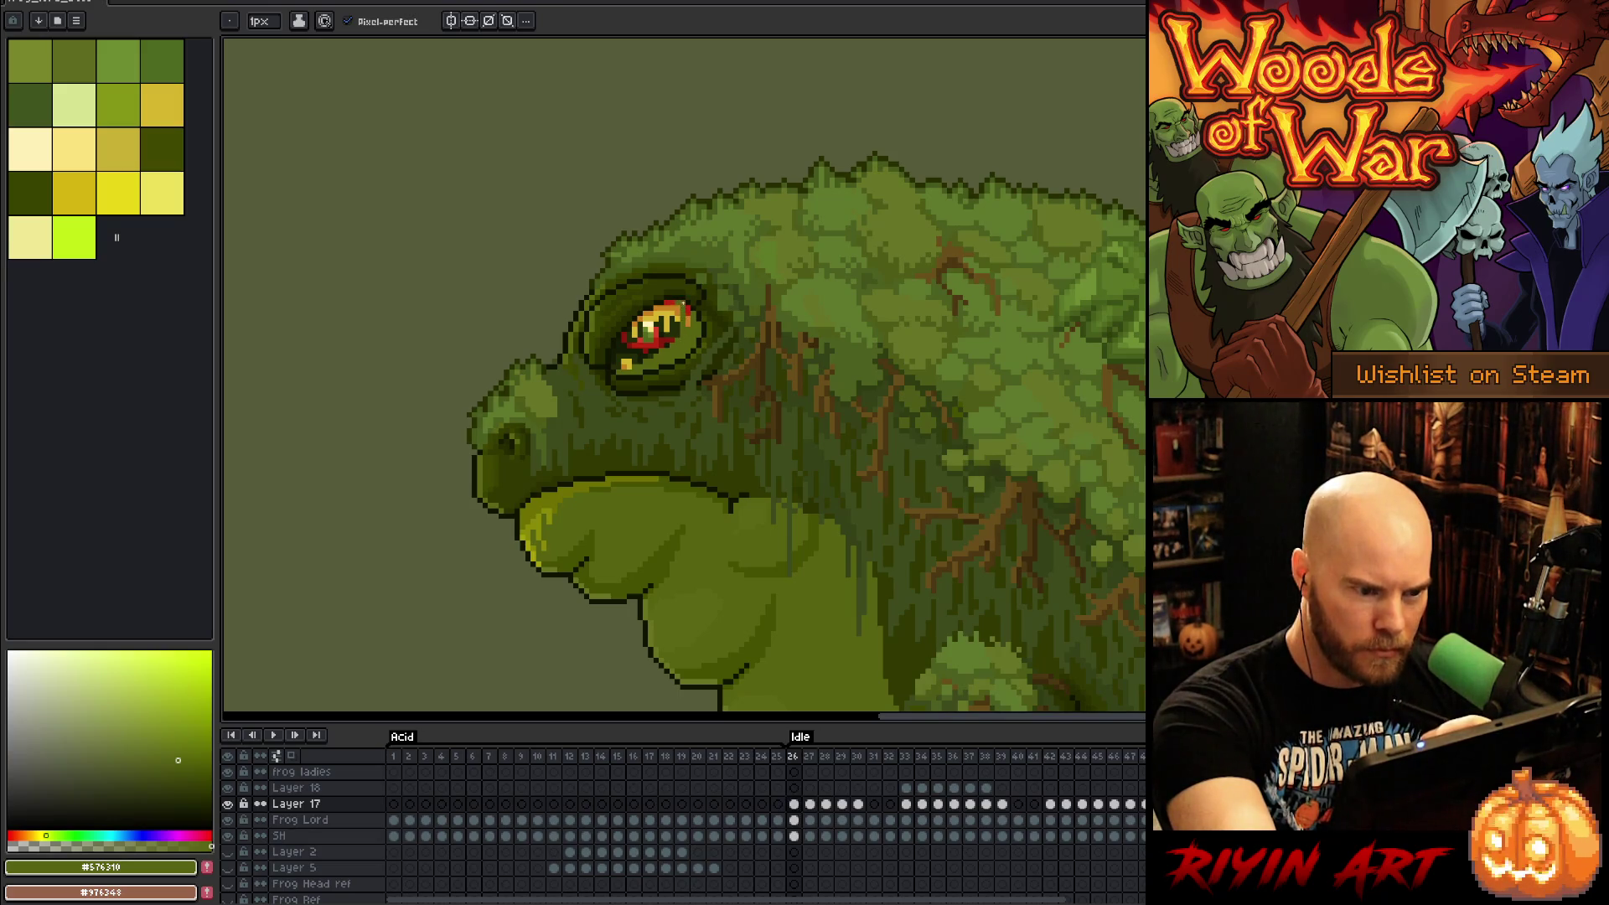
key("e")
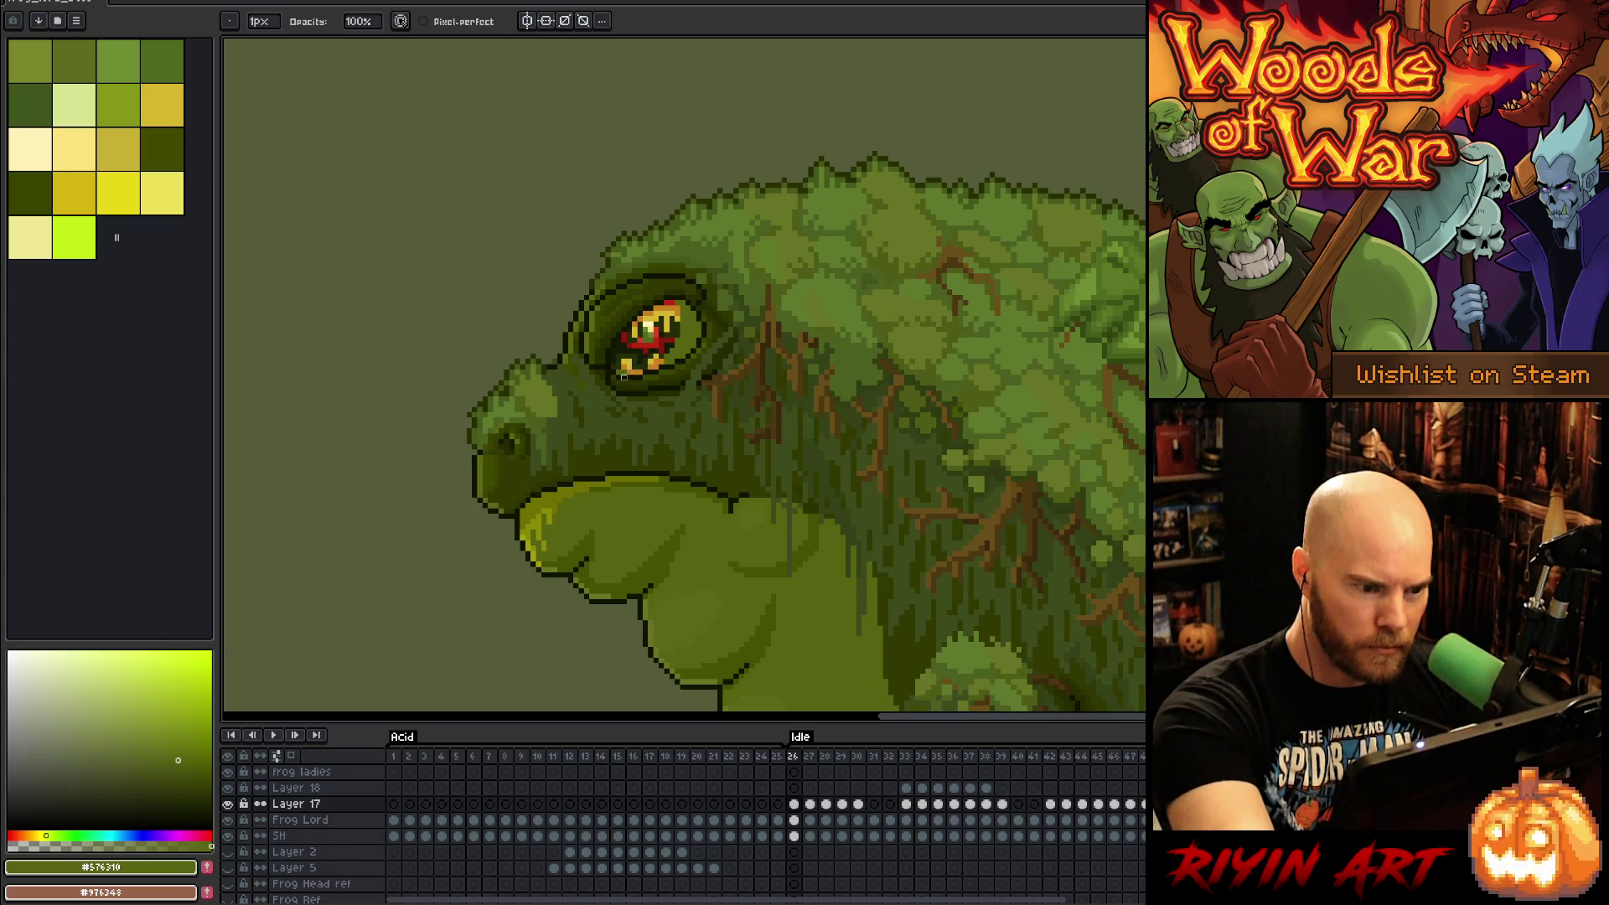
key("b")
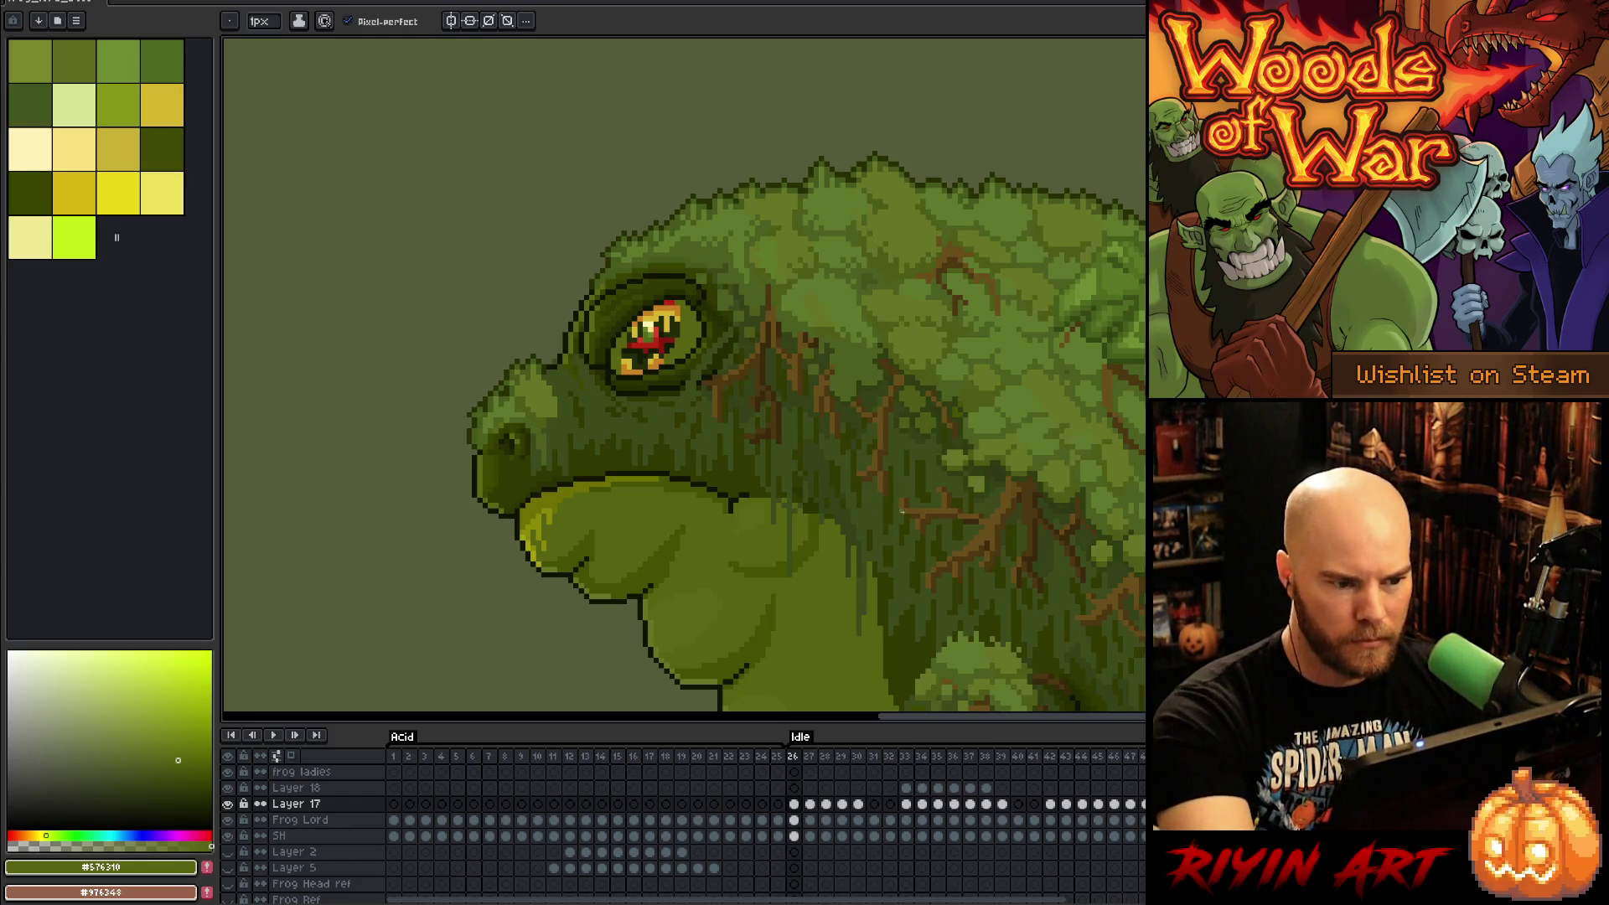
left_click(810, 803)
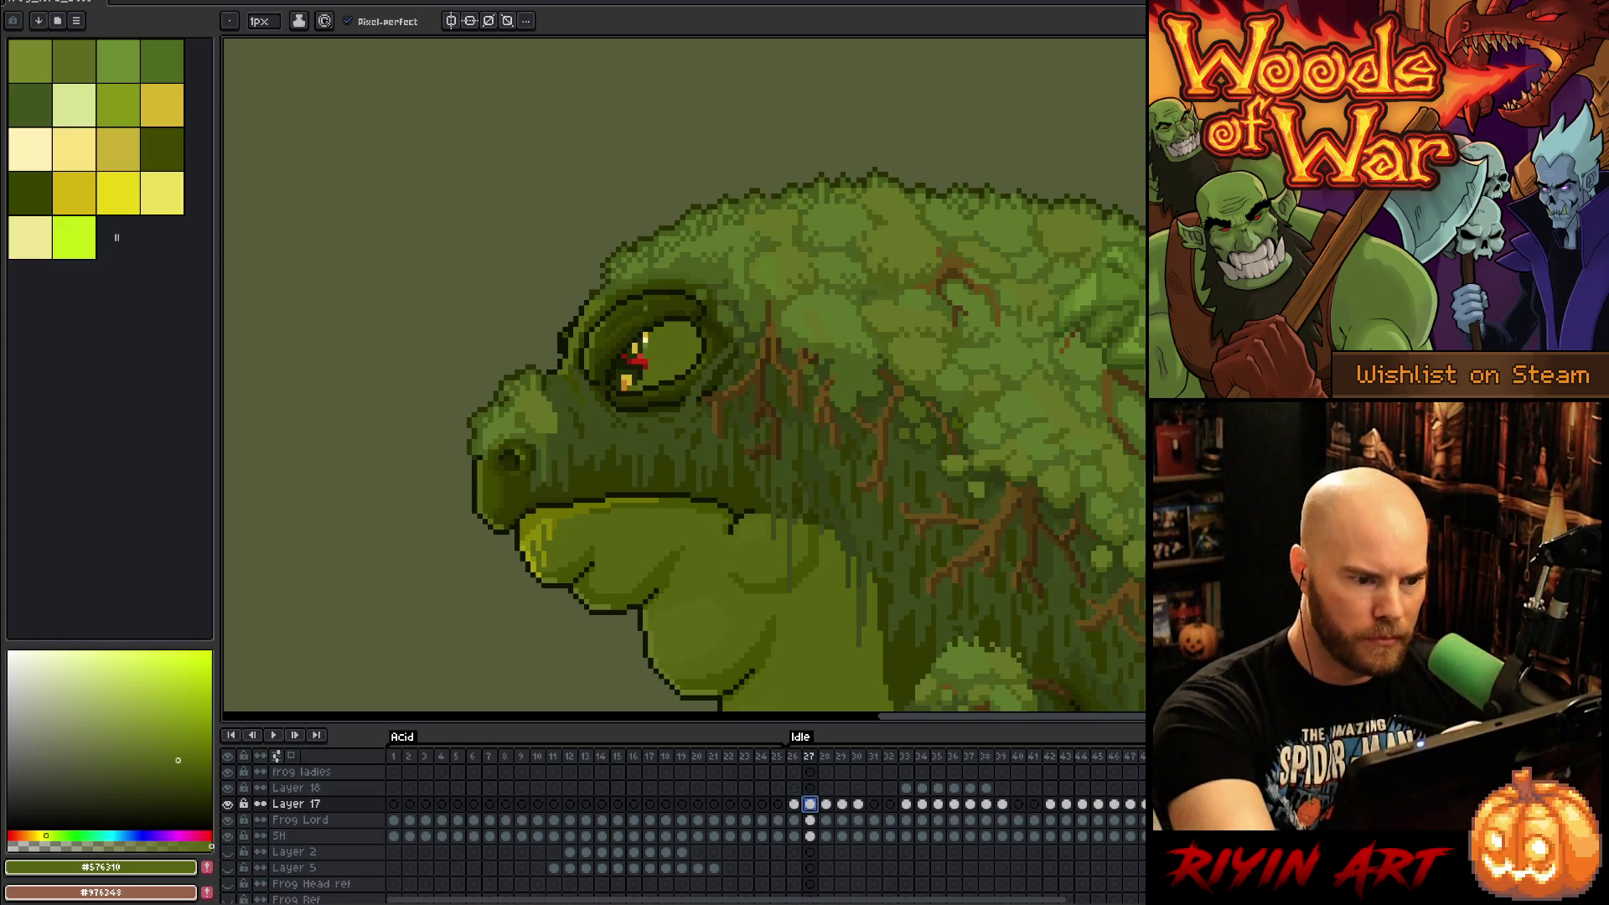
key("b")
mouse_move(658, 331)
left_mouse_down()
mouse_move(642, 387)
mouse_move(649, 369)
mouse_move(626, 388)
left_mouse_up()
left_click(630, 391)
key("e")
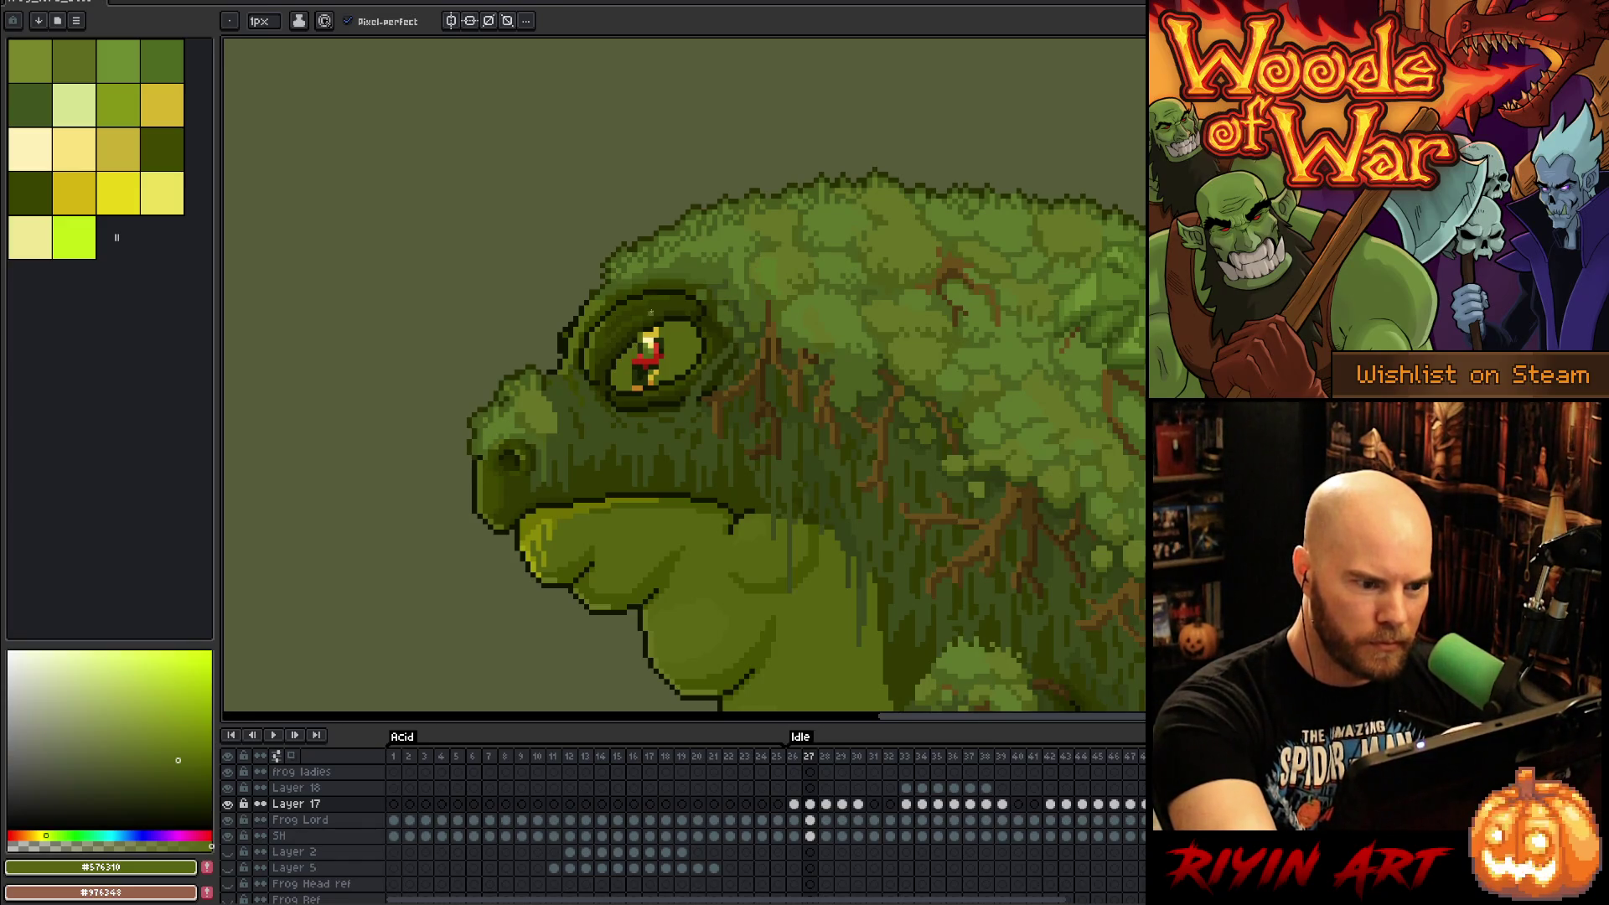
Step: On frame 28, paint a dark #465100 green mark down the closed eye
key("b")
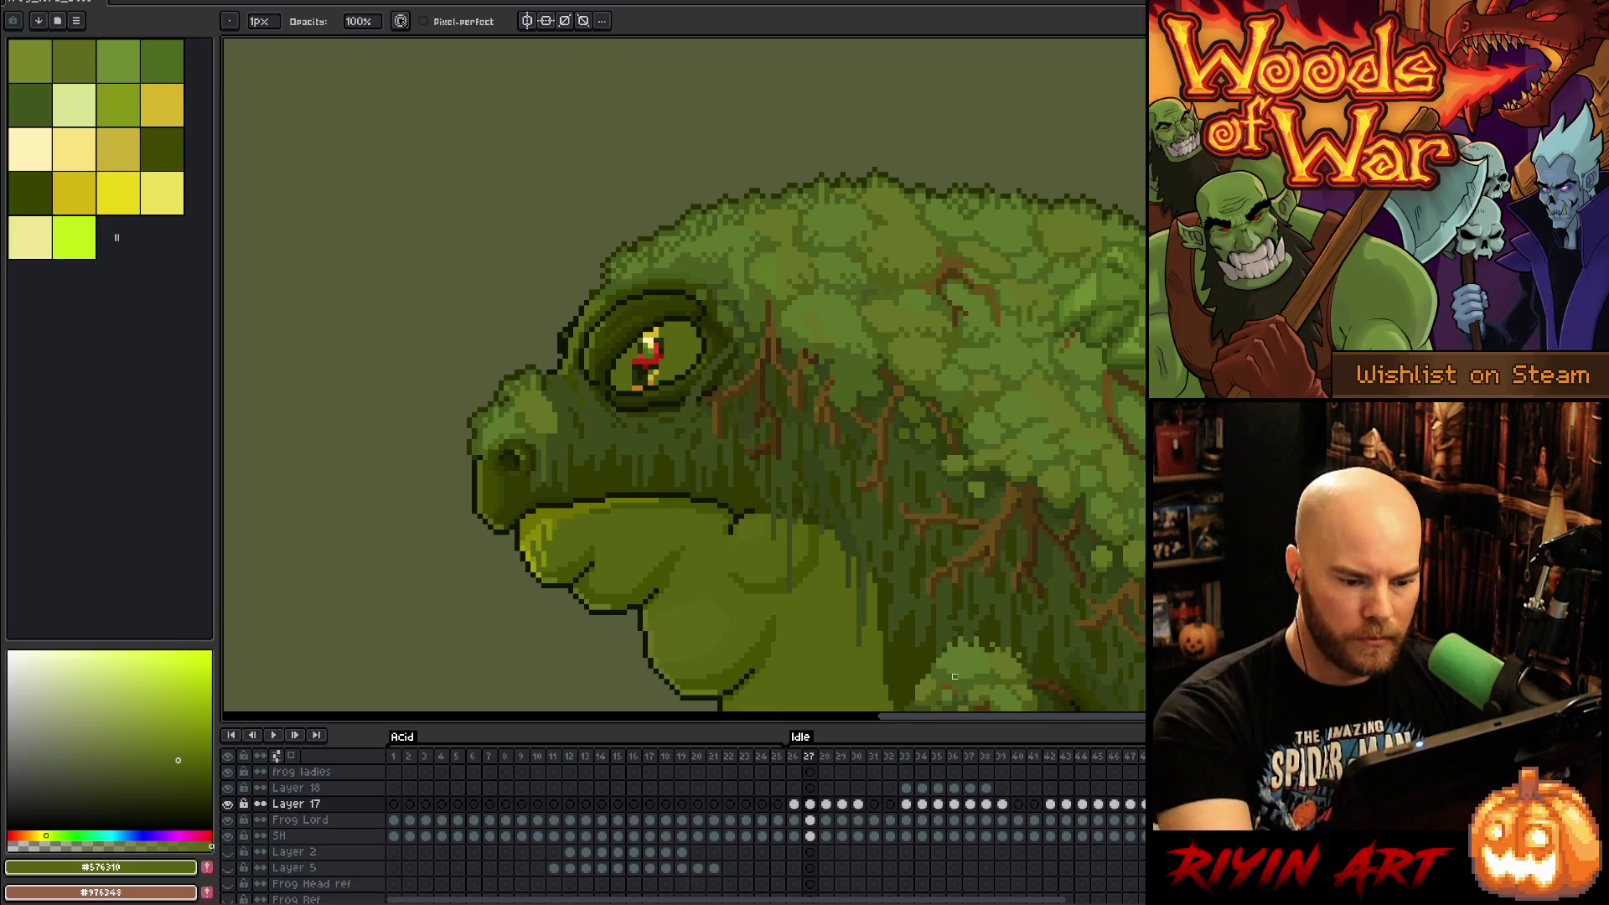
key("period")
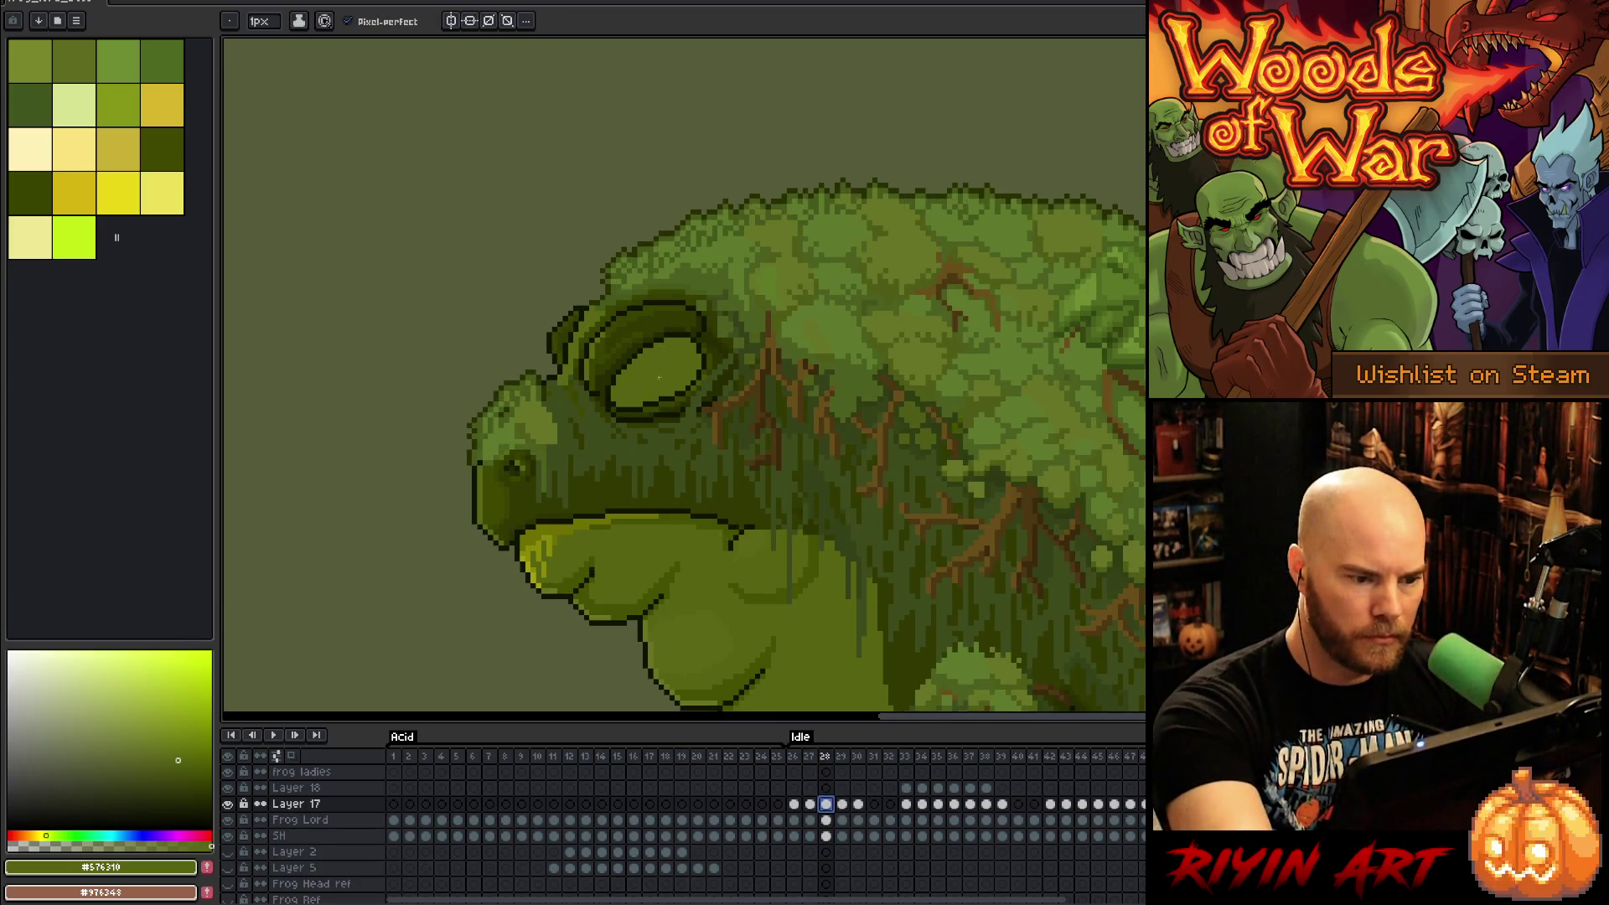
left_click(742, 577, "alt")
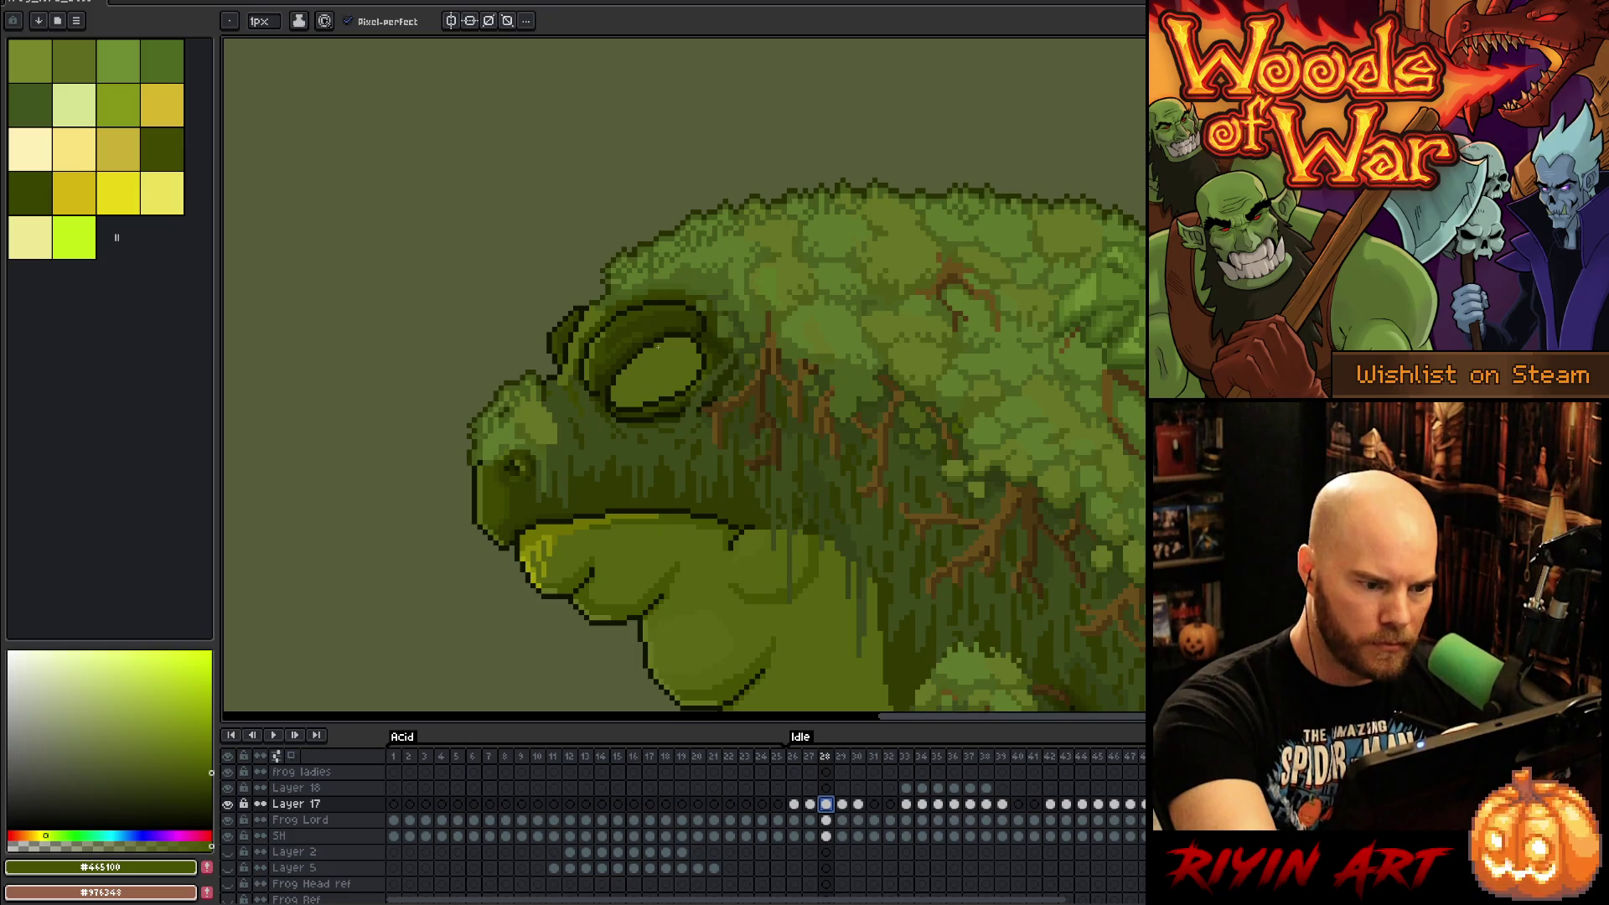
left_click_drag(667, 339, 643, 392)
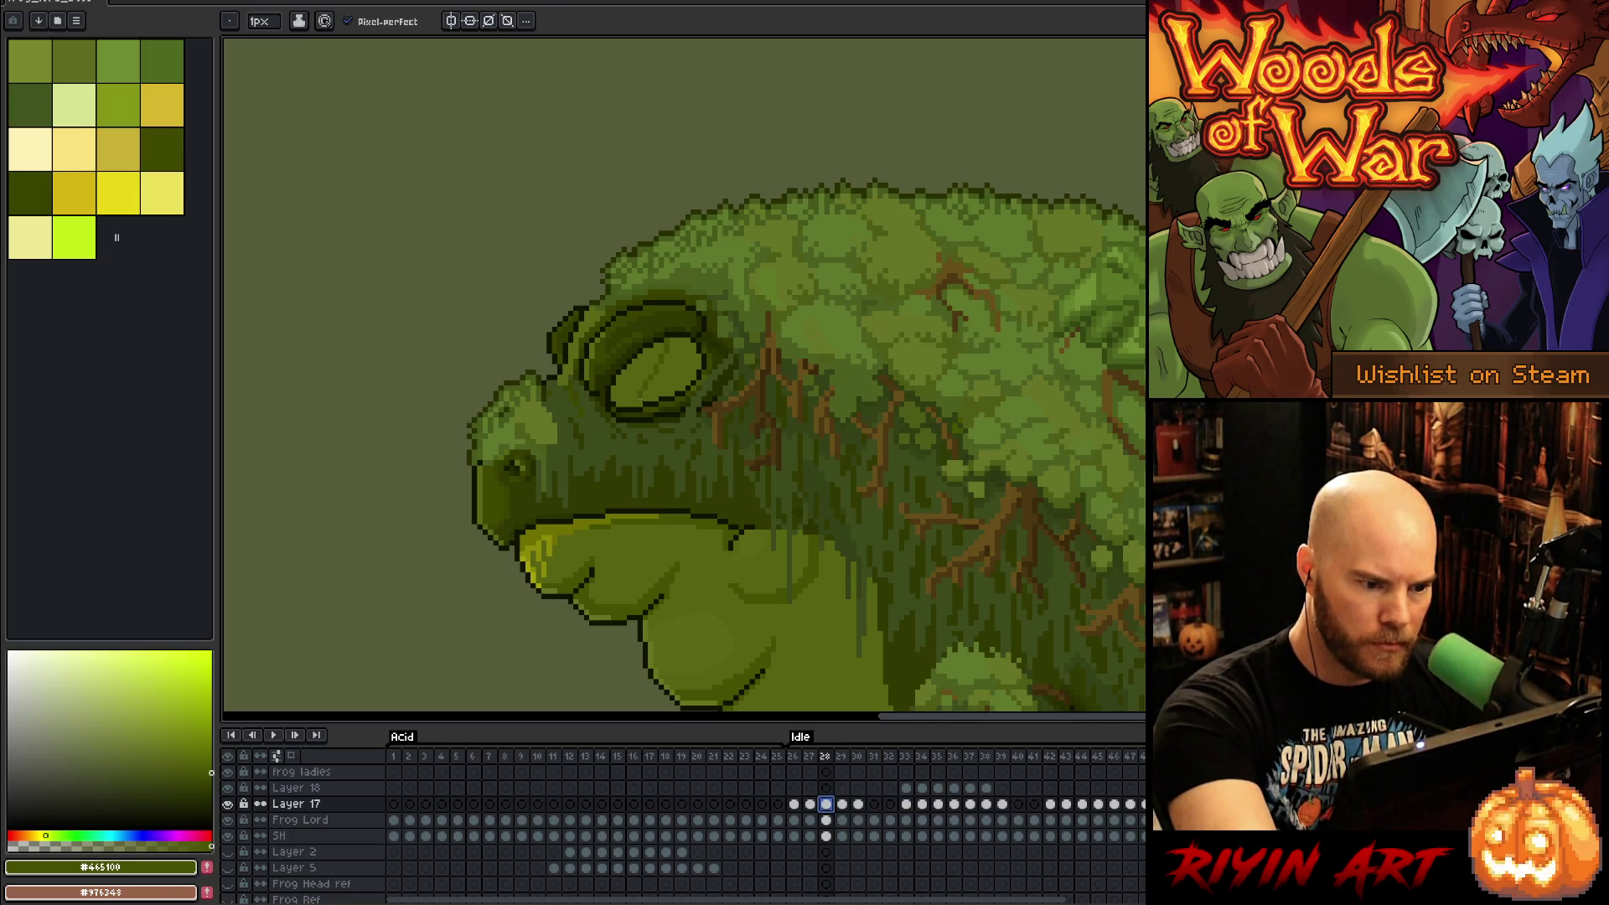
Step: Retouch and darken frame 29's eye pixels using olive green #576310
key("period")
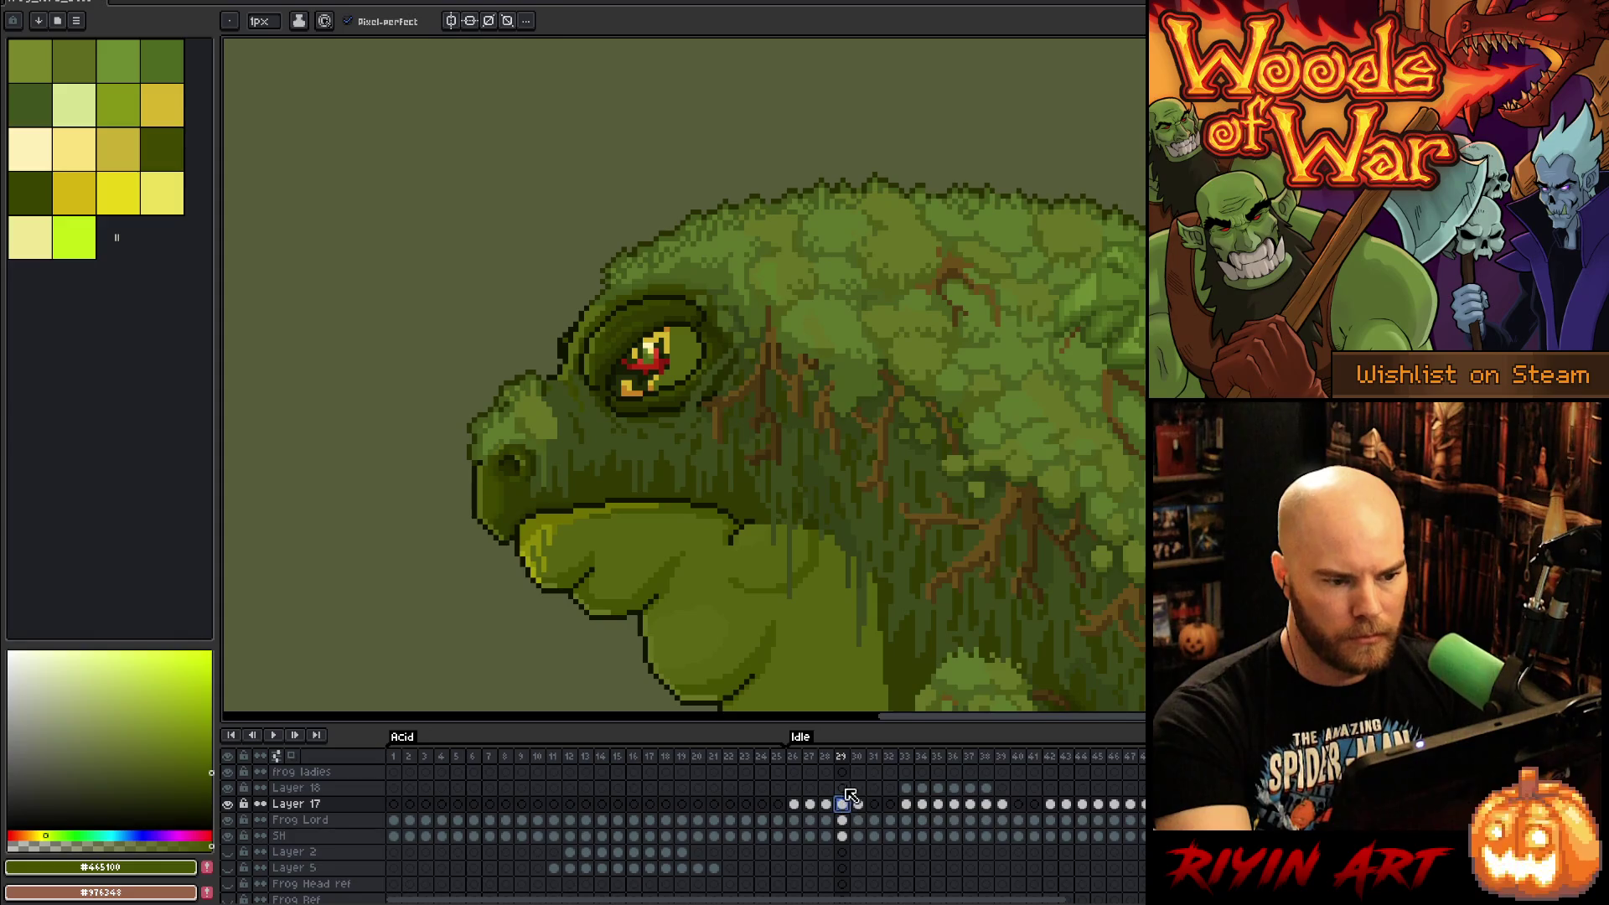
left_click(712, 412, "alt")
left_click_drag(646, 338, 625, 369)
left_click_drag(625, 372, 621, 393)
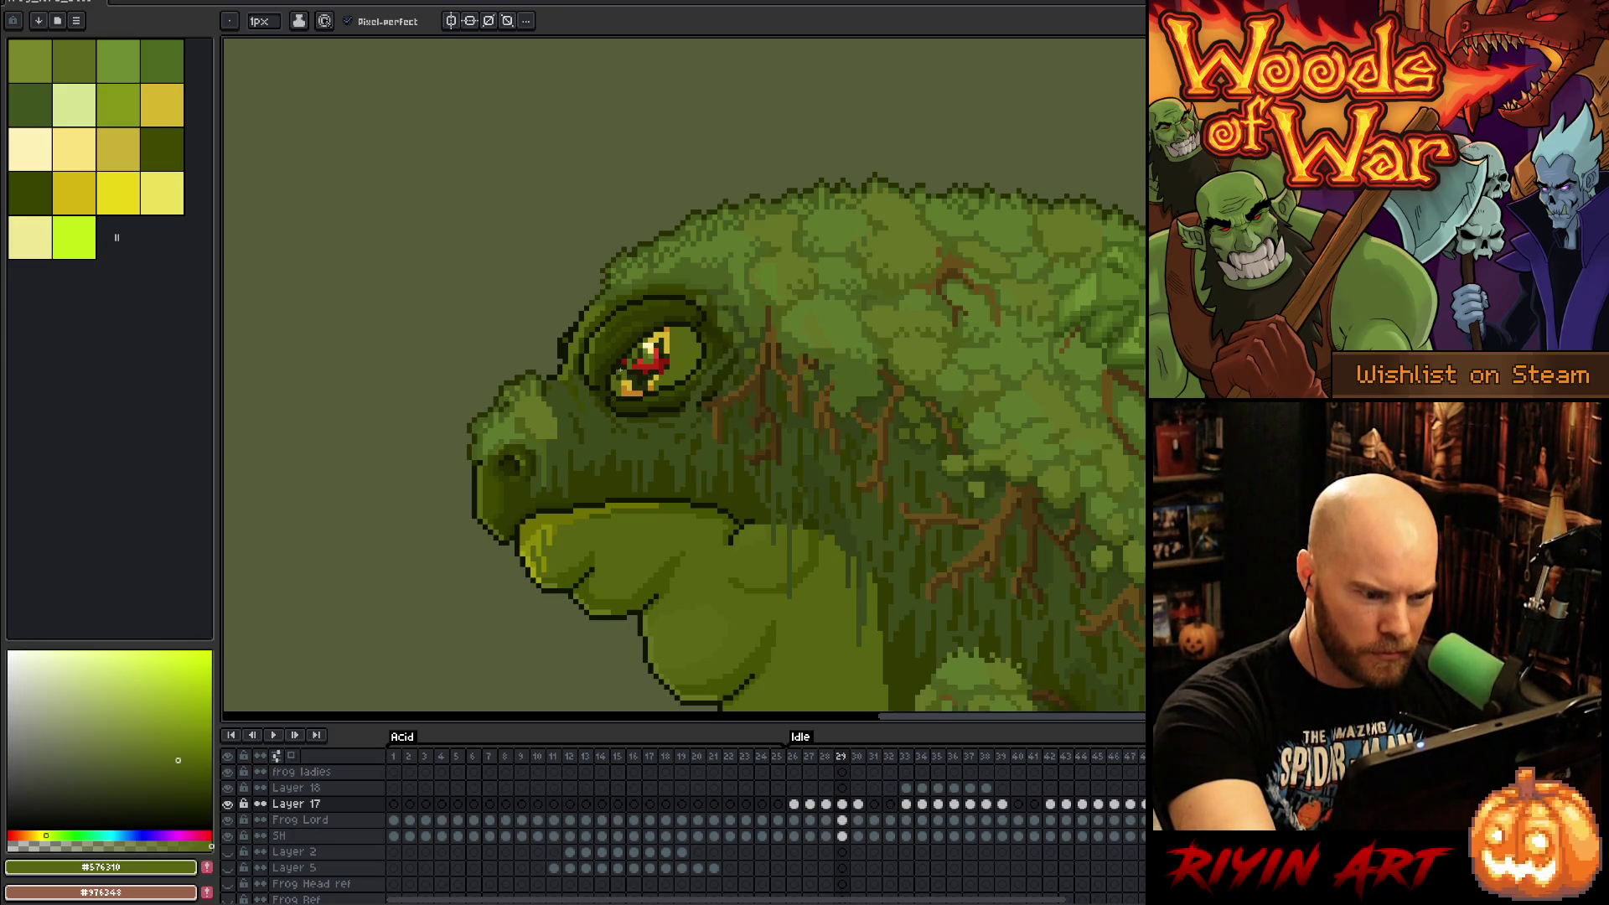
left_click_drag(625, 354, 629, 369)
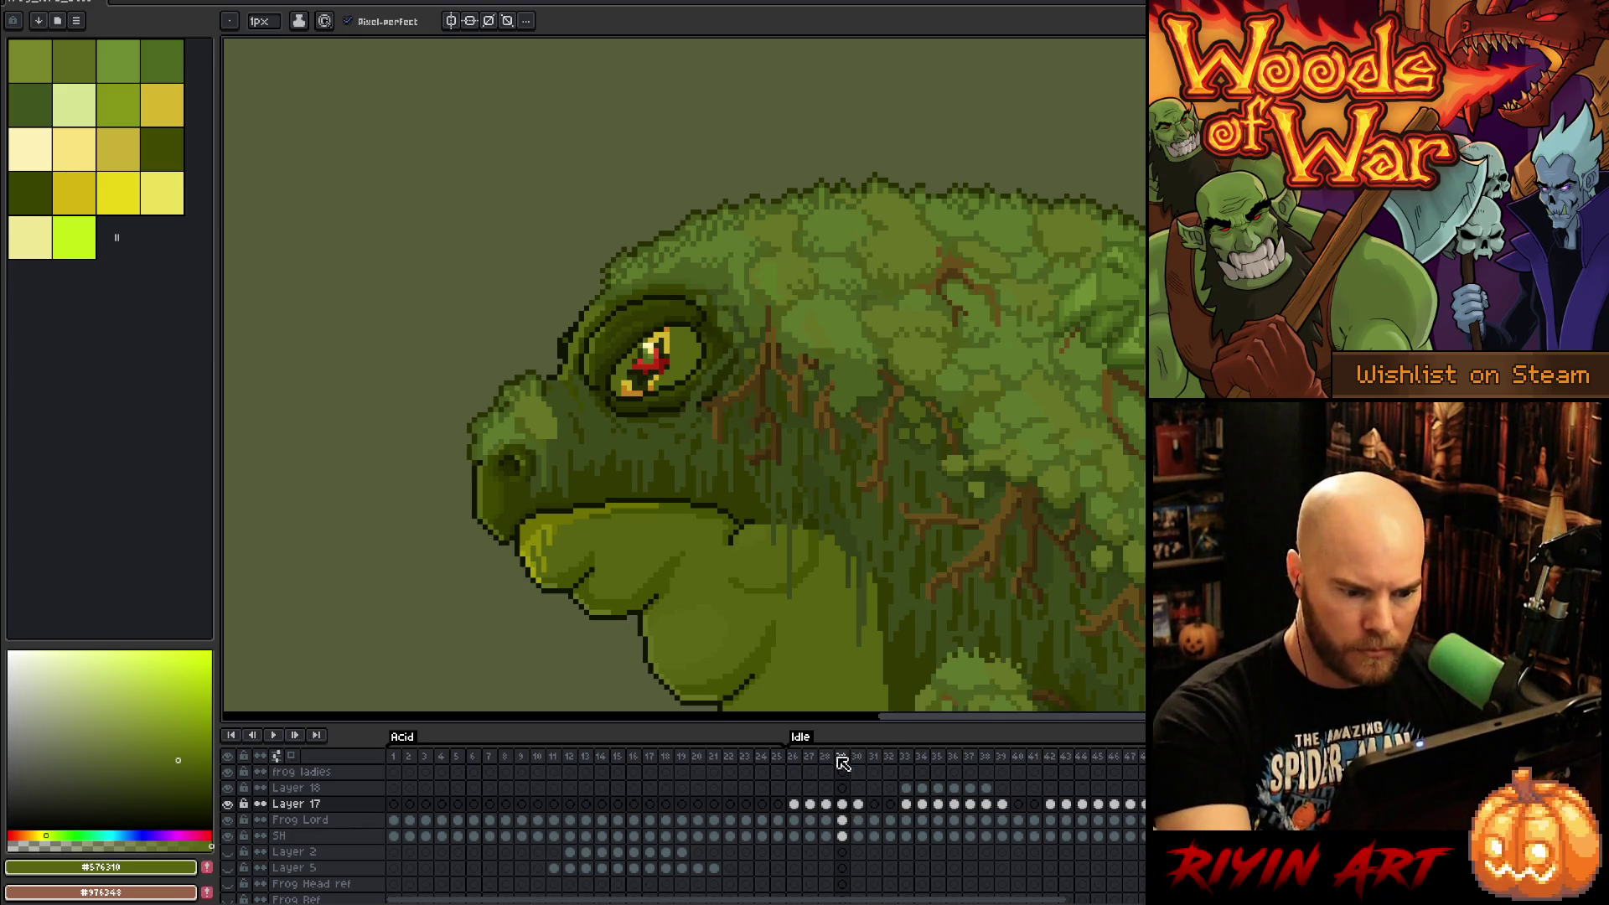
Step: Touch up the eye on frame 30, then return to frame 26
left_click(858, 804)
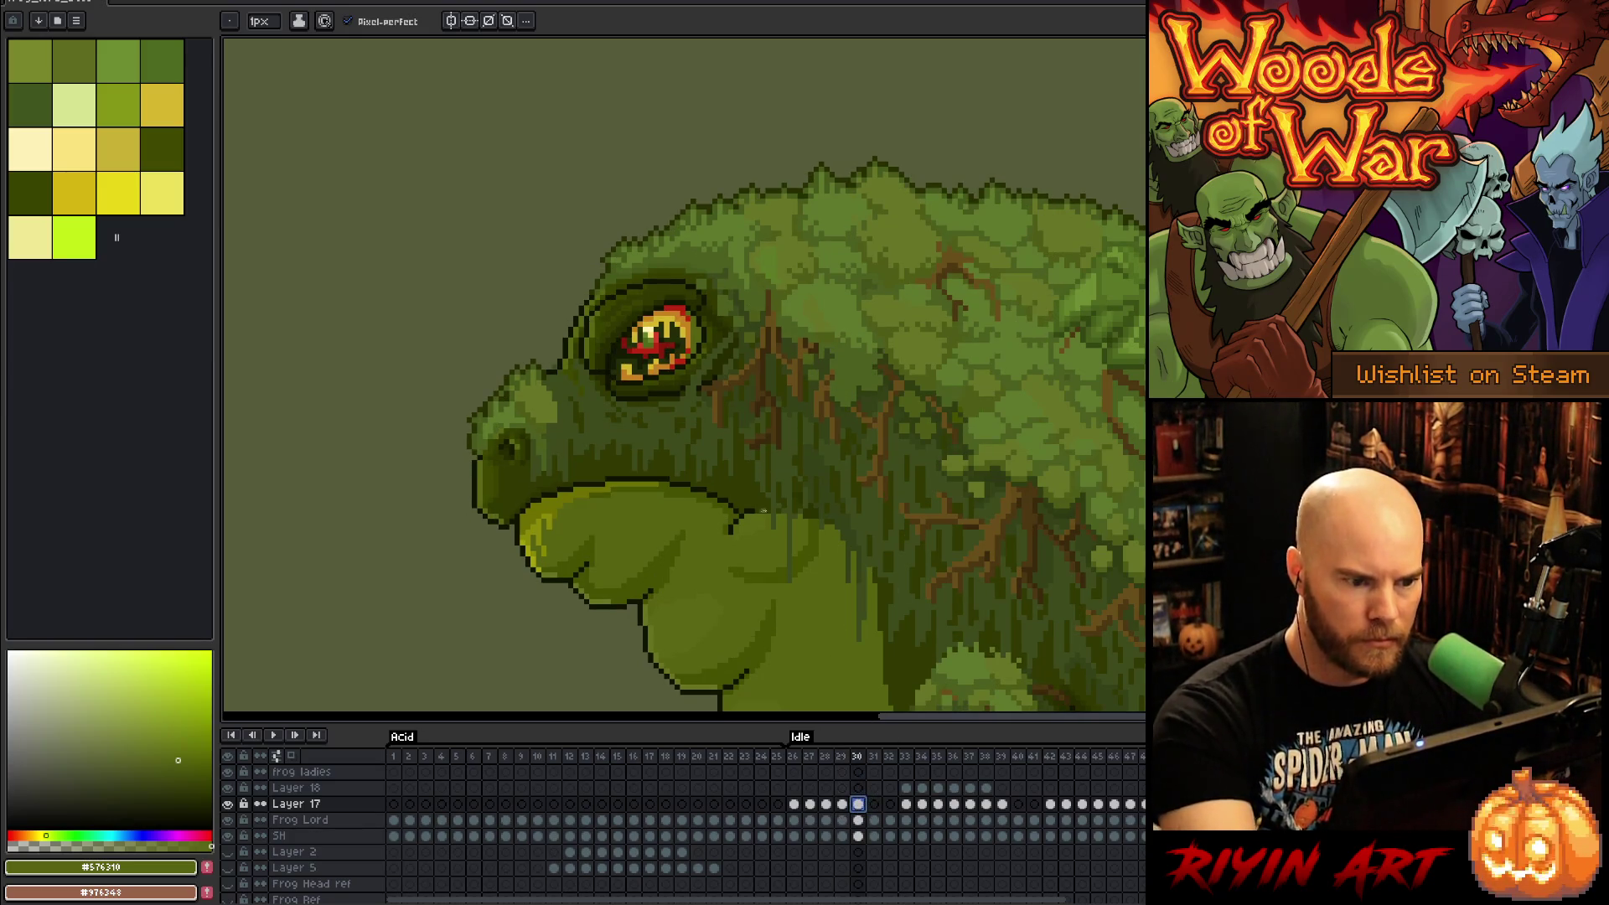
left_click(620, 344)
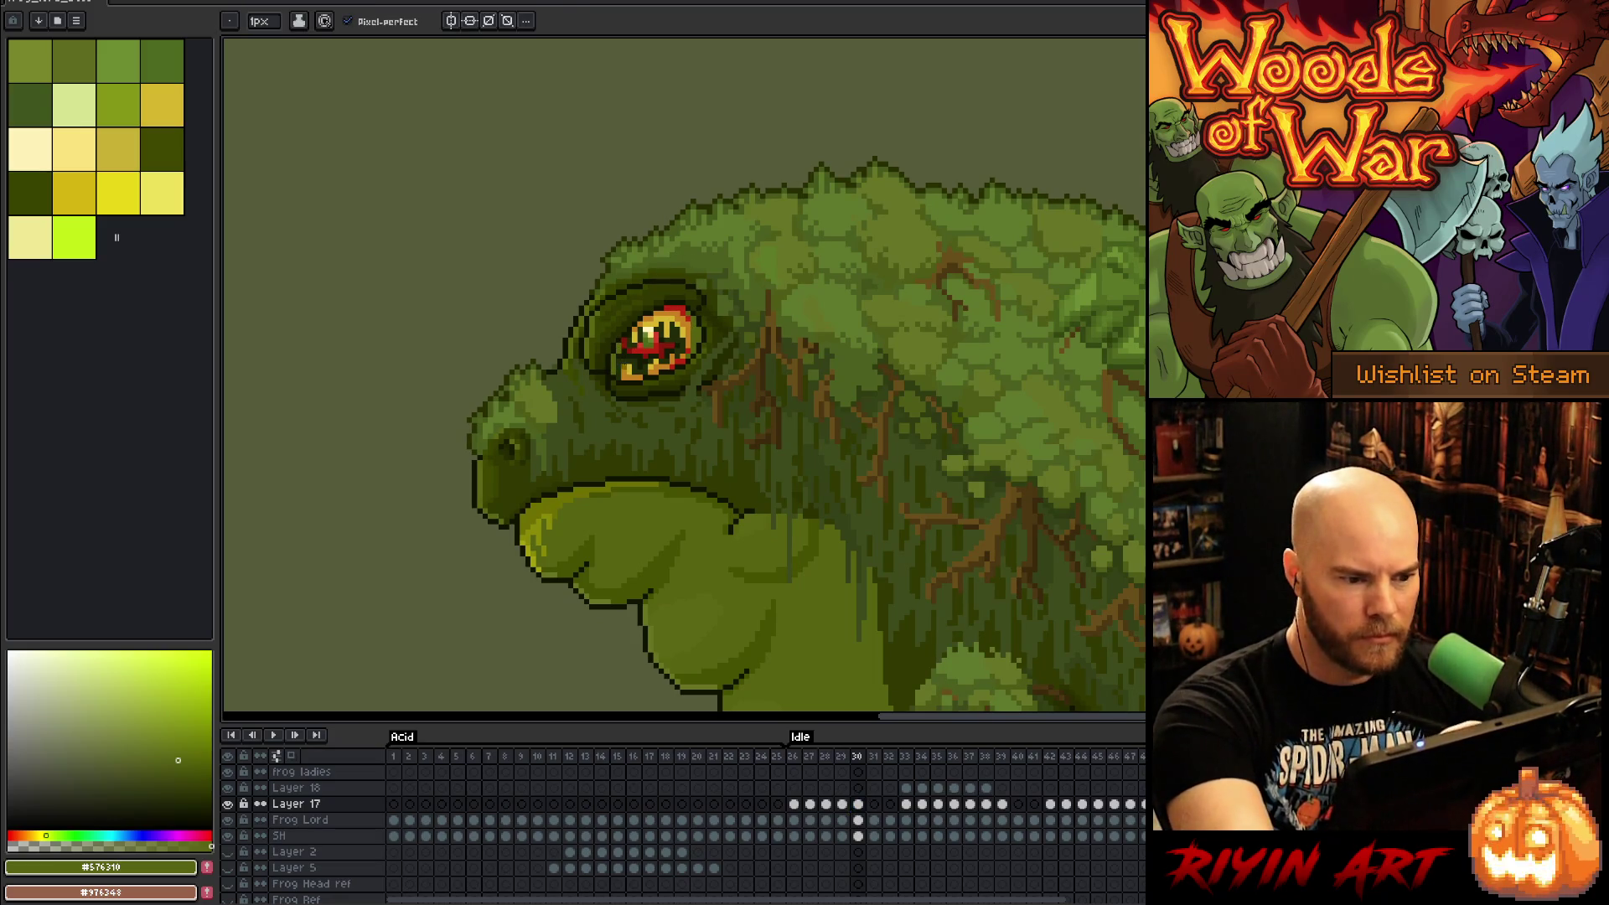
left_click(793, 746)
Step: Play the idle animation and review it, resuming playback from frame 35
key("Return")
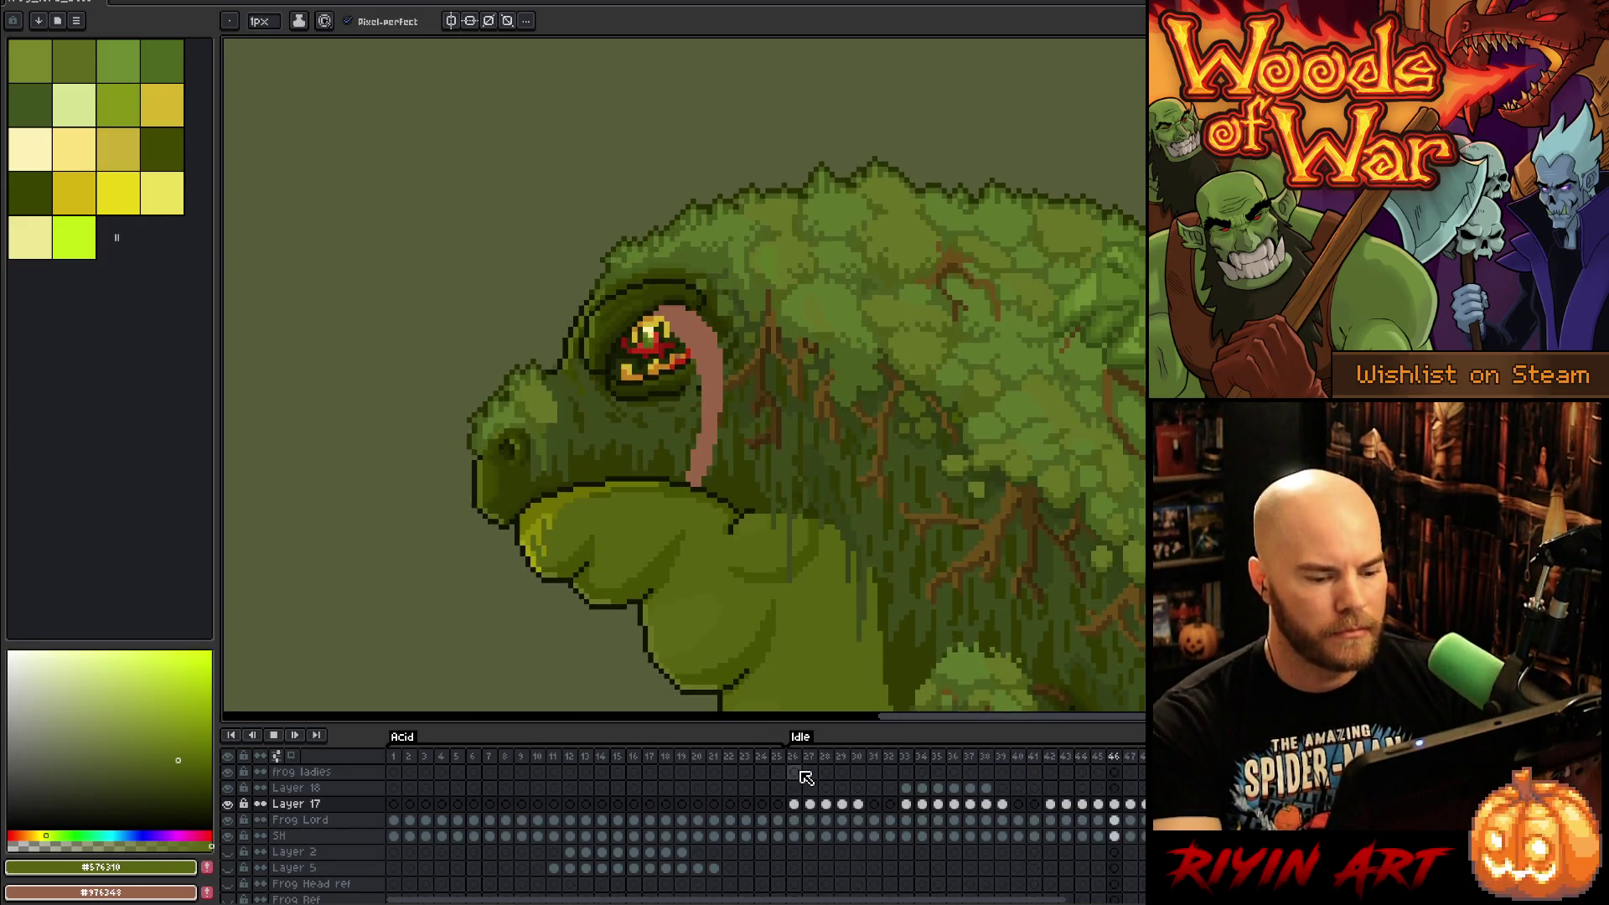
scroll(612, 494, "down", 3)
scroll(592, 531, "up", 1)
scroll(700, 370, "up", 1)
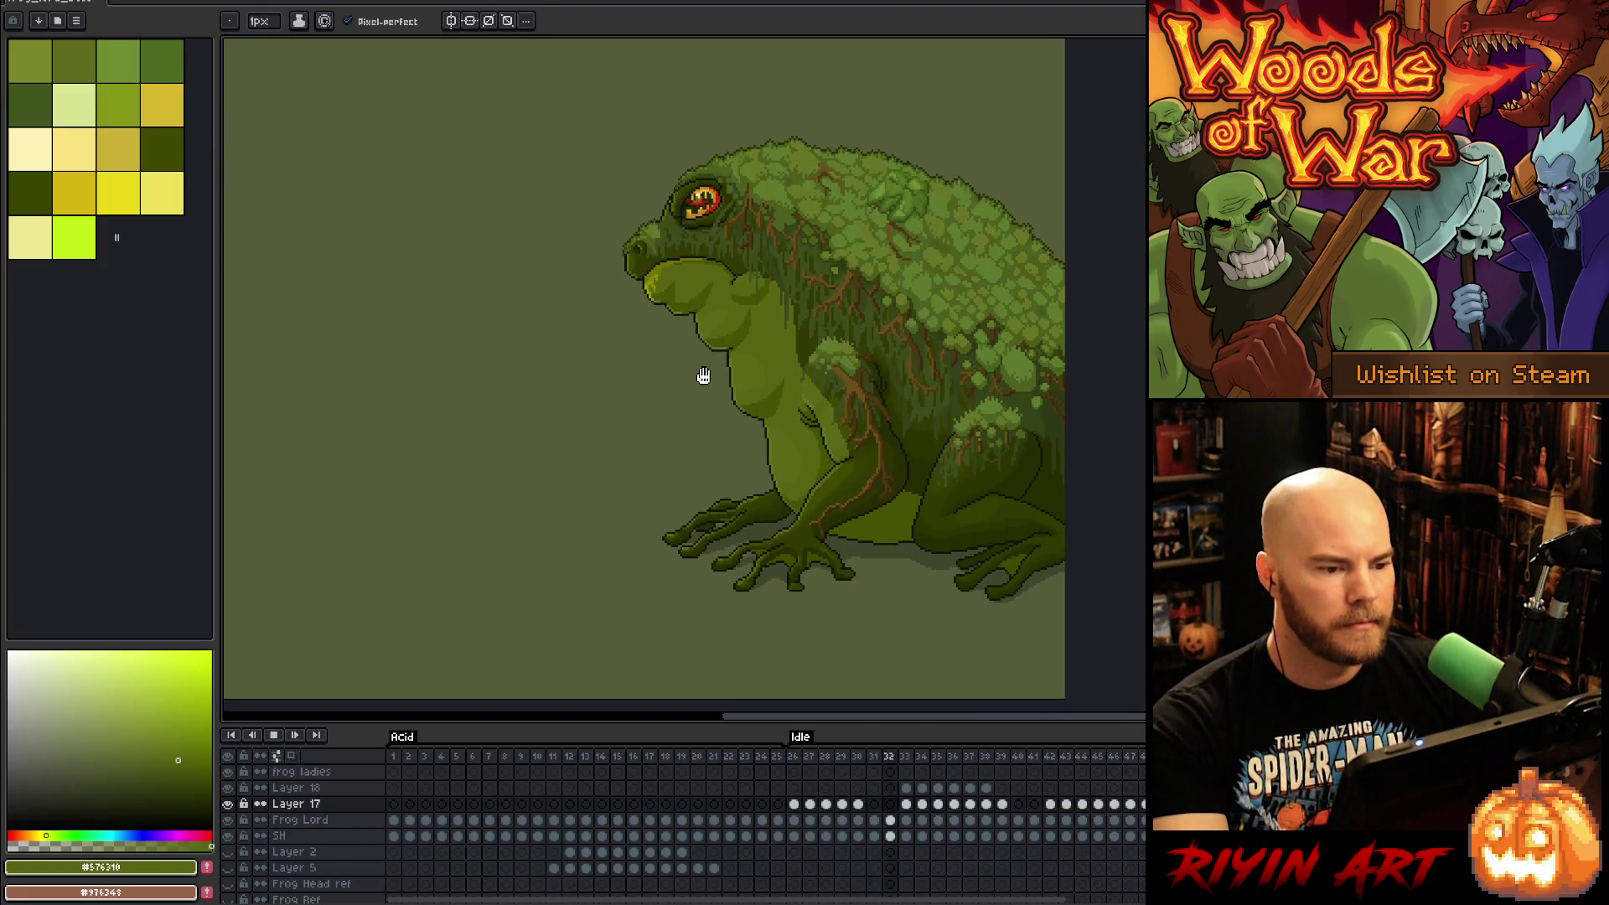
scroll(703, 375, "up", 1)
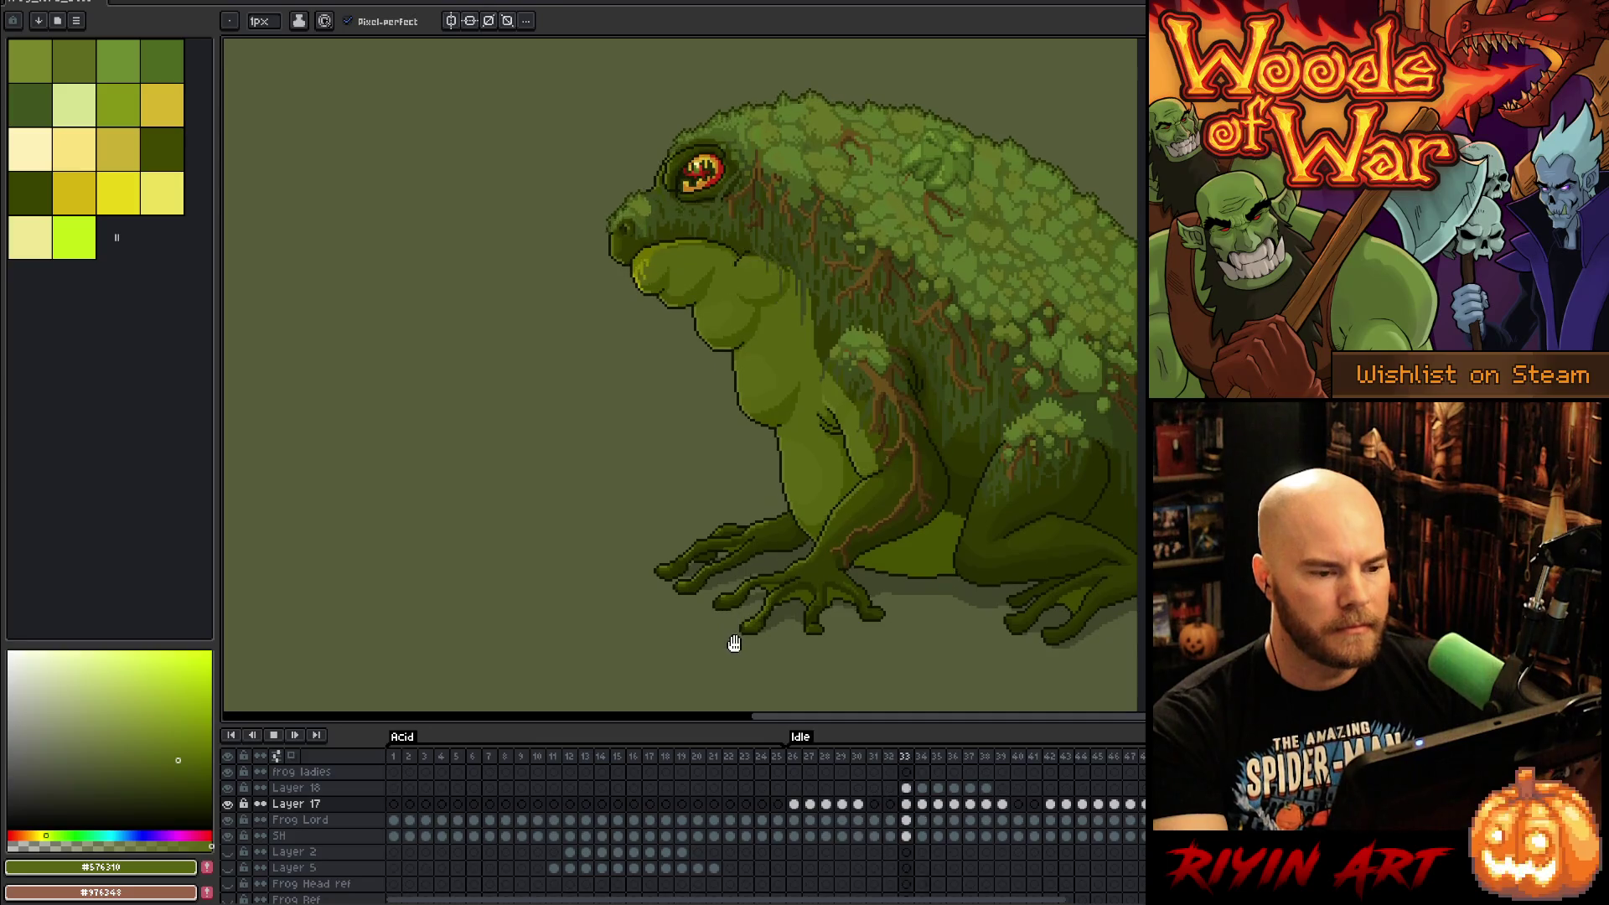
left_click(919, 757)
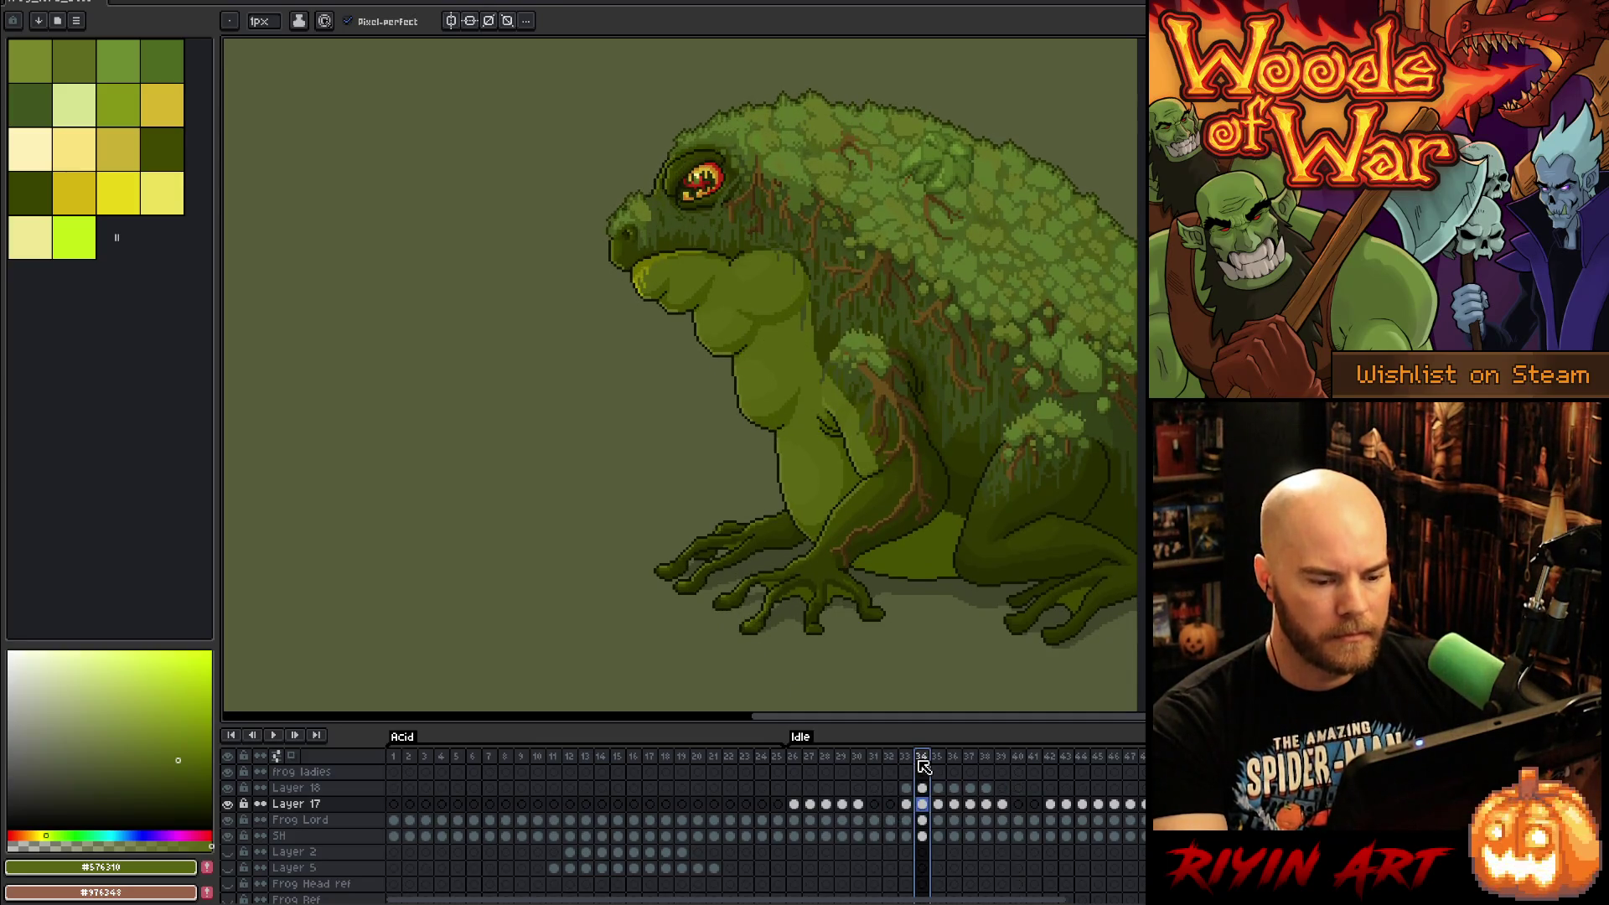
key("Return")
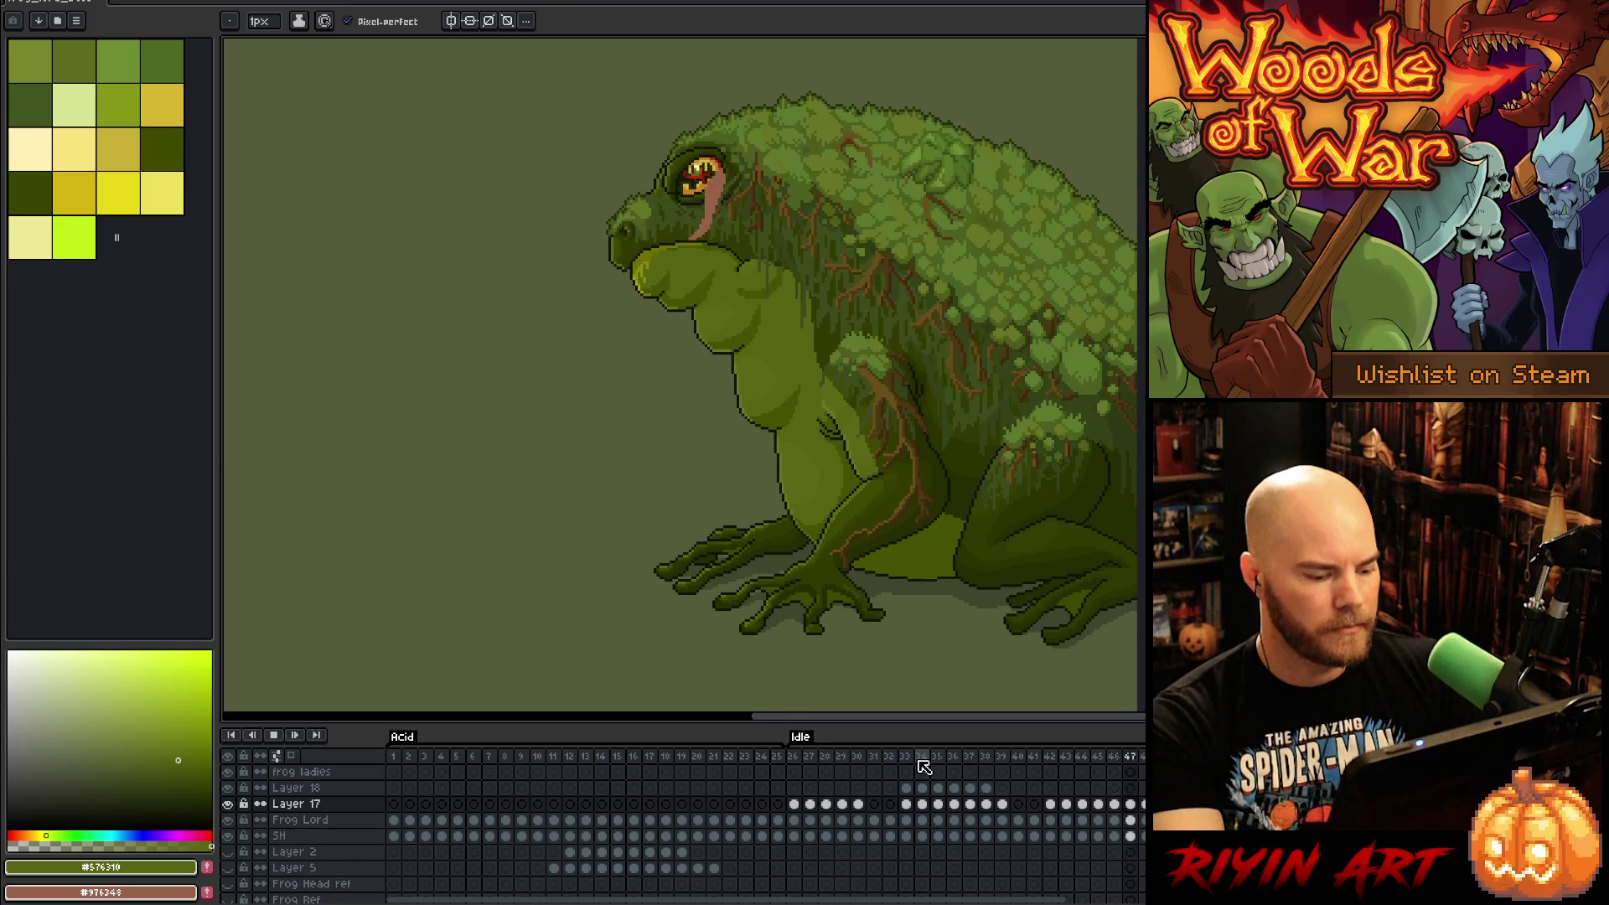
Step: Save the file and recentre the view on the frog with the pencil active
key("ctrl+s")
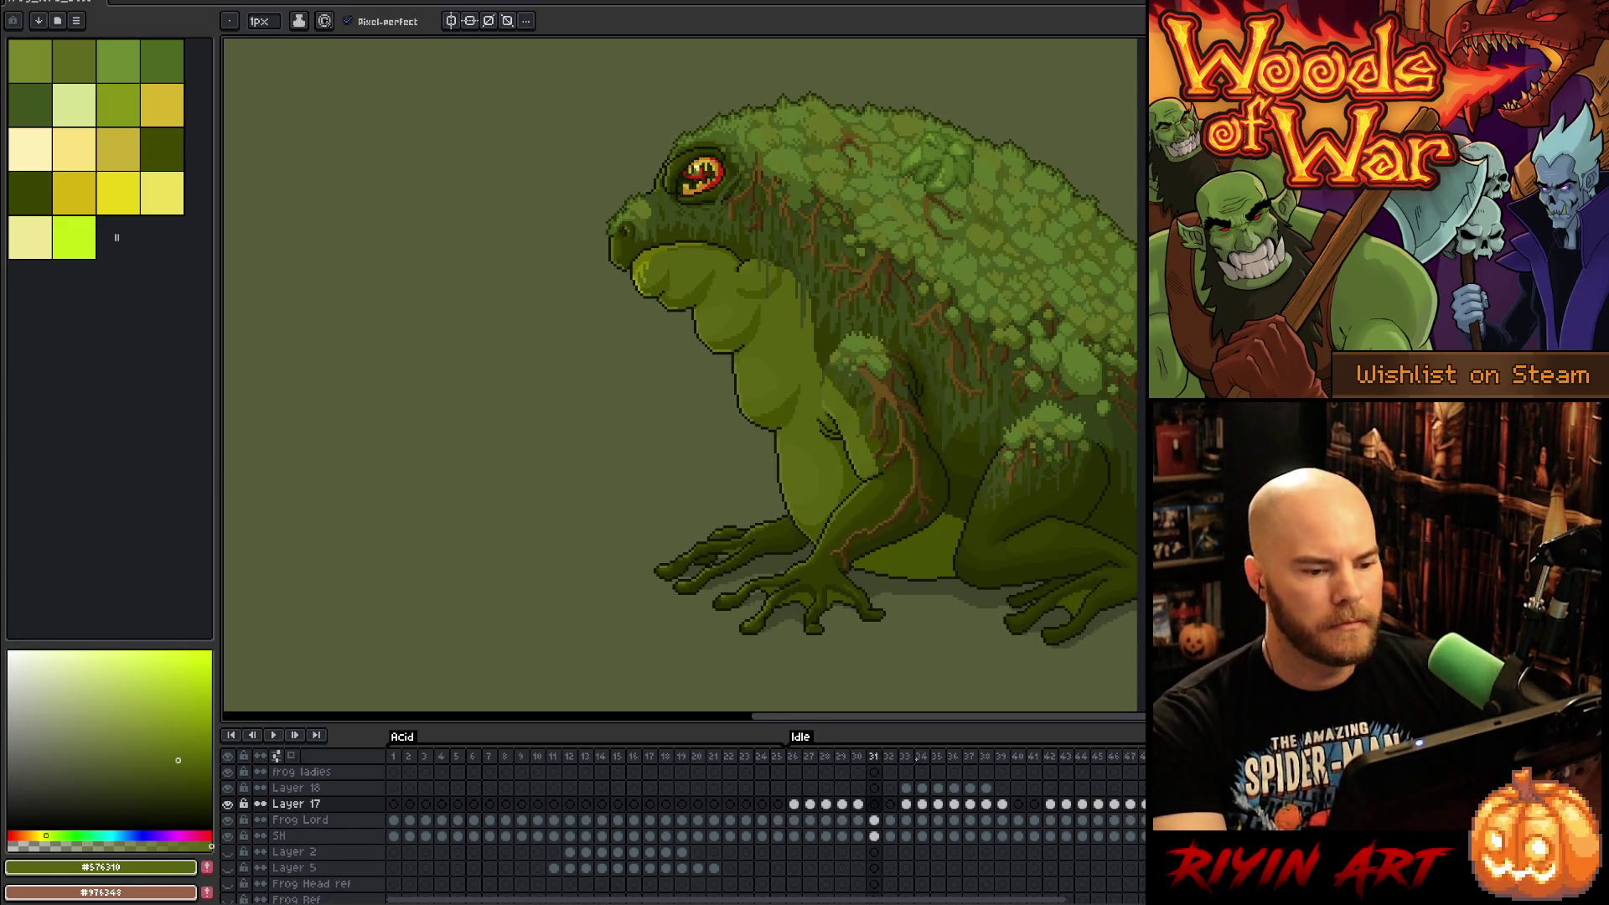
scroll(643, 419, "down", 1)
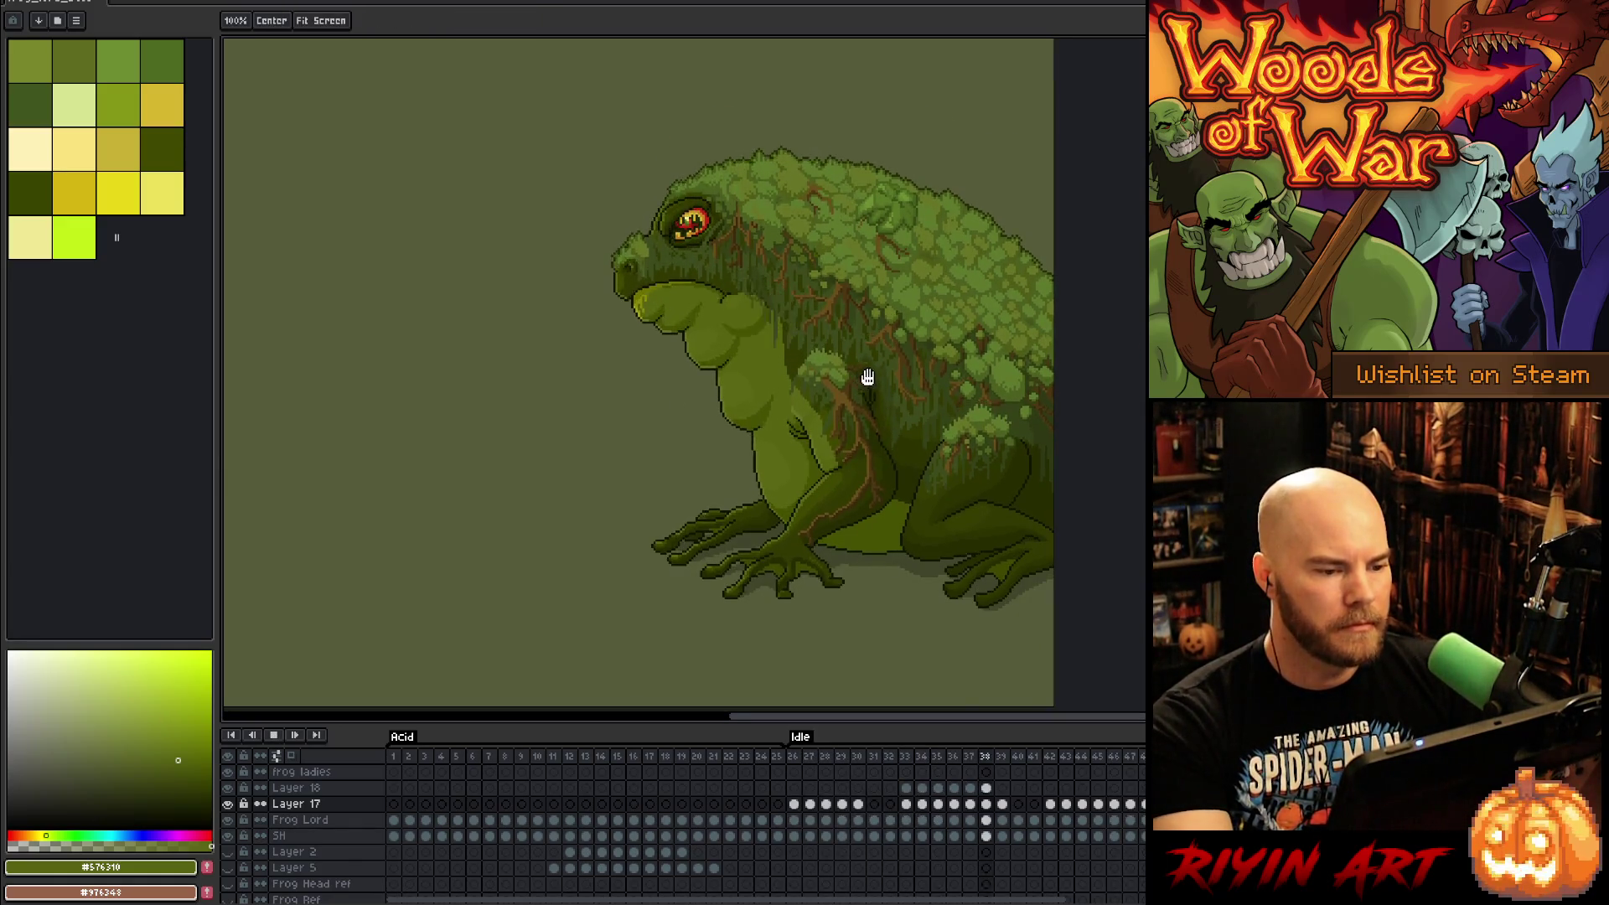
left_click_drag(867, 374, 906, 421)
key("b")
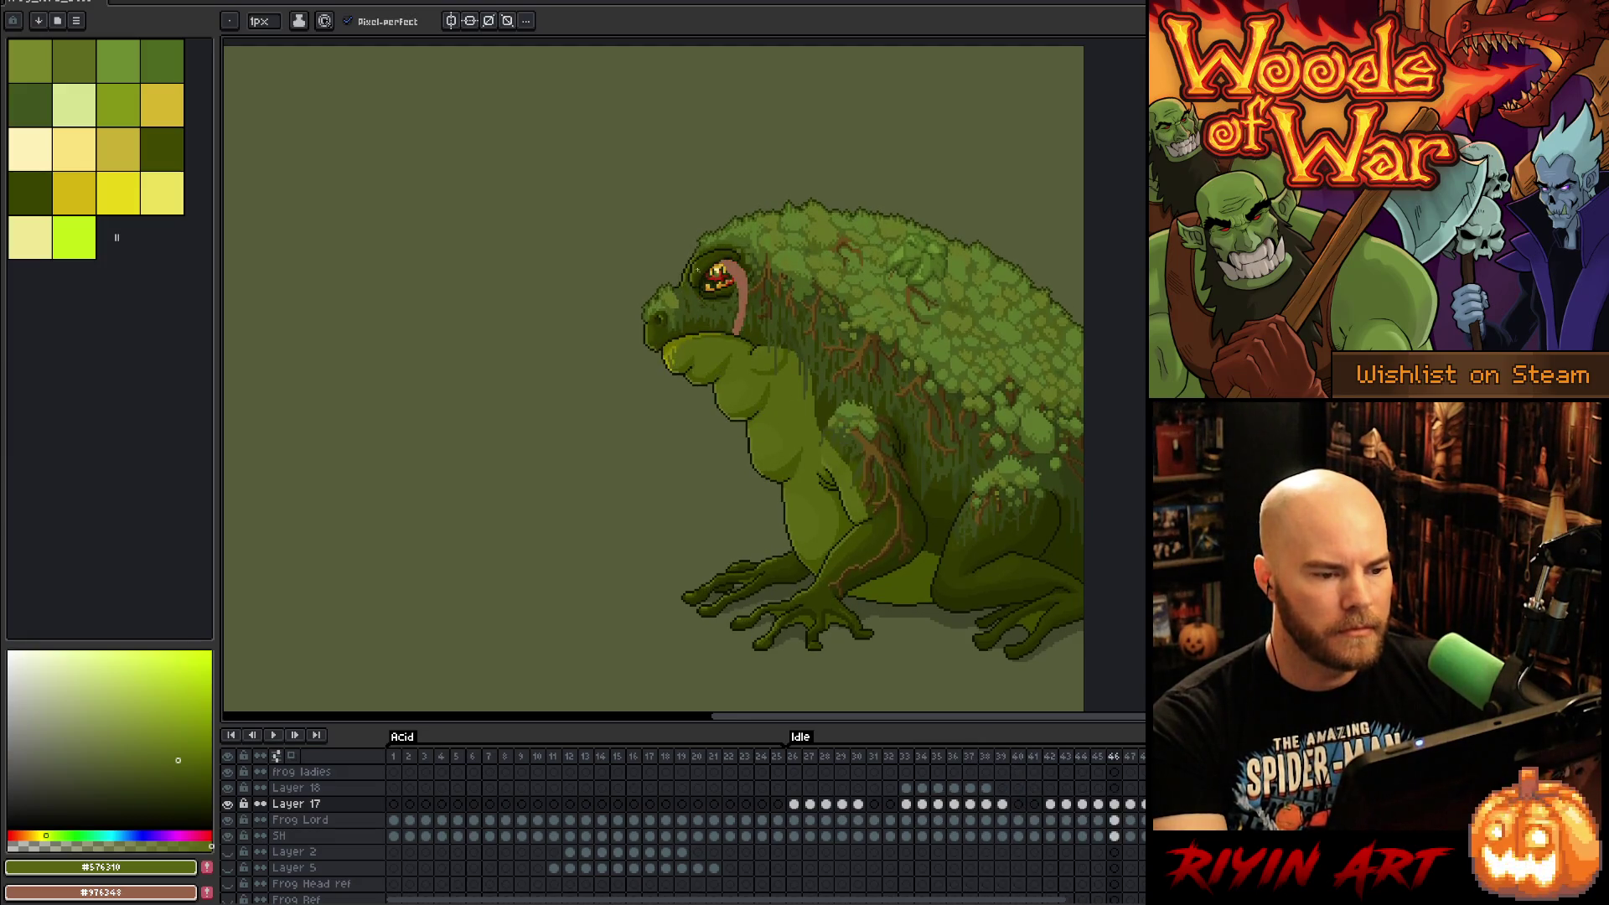
scroll(715, 243, "up", 2)
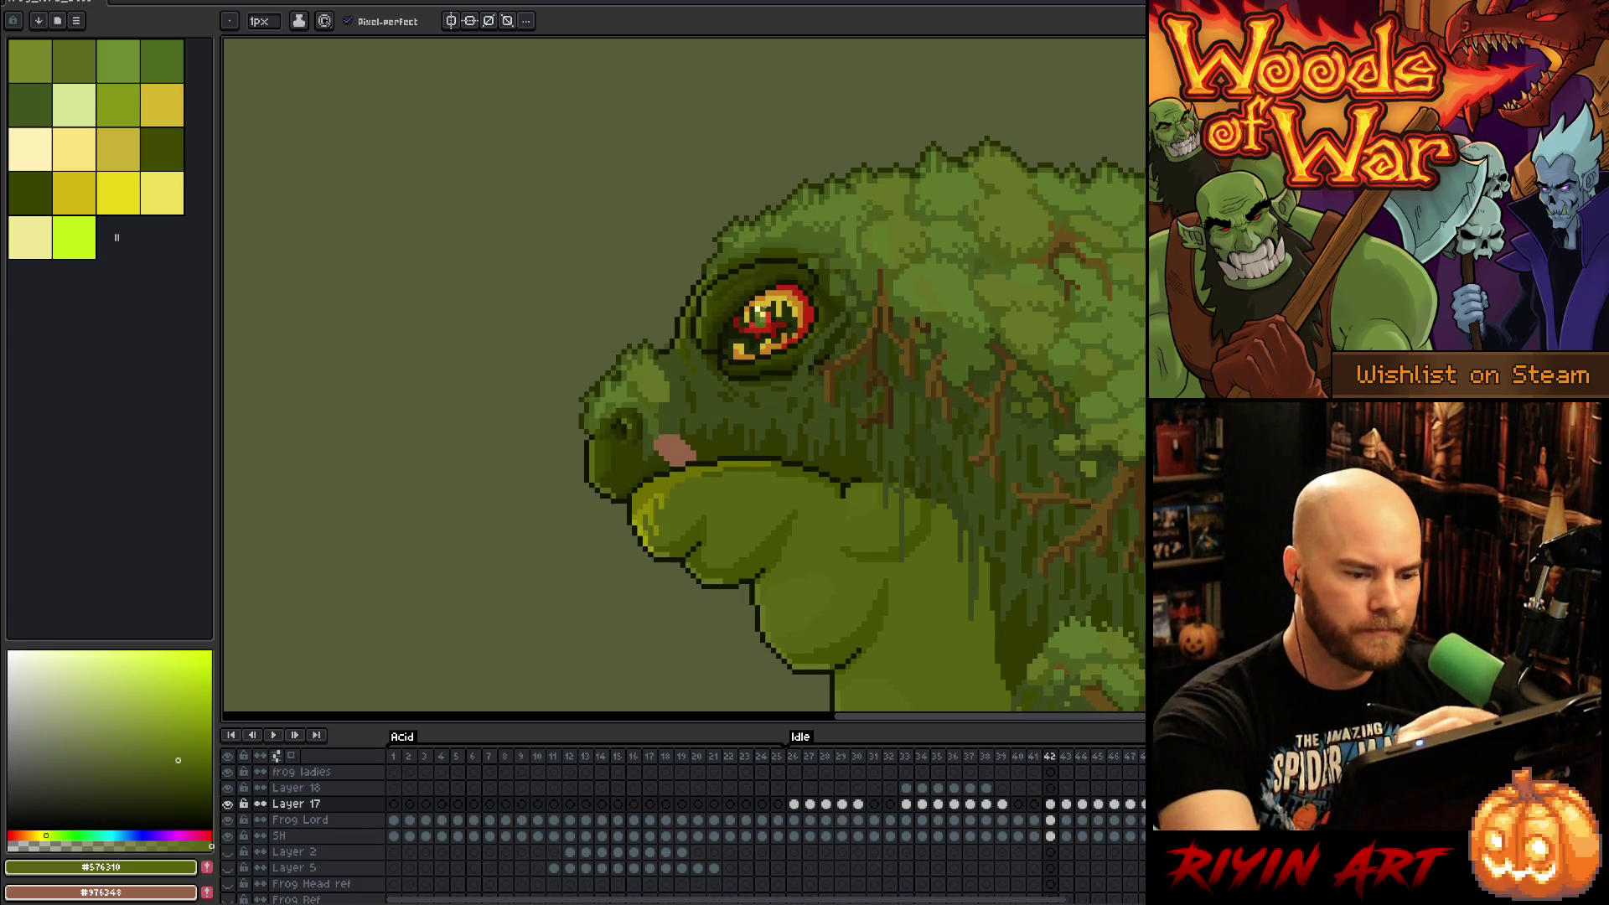
Step: Sample the pink tongue colour from the frog's mouth and go to frame 43
left_click(847, 378, "alt")
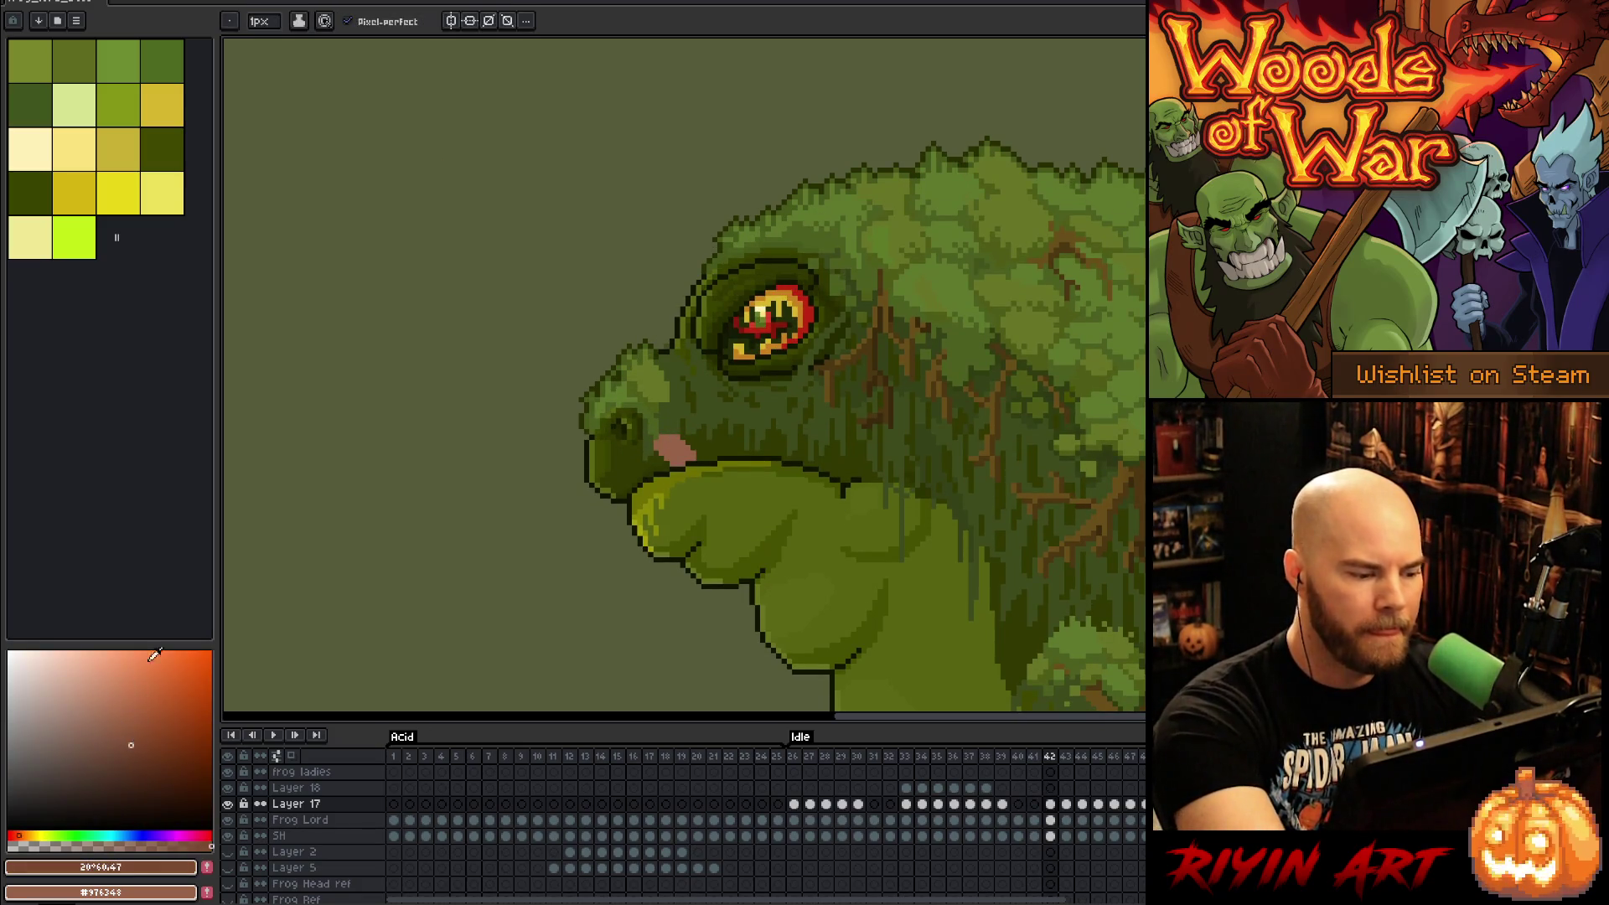
left_click(671, 450, "alt")
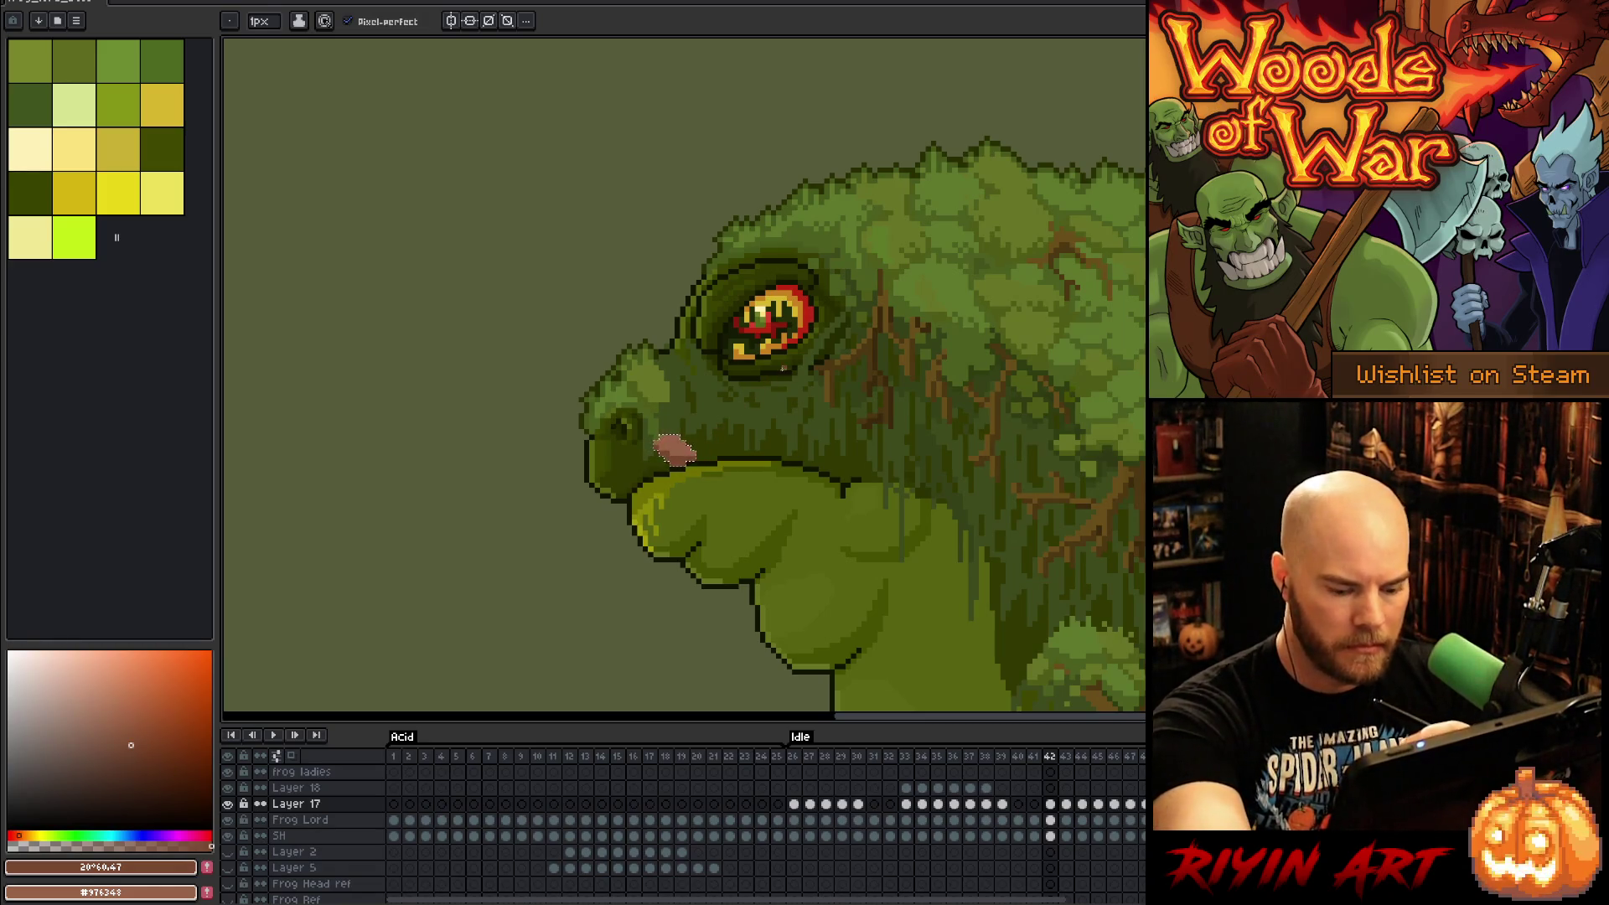
key("period")
key("w")
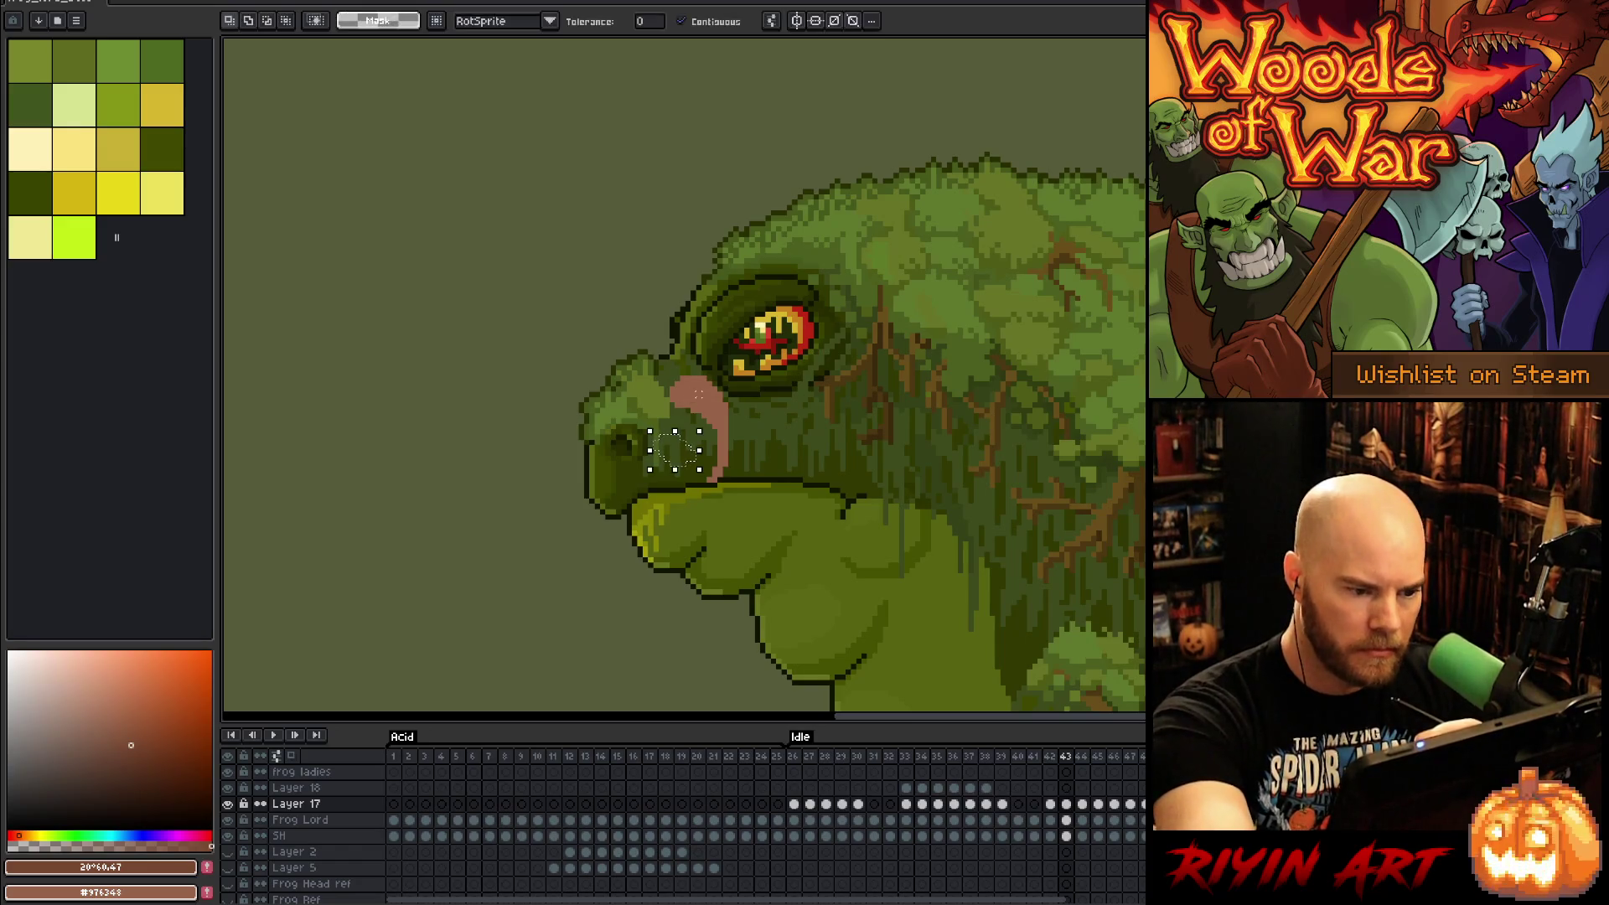
key("b")
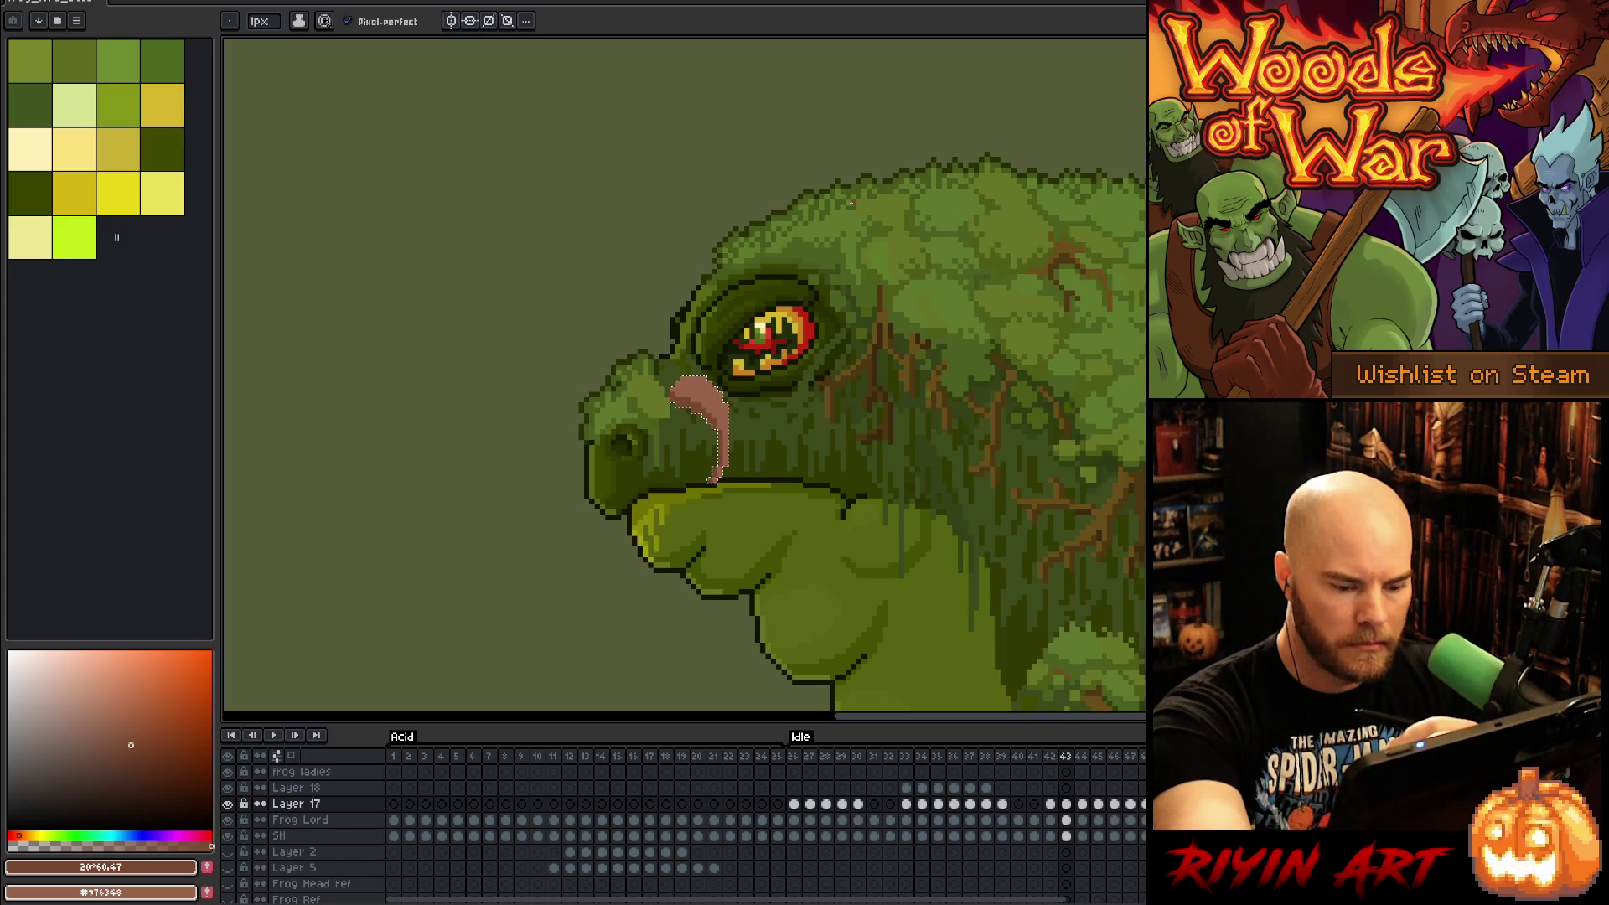
Step: Compare lick frames 41–43 and move the selected tongue pixels on frame 43
key("Left")
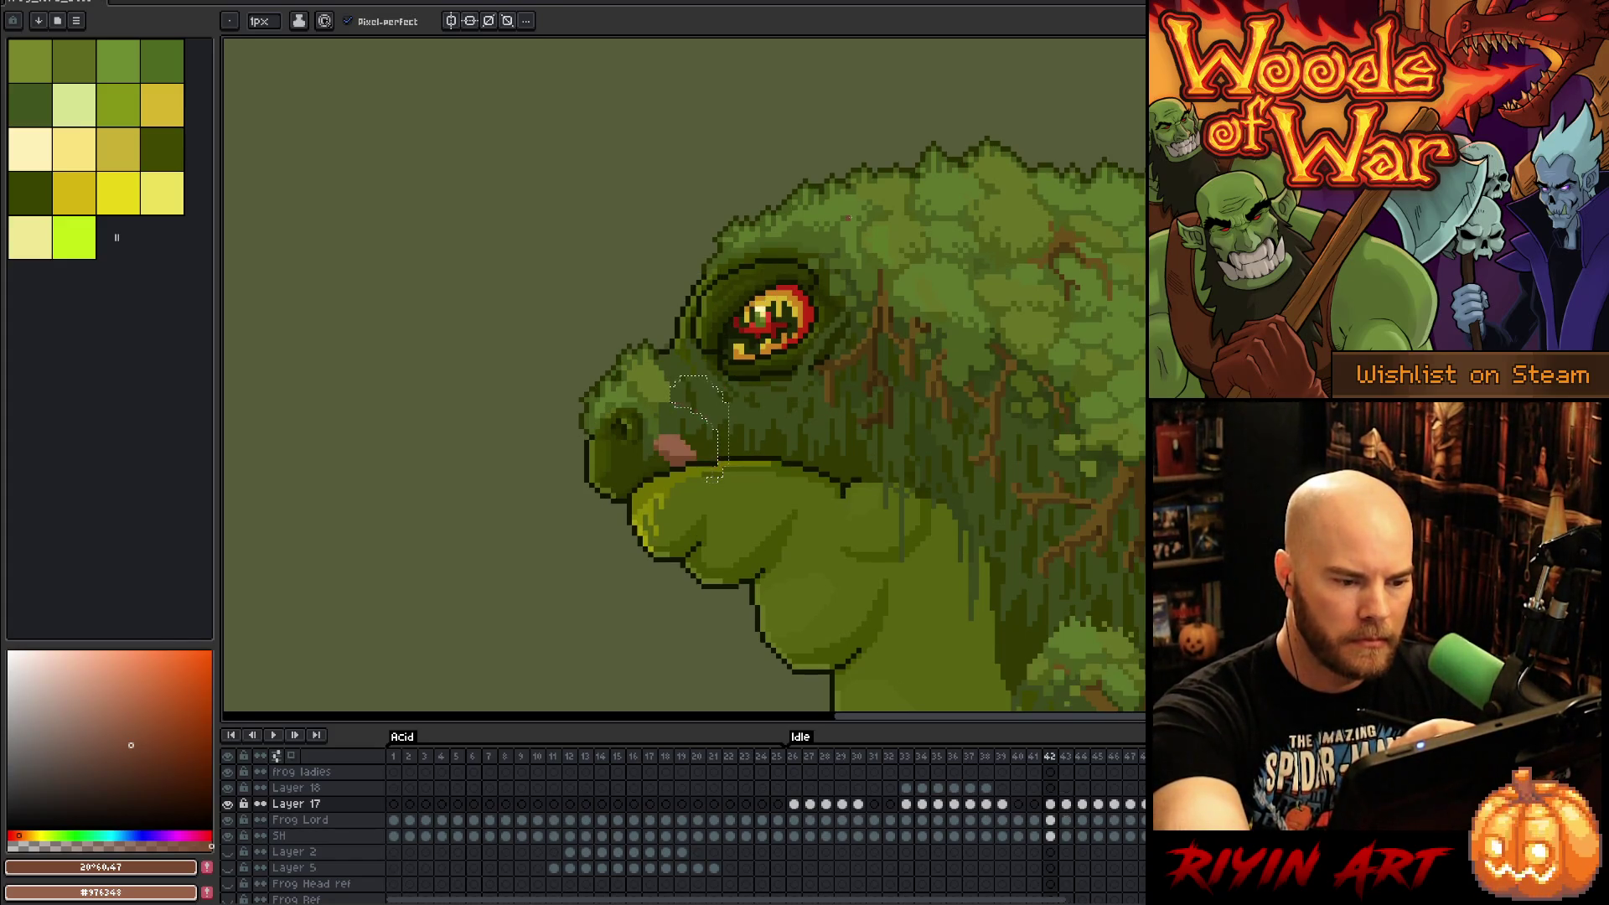
key("Left")
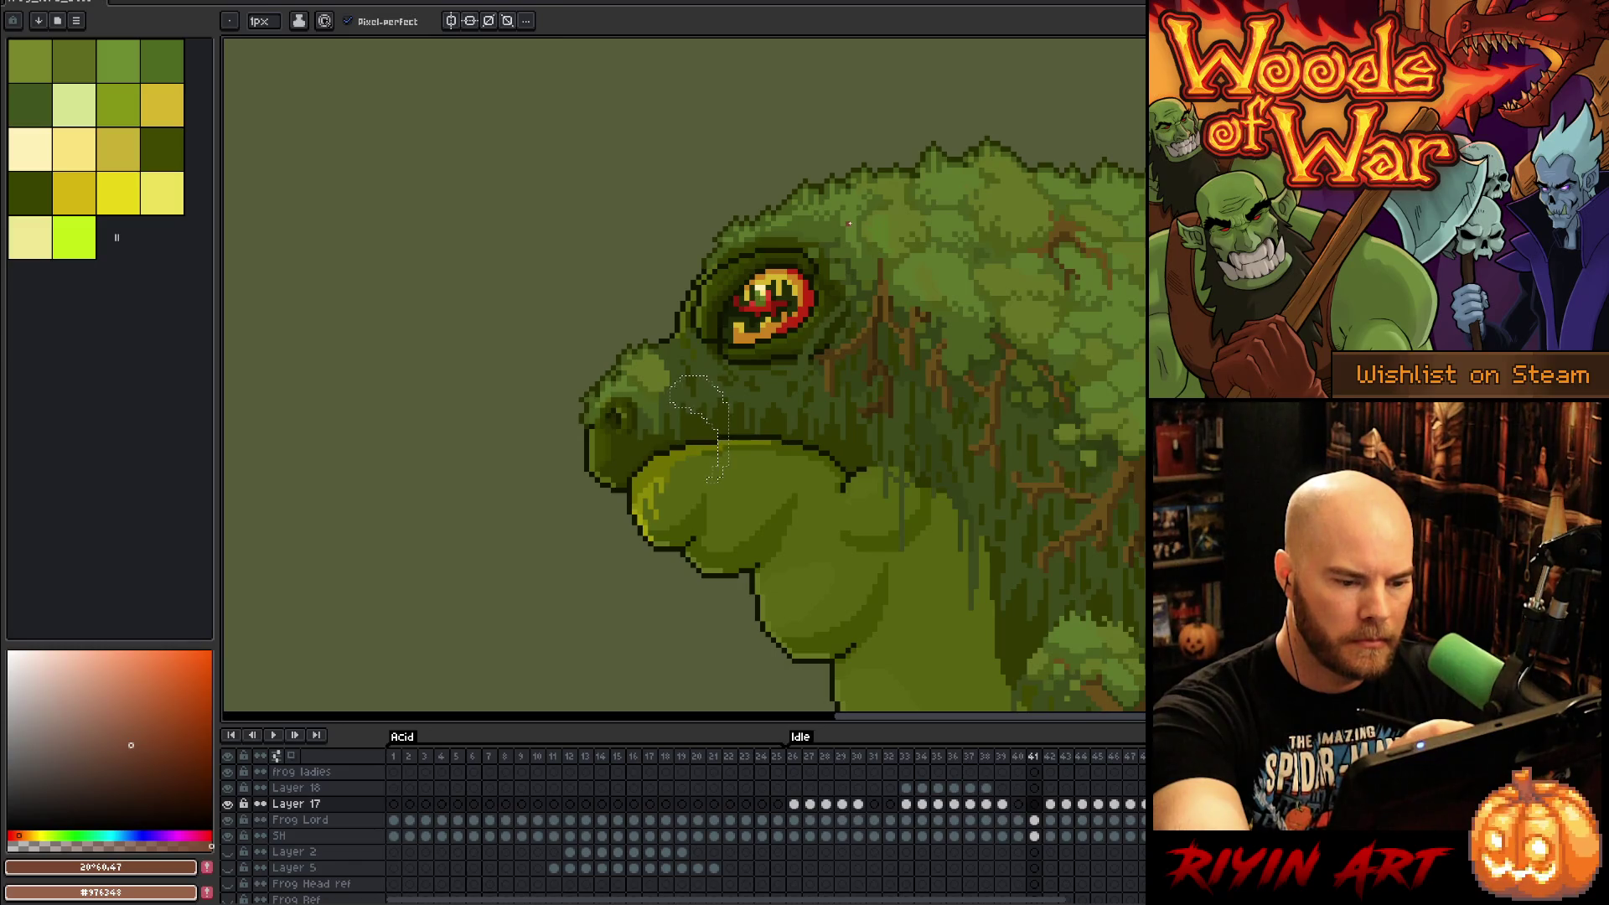
key("Right")
key("v")
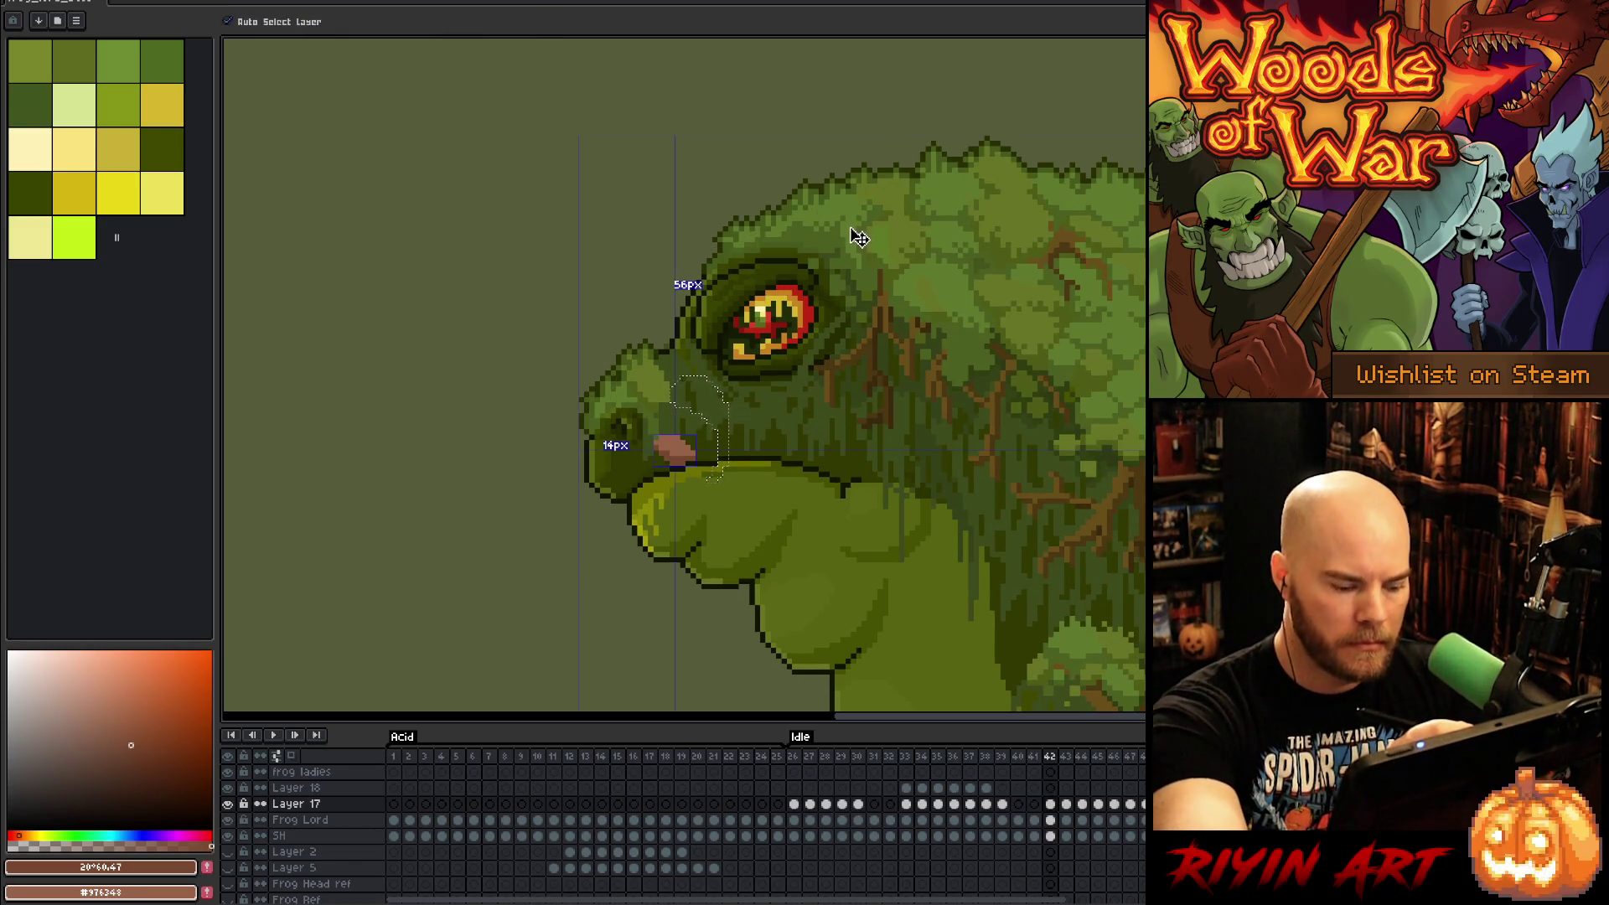
key("Right")
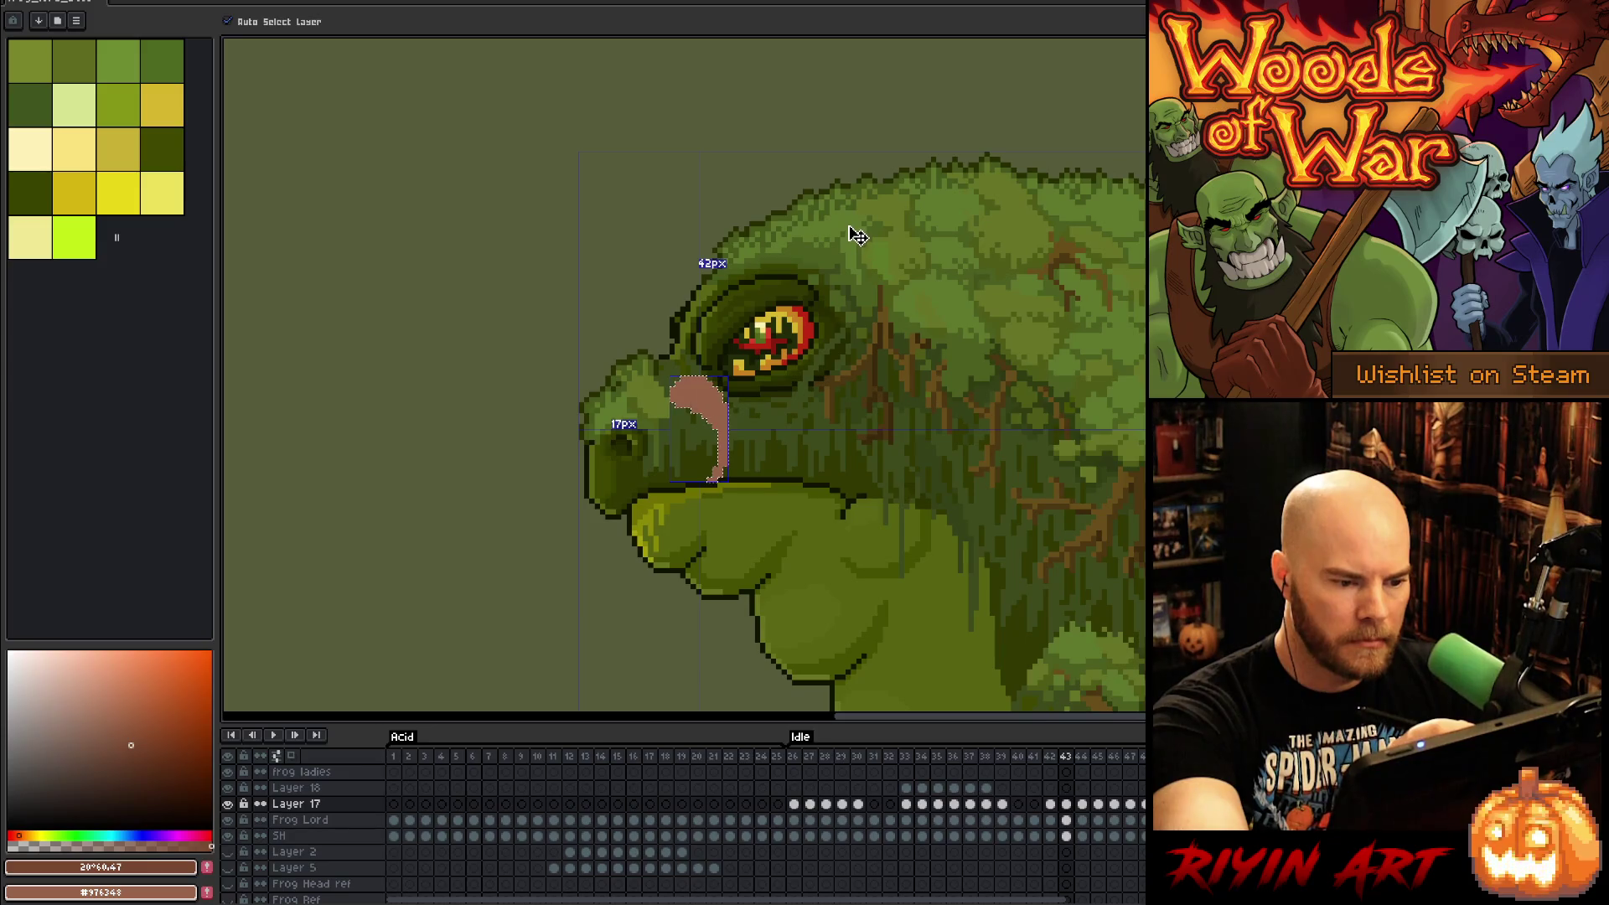
key("Left")
key("b")
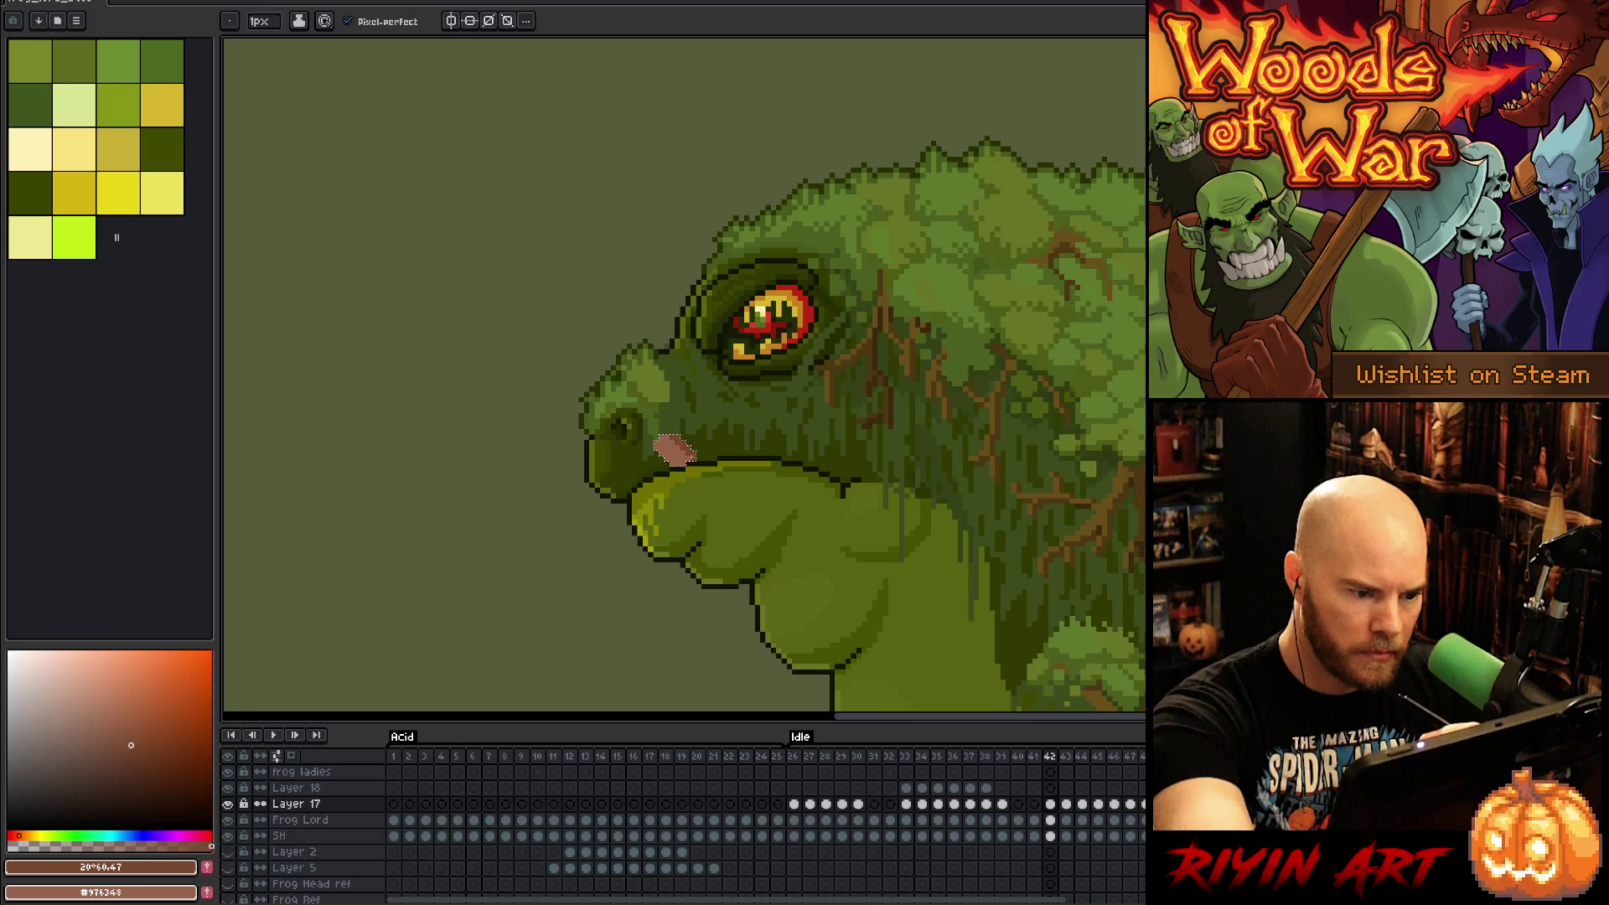
Step: Reshape the pink tongue on frame 43, widening it beside the eye
key("Right")
key("ctrl+z")
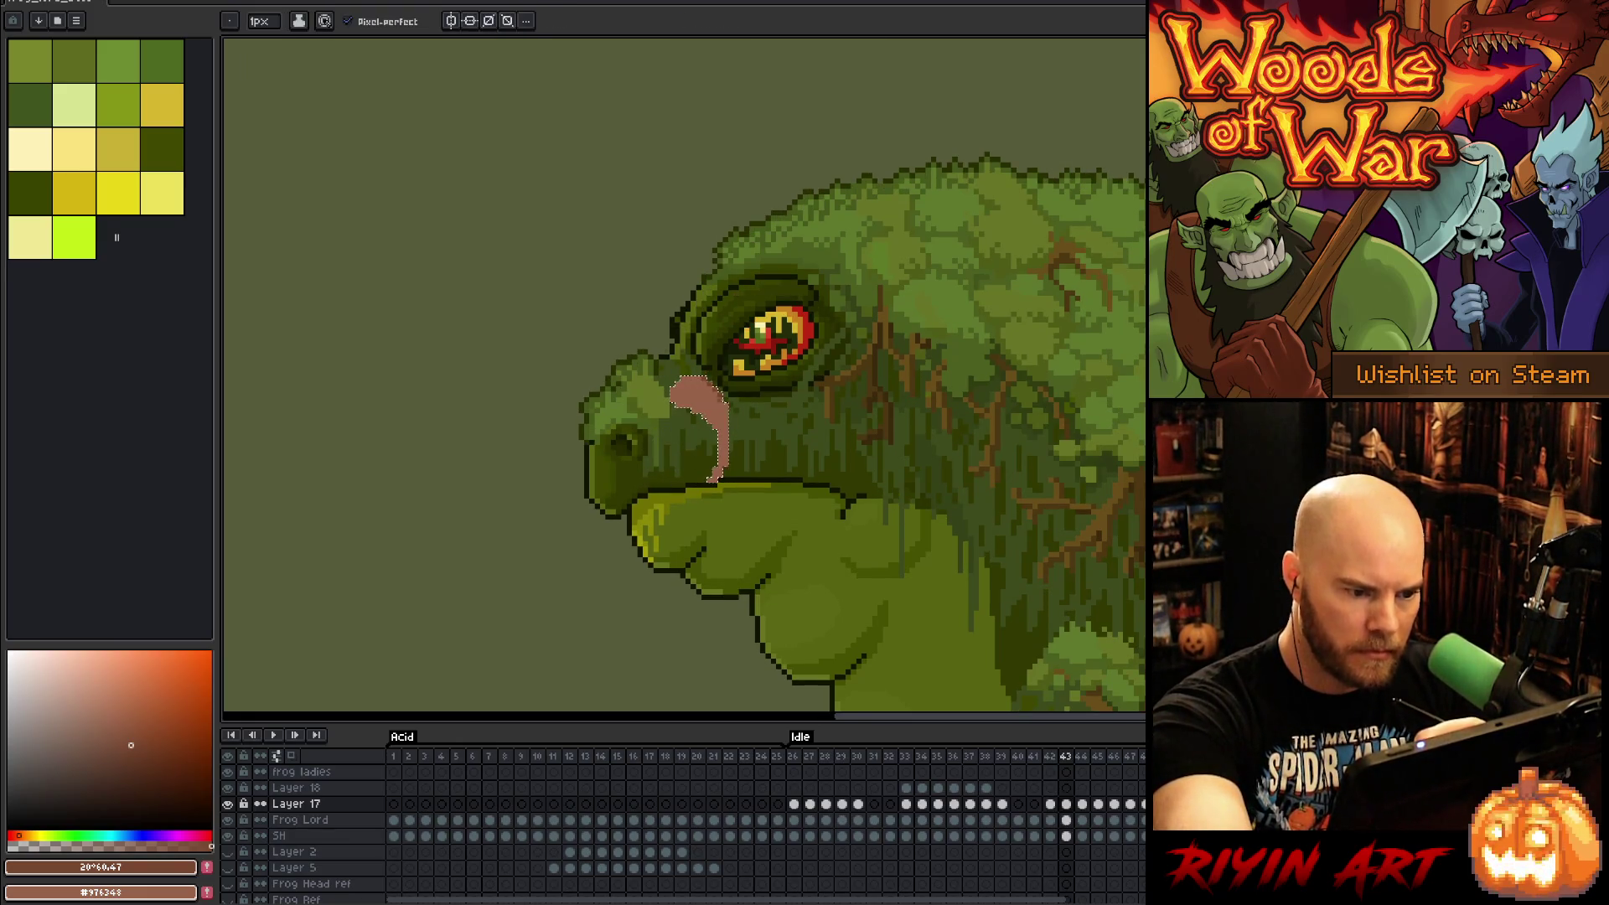
right_click(754, 284)
key("Escape")
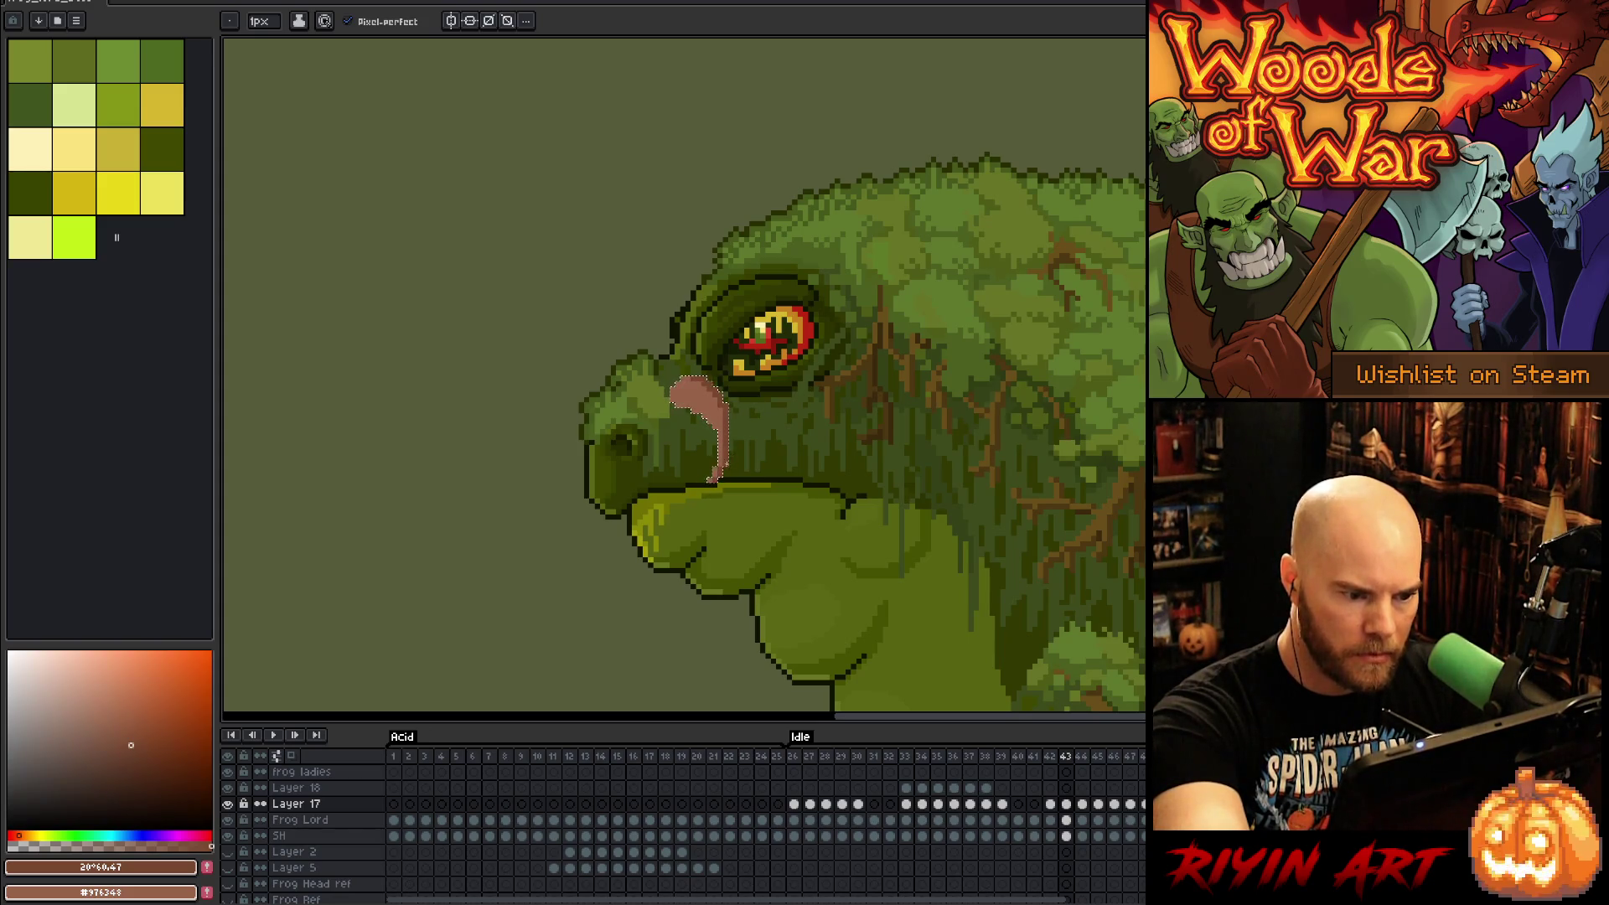
left_click_drag(697, 428, 755, 411)
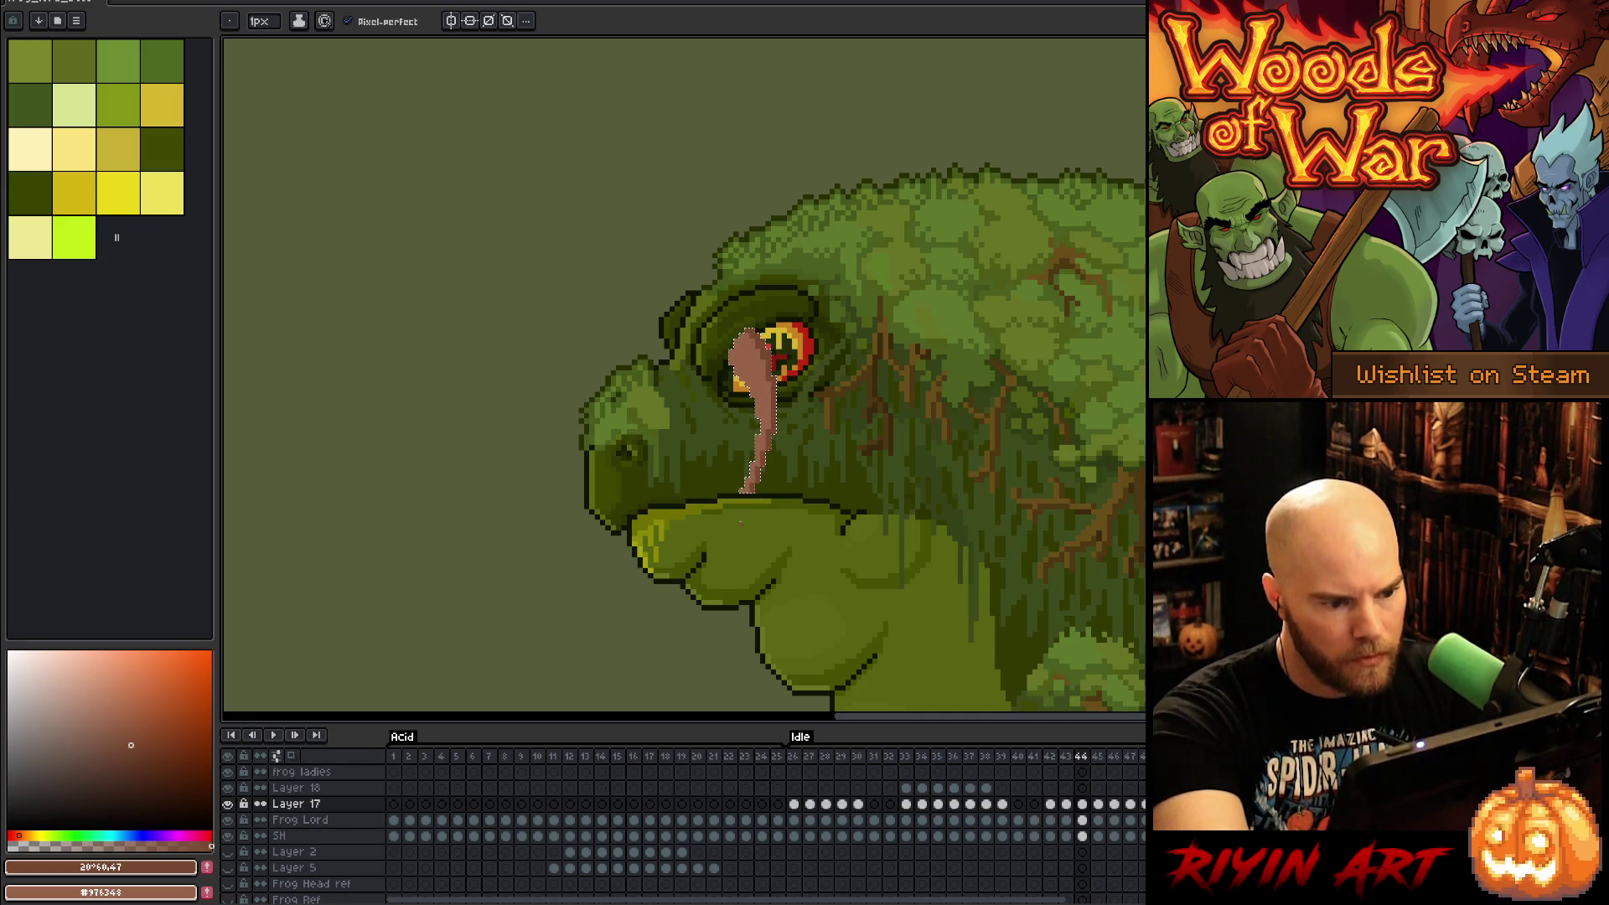
Step: Curl the tongue's top toward the eye across frames 45–47, then save the file
key("Right")
left_click_drag(796, 319, 750, 344)
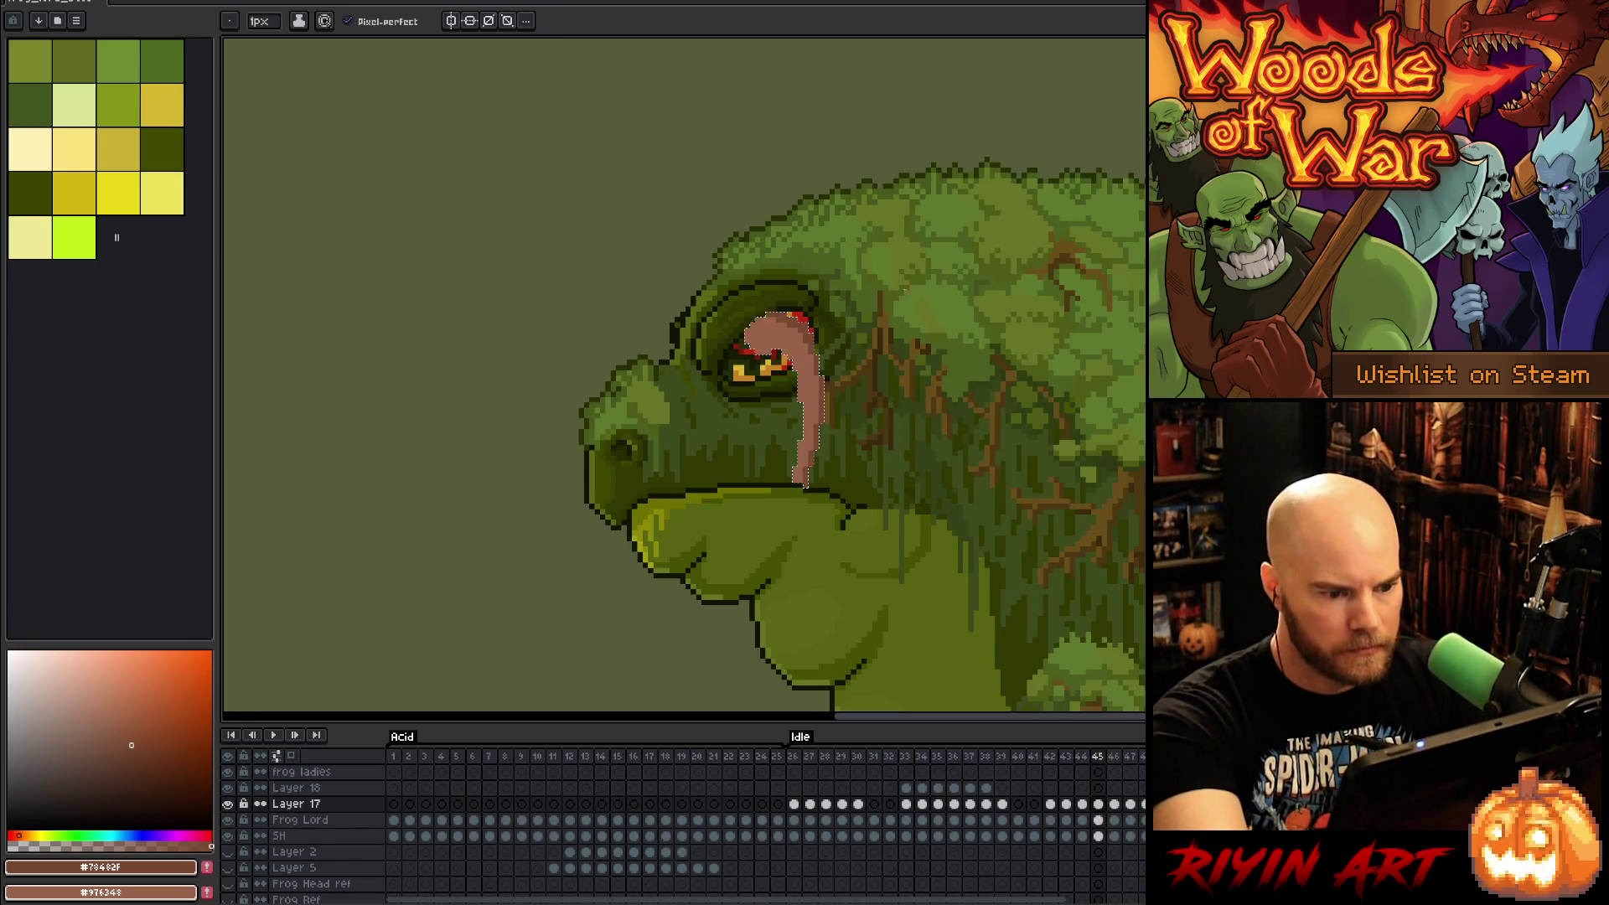
key("Right")
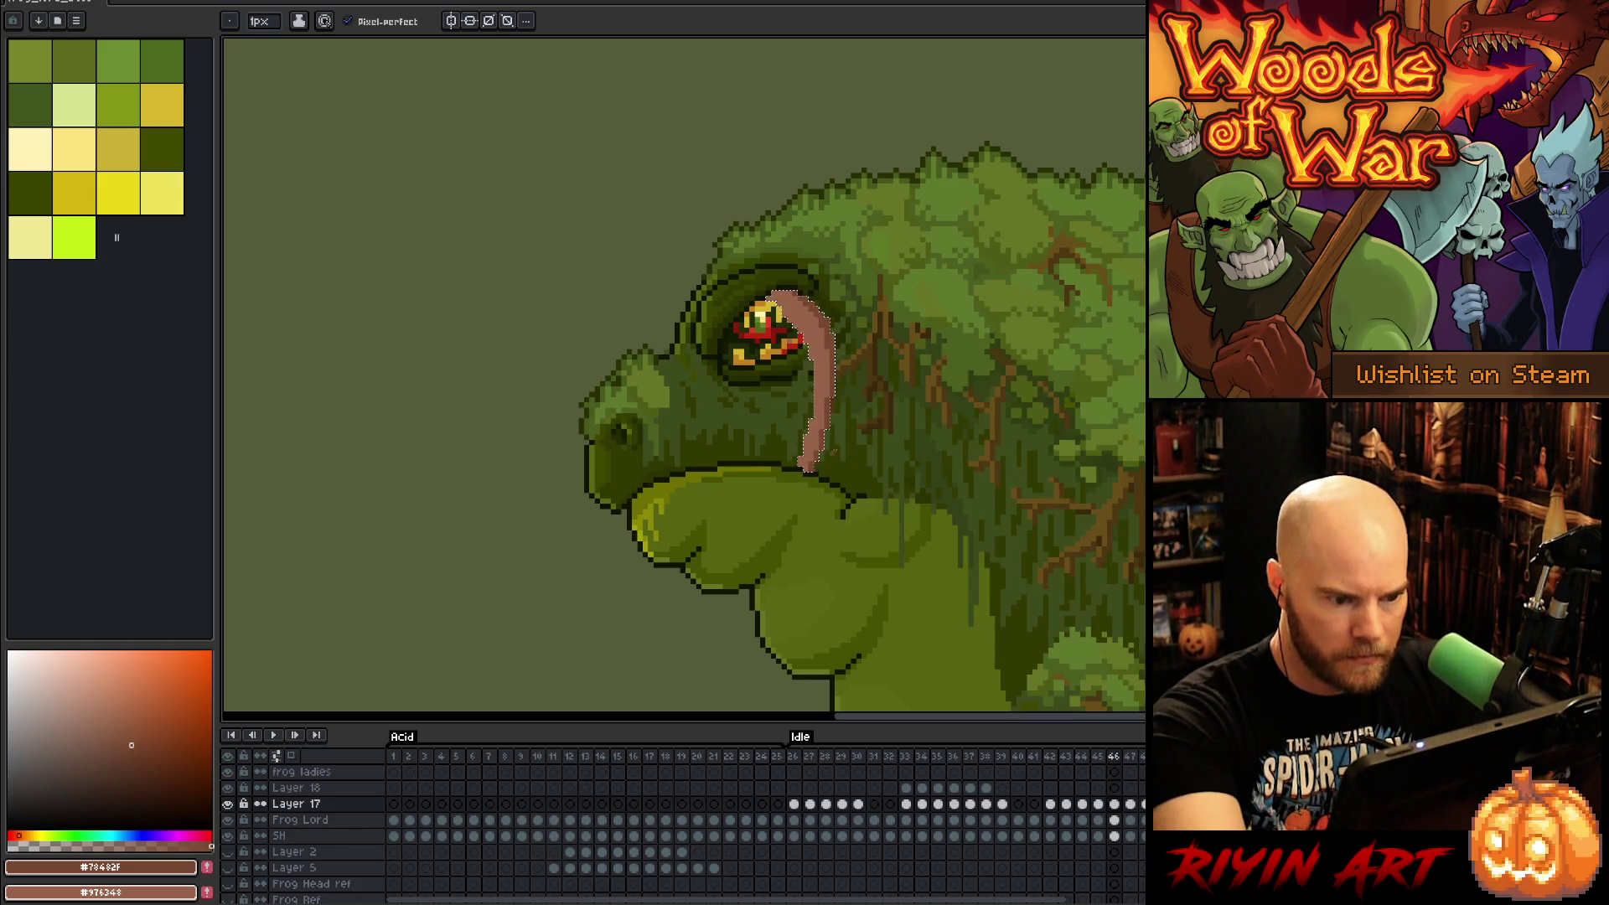
key("period")
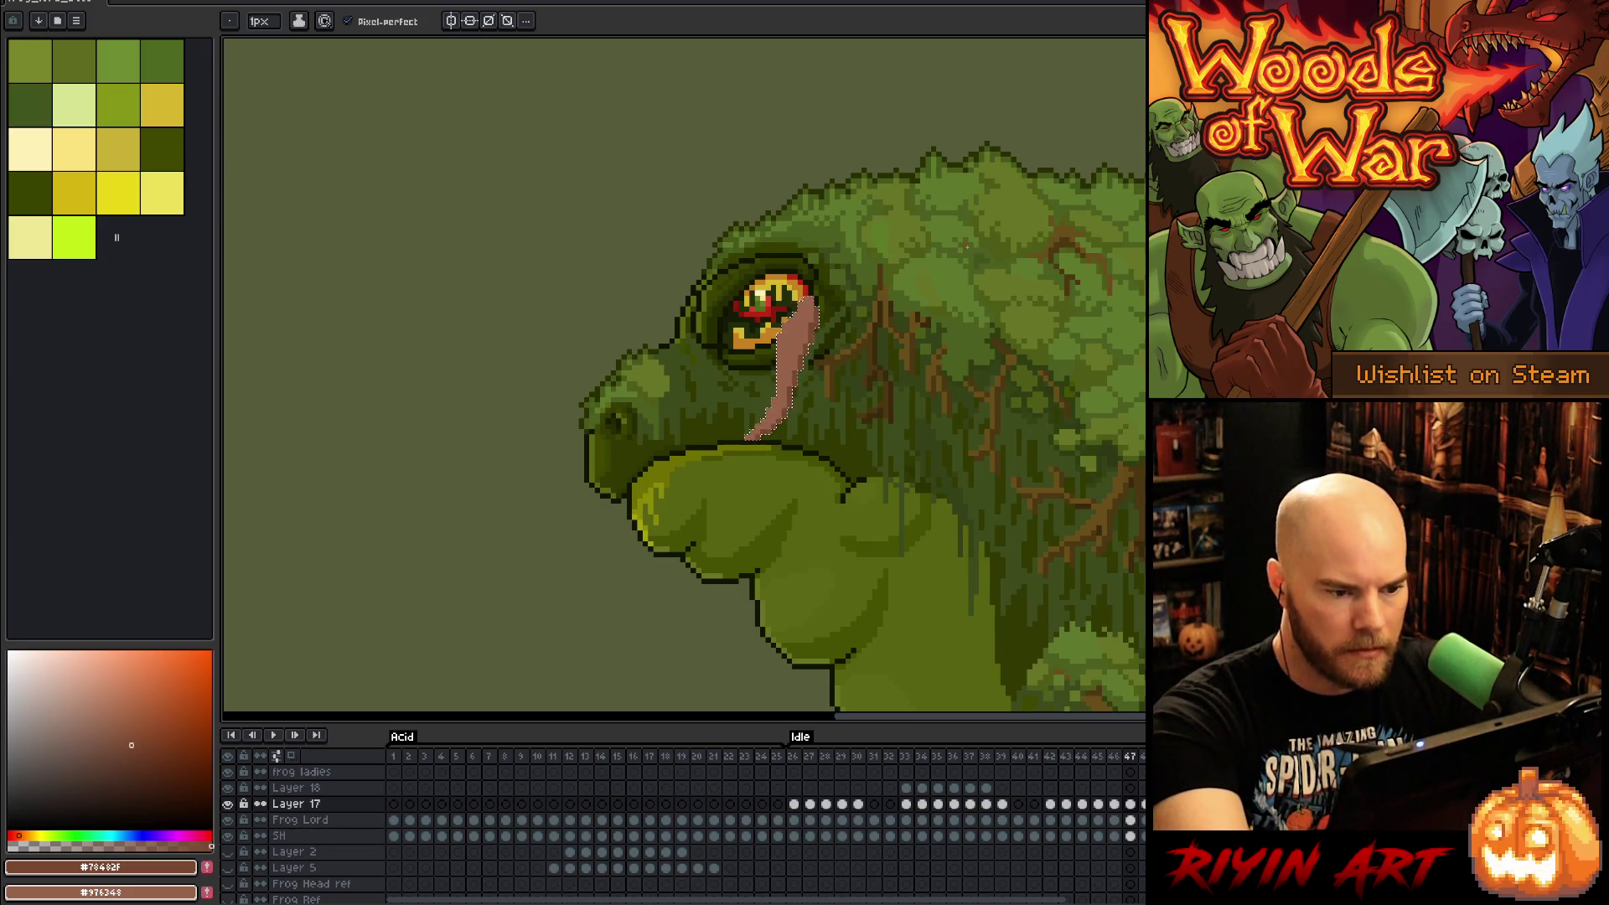
key("ctrl+z")
key("w")
key("b")
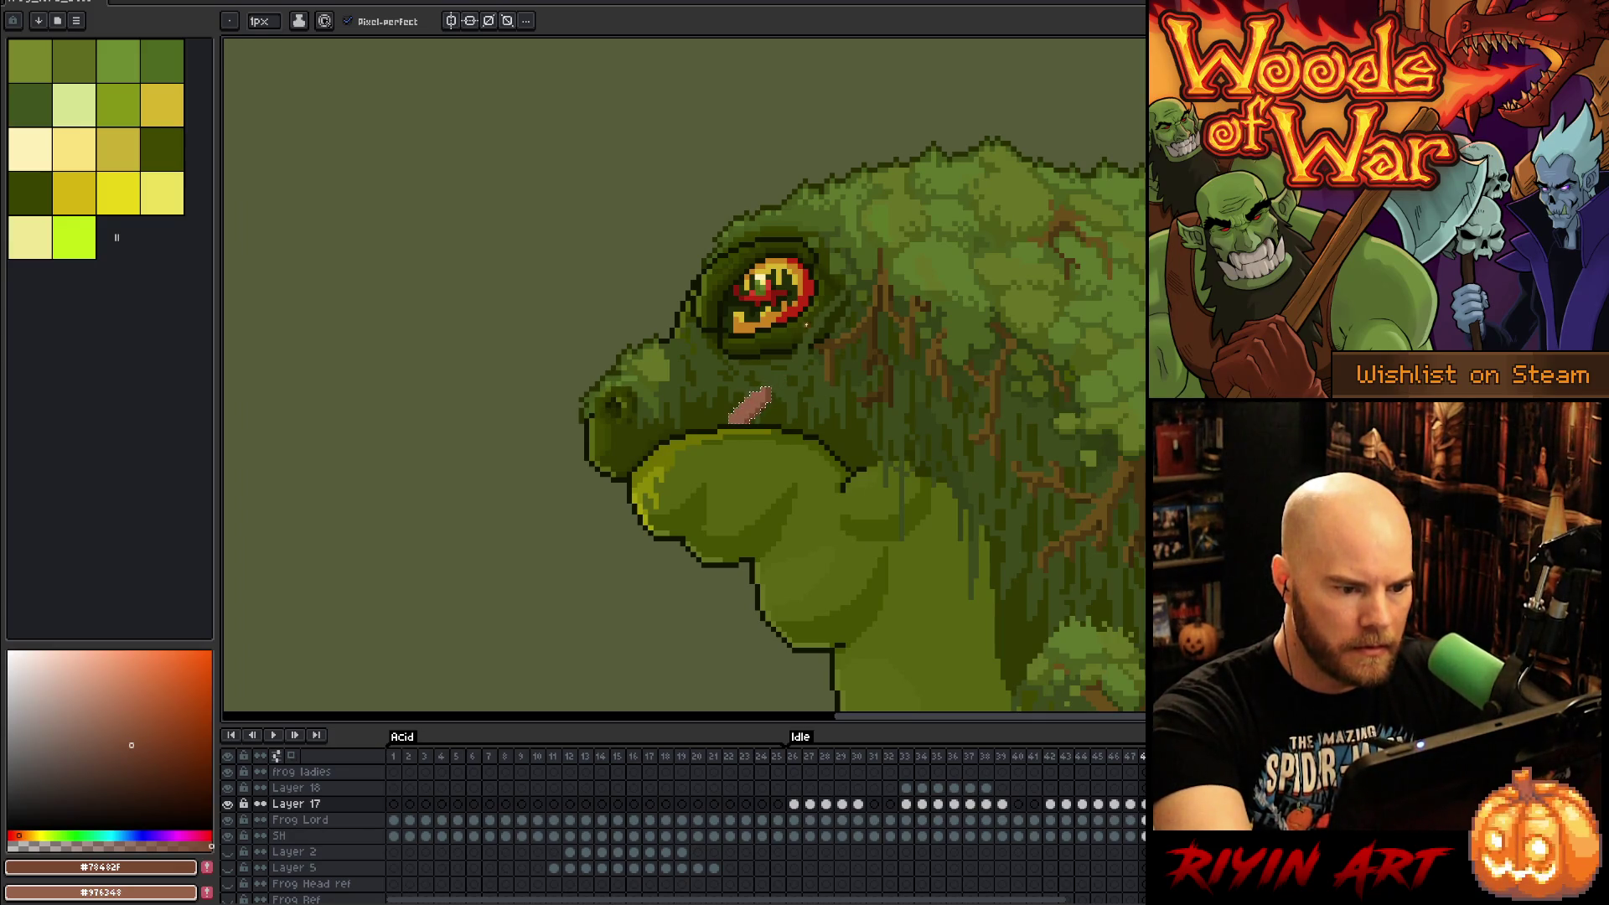
key("ctrl+s")
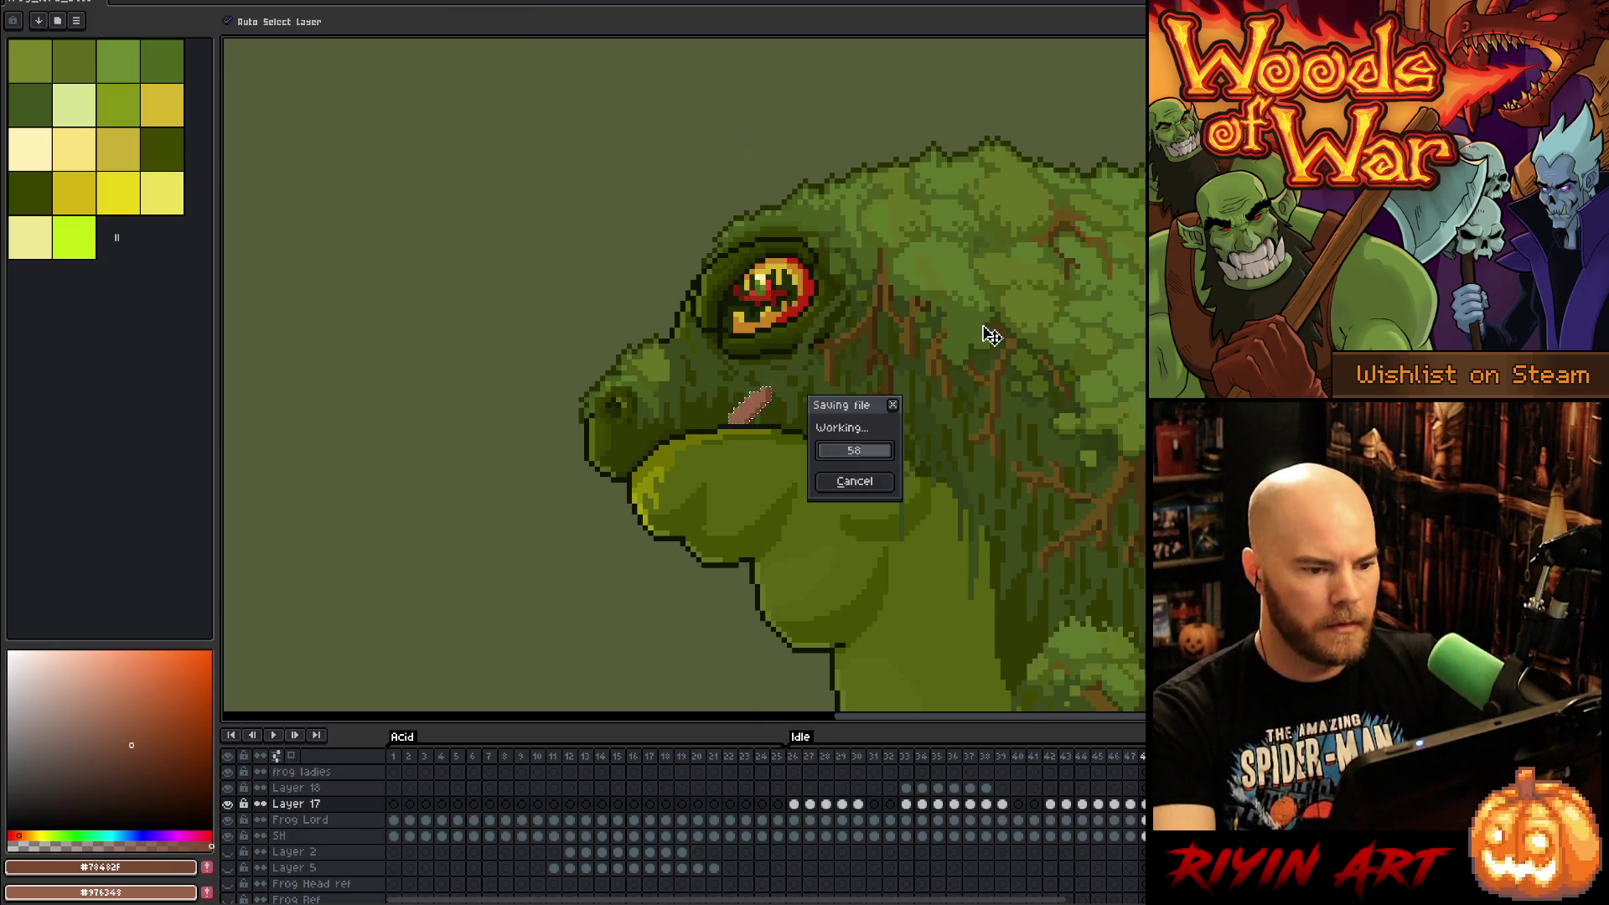
Step: Repaint the tongue on frame 42 in a lighter pink tint, then go to idle frame 27
left_click(648, 308, "alt")
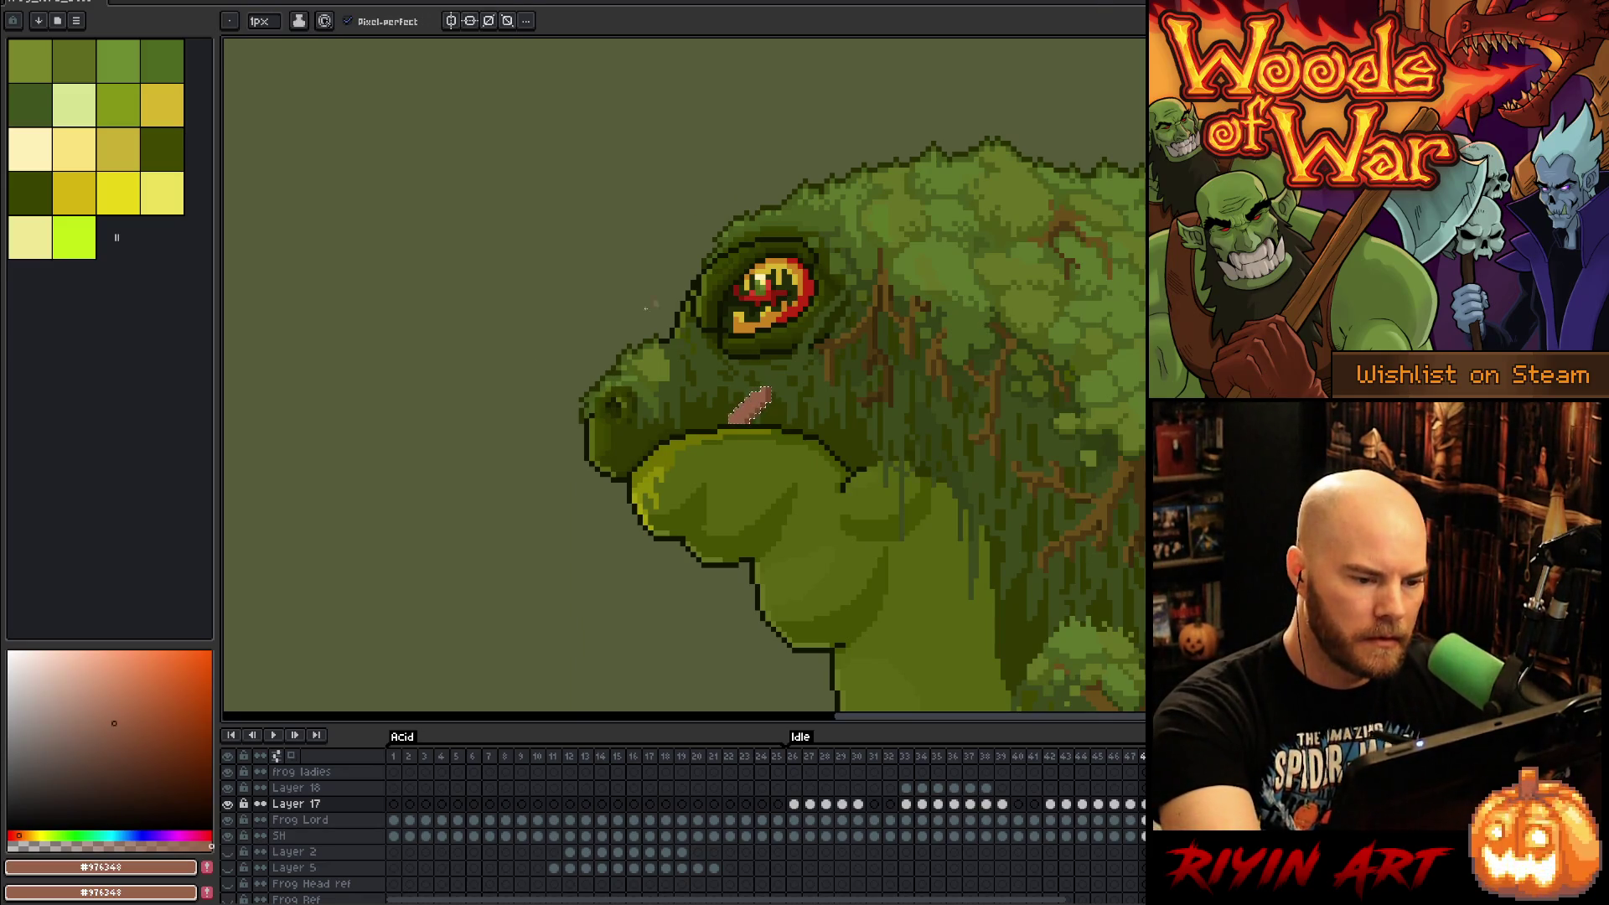
left_click(95, 697)
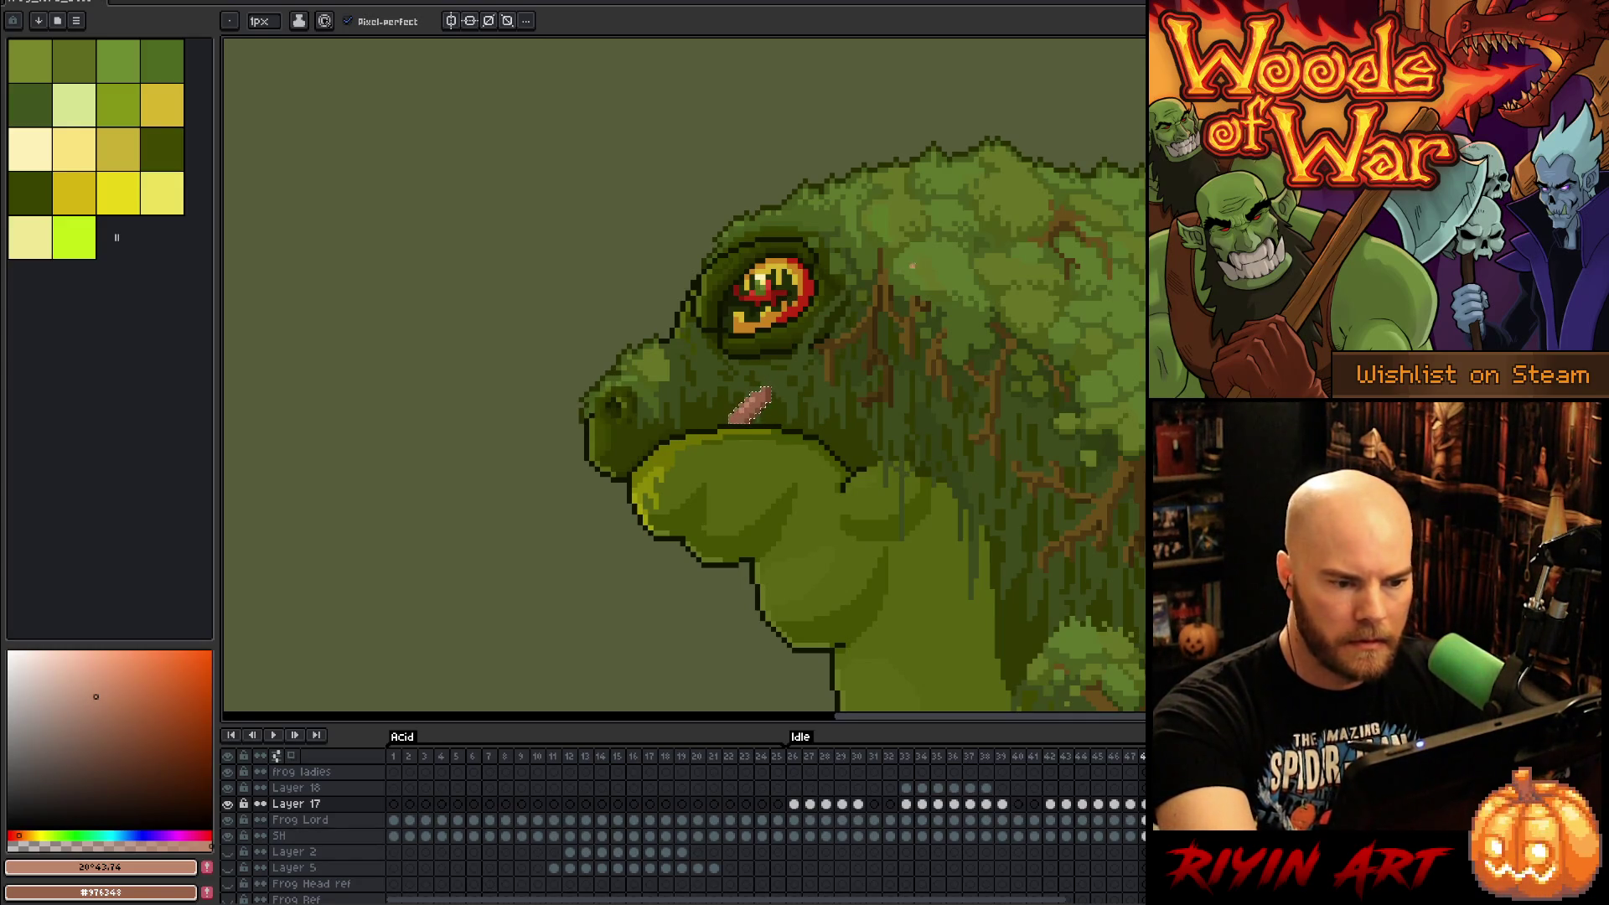
left_click(1050, 803)
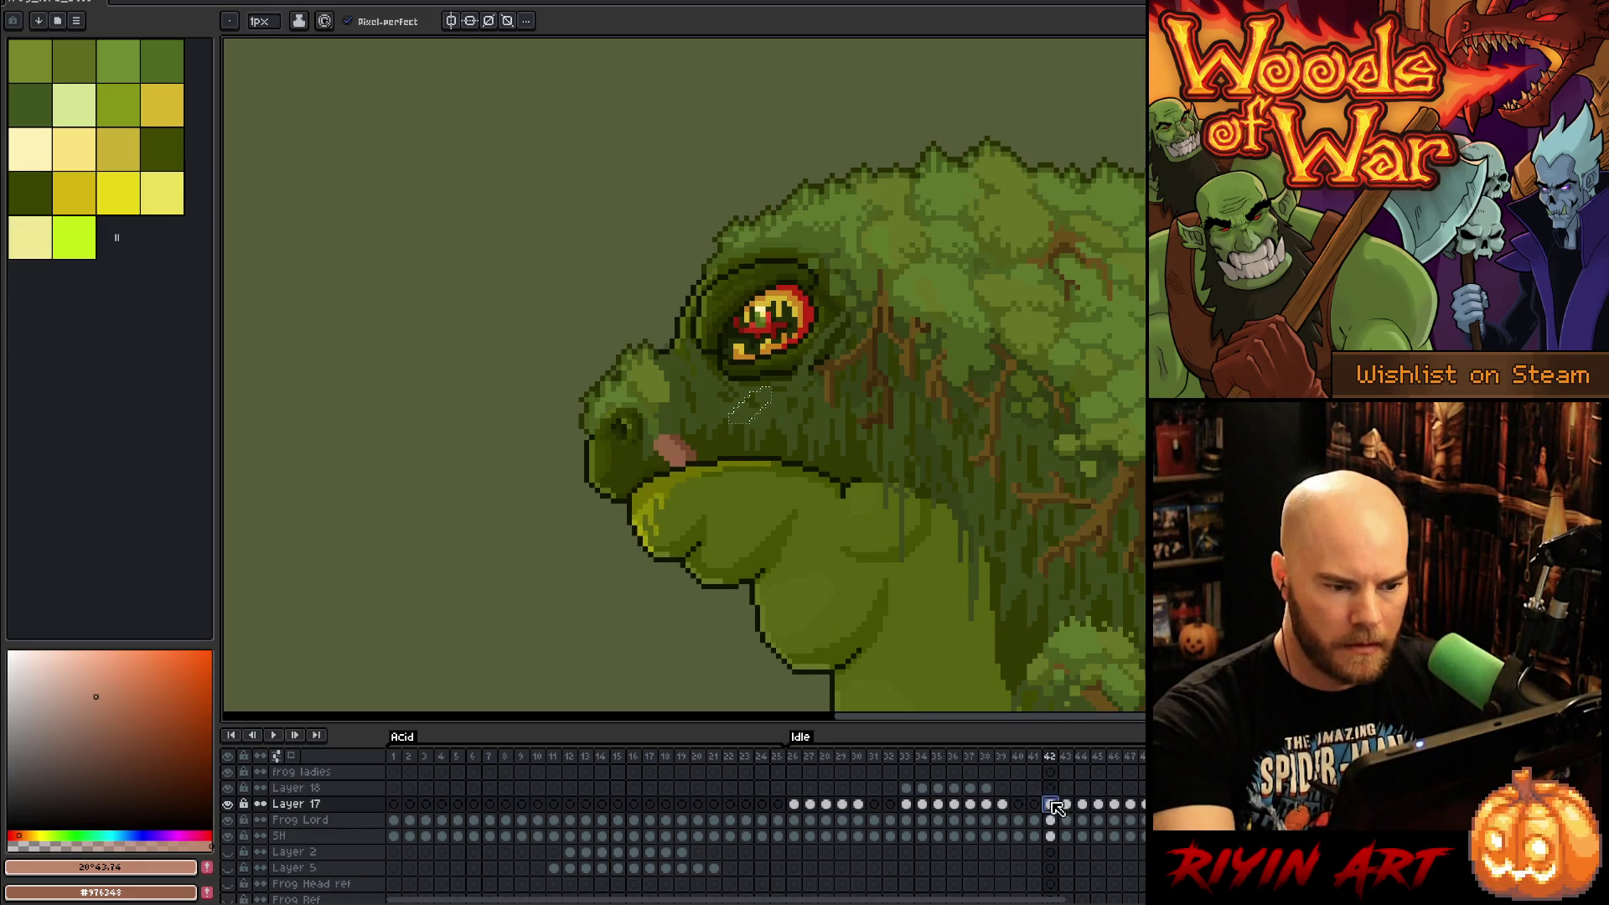
left_click(664, 450, "alt")
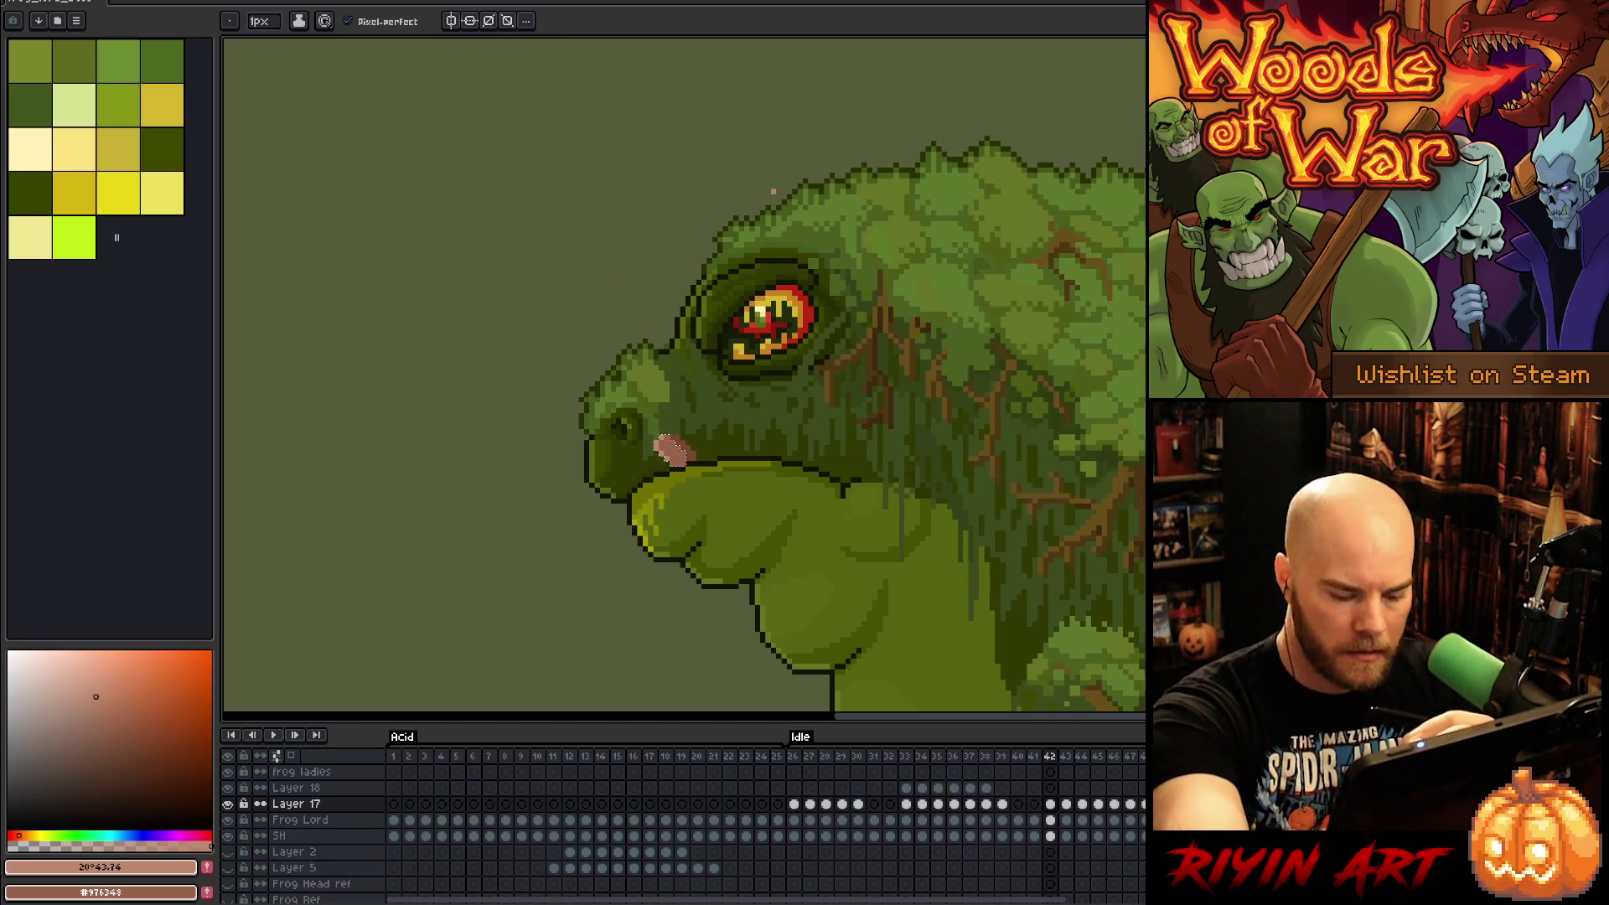
left_click(809, 756)
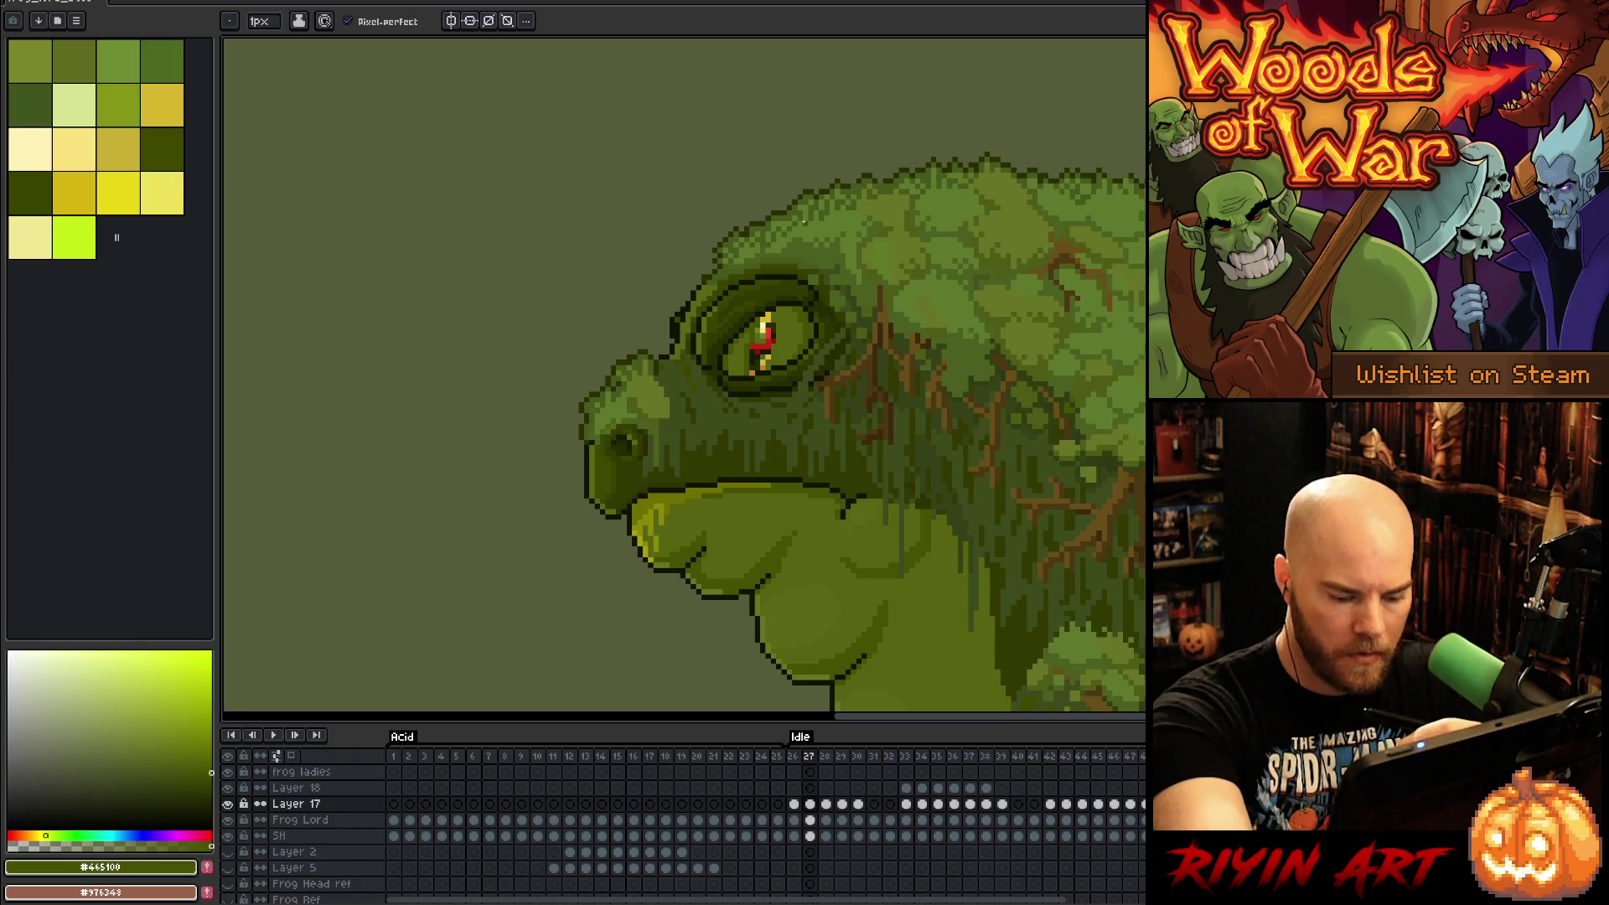
Step: Compare idle frames 26 and 27 and sample the jaw's green colour
key("Left")
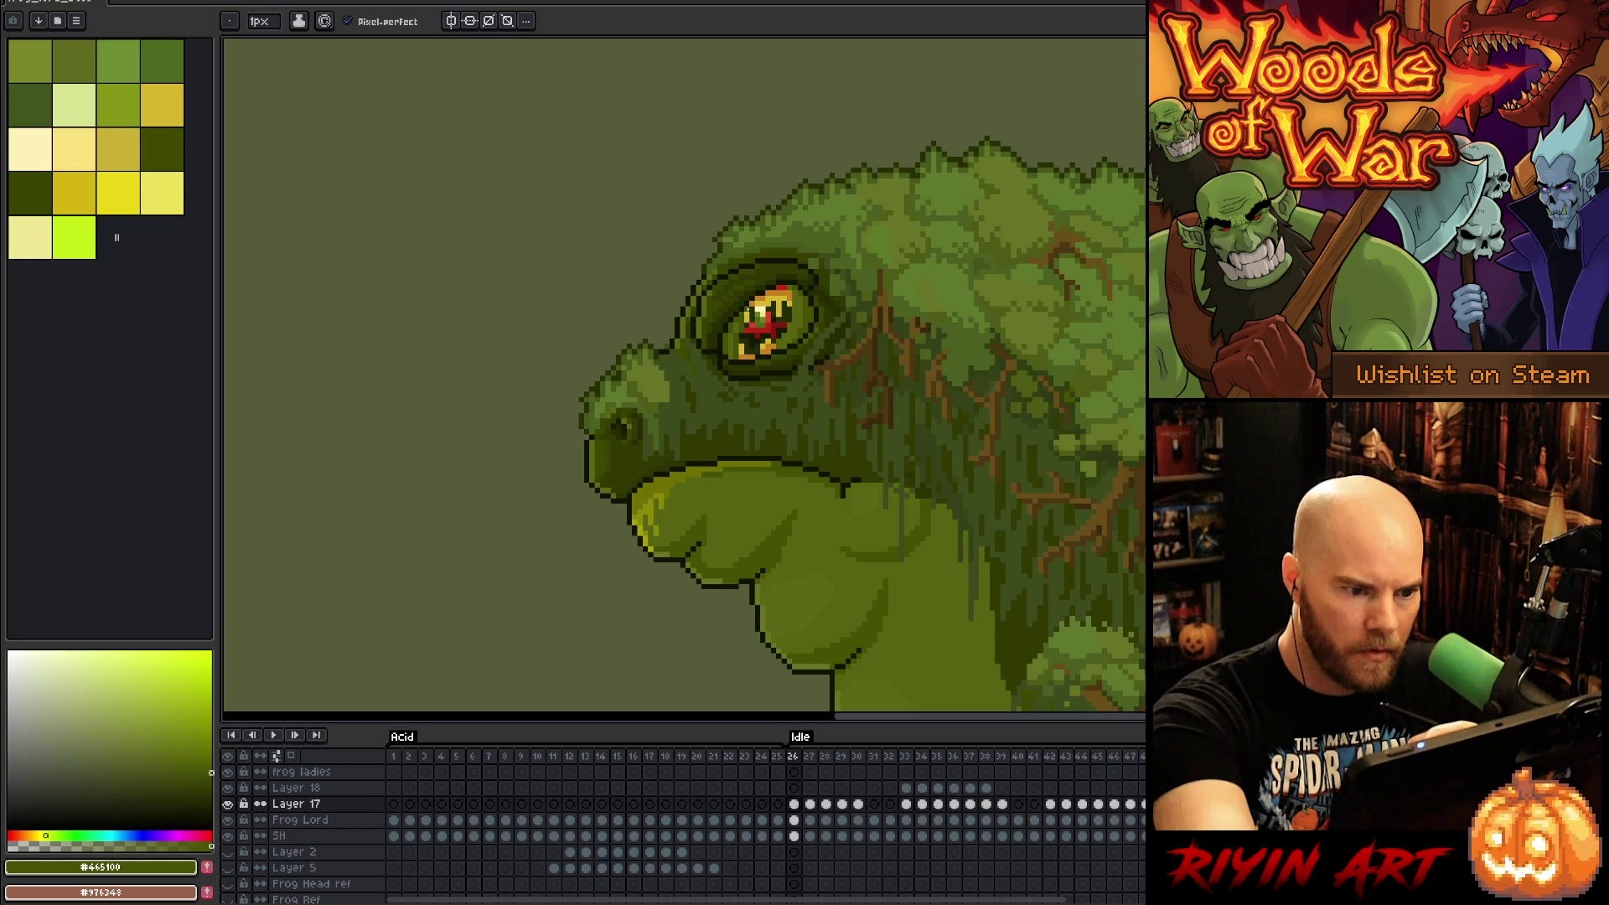
key("Right")
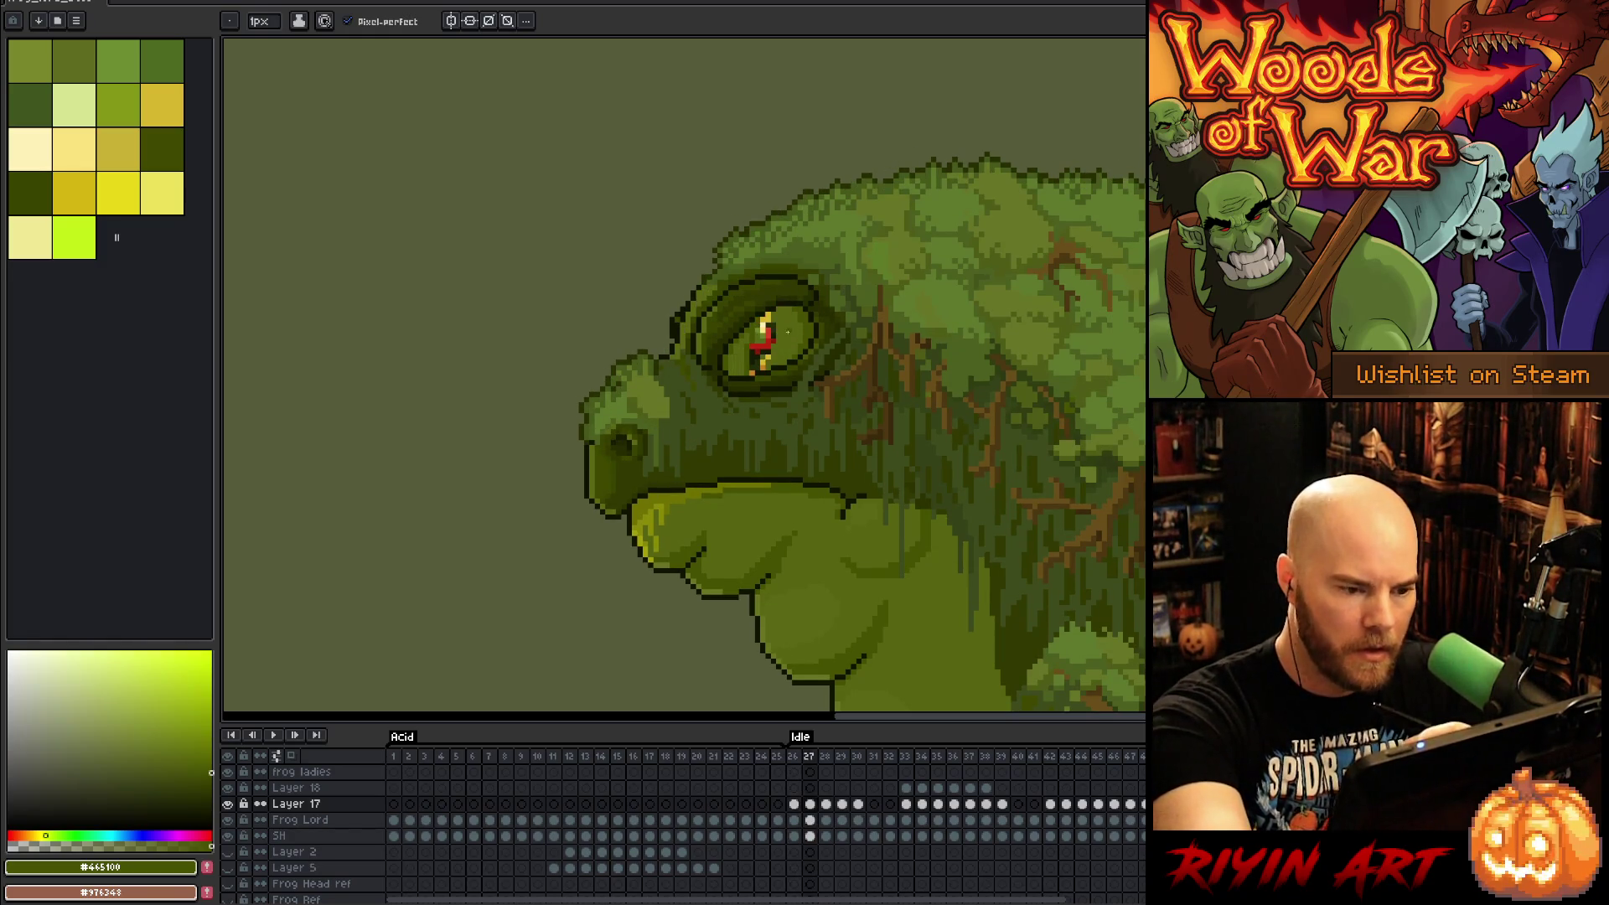
key("i")
left_click(719, 580)
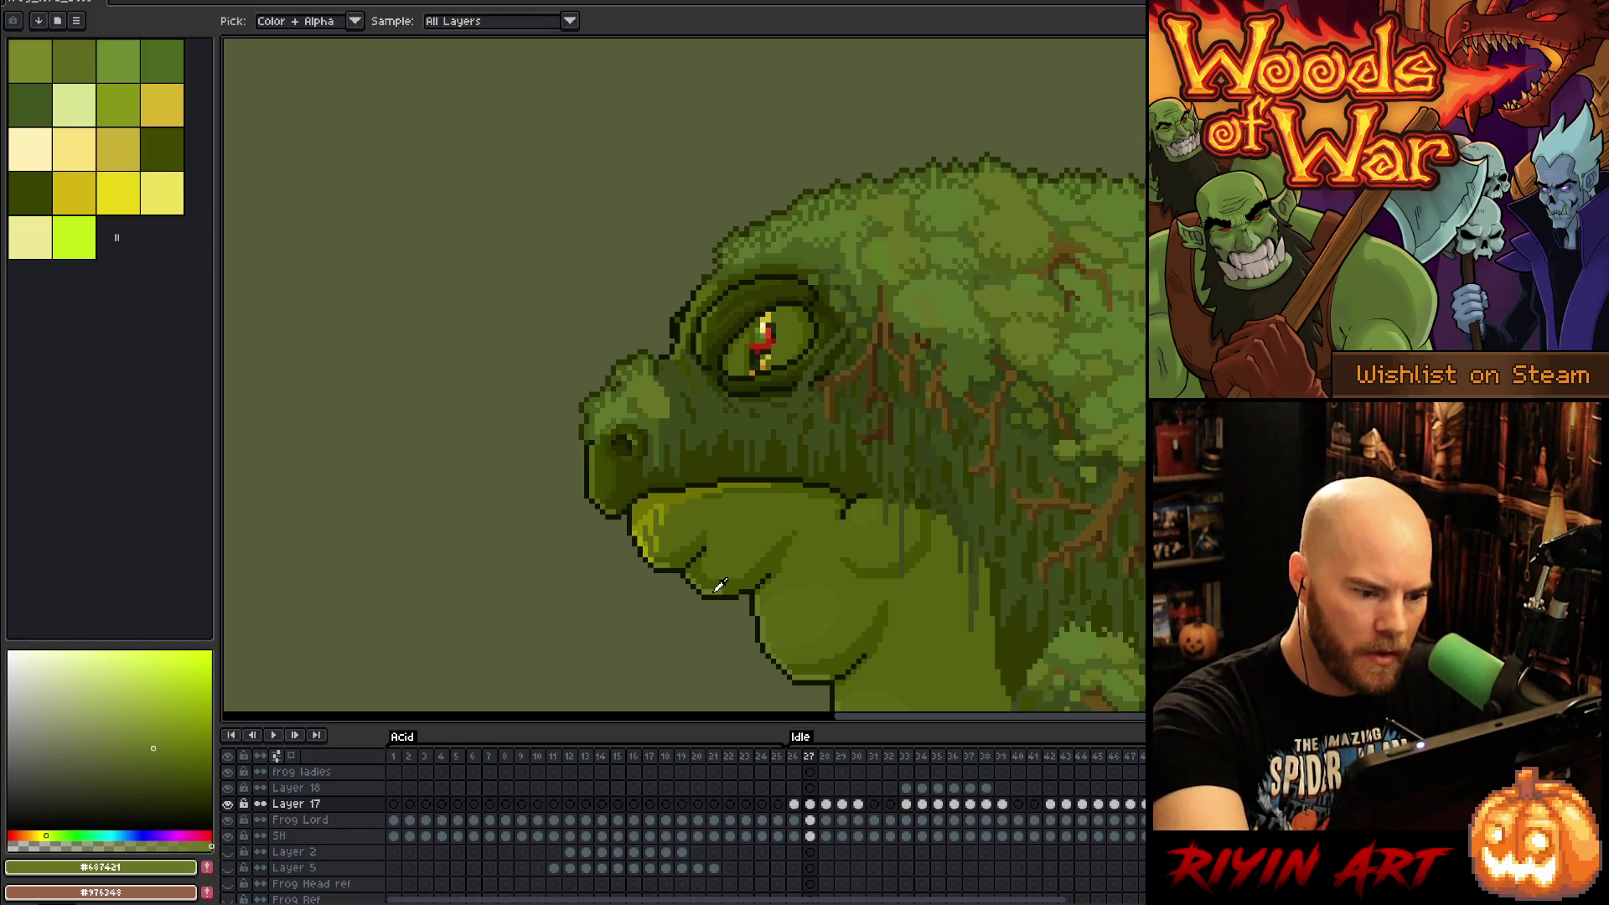
key("b")
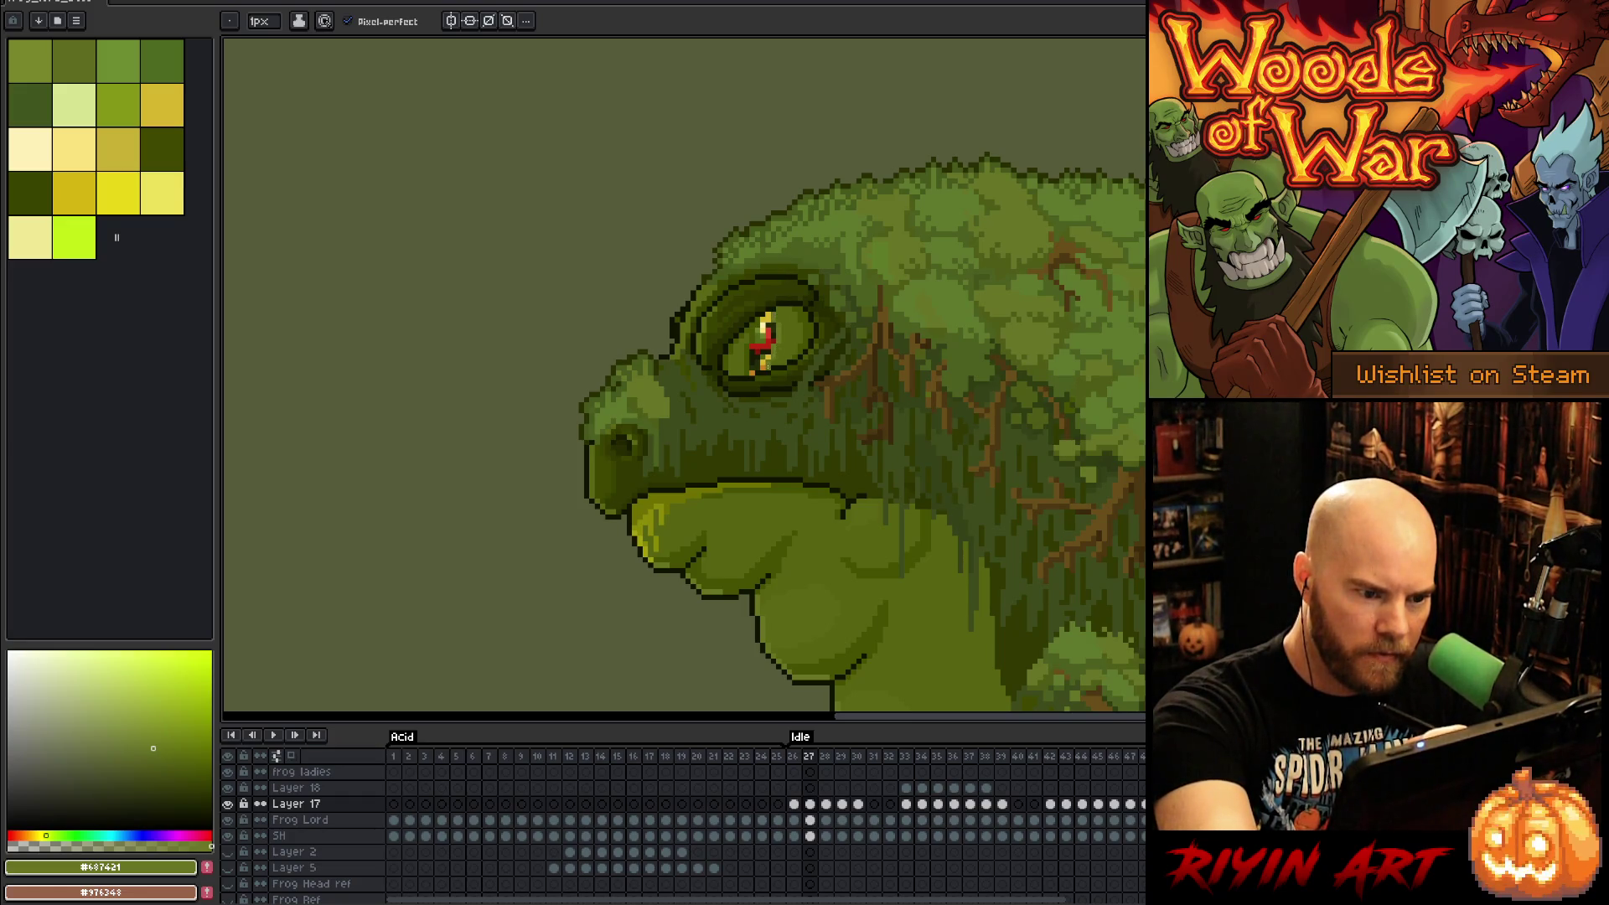
key("Left")
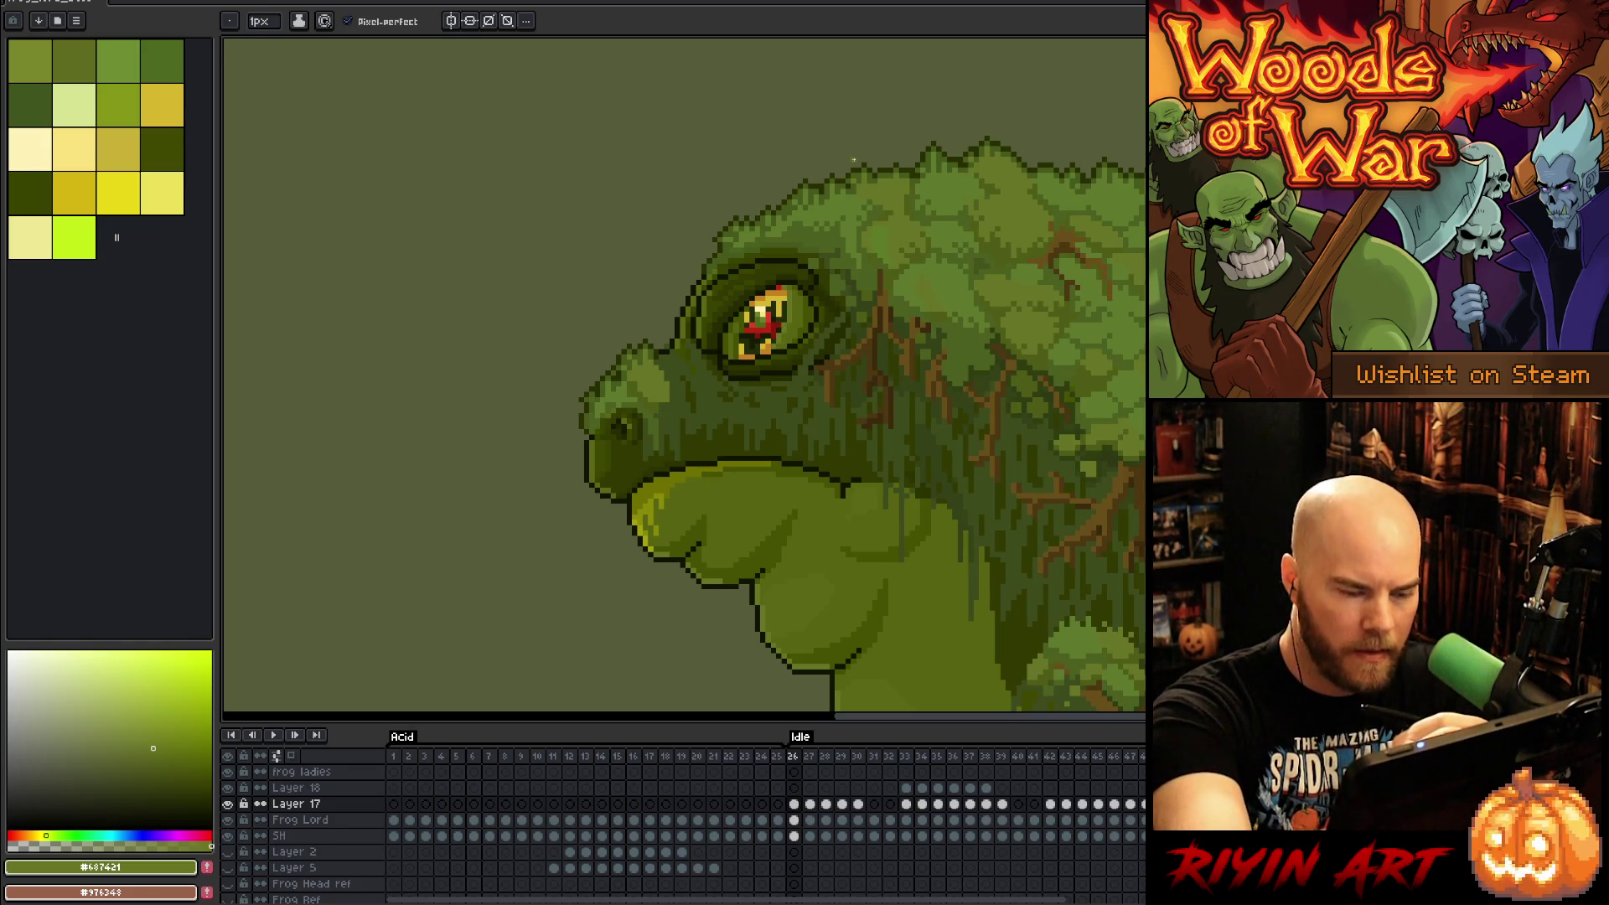
Step: Step through frames 27–30 and paint a dark-red edge on the eye's right side in frame 30
key("Right")
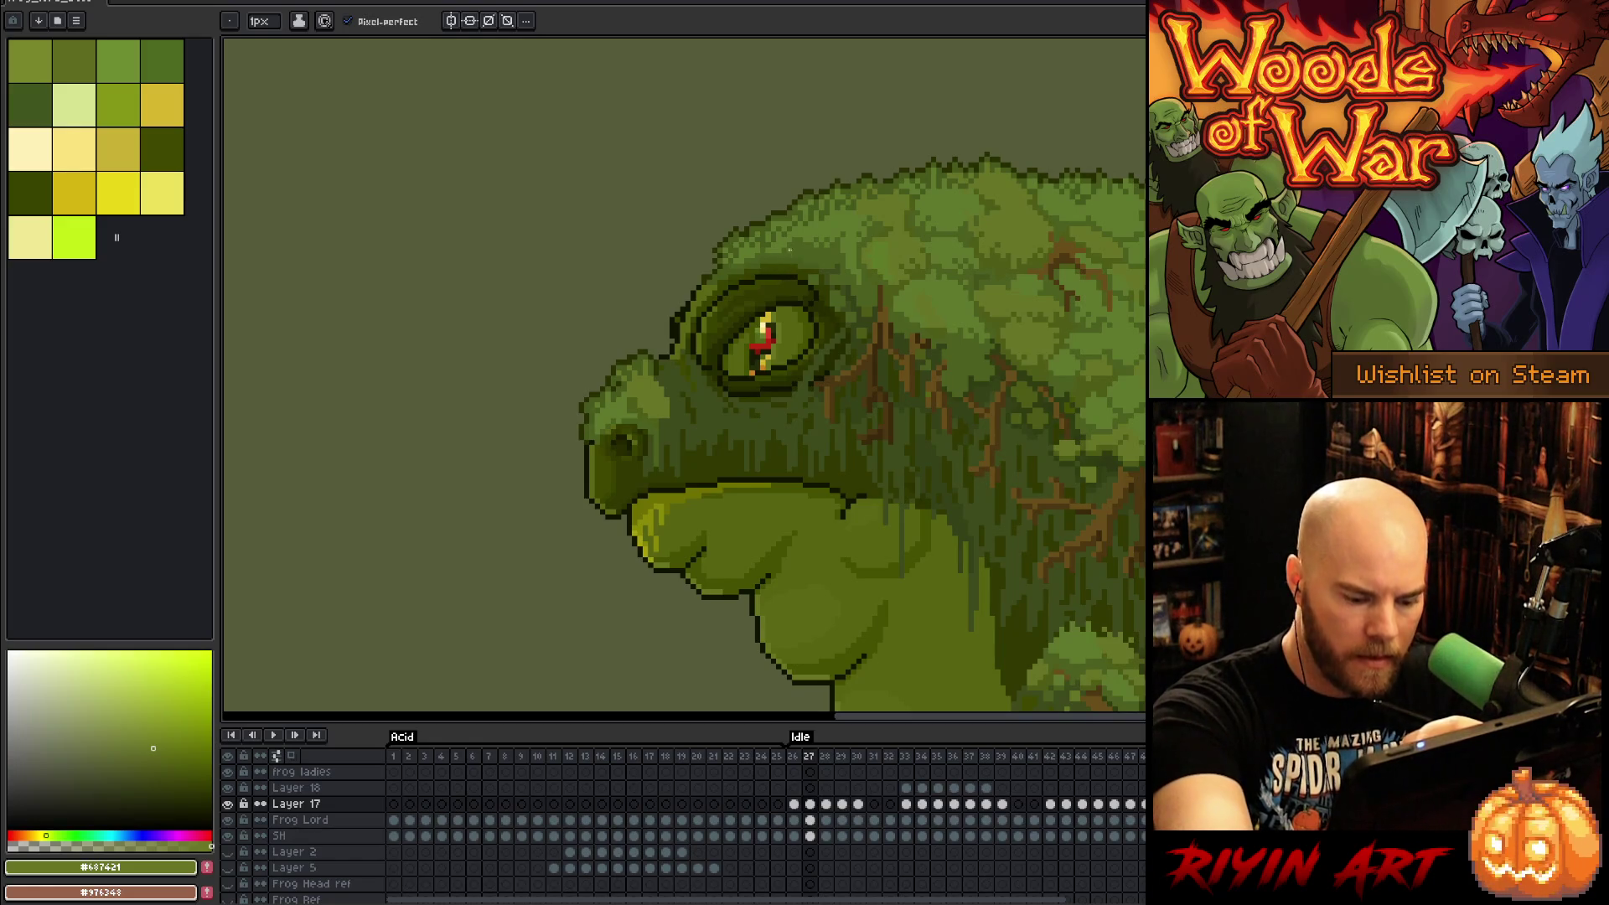
key("Right")
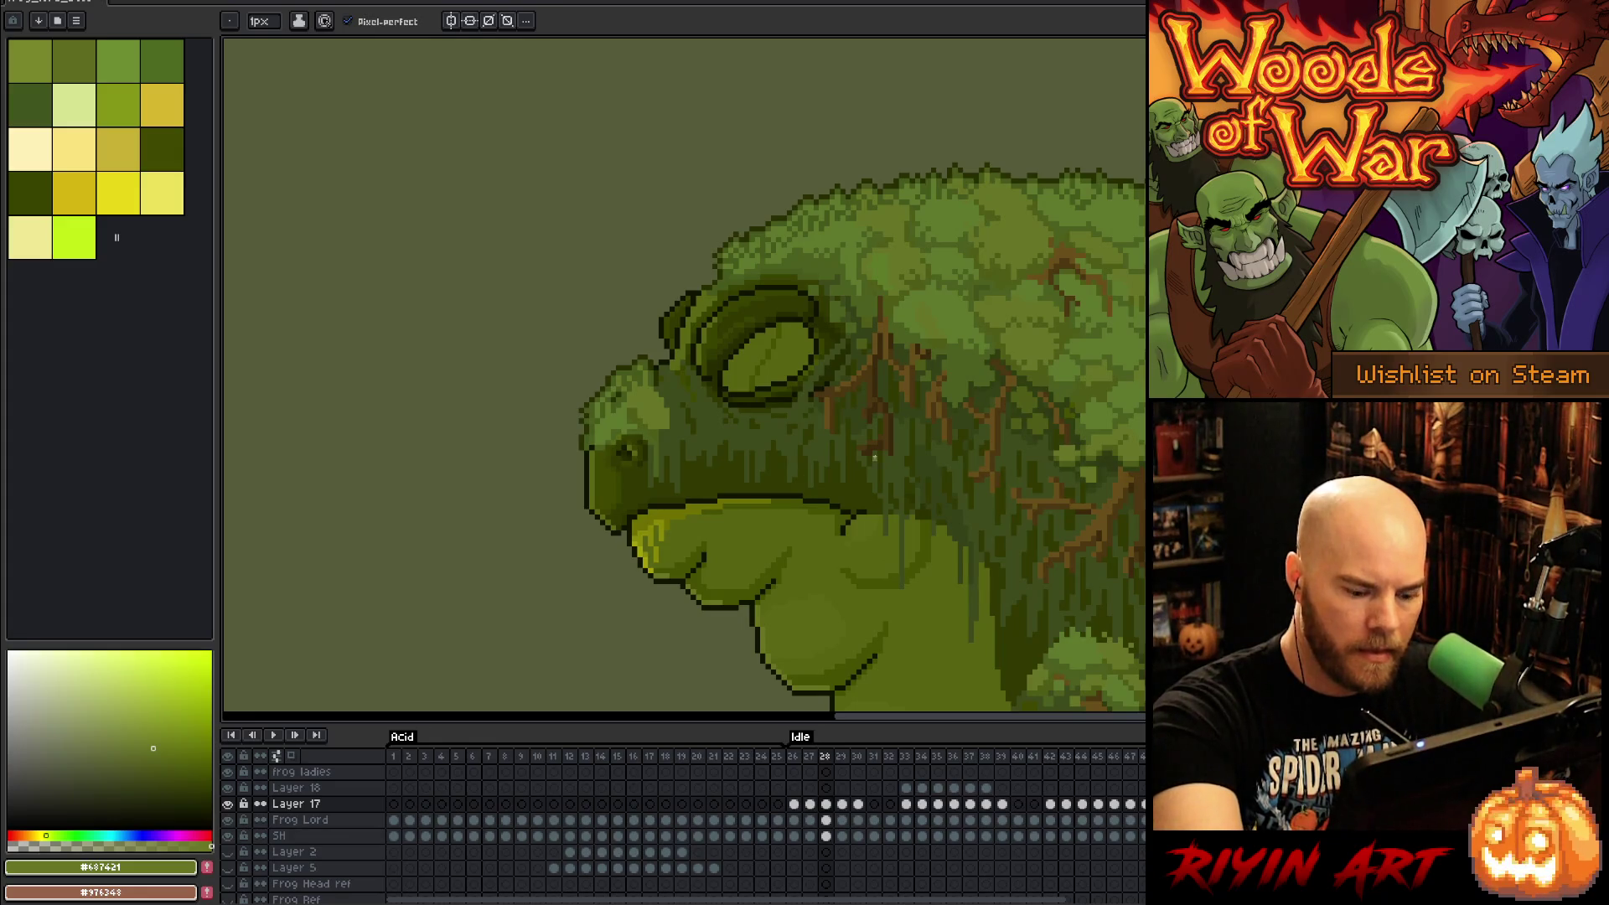
key("Right")
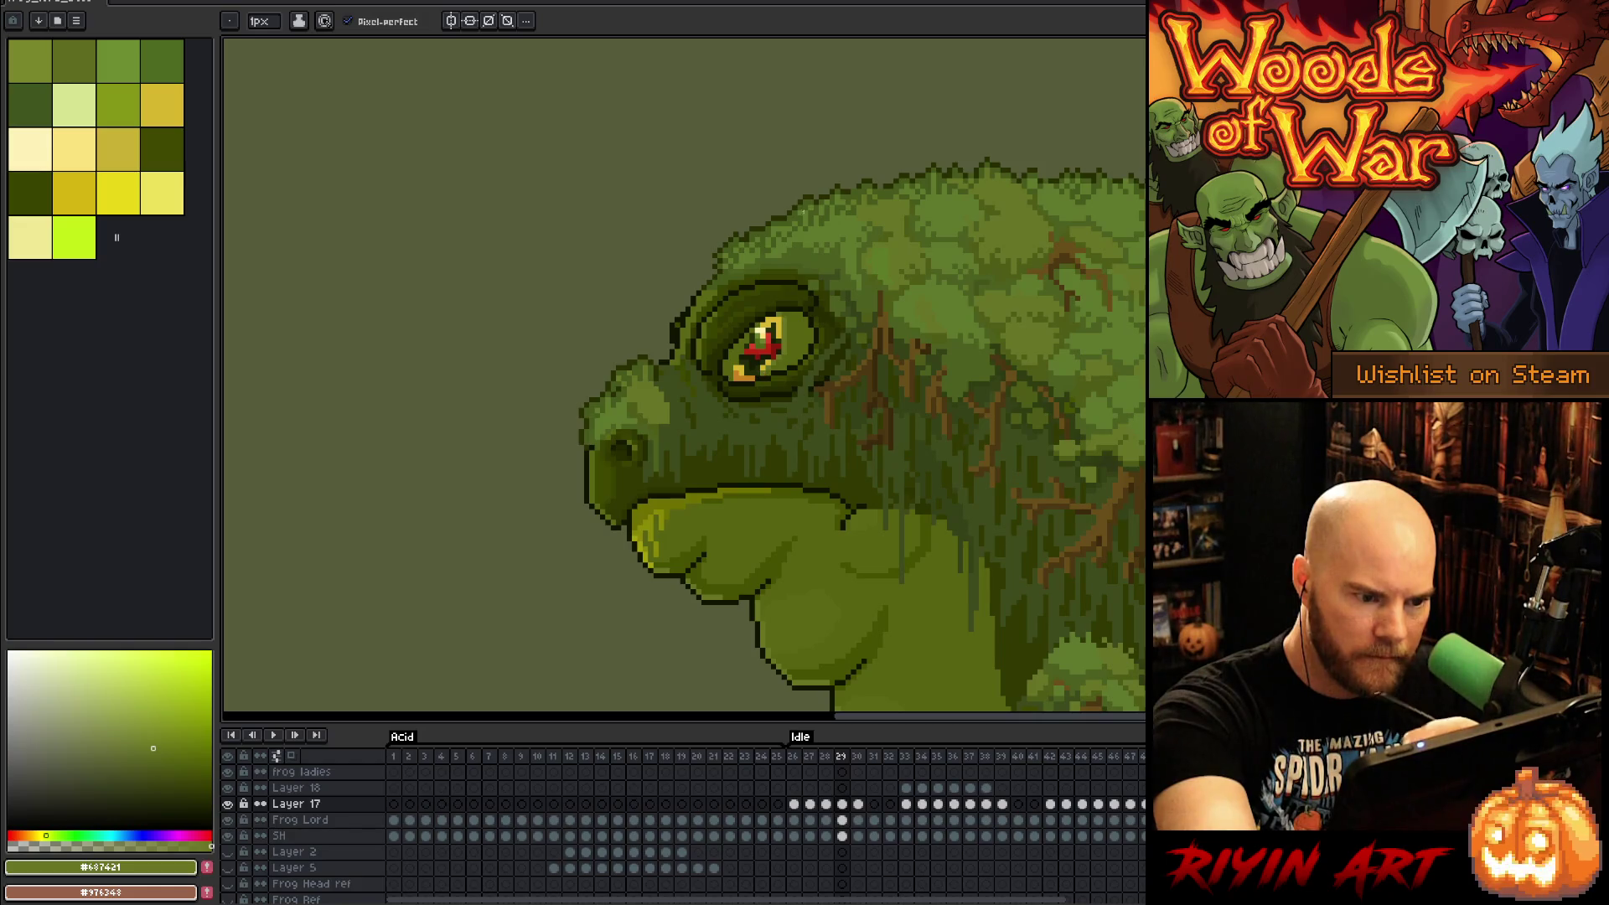
key("Right")
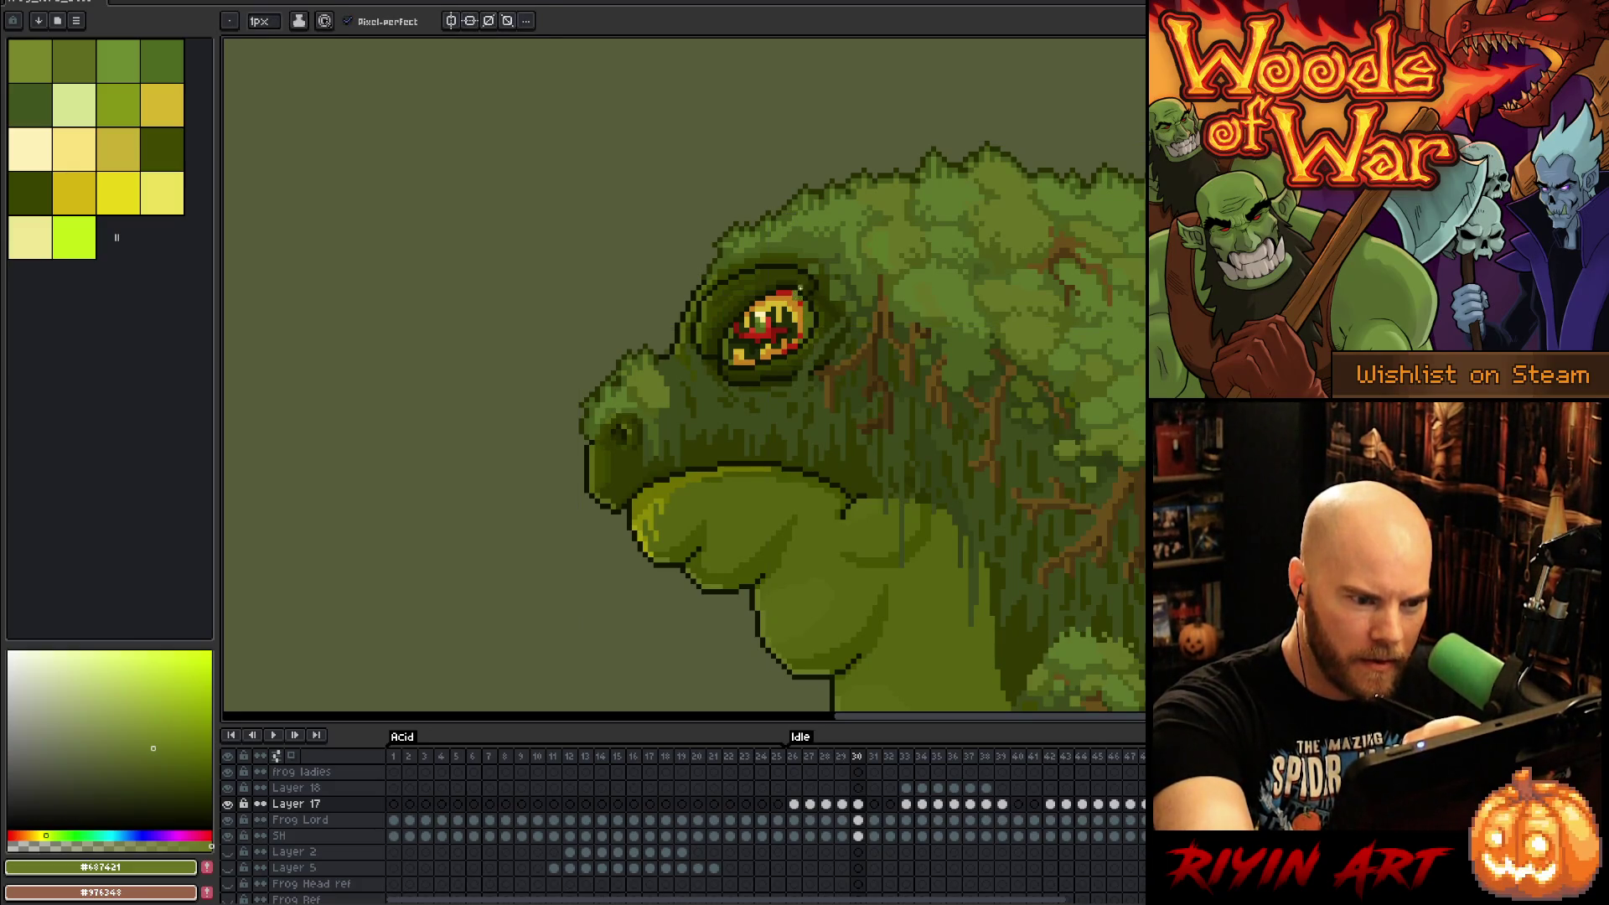
left_click_drag(800, 313, 800, 326)
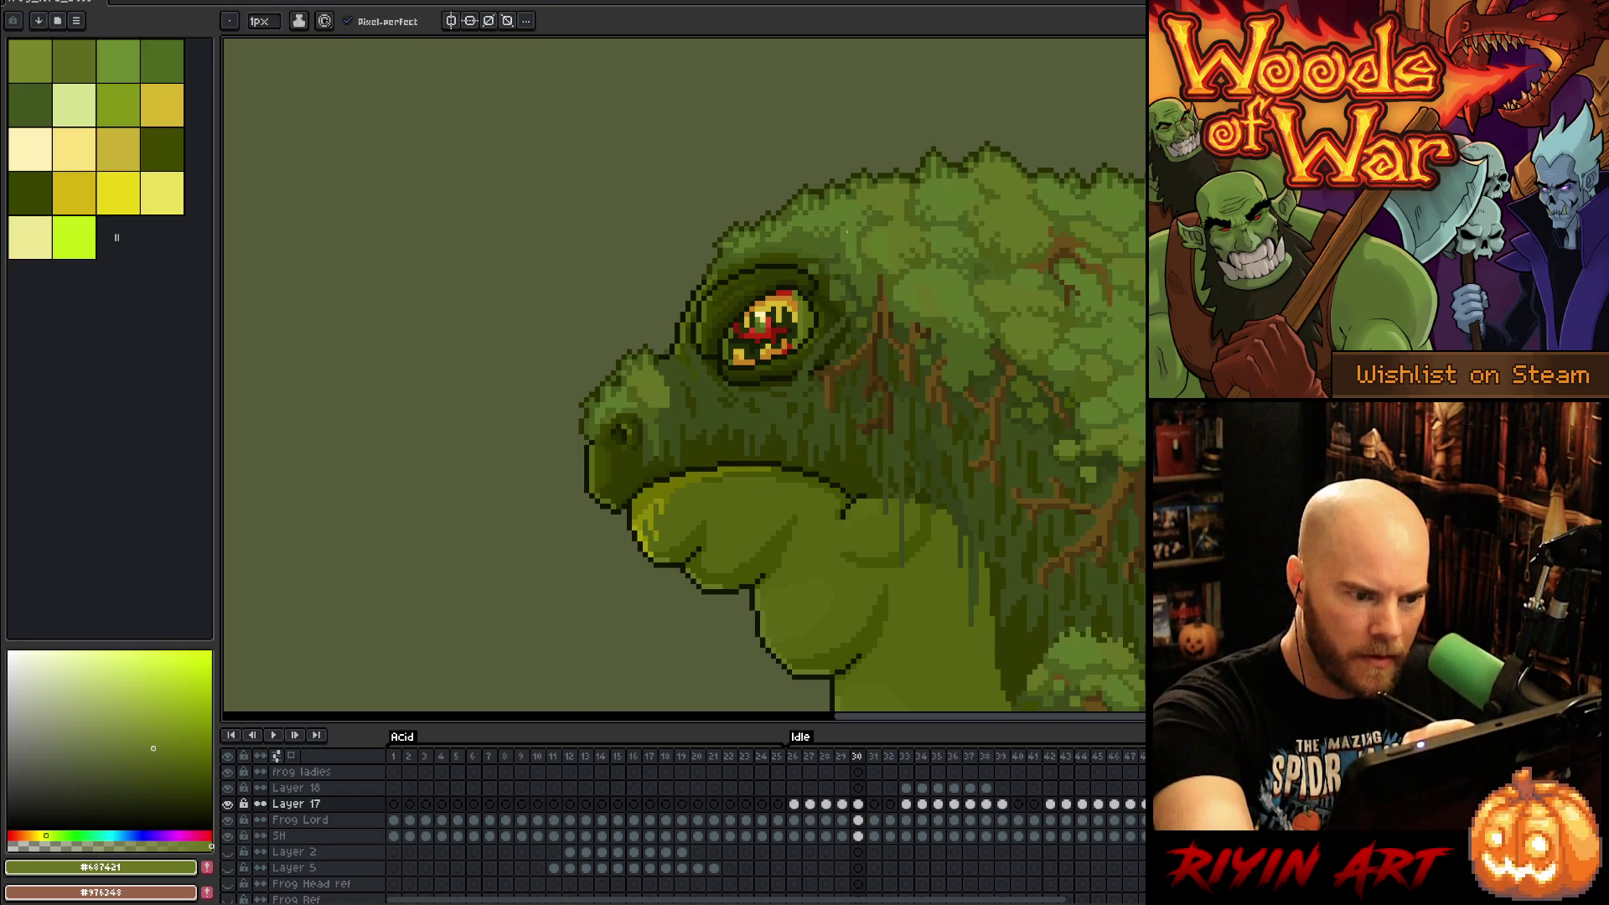
key("Right")
key("Left")
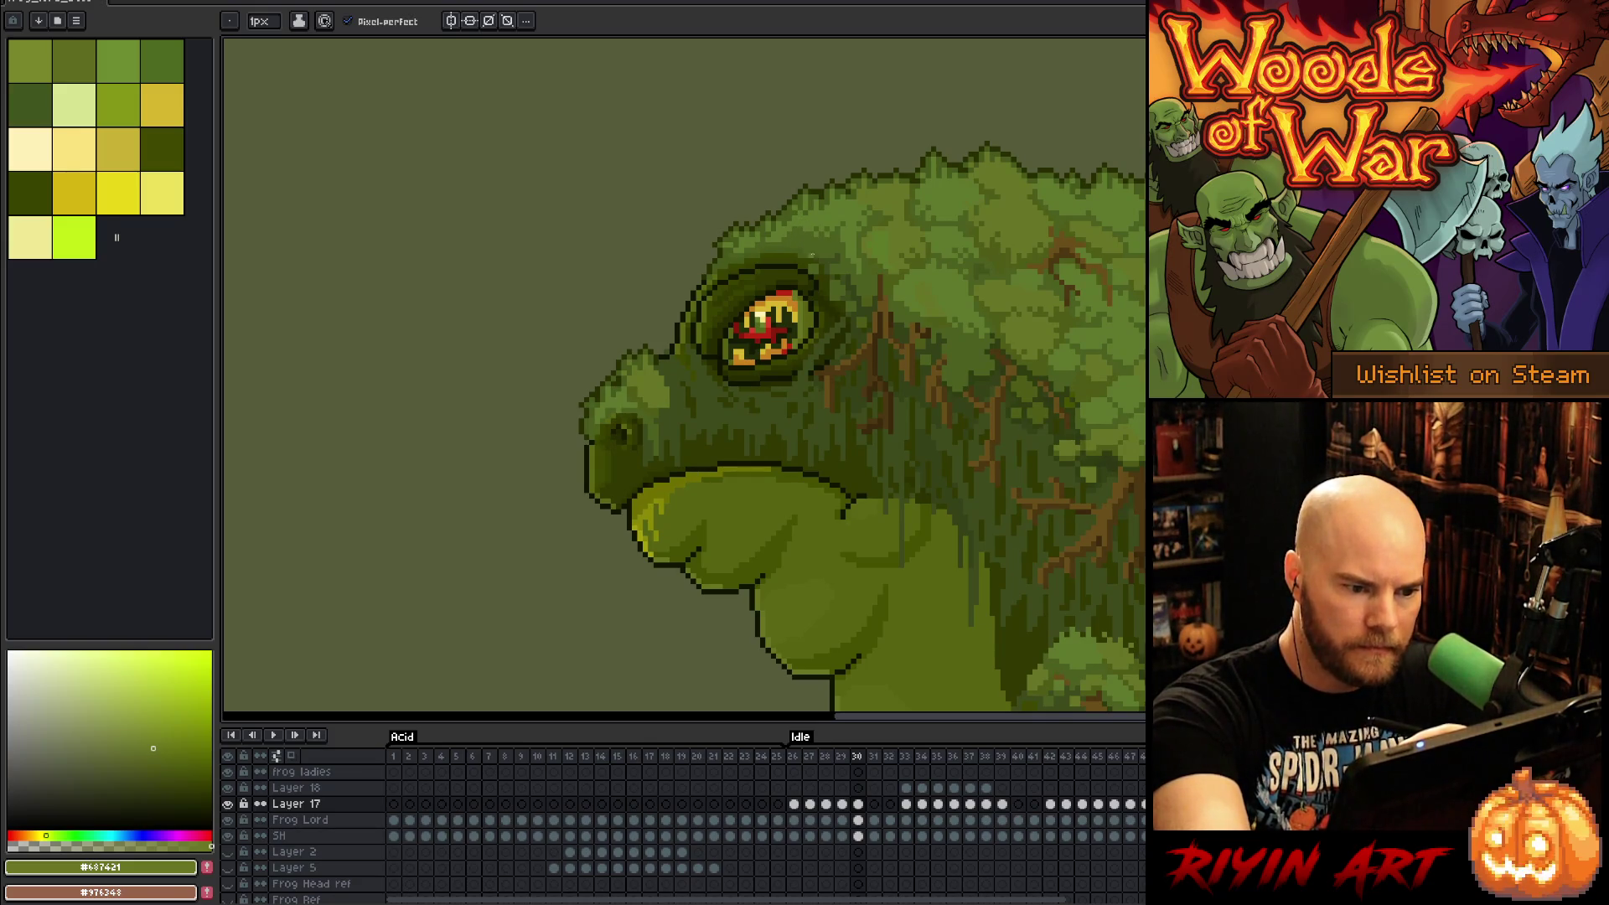
key("Left")
key("Left")
key("Left")
Step: Sample the eye's dark green and select the area inside the closed eye on frame 28
left_click(814, 323, "alt")
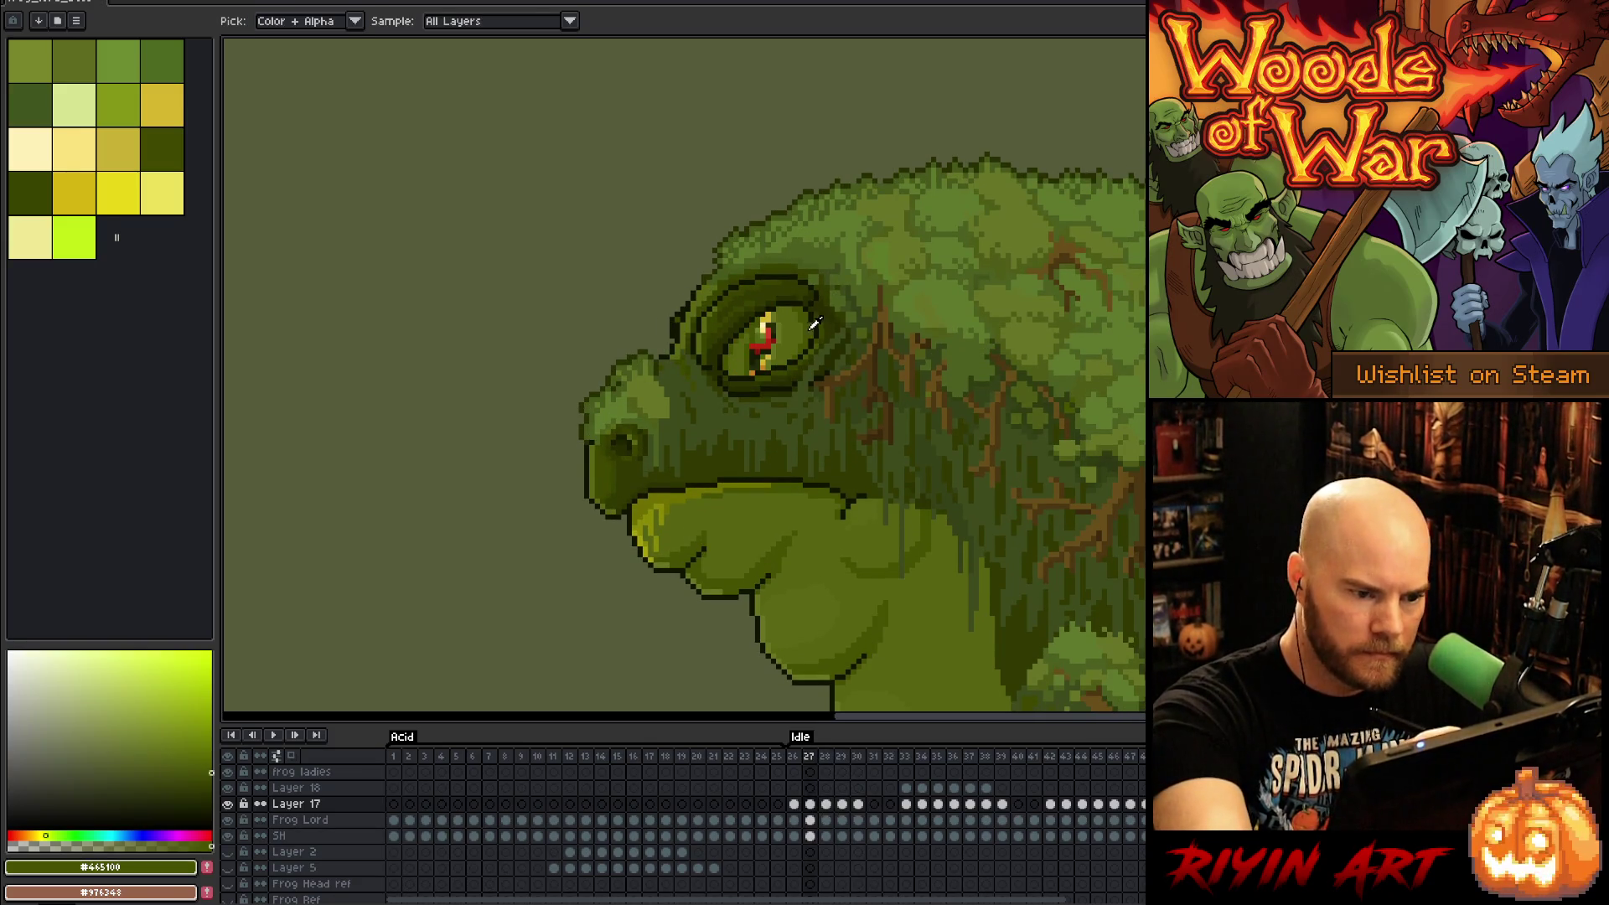
key("Right")
key("w")
left_click(789, 351)
key("b")
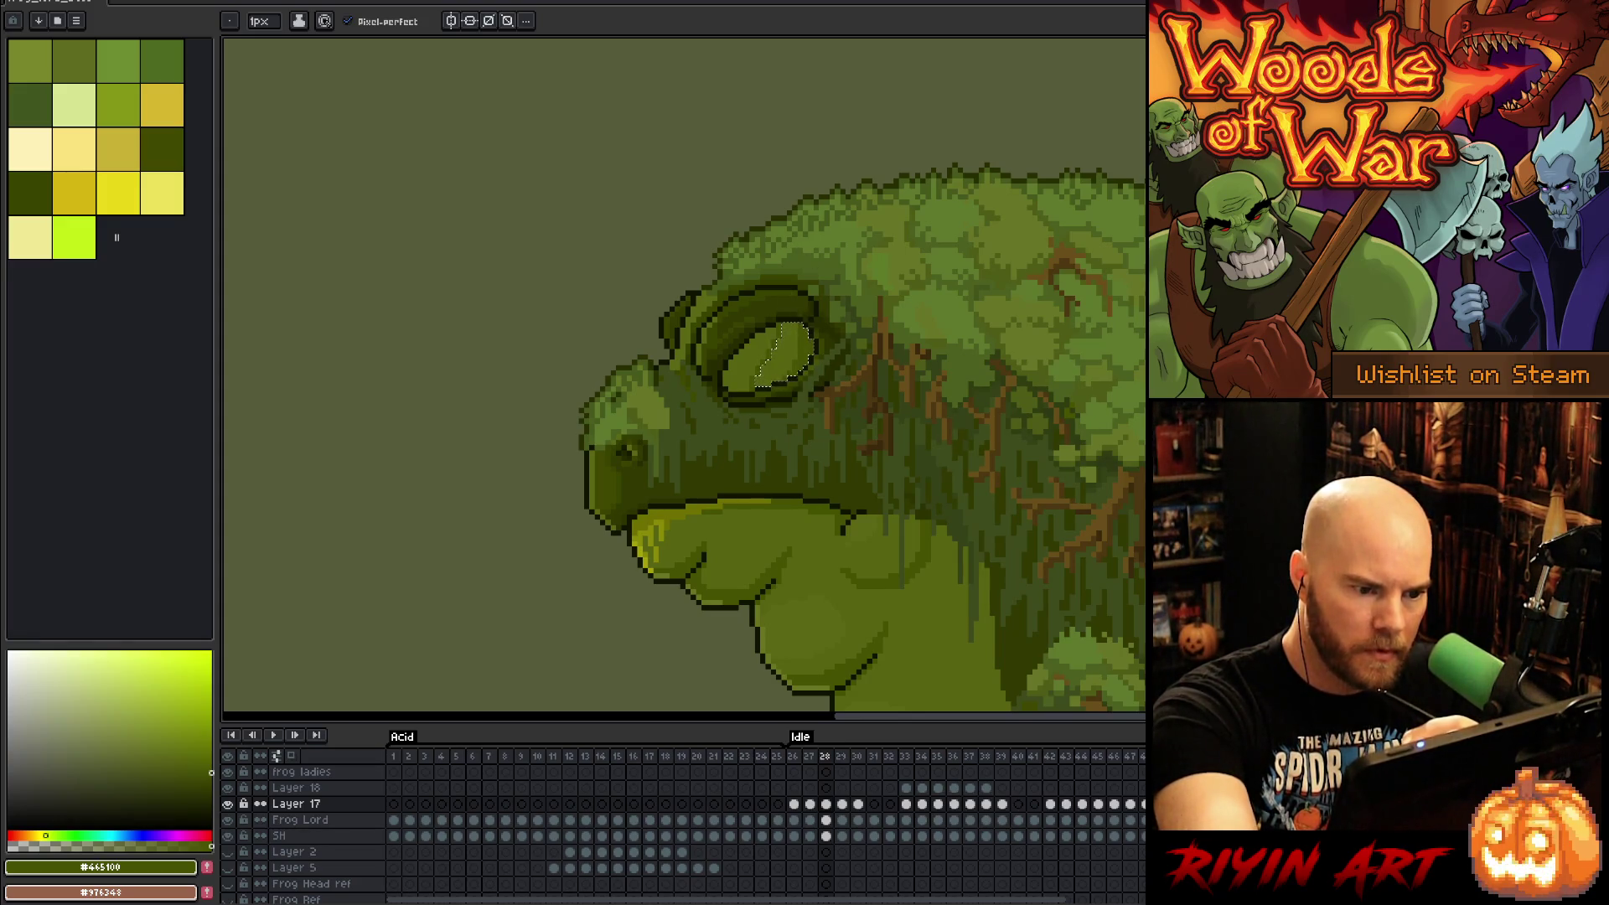
Step: Select and delete the light highlight streak on frame 28's closed eyelid
key("ctrl+t")
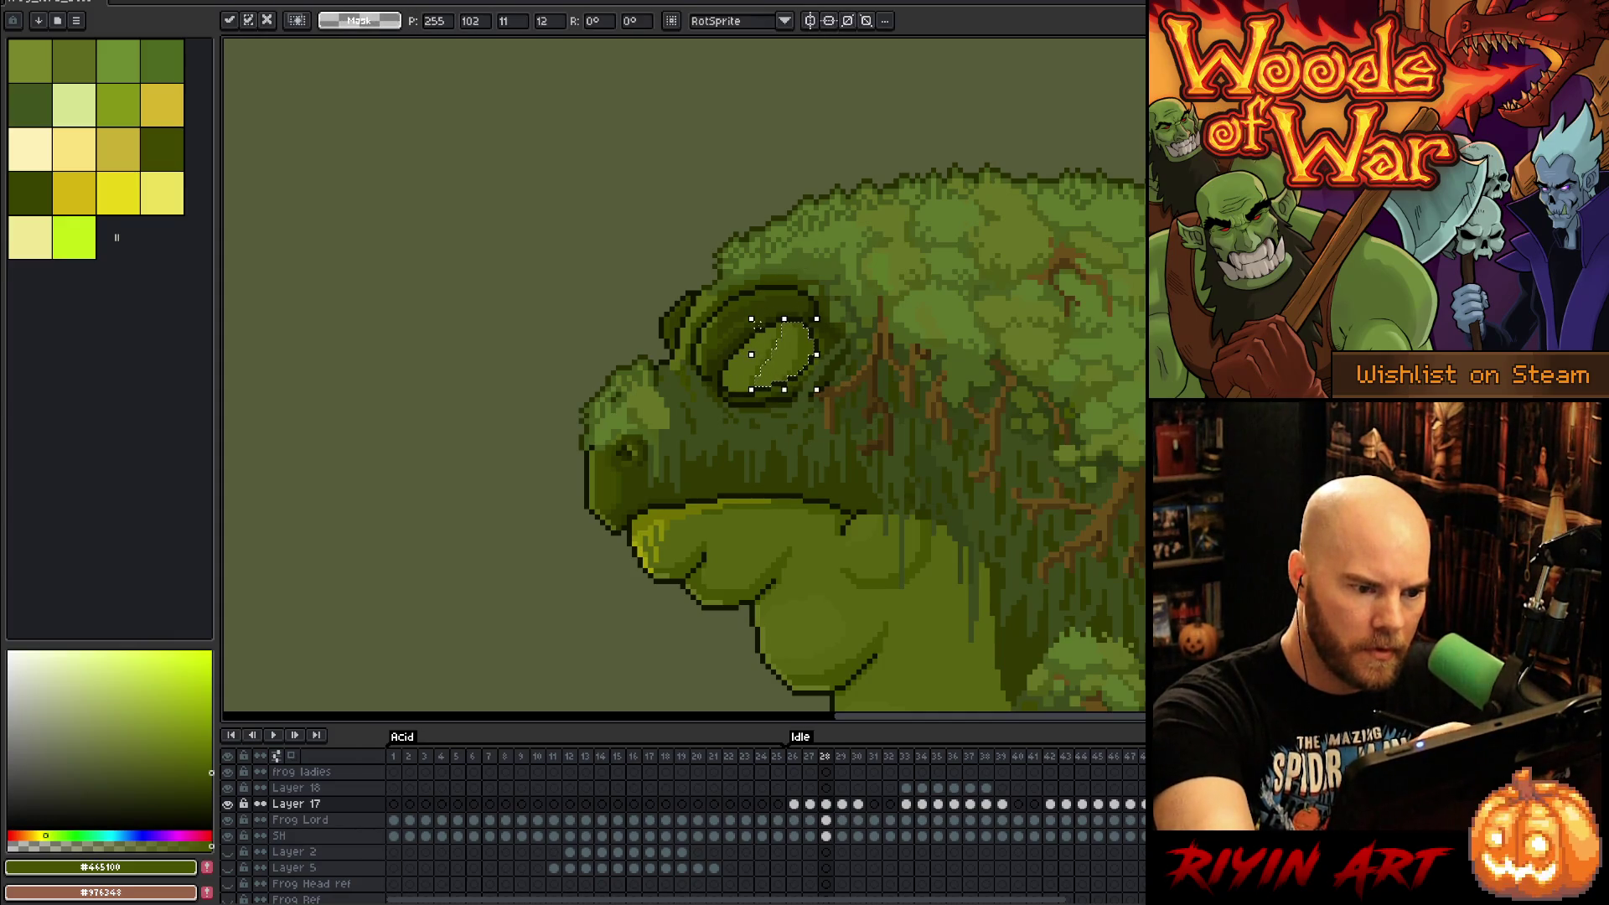
key("ctrl+d")
left_click(746, 369)
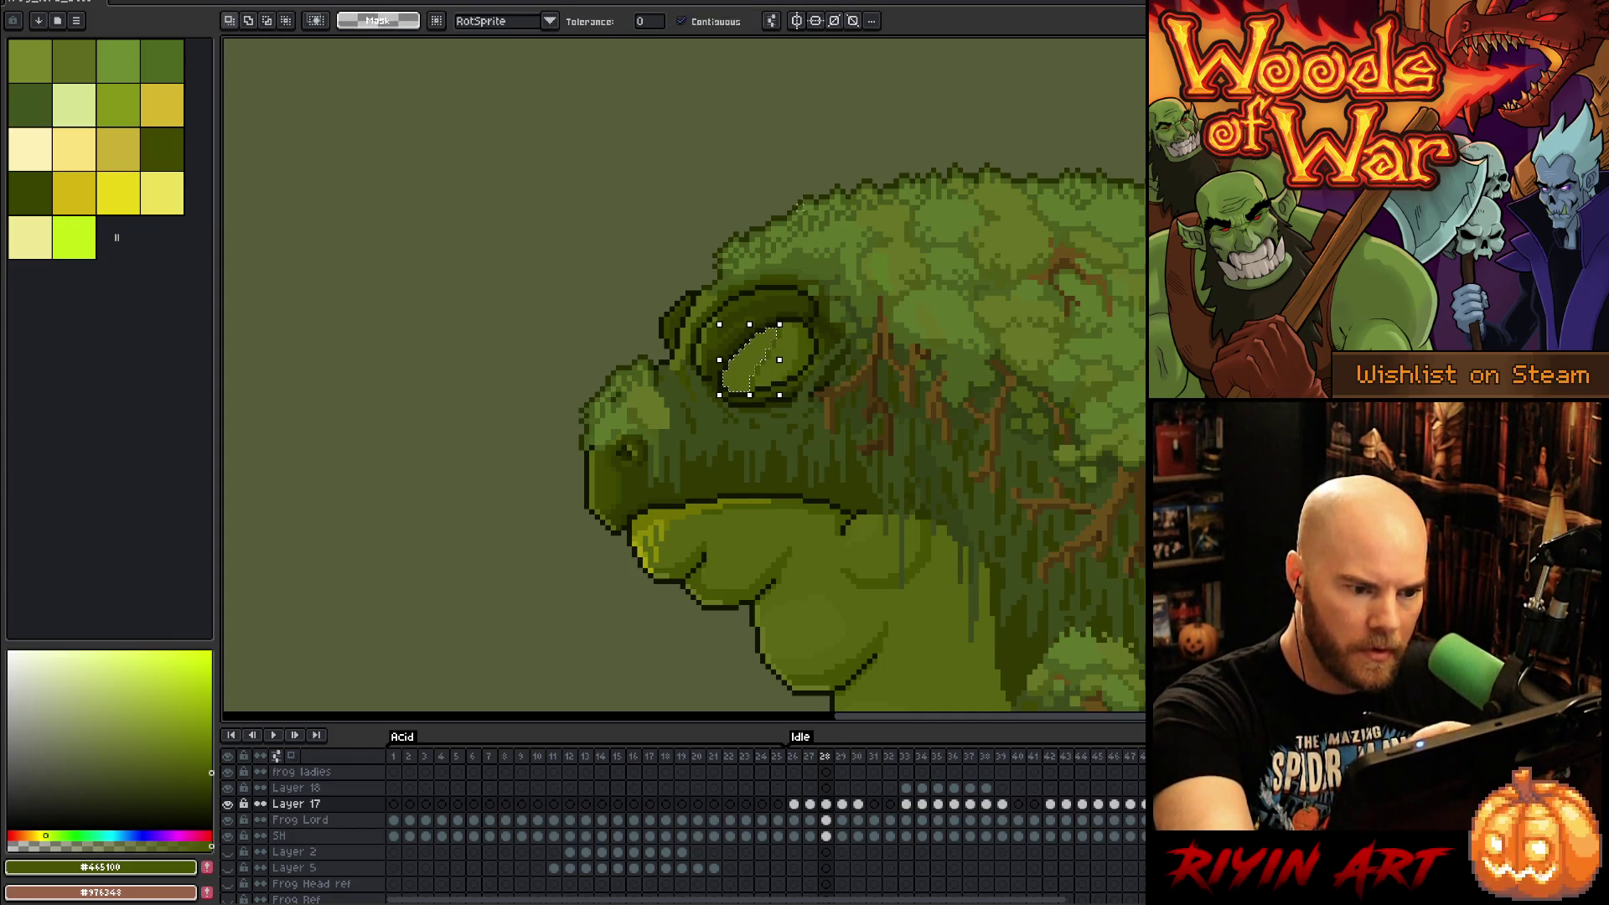
key("b")
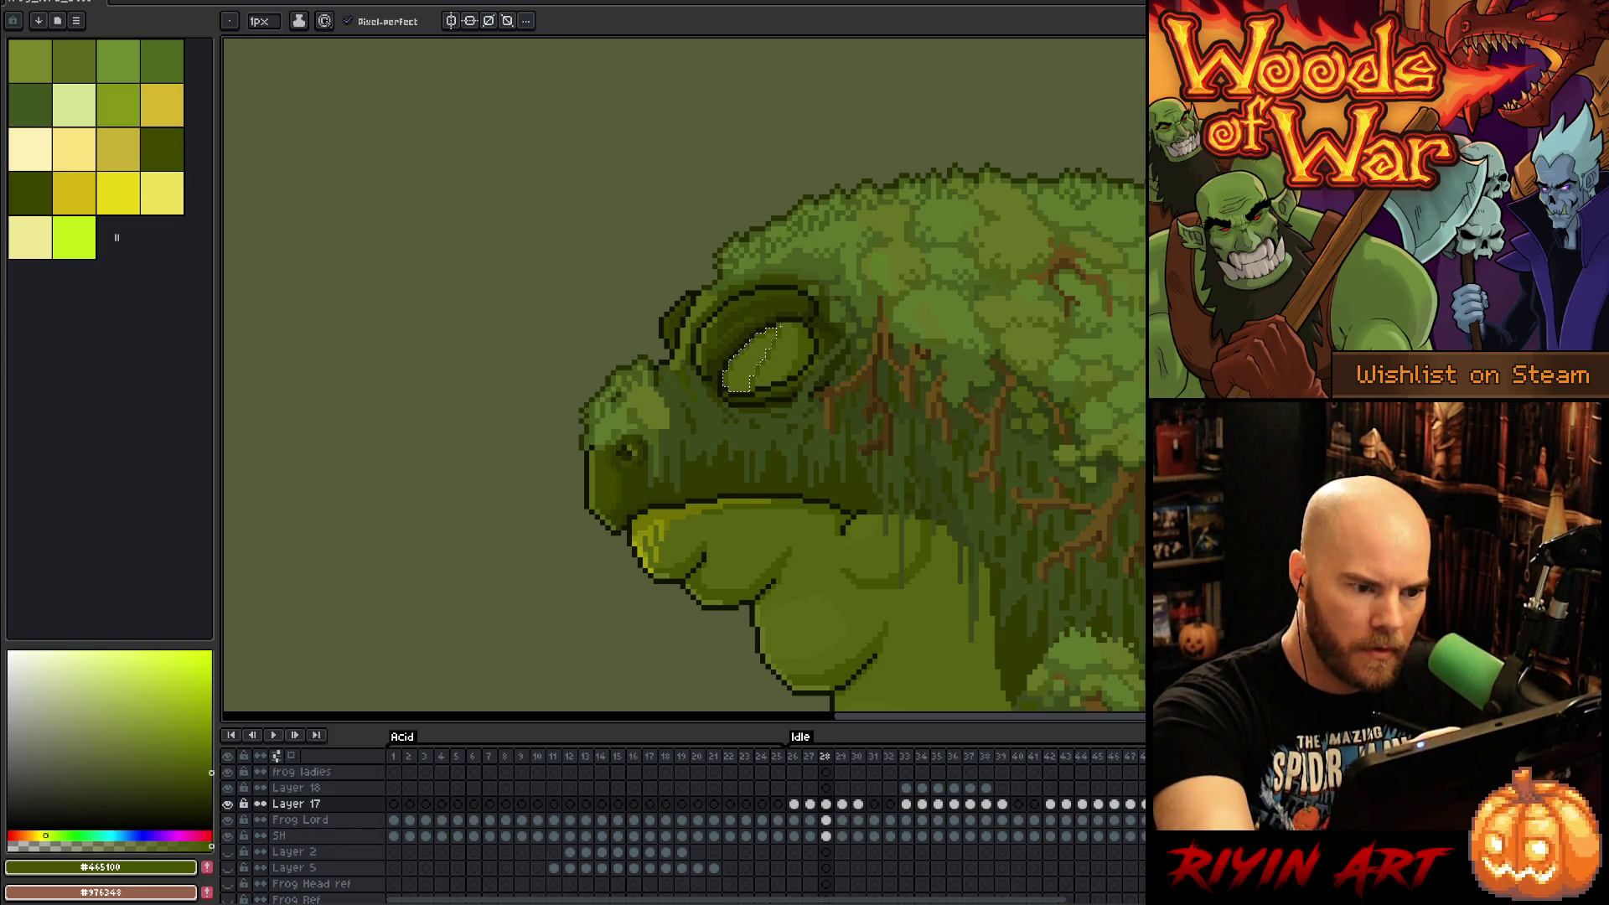
key("Delete")
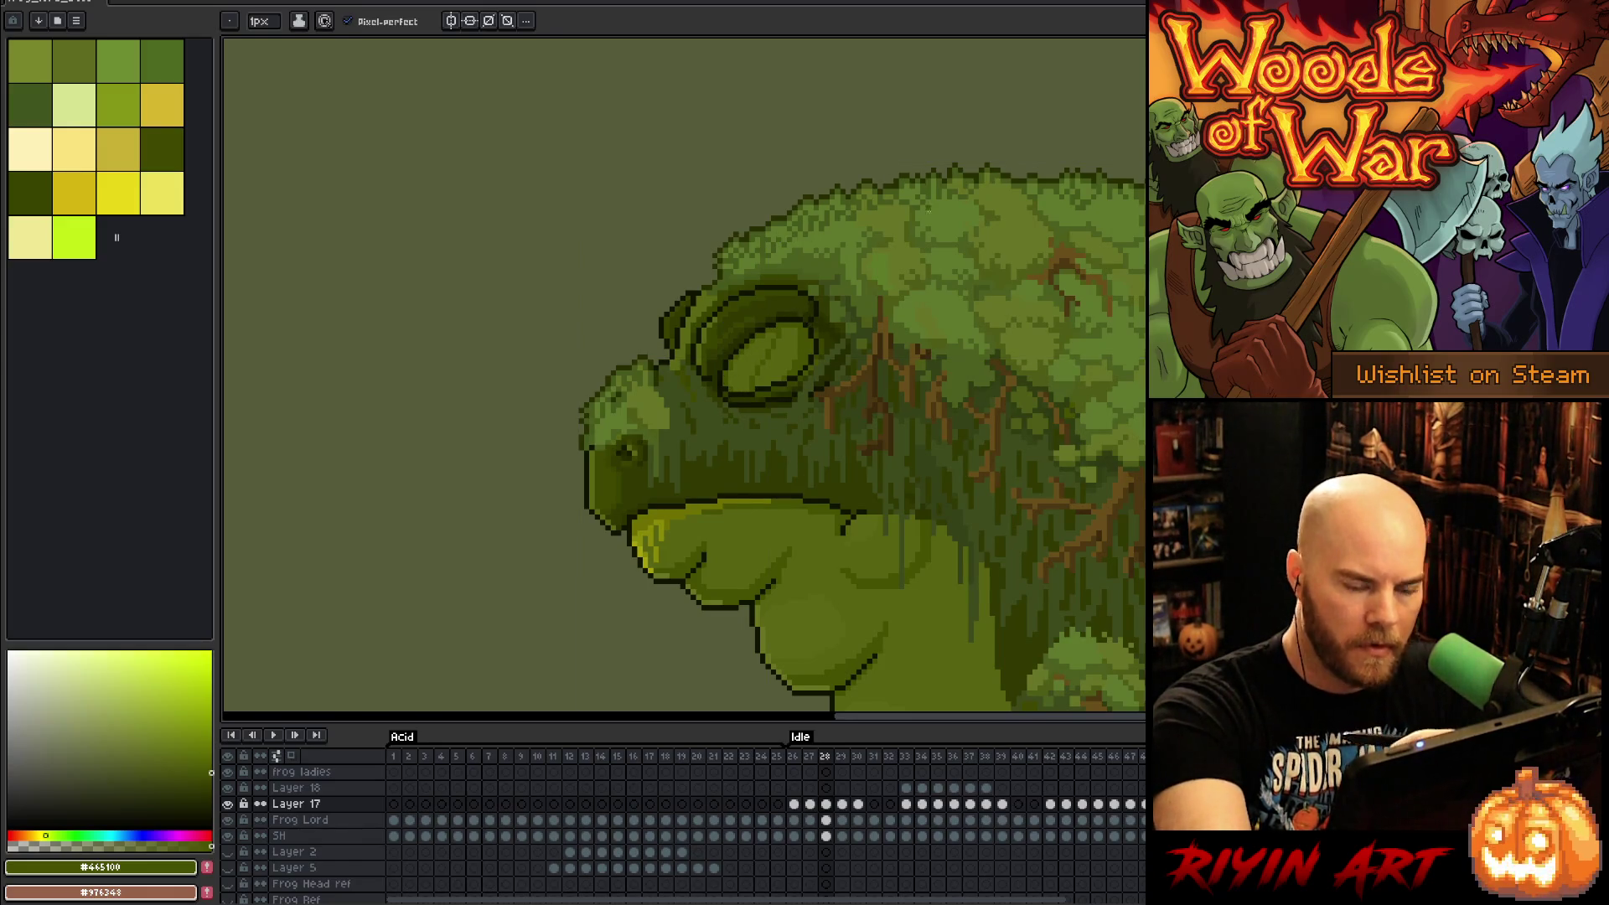
Step: Select the red pupil on frame 29, preview frame 30, and deselect
key("Right")
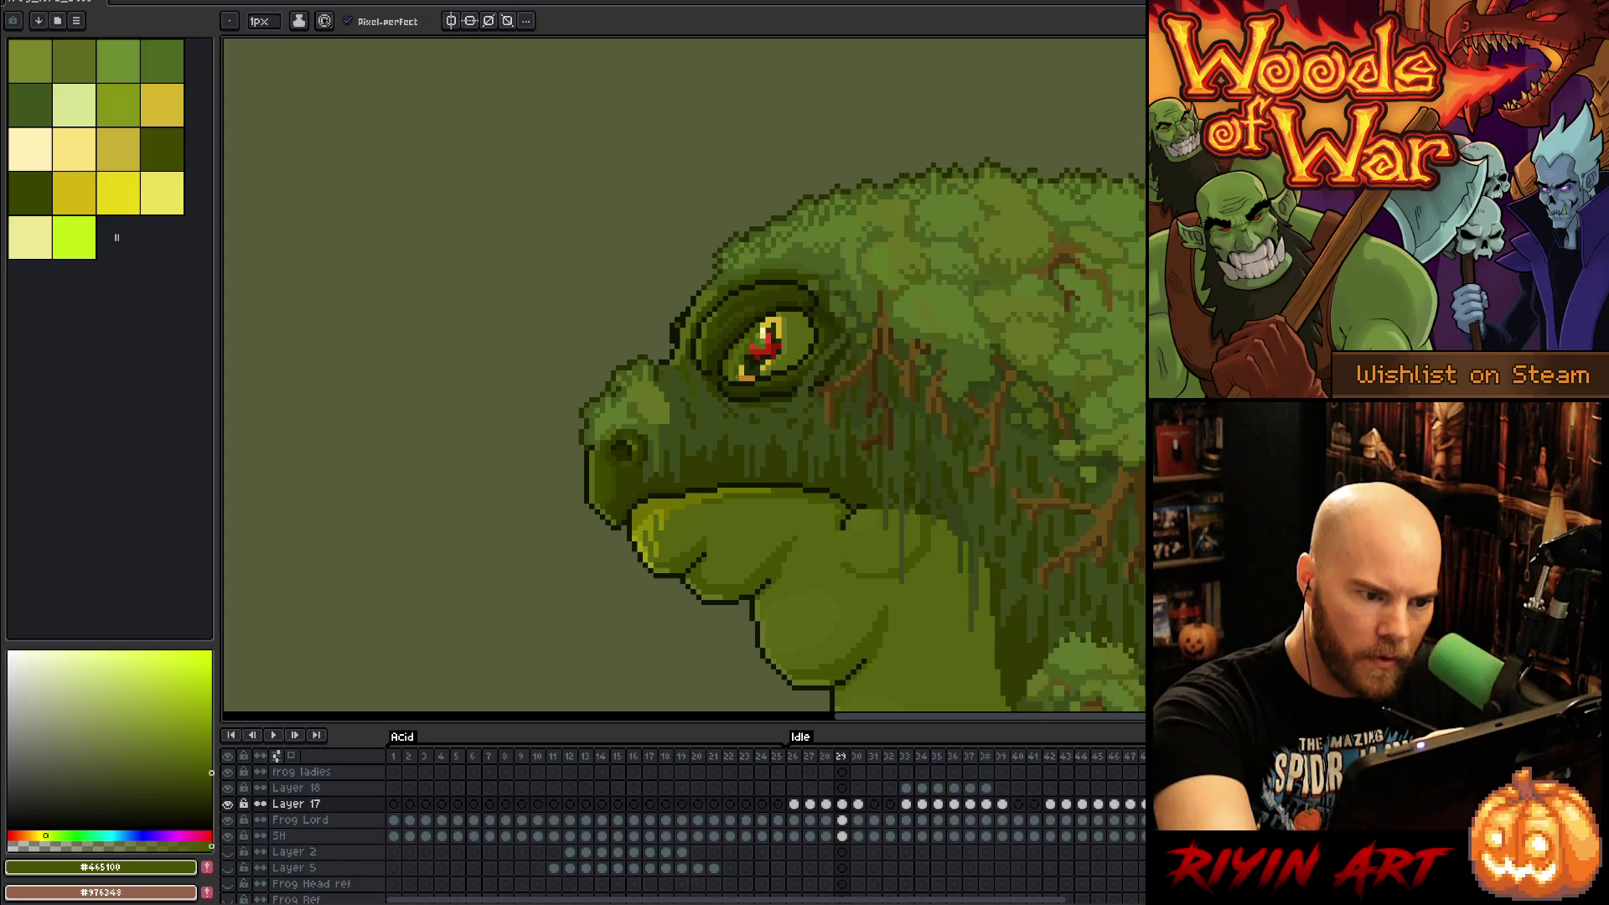
left_click_drag(795, 316, 767, 376)
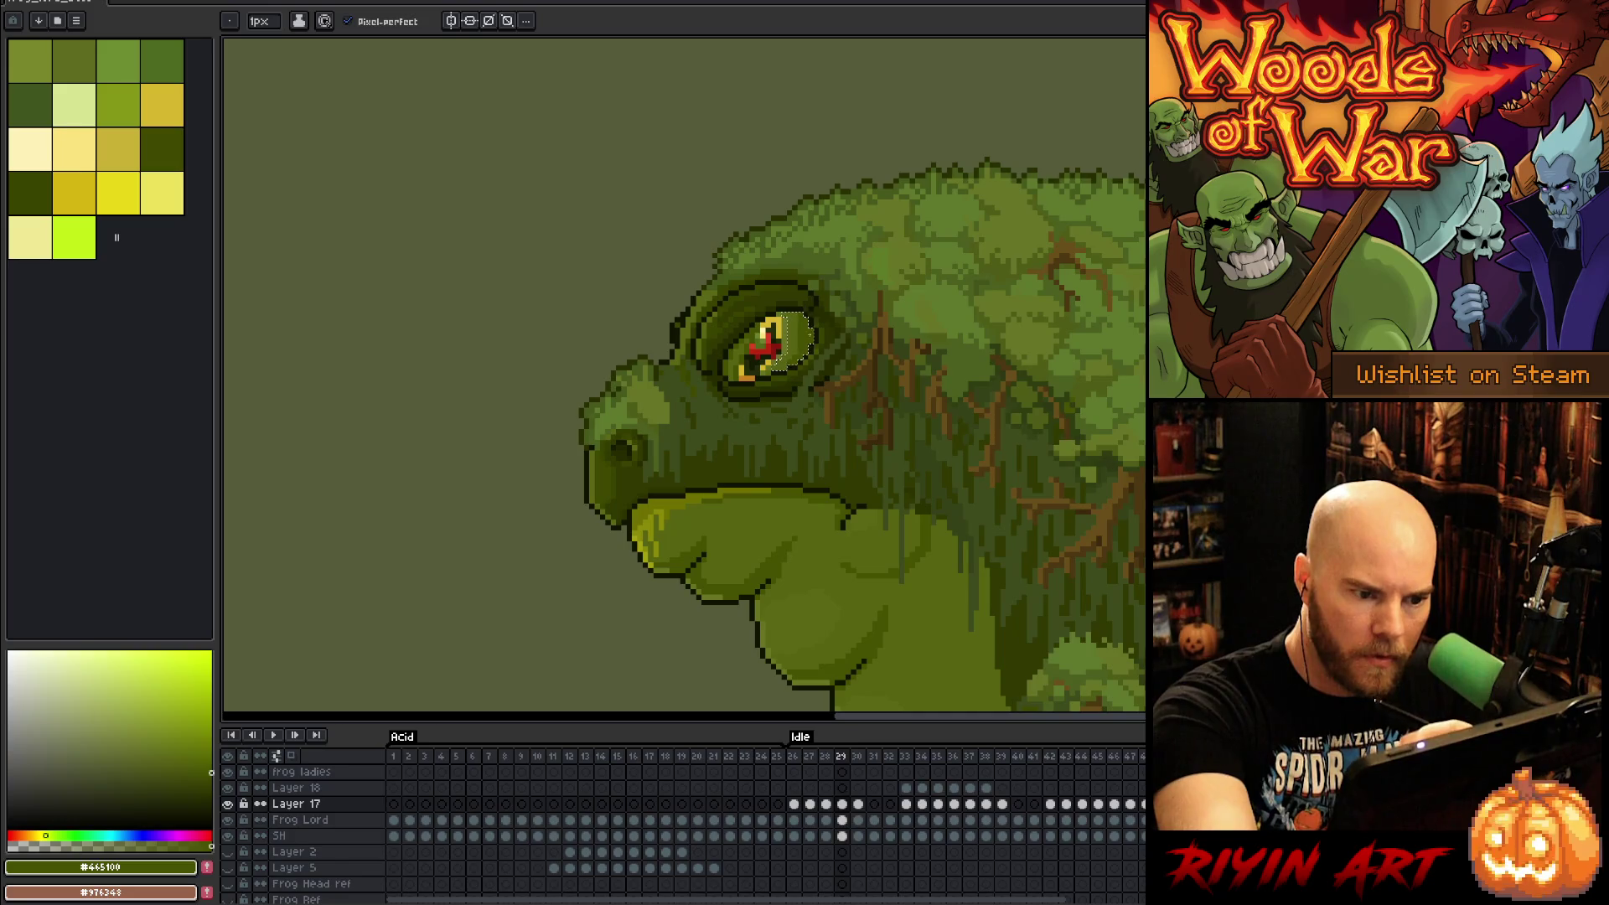
key("comma")
key("period")
key("period")
key("Return")
key("Return")
key("ctrl+d")
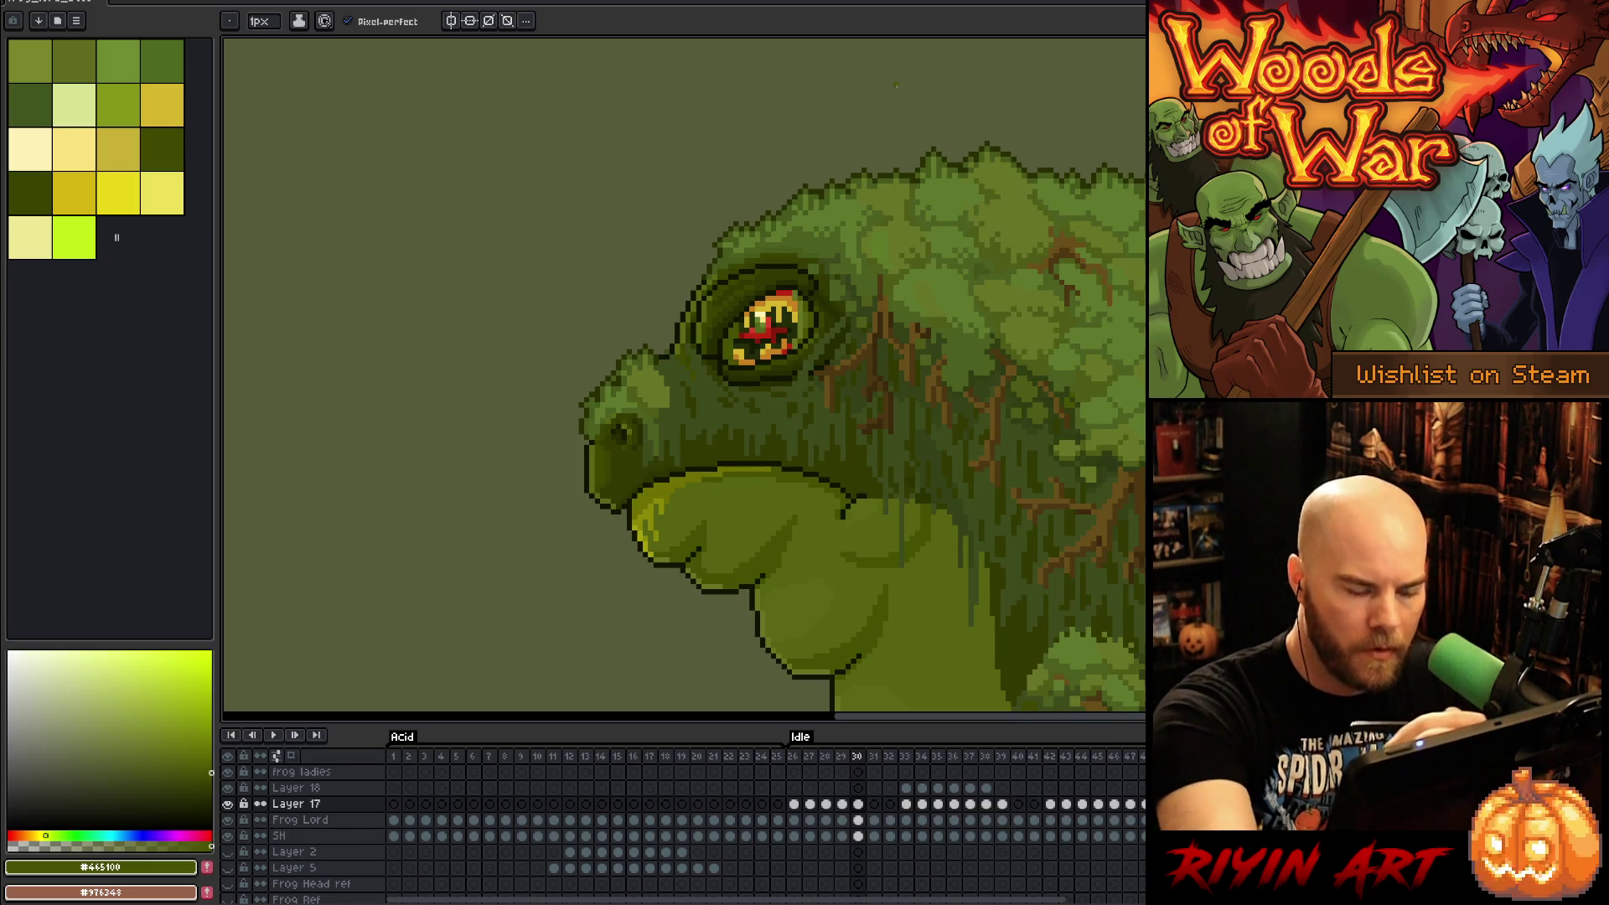
Step: Play the idle animation, pick a near-white colour, and retouch eye pixels on frames 31 and 27
key("period")
key("Return")
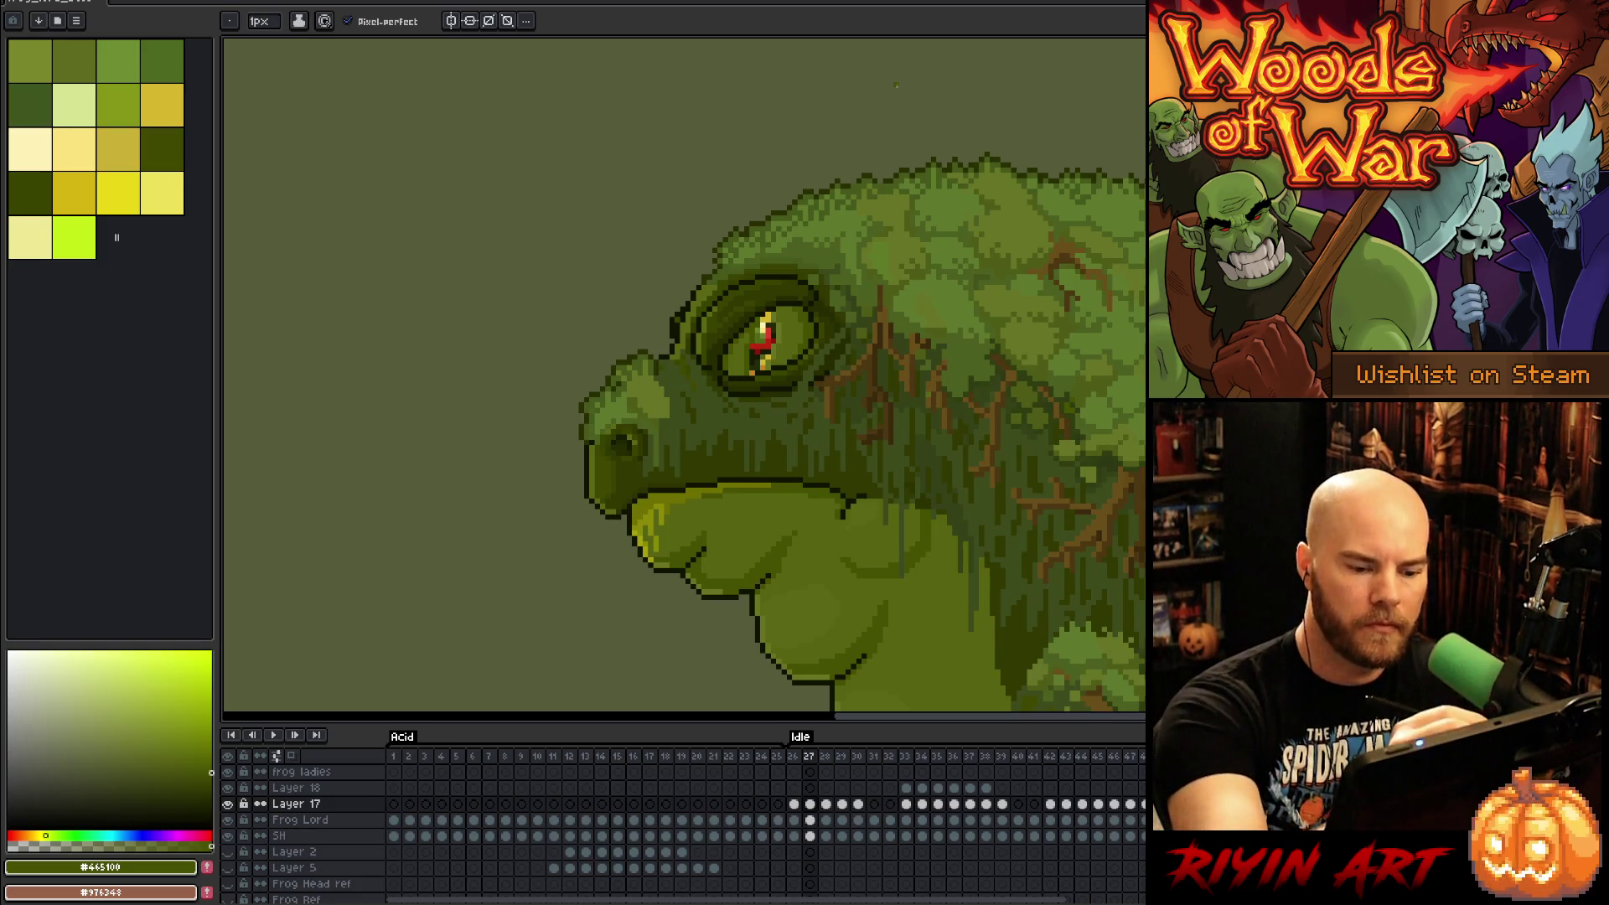
left_click(16, 673)
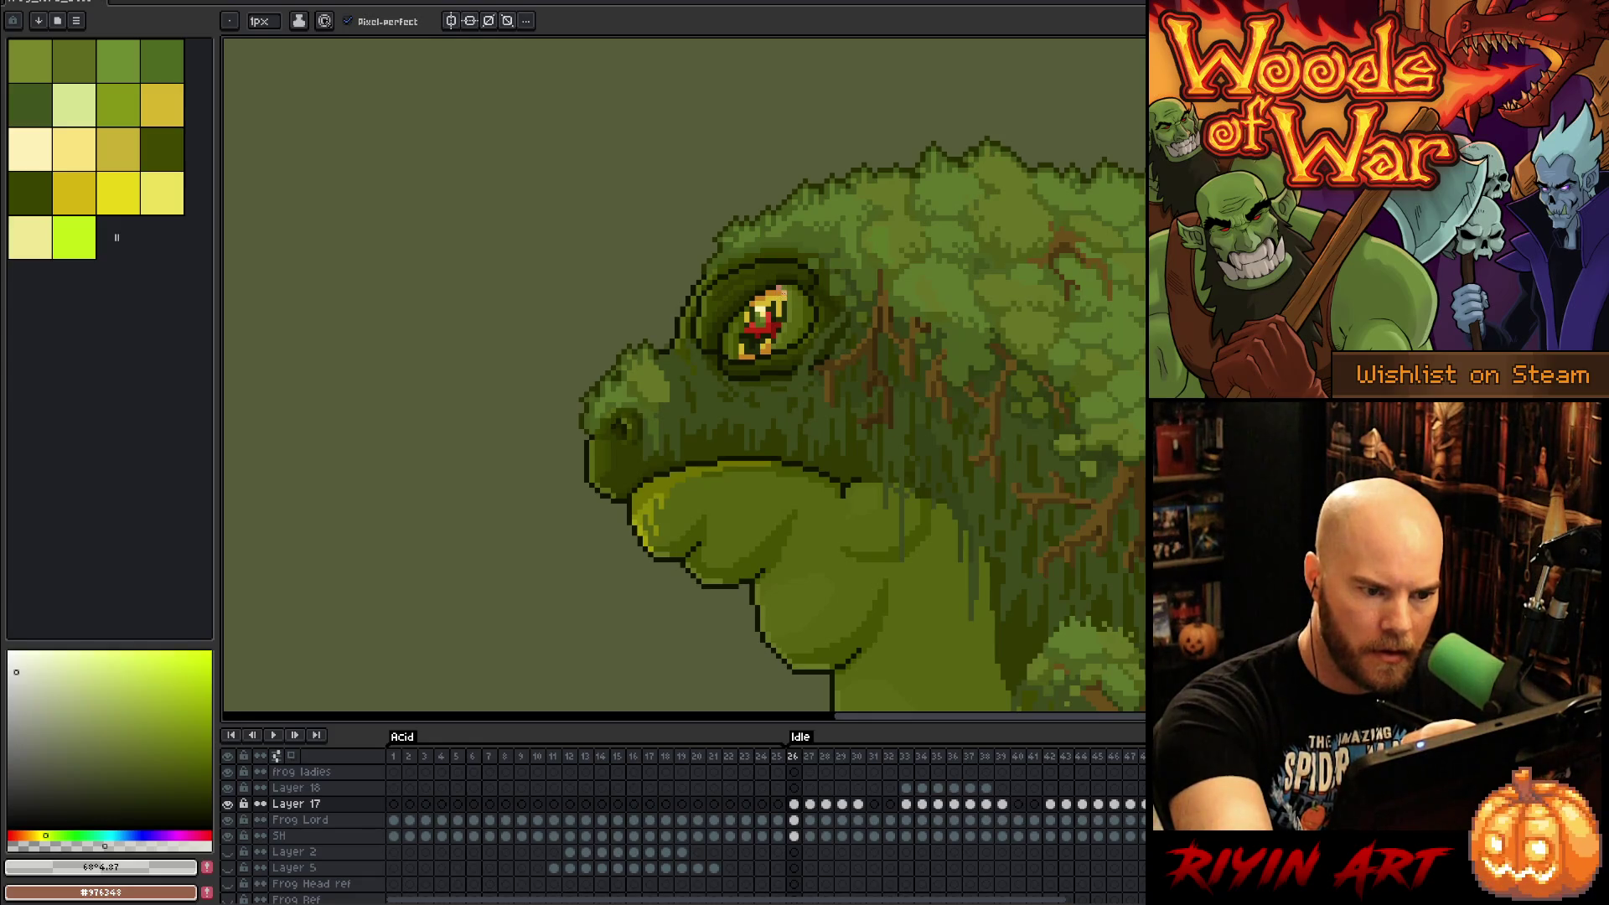
left_click(779, 328)
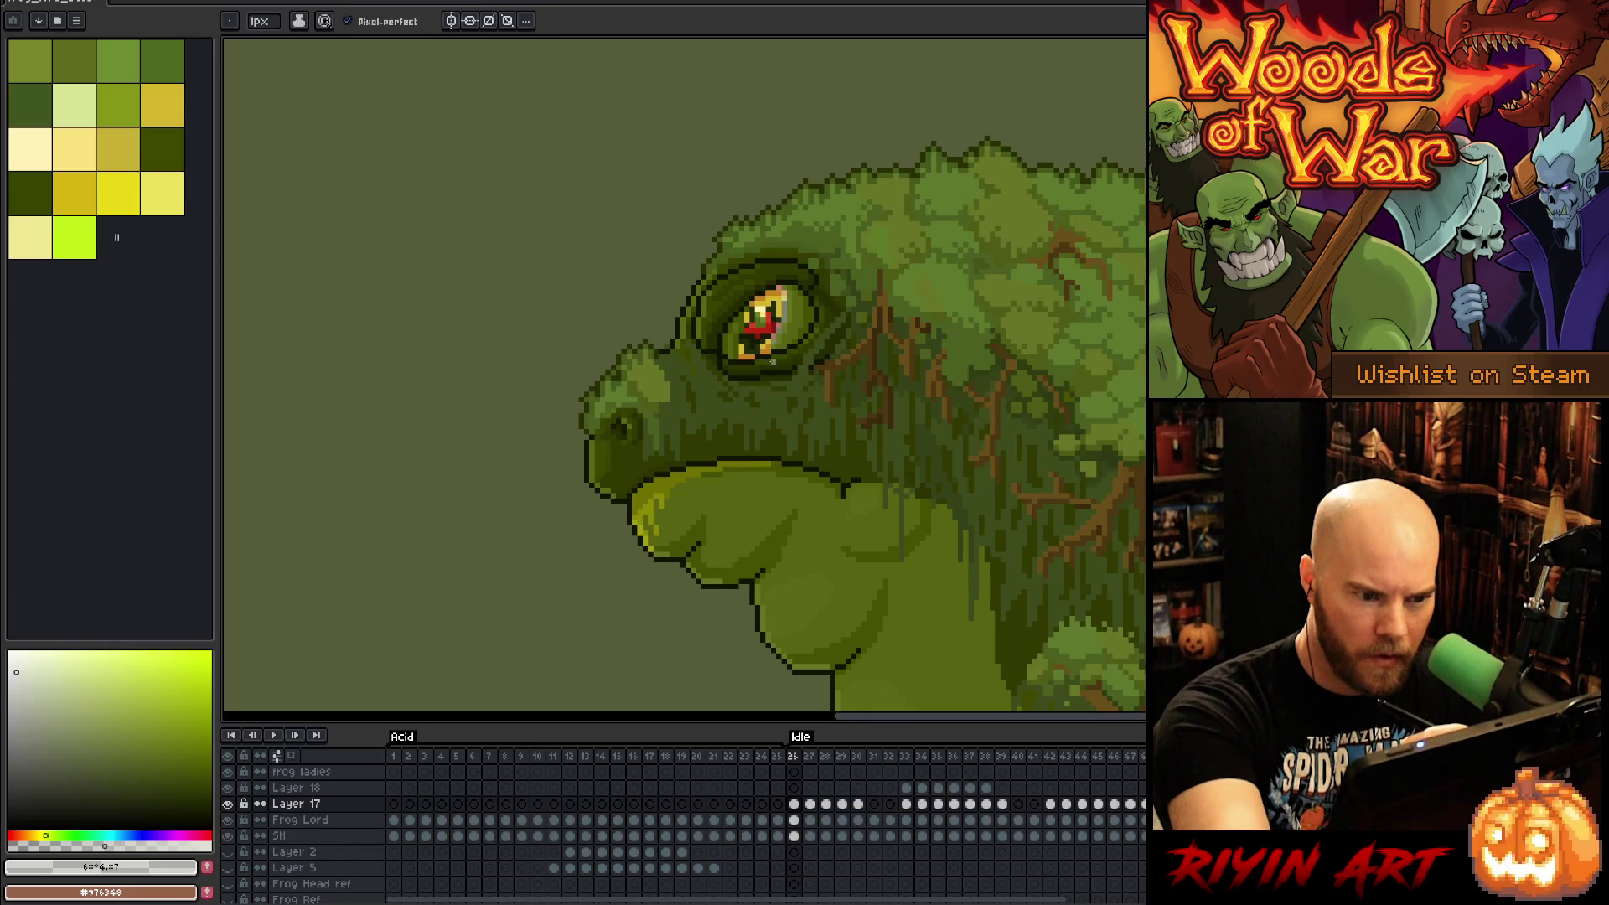
key("Right")
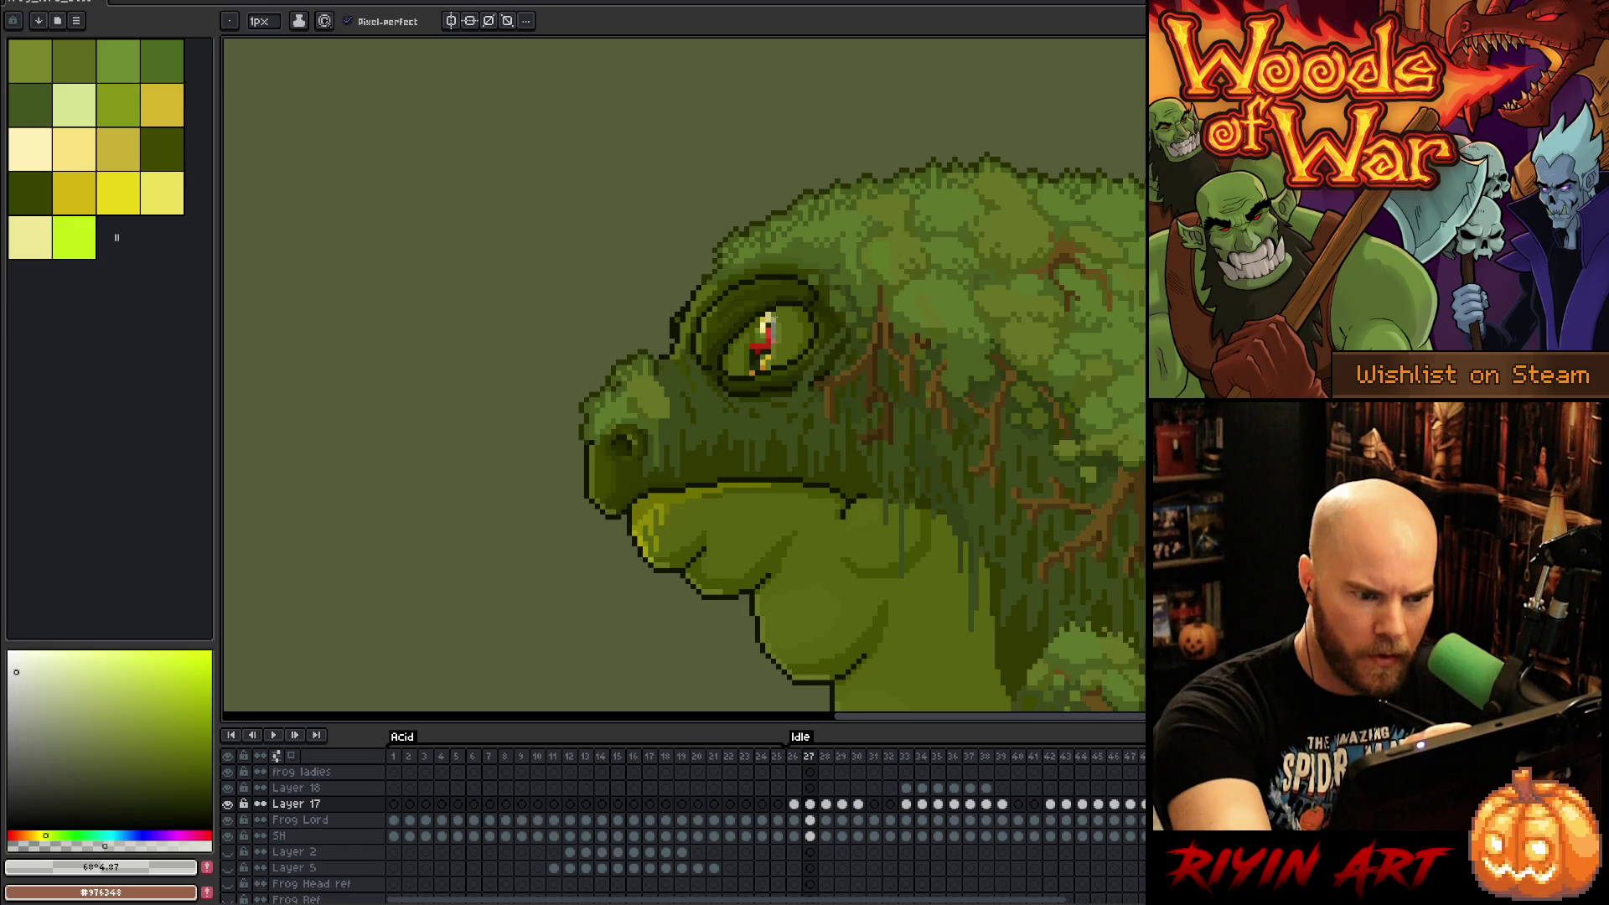
left_click(762, 368)
Step: Paint a light diagonal highlight inside the eye on frames 28 and 29
key("Right")
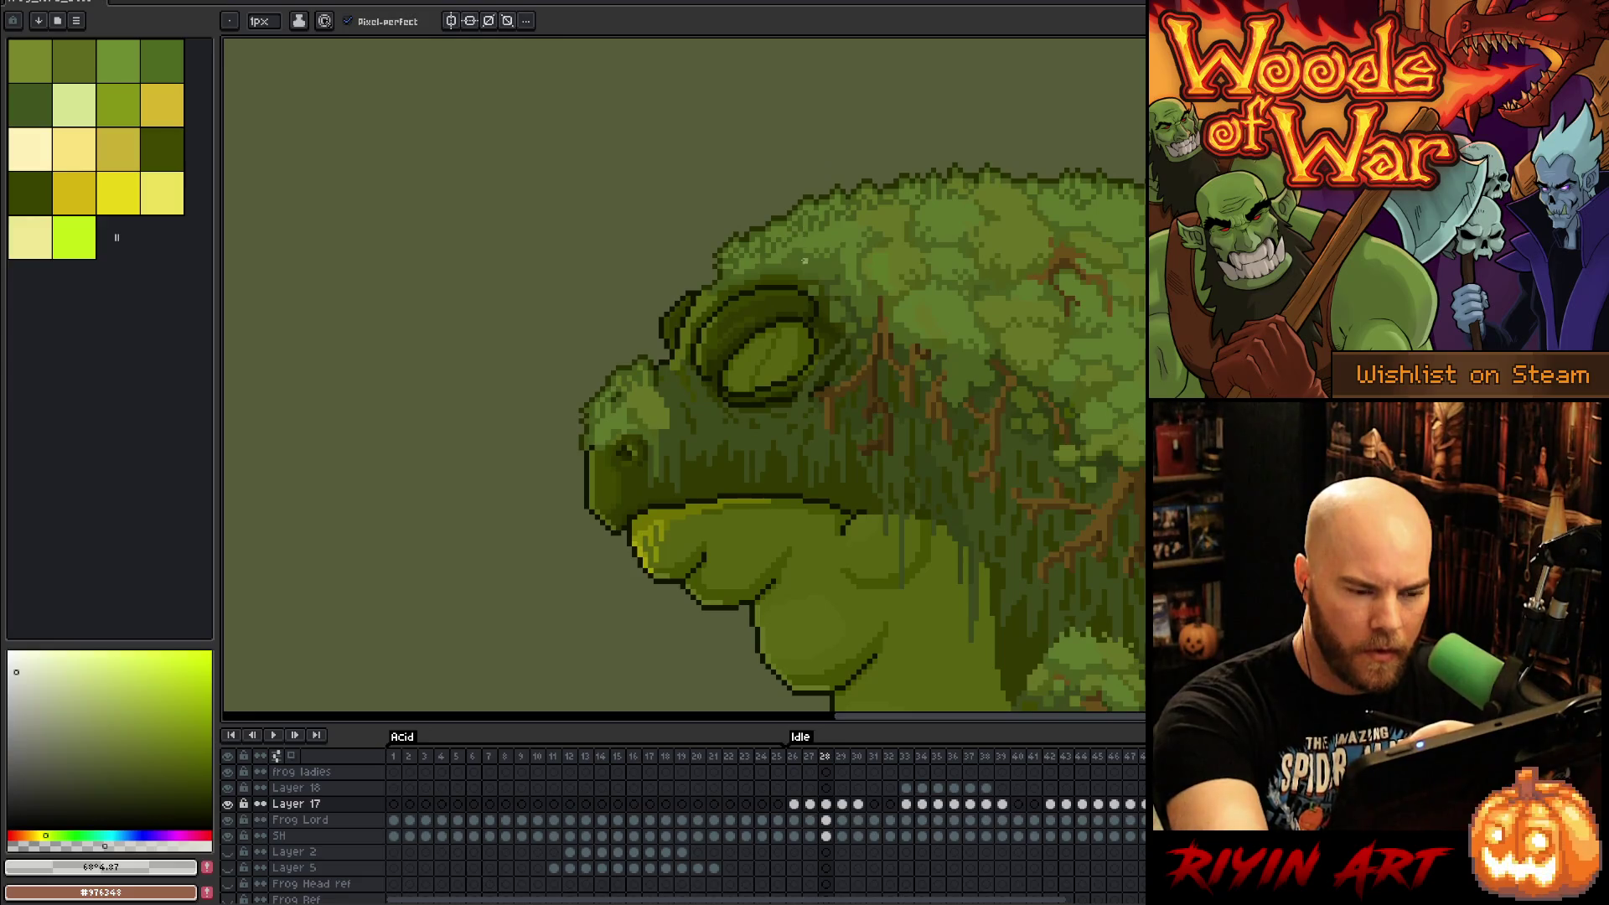
left_click_drag(768, 373, 781, 356)
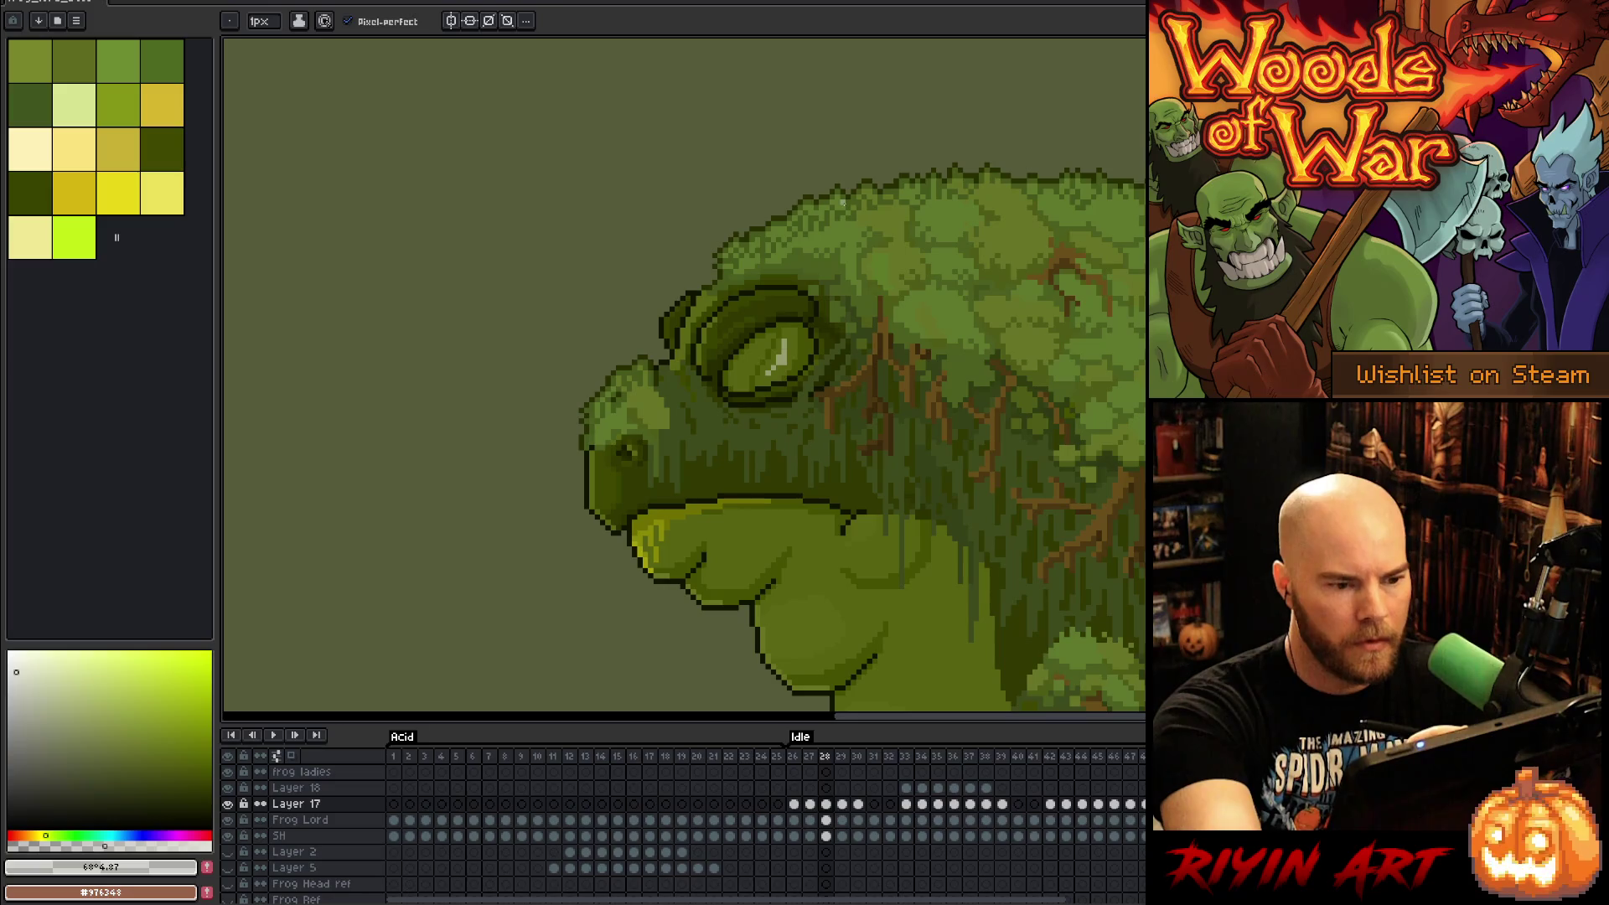
key("comma")
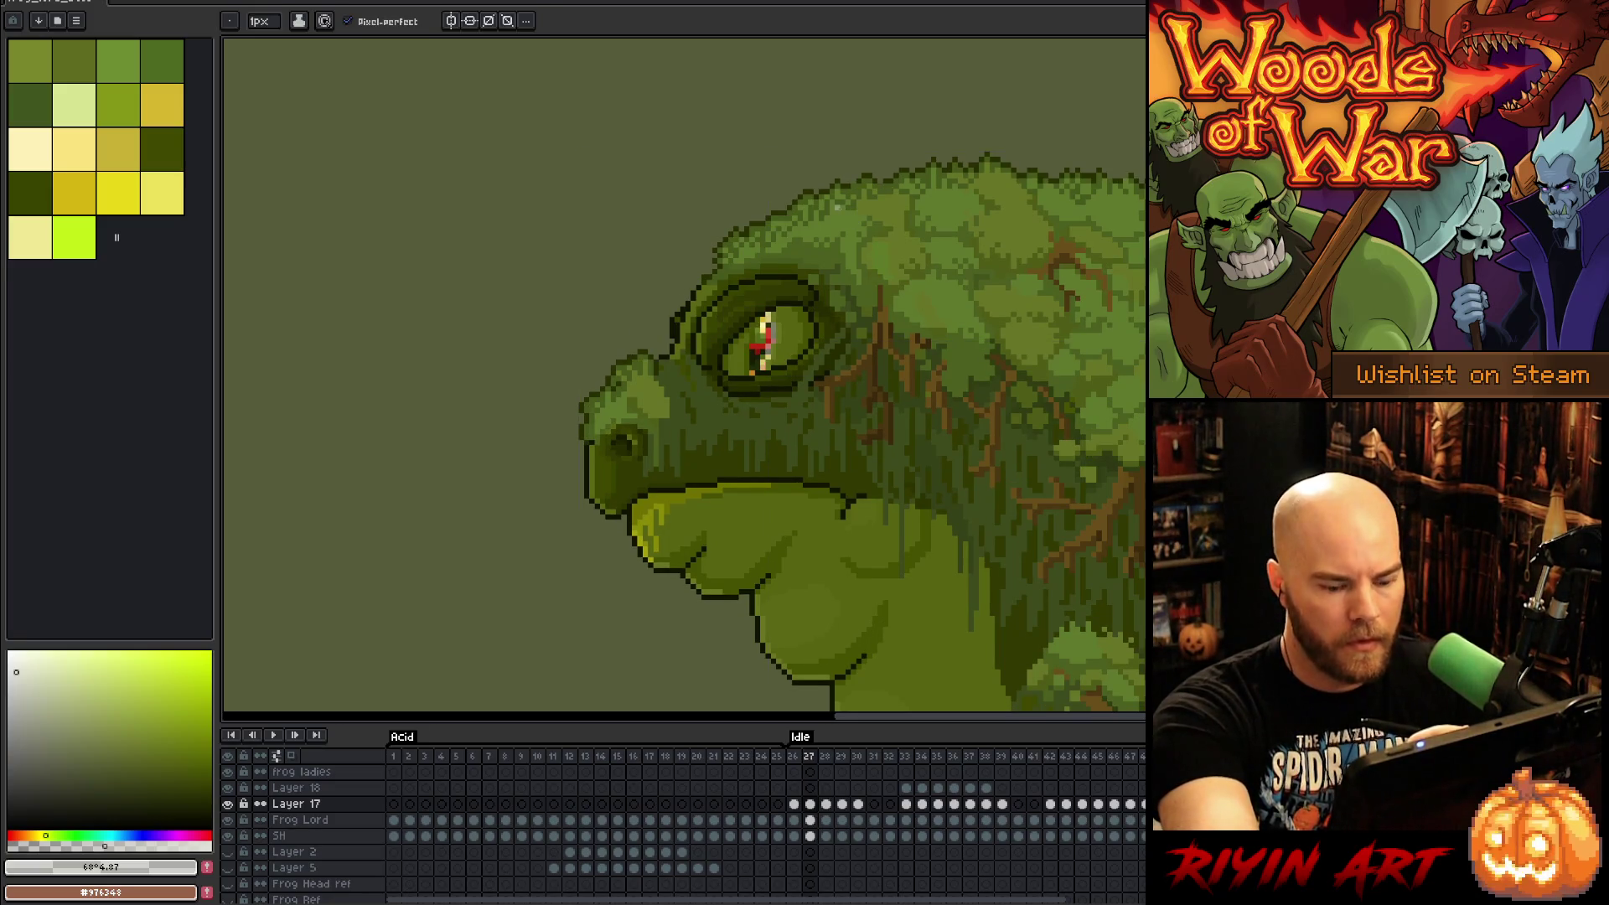
key("period")
key("period")
left_click_drag(777, 319, 767, 368)
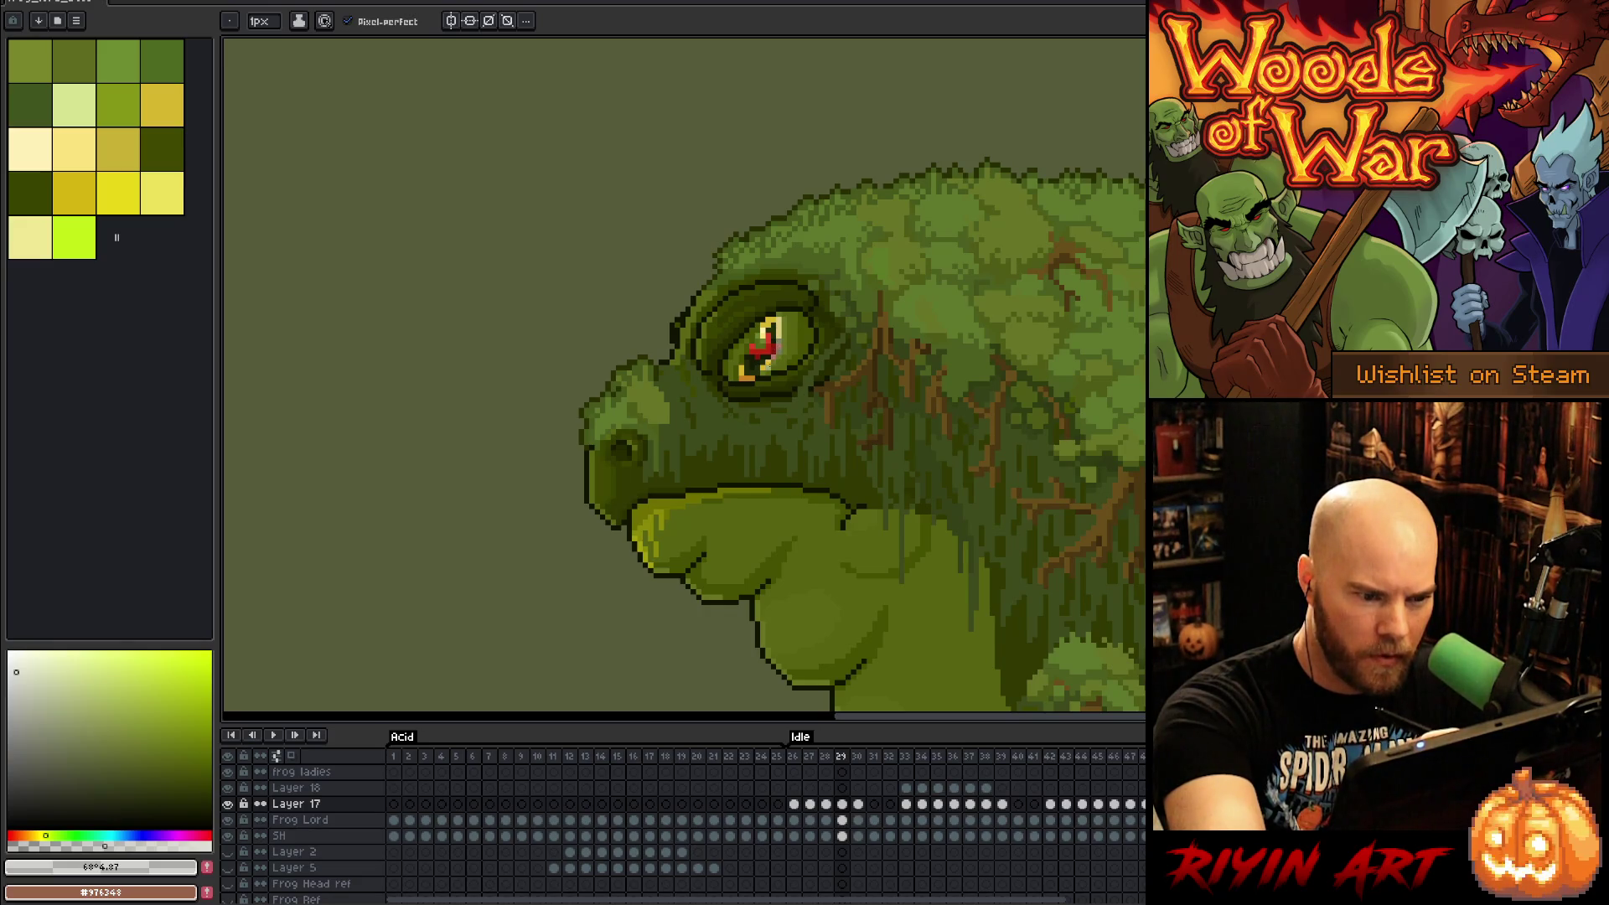
left_click(760, 375)
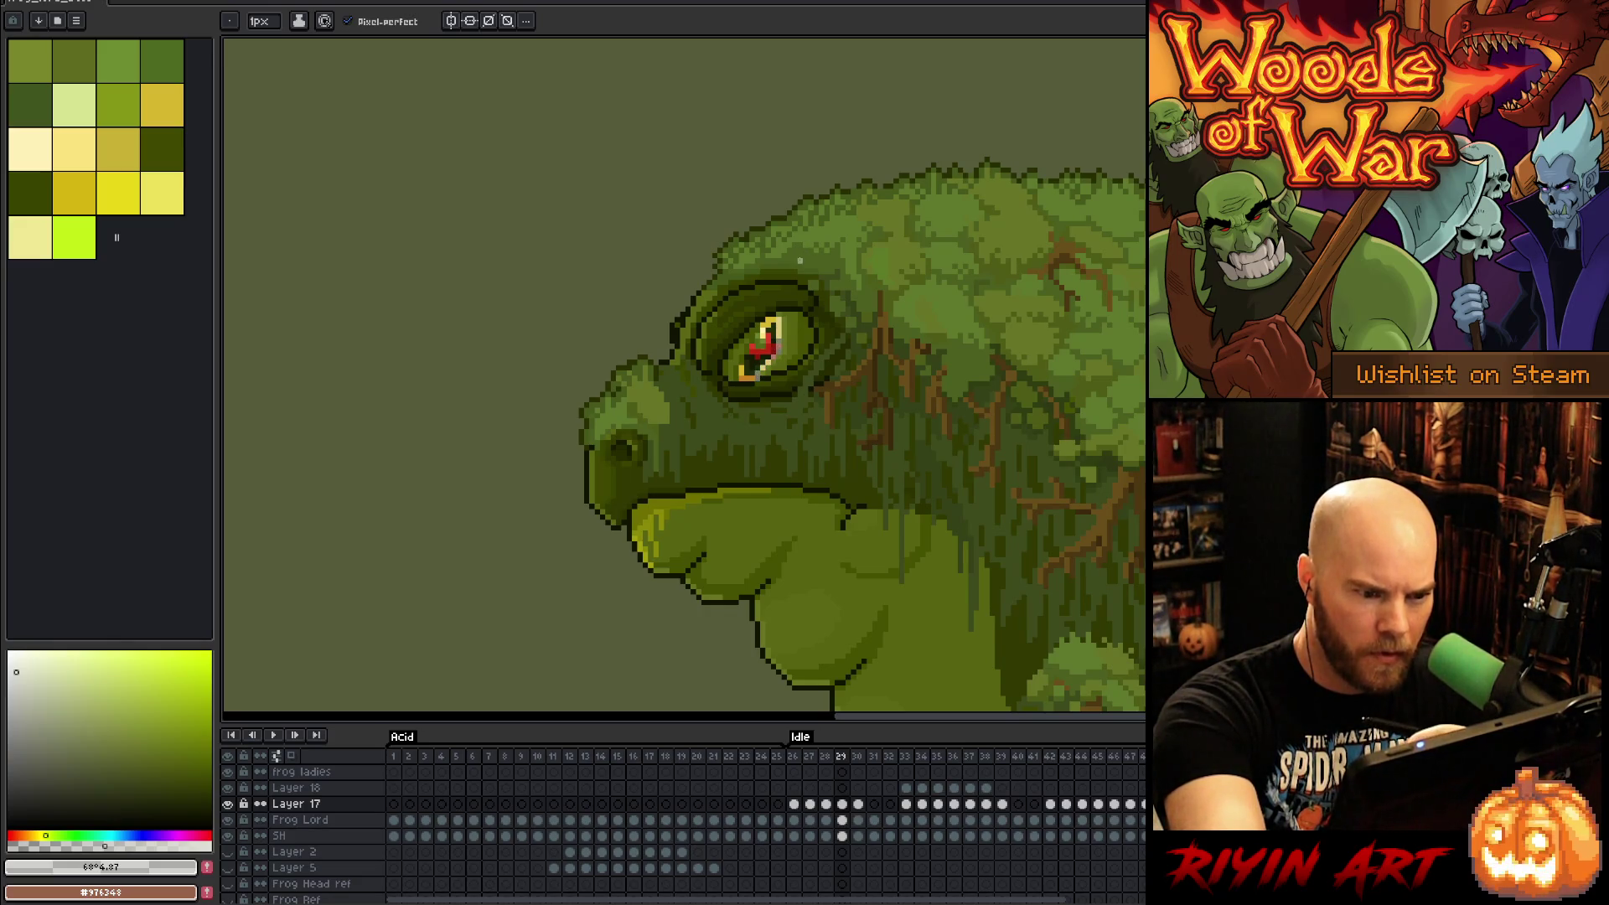
Step: Step to idle frame 31 and add a new empty Layer 19 above Layer 17
key("ctrl")
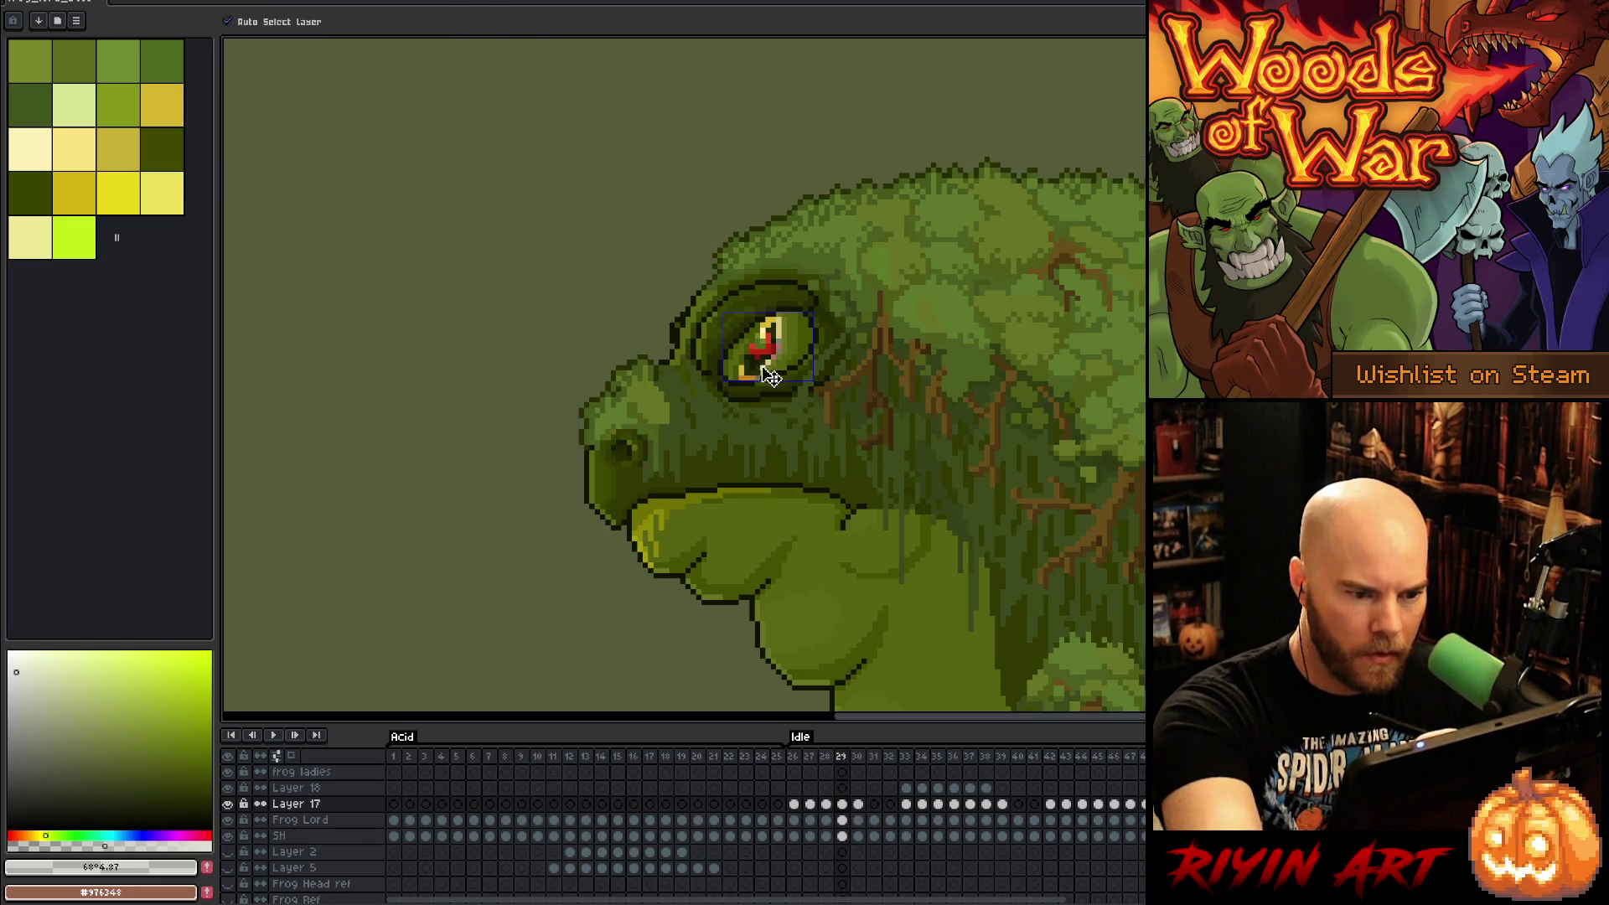
key("Right")
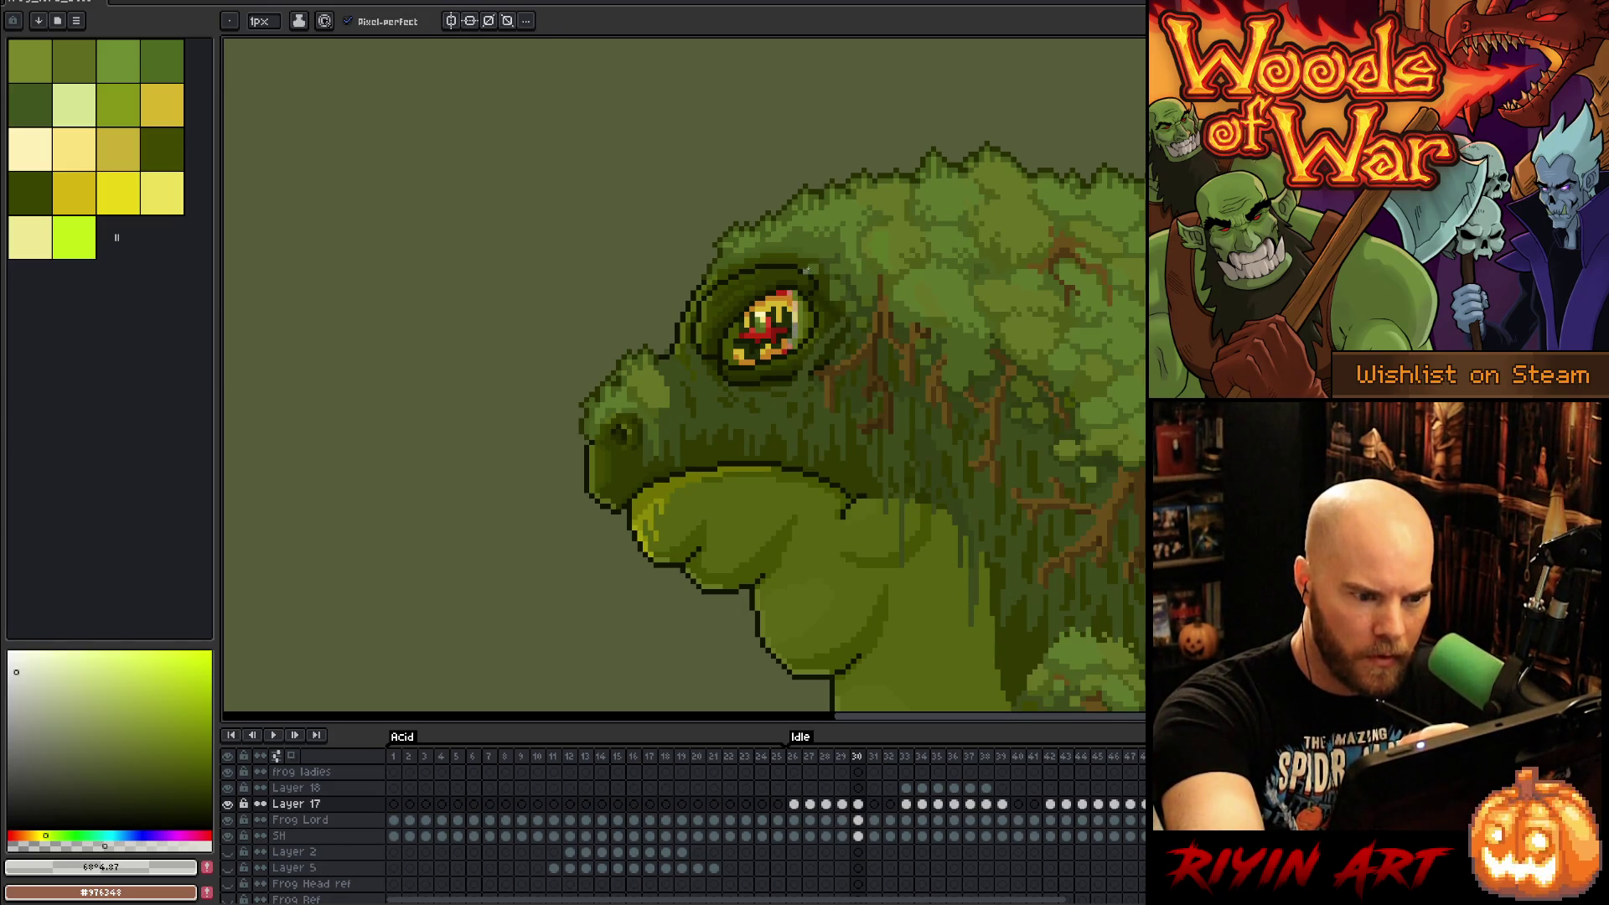
key("Right")
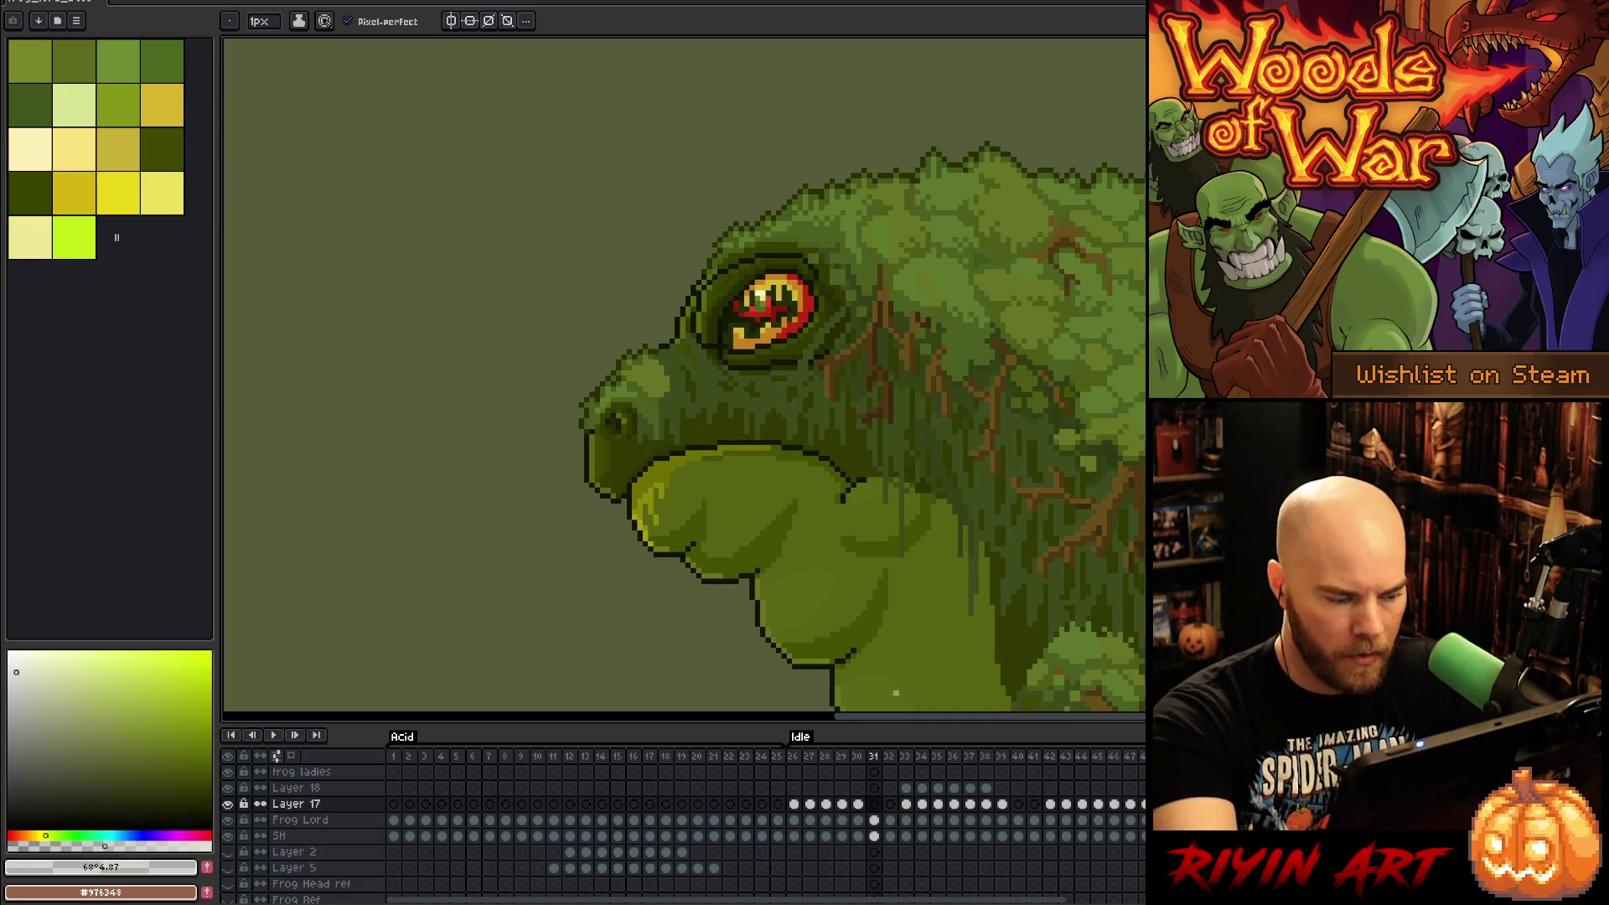
key("shift+n")
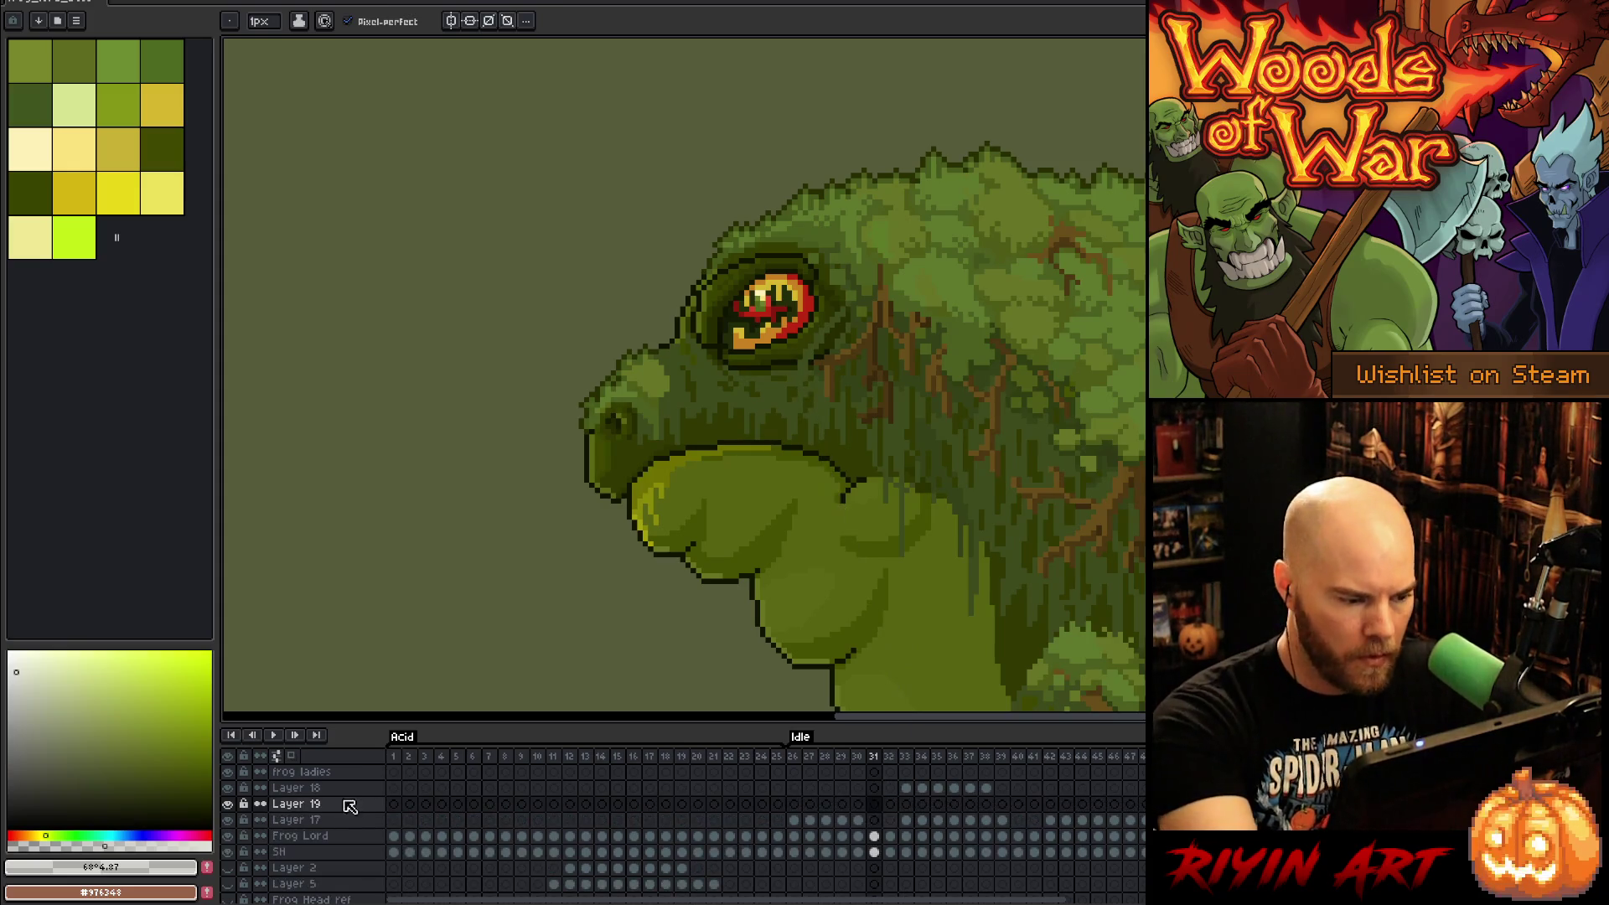
Step: Paint light gloss along the eye's left rim on Layer 19, frame 31
left_click(875, 803)
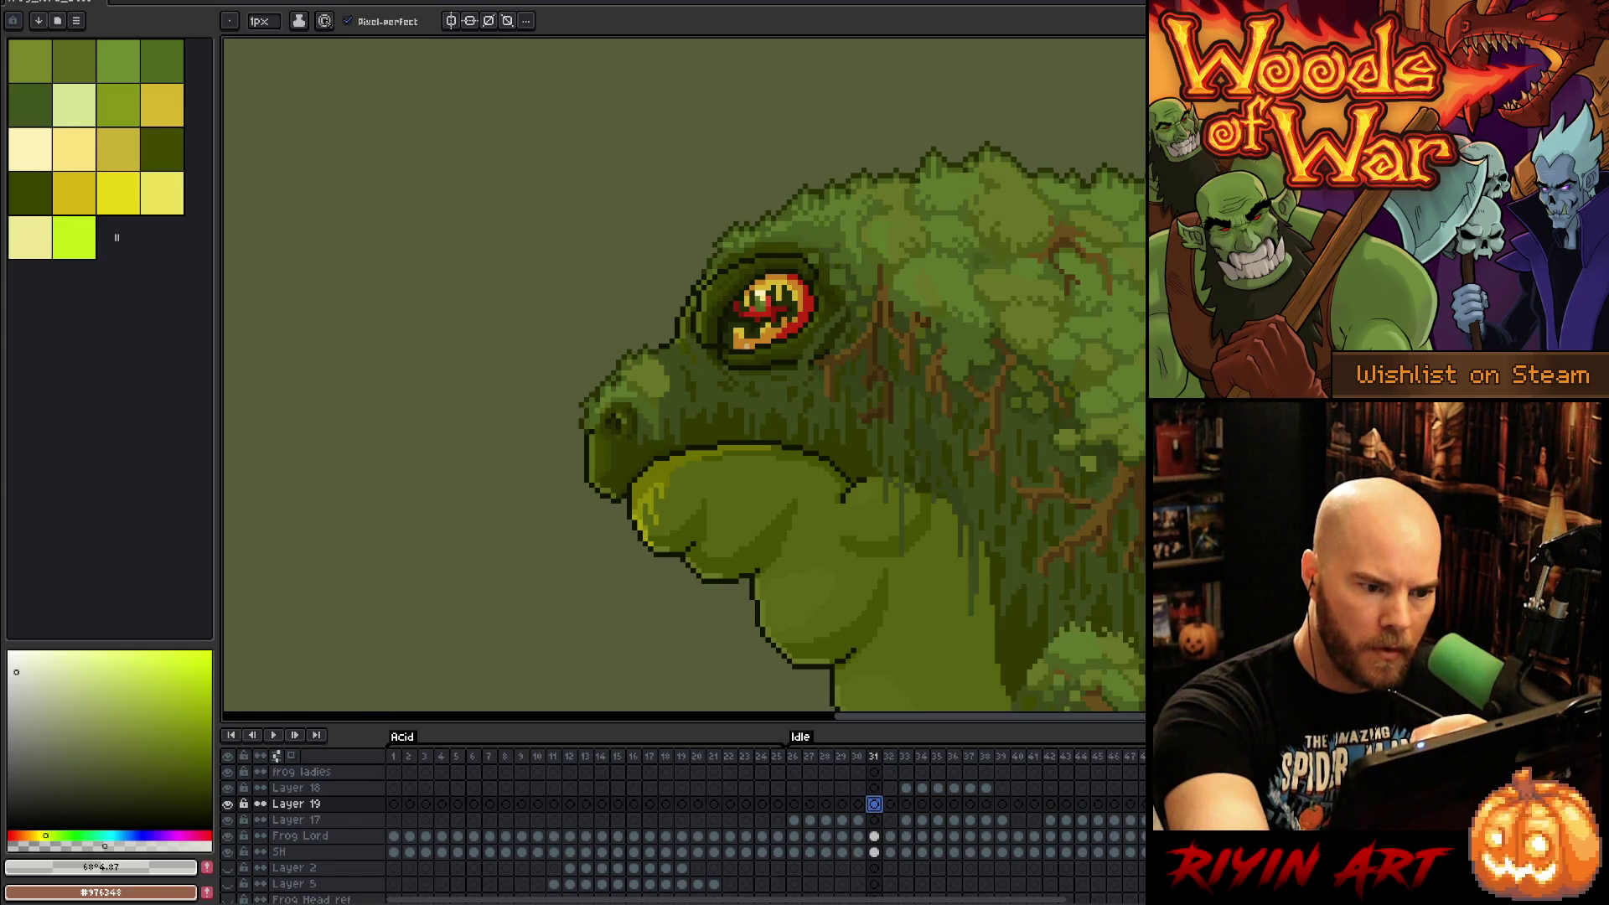
mouse_move(741, 348)
left_mouse_down()
mouse_move(729, 312)
mouse_move(747, 290)
mouse_move(734, 328)
left_mouse_up()
key("ctrl+z")
key("ctrl+z")
key("ctrl+z")
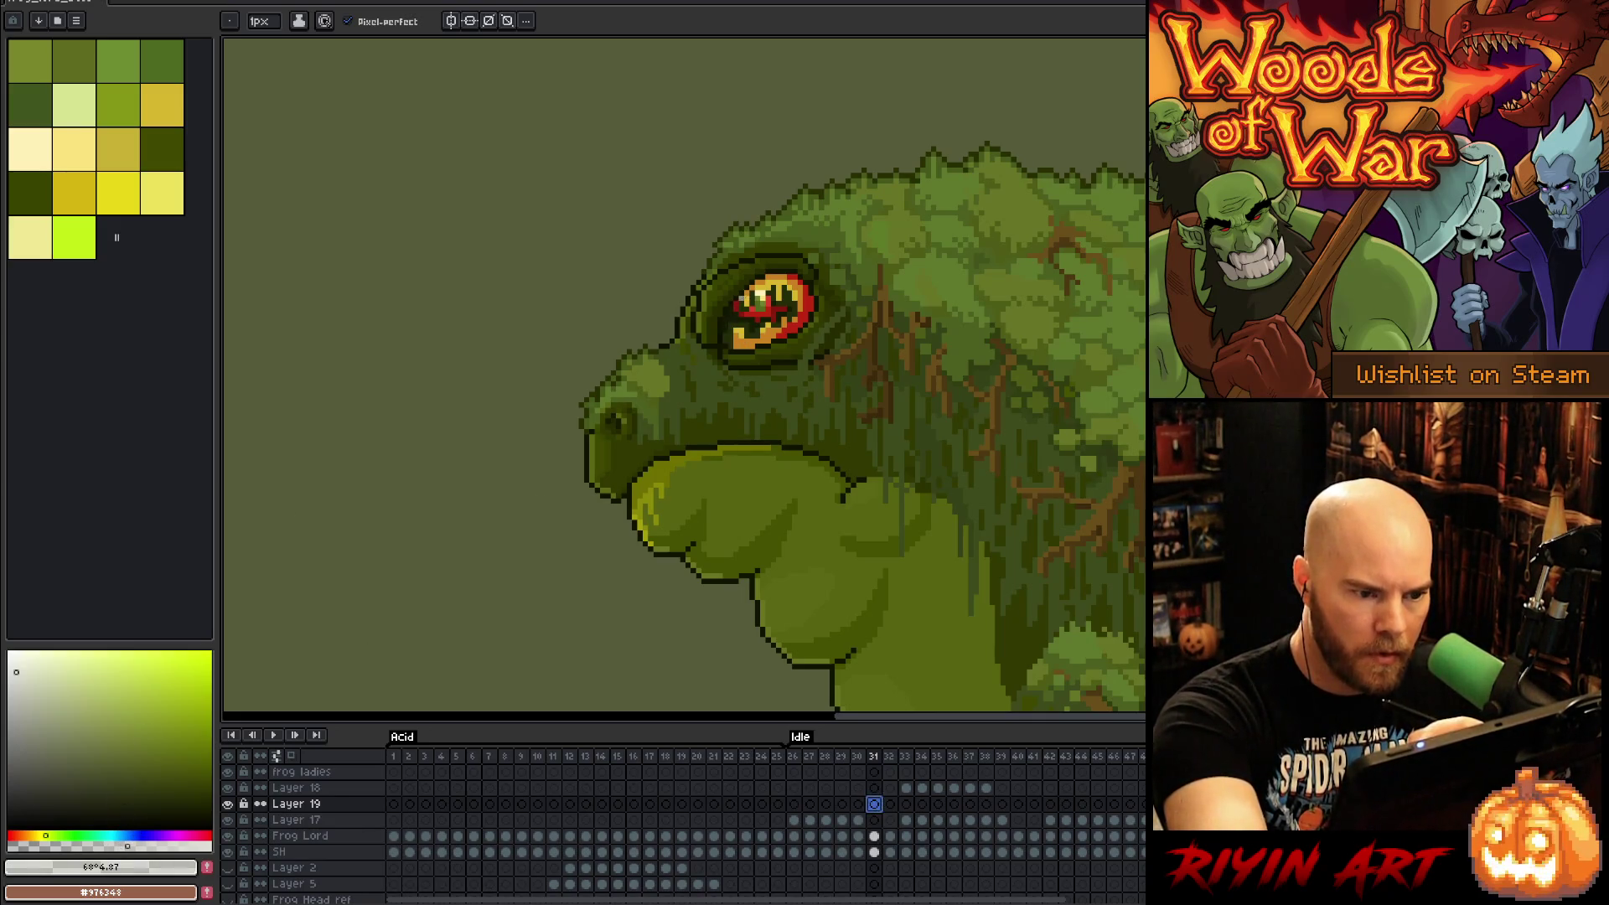
mouse_move(736, 300)
left_mouse_down()
mouse_move(729, 333)
mouse_move(748, 348)
mouse_move(741, 300)
mouse_move(750, 338)
left_mouse_up()
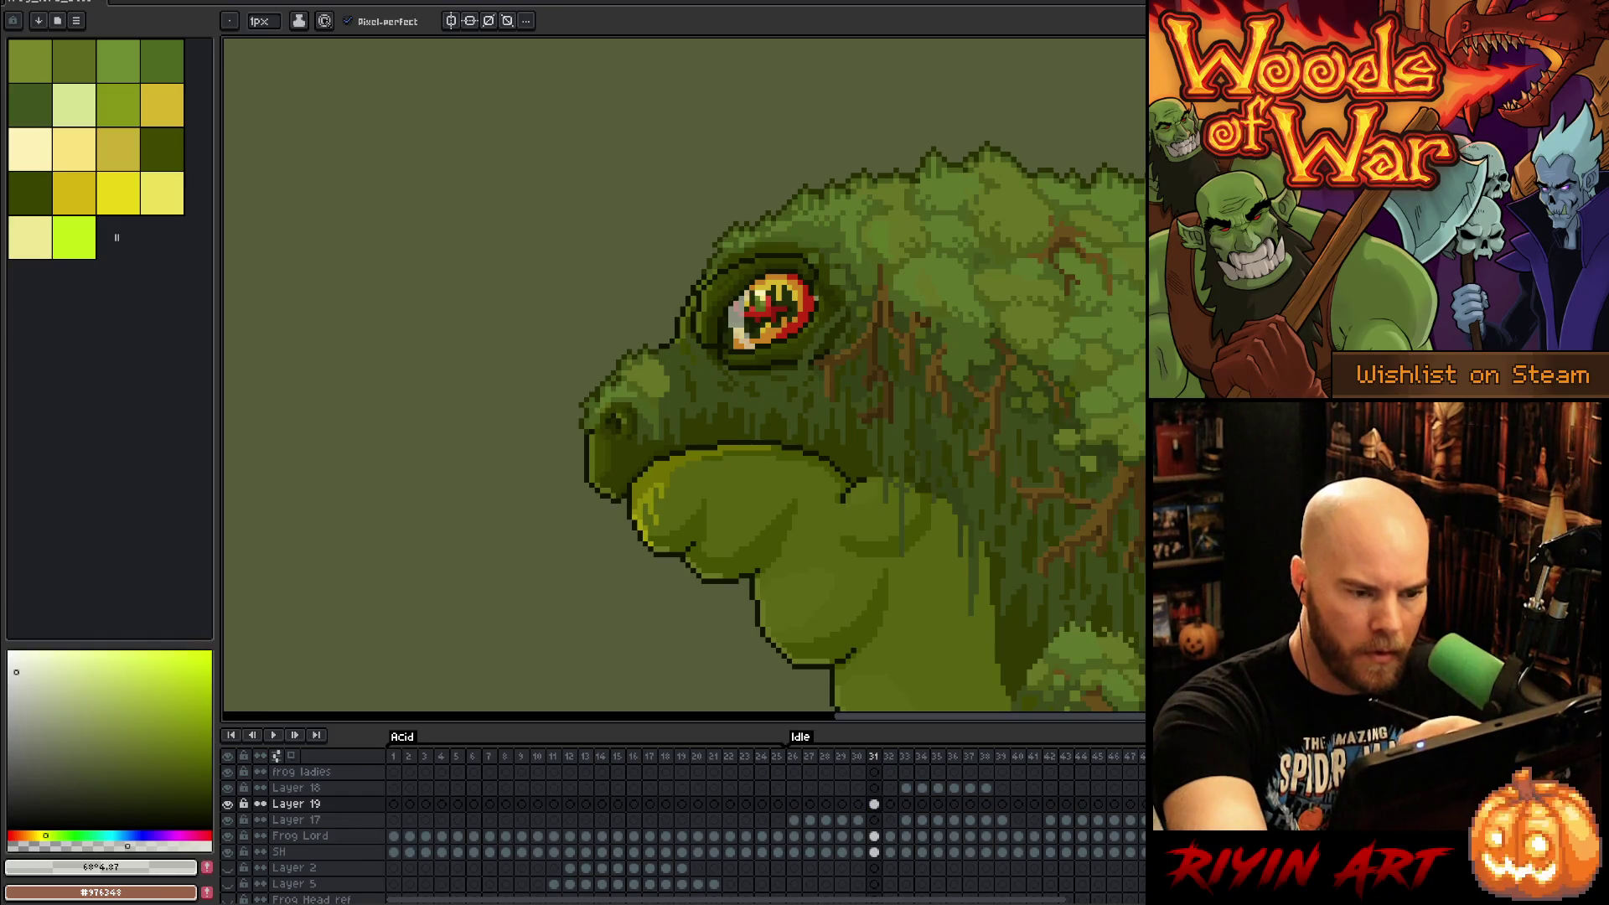
Step: Add light gloss strokes across the eye on Layer 19, frame 32
left_click(890, 804)
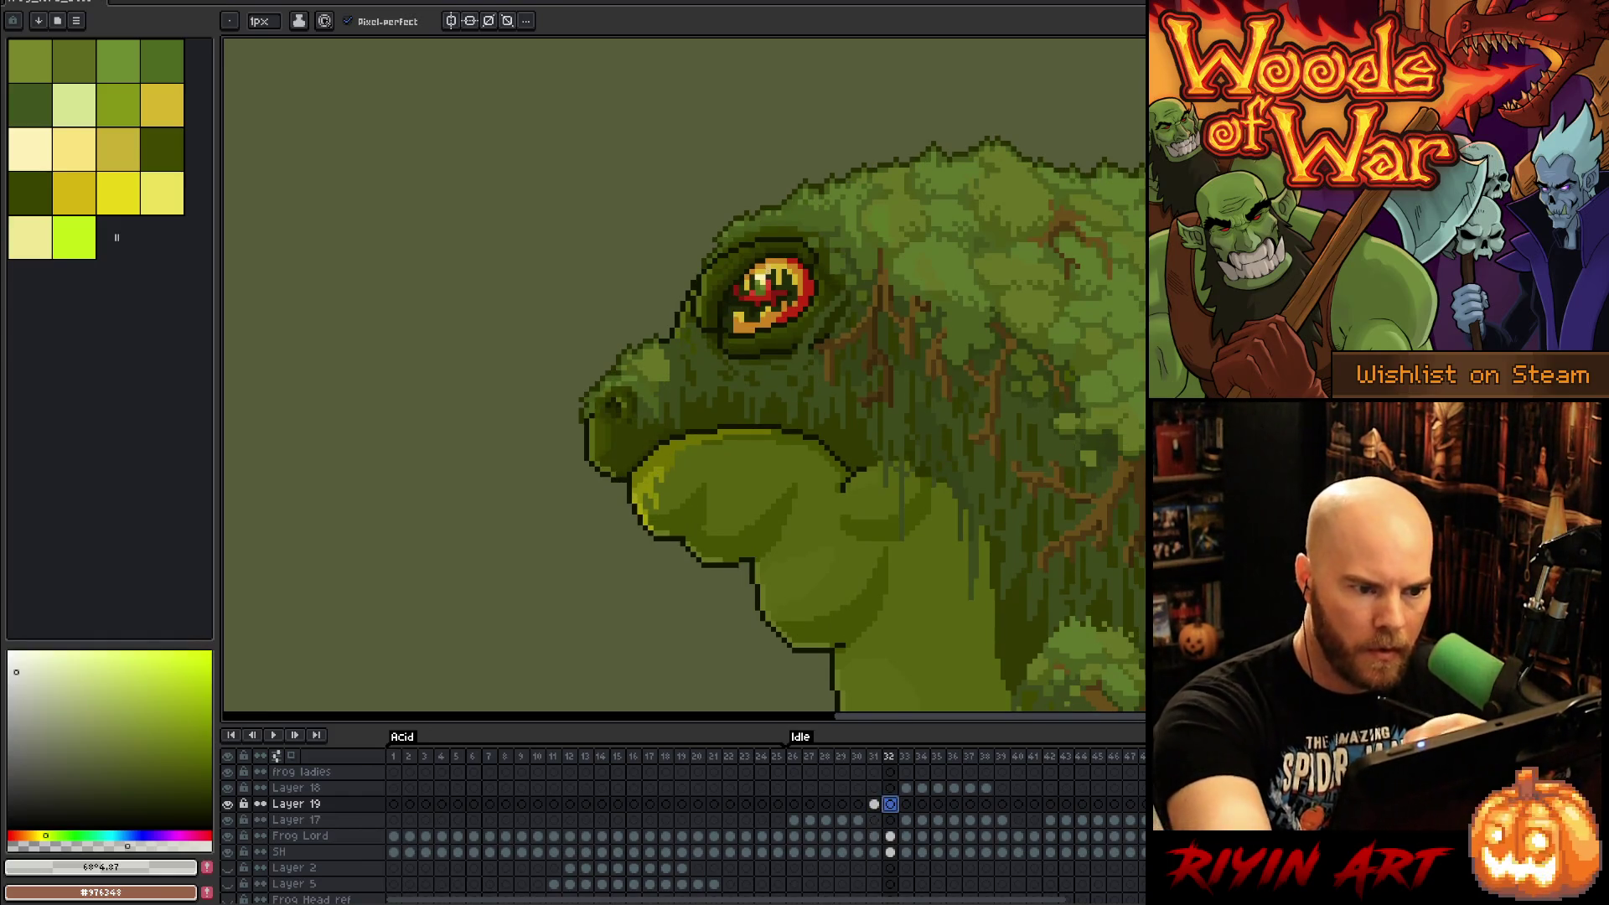
left_click_drag(762, 279, 774, 315)
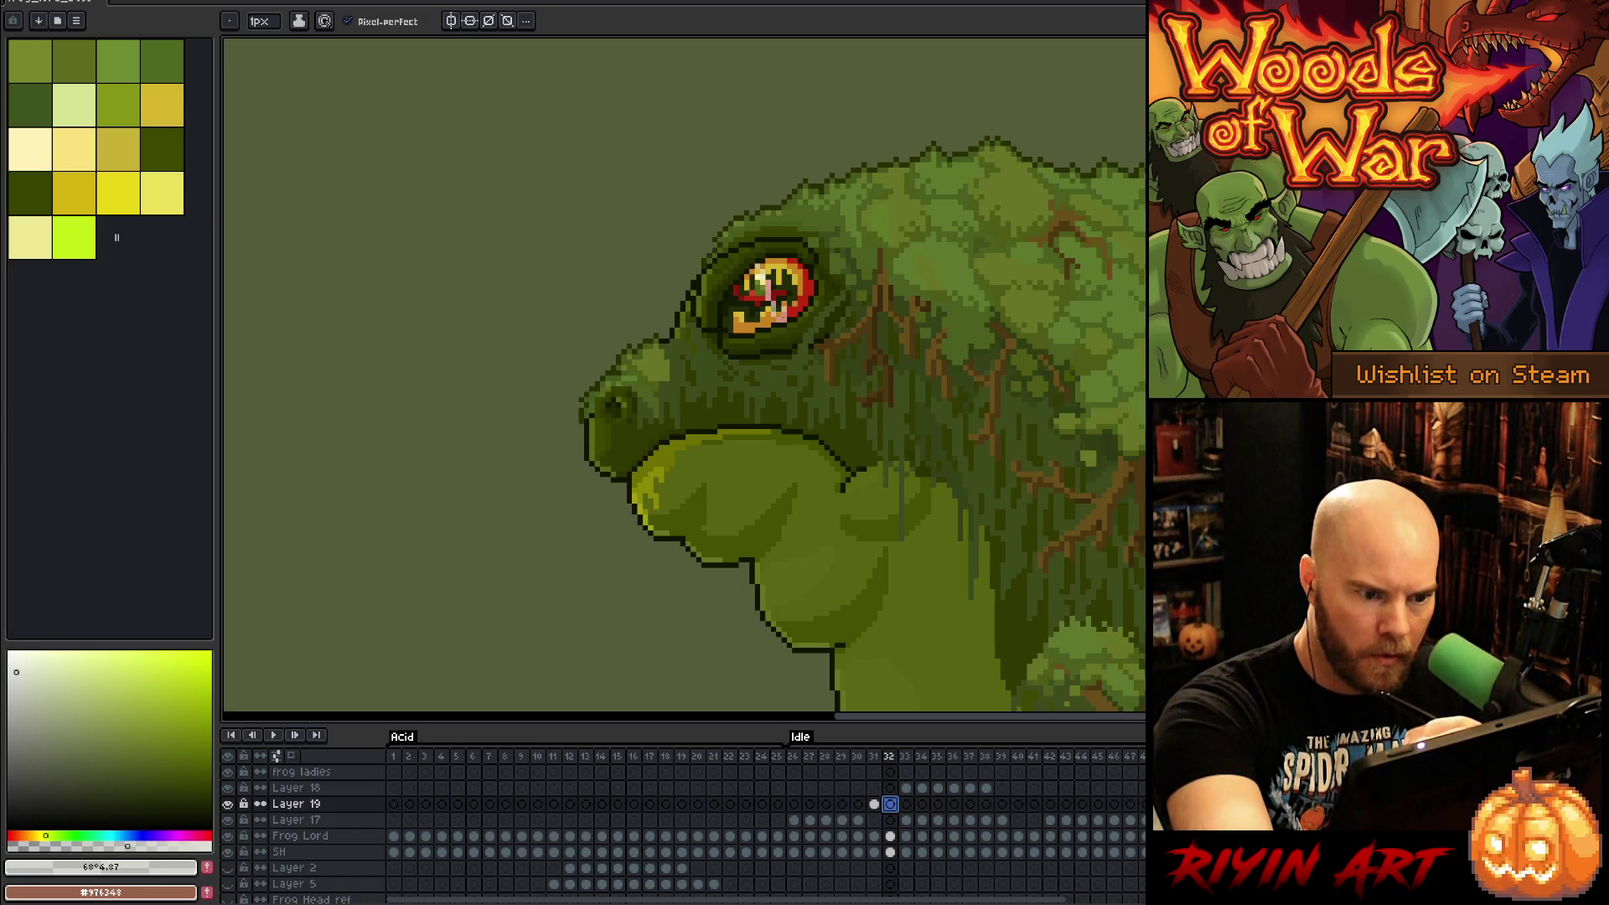
mouse_move(793, 295)
left_mouse_down()
mouse_move(797, 318)
mouse_move(800, 290)
mouse_move(766, 260)
mouse_move(783, 301)
left_mouse_up()
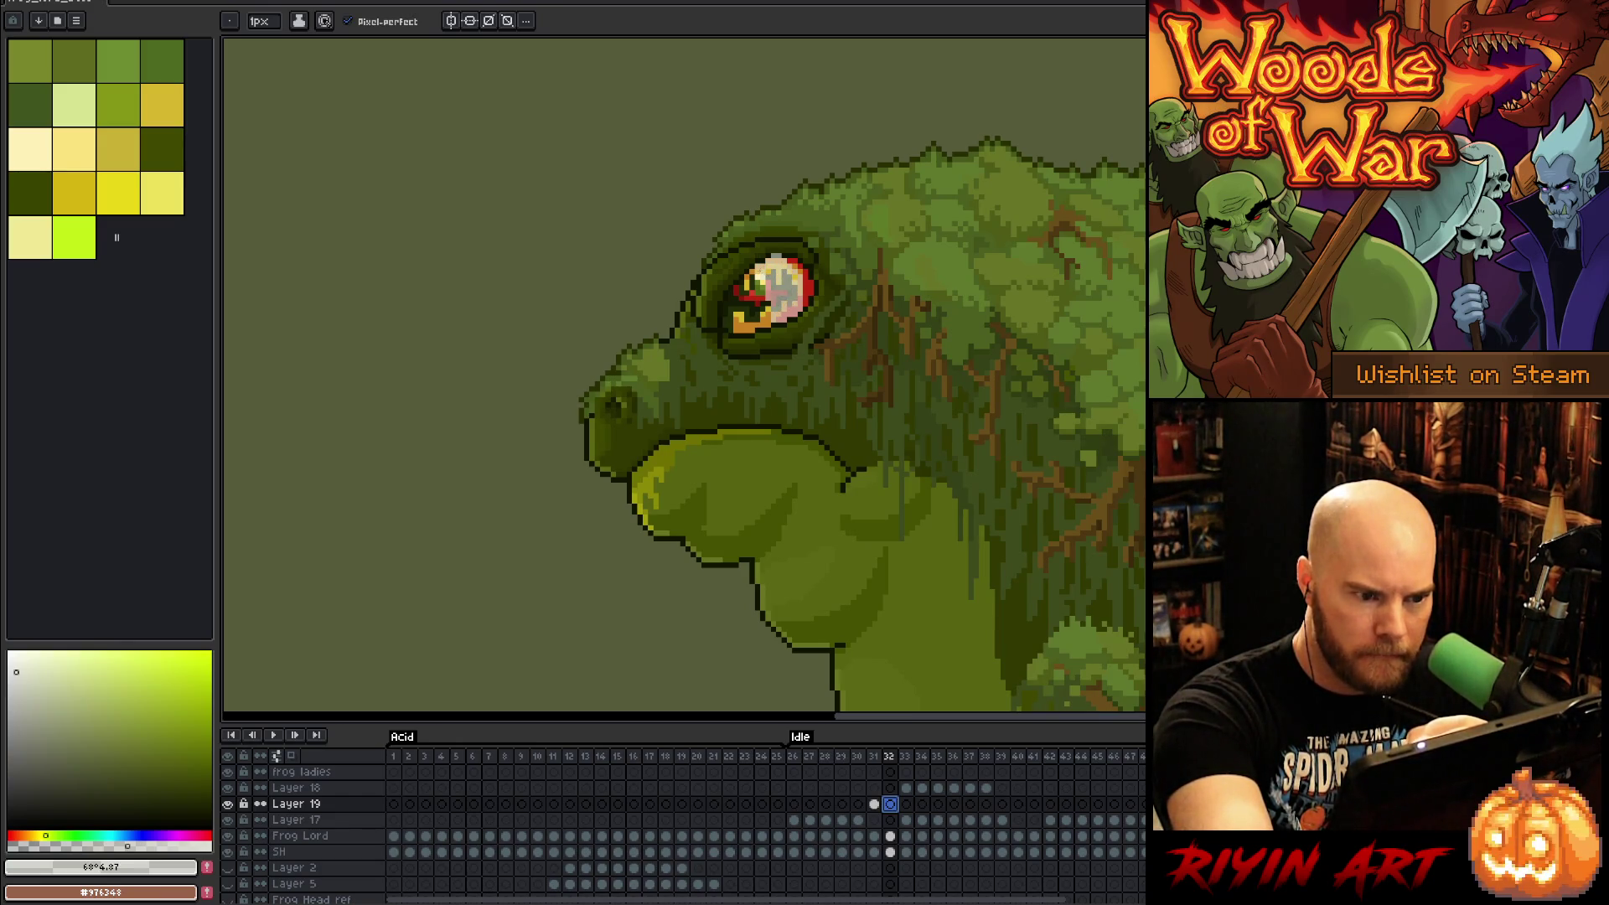
key("e")
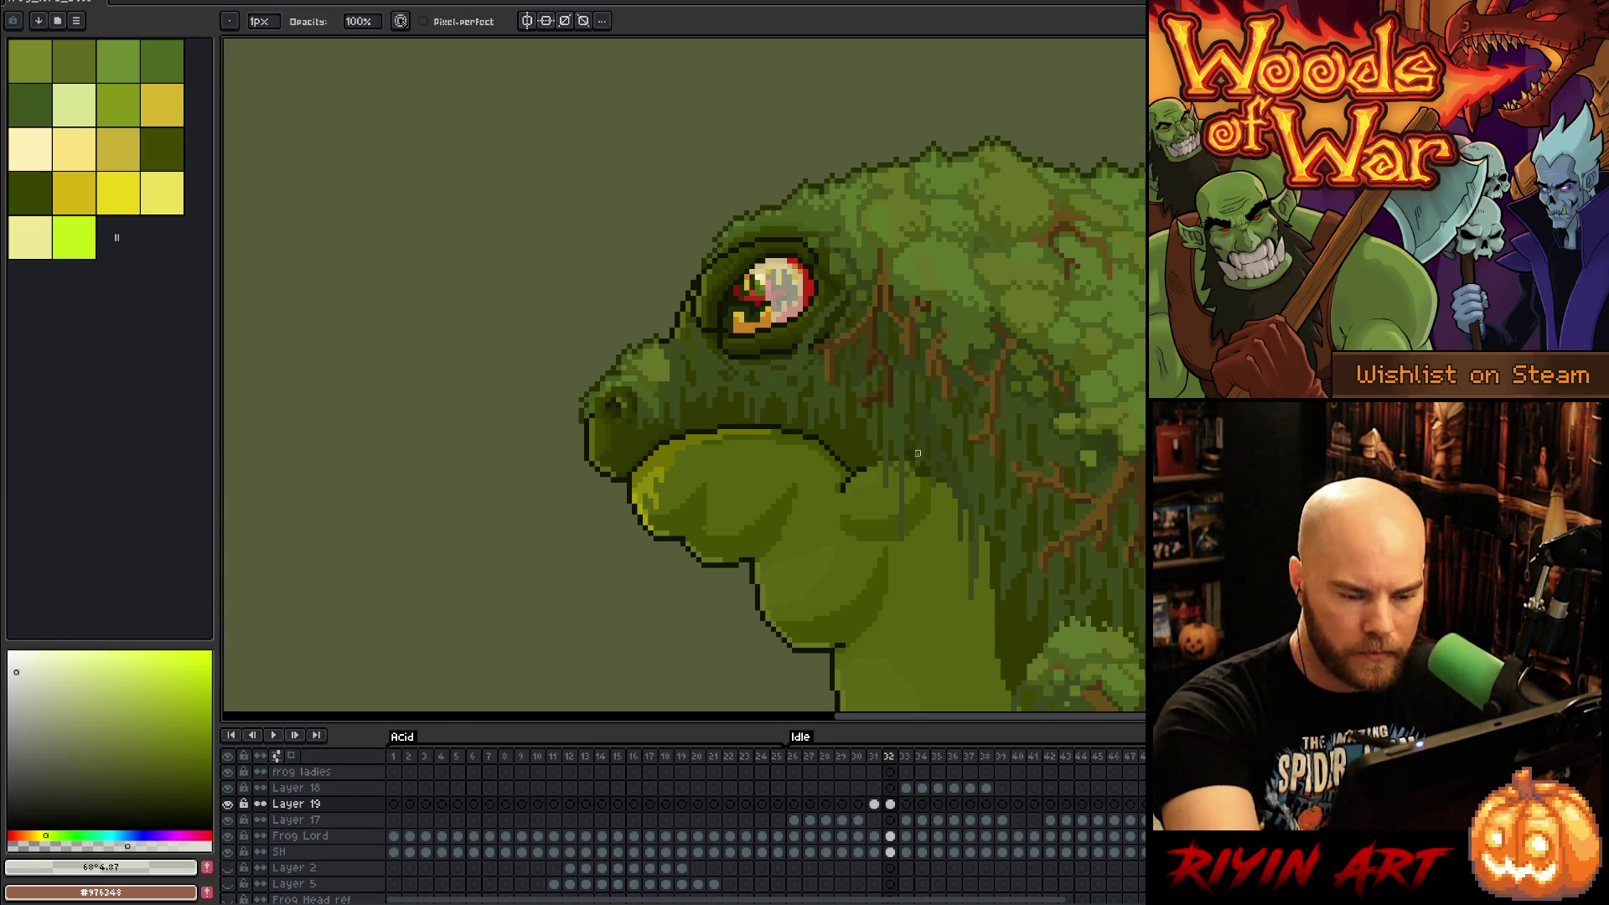
key("b")
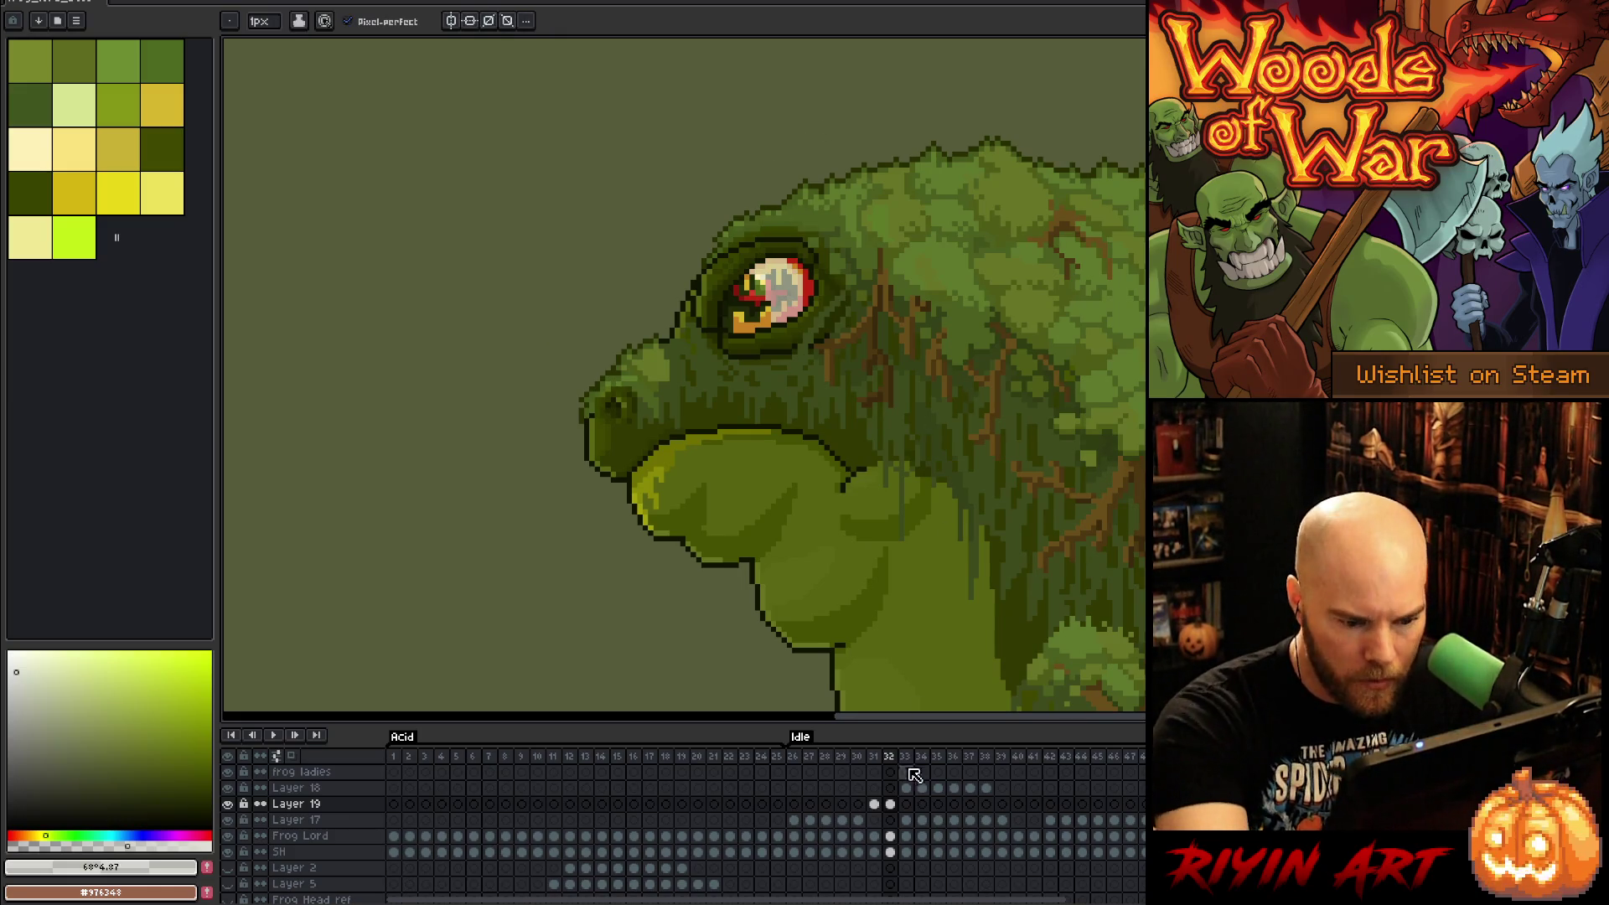
Step: Brighten eye gloss spots and the right-edge strip on Layer 19, frame 33
left_click(906, 803)
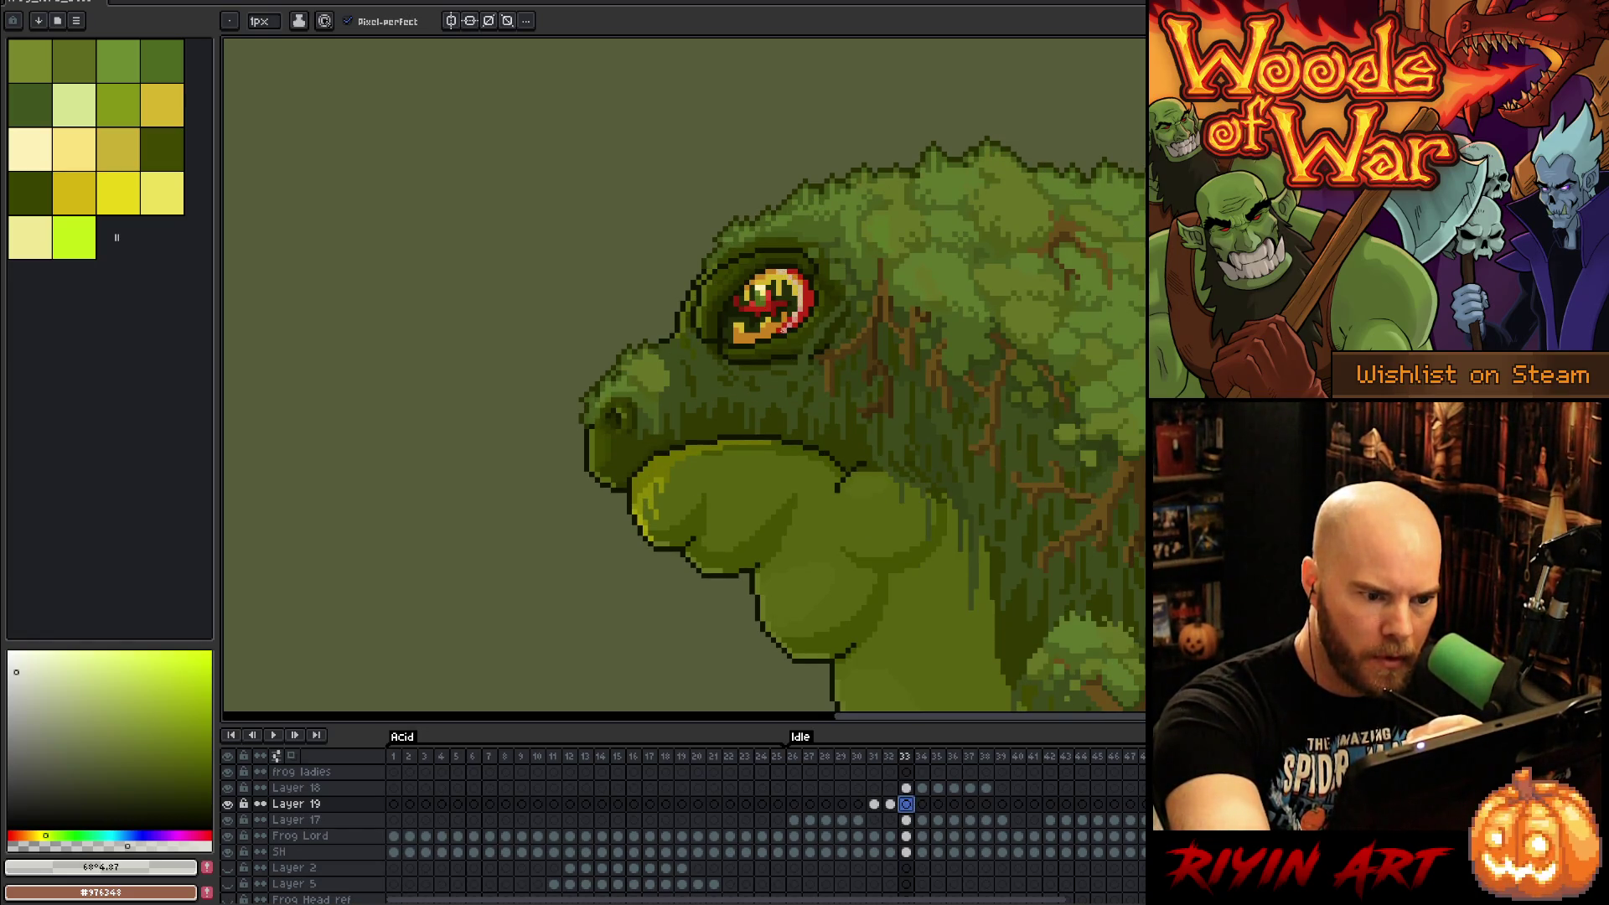
left_click(762, 333)
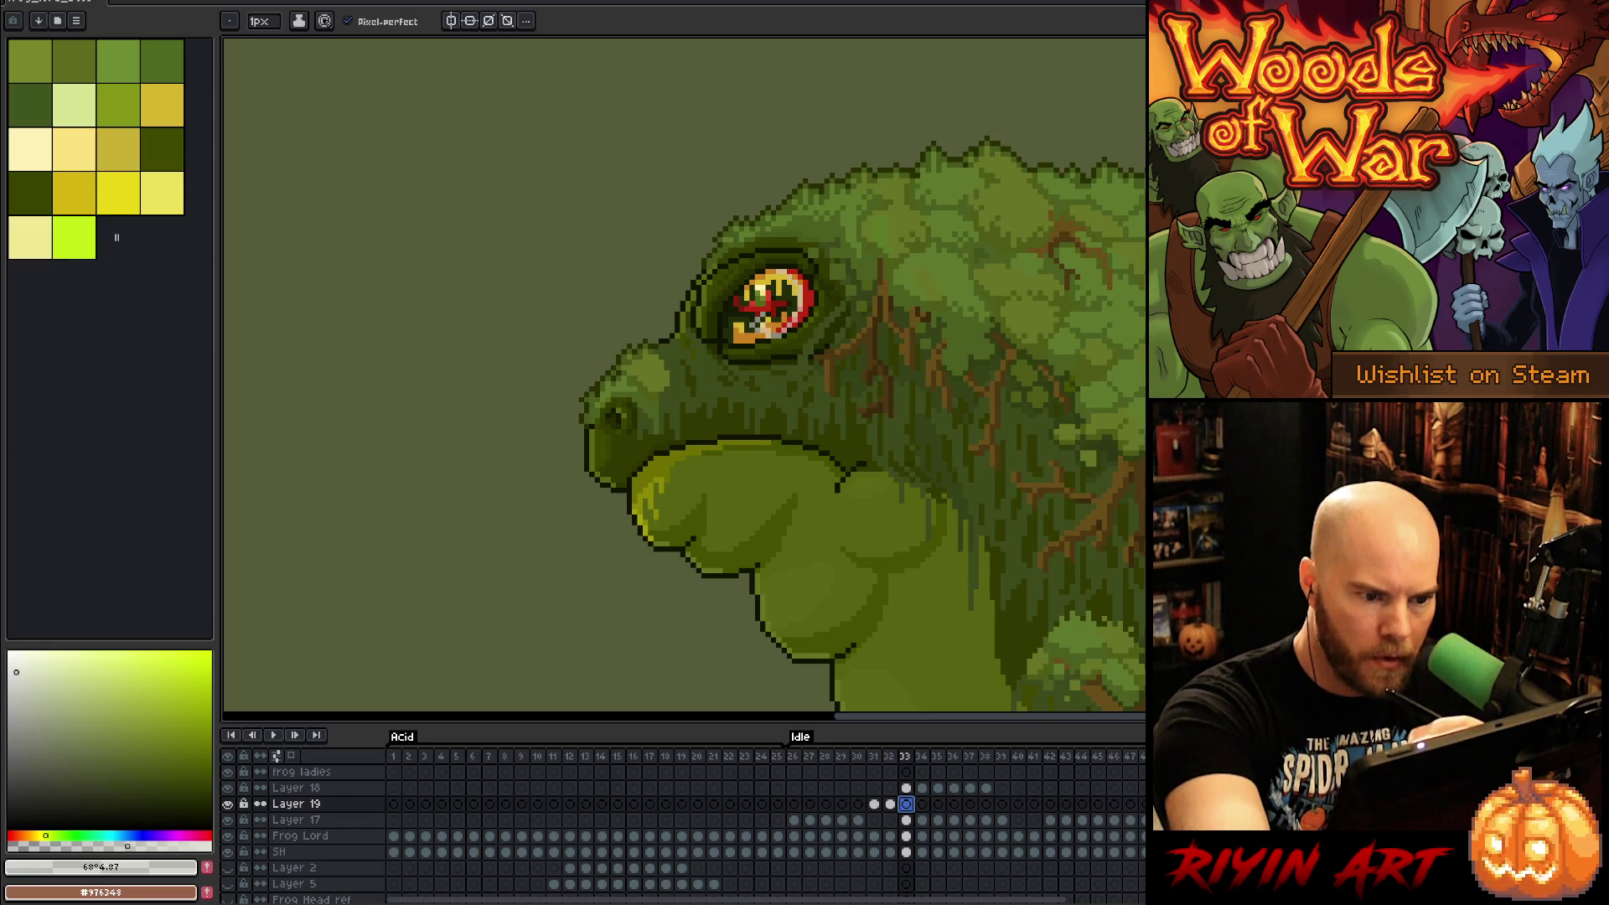
left_click(752, 315)
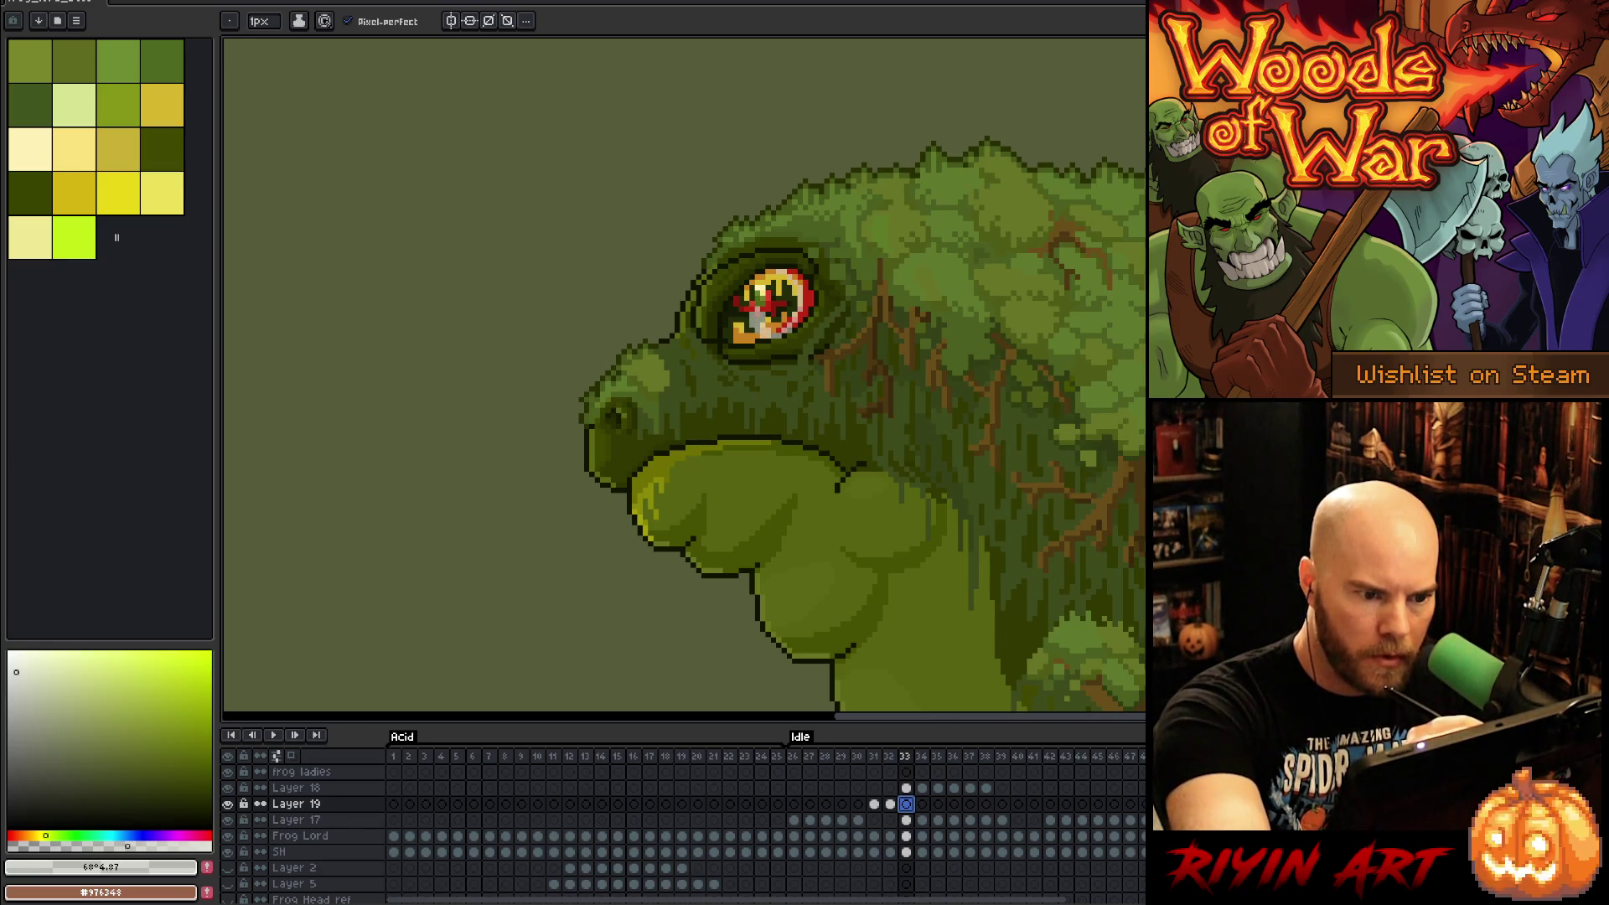
left_click_drag(805, 296, 806, 318)
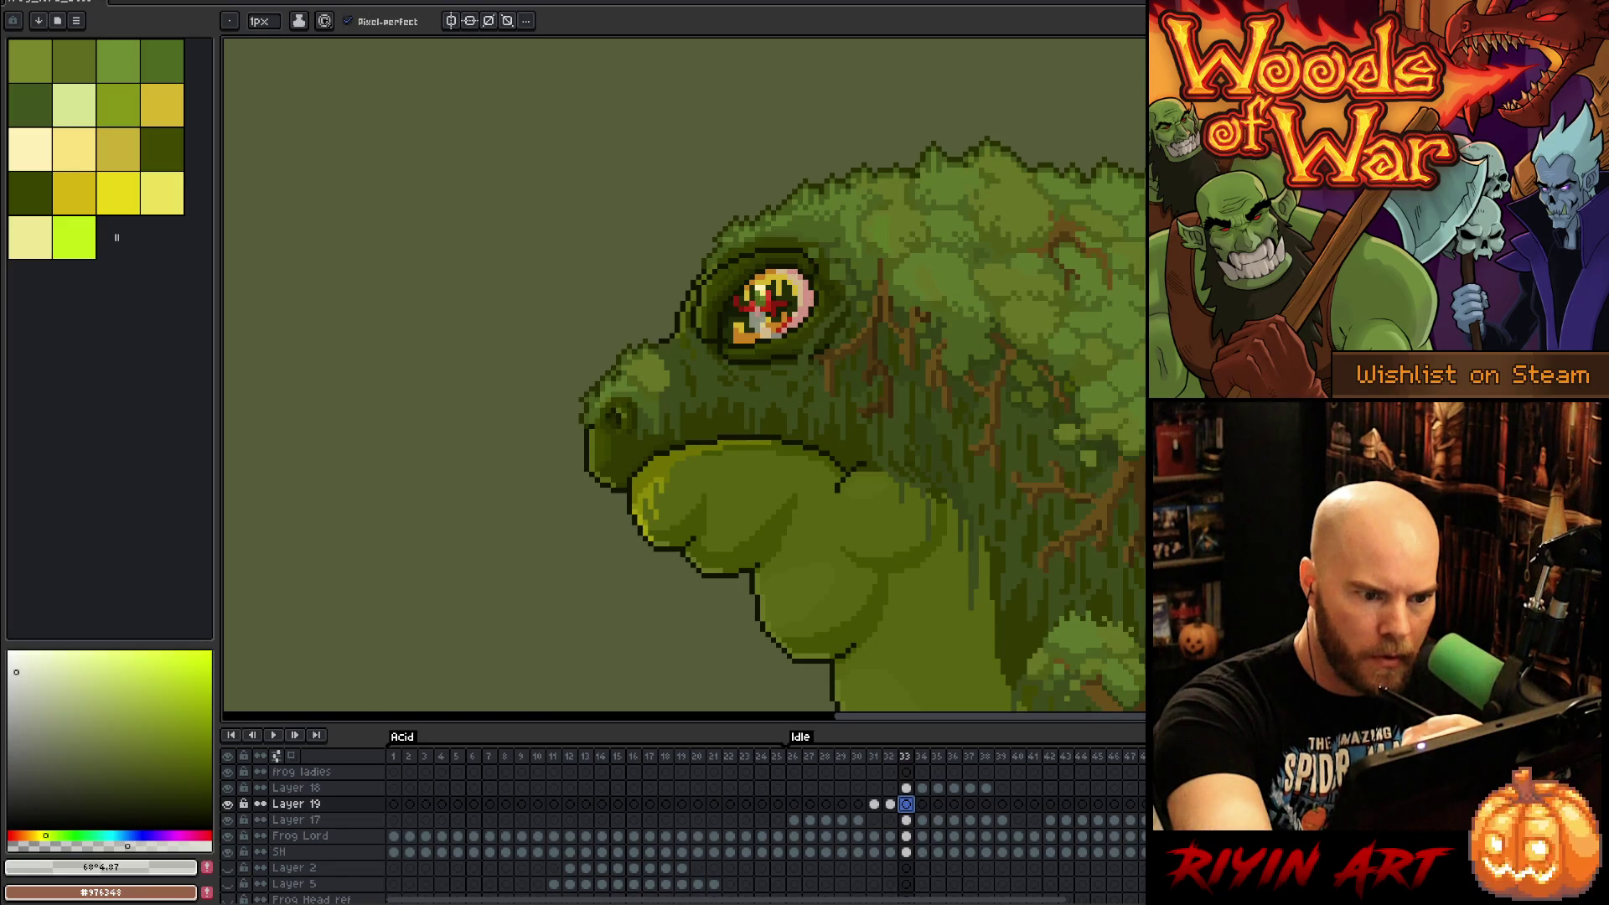
key("b")
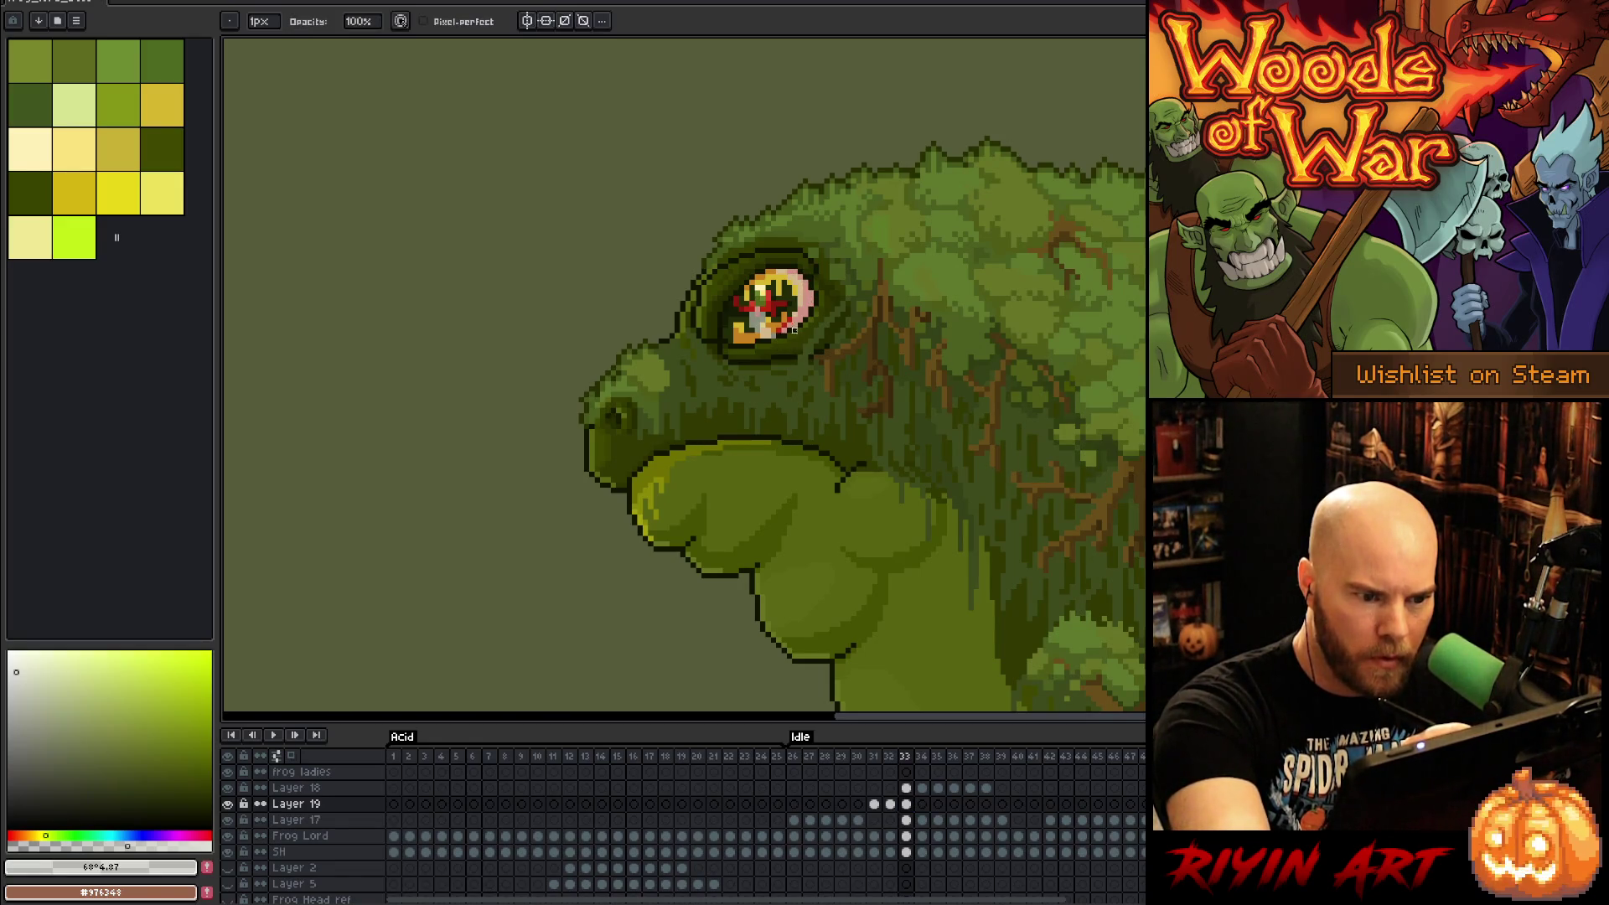
key("e")
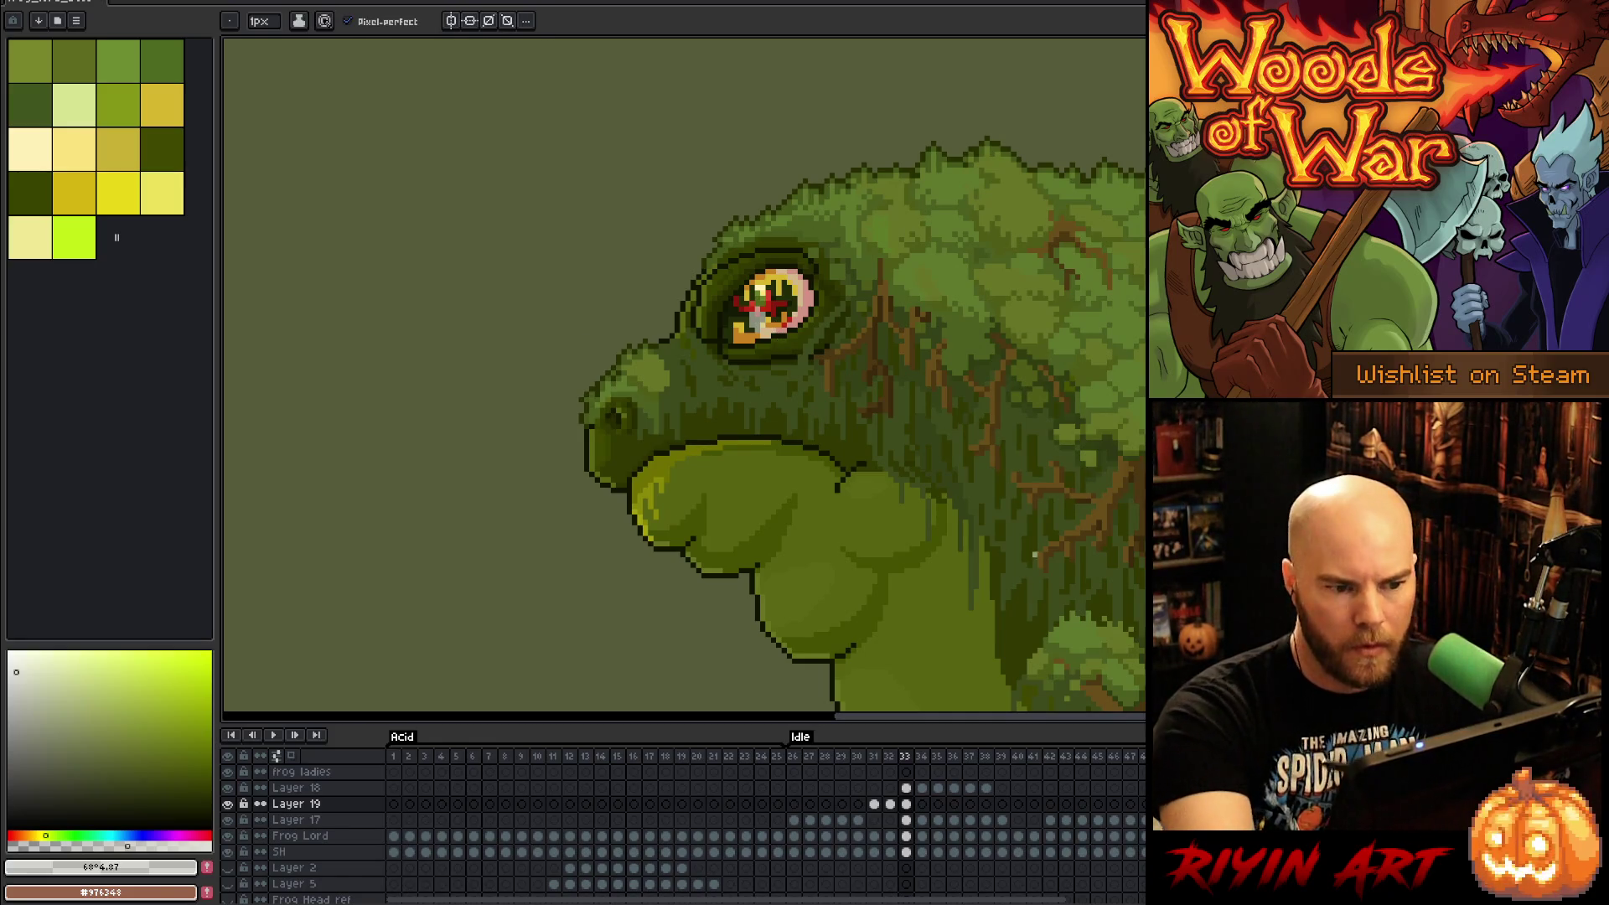
Step: Add gloss highlights to the eye on frames 34 and 35, then play the idle animation
left_click(922, 804)
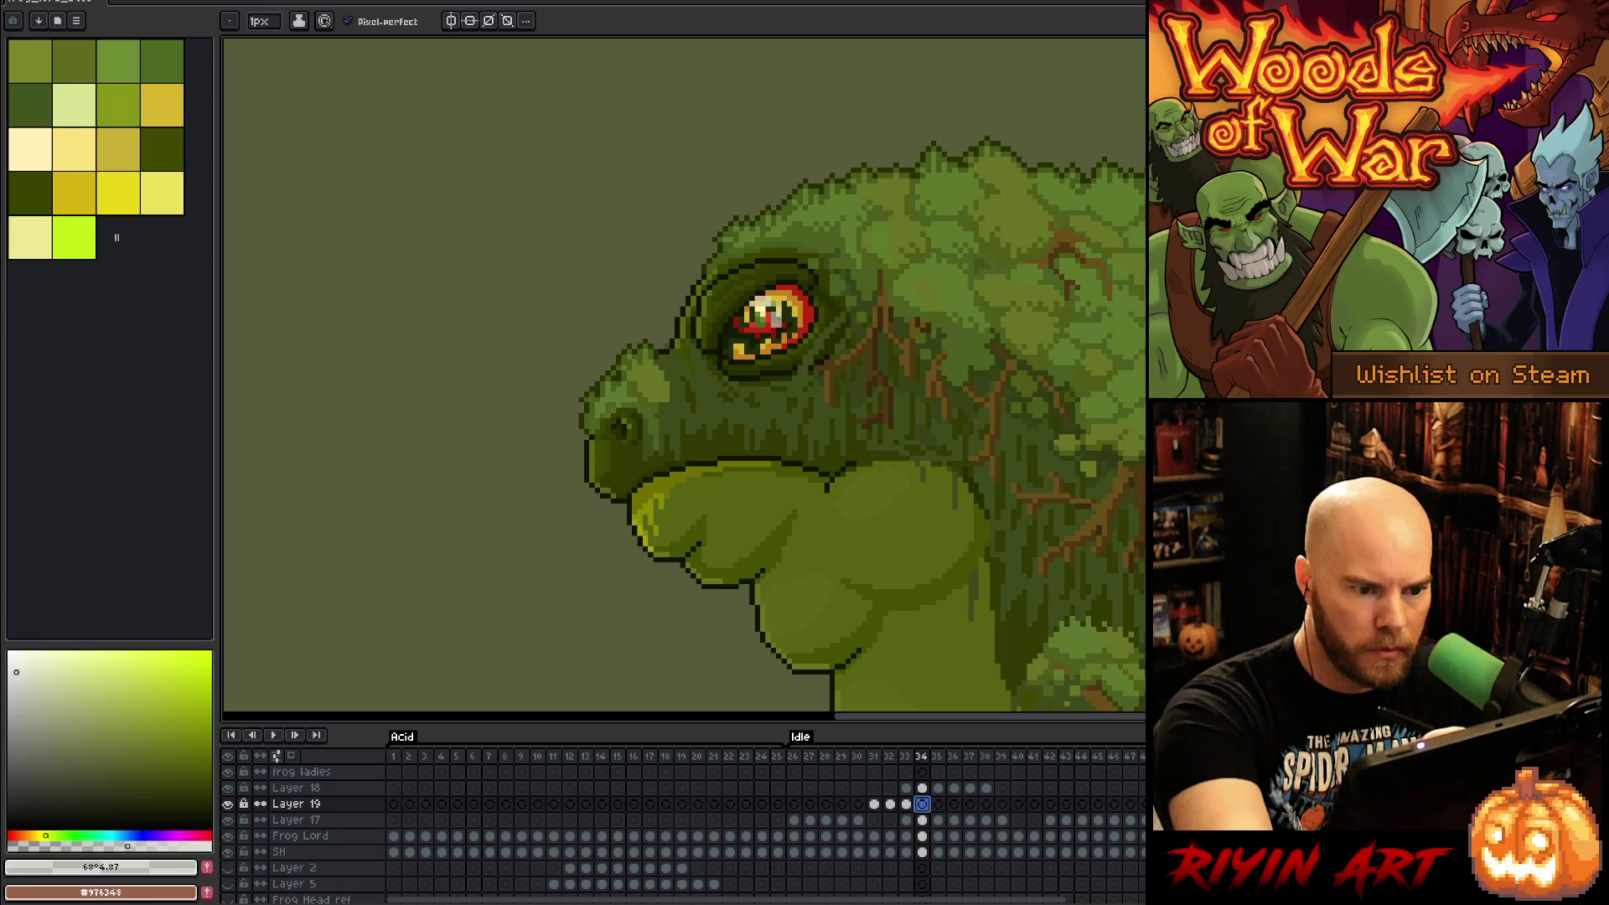
mouse_move(743, 323)
left_mouse_down()
mouse_move(738, 357)
mouse_move(736, 335)
left_mouse_up()
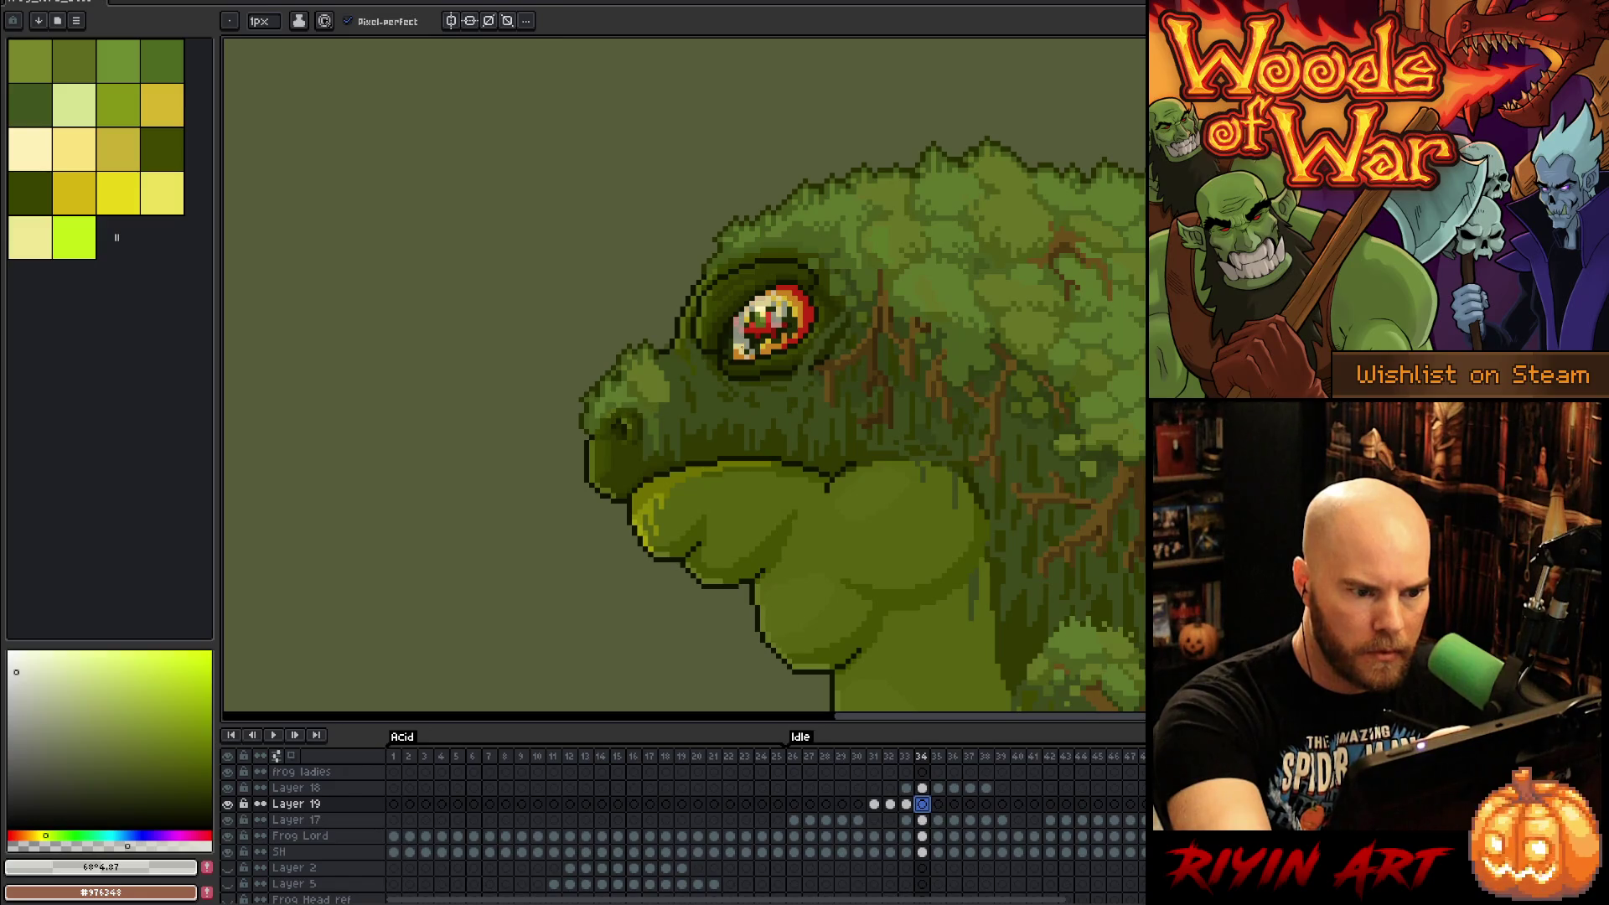
left_click(769, 294)
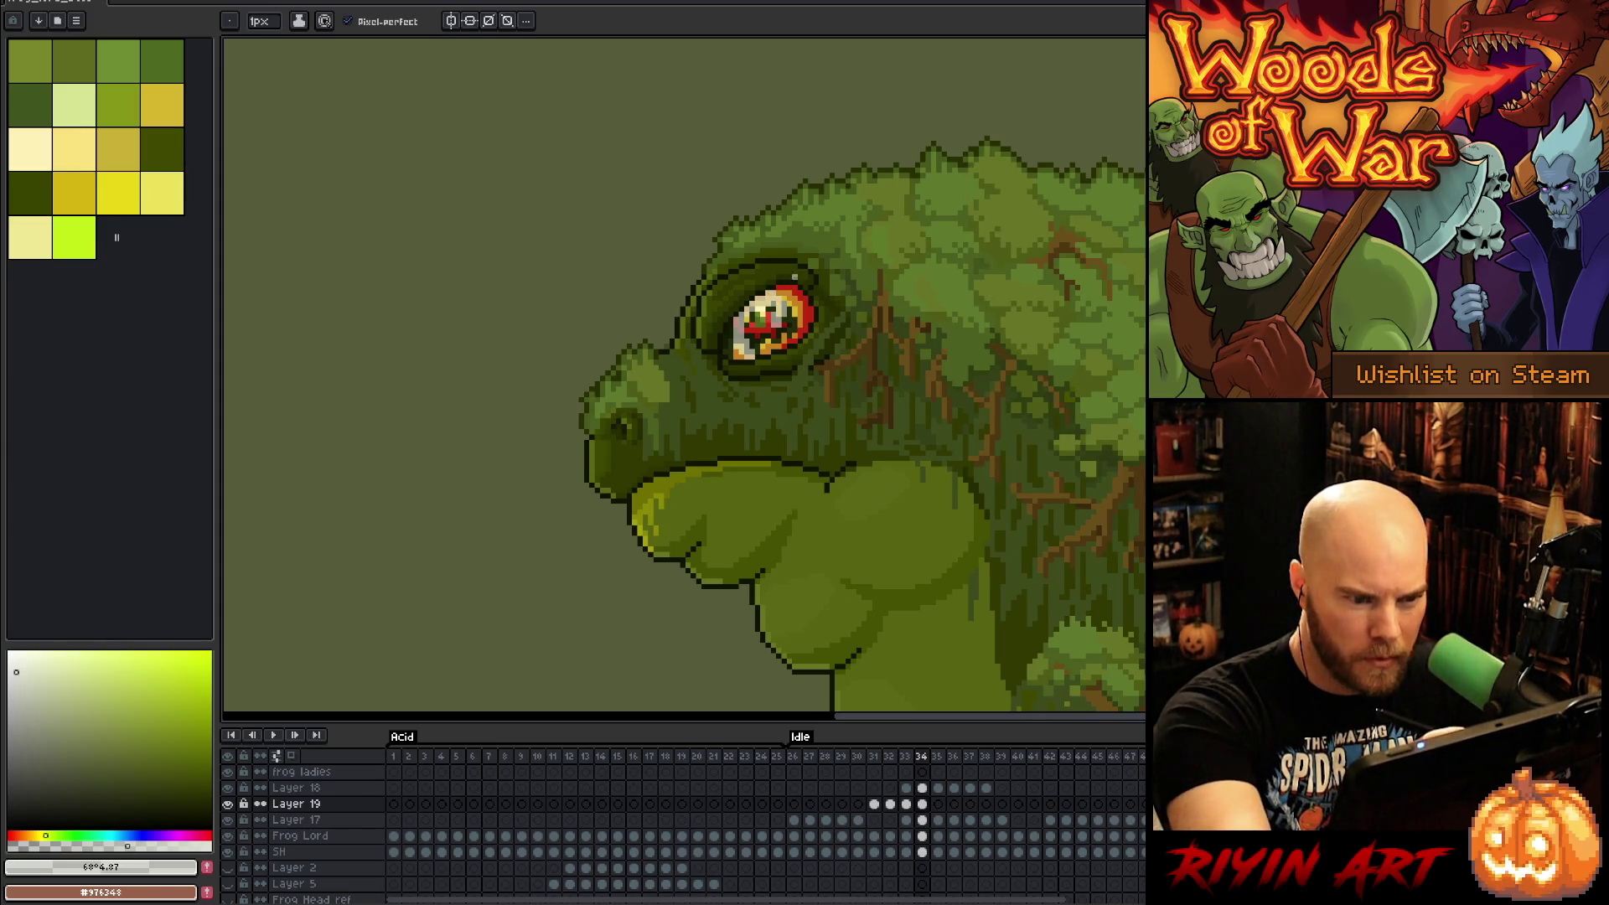
left_click(938, 804)
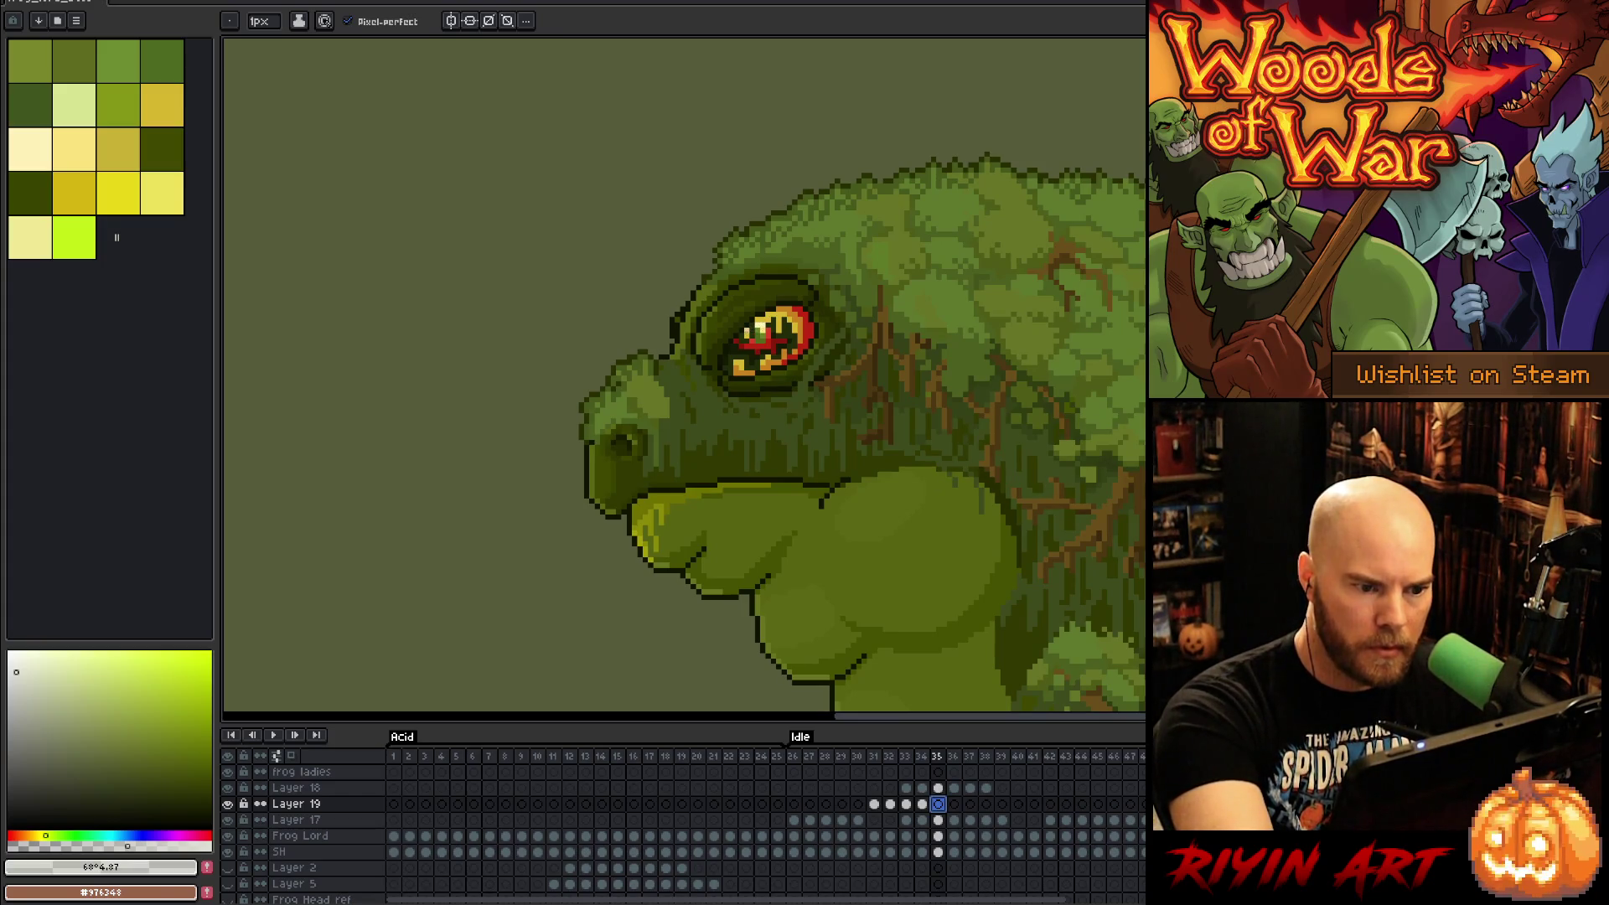
mouse_move(755, 329)
left_mouse_down()
mouse_move(792, 309)
mouse_move(811, 322)
mouse_move(791, 314)
left_mouse_up()
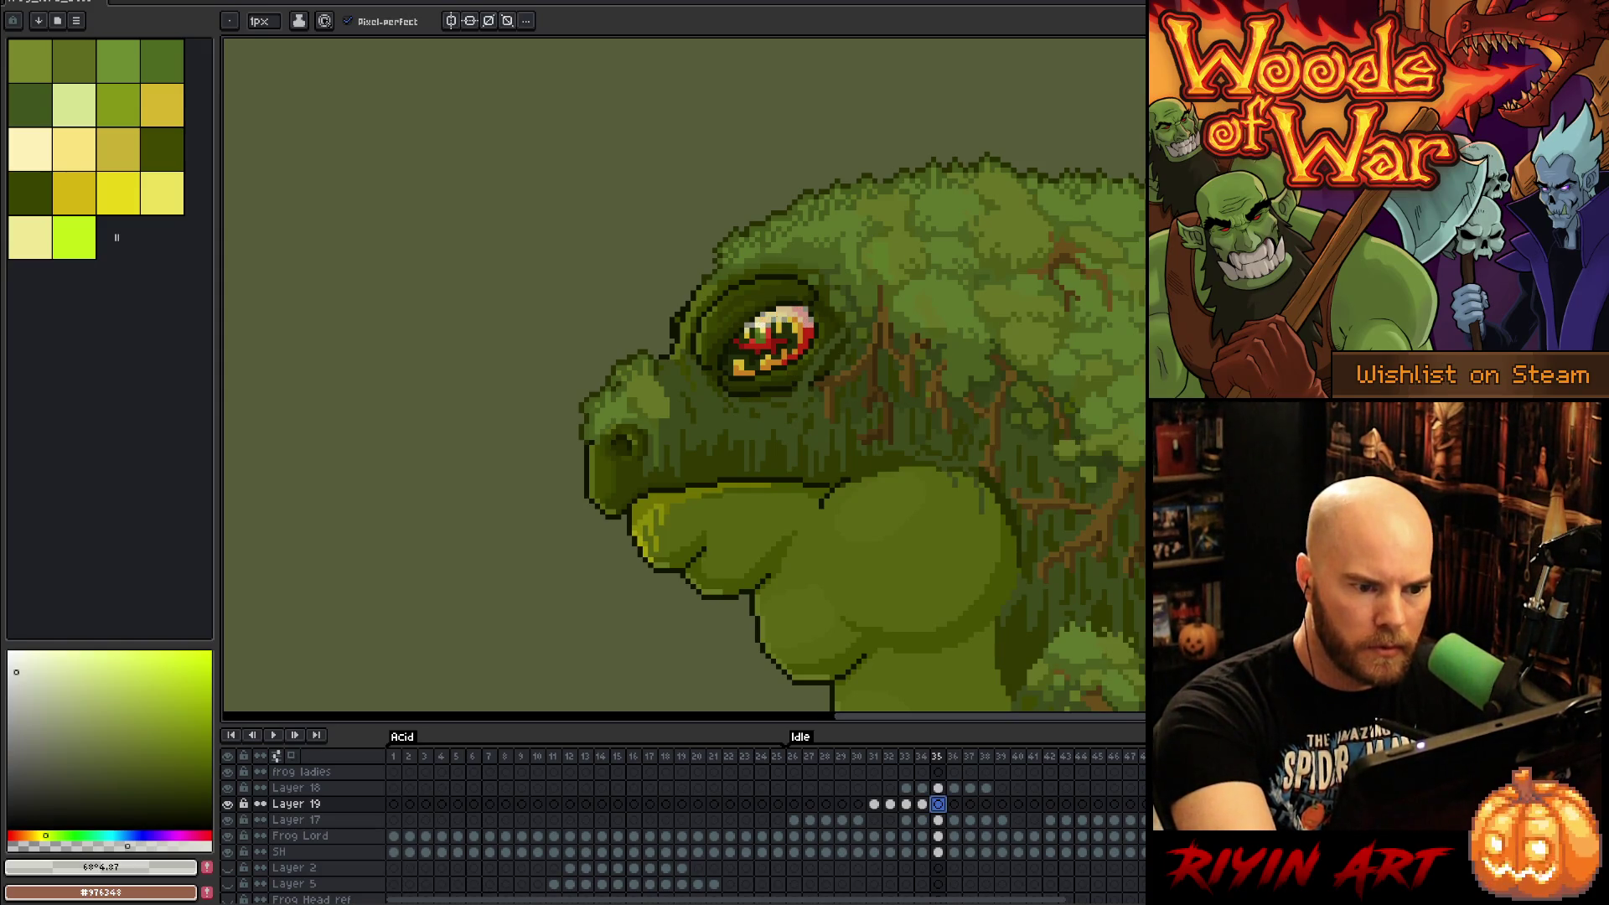
key("e")
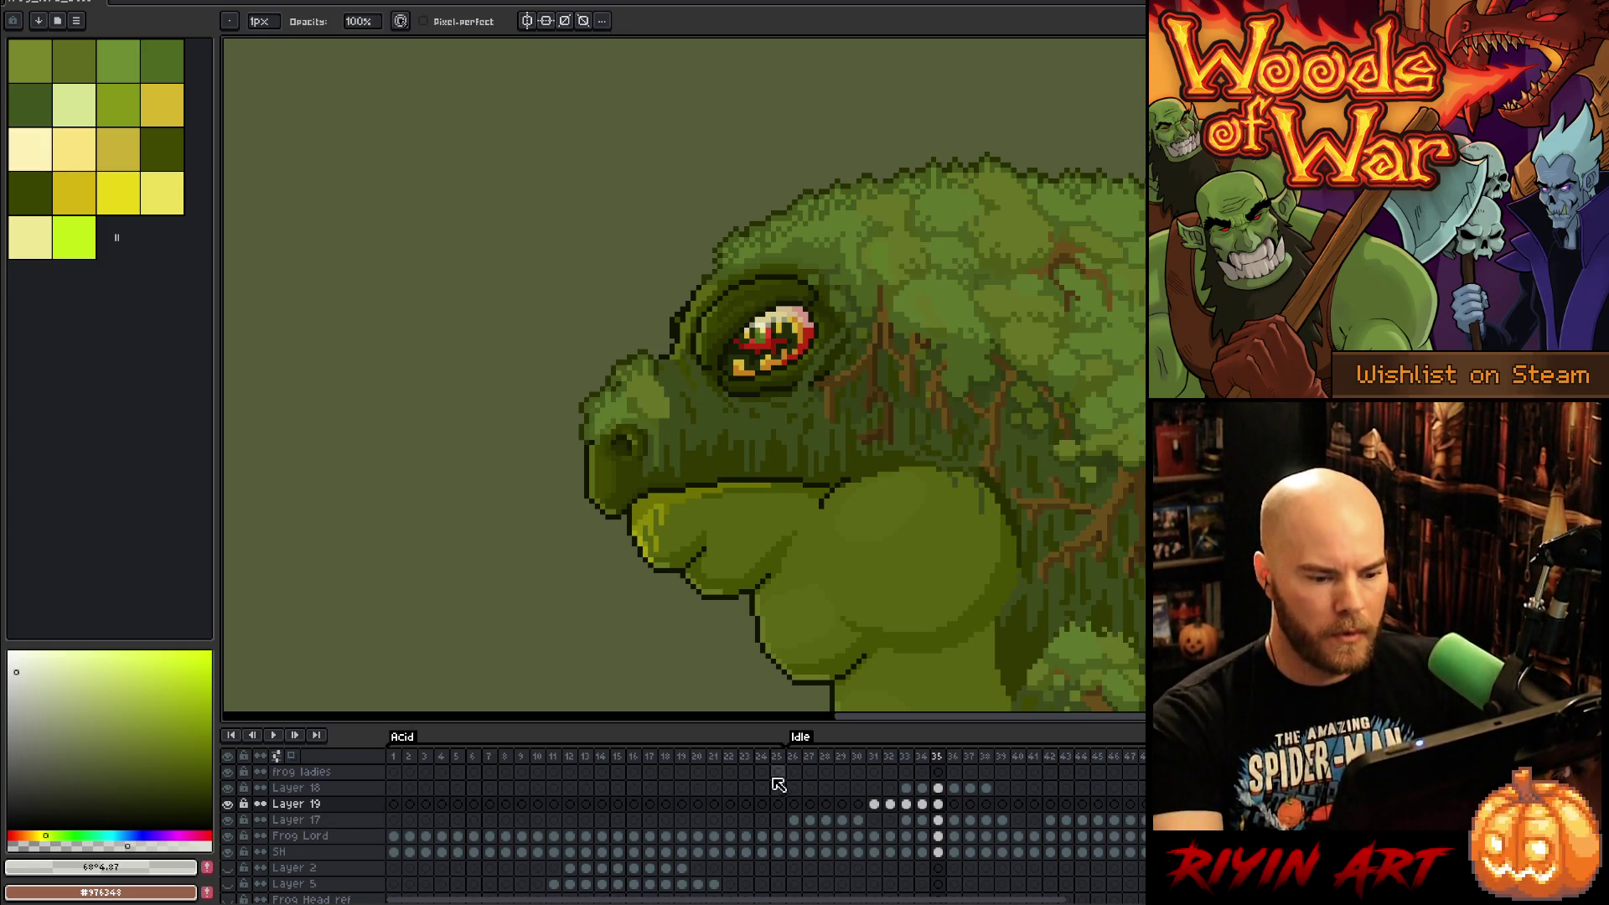
key("Return")
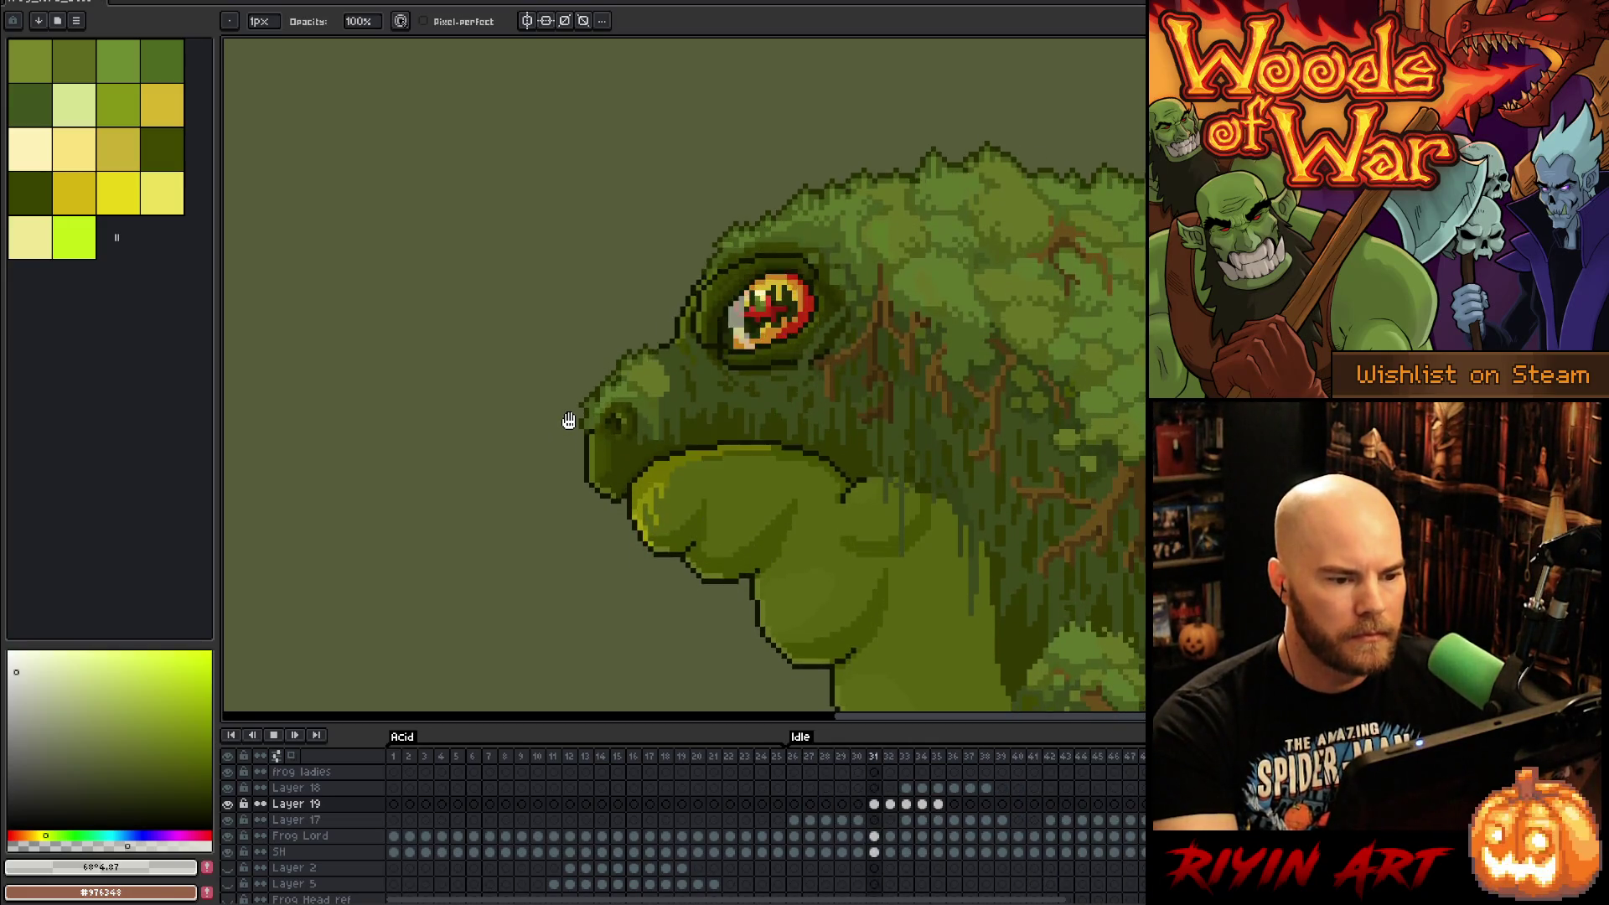
scroll(567, 420, "down", 3)
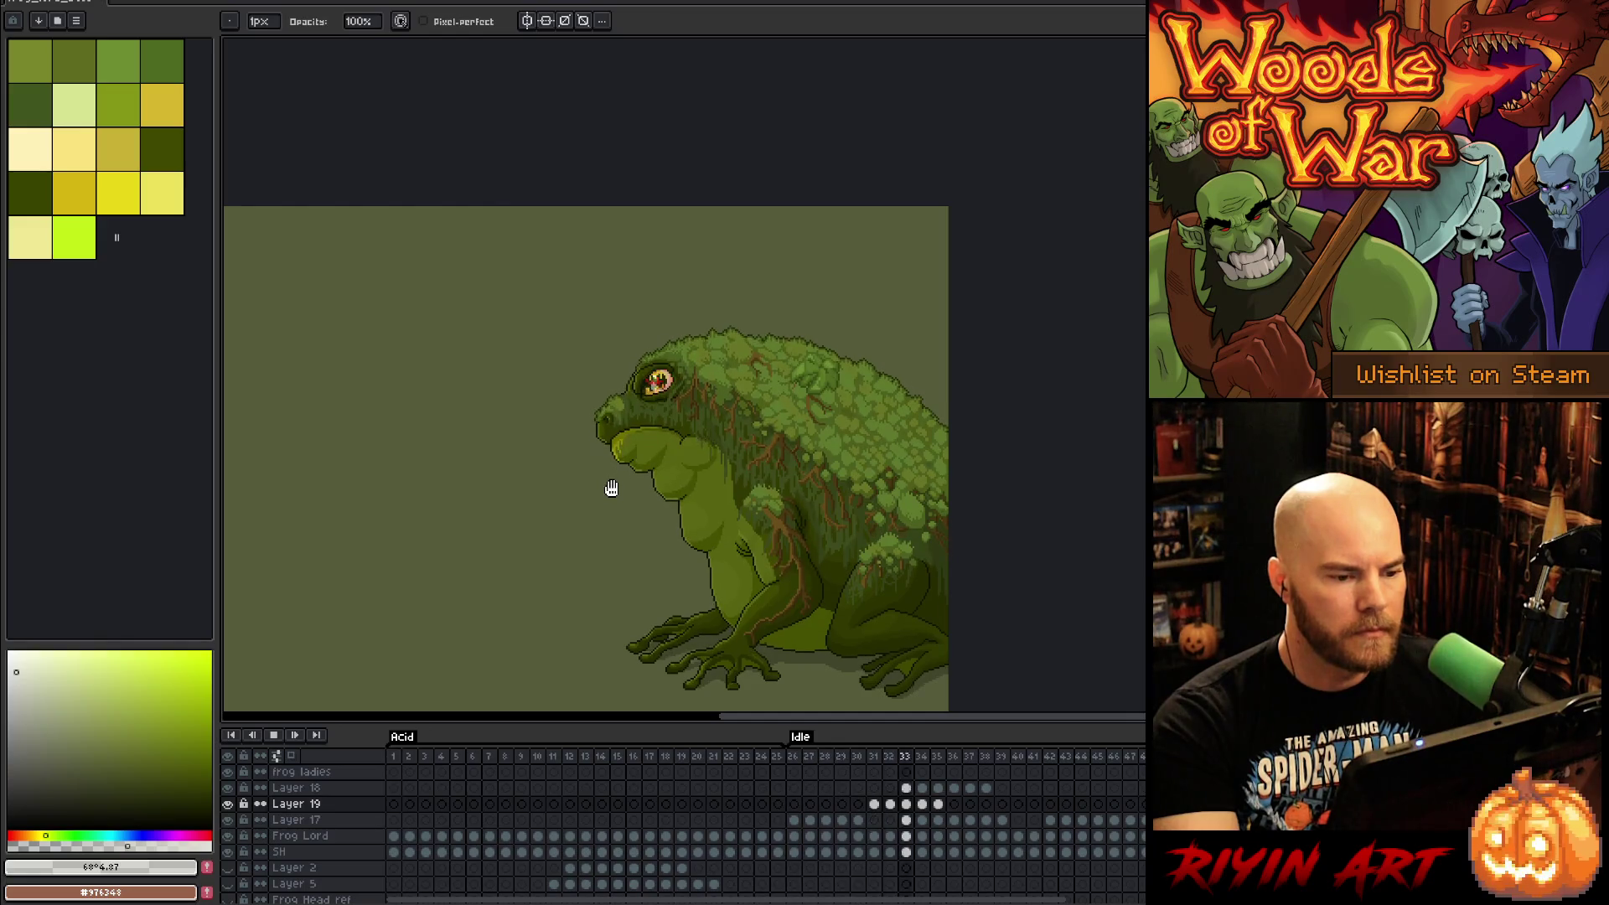
scroll(547, 480, "up", 1)
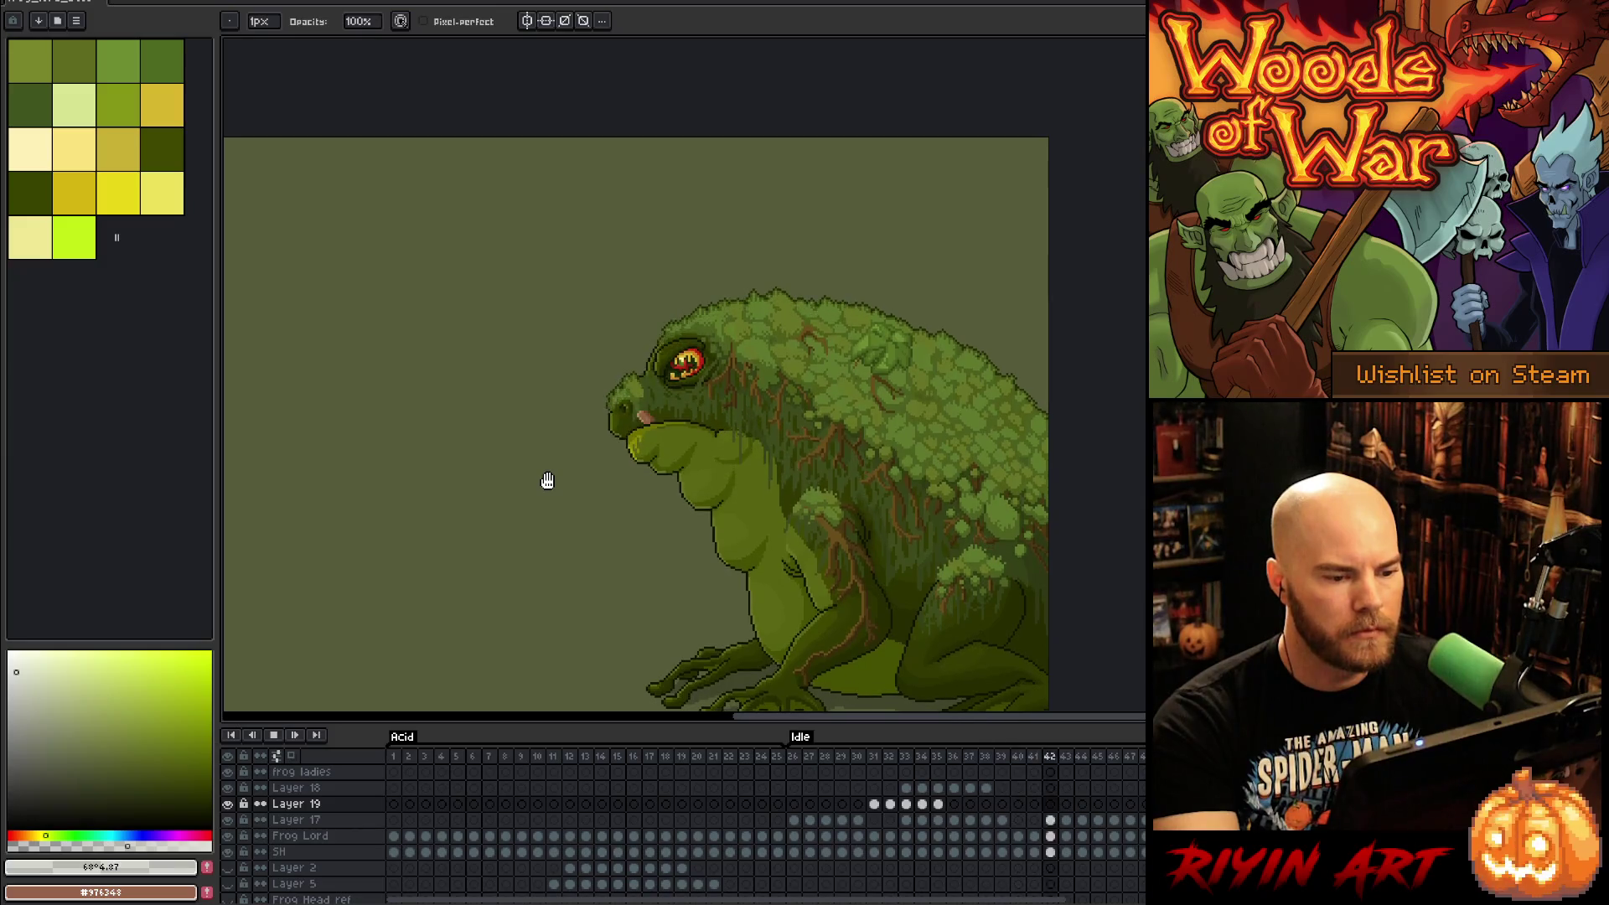
scroll(548, 481, "up", 1)
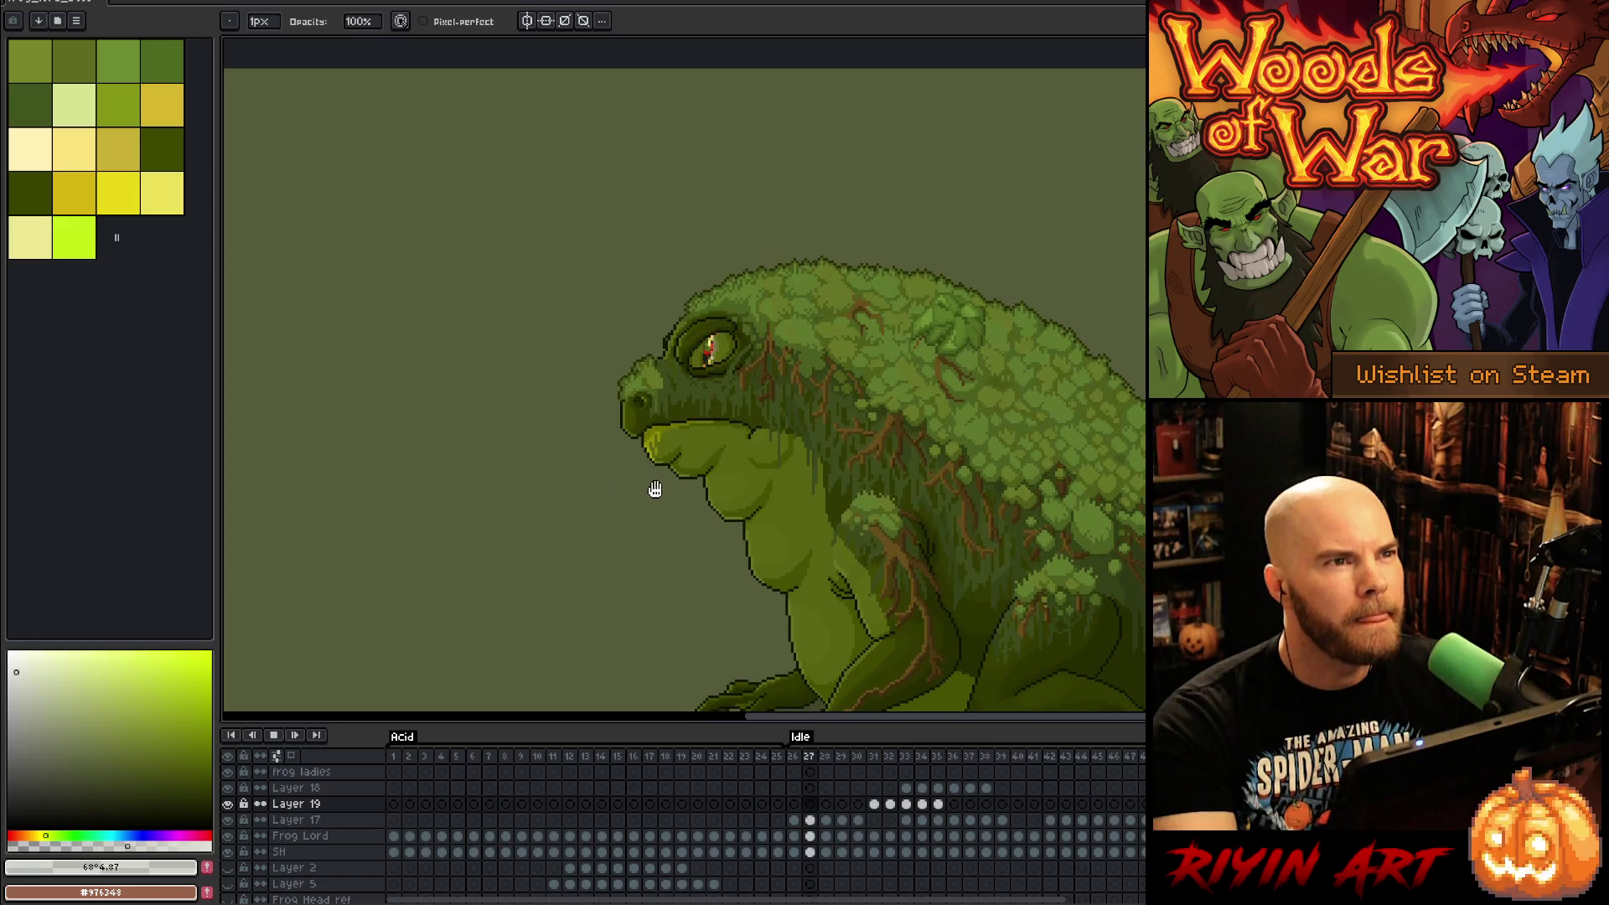
scroll(712, 448, "up", 2)
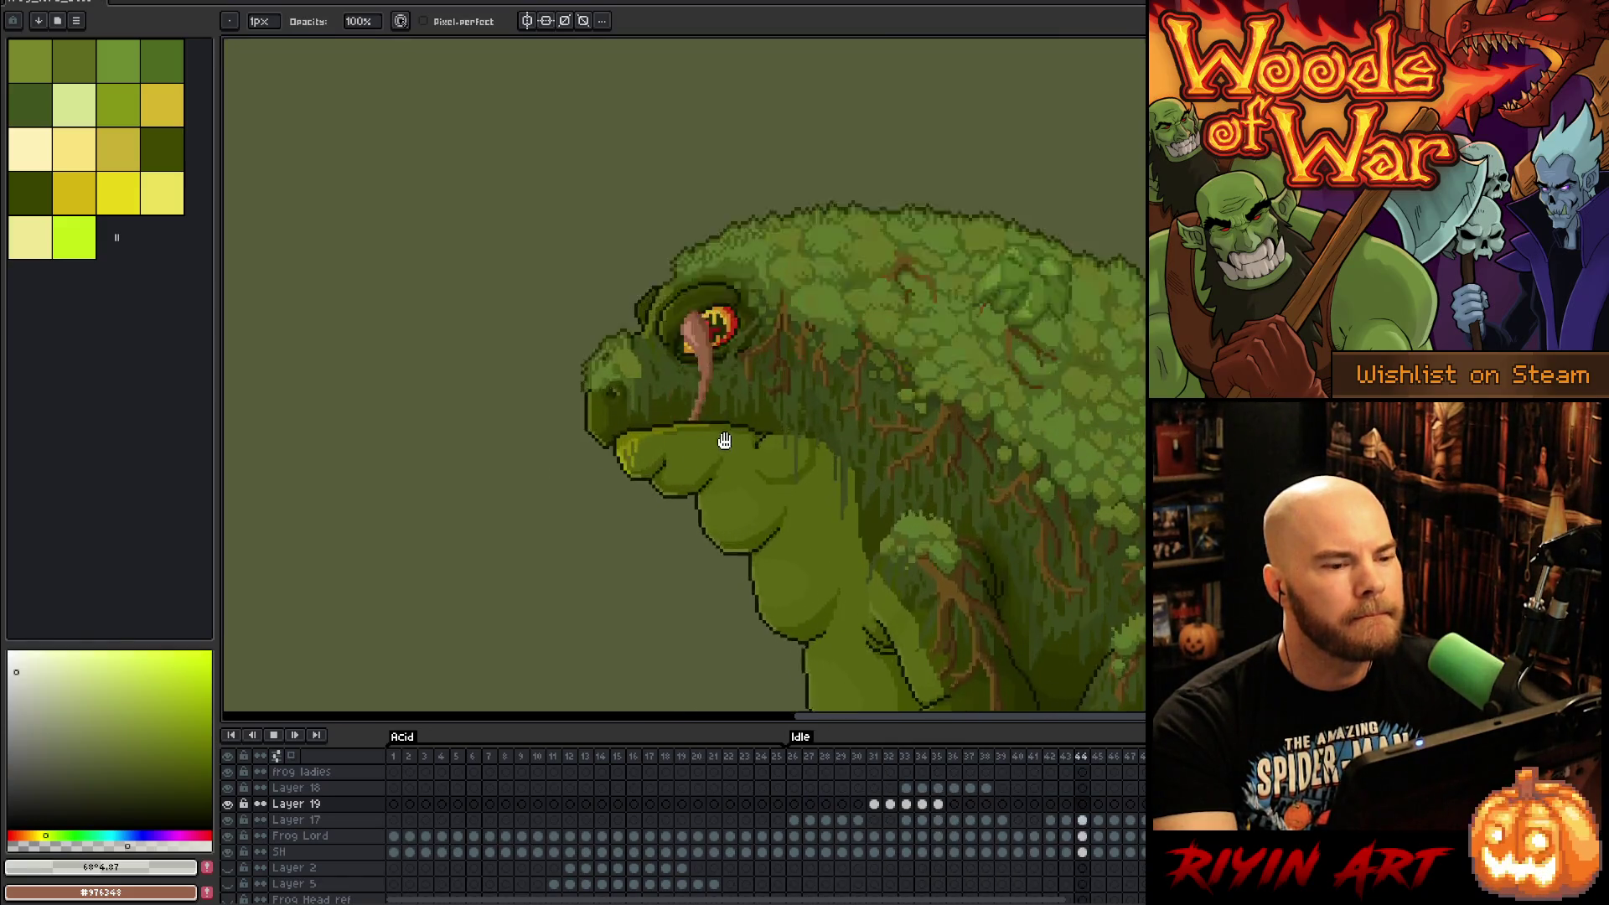
scroll(725, 441, "up", 2)
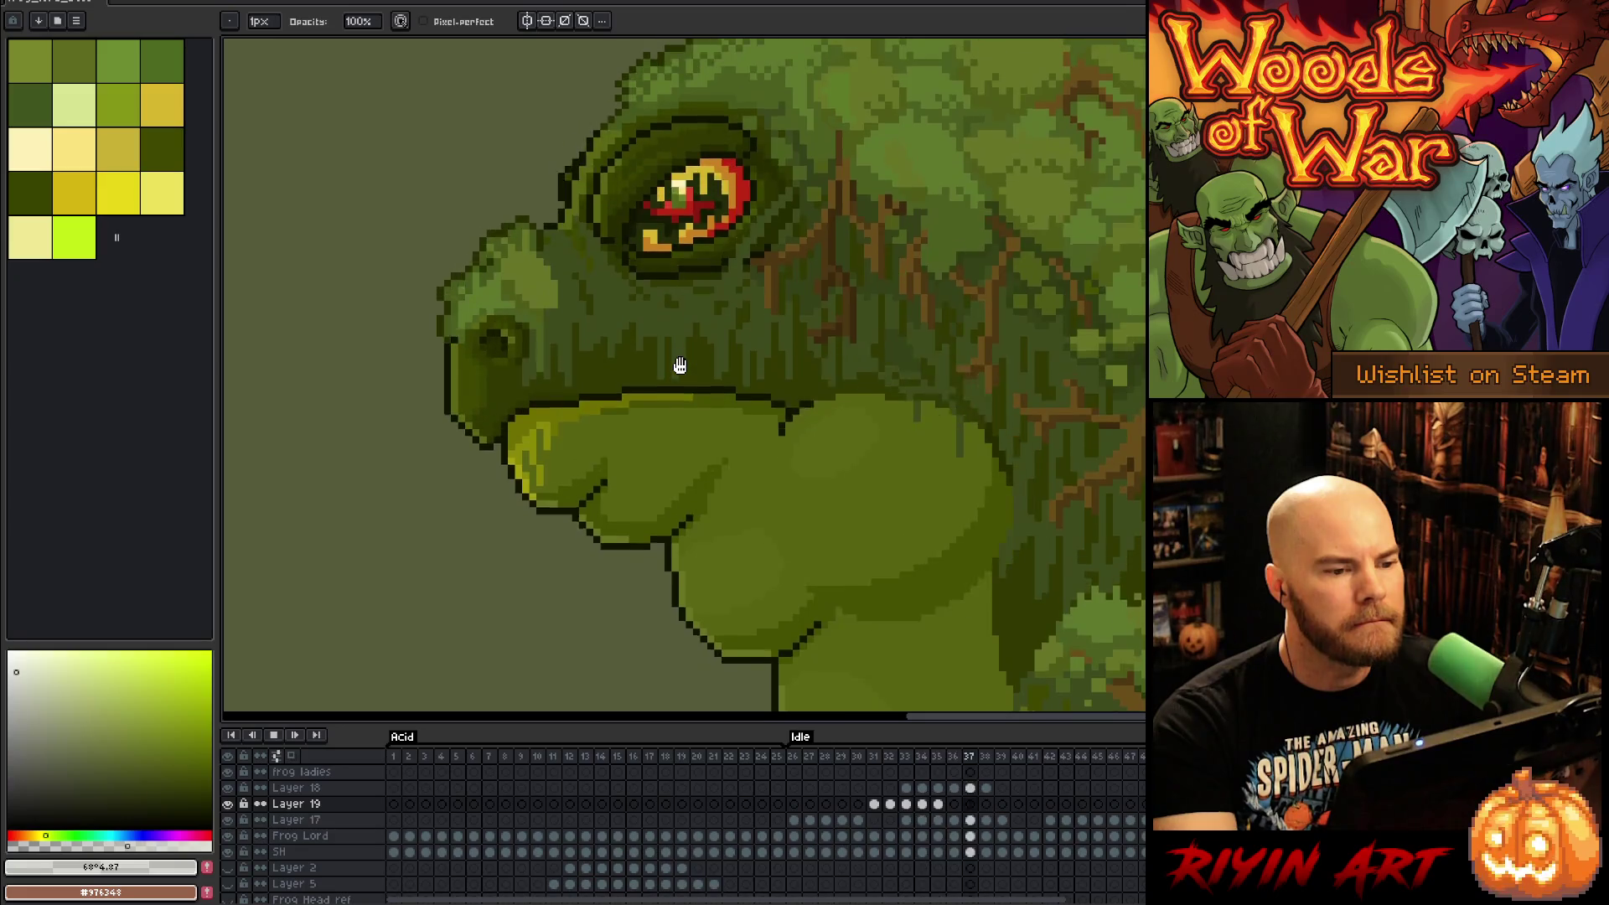
scroll(680, 365, "down", 2)
key("Return")
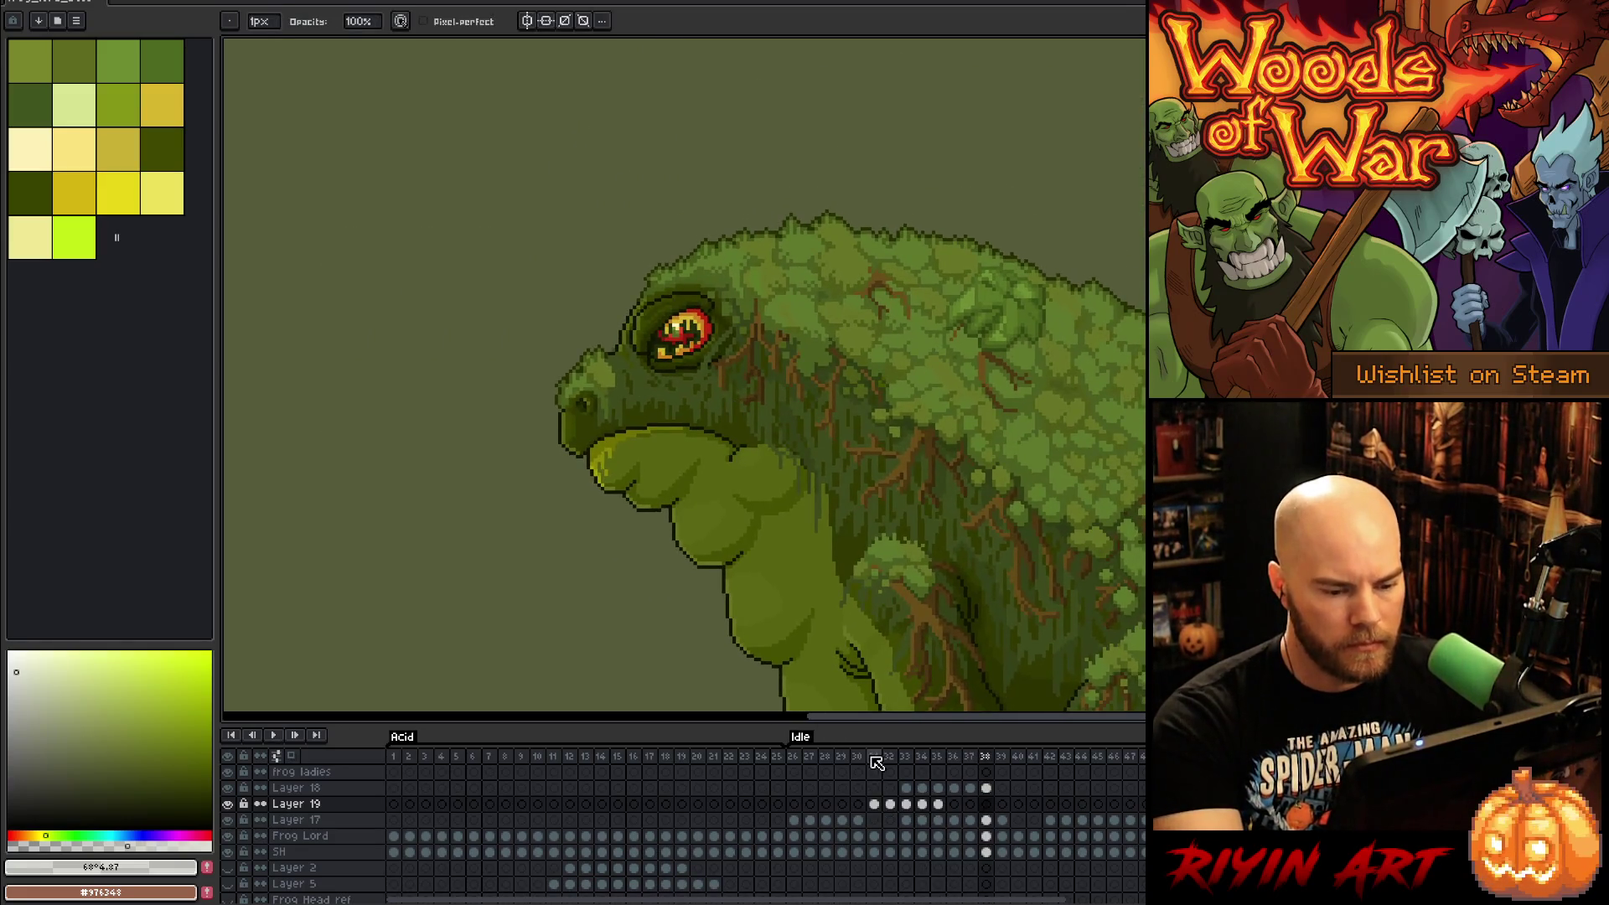
left_click(872, 759)
key("Right")
key("Right")
key("Right")
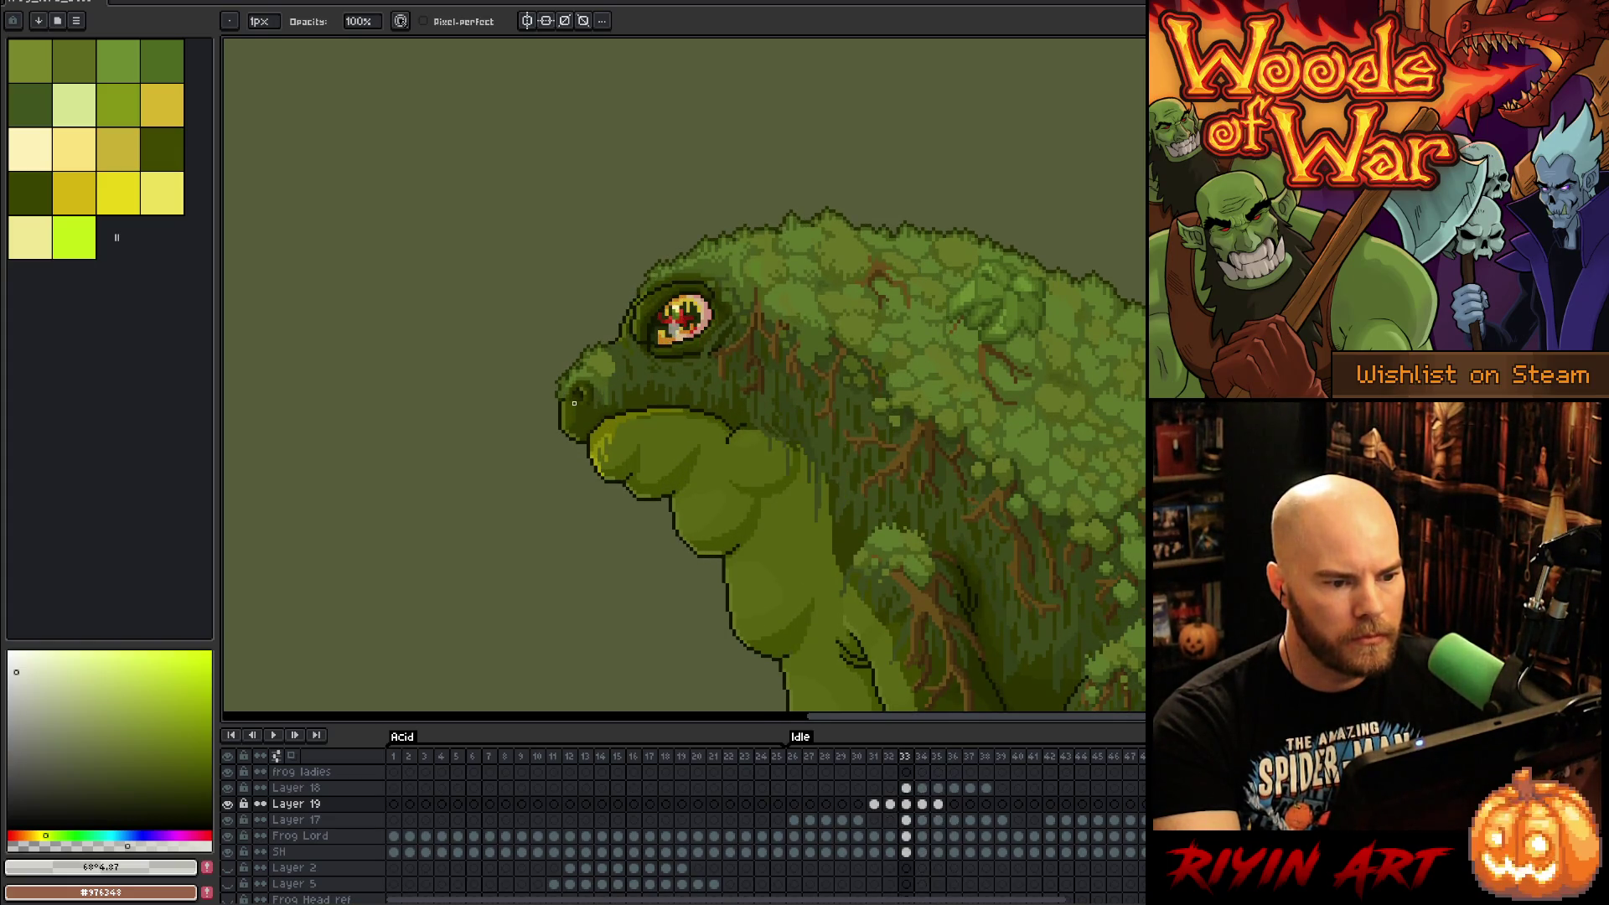
key("Return")
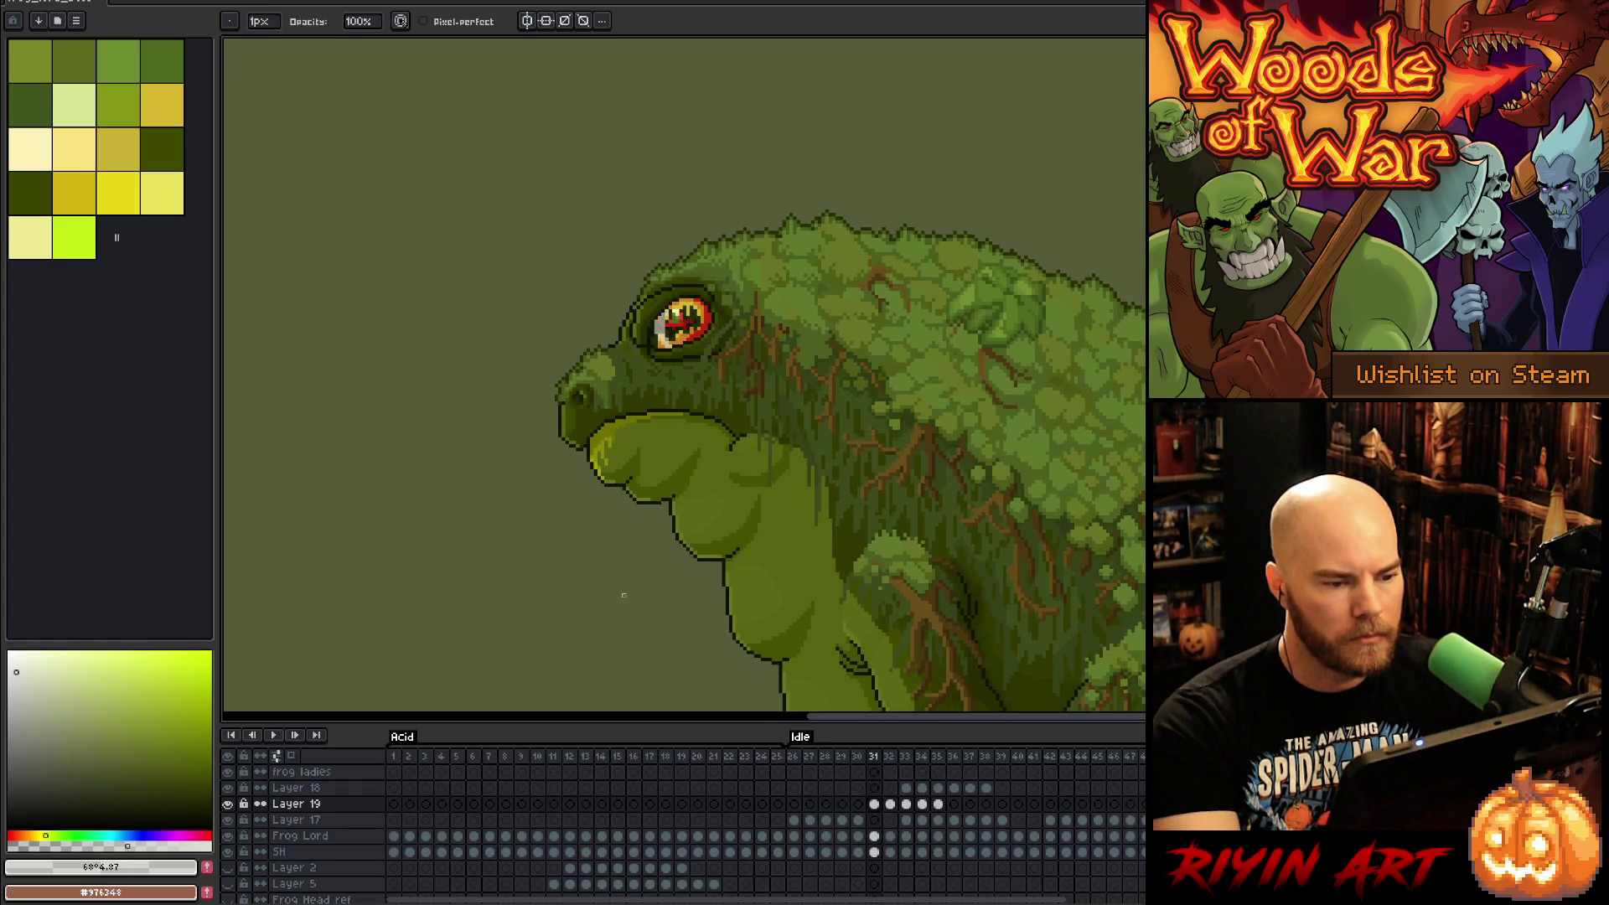
key("Return")
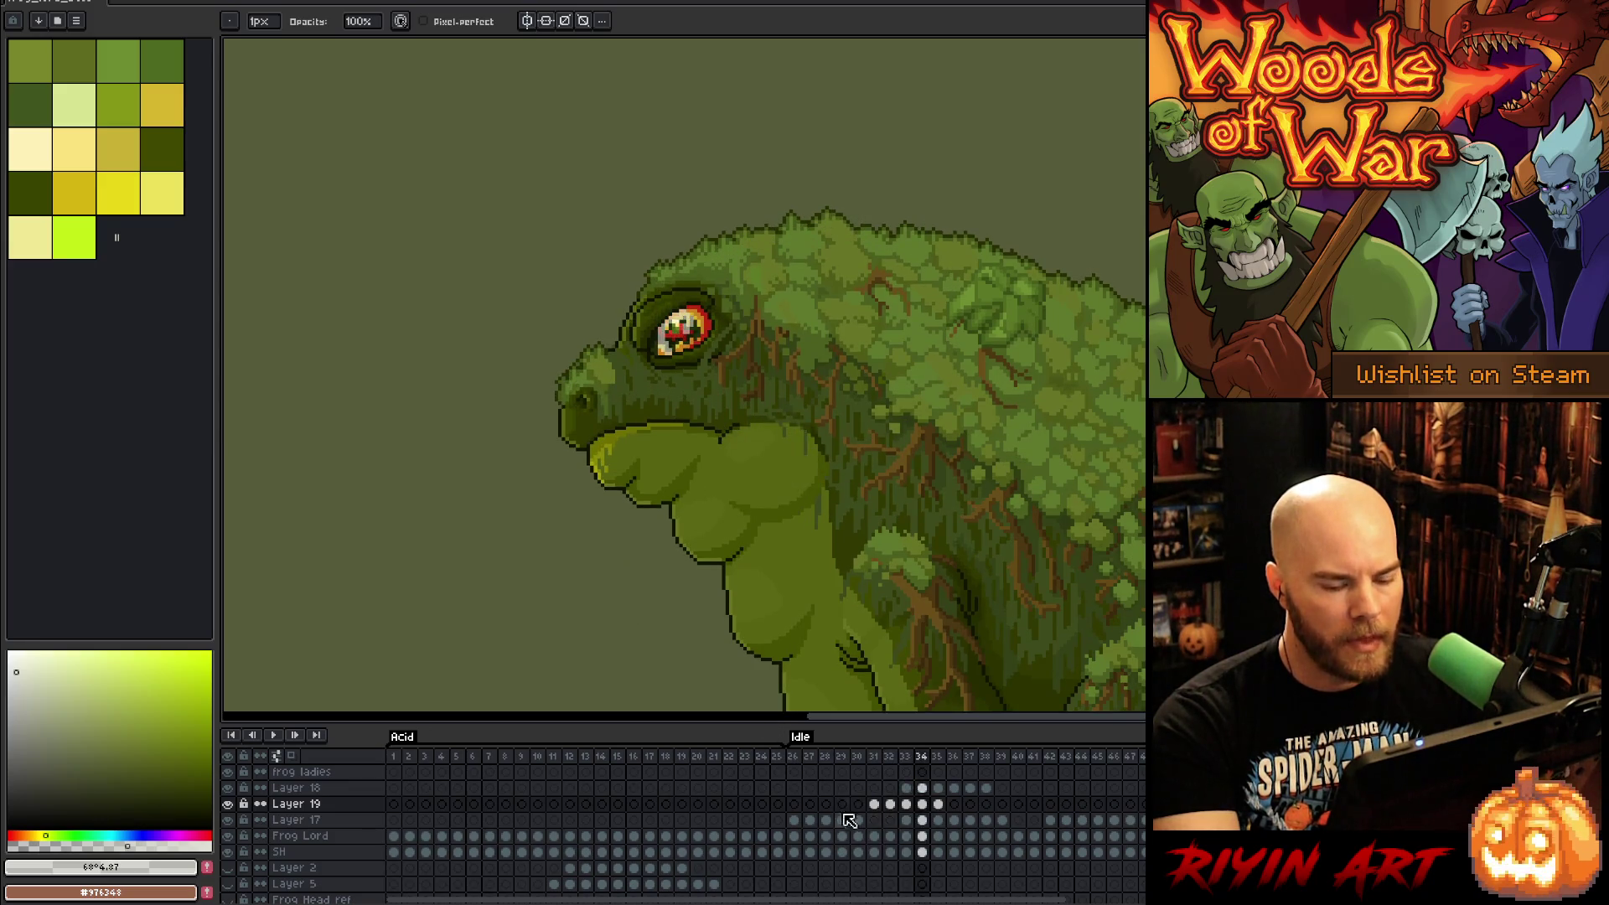
left_click_drag(891, 806, 947, 812)
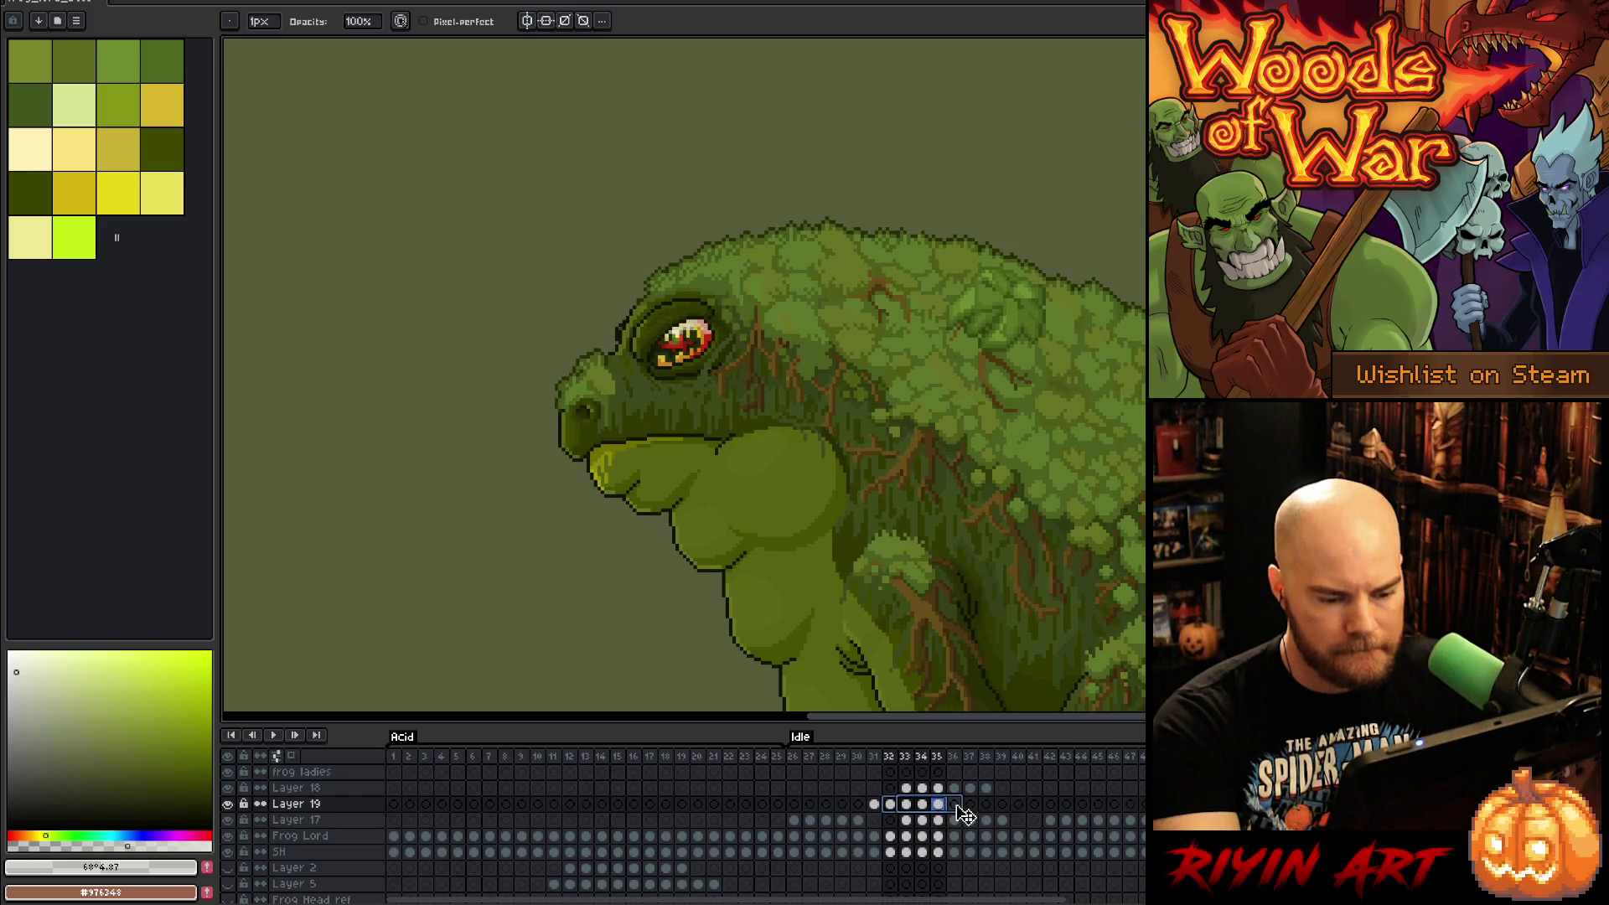
Step: Compare Layer 19's eye poses on frames 35 and 36, then play the animation
left_click(939, 807)
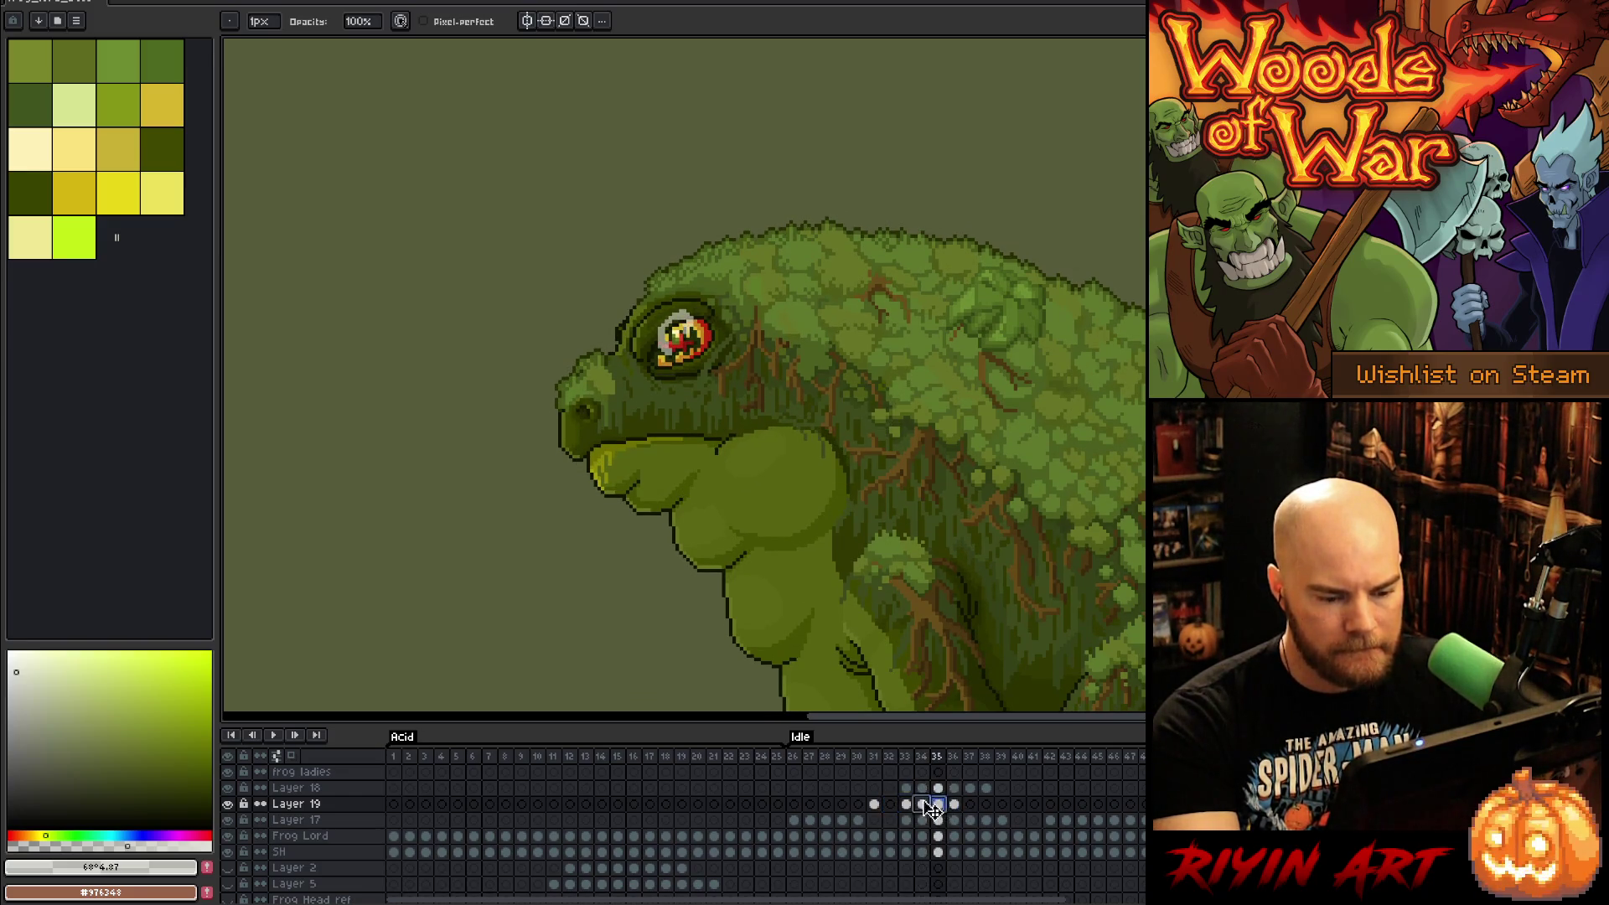
left_click(953, 806)
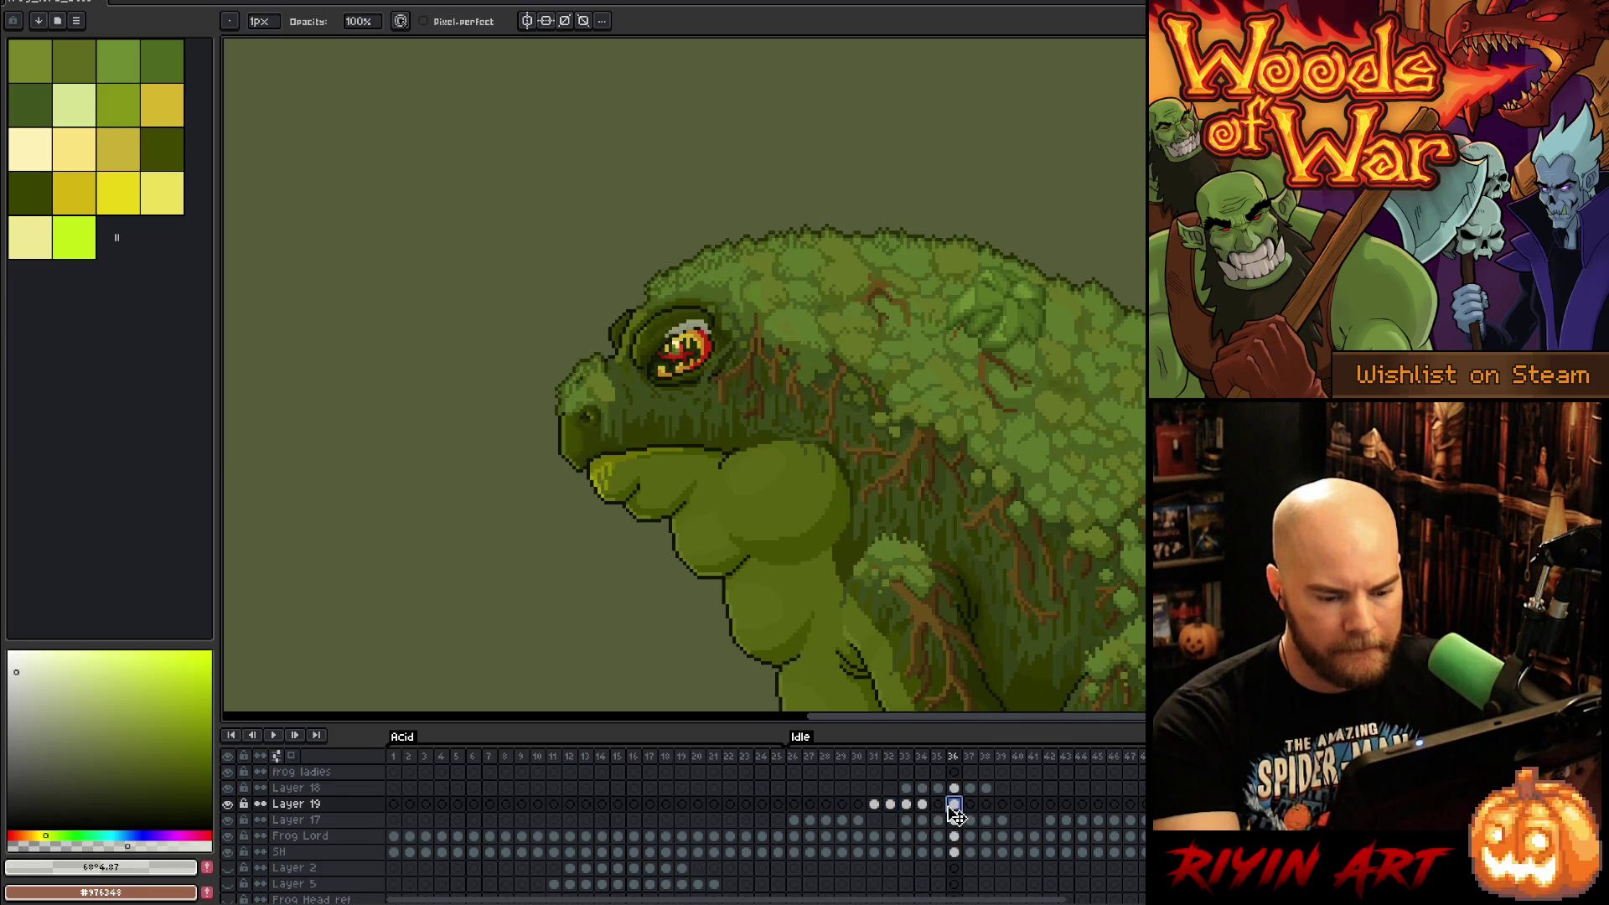
left_click(940, 807)
key("Return")
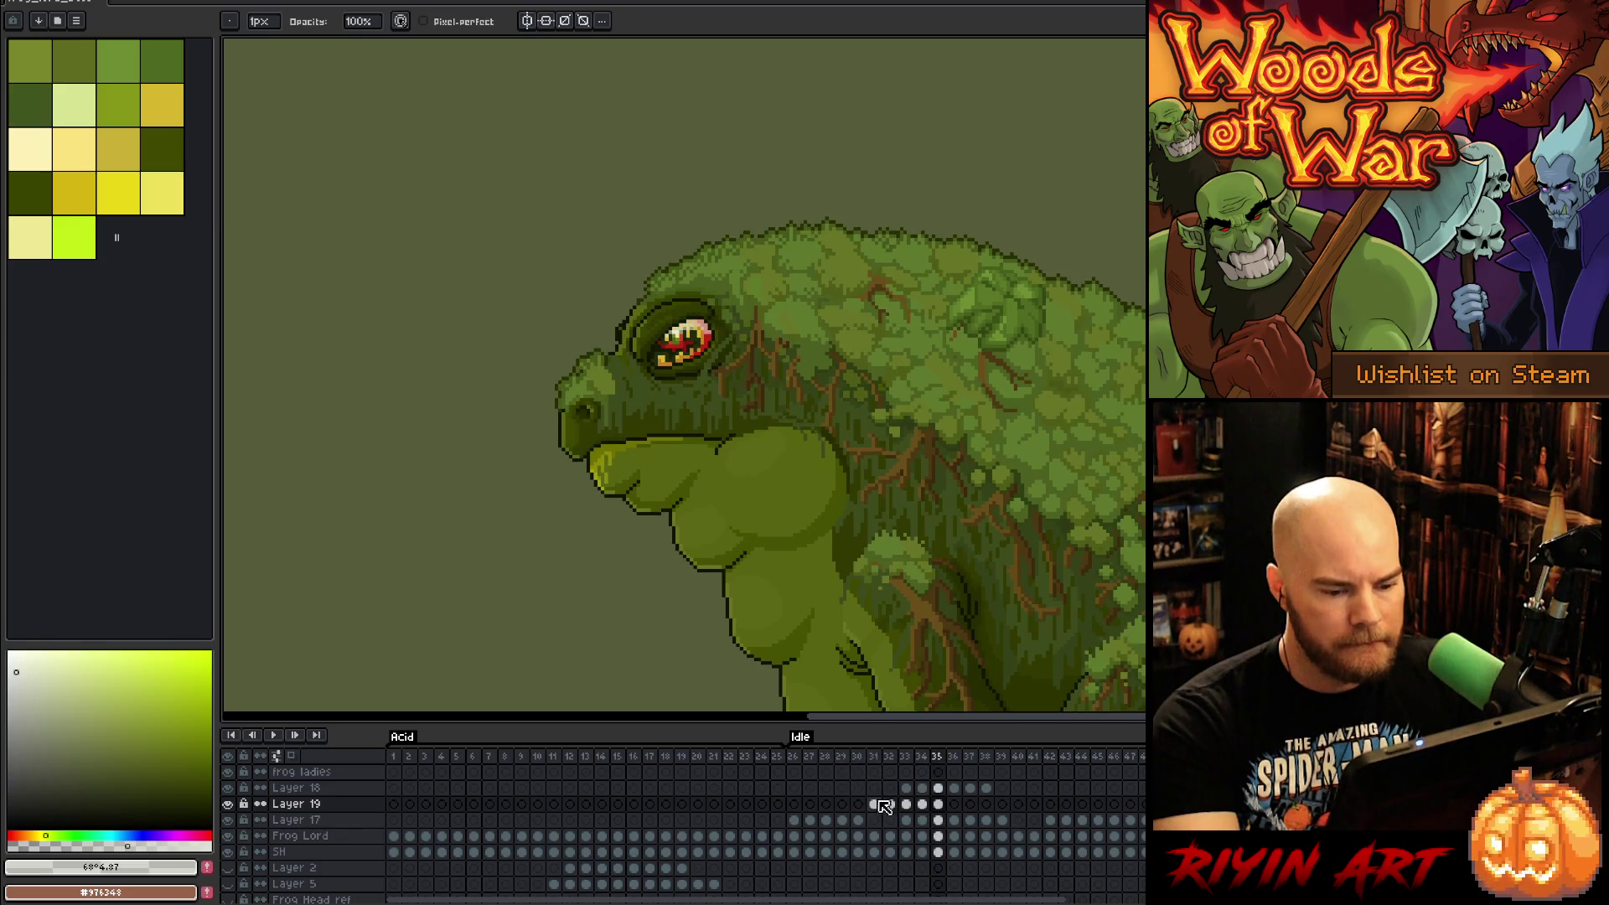
Step: Go to frame 32 and lift its eye glint into a free transform
left_click(877, 804)
key("Right")
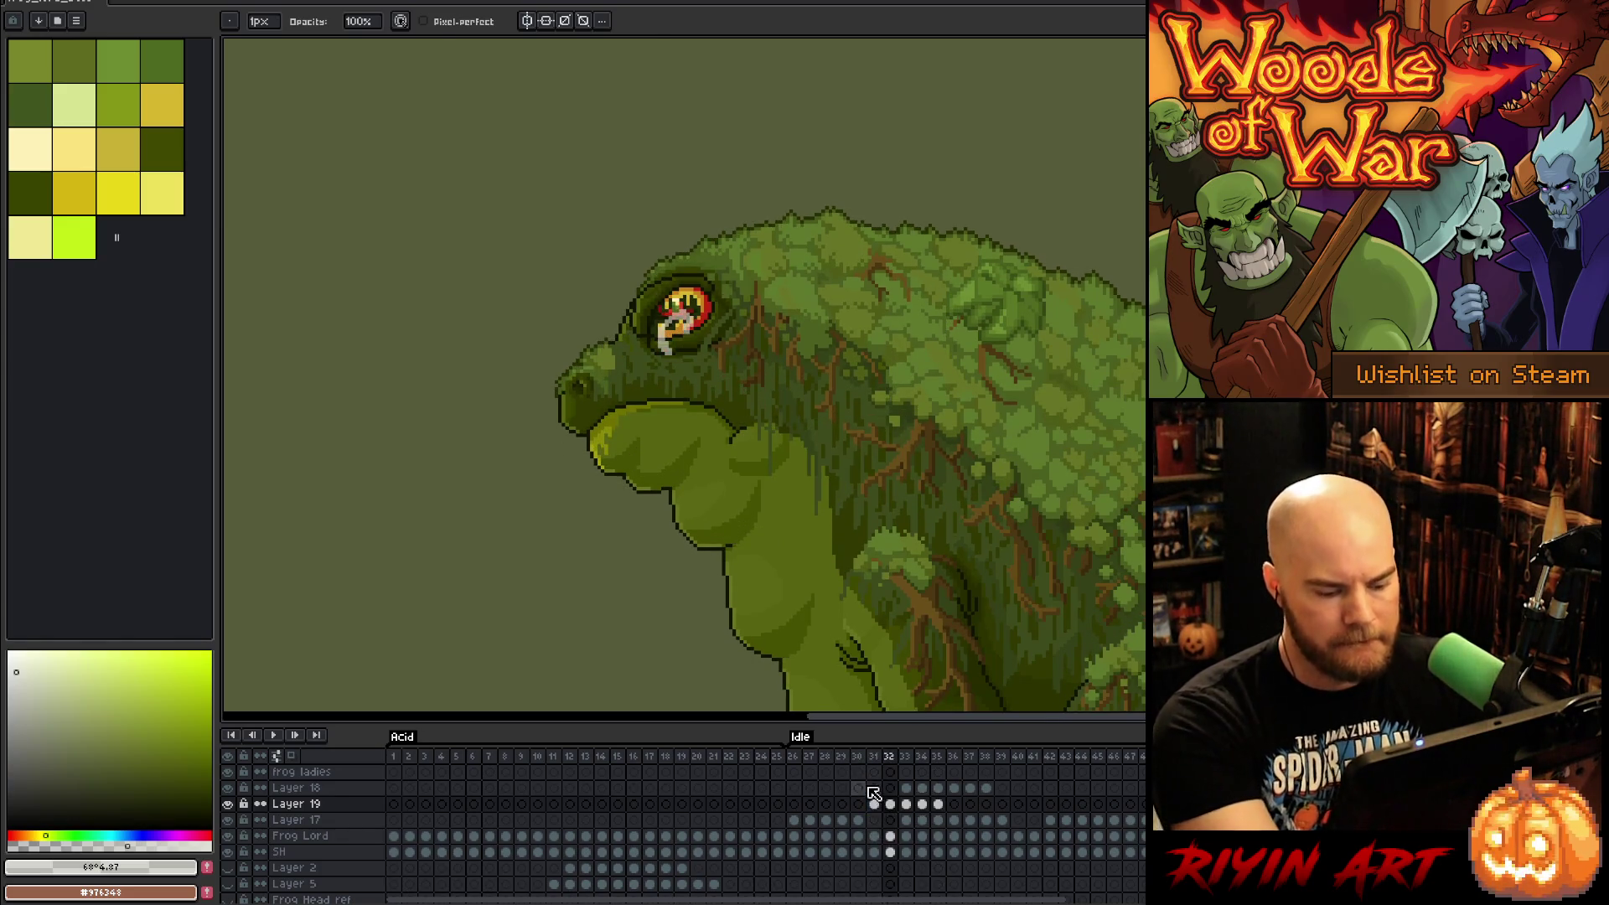
key("ctrl+t")
Step: Shift the eye content up 2 pixels on frame 32 and slightly down on frame 33
scroll(609, 311, "up", 3)
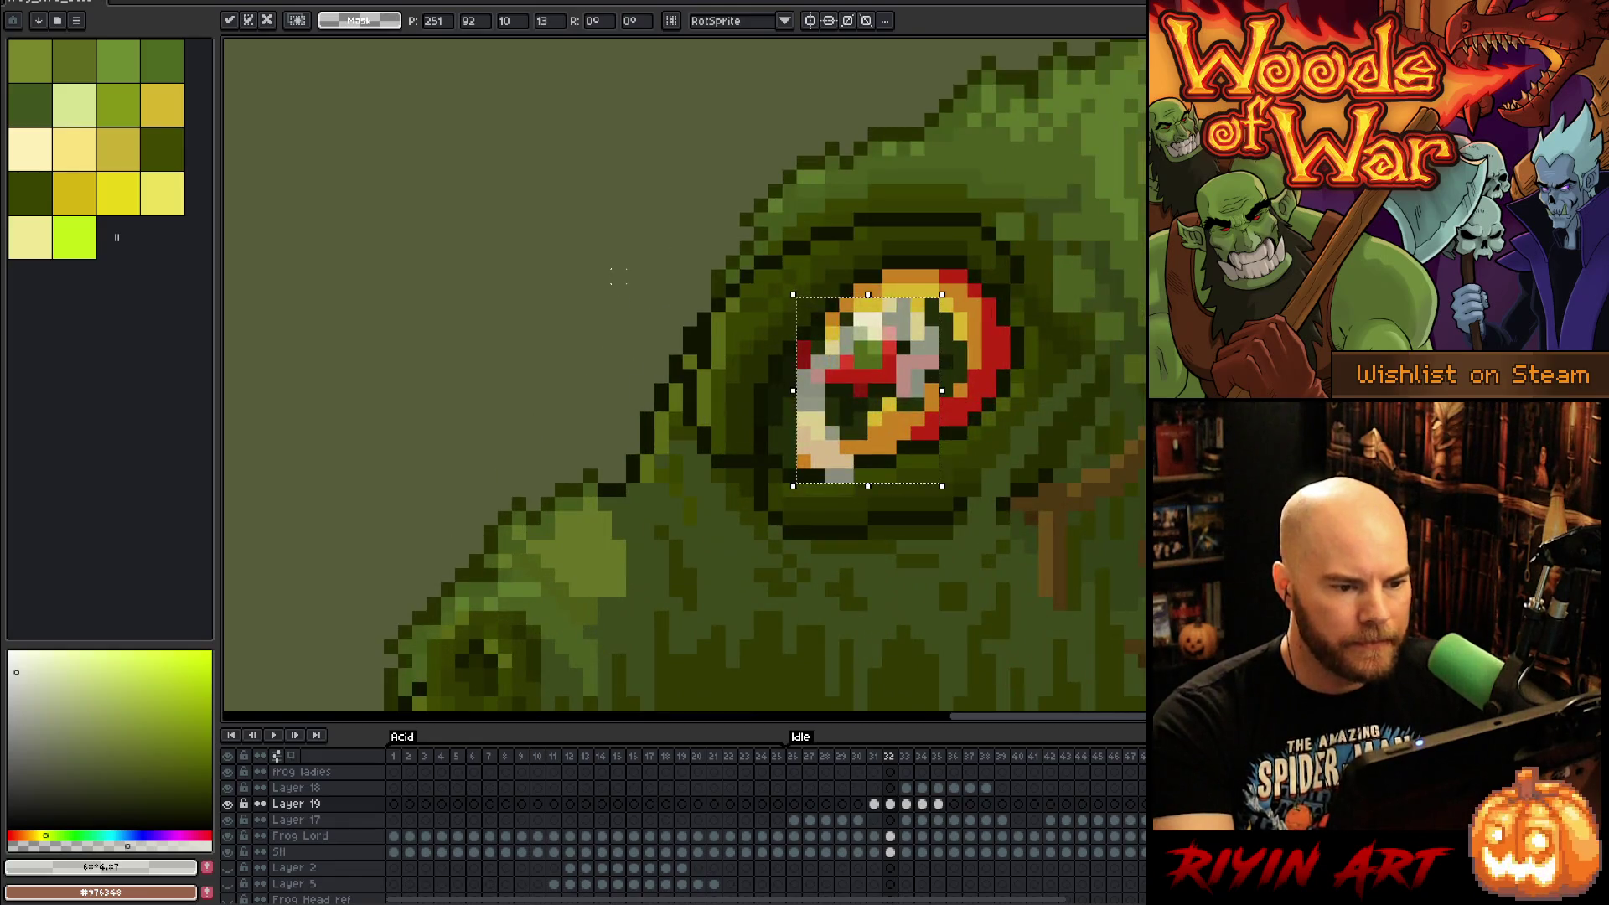
key("Up")
key("Up")
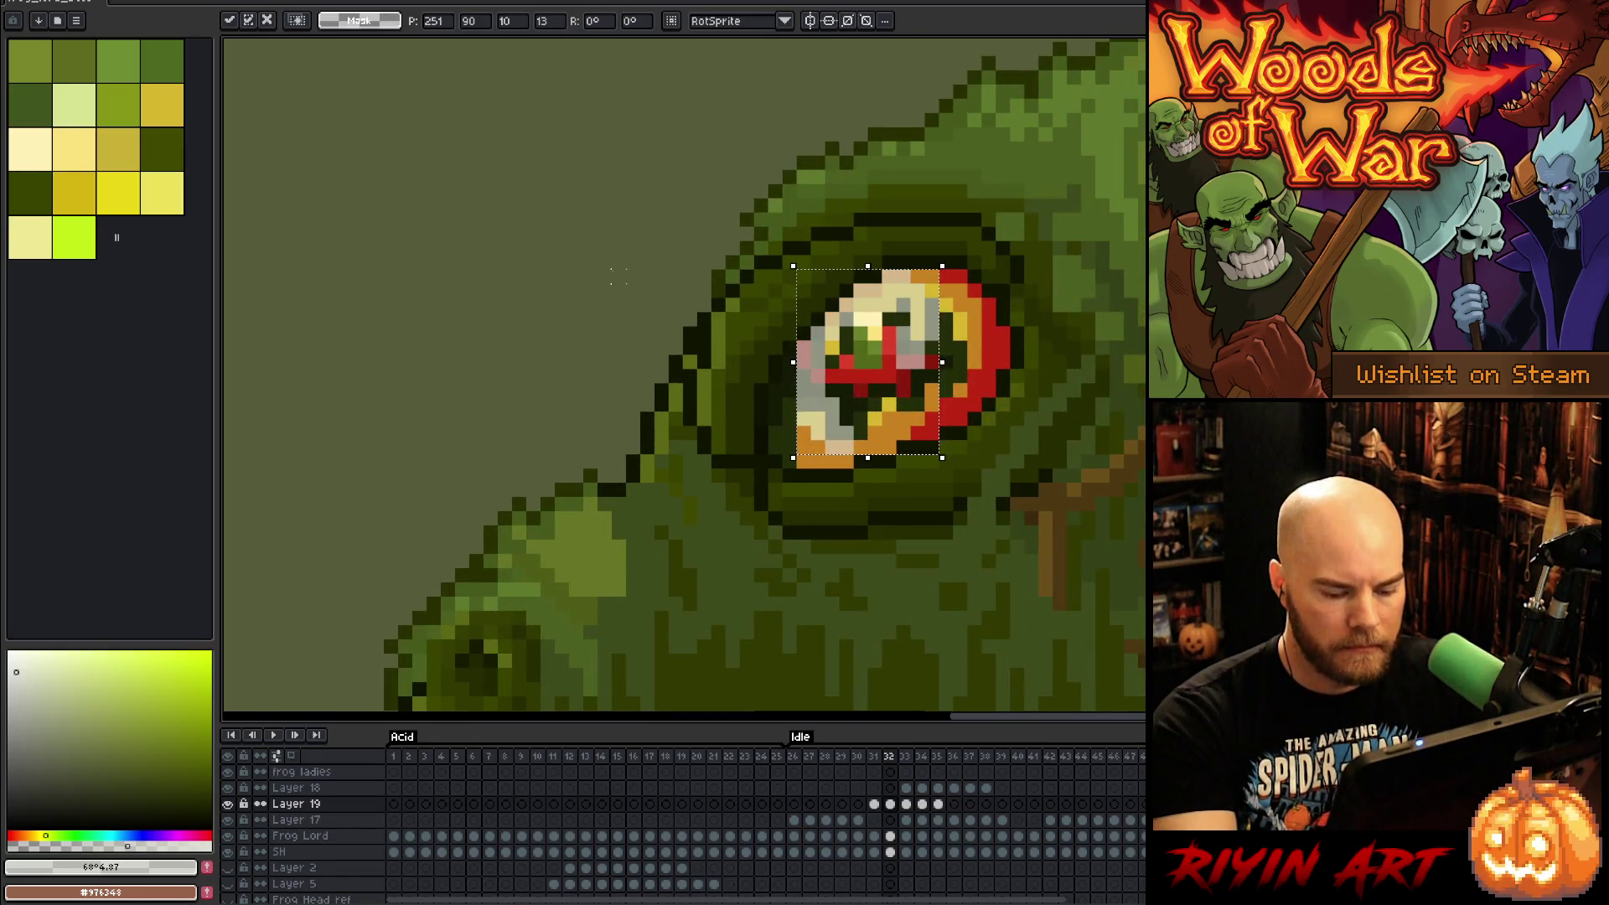
key("Return")
key("Right")
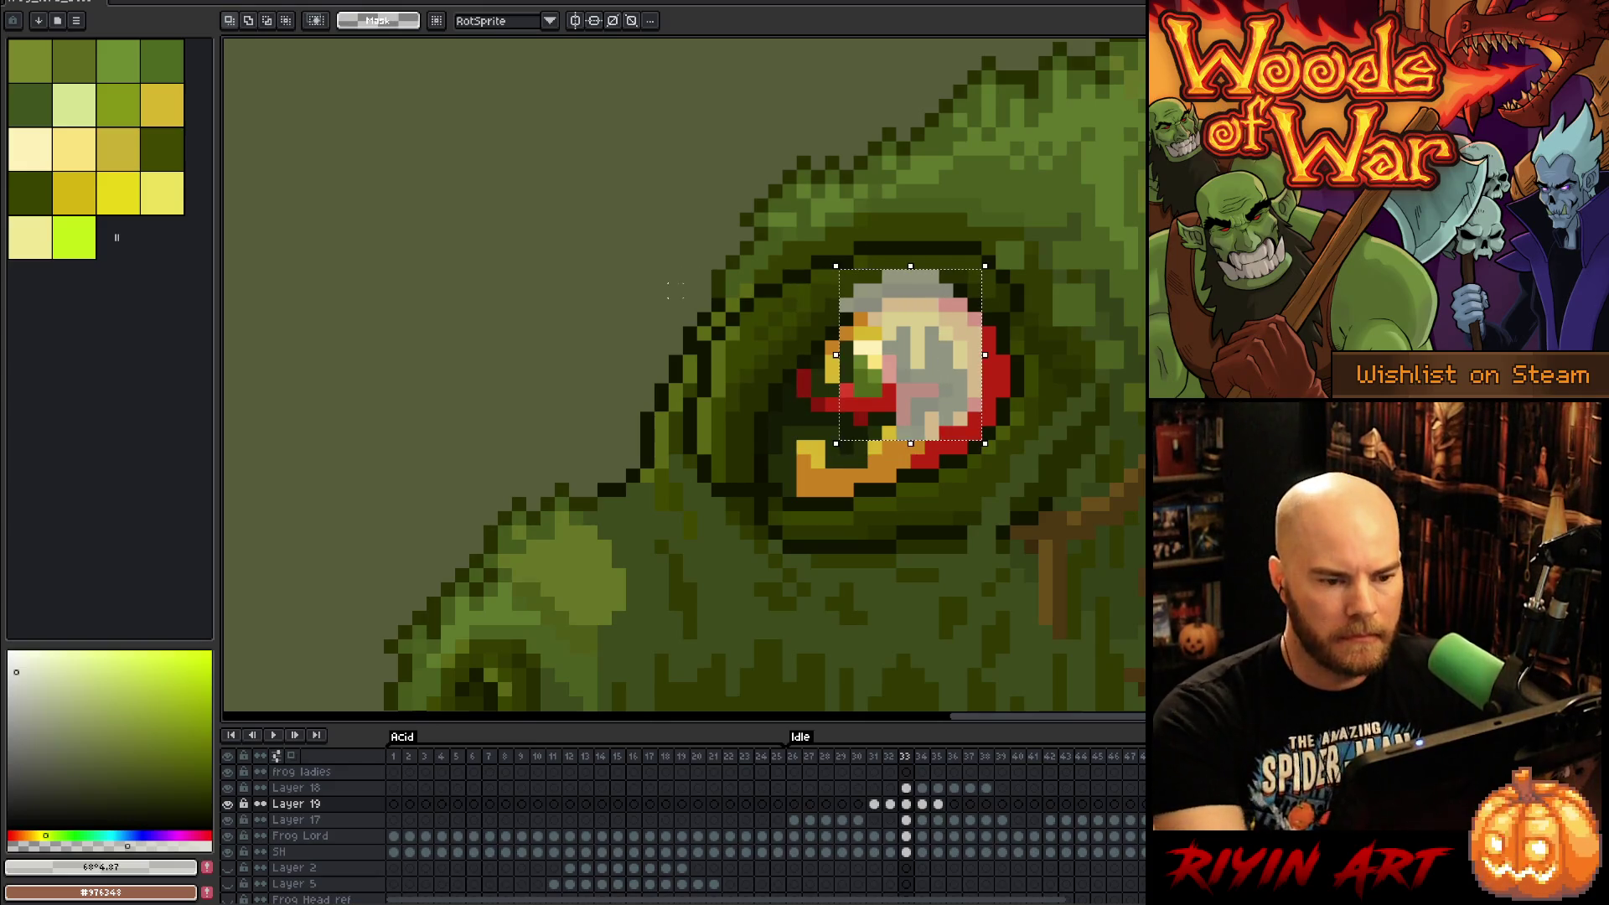
key("ctrl+t")
key("Down")
key("Down")
key("Return")
key("Right")
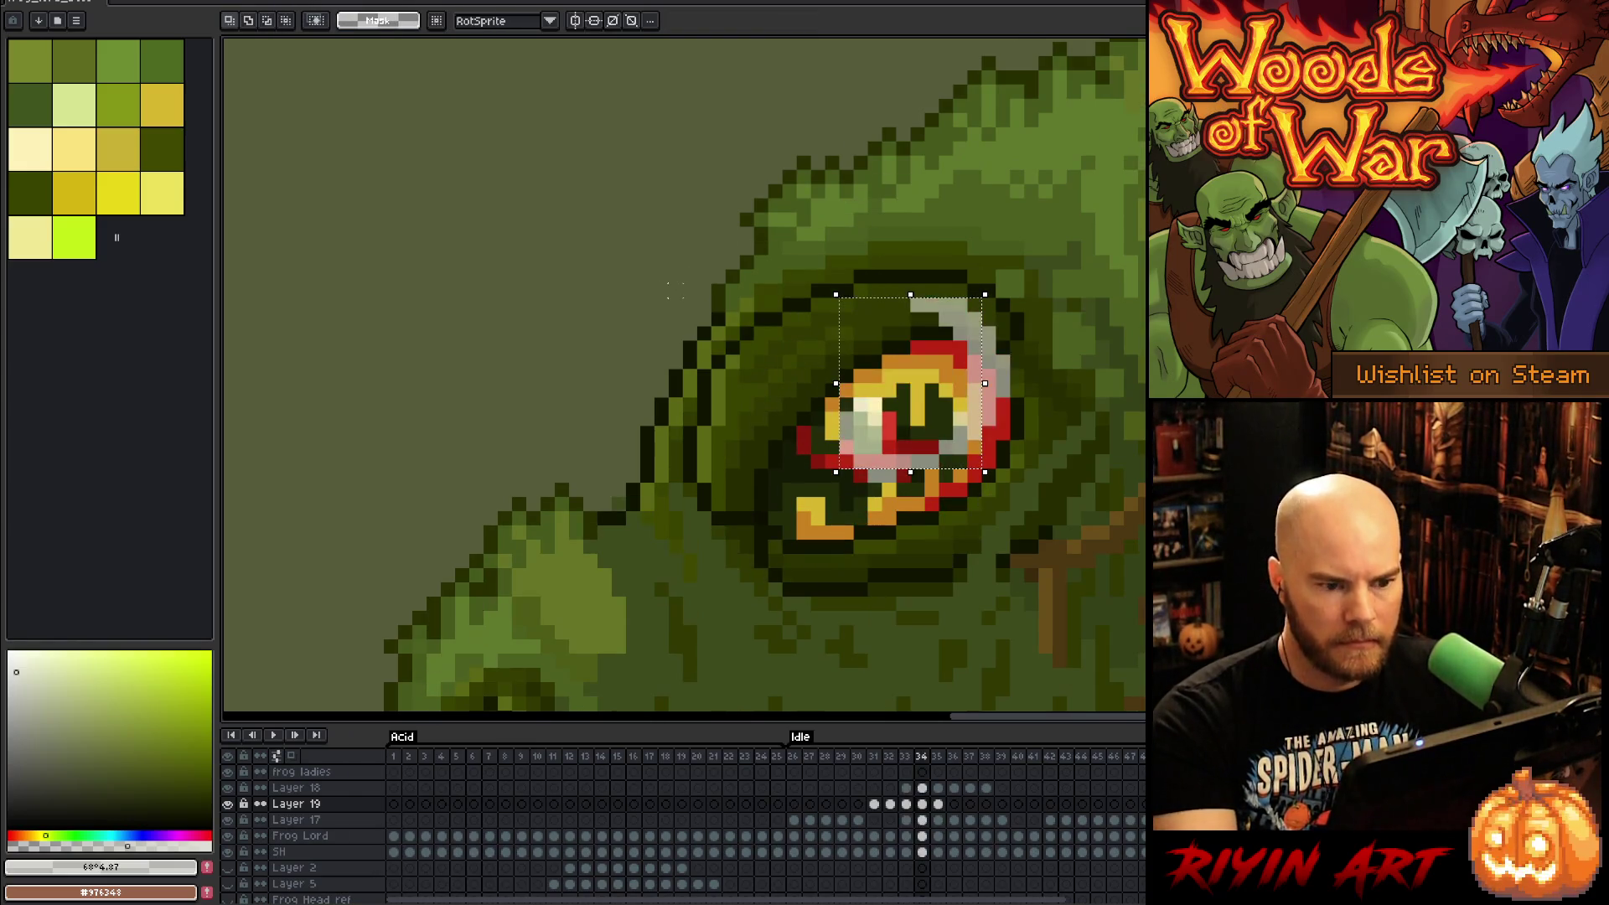
Step: Move frame 34's eye content down about 2 pixels, then play to review
key("ctrl+t")
key("Down")
key("Down")
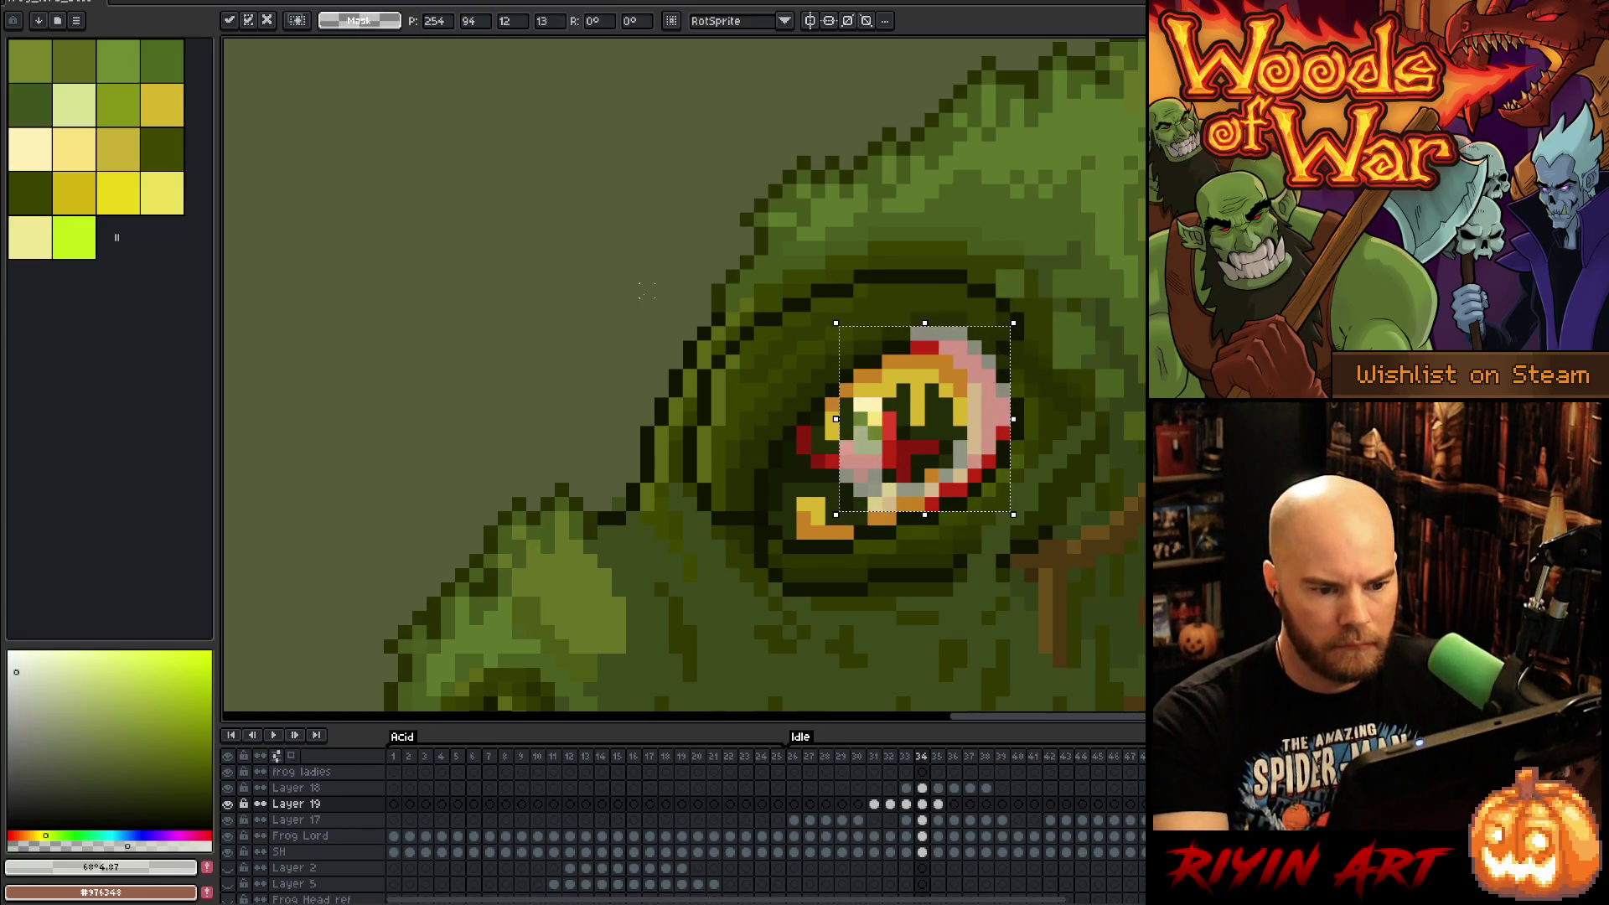
key("Return")
key("Right")
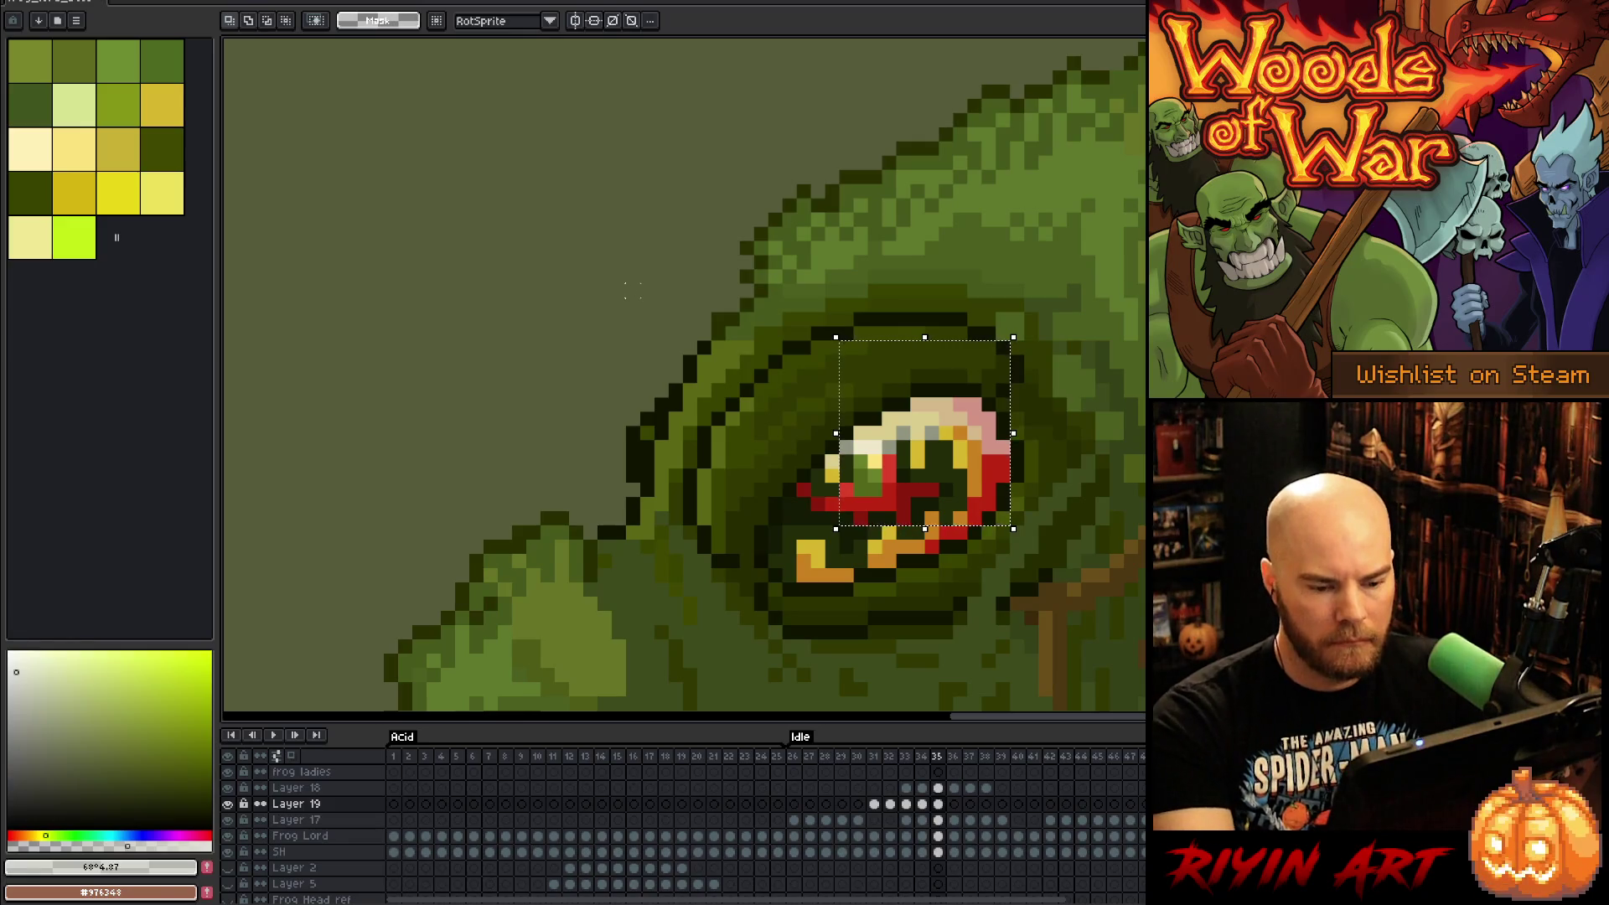
scroll(593, 327, "down", 2)
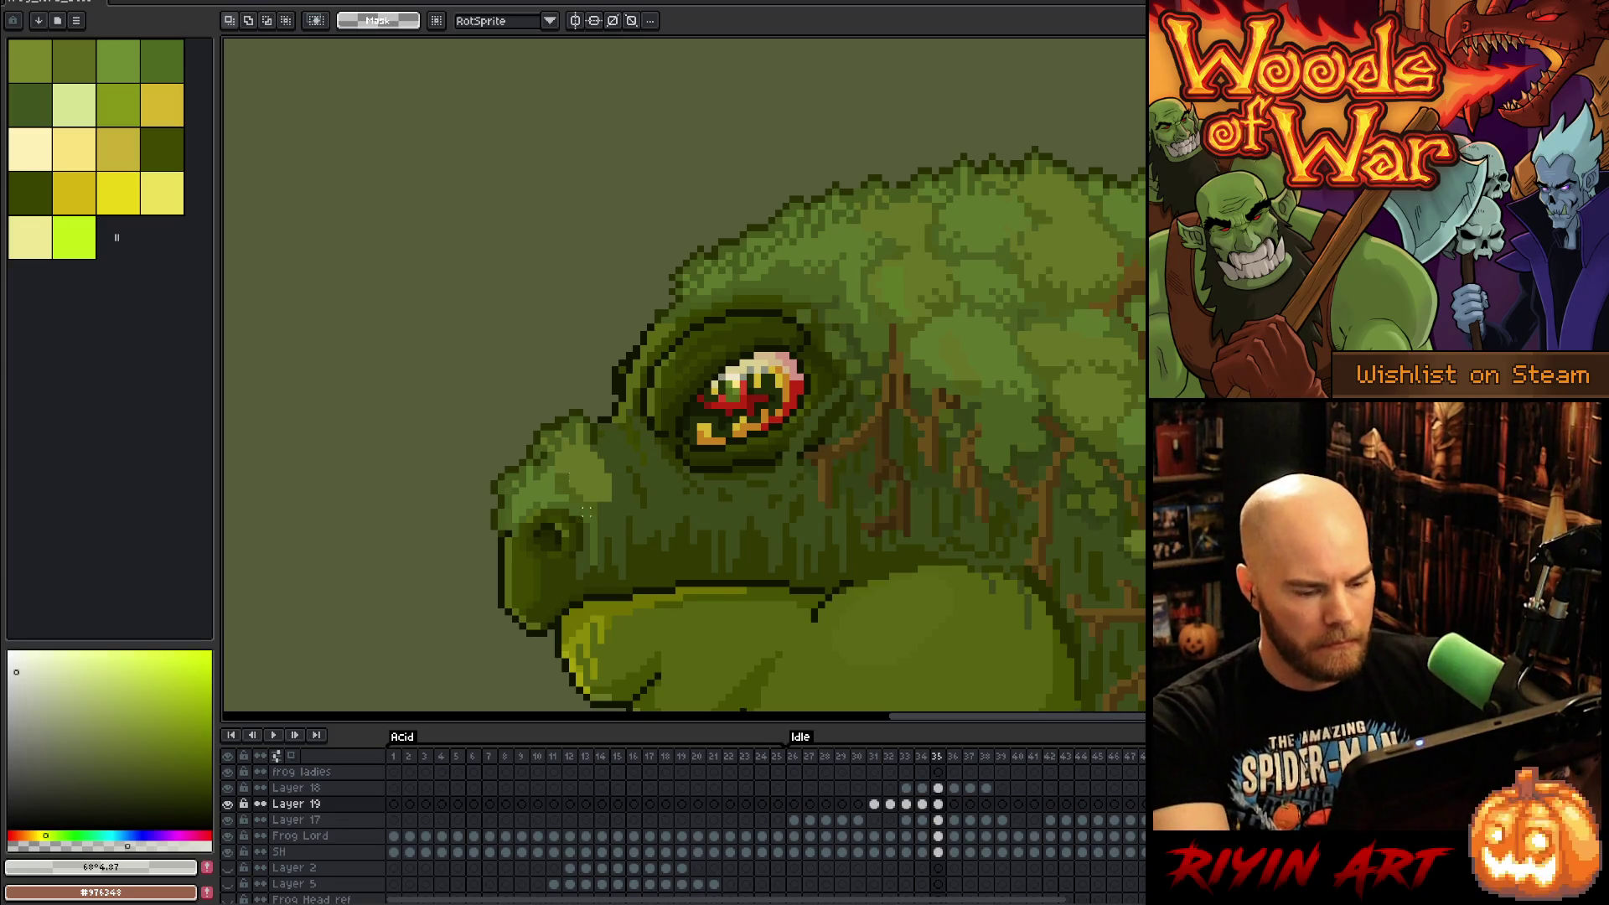
key("Return")
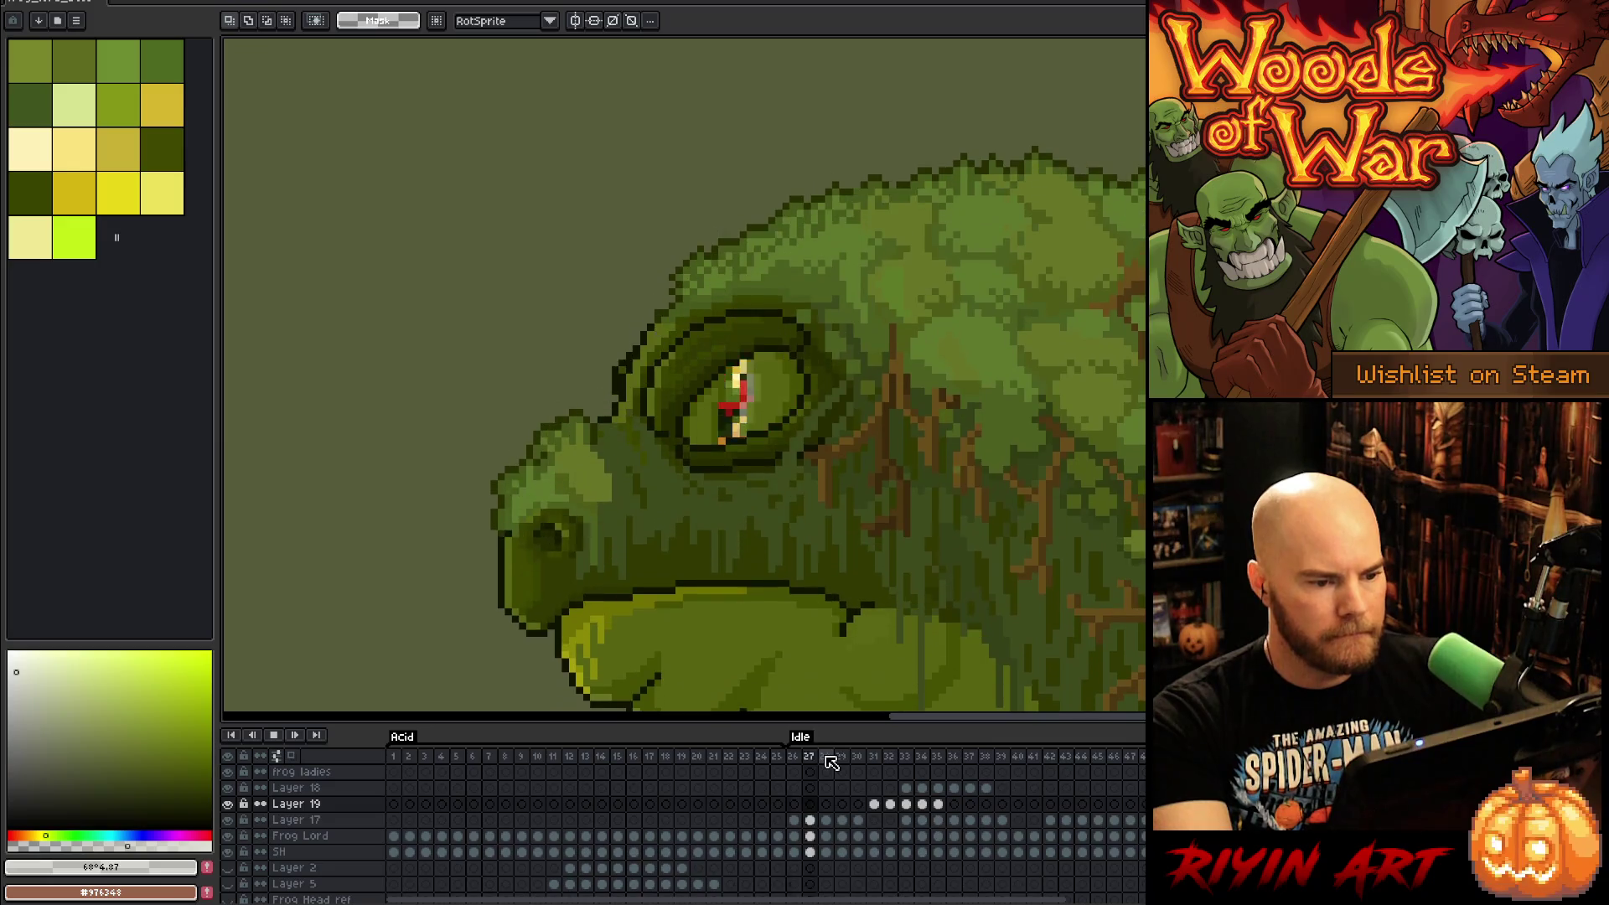
scroll(601, 549, "down", 2)
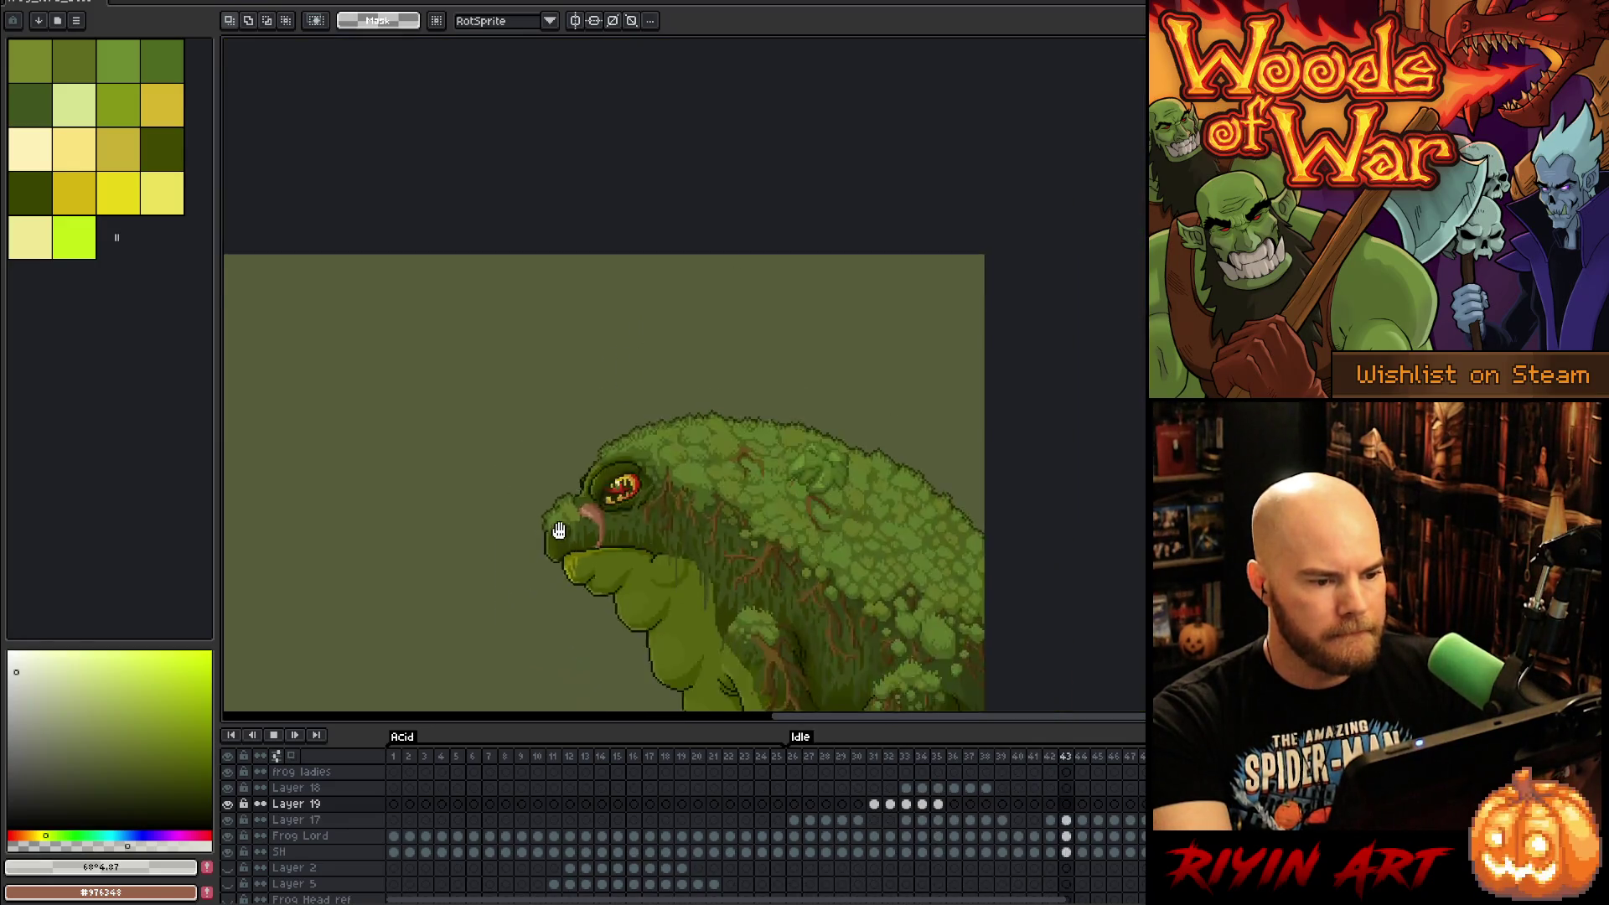
mouse_move(601, 549)
left_mouse_down()
mouse_move(591, 360)
mouse_move(651, 381)
left_mouse_up()
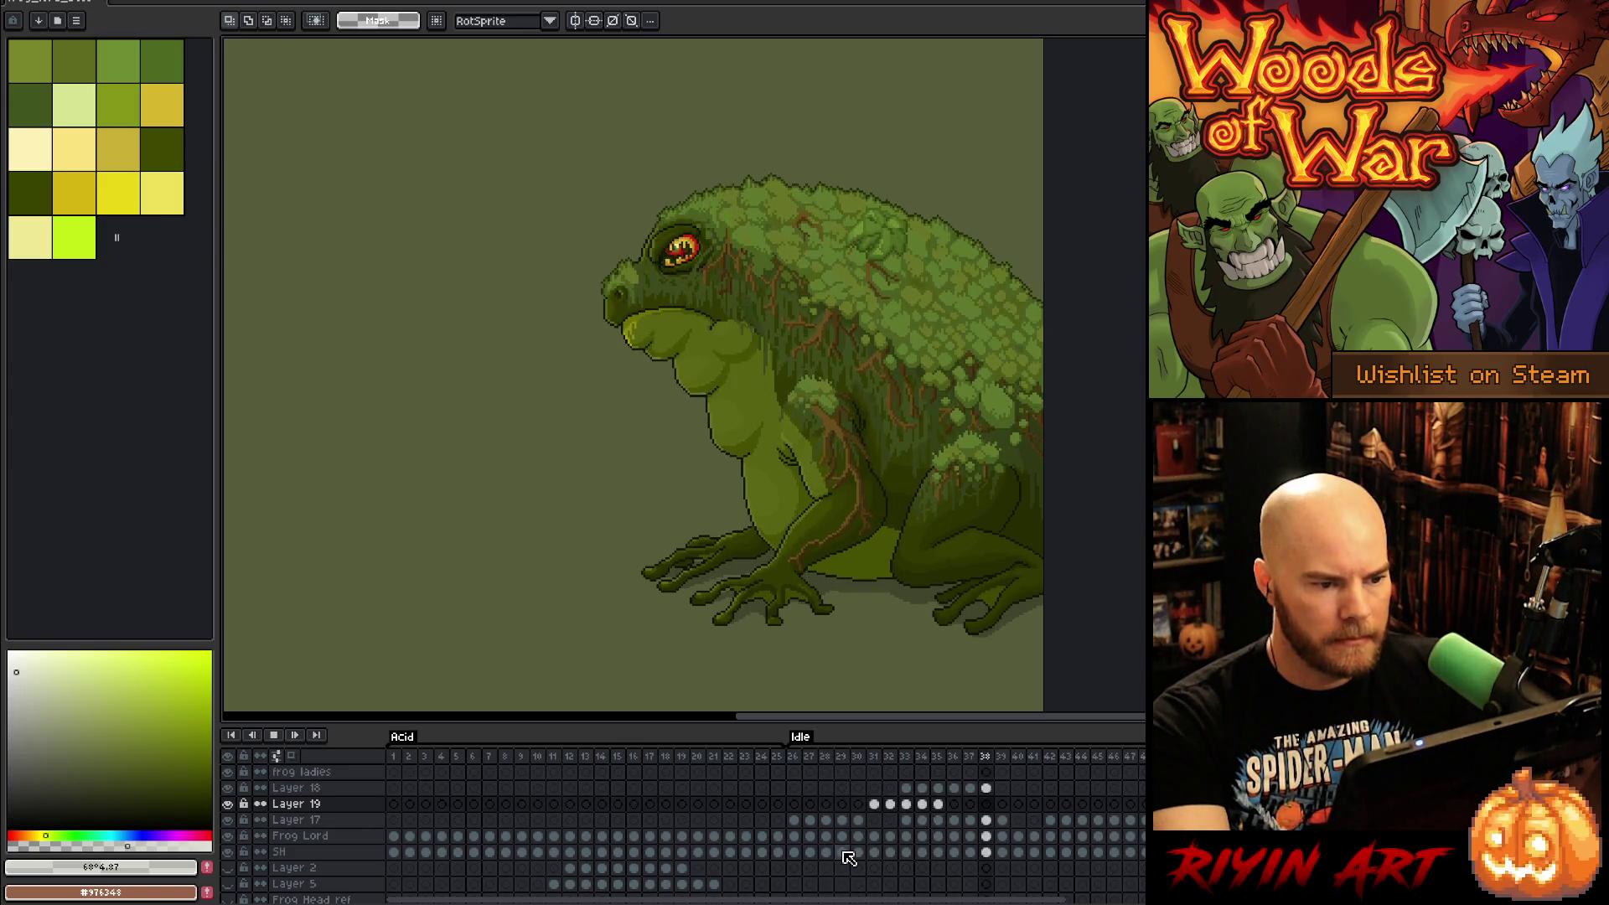
scroll(860, 535, "up", 1)
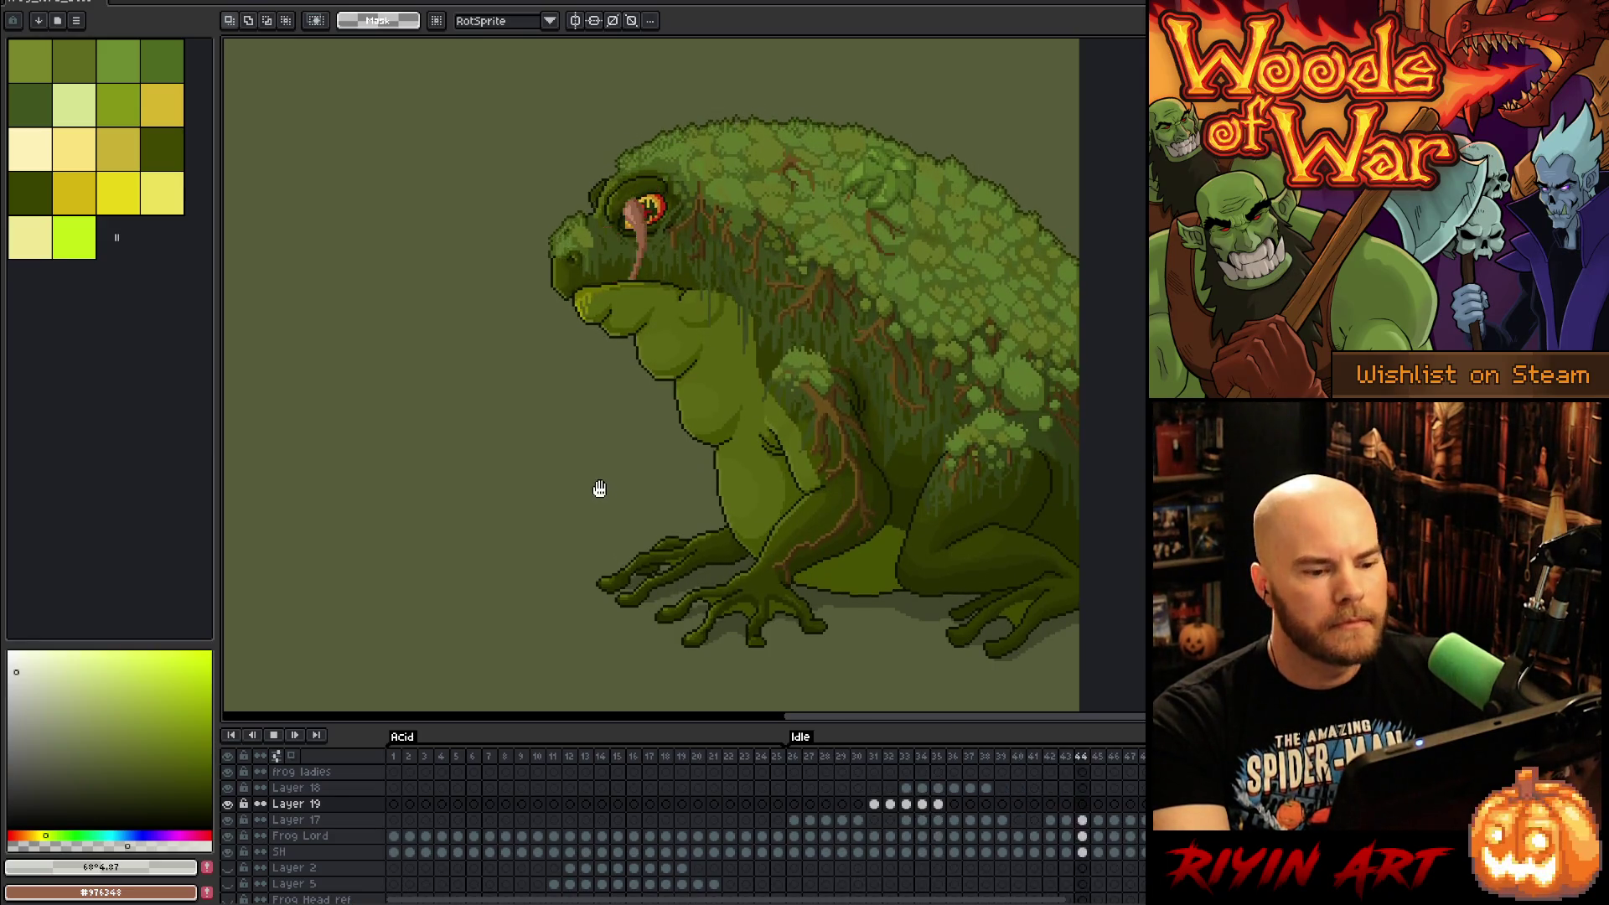
mouse_move(442, 431)
left_mouse_down()
mouse_move(589, 433)
mouse_move(638, 456)
left_mouse_up()
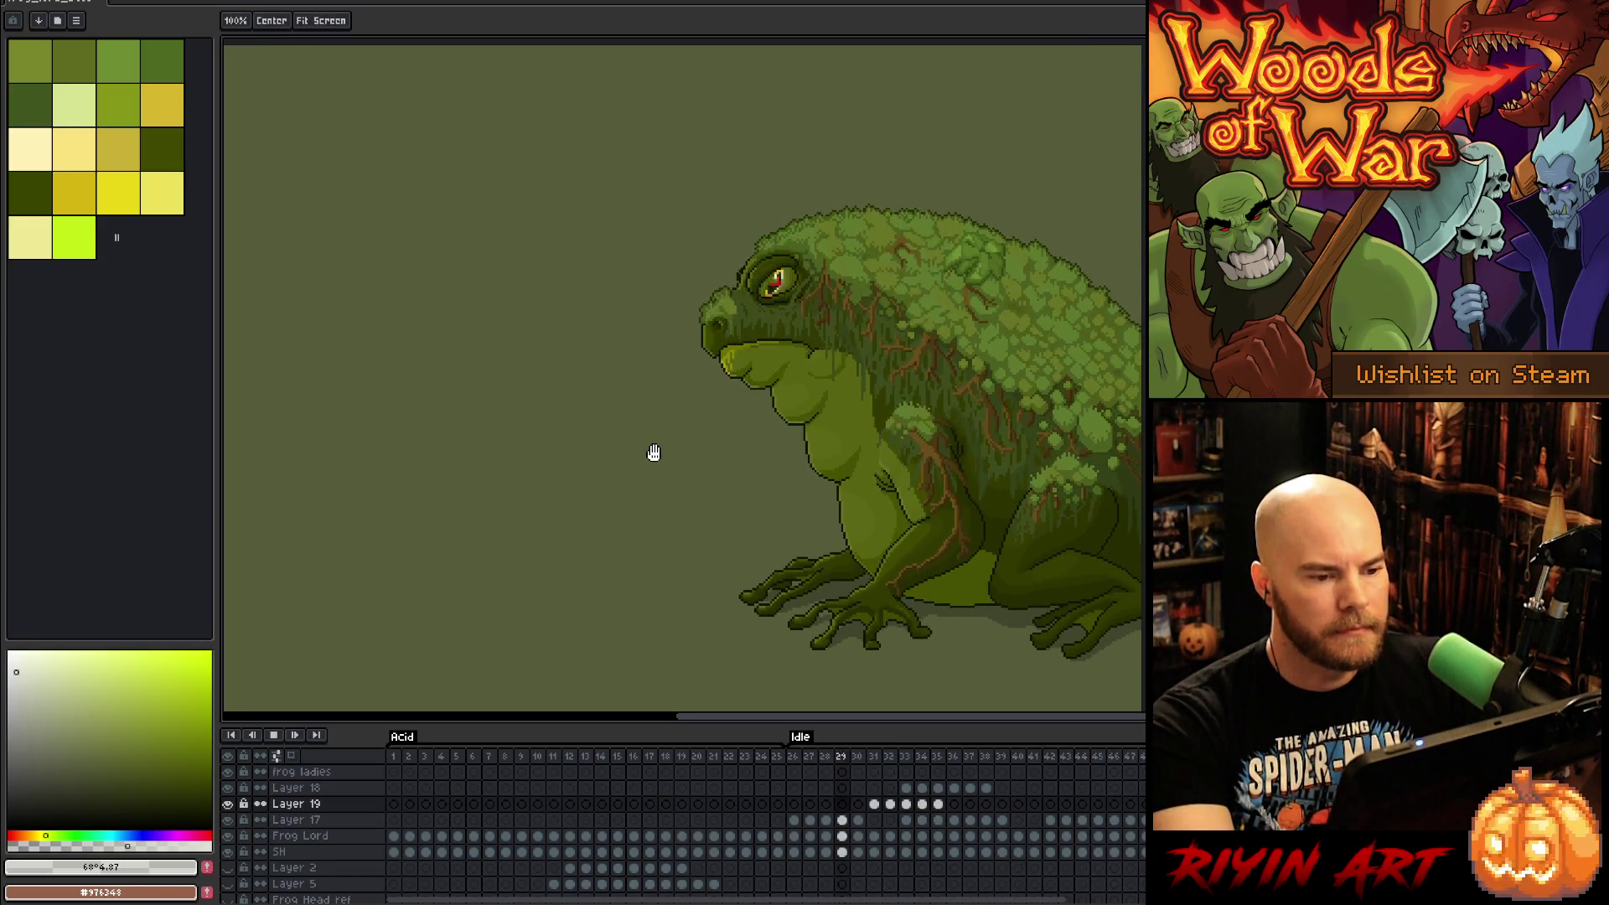
key("m")
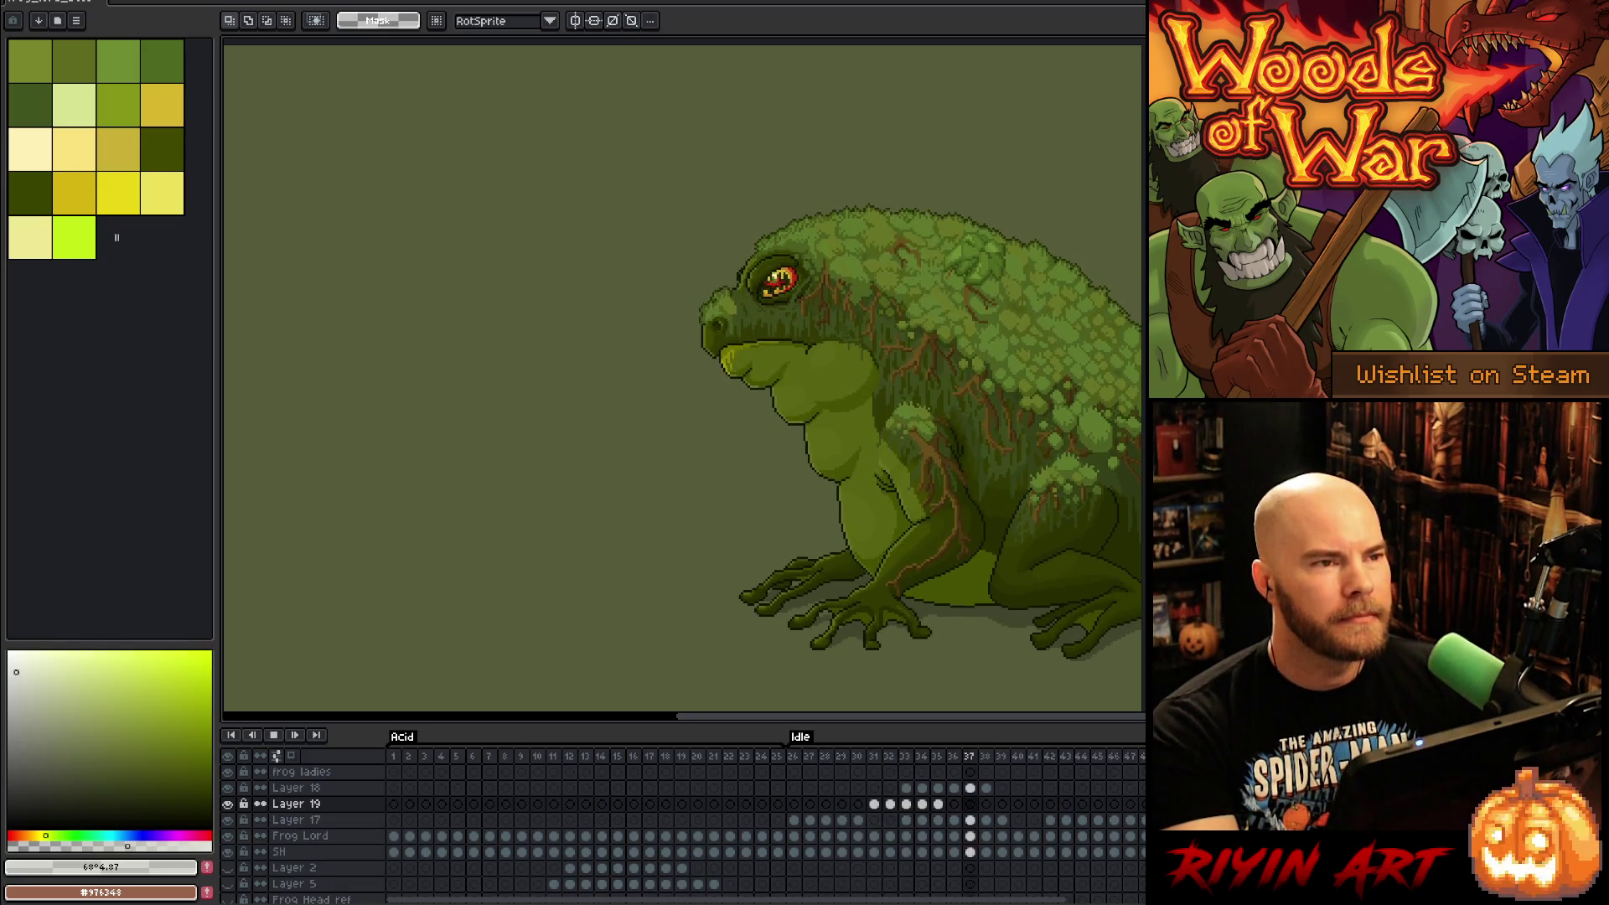
scroll(1090, 586, "up", 1)
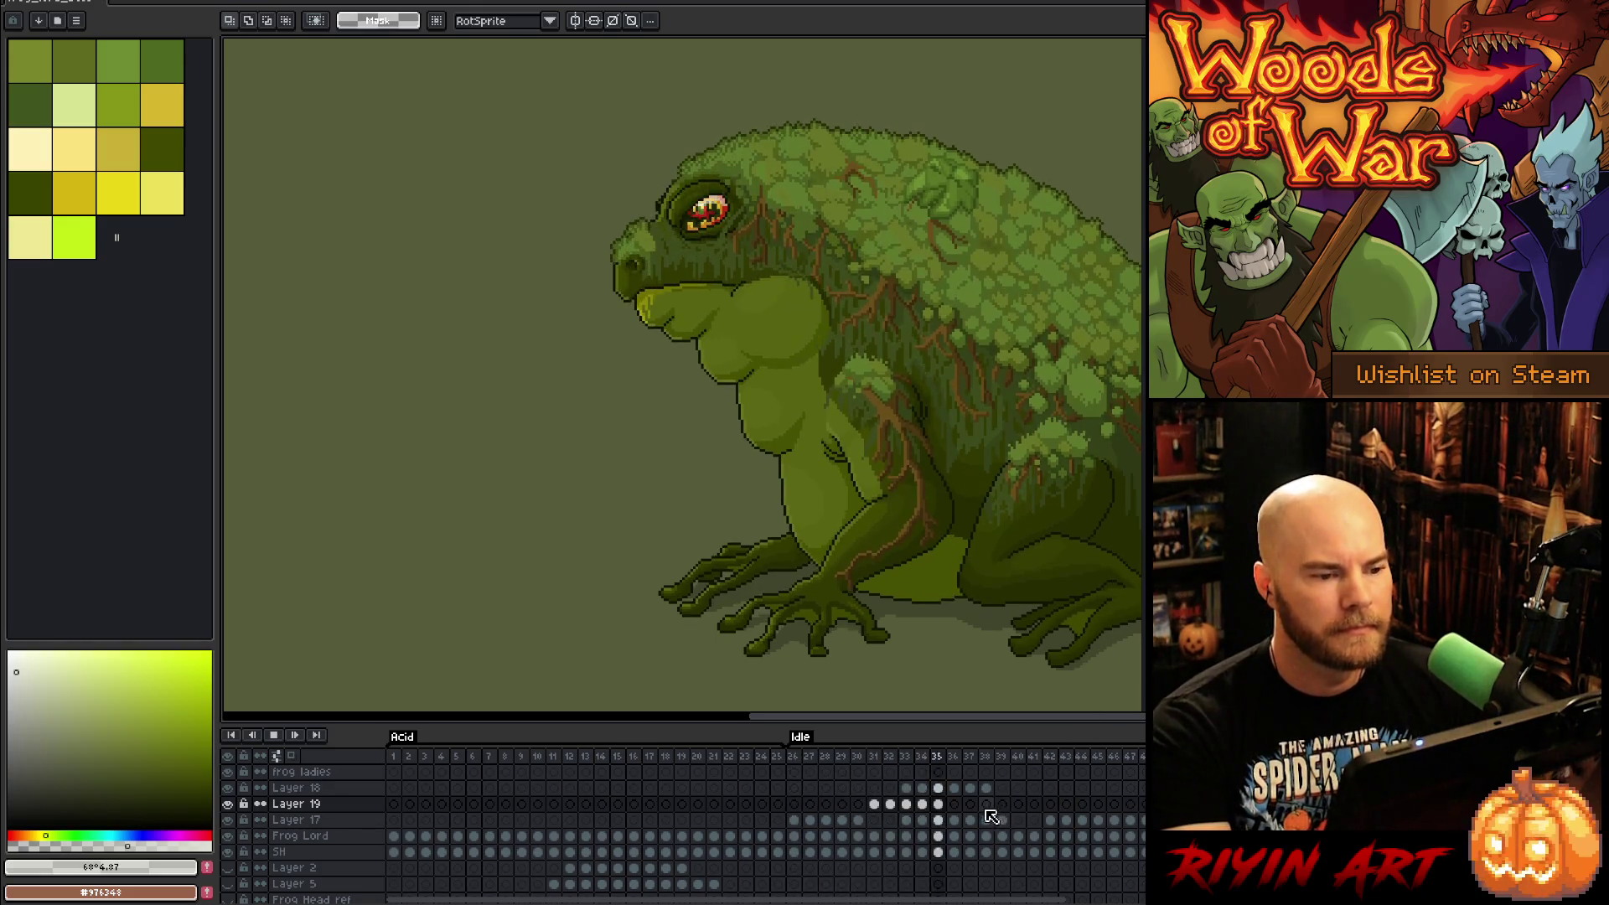
Step: Check frame 26's duration in Frame Properties, play, and select Idle frames 26–47
right_click(795, 761)
left_click(801, 766)
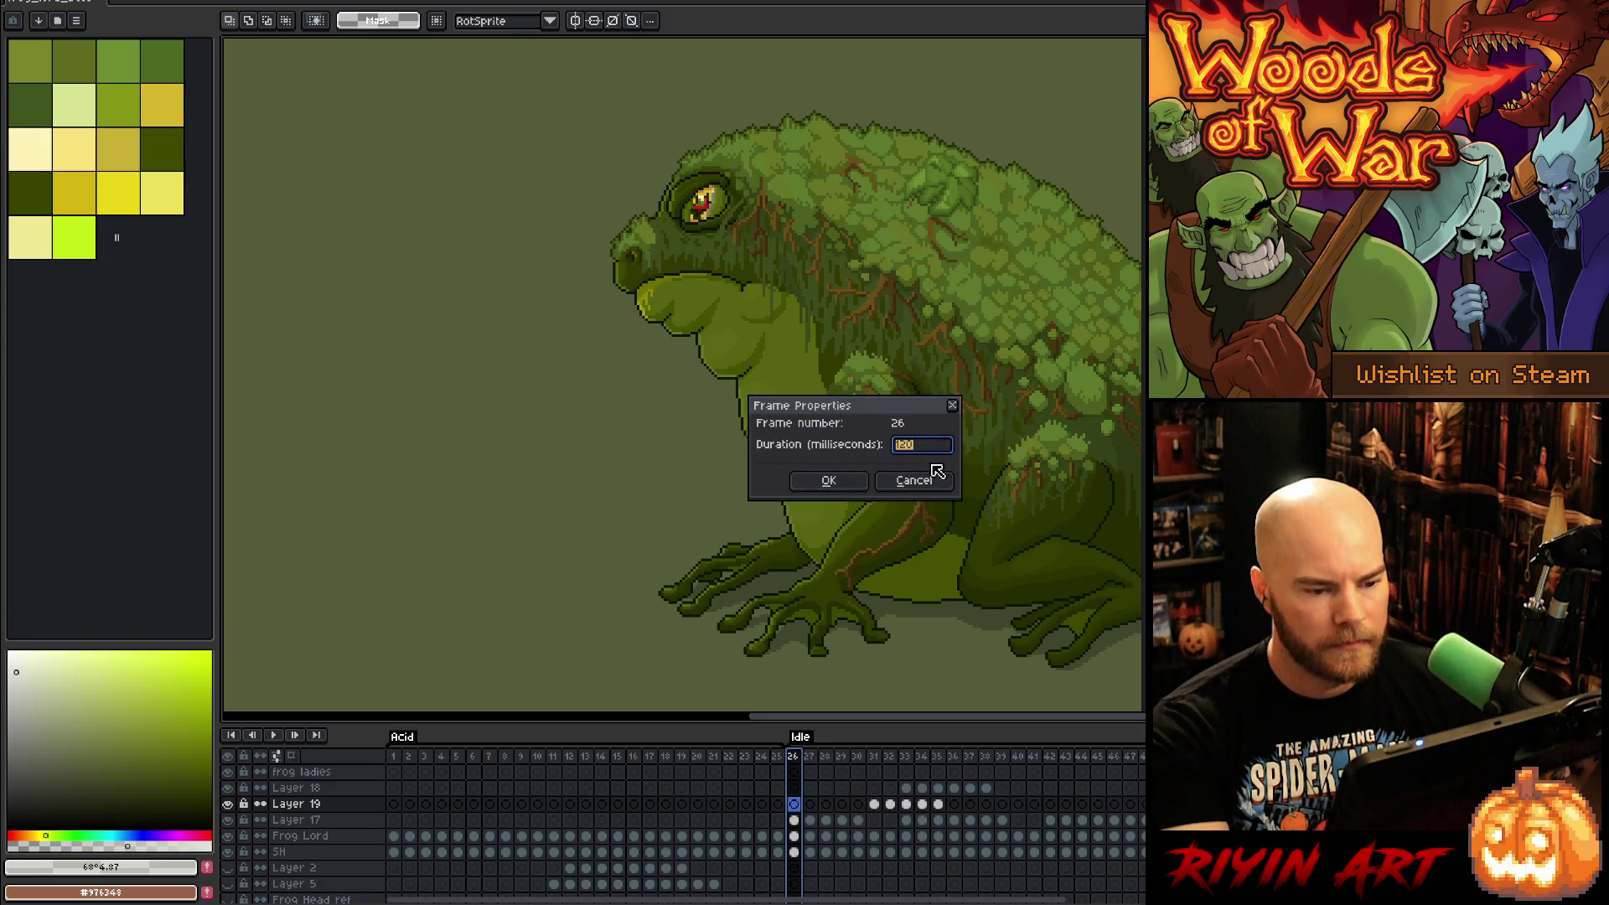
key("Return")
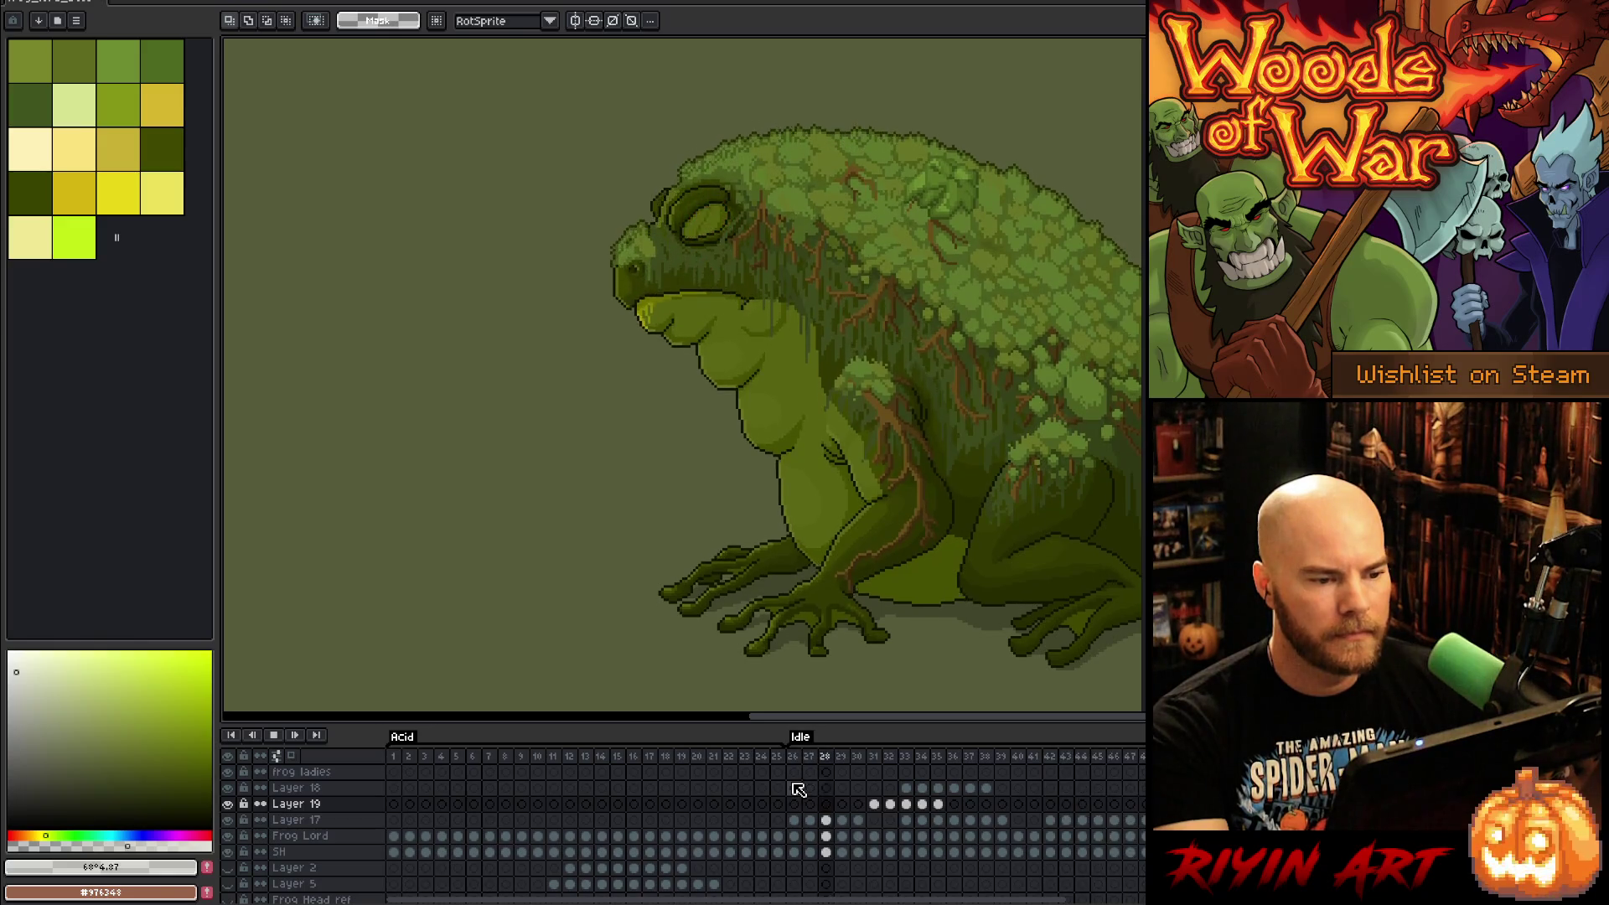
left_click_drag(793, 757, 1140, 760)
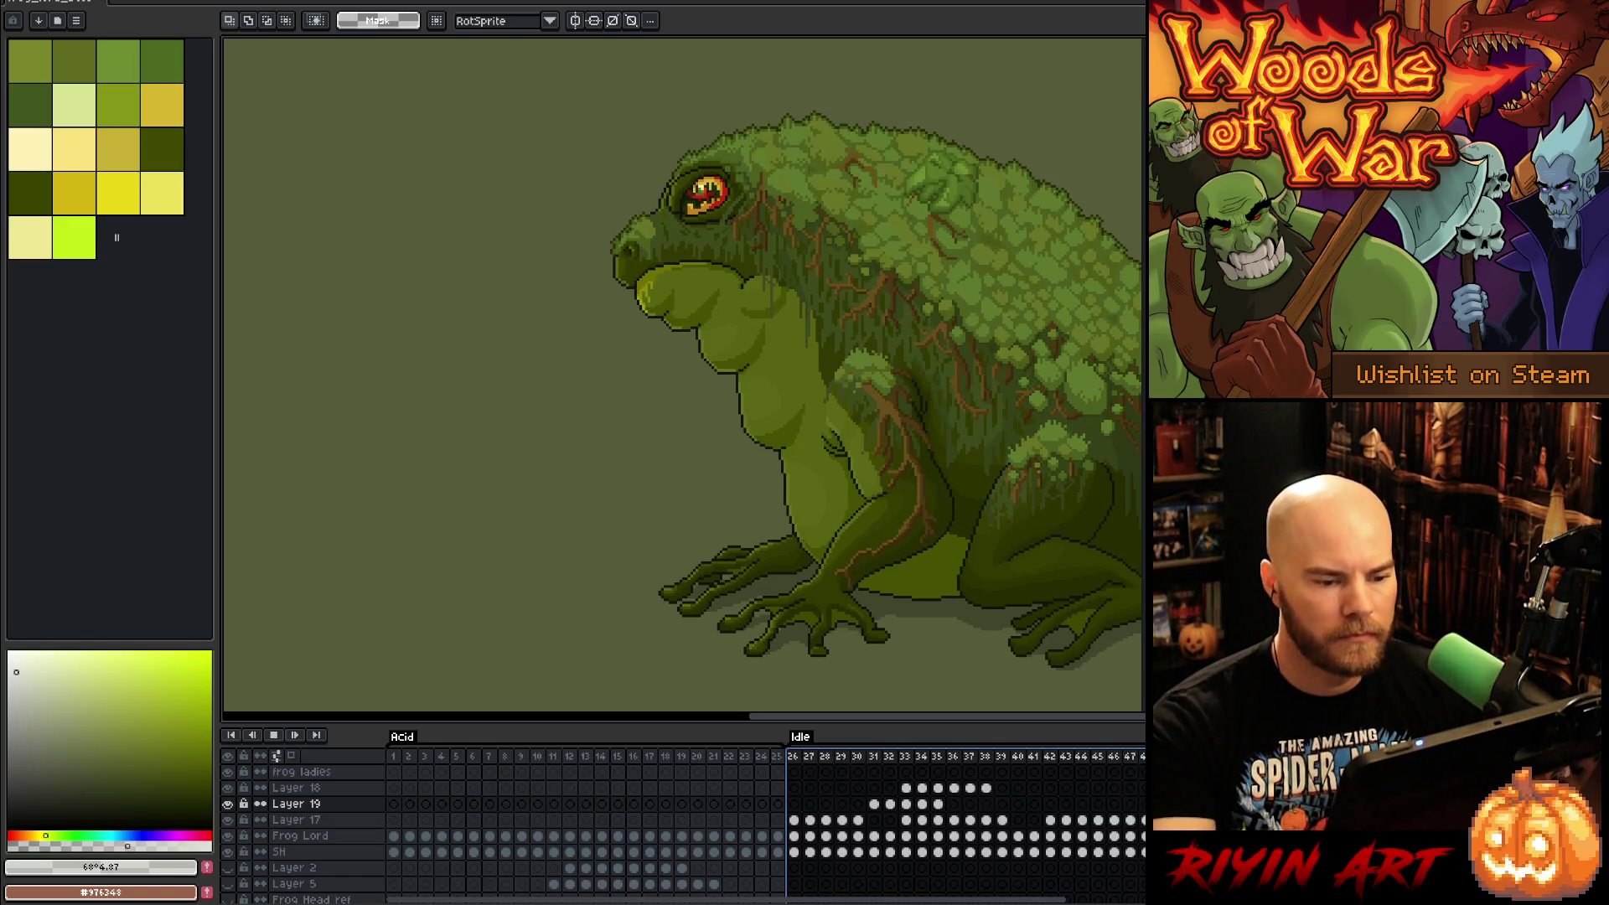
Step: Select Idle frames 26–47 and loop their playback
key("Return")
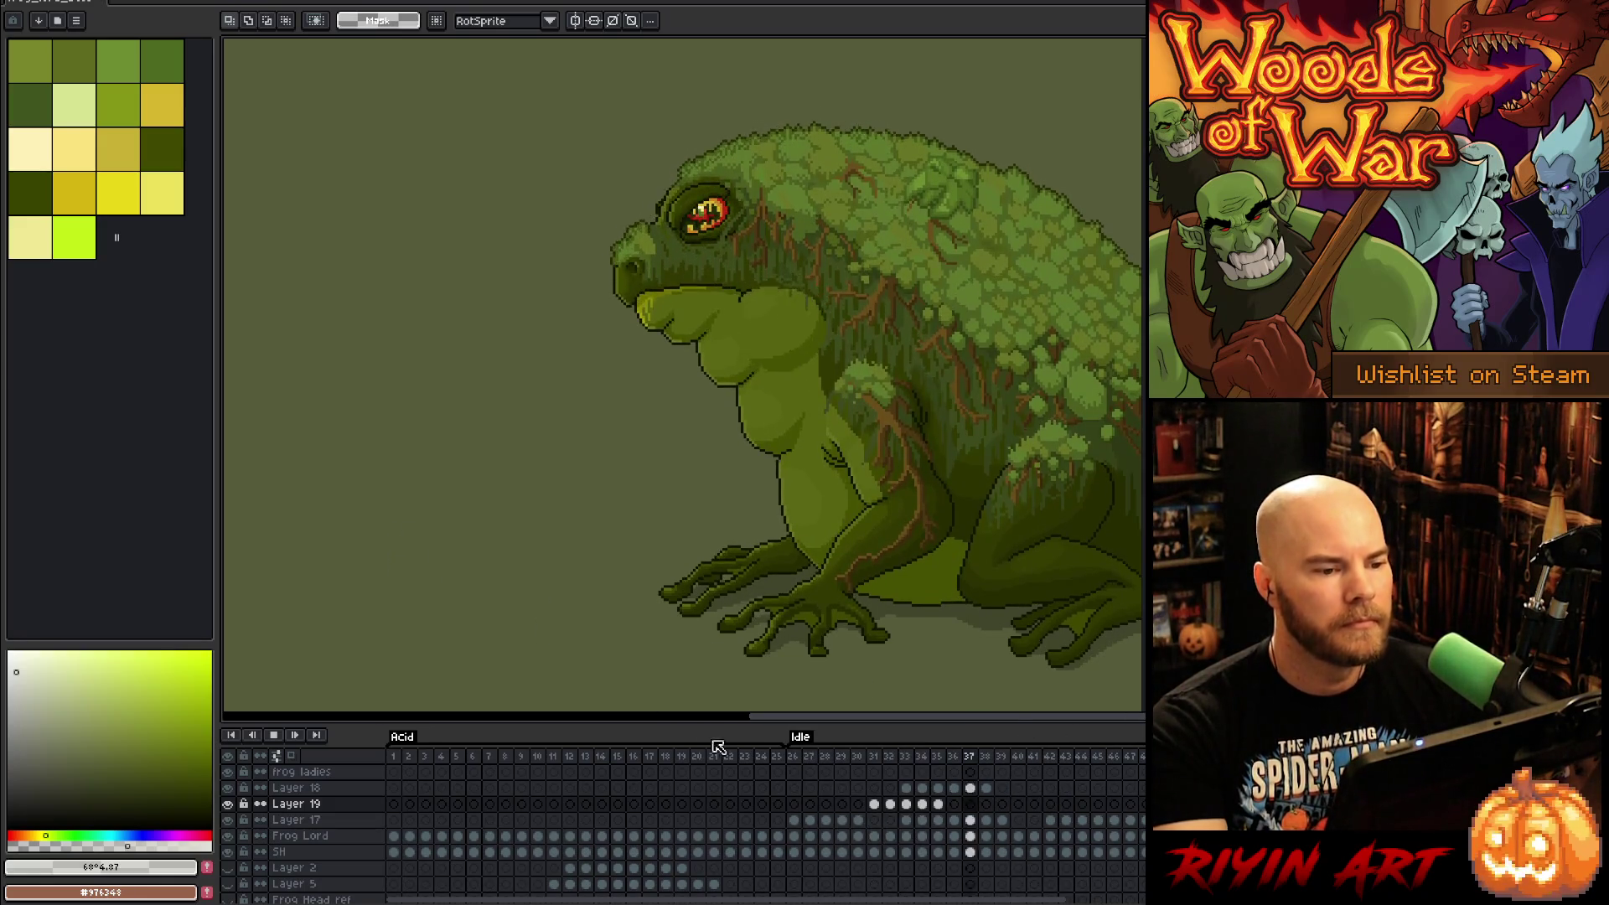
key("Return")
left_click_drag(793, 756, 1140, 760)
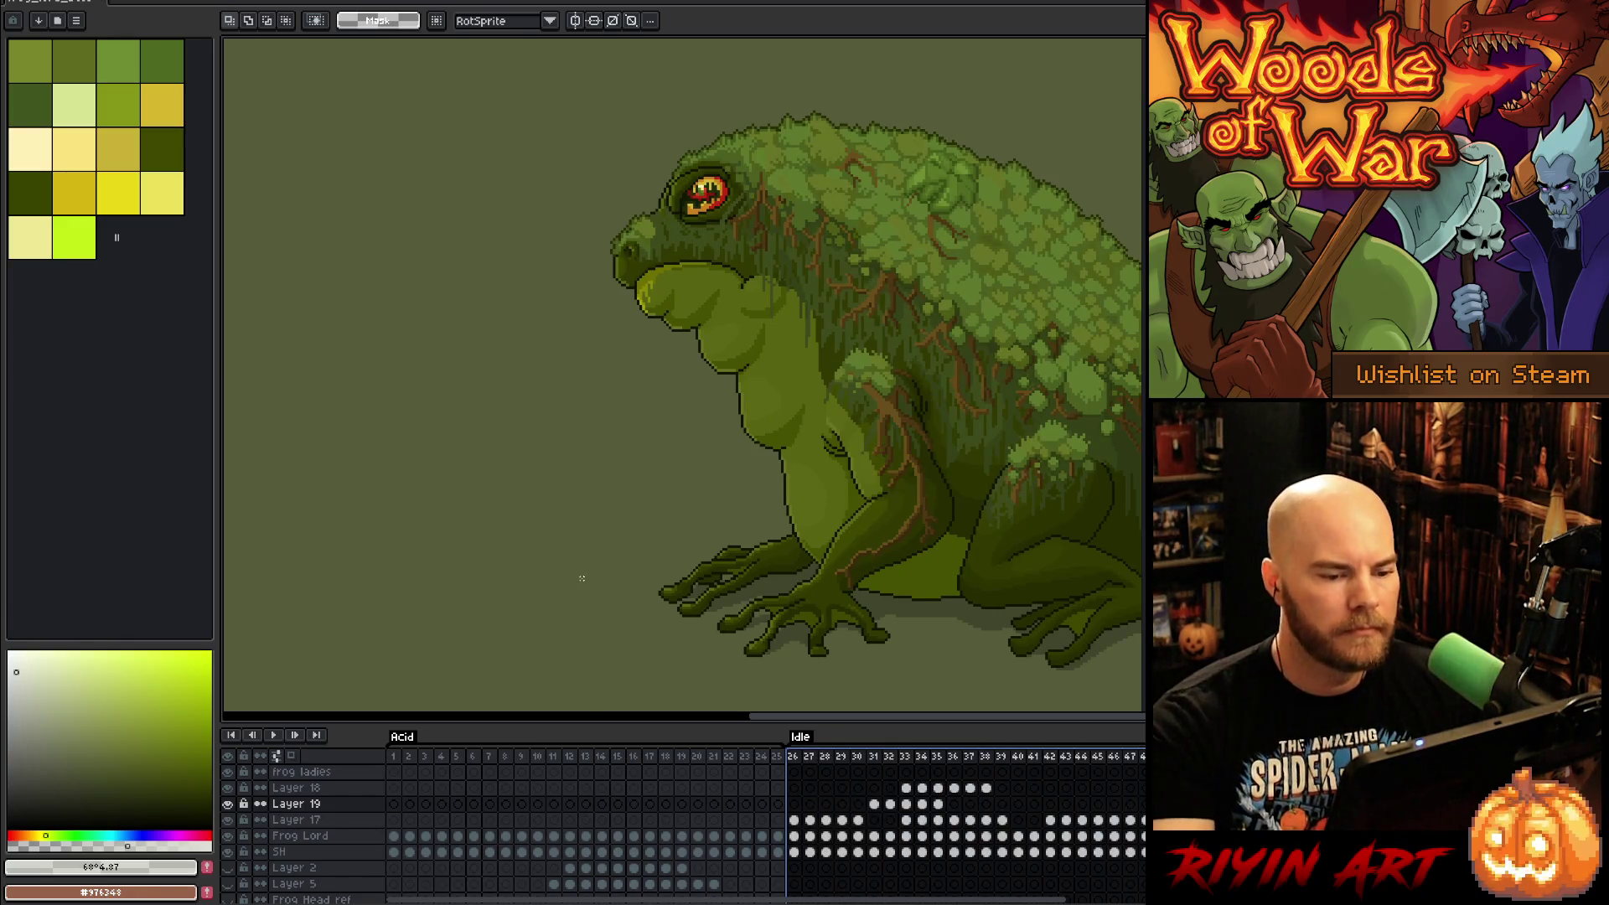
key("Return")
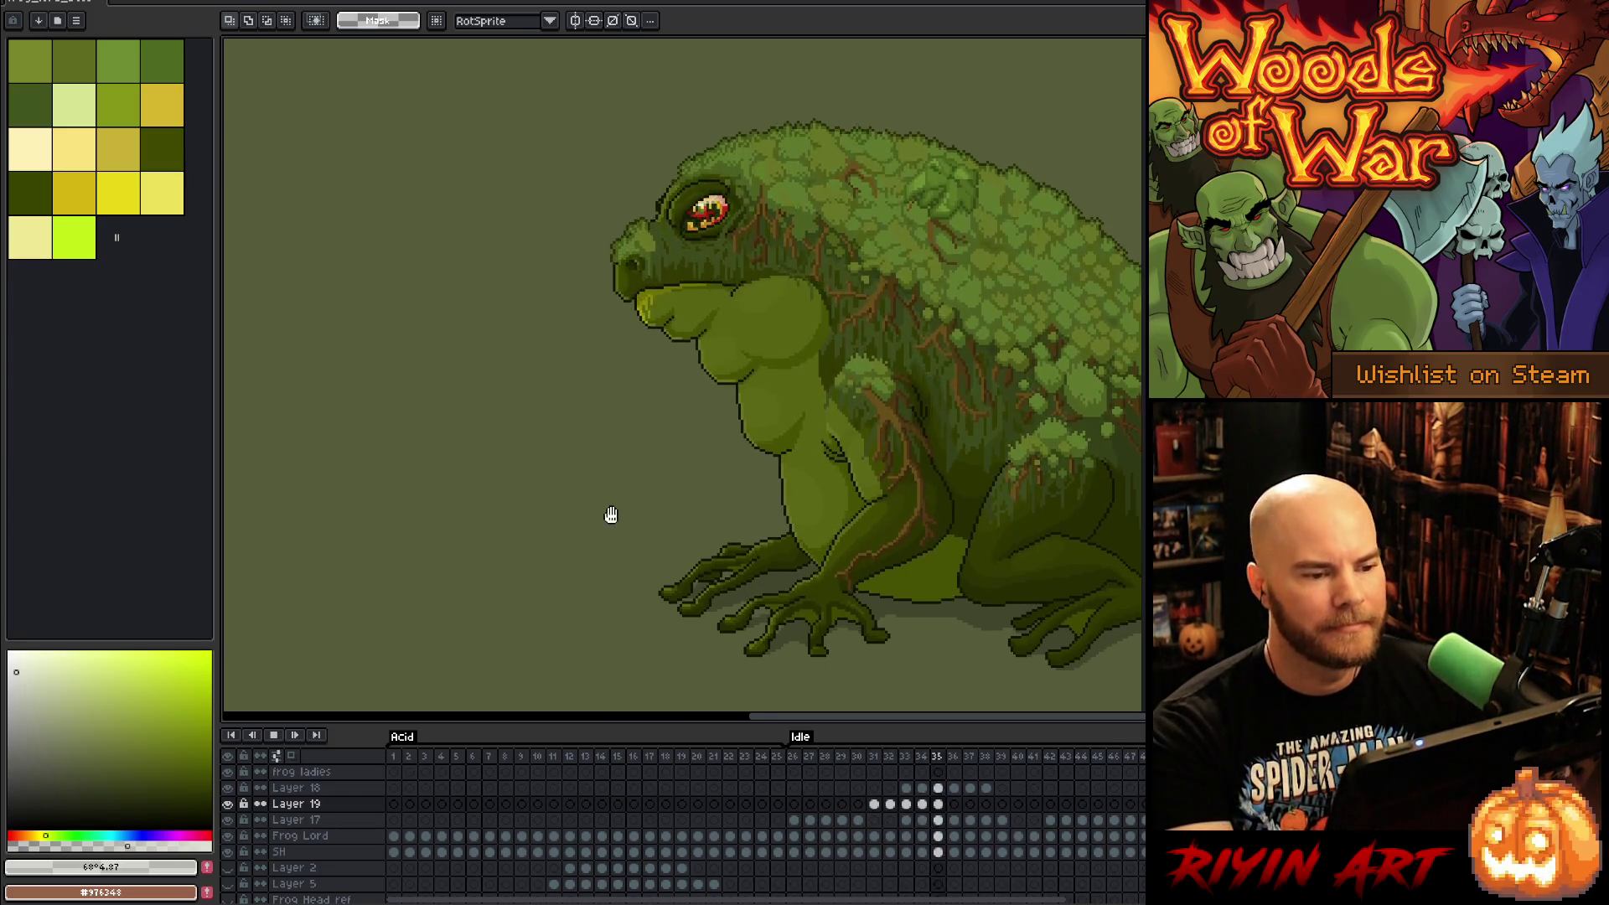
Step: Zoom and pan the view to watch the frog's head up close during playback
scroll(606, 514, "down", 1)
left_click_drag(471, 501, 665, 496)
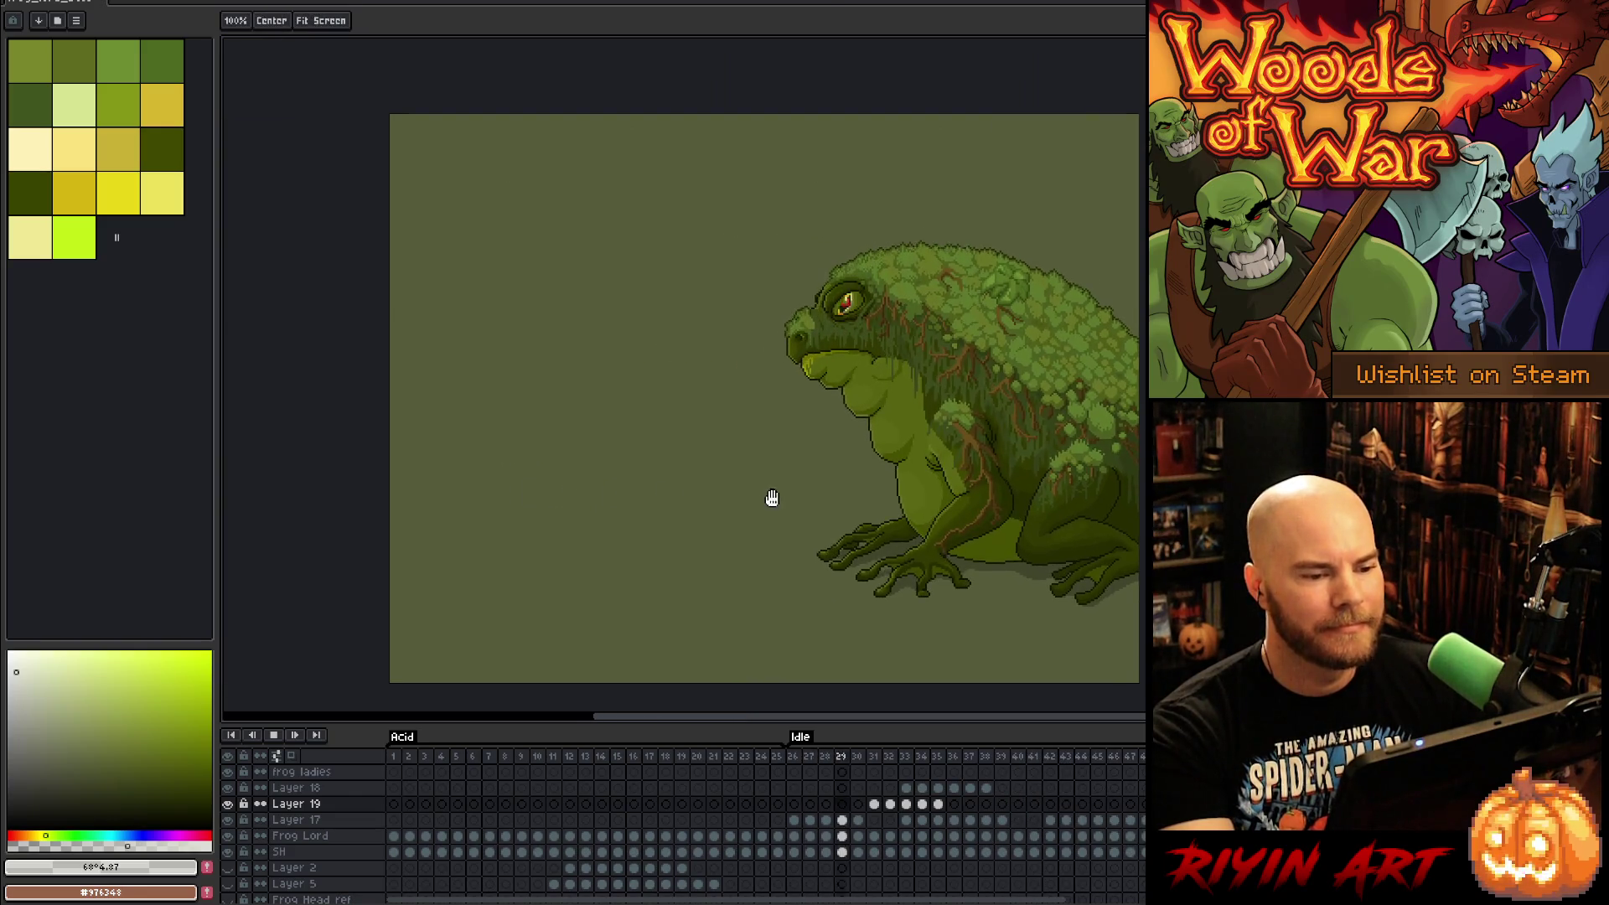
left_click_drag(769, 496, 700, 482)
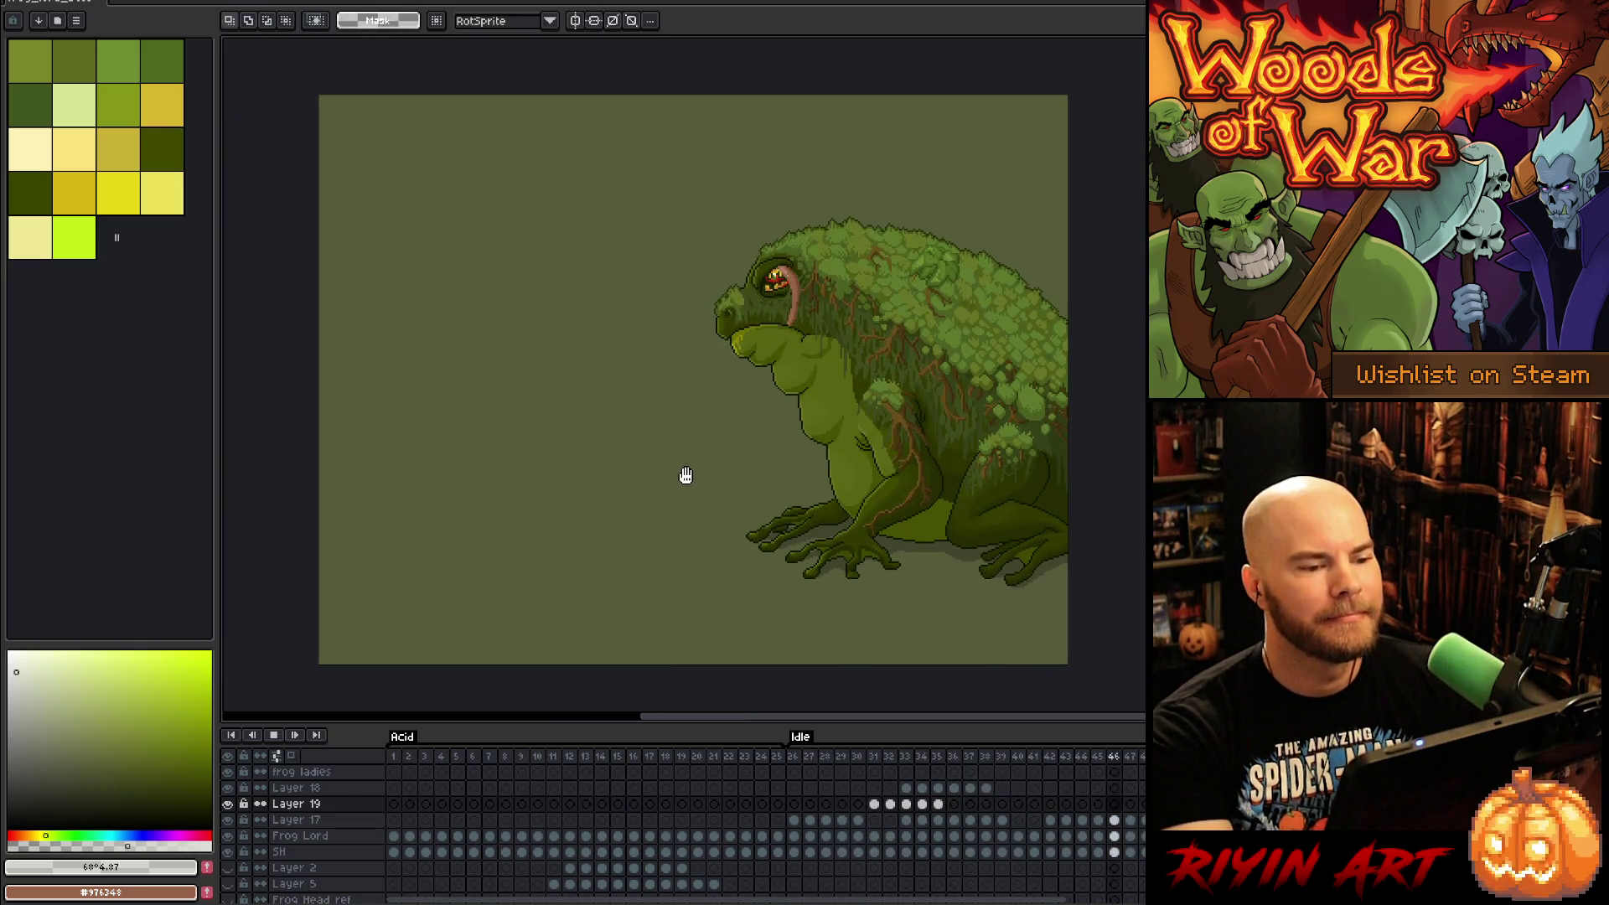
scroll(771, 467, "up", 1)
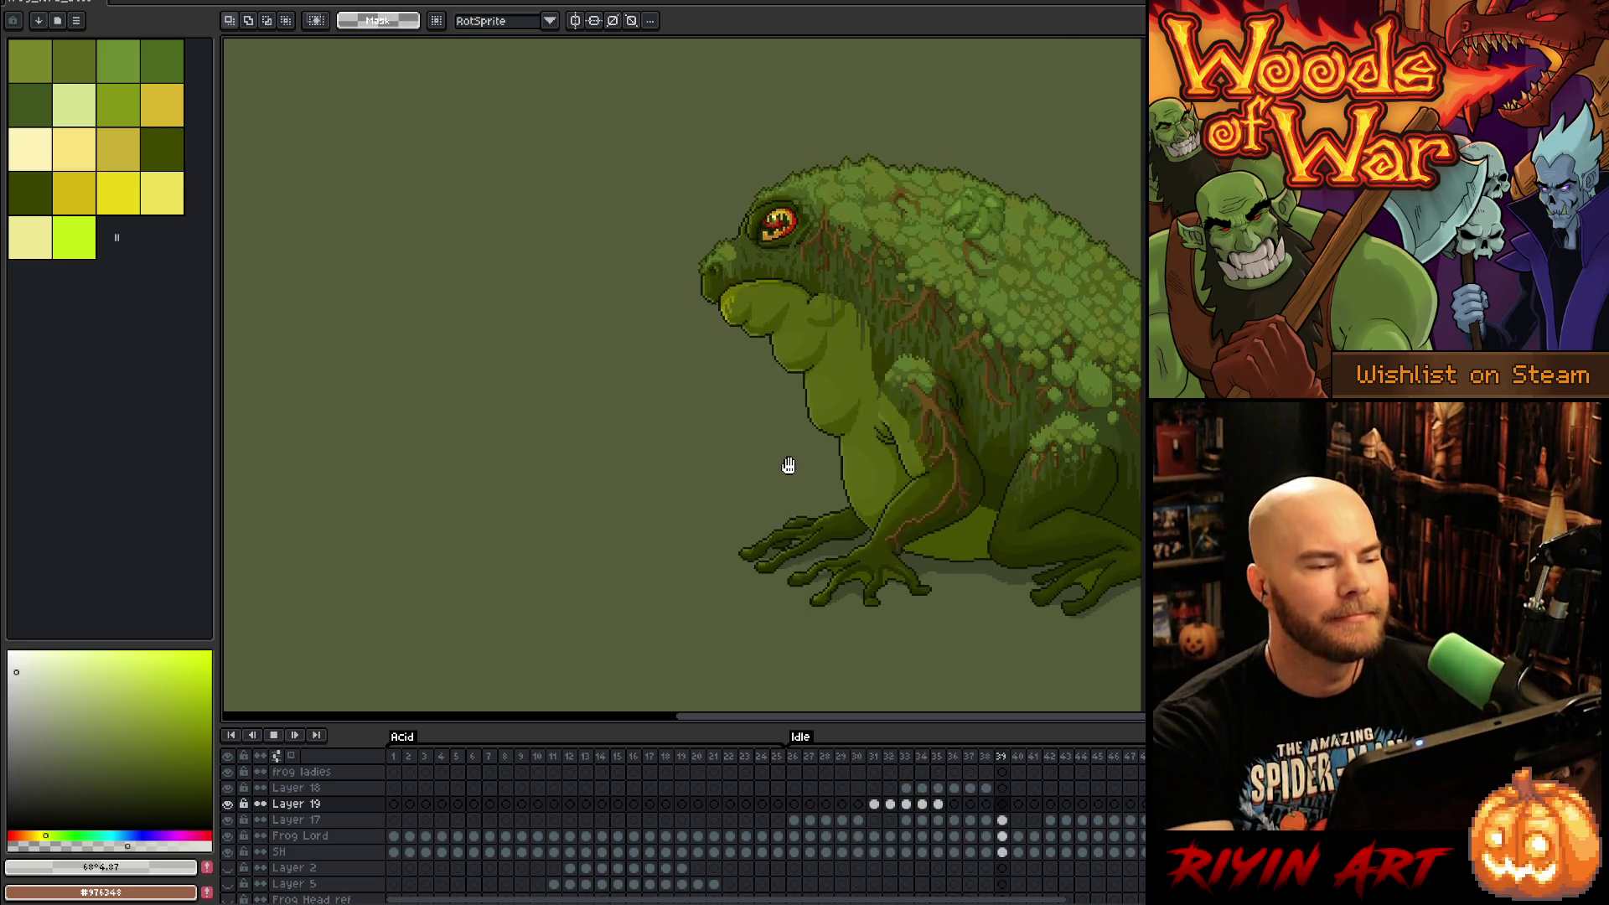
left_click_drag(1084, 466, 951, 443)
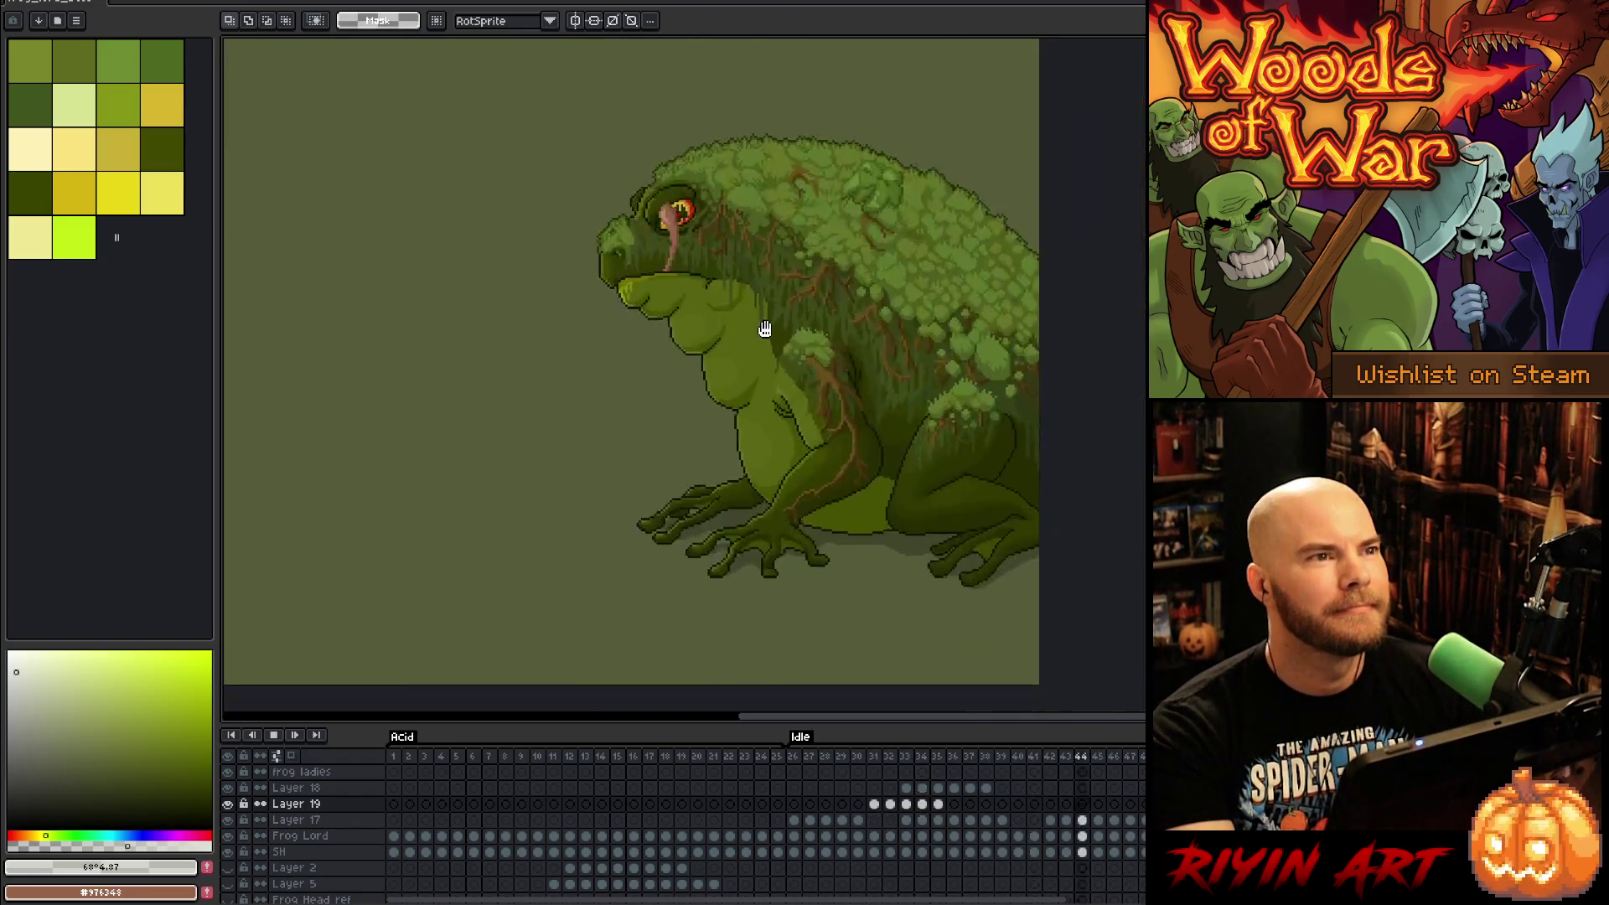
scroll(765, 323, "up", 1)
left_click_drag(772, 345, 860, 474)
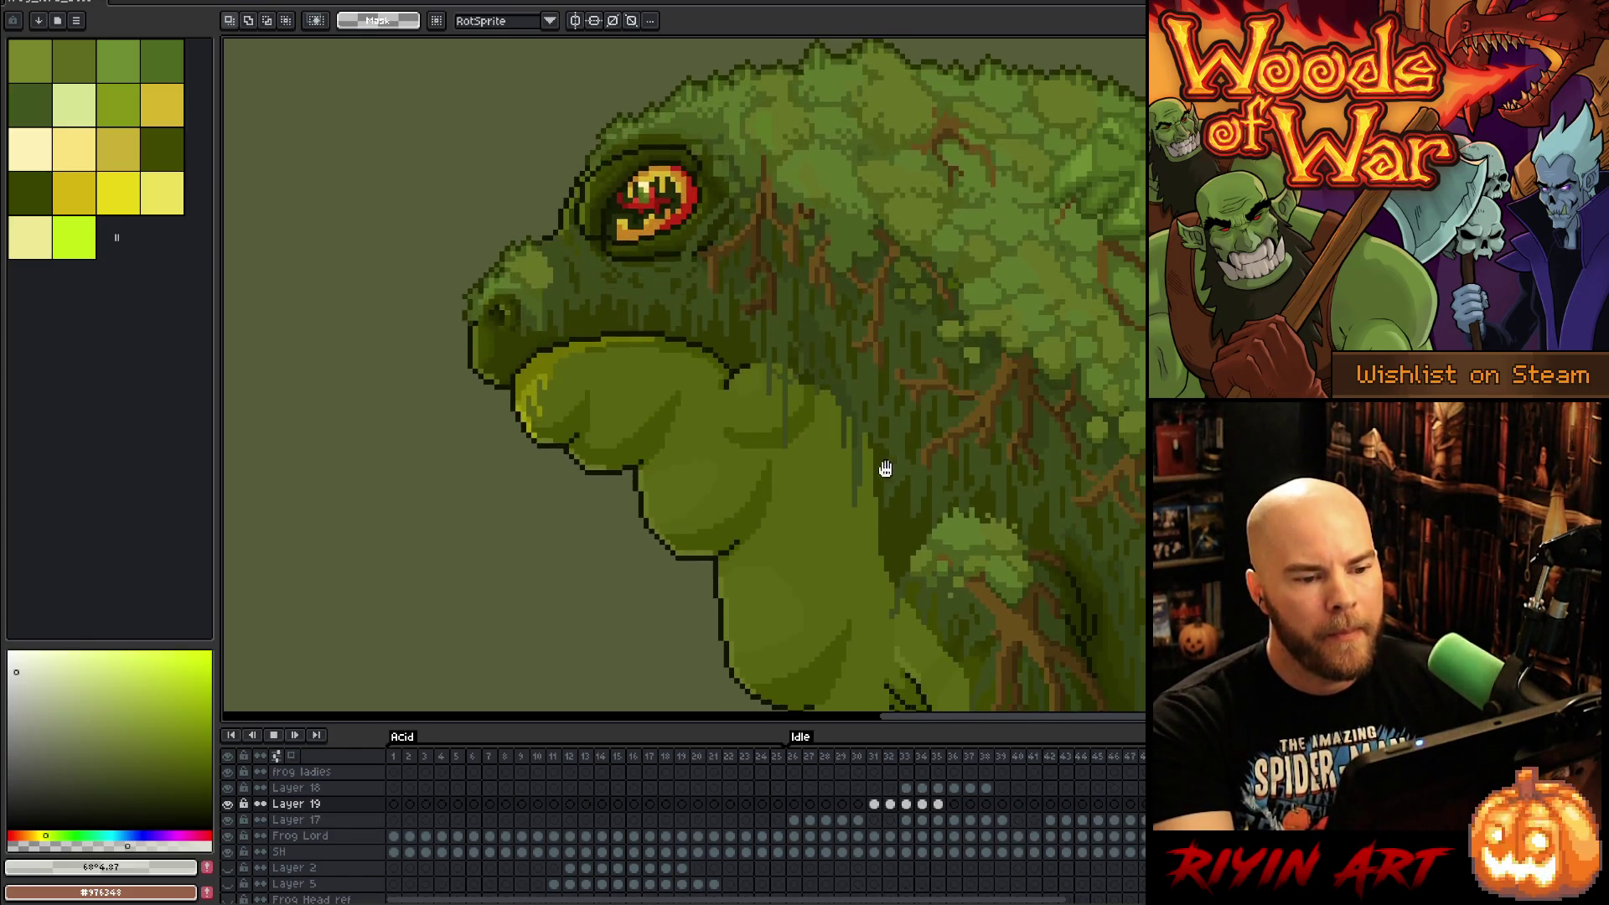
scroll(886, 469, "up", 4)
Step: Stop on frame 28, select the Frog Lord cel, and pick a moss green with the pencil
key("Return")
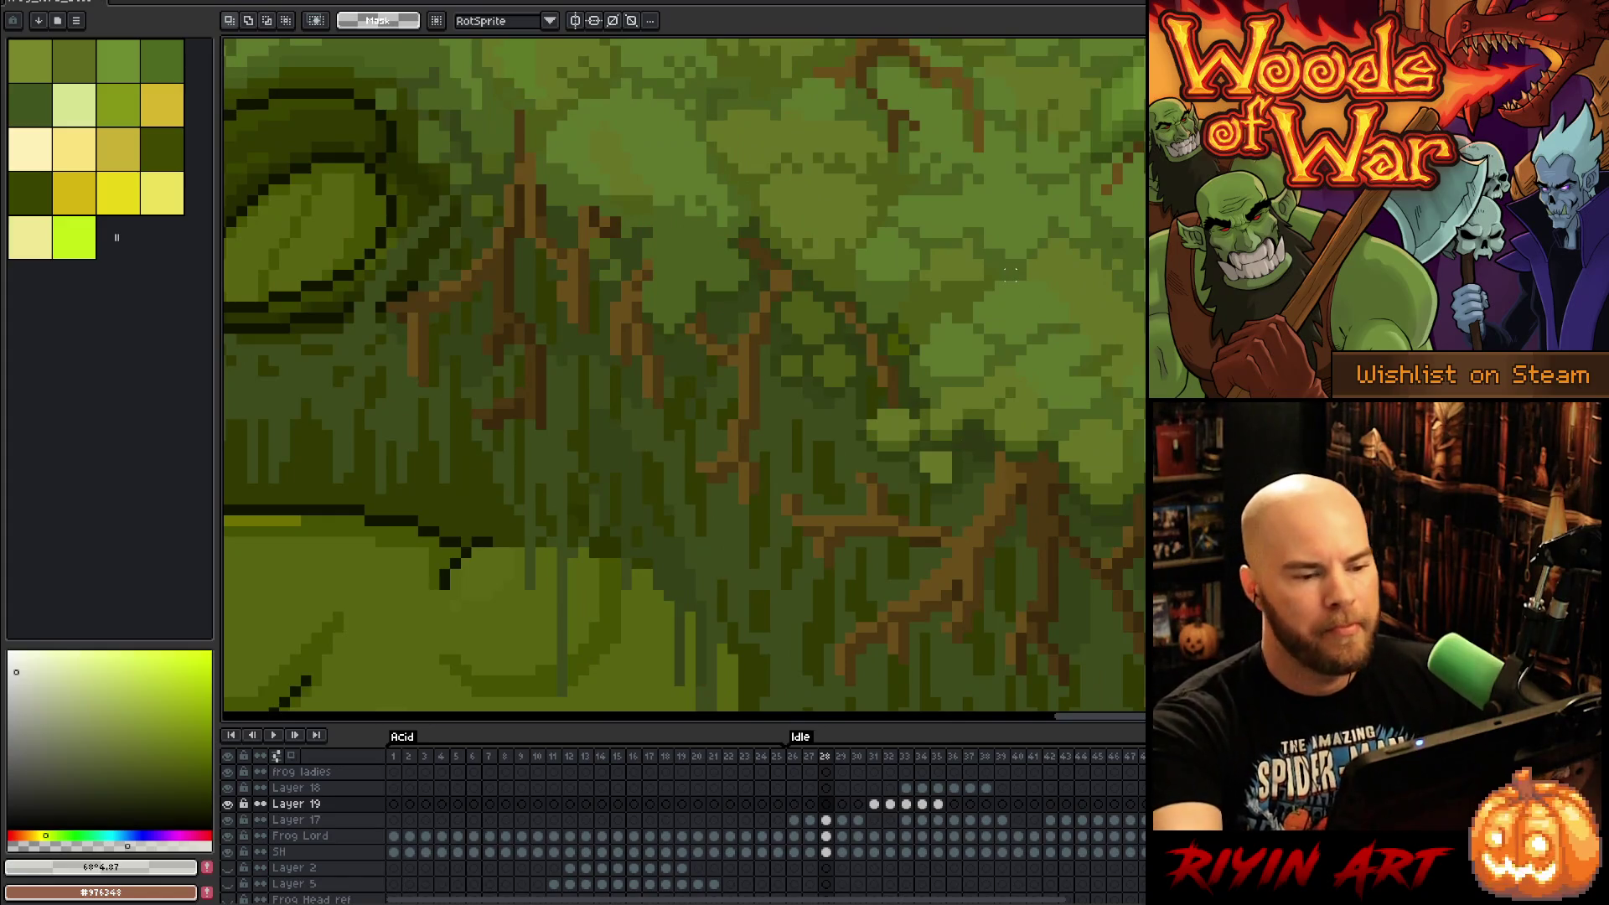
left_click(826, 836)
key("b")
left_click(954, 287, "alt")
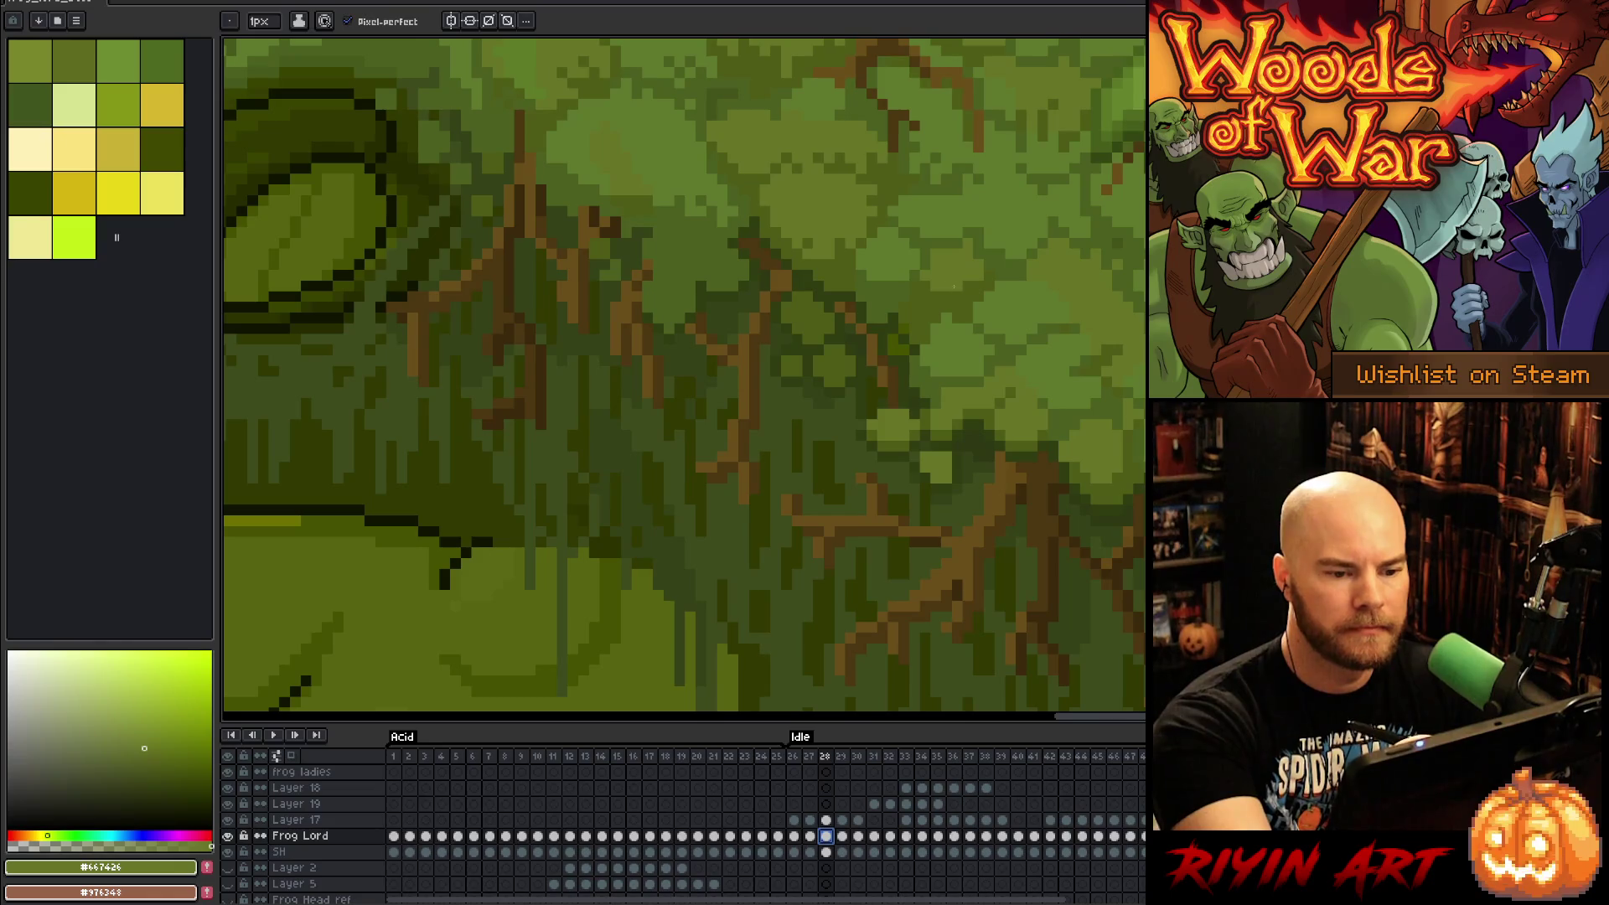
Step: Step through the idle poses from frame 27 to frame 43
key("Left")
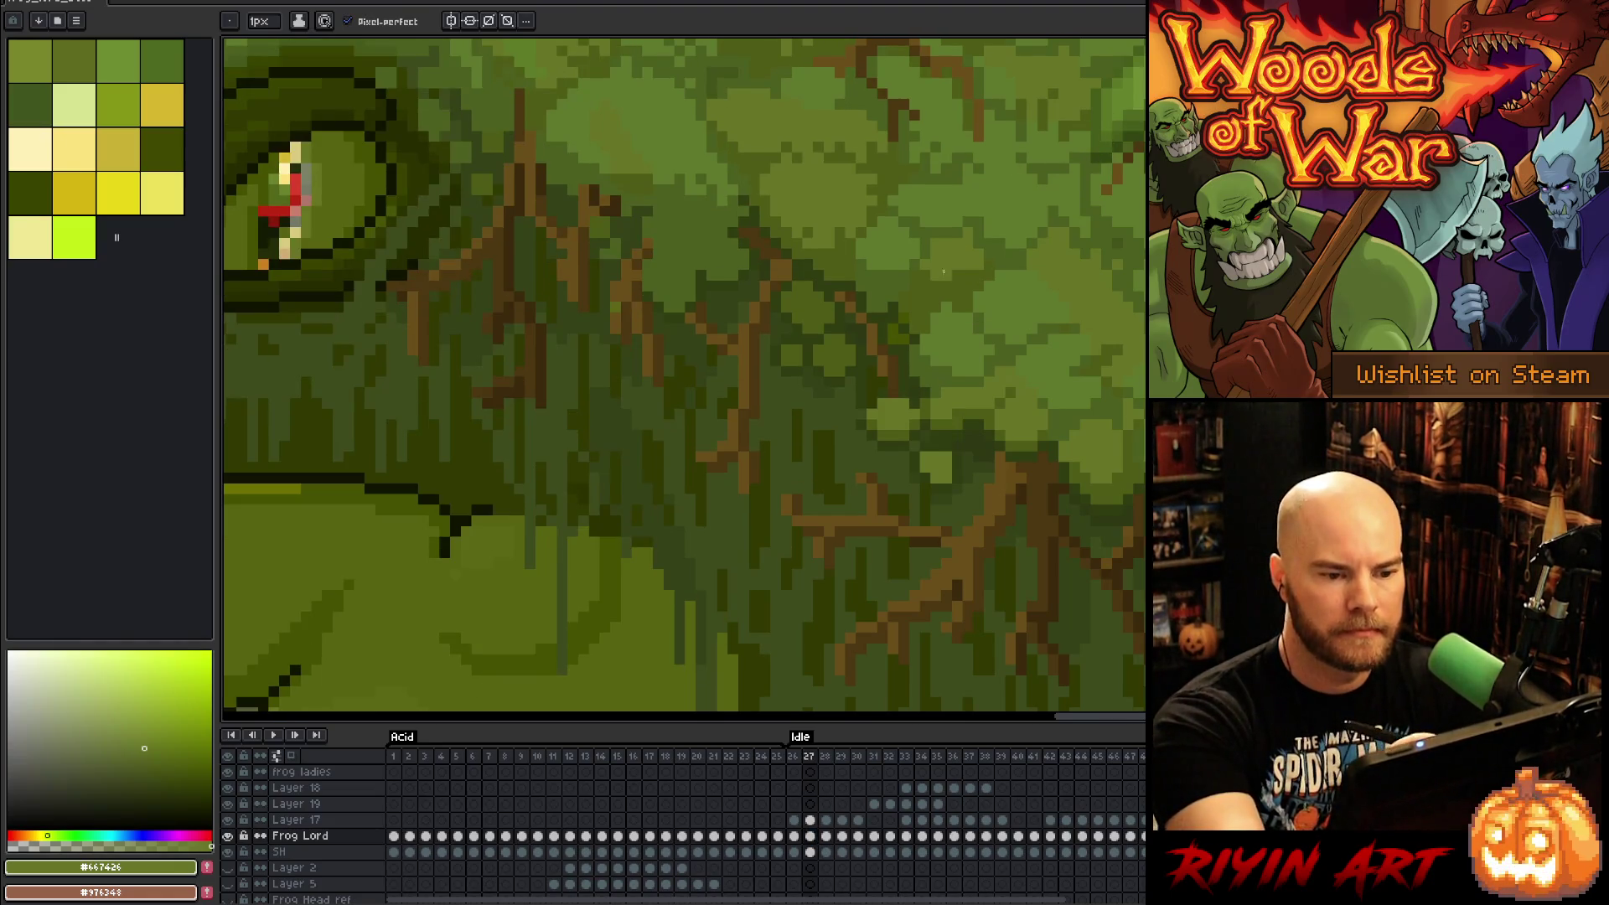
key("Right")
key("Left")
key("Right")
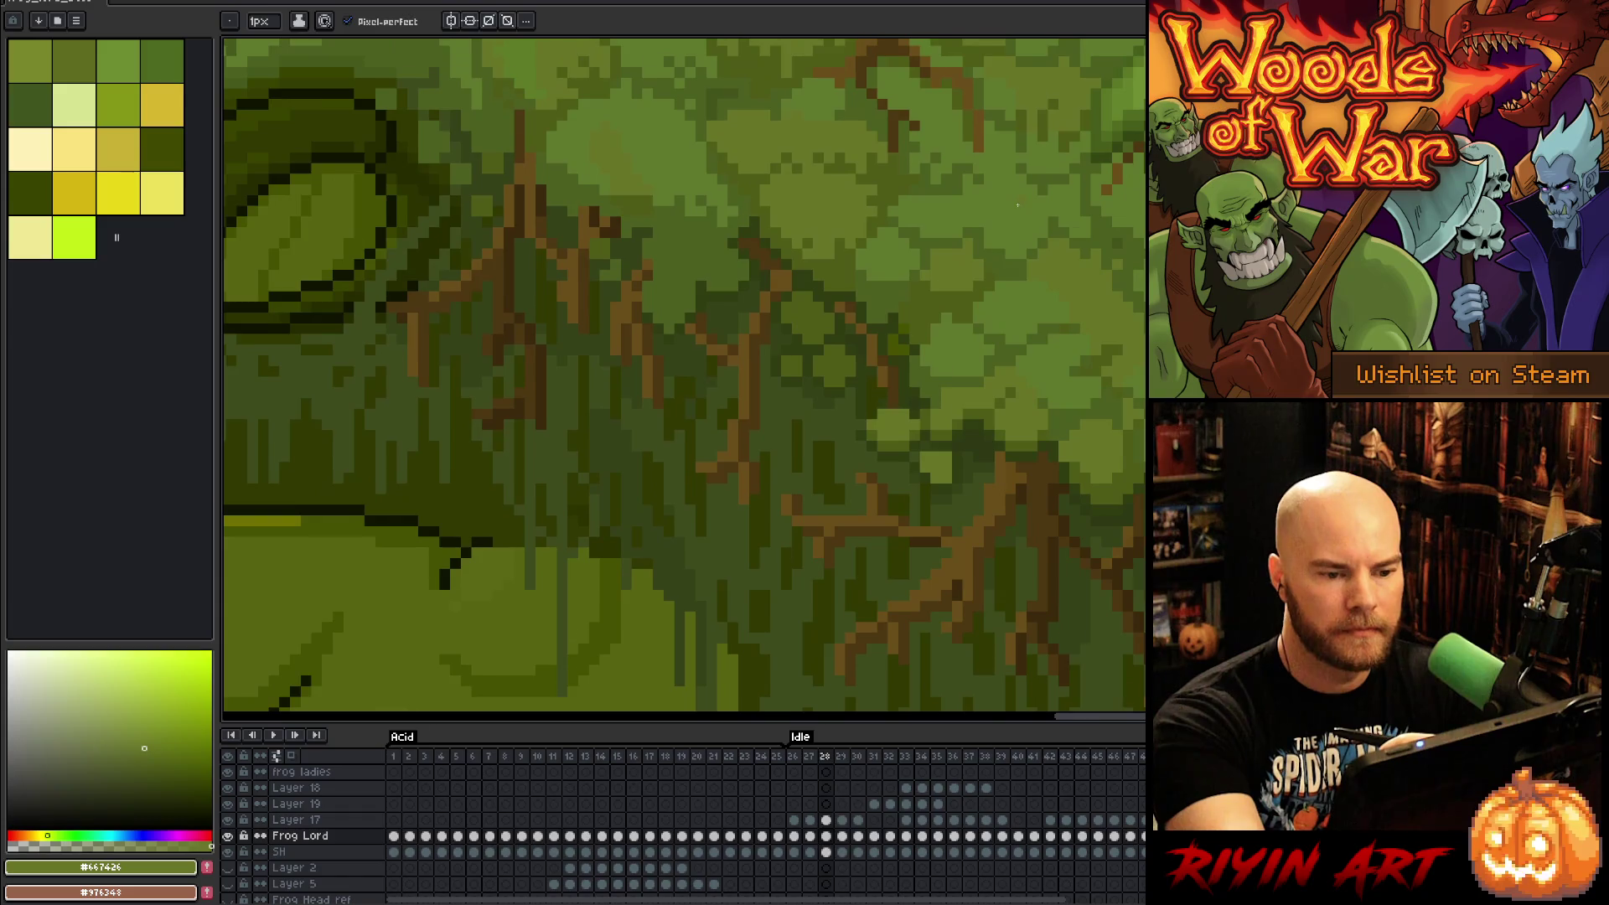
key("Right")
key("Right")
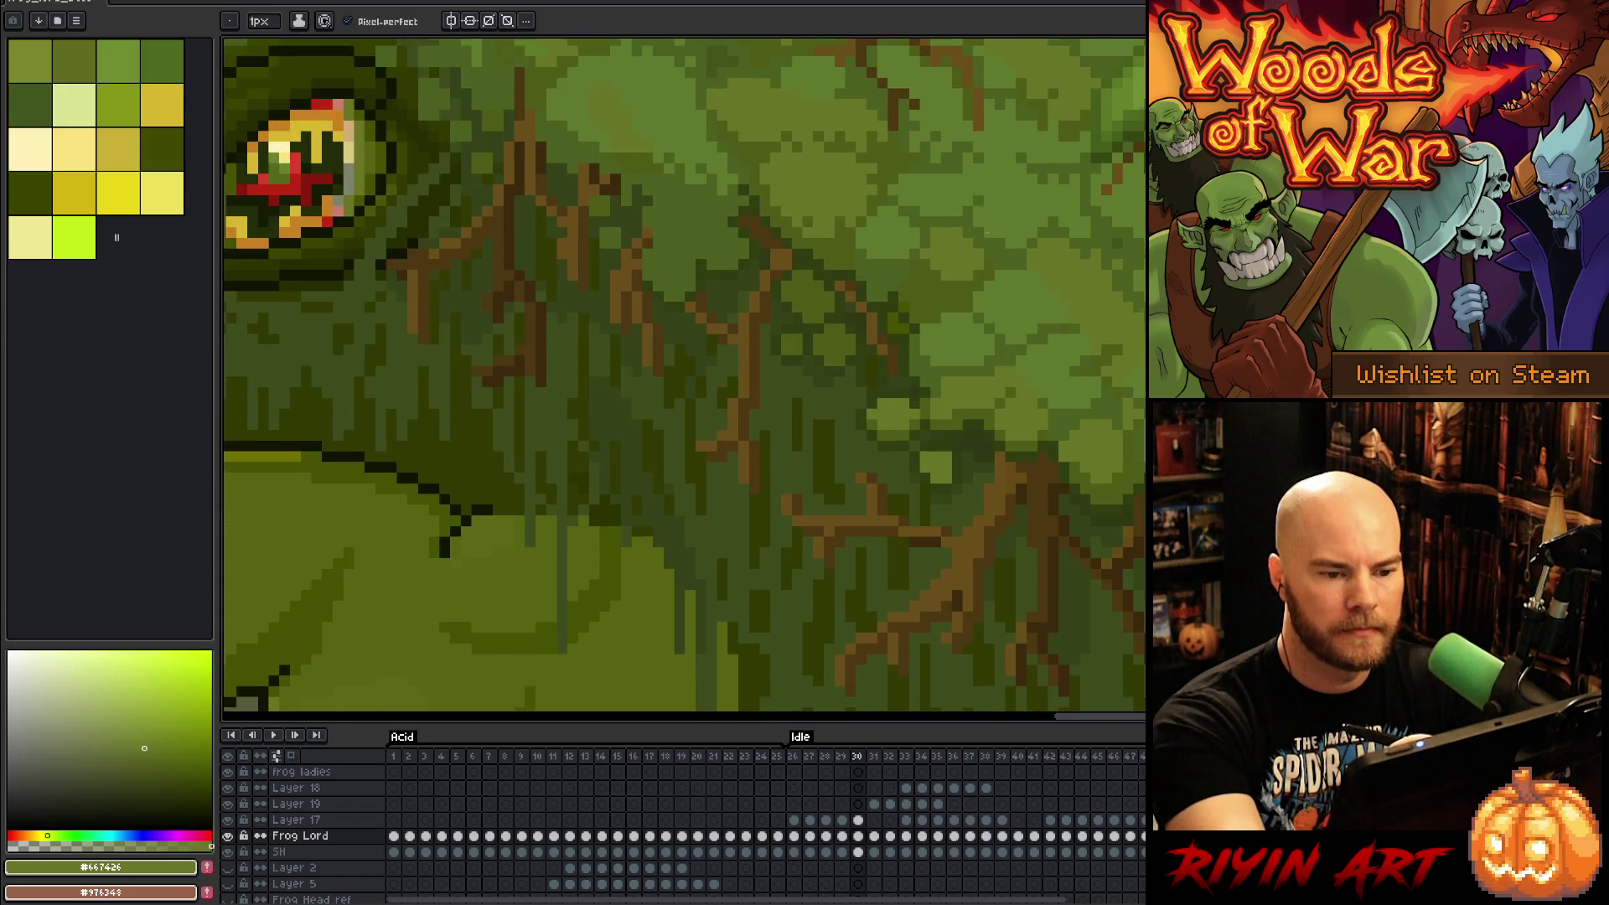
key("Right")
key("Right")
key("Right")
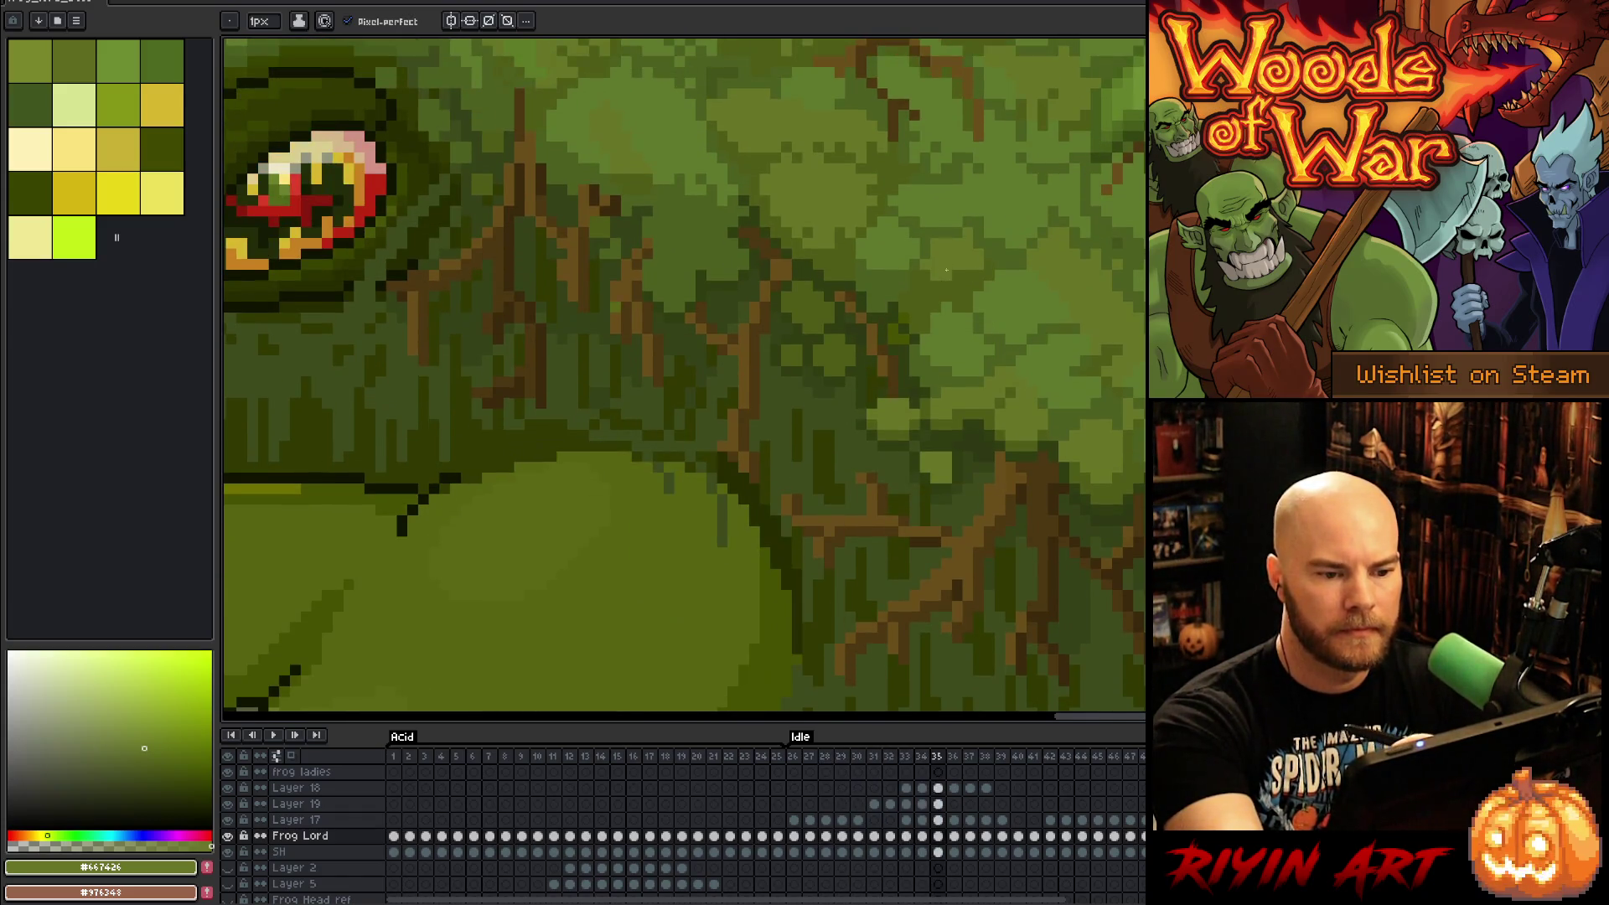
key("Right")
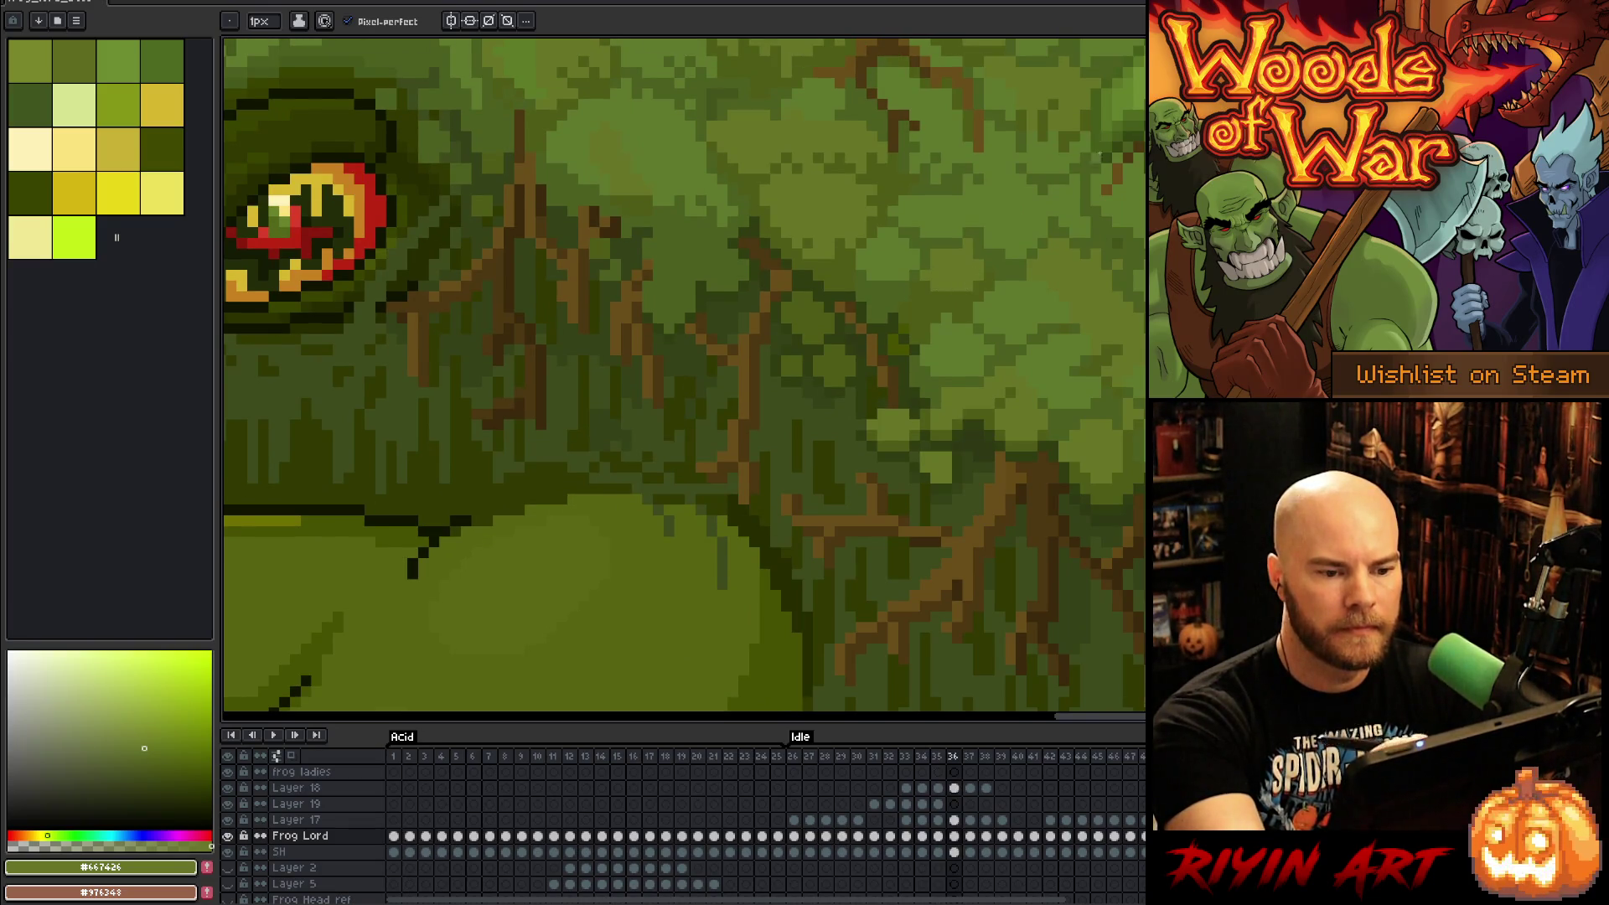
key("Right")
key("Right")
key("Right")
key("Right")
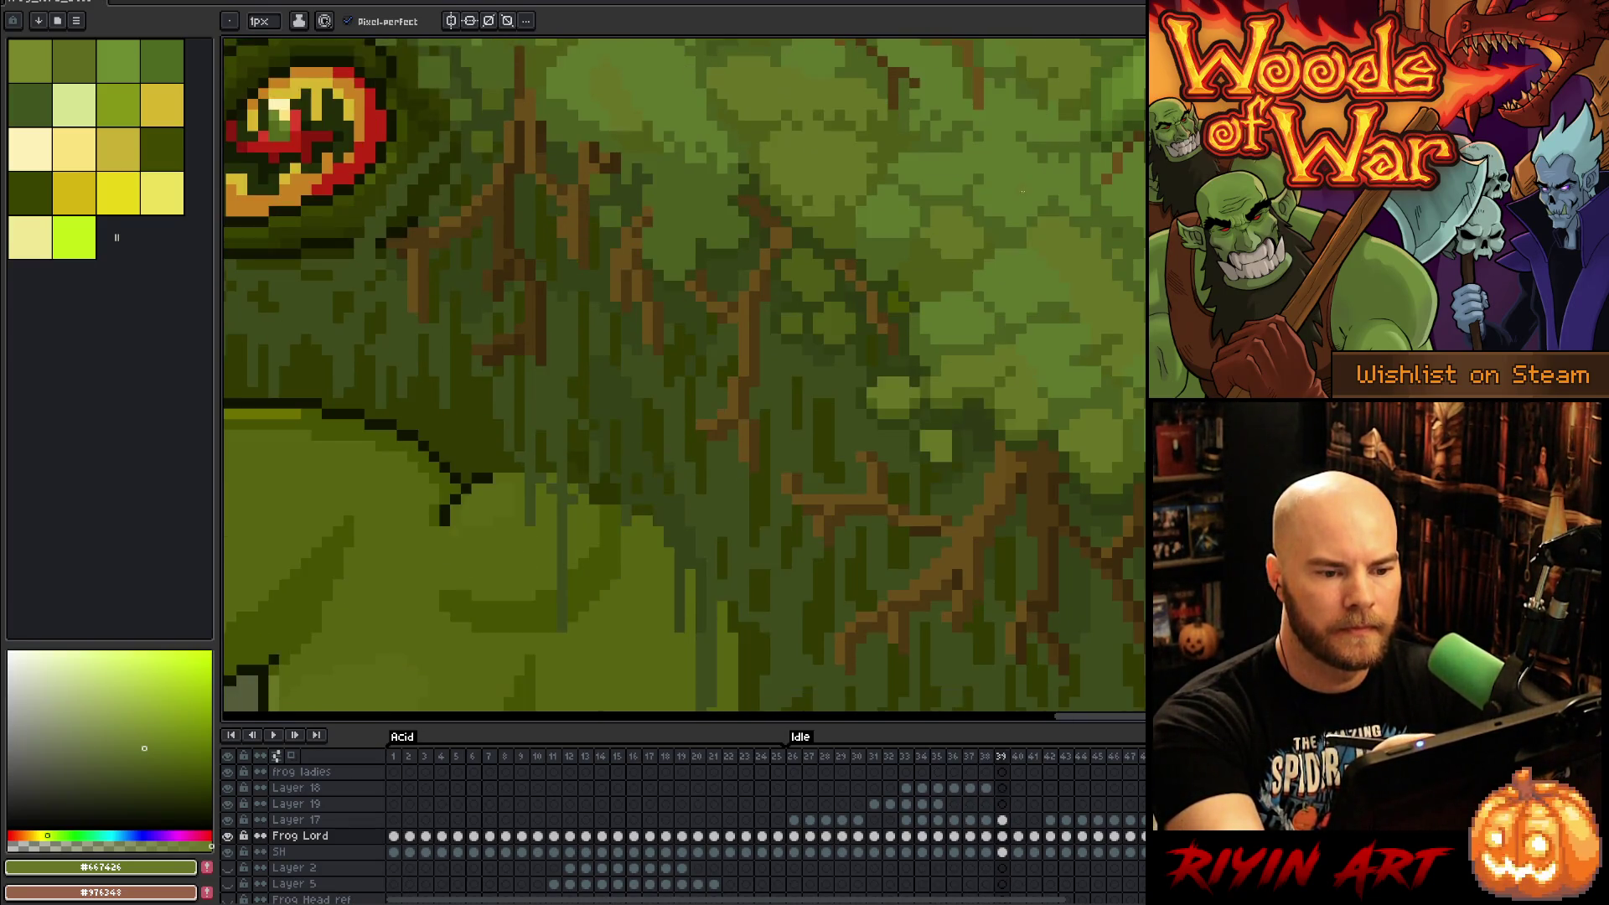
key("Left")
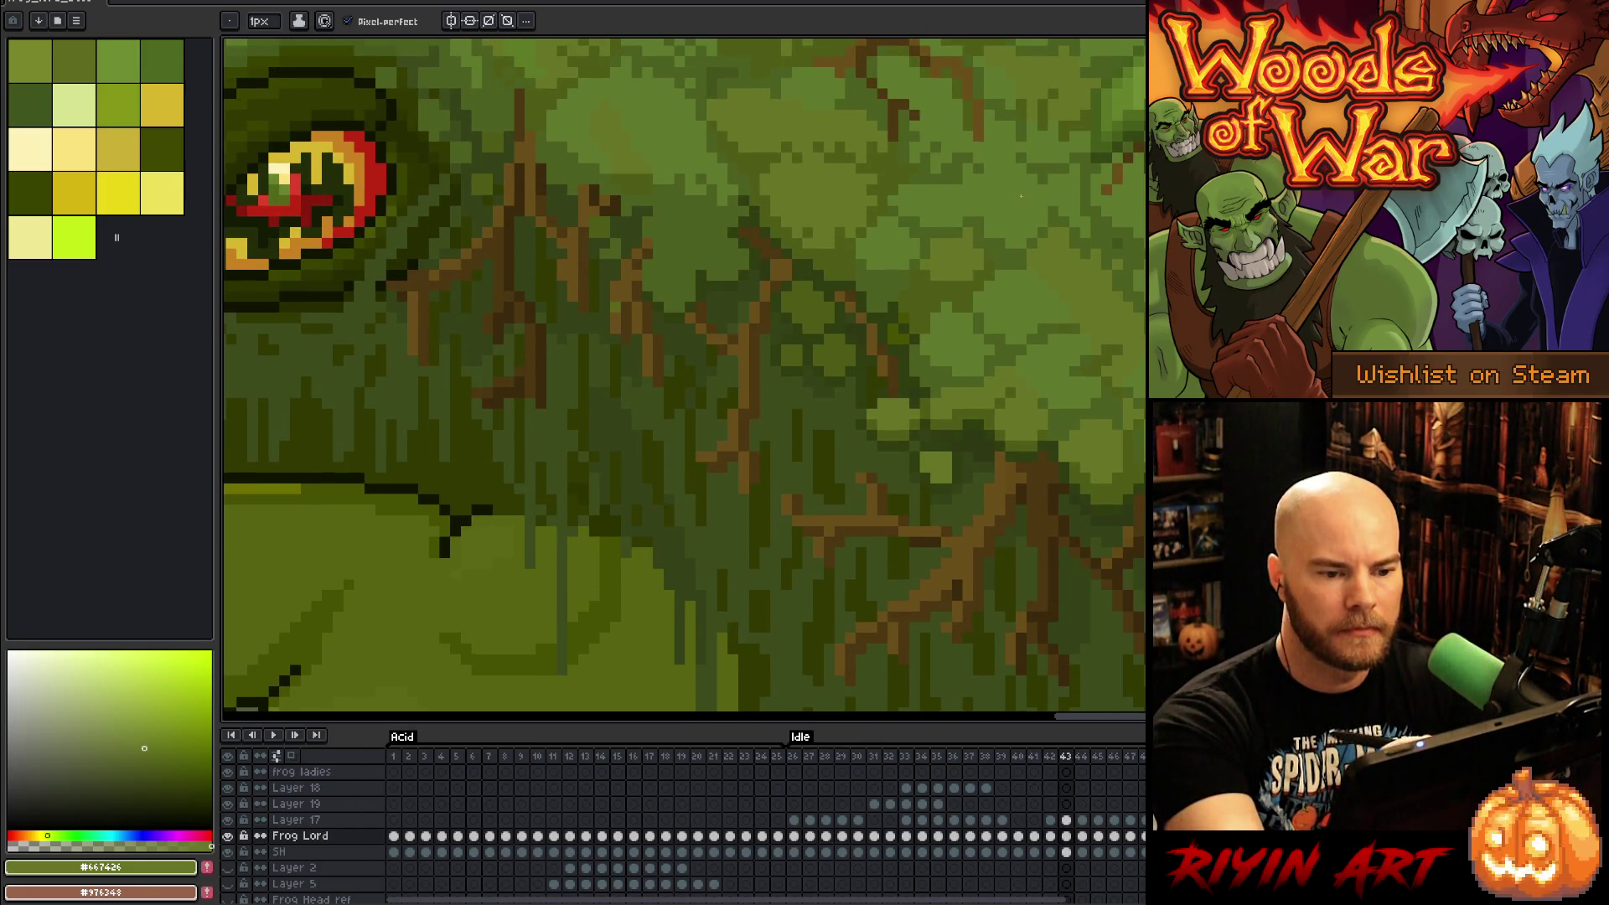
Step: Advance to frame 44, resume playback, and eyedrop the darker moss green #4B5F1F
key("period")
key("period")
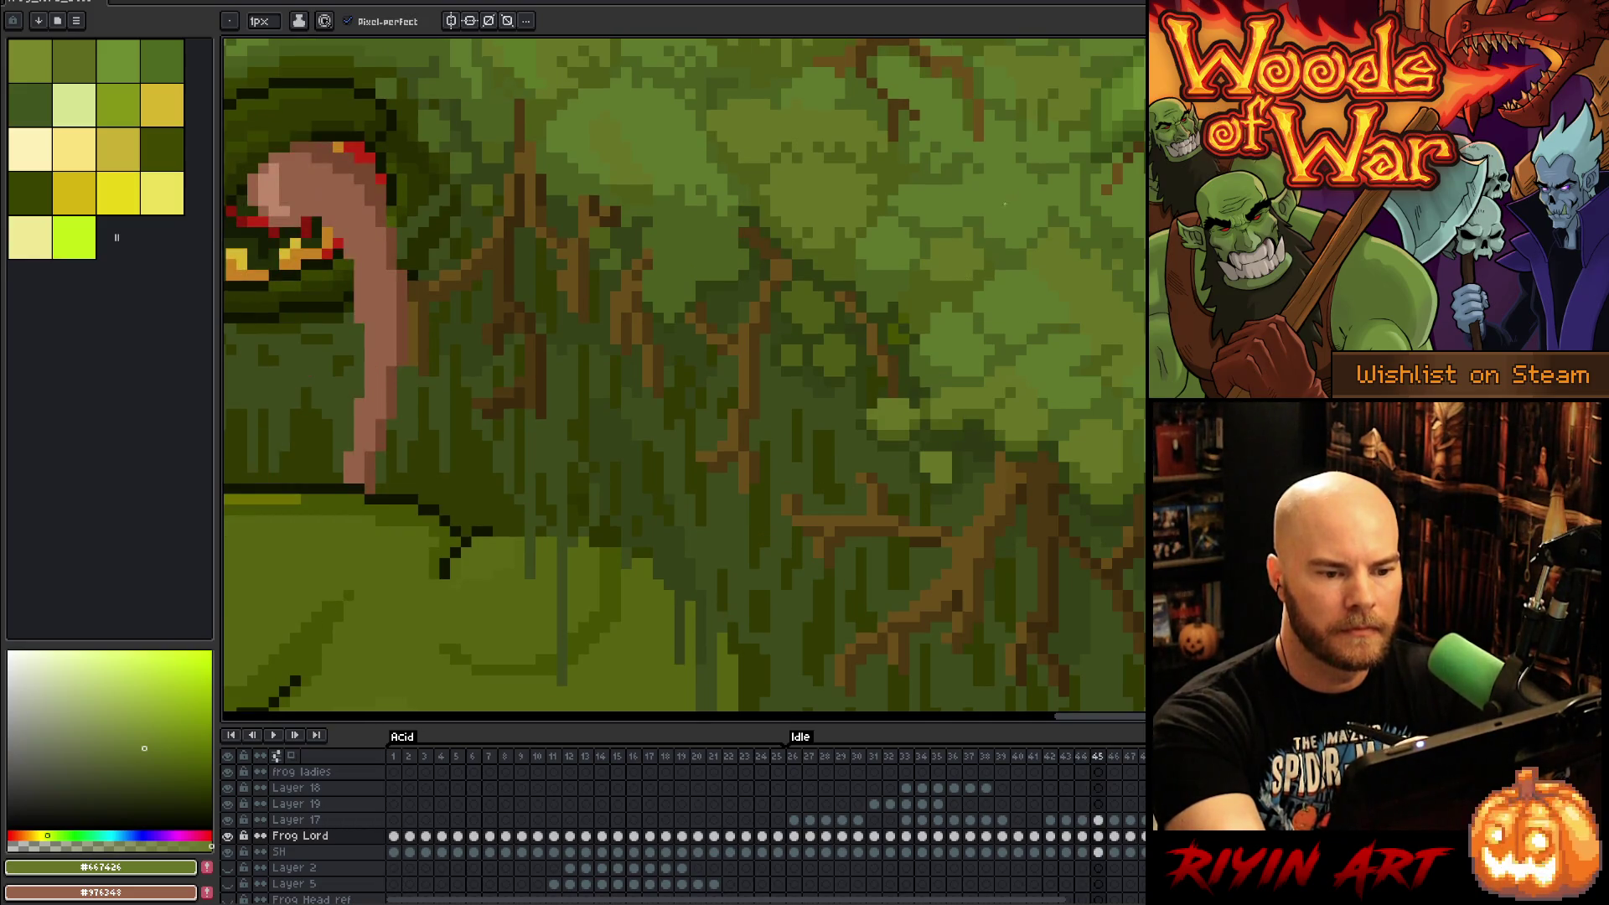
key("Return")
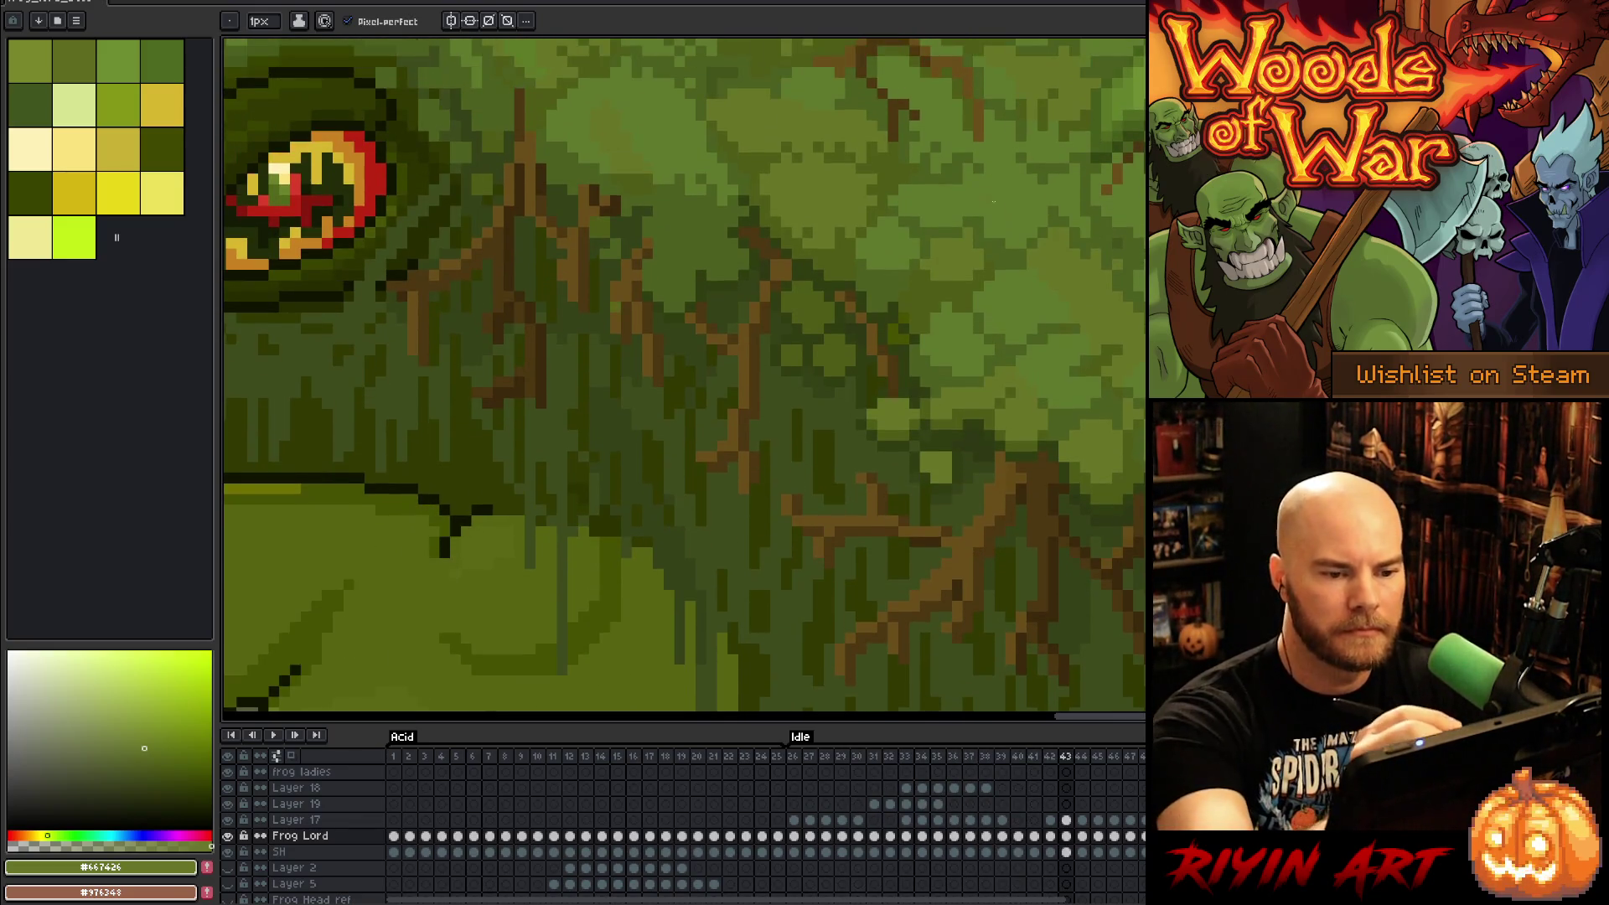
left_click(969, 233, "alt")
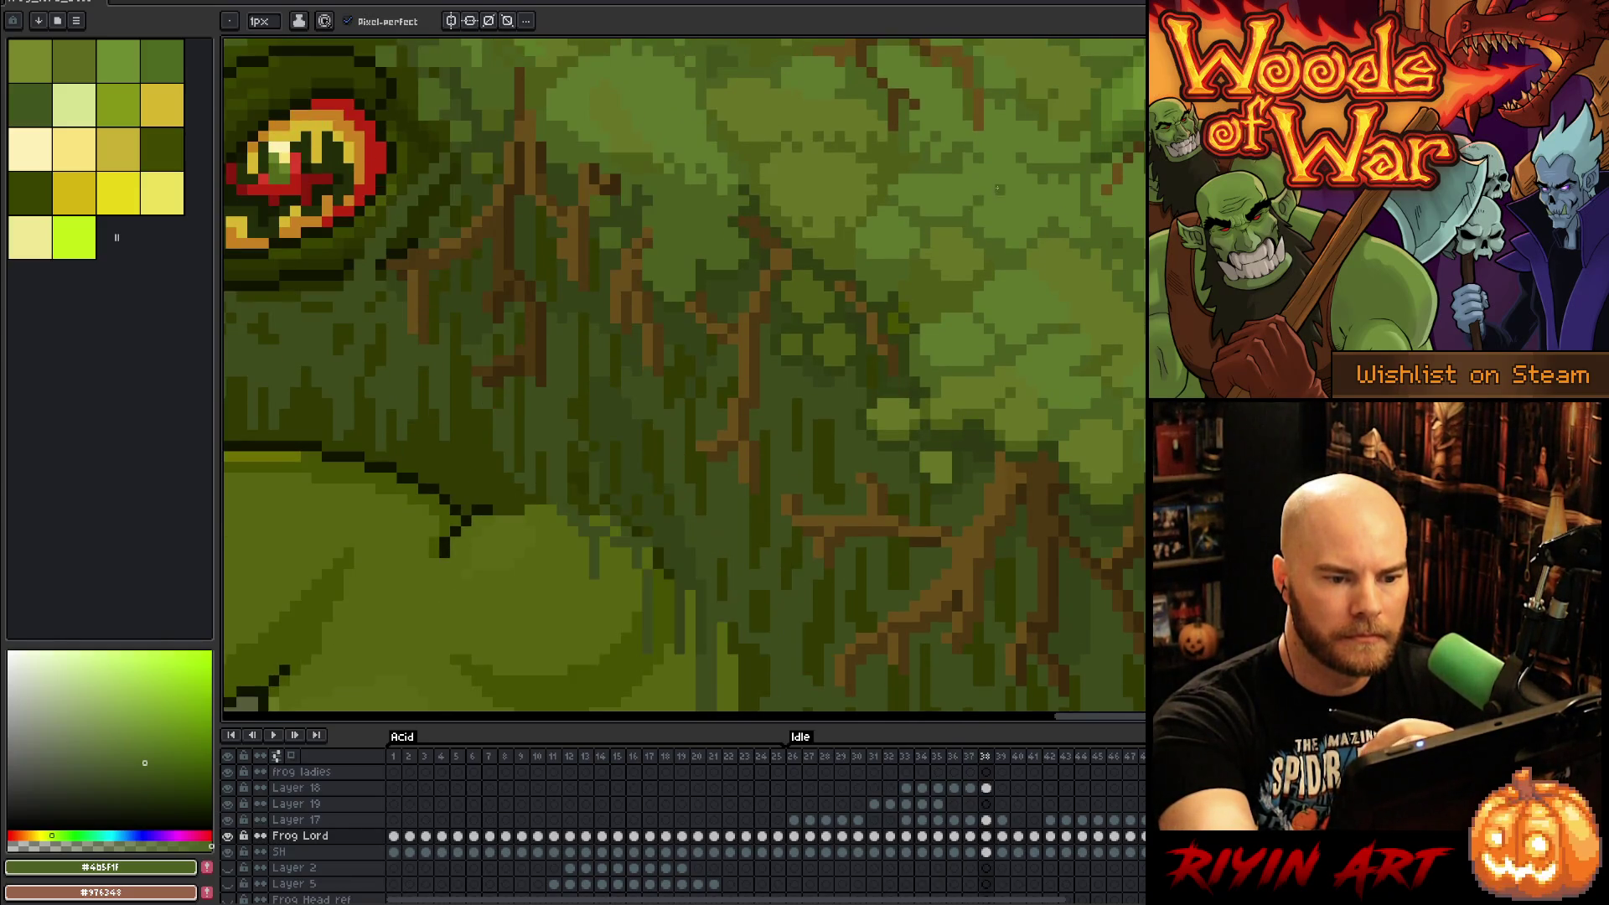
scroll(988, 187, "down", 5)
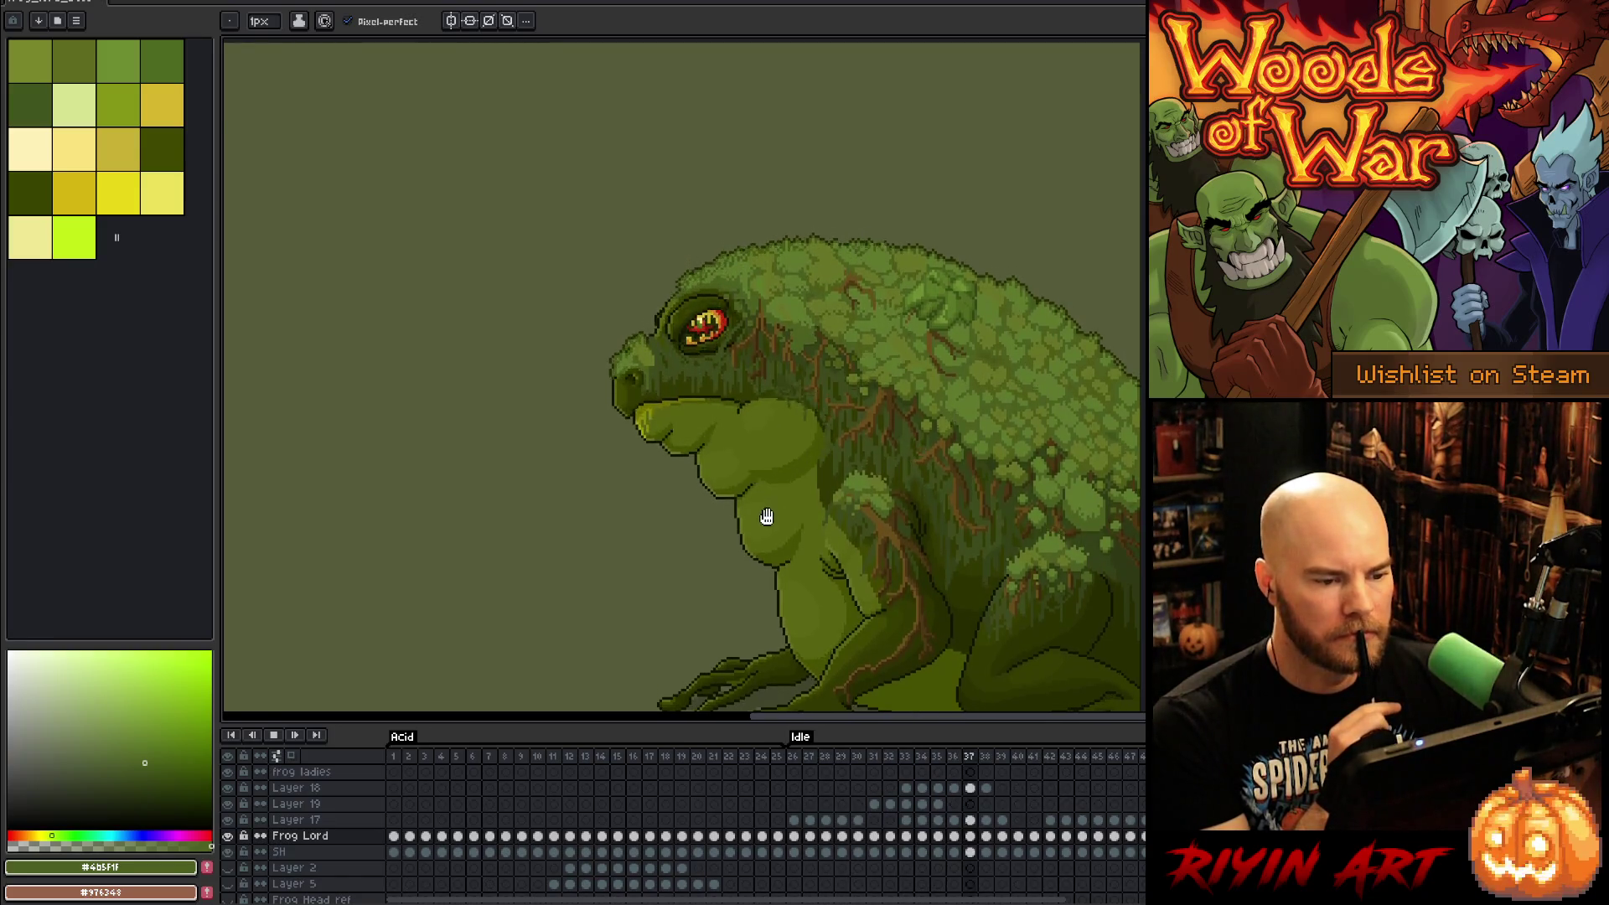
Step: Pan and zoom to frame the whole frog and the canvas's right edge
scroll(759, 537, "up", 1)
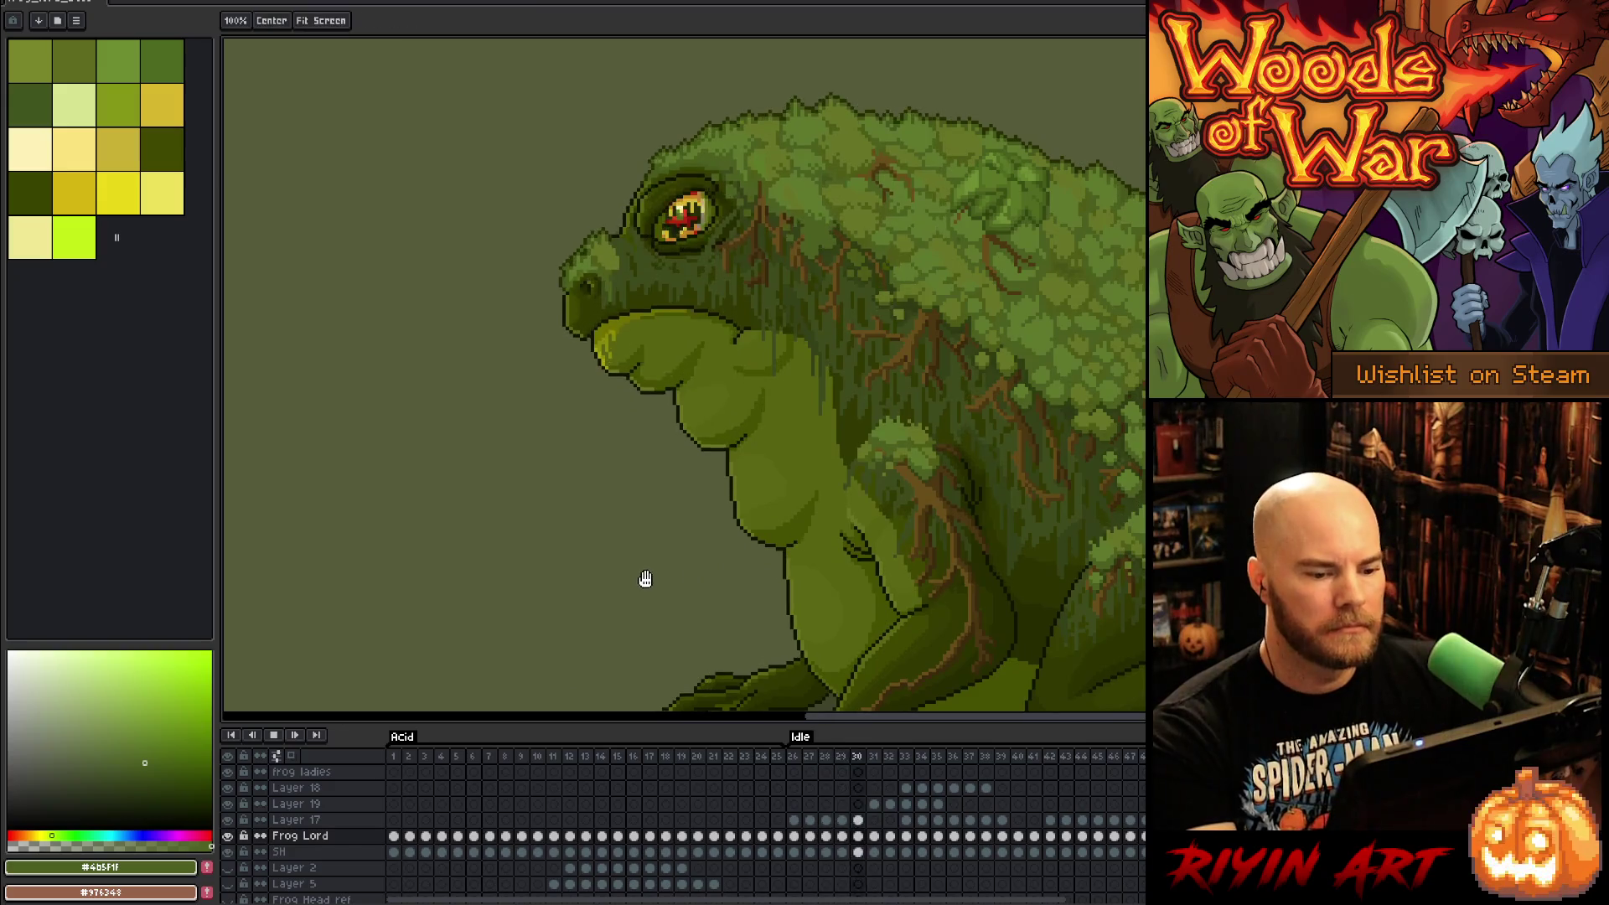
scroll(670, 503, "down", 2)
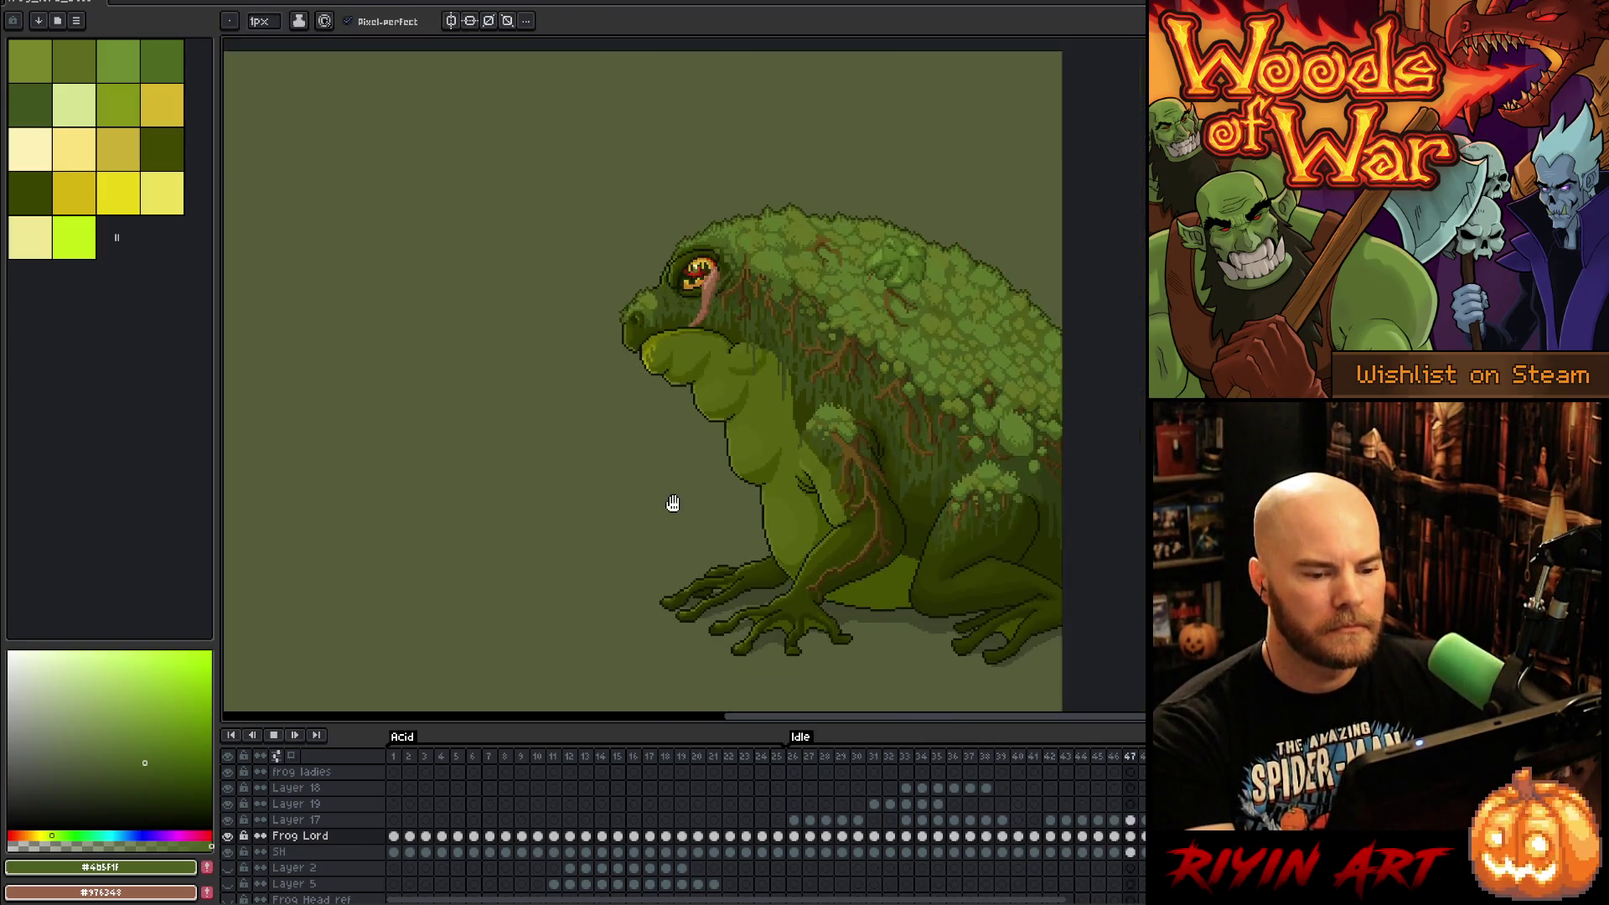
scroll(669, 503, "up", 1)
key("h")
left_click_drag(621, 539, 690, 523)
key("b")
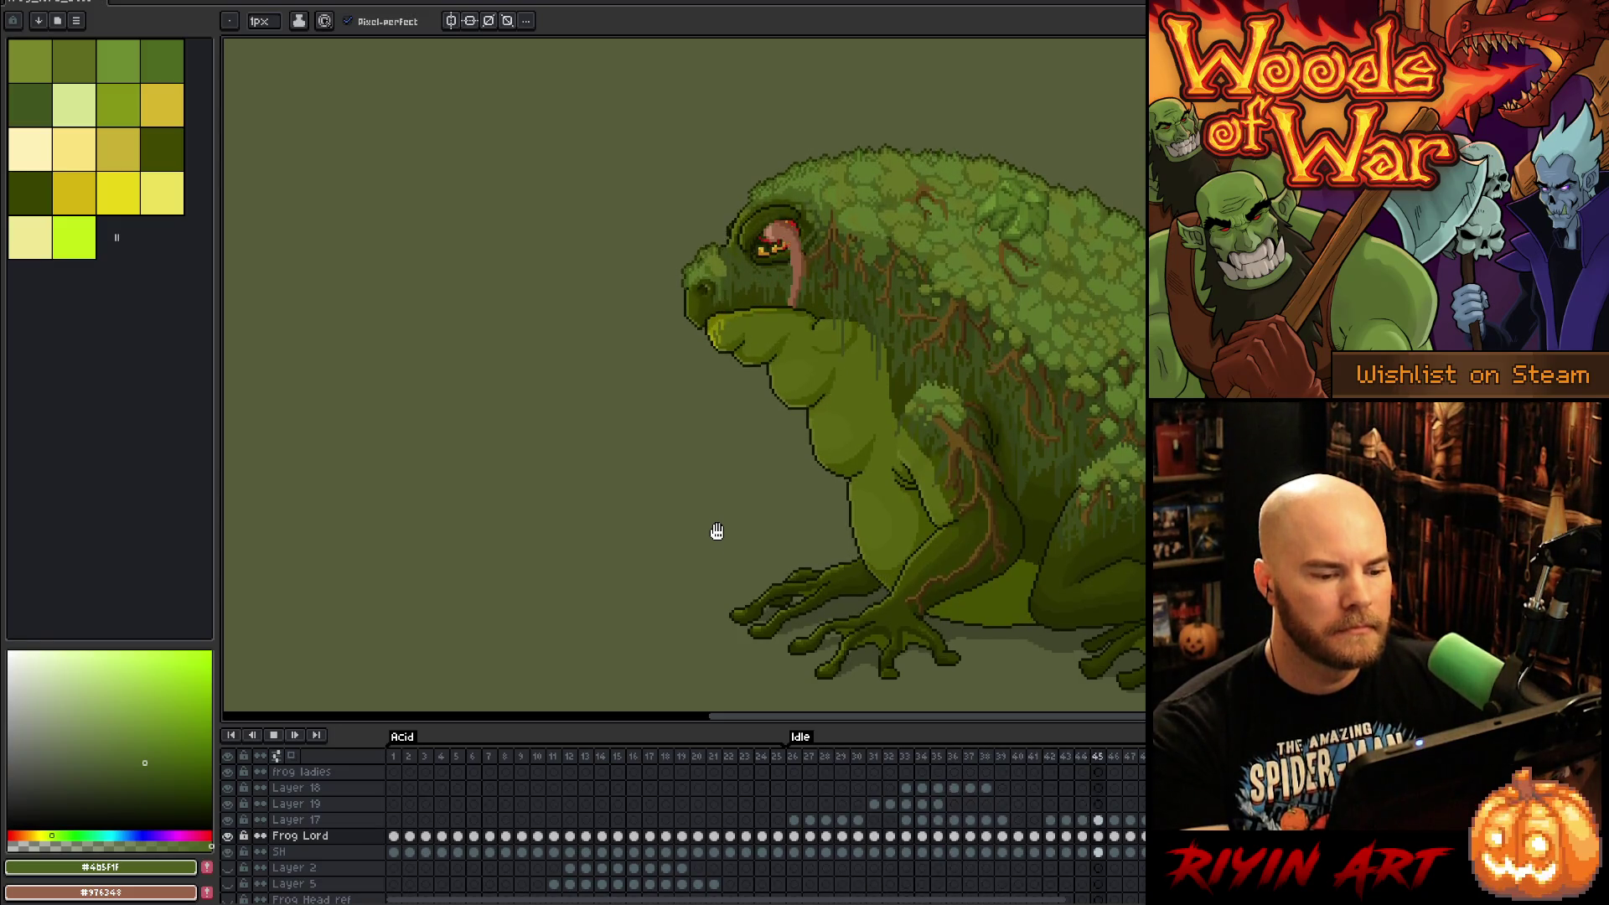
scroll(716, 531, "up", 5)
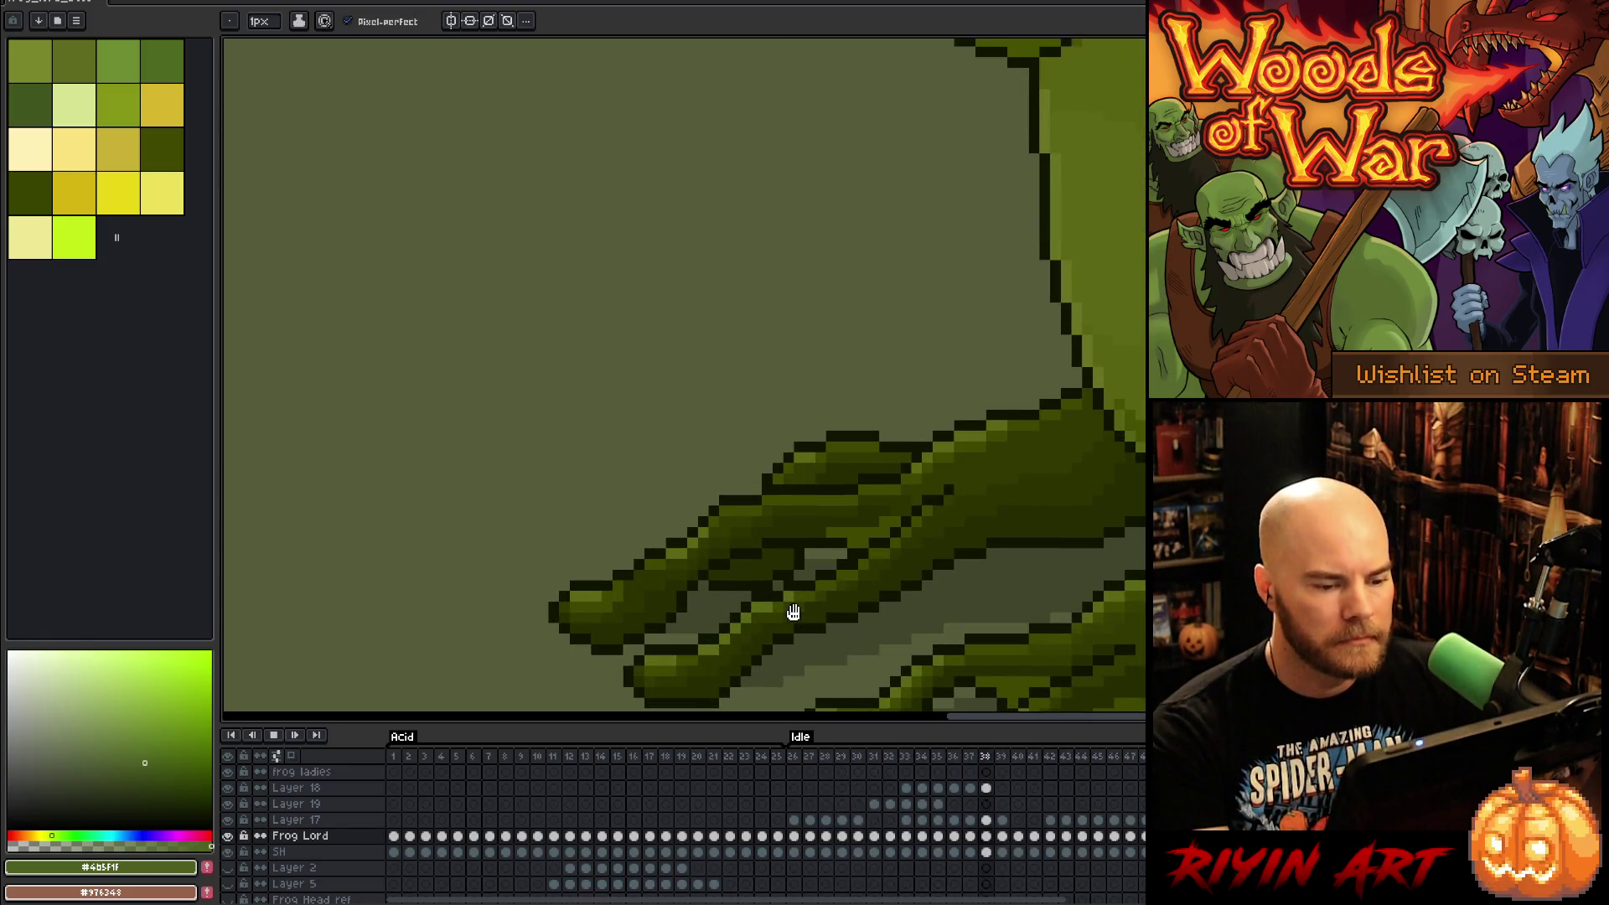
scroll(793, 612, "down", 4)
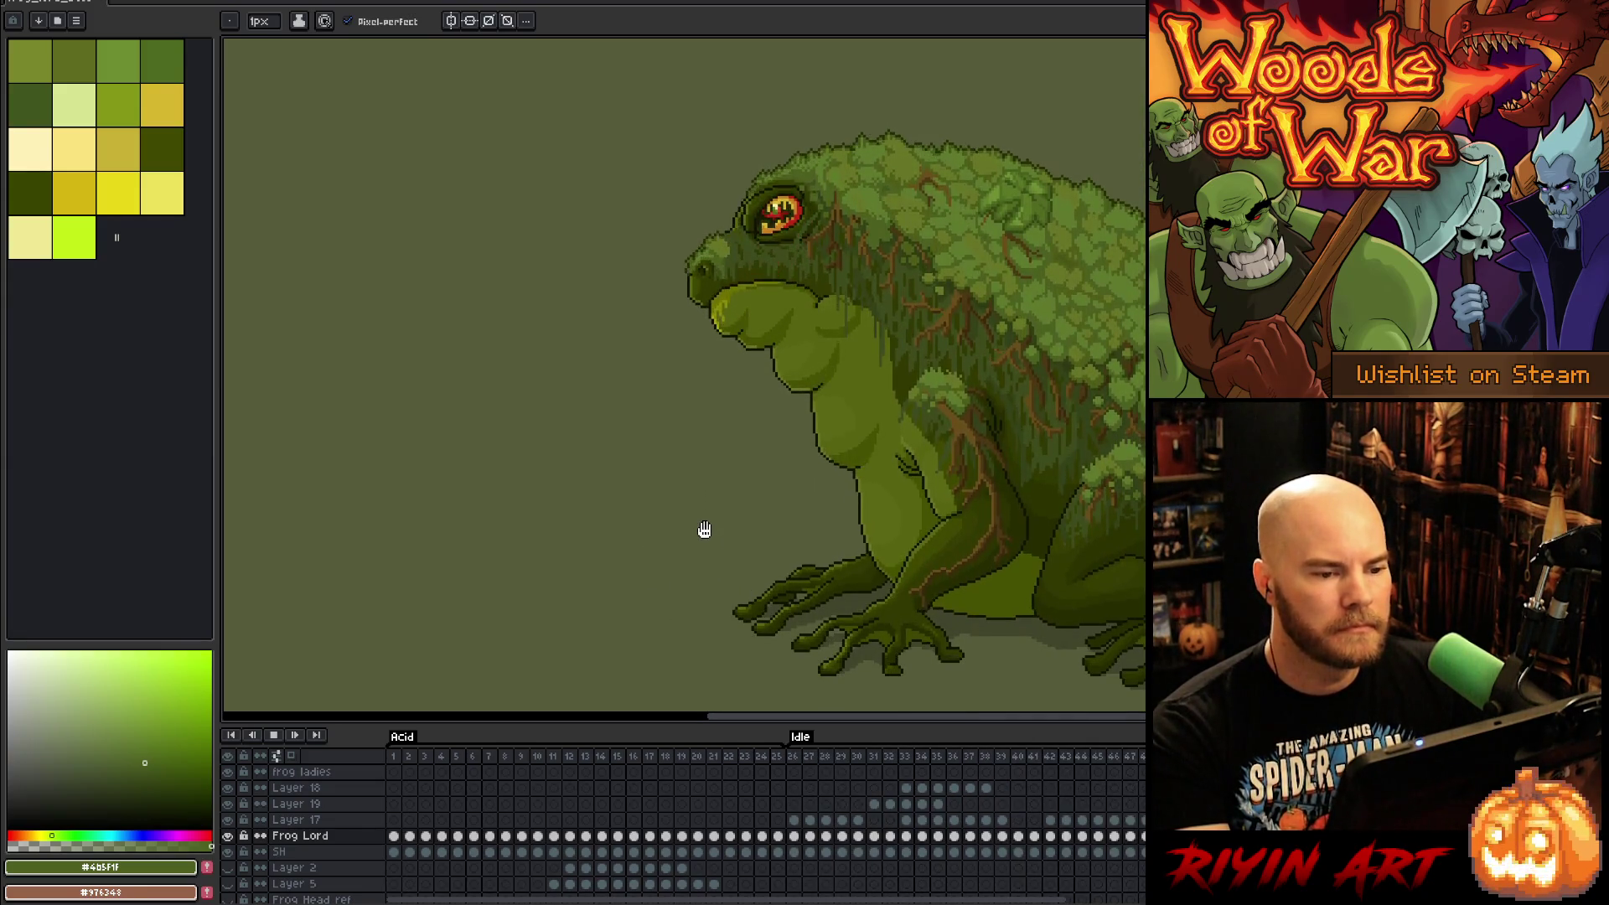
left_click_drag(933, 520, 875, 510)
key("b")
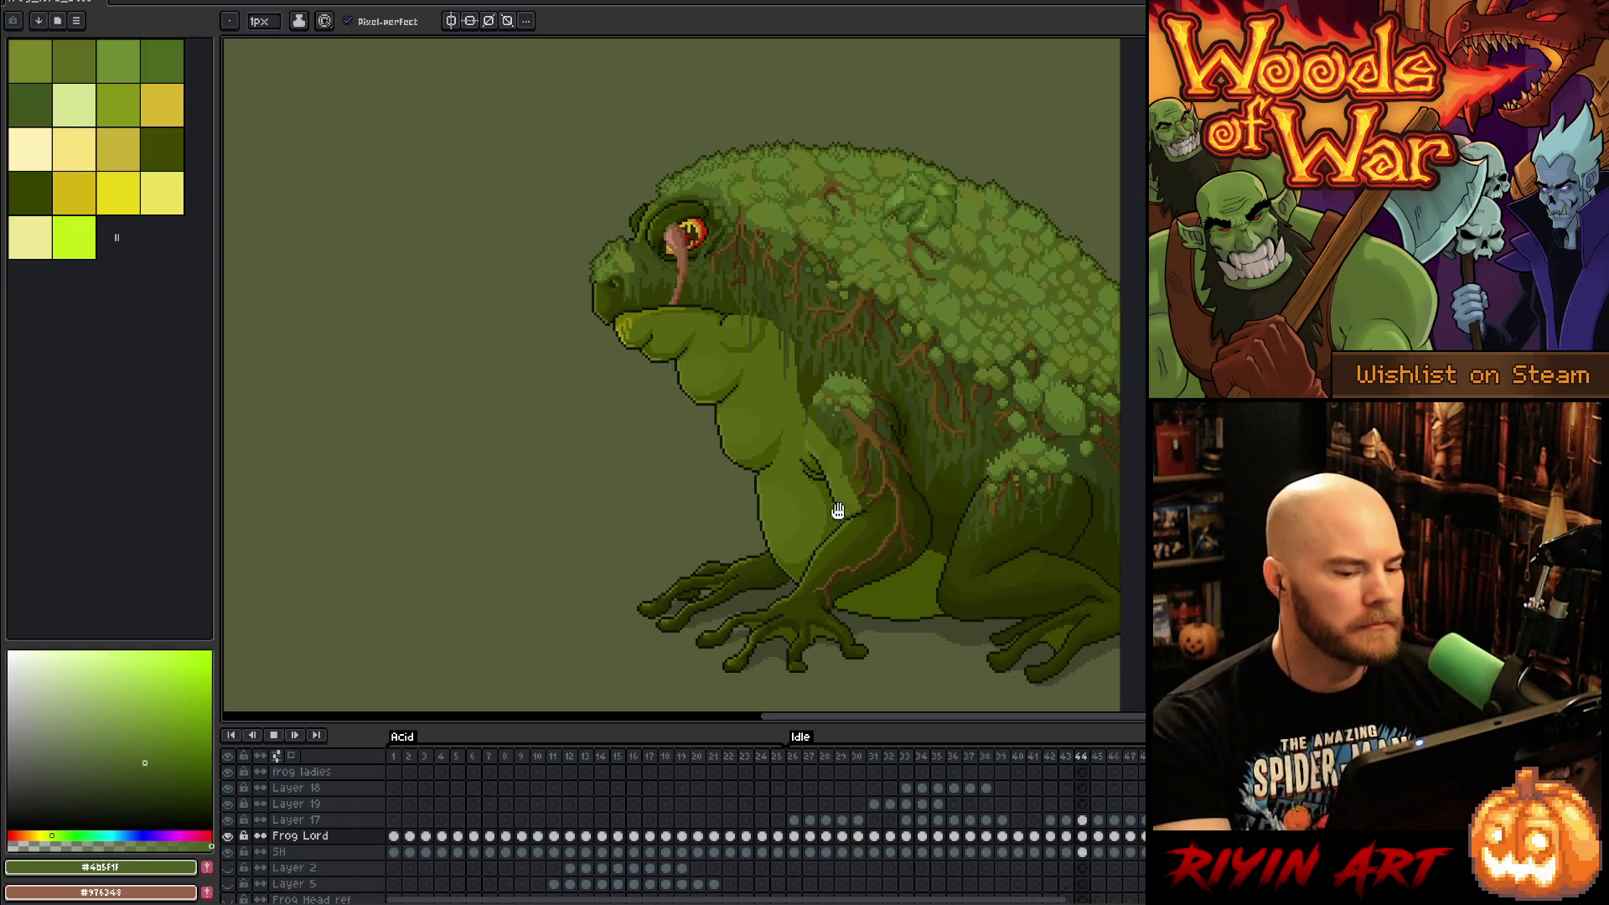
Step: Sample the near-black throat outline colour, then select Layer 18 on Idle frame 26
key("Return")
key("Return")
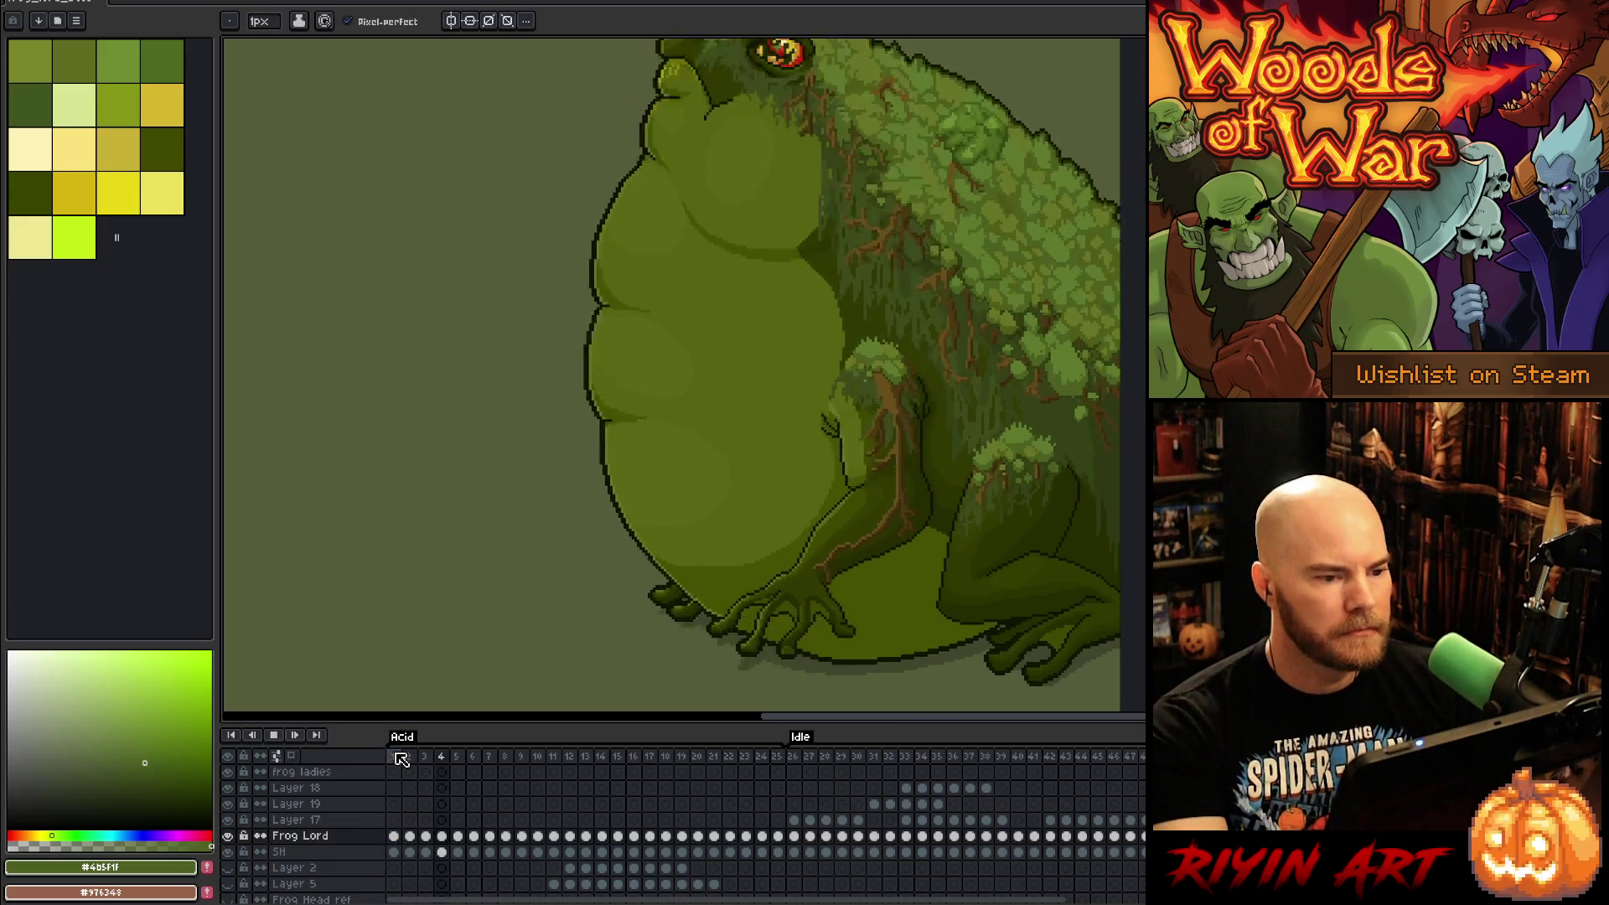
key("Return")
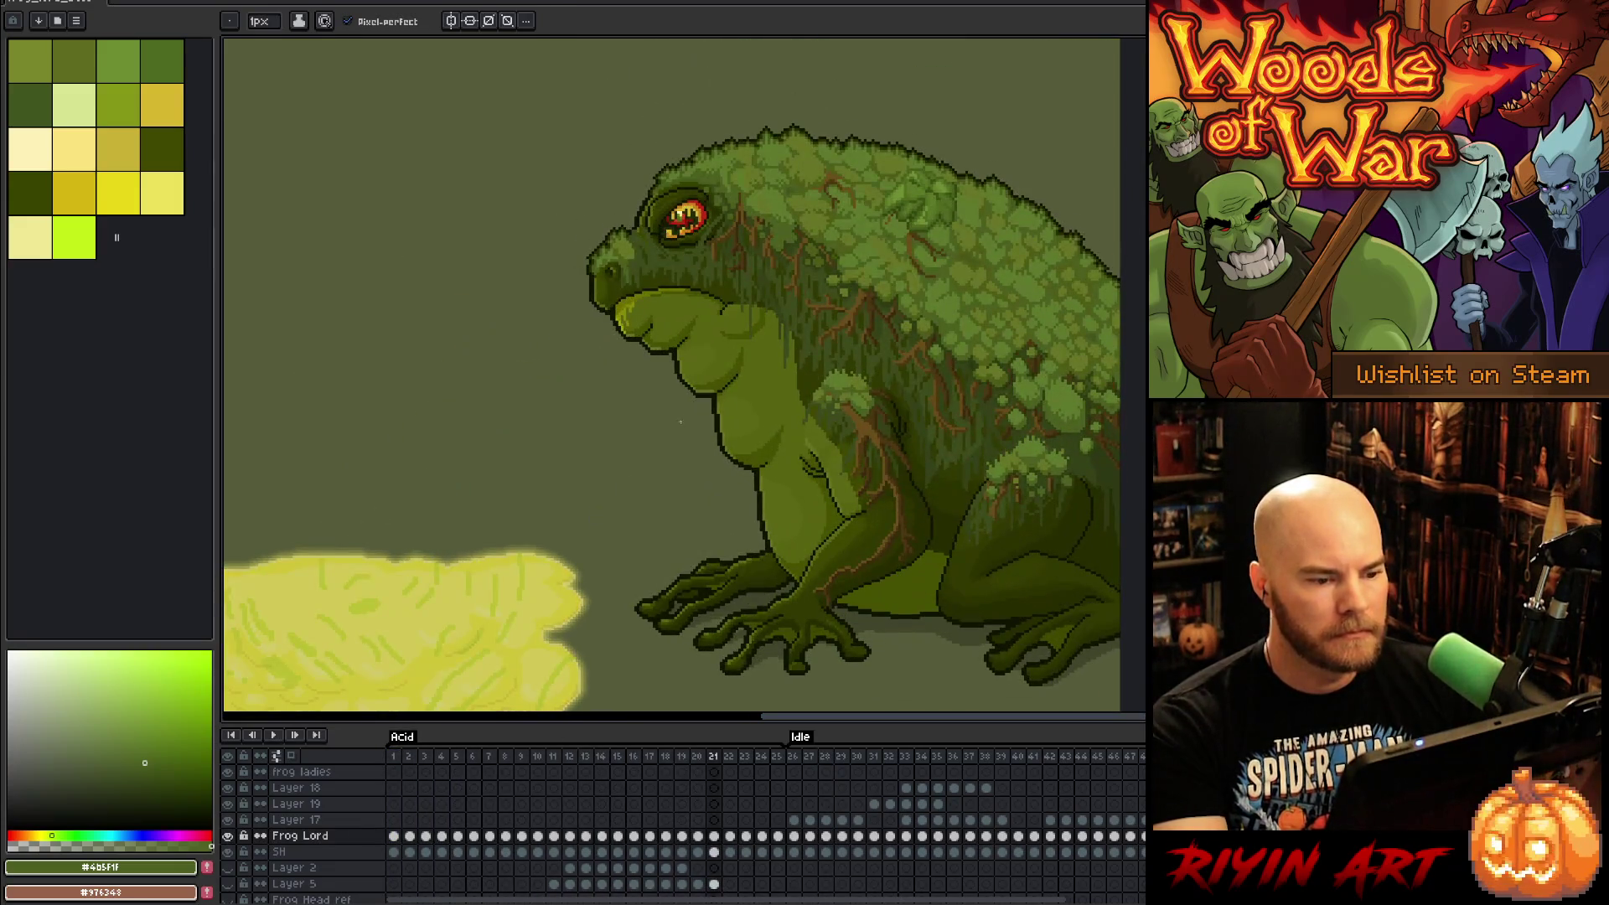
scroll(688, 408, "up", 4)
left_click(802, 396, "alt")
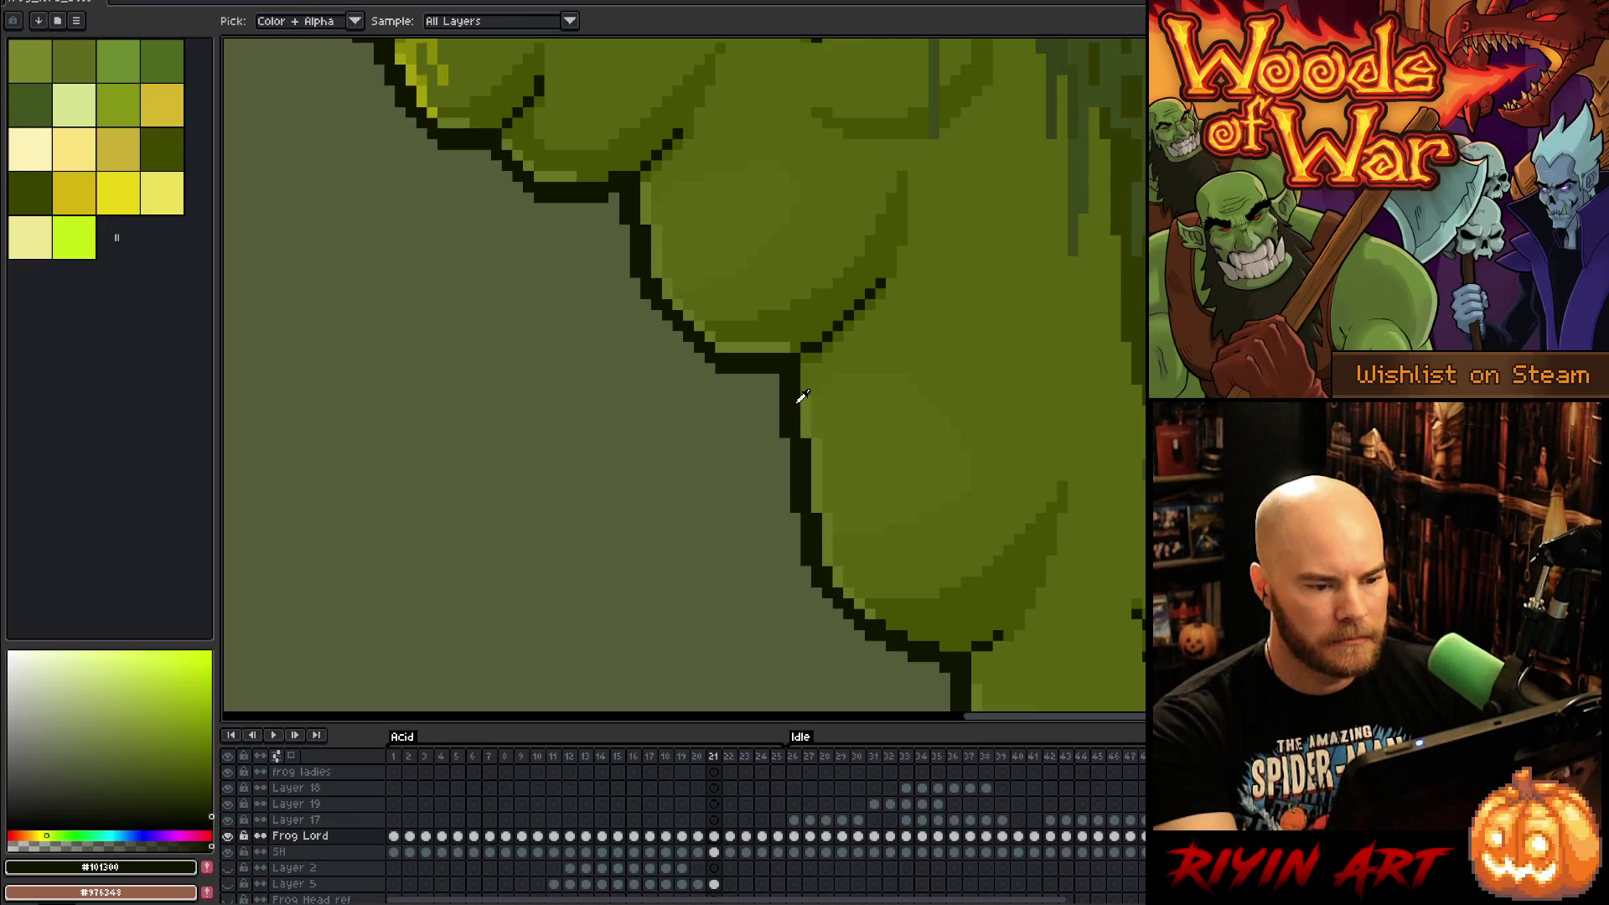
scroll(781, 467, "down", 5)
scroll(744, 657, "up", 1)
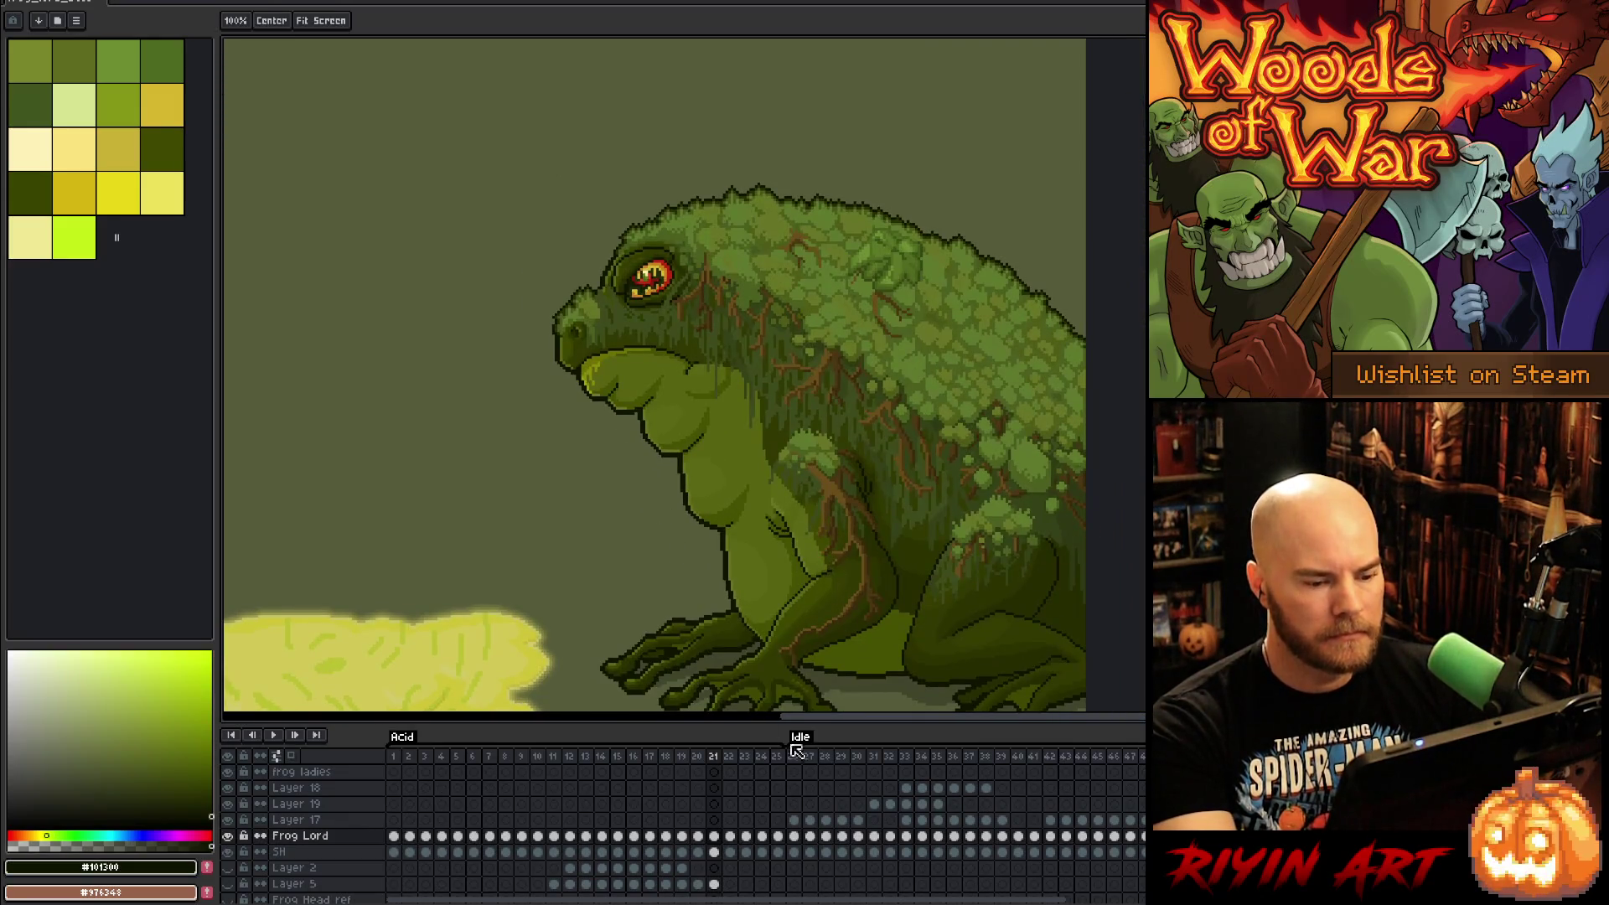
left_click(795, 764)
left_click(337, 790)
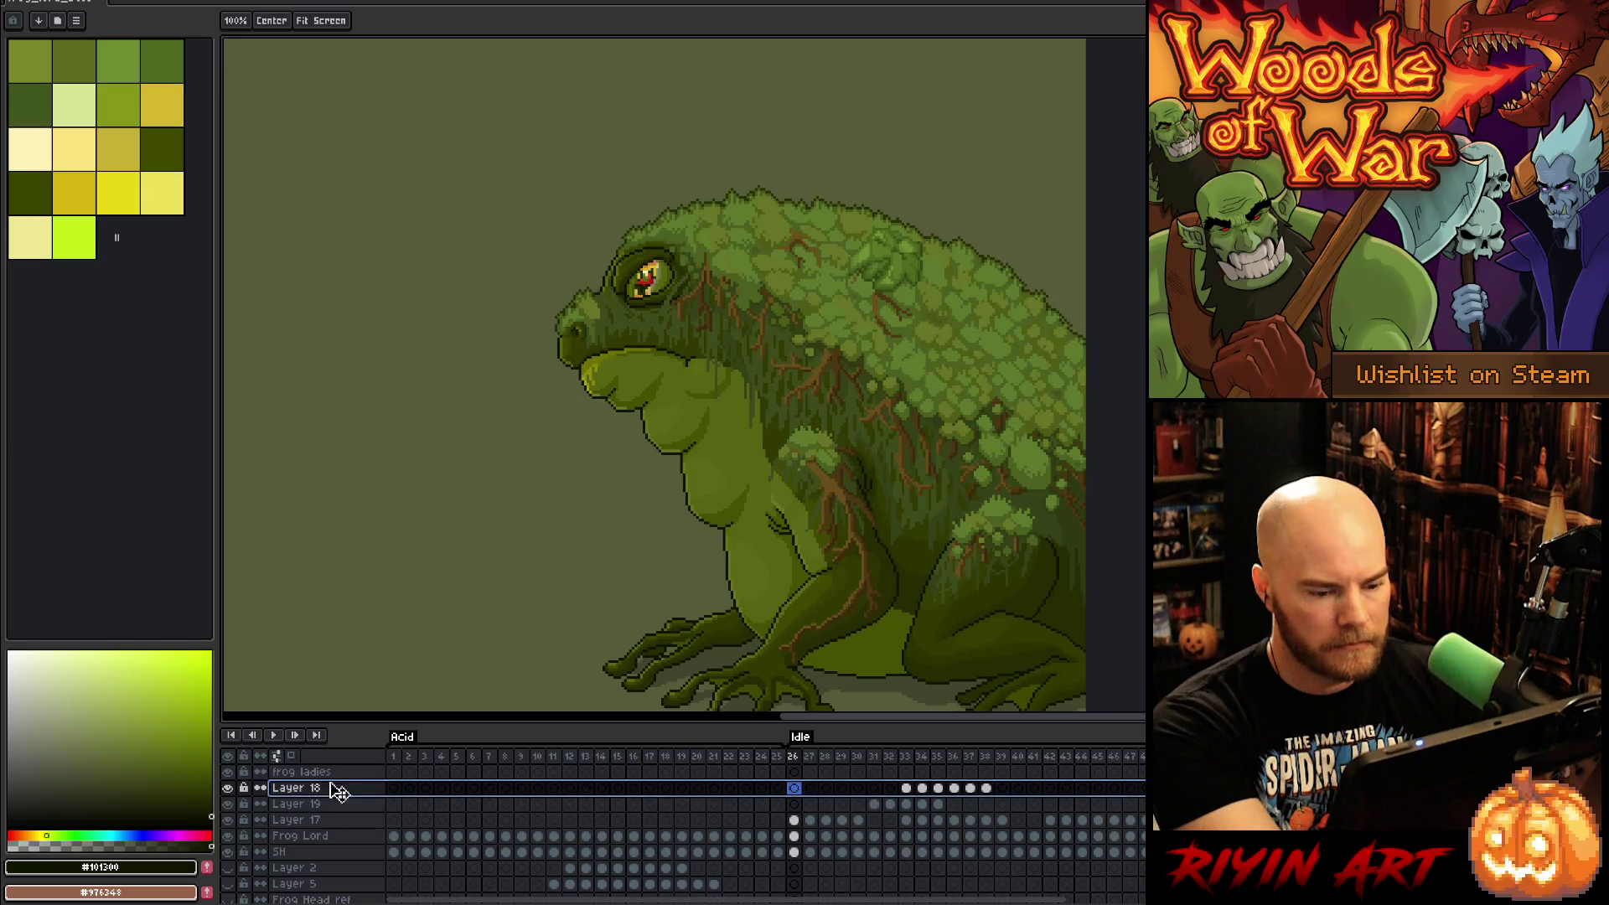
Step: Rename both Layer 18 and Layer 19 to 'eye gloss'
double_click(317, 791)
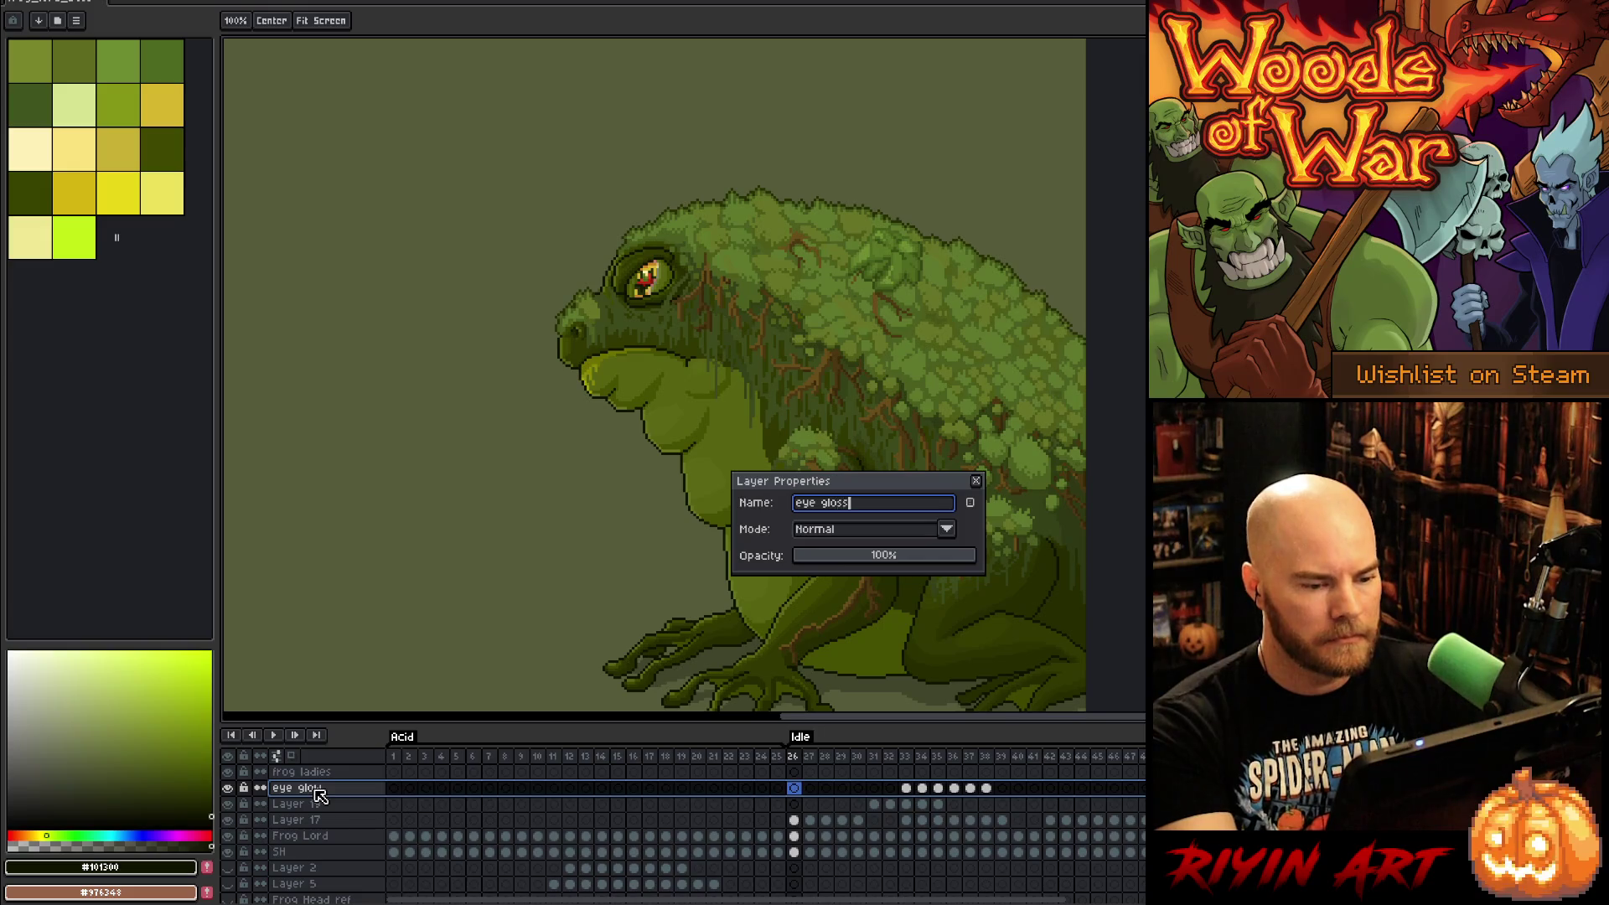
key("Return")
left_click(923, 759)
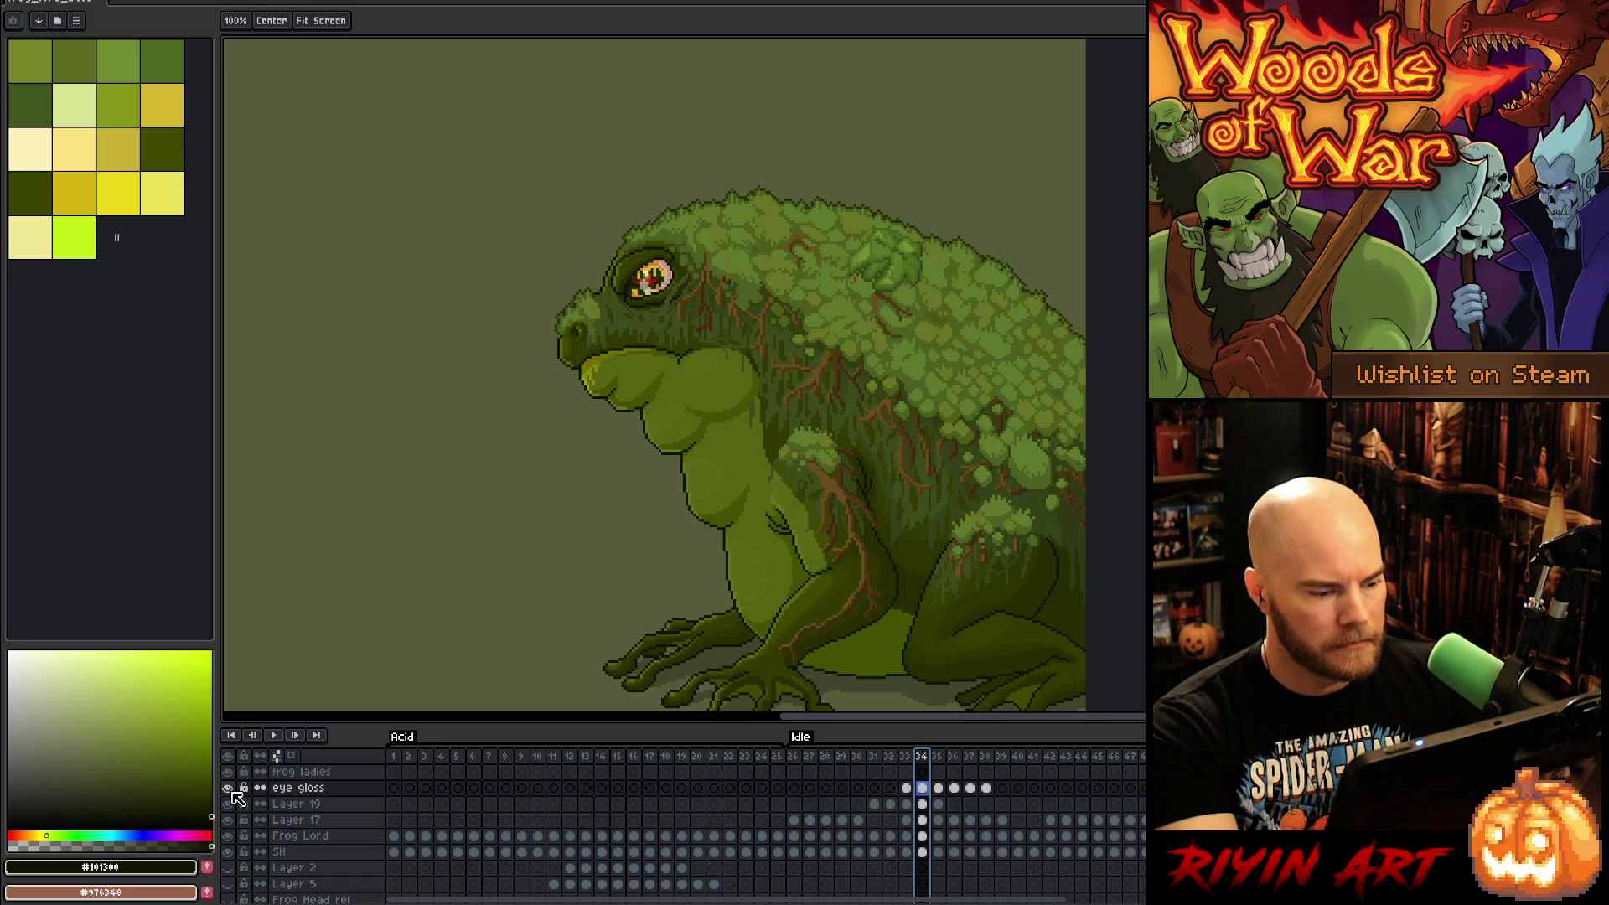
left_click(300, 821)
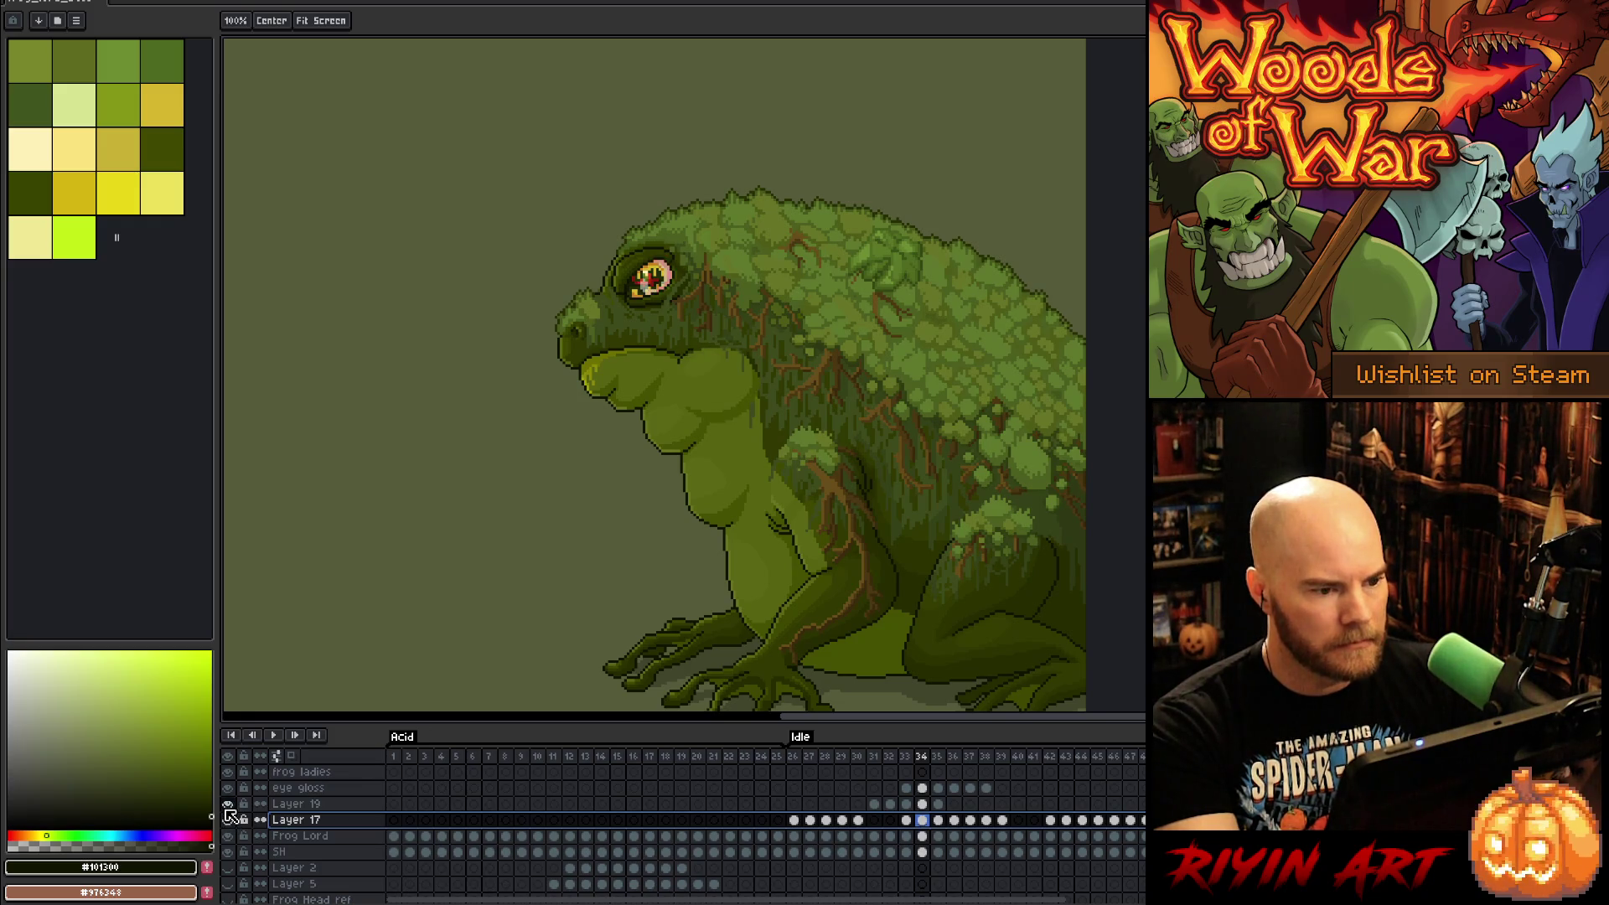
double_click(310, 804)
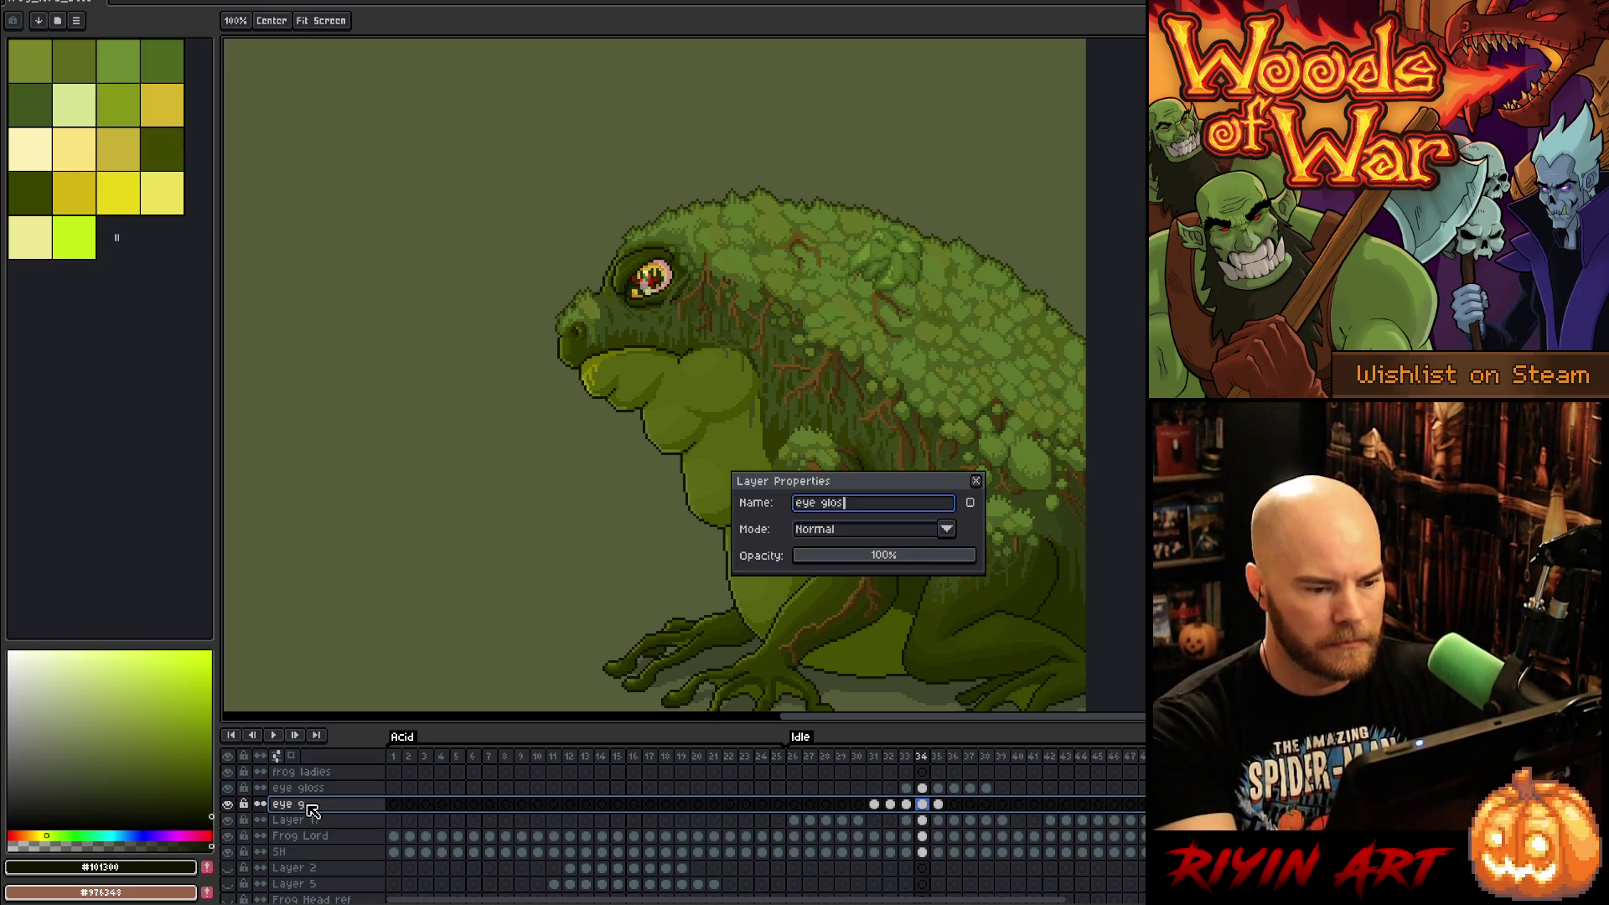
type("s")
key("Return")
Step: Move one eye gloss layer below the other and merge down into Frog Lord
left_click(334, 793)
left_click_drag(334, 806, 333, 813)
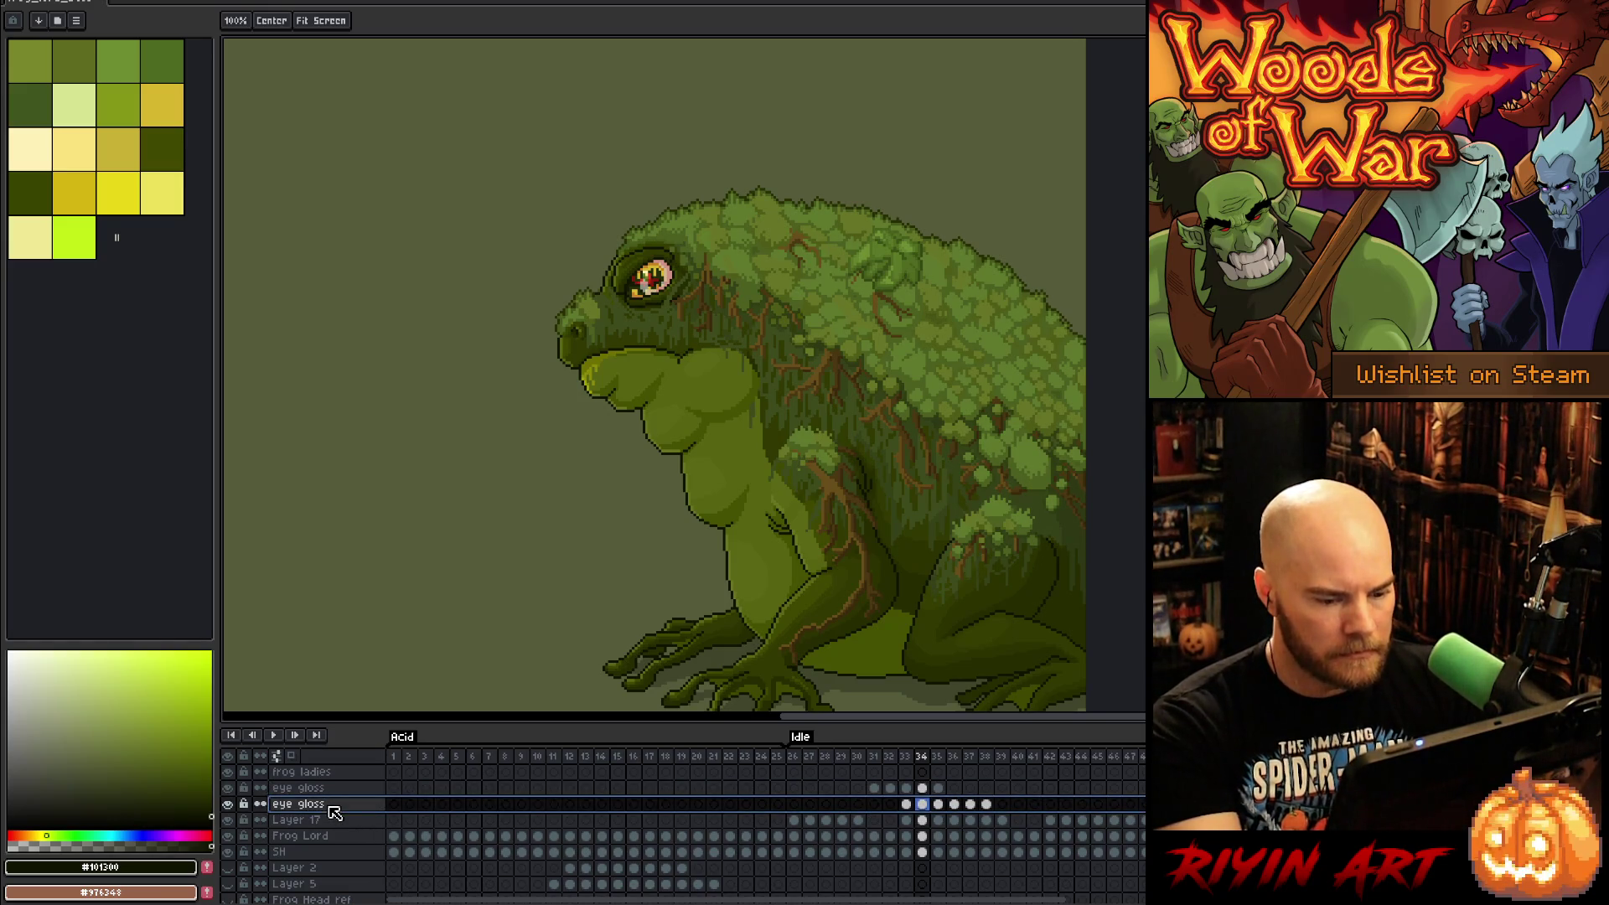
key("ctrl+e")
key("ctrl+e")
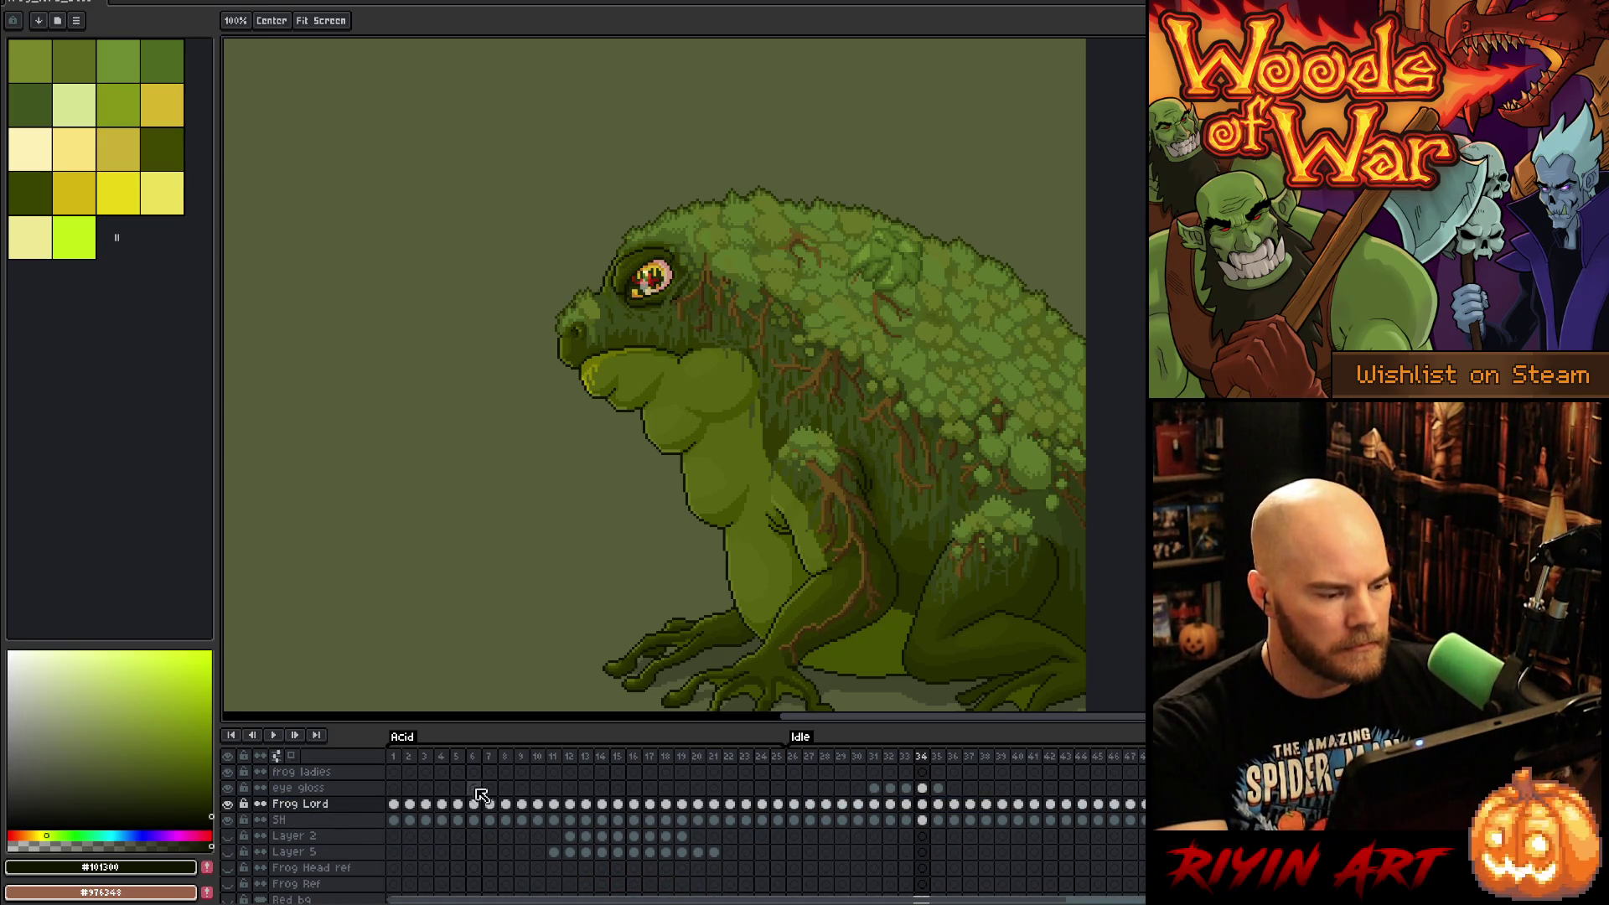
Step: Play the animation, stop on frame 32, and save the file
key("Return")
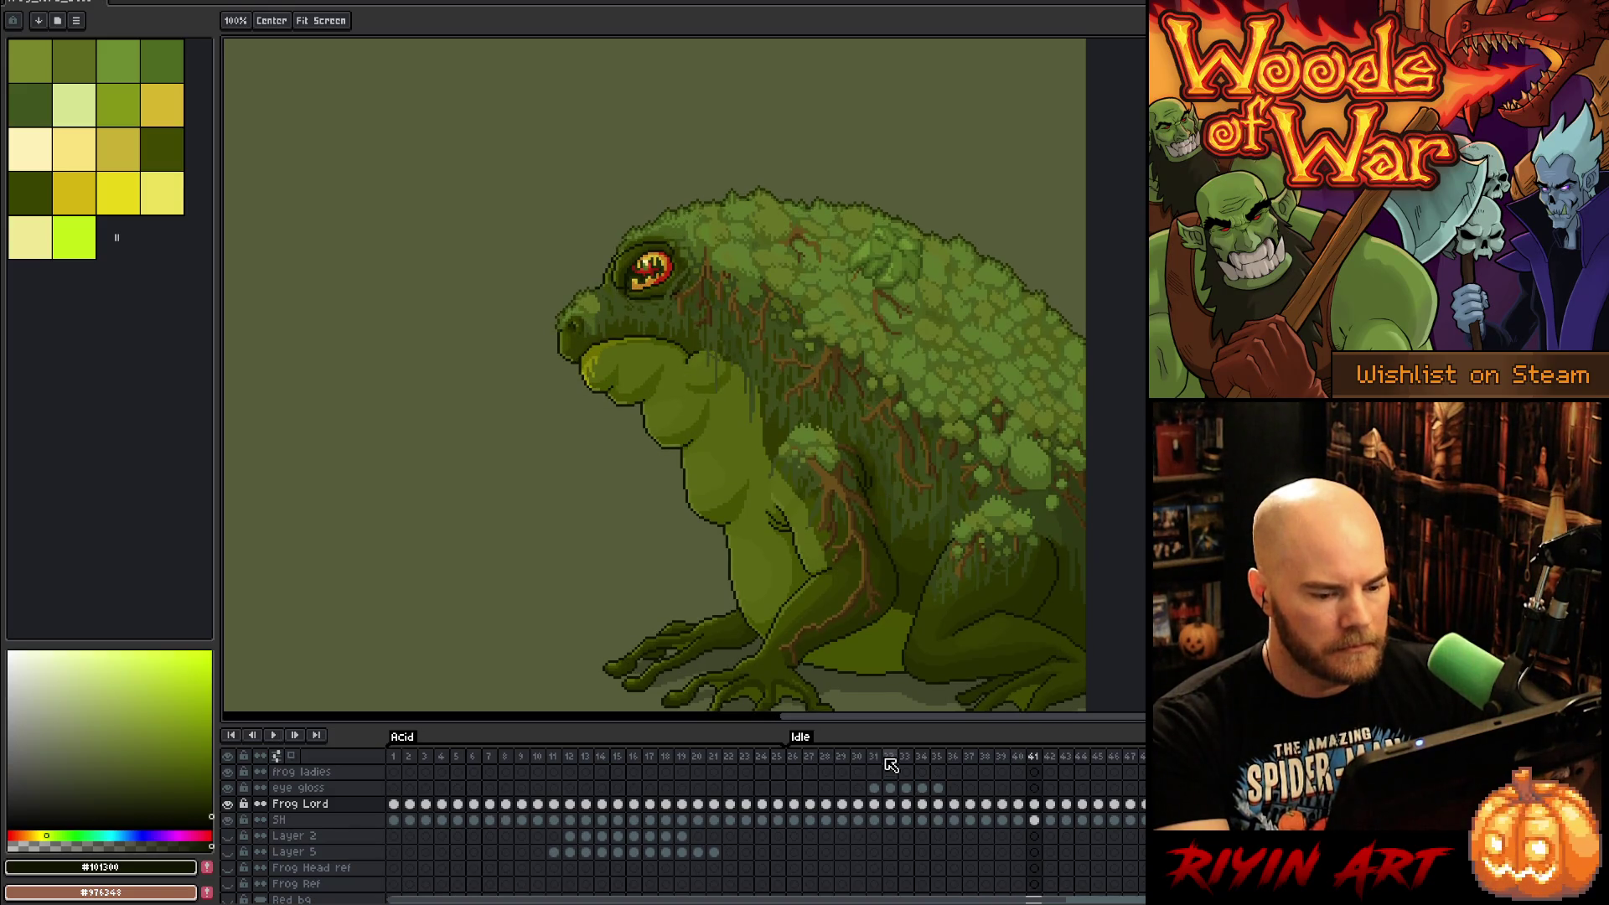
left_click(891, 764)
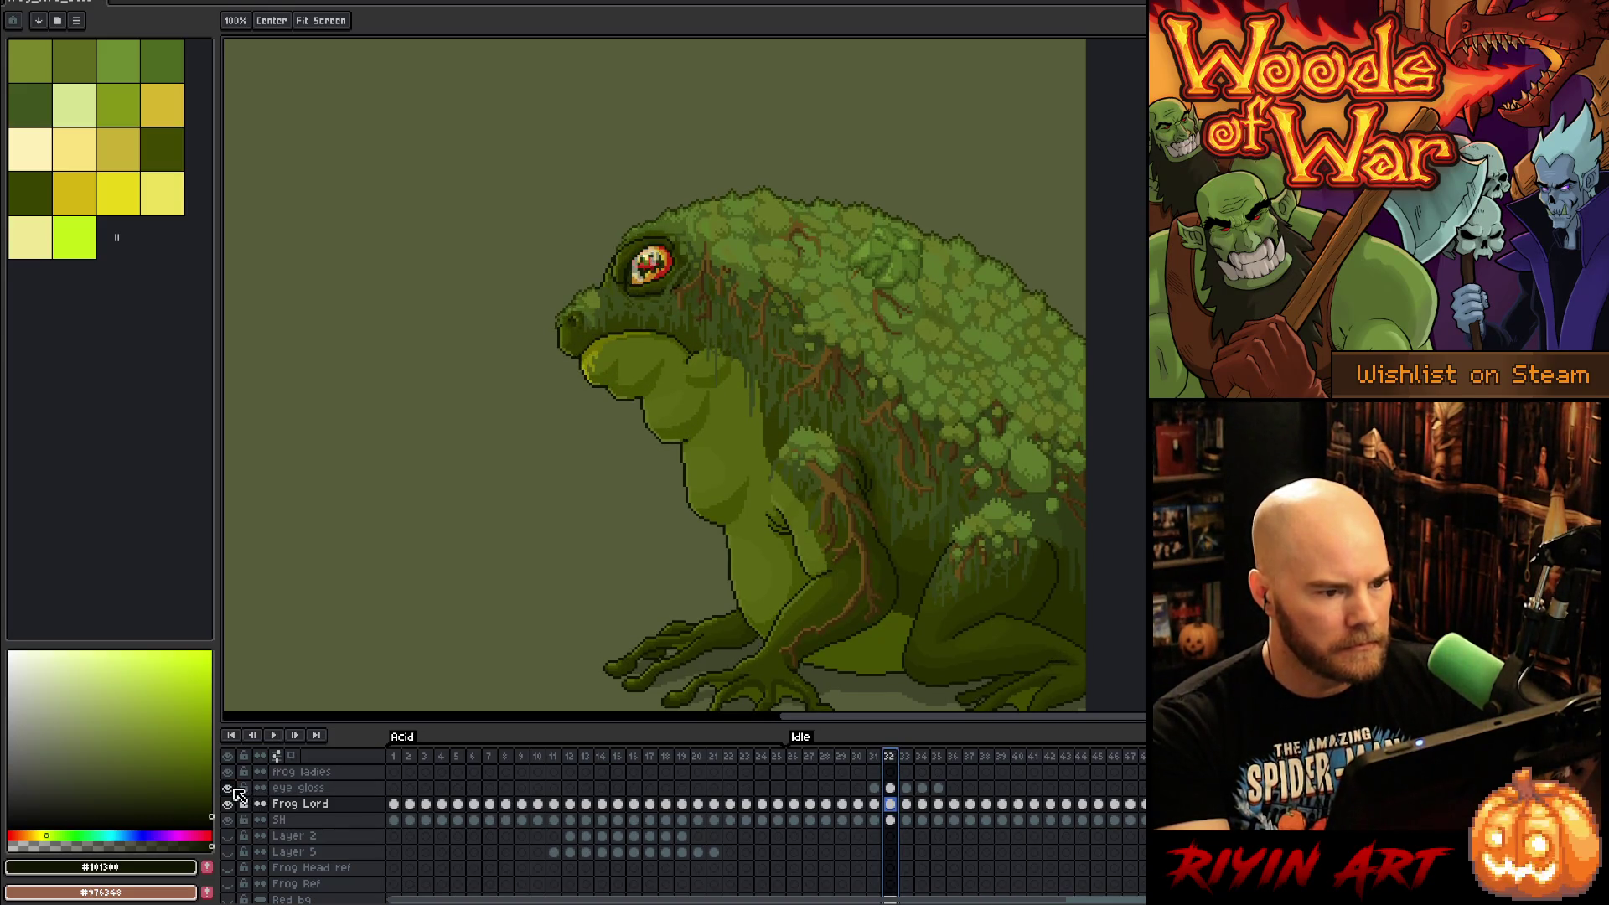
scroll(817, 809, "up", 5)
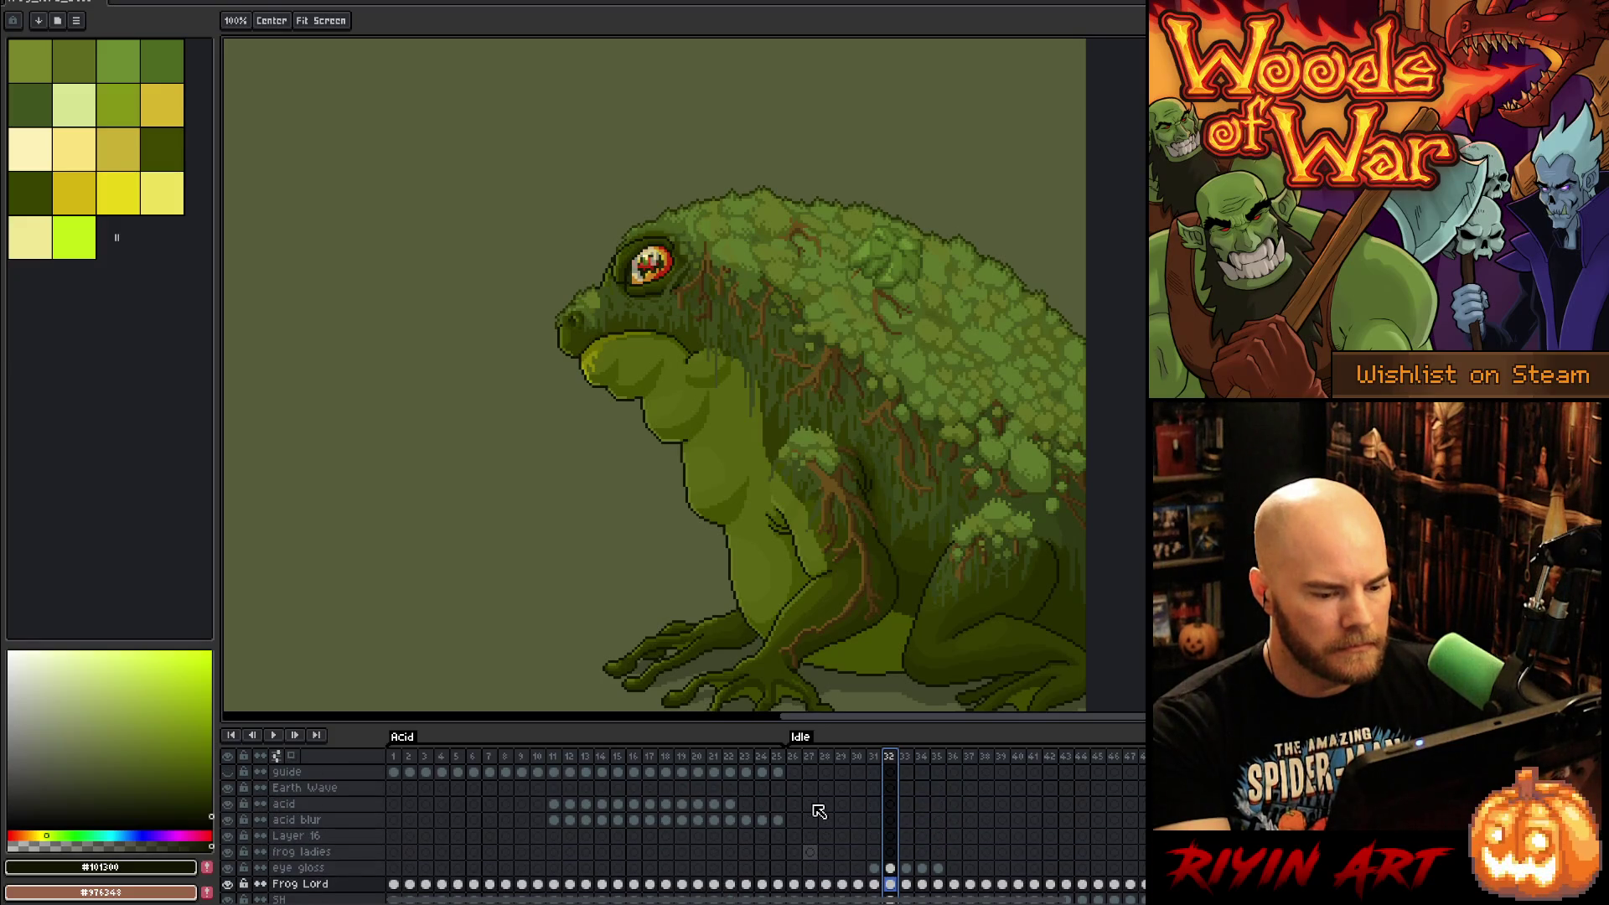
key("ctrl+s")
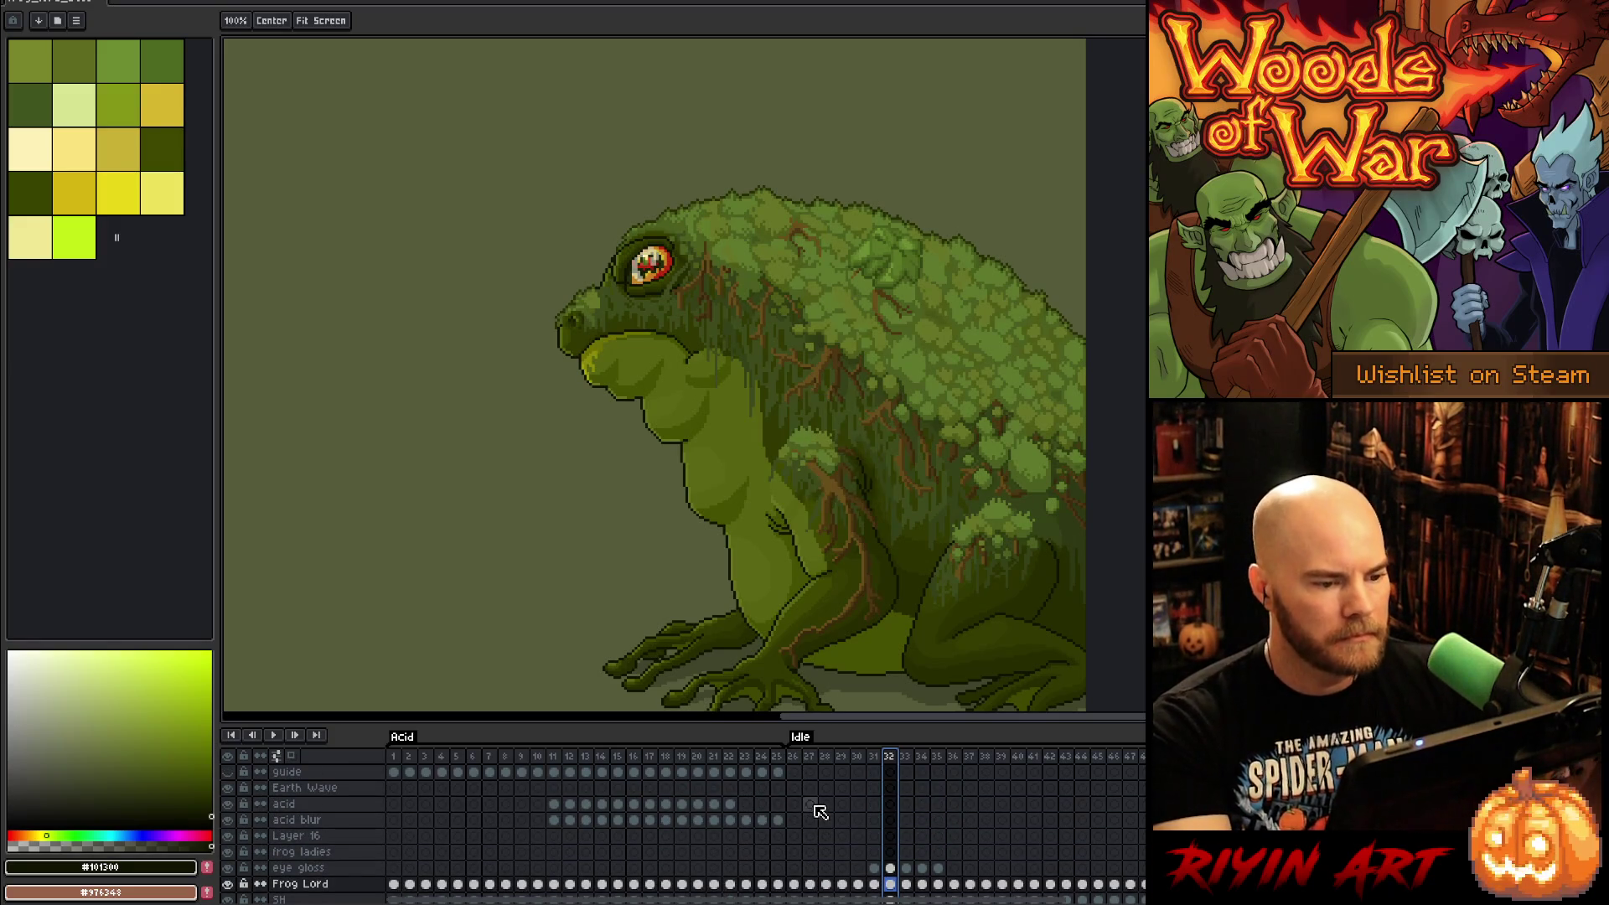
Step: Inspect frame 26, recentre the frog, and play from the acid-cloud frame 24
scroll(846, 823, "down", 3)
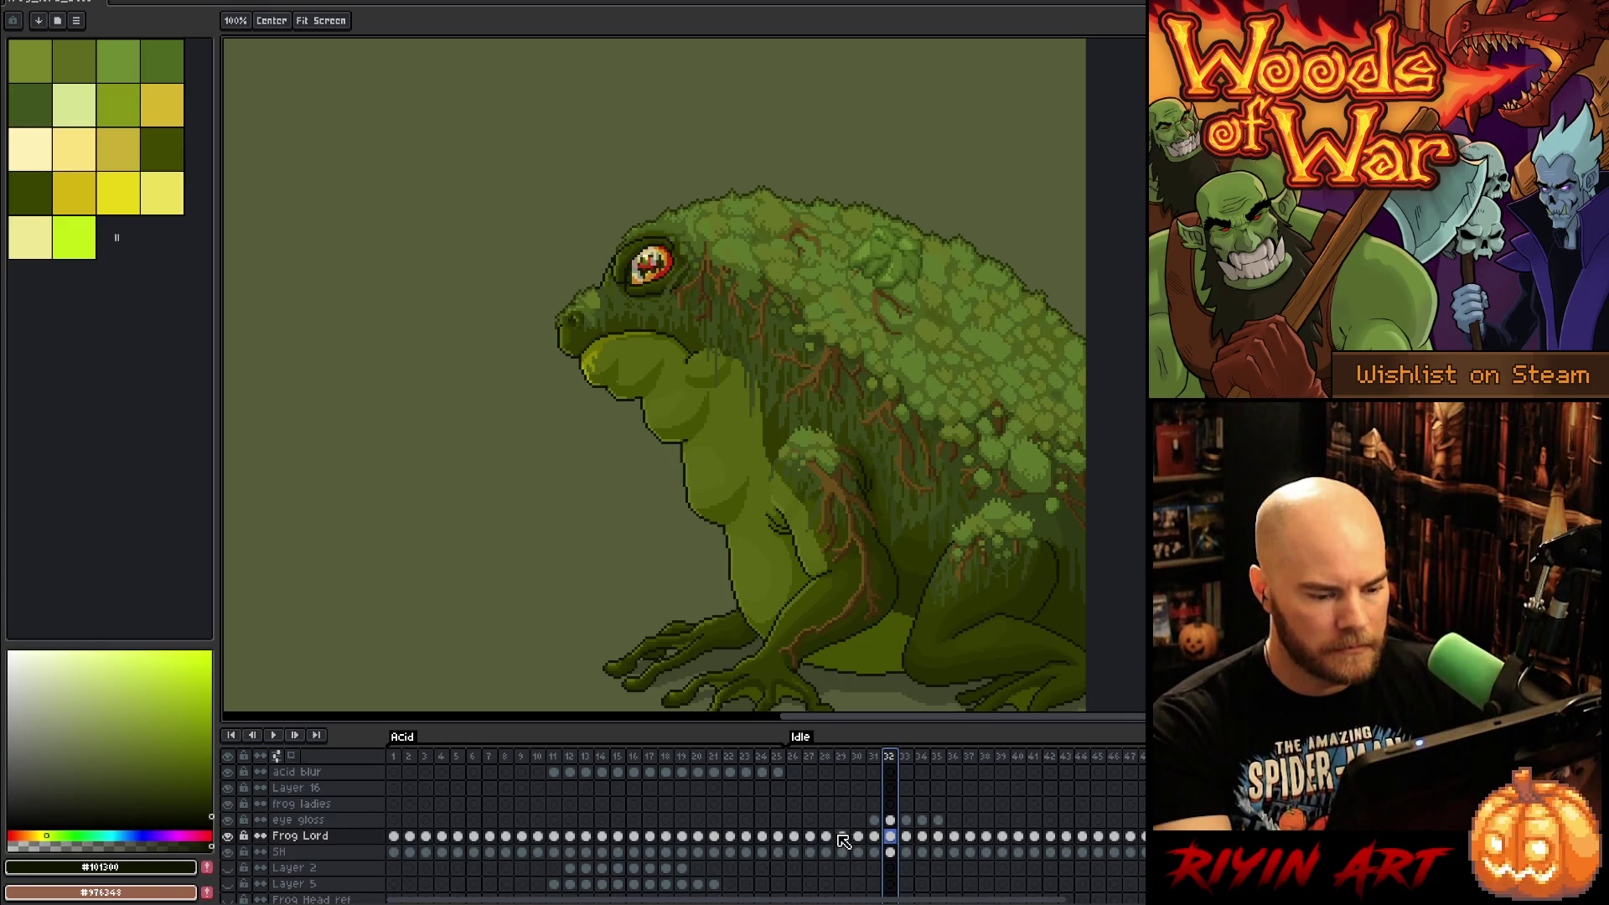
scroll(779, 557, "down", 1)
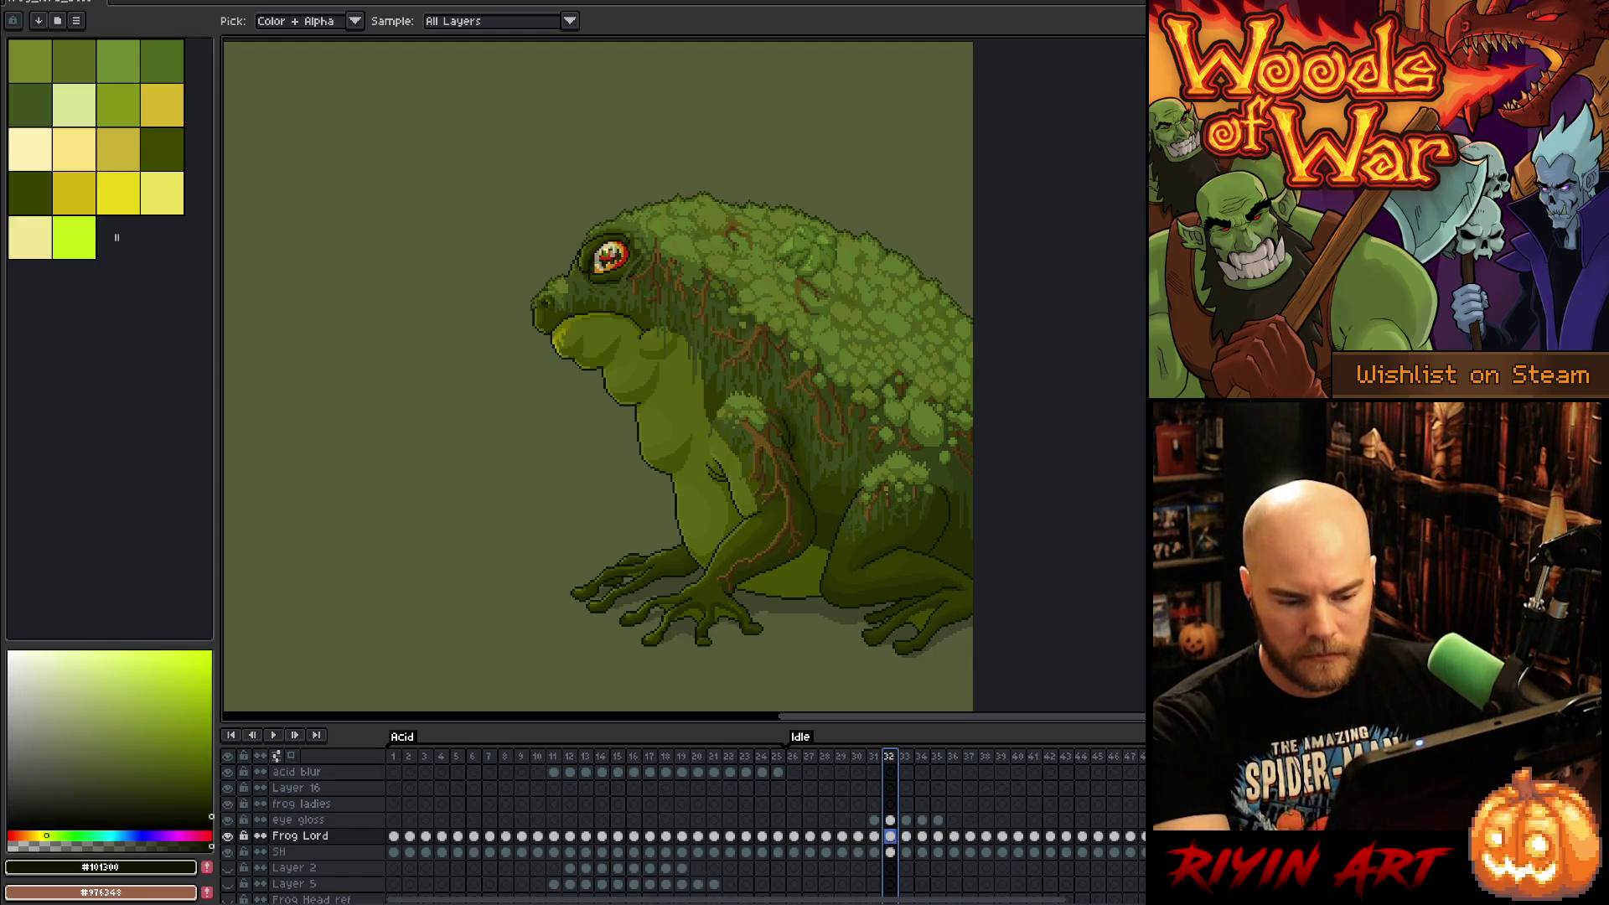
left_click(800, 838)
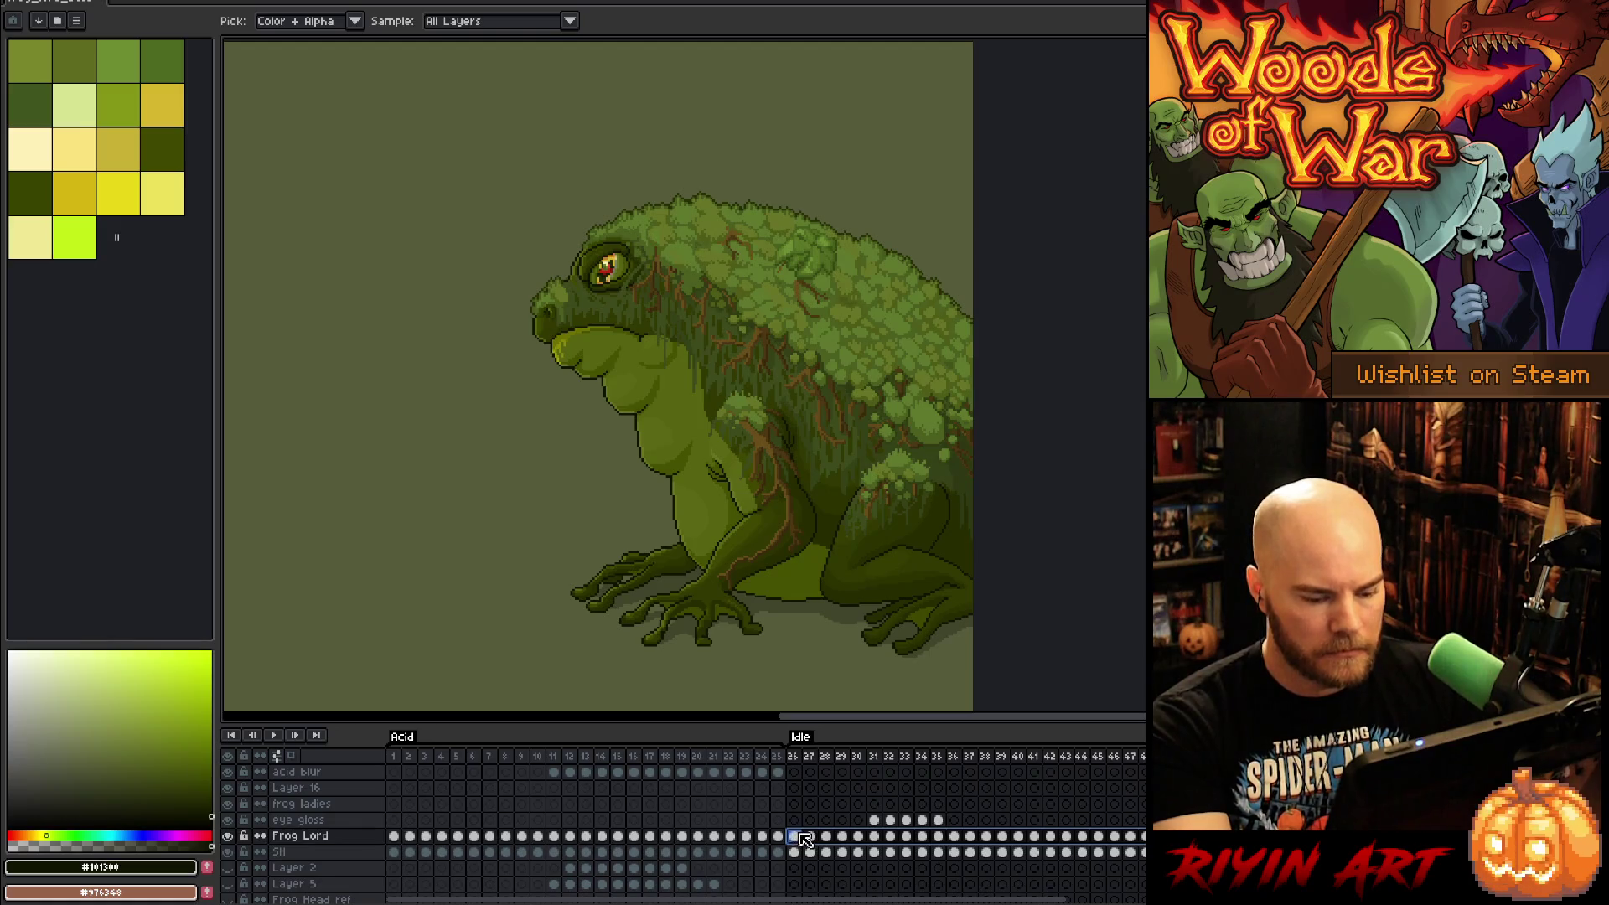
scroll(660, 450, "up", 3)
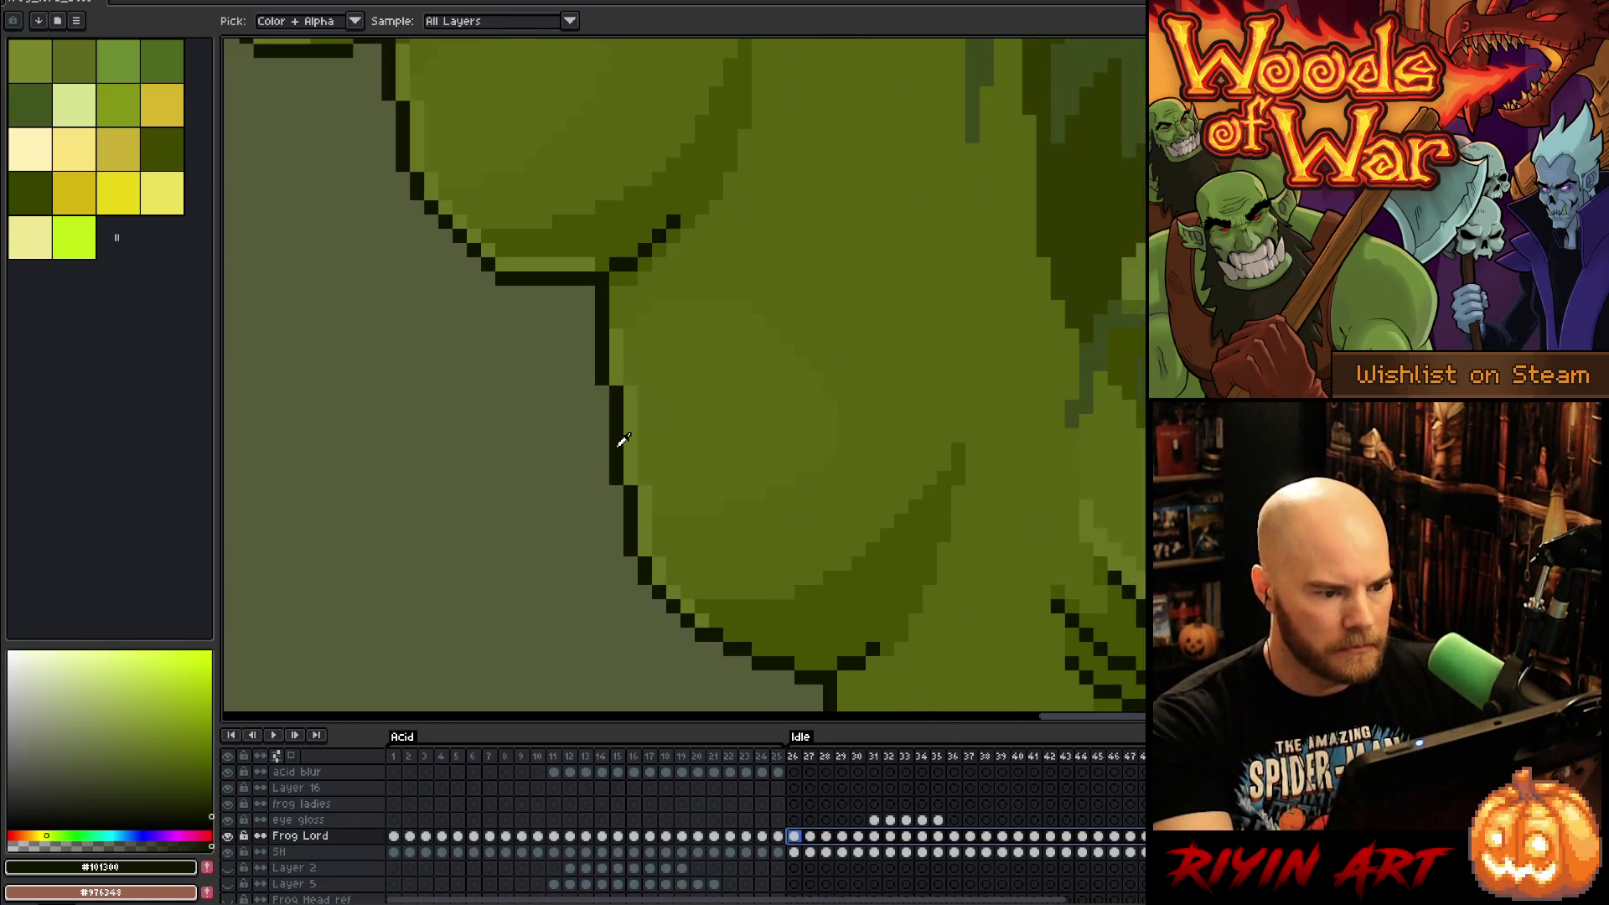
scroll(622, 438, "down", 3)
key("space")
left_click_drag(621, 457, 612, 467)
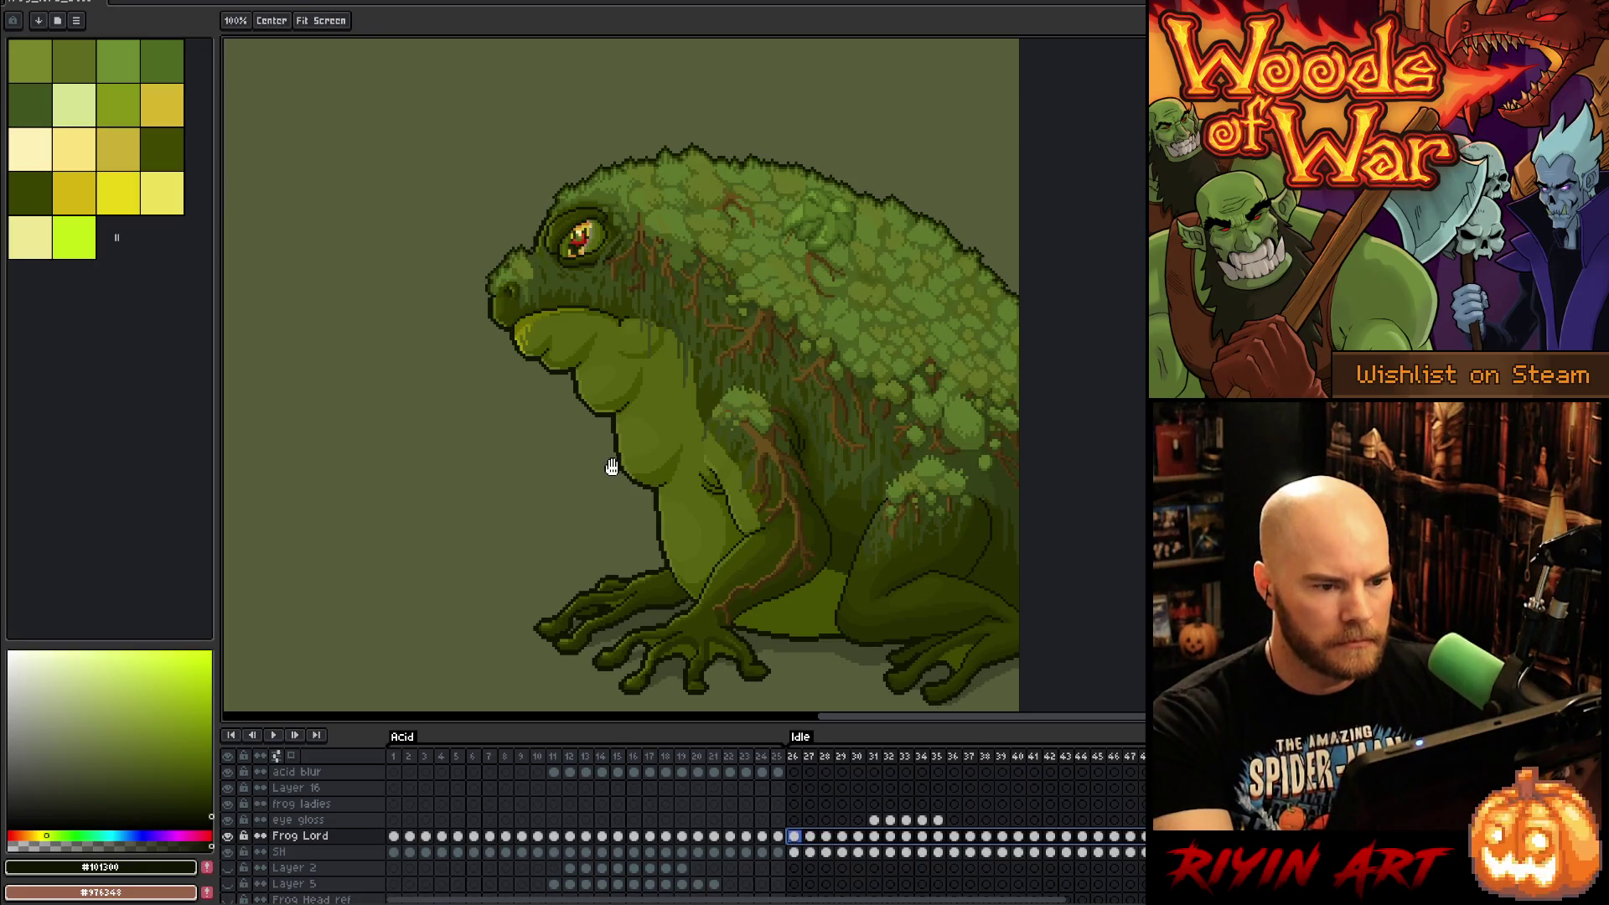
left_click(764, 757)
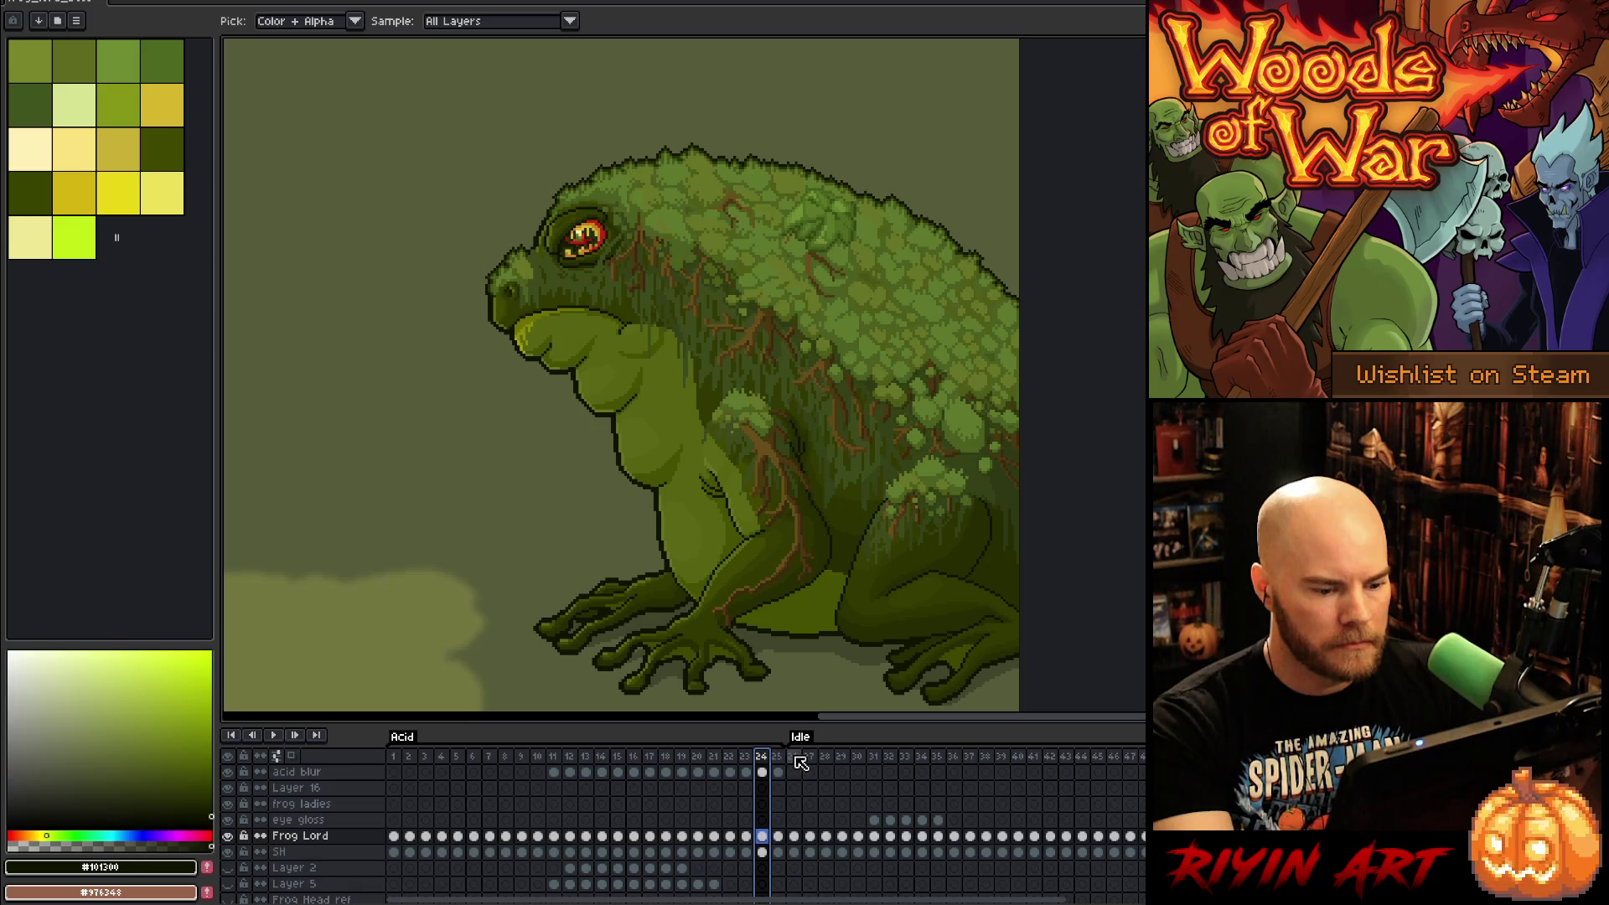
key("Return")
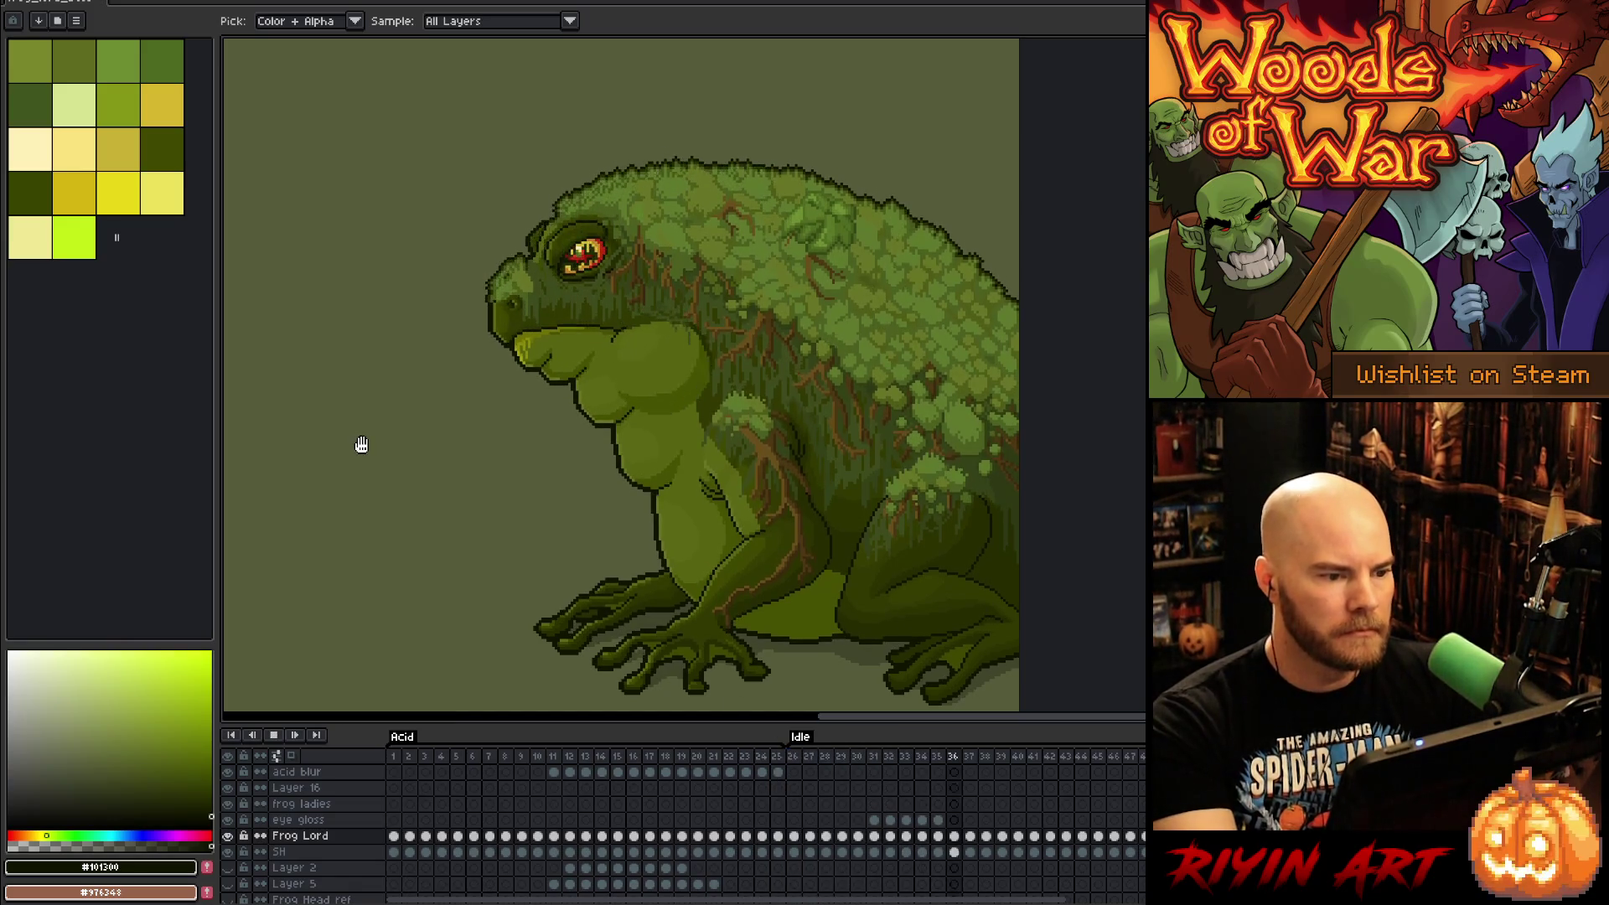
Step: Stop playback, save the file again, and resume playing the animation
scroll(396, 484, "down", 1)
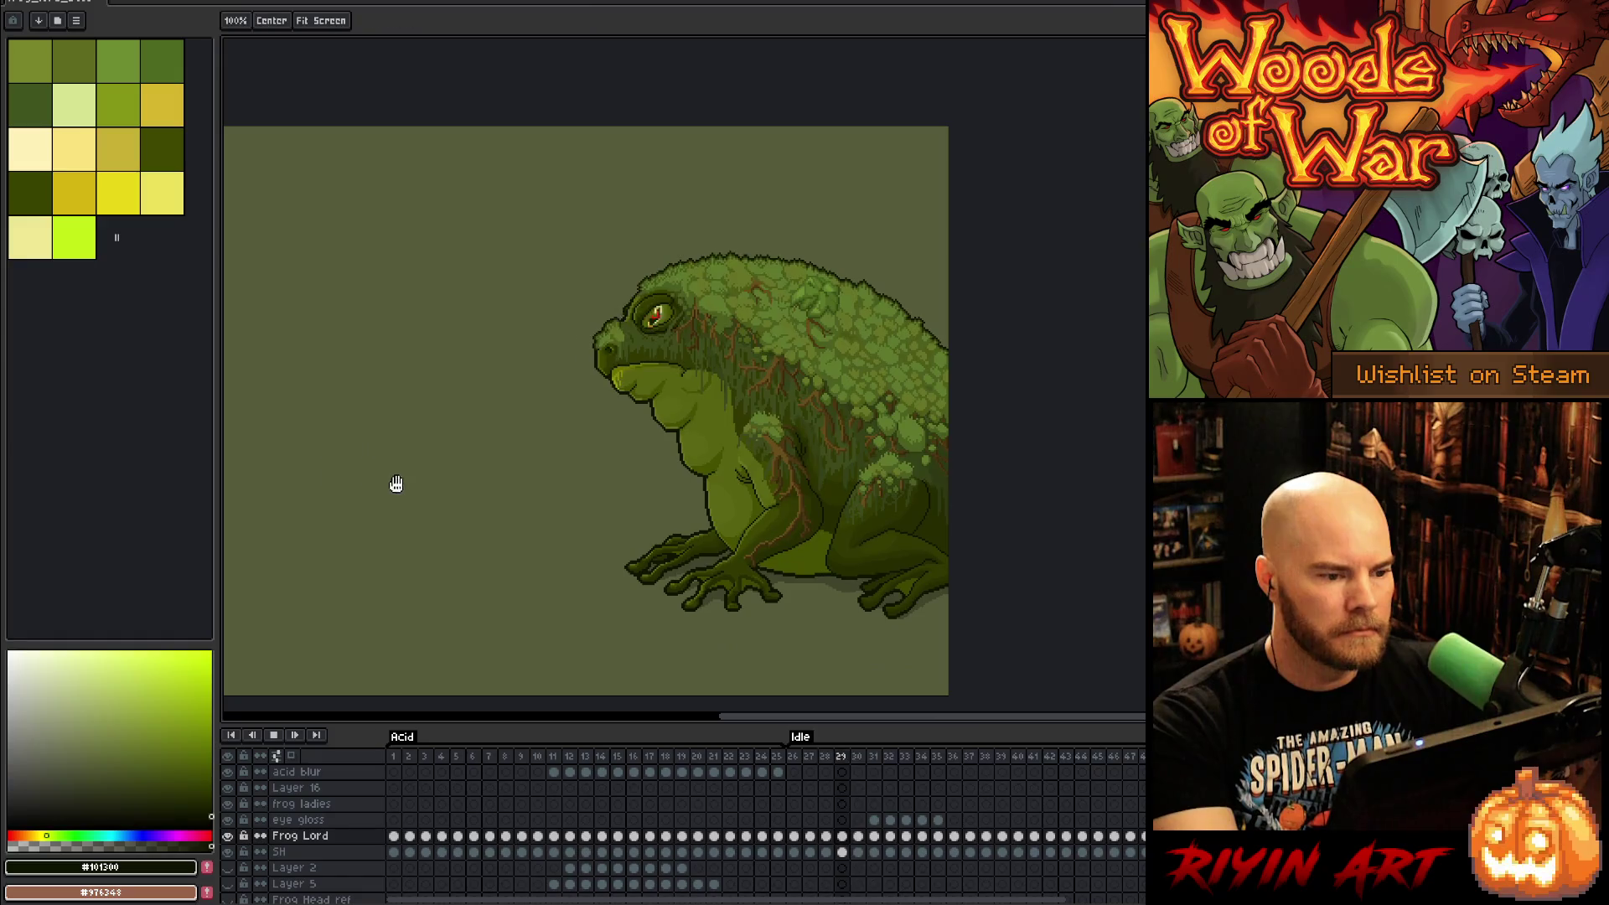
scroll(583, 503, "up", 2)
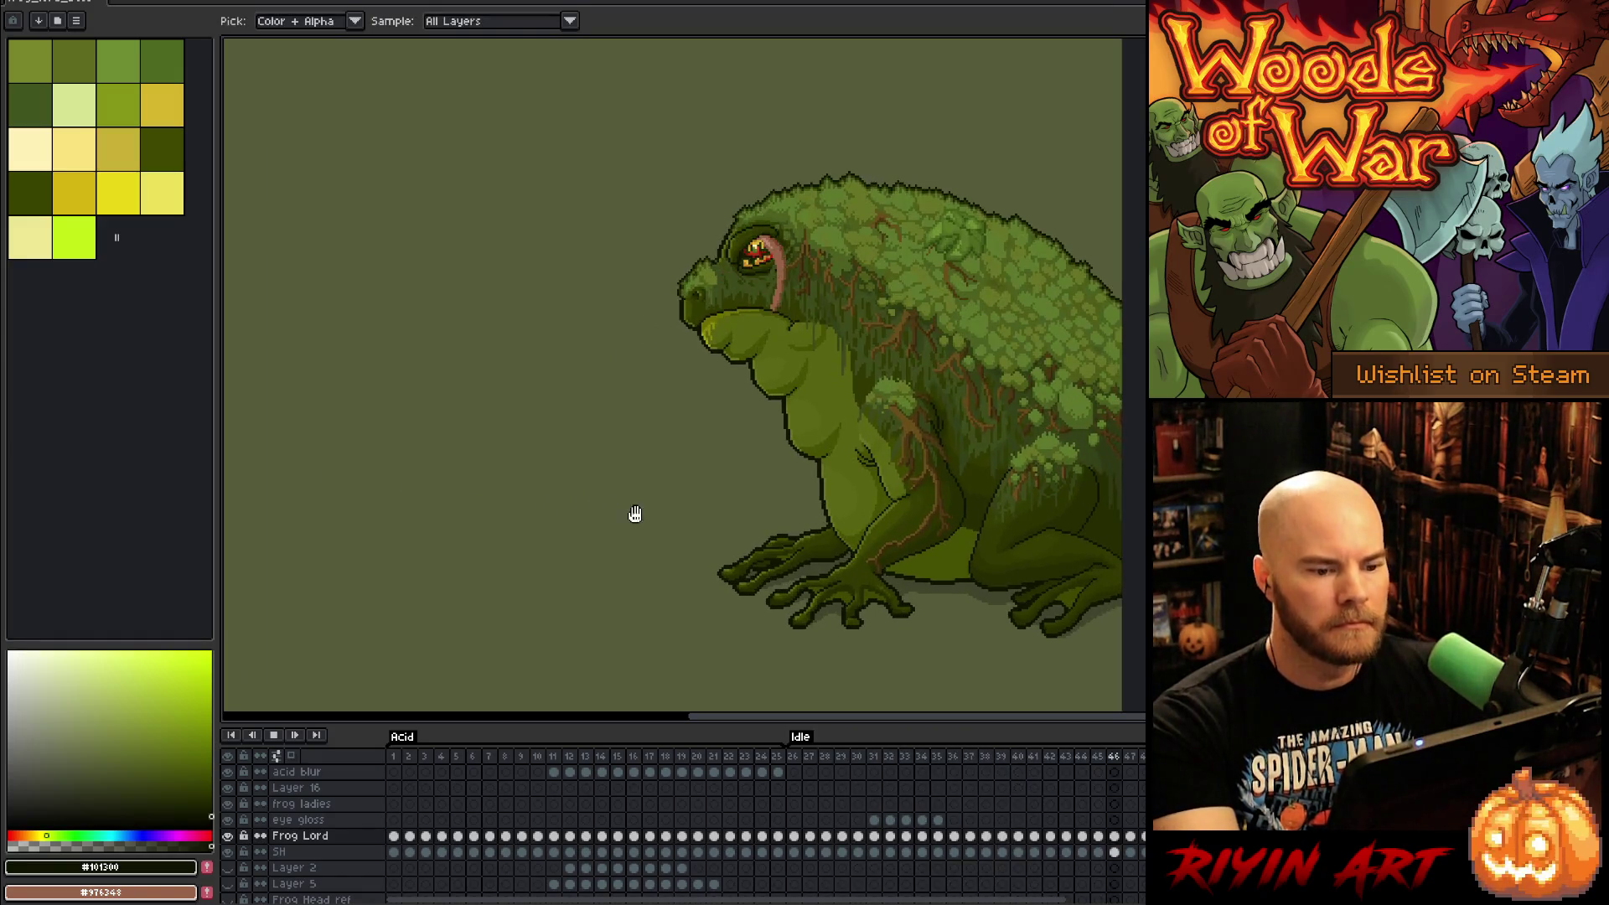
key("Return")
key("ctrl")
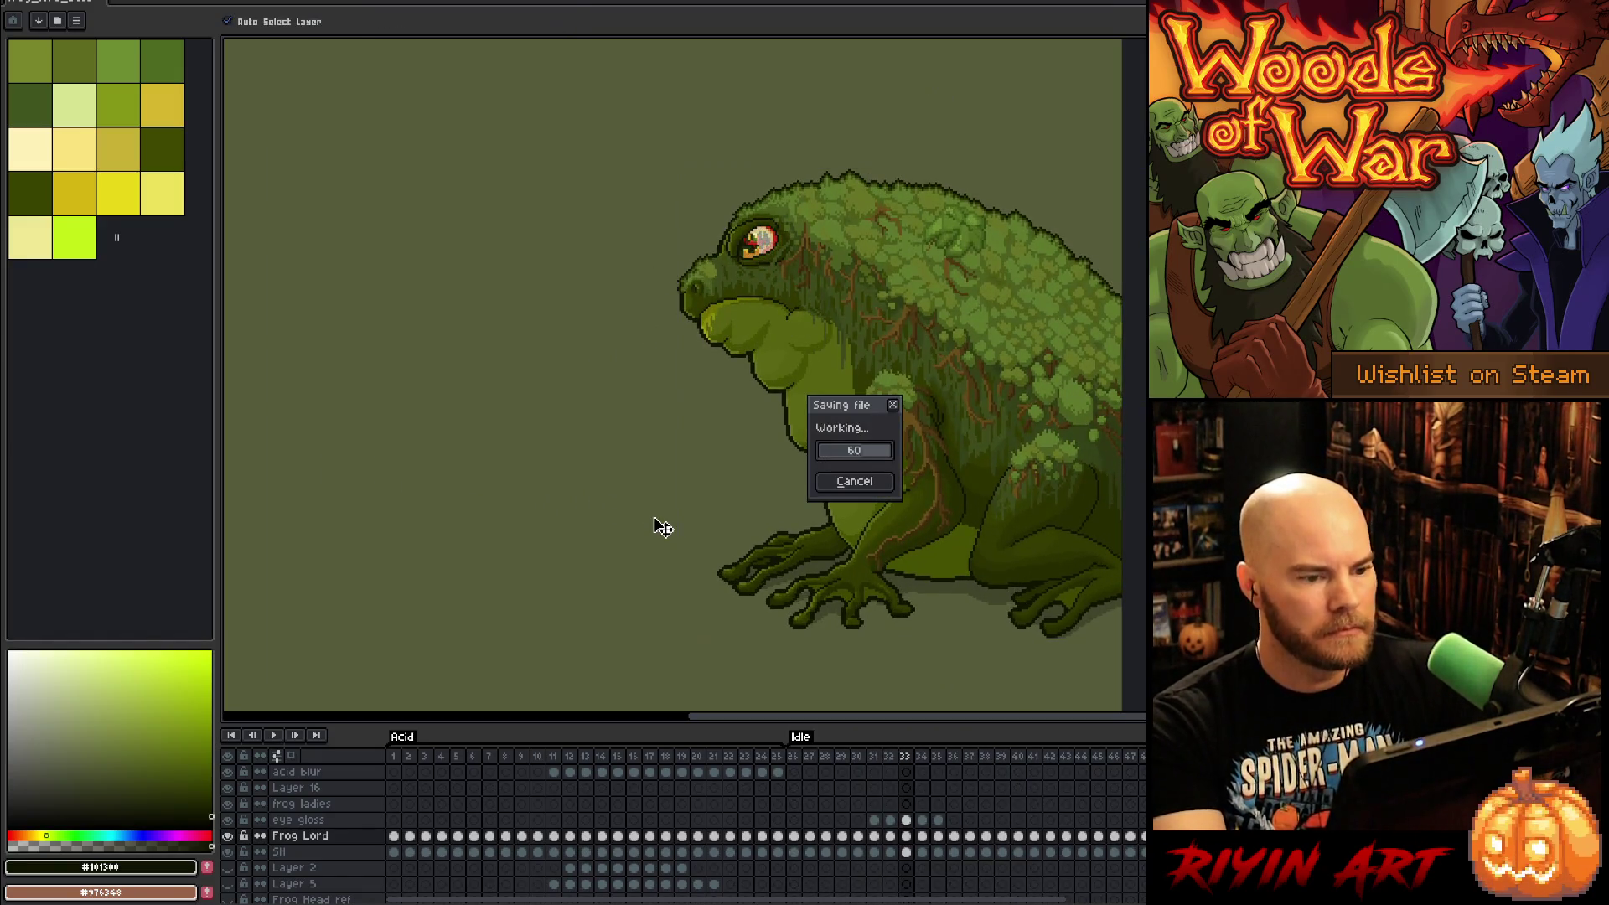
key("Return")
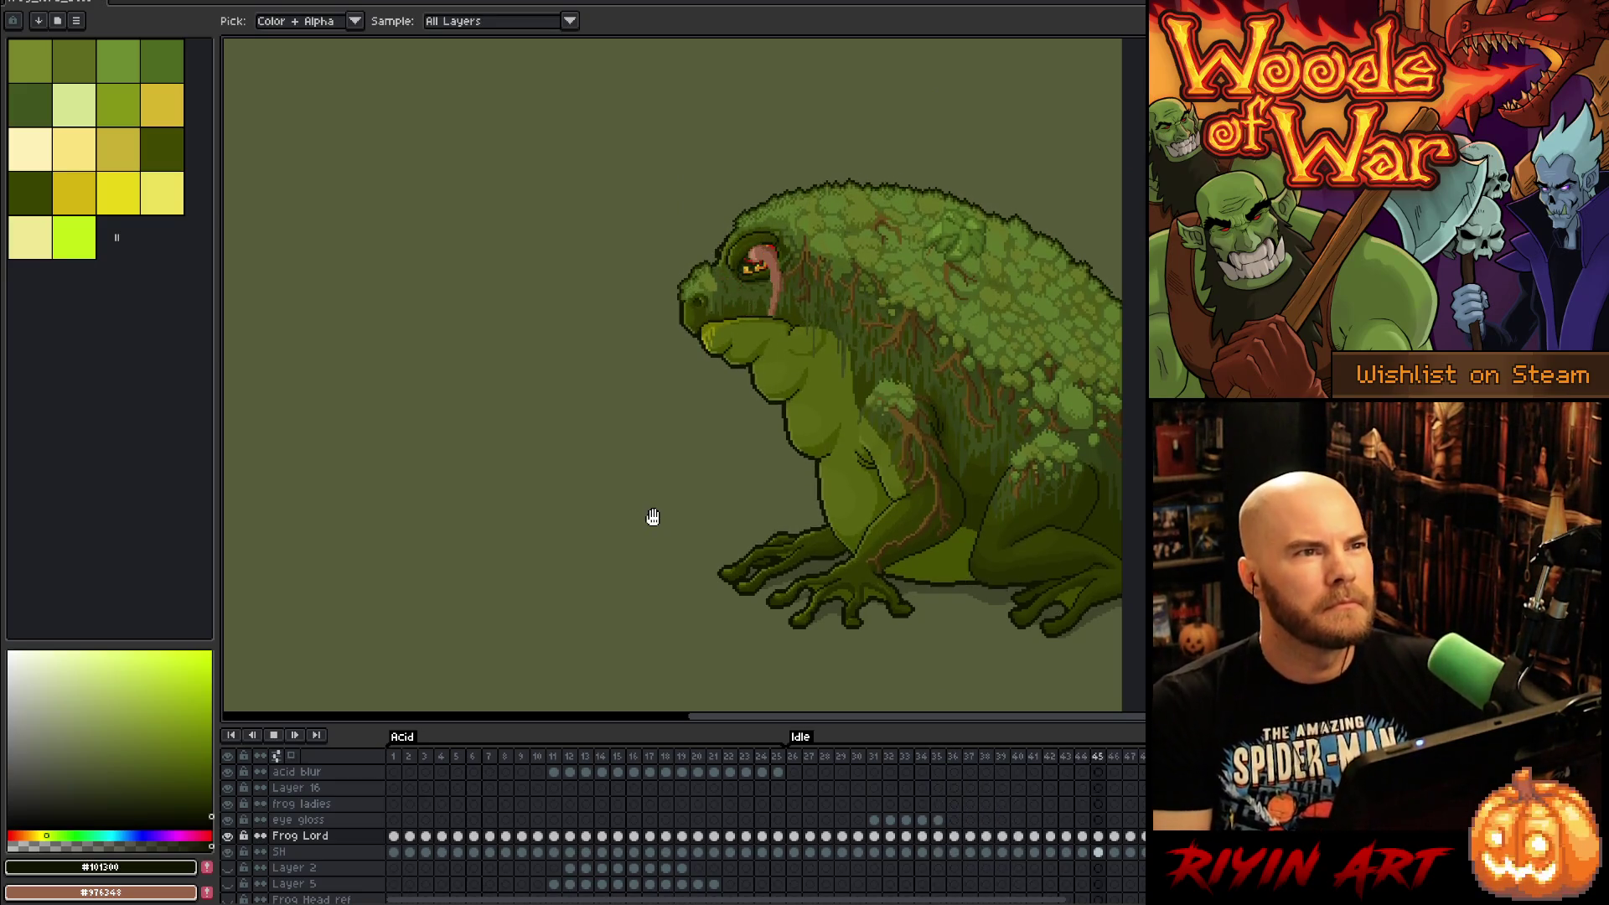
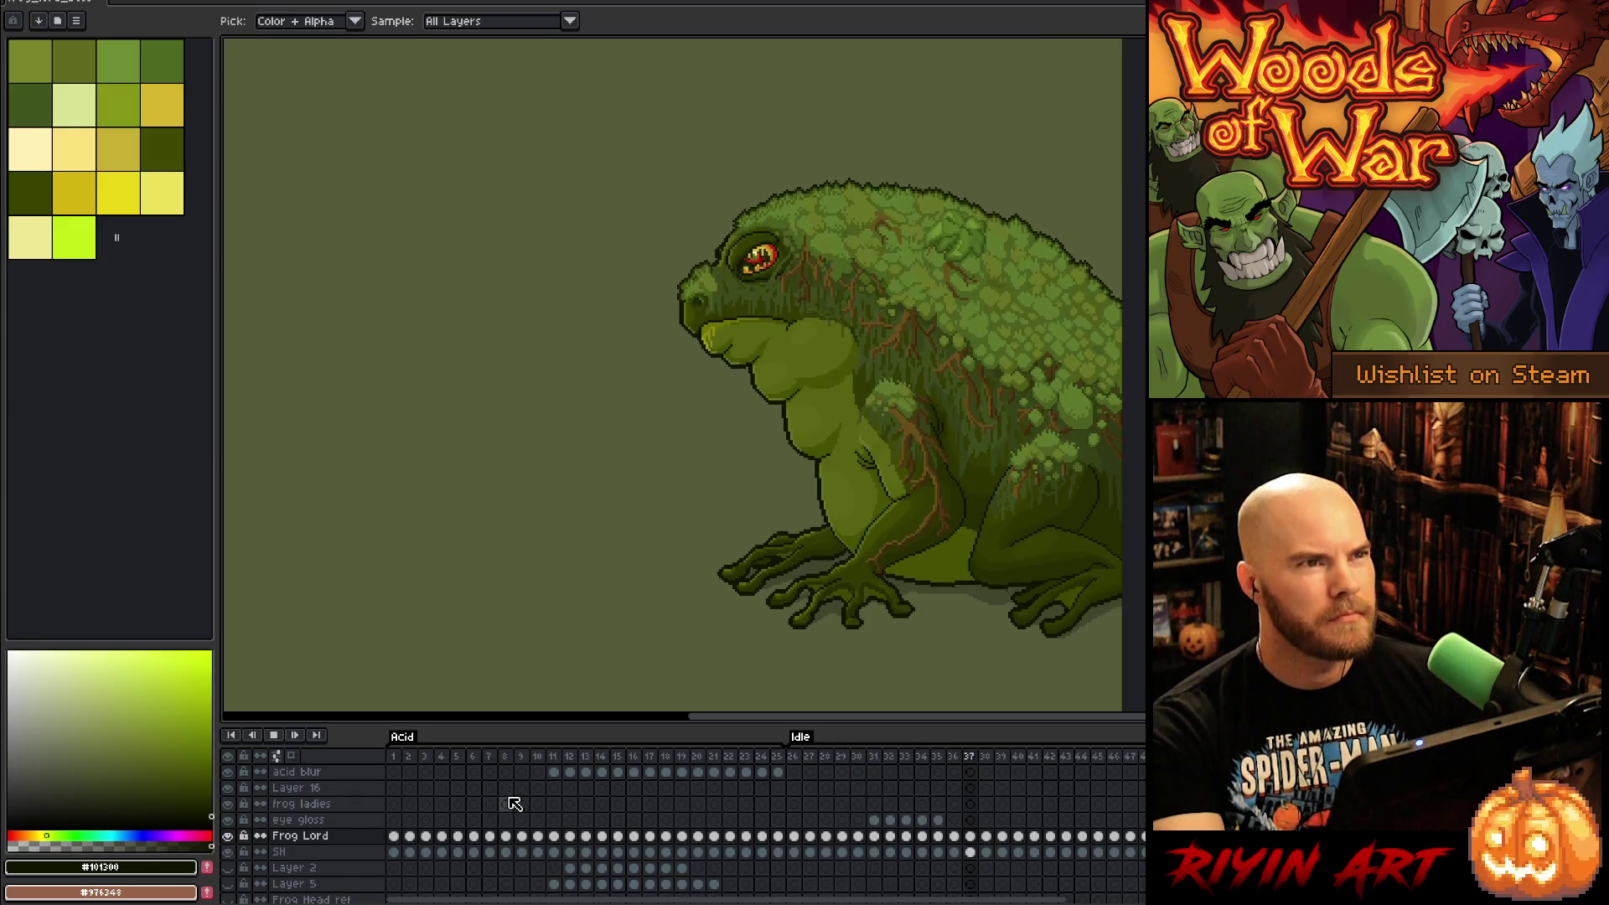
Step: Replay the acid-spit animation from the first frame of the Acid tag
key("Return")
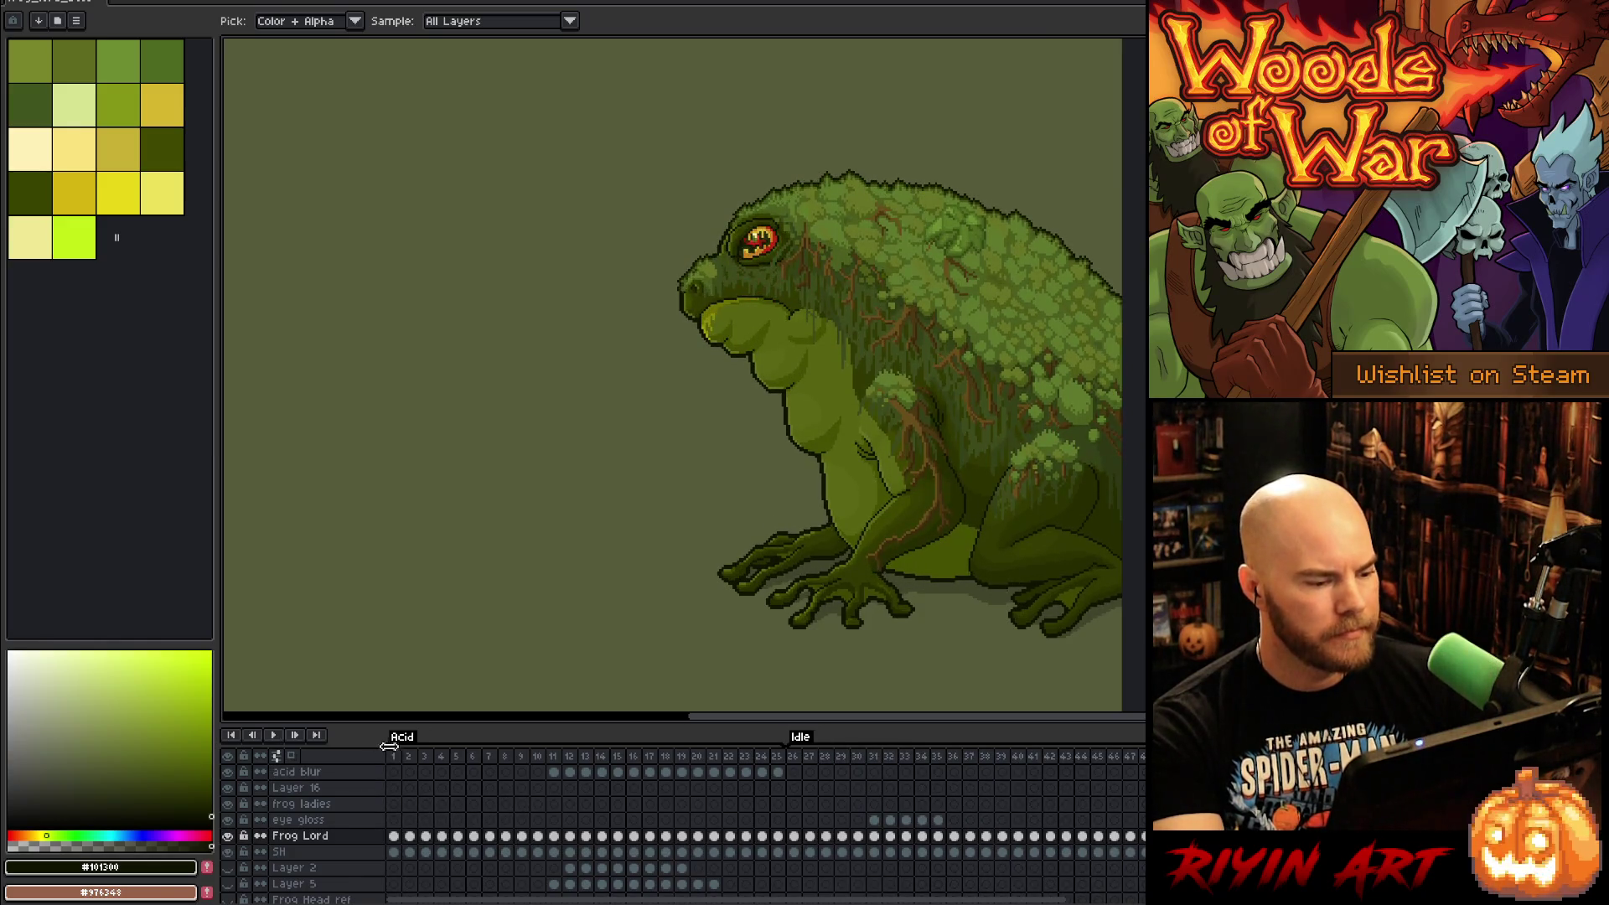
left_click(388, 746)
key("Return")
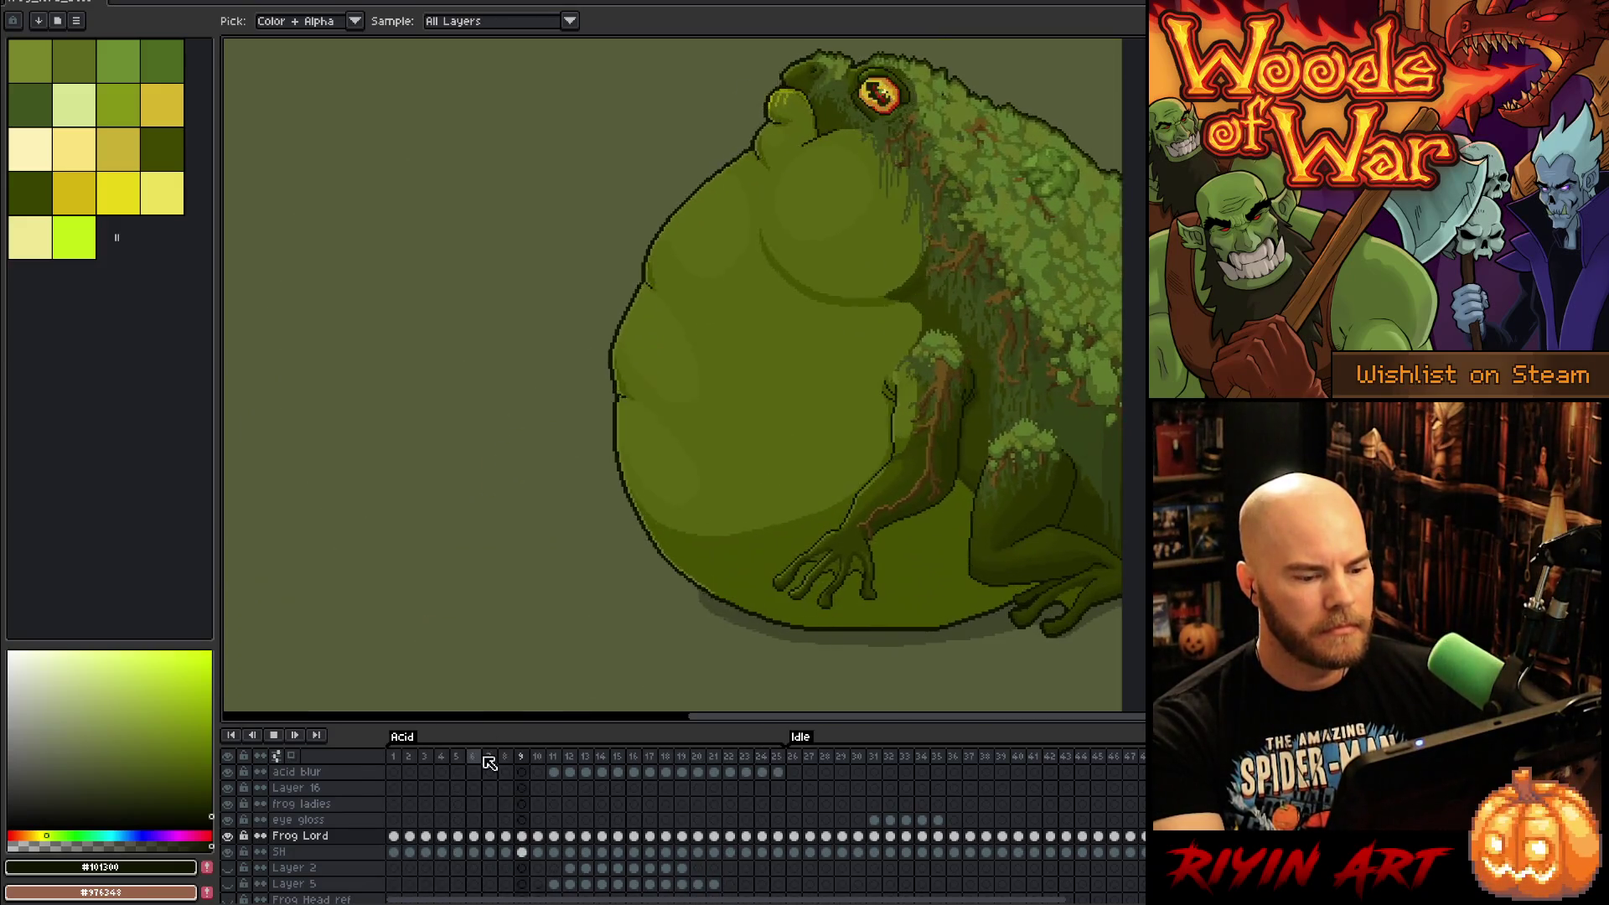
key("Return")
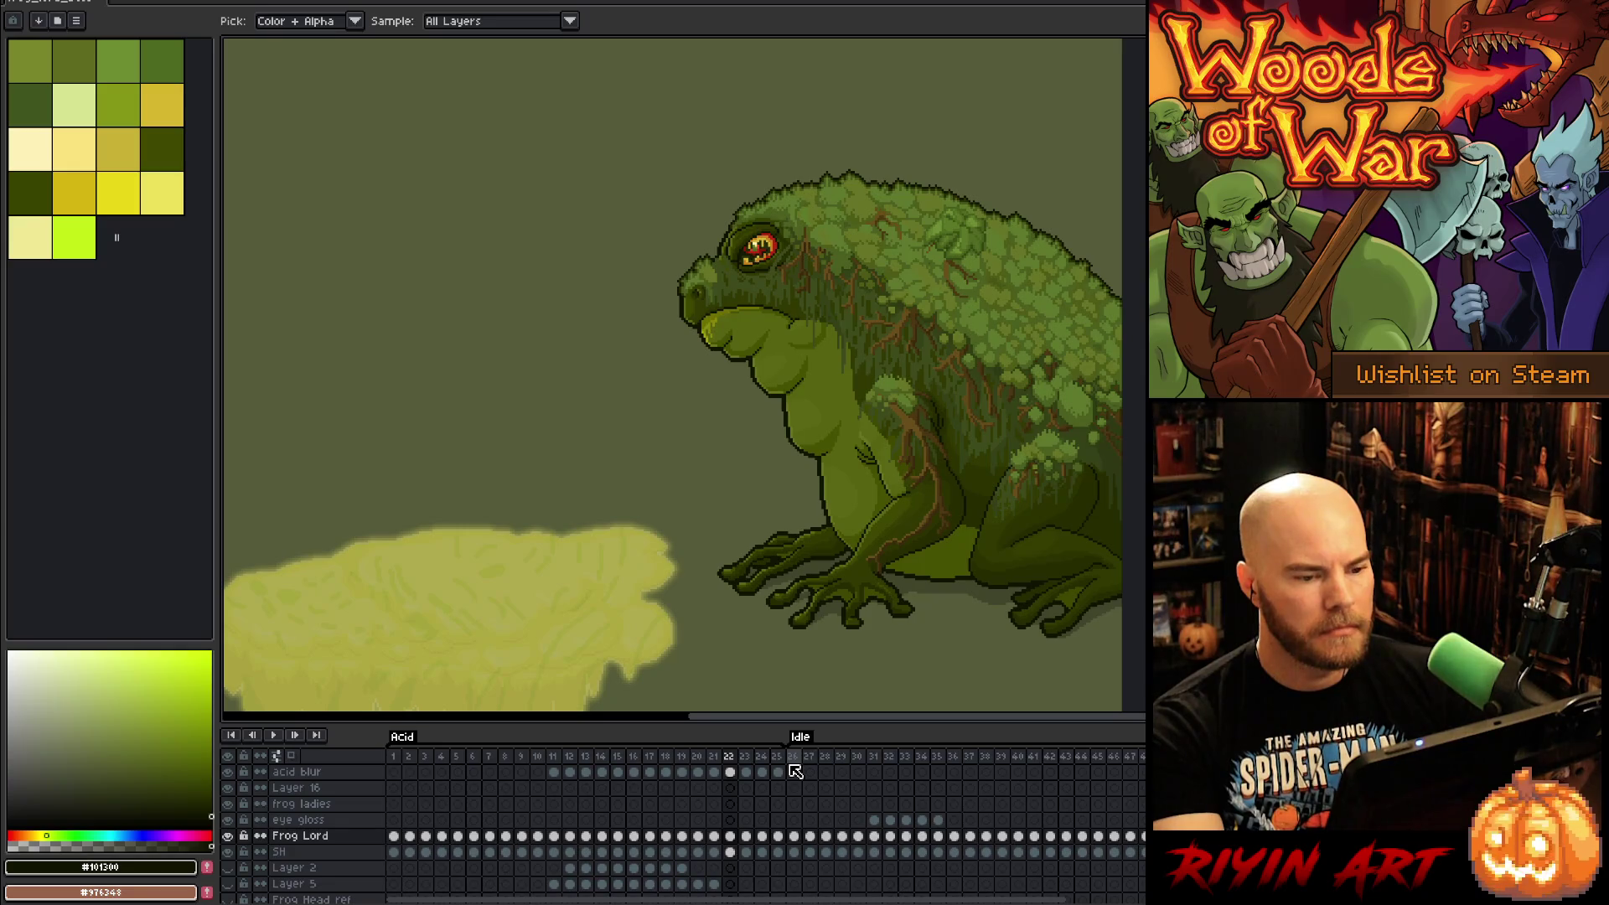
Step: Compare the acid splash frames 20–25, then play on into the idle tongue-lick frames
left_click(786, 758)
left_click(719, 770)
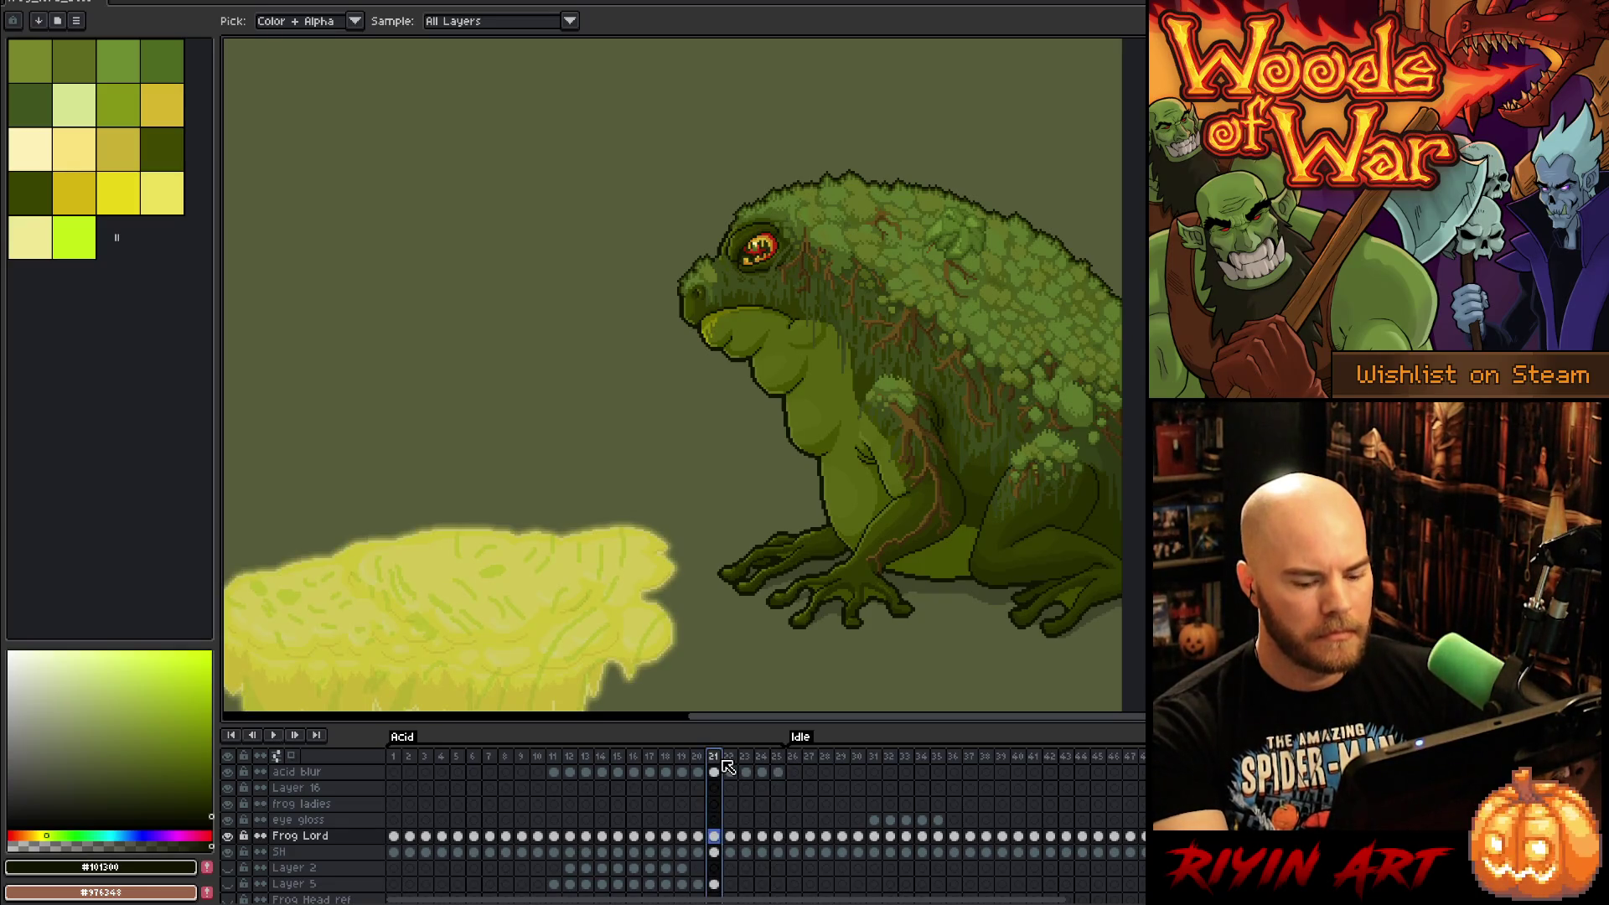
key("Right")
key("Right")
key("Right")
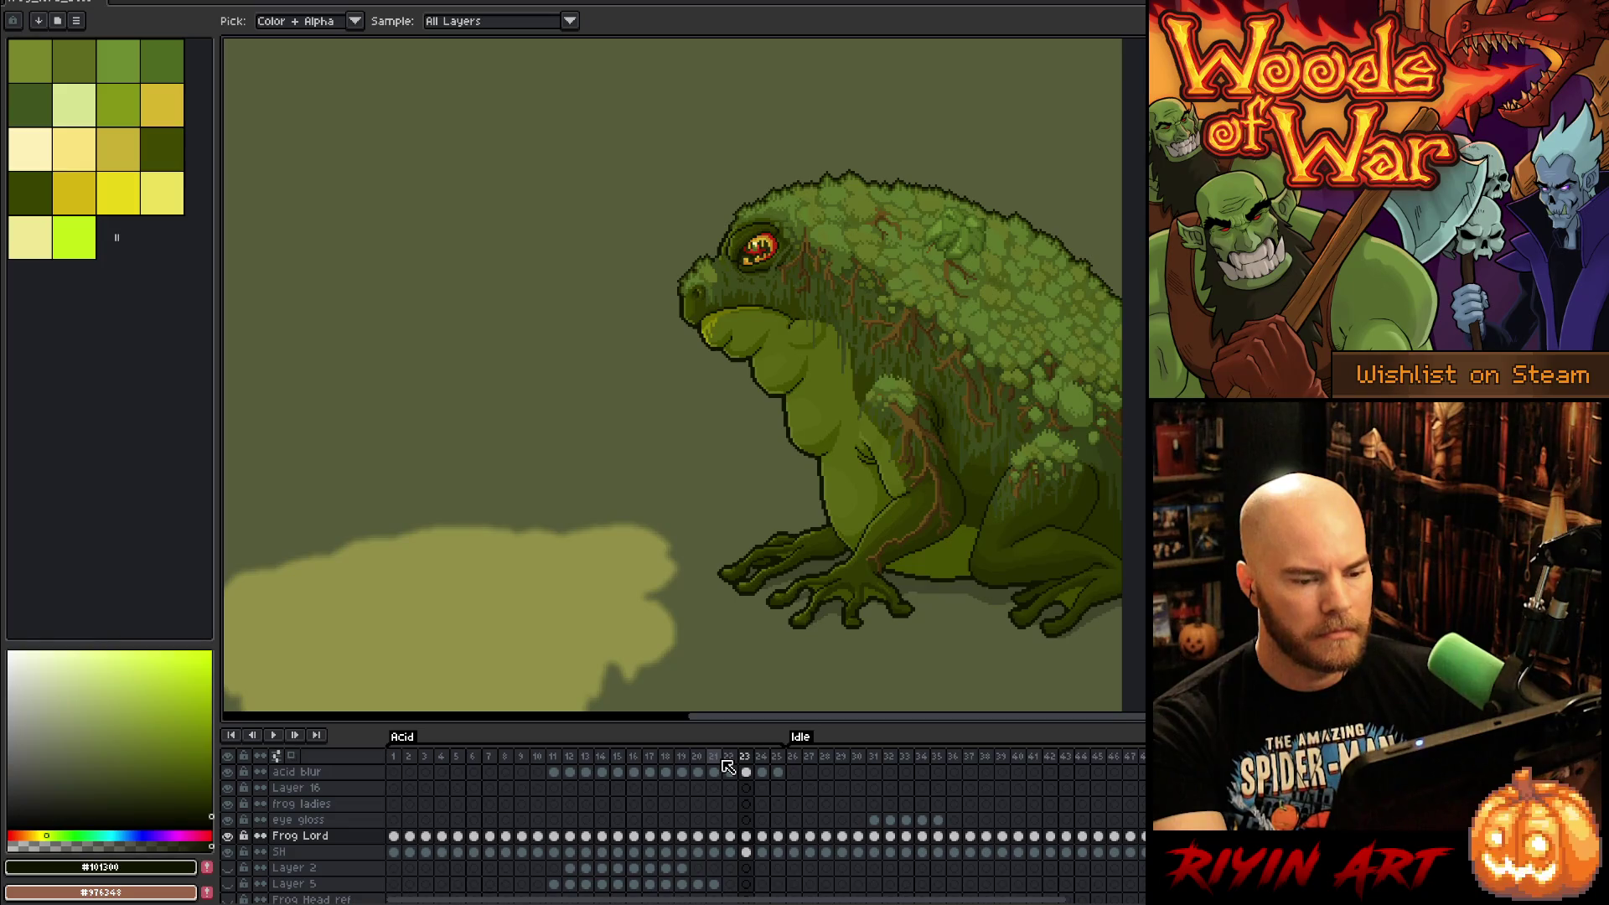
key("Left")
key("Left")
key("Left")
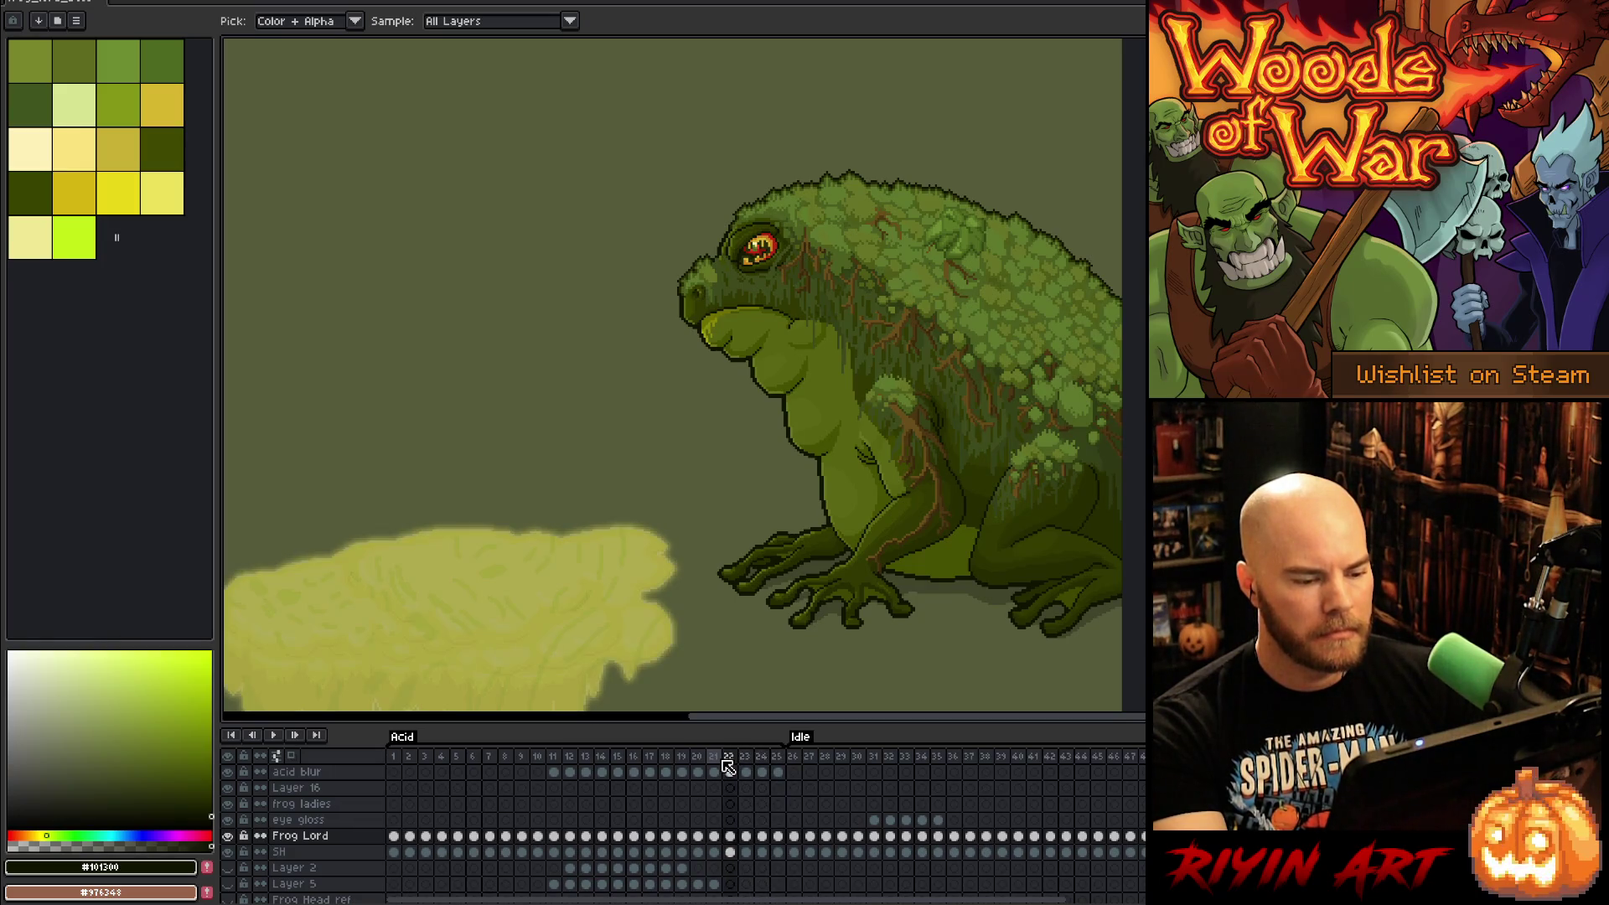
key("Right")
key("Right")
key("Left")
key("Left")
key("Right")
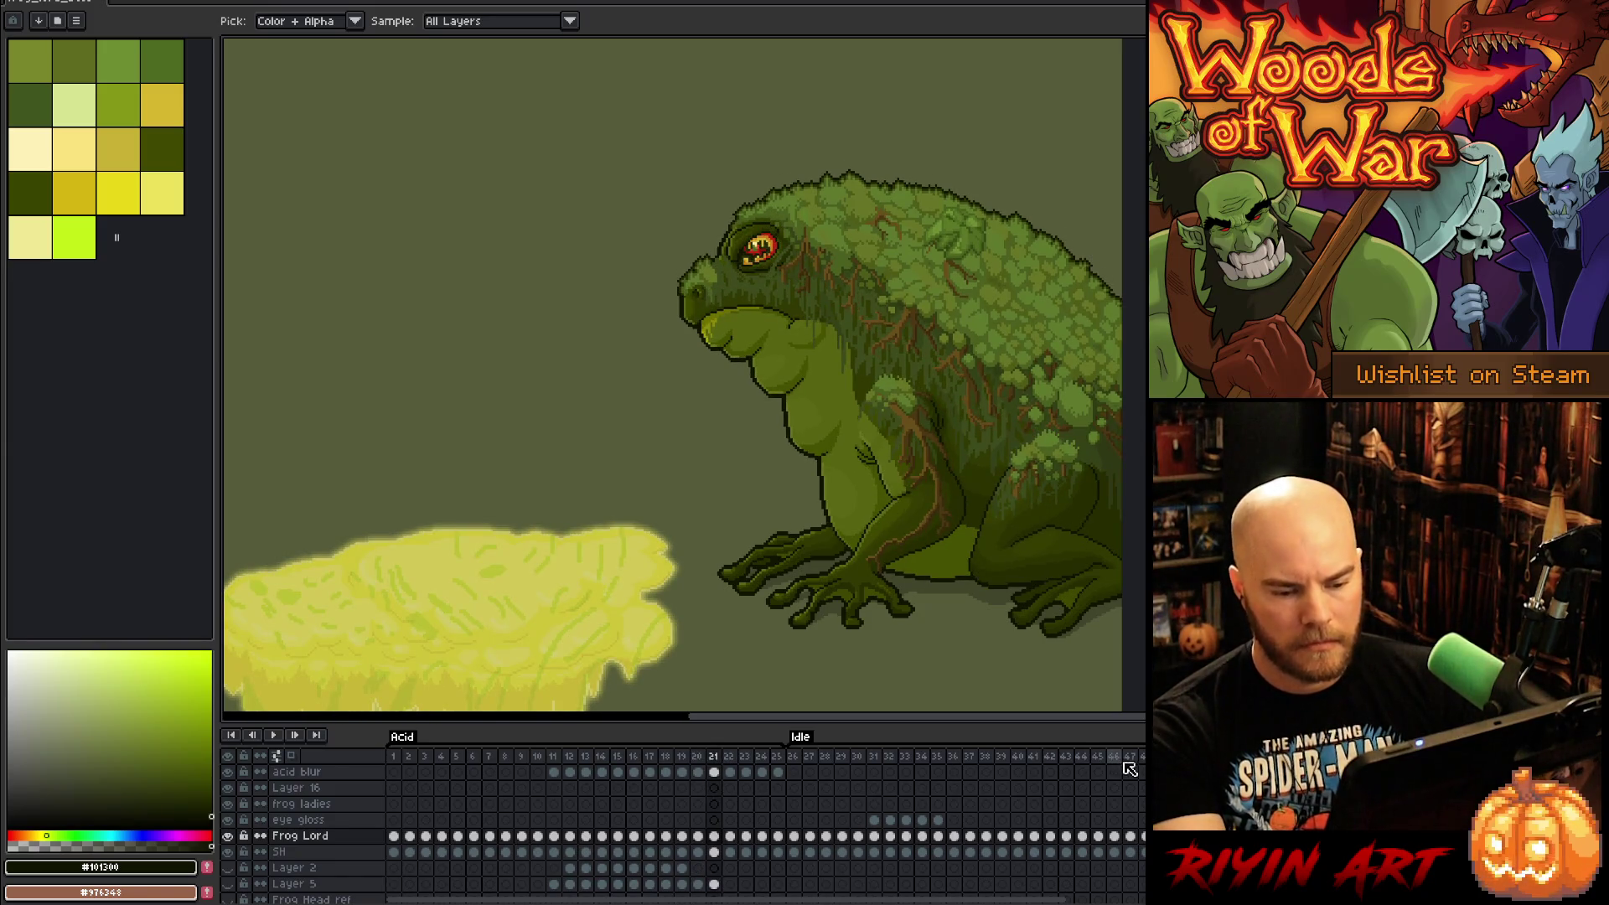
key("Left")
key("Right")
key("Right")
key("Right")
key("Right")
key("Right")
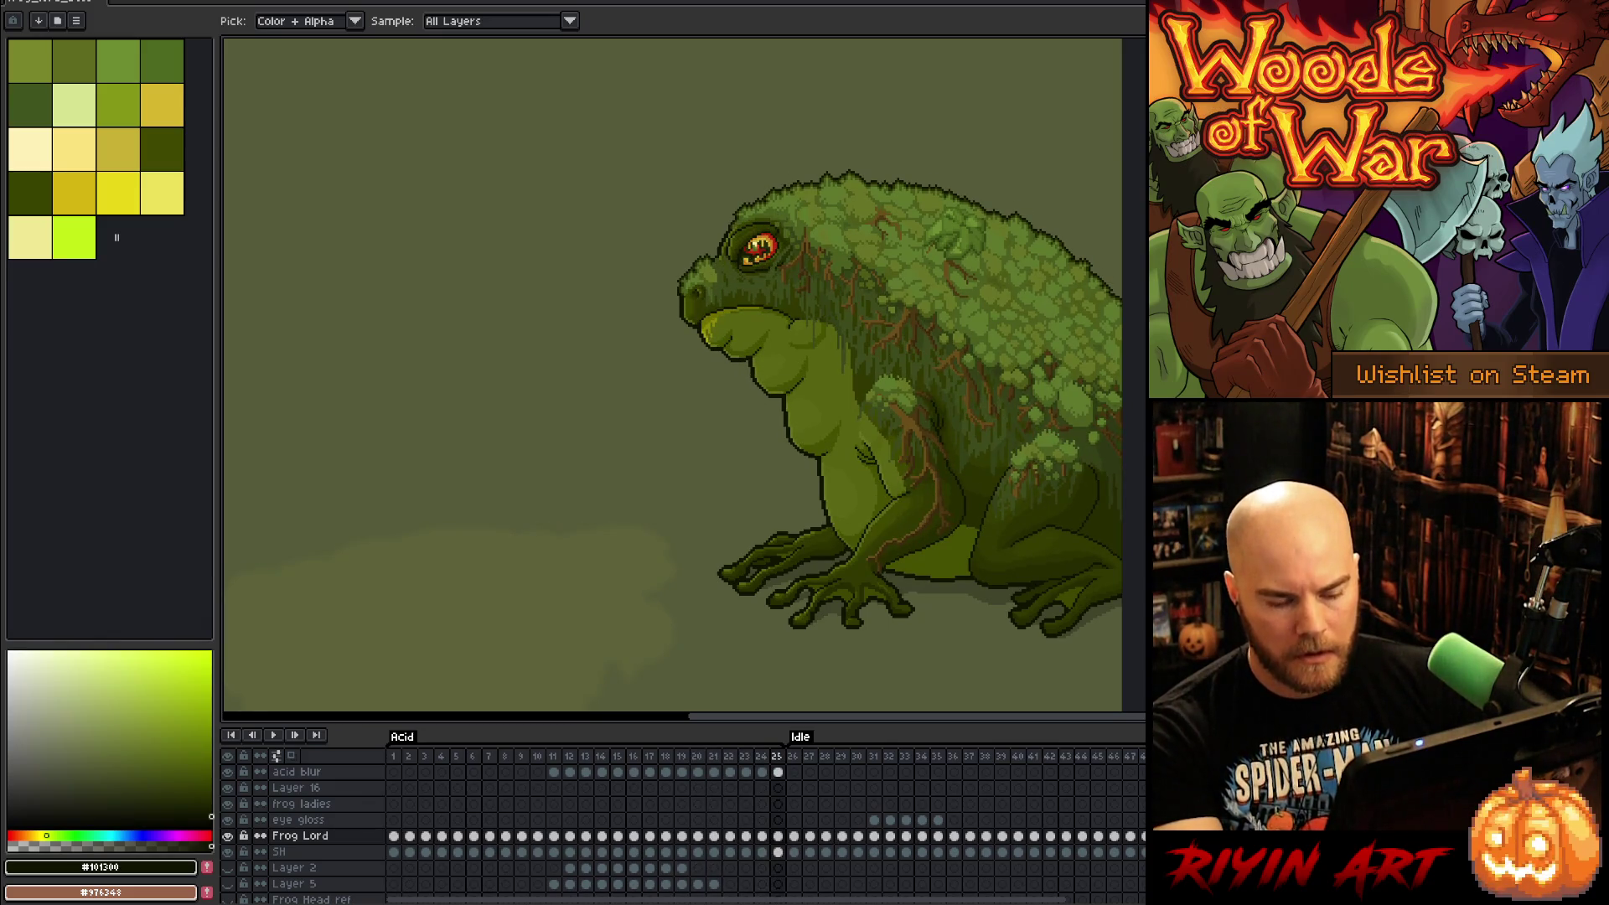
key("Return")
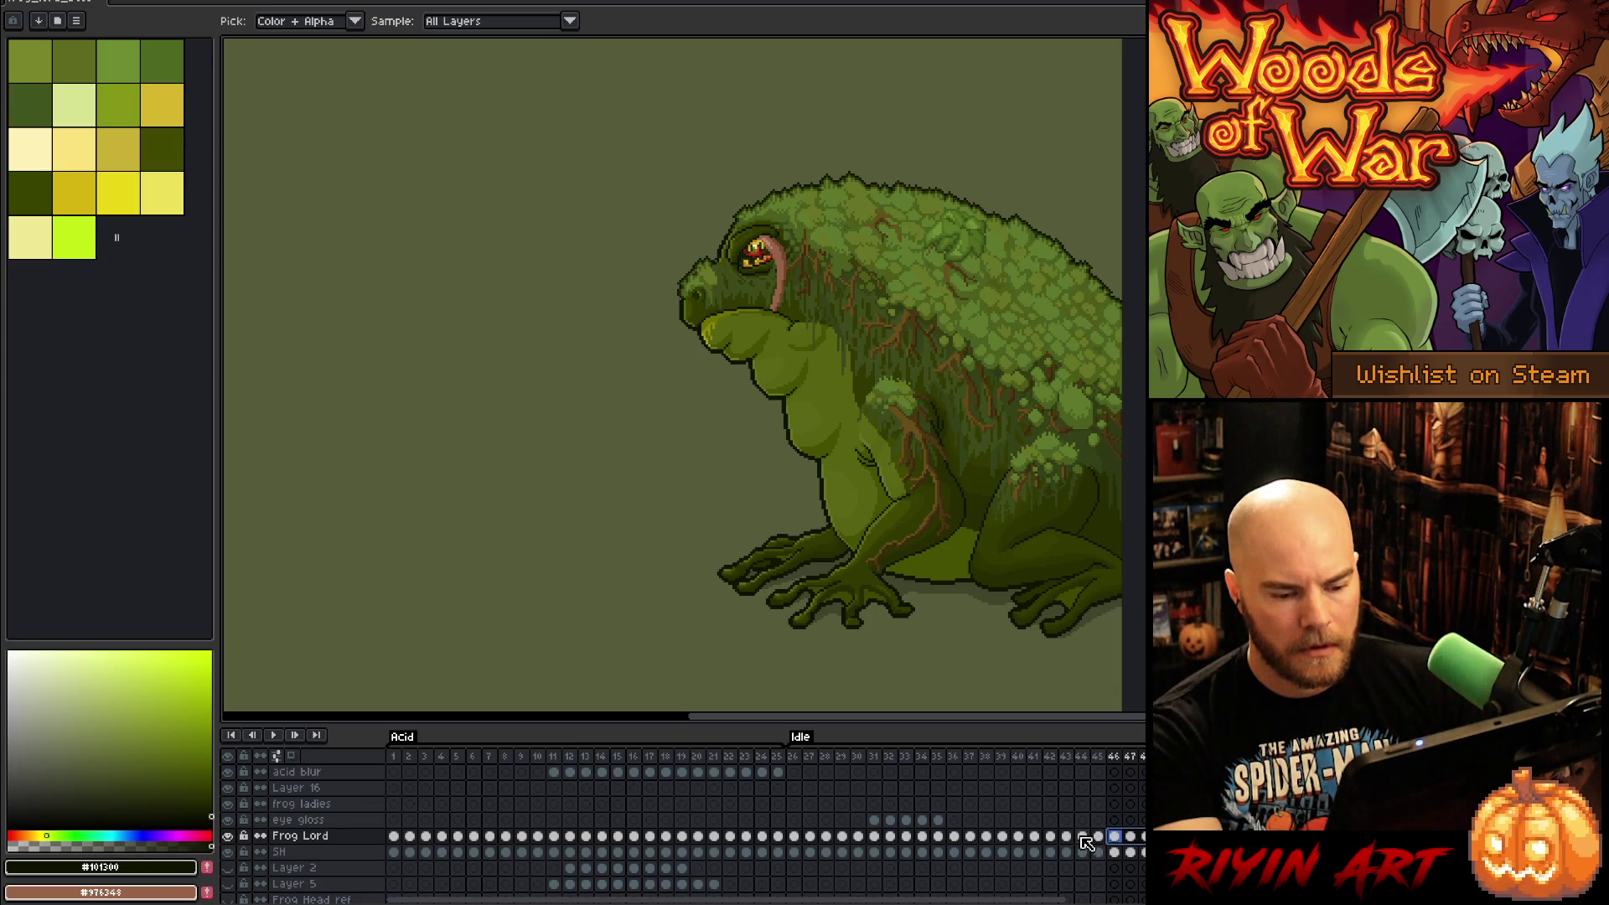
Step: Check the frog poses on frames 44, 41, 42 and 43, then select Frog Lord frames 42–47
left_click(1082, 837)
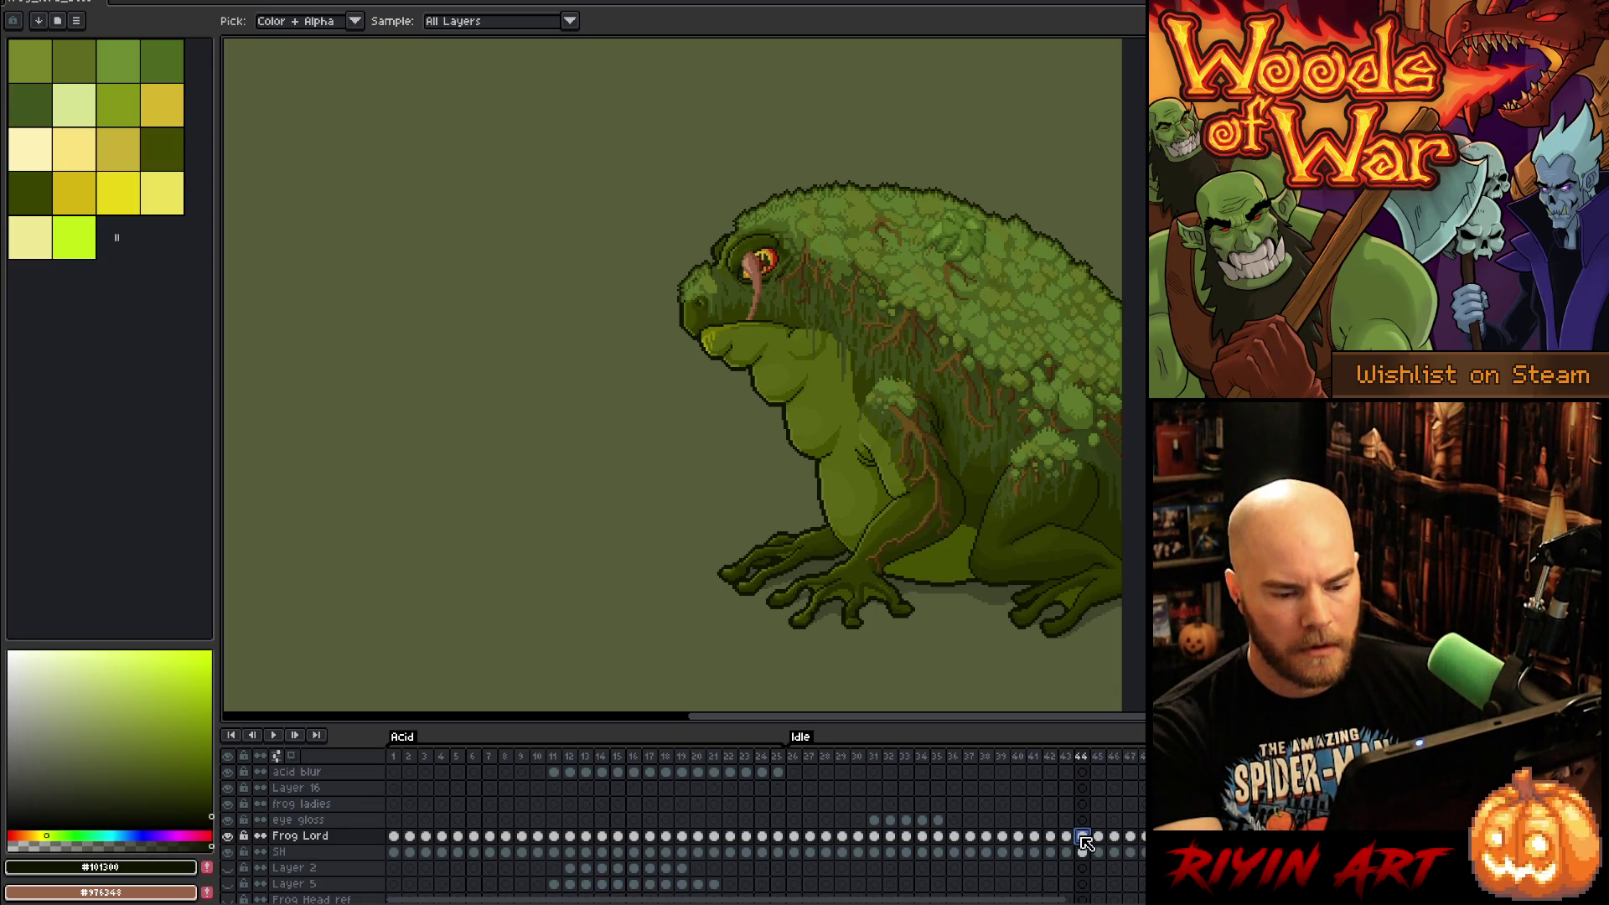
left_click(1036, 836)
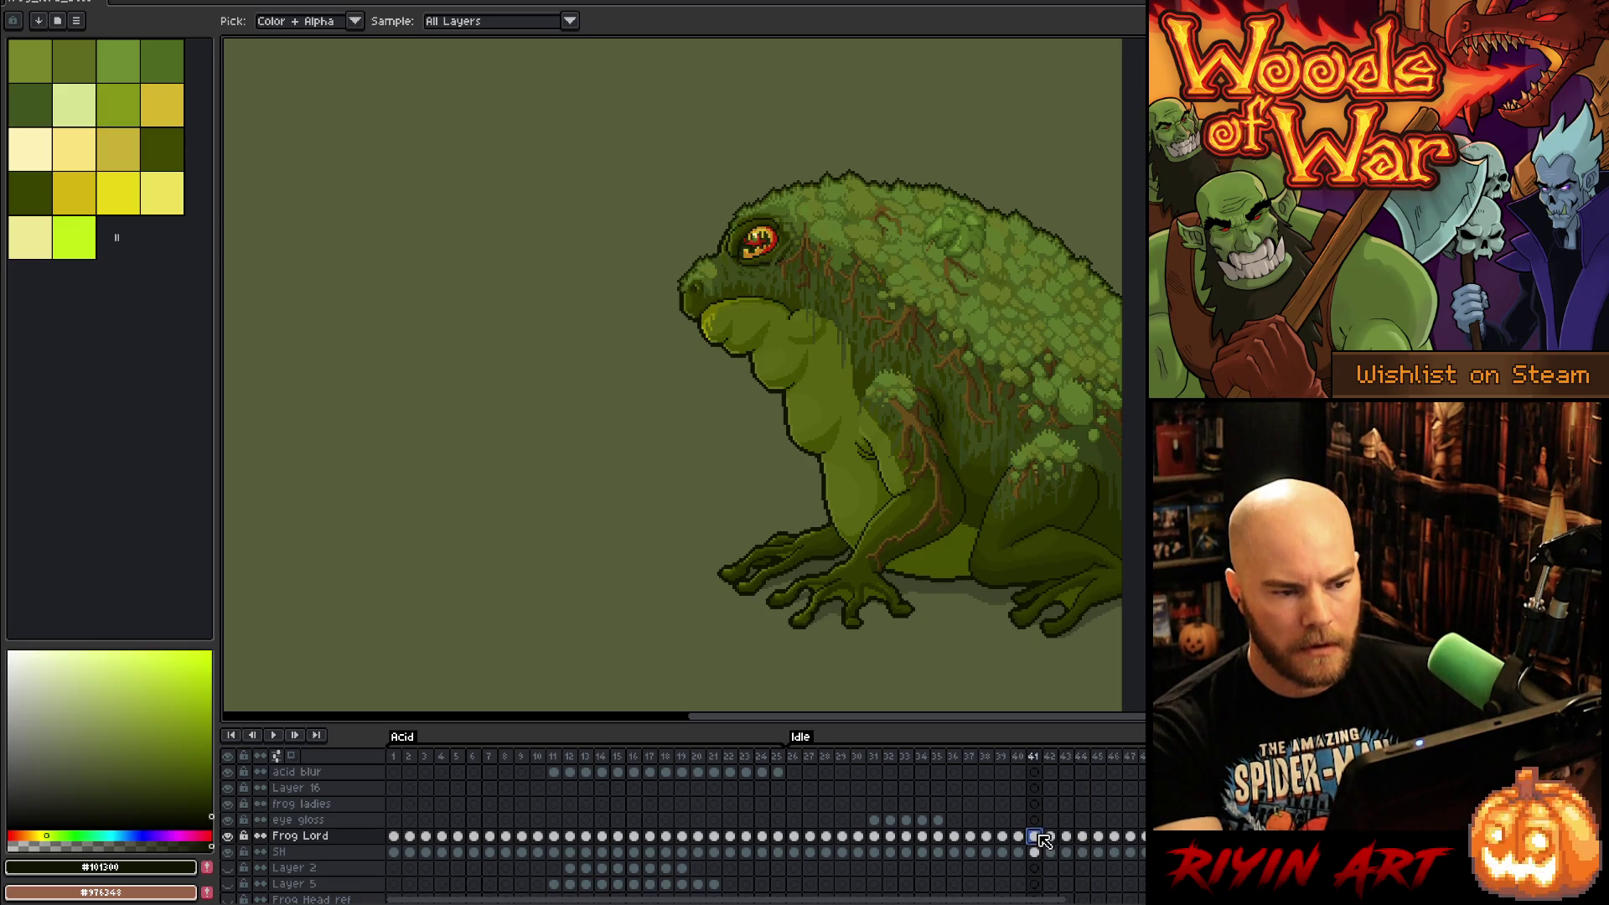
left_click(1050, 837)
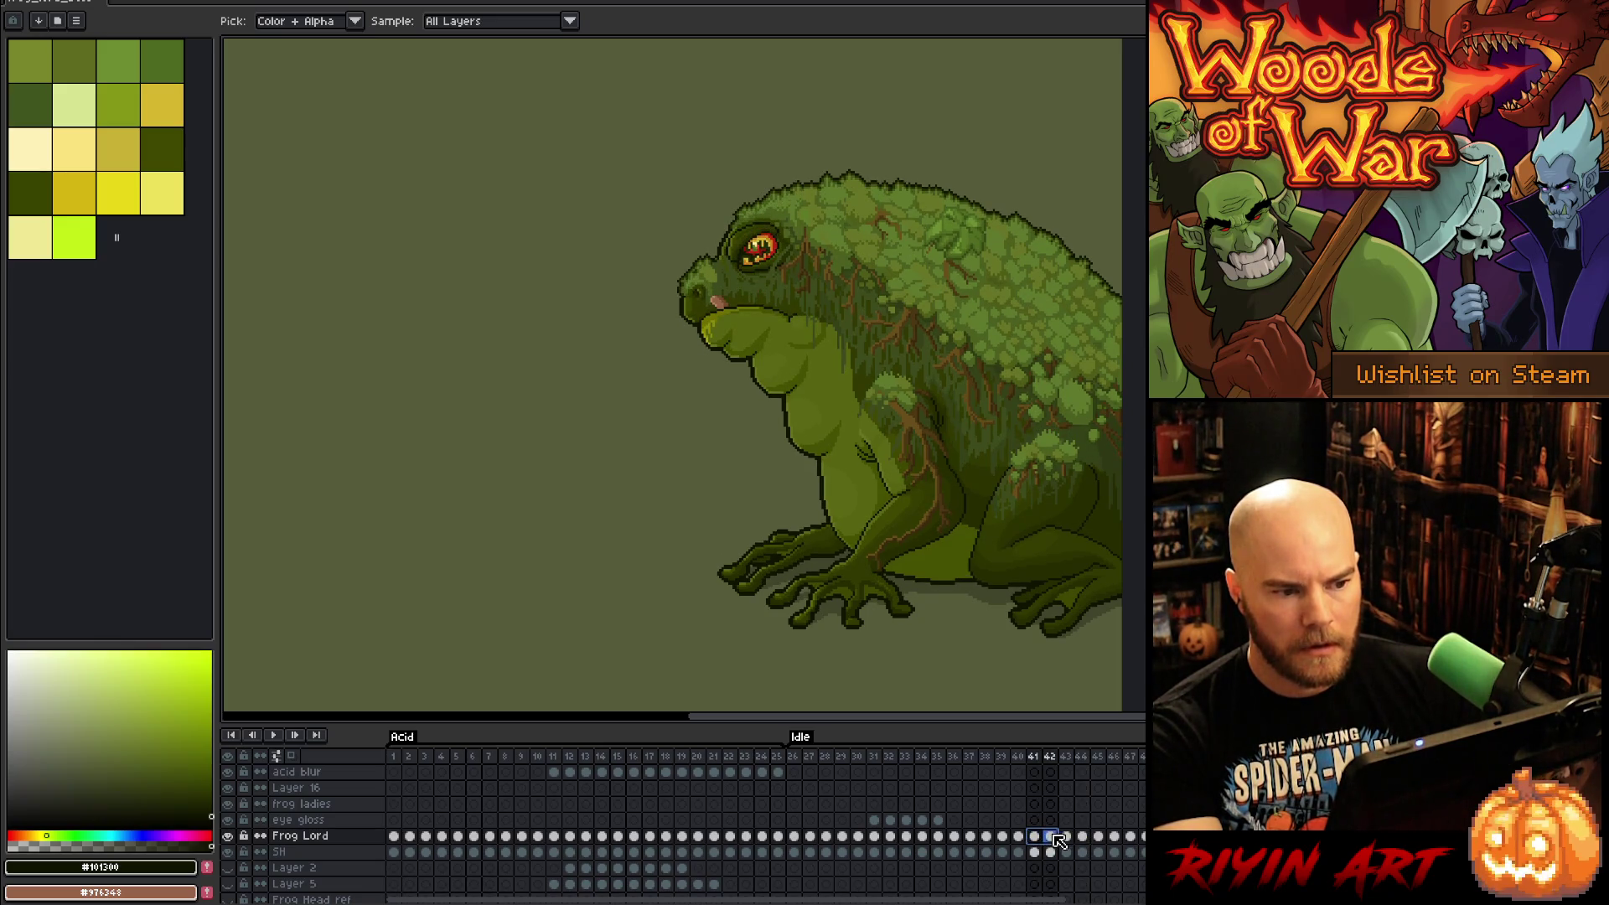
left_click(1056, 836)
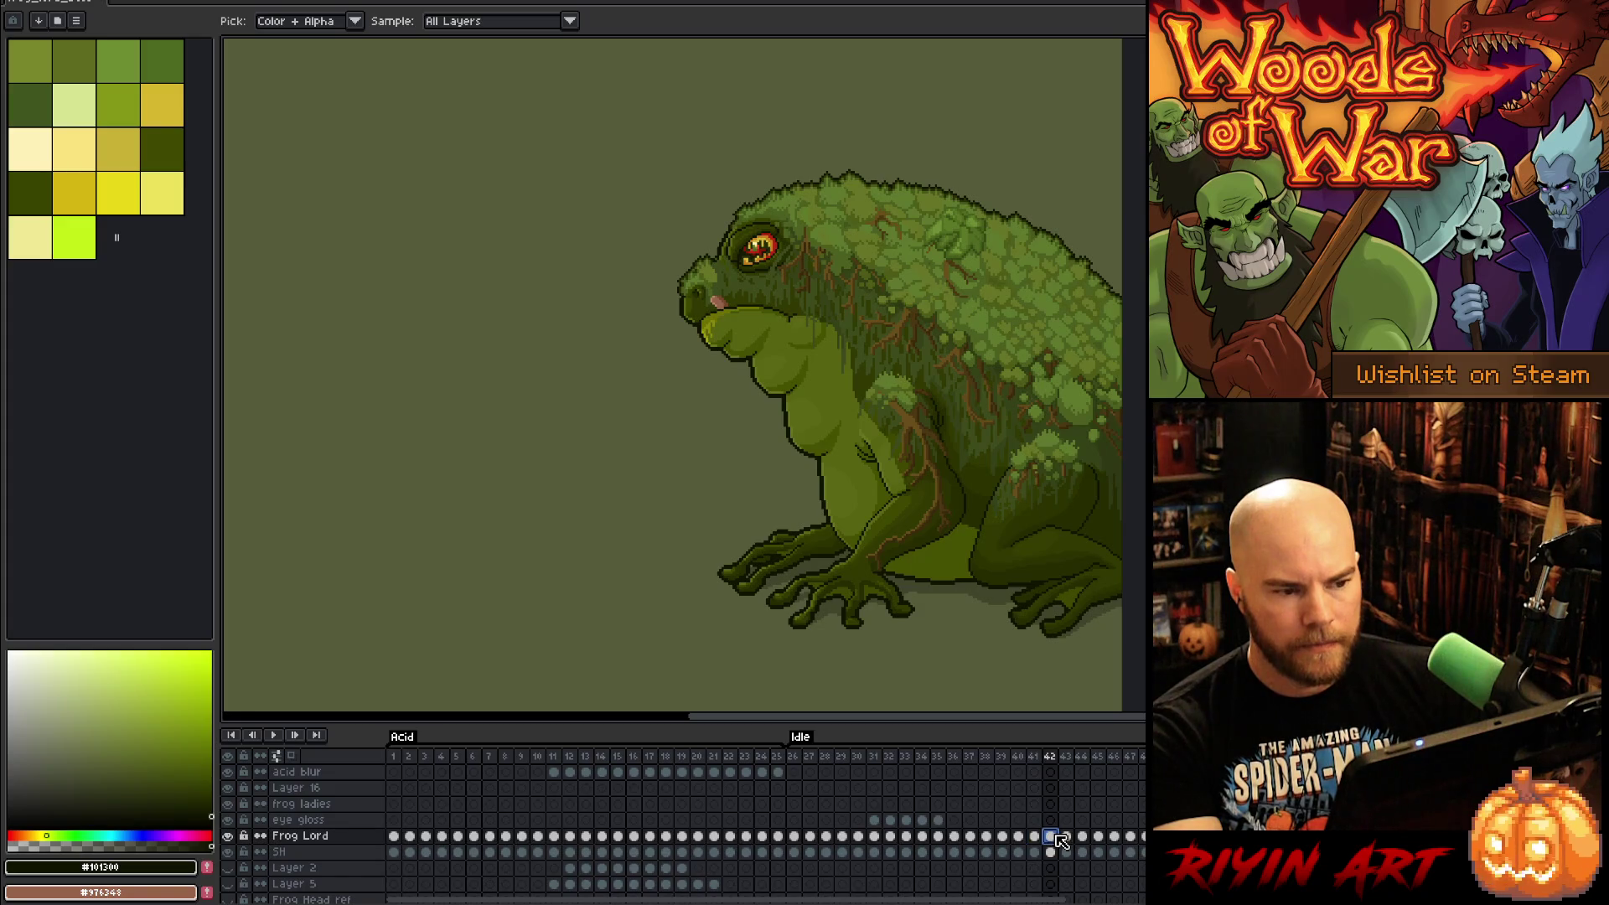
left_click(1066, 836)
left_click_drag(1060, 845, 1130, 852)
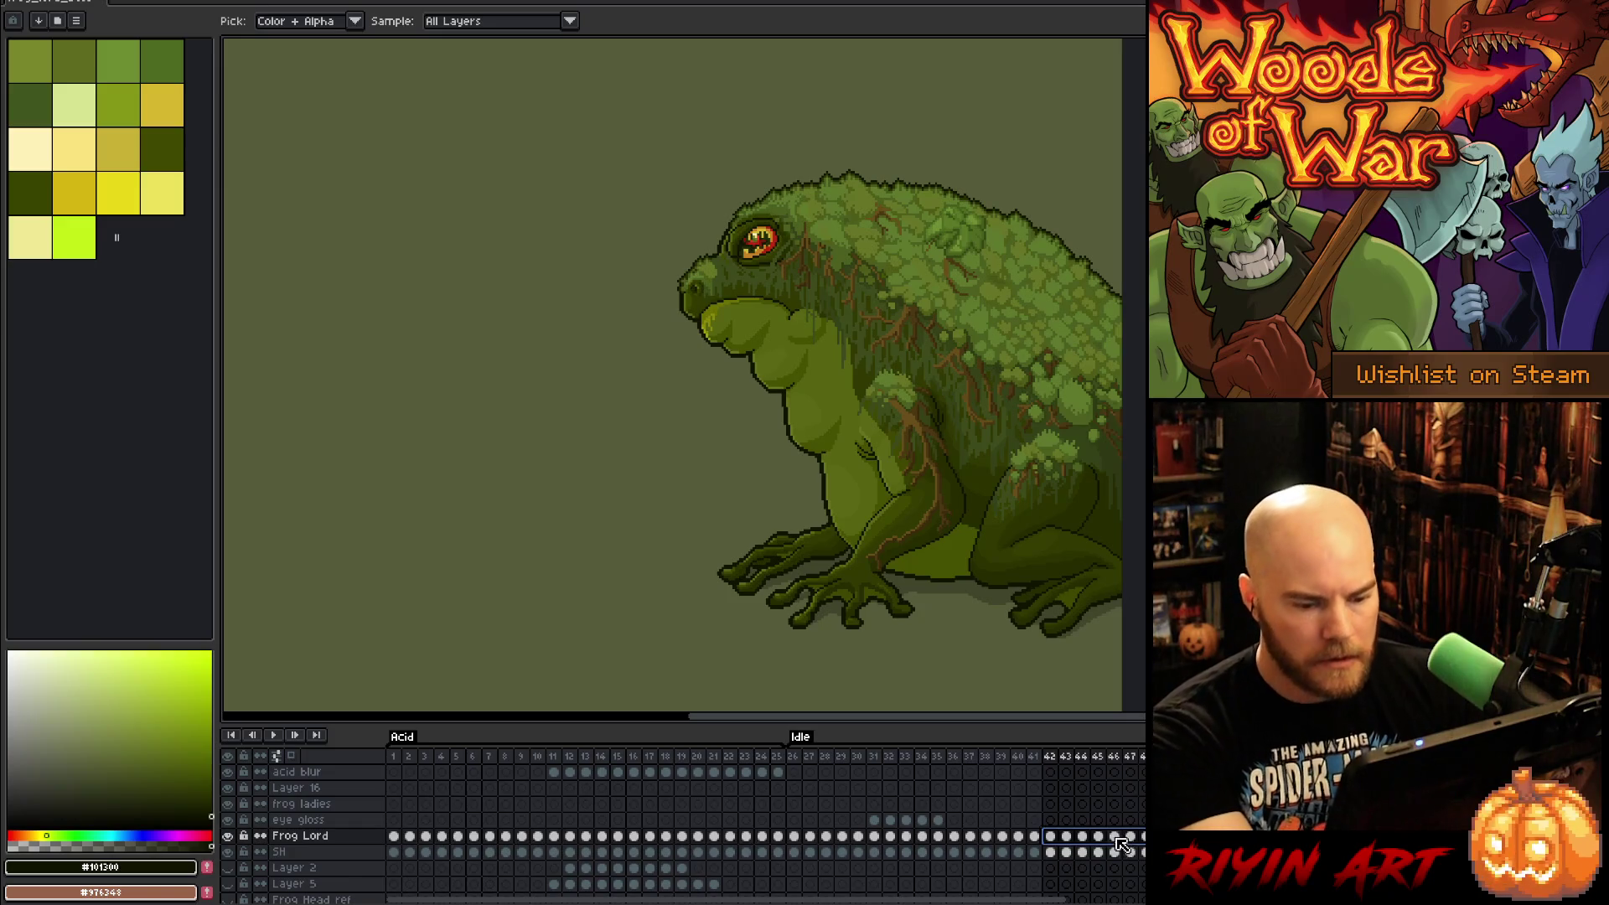
Step: Step through acid splash frames 19–24 to watch the splash darken
left_click(714, 762)
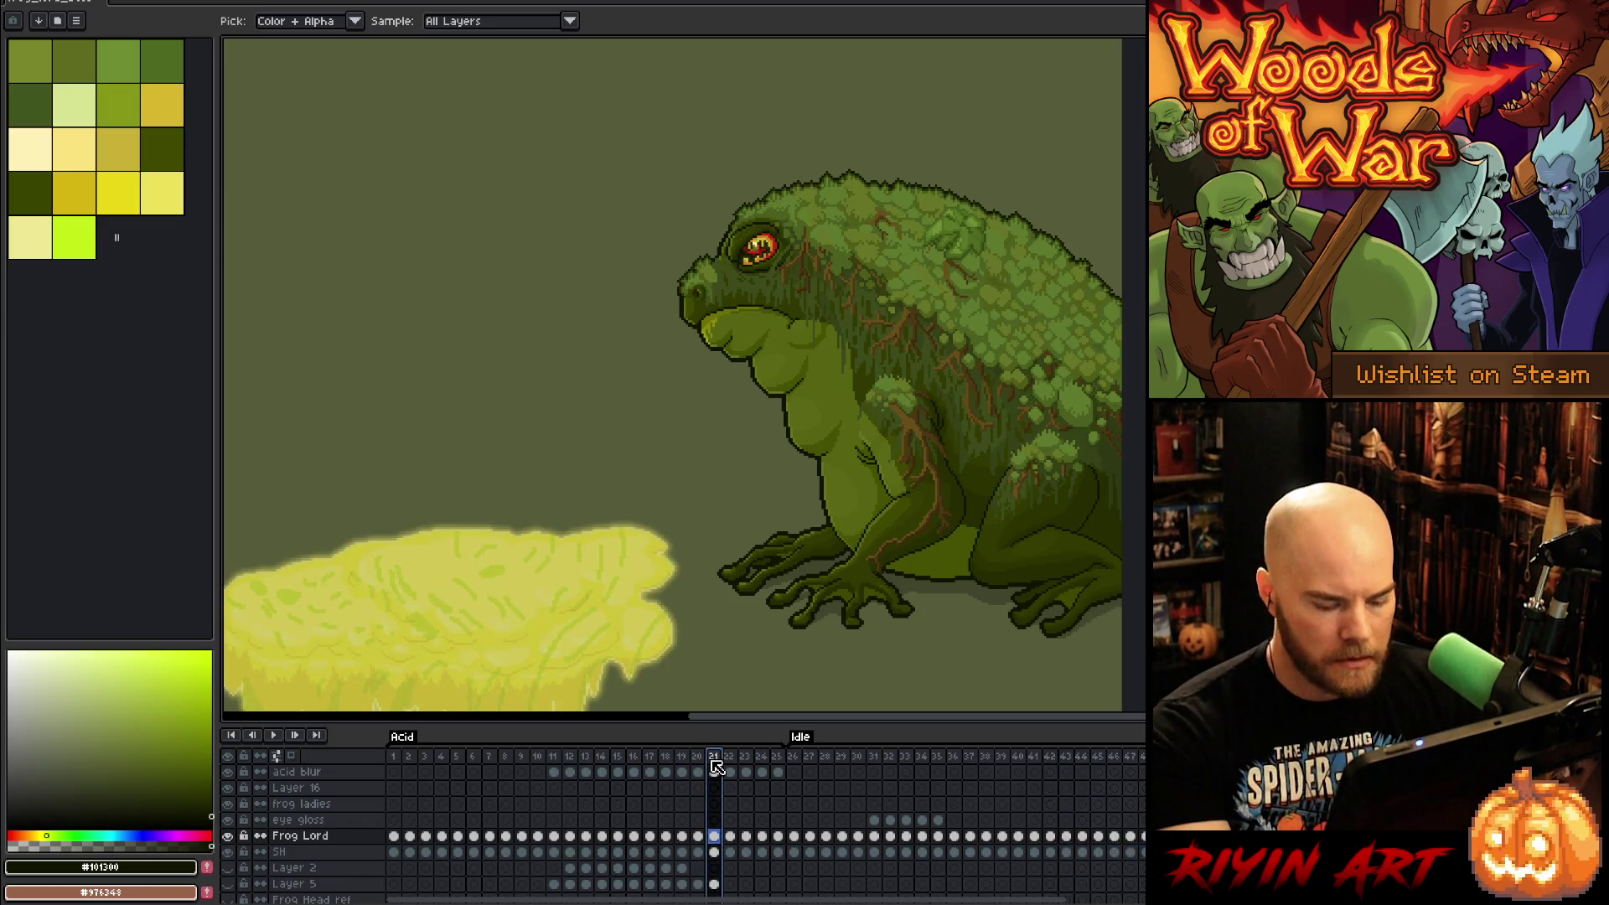
key("Left")
key("Left")
key("Right")
key("Right")
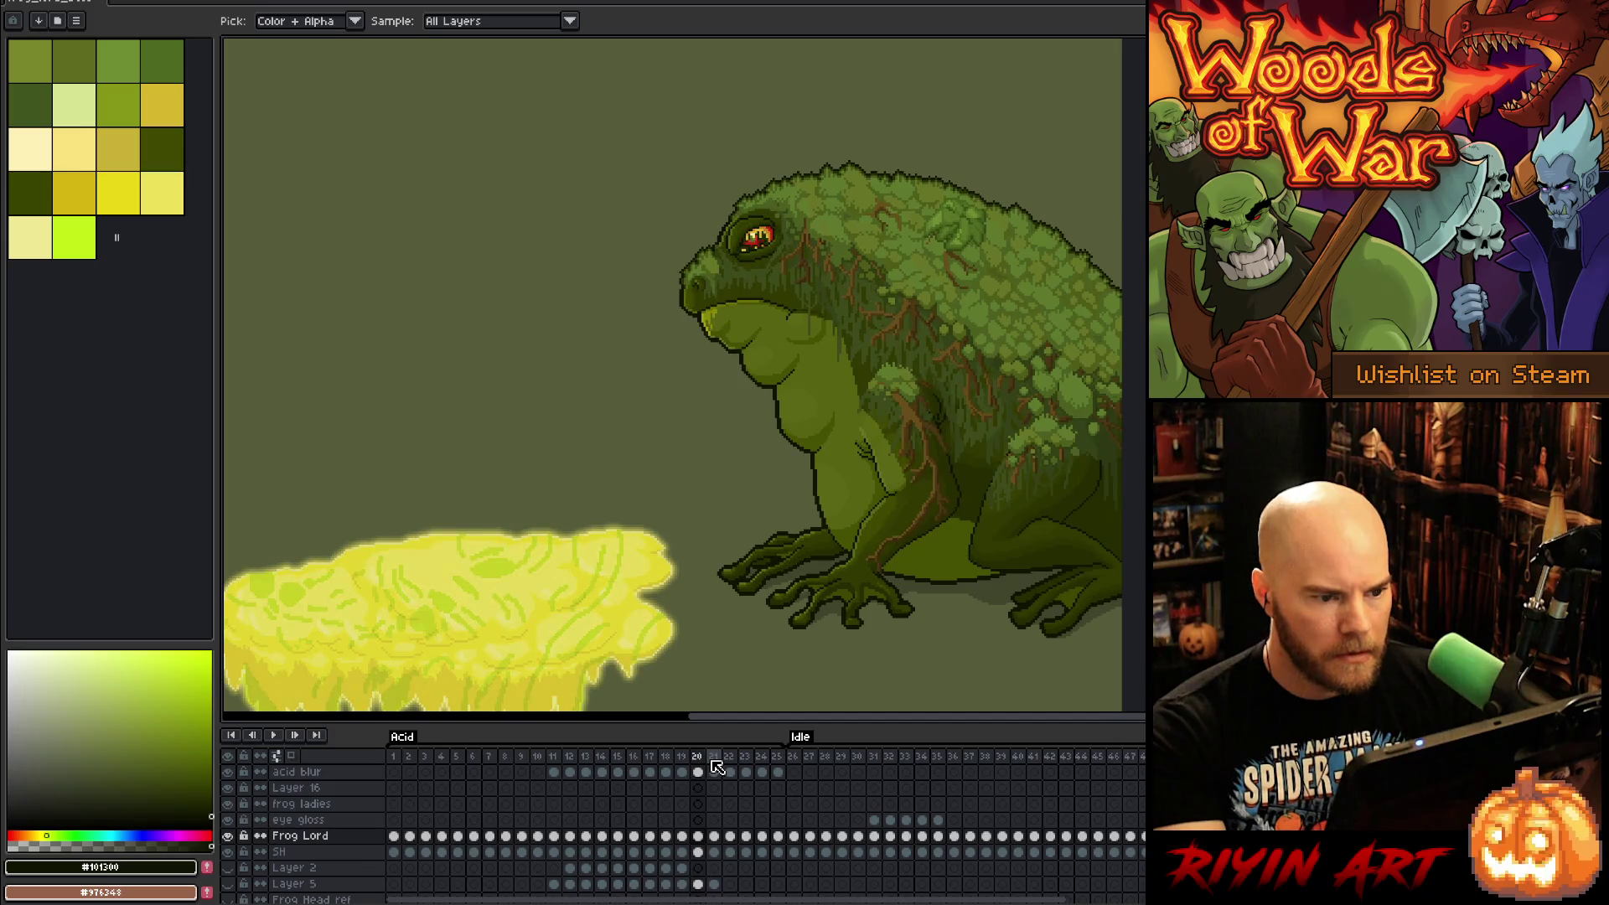
key("Right")
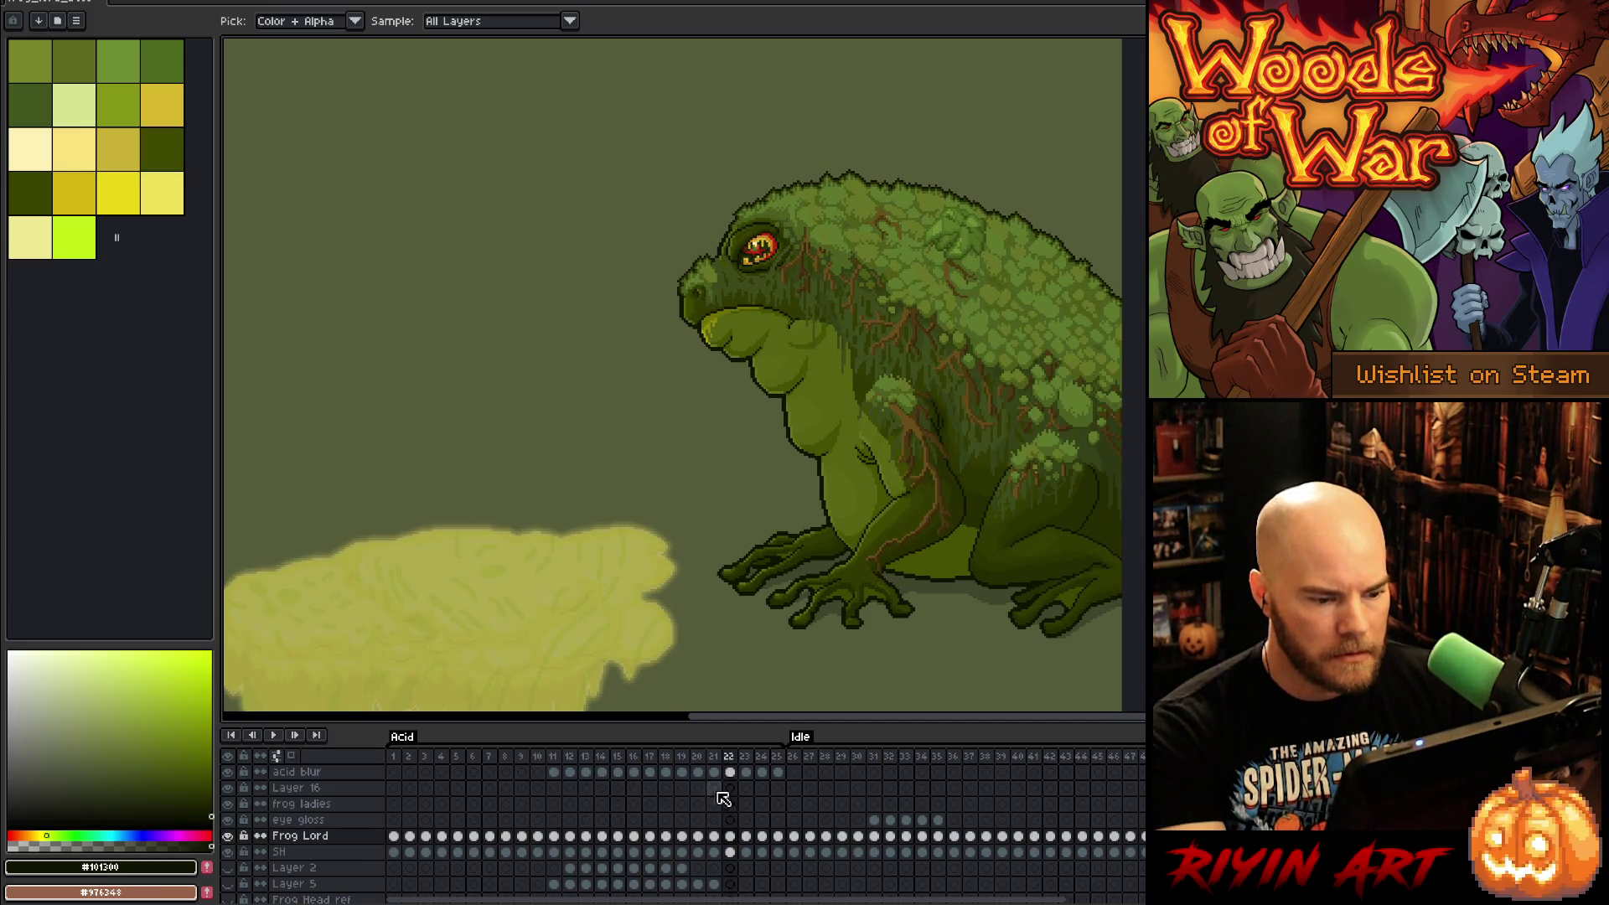
key("Left")
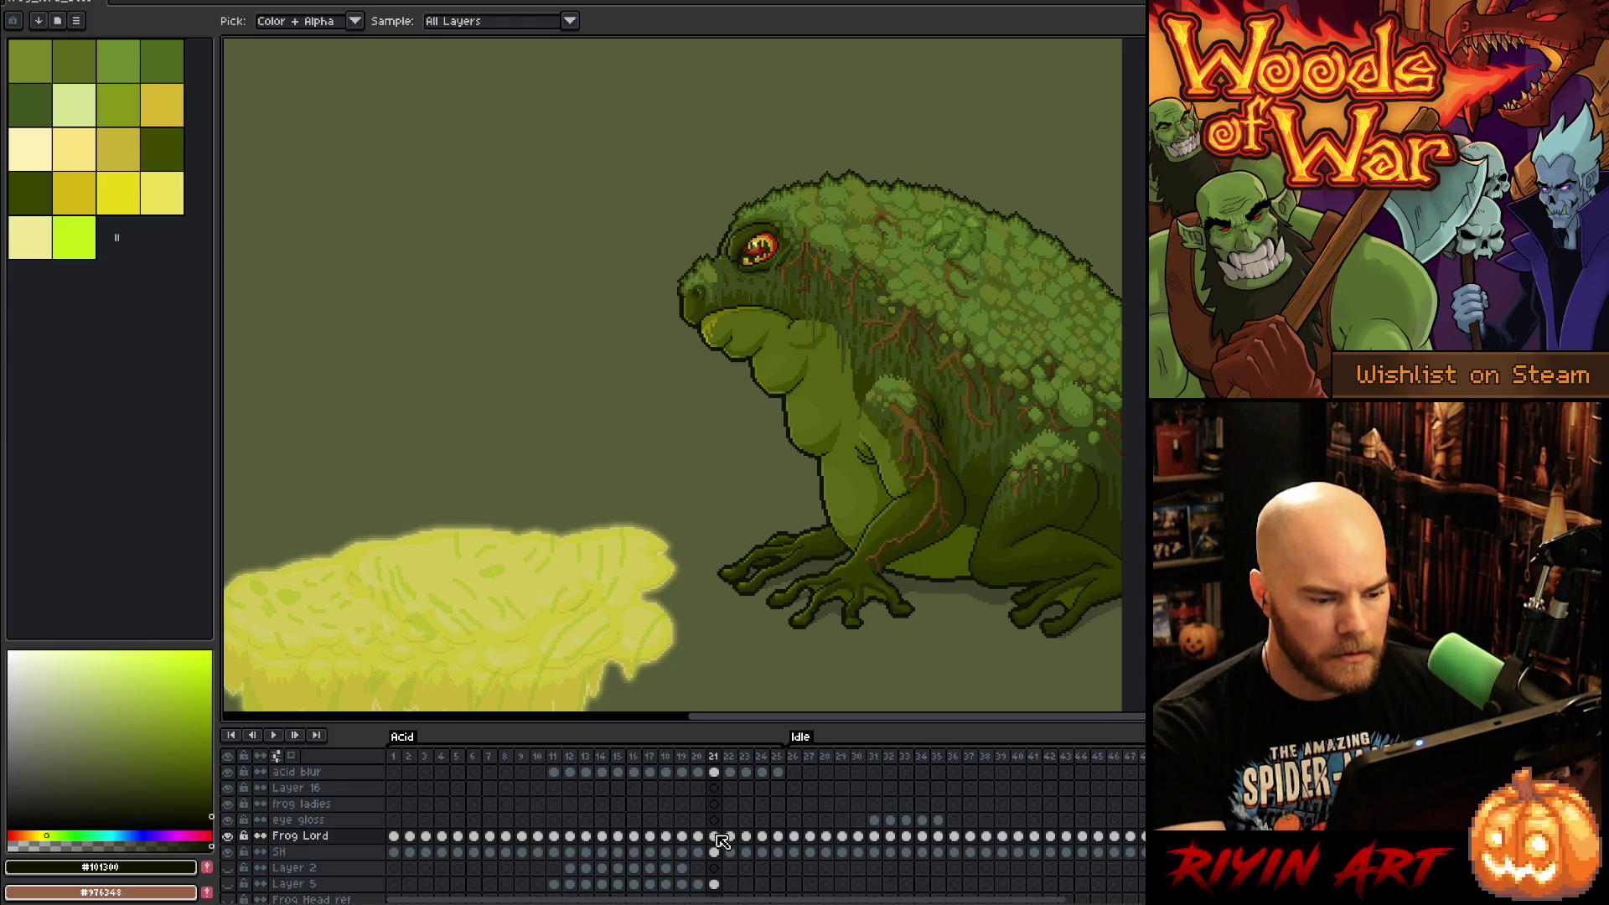
left_click(732, 838)
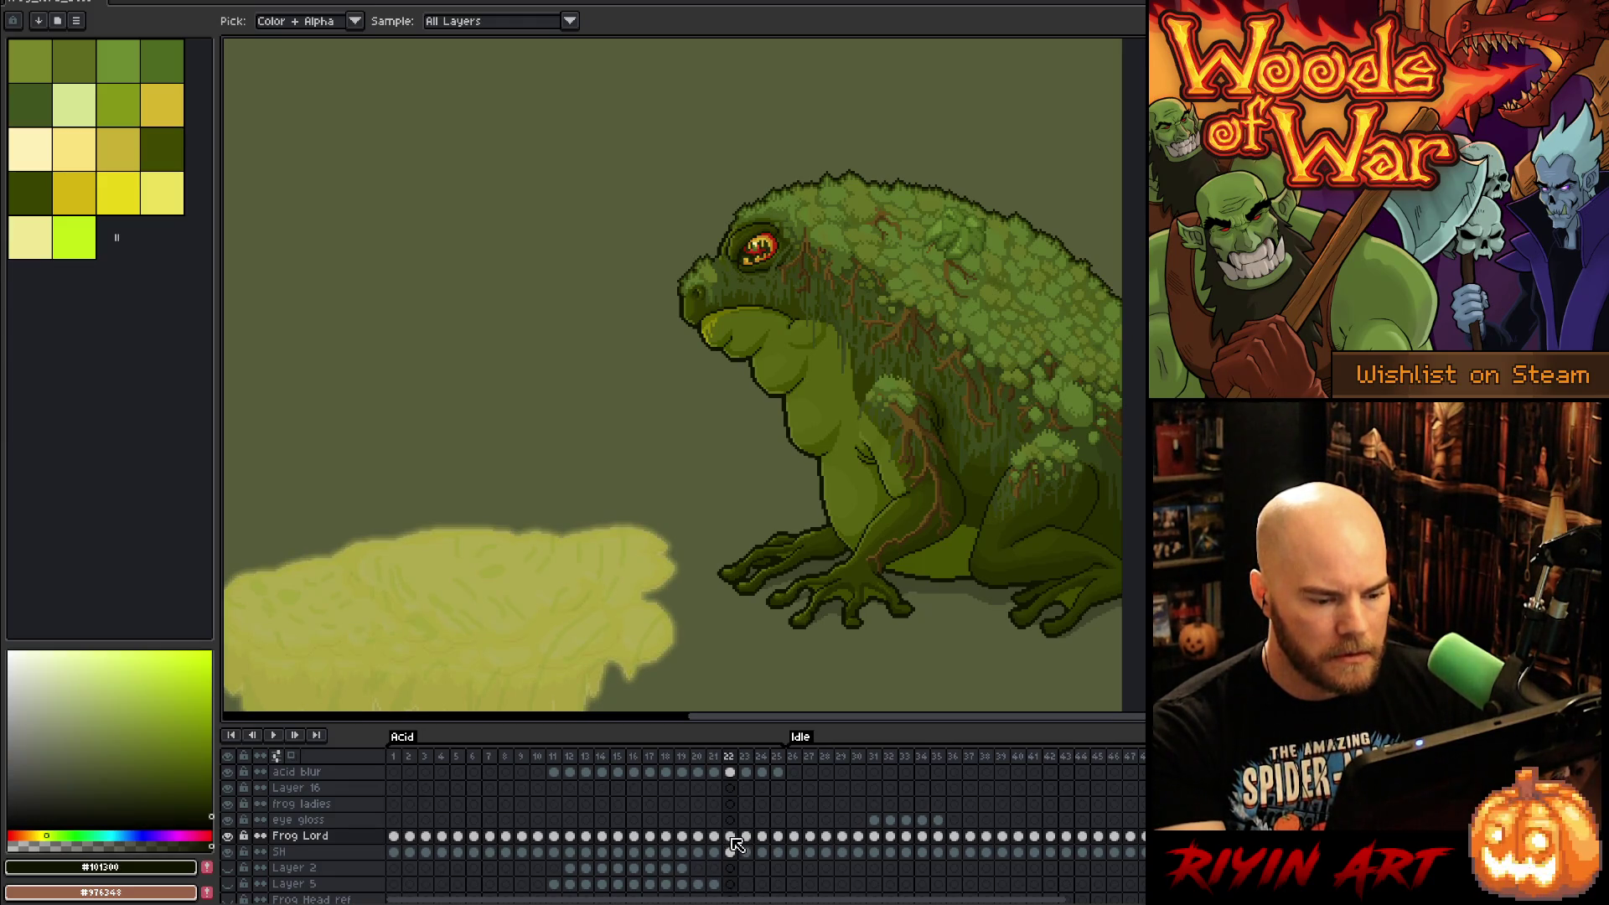
key("Right")
key("Right")
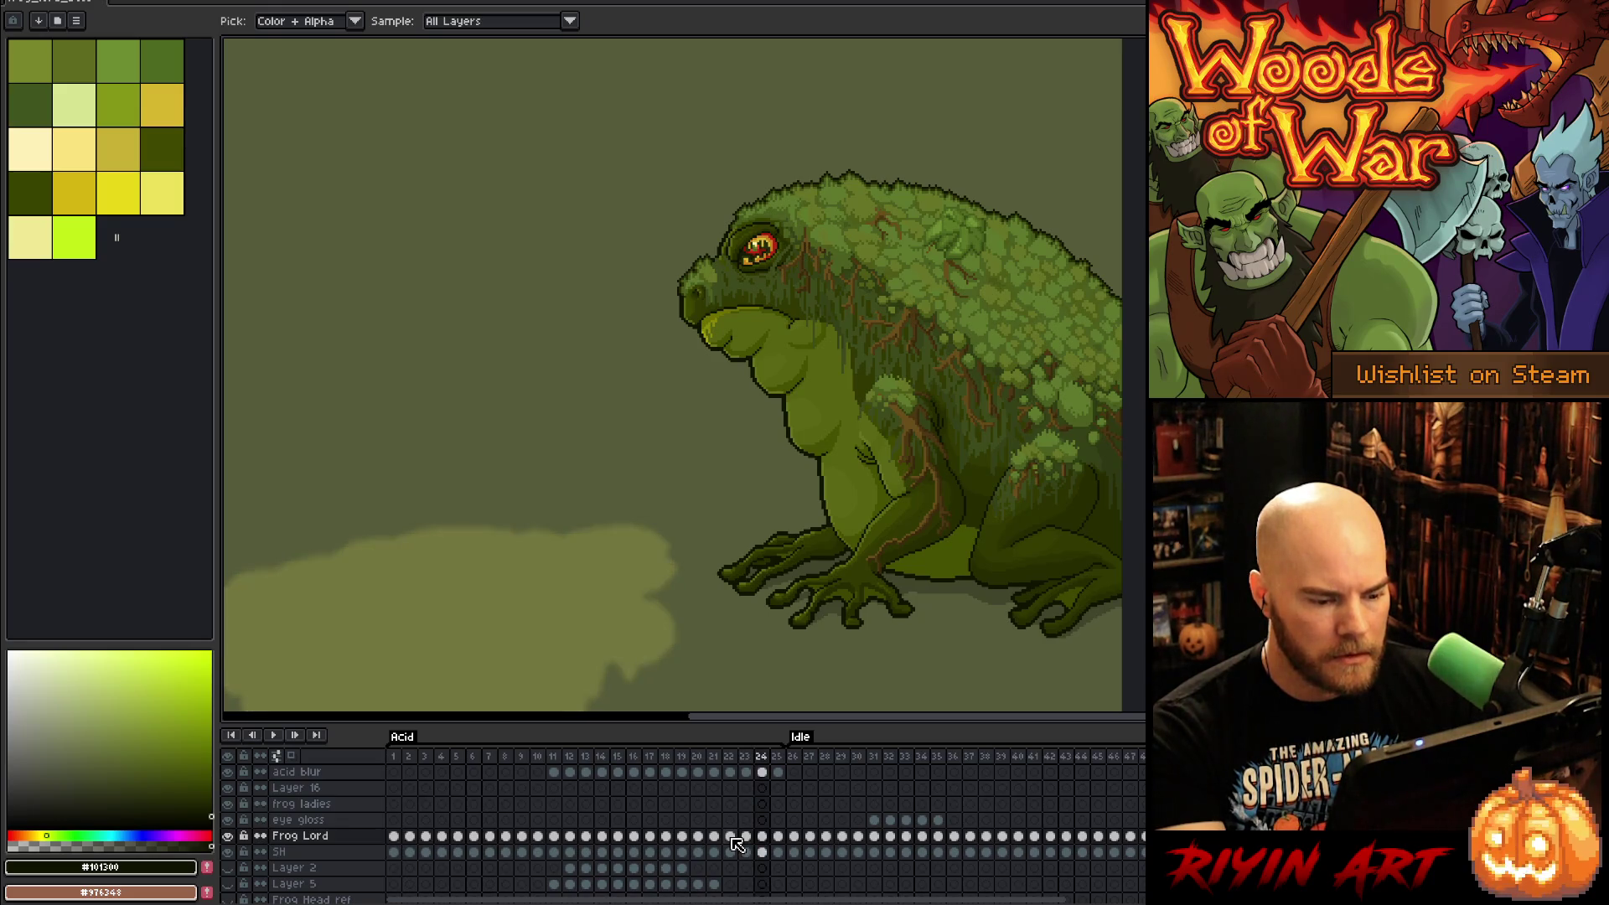
key("Right")
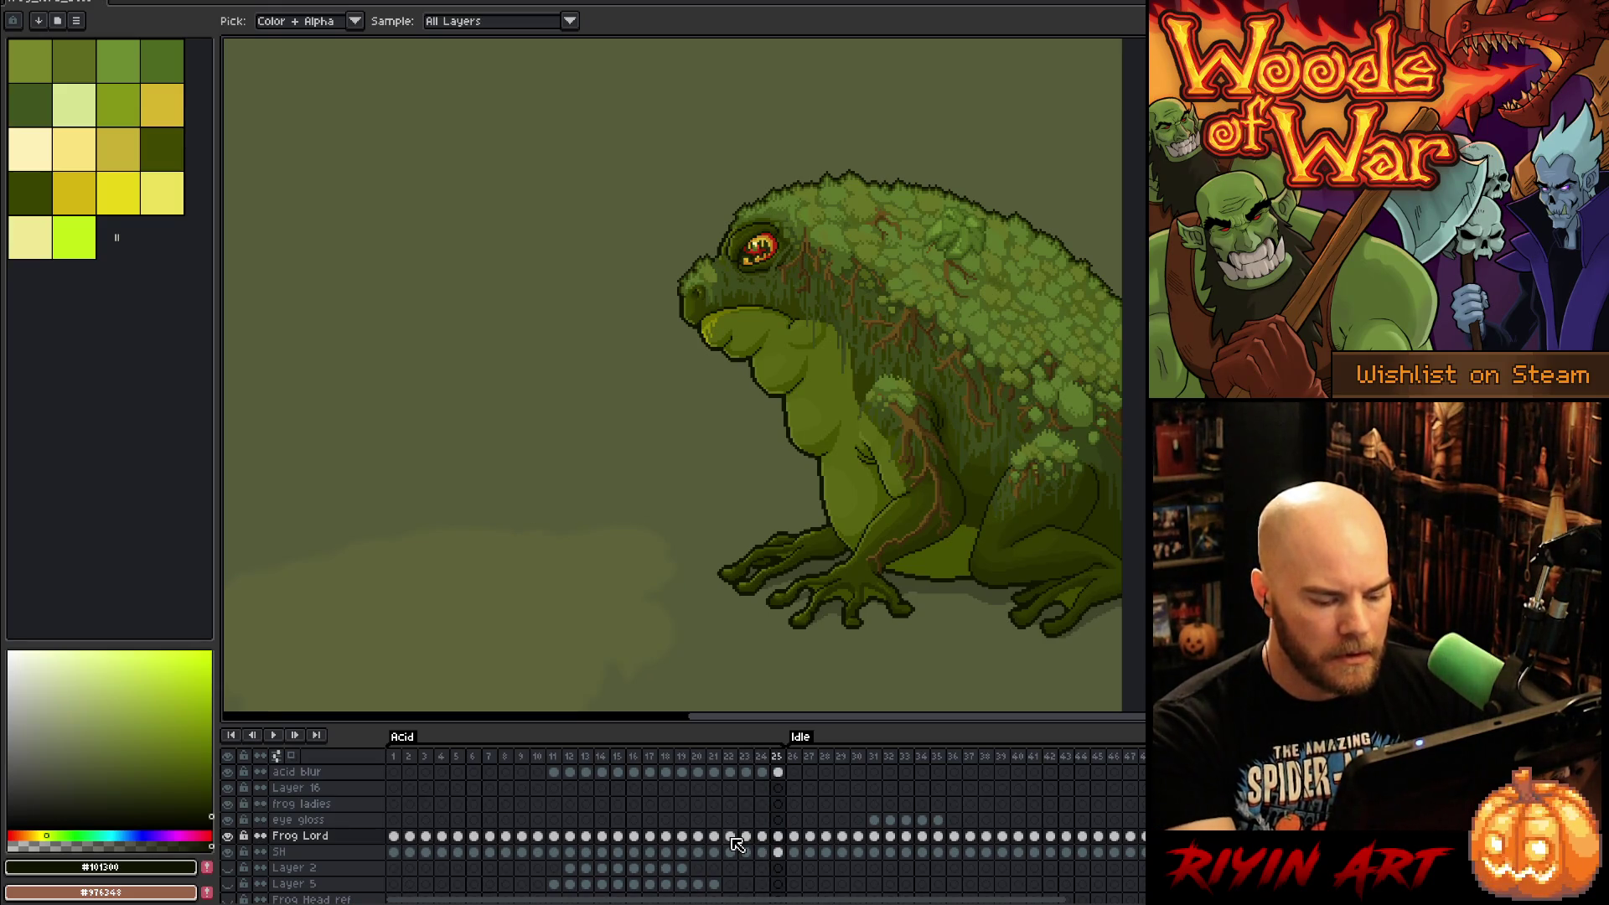
Step: On the acid blur layer, step from frame 21 to 26 as the splash disappears
left_click(796, 773)
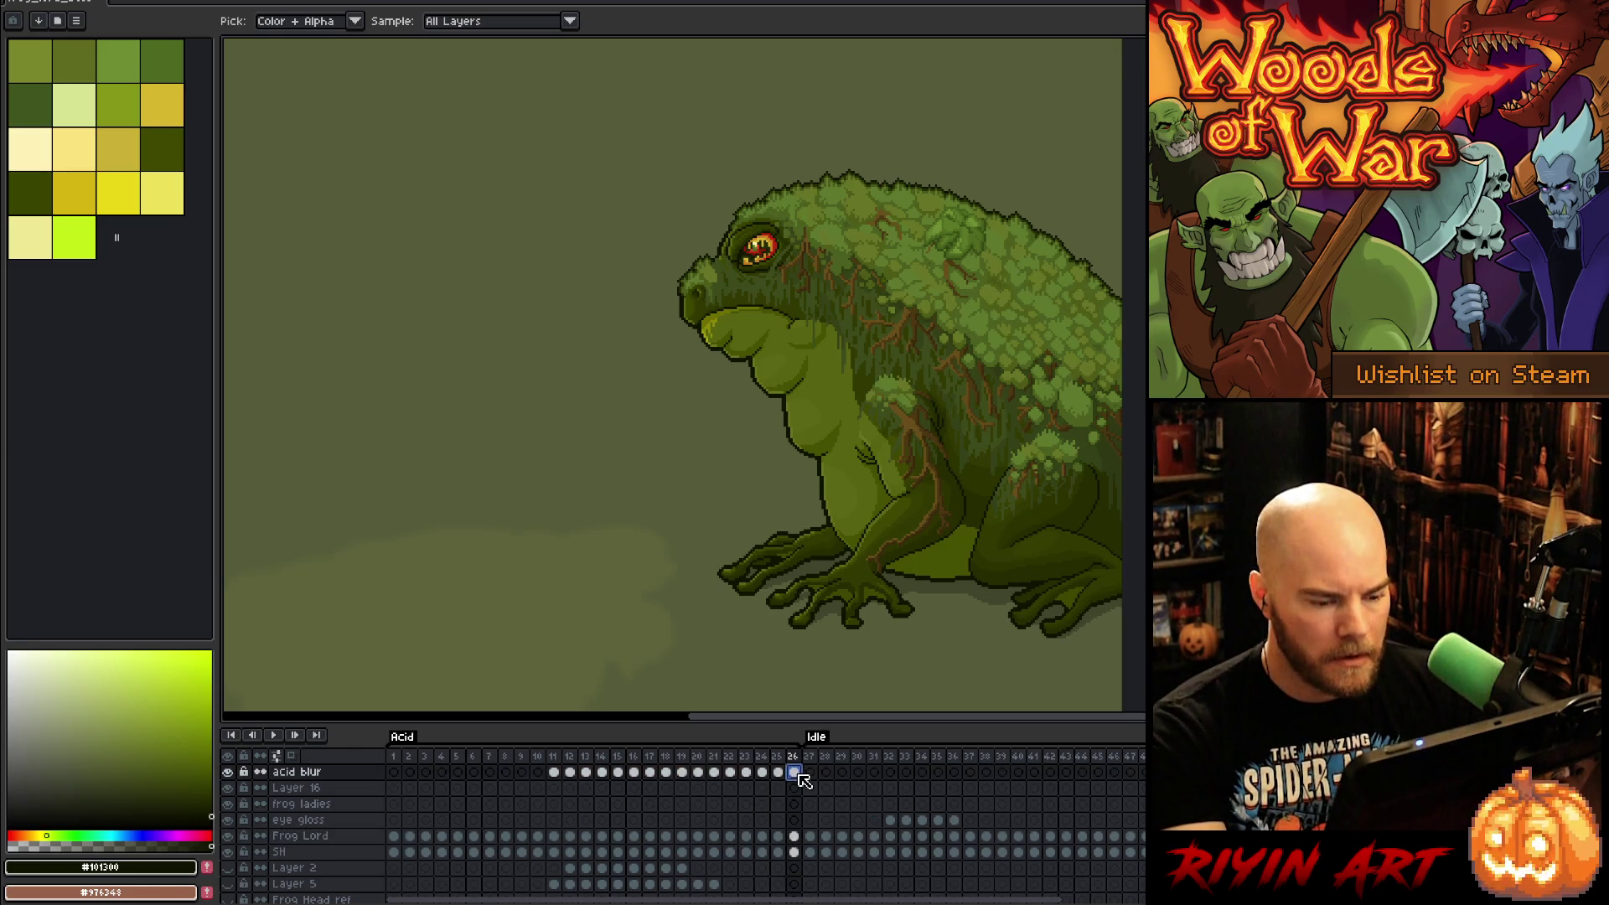
left_click(714, 771)
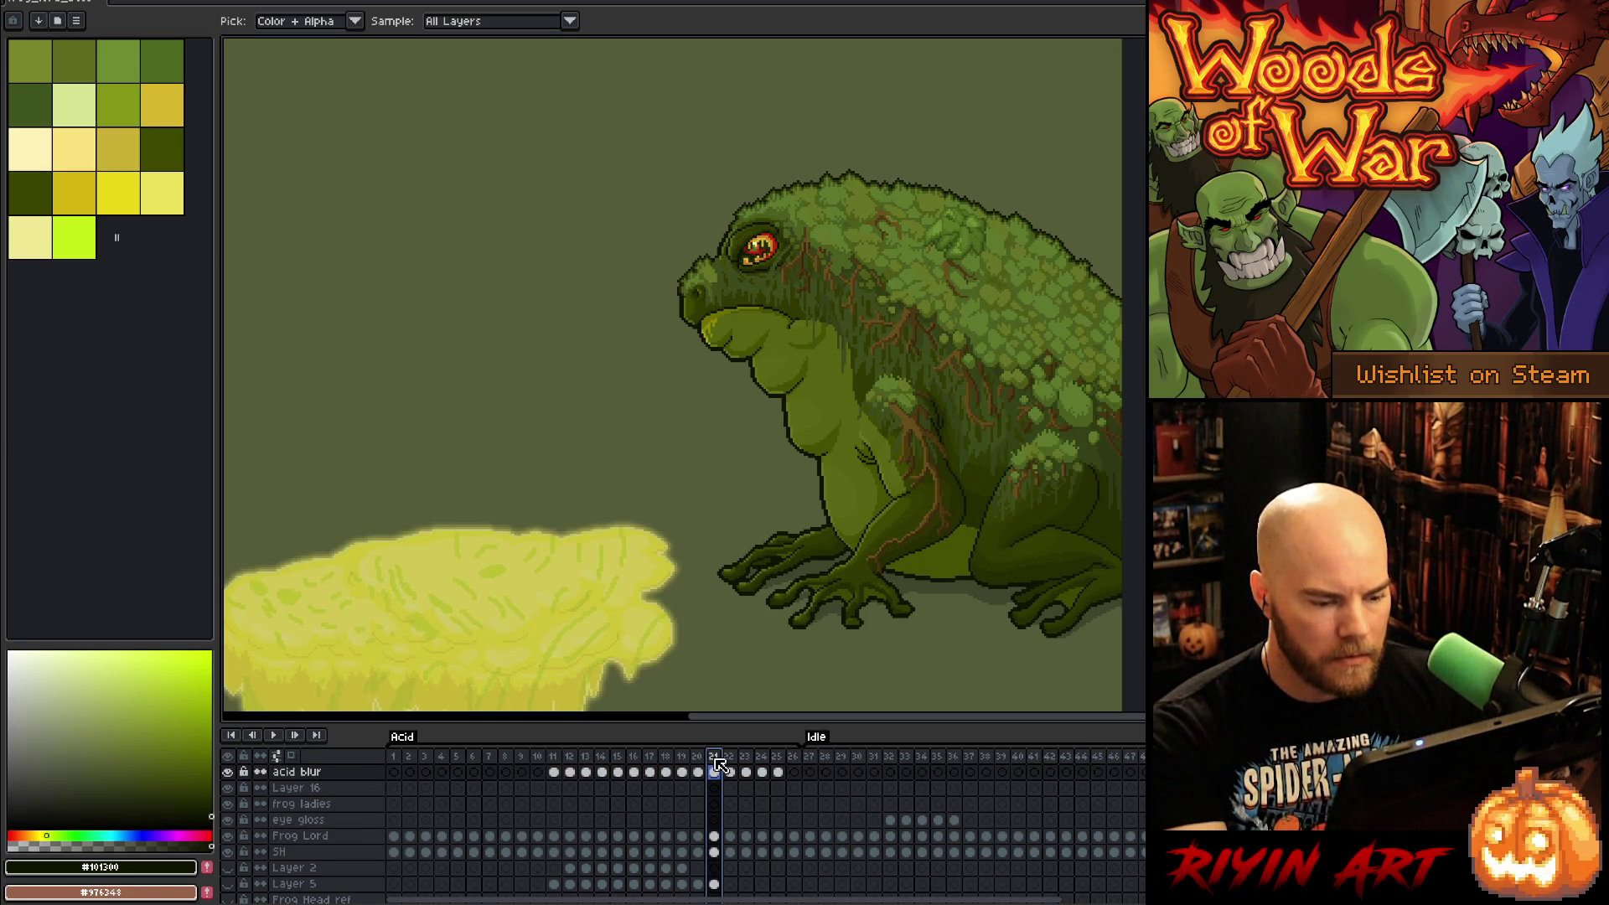
key("Right")
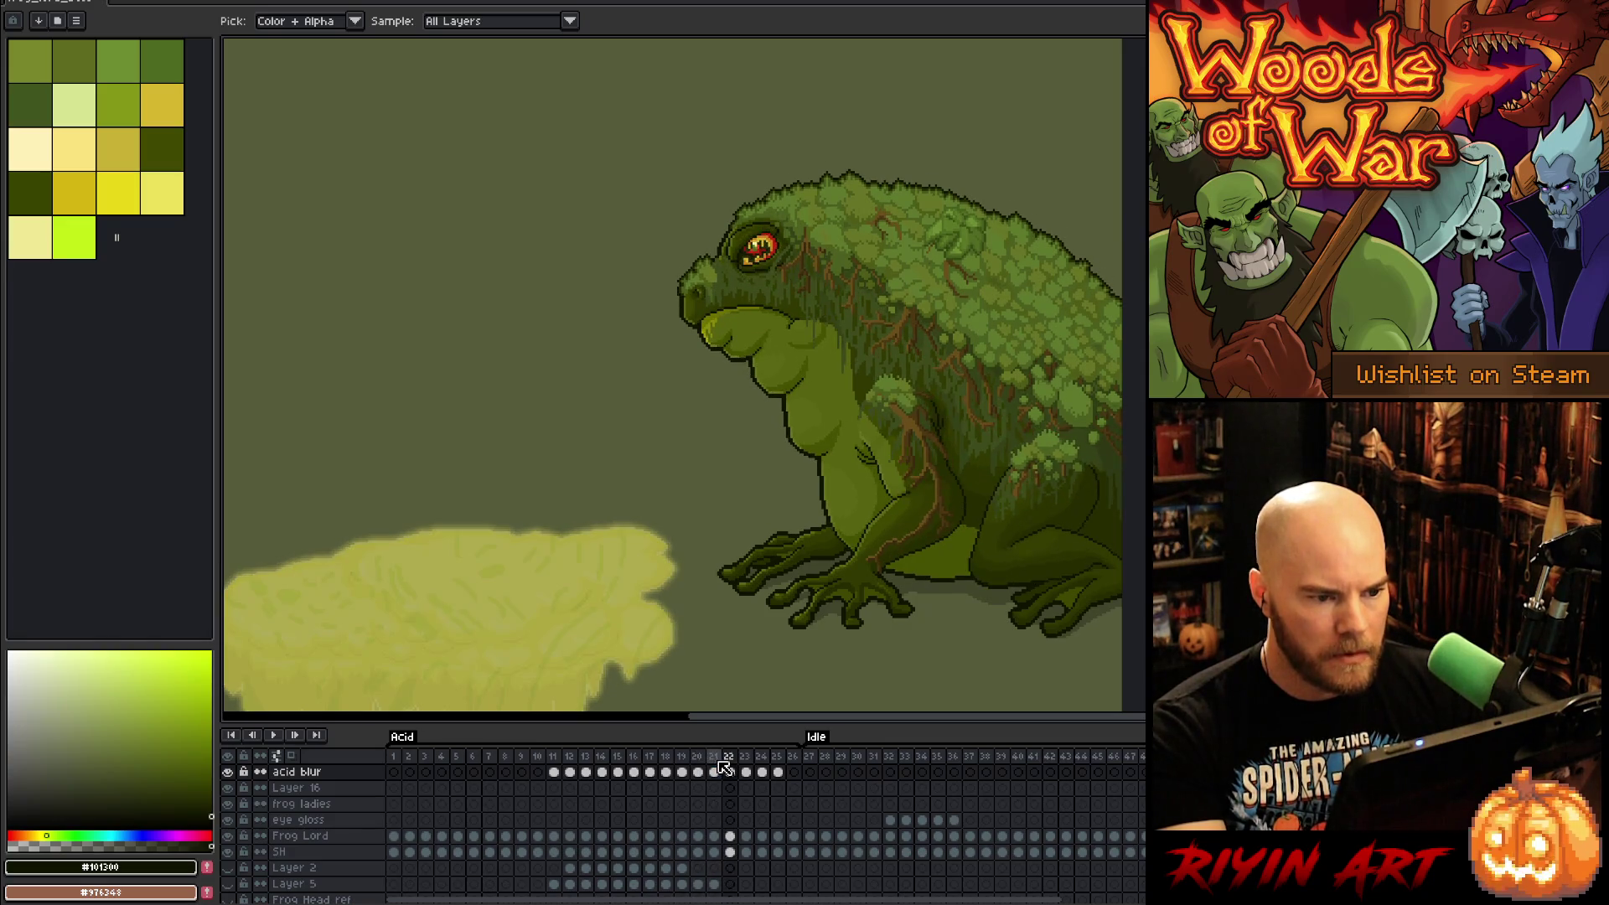
key("Right")
key("Right")
key("Right")
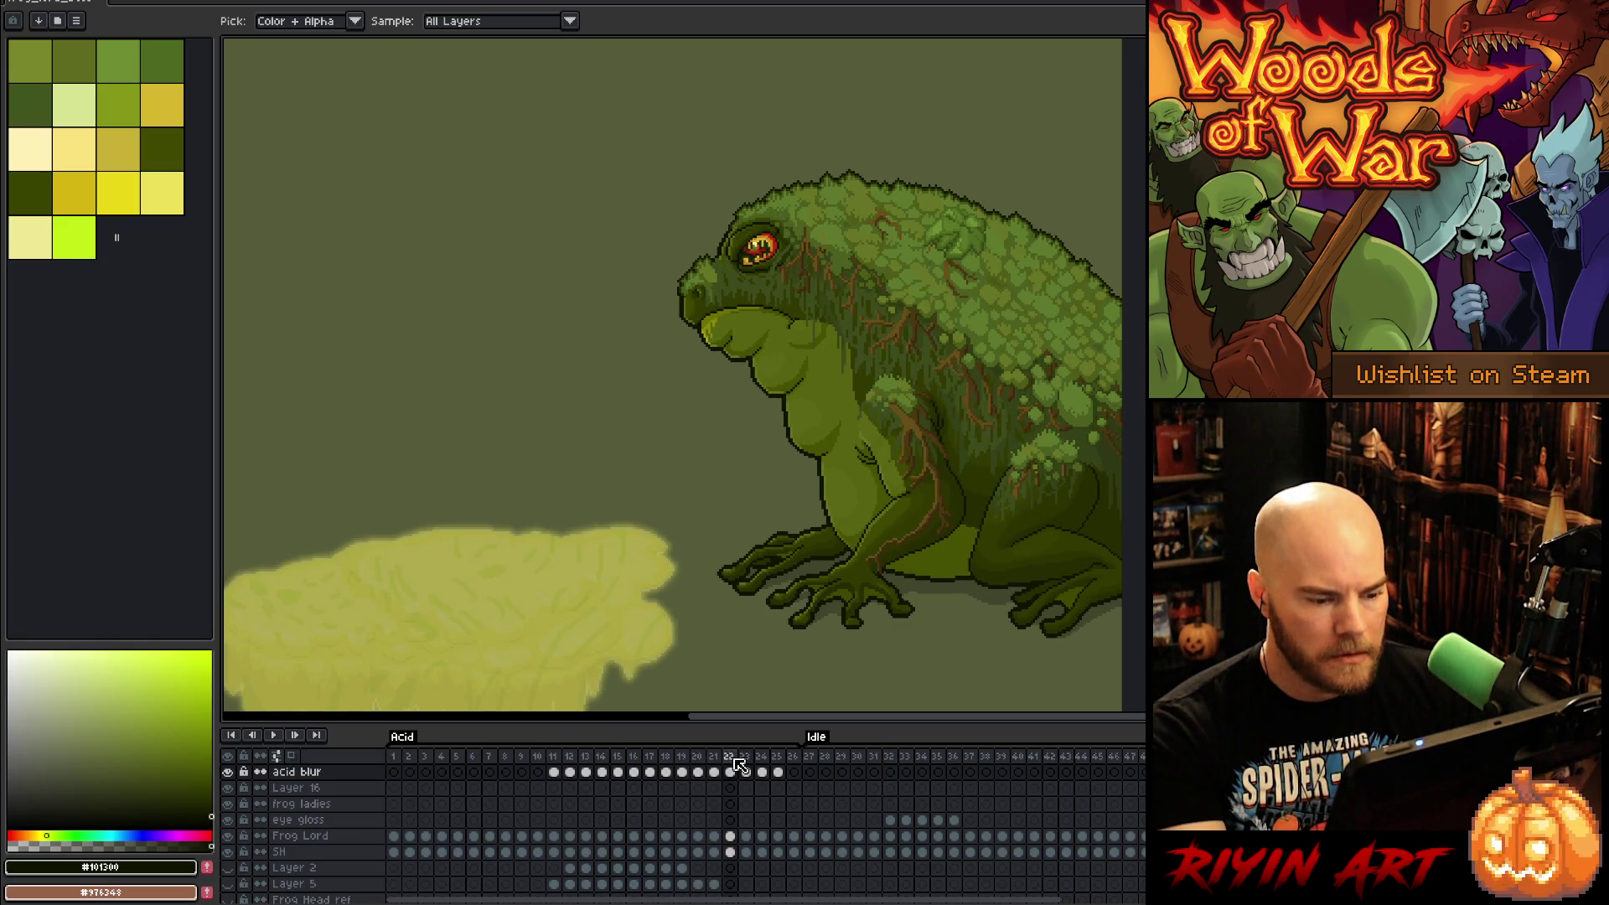
key("Right")
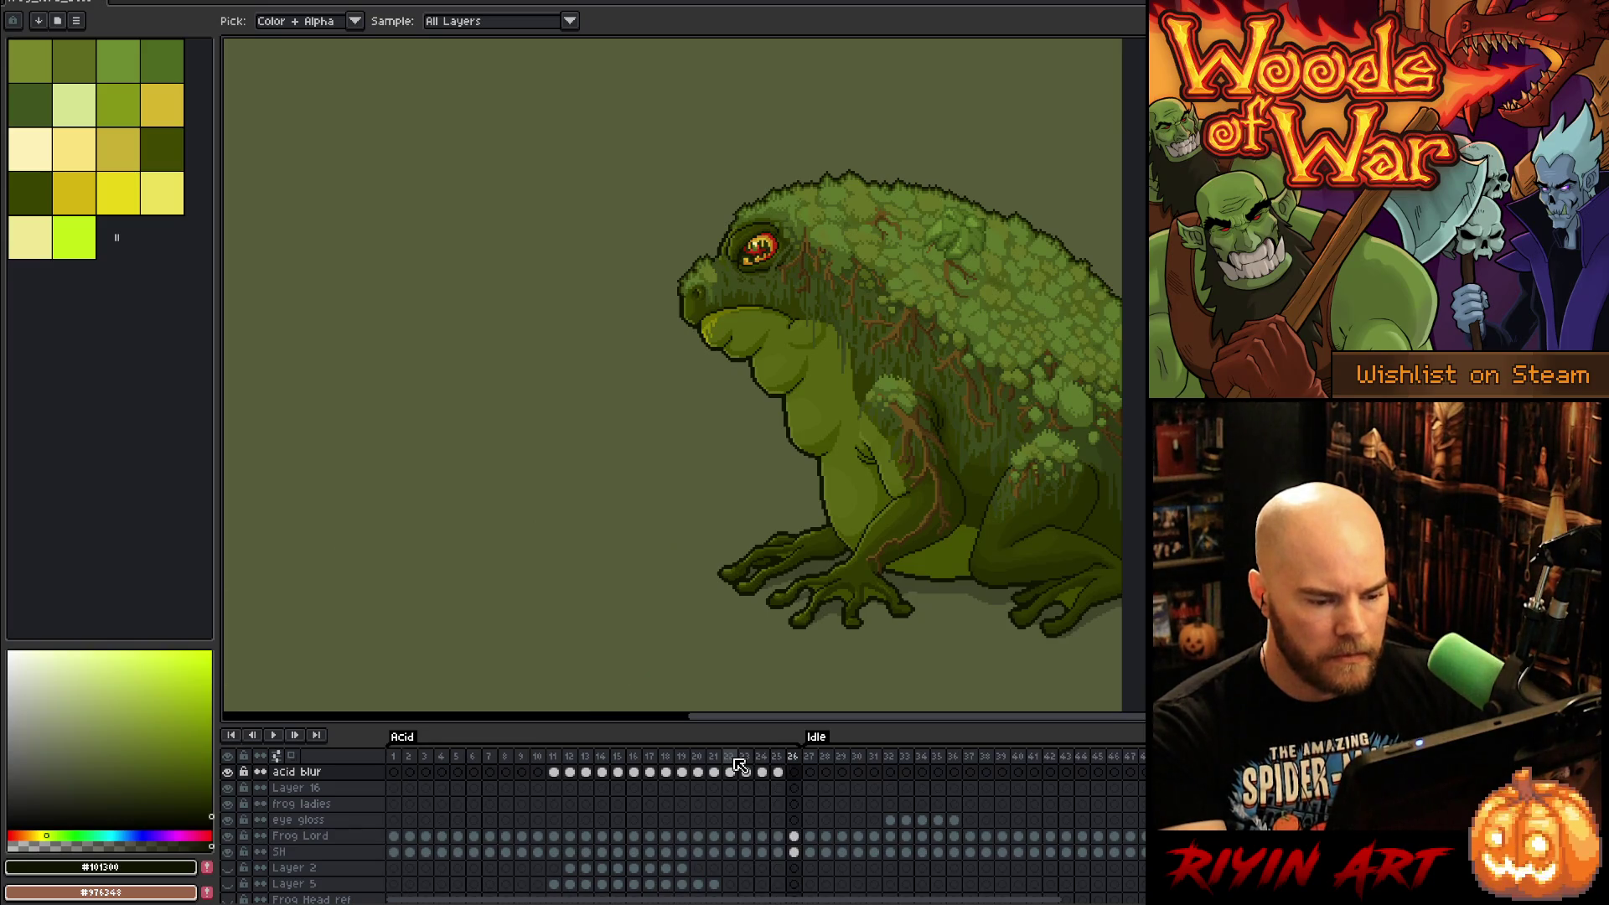
key("Right")
key("Right")
key("Right")
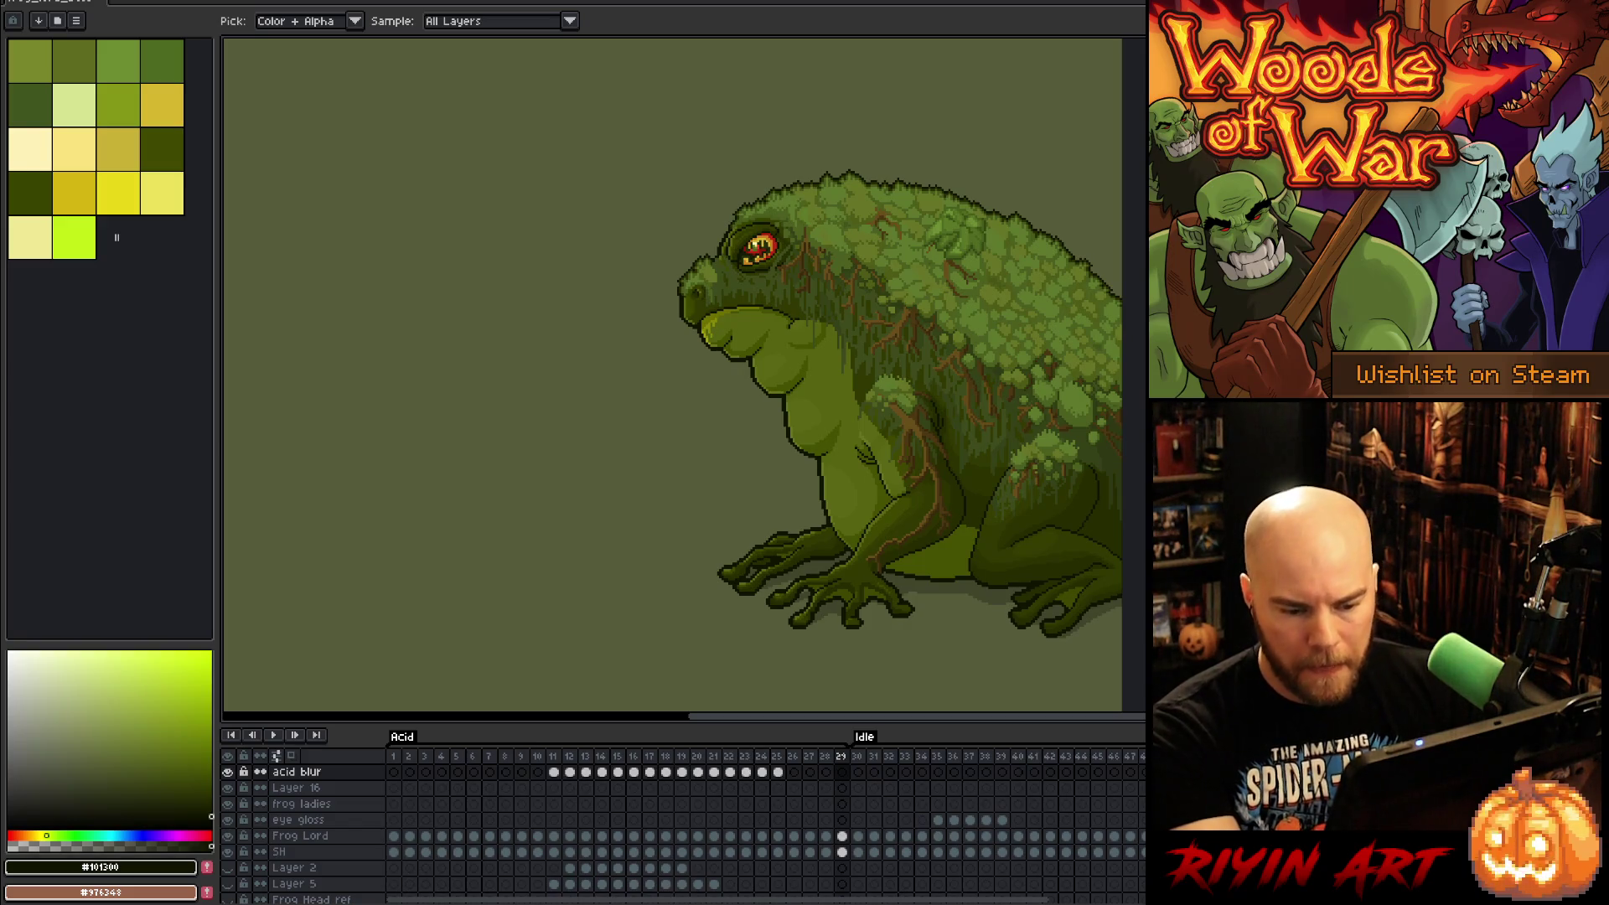
Step: Make Frog Lord the active layer and jump to frame 46
key("Return")
left_click(300, 836)
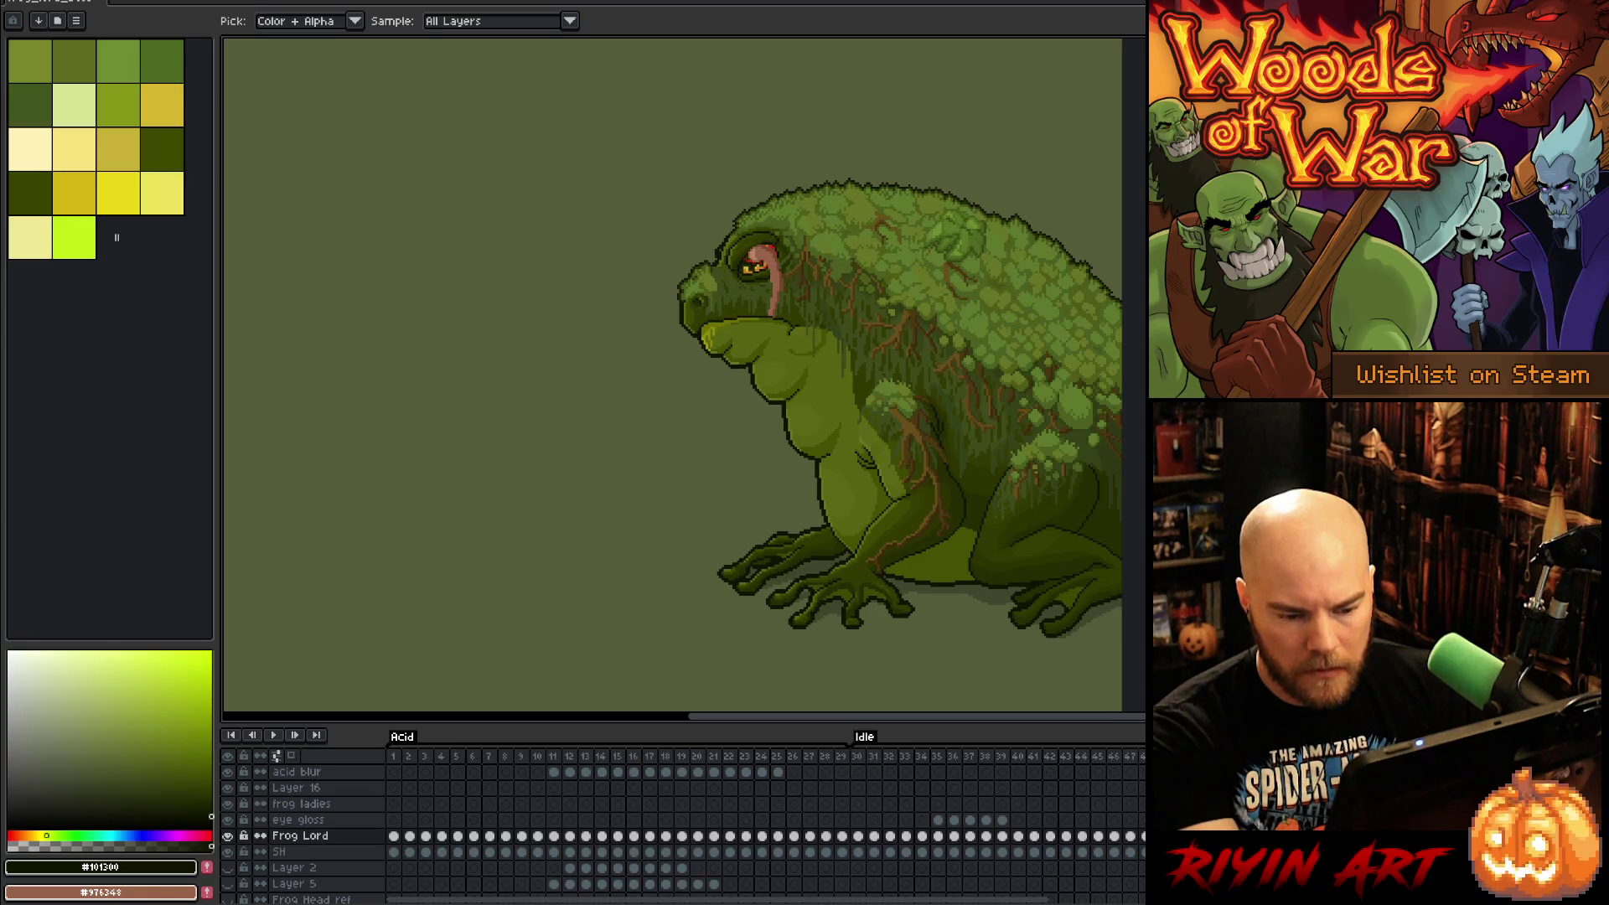
left_click(1117, 836)
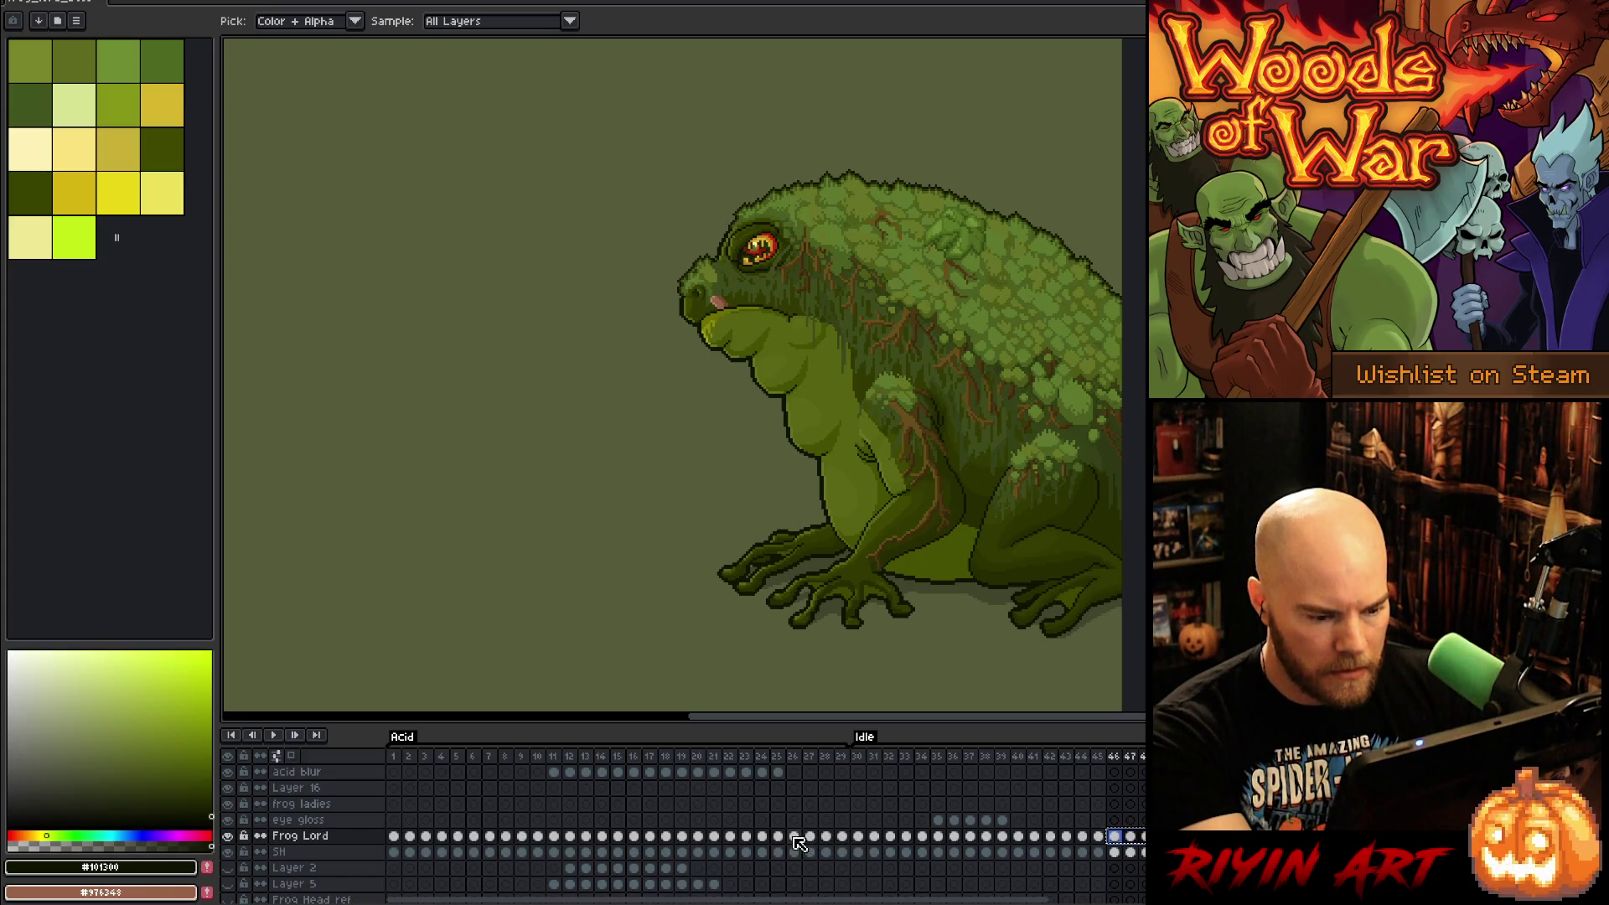
Step: Check the acid on frames 21–22 and play the animation through
left_click(737, 839)
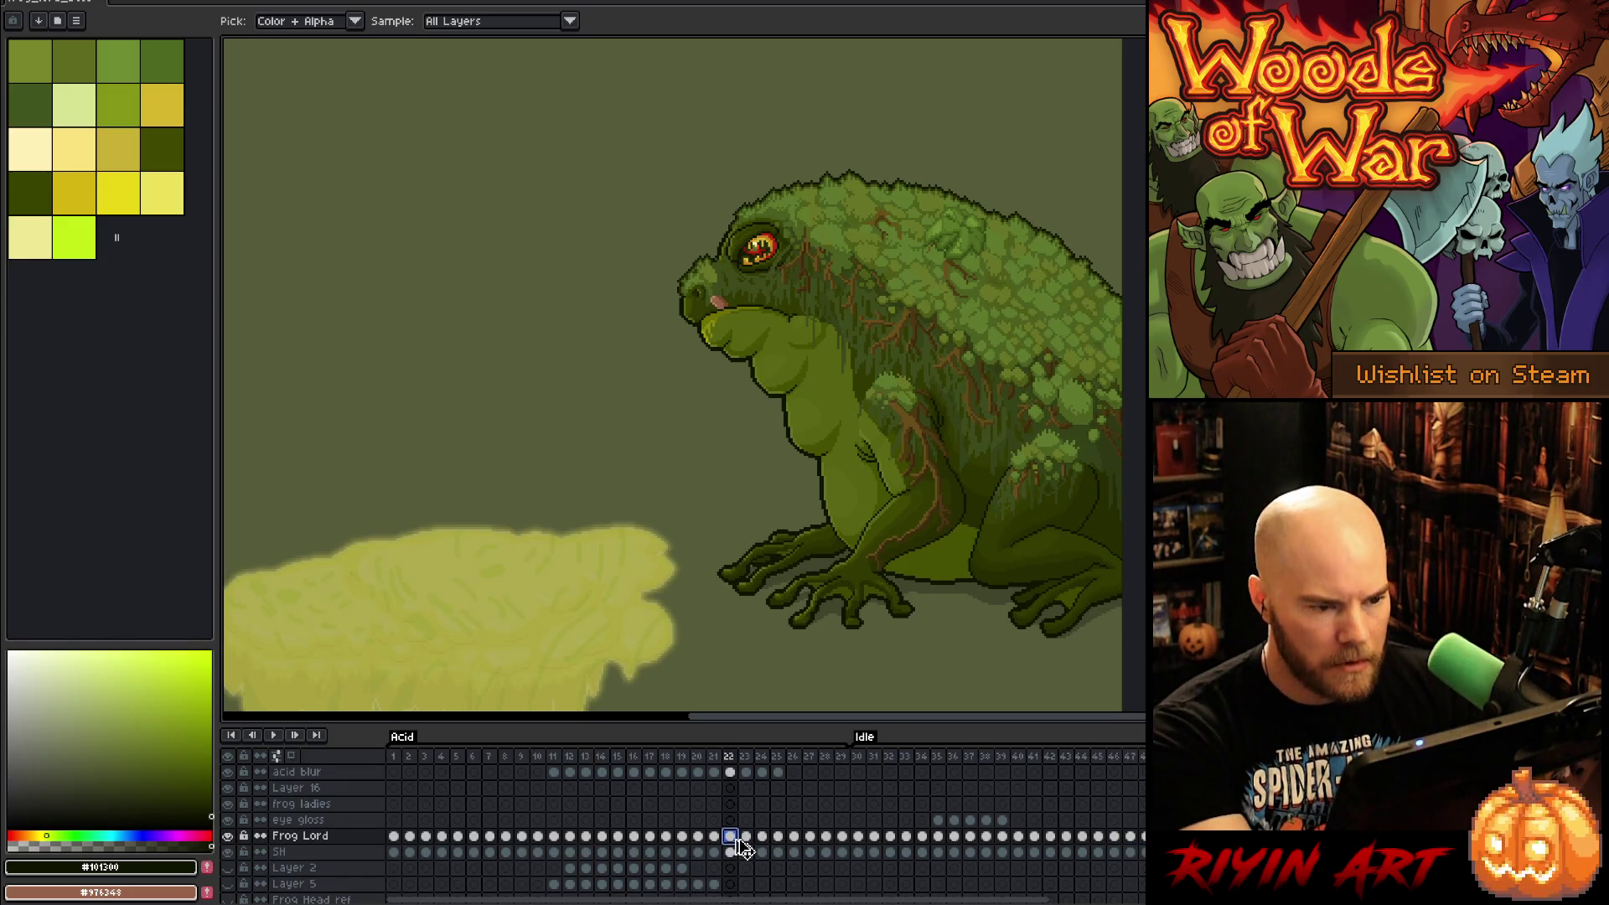
left_click(713, 757)
key("Right")
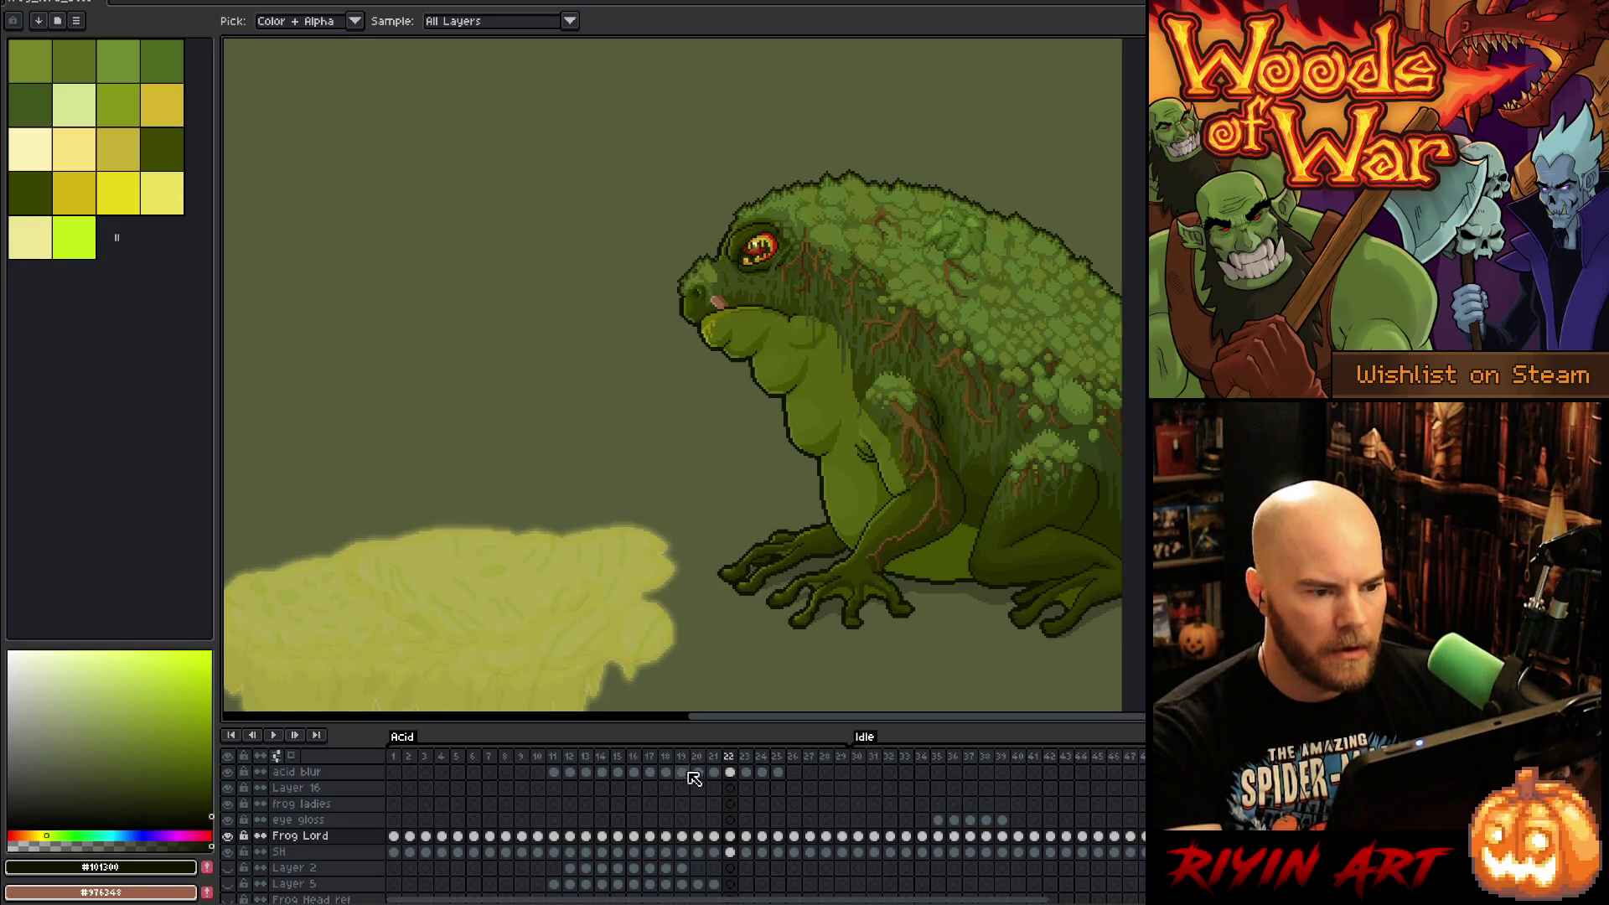
key("Return")
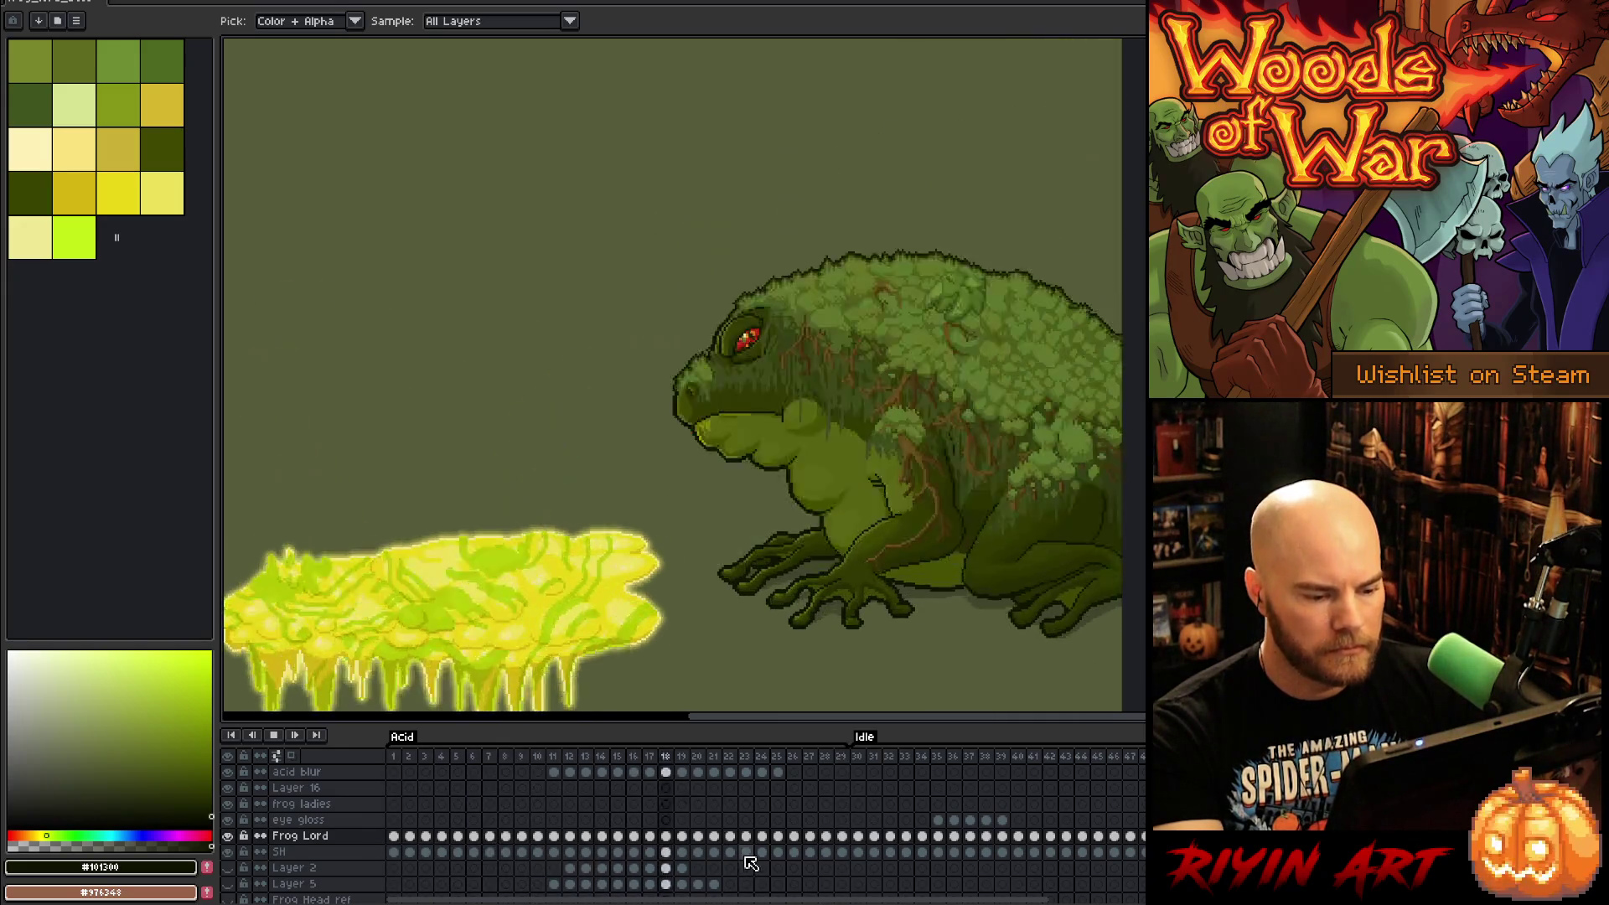
key("Return")
Step: Select the Frog Lord cels from frame 22 to 29 and shift them one frame earlier
key("Right")
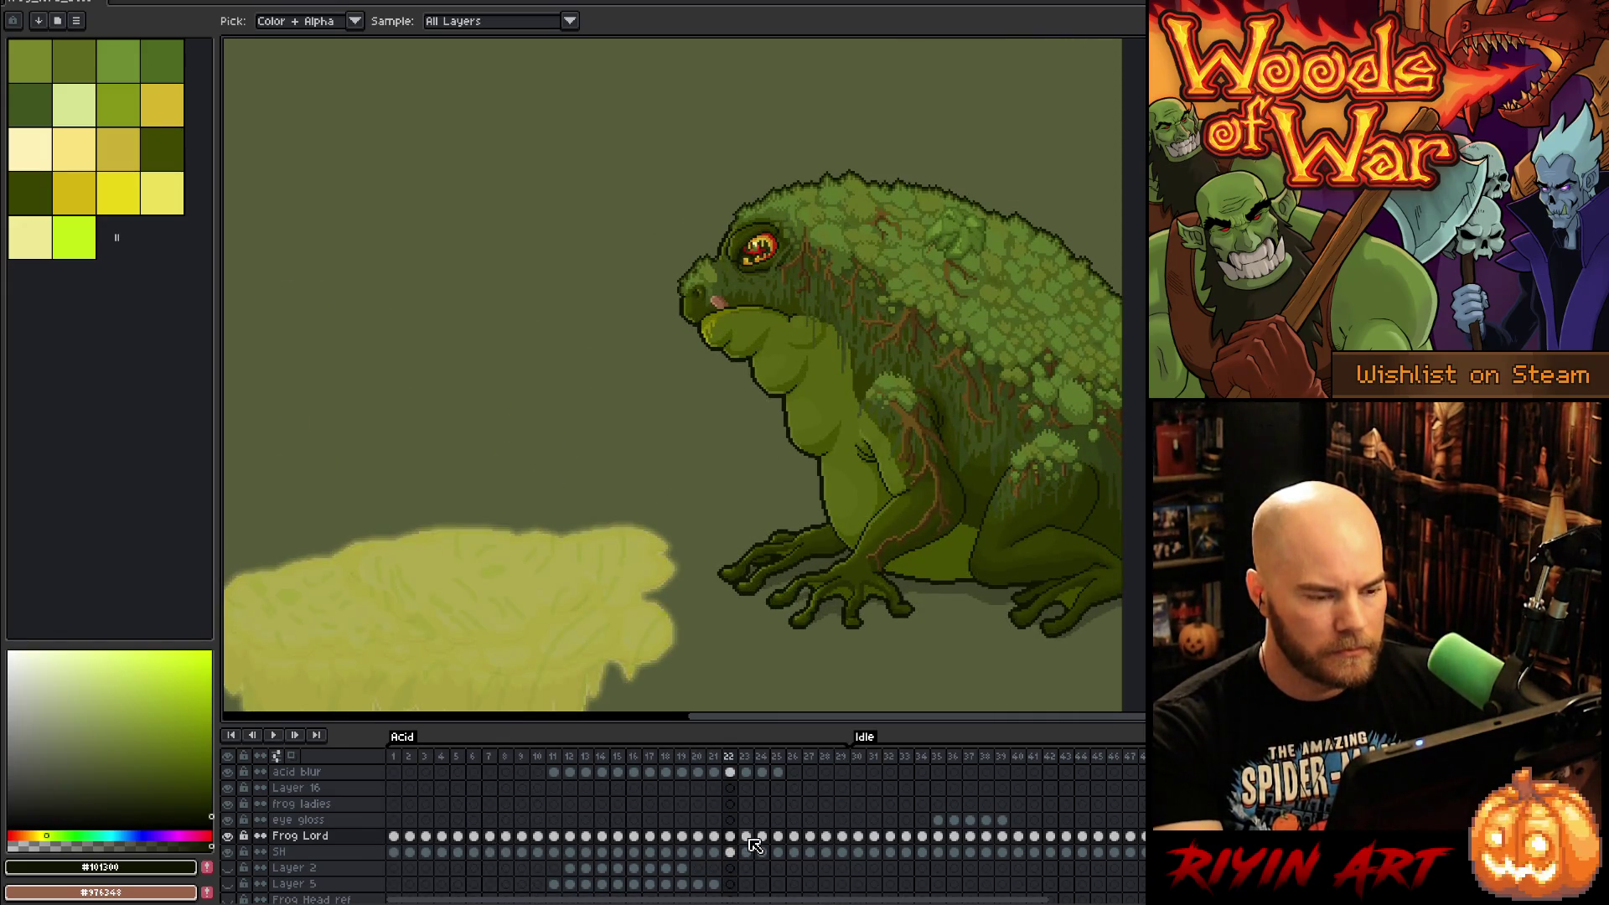
key("Left")
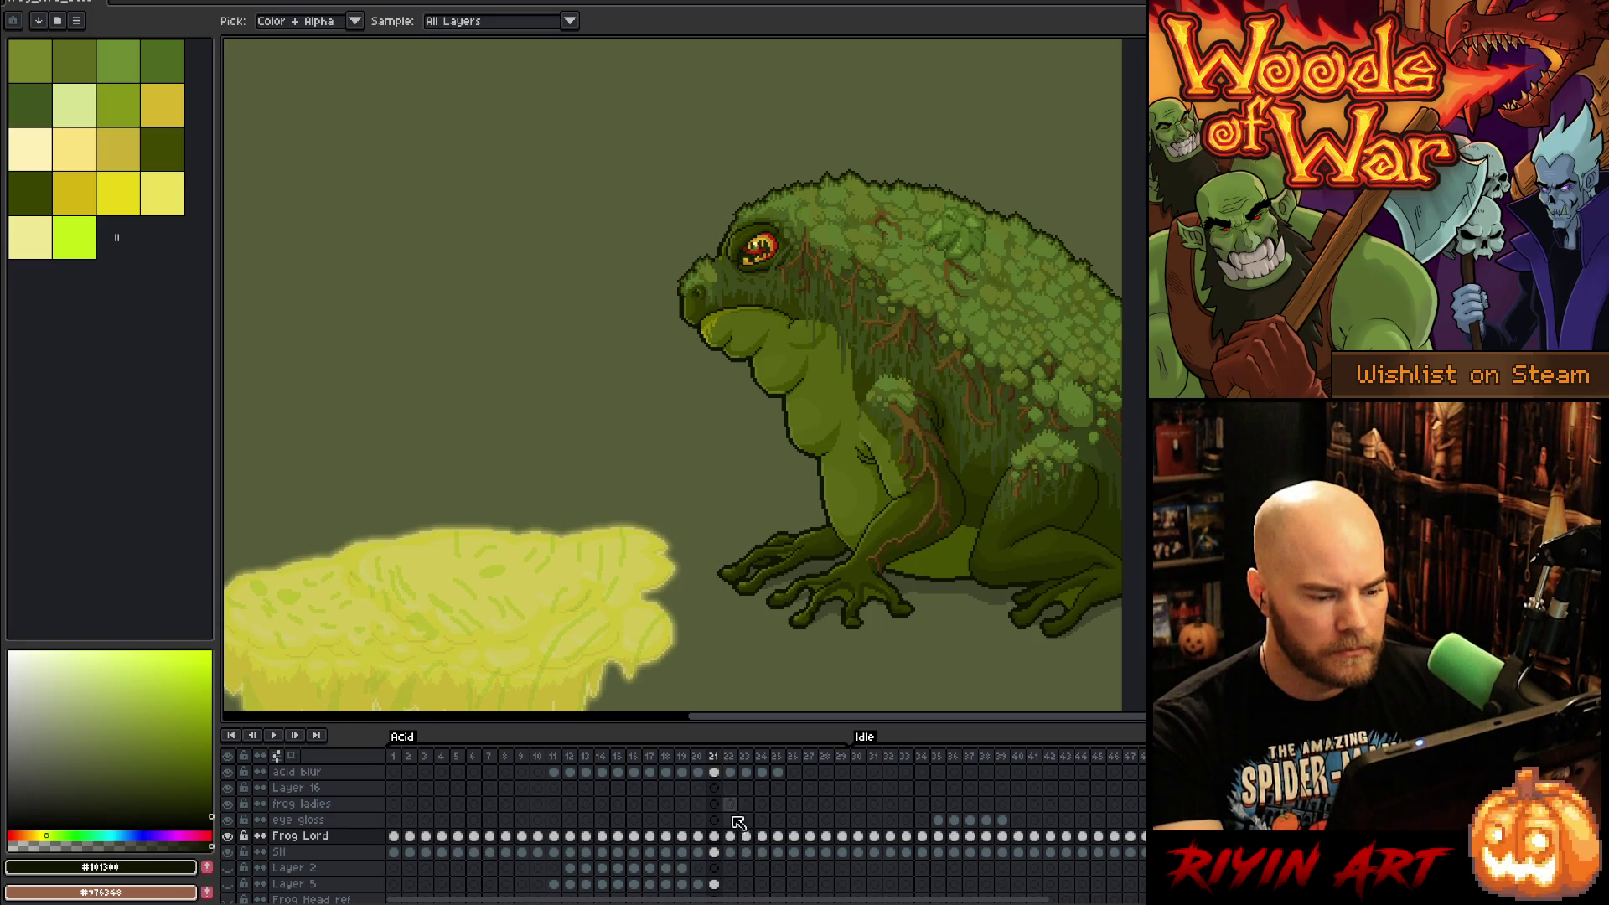
left_click_drag(731, 837, 845, 835)
left_click_drag(735, 840, 719, 838)
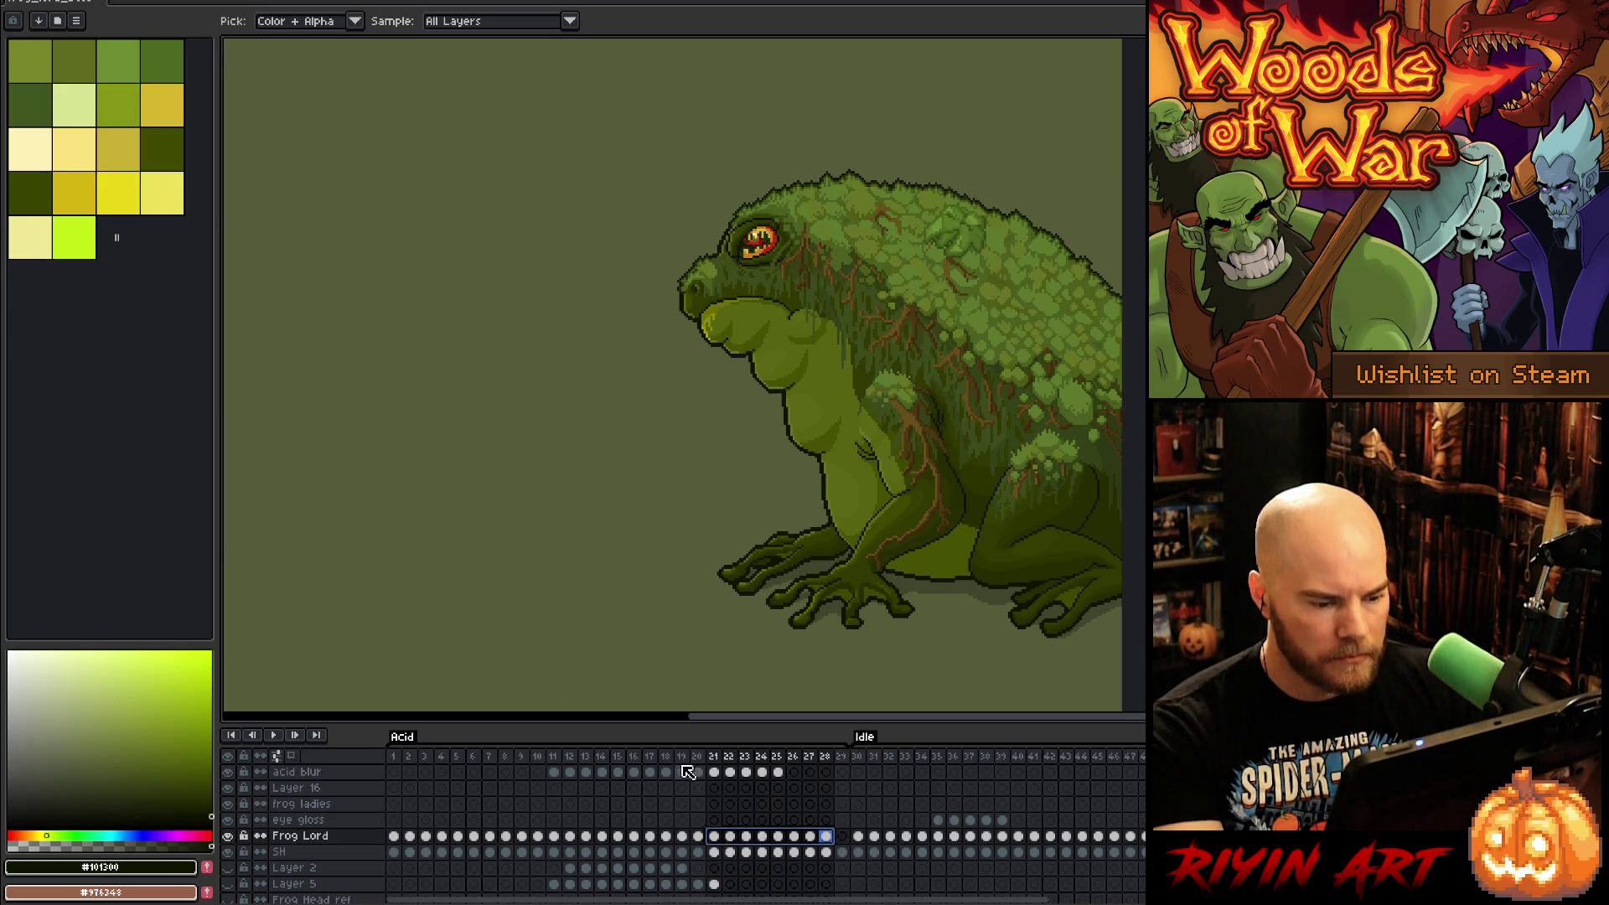
Step: Delete the empty frame 29 and play the animation
right_click(843, 759)
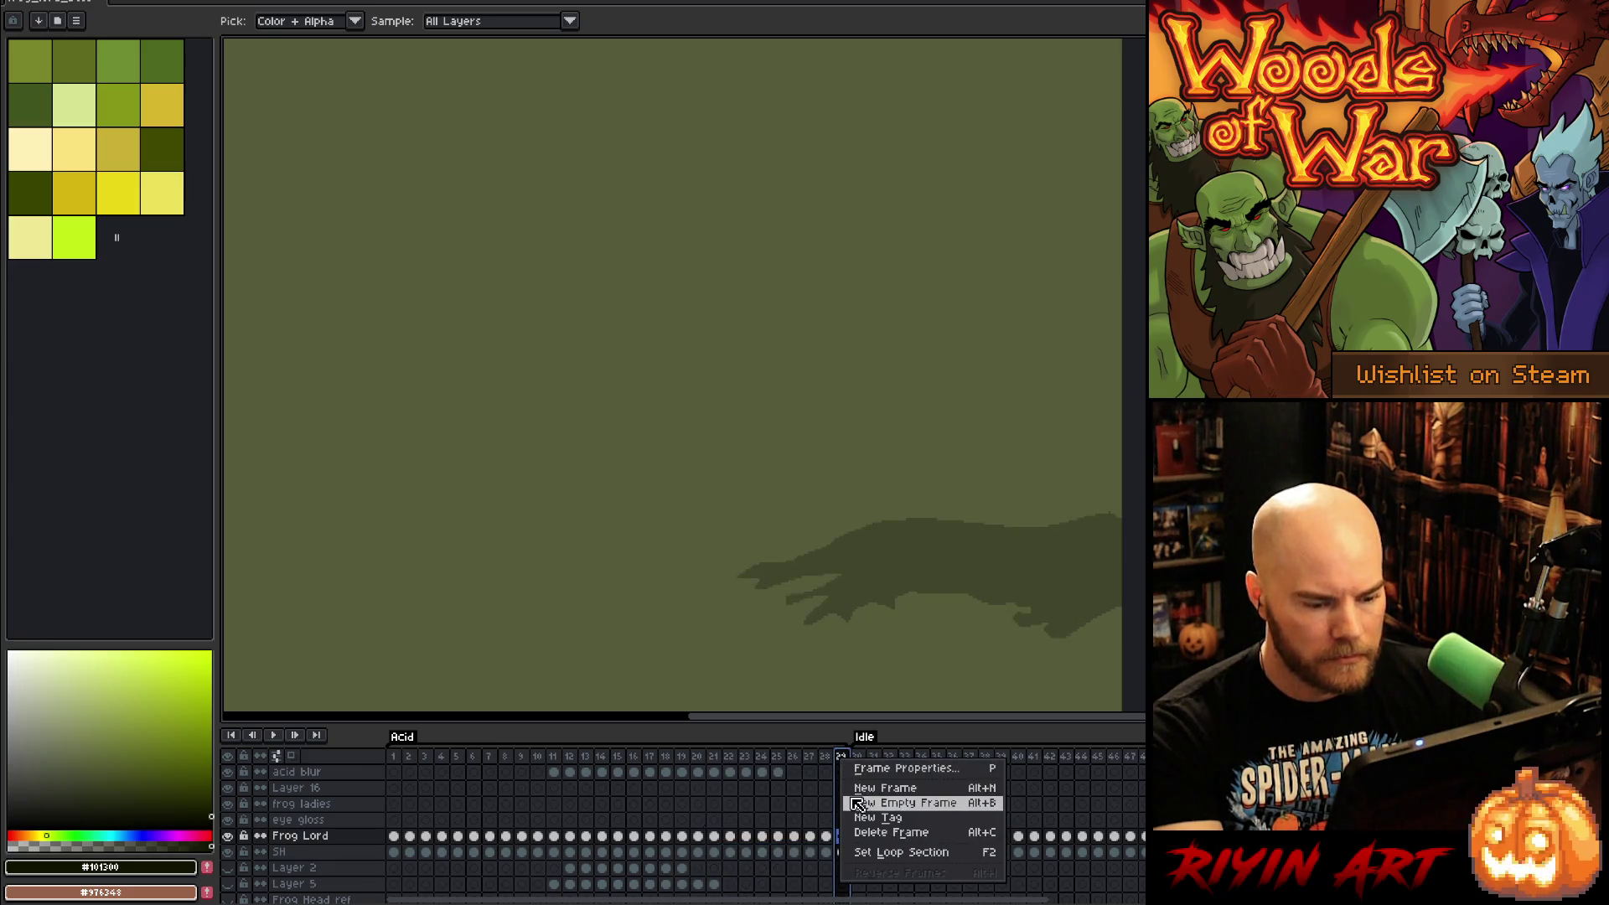
left_click(863, 832)
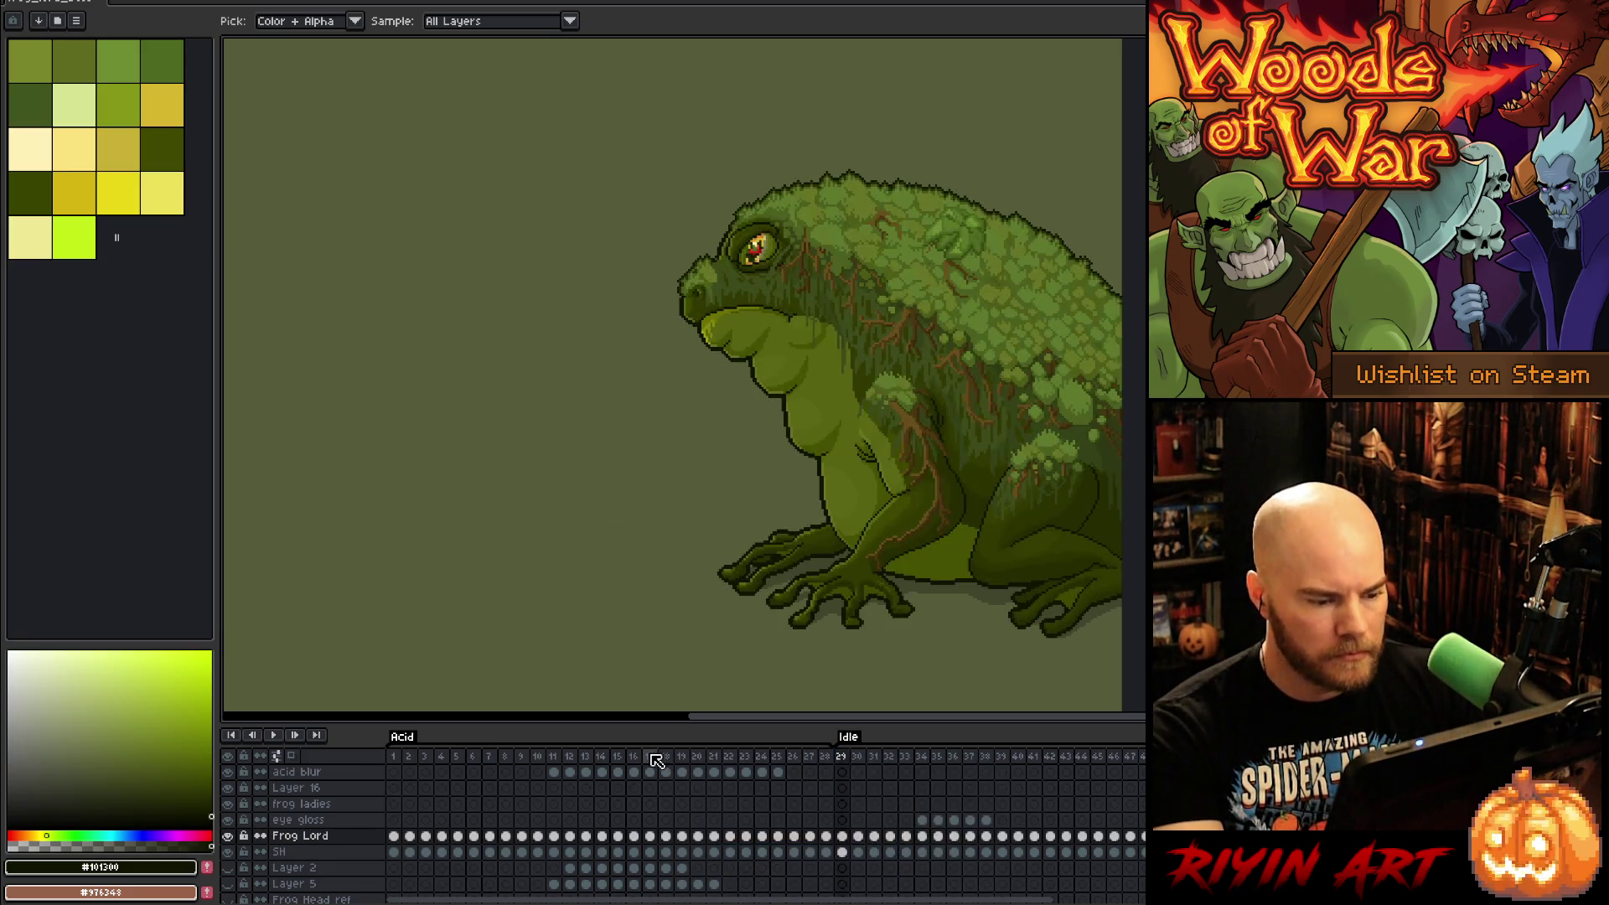
key("Return")
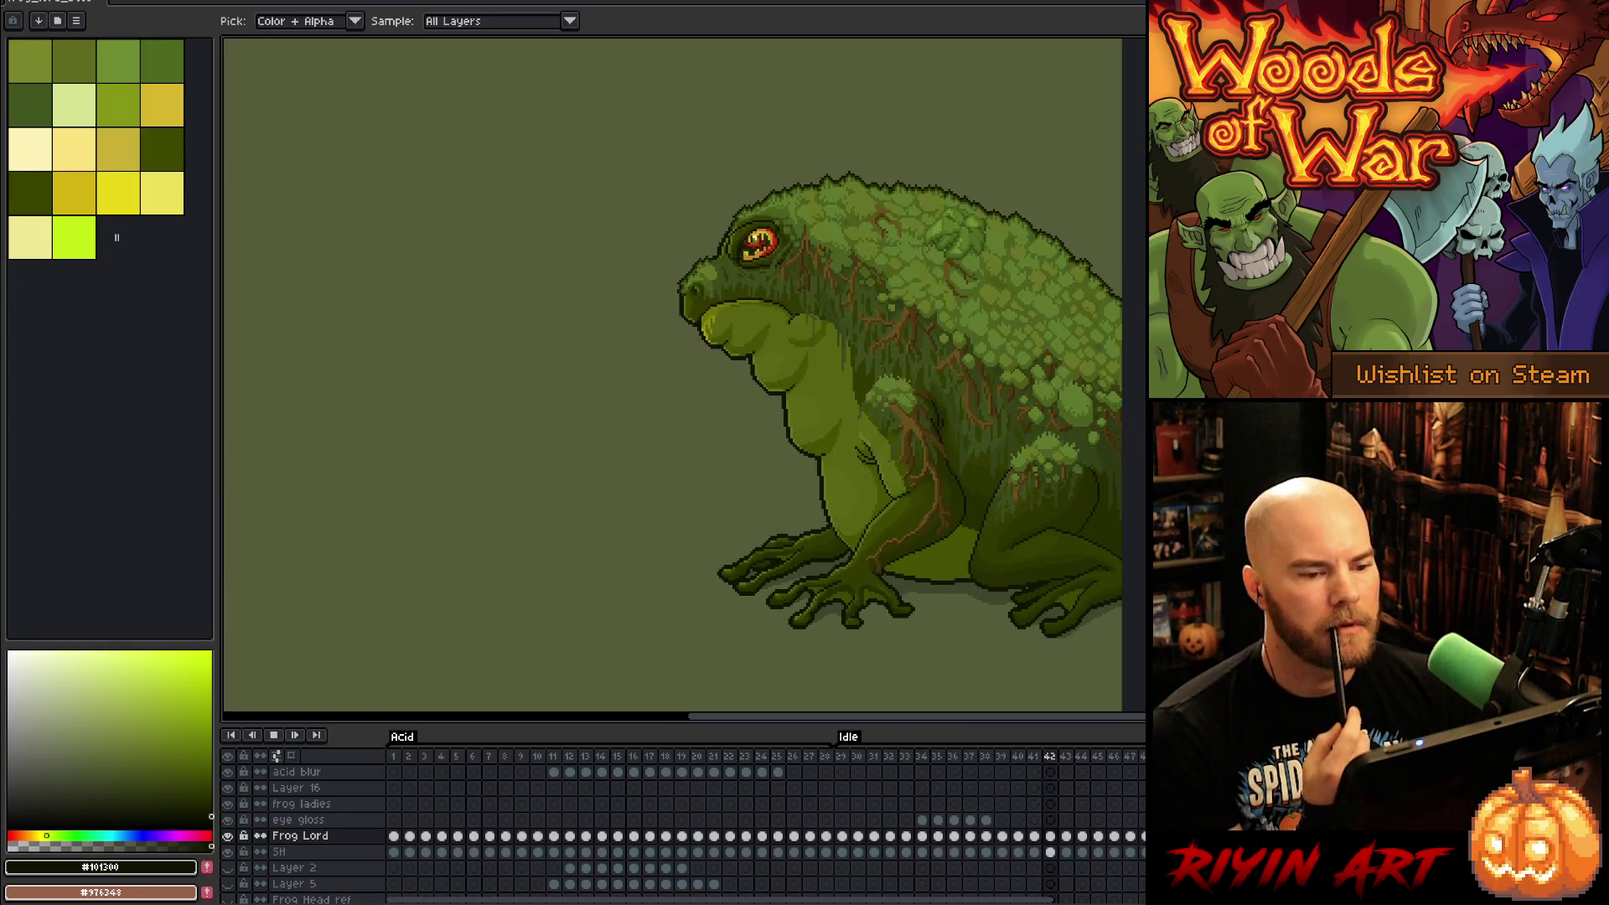
Step: Save the Frog Lord sprite and resume playback
key("minus")
key("Return")
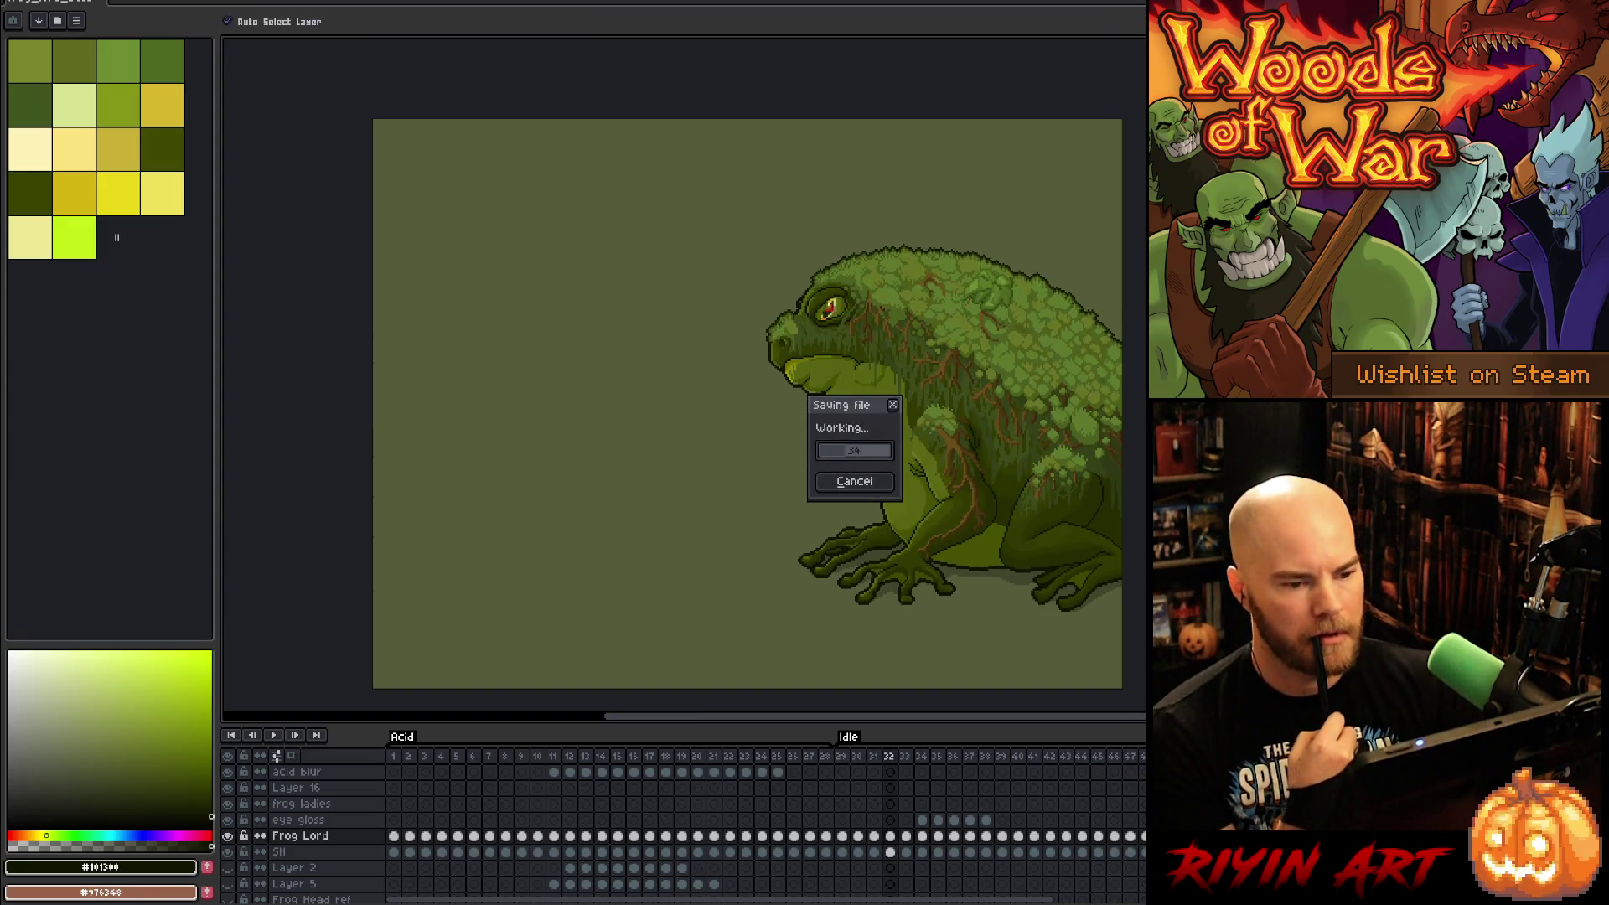
key("Return")
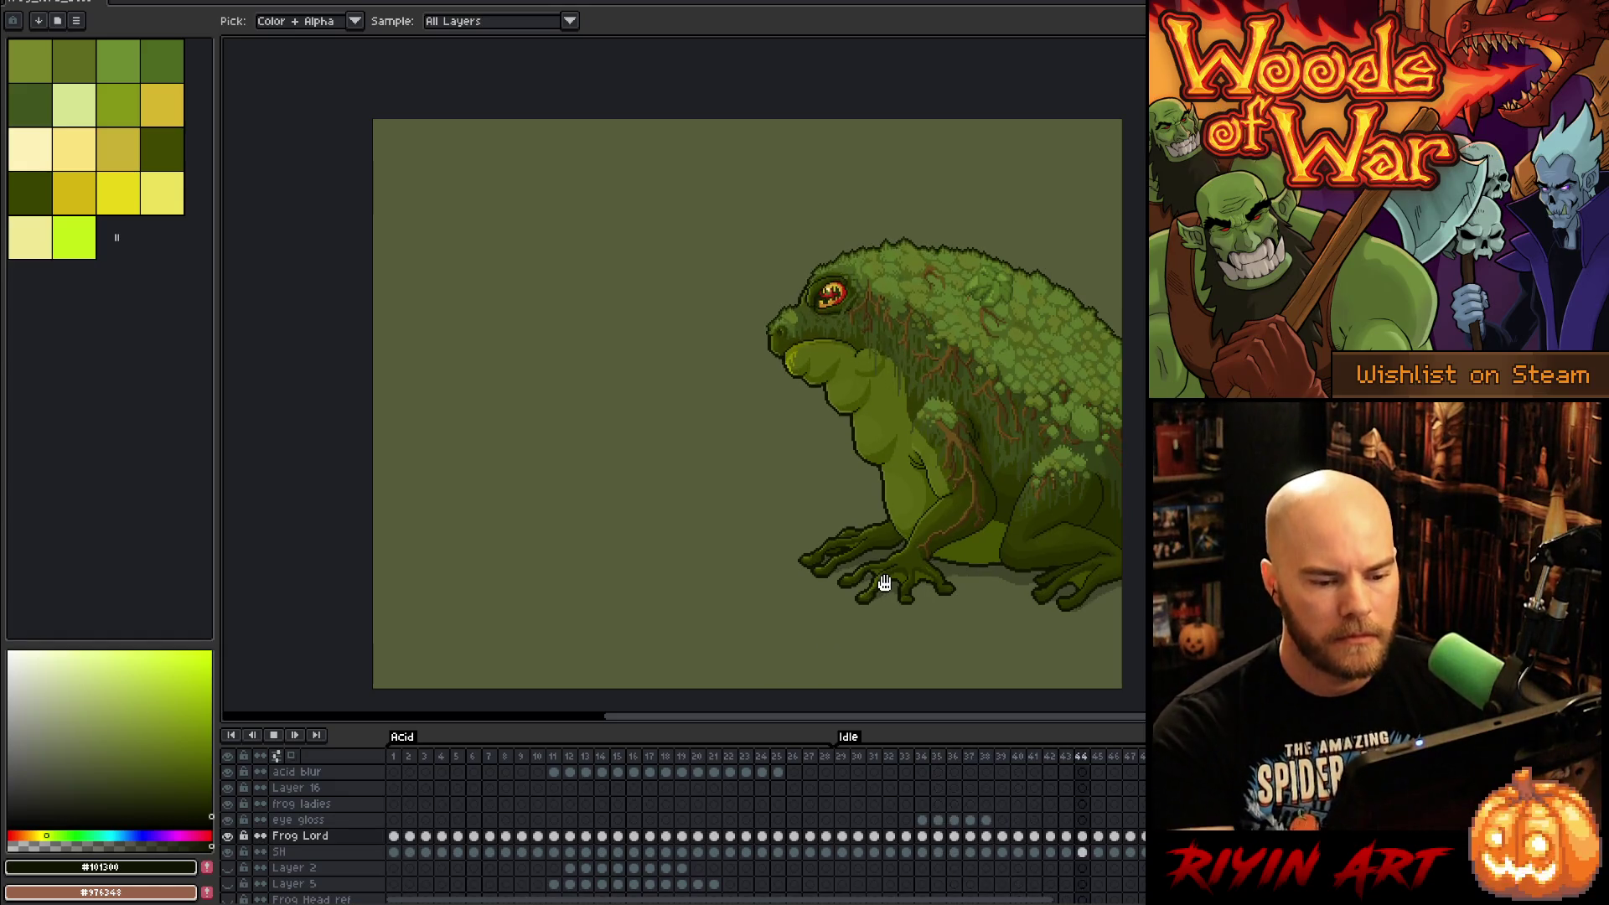
key("Return")
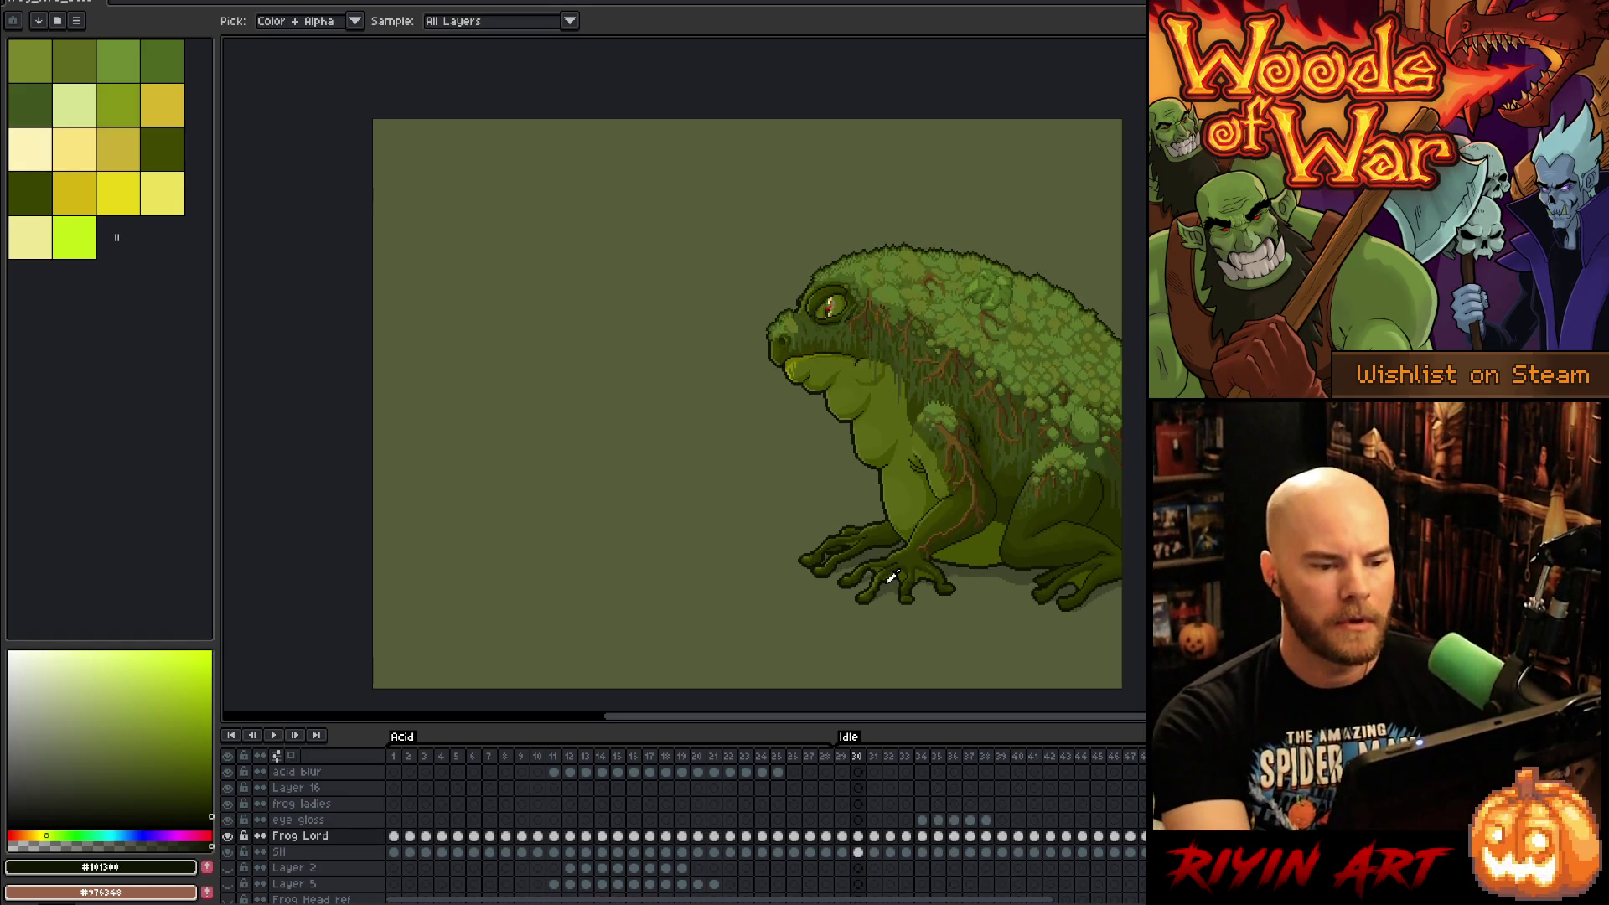
key("Right")
key("Right")
key("Right")
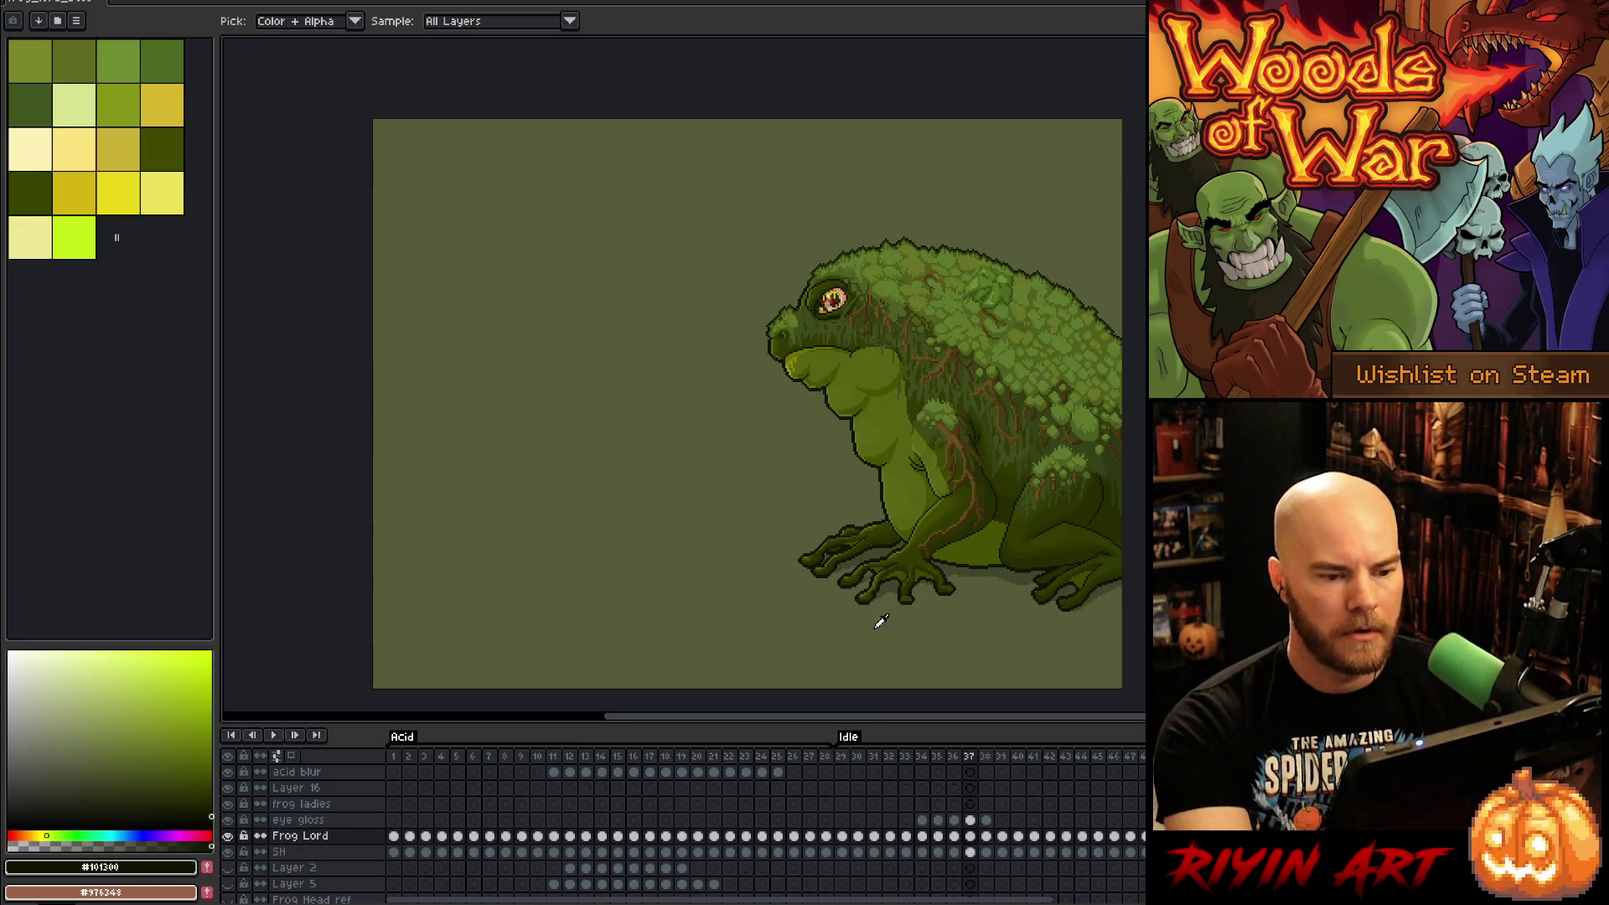
key("Right")
key("Right")
key("Right")
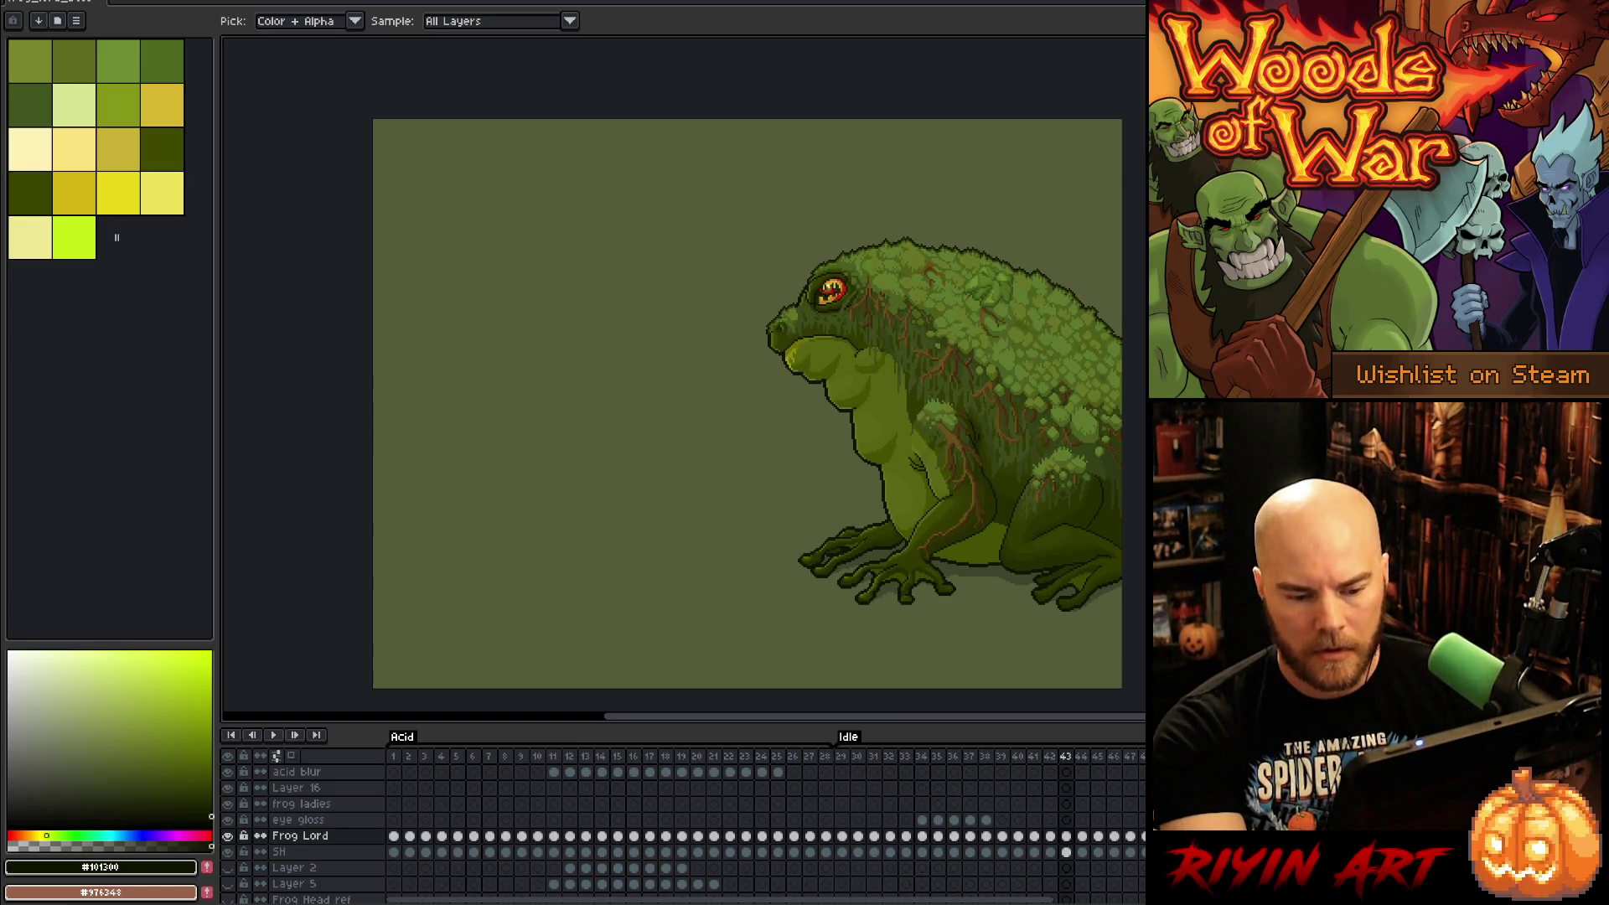
key("Right")
key("Right")
key("Right")
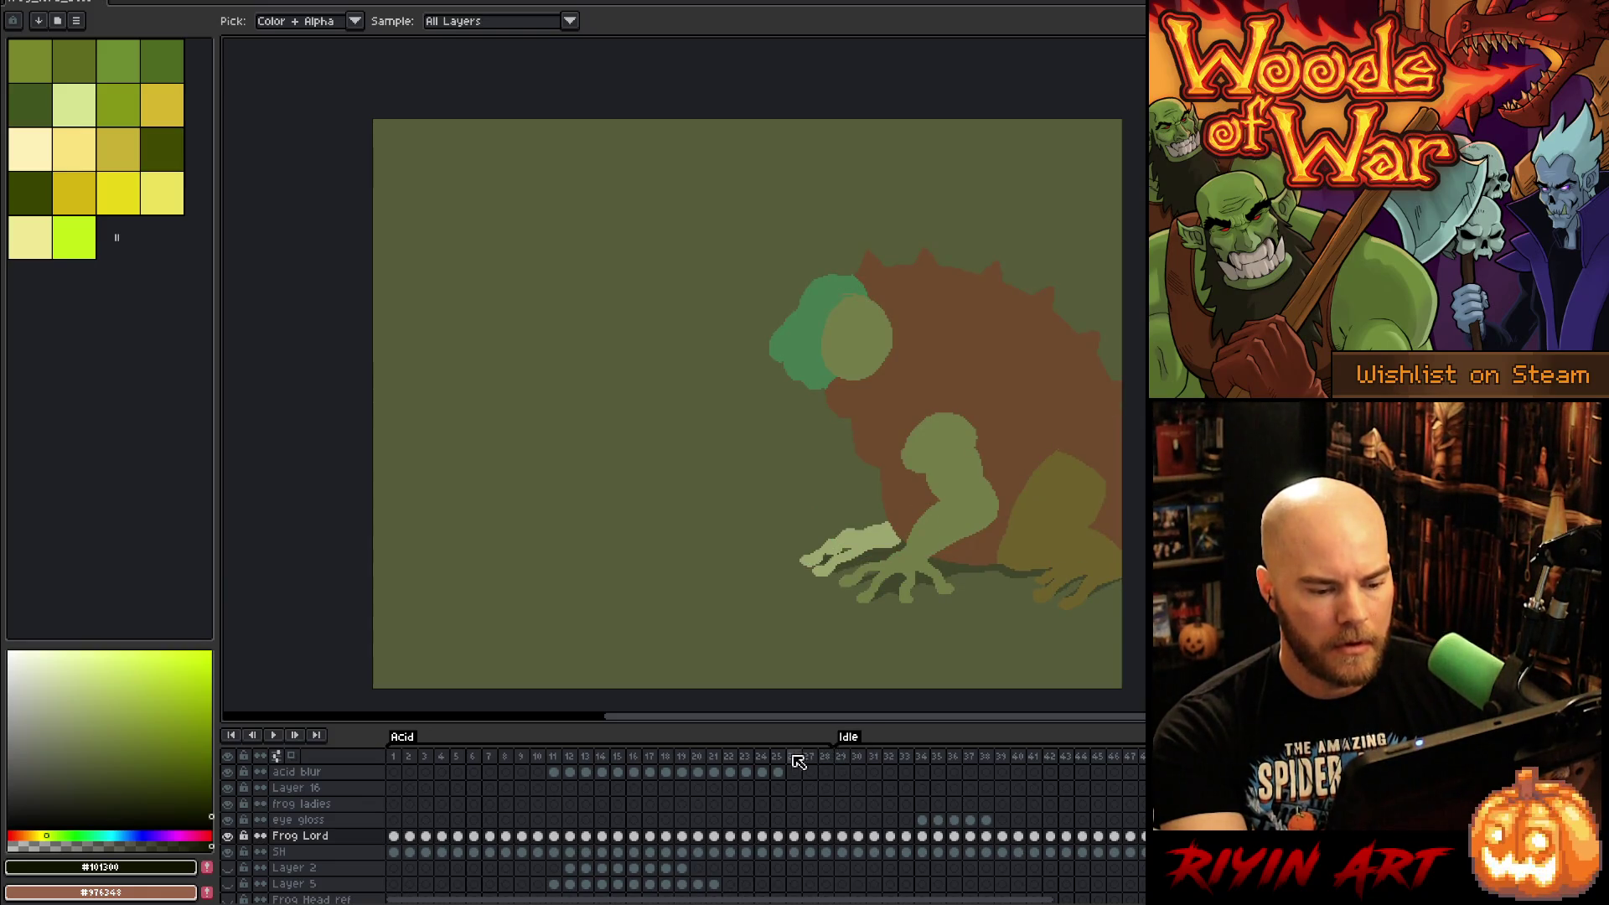
key("Left")
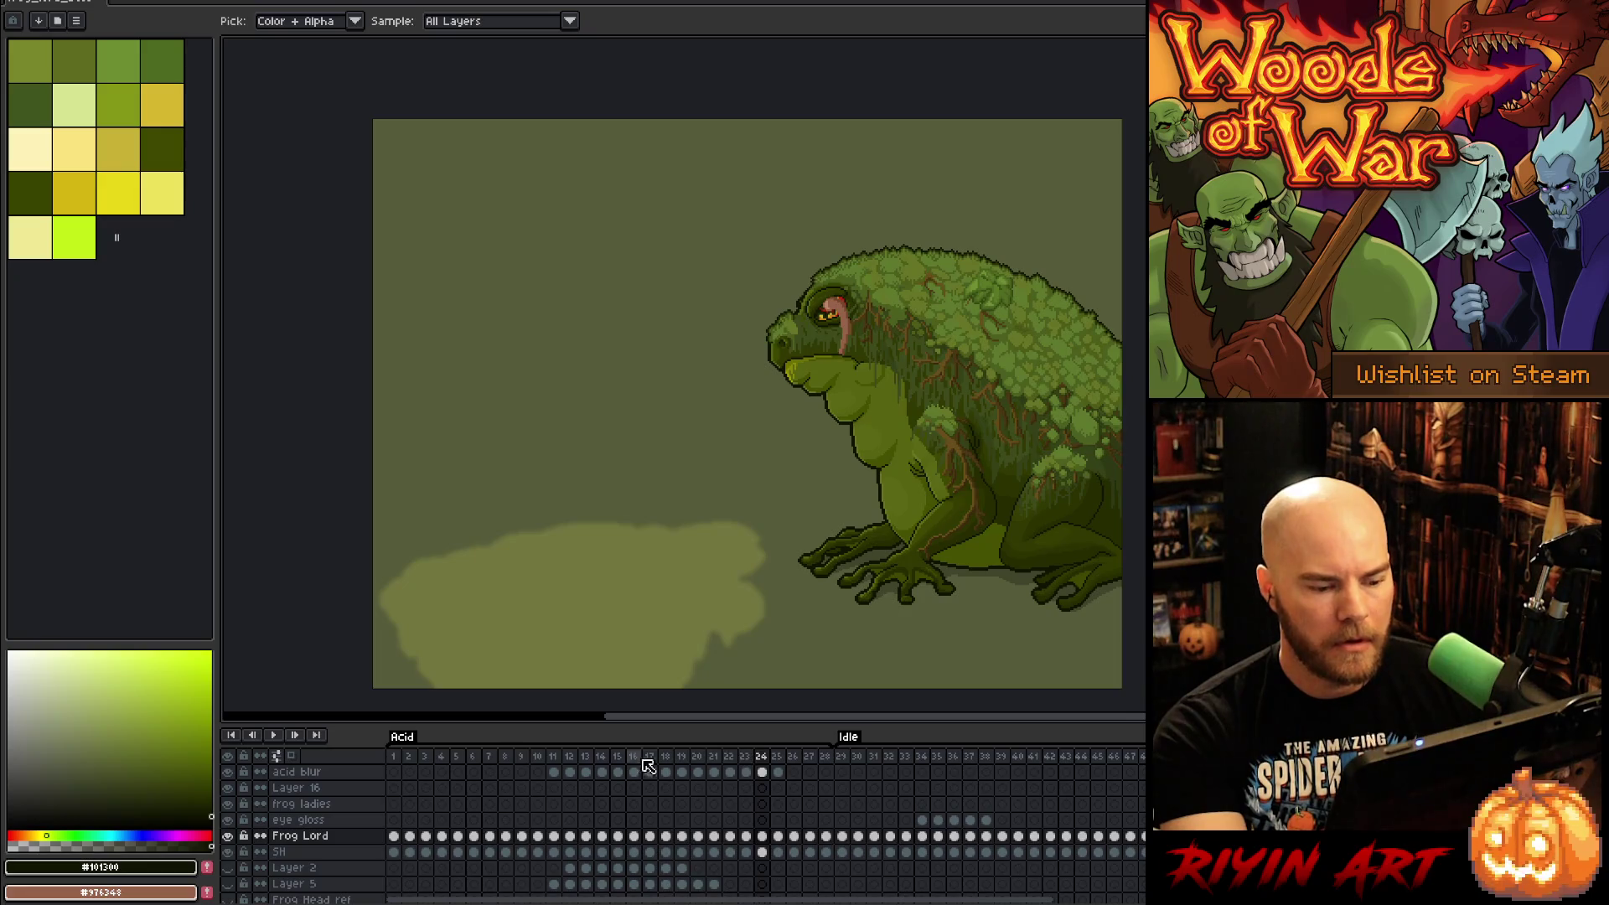
left_click(603, 755)
key("Right")
key("Right")
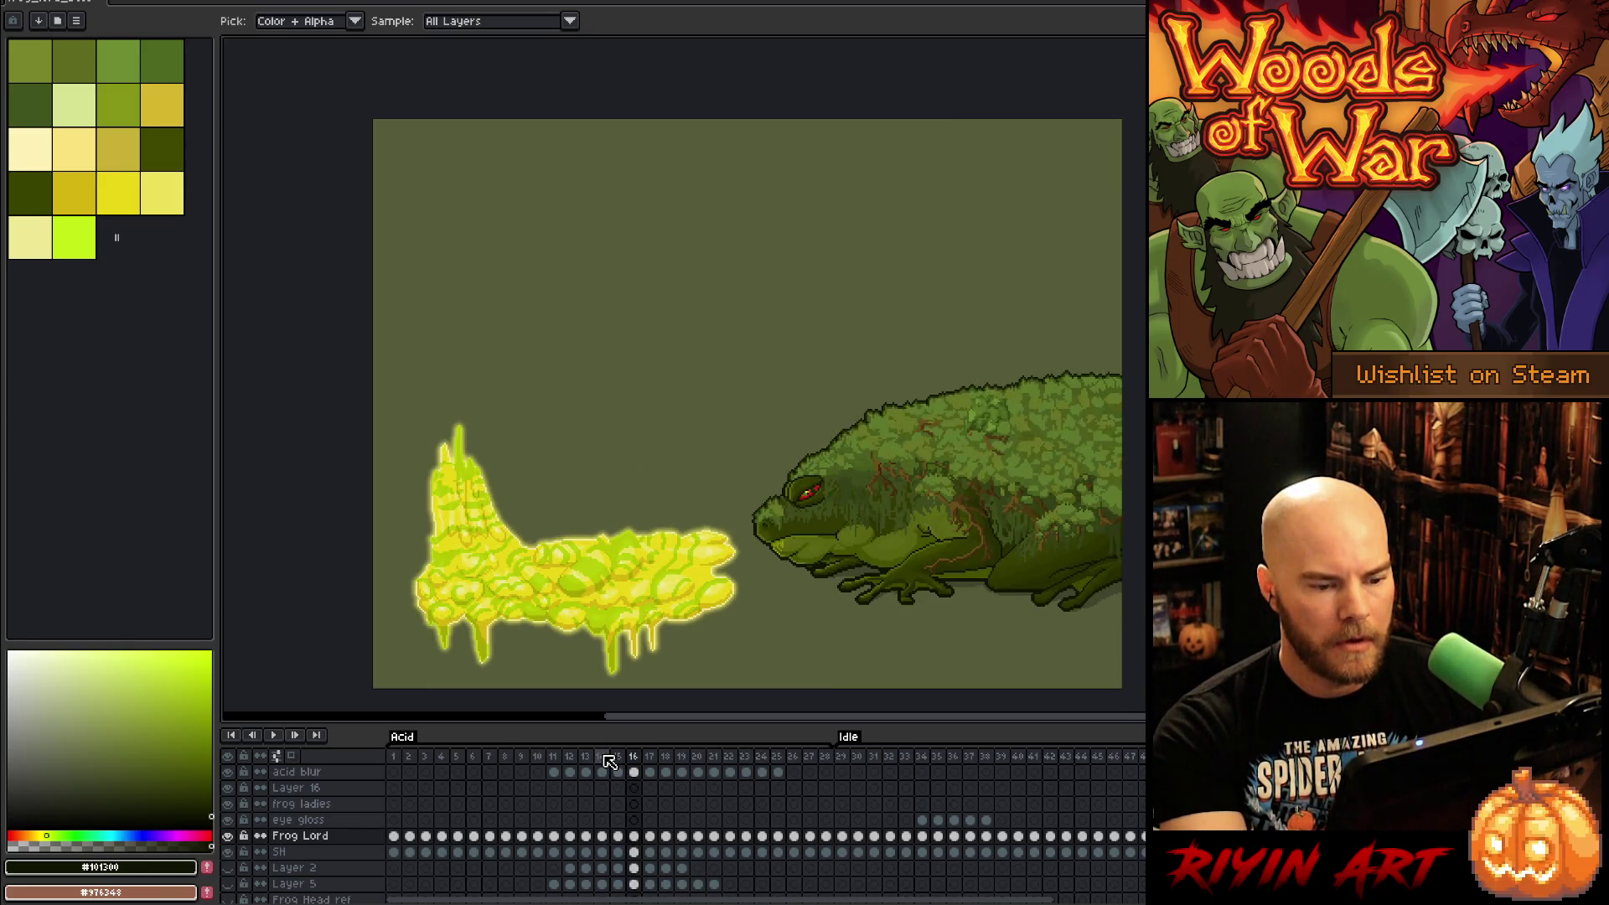
key("Right")
key("Left")
key("Right")
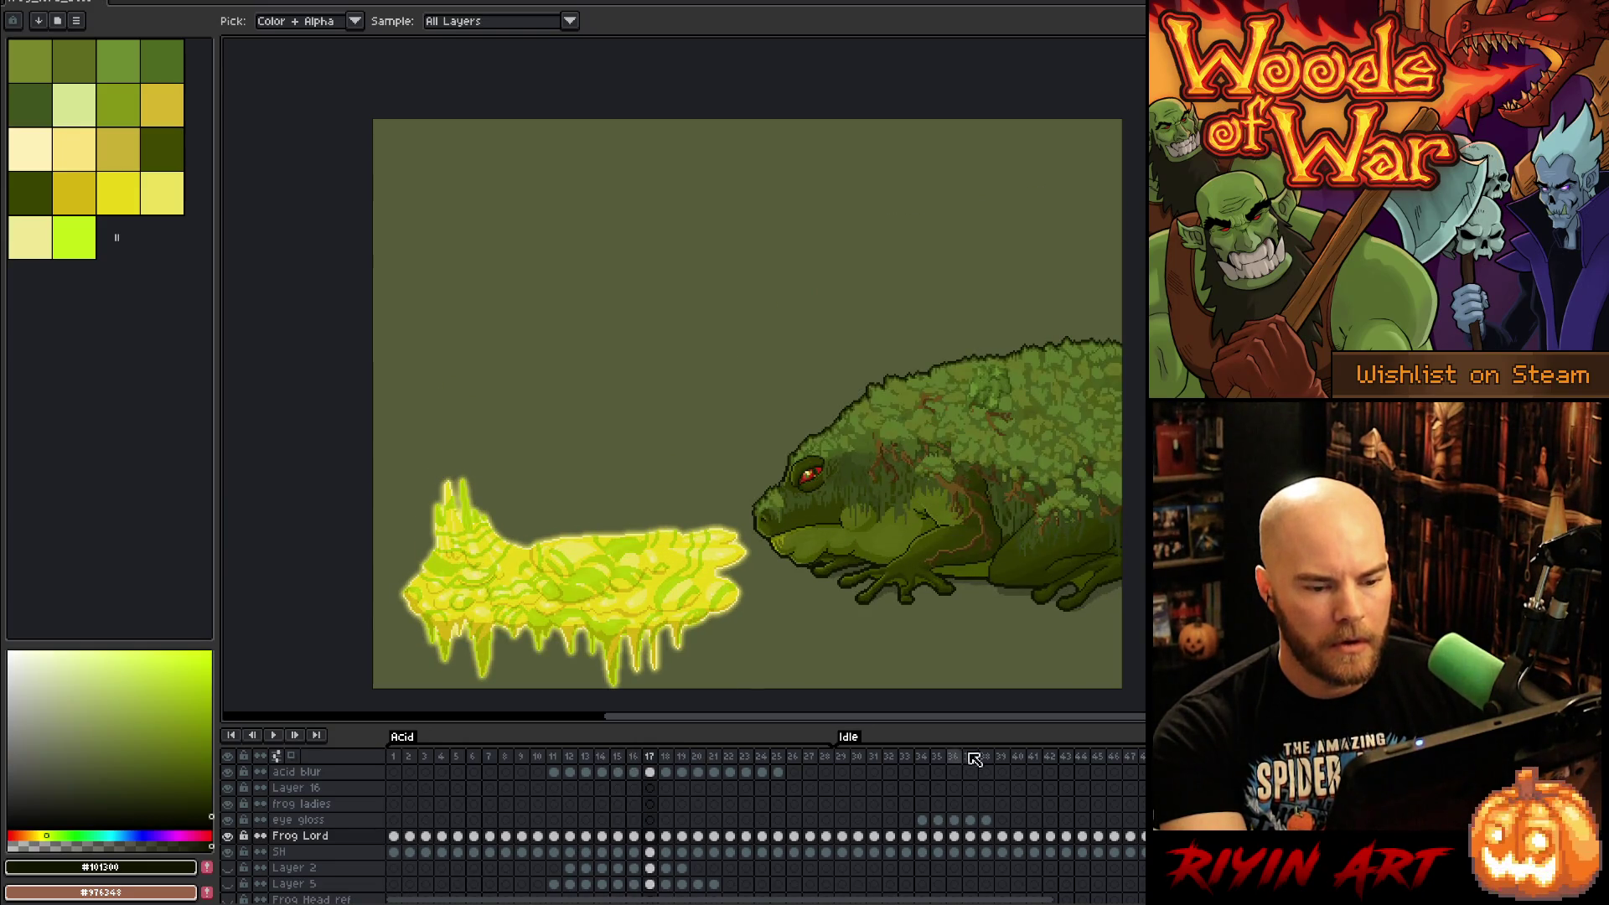
key("Left")
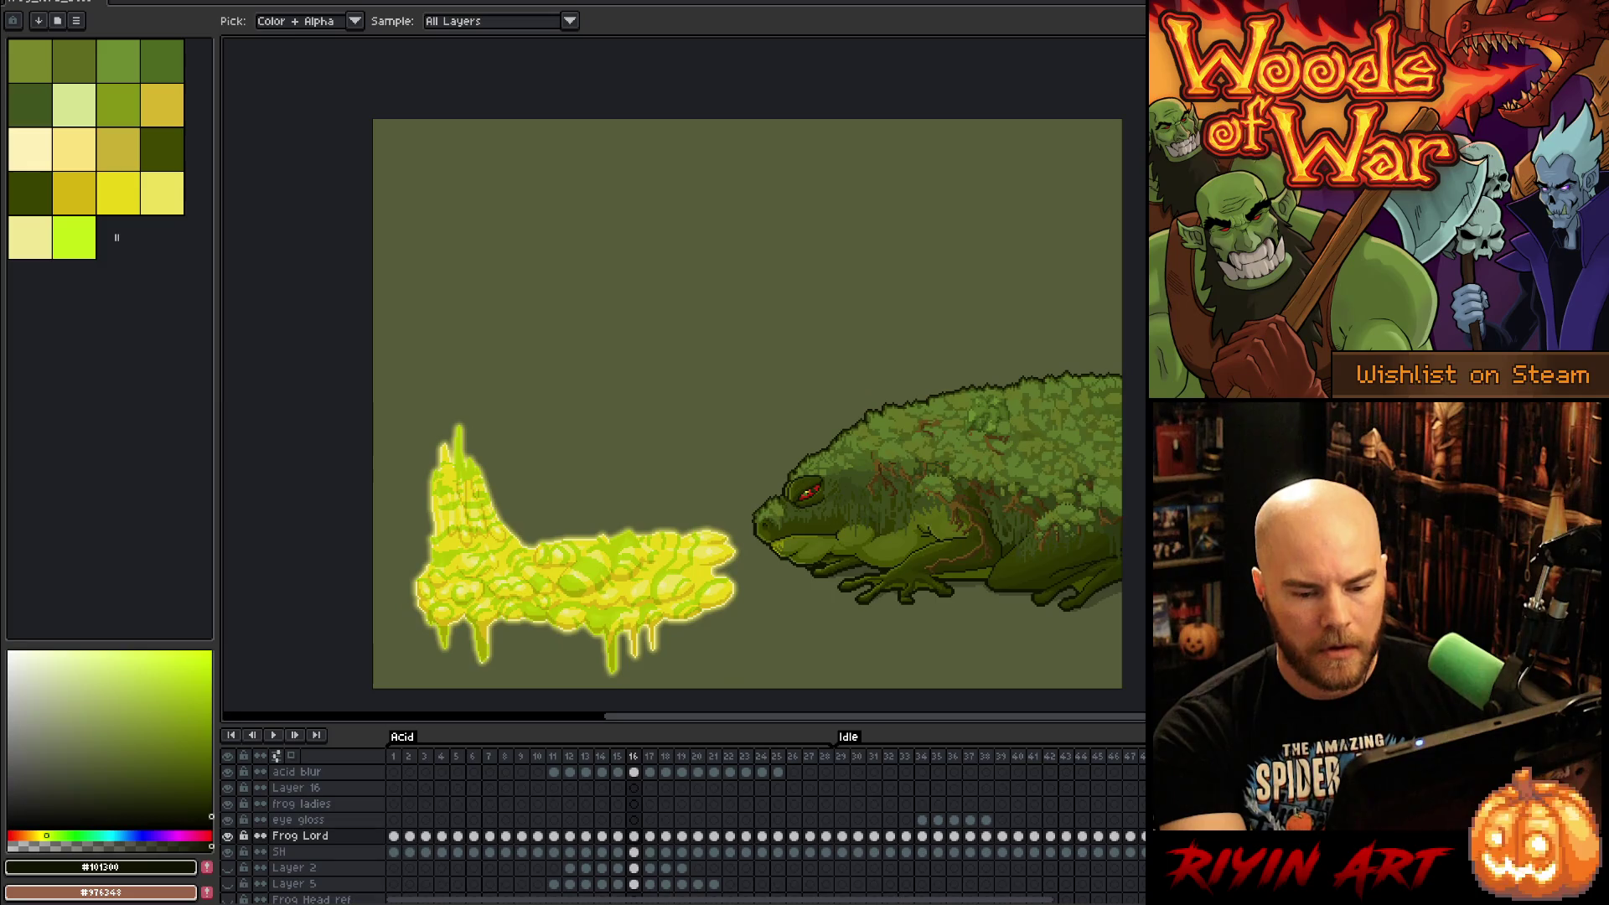
key("Return")
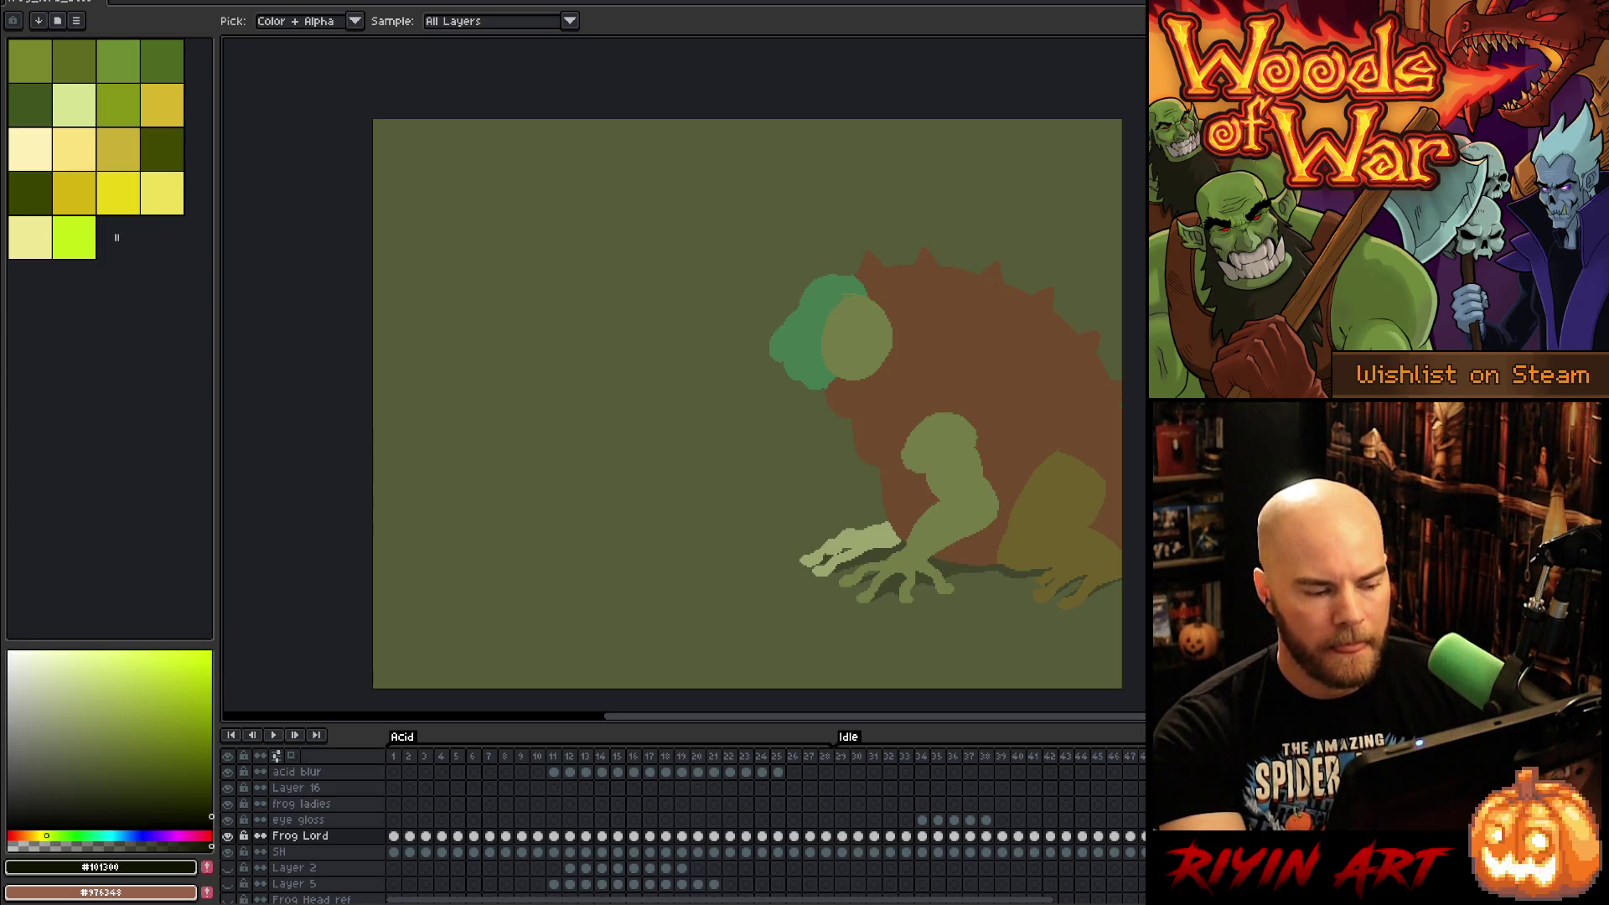
left_click(843, 836)
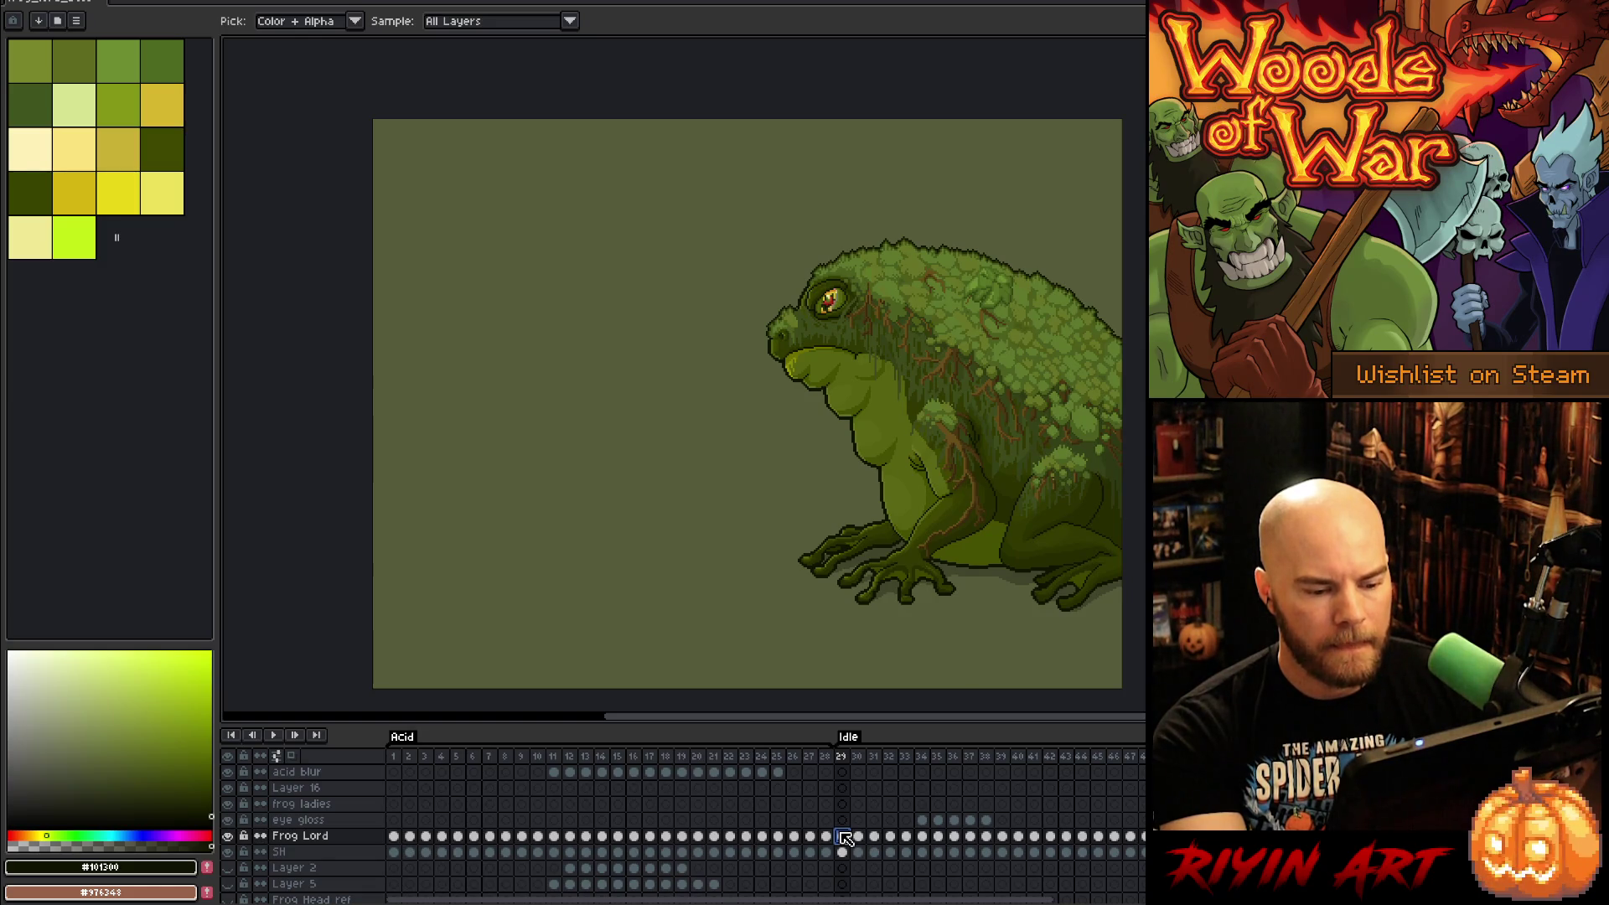
key("Right")
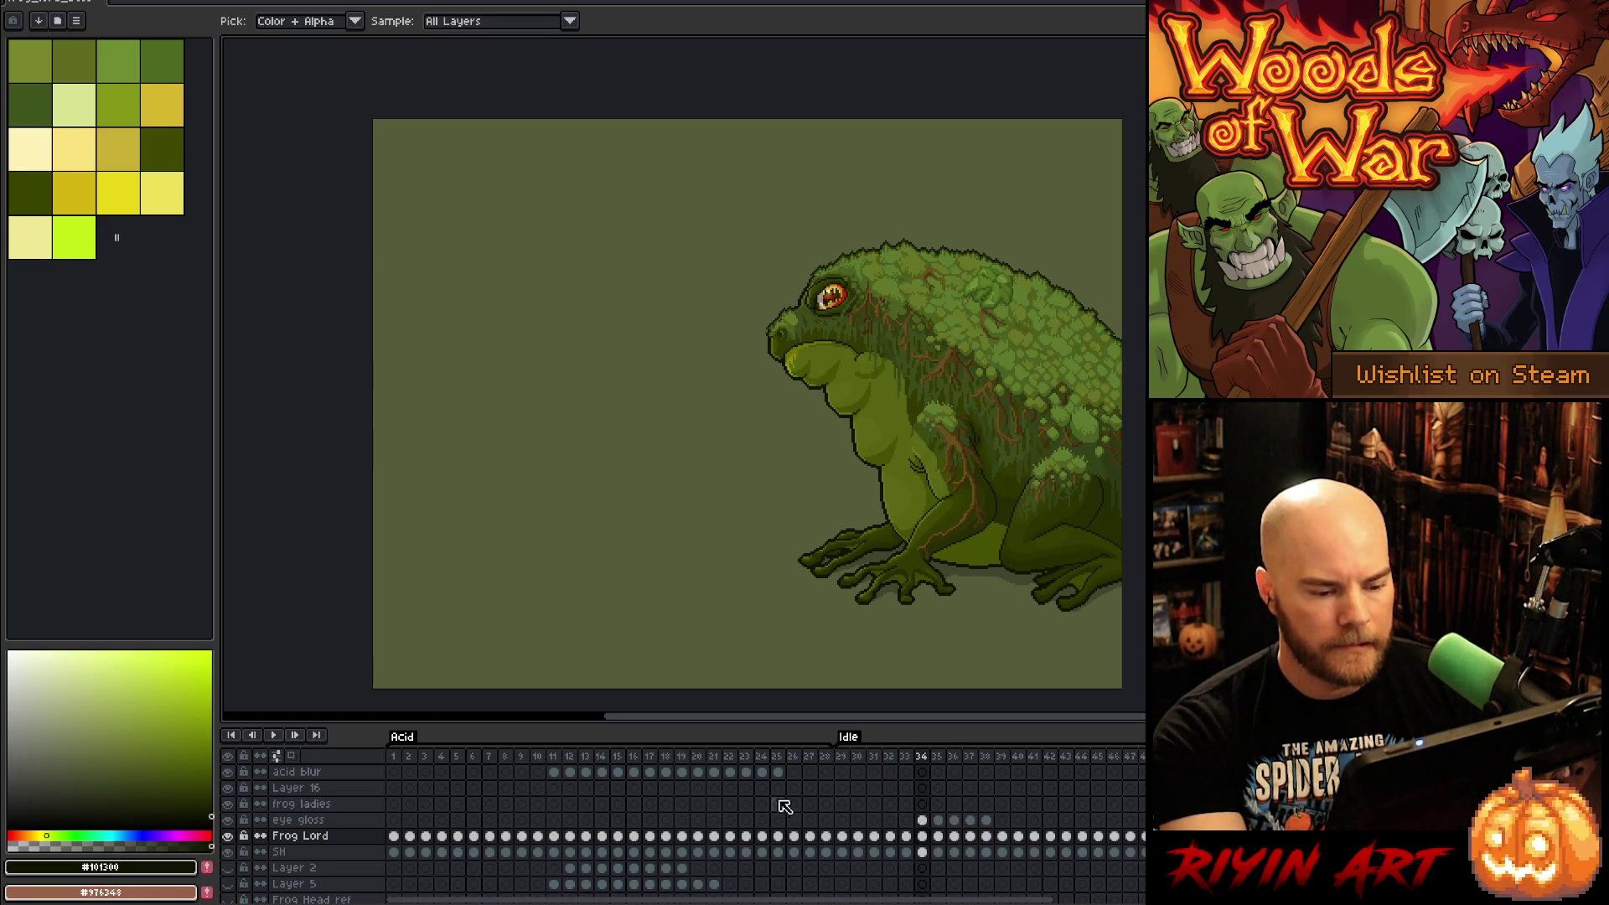
left_click(764, 769)
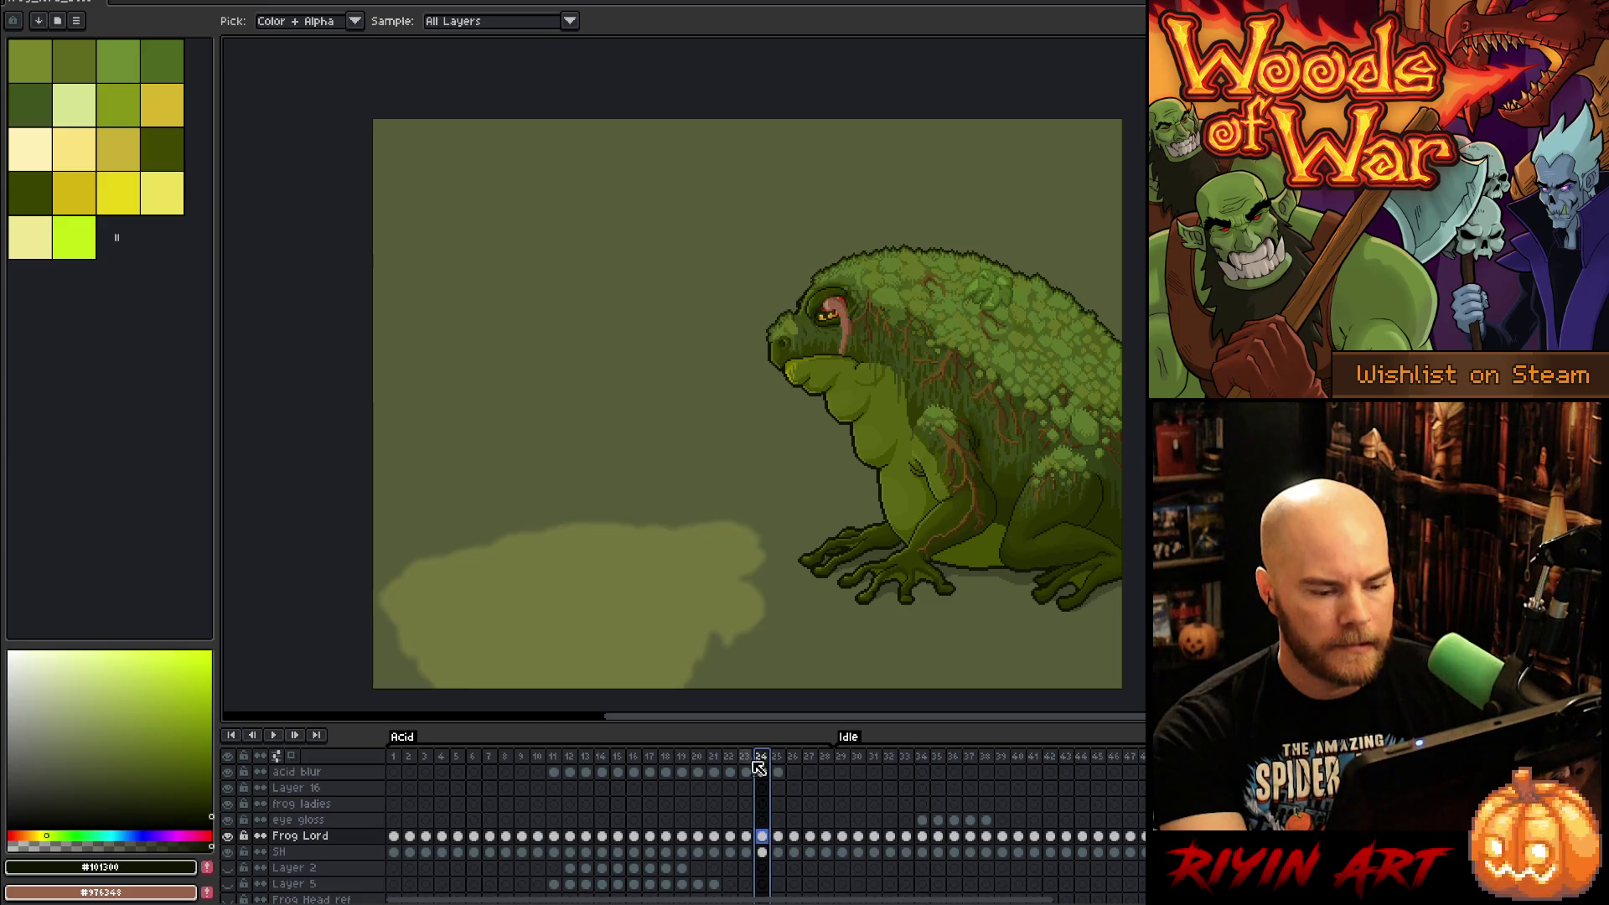
left_click(400, 757)
key("Return")
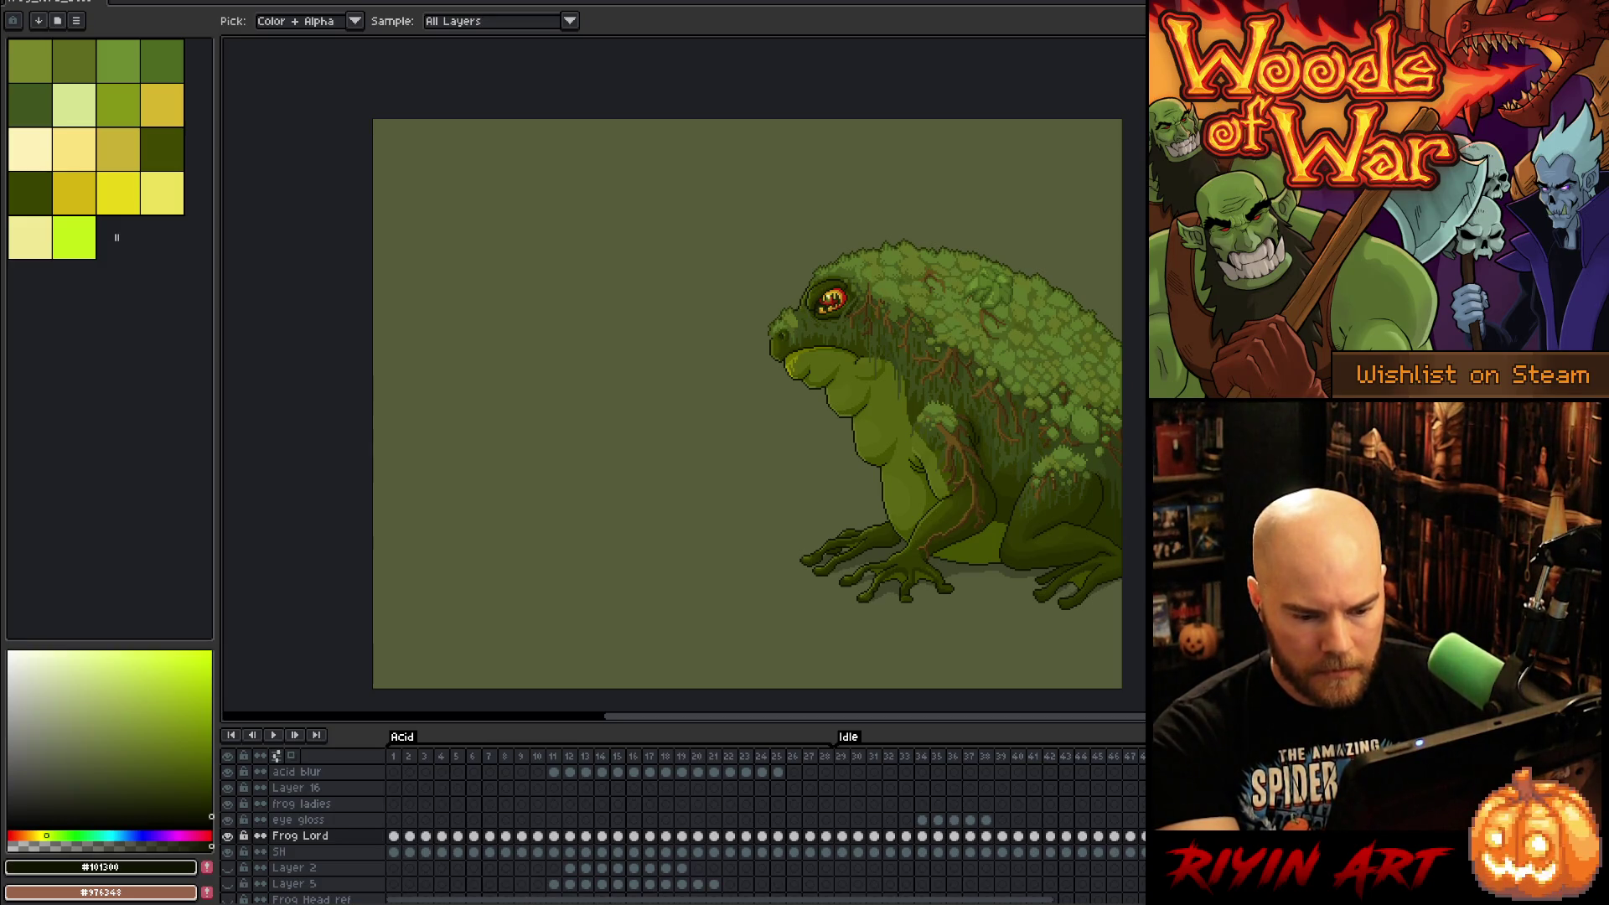
left_click(294, 851)
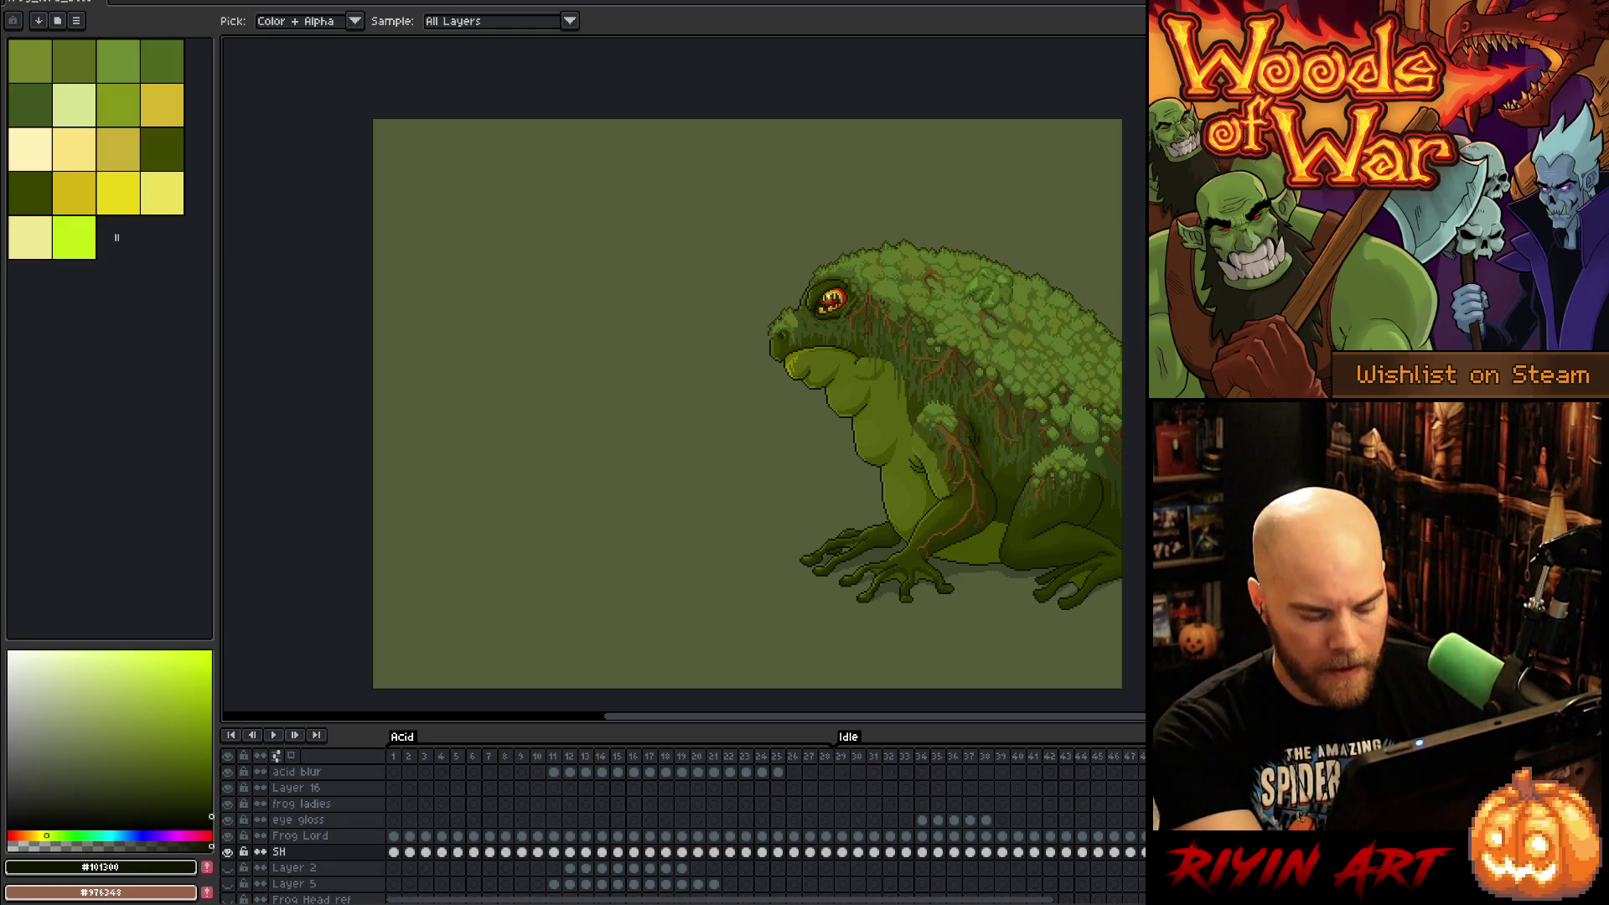
Step: Toggle the SH shading and flip through frames 16–18 to check the acid motion
key("shift+x")
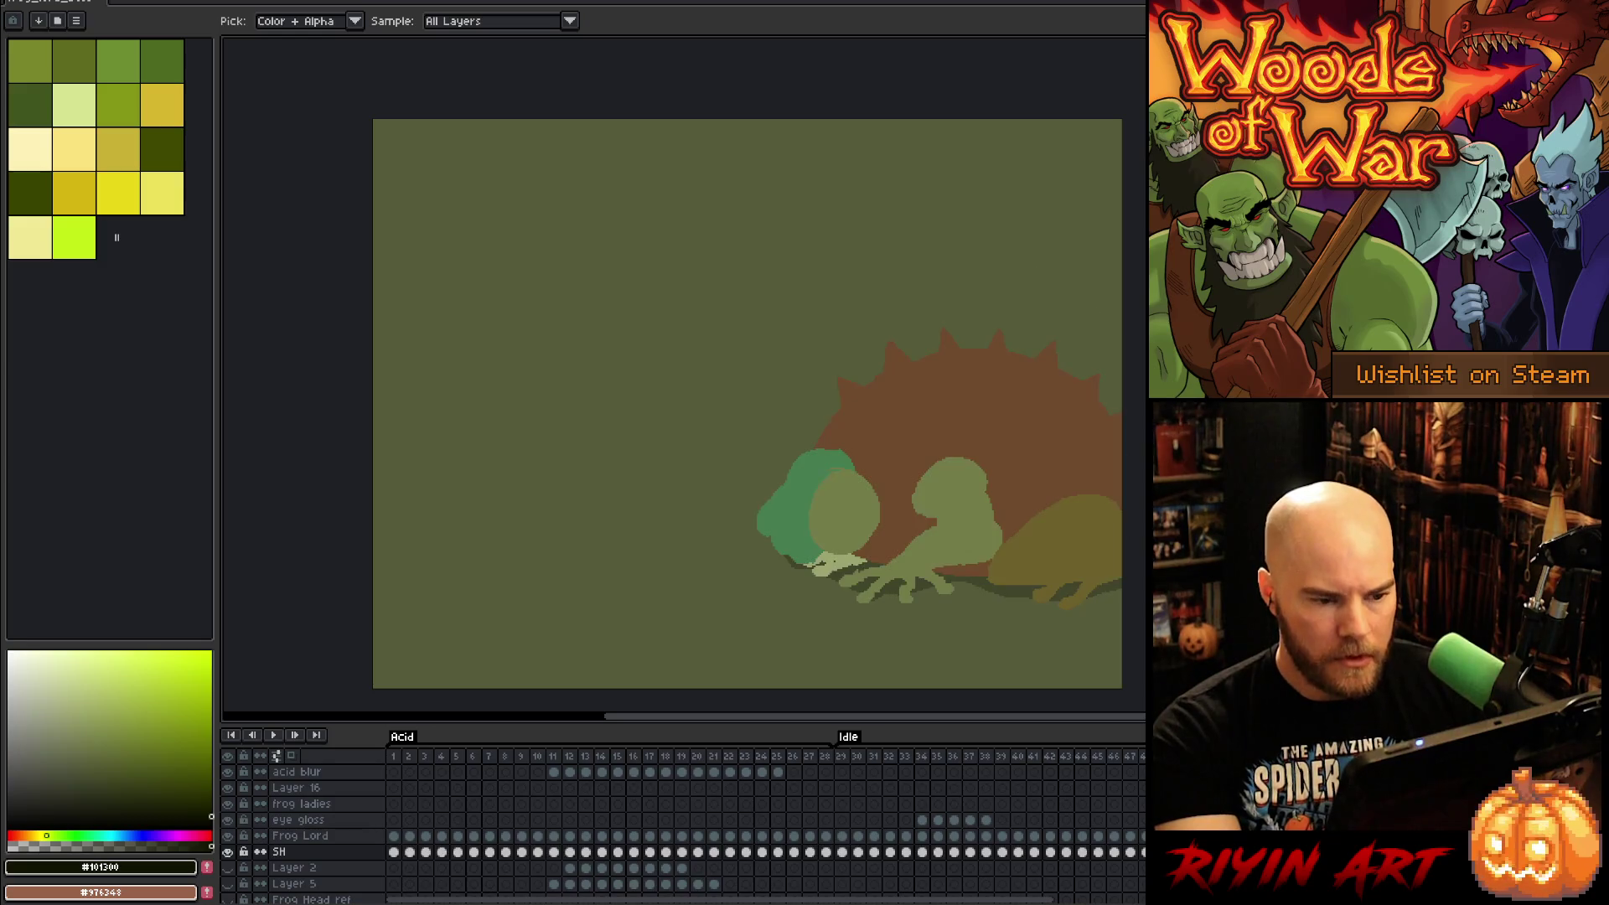
left_click(637, 756)
key("Right")
key("Left")
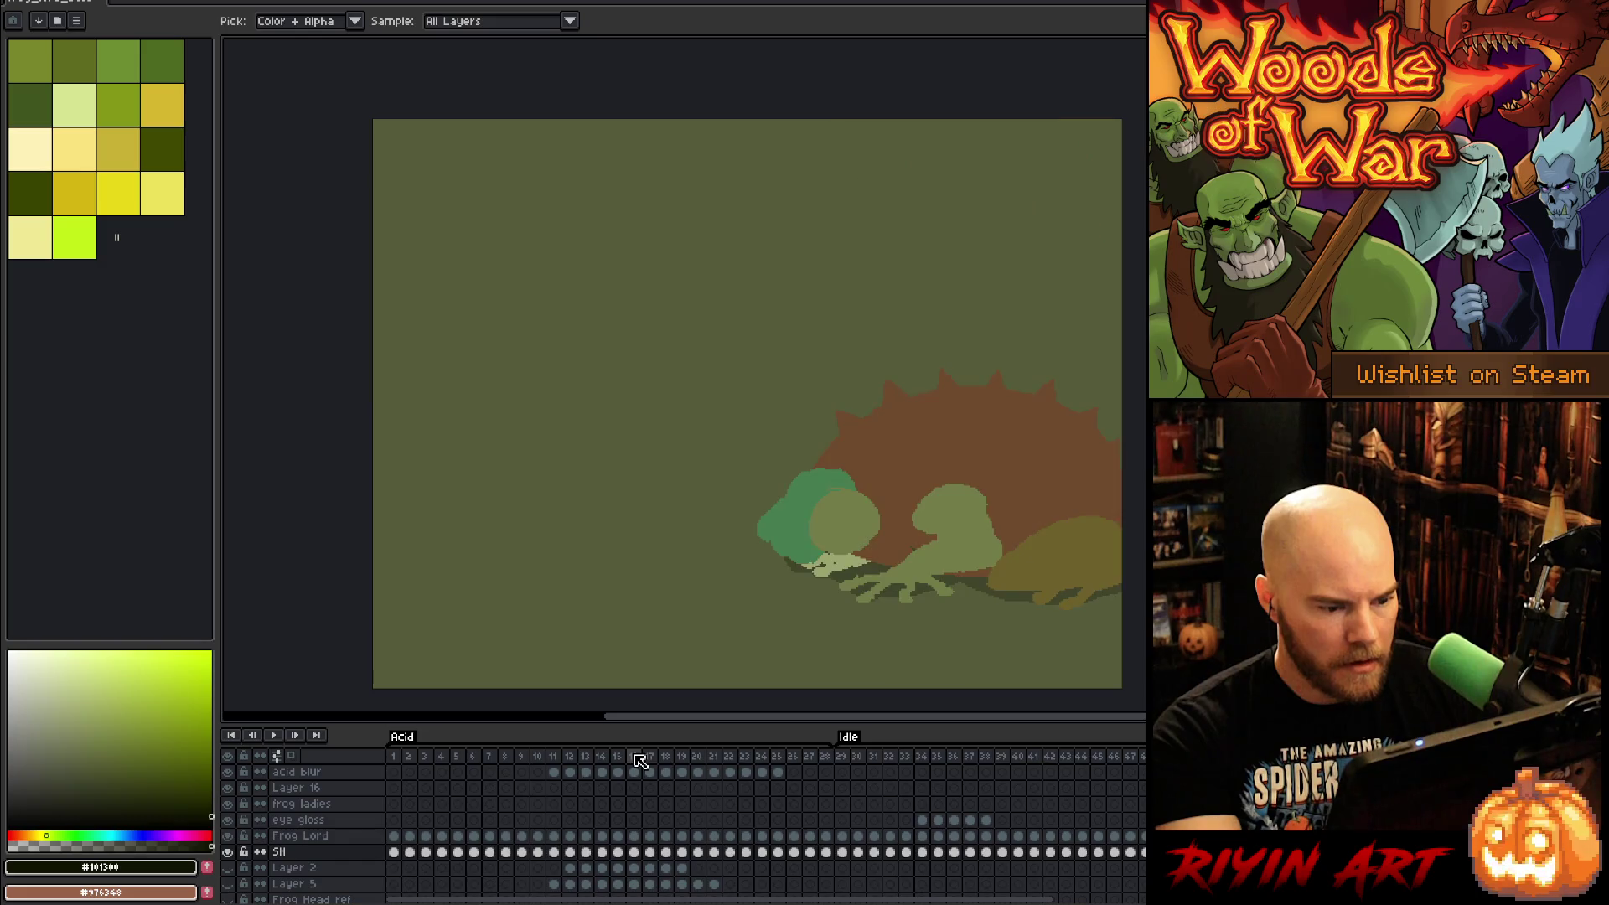
key("shift+x")
key("Right")
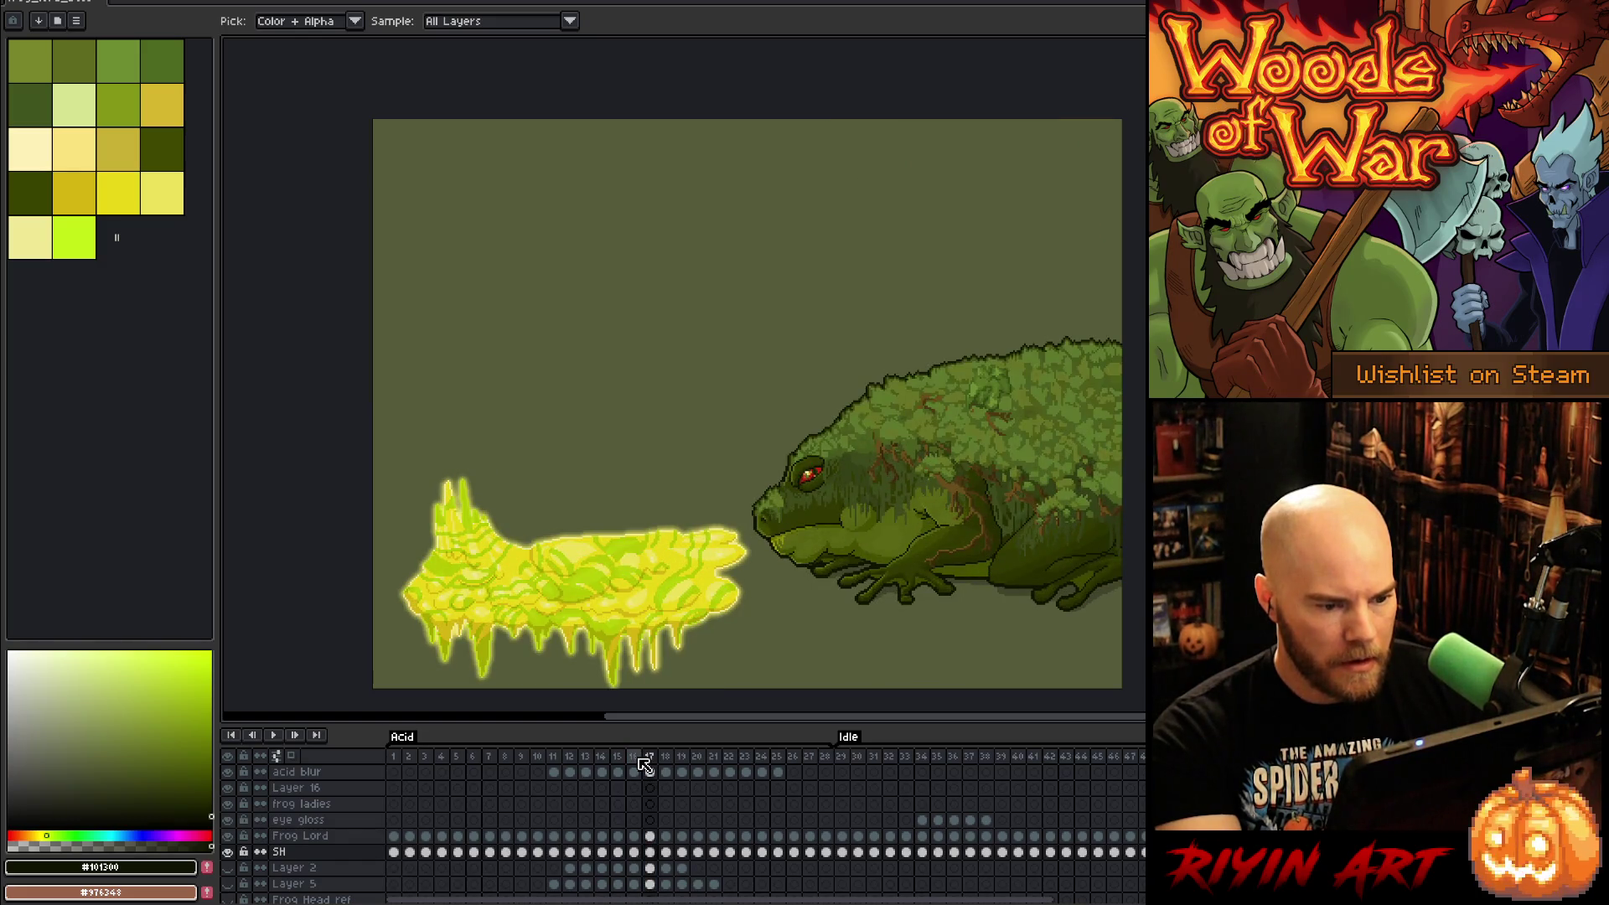
key("Right")
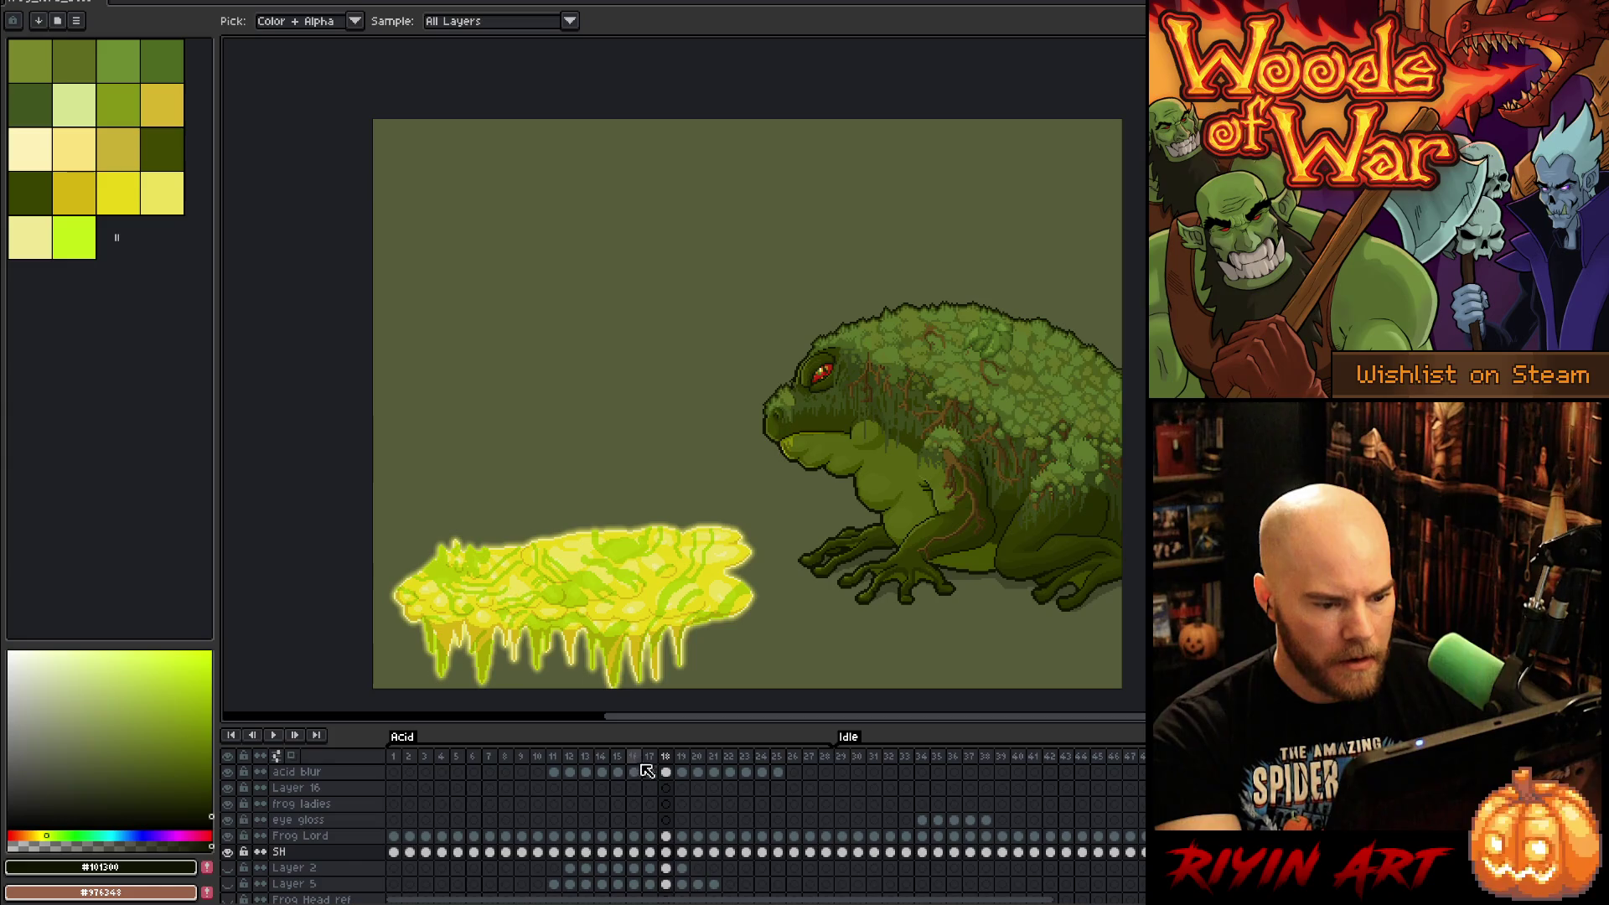
left_click(653, 776)
key("Right")
key("Right")
key("Left")
key("Left")
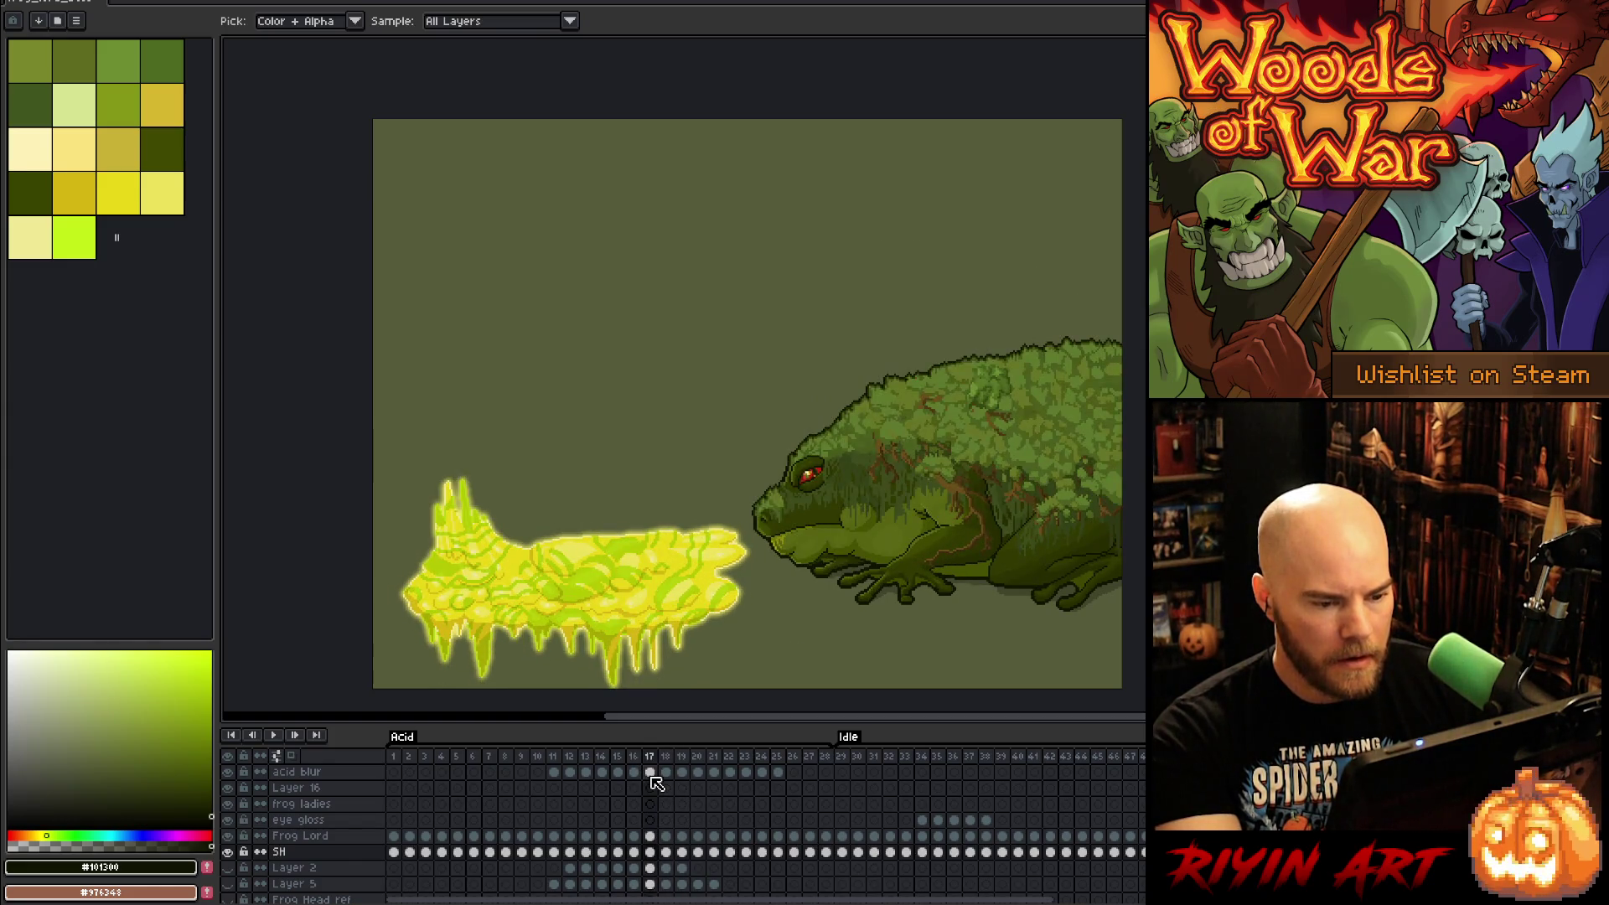
key("Right")
key("Right")
key("Left")
key("Left")
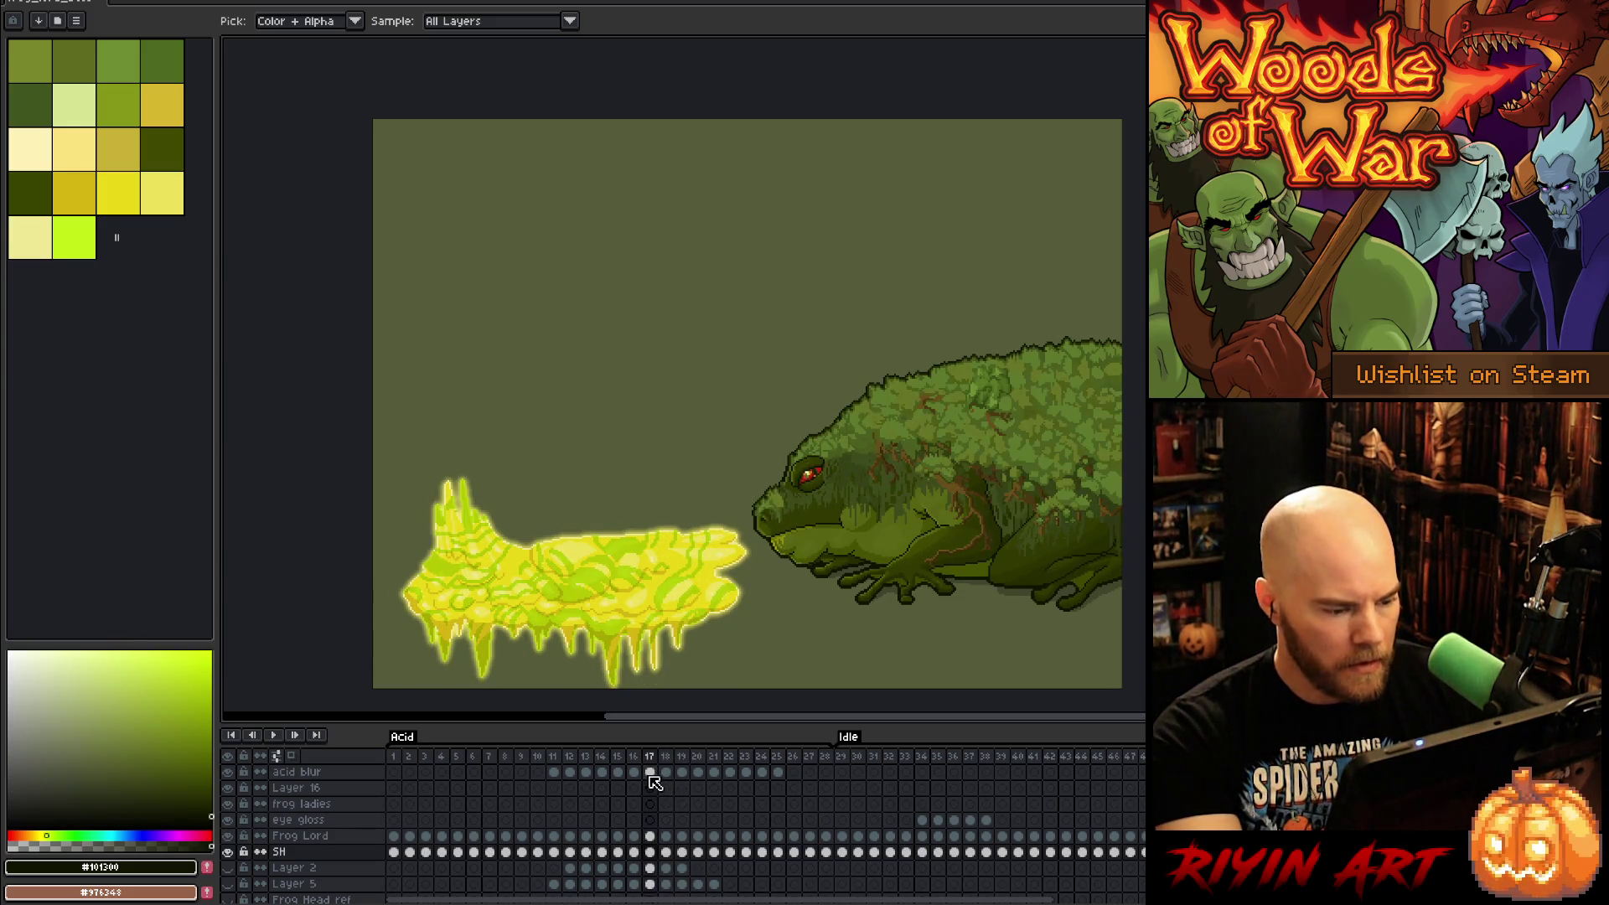
Step: Select the frame 16–17 cels on Frog Lord and SH, then bring up the Frame menu
left_click(651, 836)
left_click_drag(636, 836, 645, 853)
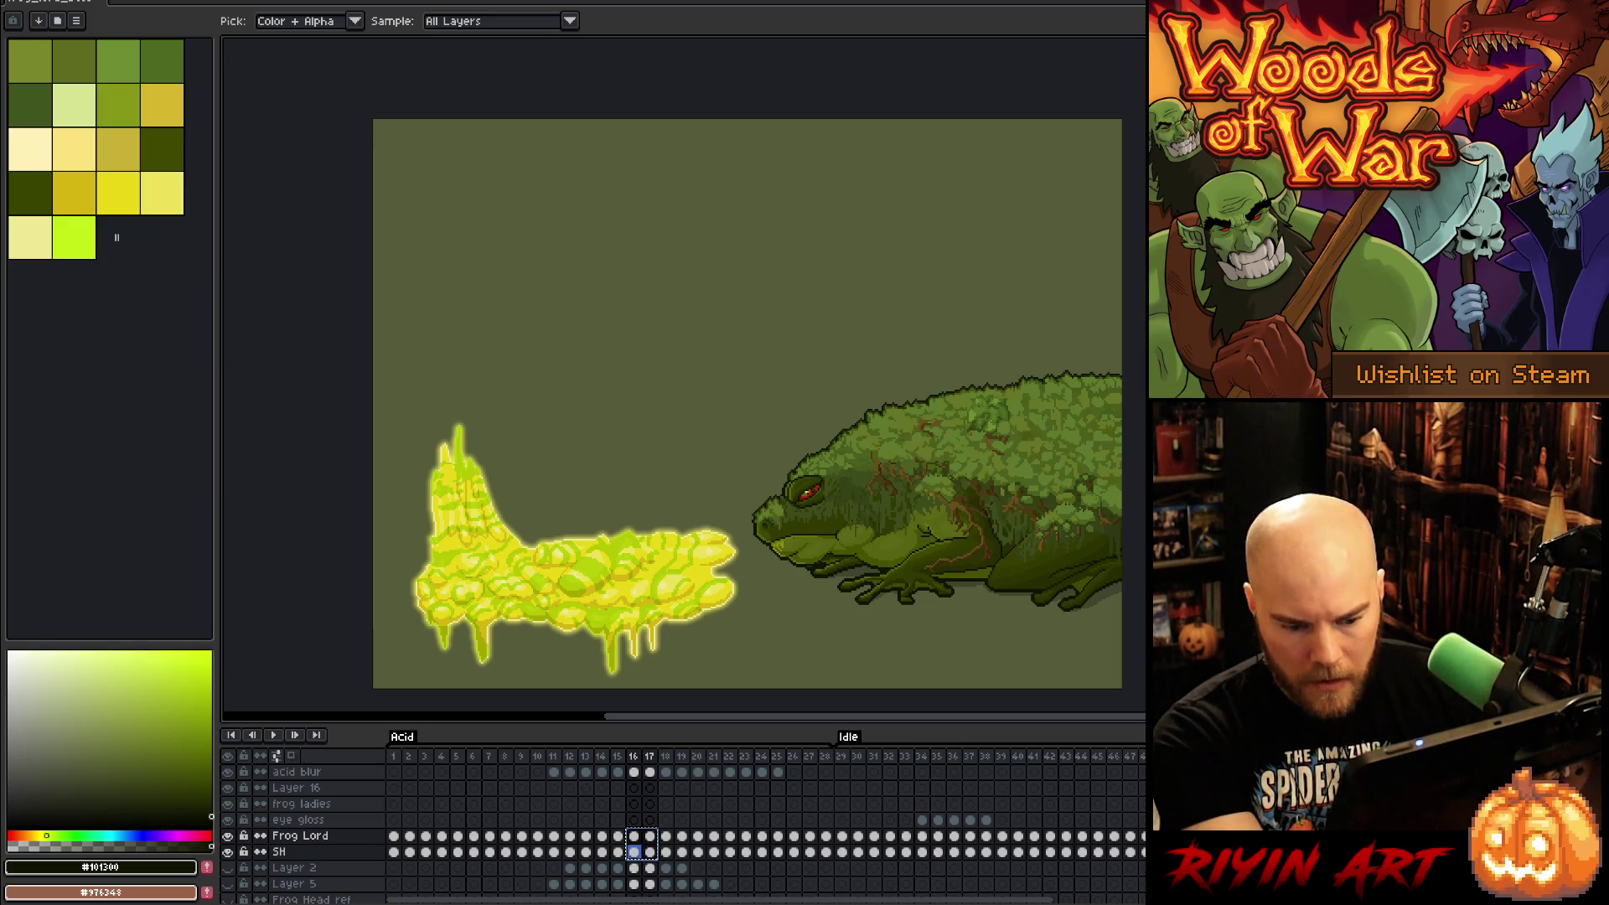
left_click(227, 836, "alt")
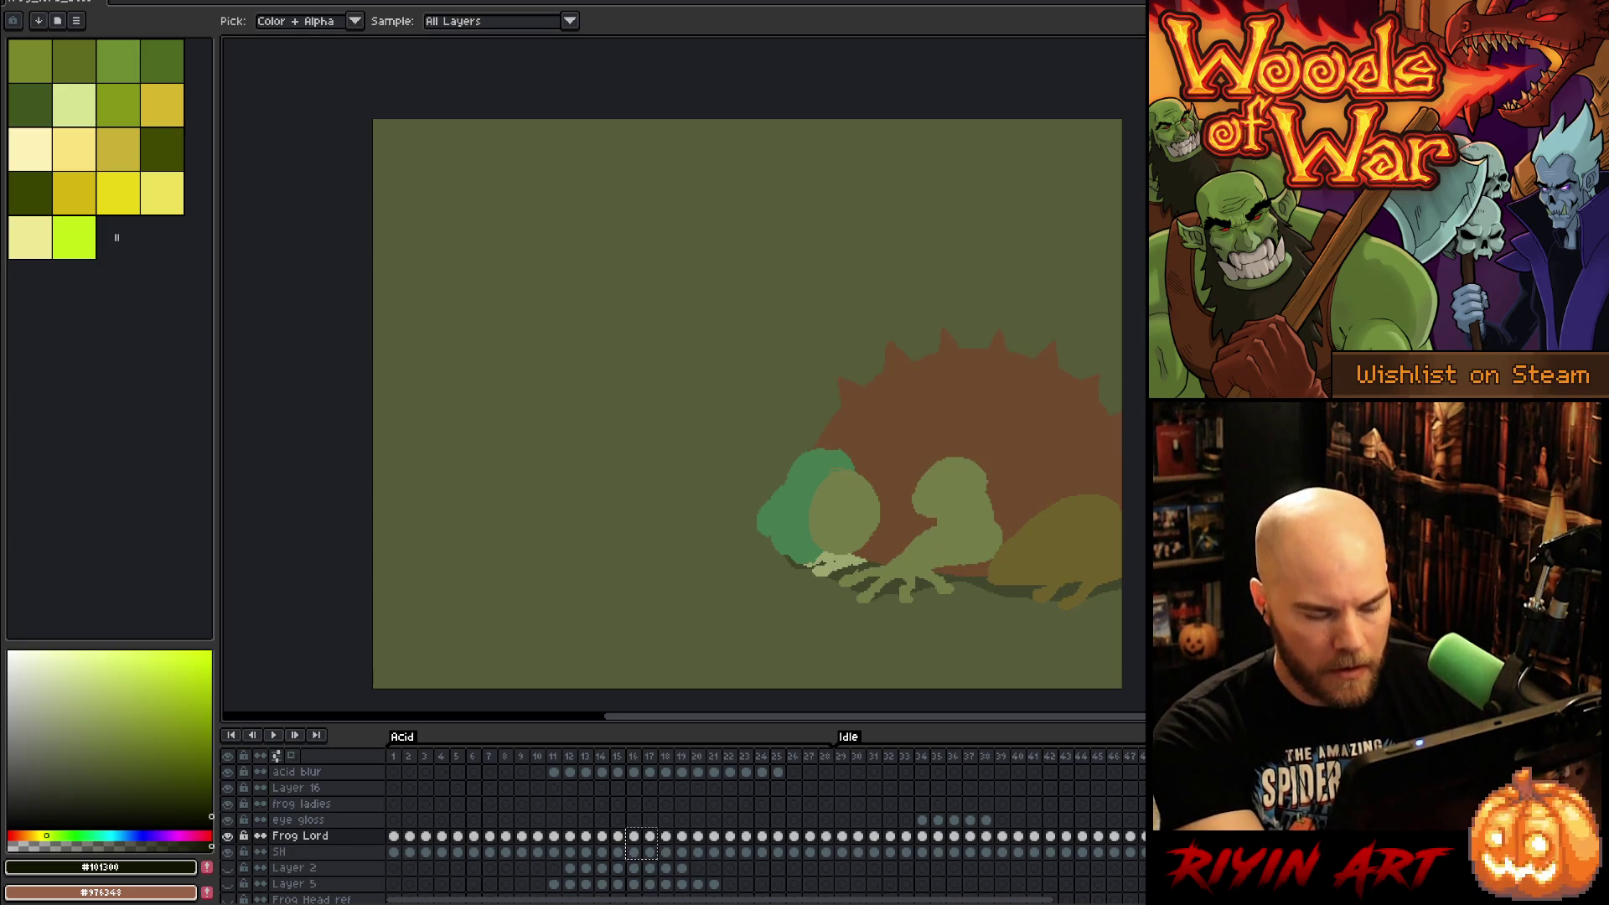
key("Return")
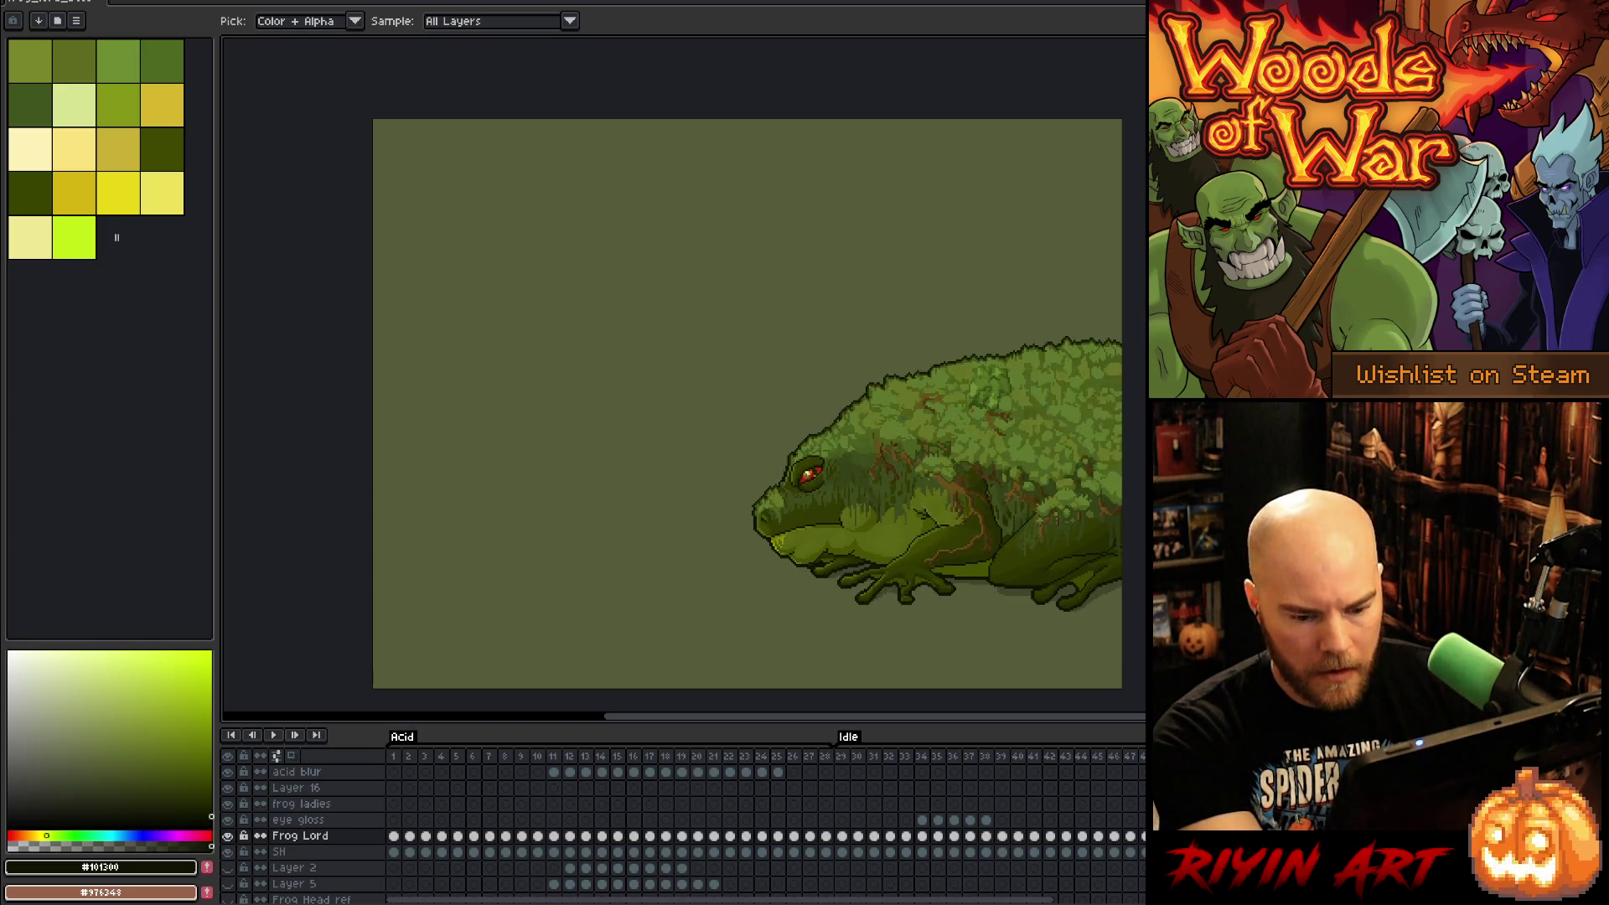
left_click(227, 852)
left_click(153, 12)
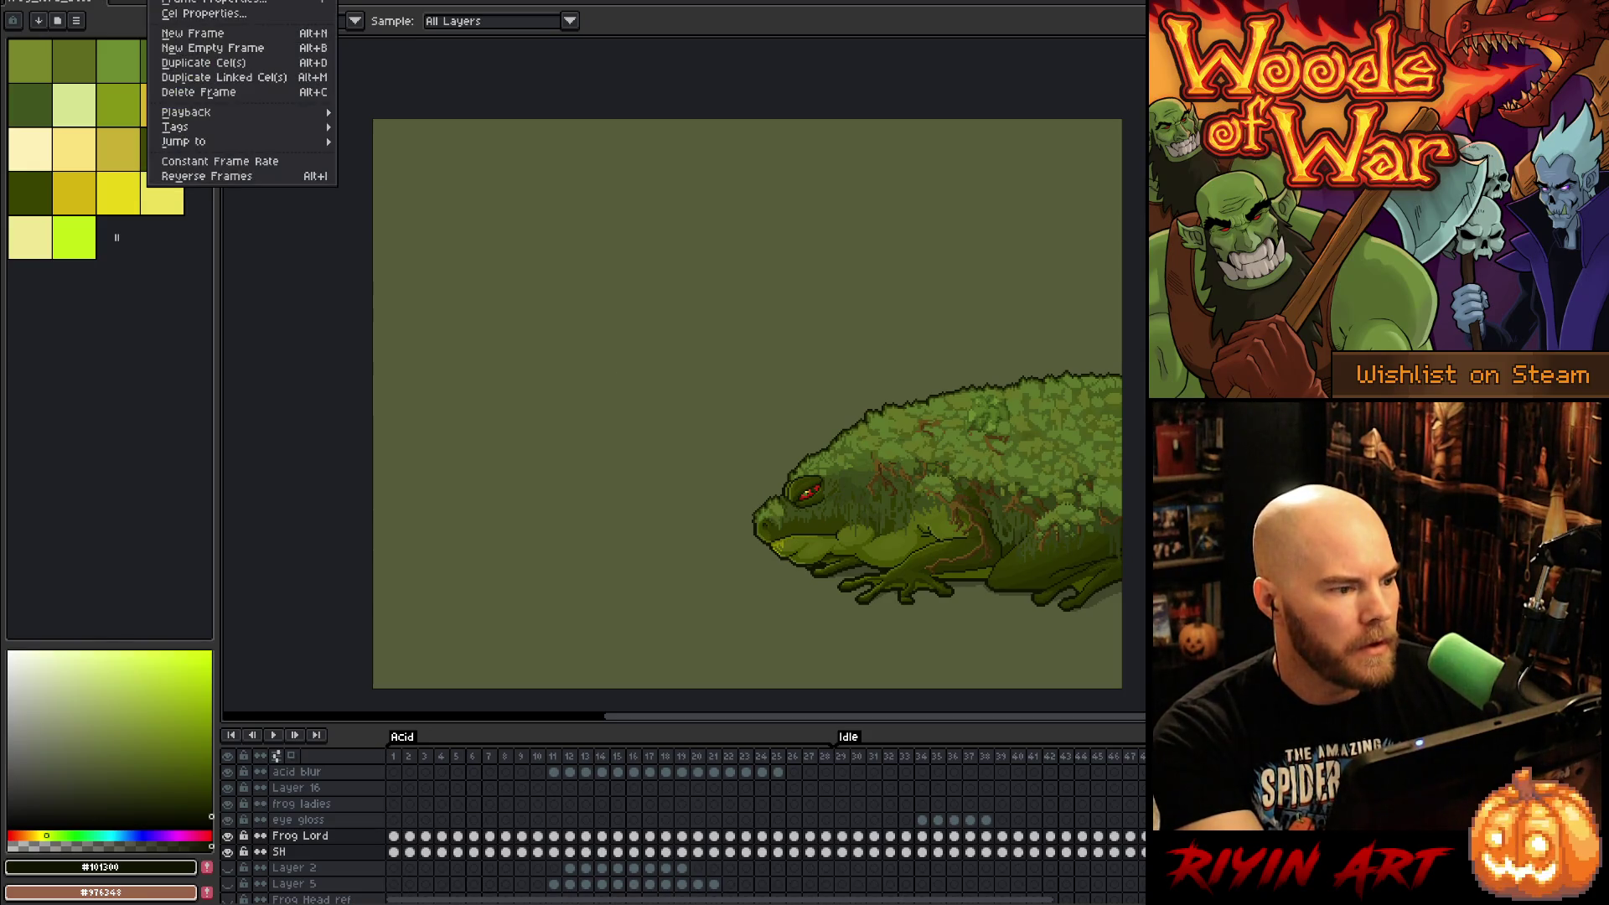
Step: Reverse the selected frames and play the animation to review it
left_click(226, 176)
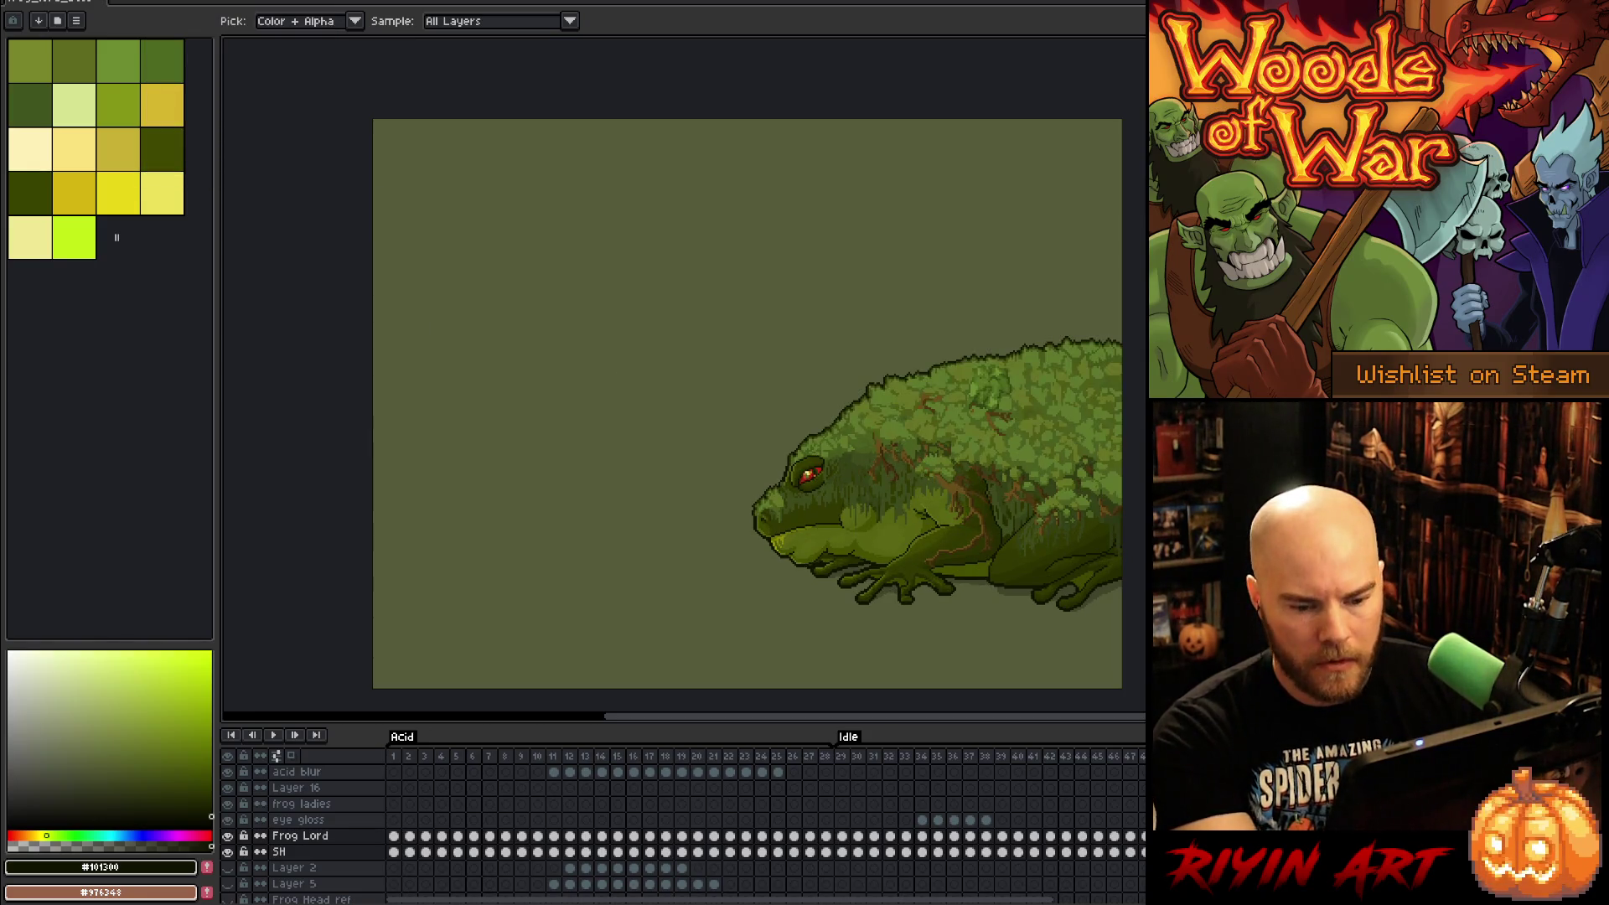
left_click(227, 836)
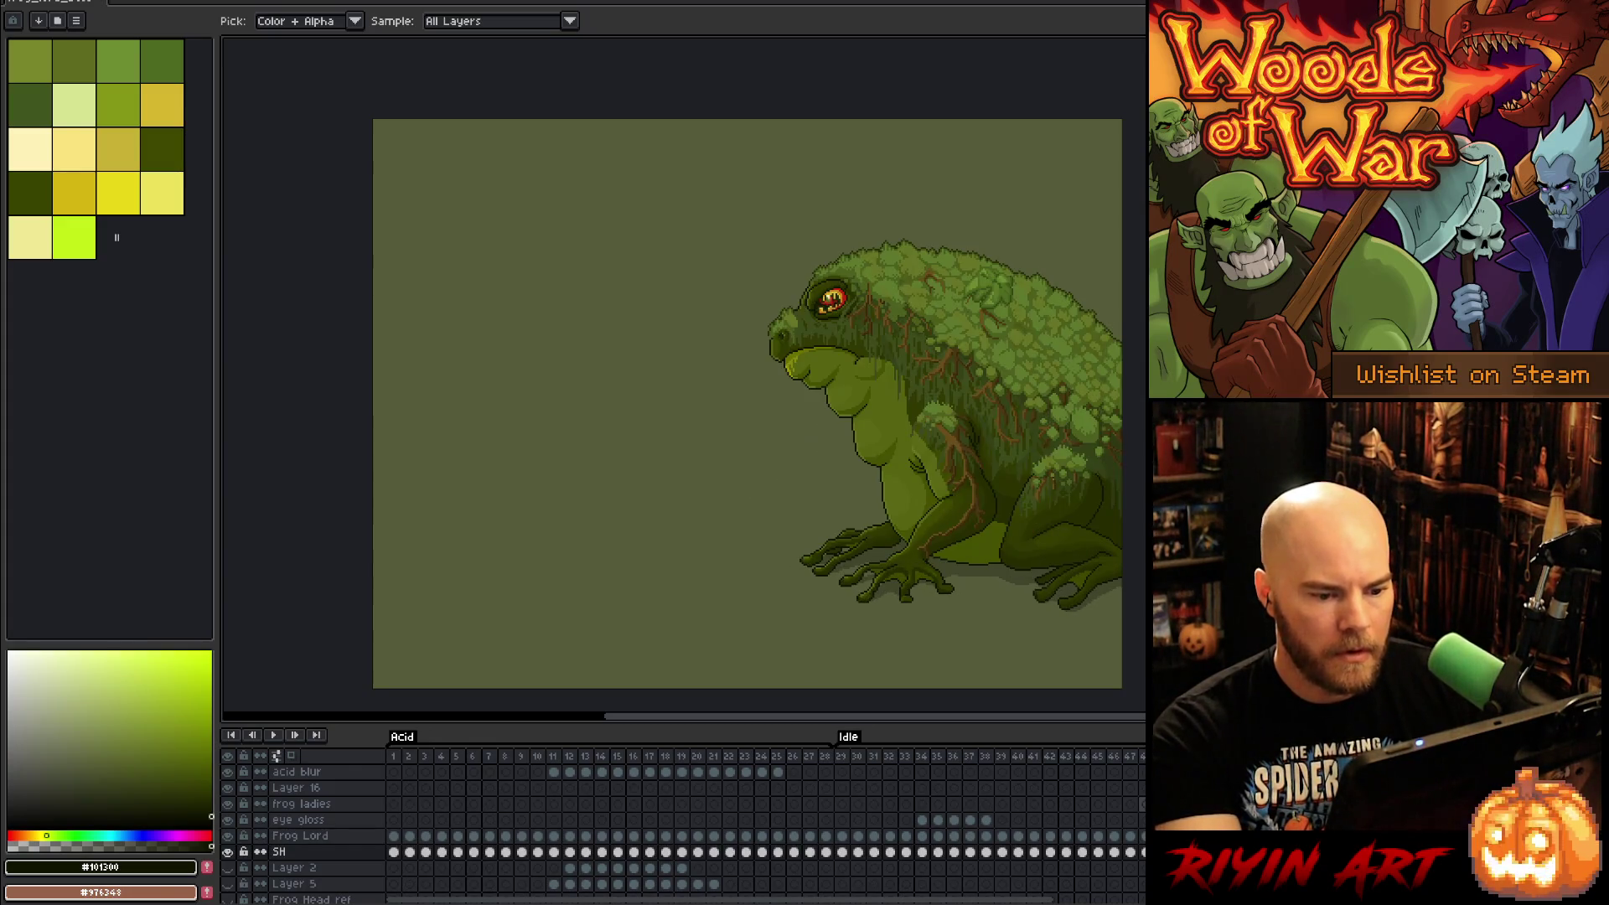
left_click(300, 835)
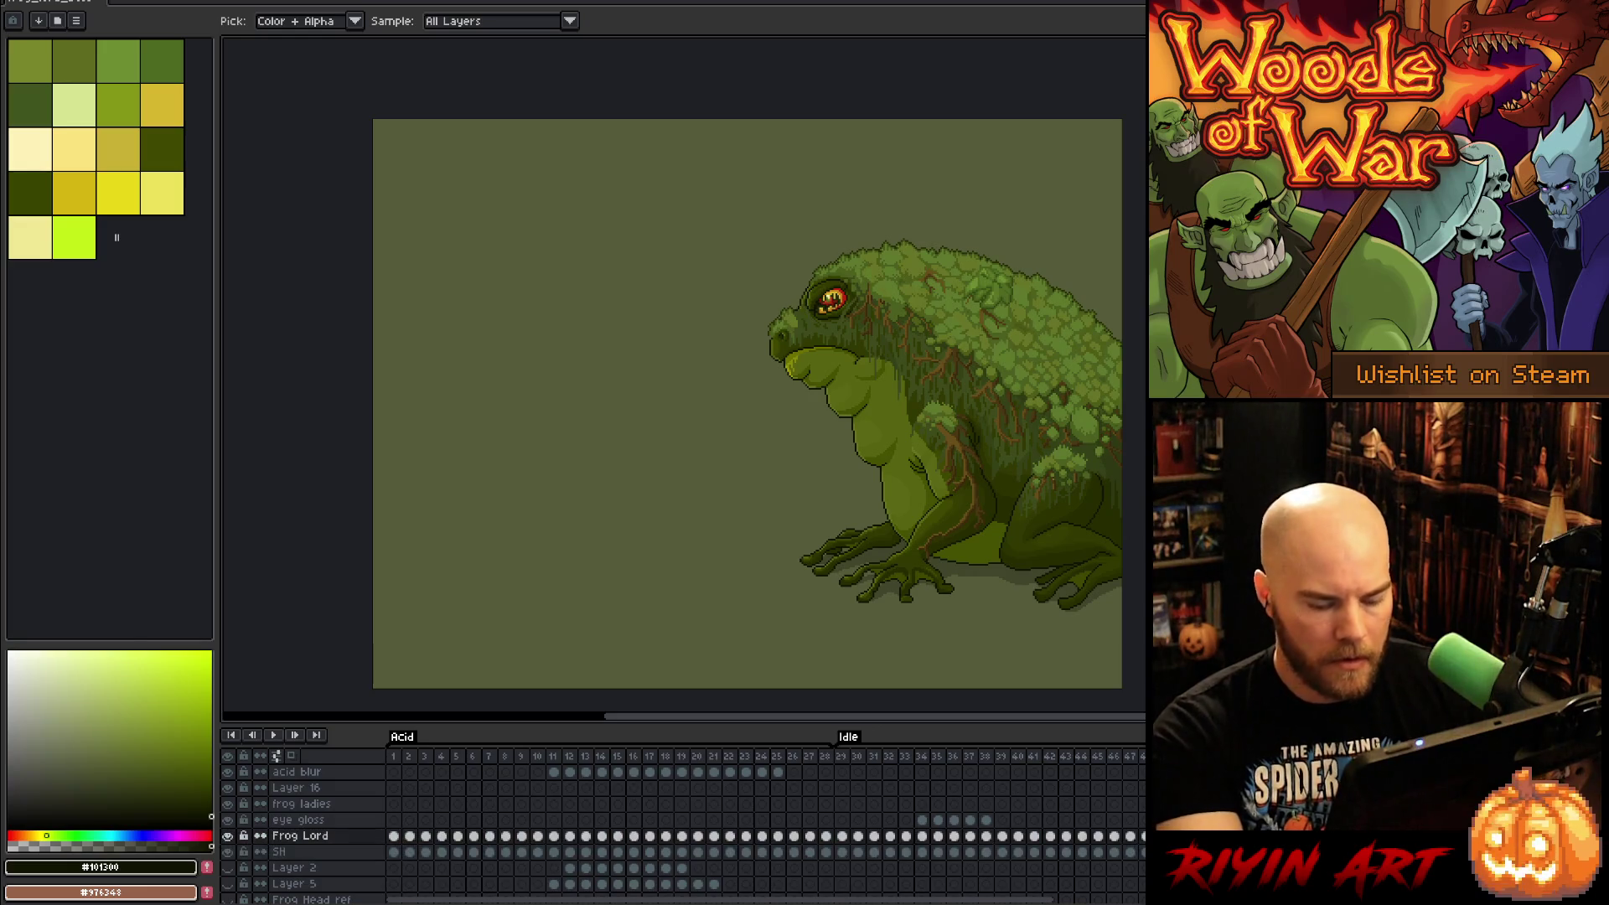
key("space")
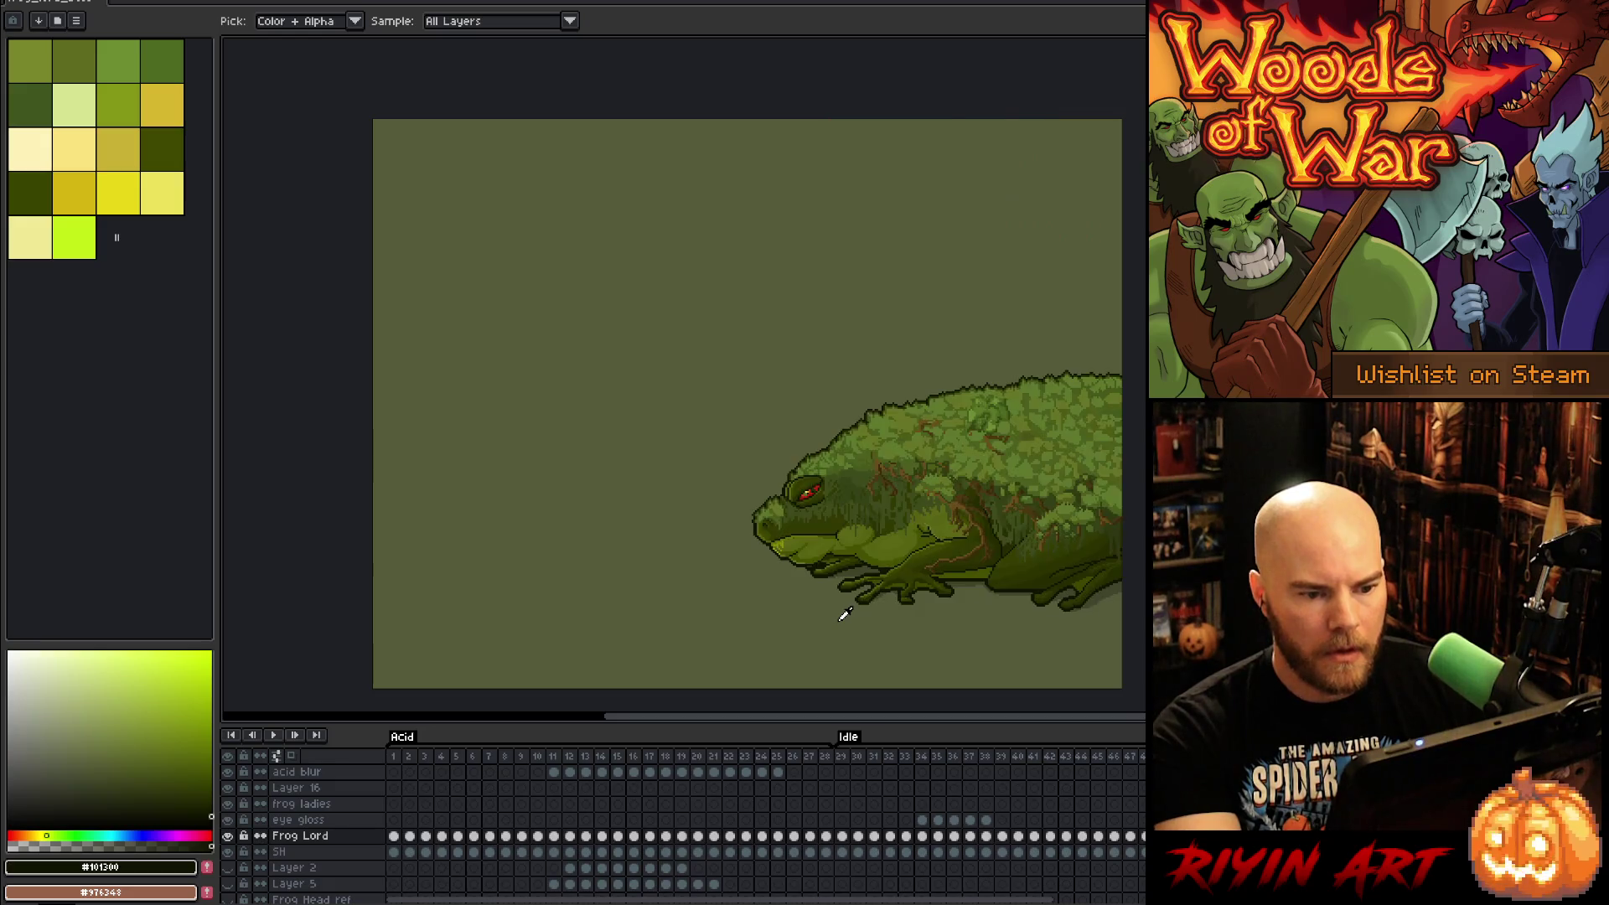
key("Return")
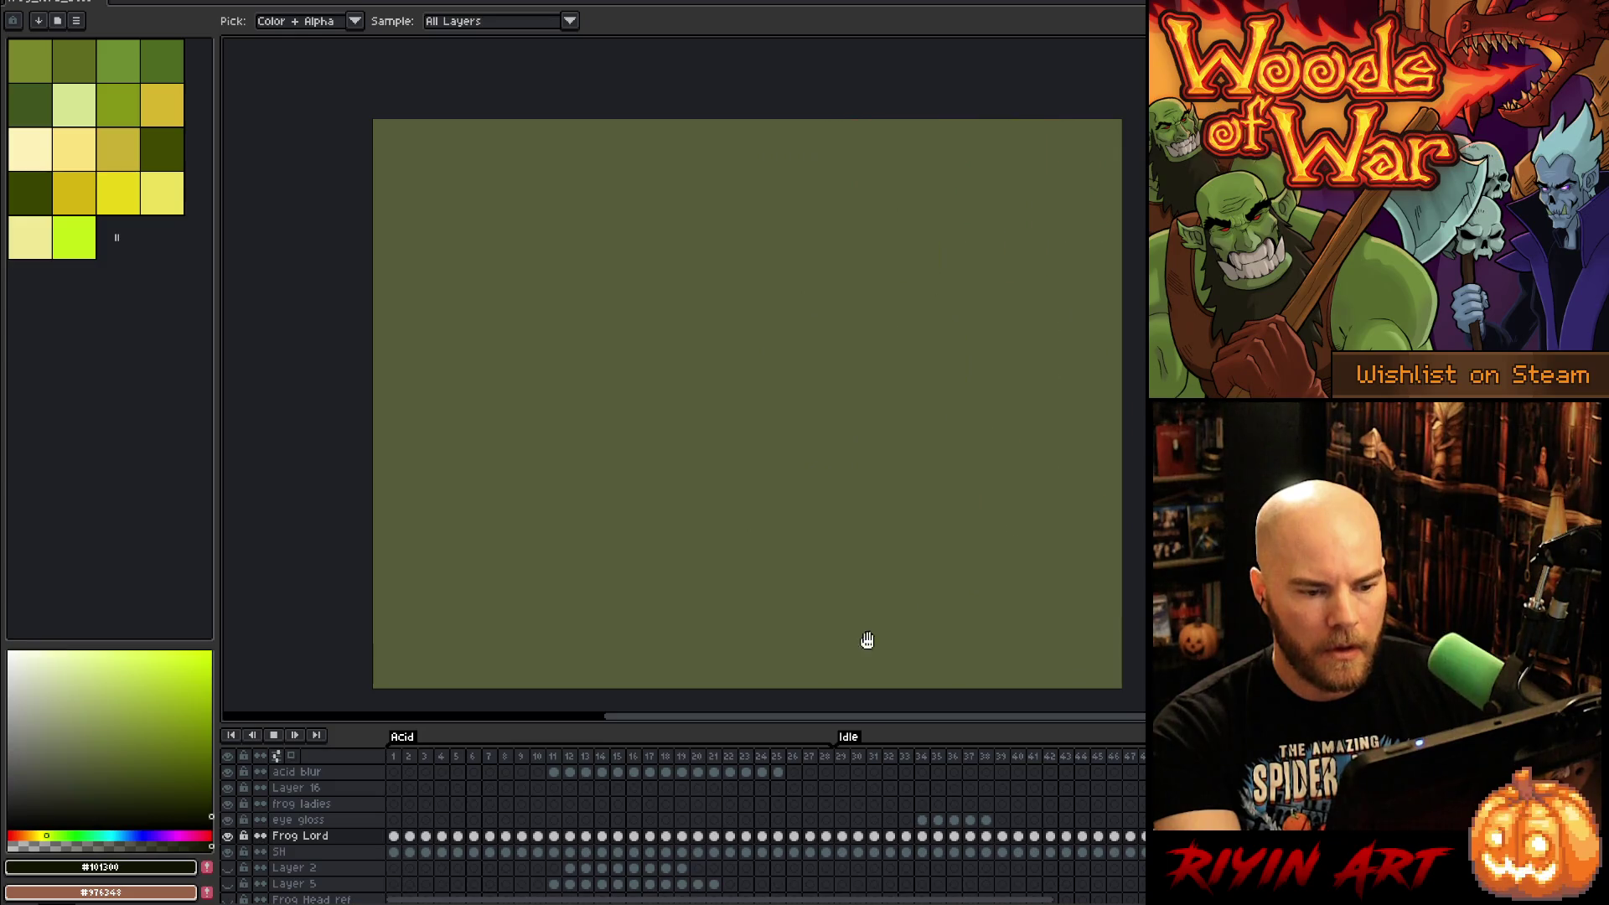
left_click(1133, 790)
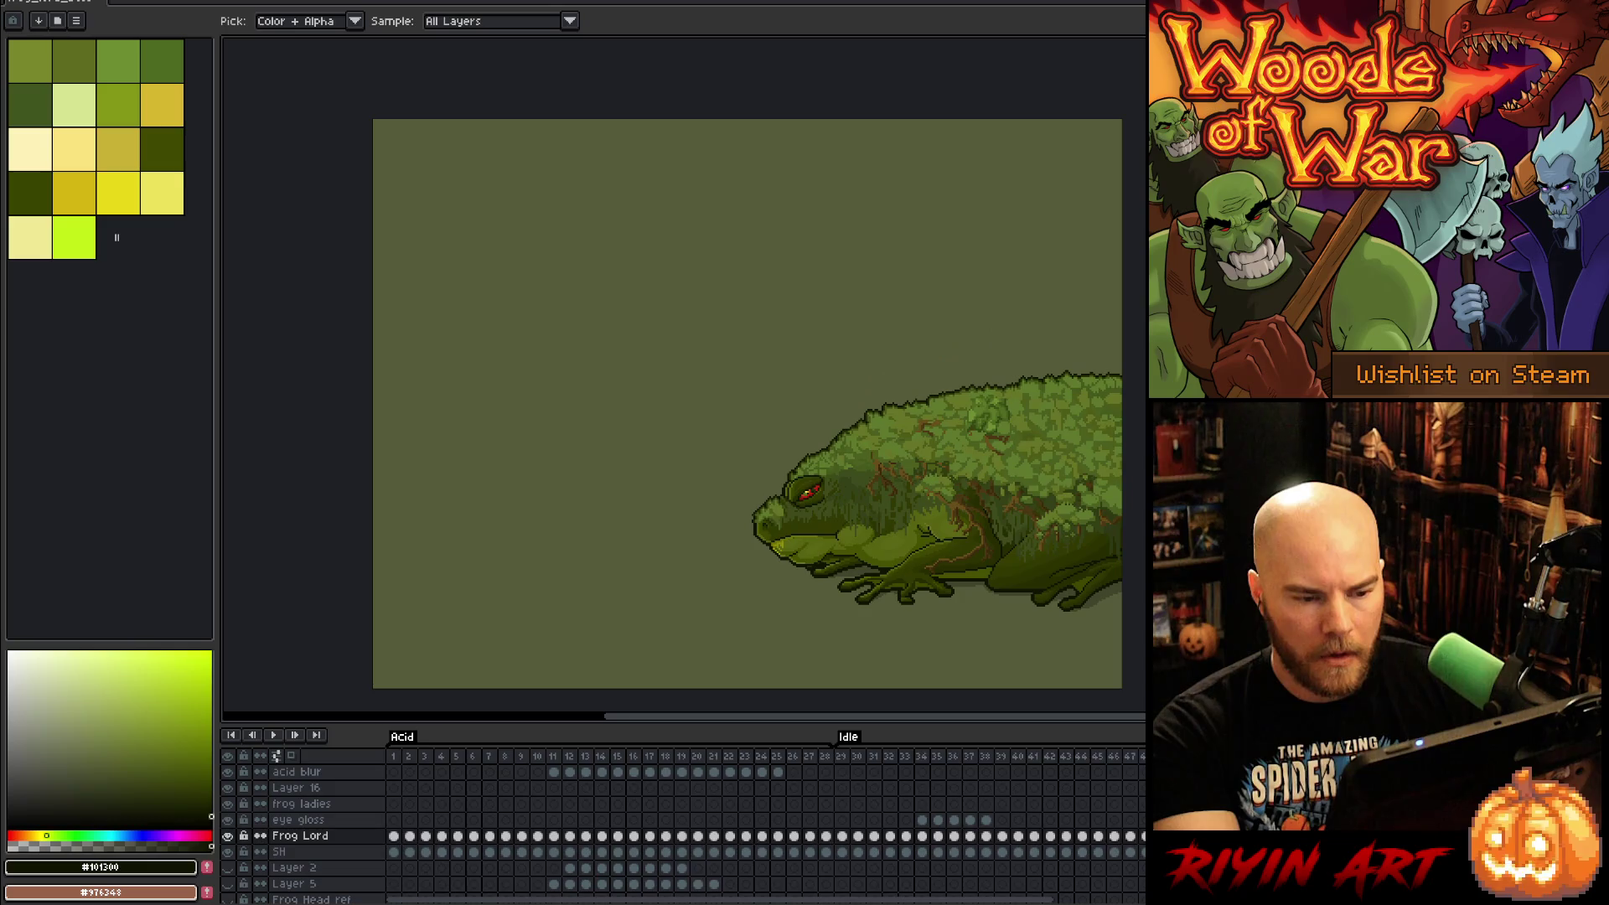
Step: Select the SH layer and toggle its visibility off and back on
left_click(279, 851, "shift")
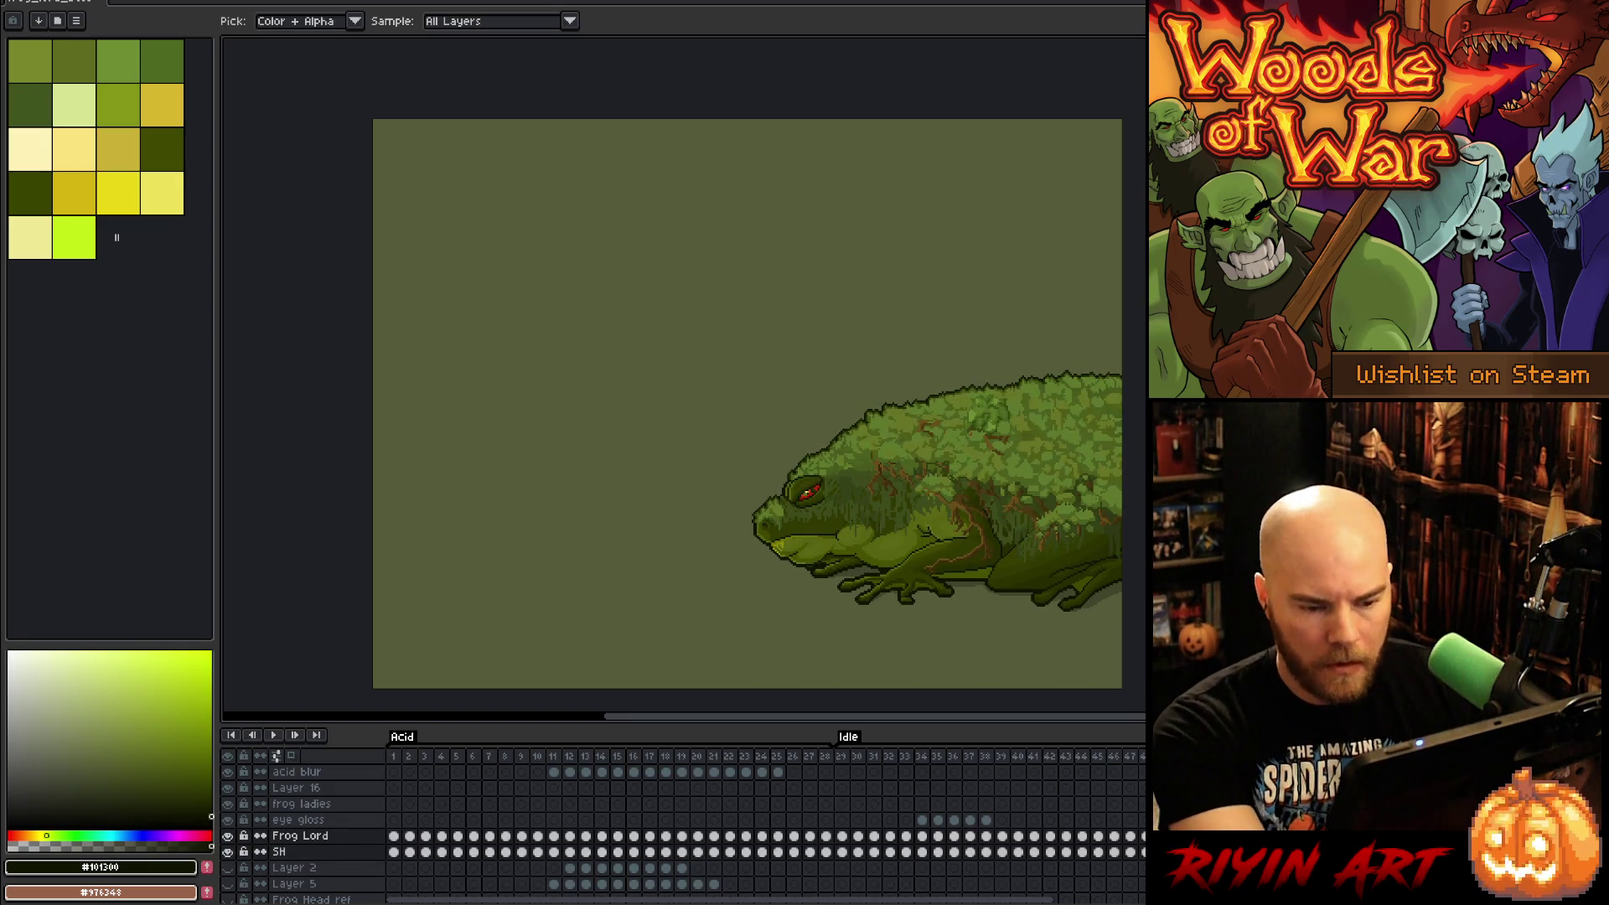
left_click(227, 852)
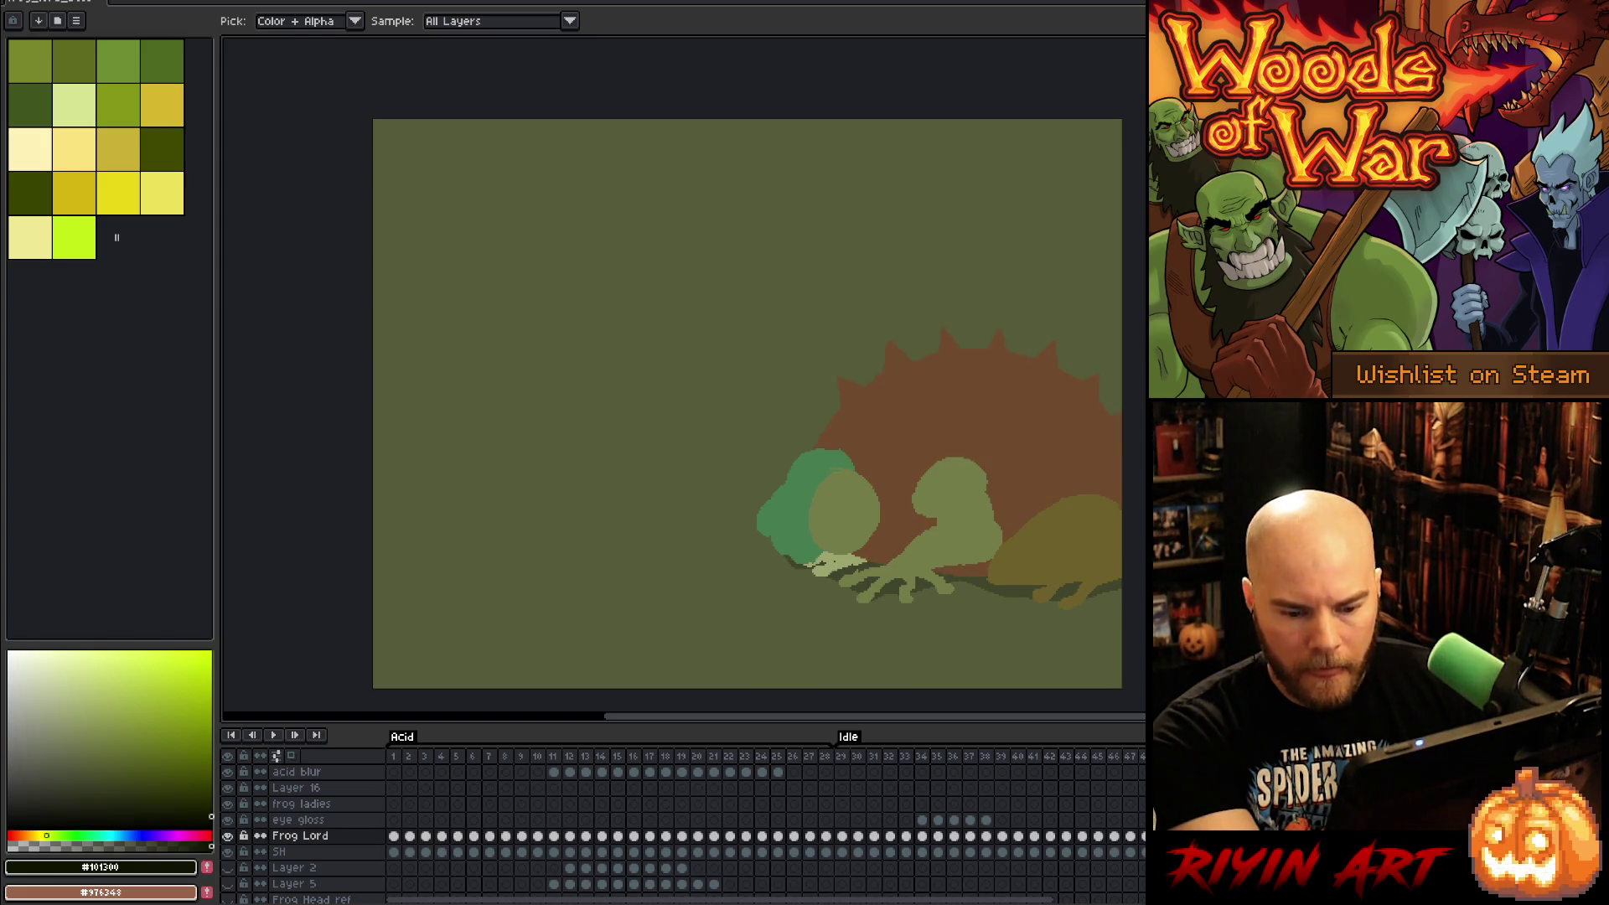
left_click(227, 851)
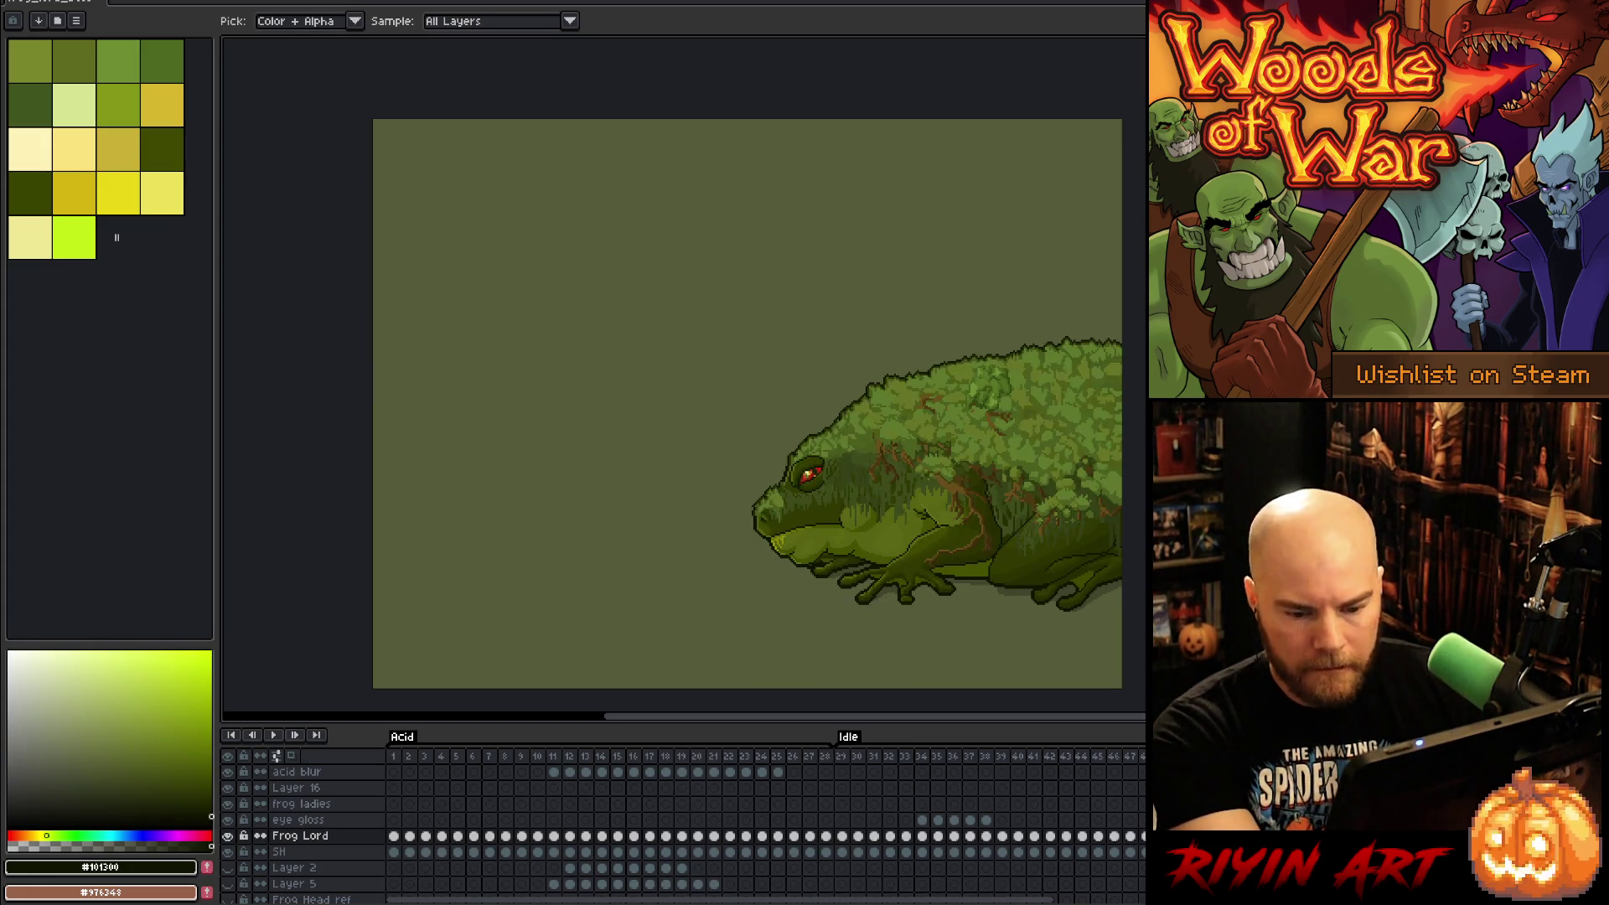
left_click(227, 852)
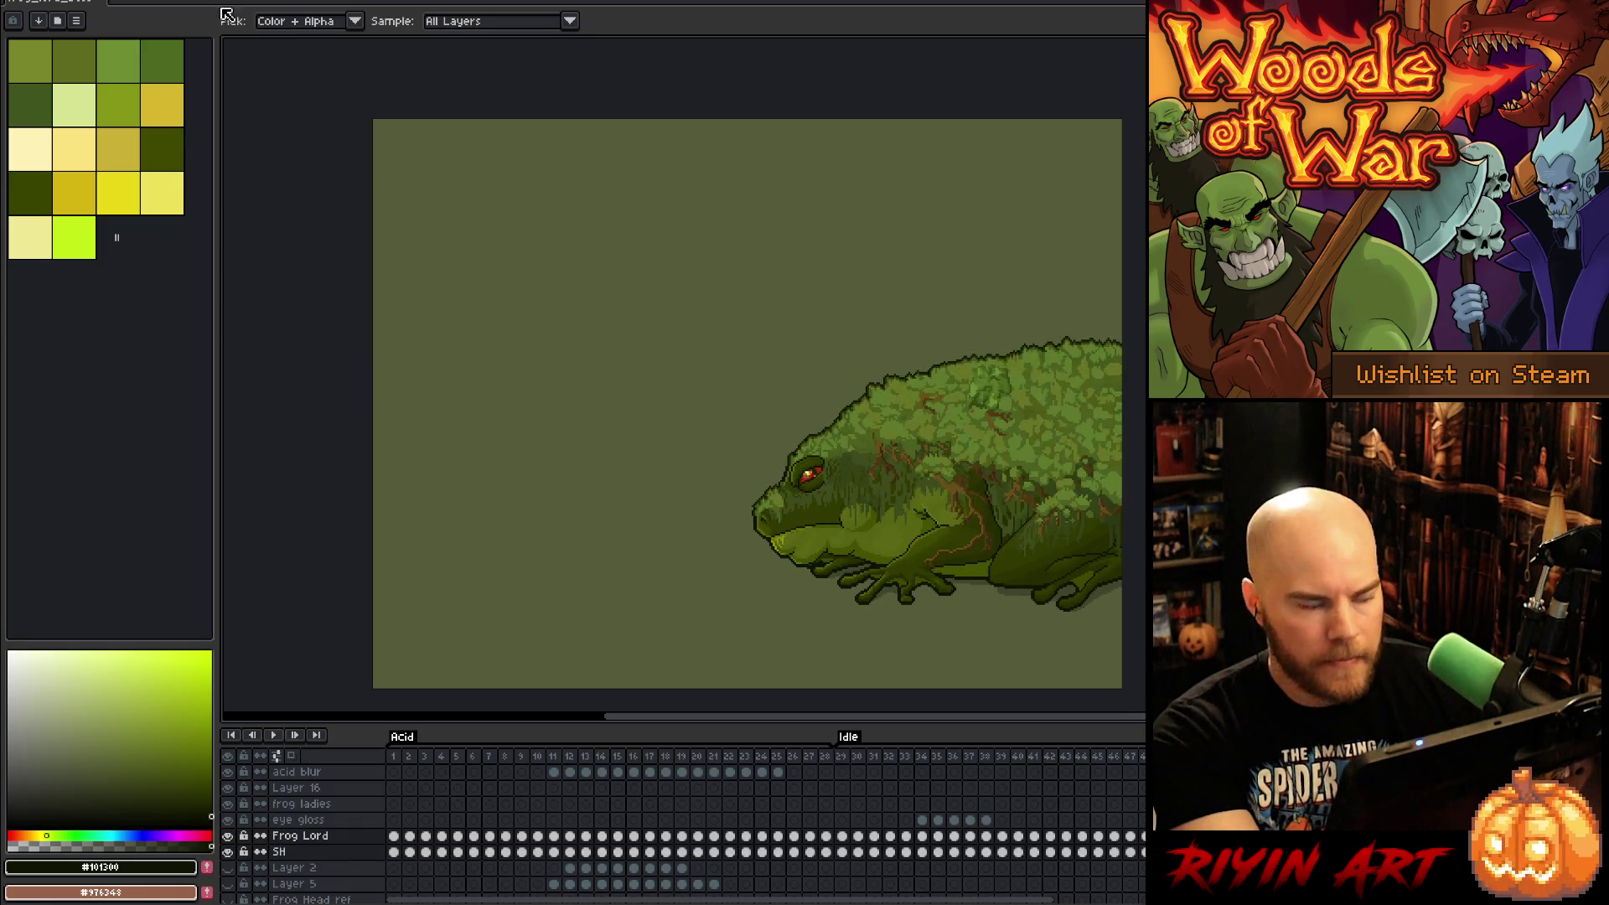
Step: Reverse the frame order again via the Frame menu (Alt+R)
key("alt+r")
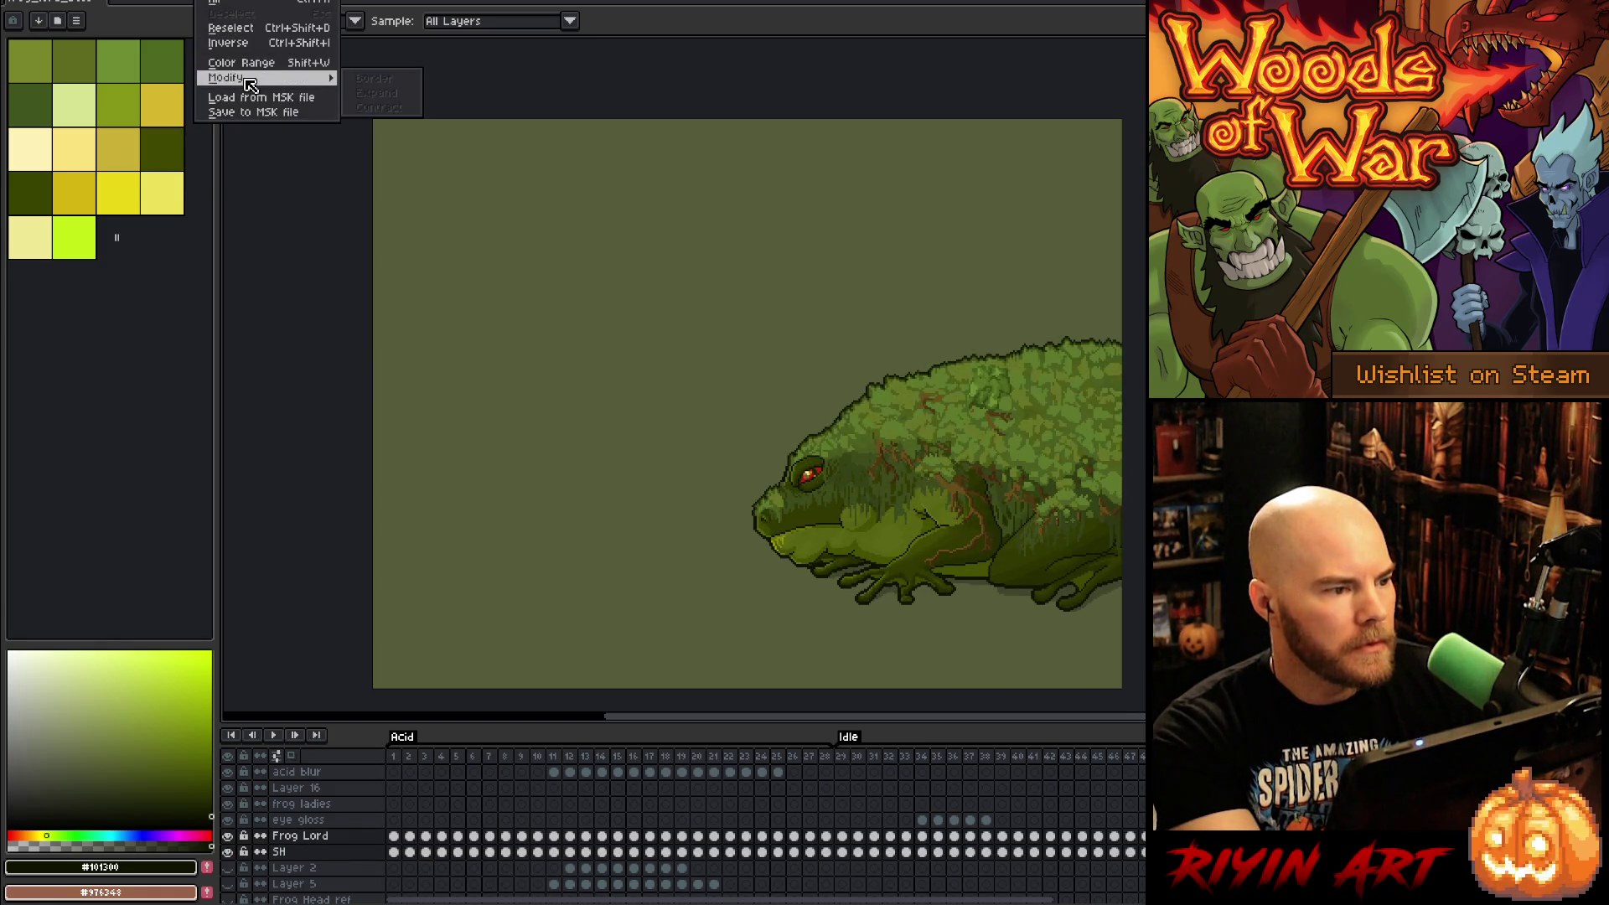
key("Down")
key("Down")
key("Down")
key("Return")
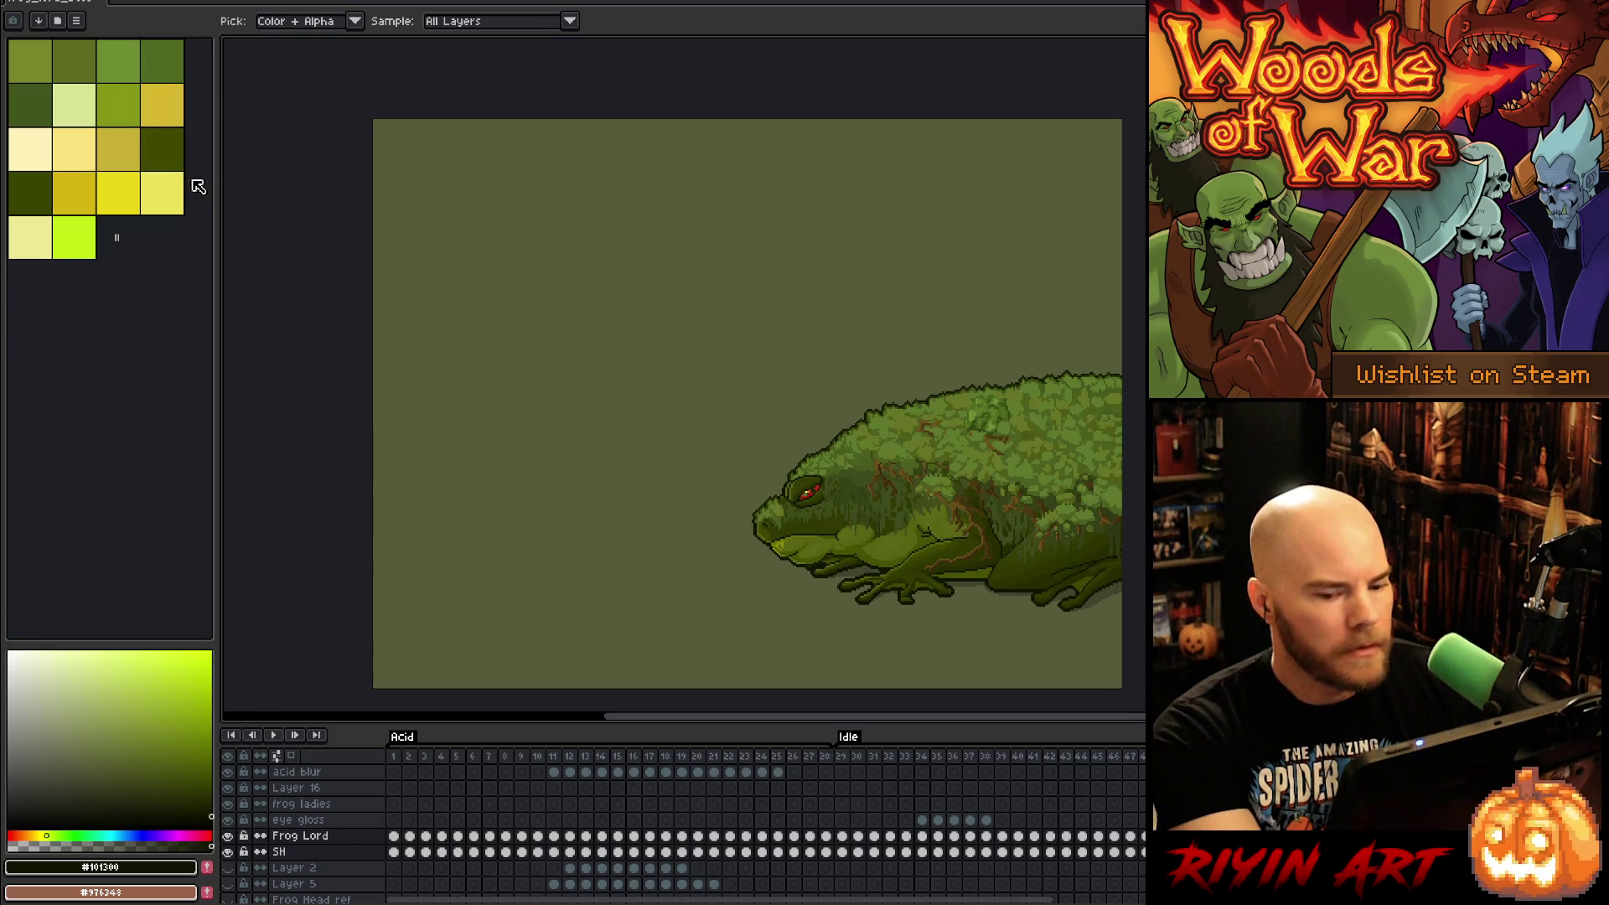
key("Right")
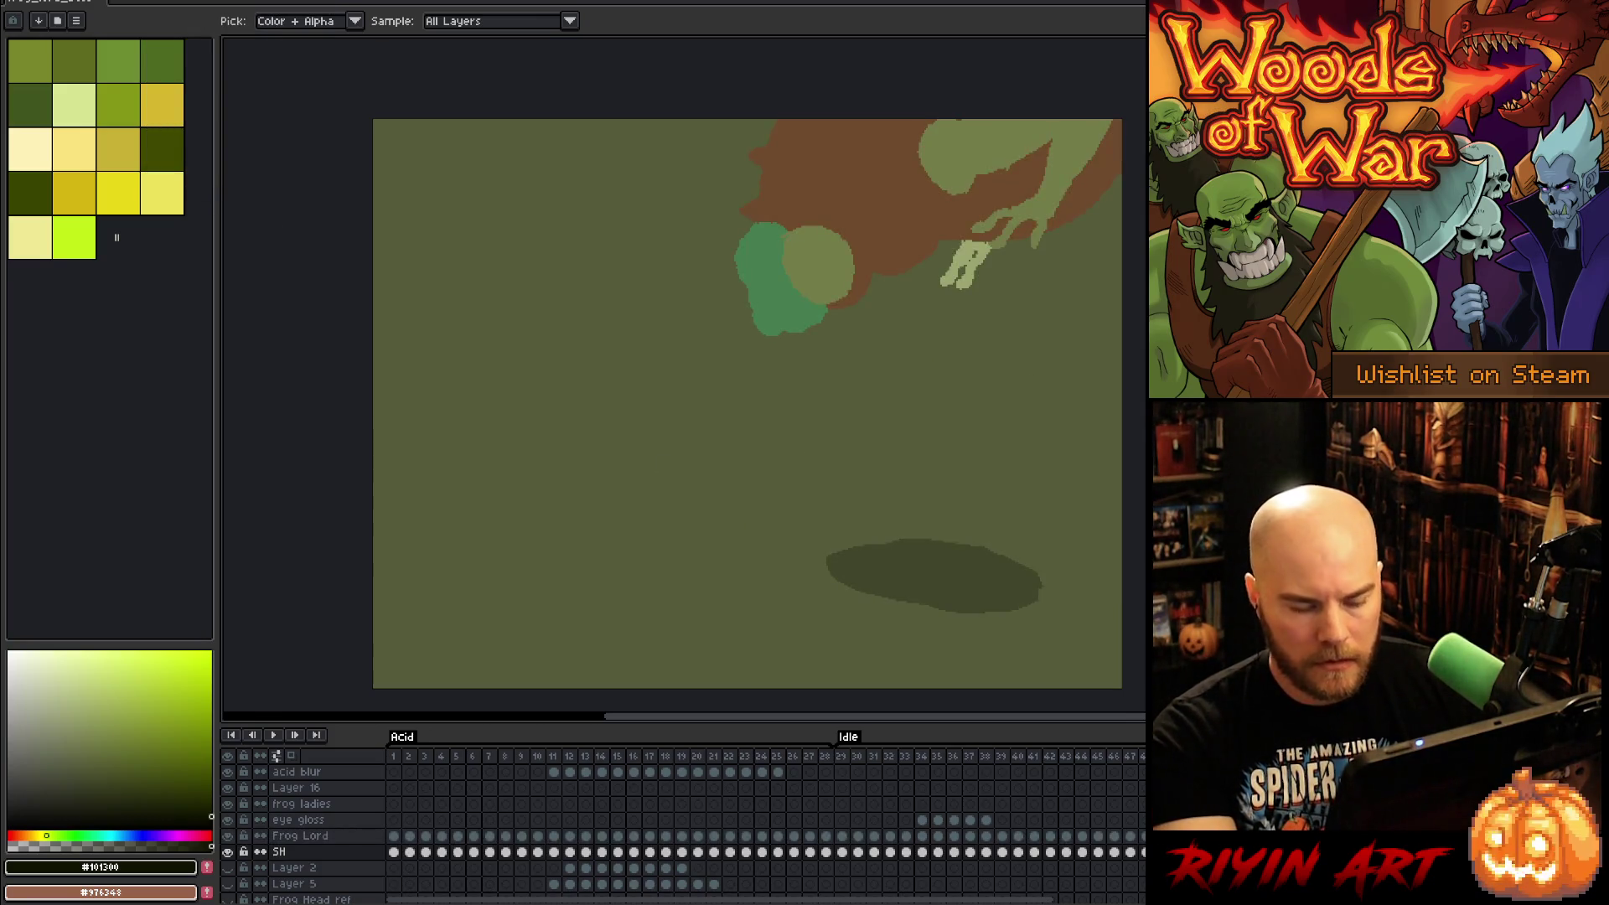
Step: Eyedrop the frog's olive green #737c47 from the canvas as the drawing colour
mouse_move(1023, 395)
left_mouse_down()
mouse_move(1078, 438)
mouse_move(1053, 485)
left_mouse_up()
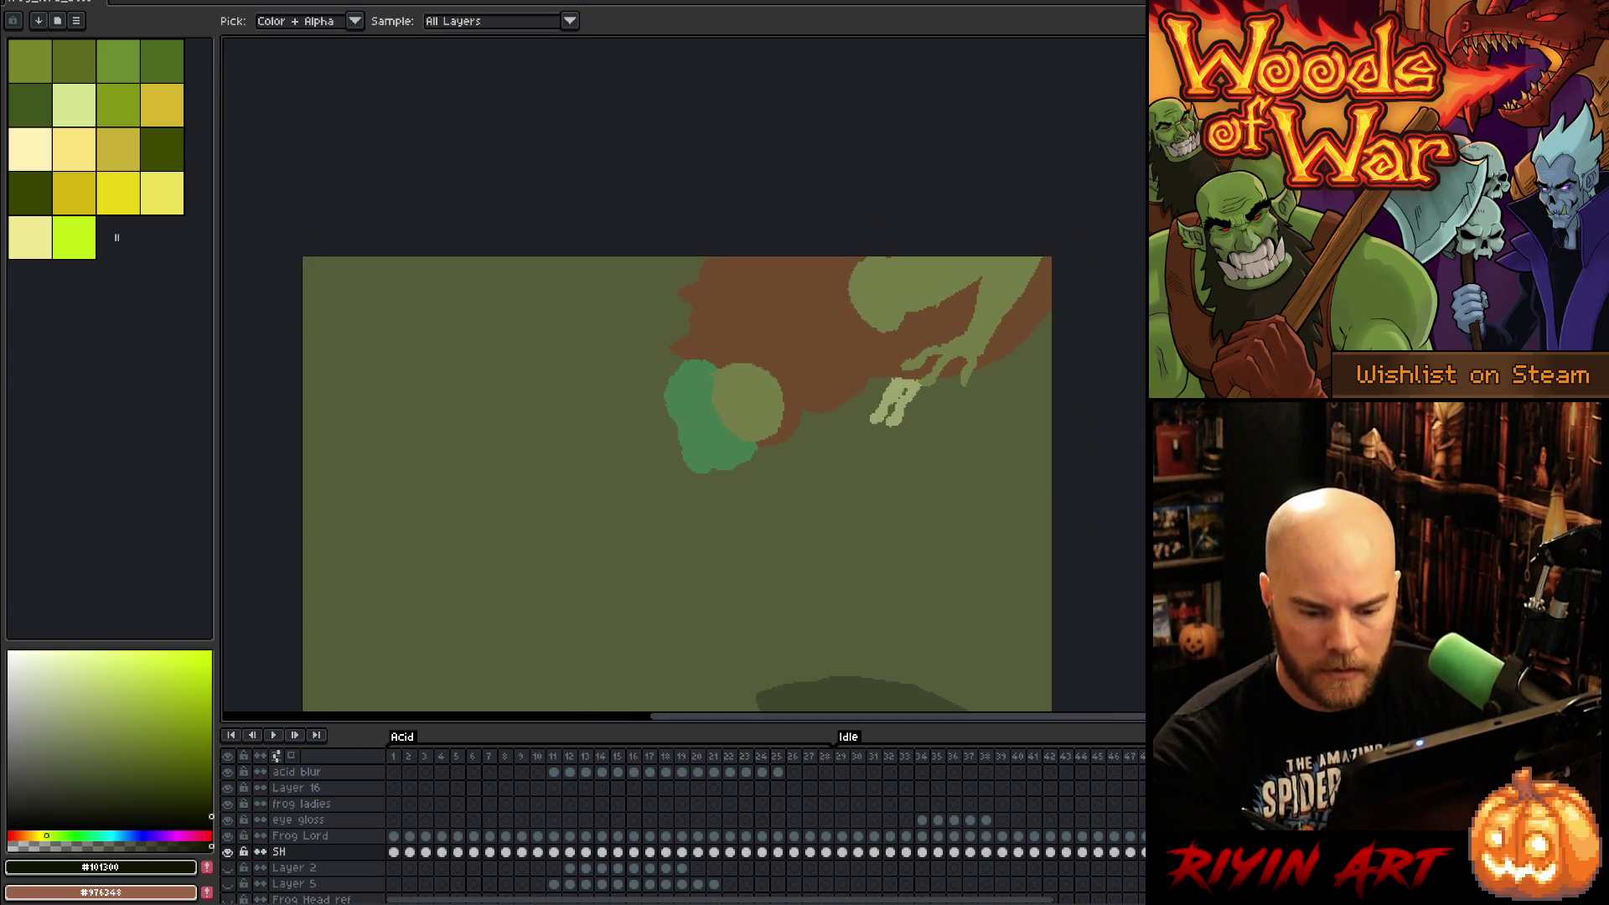
key("Up")
left_click(894, 283, "alt")
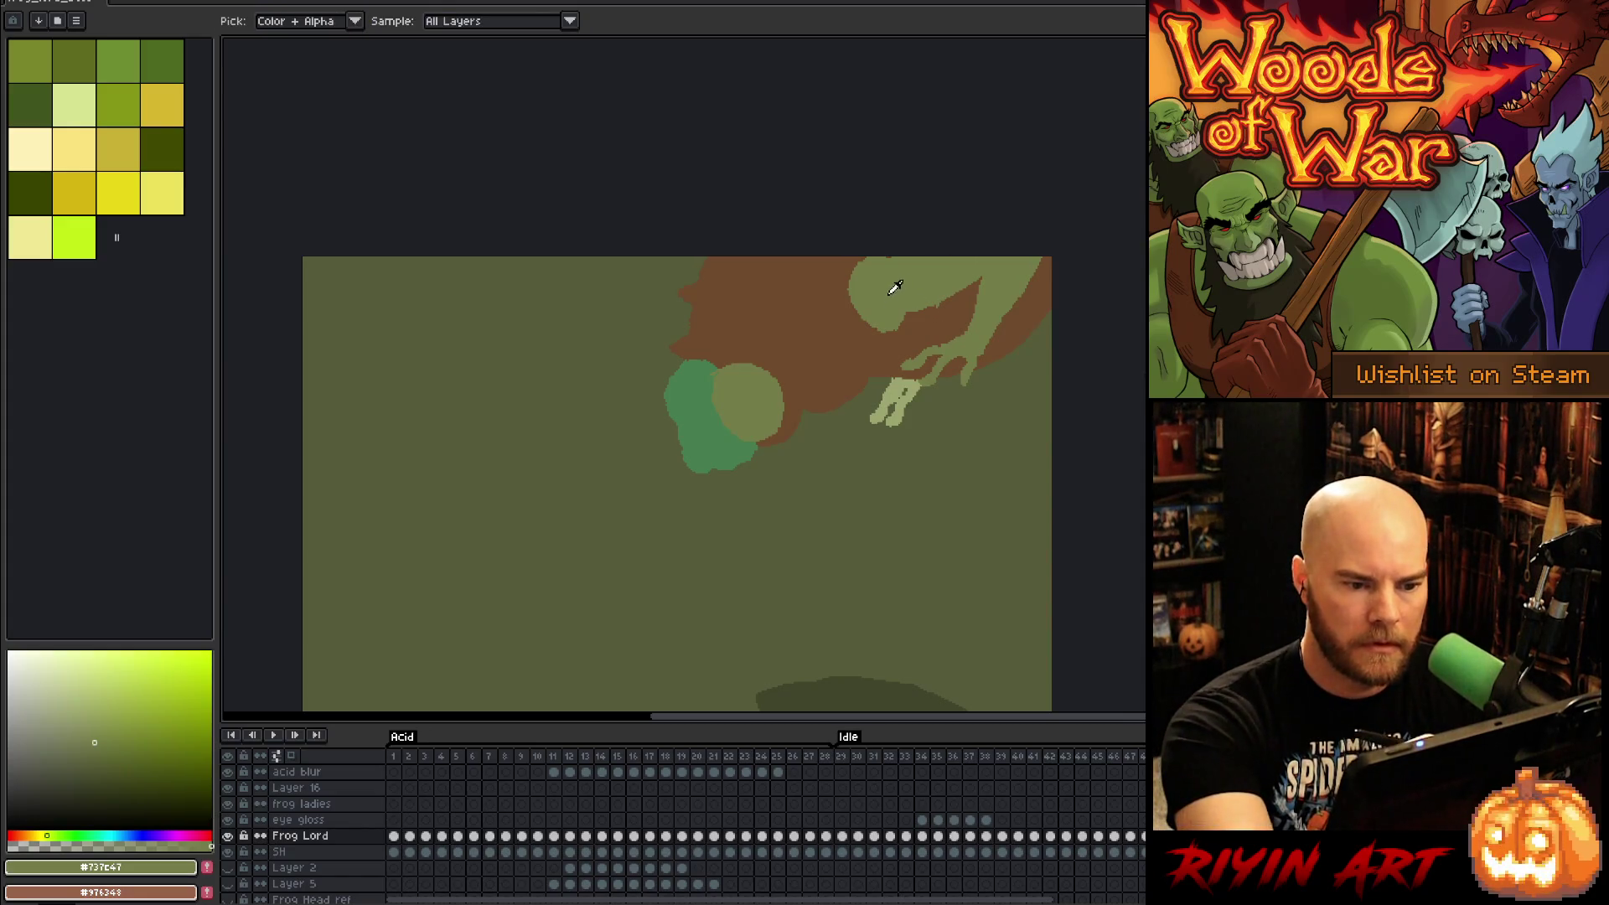